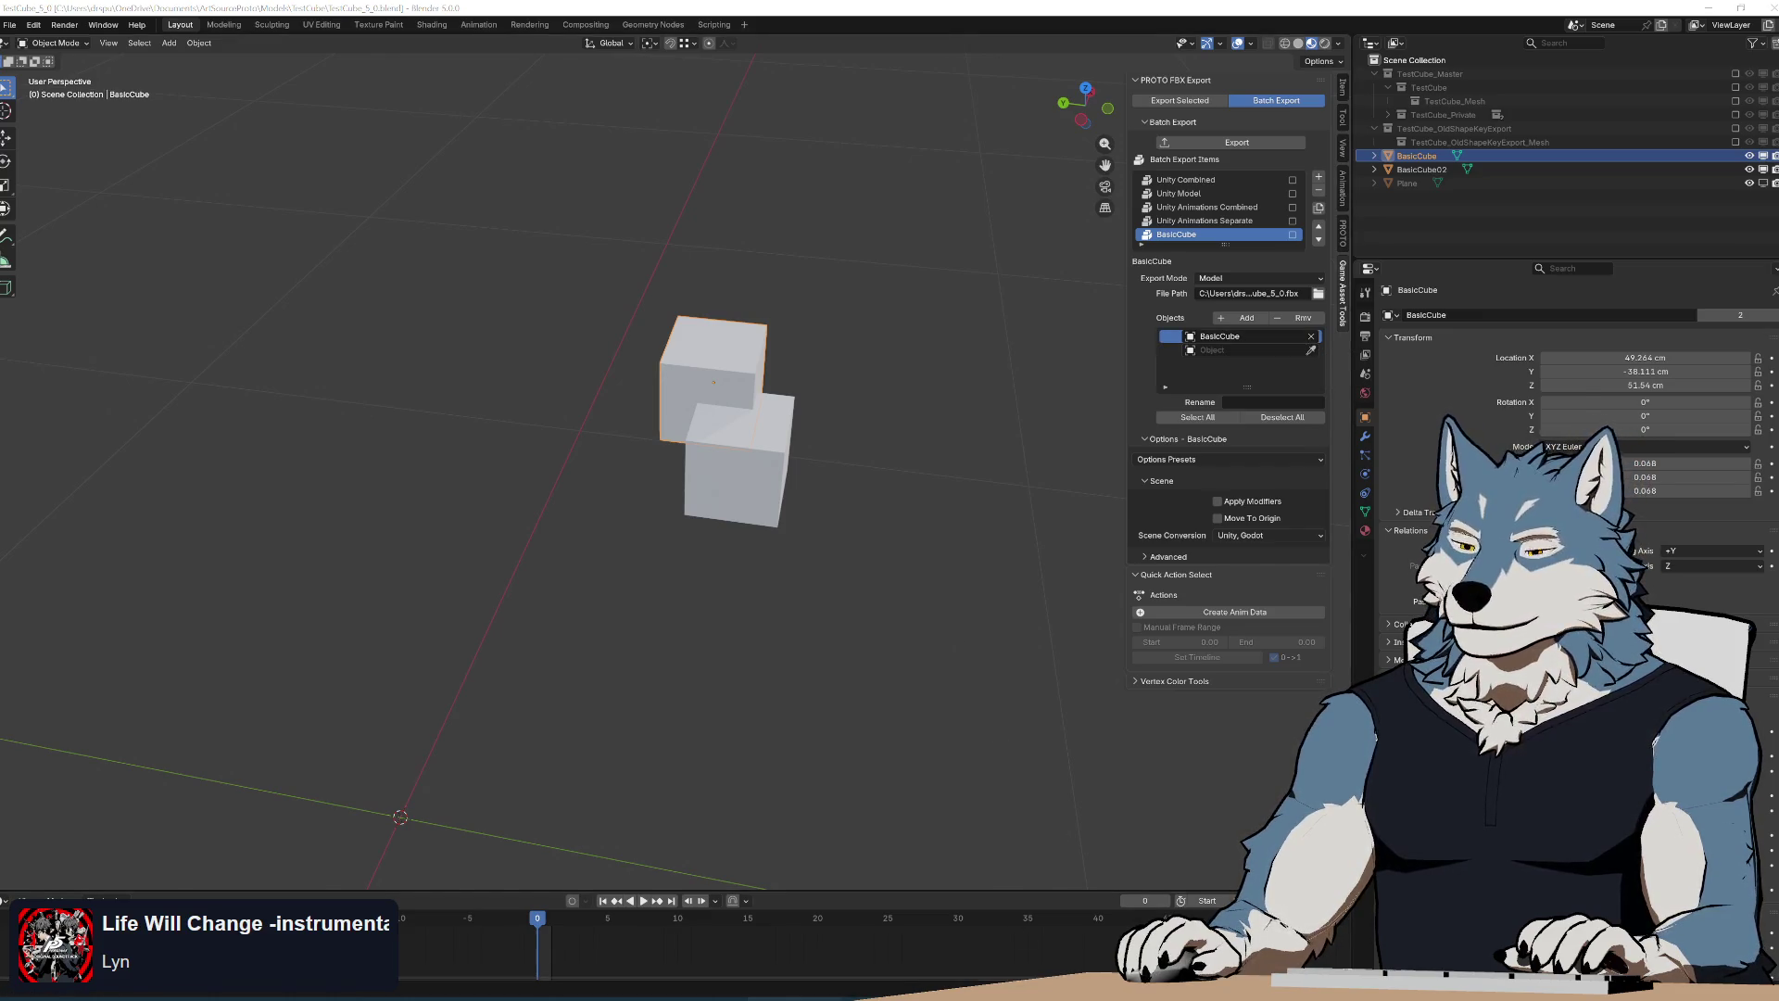
Switch from Blender to the Notepad++ window showing protogat_utils.py
key("alt+Tab")
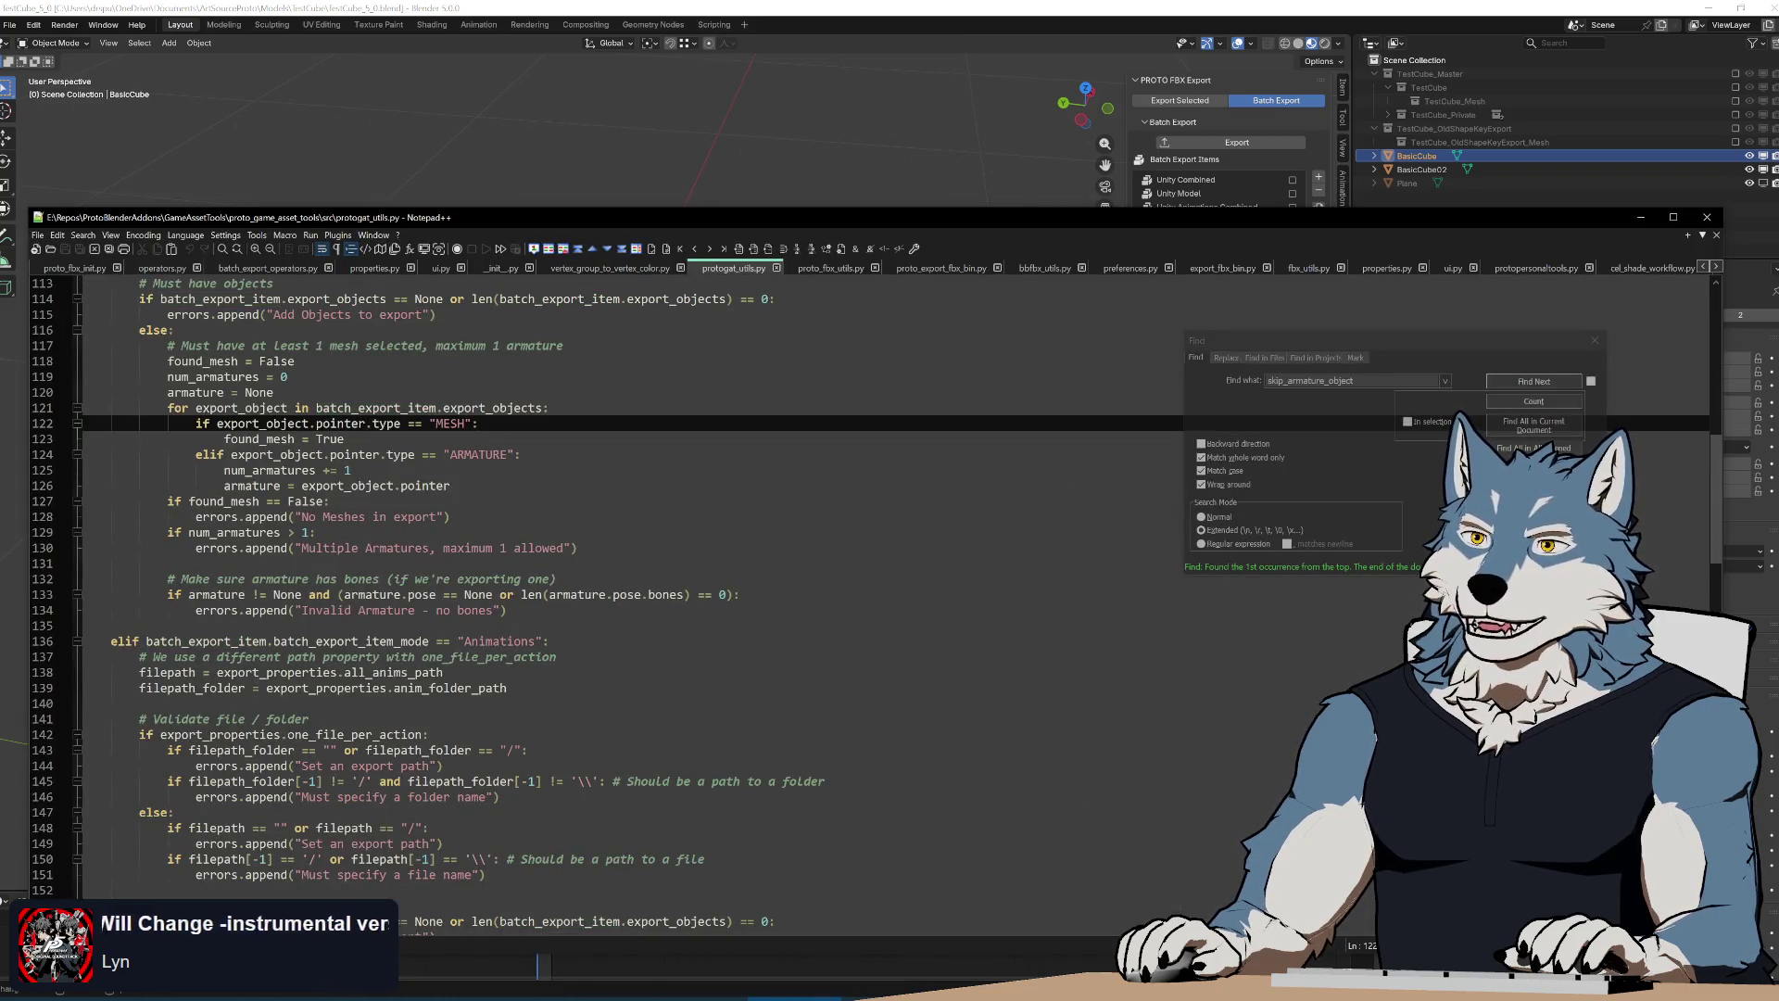
scroll(627, 584, "up", 7)
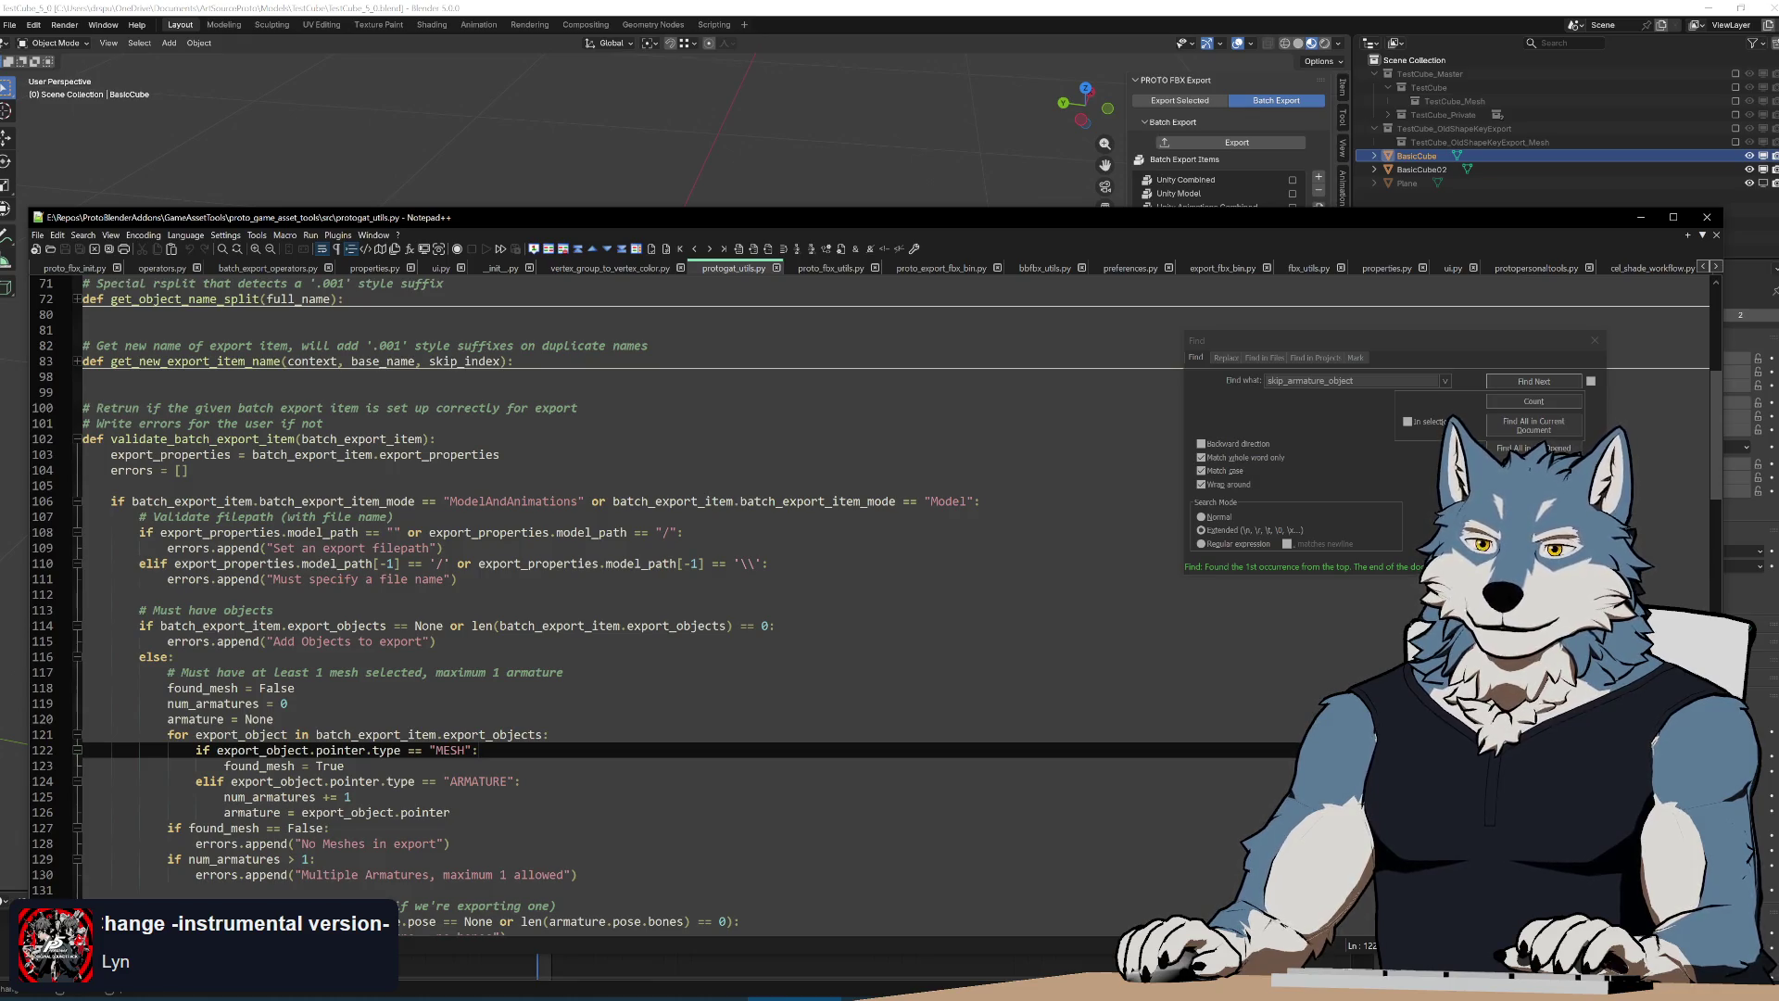
double_click(336, 626)
scroll(626, 585, "down", 5)
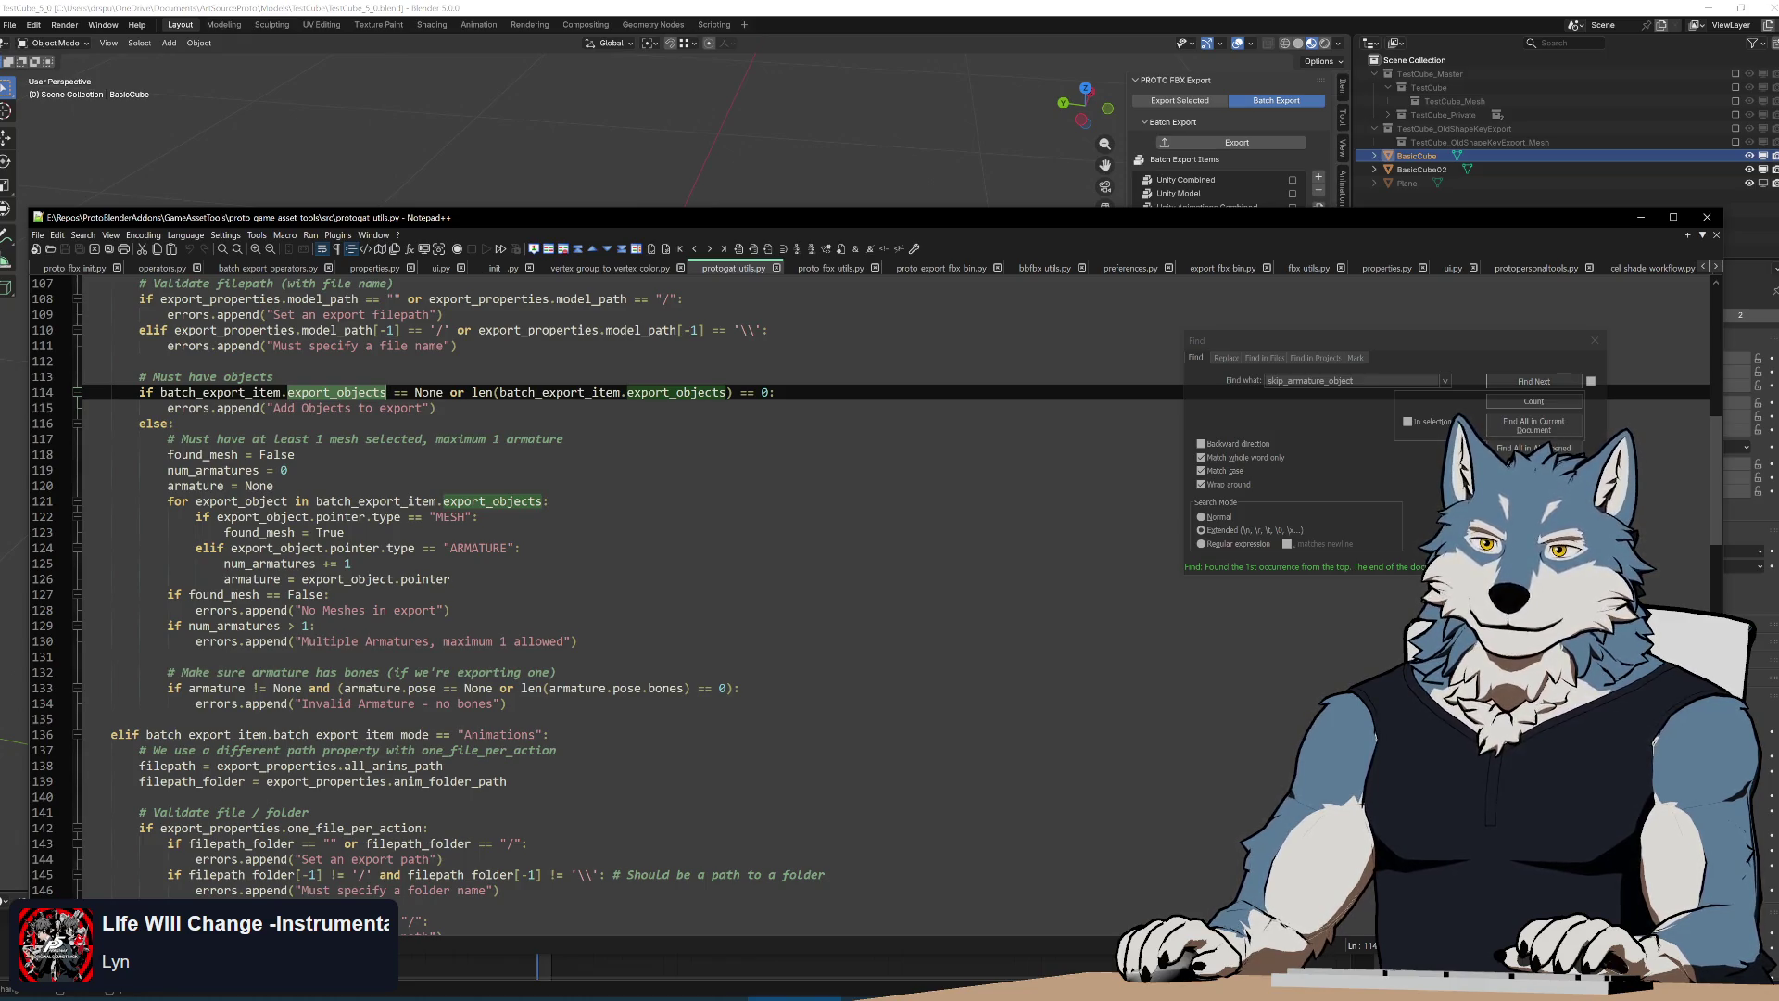
scroll(627, 583, "up", 5)
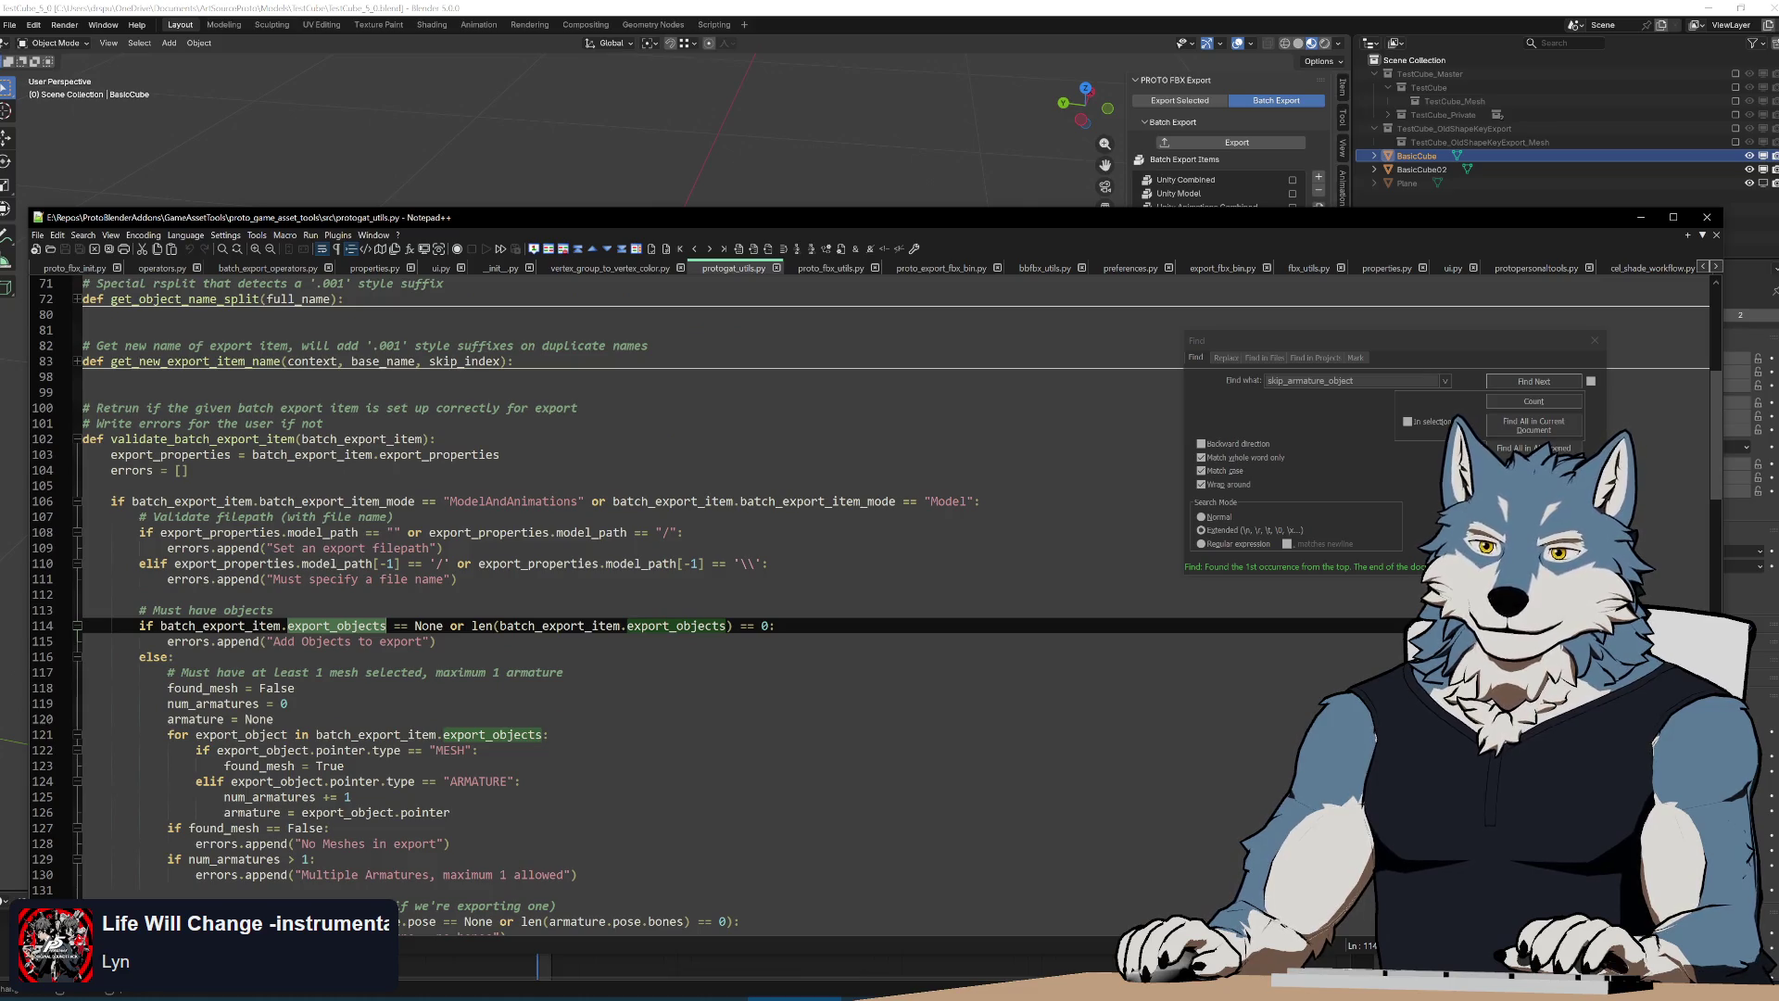
left_click(579, 657)
scroll(580, 656, "down", 4)
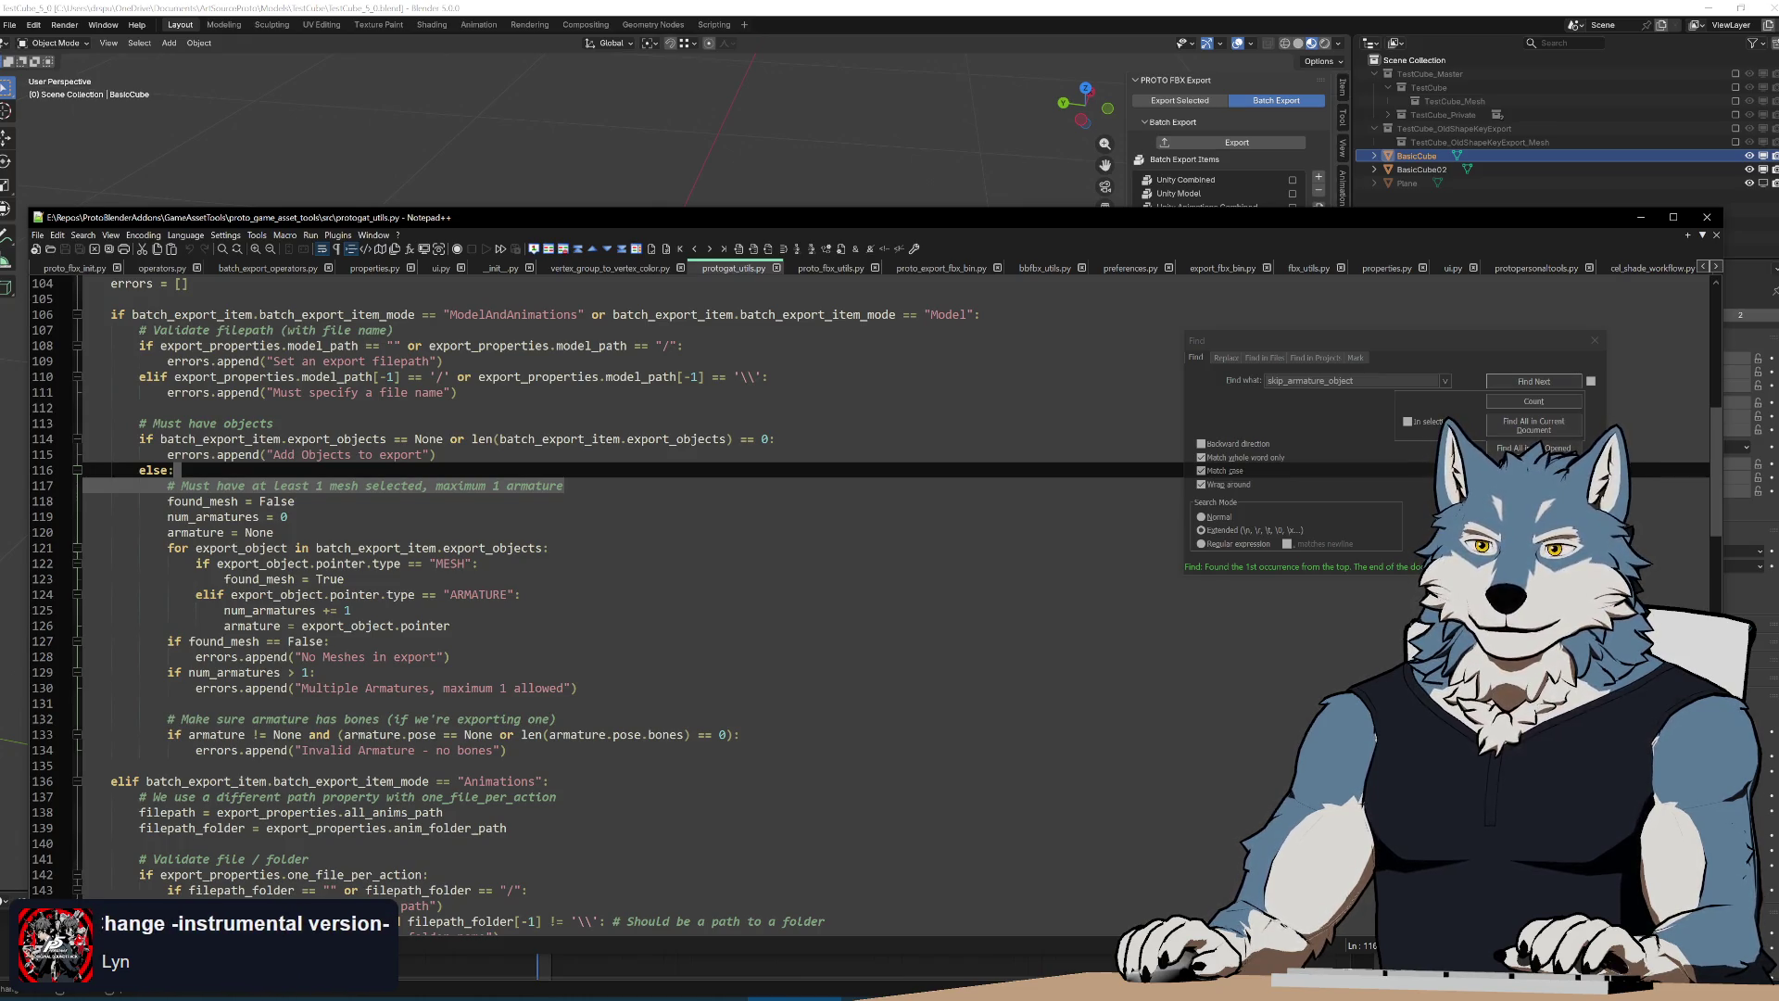
key("Delete")
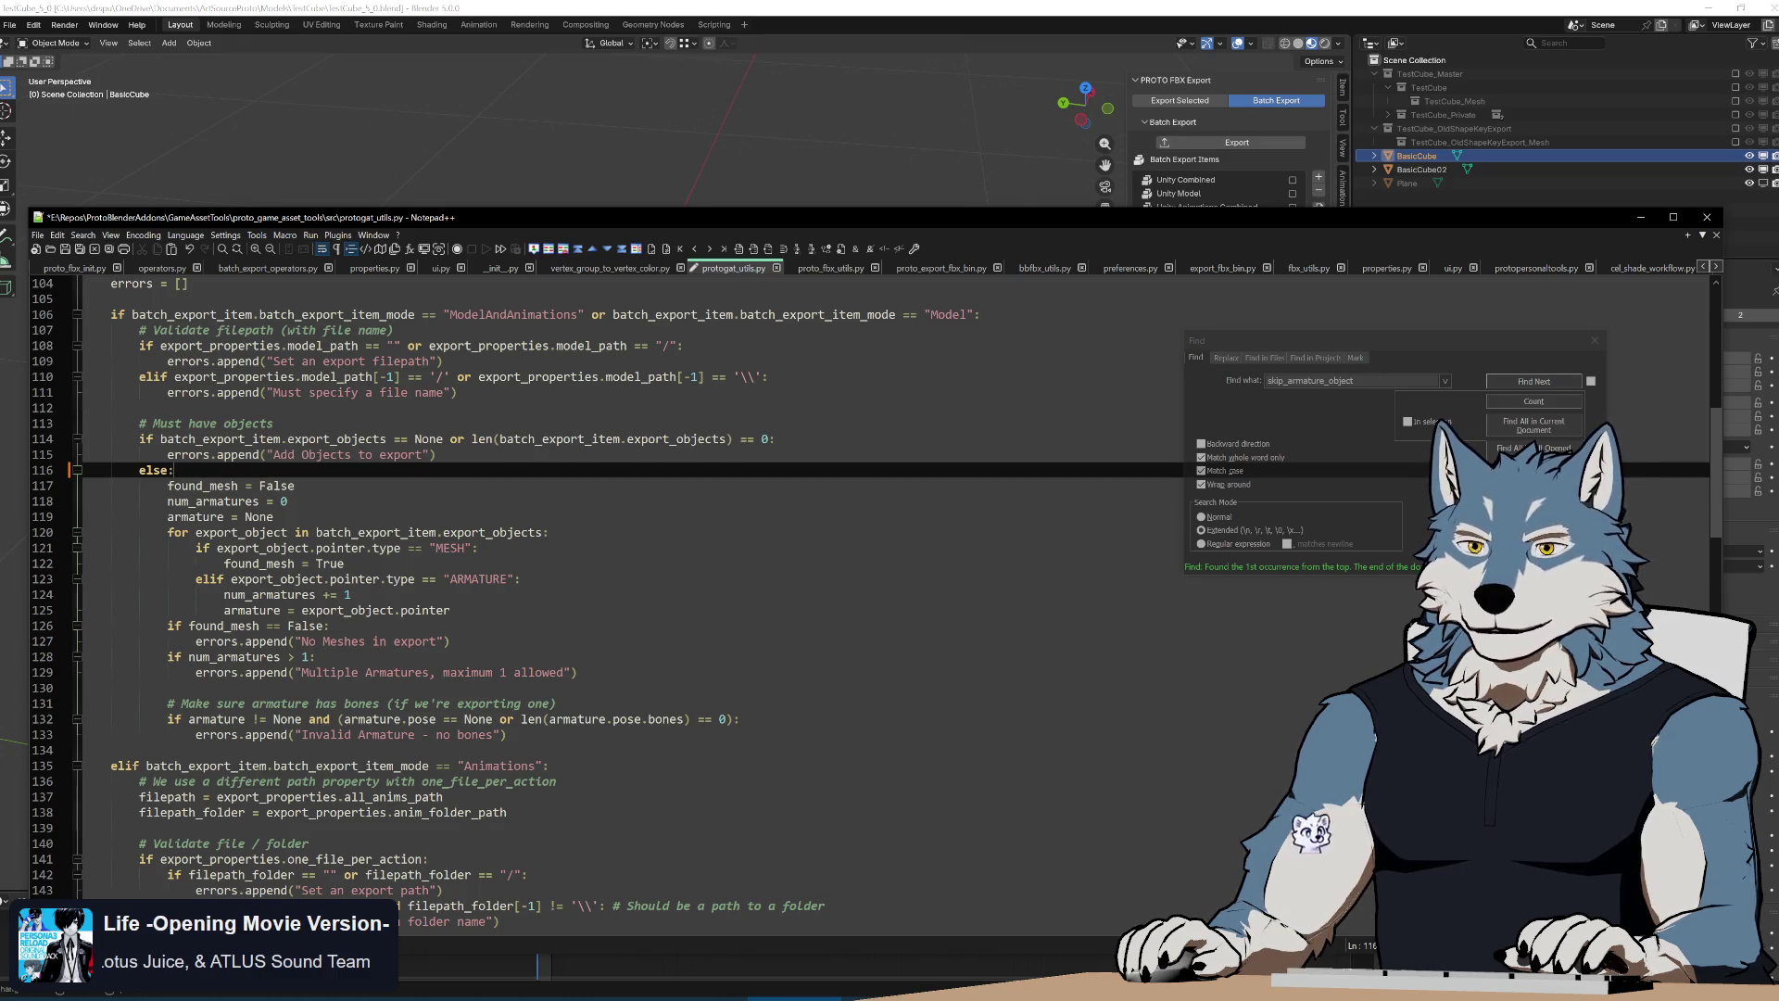
Search the file for validate_batch_export_item and step to its next occurrence
left_click(1533, 382)
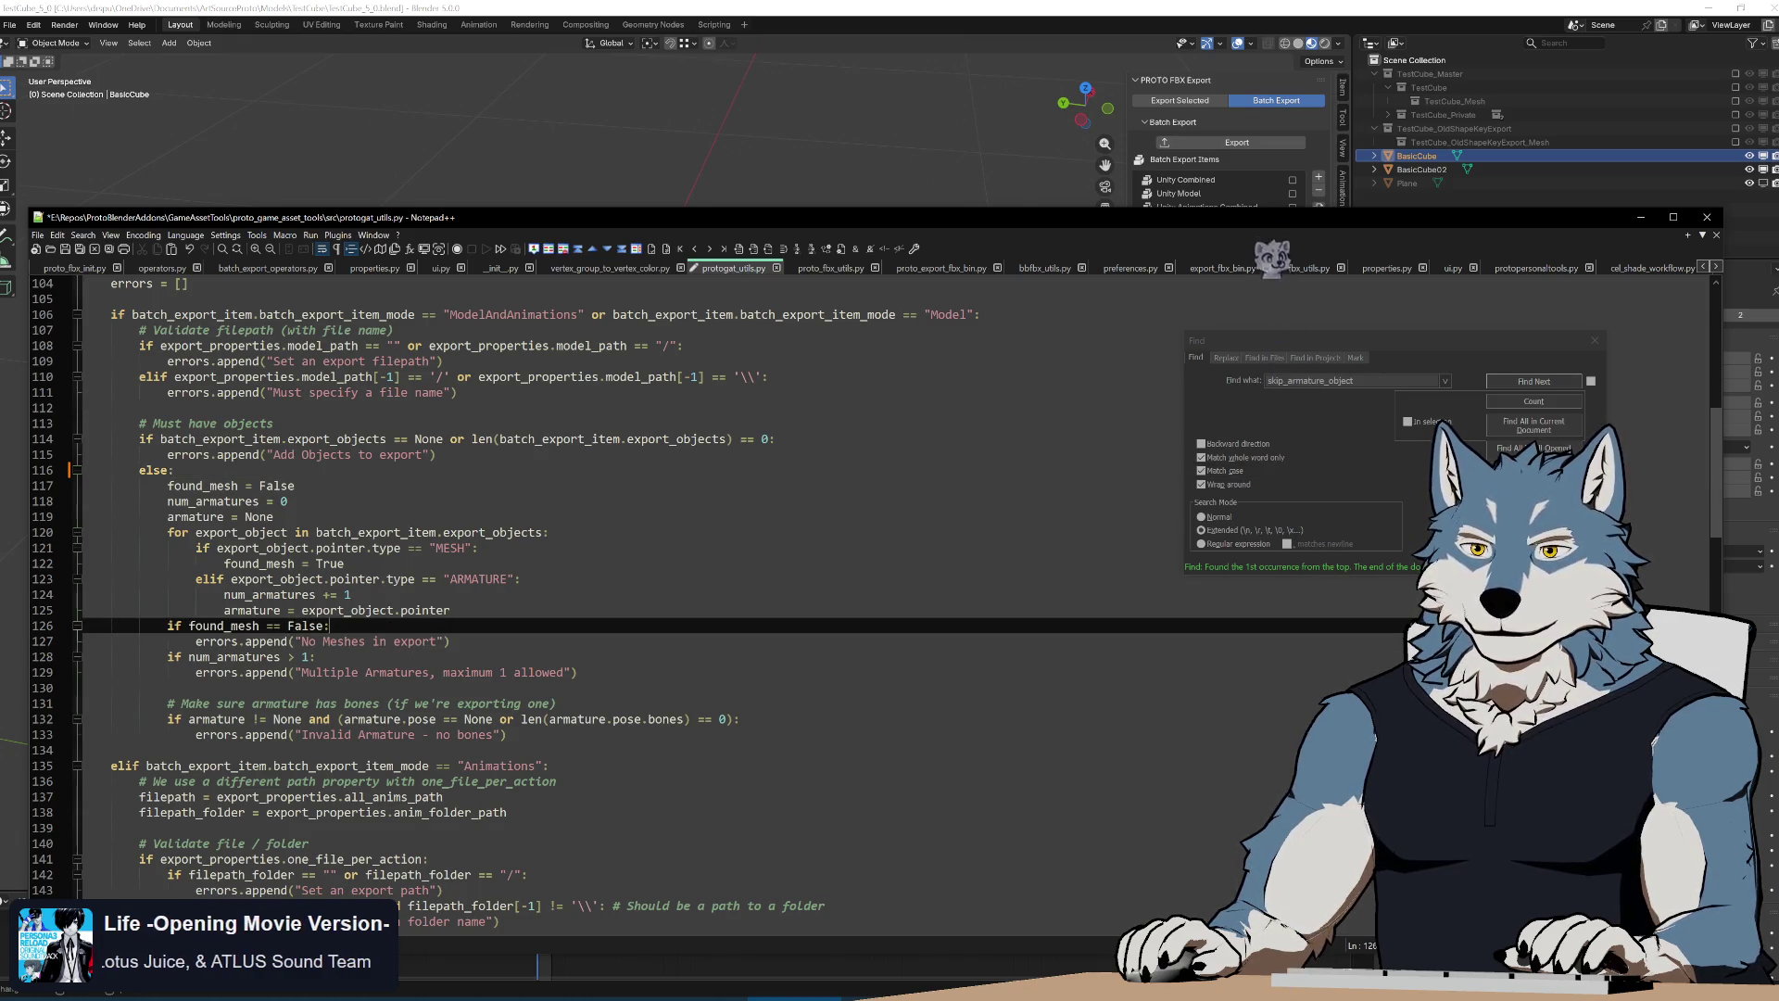
scroll(695, 626, "up", 5)
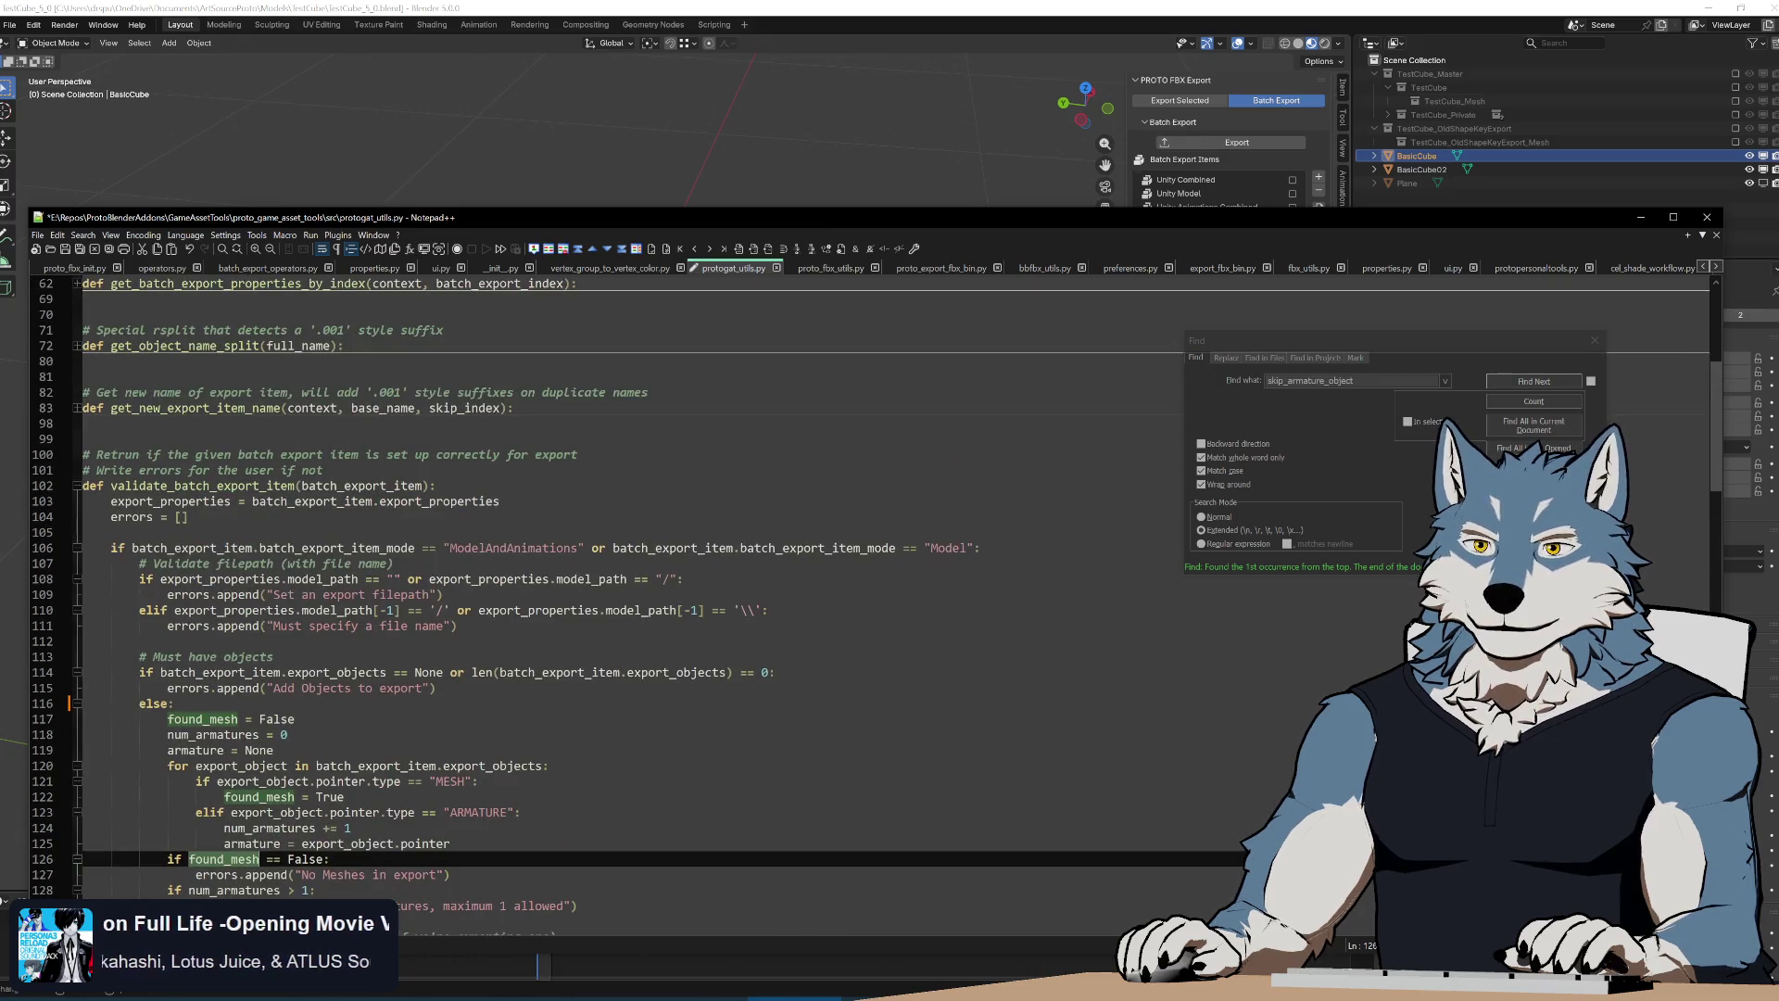
scroll(695, 627, "down", 4)
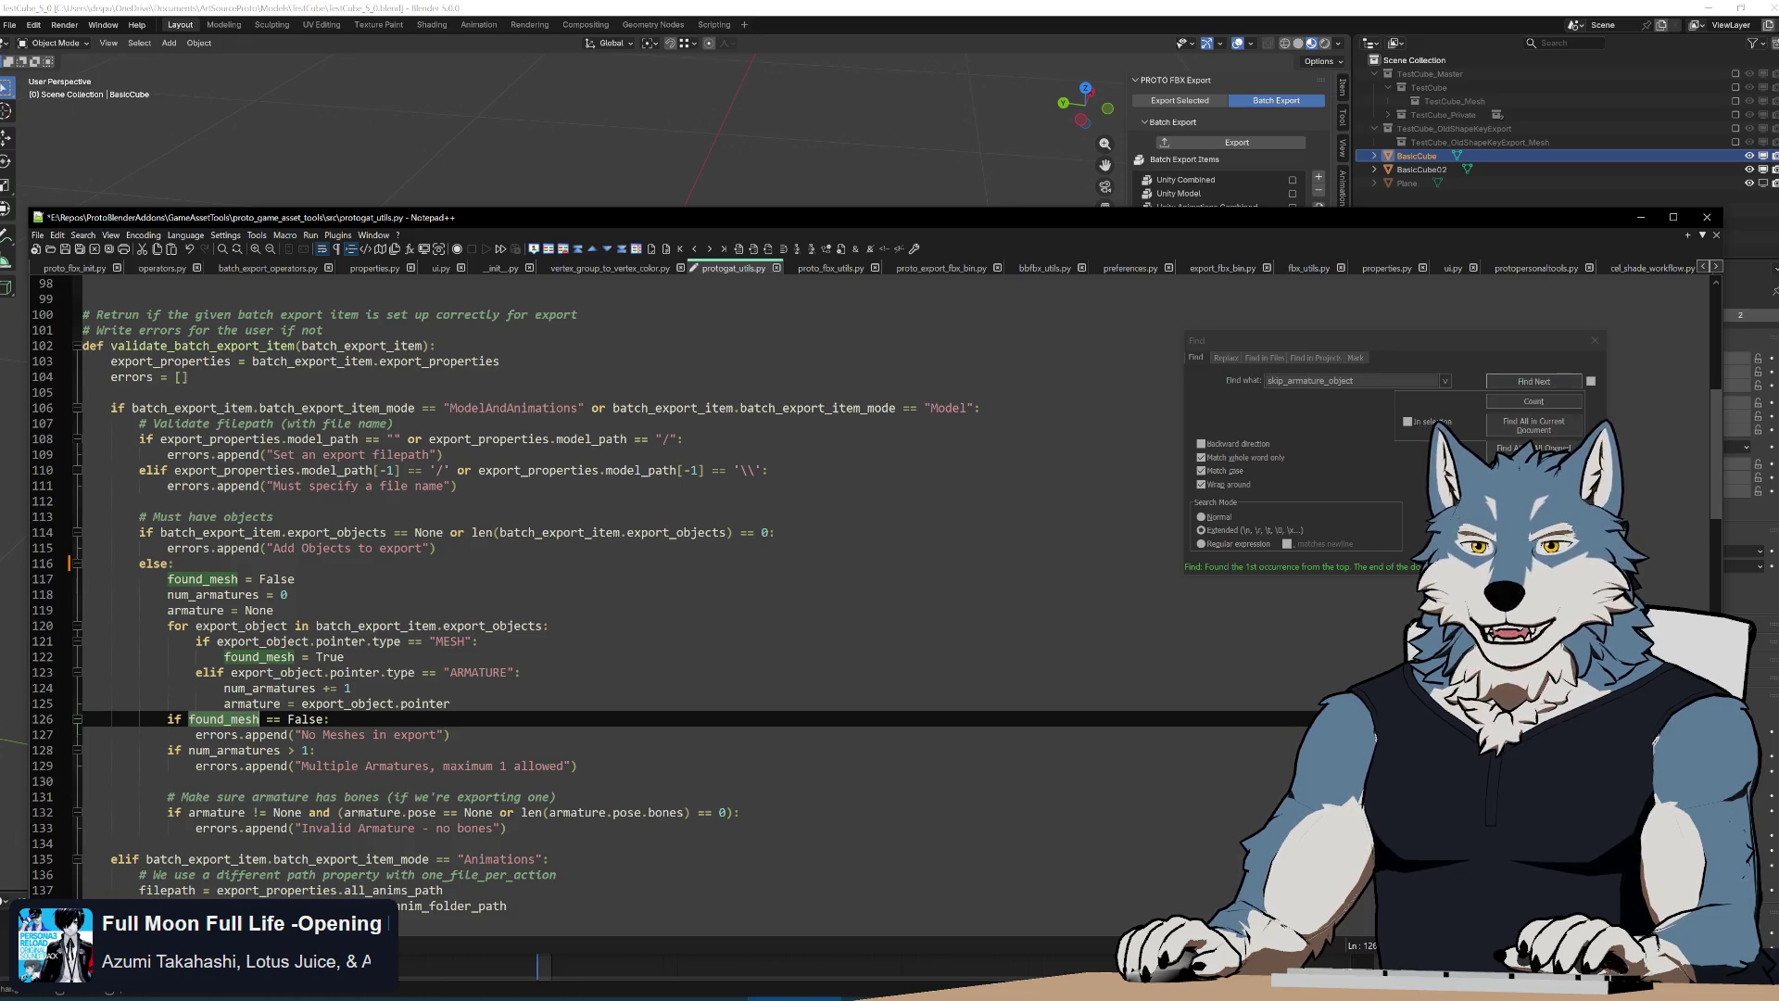
double_click(201, 345)
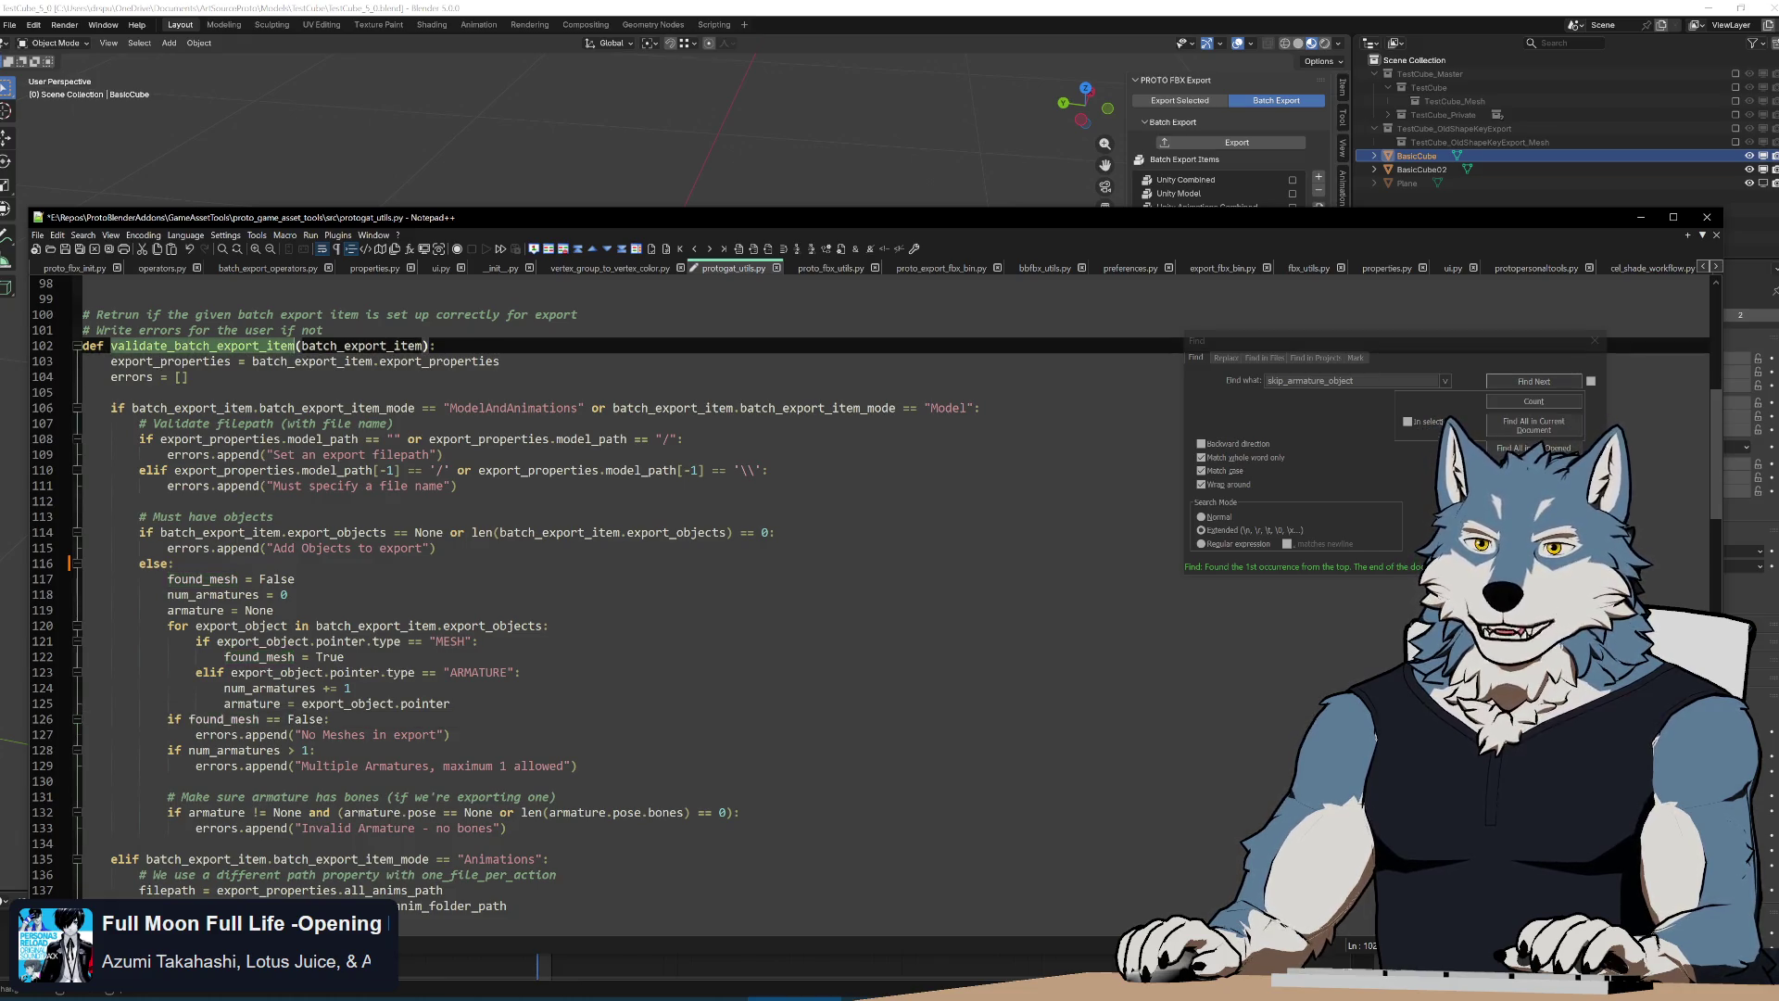
key("ctrl+f")
left_click(1515, 383)
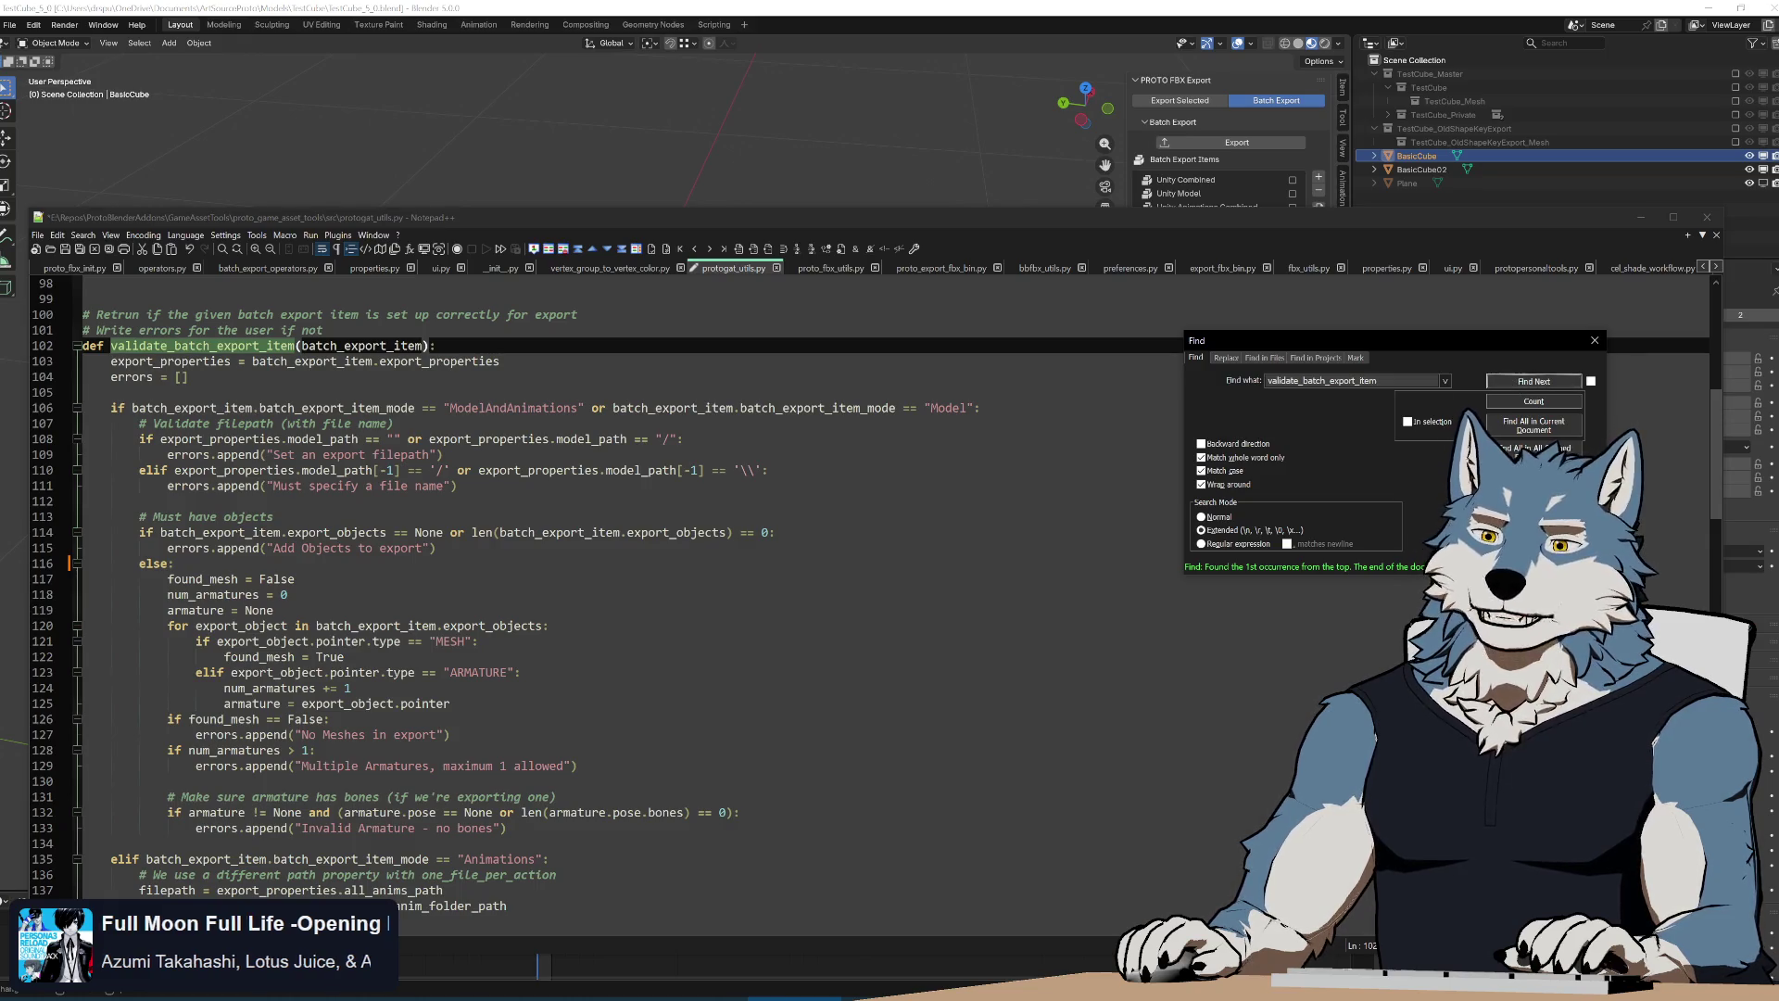
key("Escape")
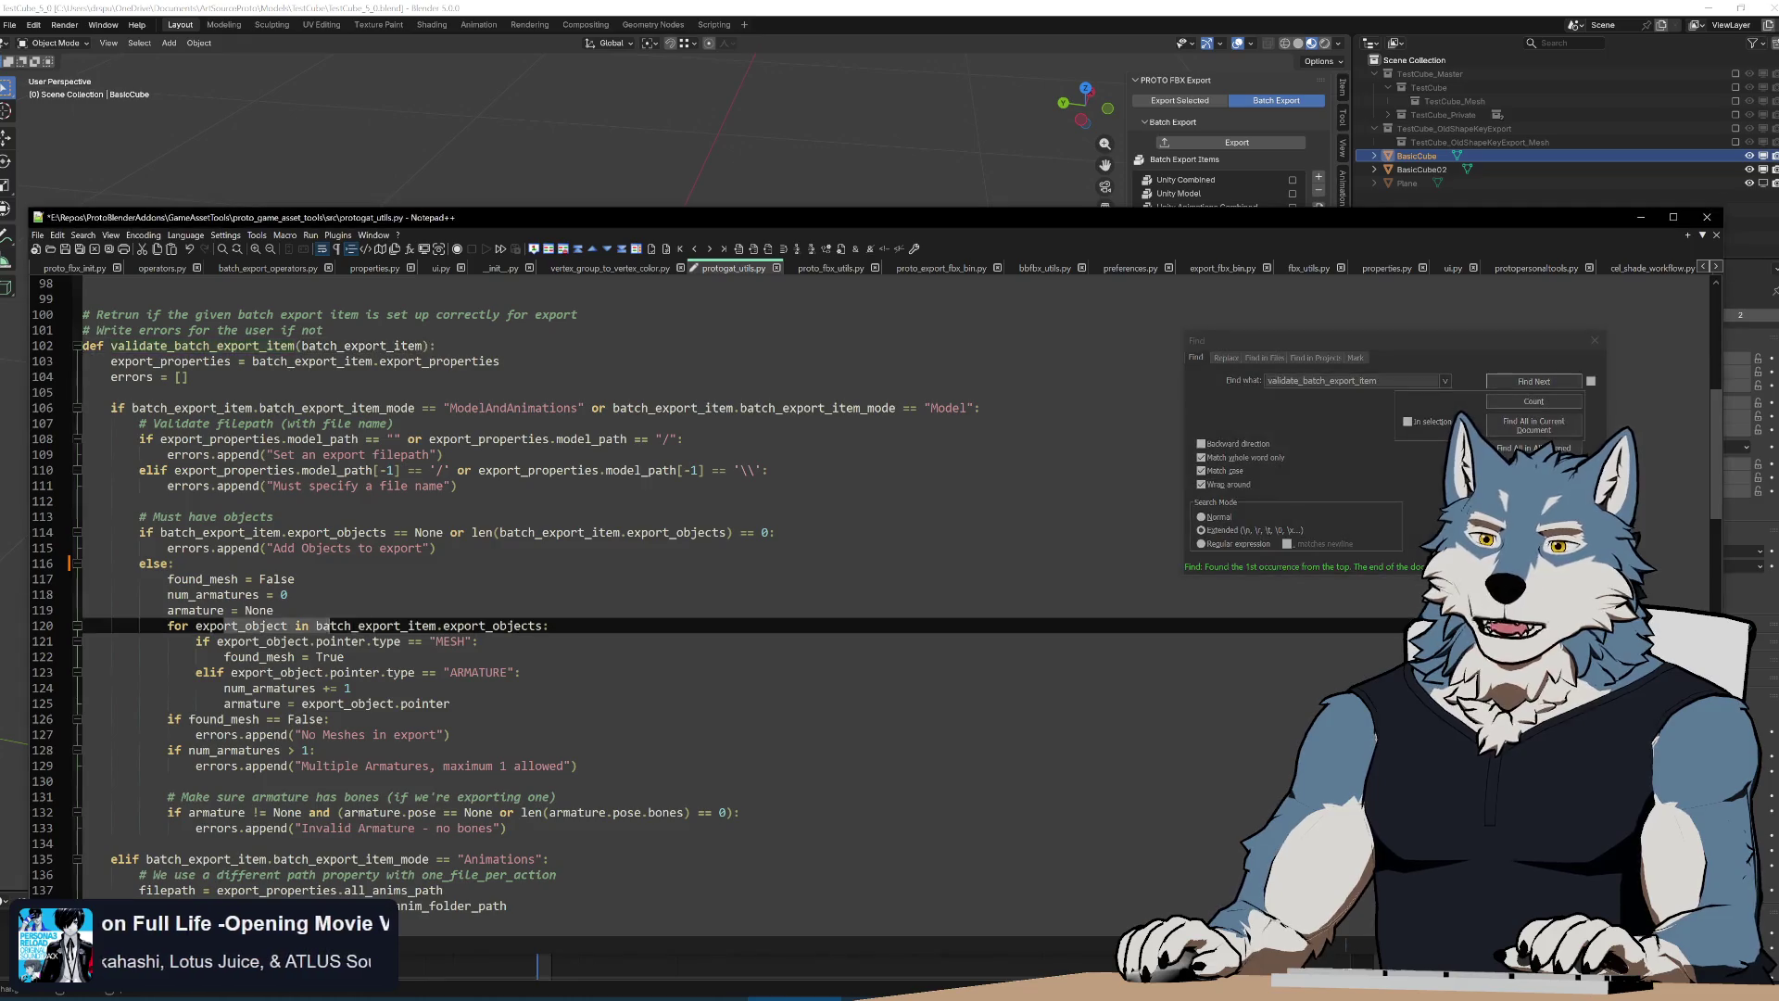
Select export_objects on line 120, move to the found_mesh check and jump to the function definition
key("ctrl+Right")
key("ctrl+Right")
key("ctrl+shift+Right")
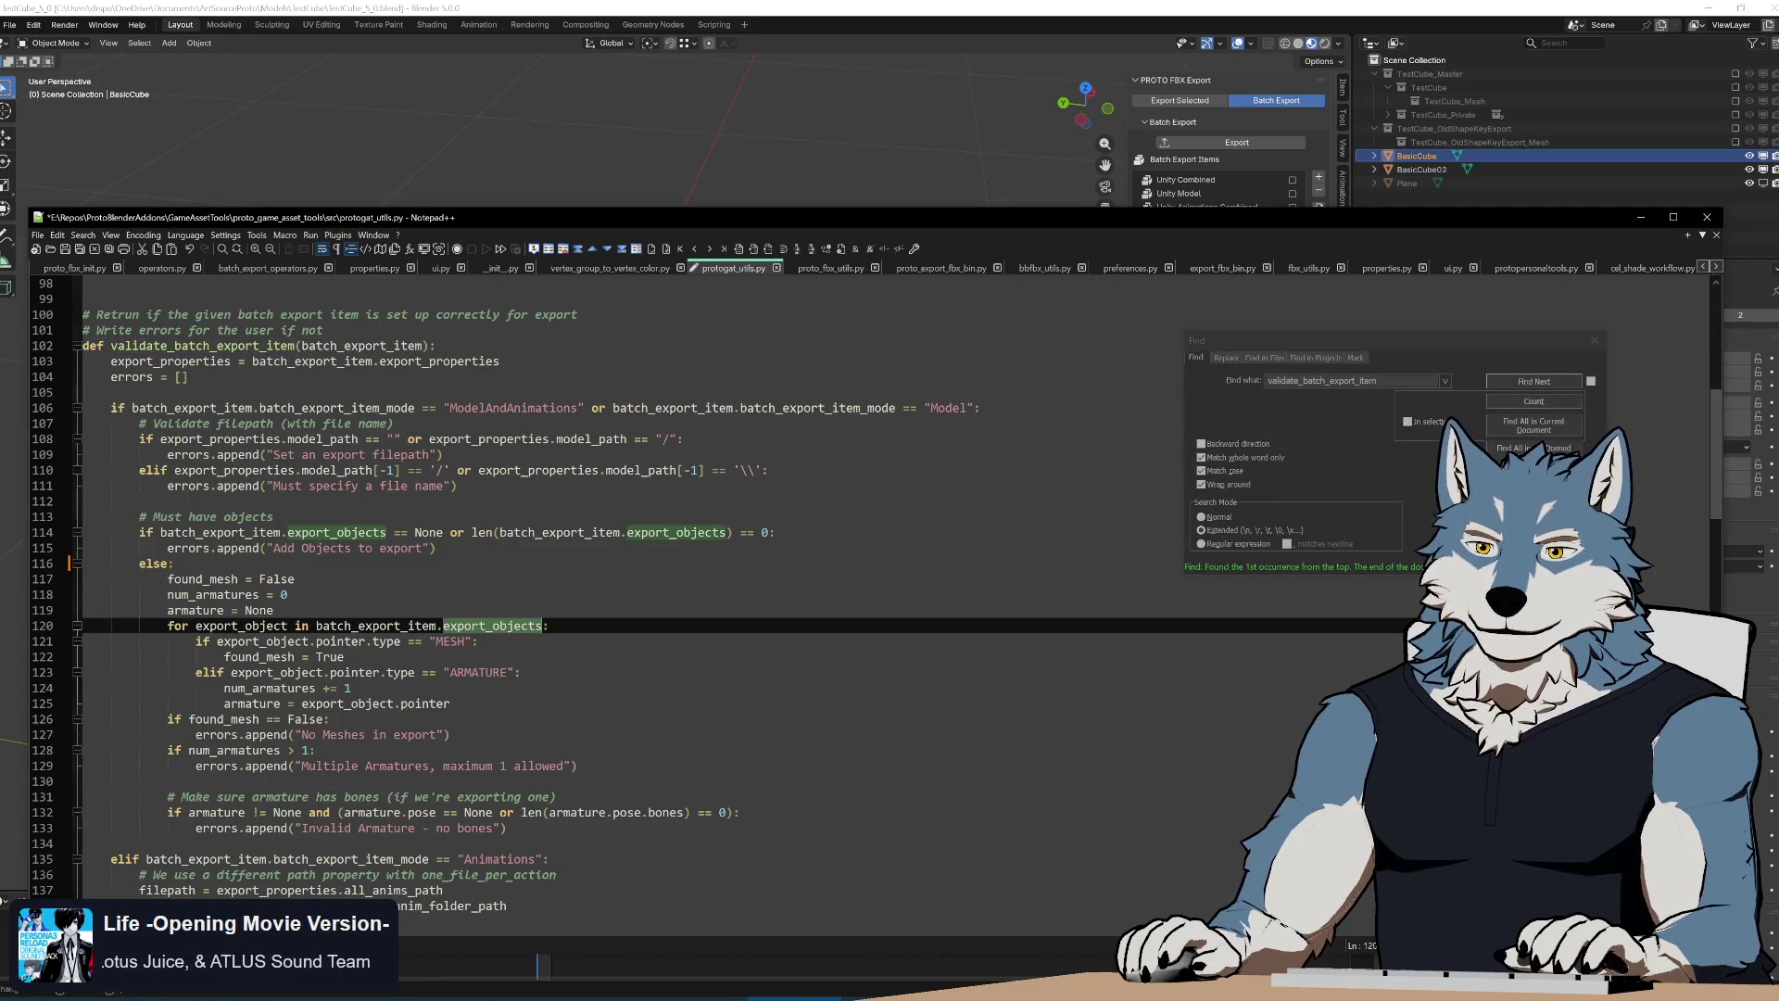
key("Down")
key("Down")
key("Down")
left_click(1526, 386)
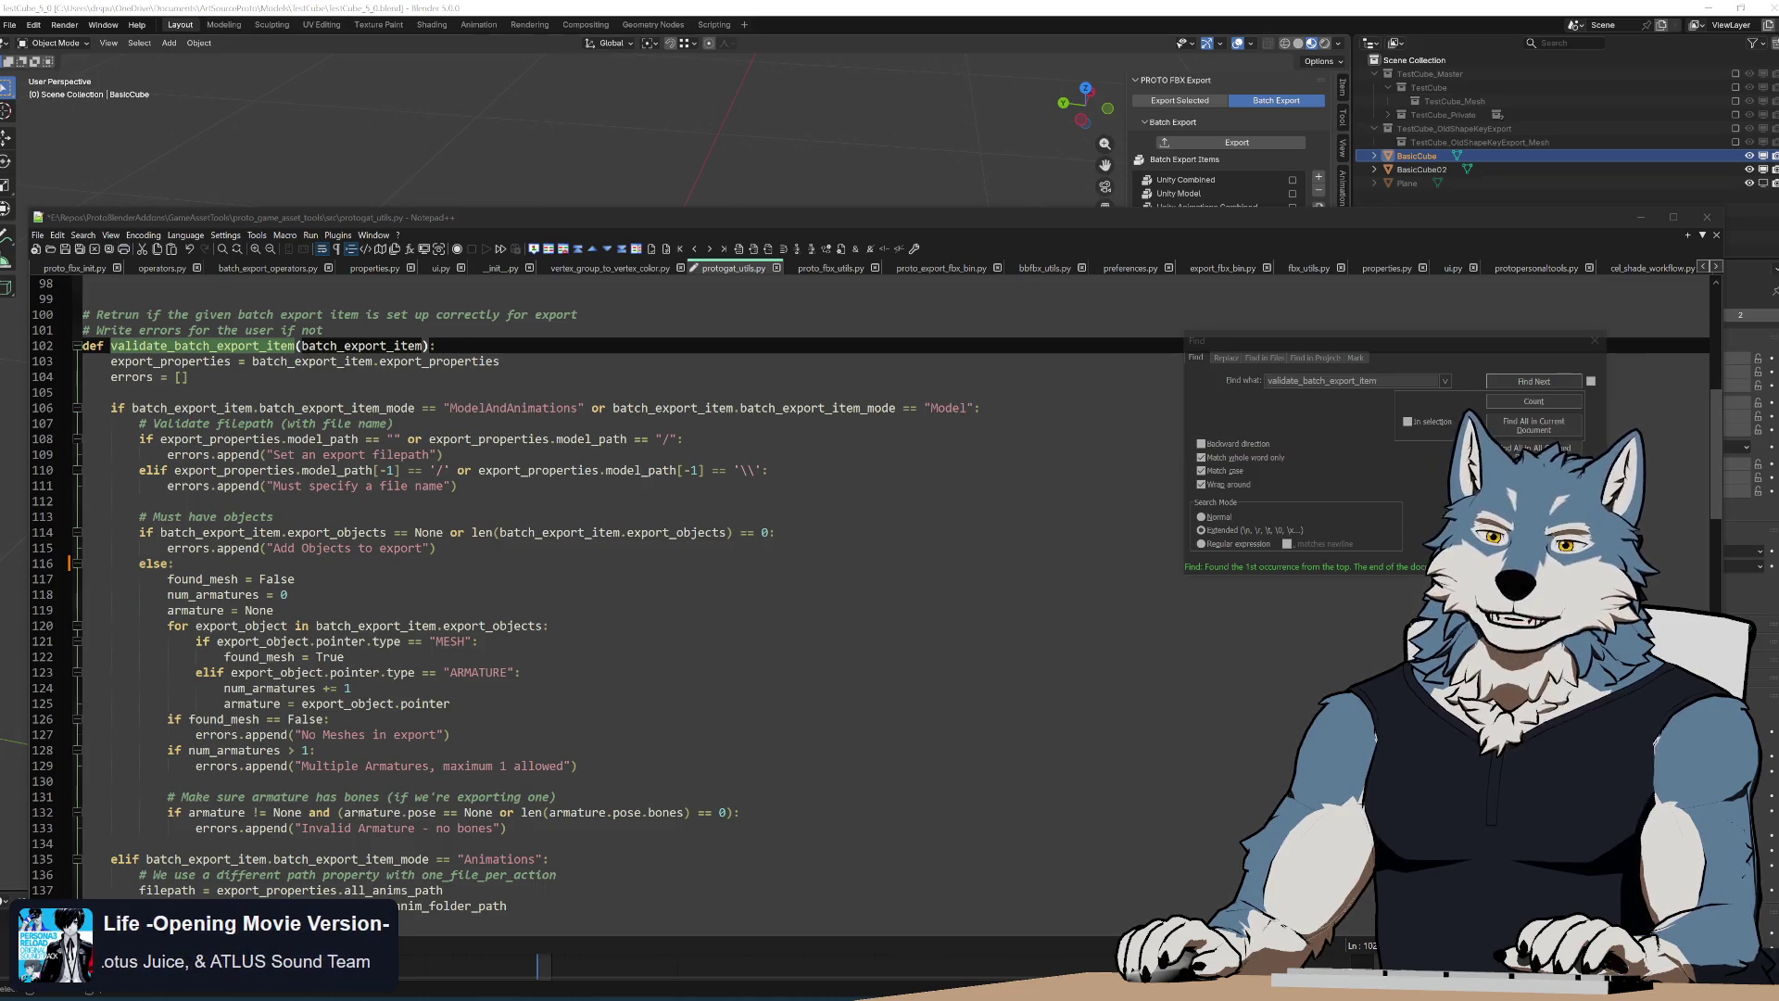
Review the mesh-check validation code on lines 122-126 in validate_batch_export_item
left_click(557, 641)
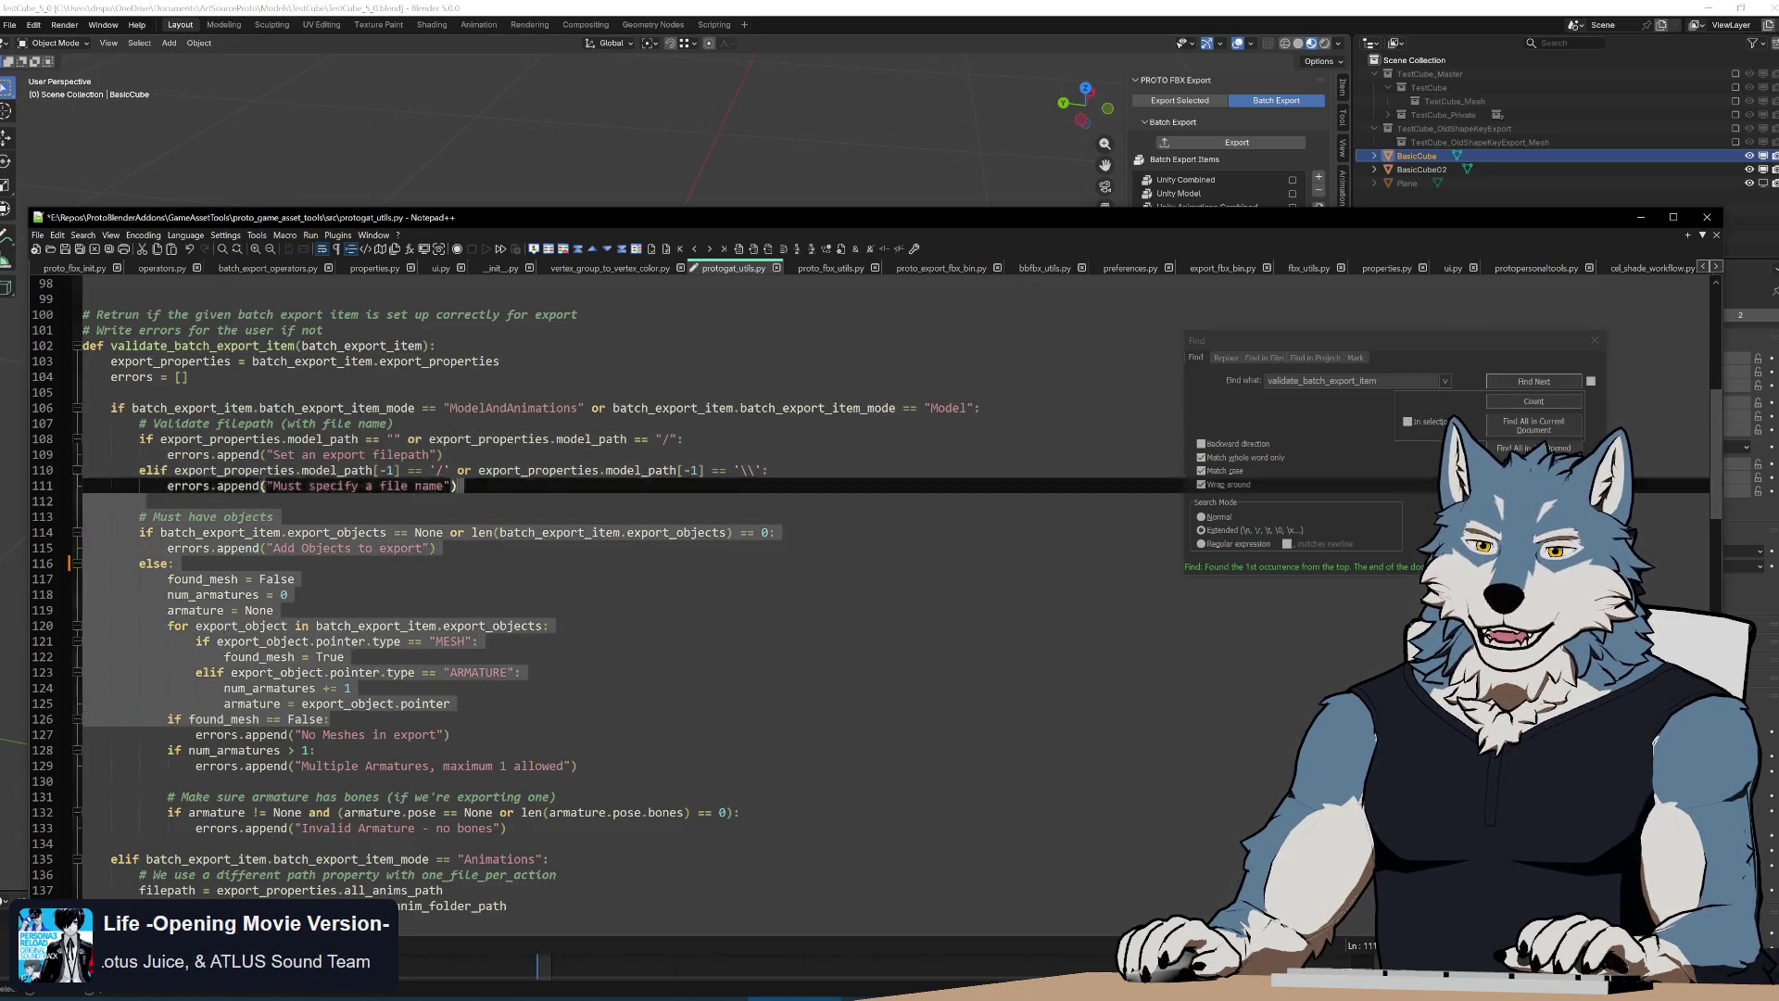
left_click(1009, 656)
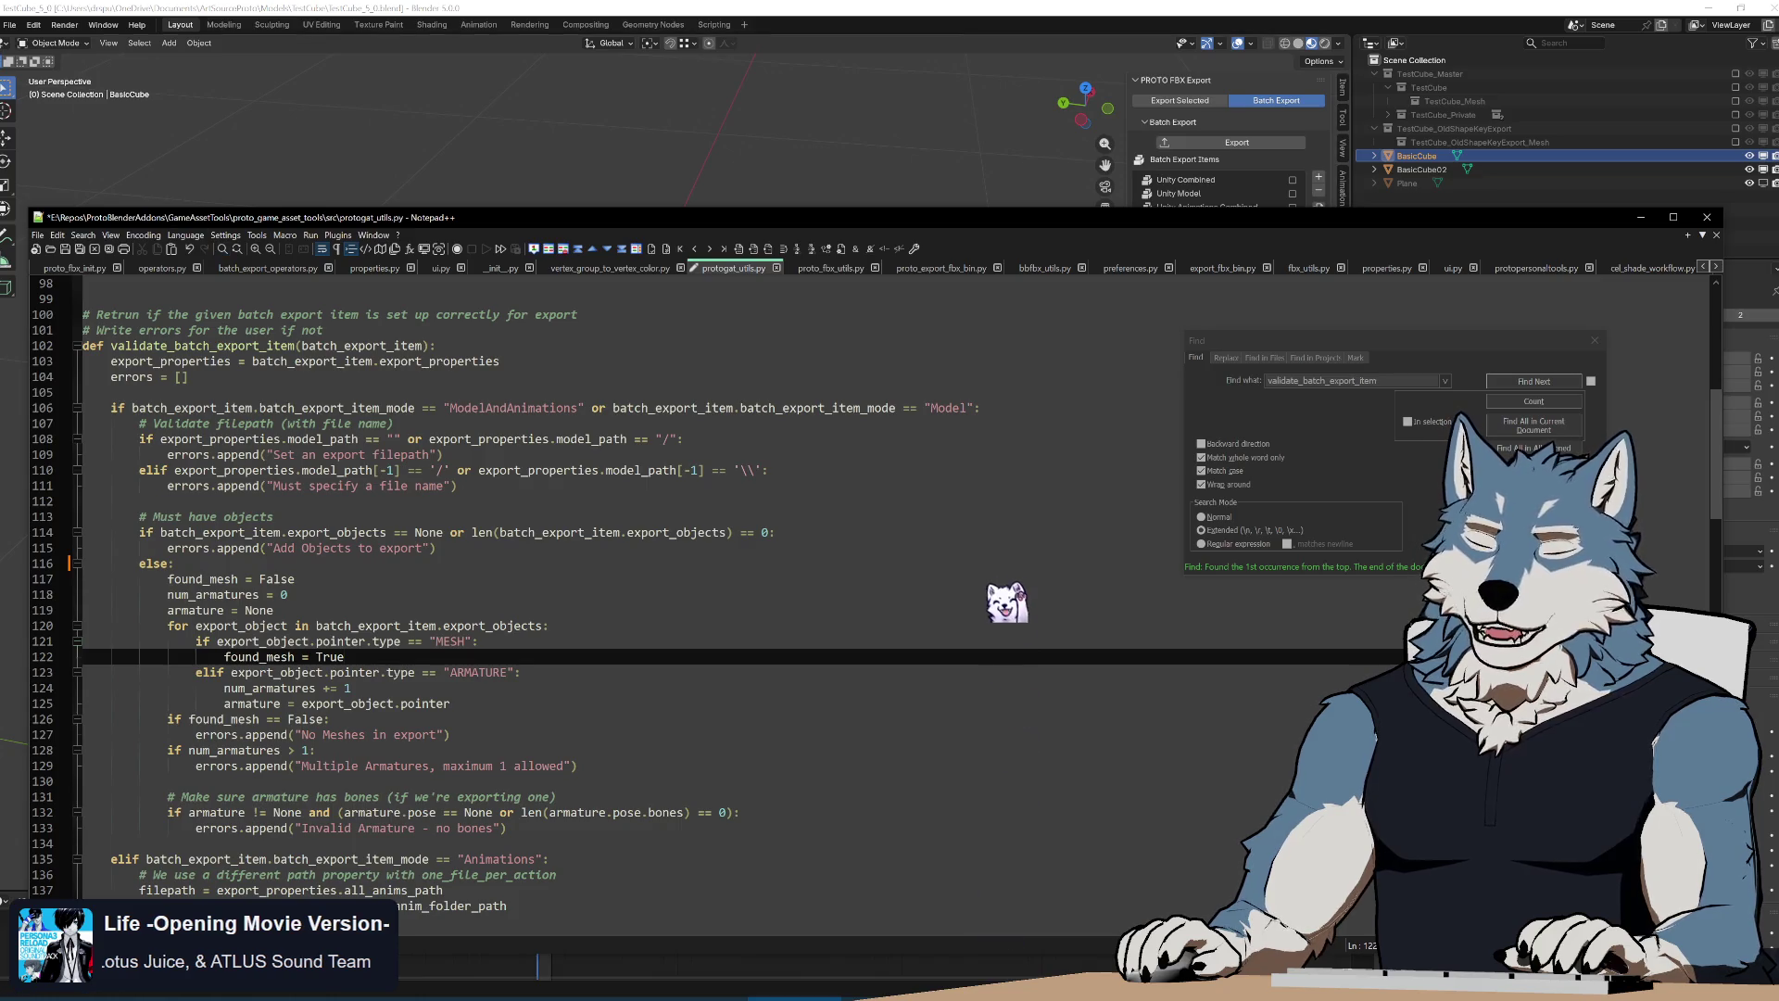
left_click_drag(1009, 723, 84, 346)
left_click(885, 680)
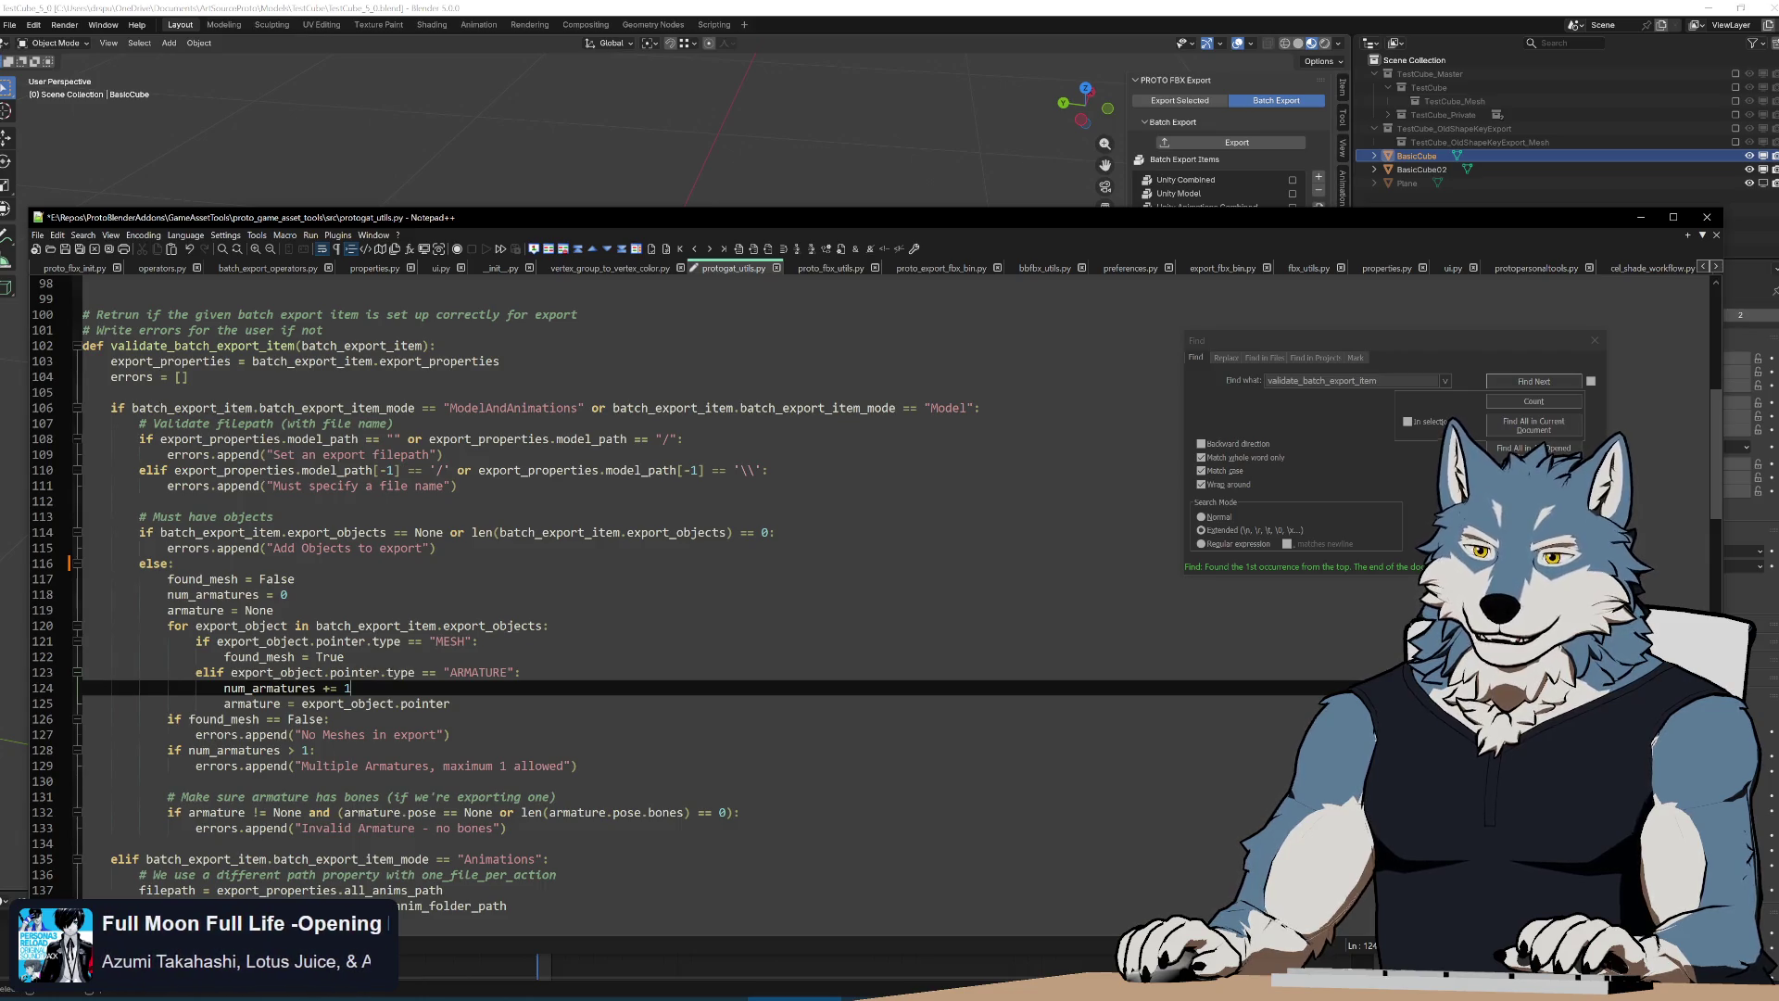
Locate the validate_batch_export_item call on line 77 of the operators file, then return to protogat_utils.py
key("ctrl+Tab")
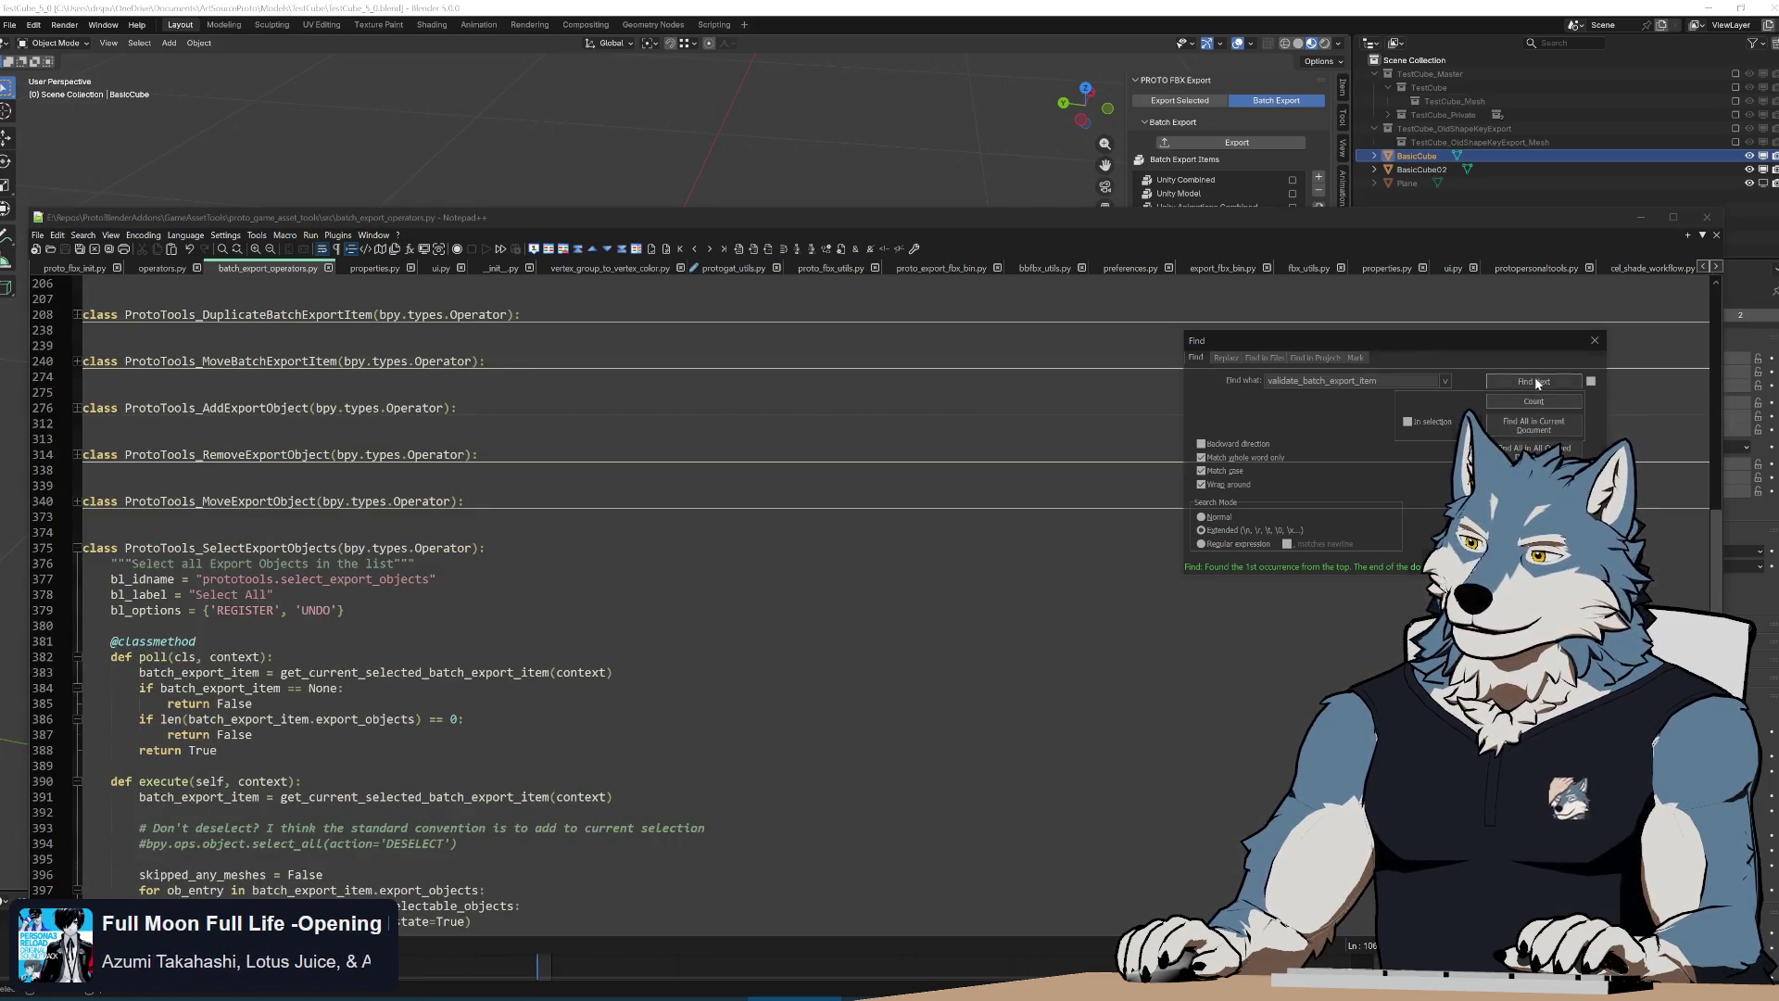
left_click(1535, 382)
left_click(1535, 380)
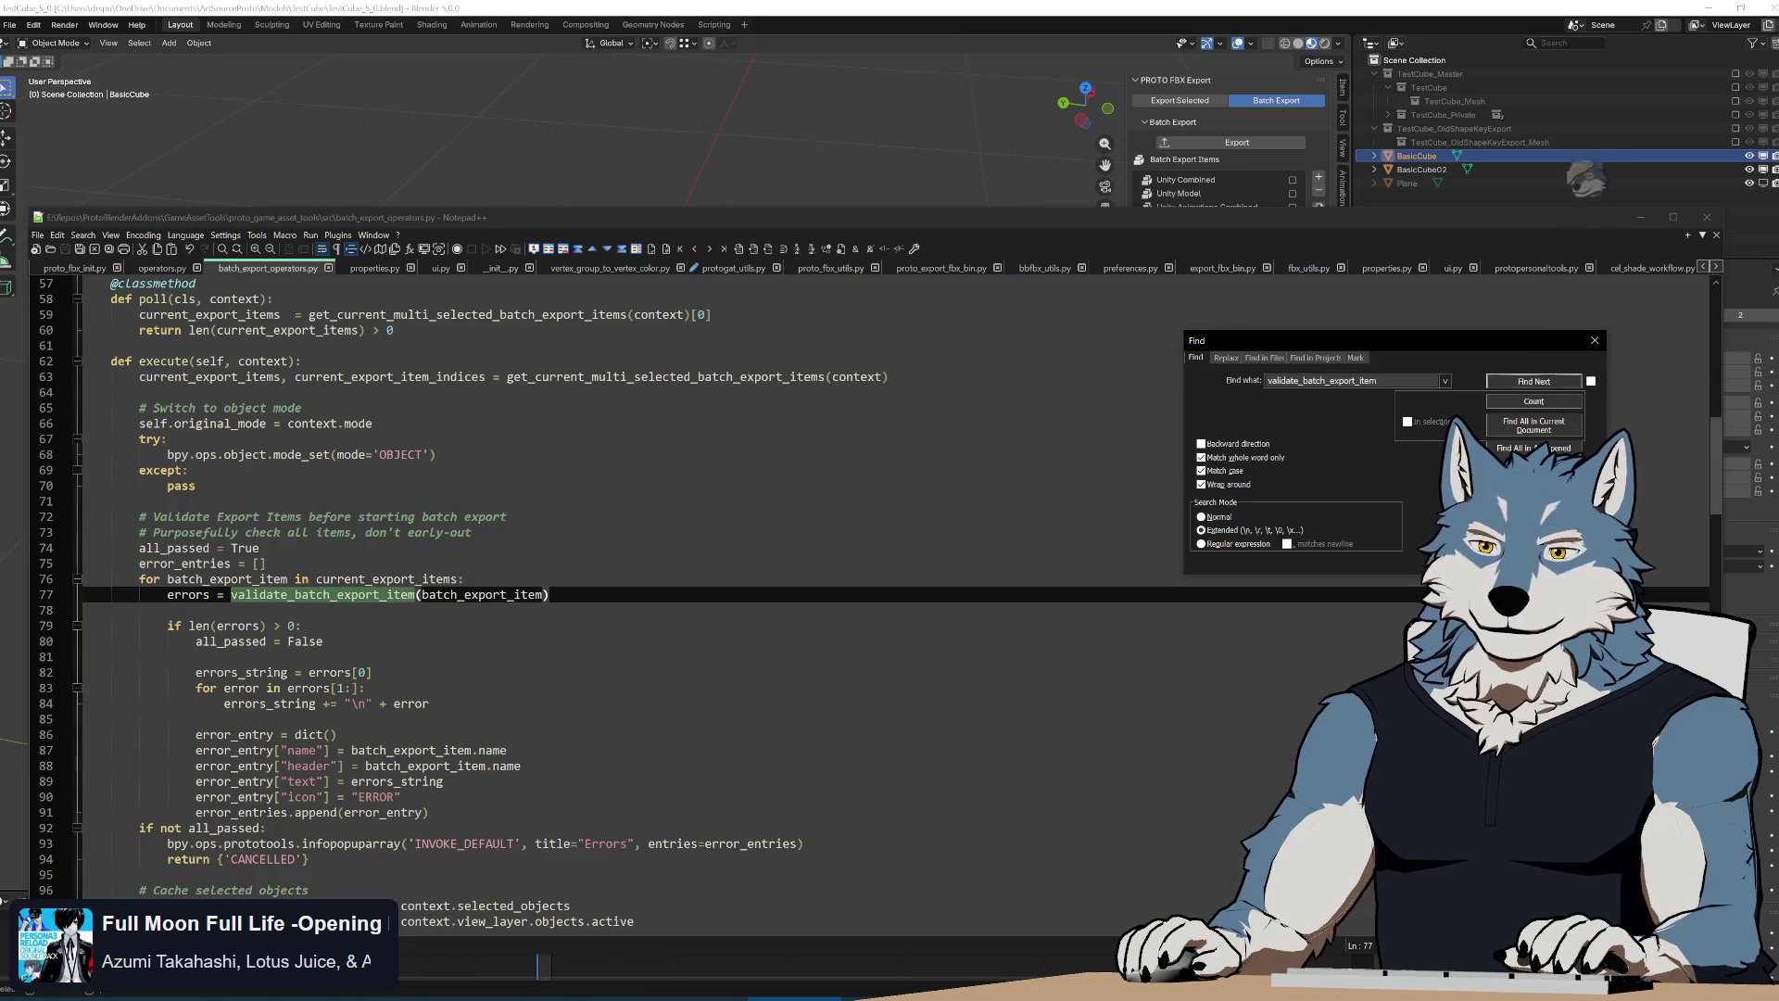
scroll(625, 626, "up", 6)
scroll(625, 627, "down", 5)
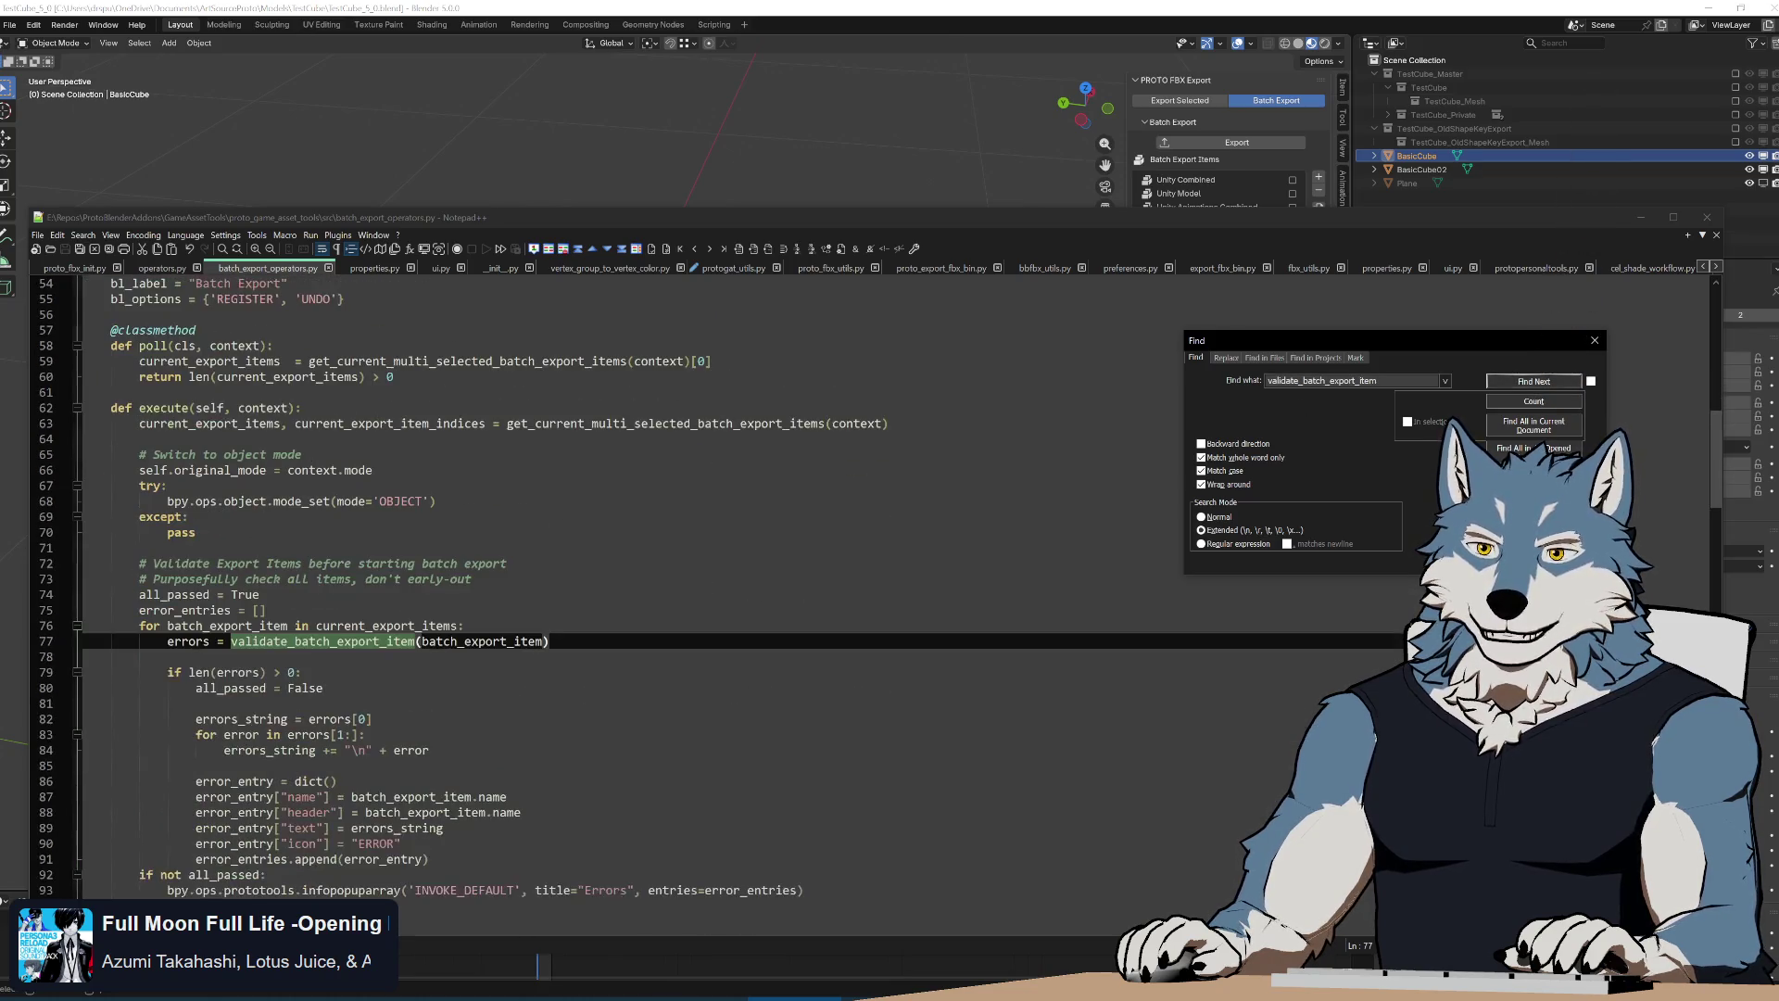
left_click(1533, 380)
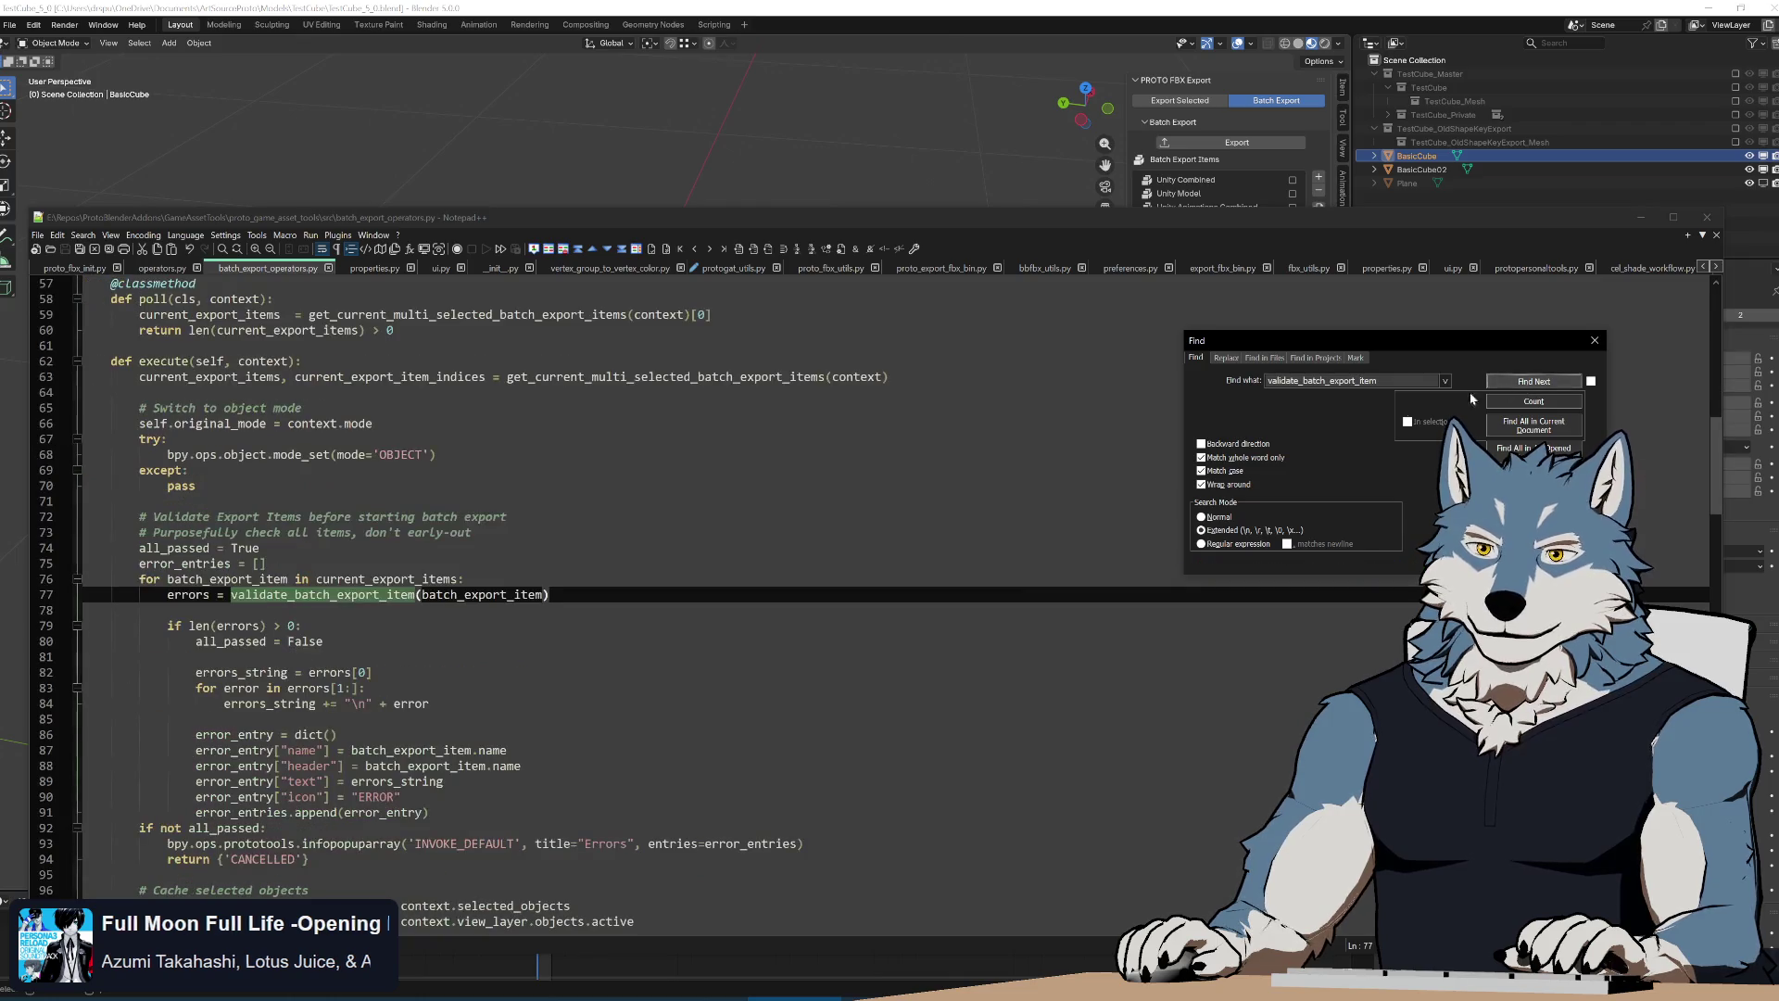
left_click(738, 267)
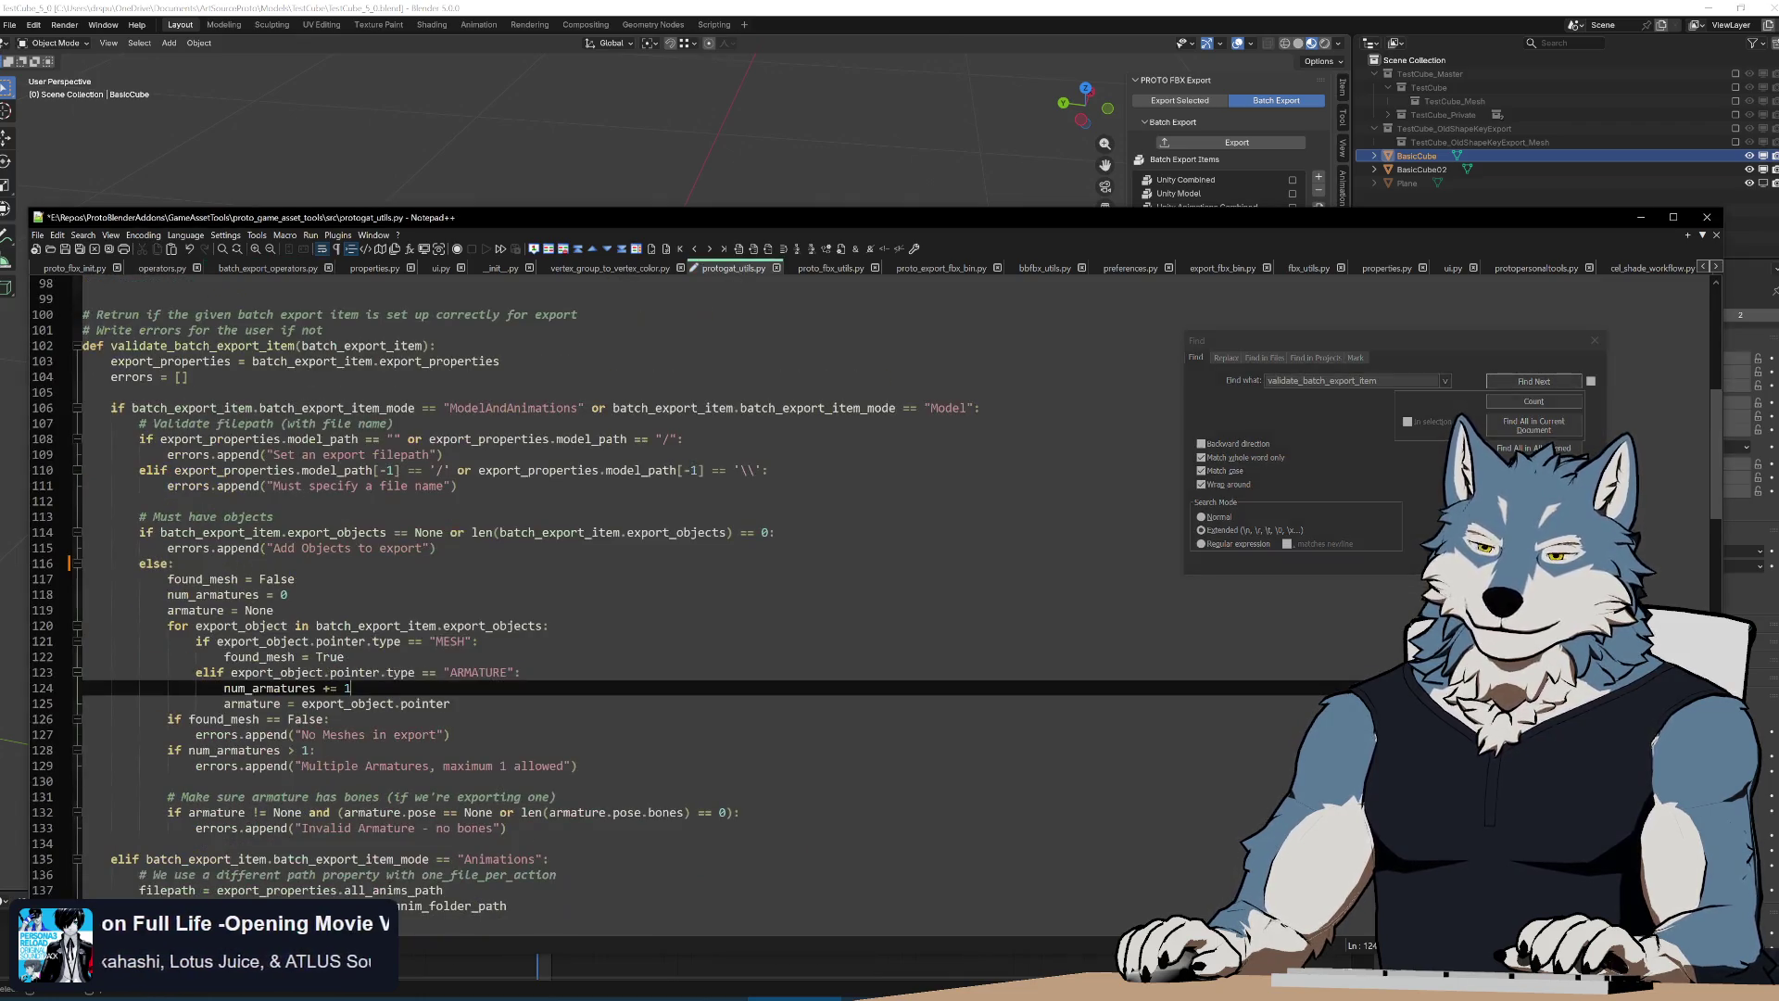
double_click(223, 718)
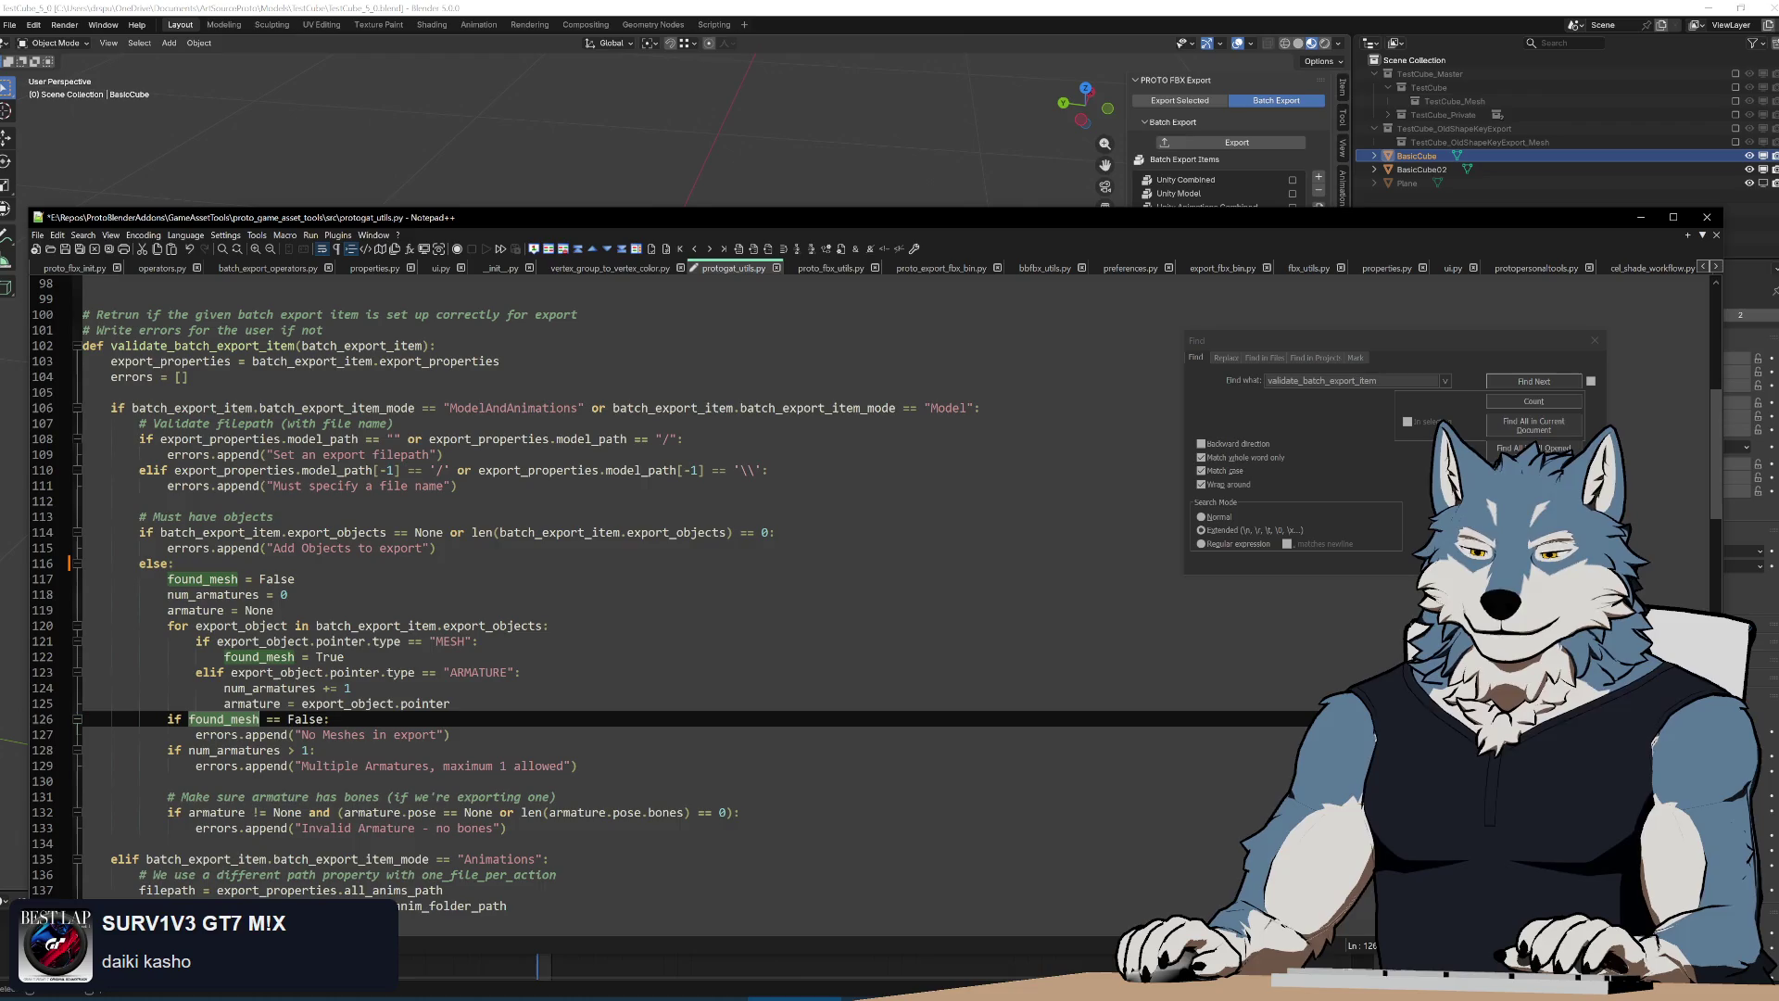
scroll(695, 597, "down", 3)
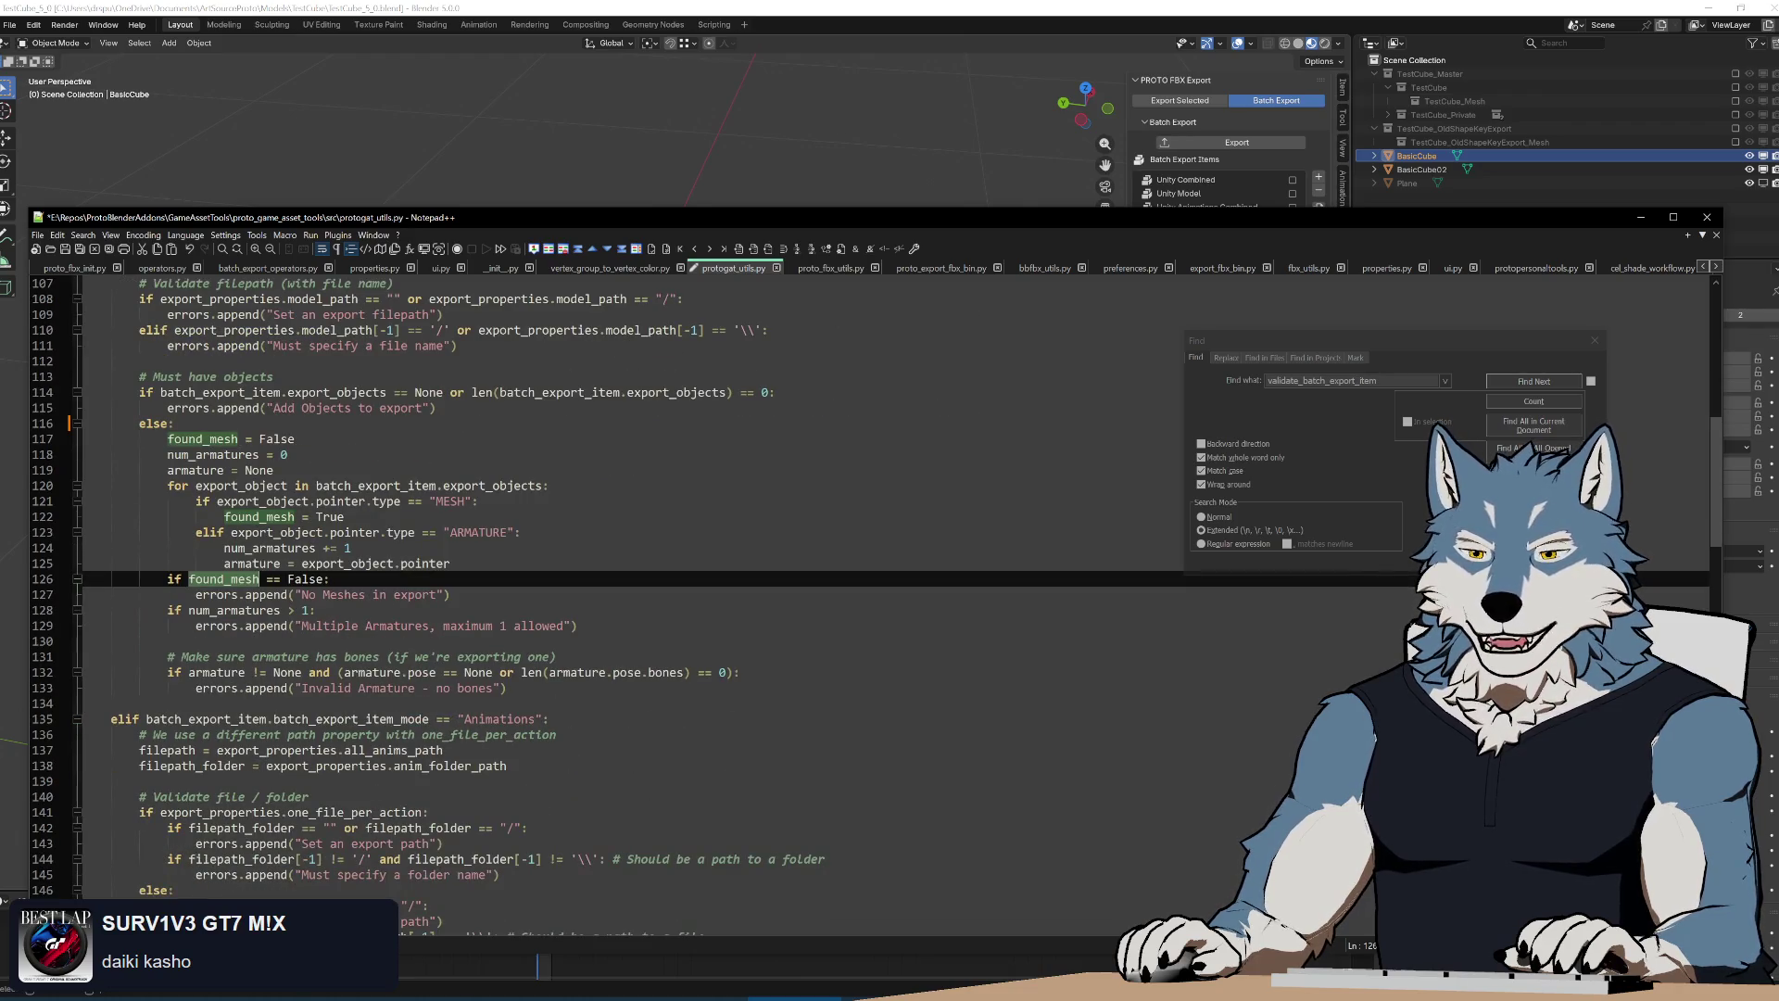
scroll(695, 597, "up", 3)
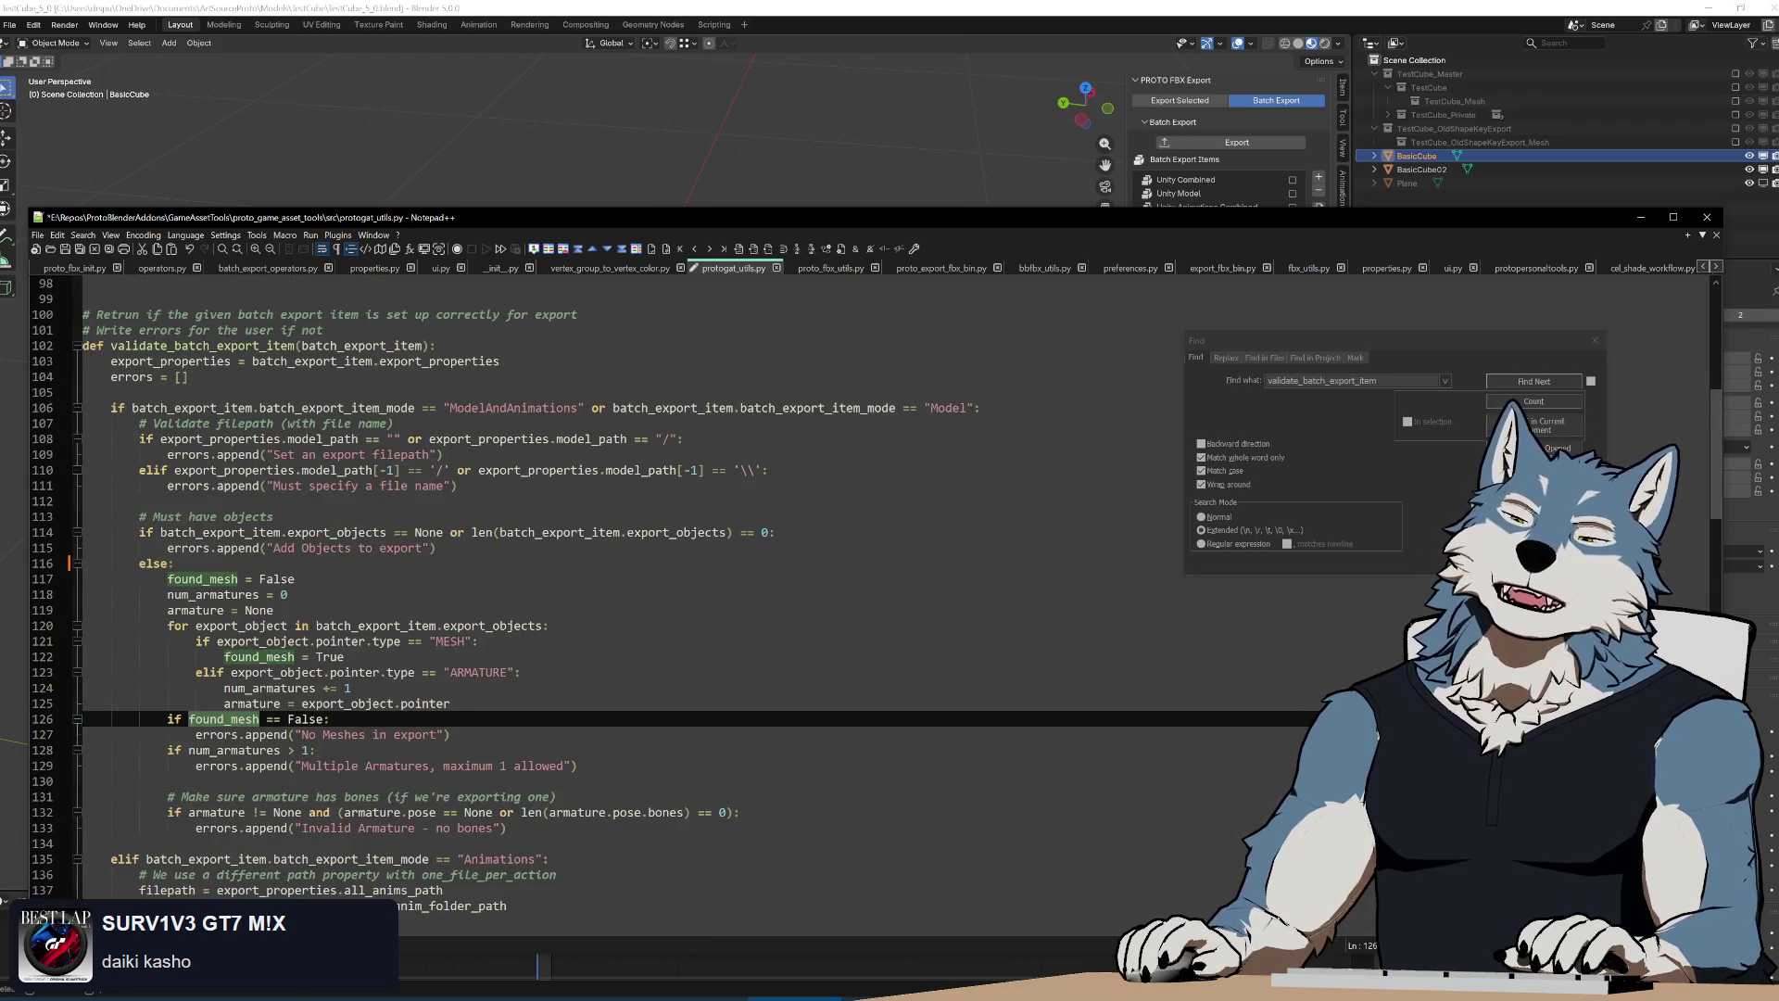
scroll(696, 598, "down", 2)
scroll(695, 598, "up", 3)
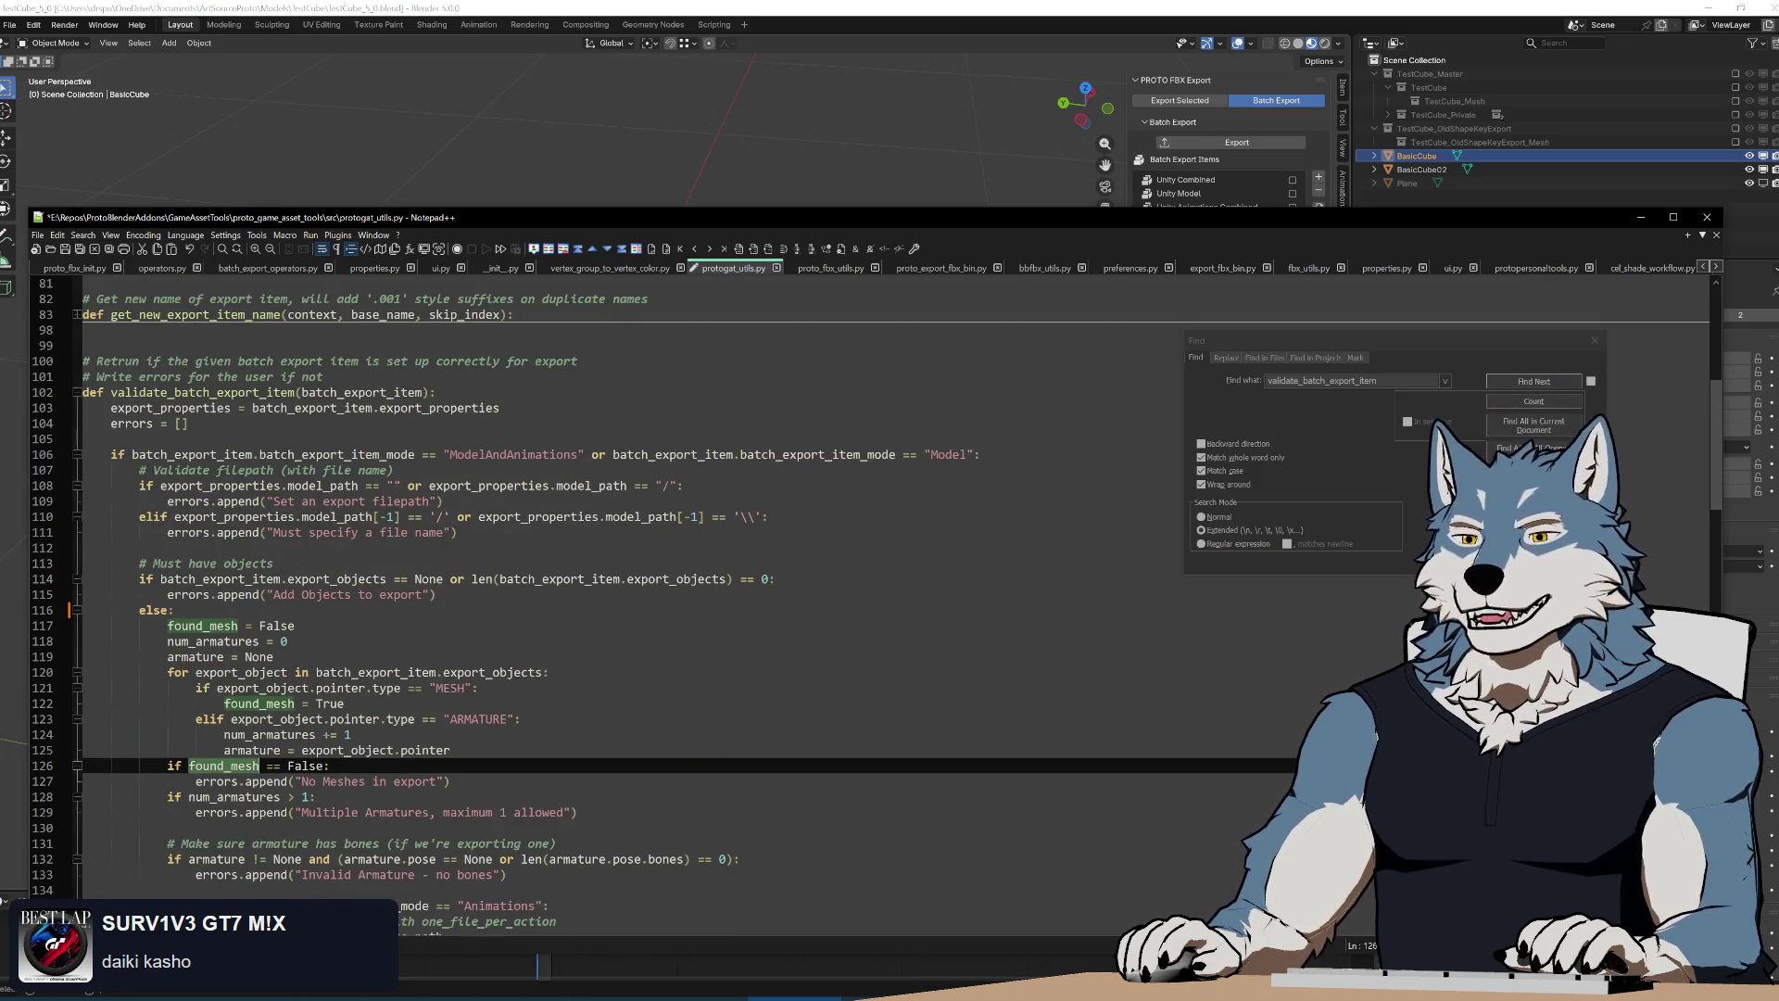
left_click_drag(320, 454, 651, 454)
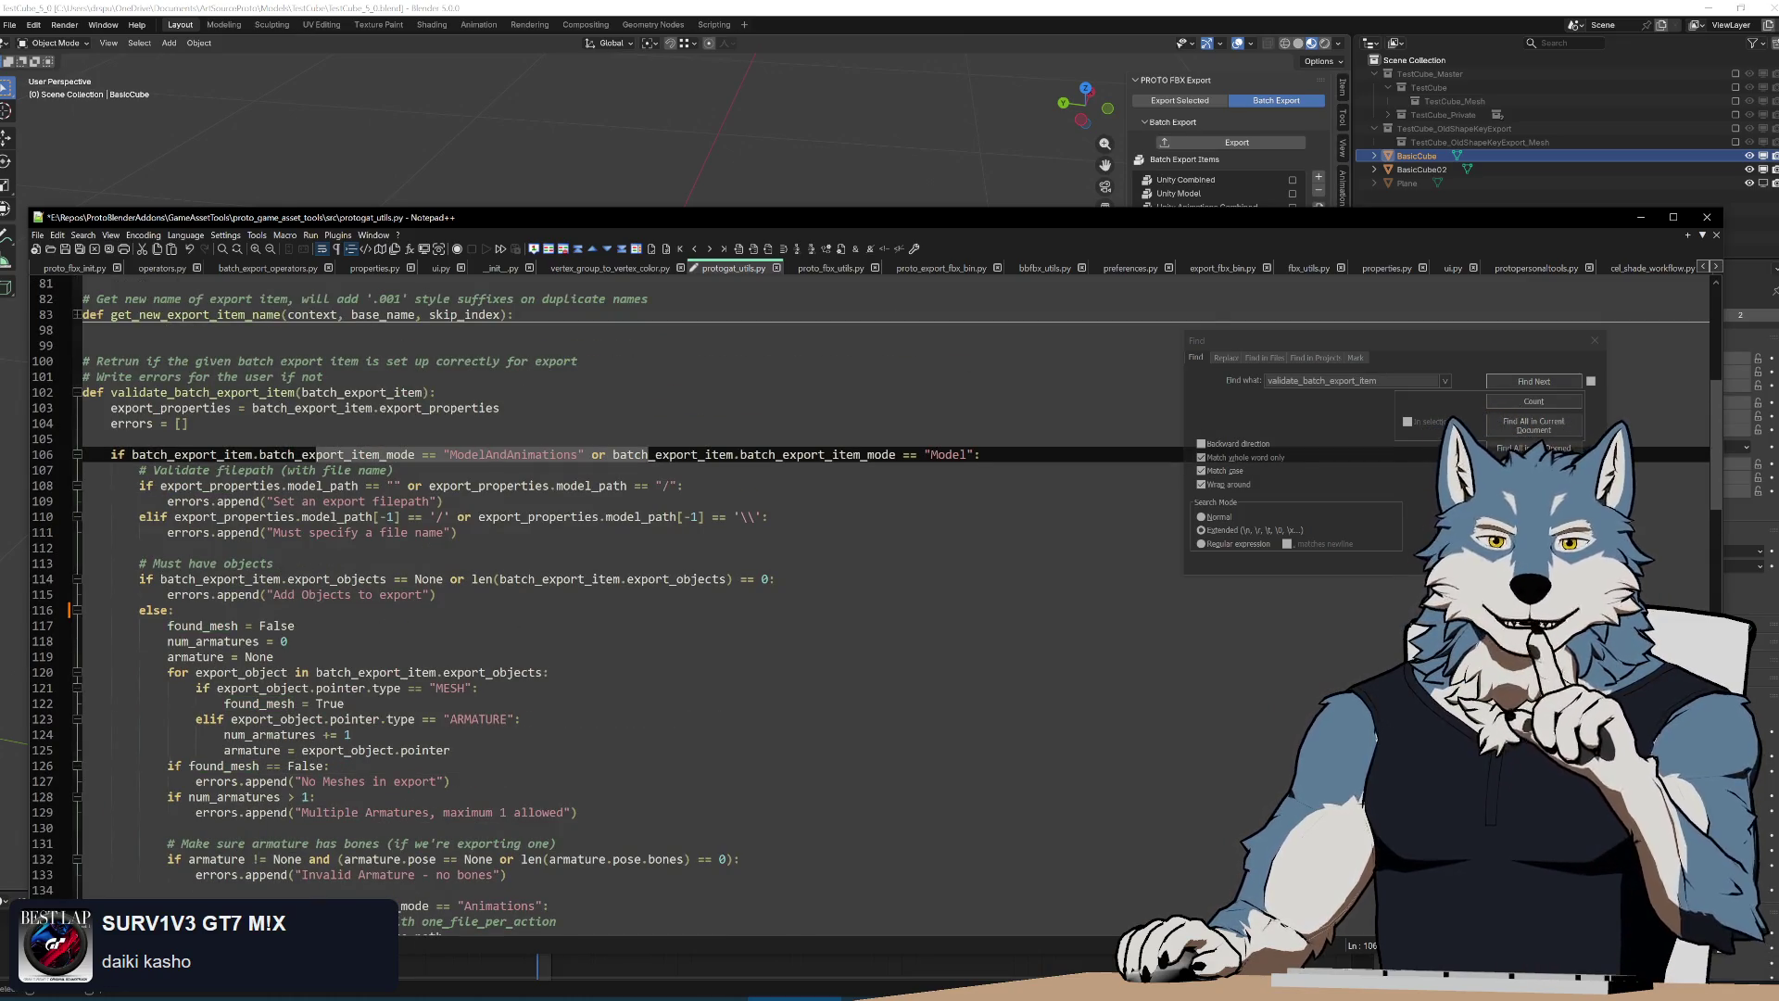
scroll(695, 556, "down", 7)
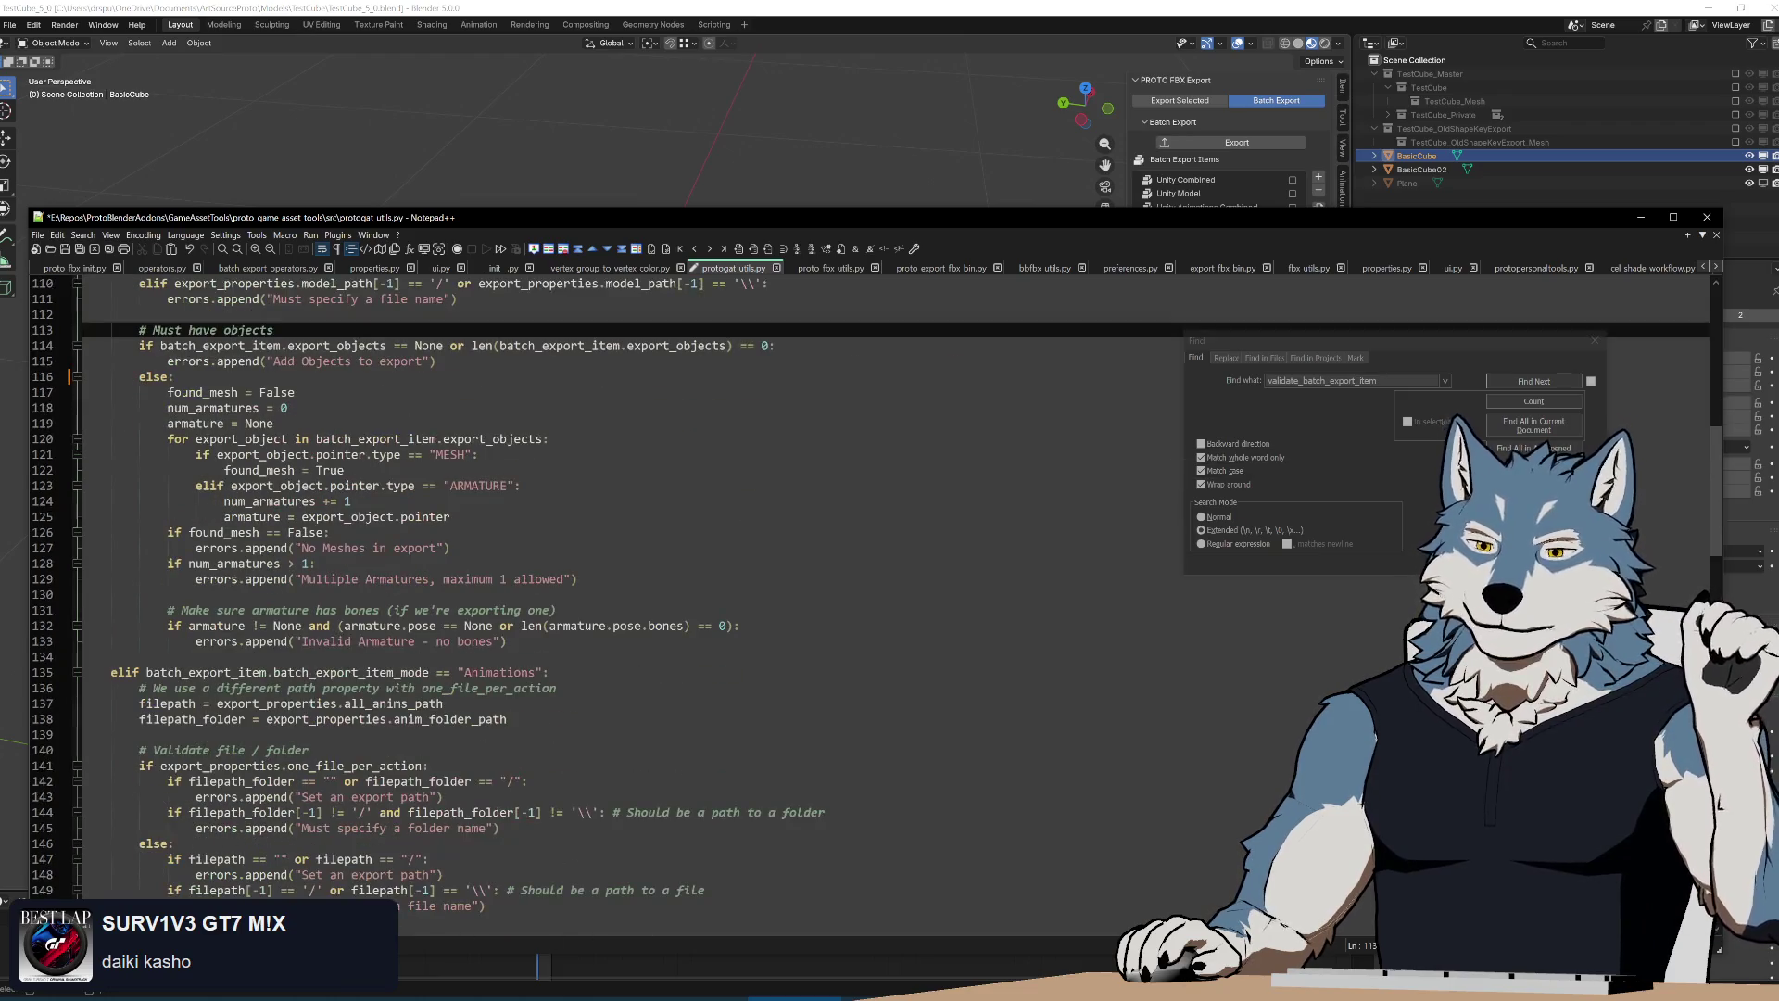
scroll(695, 556, "down", 5)
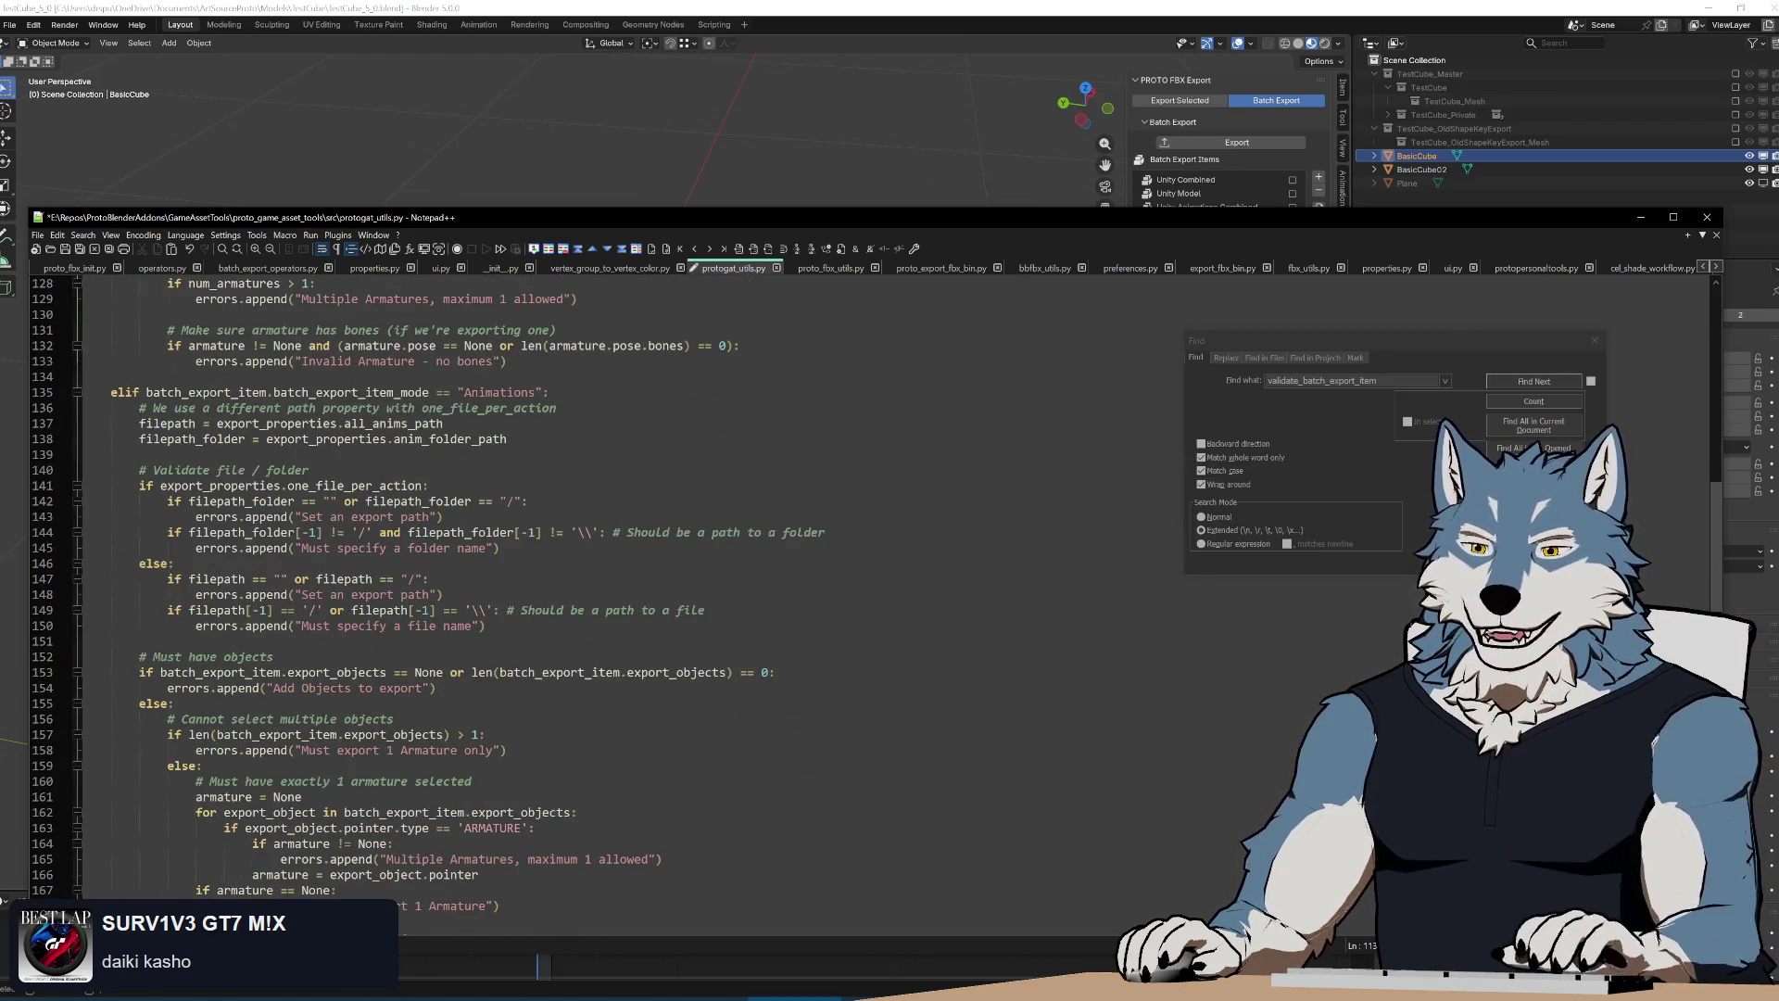
scroll(694, 556, "down", 4)
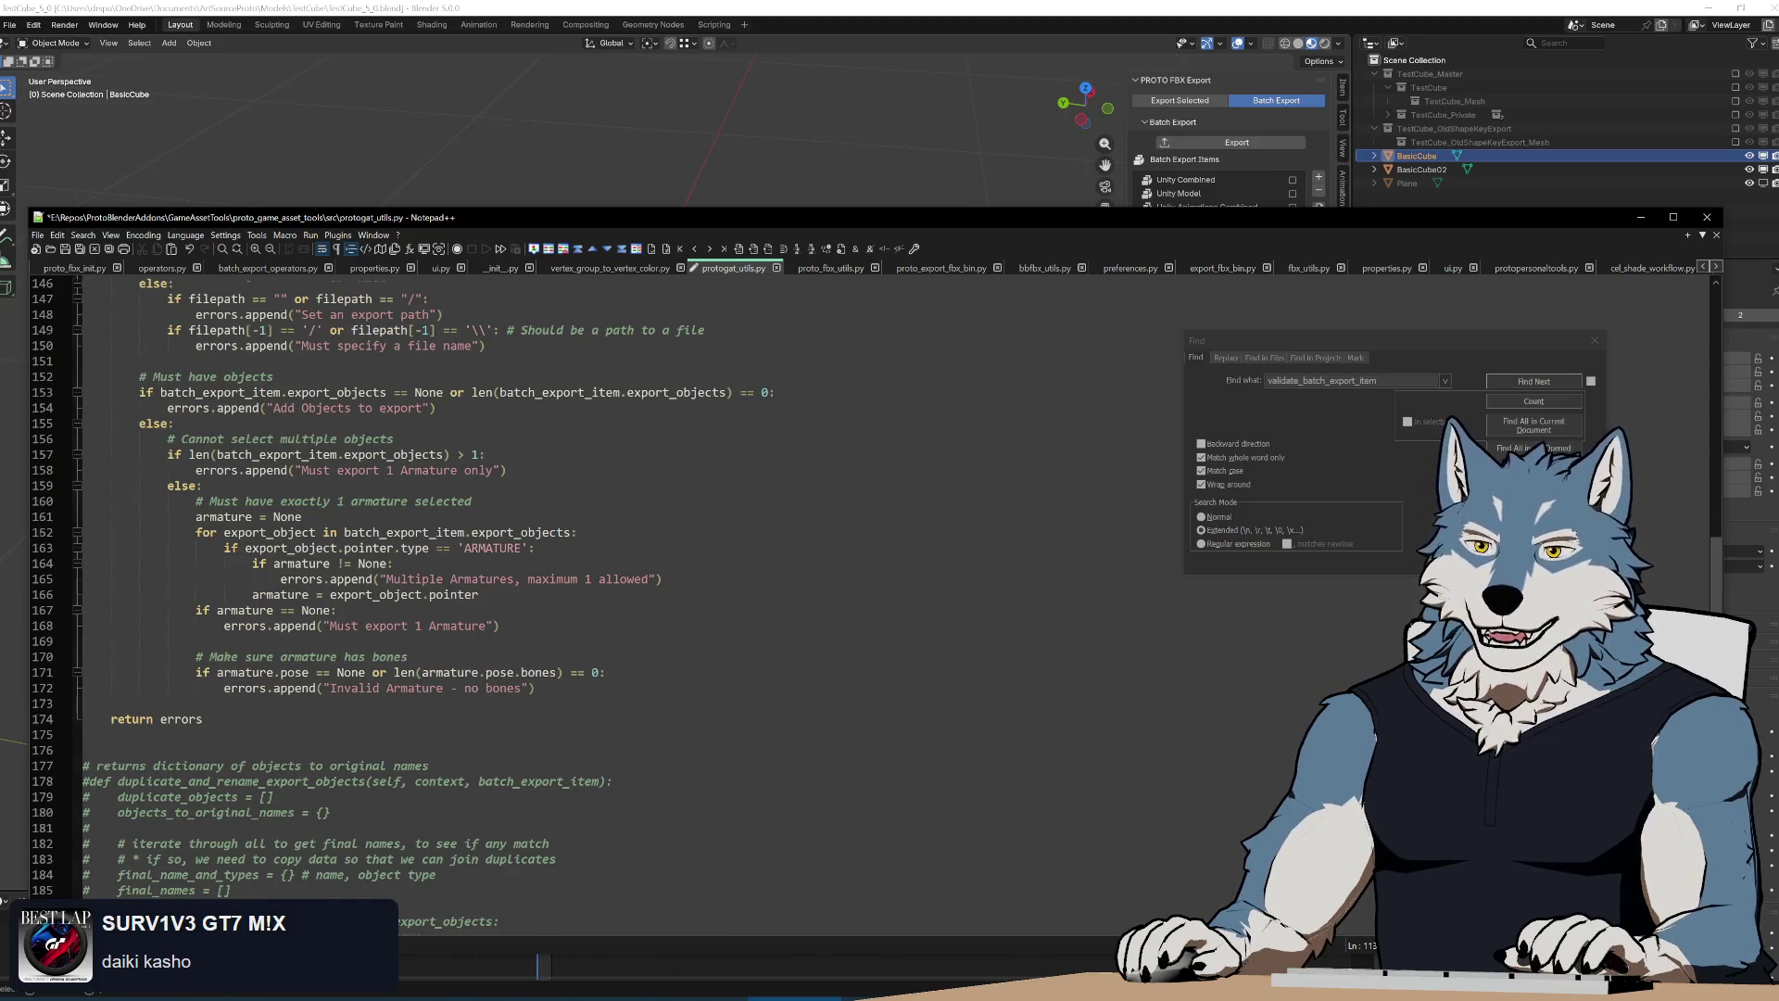
scroll(695, 556, "up", 4)
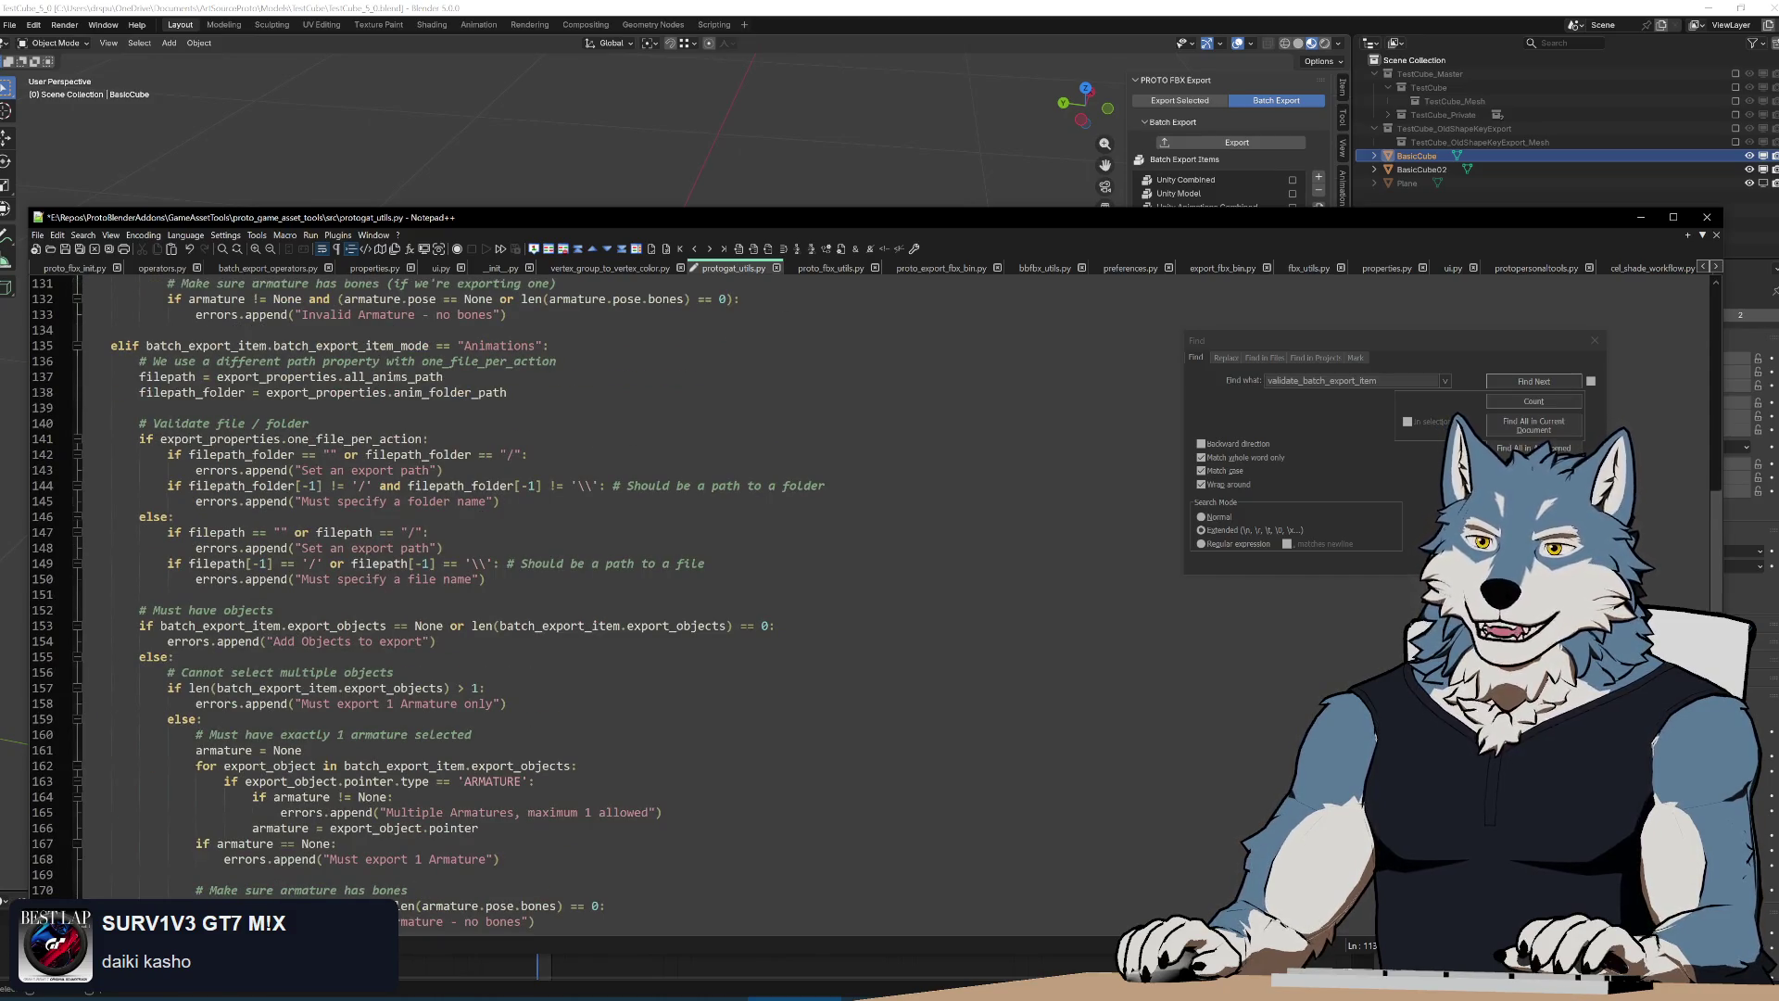
scroll(696, 556, "up", 5)
scroll(695, 557, "up", 5)
scroll(696, 557, "down", 3)
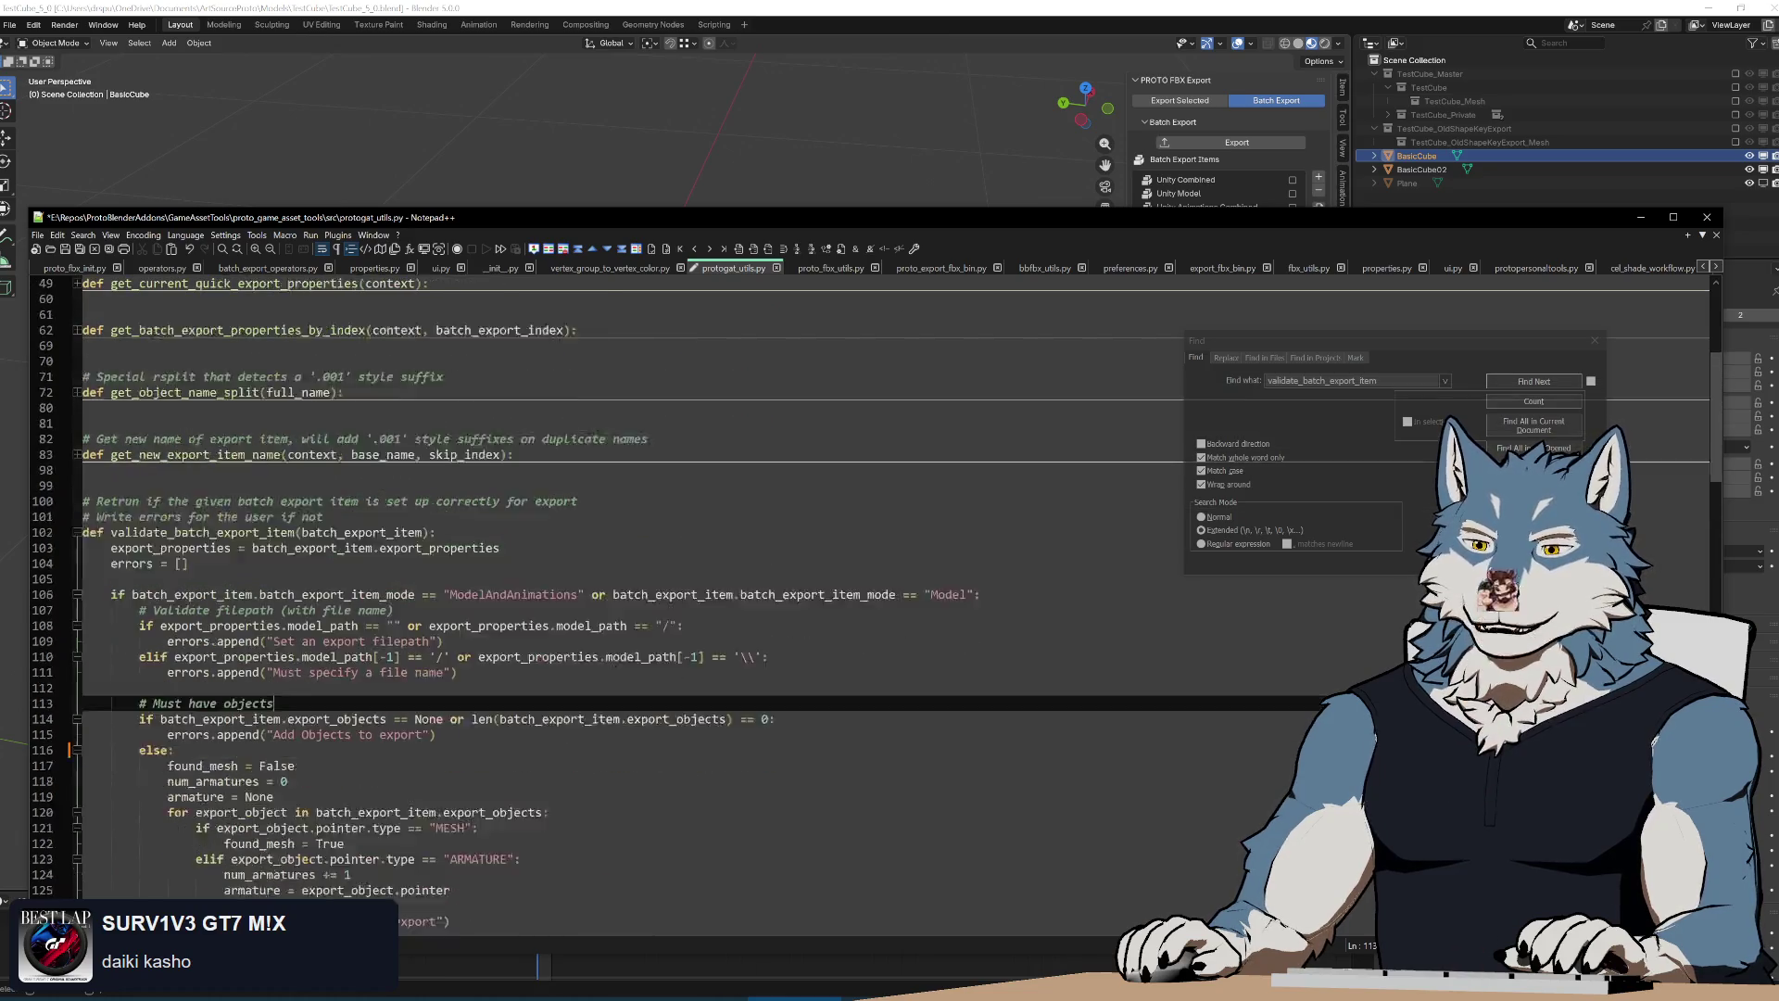
scroll(696, 557, "down", 3)
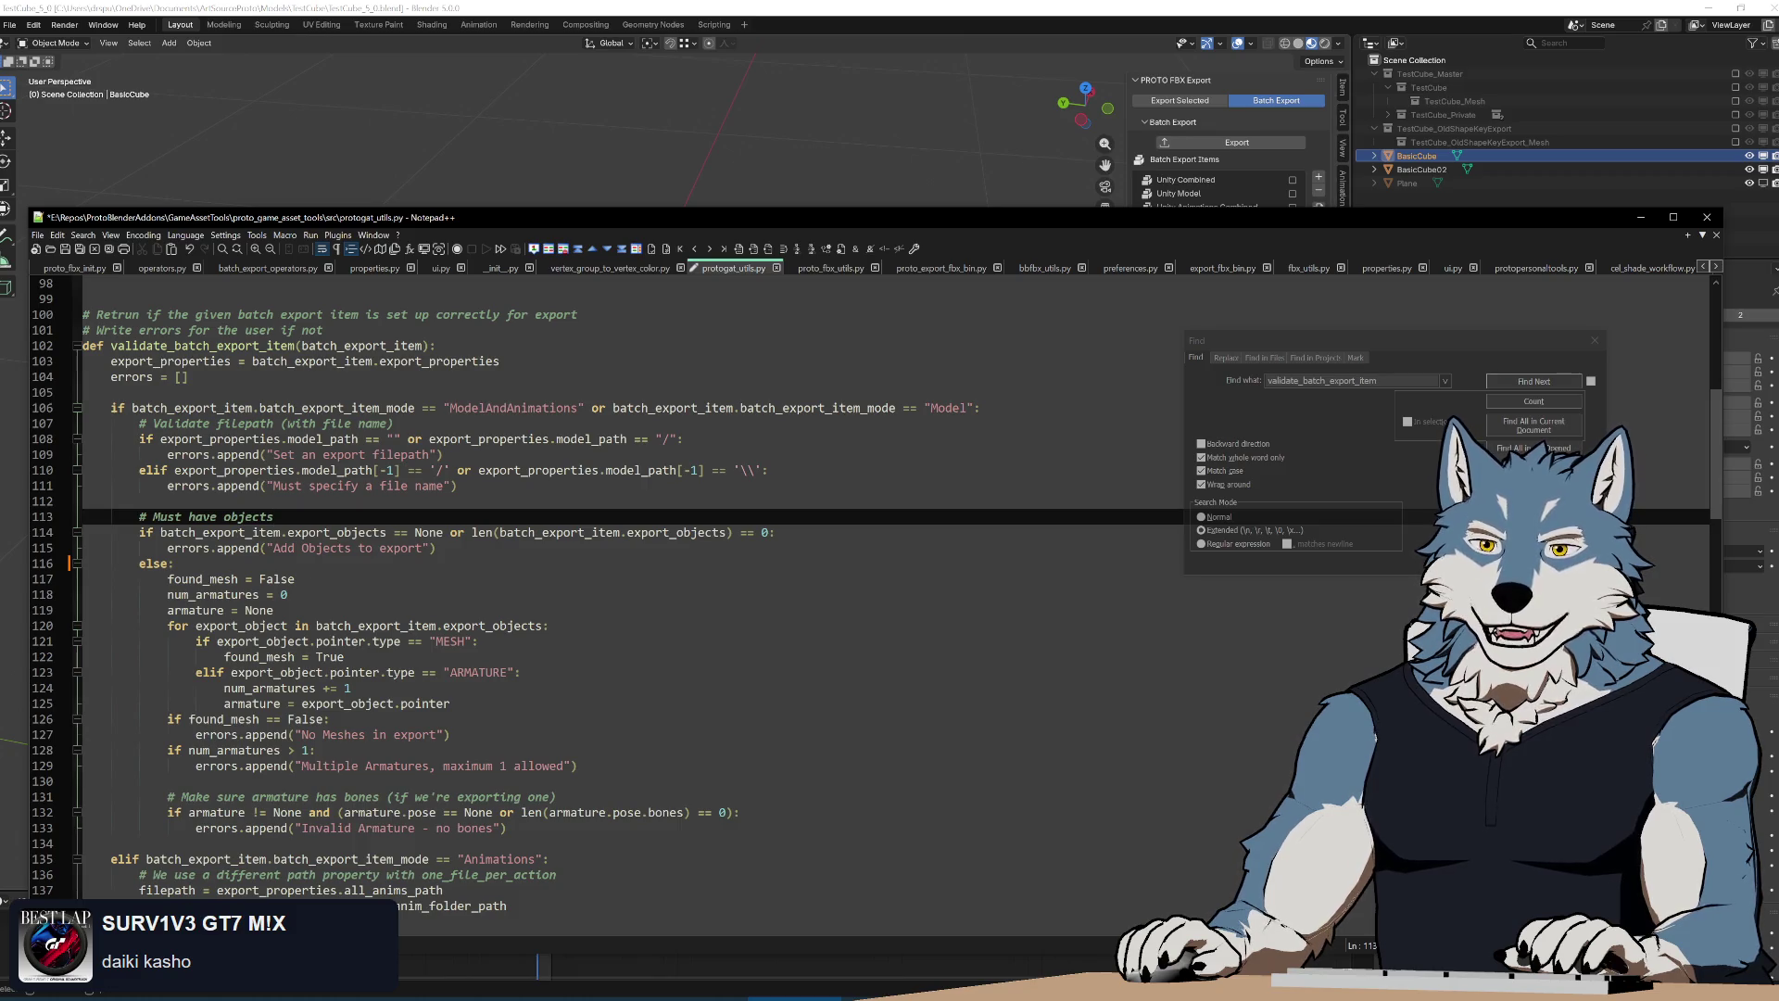
scroll(695, 557, "down", 4)
scroll(696, 556, "down", 4)
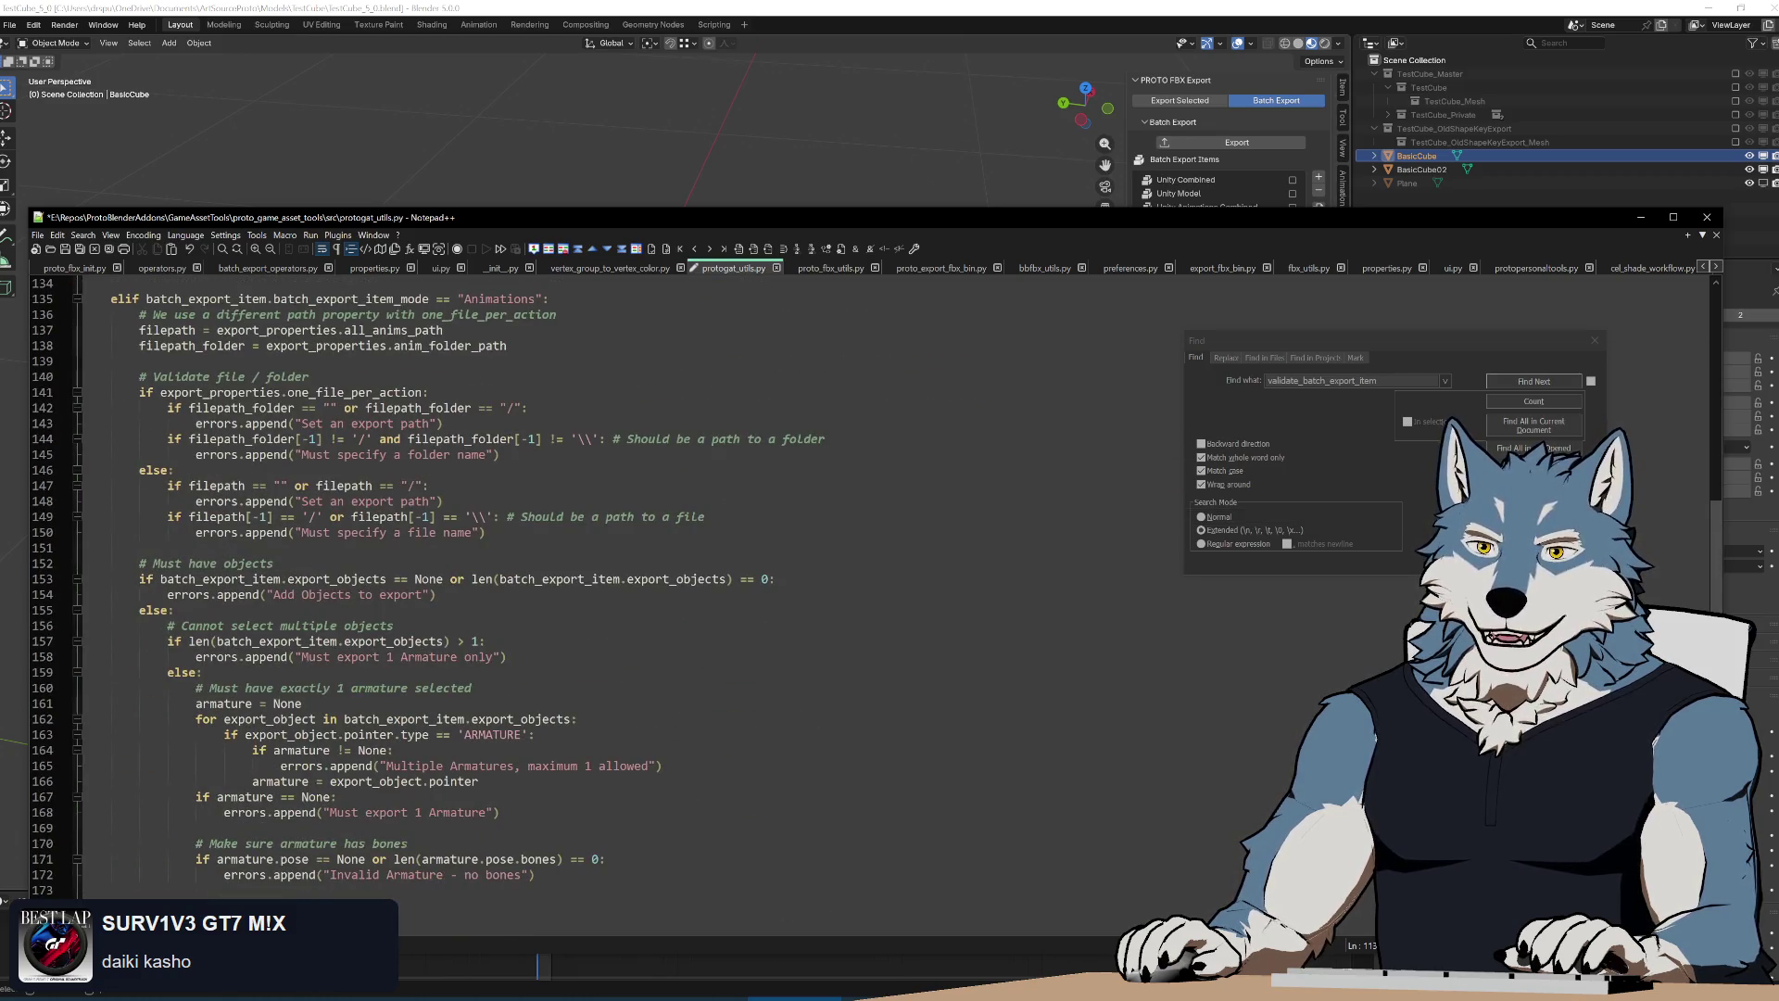
scroll(849, 751, "up", 3)
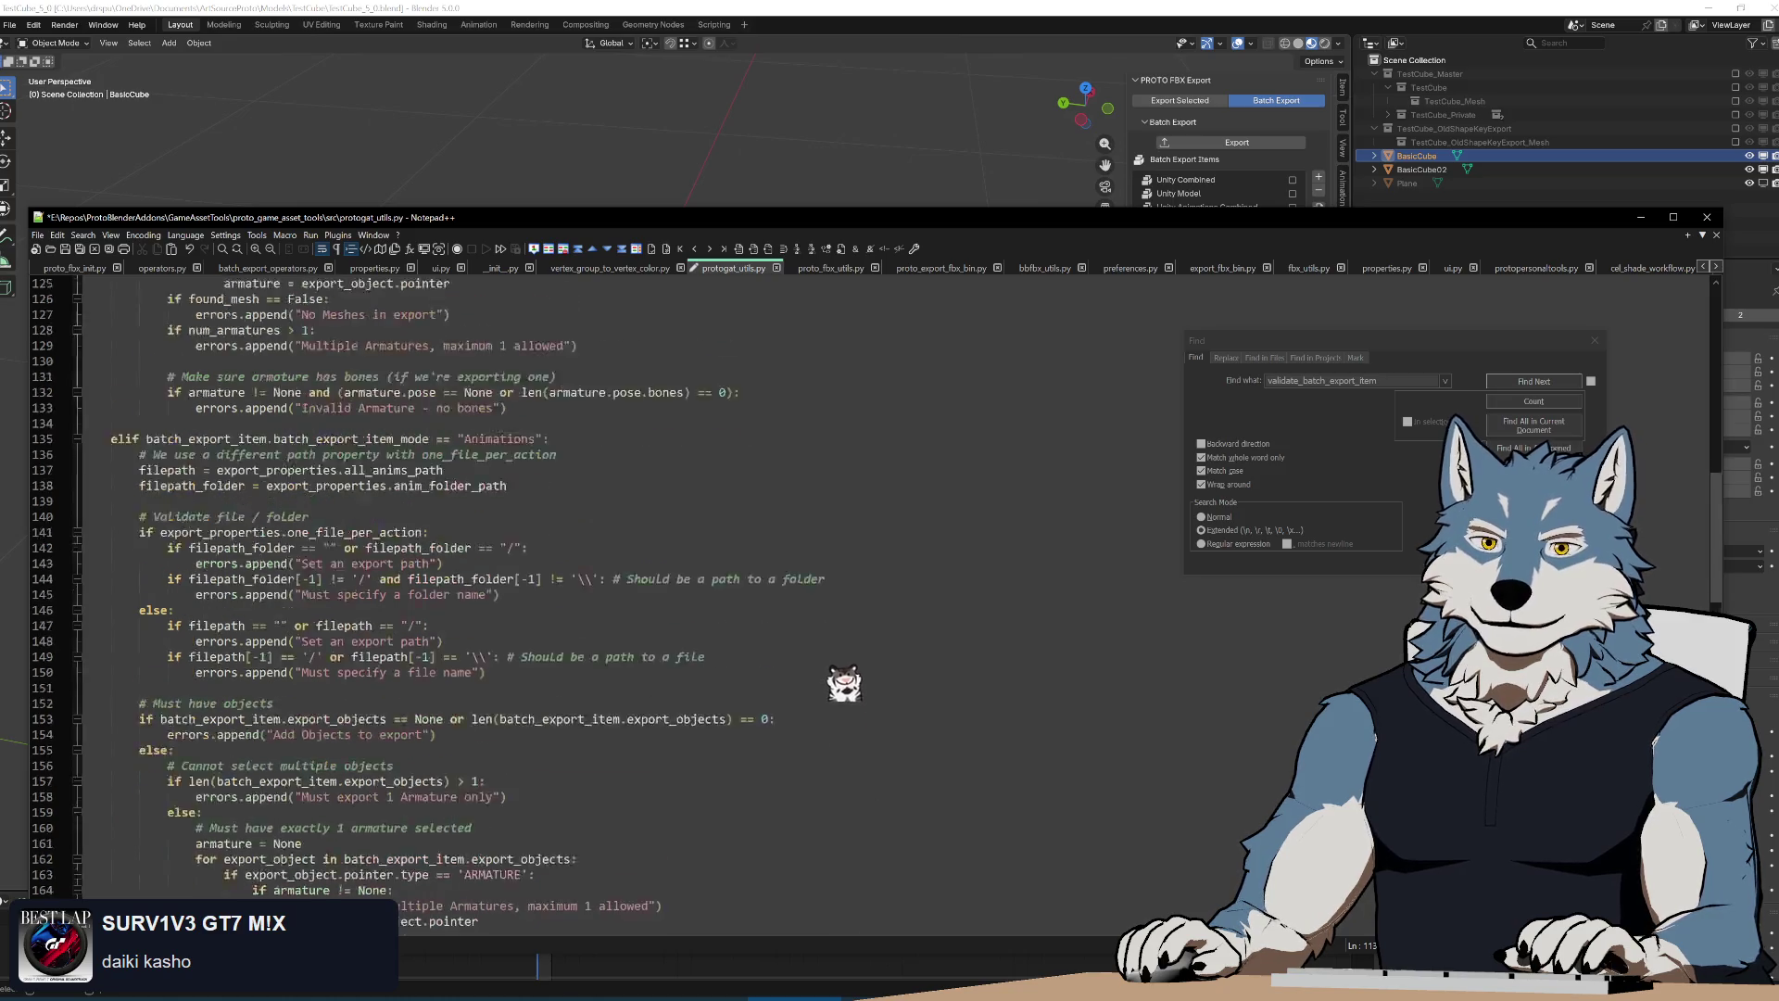
scroll(842, 598, "up", 3)
scroll(841, 446, "up", 4)
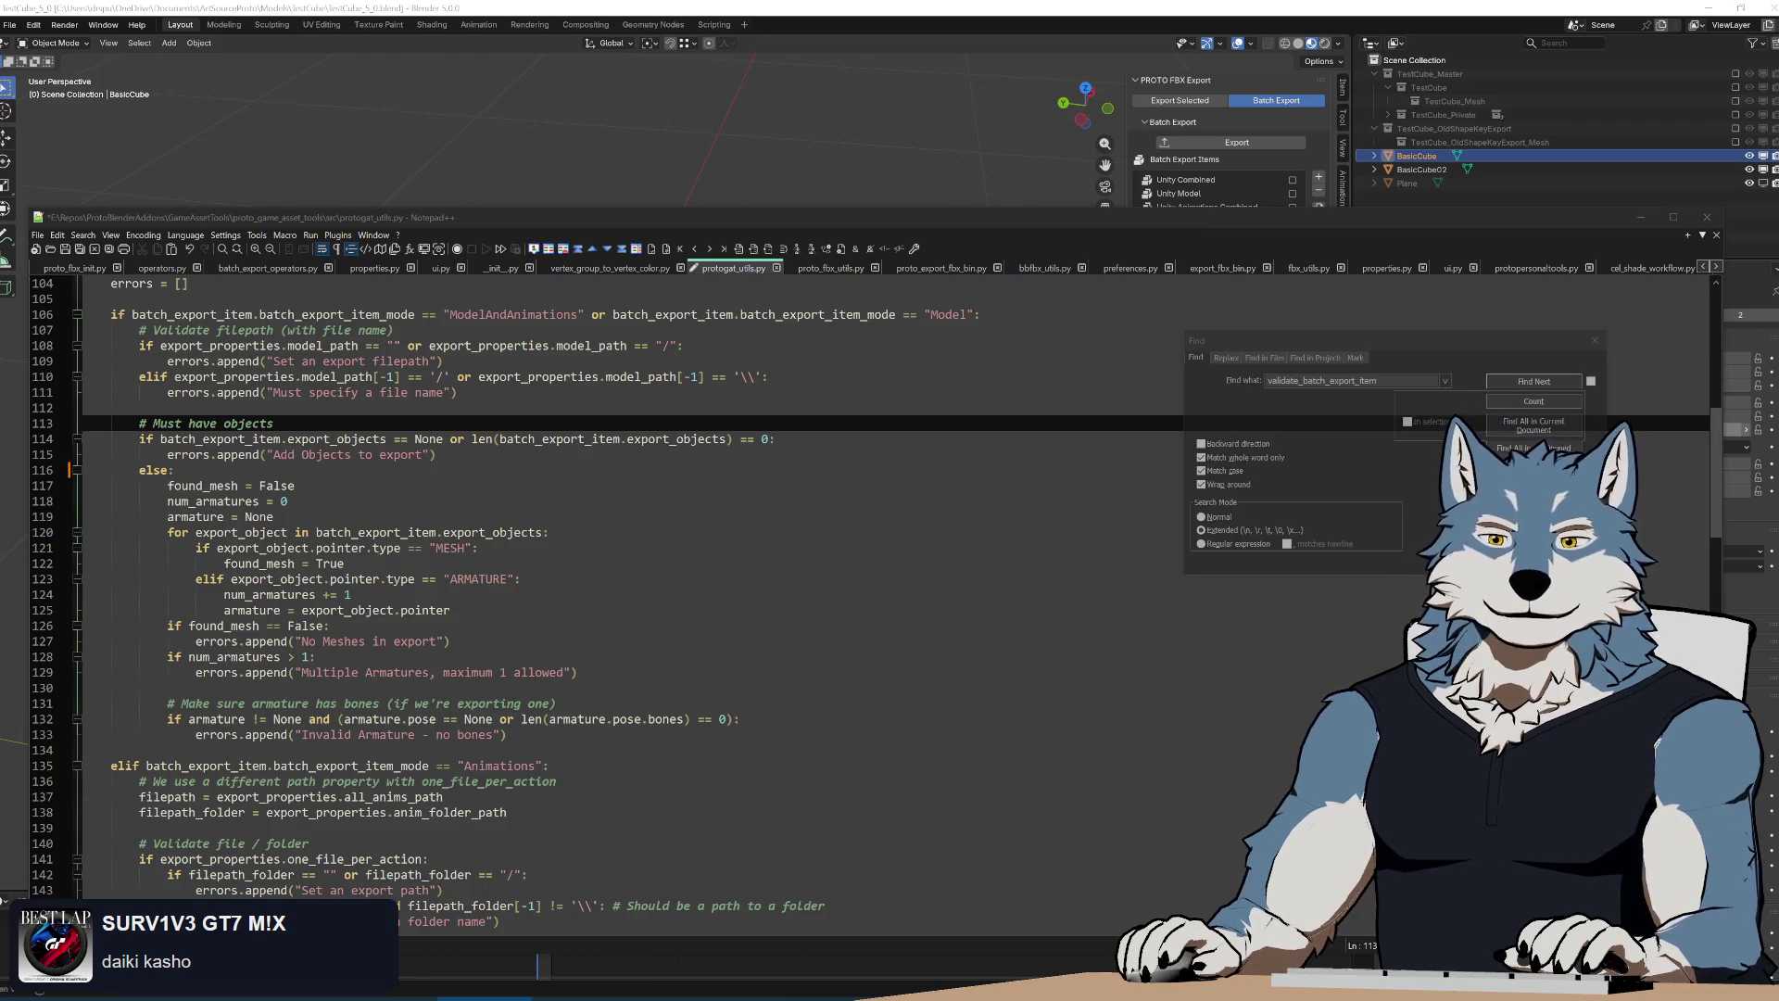
Bring the Notepad++ editor with validate_batch_export_item back into focus
left_click(273, 516)
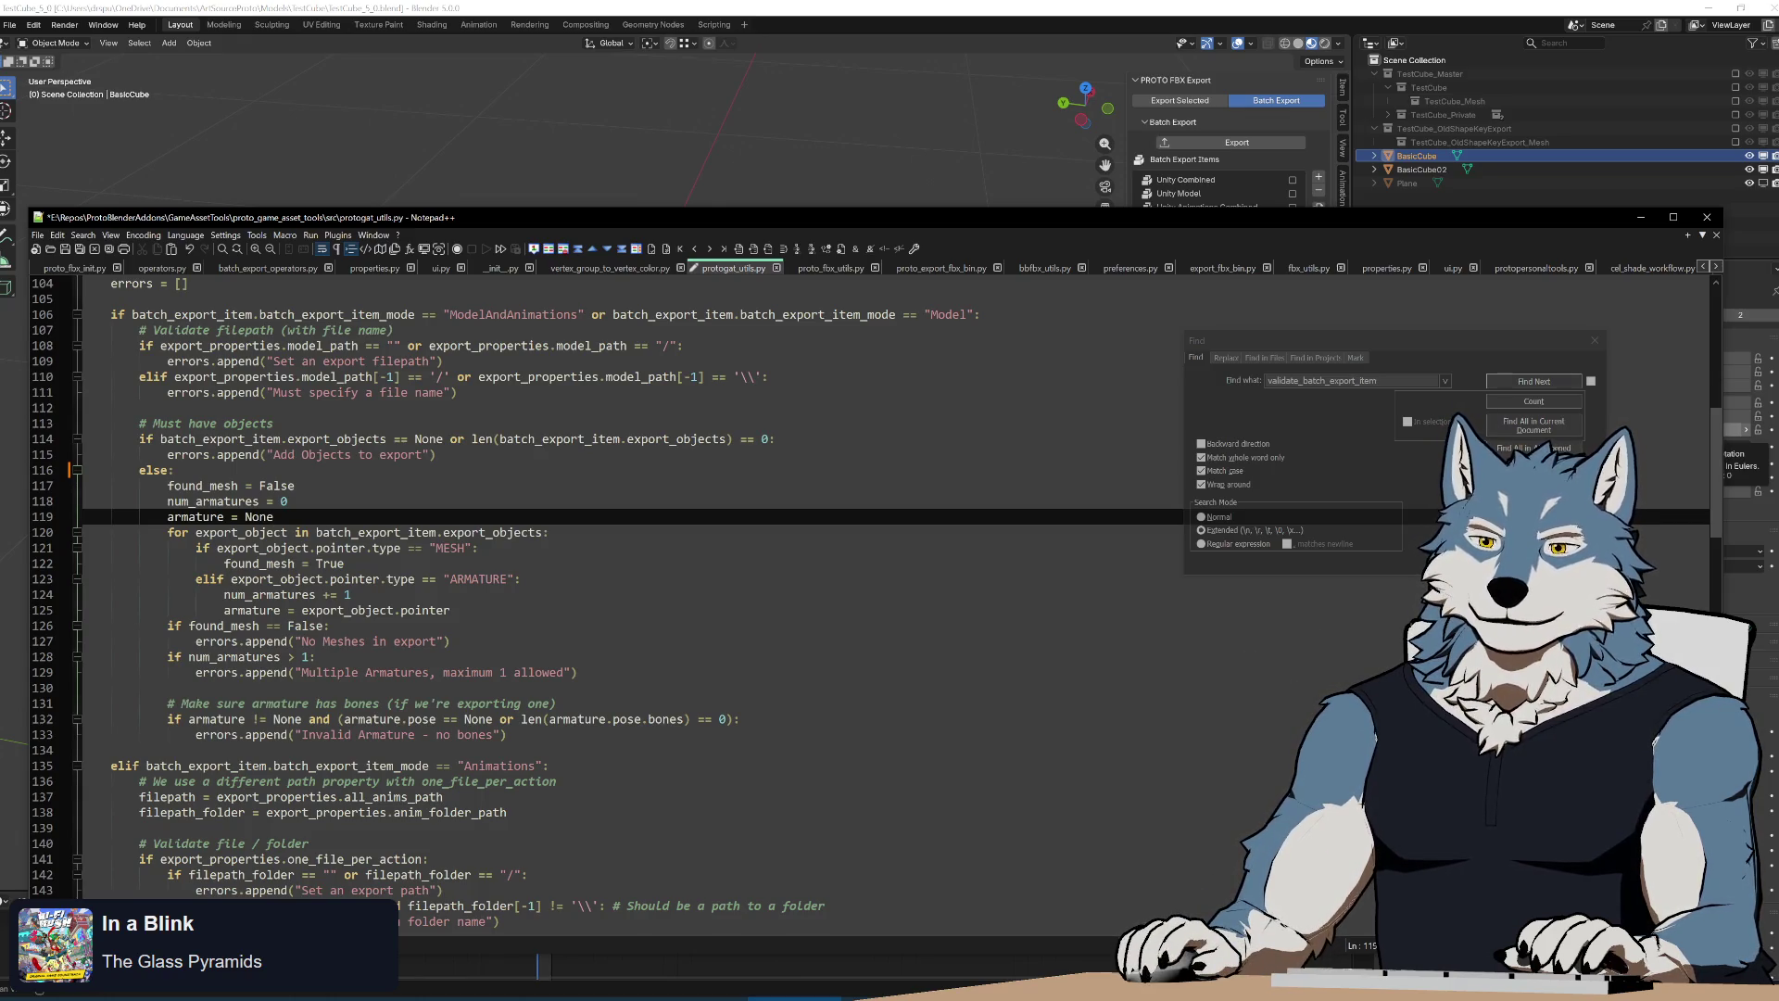
left_click(330, 625)
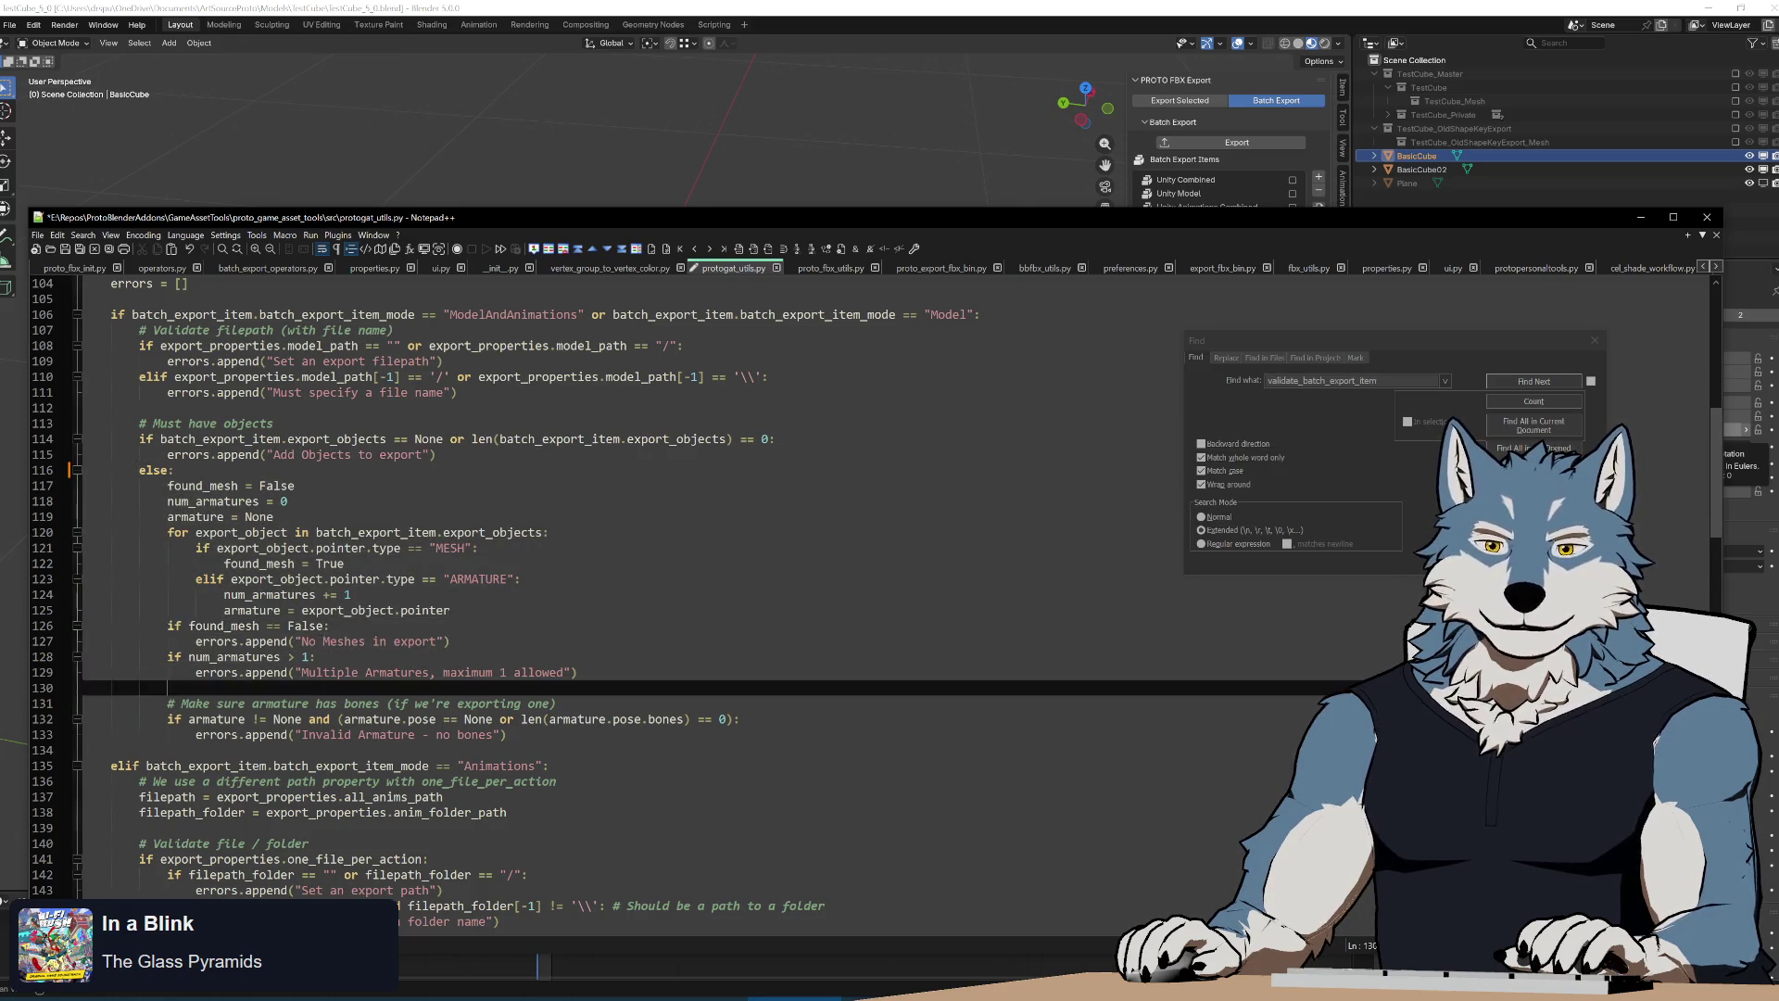
left_click(667, 687)
left_click_drag(620, 574, 668, 686)
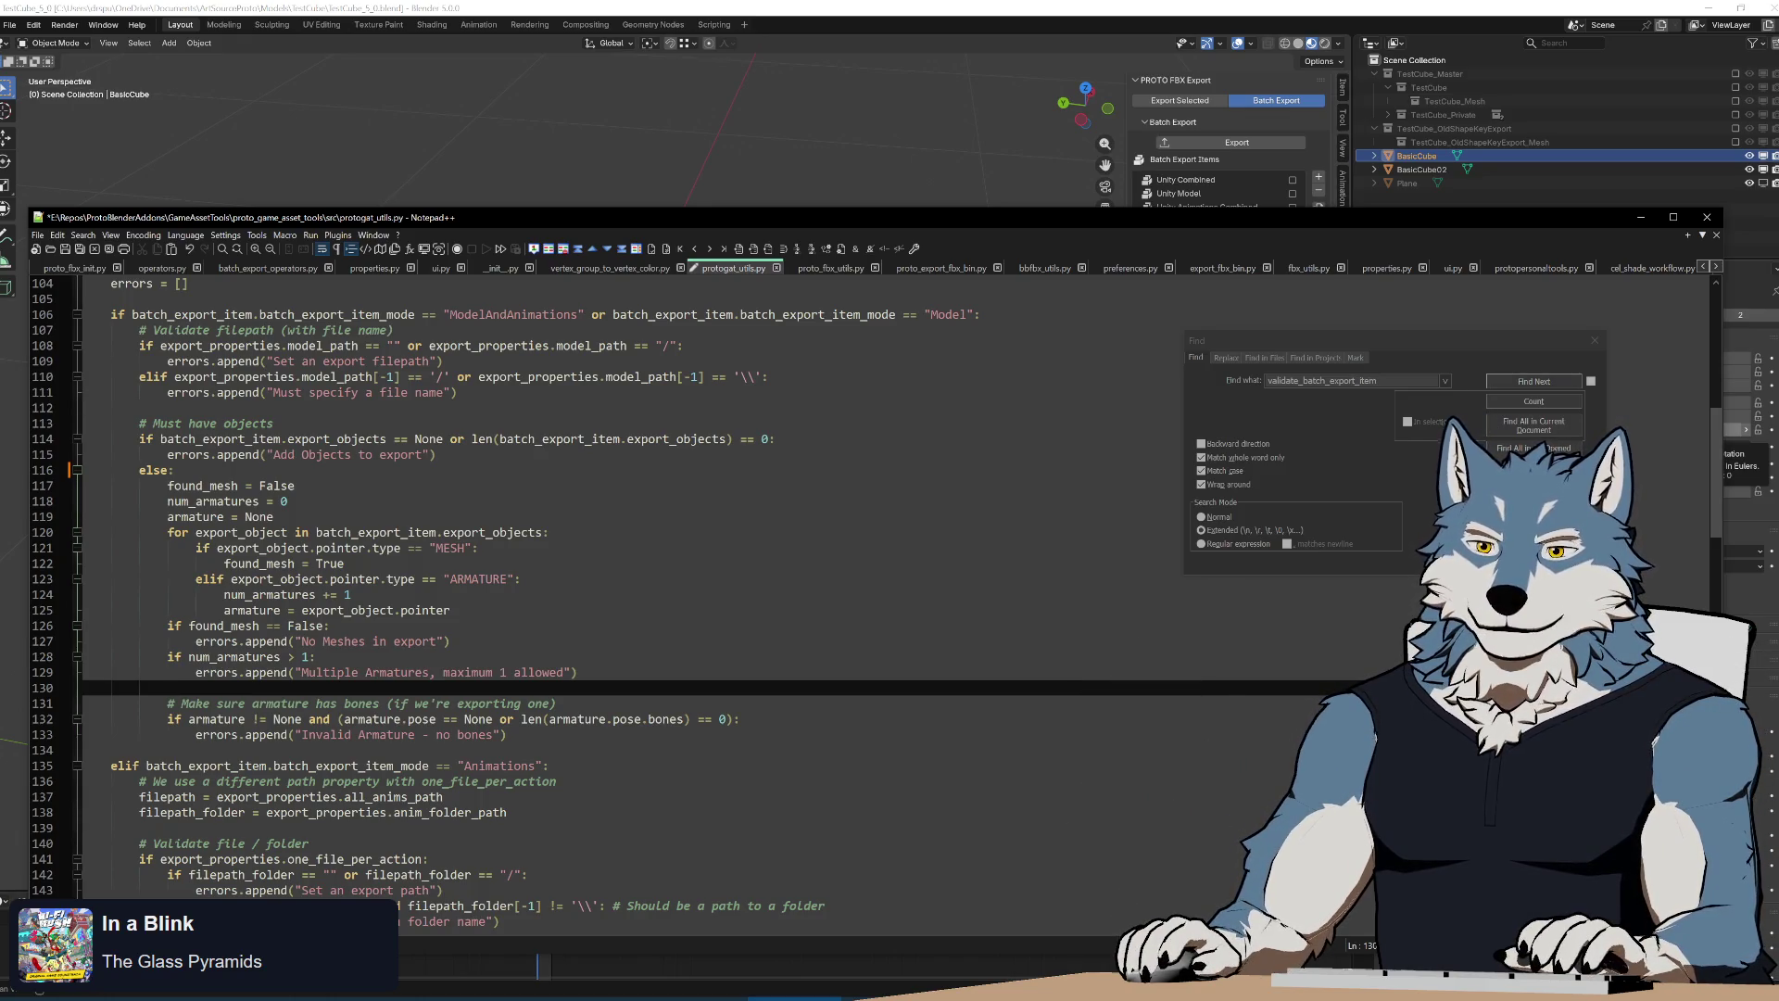
key("Down")
key("Down")
key("Down")
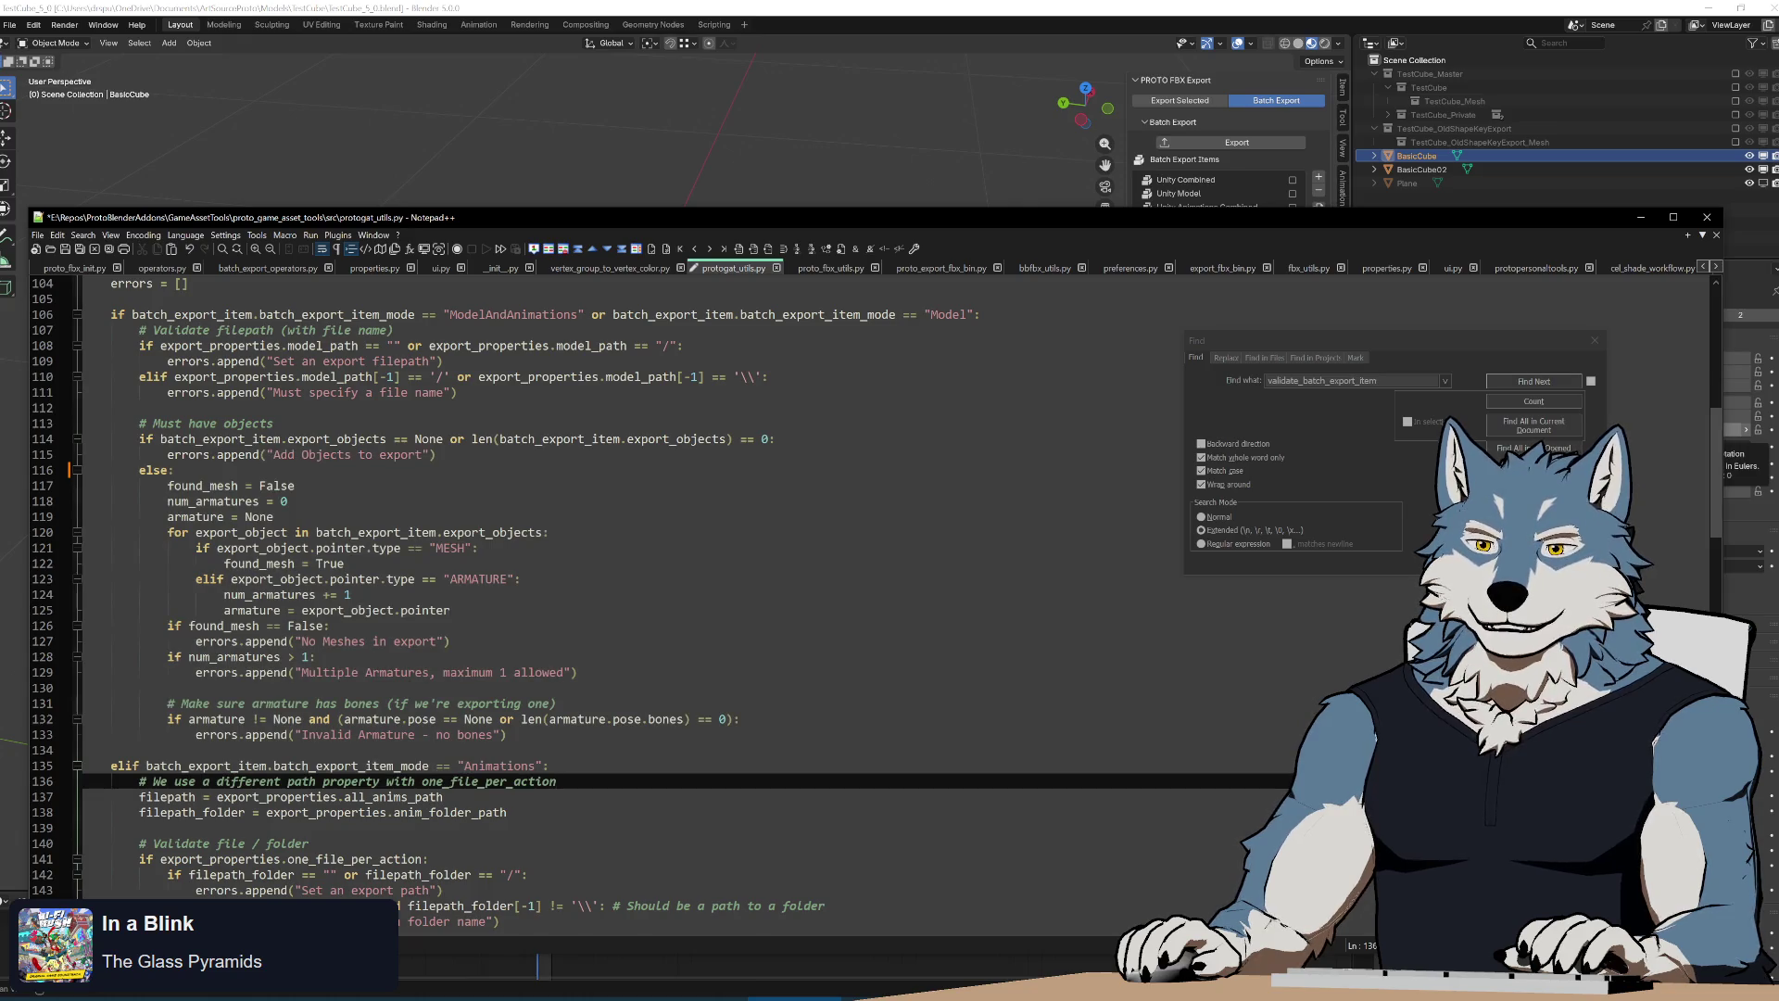
key("Up")
key("Up")
key("Up")
key("Up")
key("Up")
key("Up")
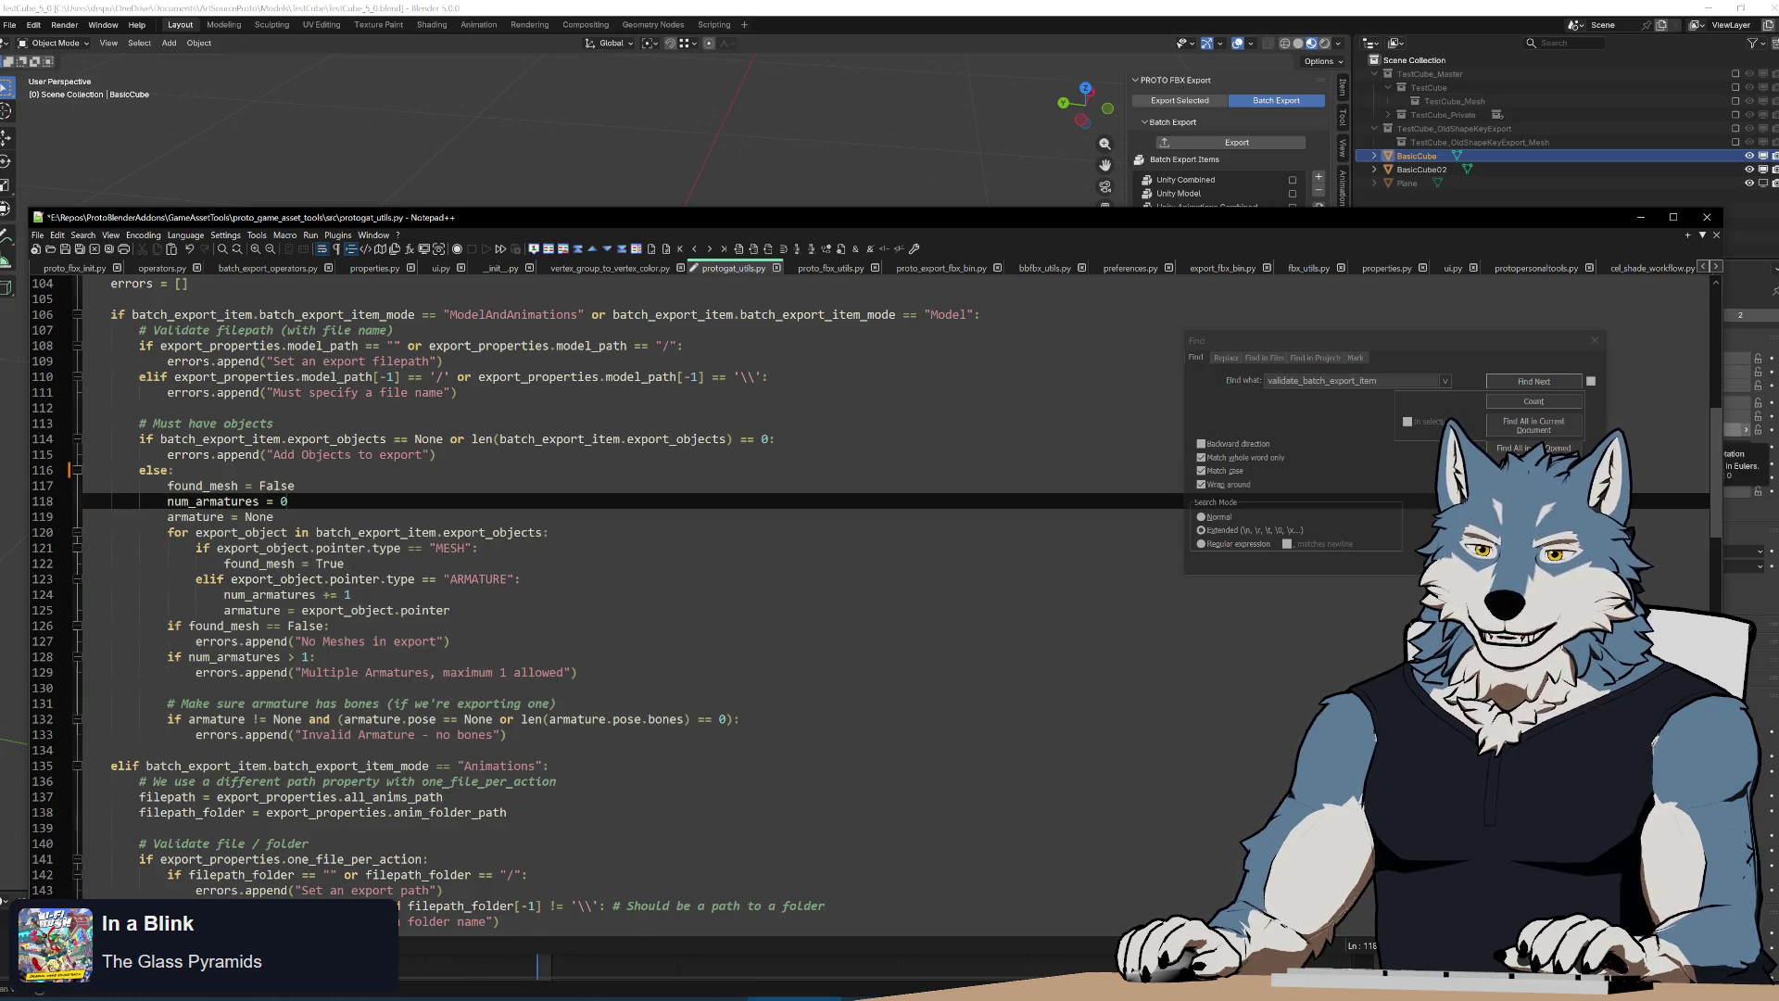
key("Down")
key("Down")
key("Down")
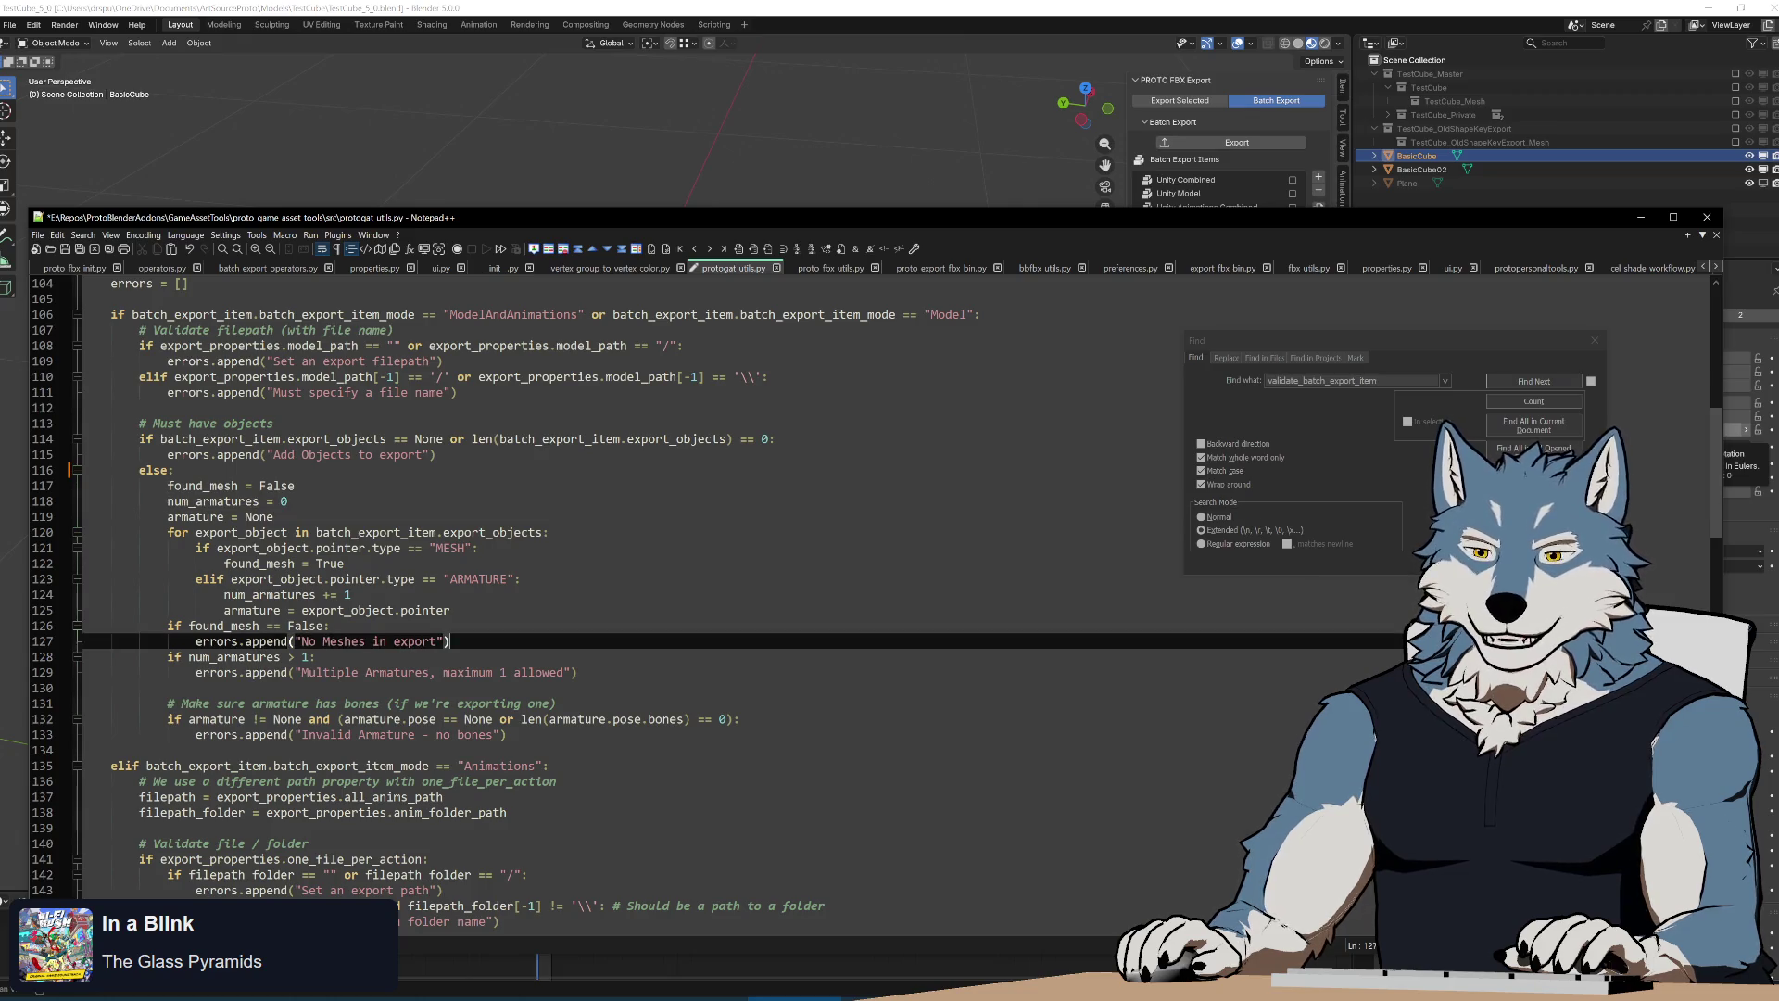
key("Up")
key("Up")
key("Up")
double_click(241, 533)
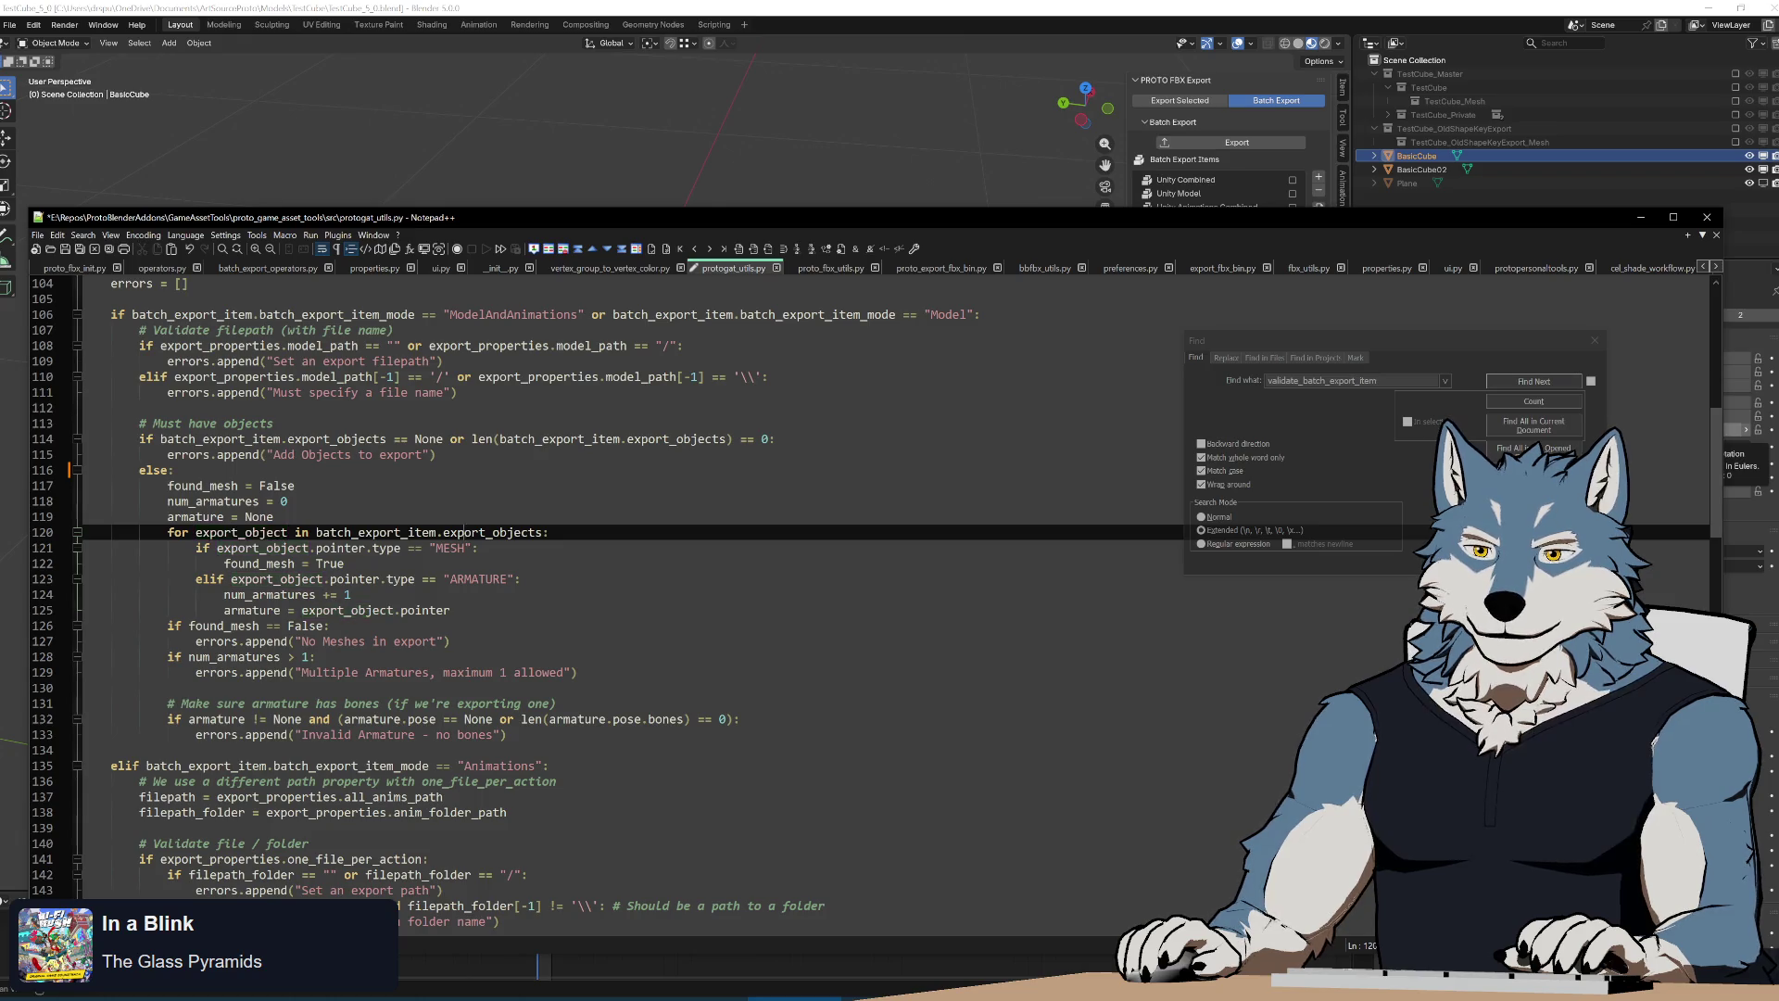
double_click(333, 578)
scroll(556, 583, "down", 10)
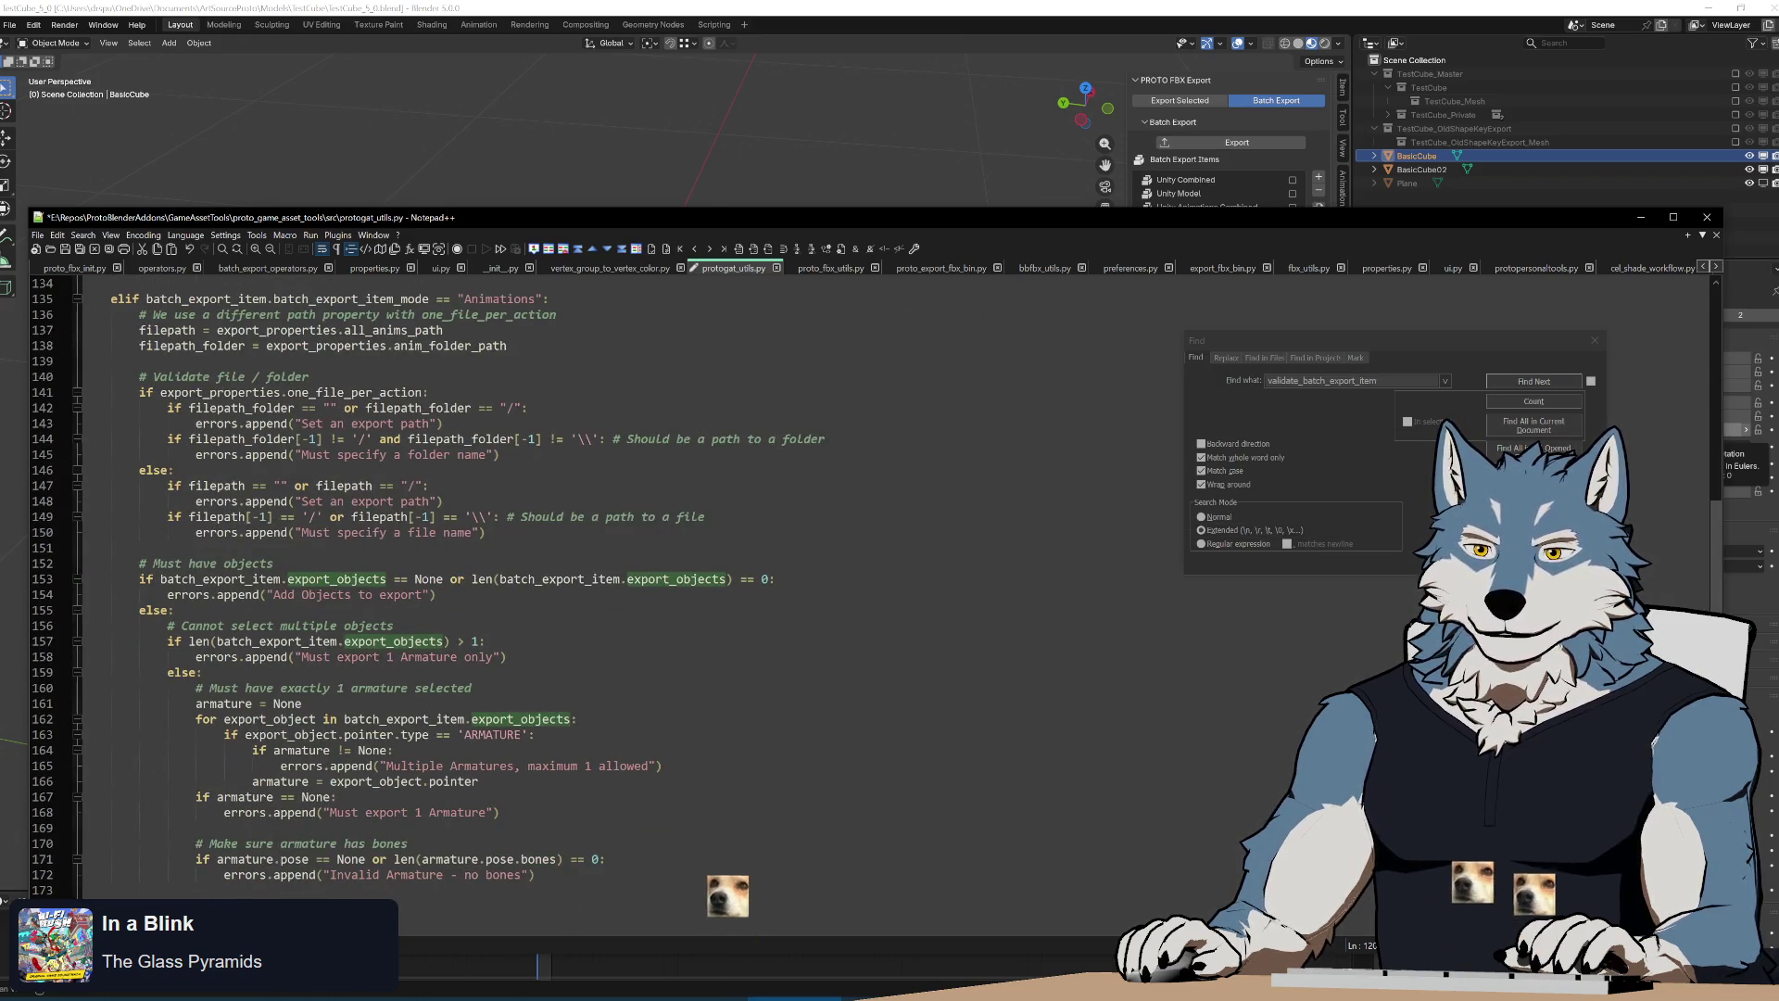
scroll(556, 584, "up", 10)
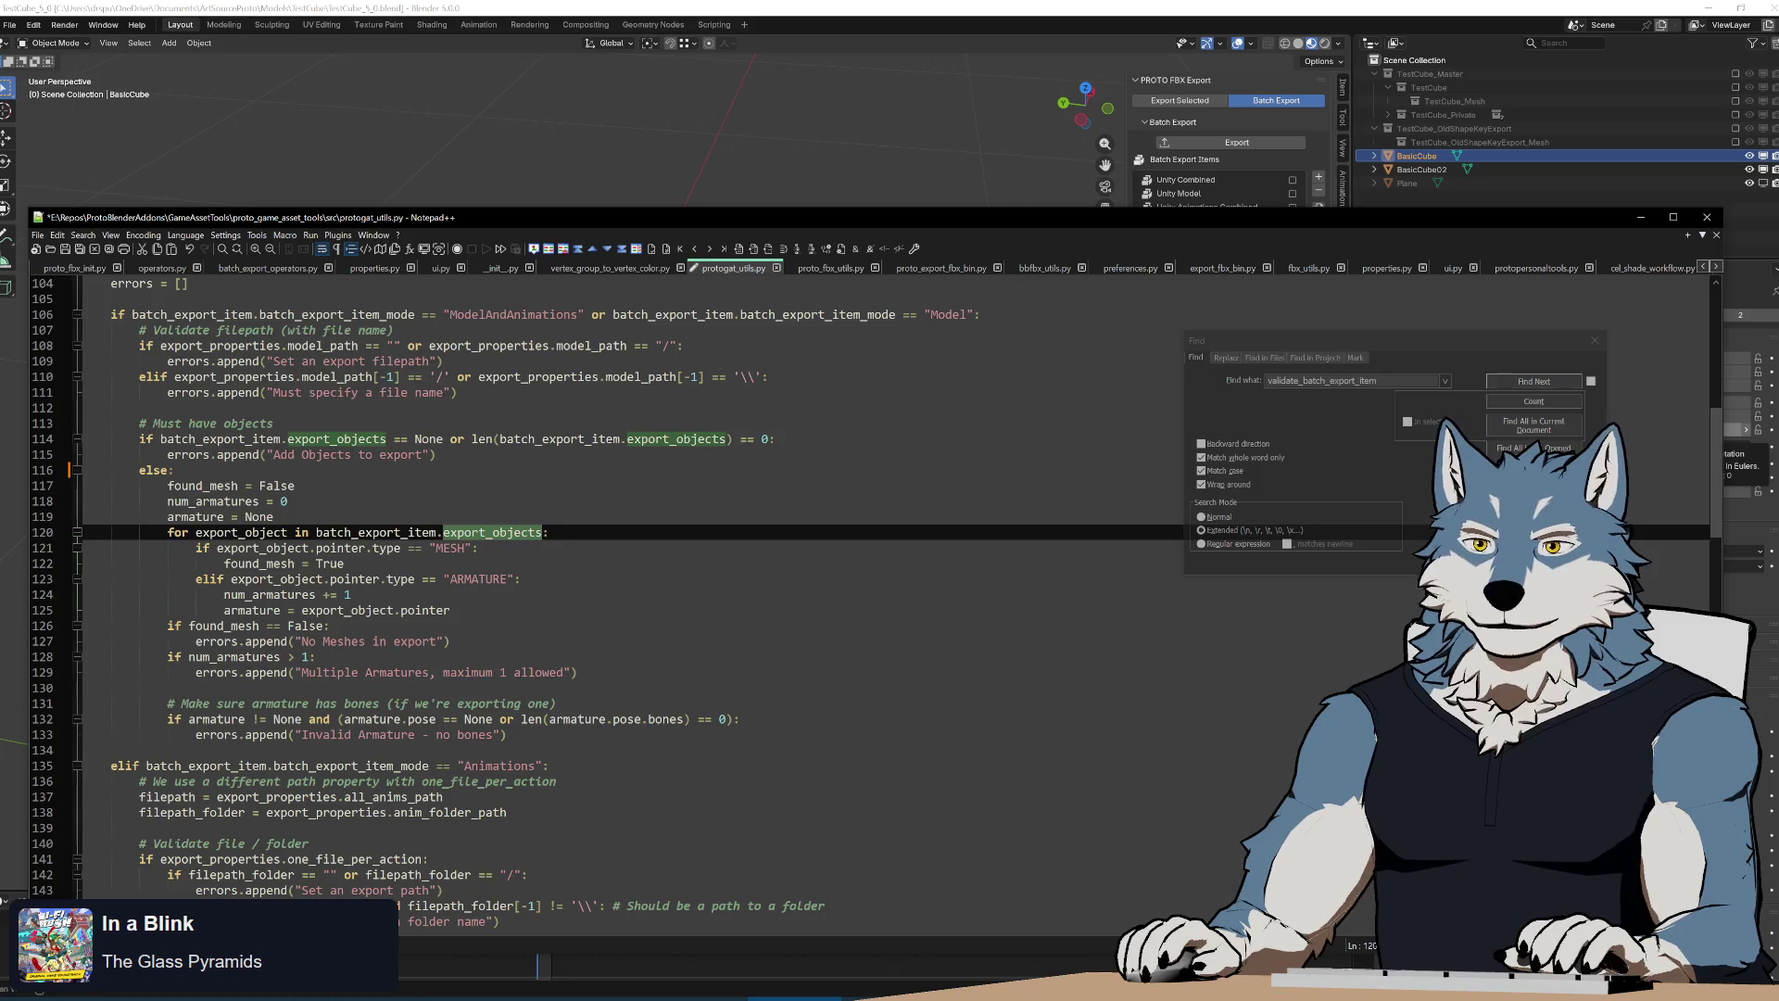
Insert a blank line right after the 'for export_object in export_objects' loop header
key("Right")
key("Return")
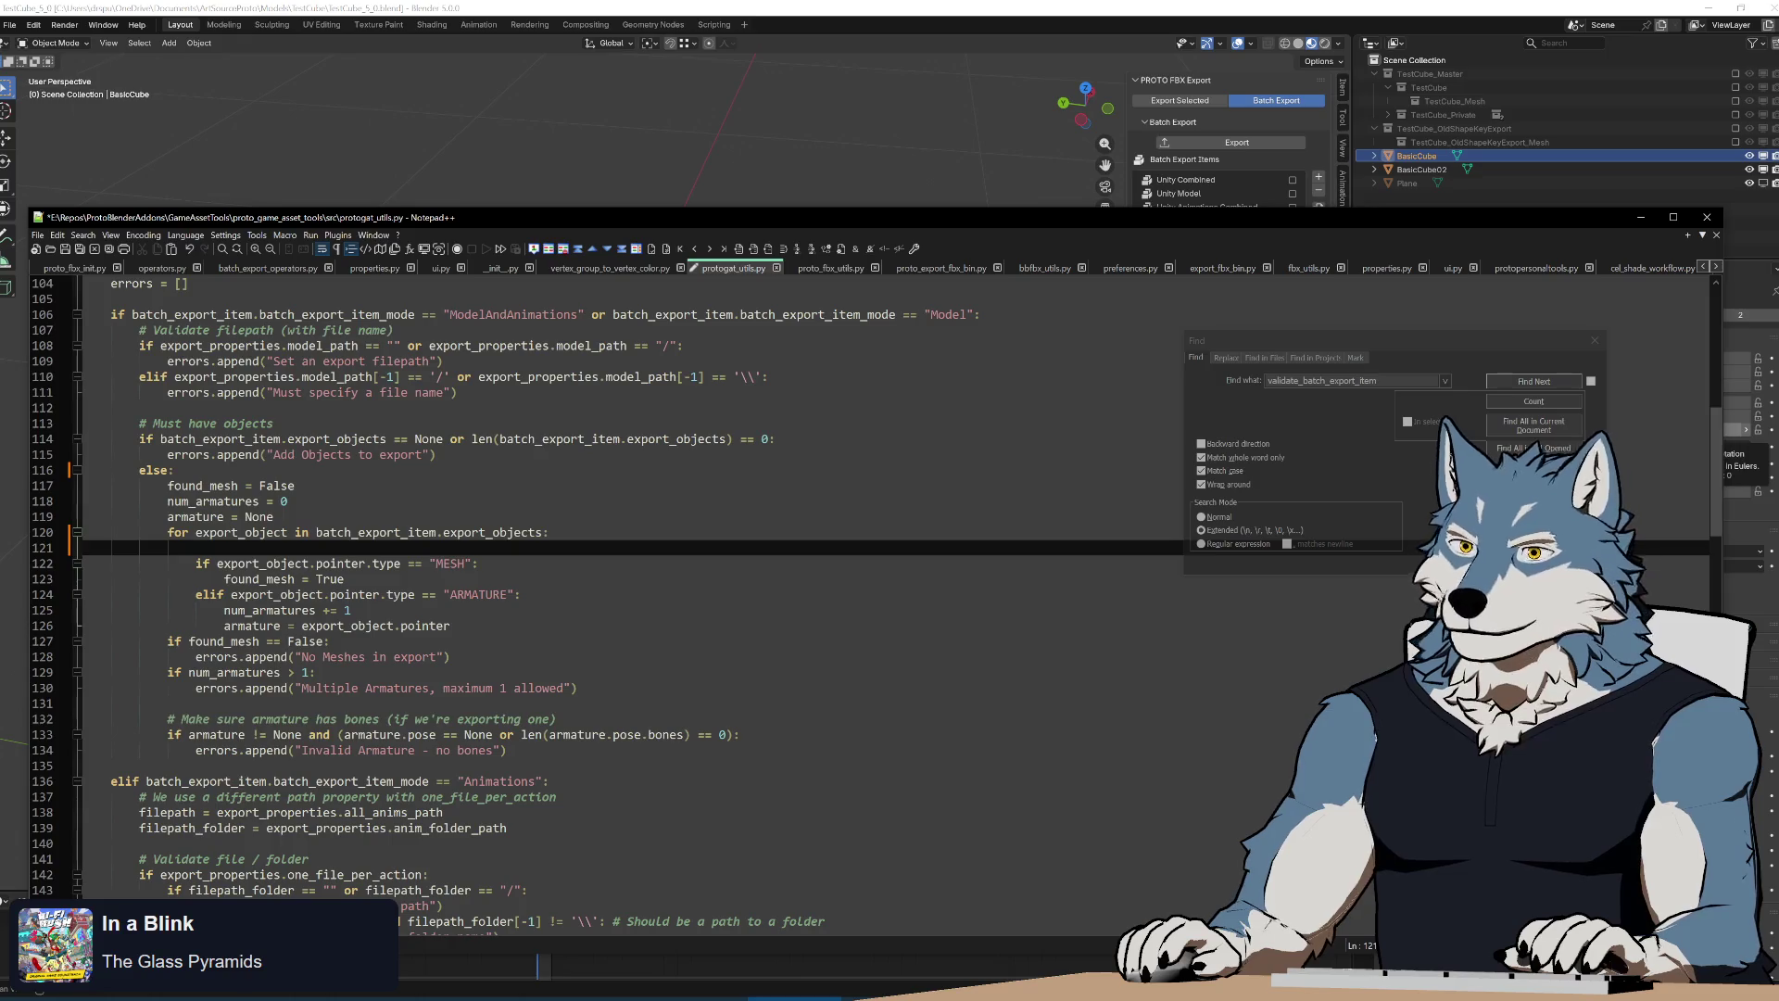
scroll(626, 556, "up", 5)
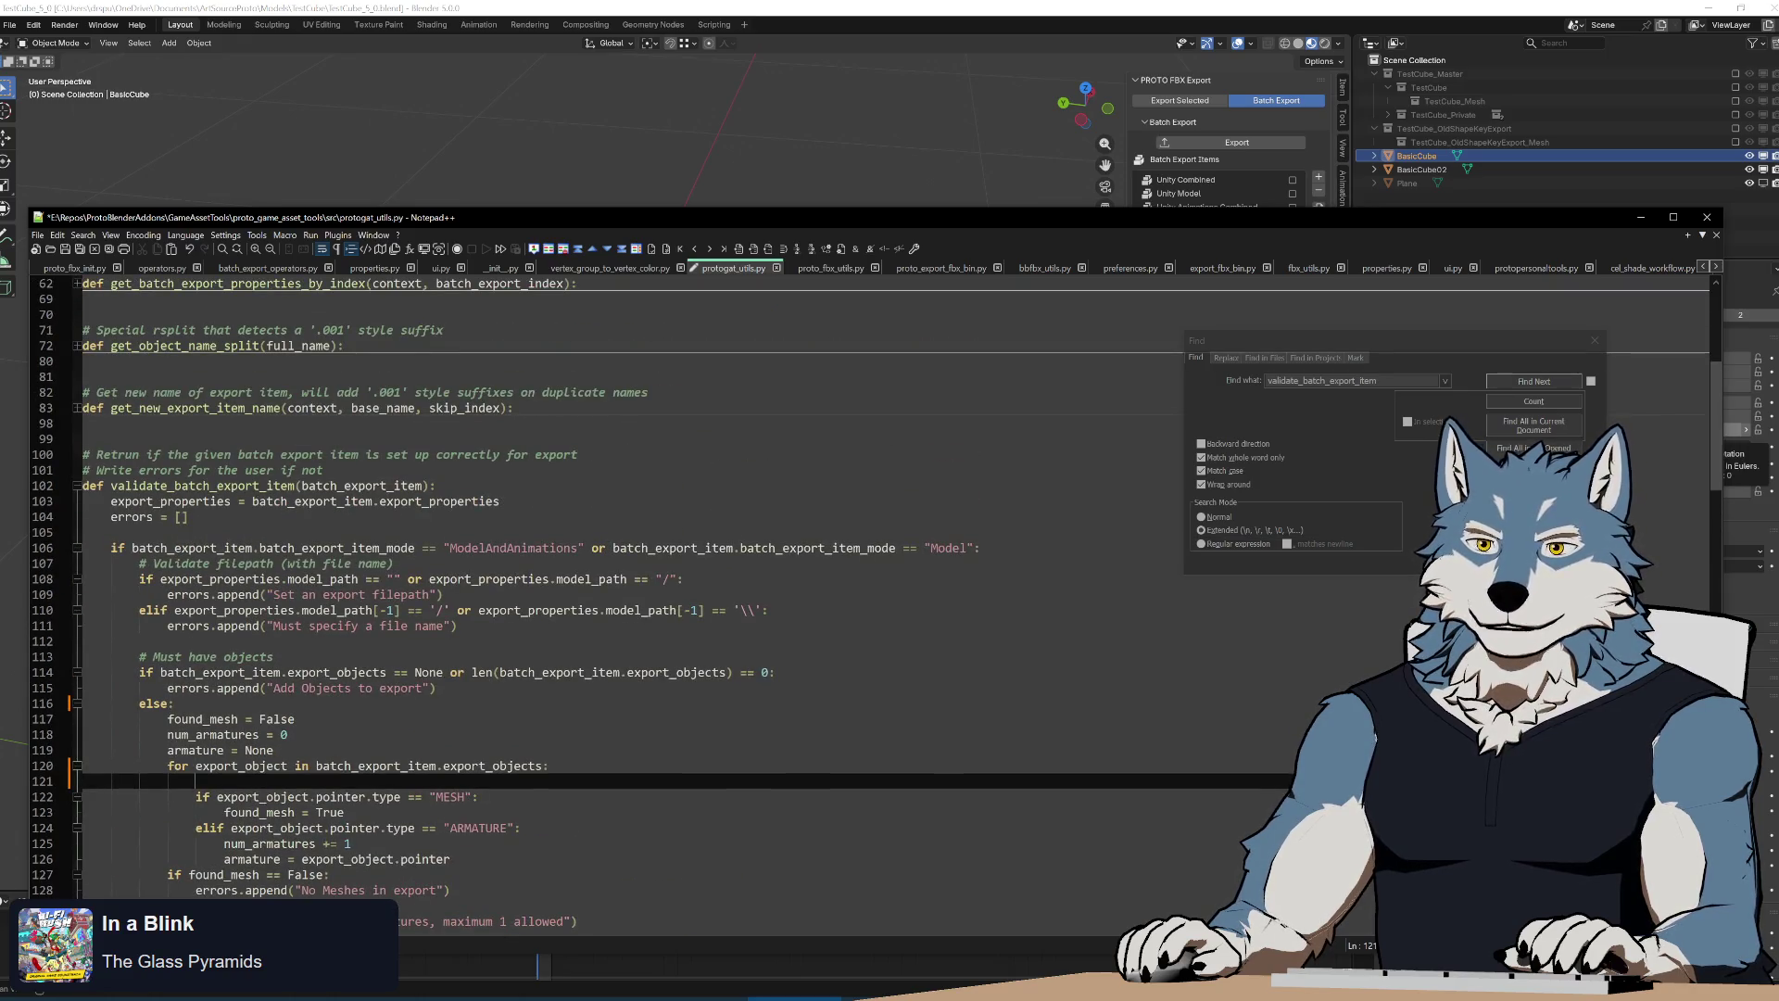
Copy the def validate_batch_export_item line and paste it as a new stub above the comment block
left_click(435, 486)
scroll(625, 556, "down", 1)
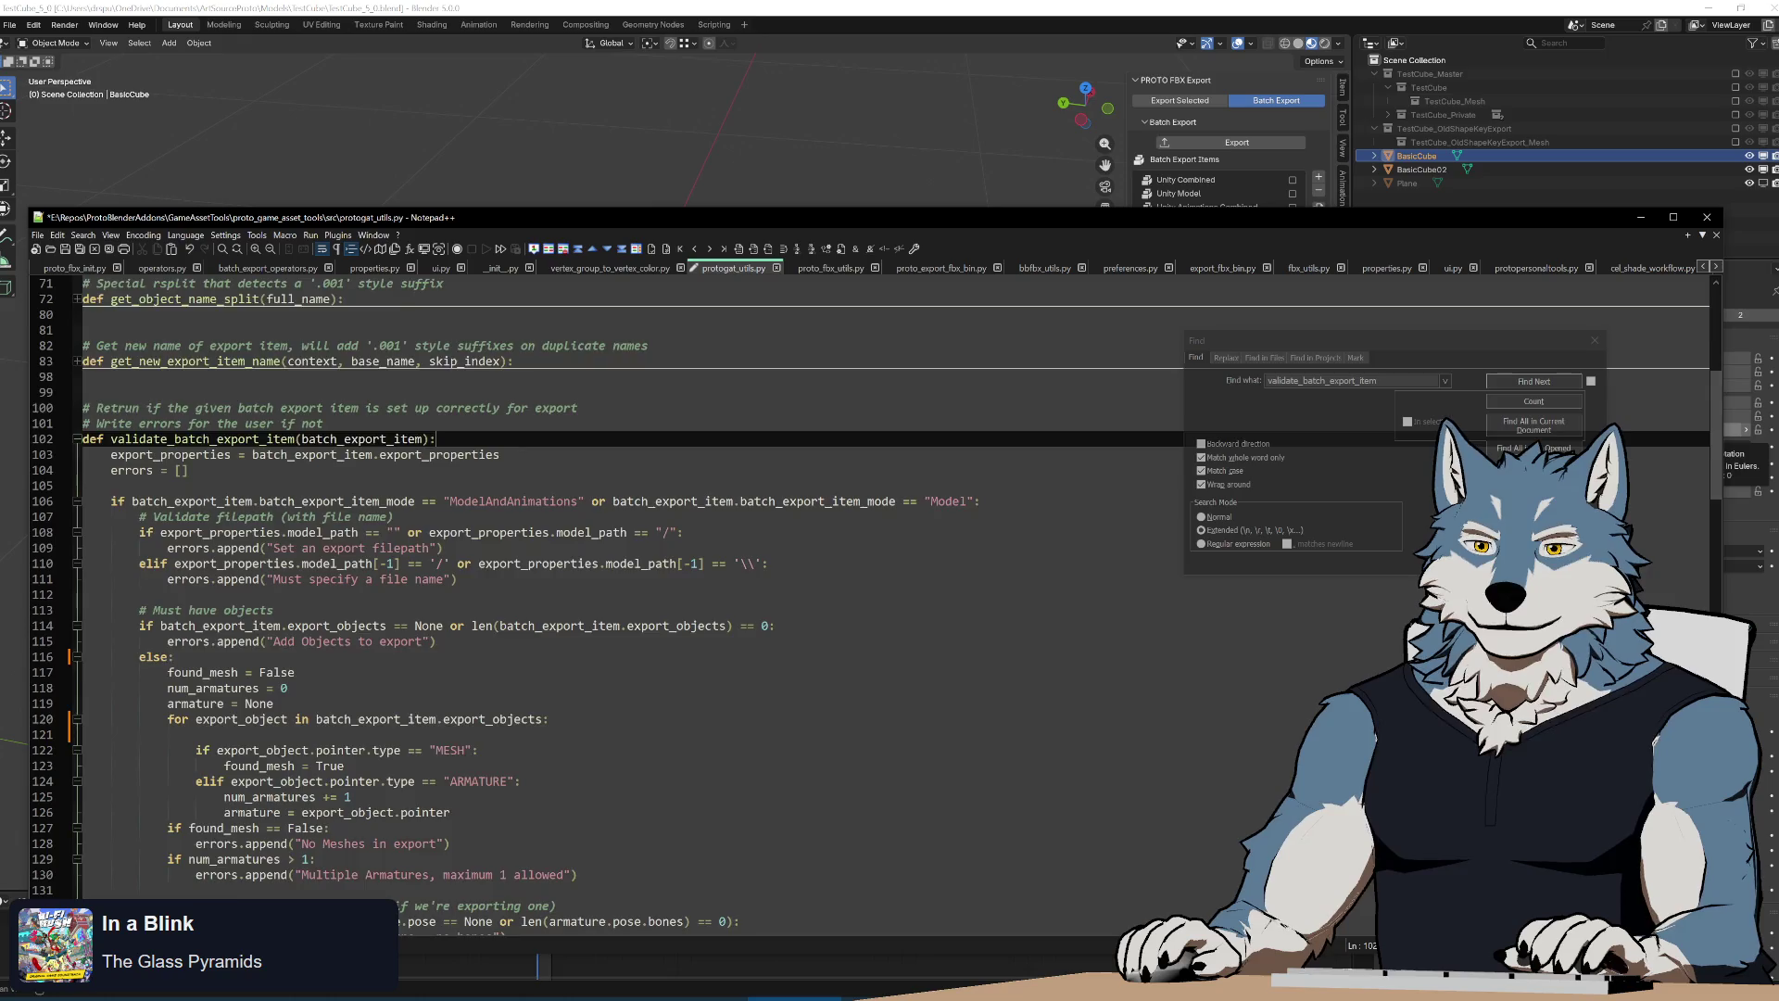
scroll(626, 555, "up", 1)
left_click_drag(436, 486, 6, 489)
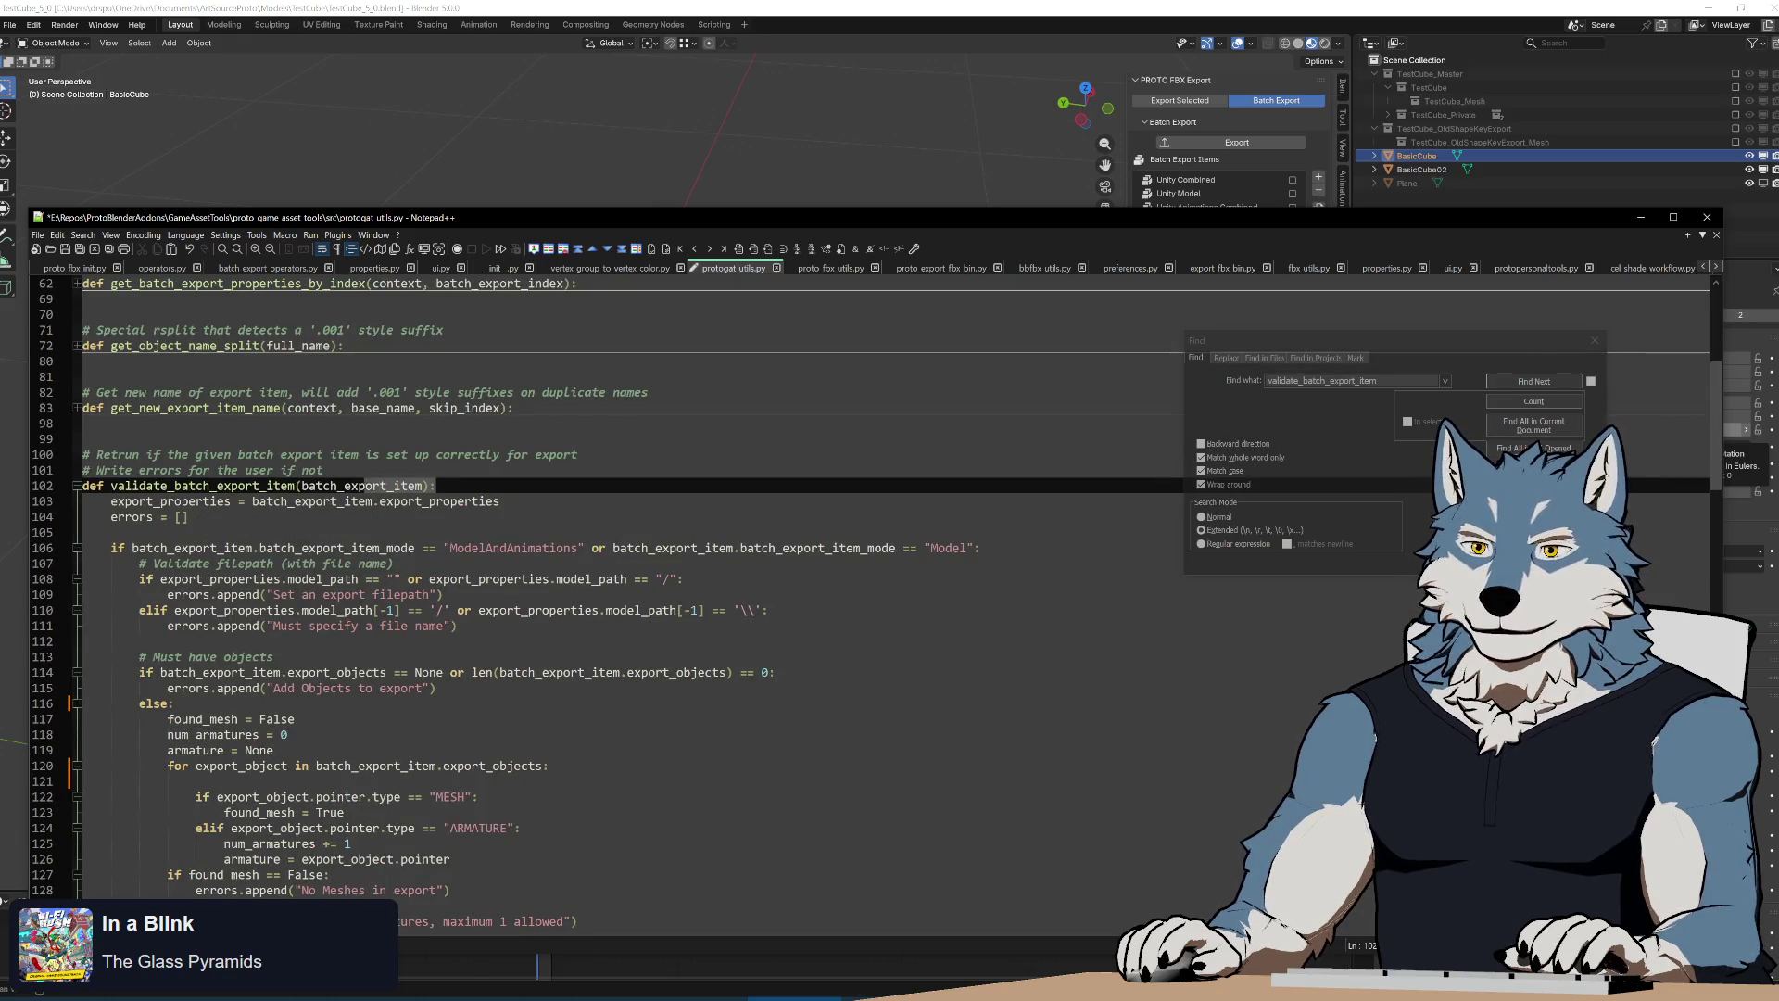
left_click(84, 423)
key("ctrl+v")
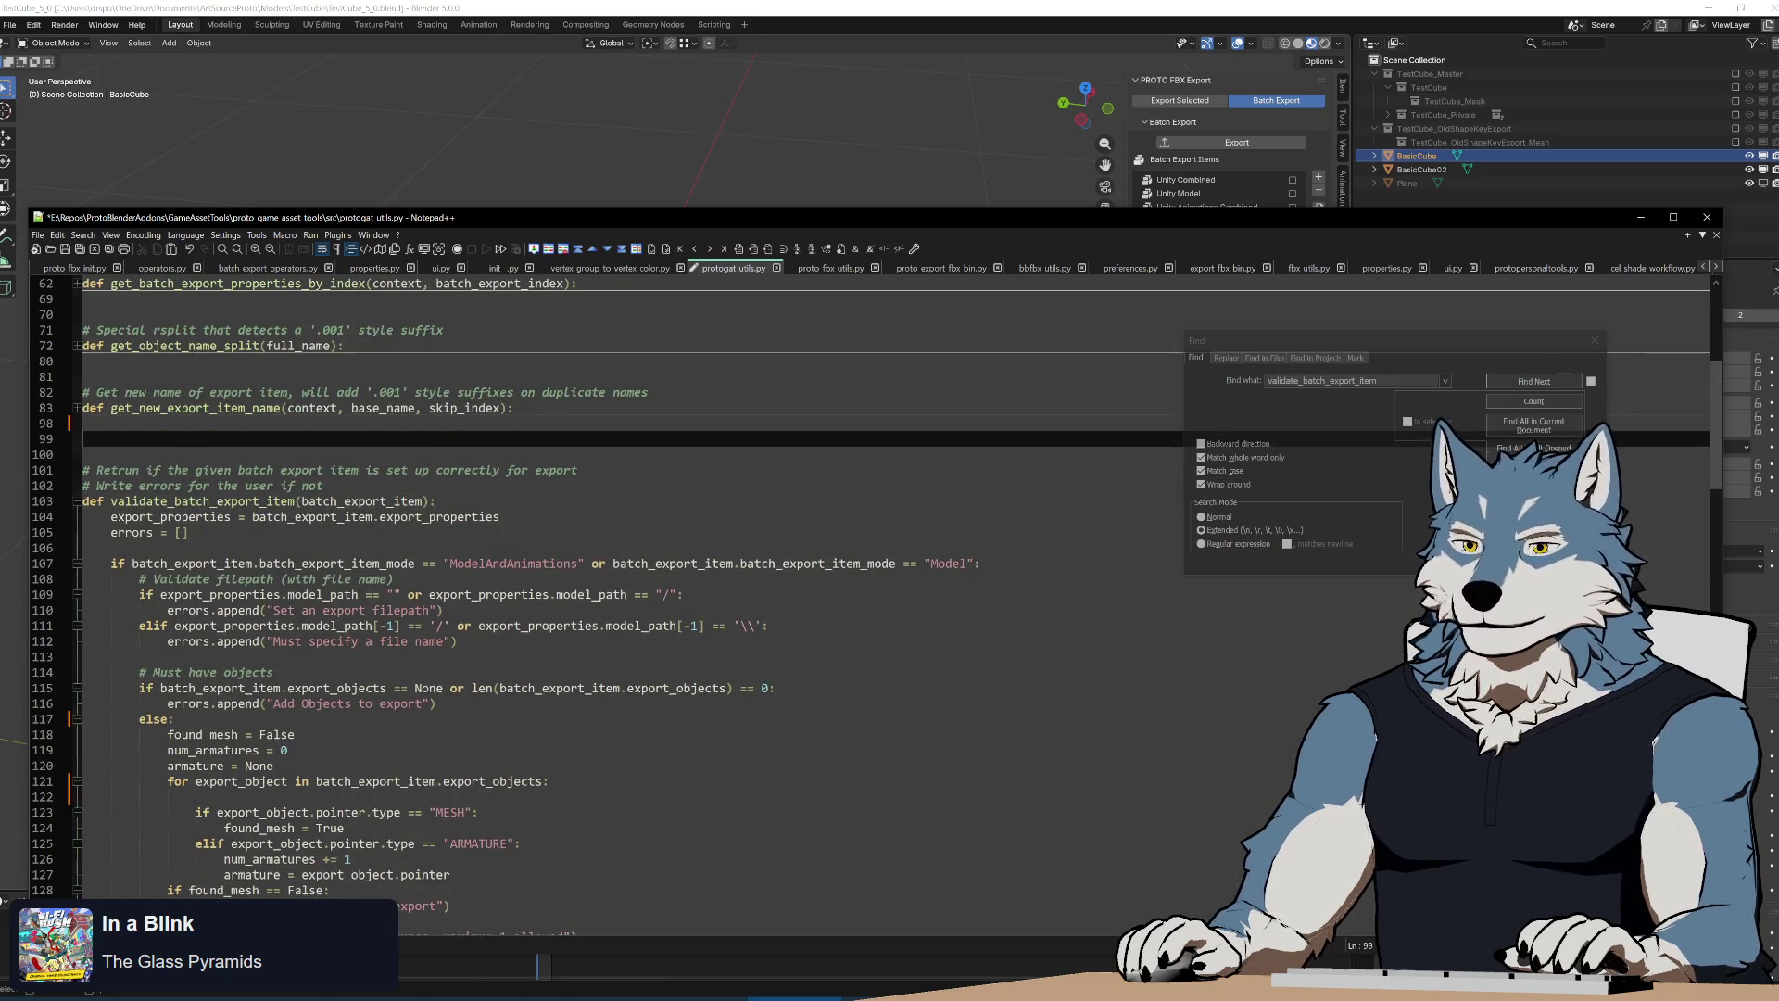
key("Return")
key("Return")
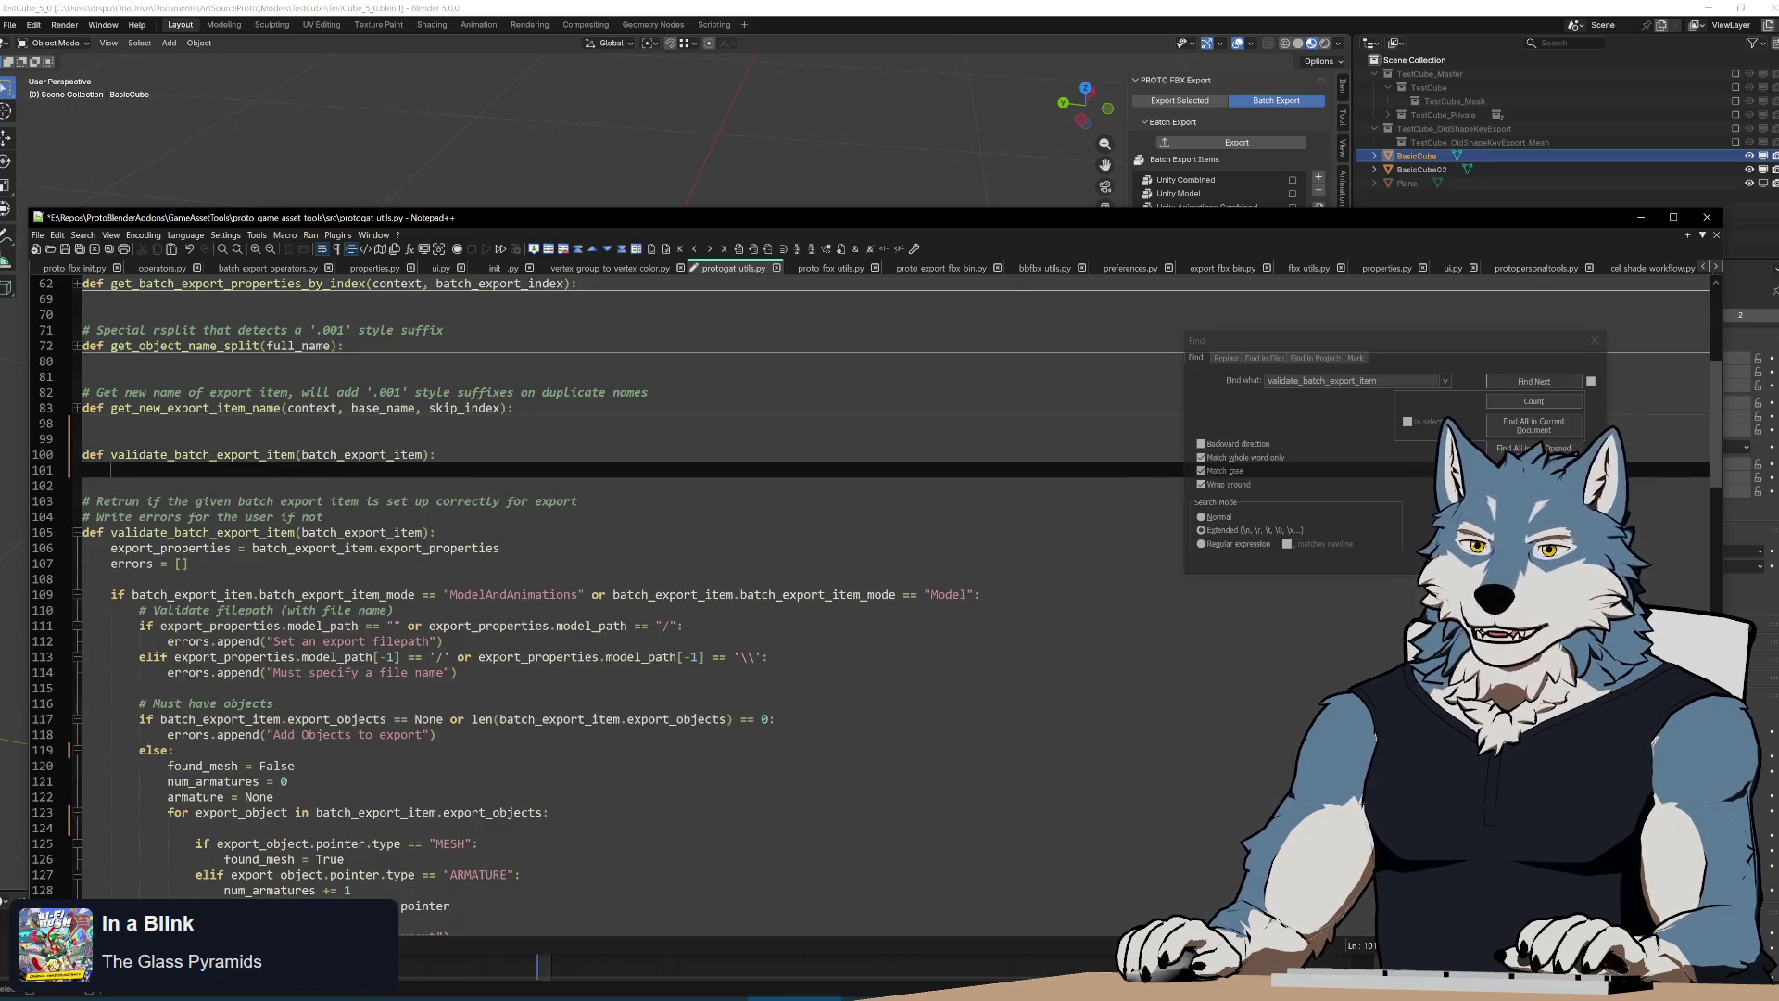
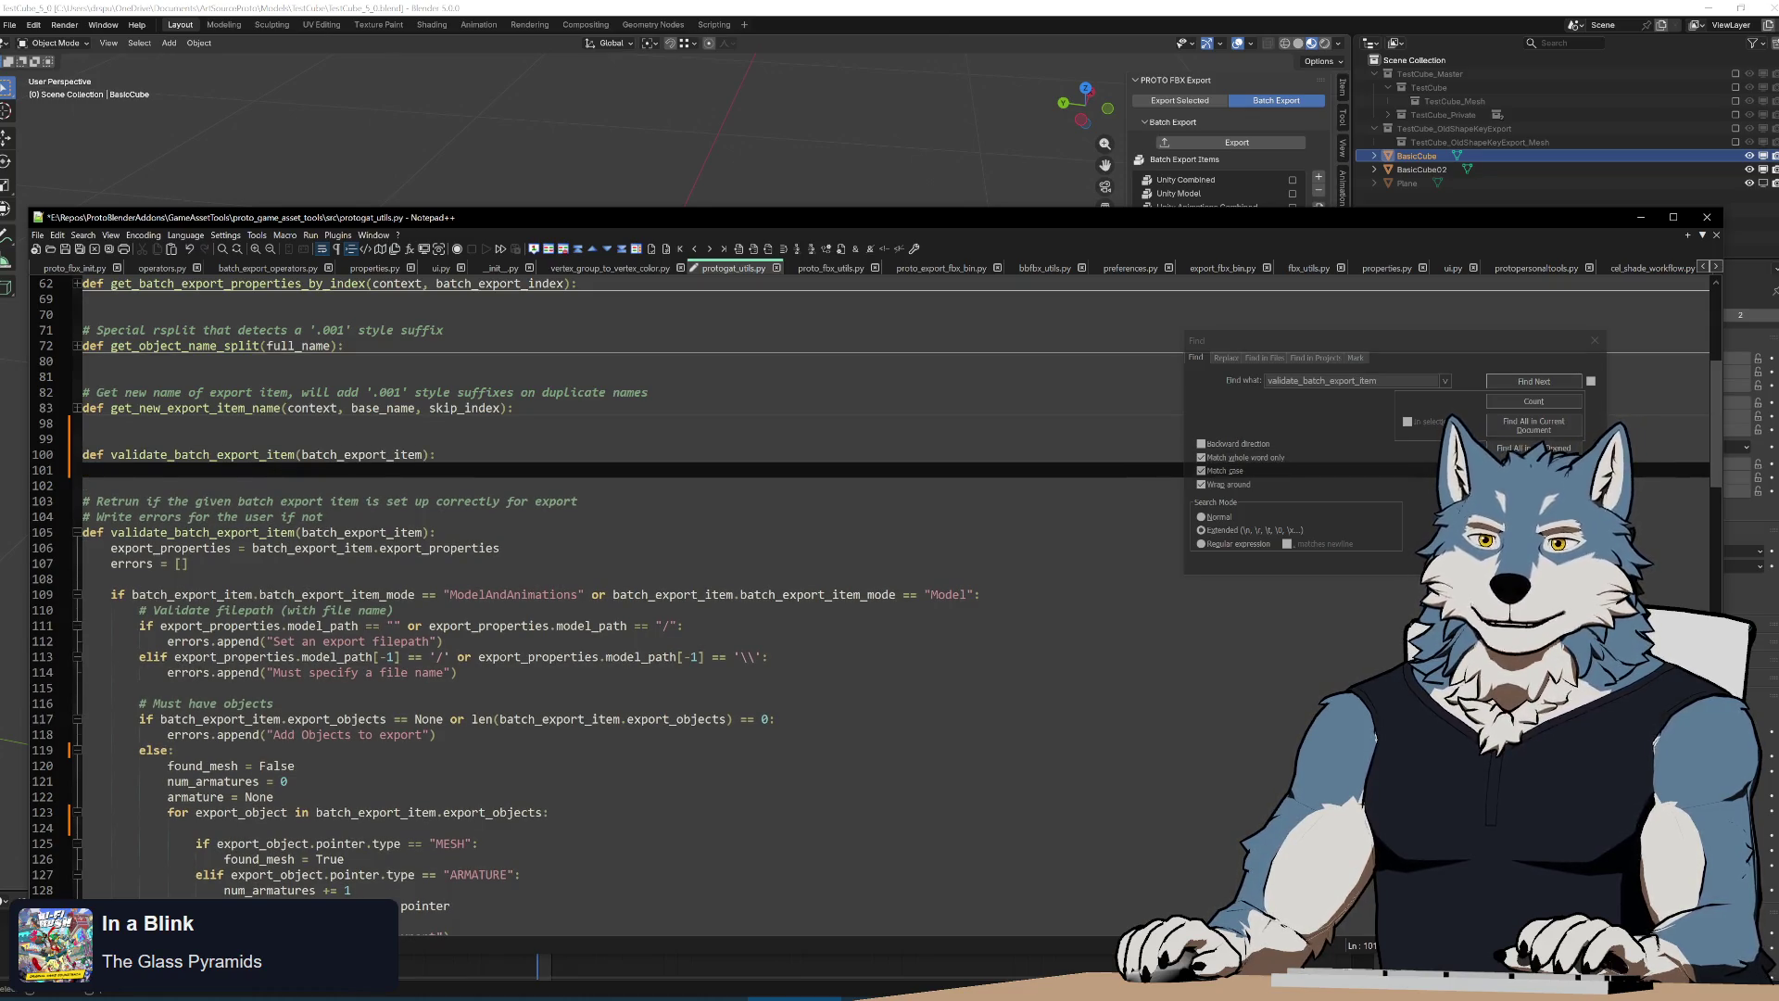
Rename the stub to validate_batch_export_object and make its parameter export_object
double_click(208, 454)
key("ctrl+Right")
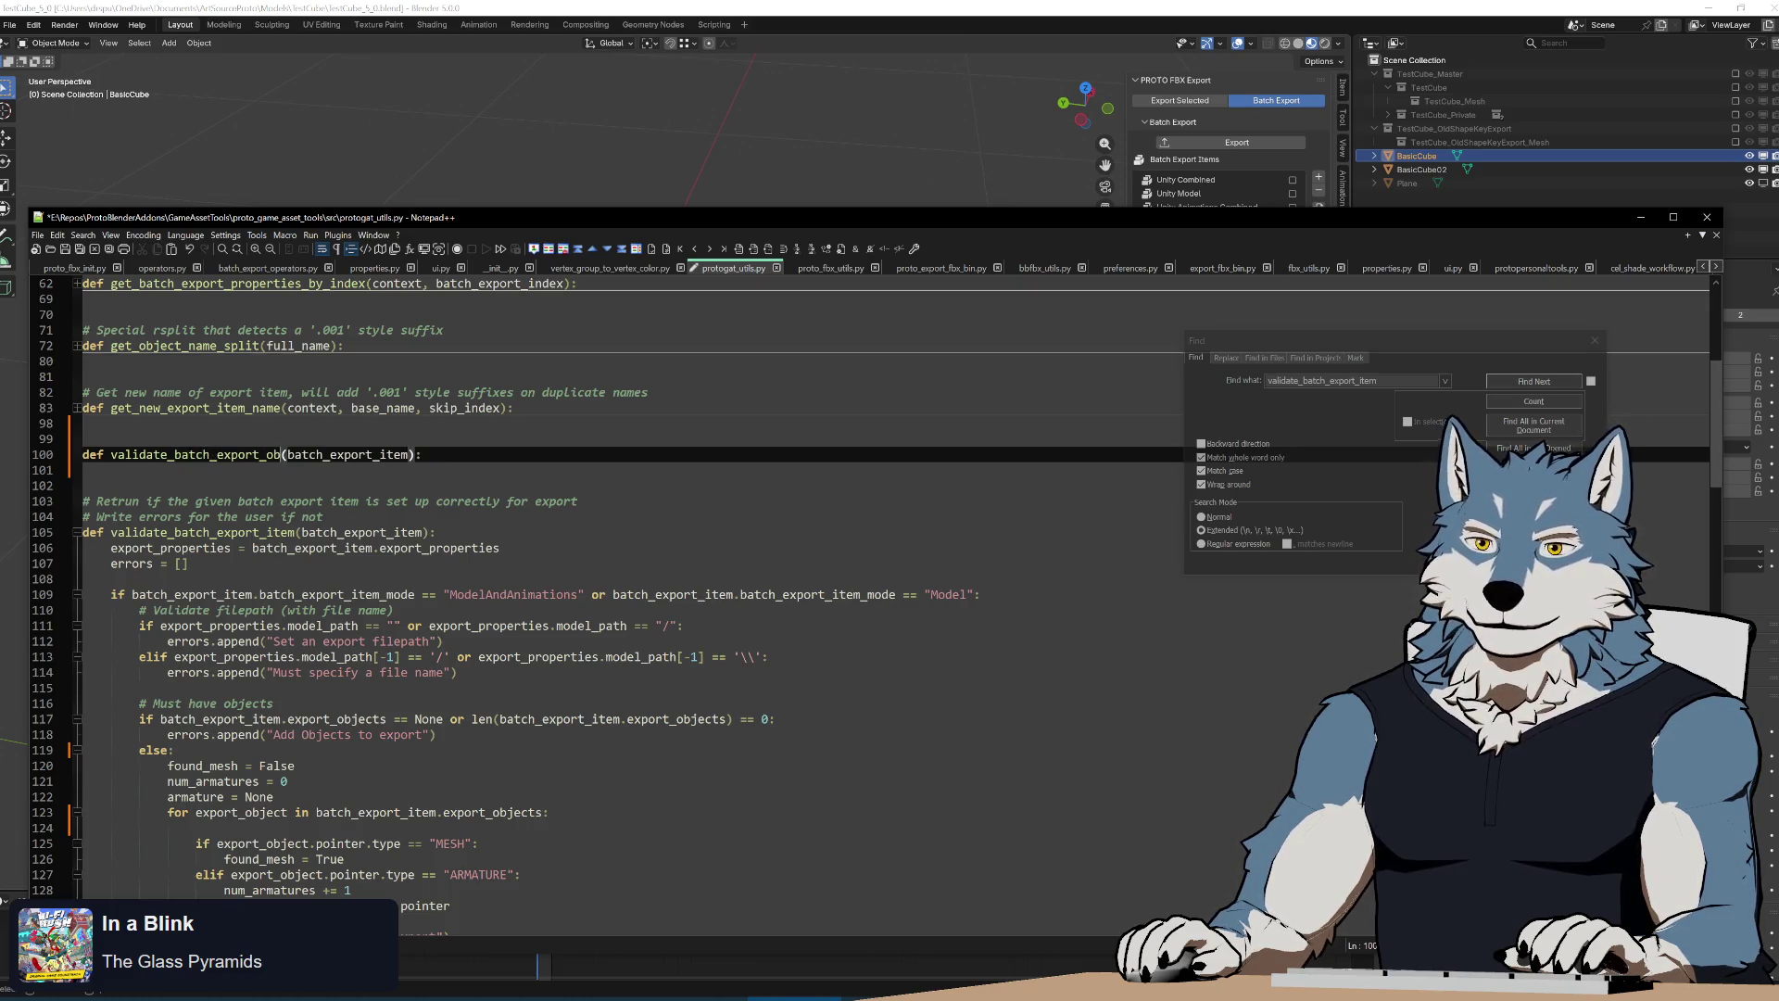
type("object")
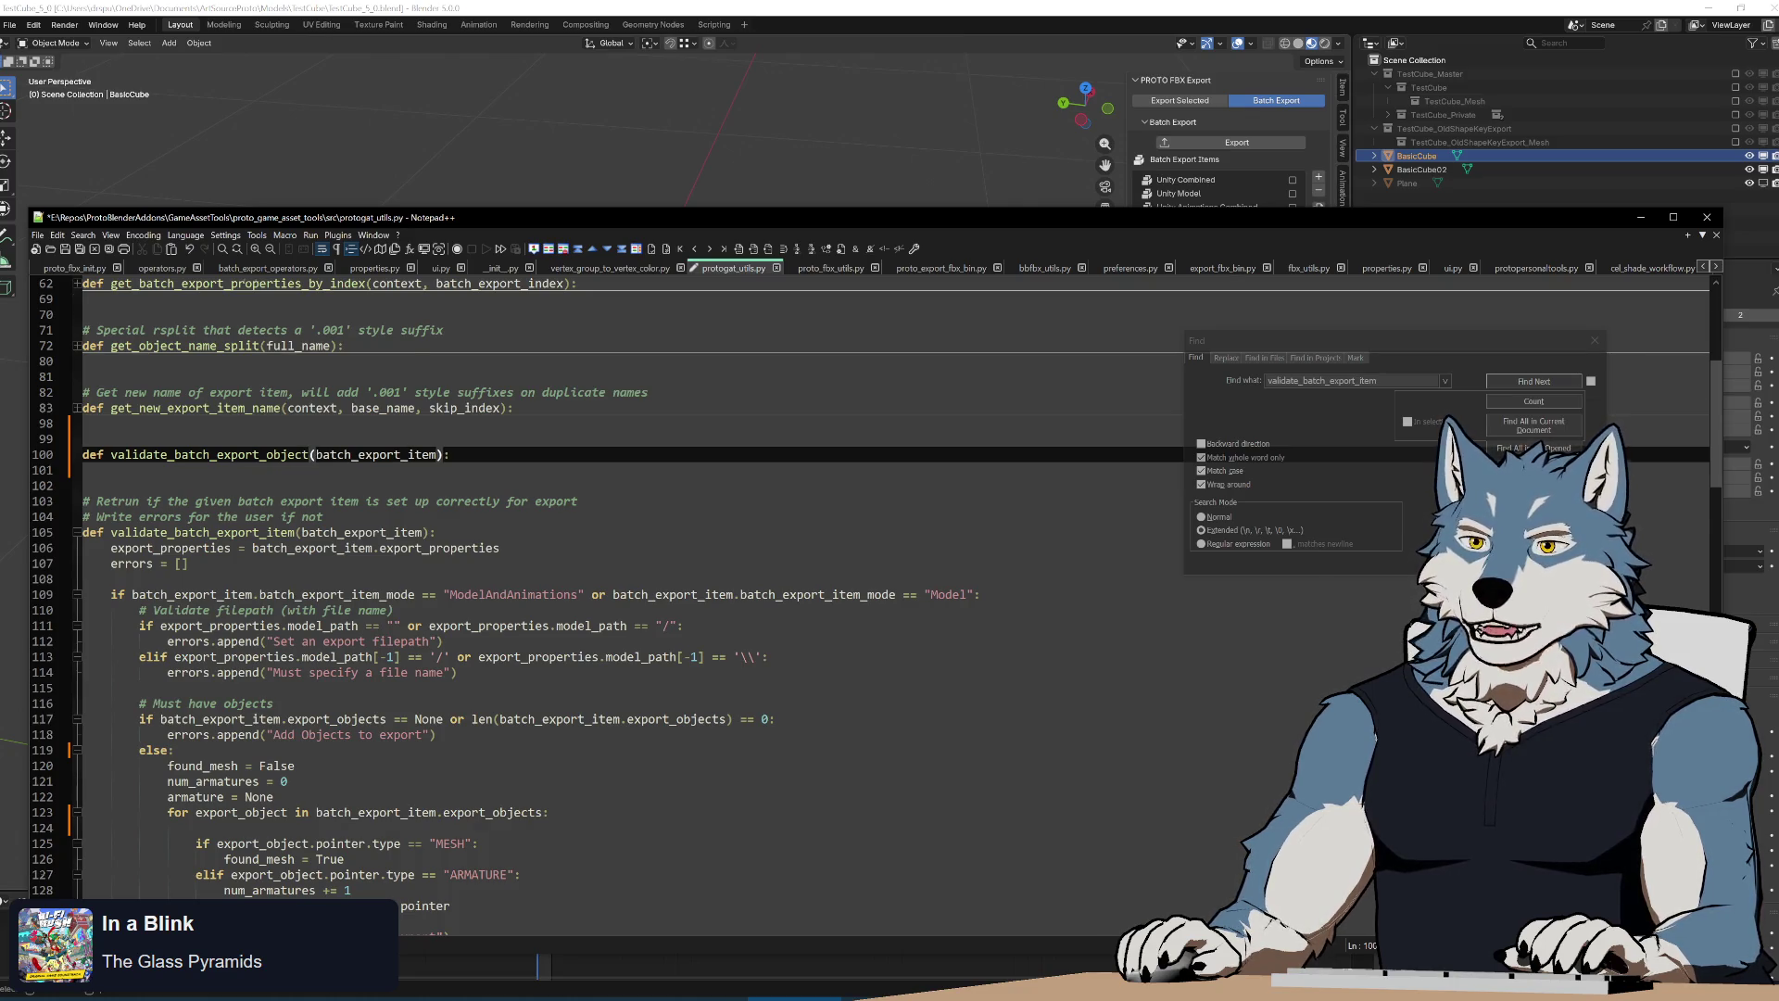
scroll(625, 584, "down", 4)
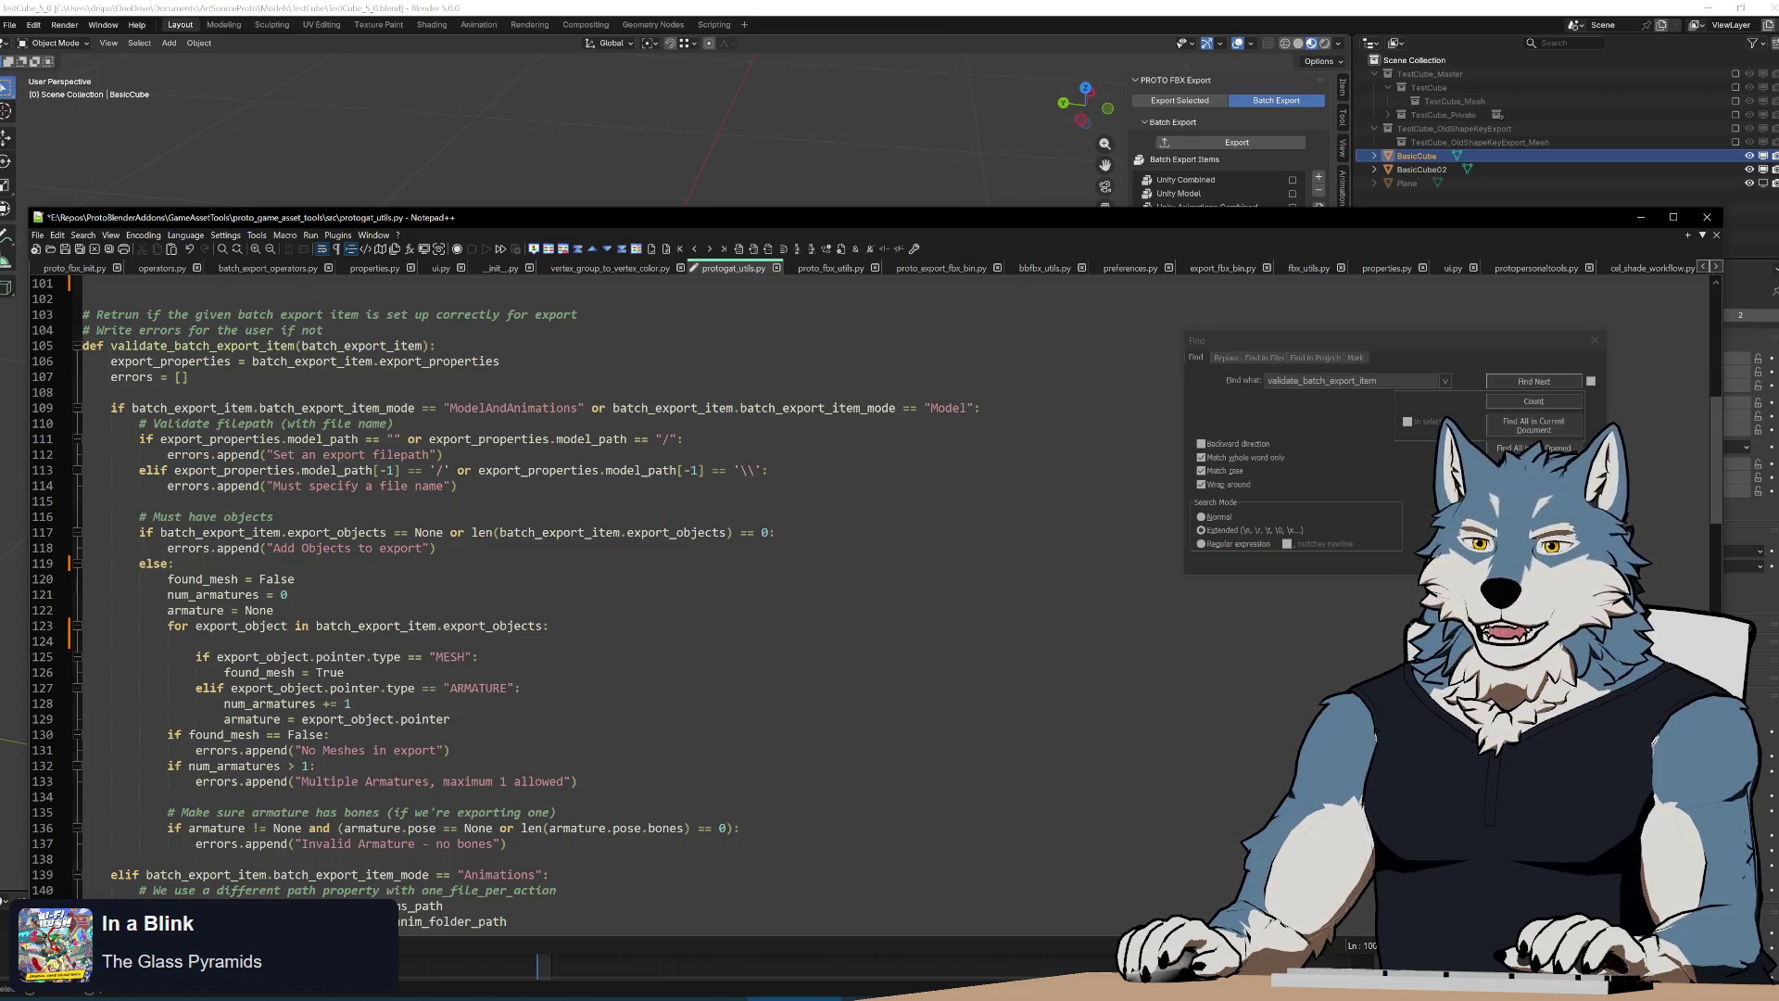
double_click(262, 656)
key("ctrl+c")
scroll(625, 584, "up", 4)
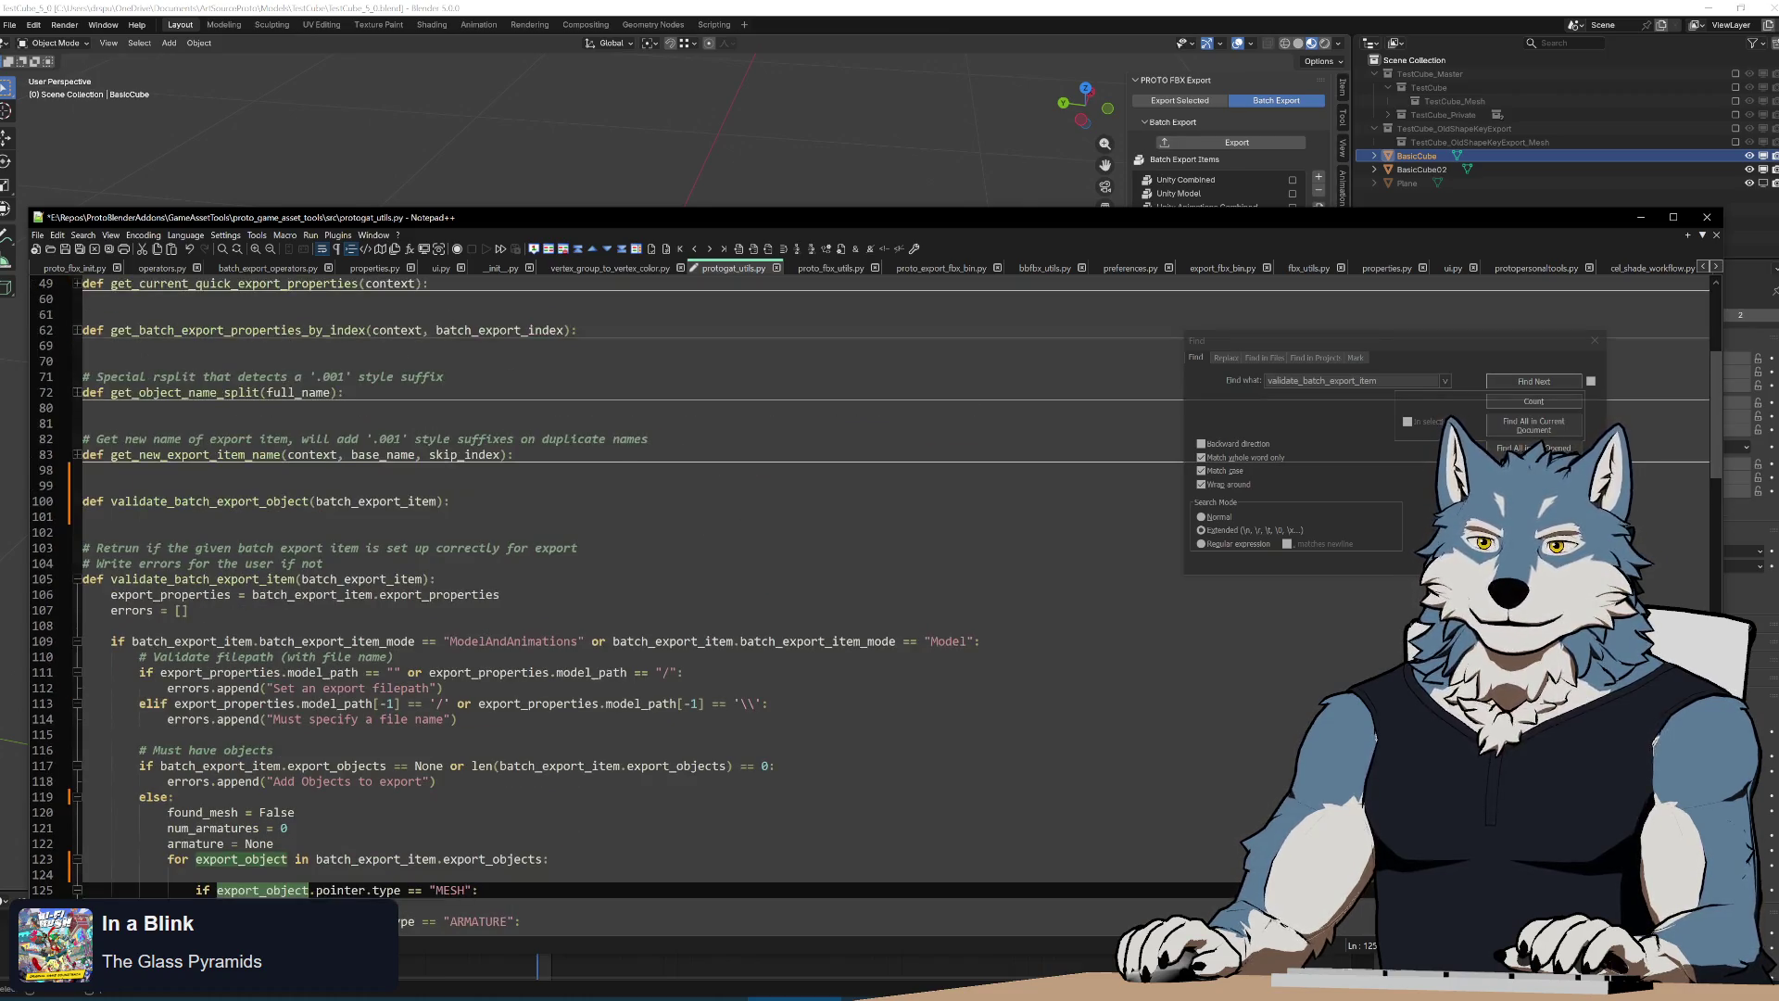
double_click(373, 501)
key("ctrl+v")
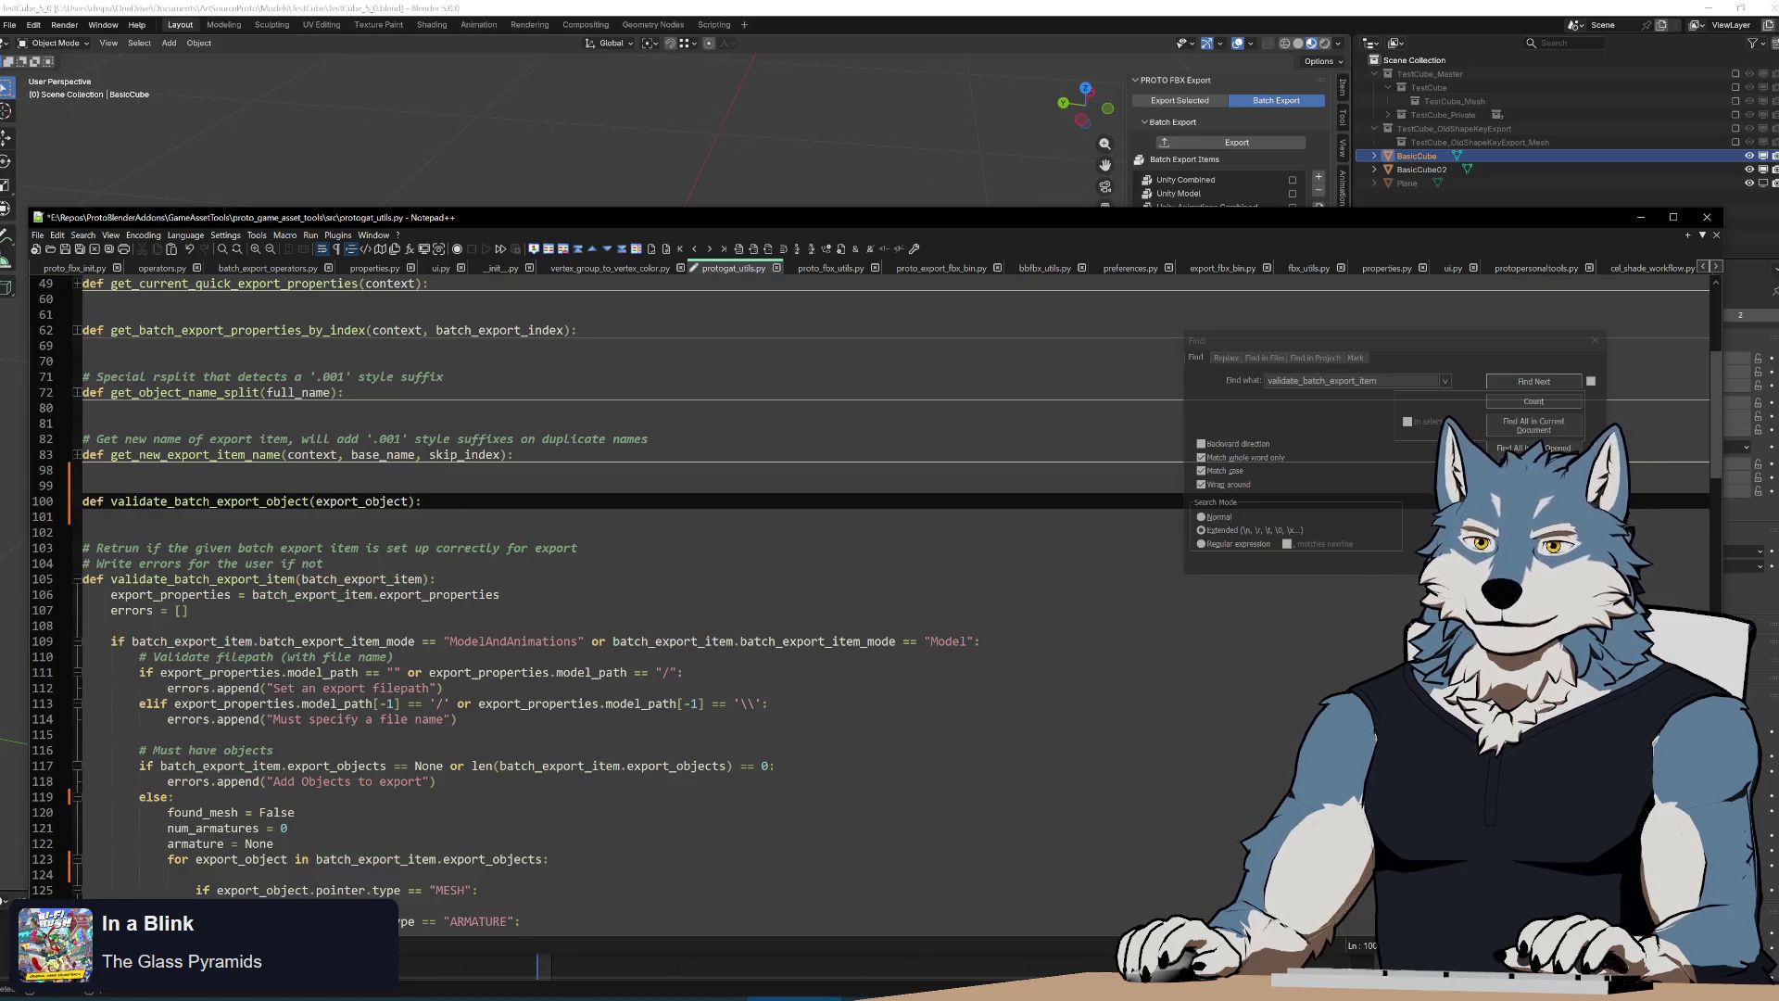
Begin the body with 'if export_object == None:' and check how pointer is used in the loop
key("Return")
type("if export_object")
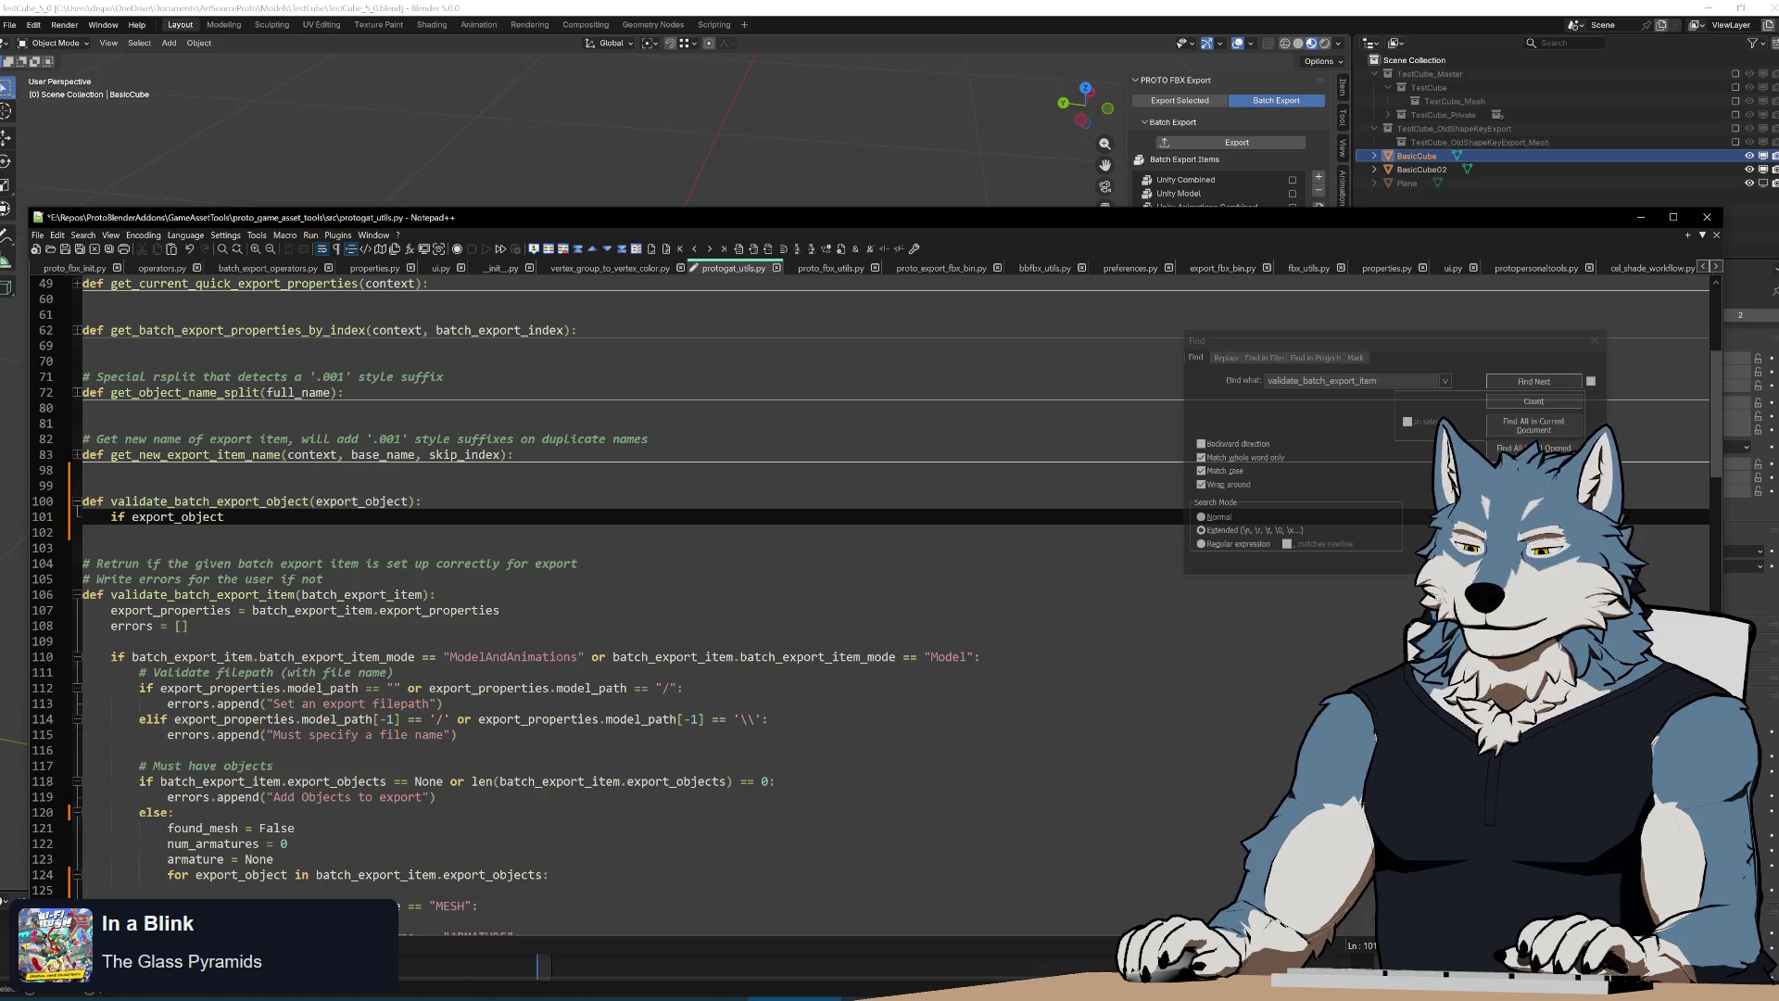
type(" == None:")
key("Return")
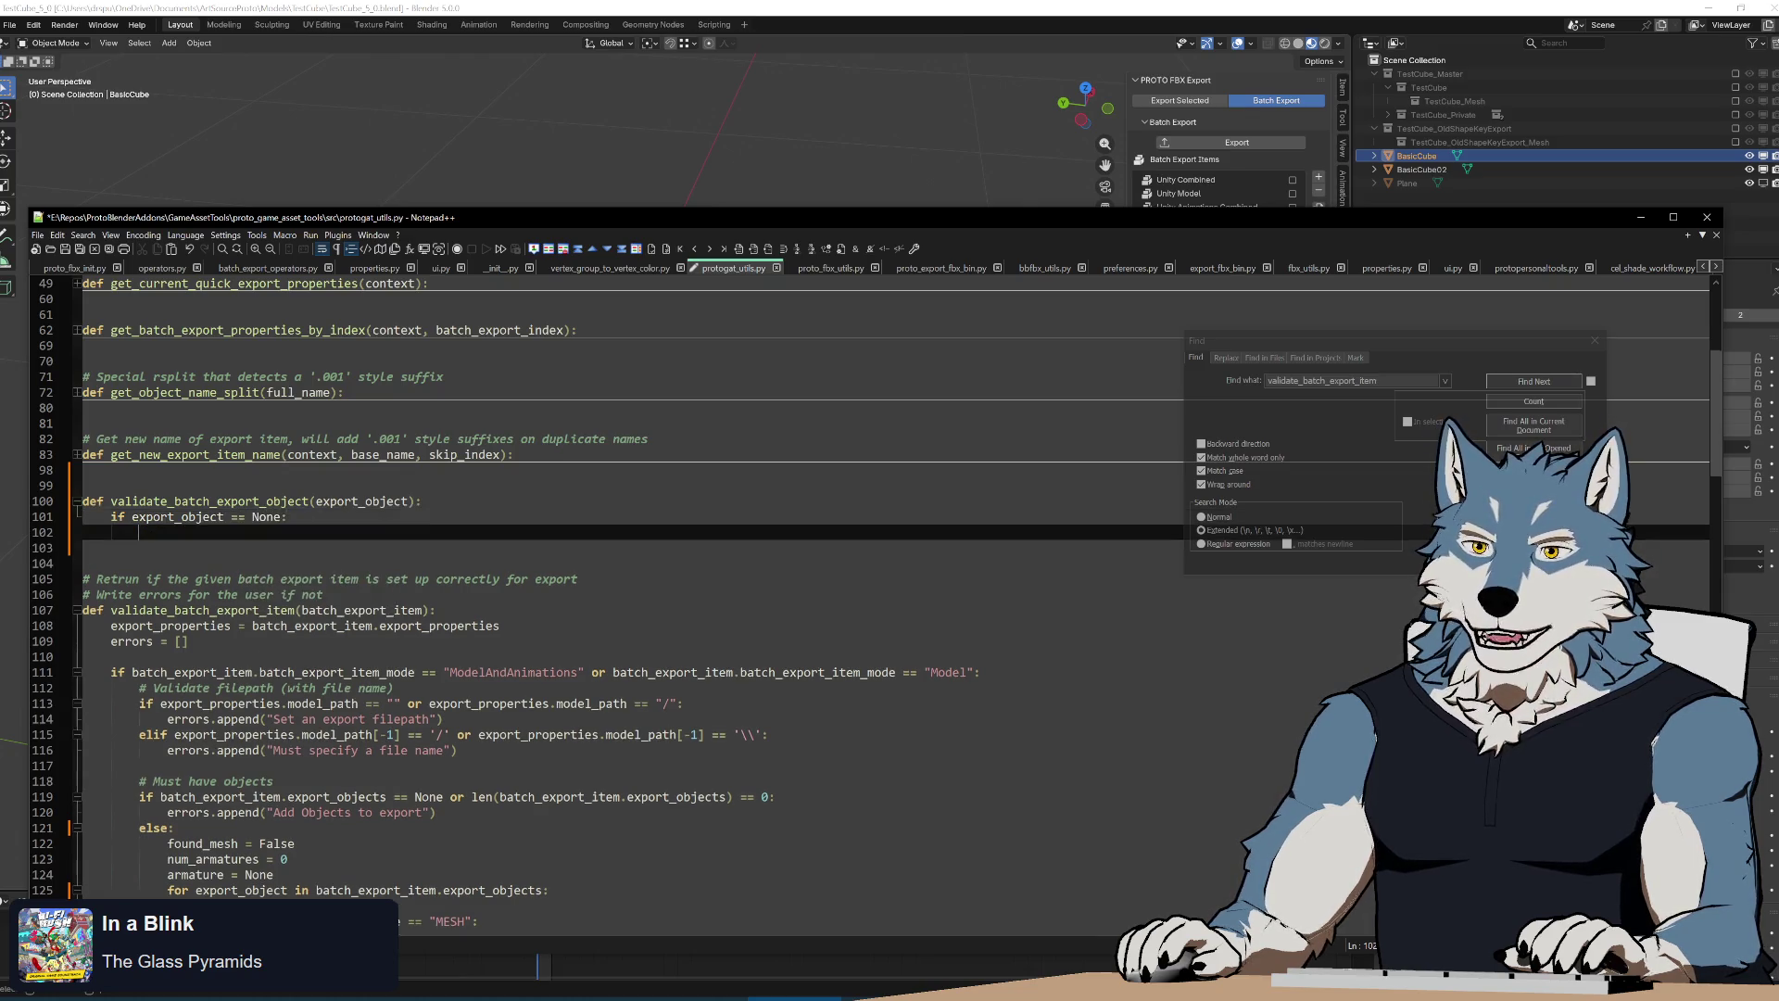
scroll(625, 556, "down", 5)
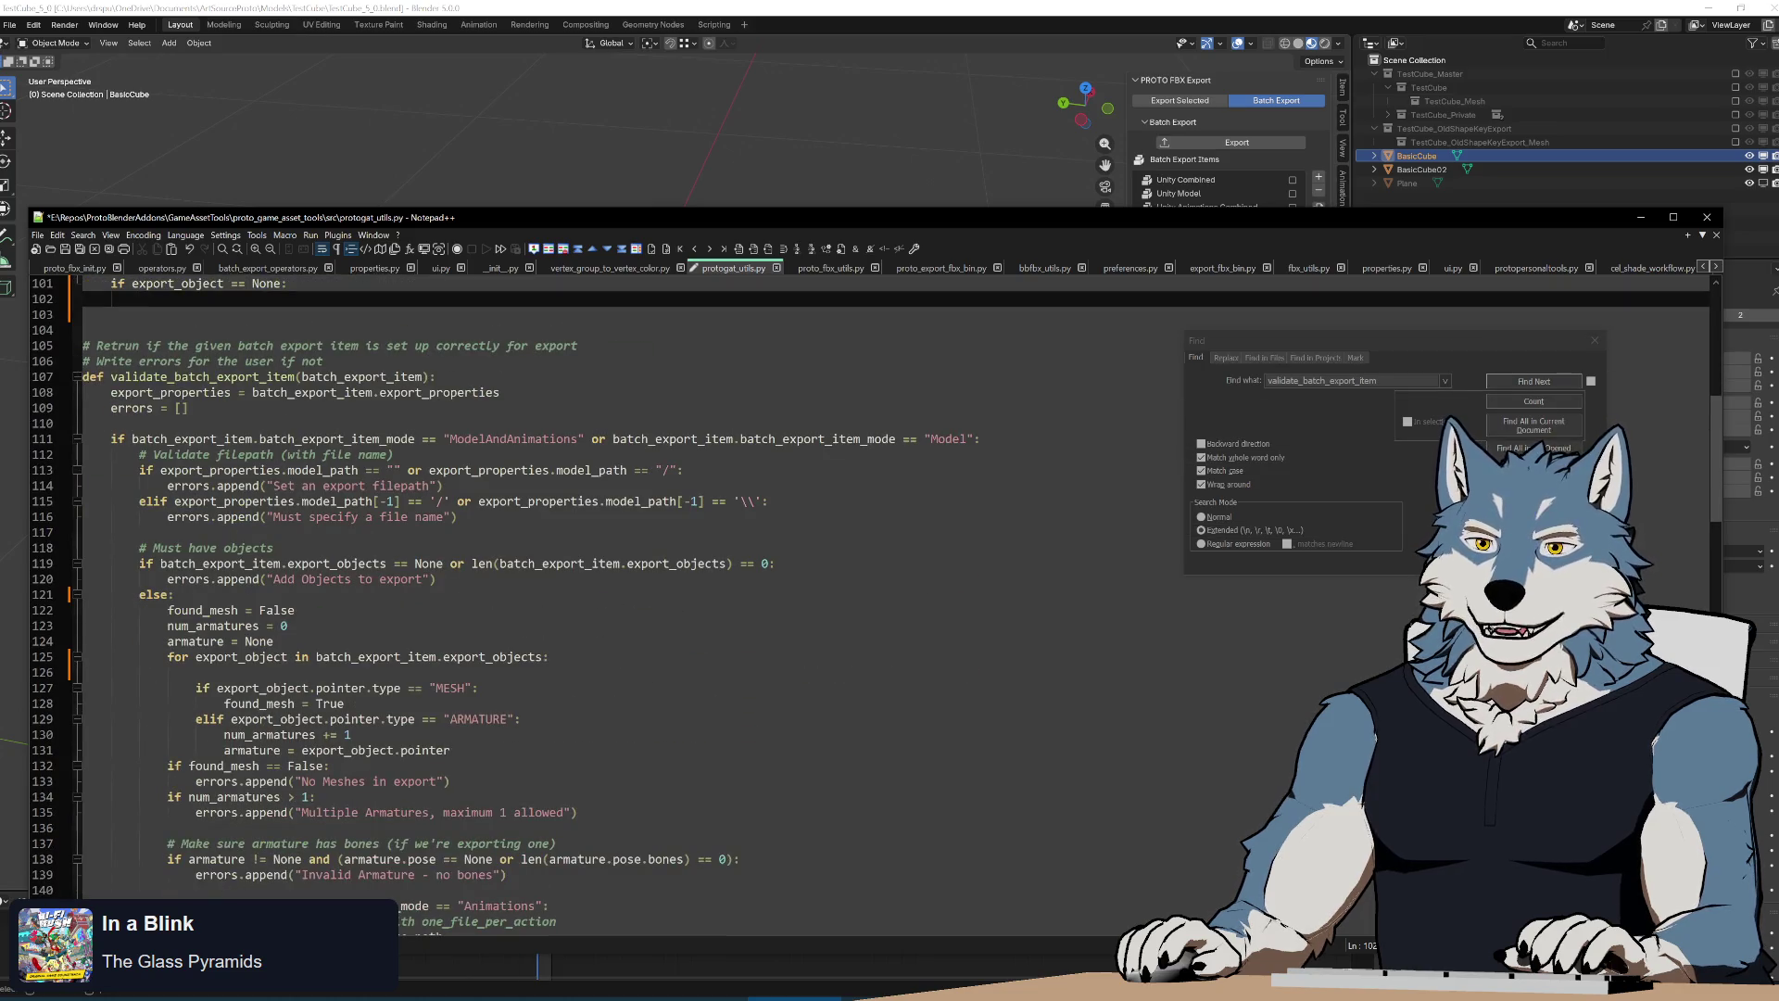
left_click(167, 579)
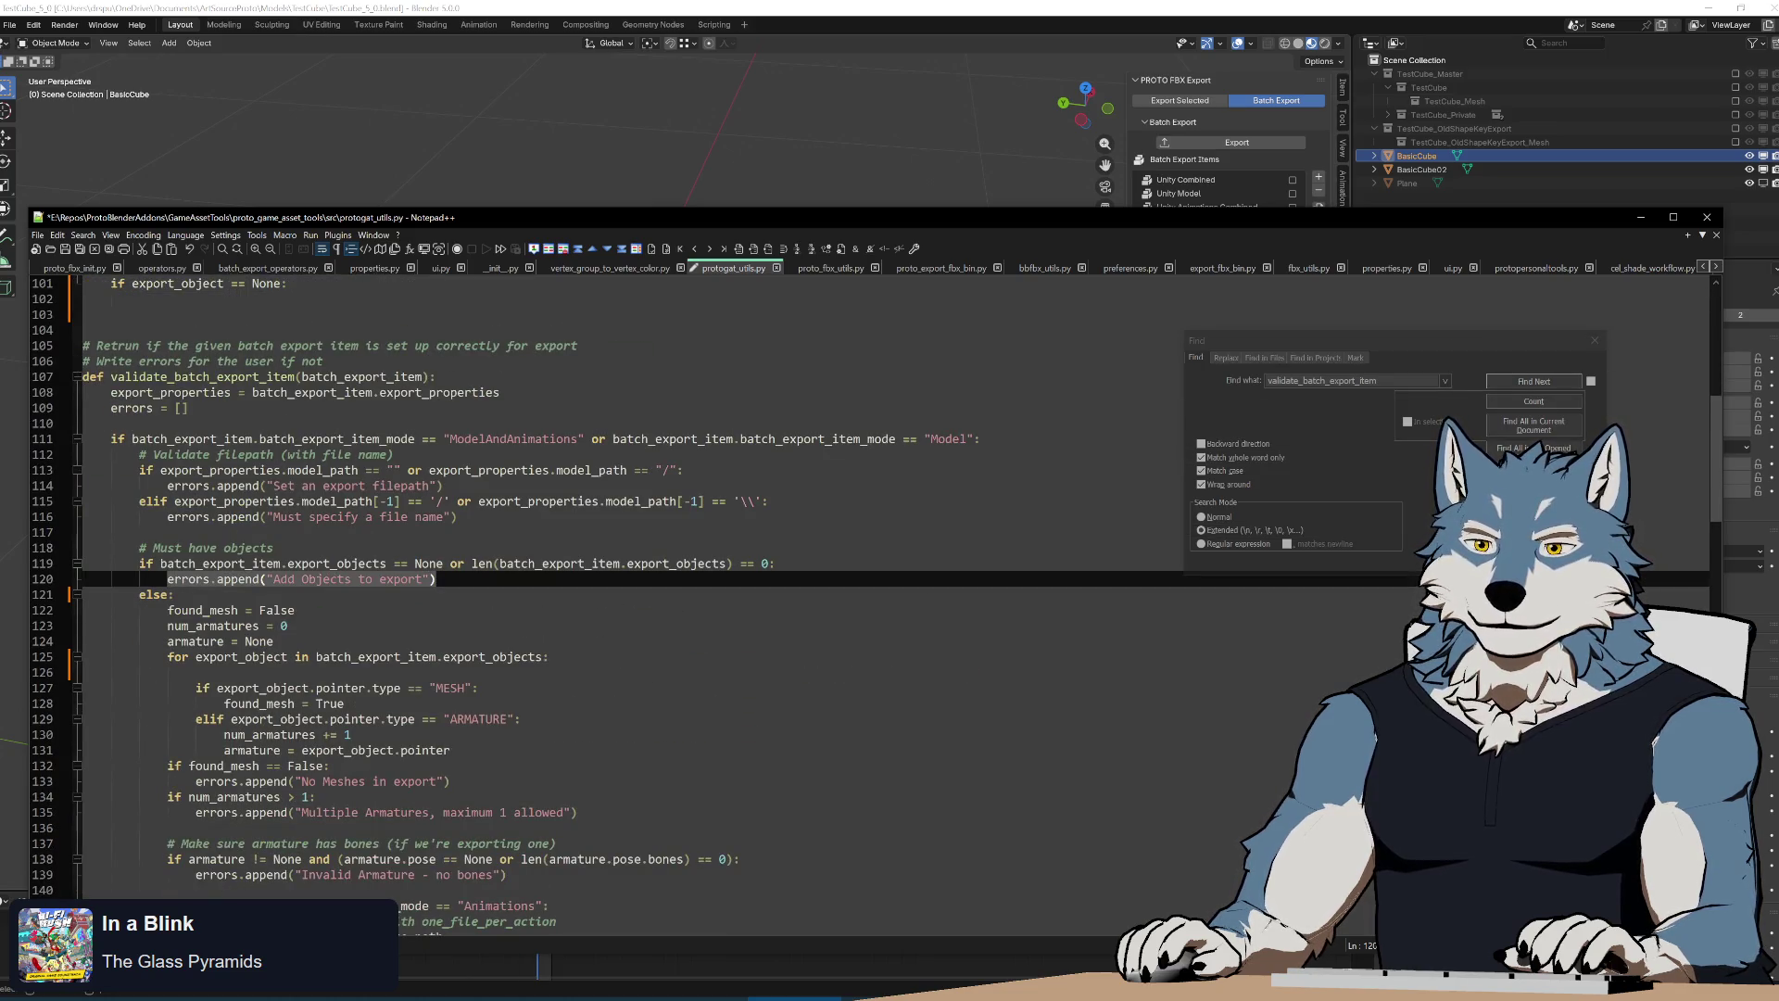
scroll(626, 584, "up", 5)
left_click(625, 530)
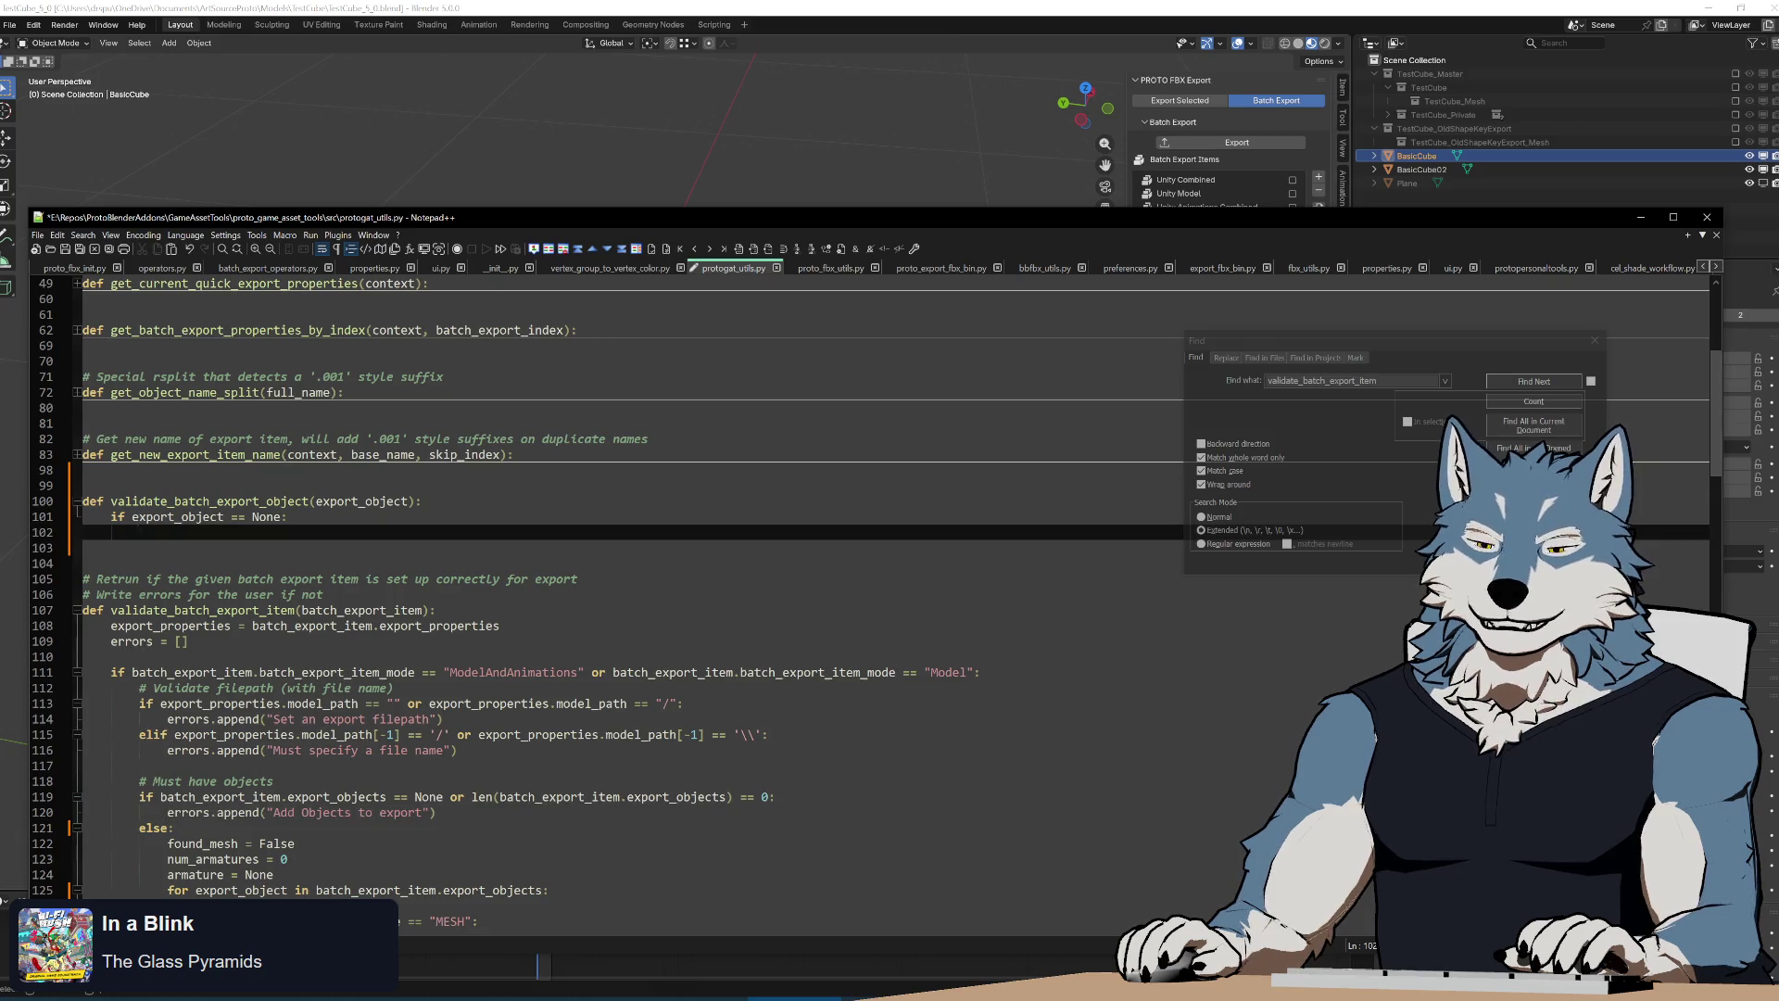
scroll(625, 584, "down", 5)
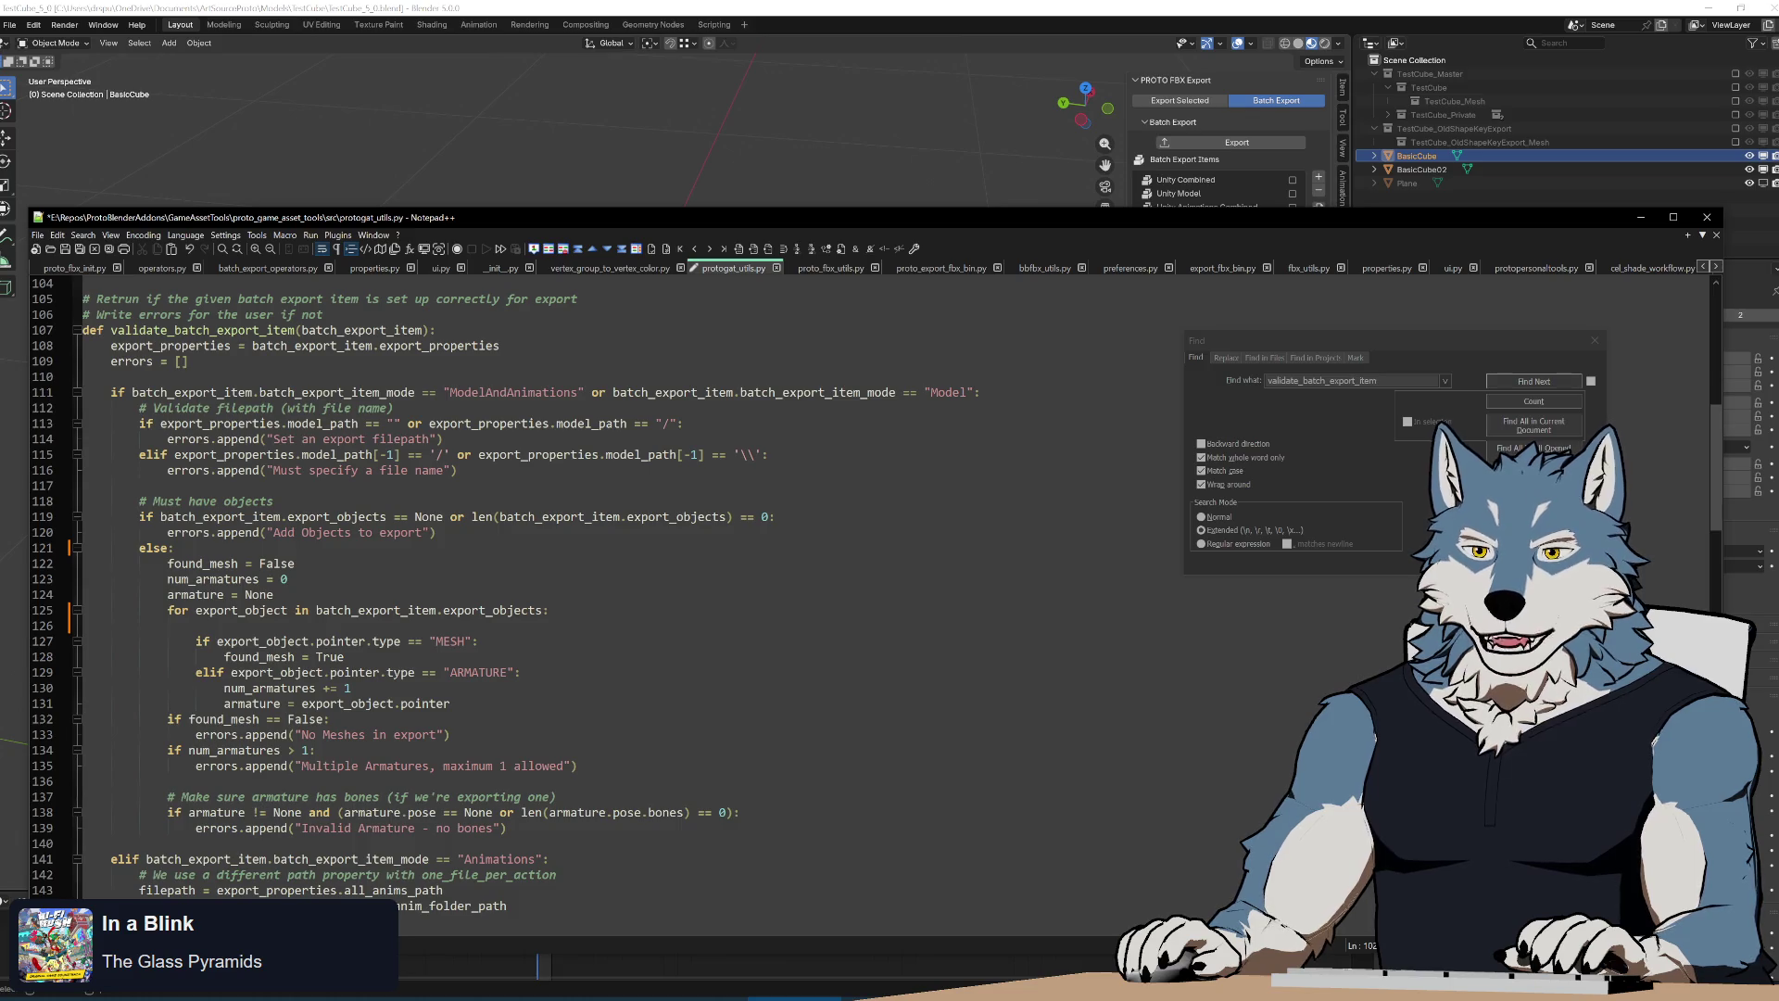
double_click(261, 641)
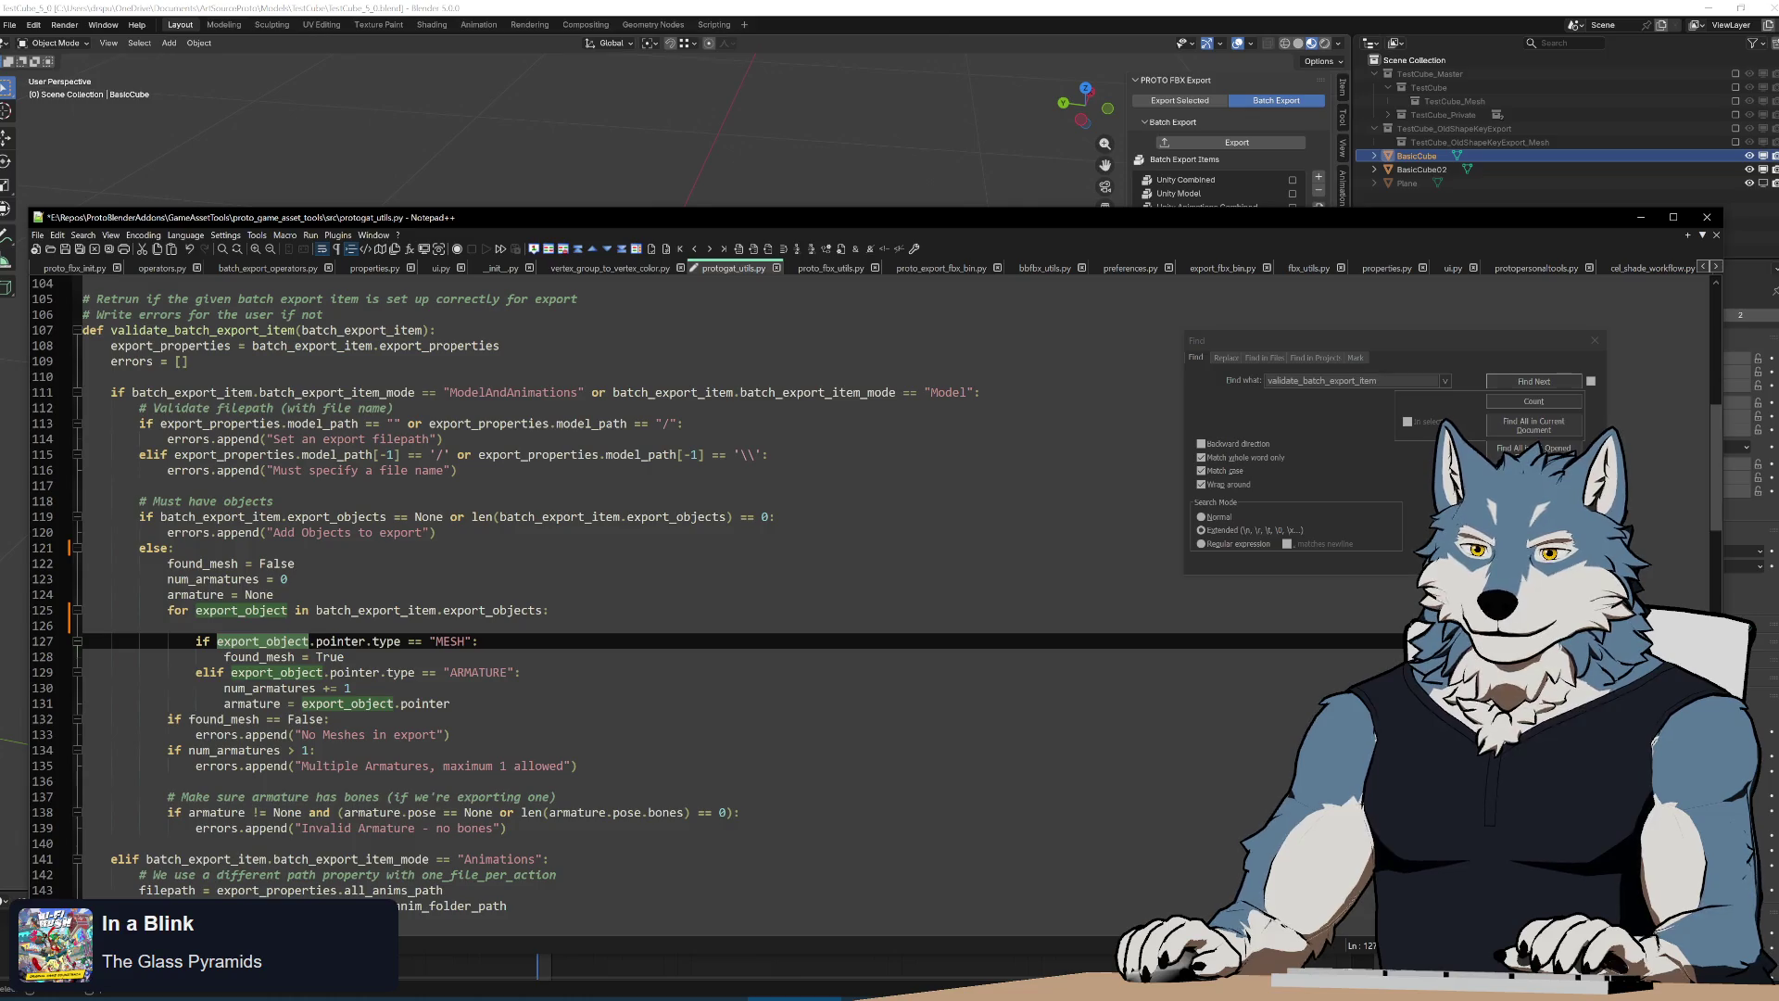
scroll(625, 583, "up", 5)
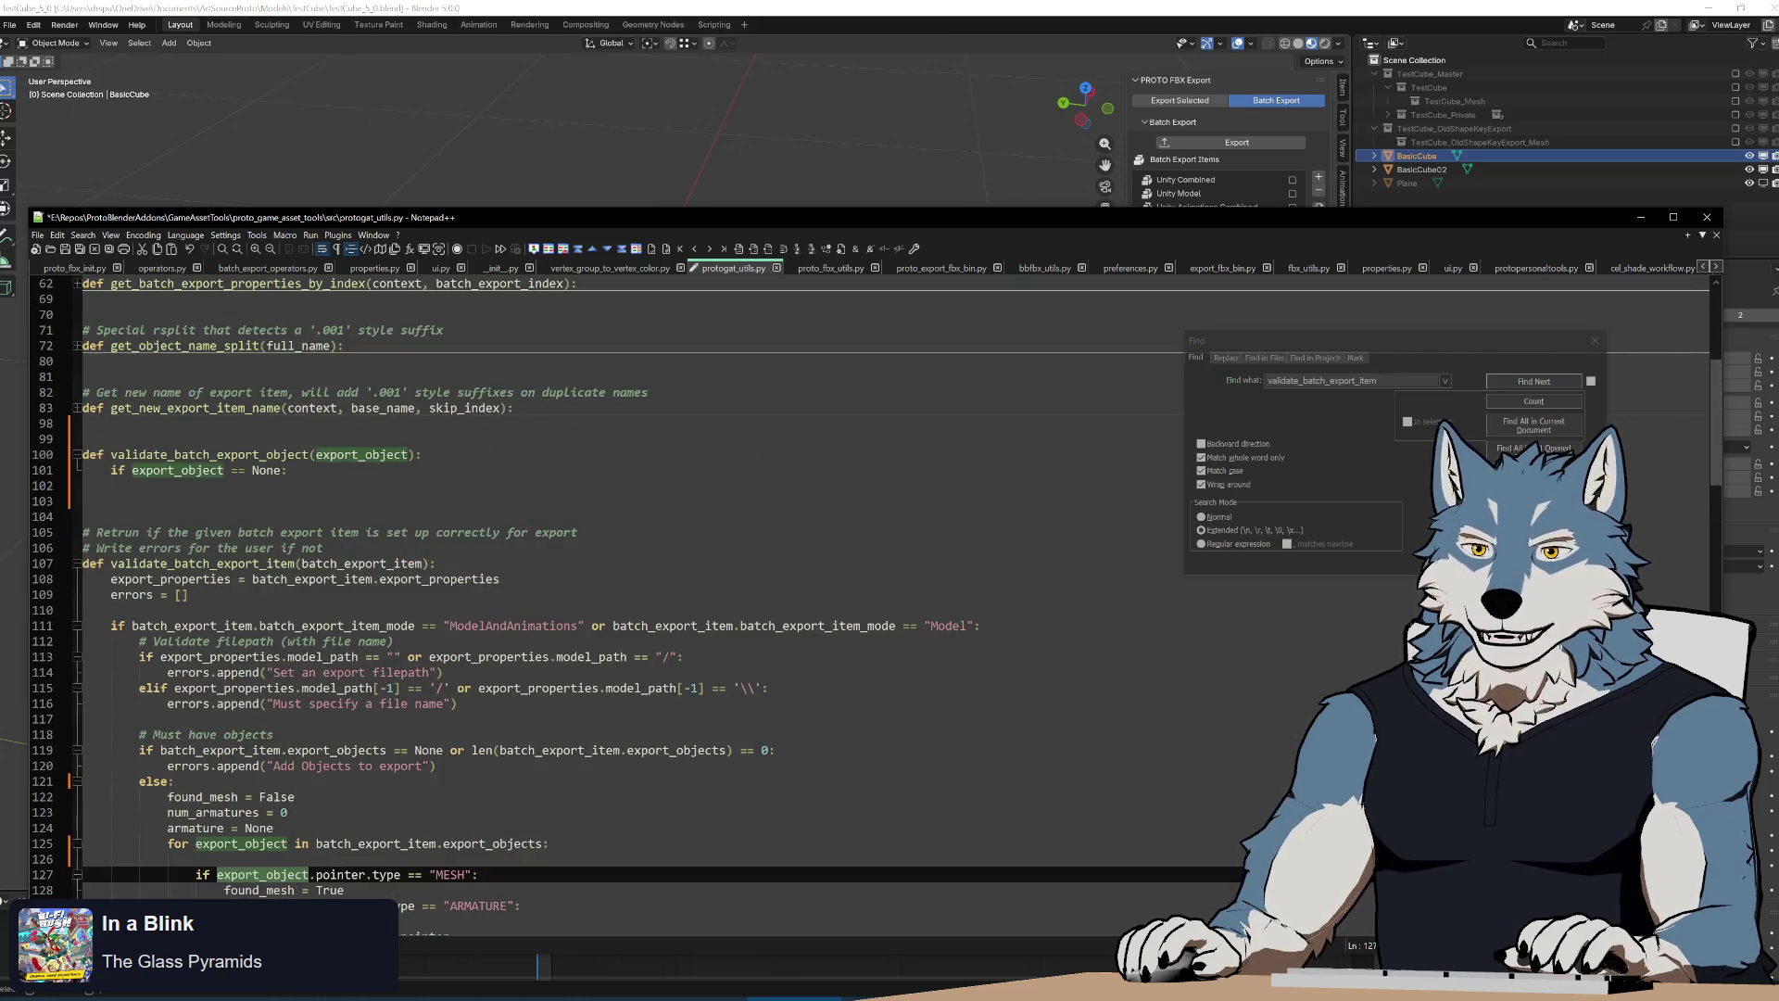
scroll(626, 584, "down", 4)
double_click(340, 735)
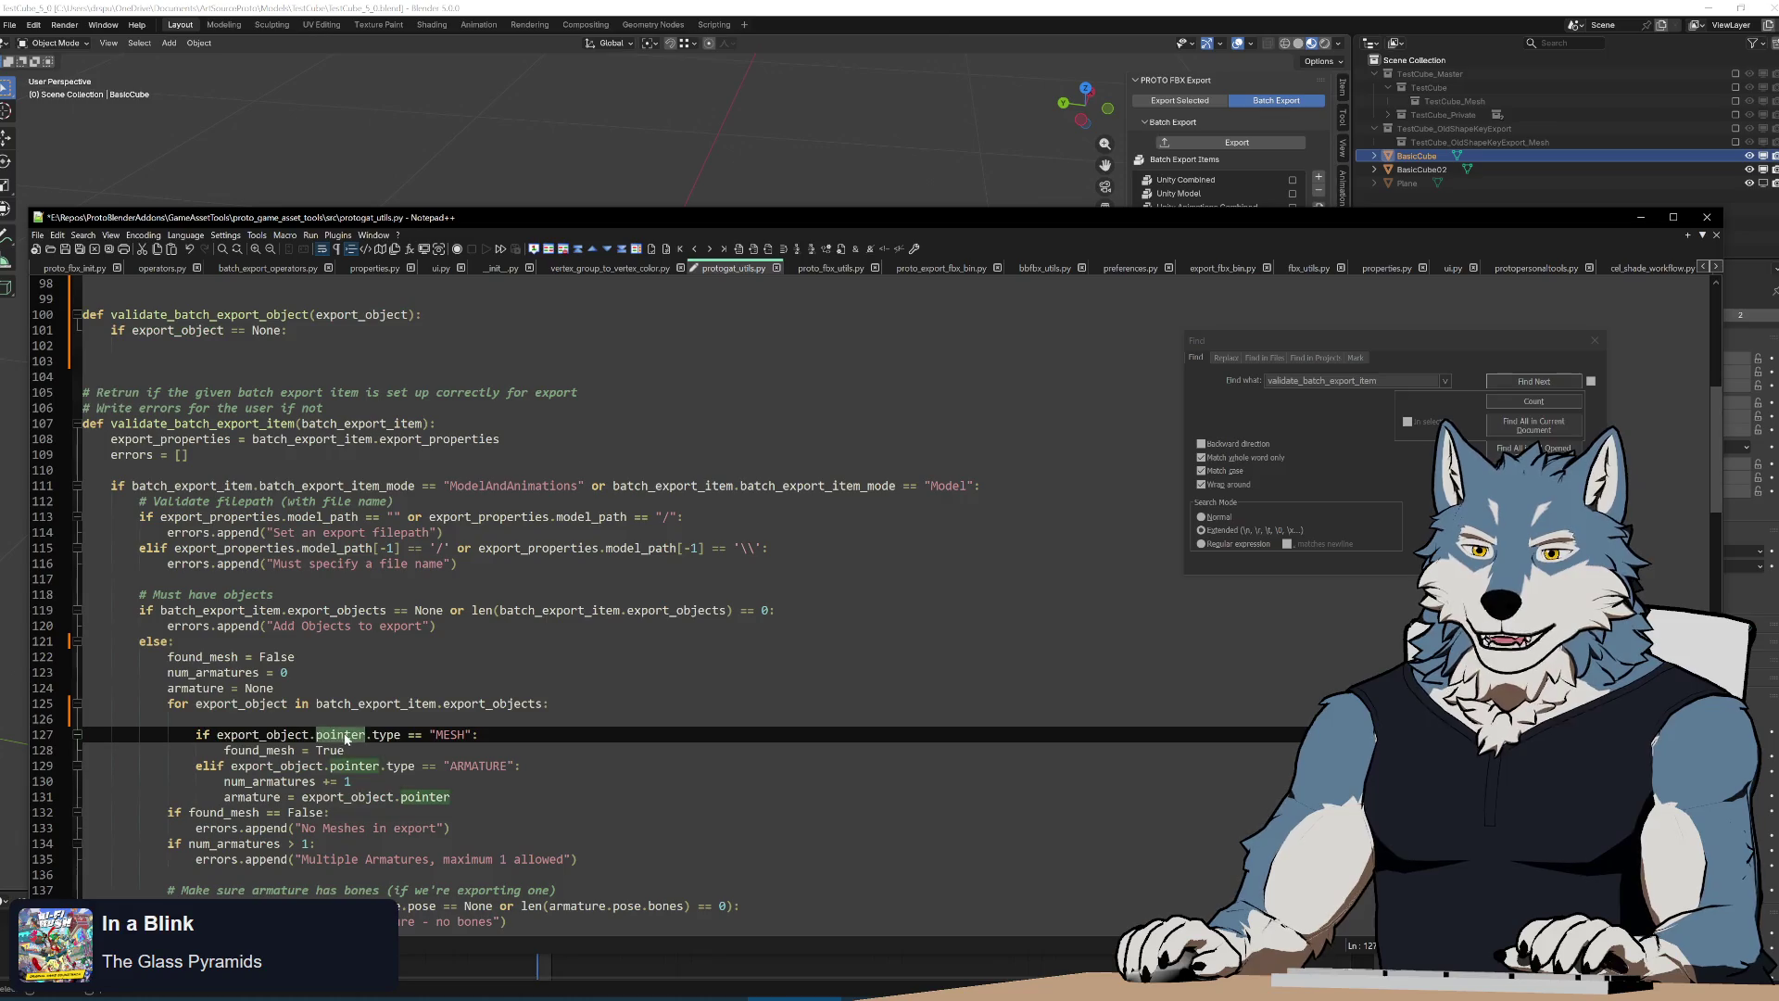
scroll(364, 737, "up", 4)
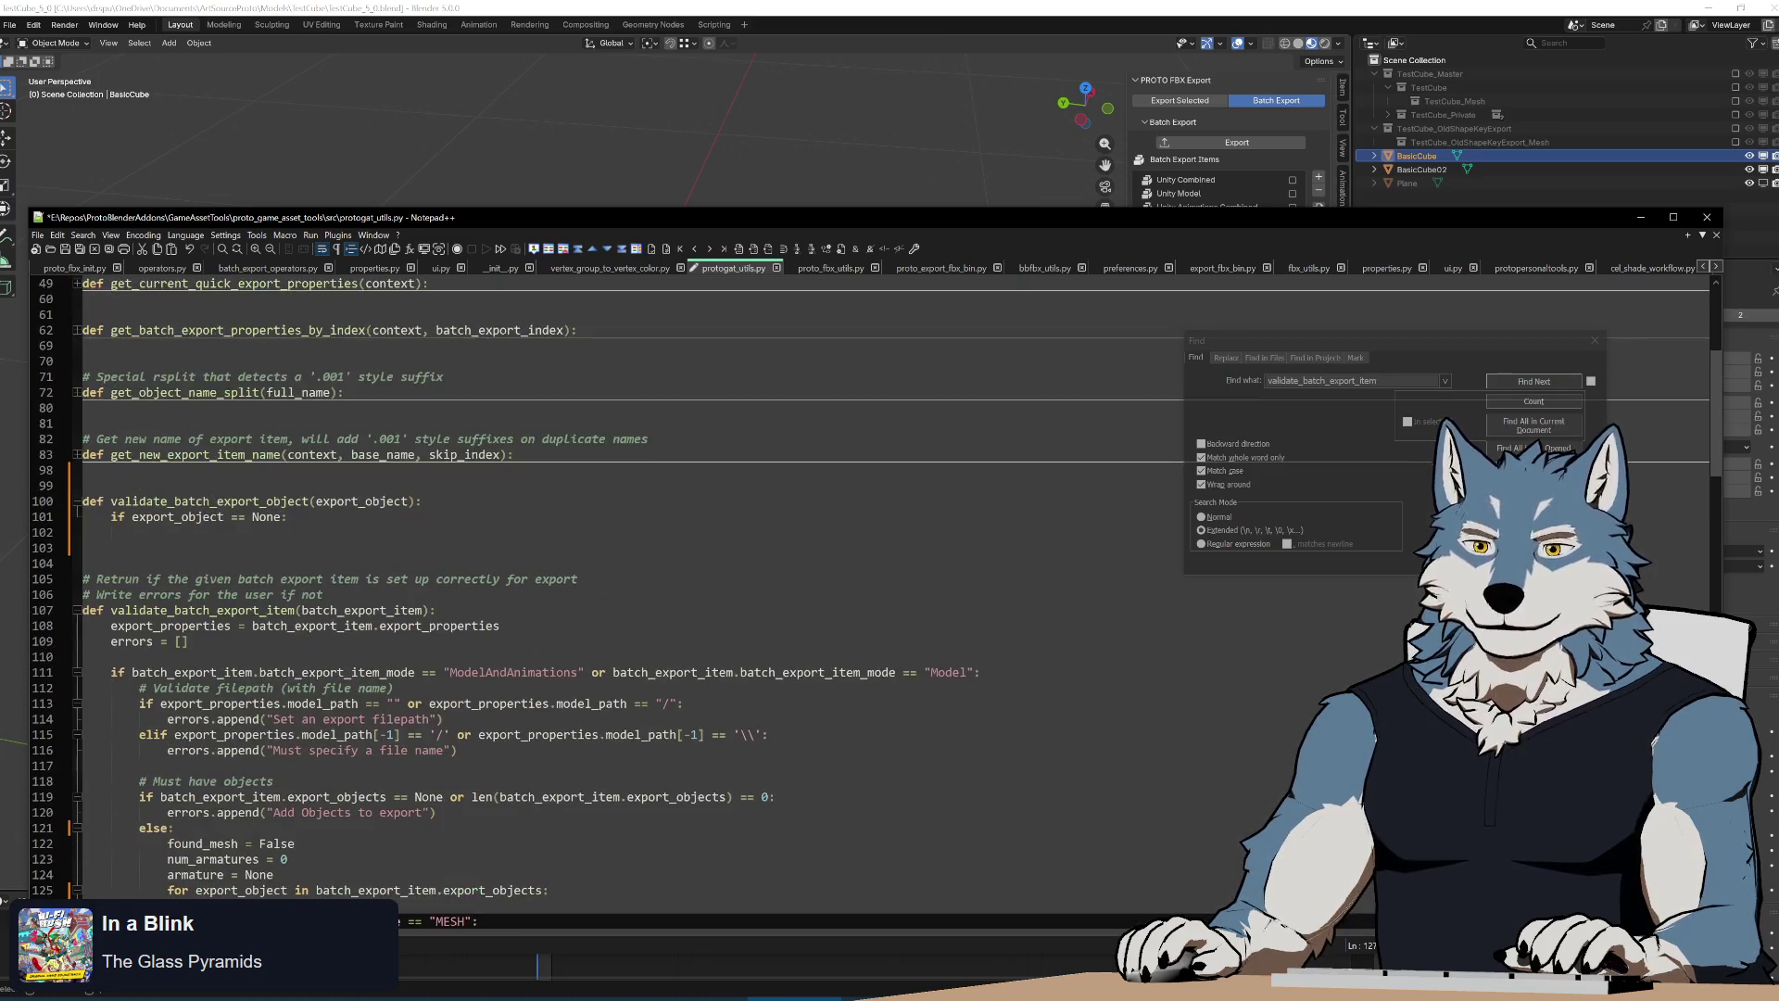
type(".pointer")
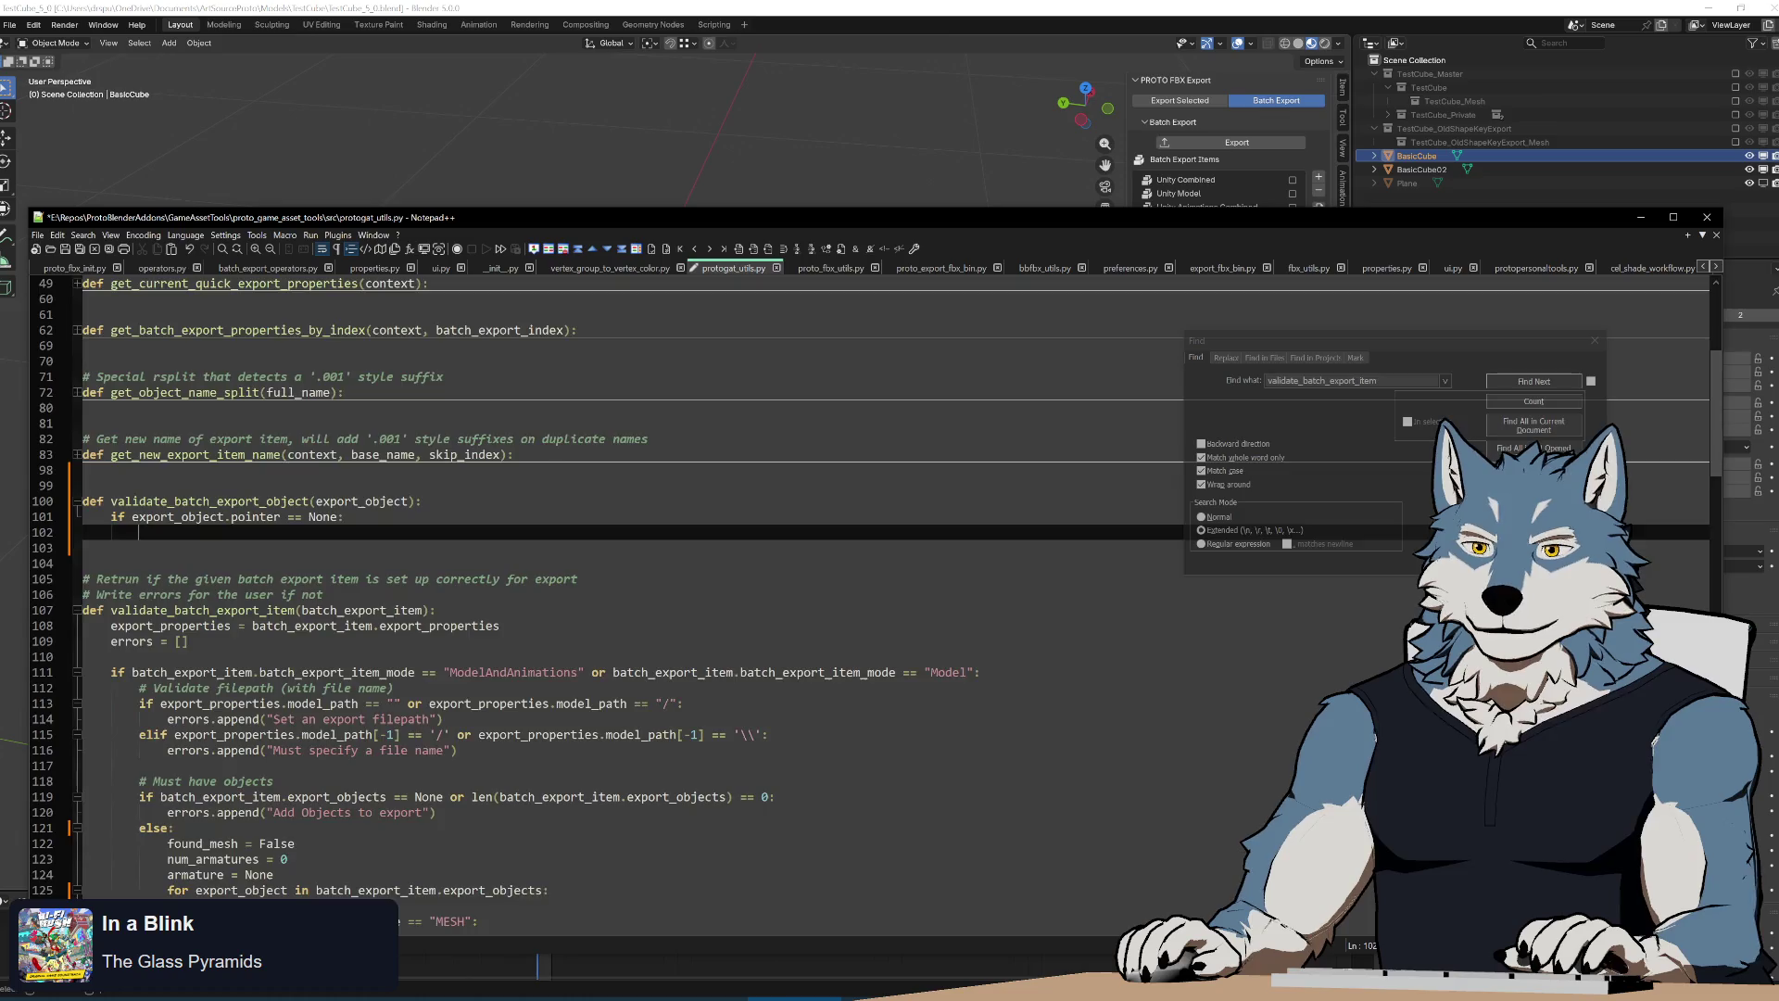
scroll(557, 625, "down", 5)
Test export_object.pointer for None and append the copied 'No Meshes in export' error under it
triple_click(448, 687)
key("ctrl+c")
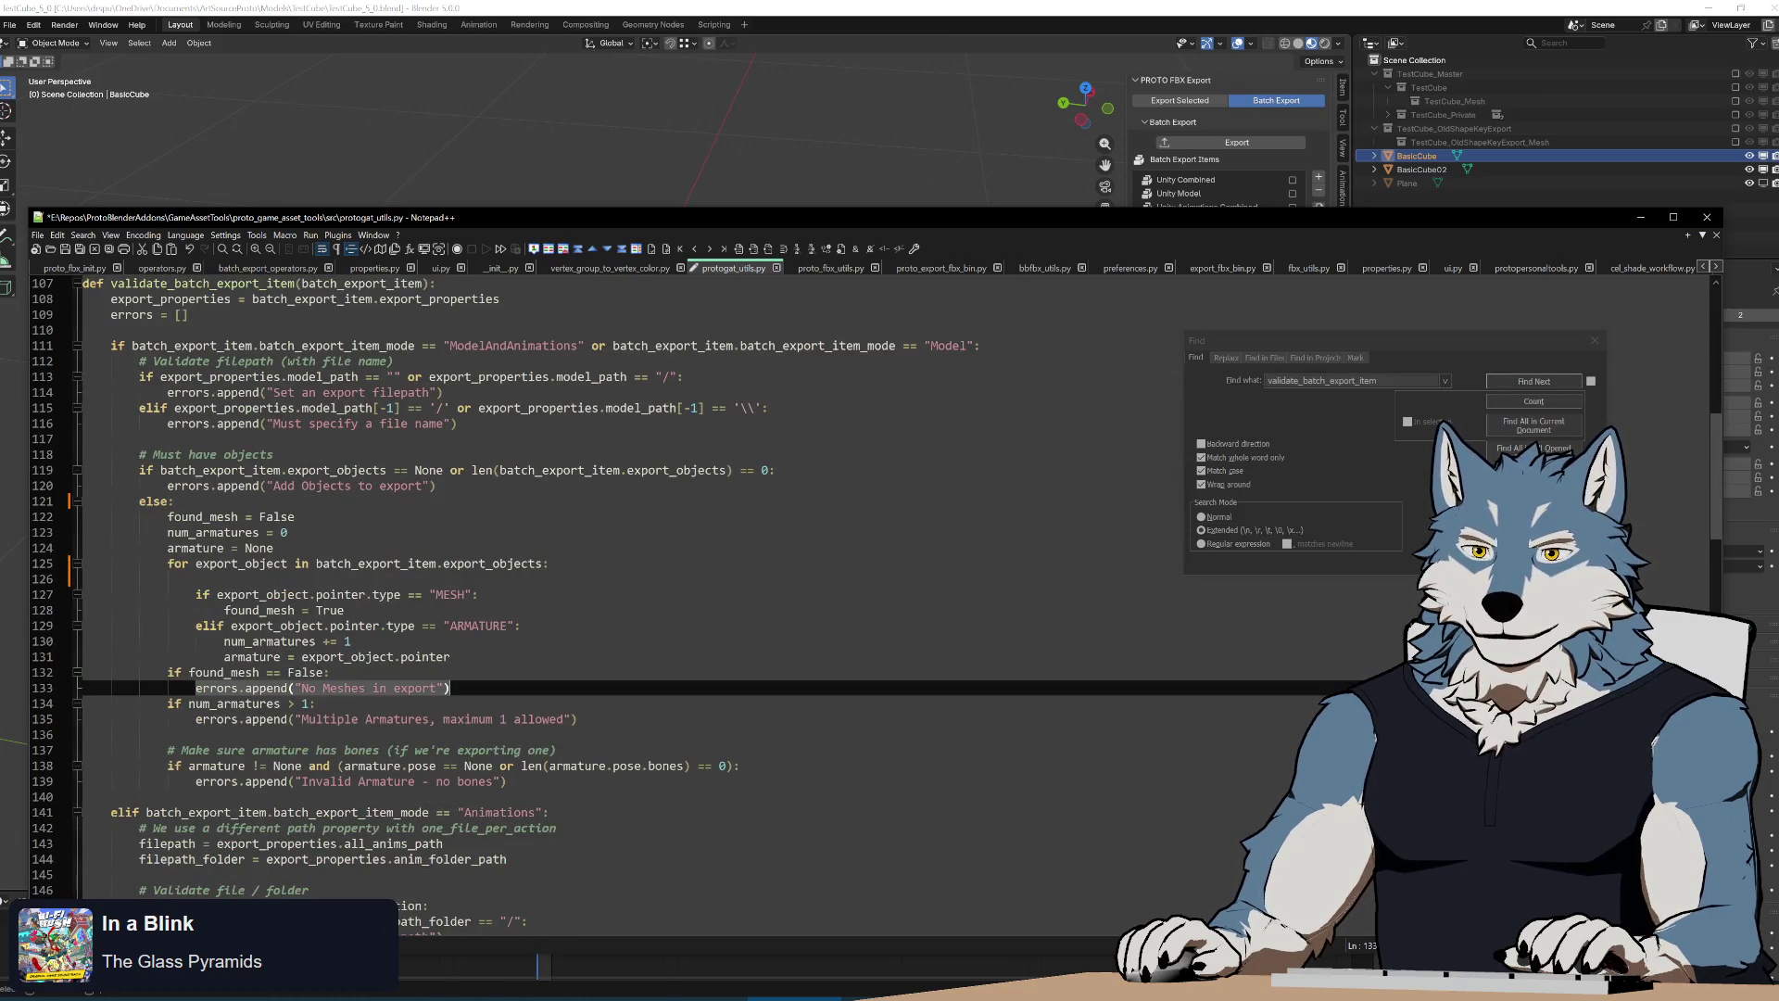
scroll(448, 687, "up", 5)
key("ctrl+v")
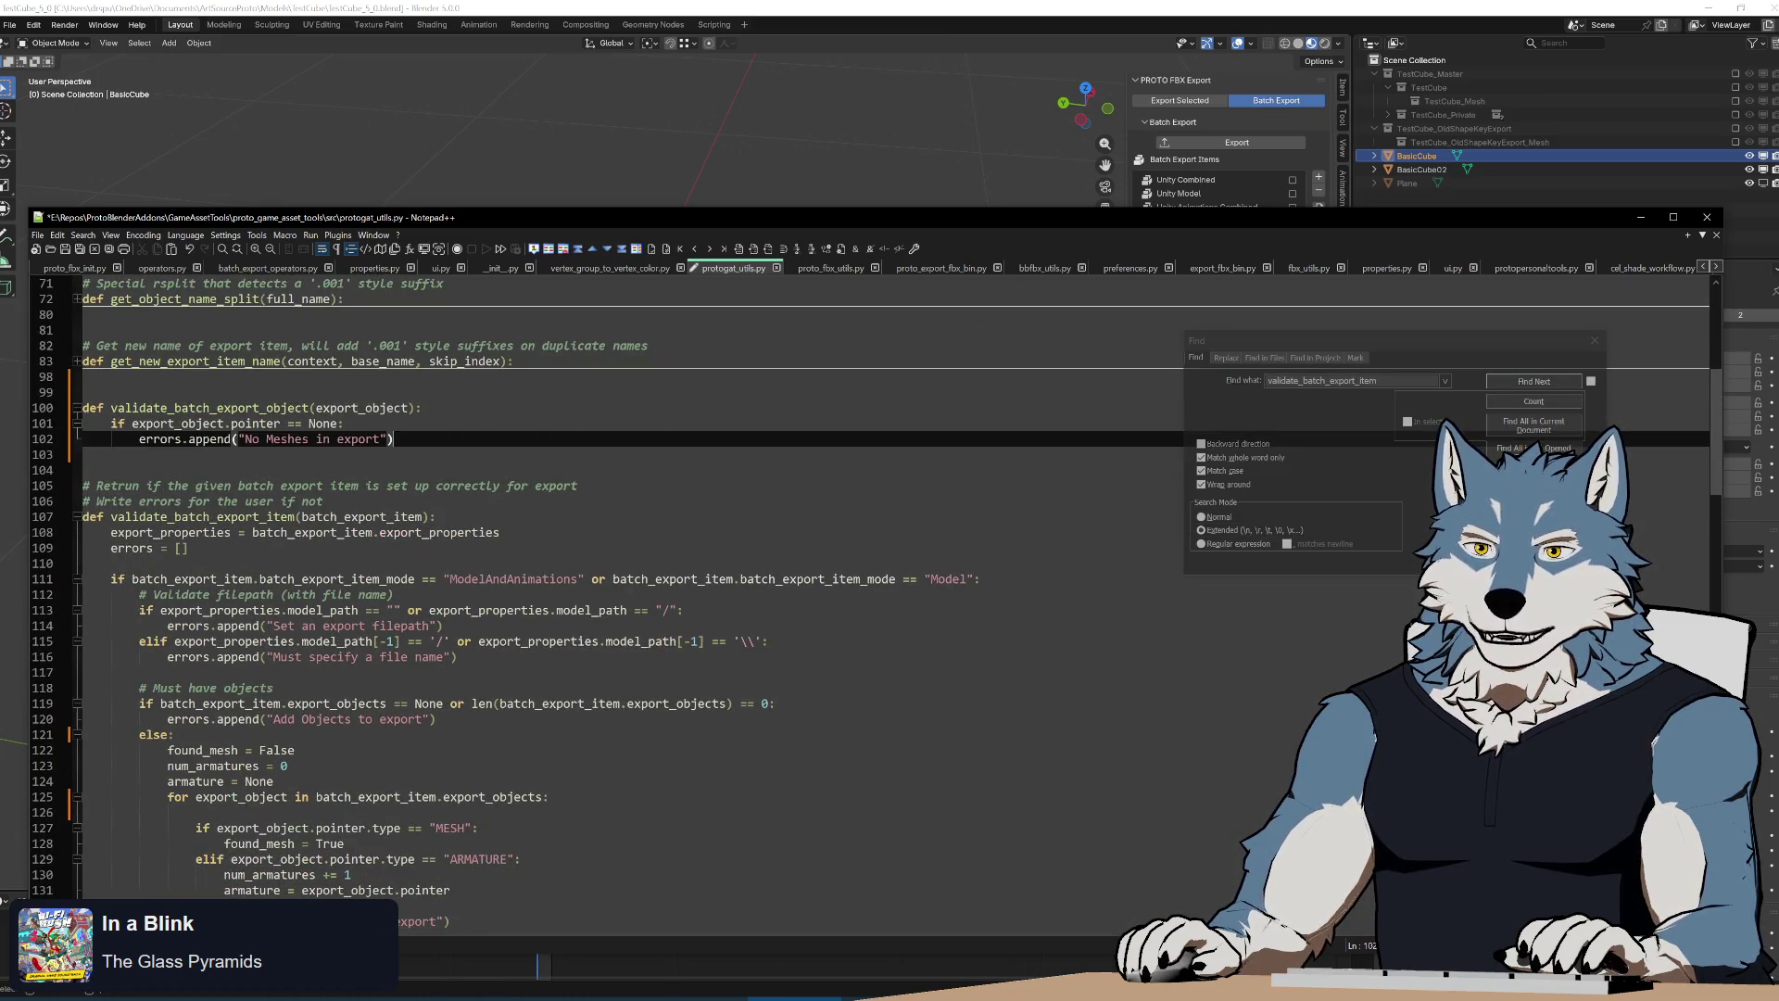
left_click(951, 69)
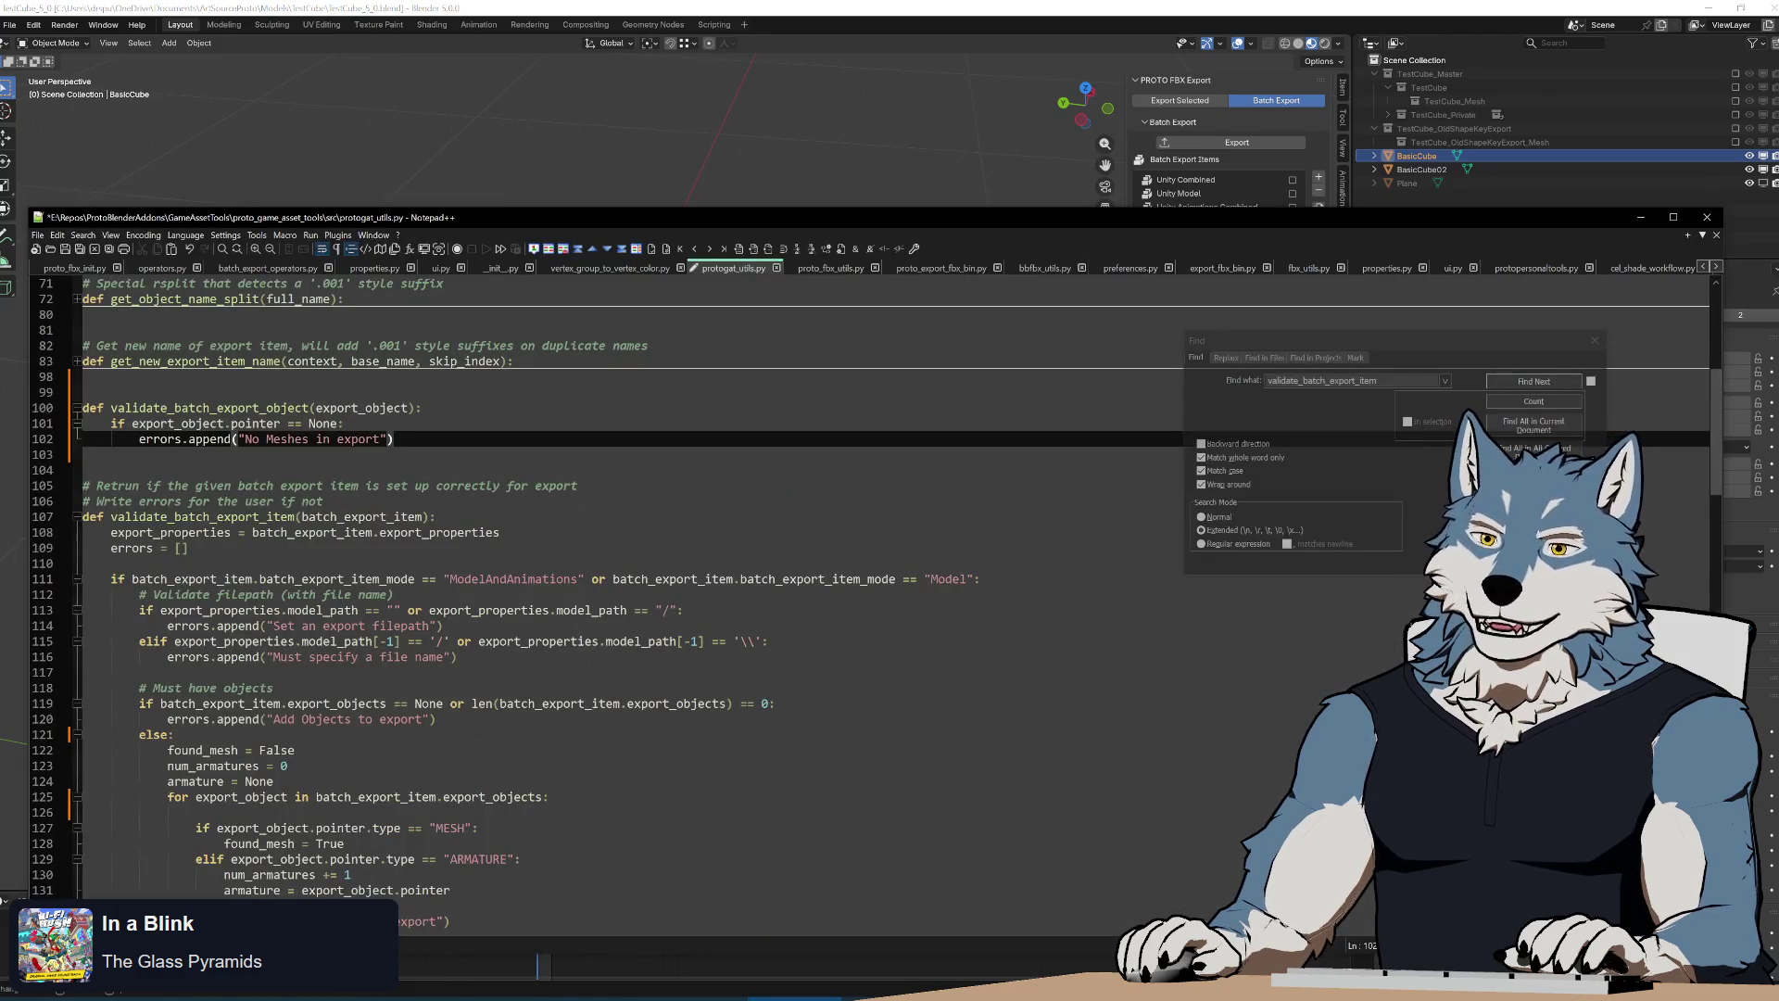
key("Up")
key("Down")
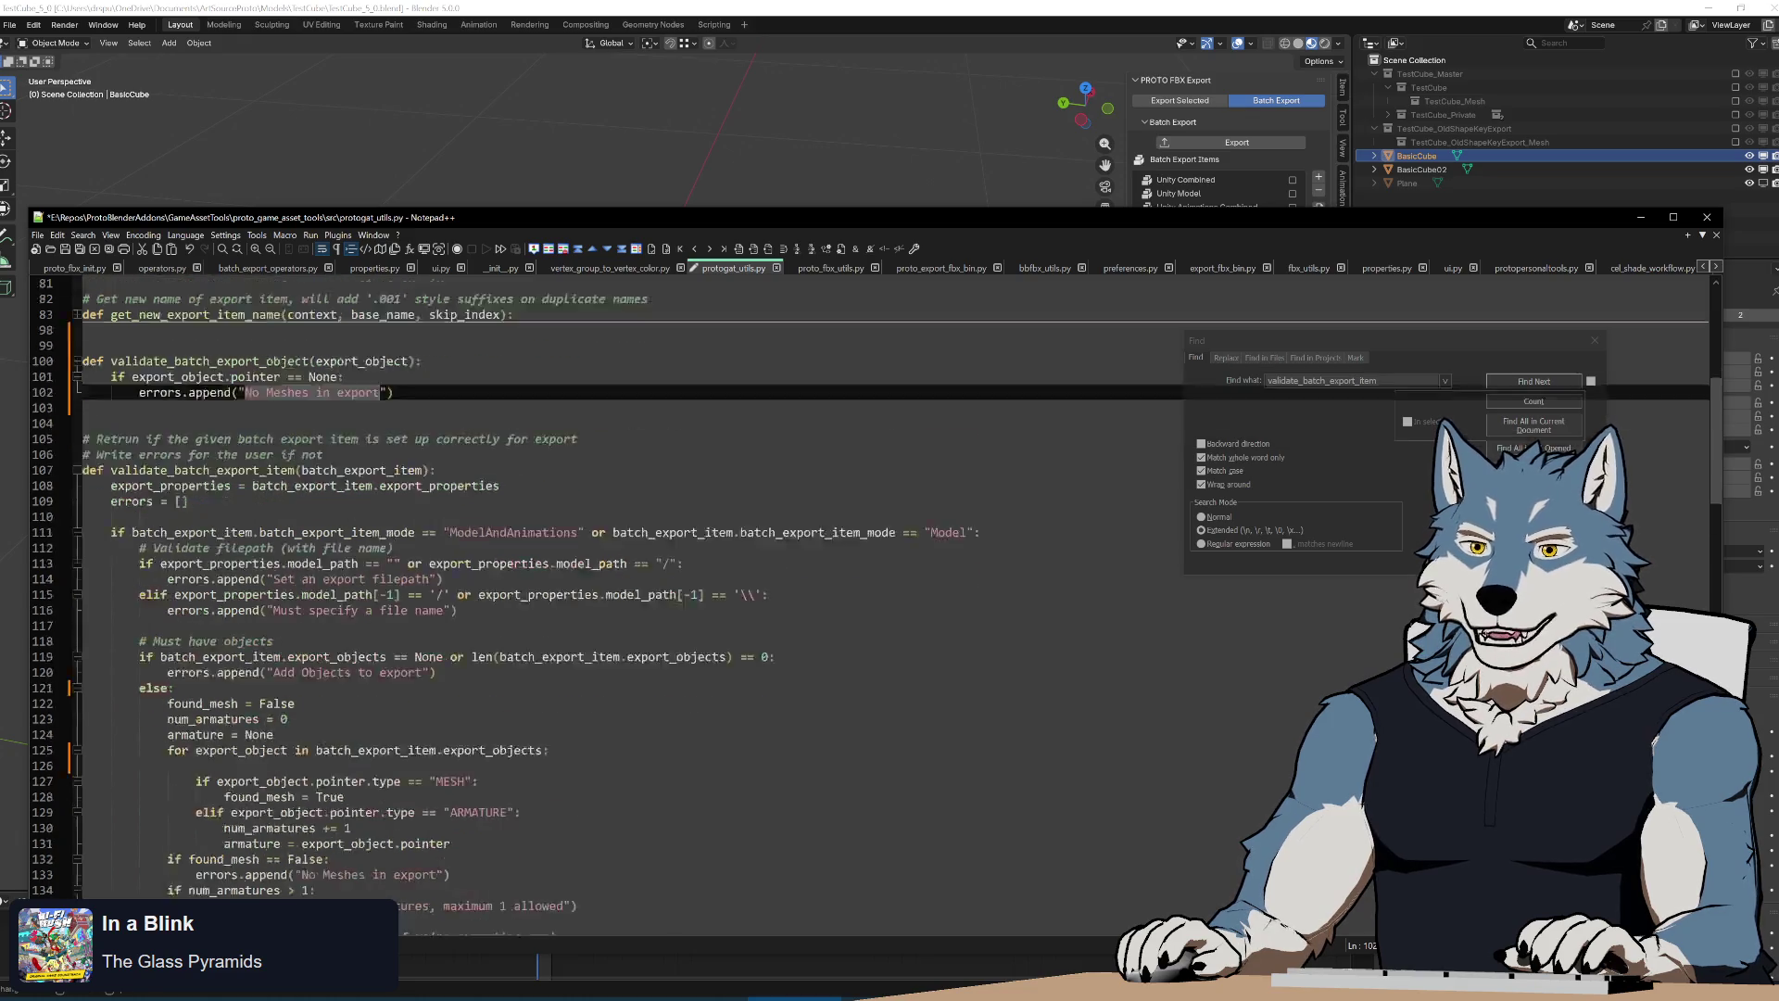
scroll(695, 556, "down", 10)
Reword the copied error to 'Undefined Object in list. See...', dropping the word Objects
key("shift+F3")
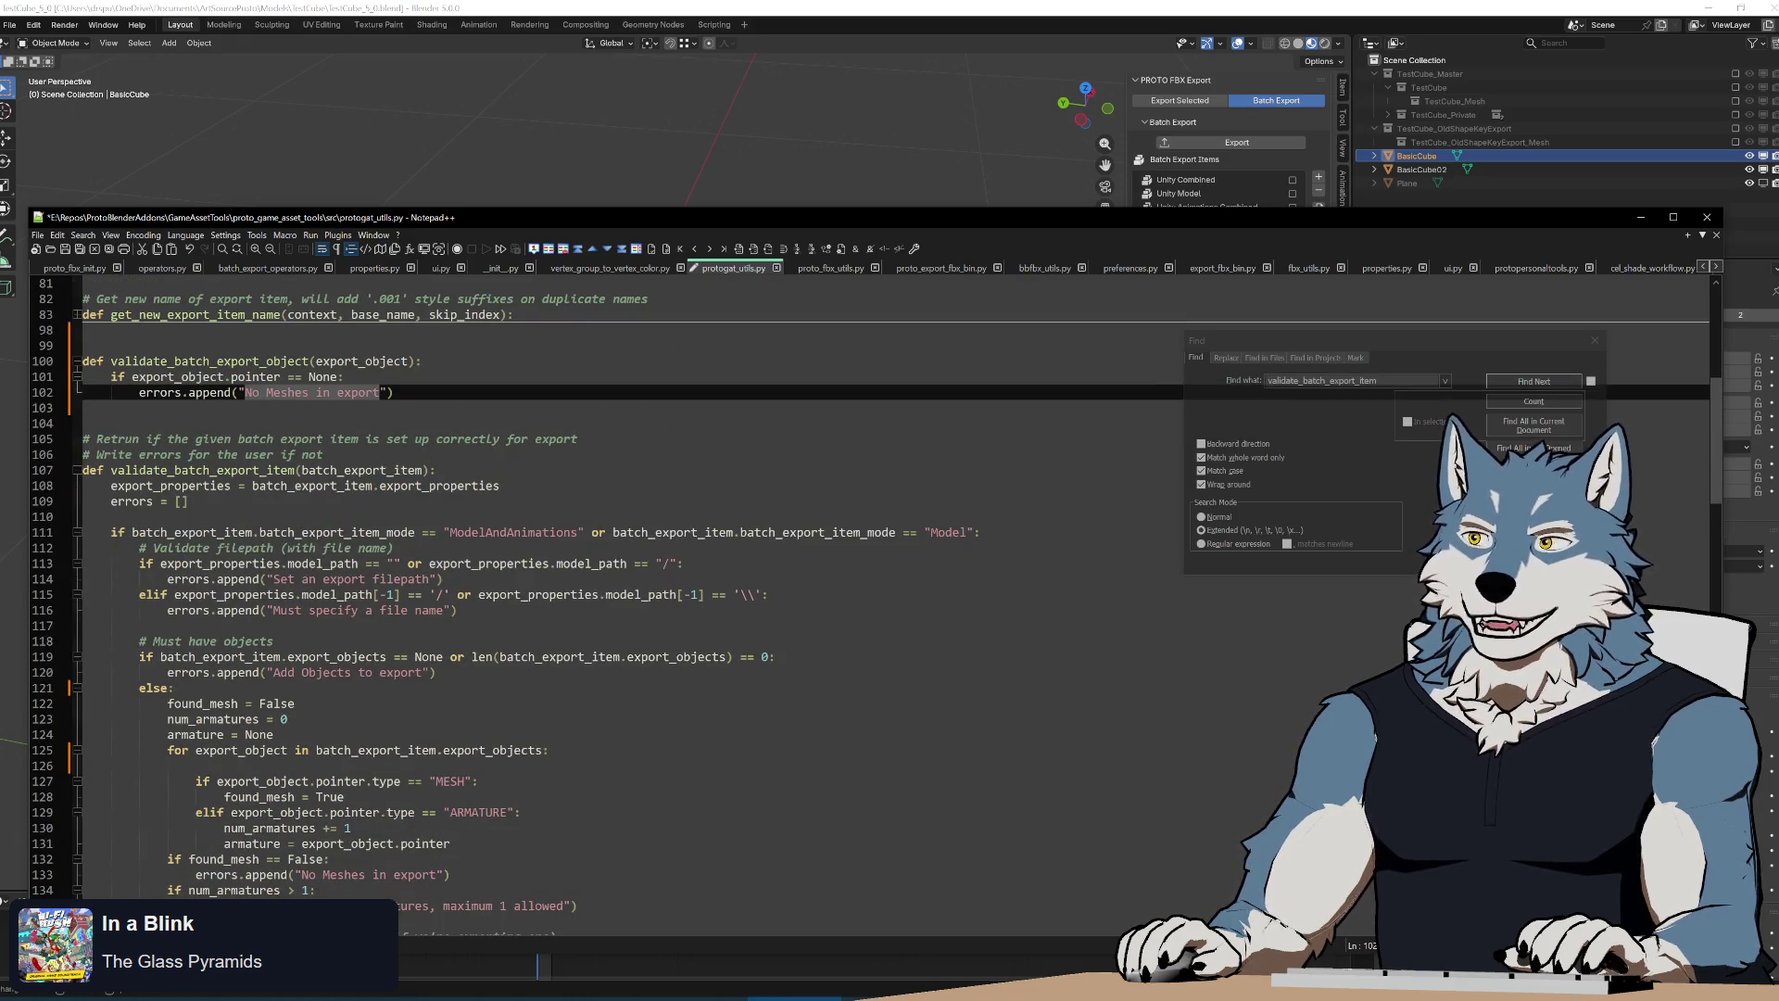
type("Undefined")
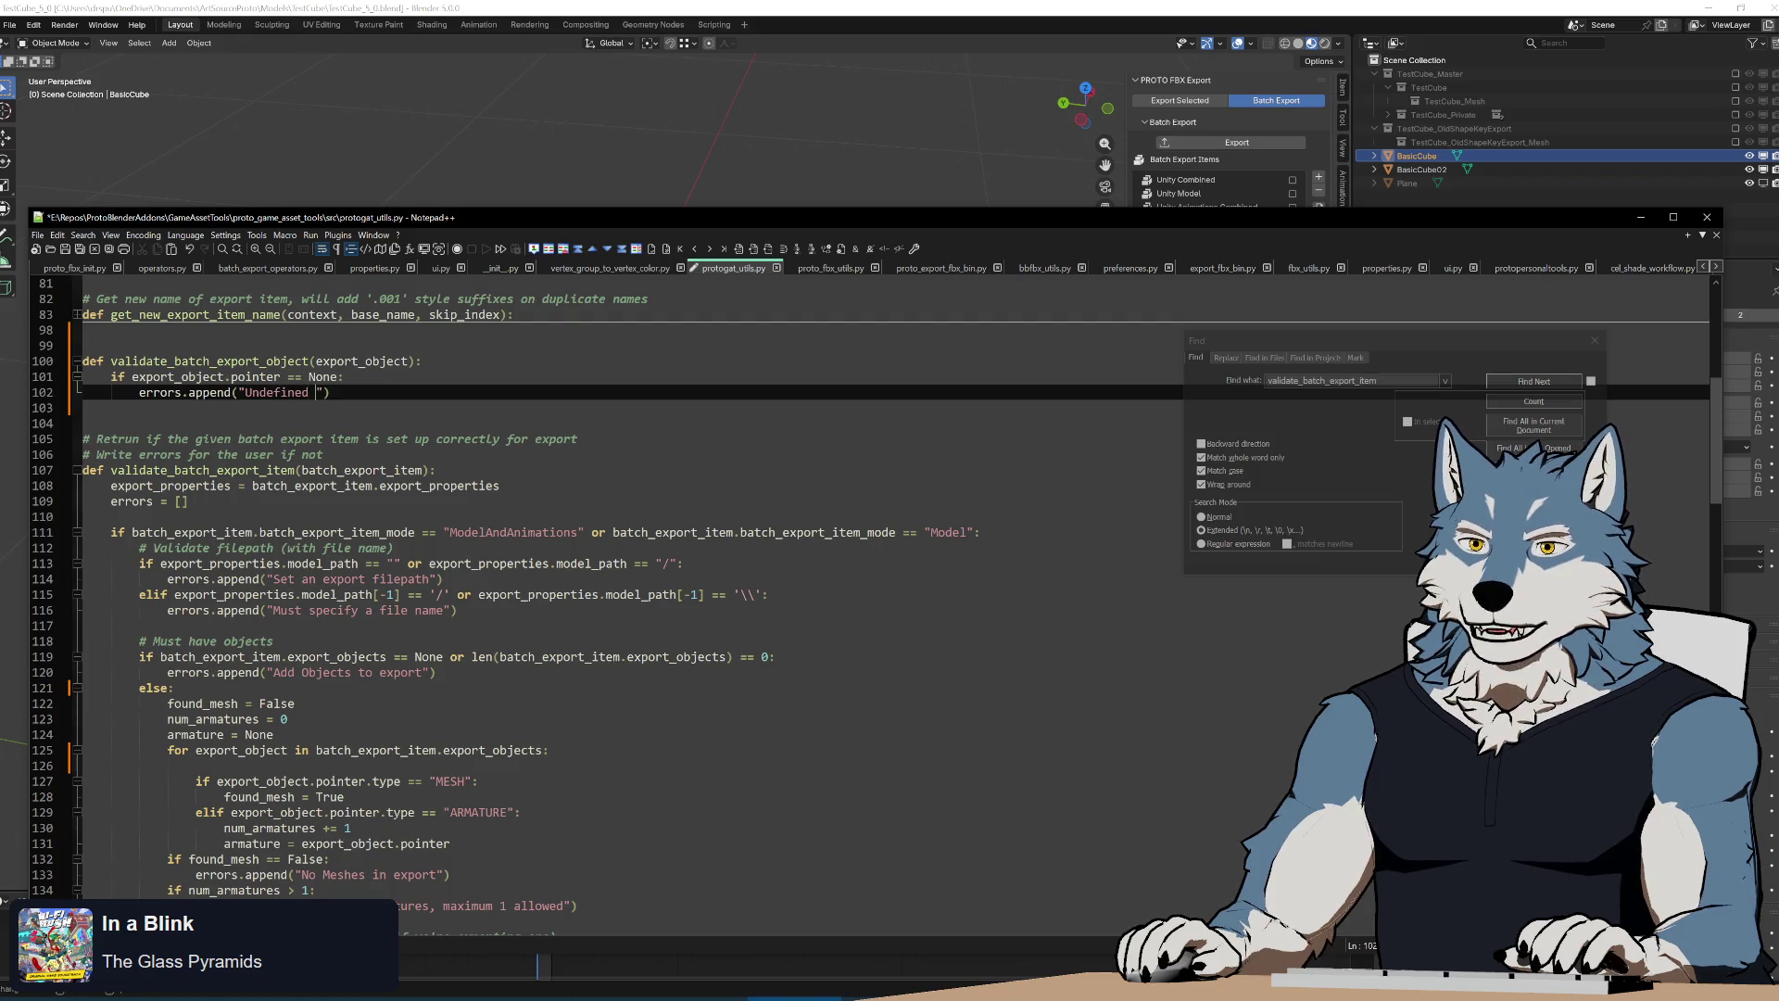
type("Object in")
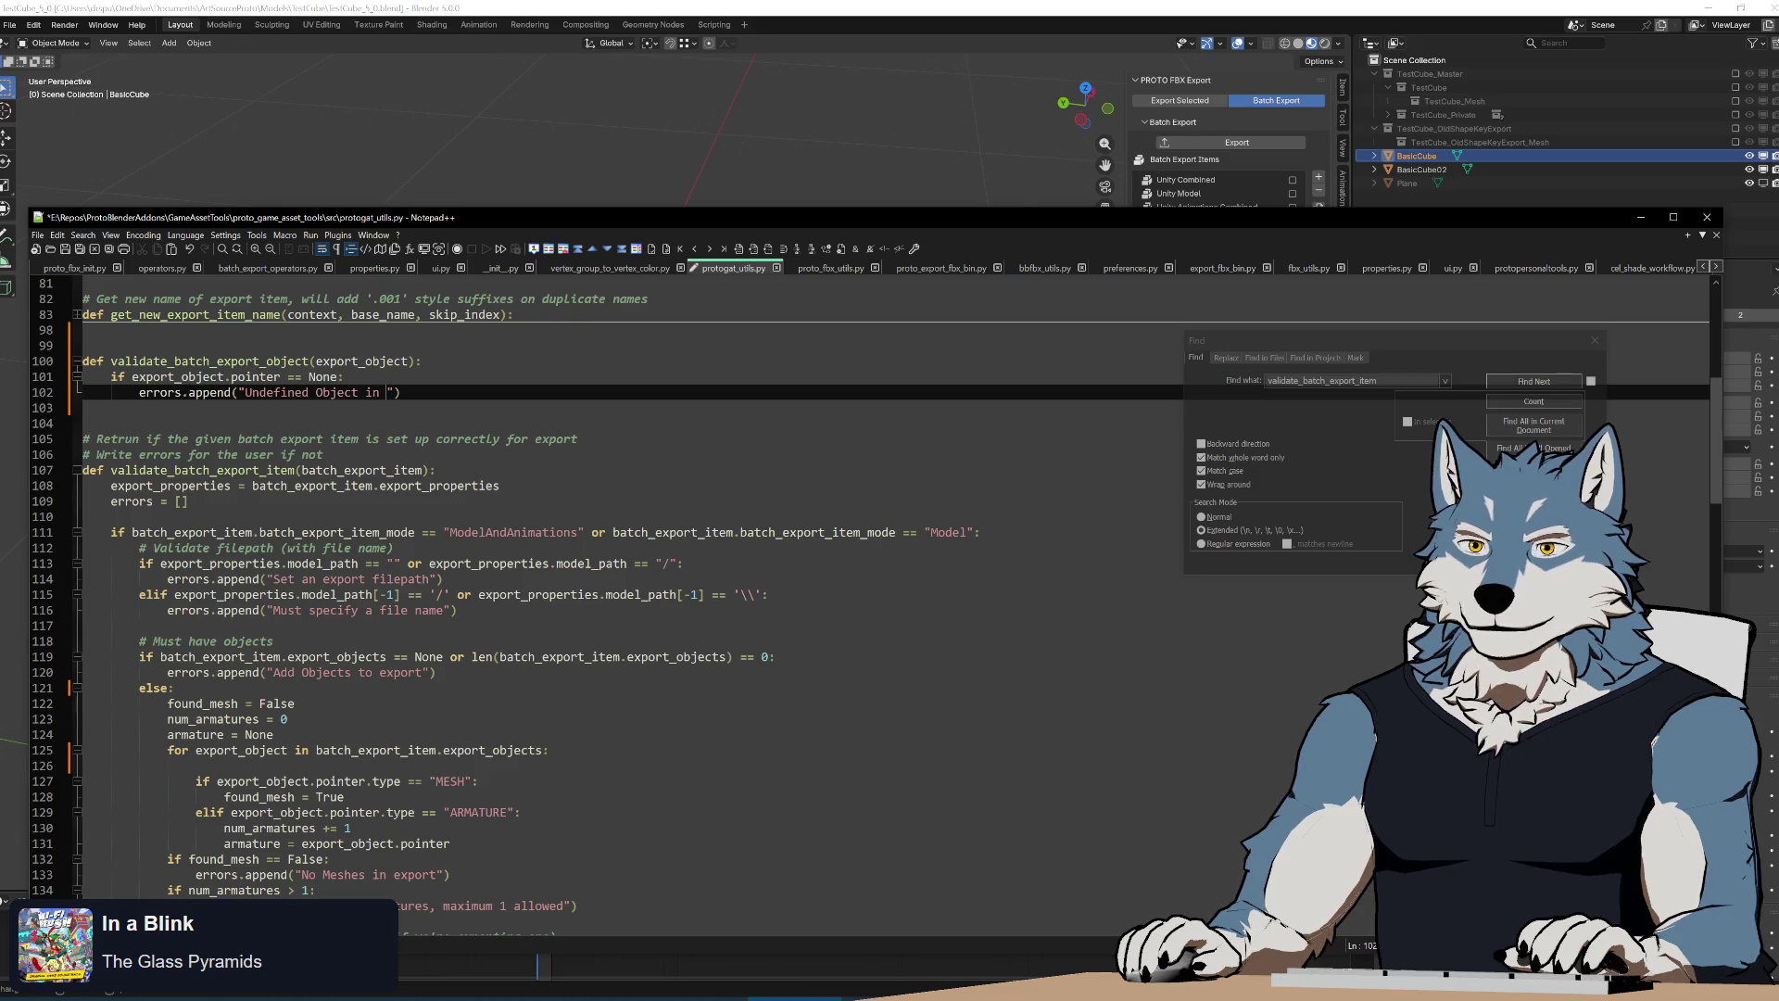
key("ctrl+space")
key("Down")
key("Up")
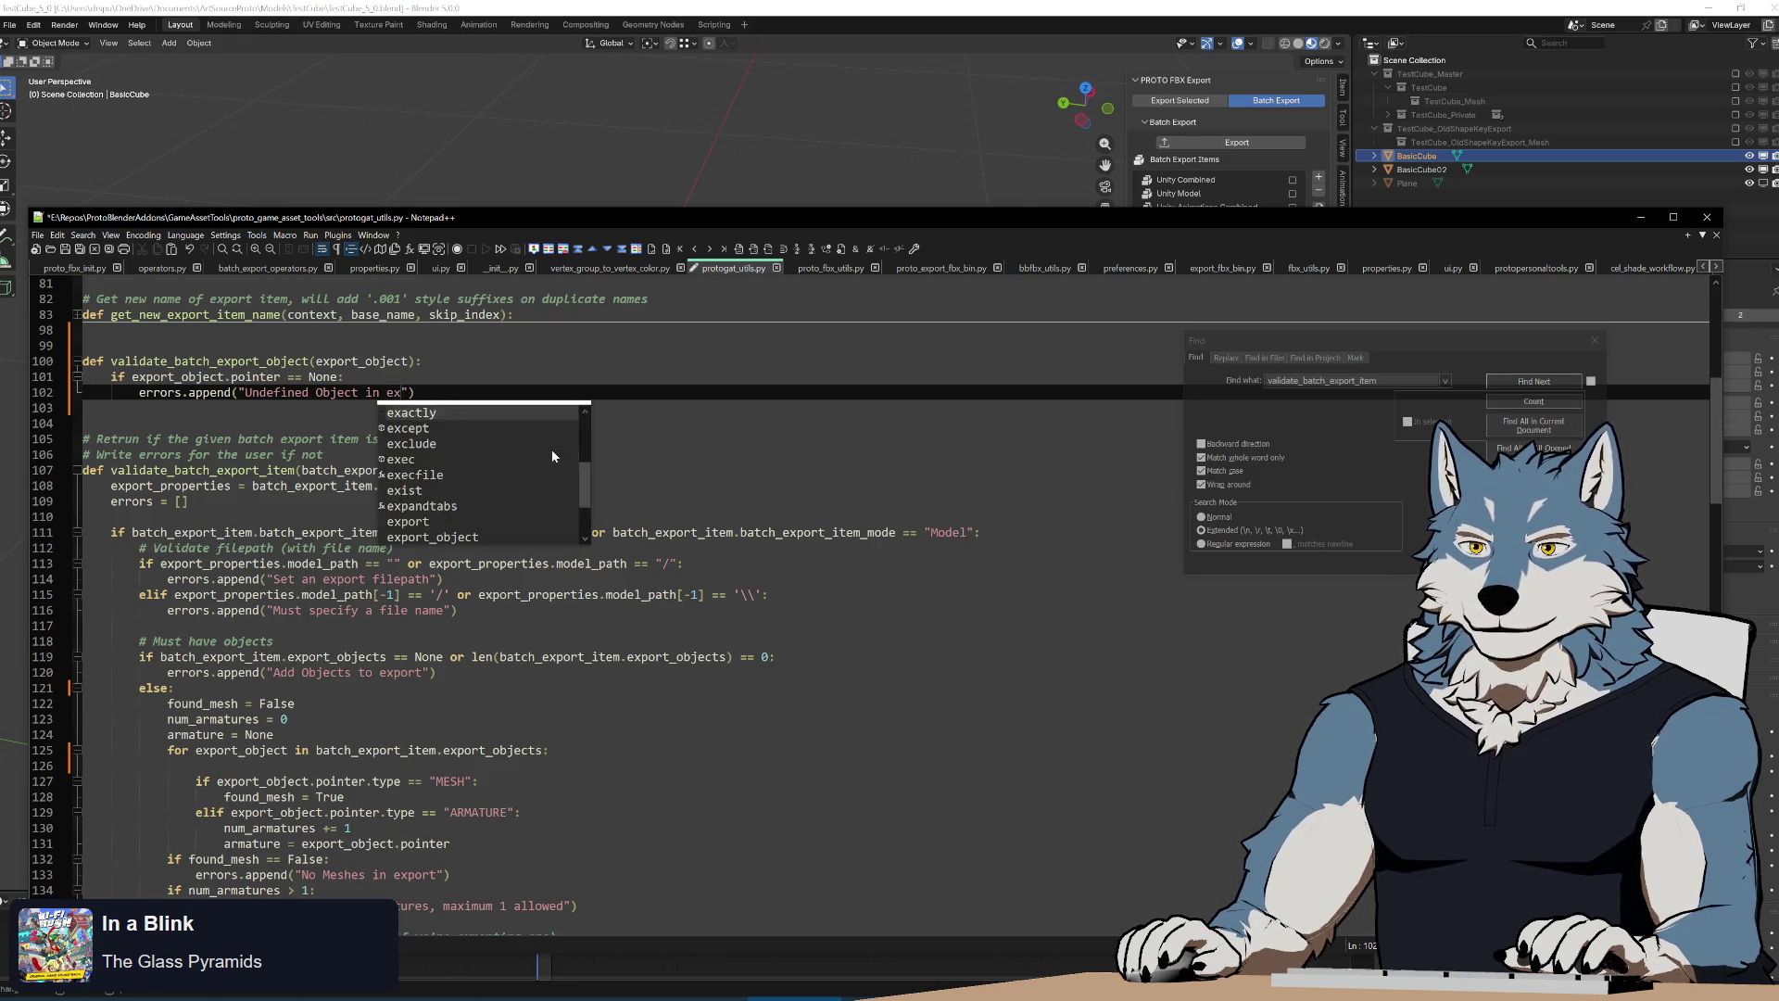
key("Escape")
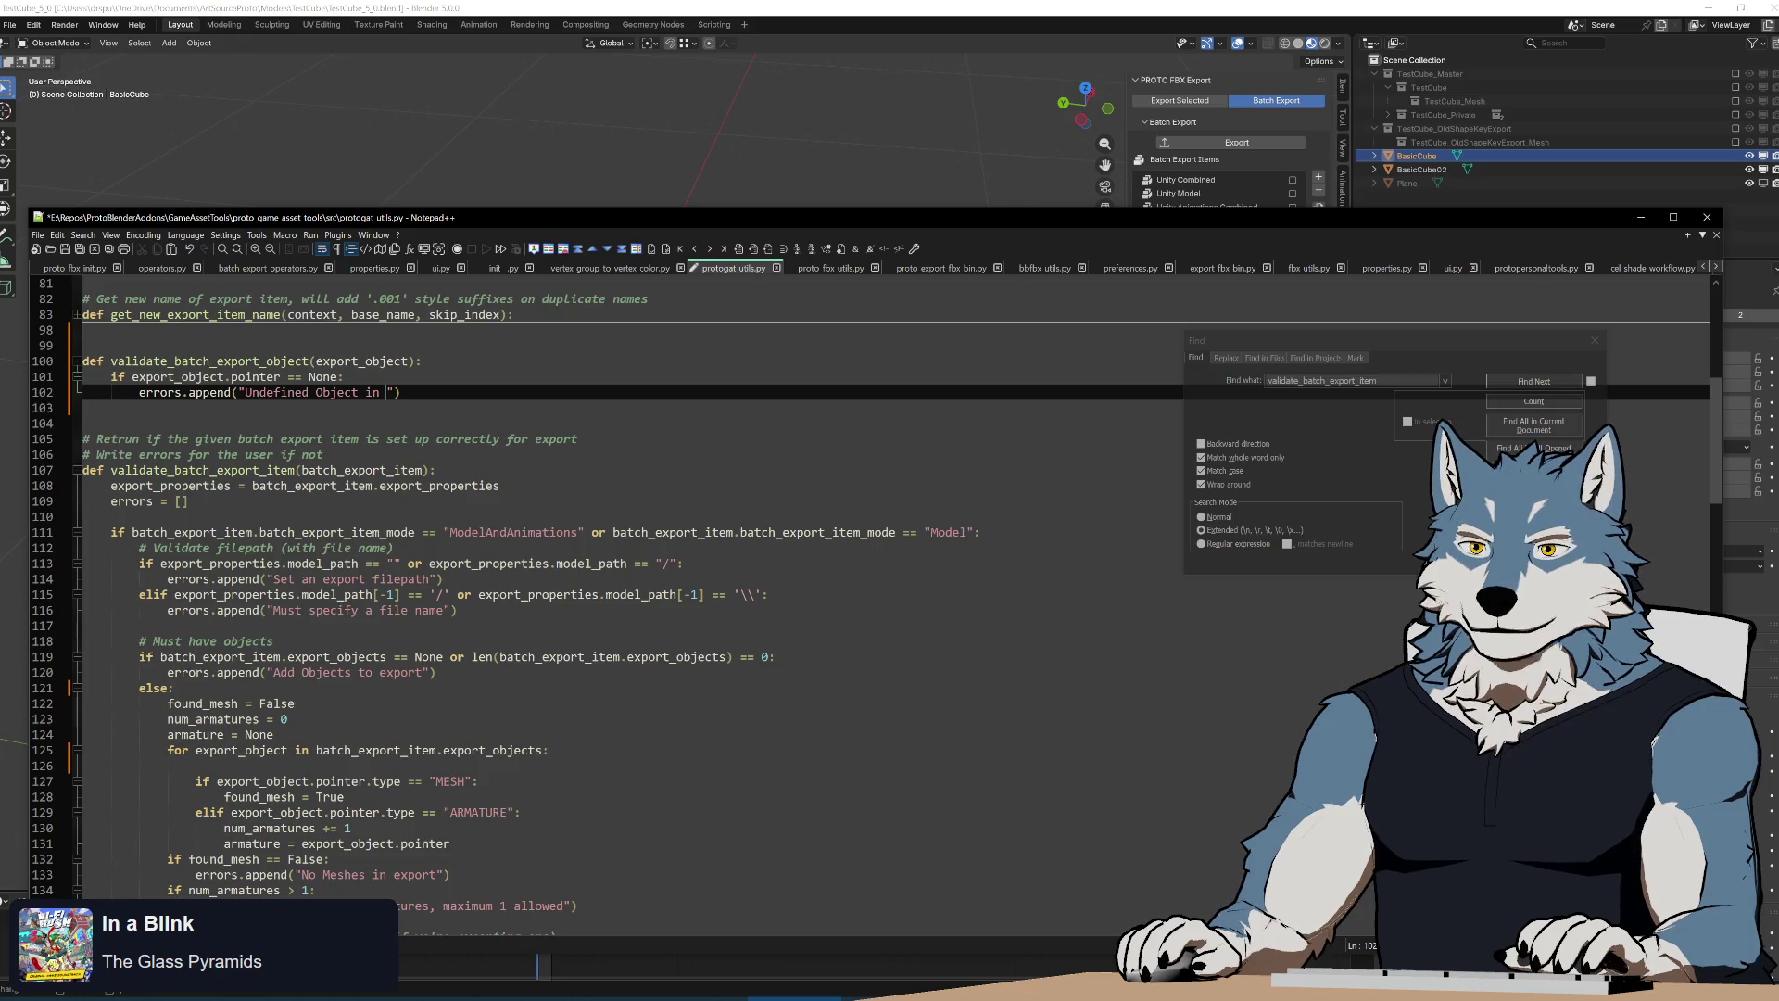
type("E")
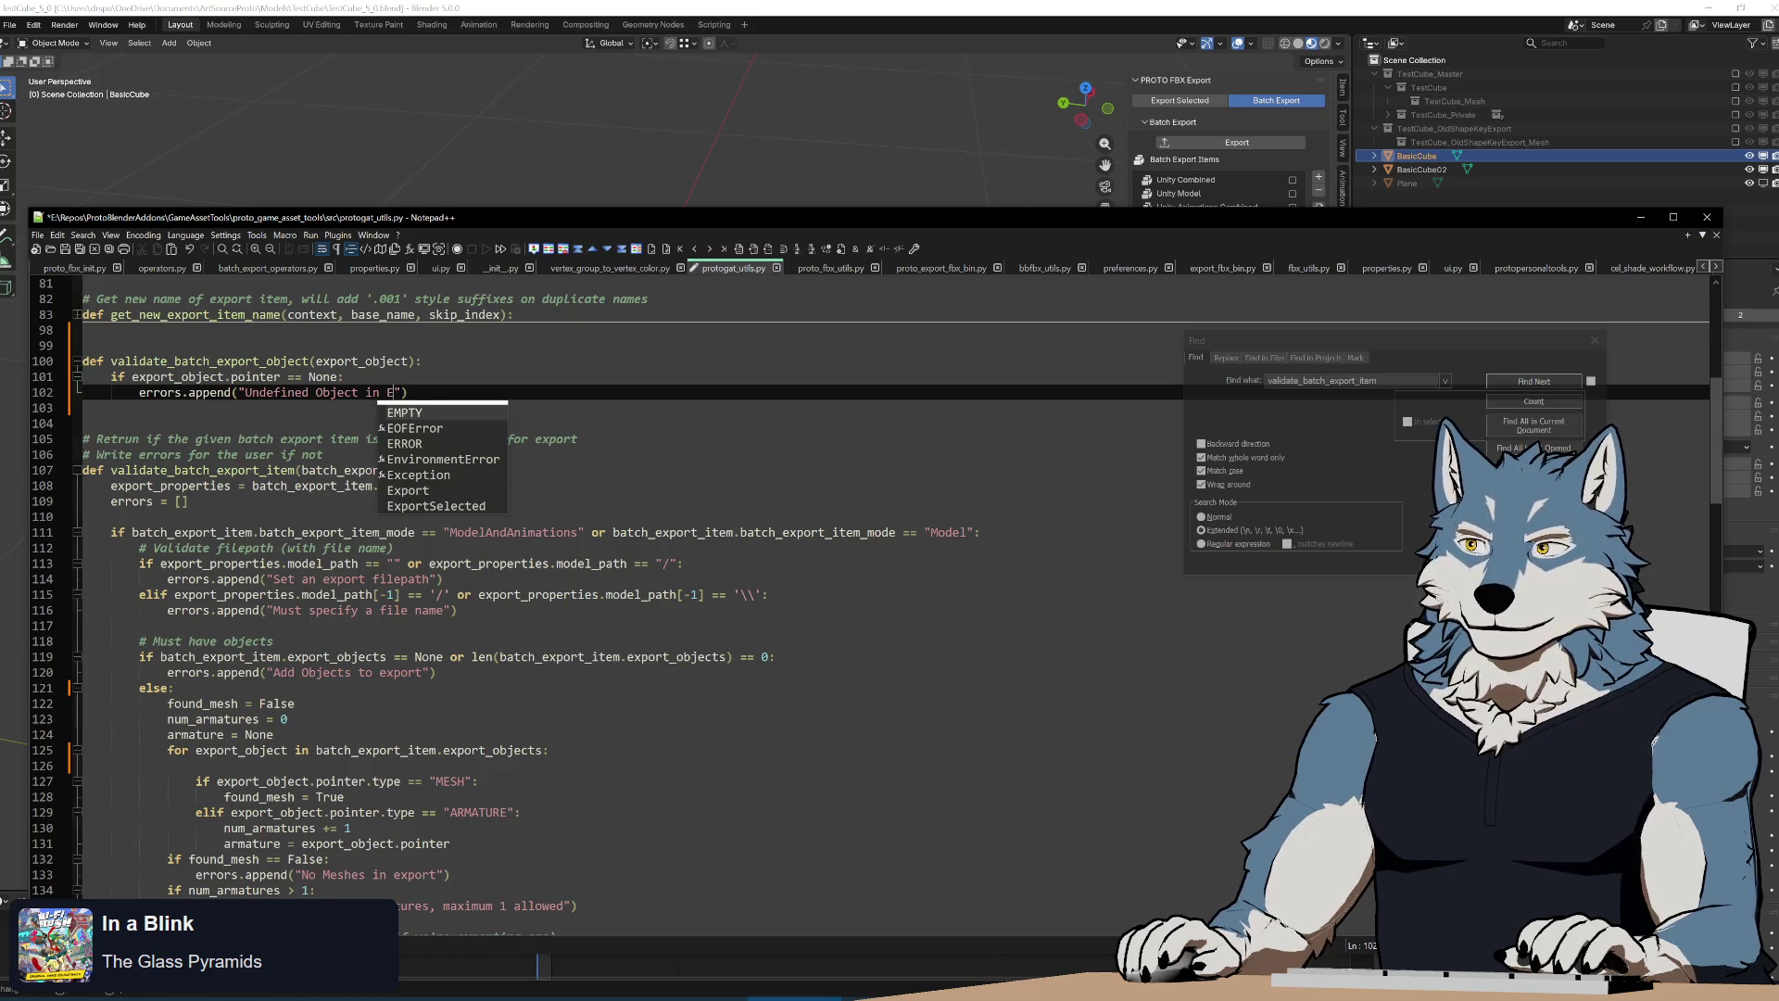
key("BackSpace")
type("Object")
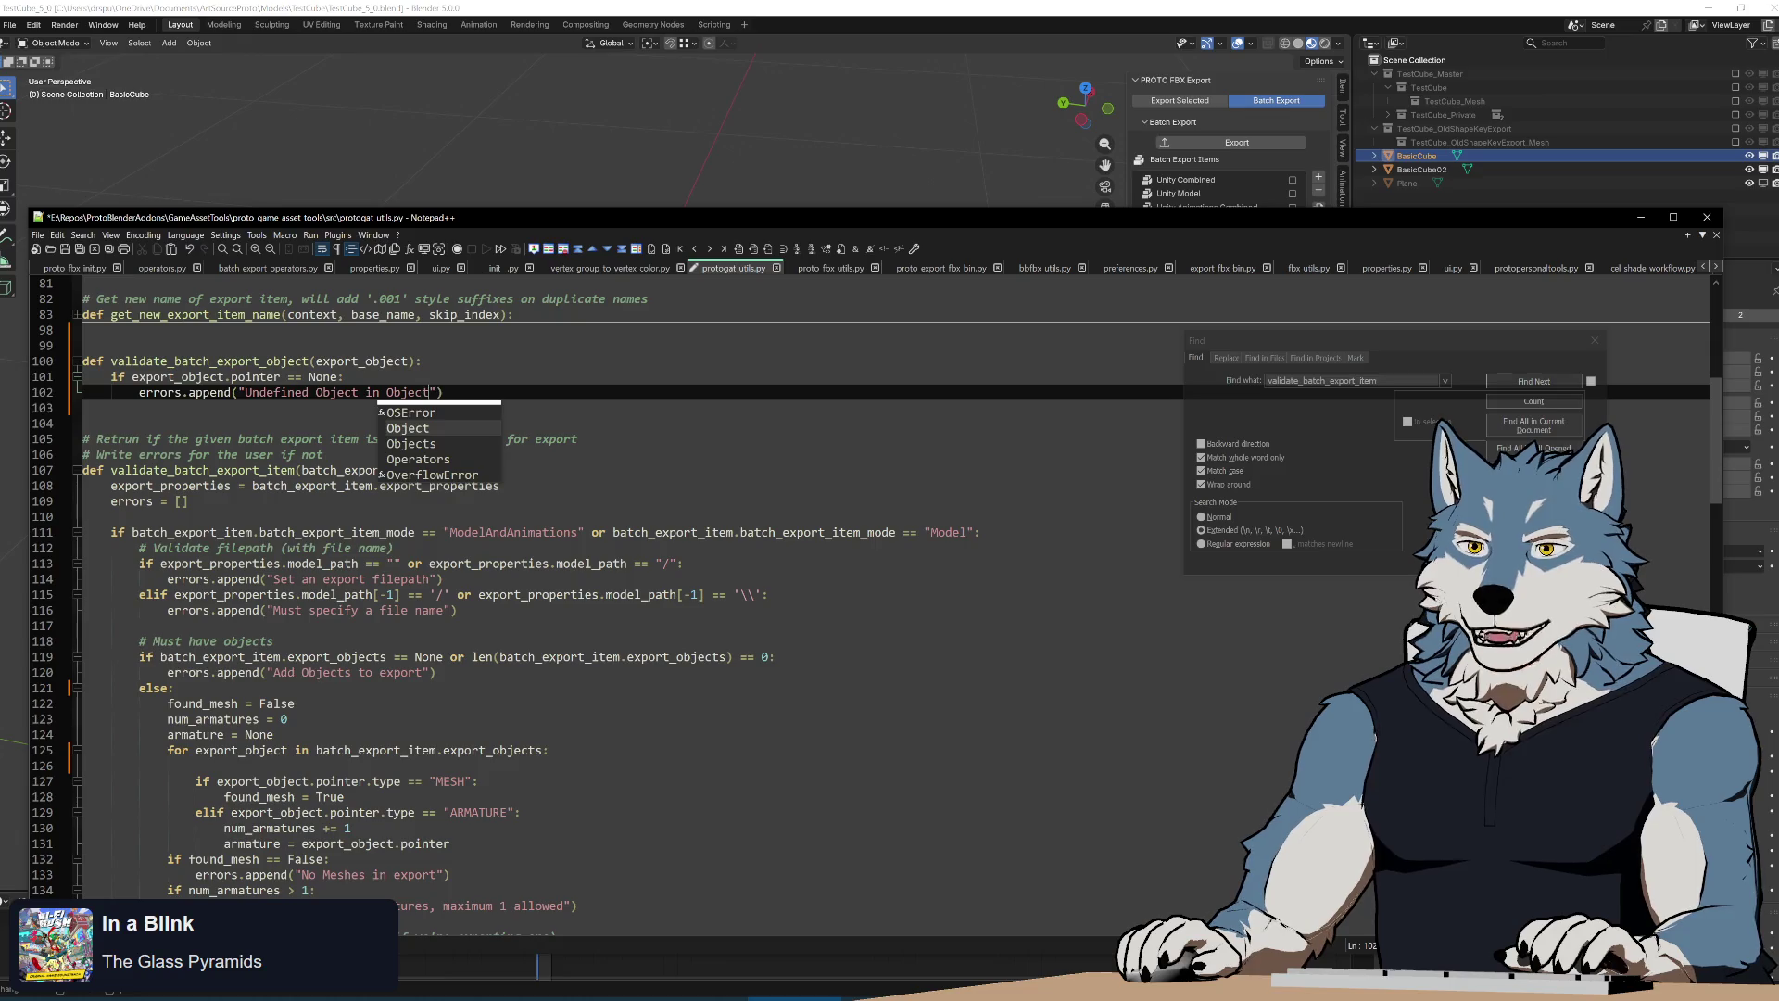
type("s list")
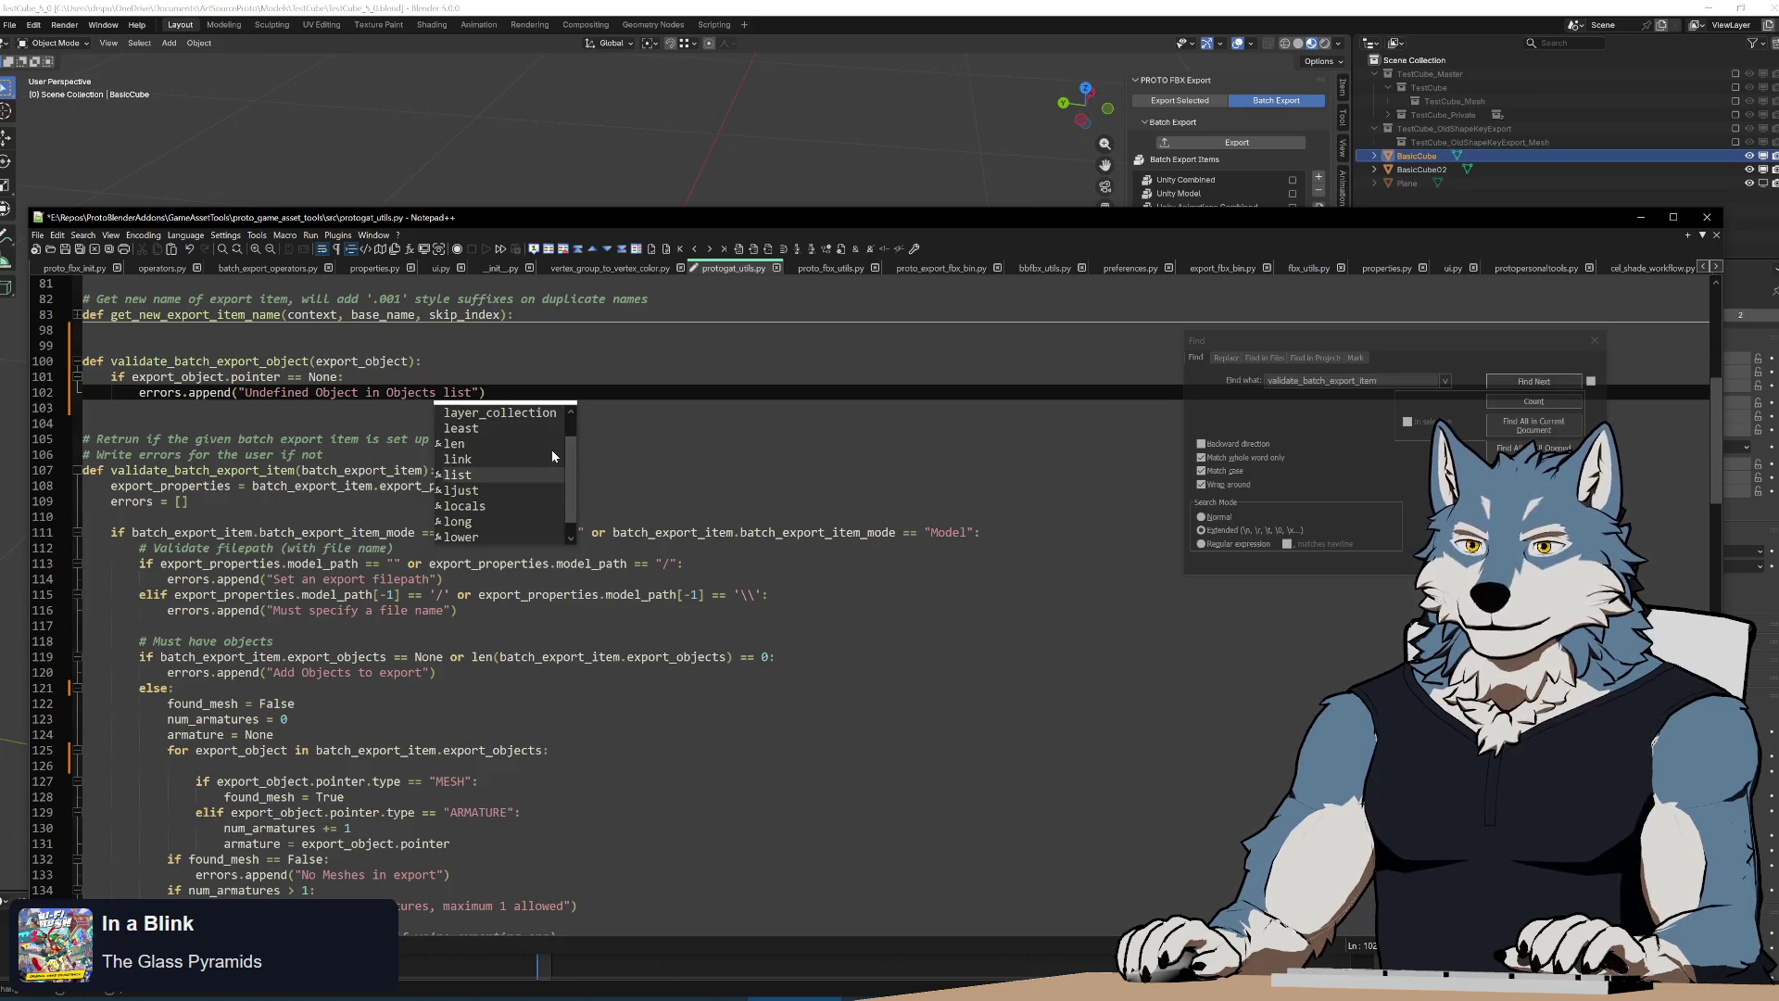
type(".")
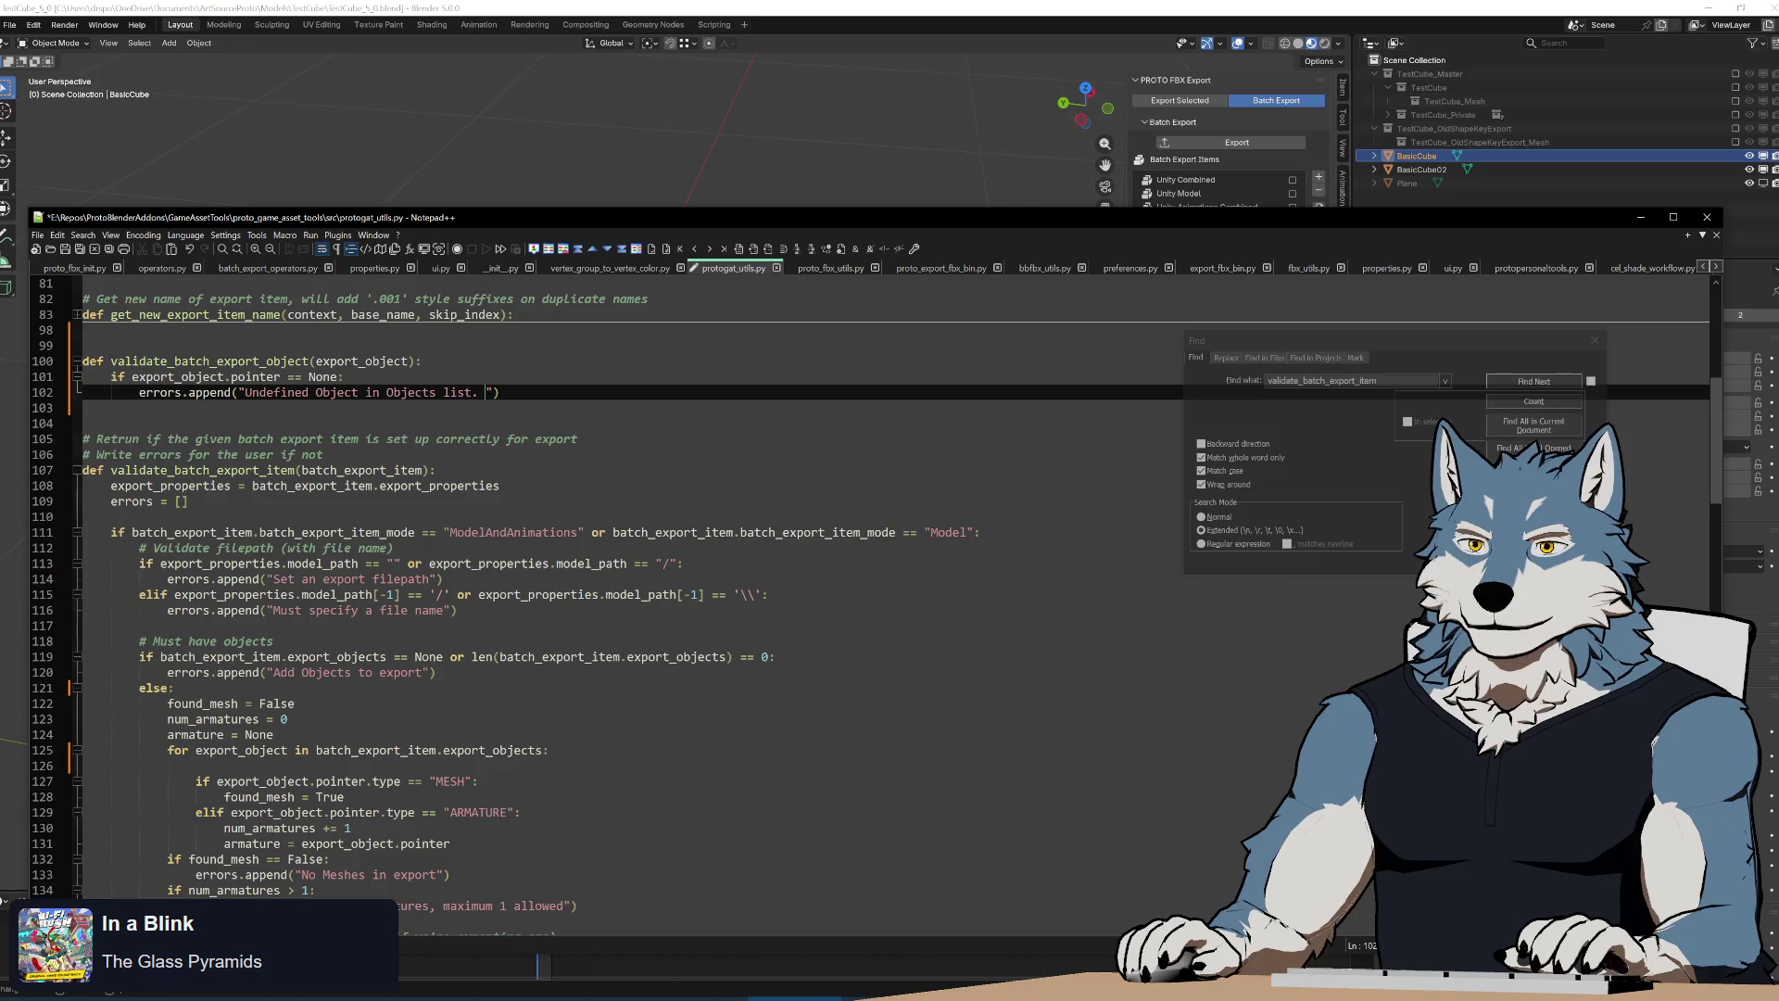
scroll(626, 584, "down", 10)
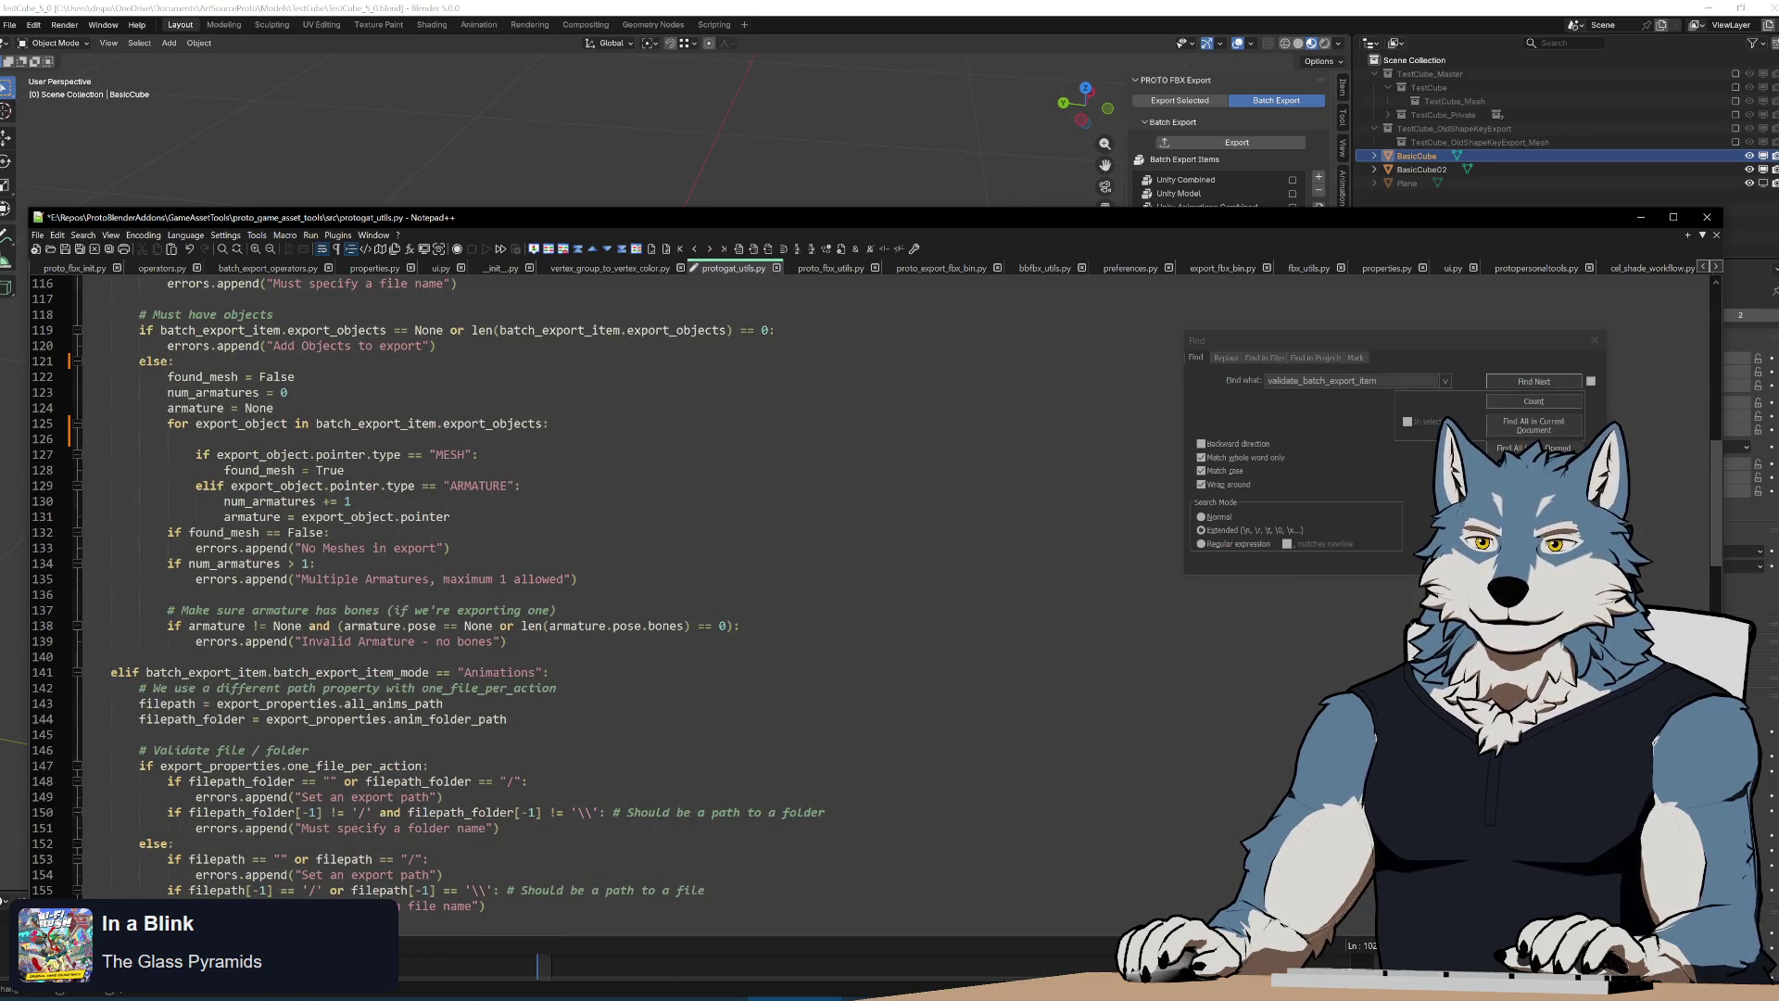
scroll(626, 584, "up", 10)
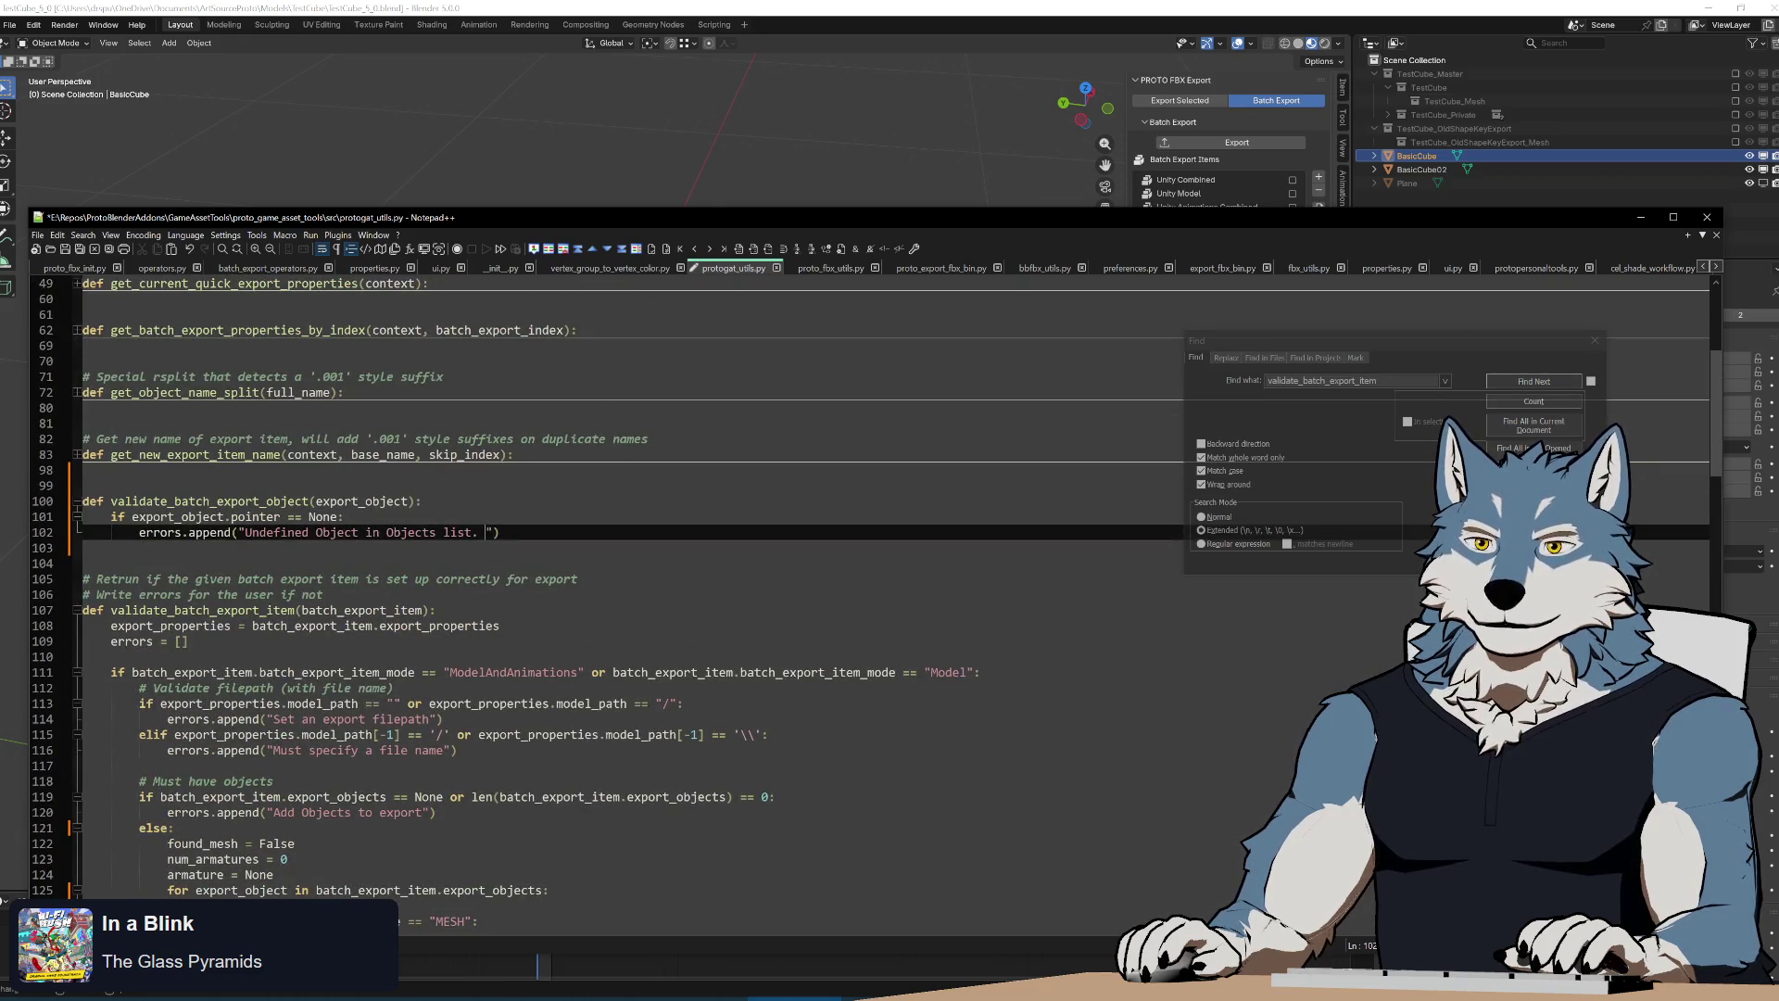
double_click(410, 532)
key("BackSpace")
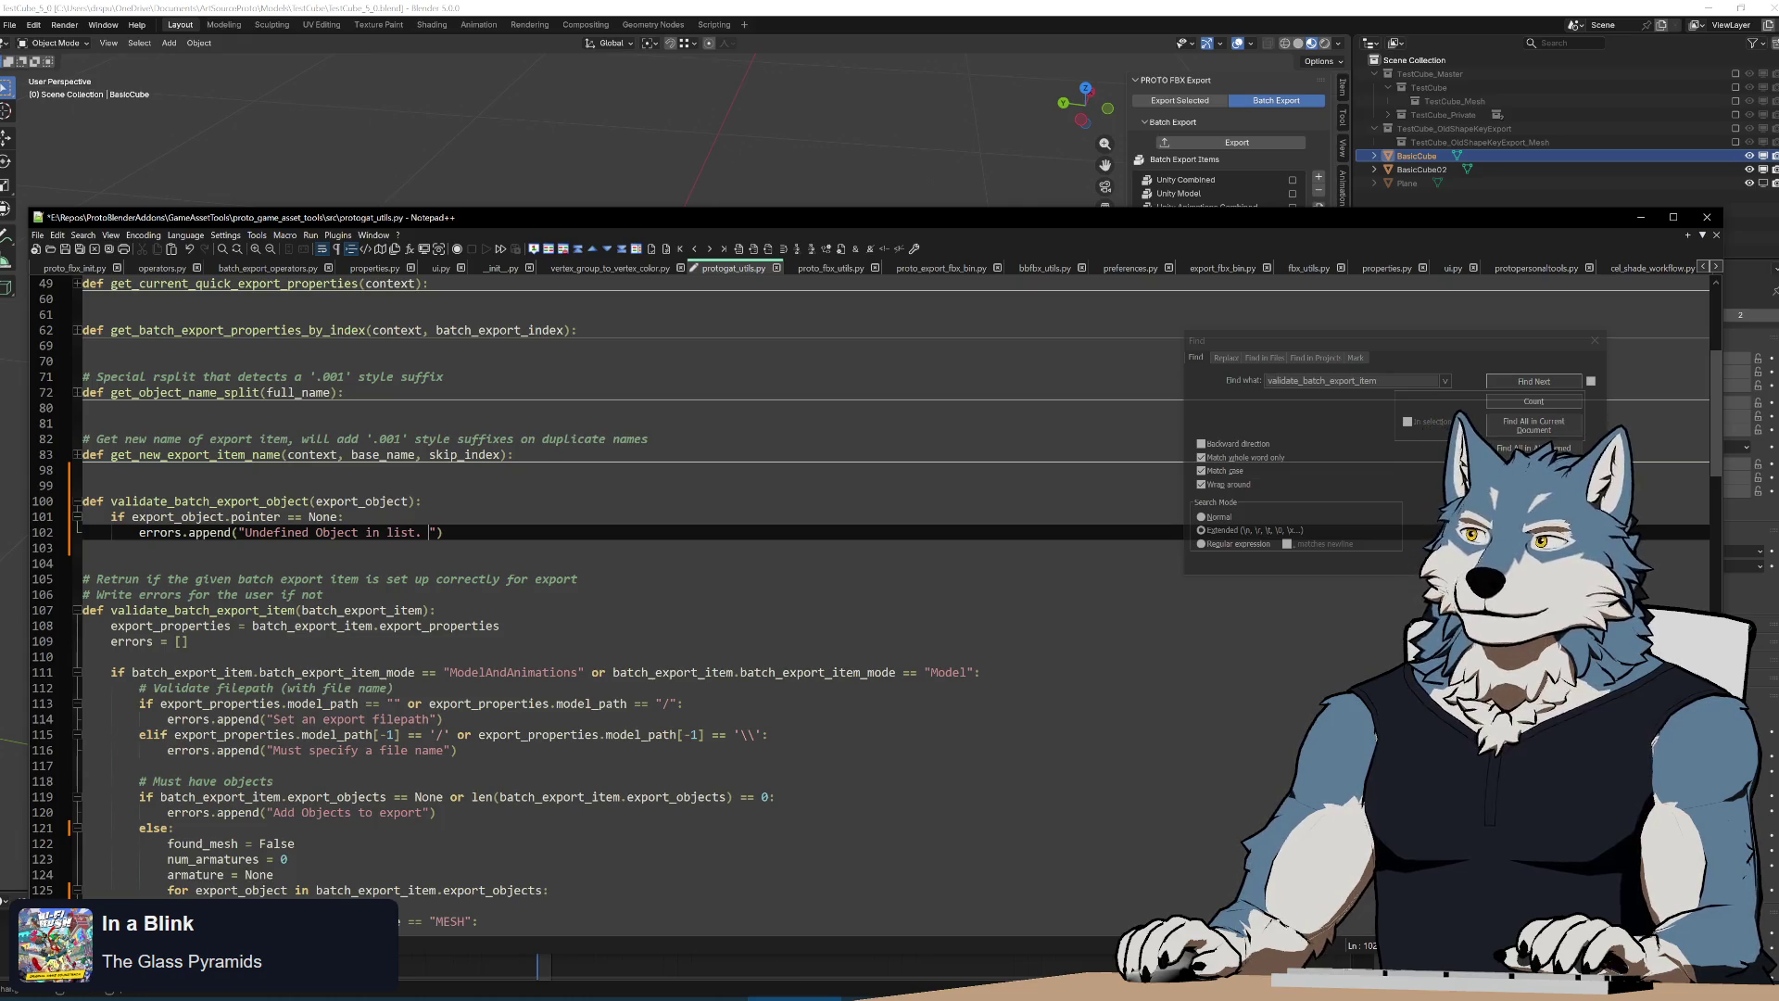
type("See Batch E")
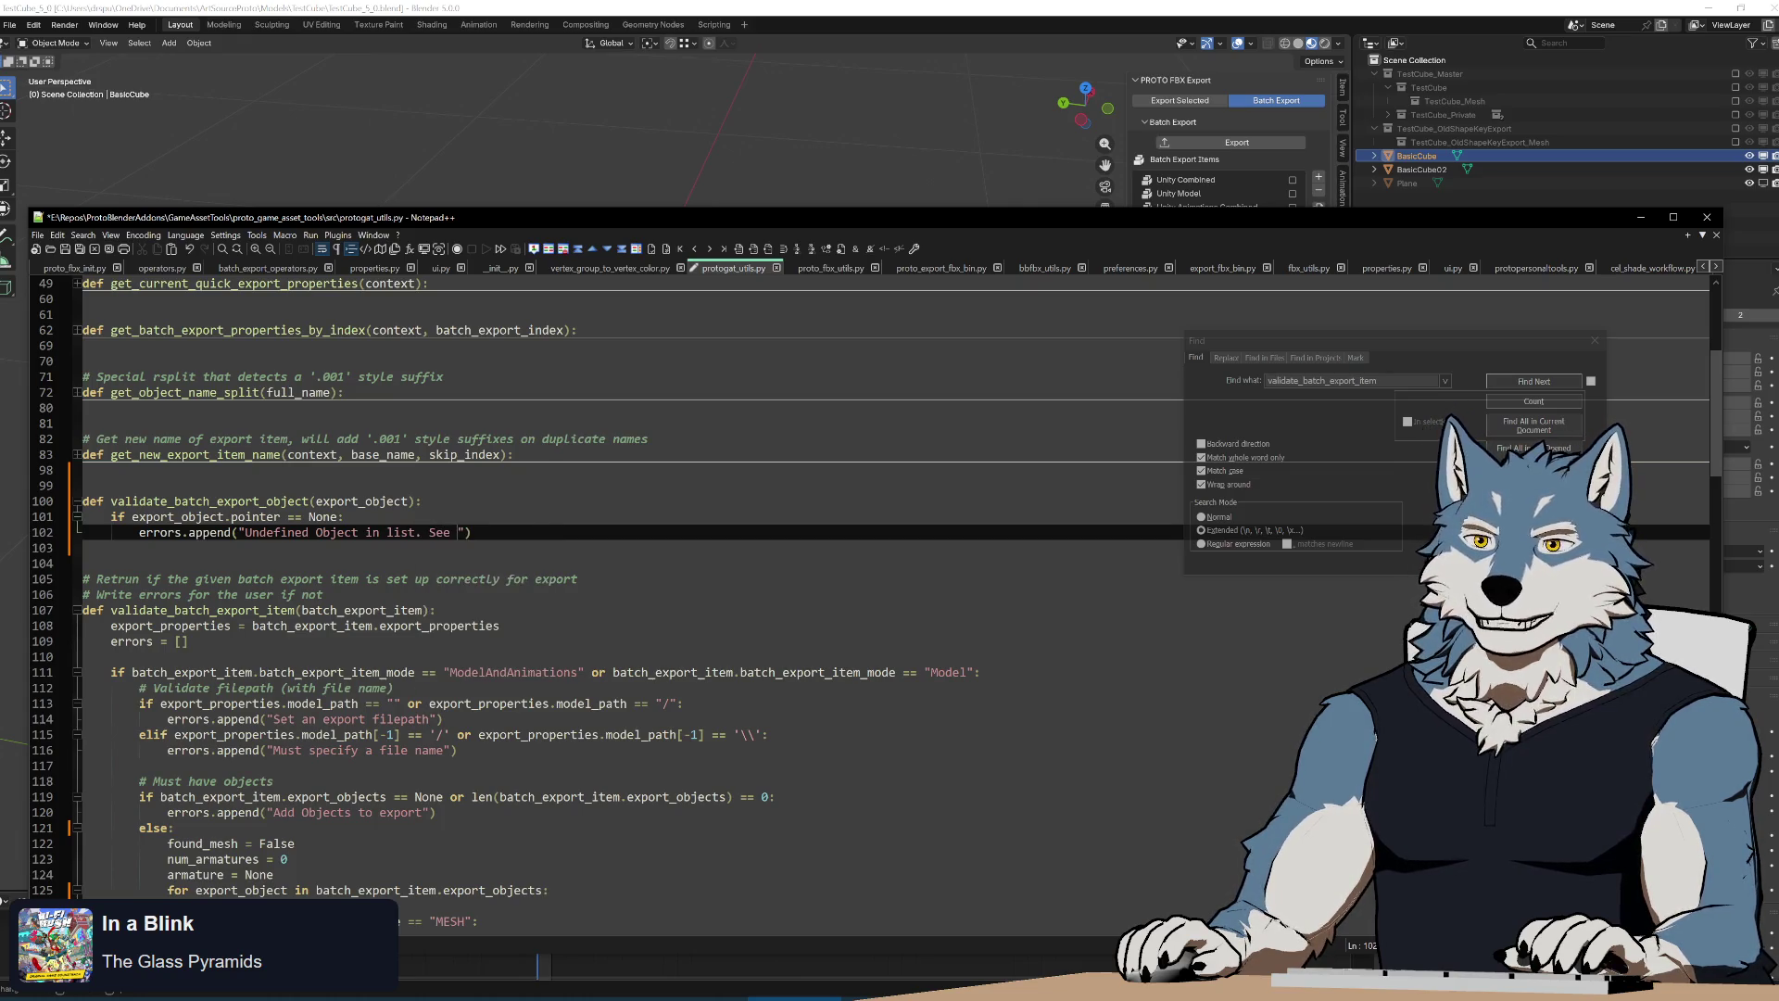
type("xp")
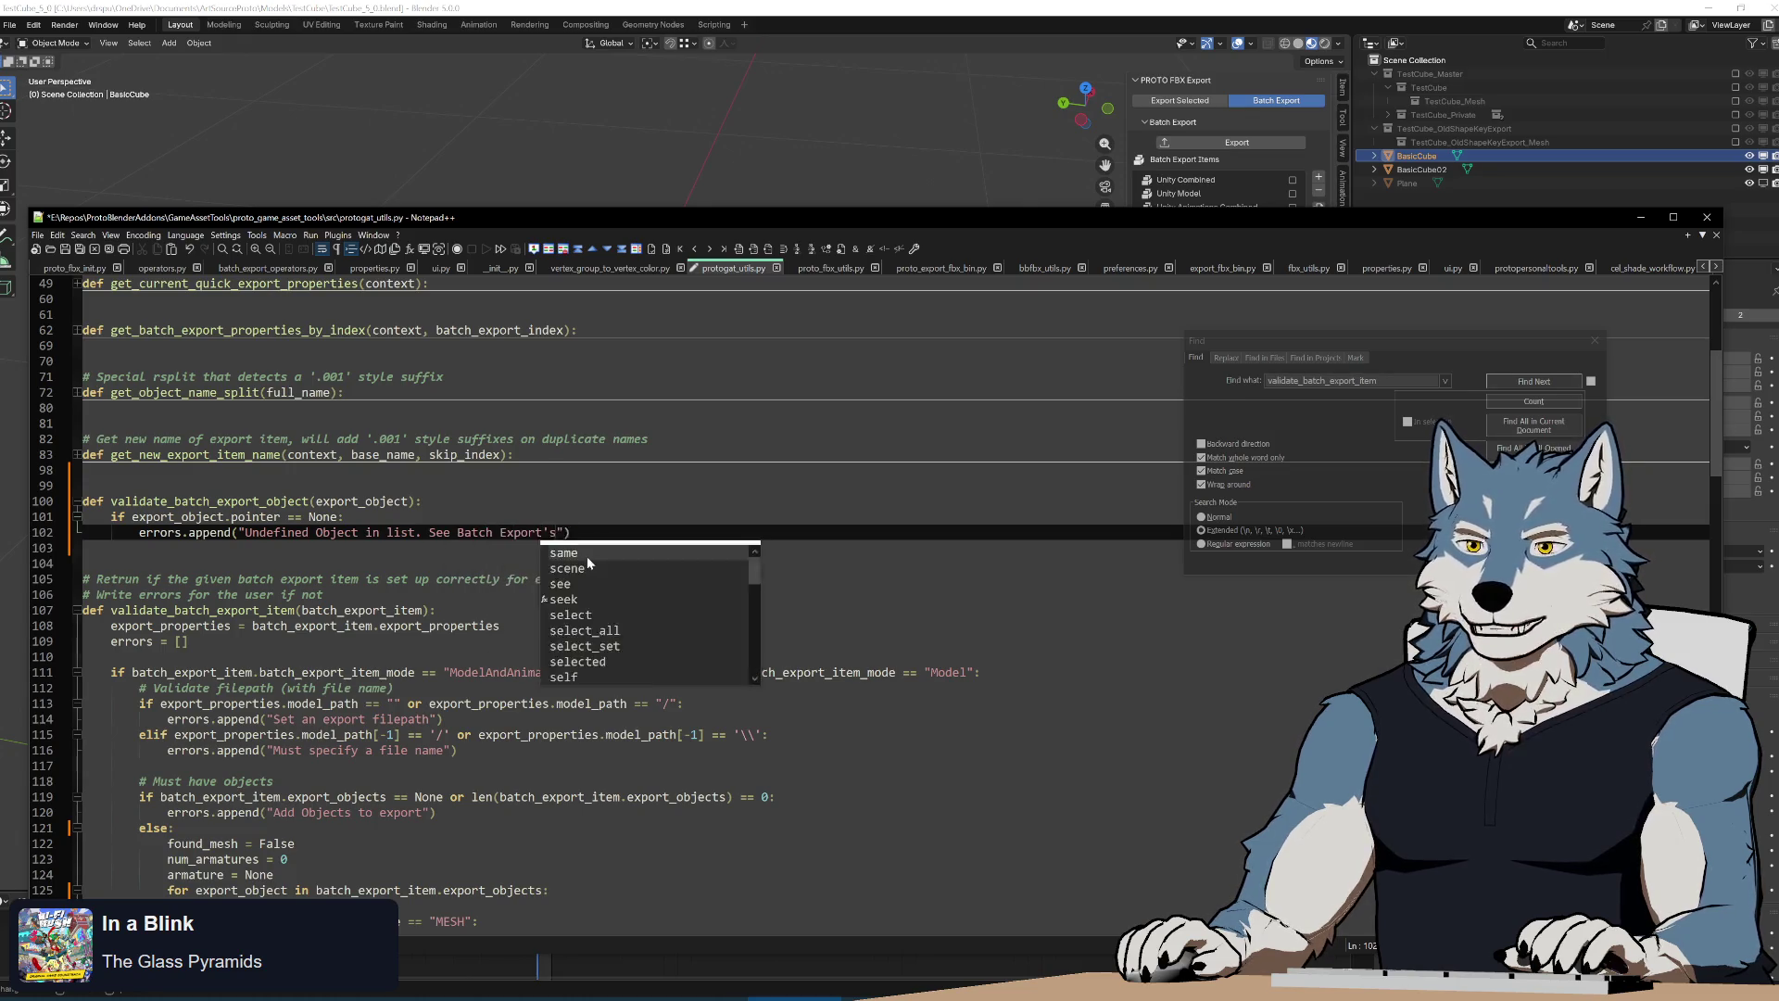
type("ort Item")
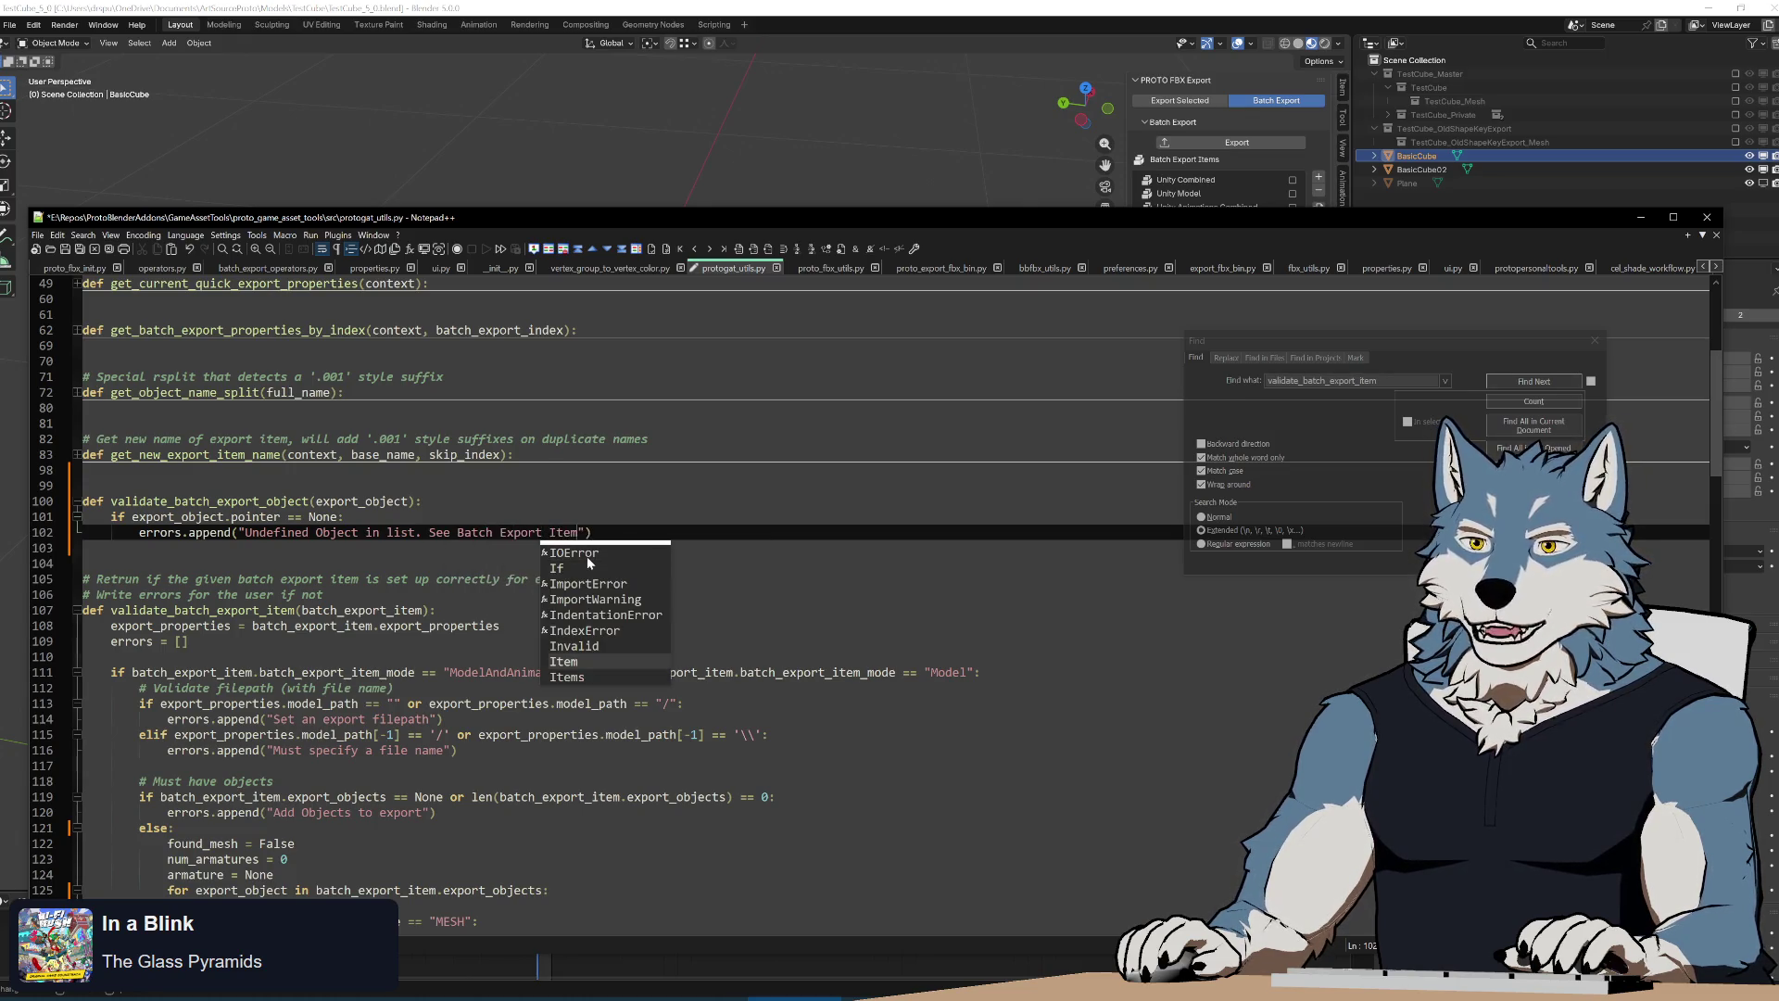
type("'s ")
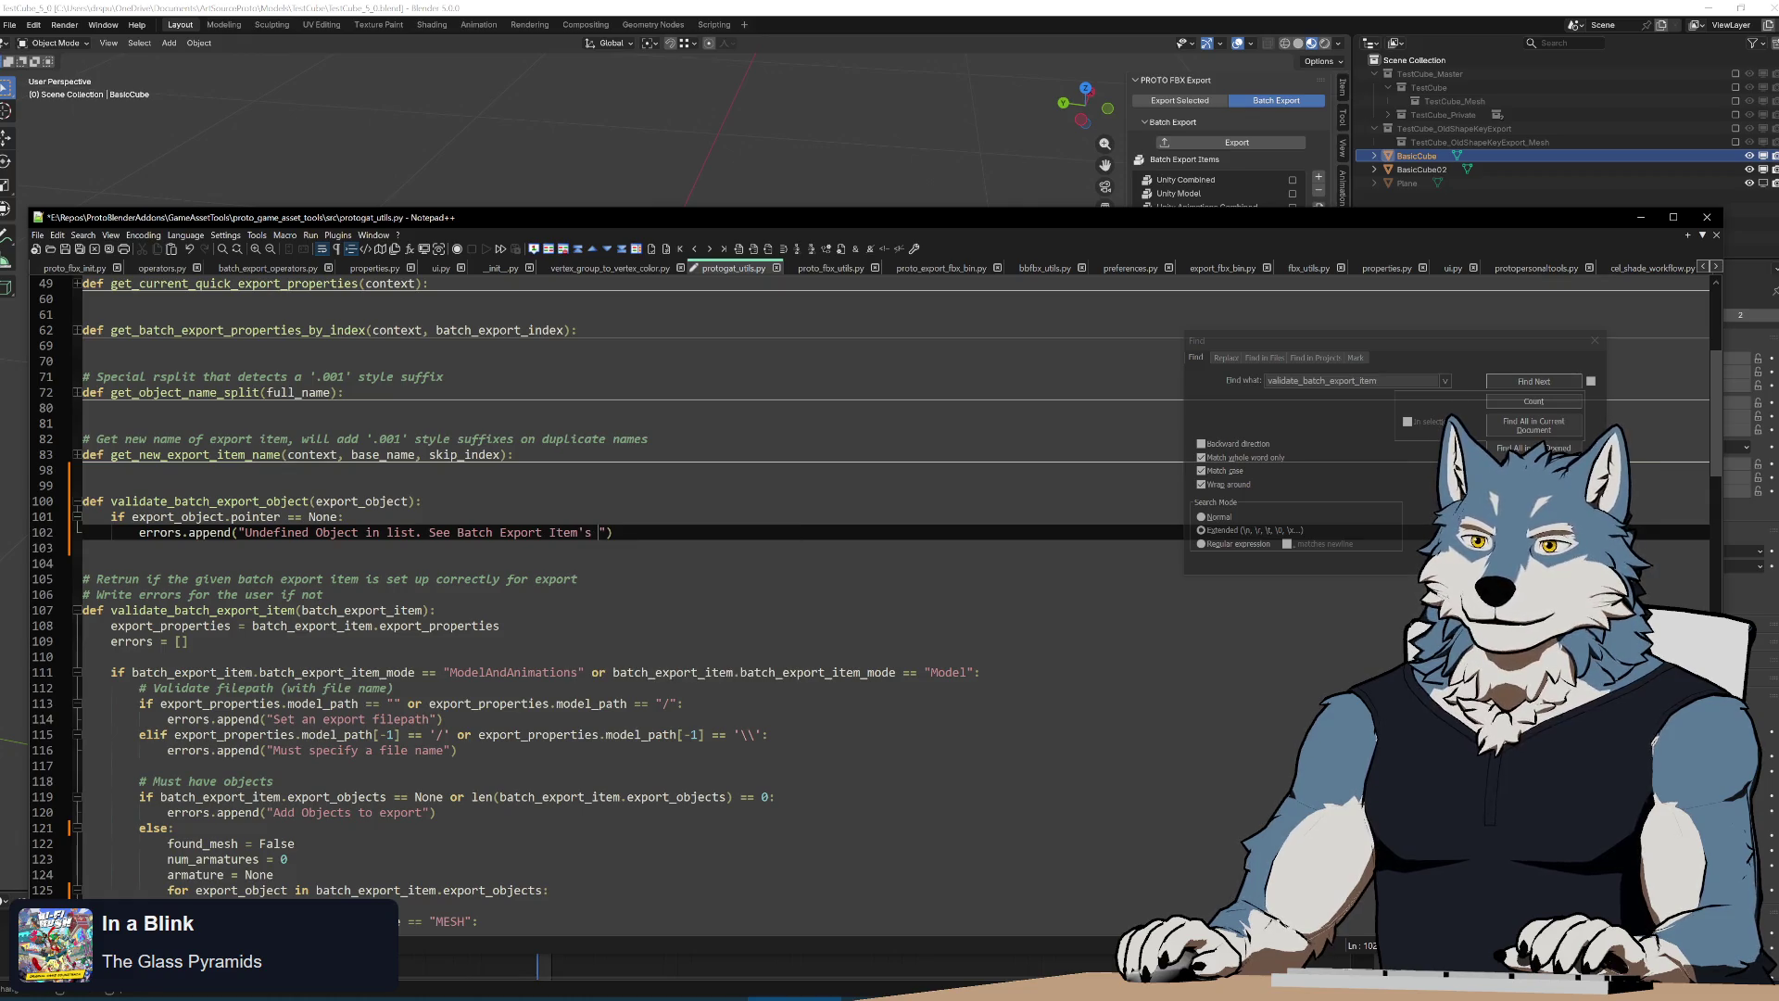
type("Object ")
type("list, ")
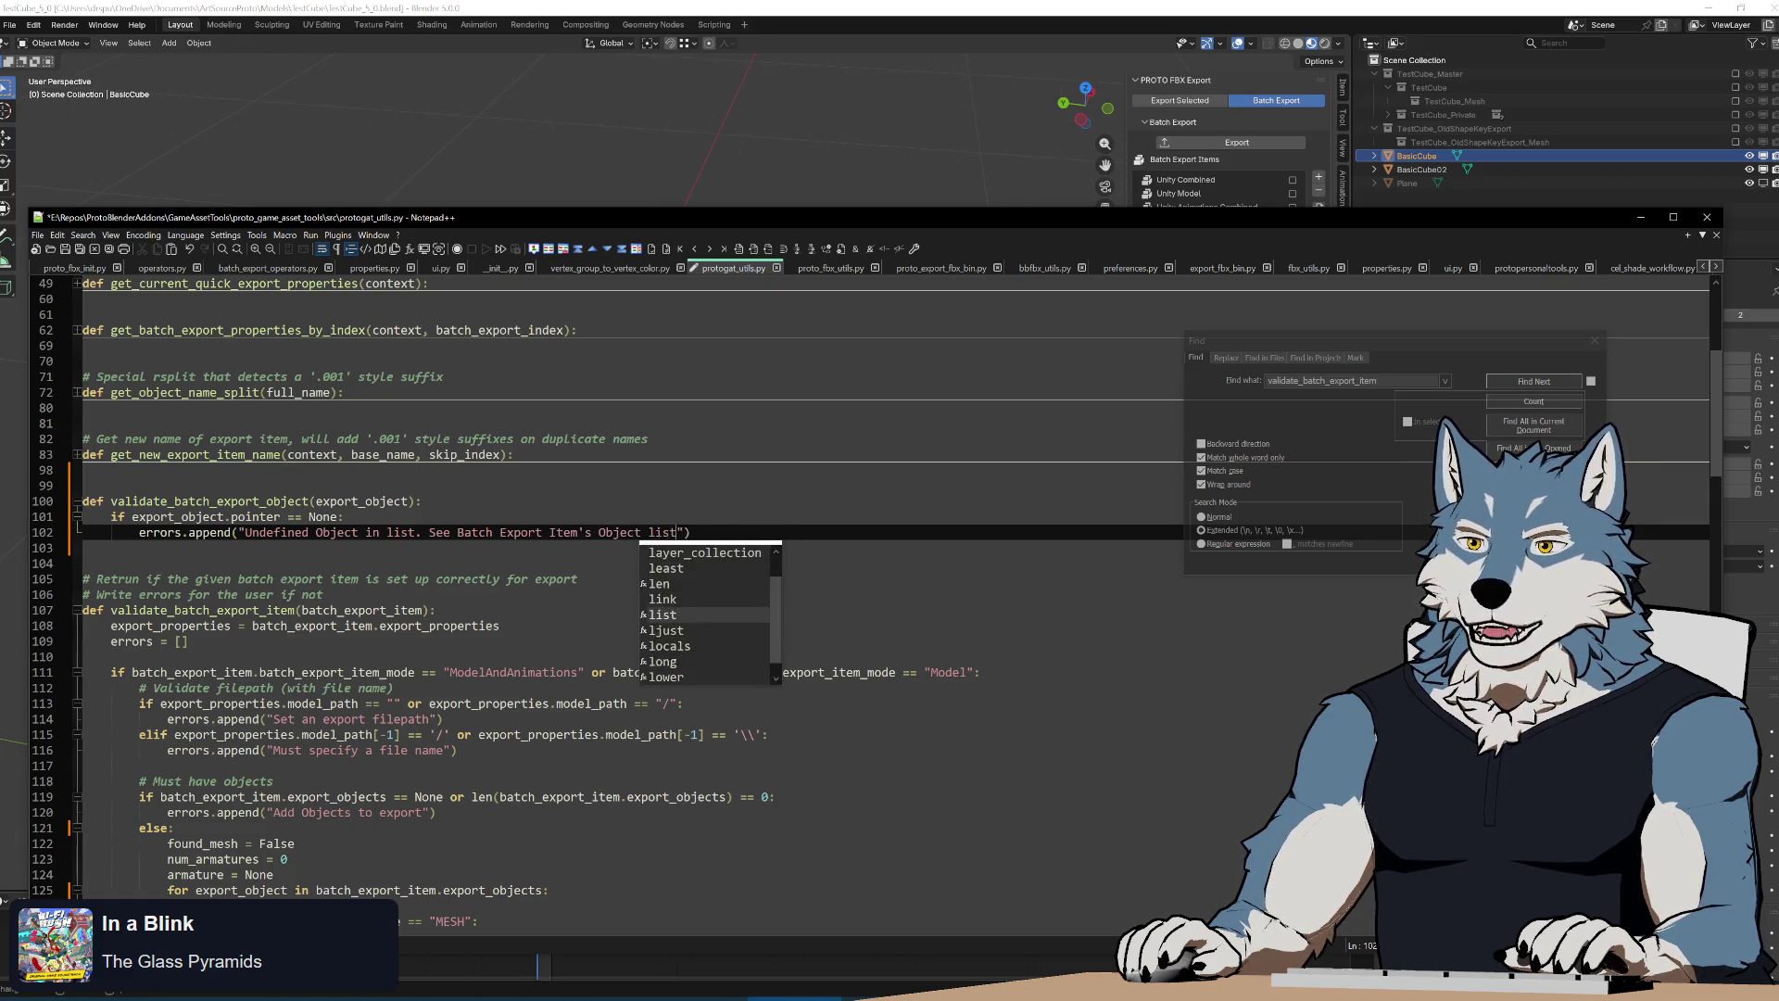
type("and rem")
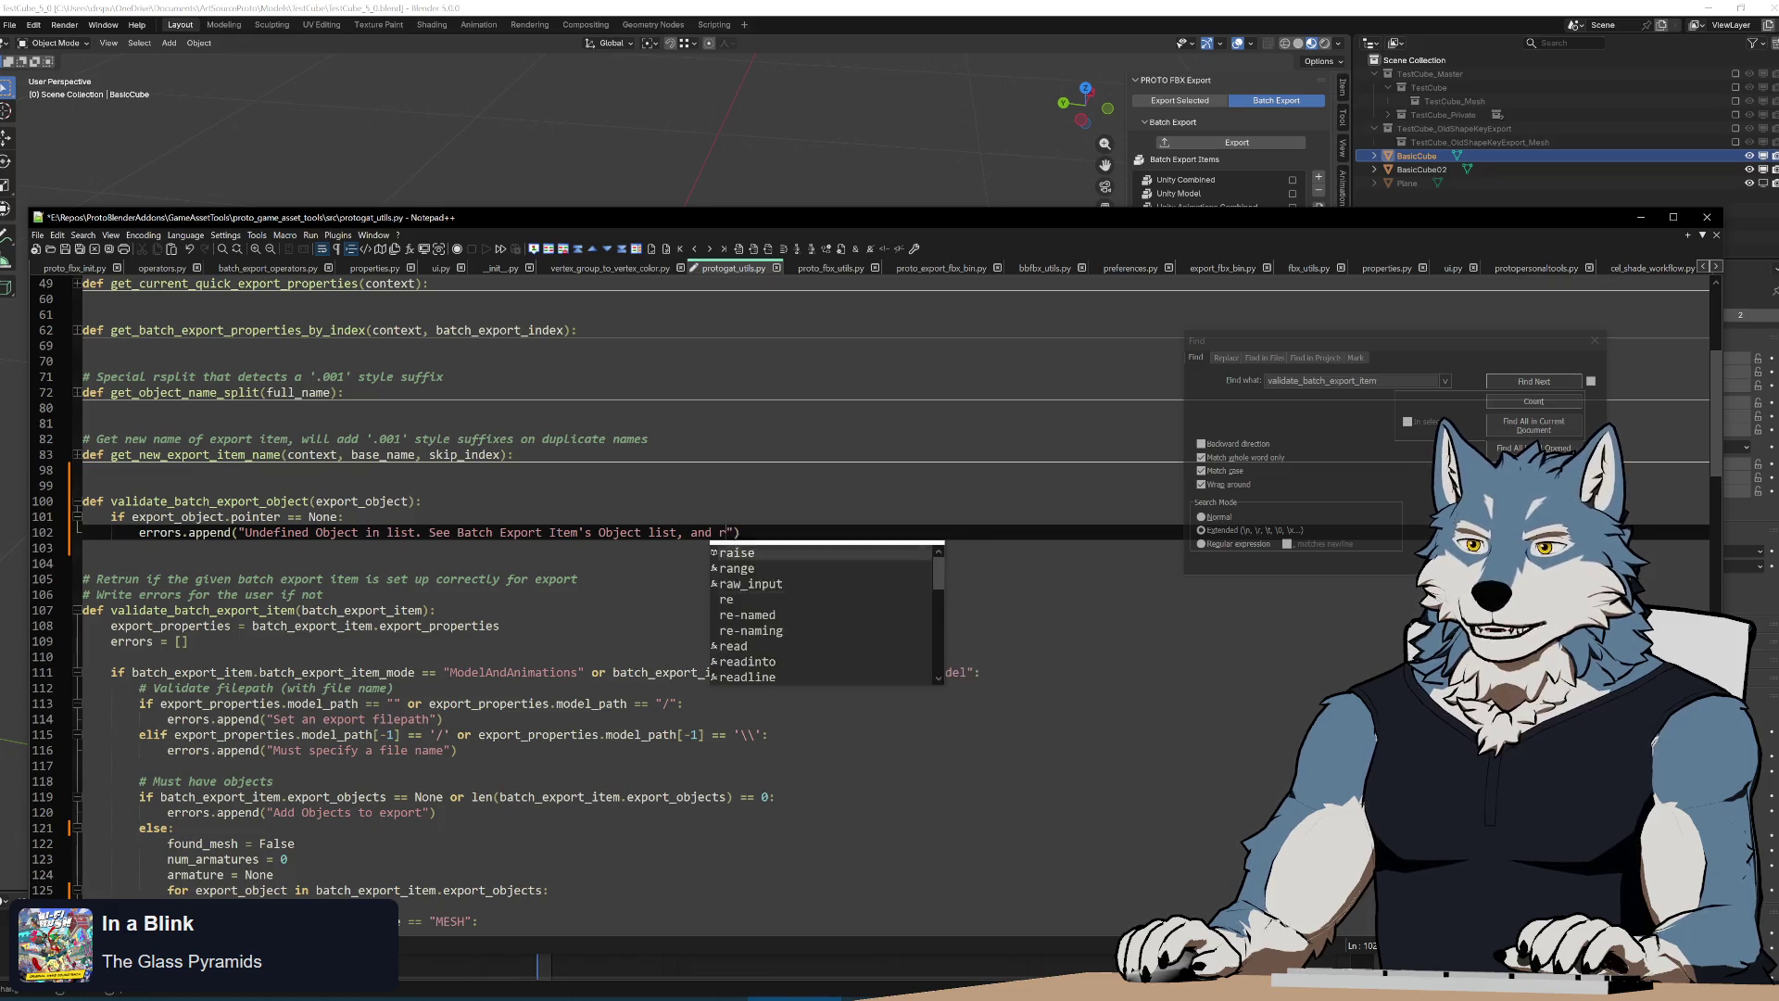
type("ove undef")
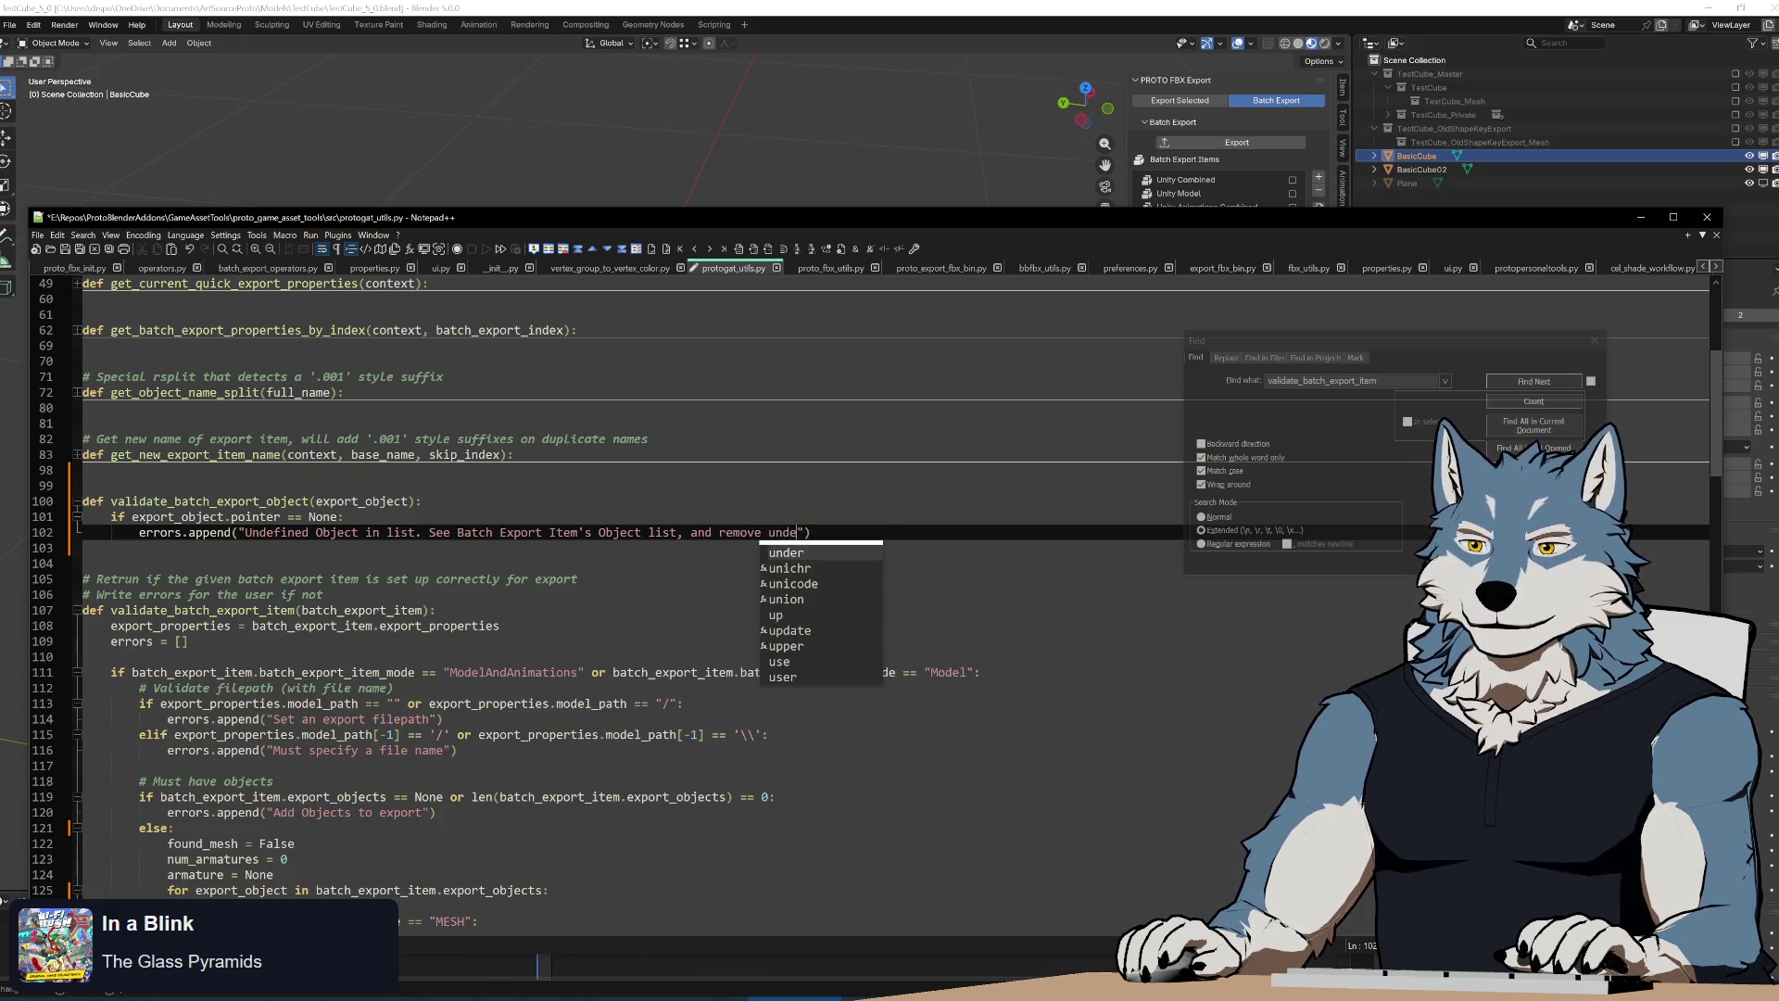
type("ined entries")
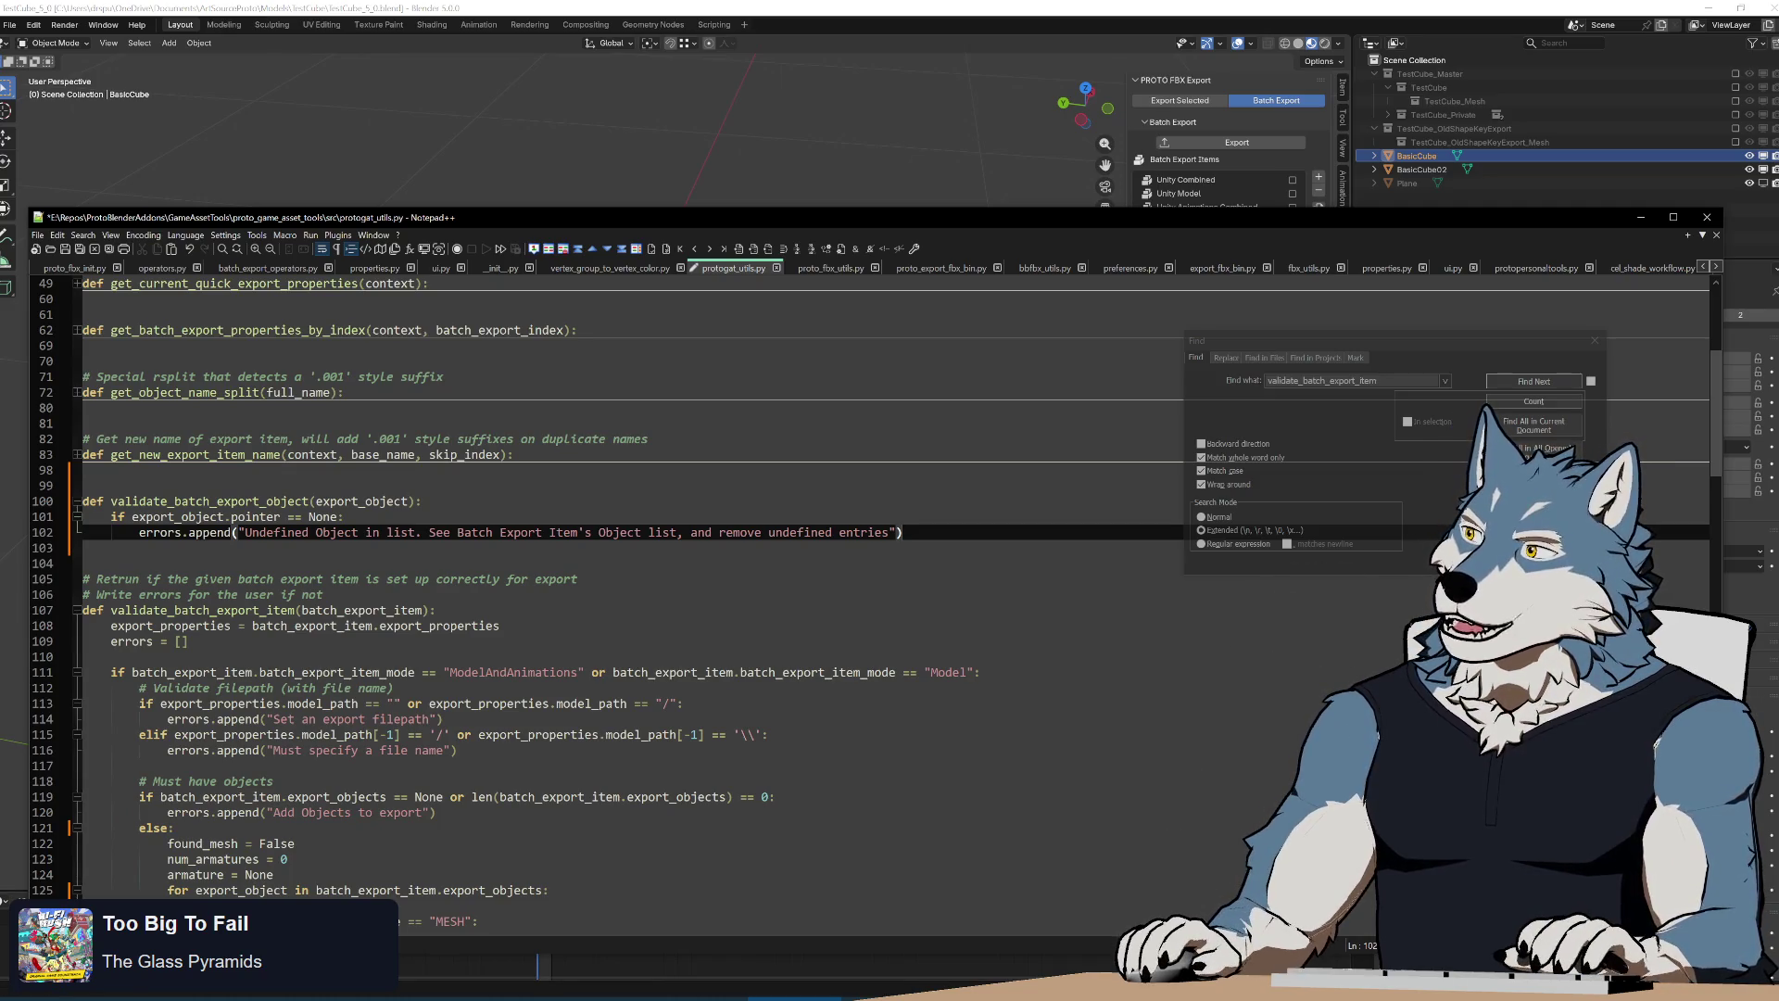
Focus the Blender window, then switch over to the browser with the wiki page
left_click(1300, 157)
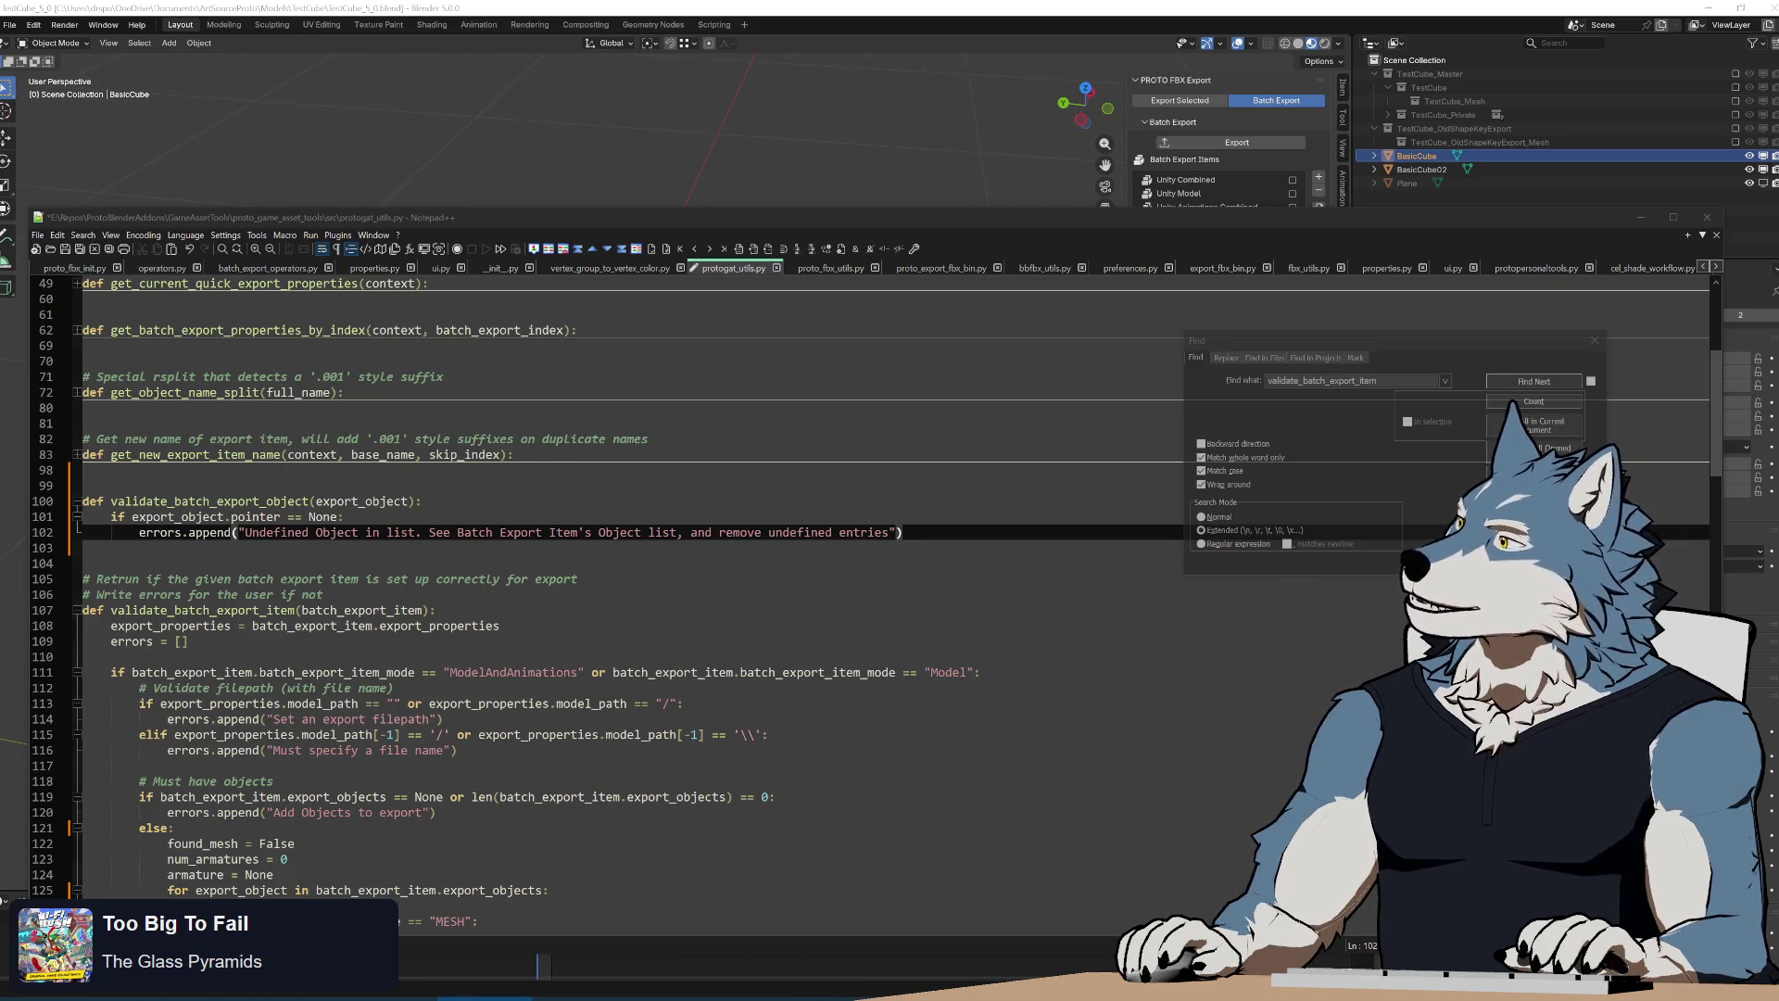
key("alt+Tab")
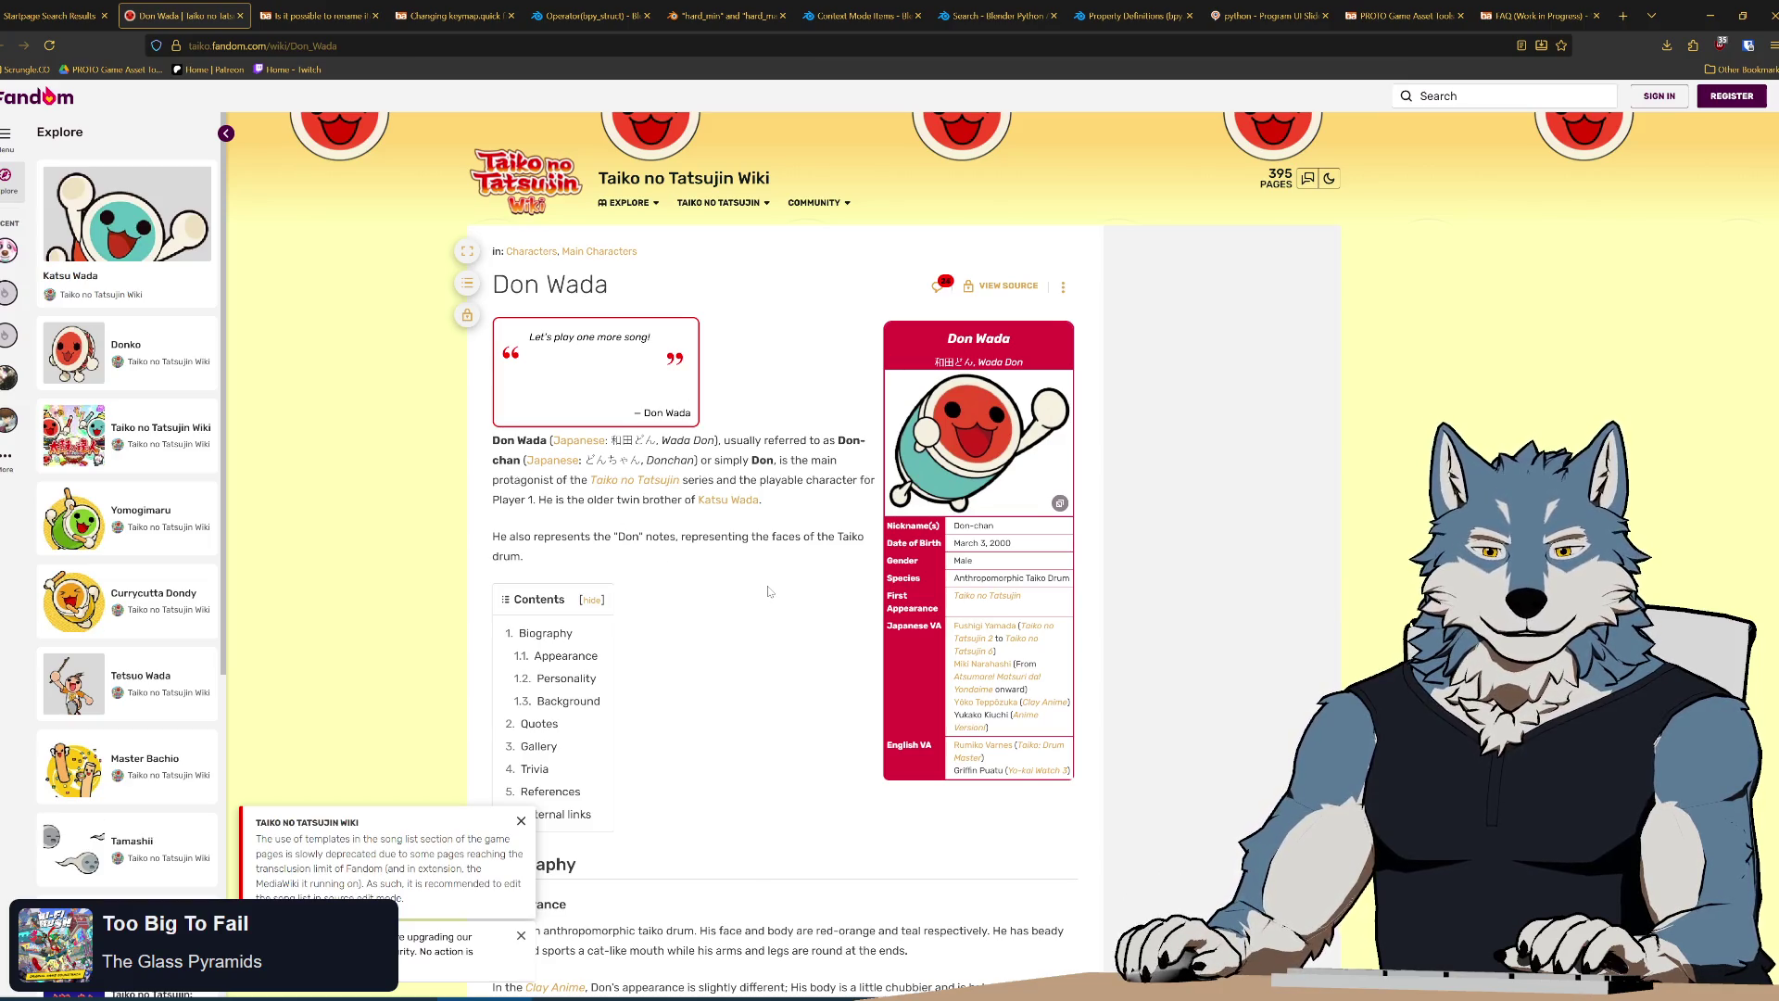
scroll(768, 590, "down", 1)
scroll(779, 593, "down", 3)
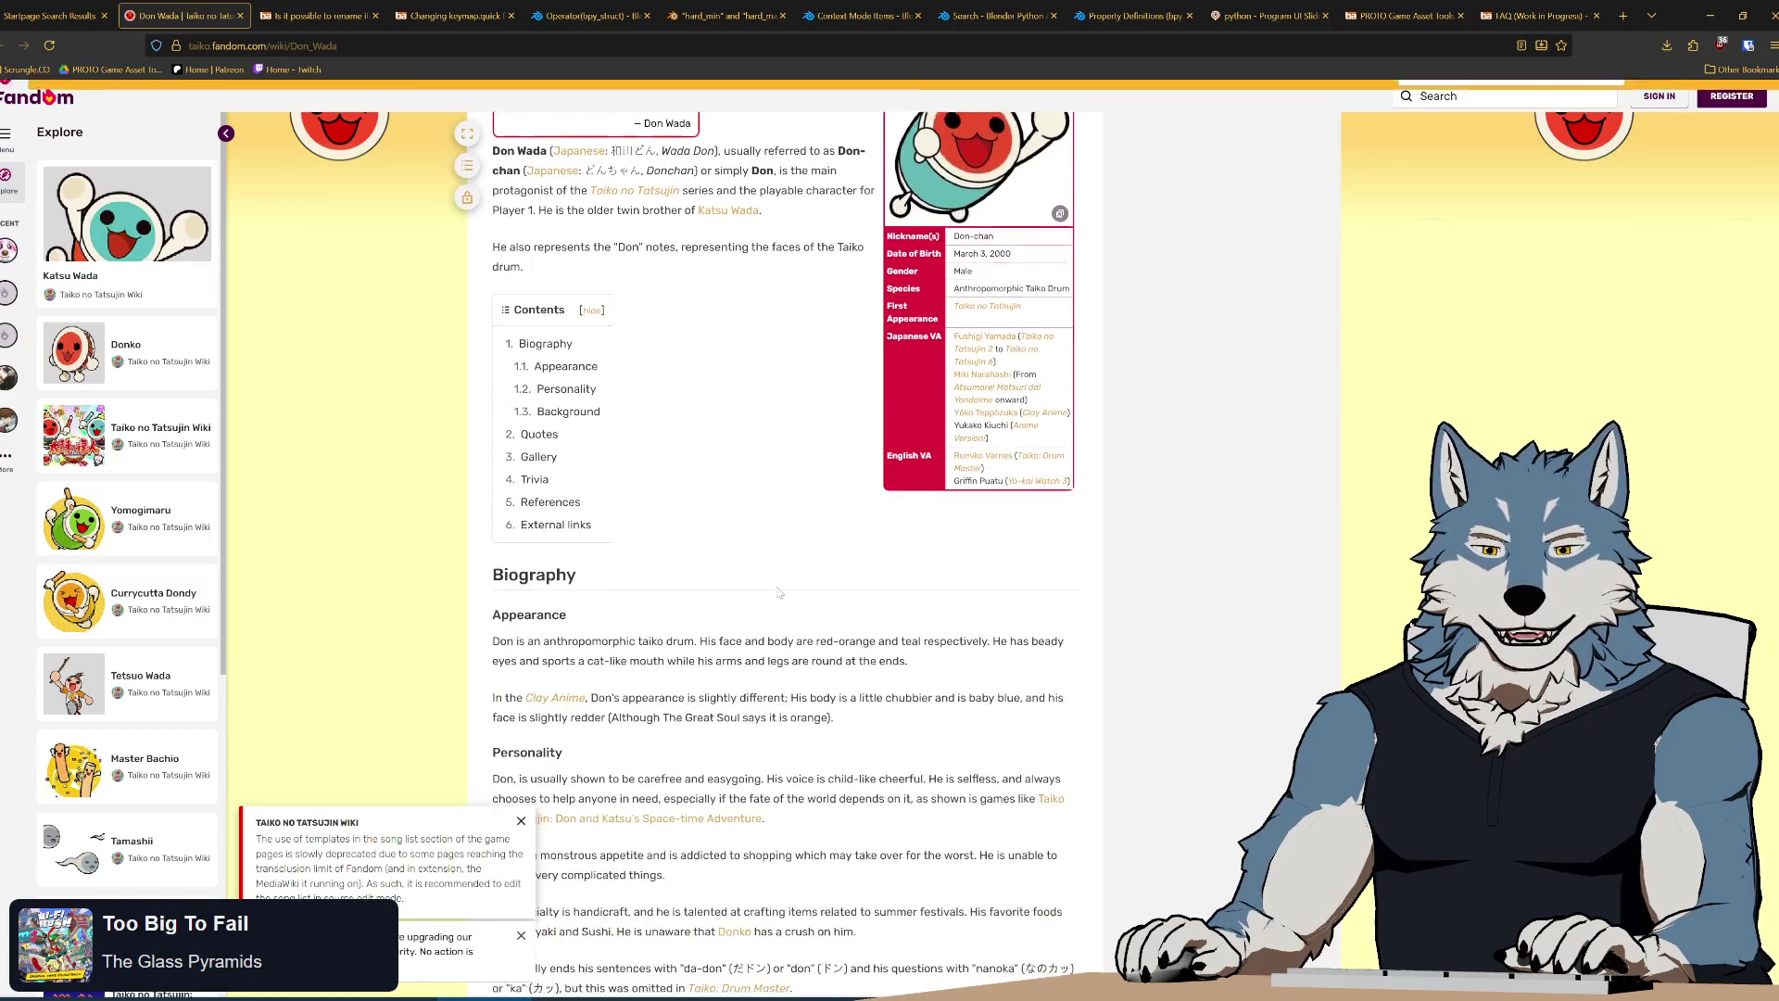
scroll(800, 567, "up", 3)
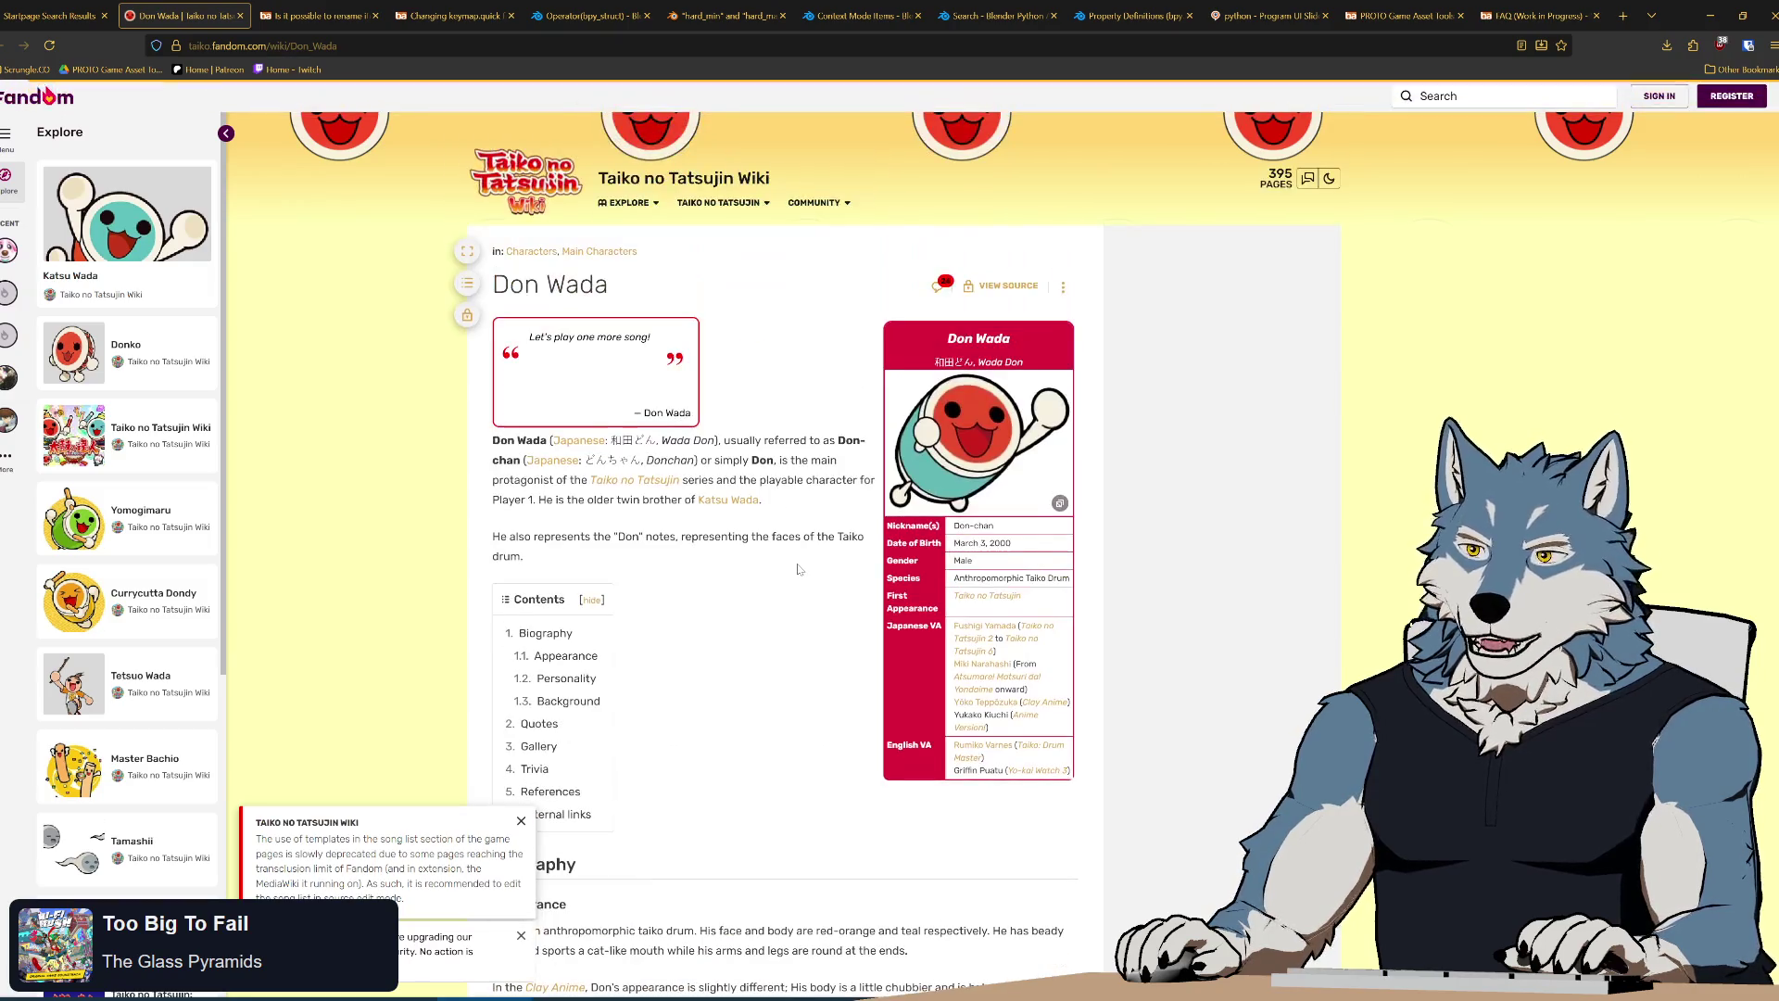
scroll(789, 575, "down", 3)
scroll(790, 574, "down", 3)
scroll(790, 575, "down", 2)
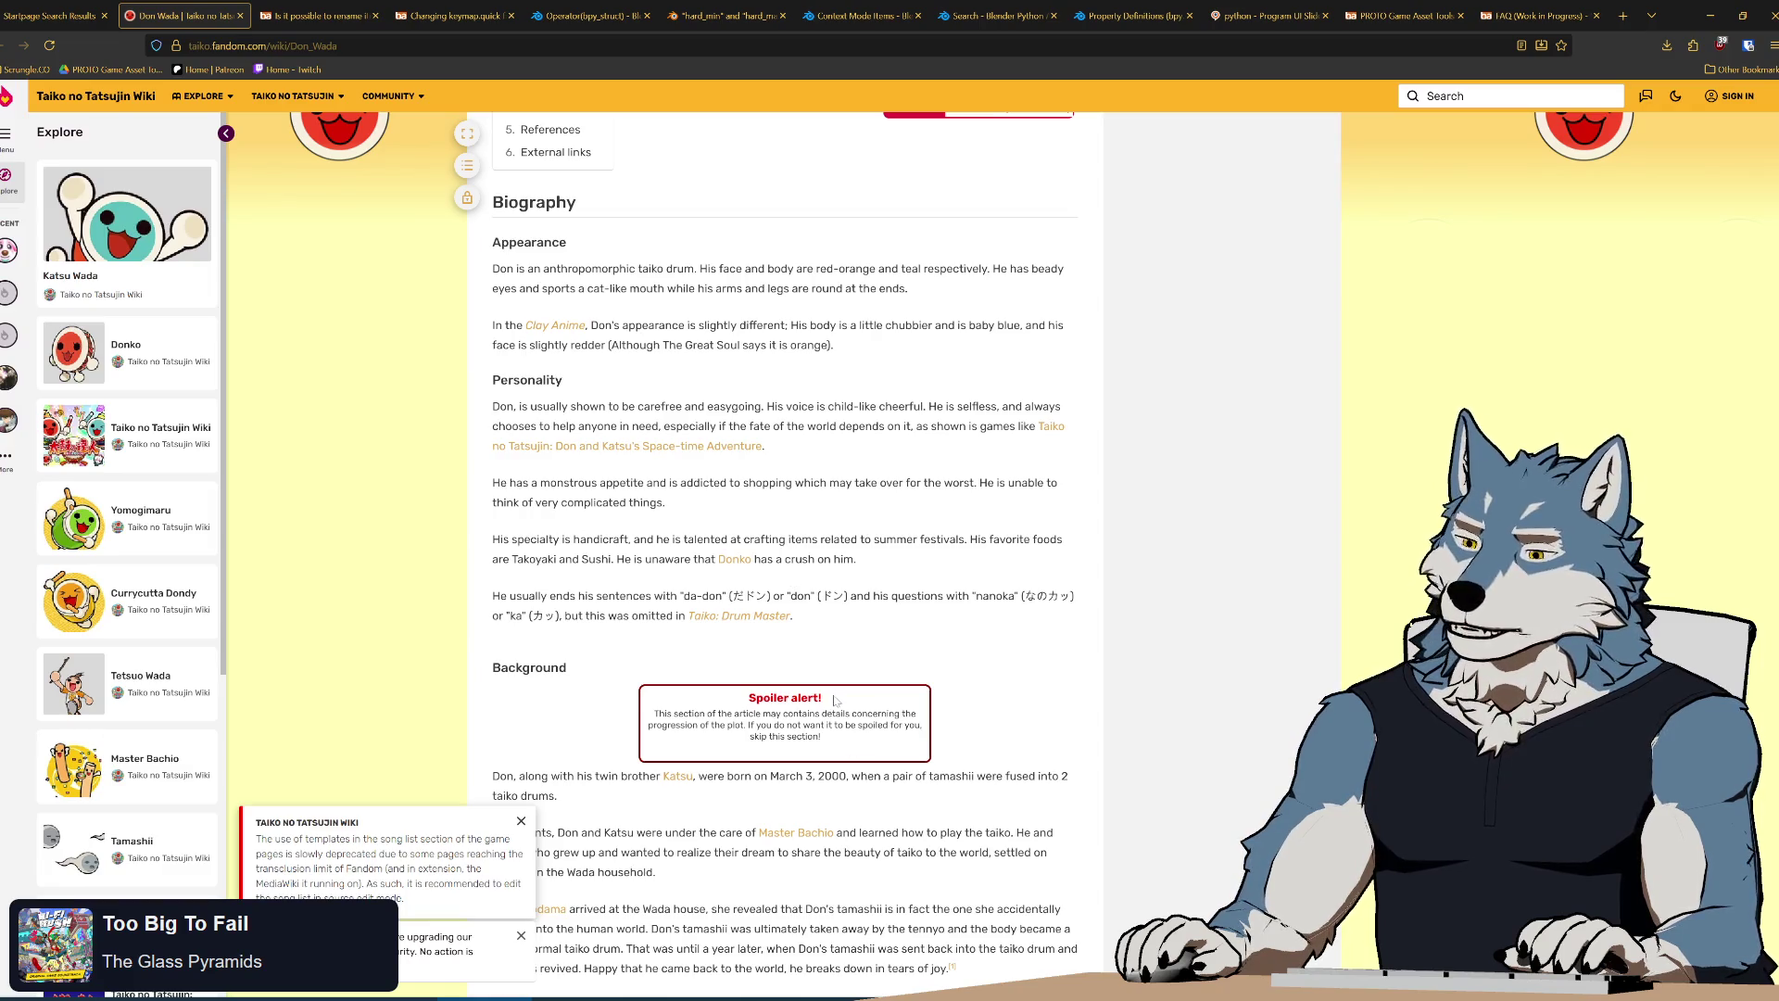
scroll(836, 699, "down", 3)
scroll(836, 699, "down", 3)
scroll(831, 611, "down", 3)
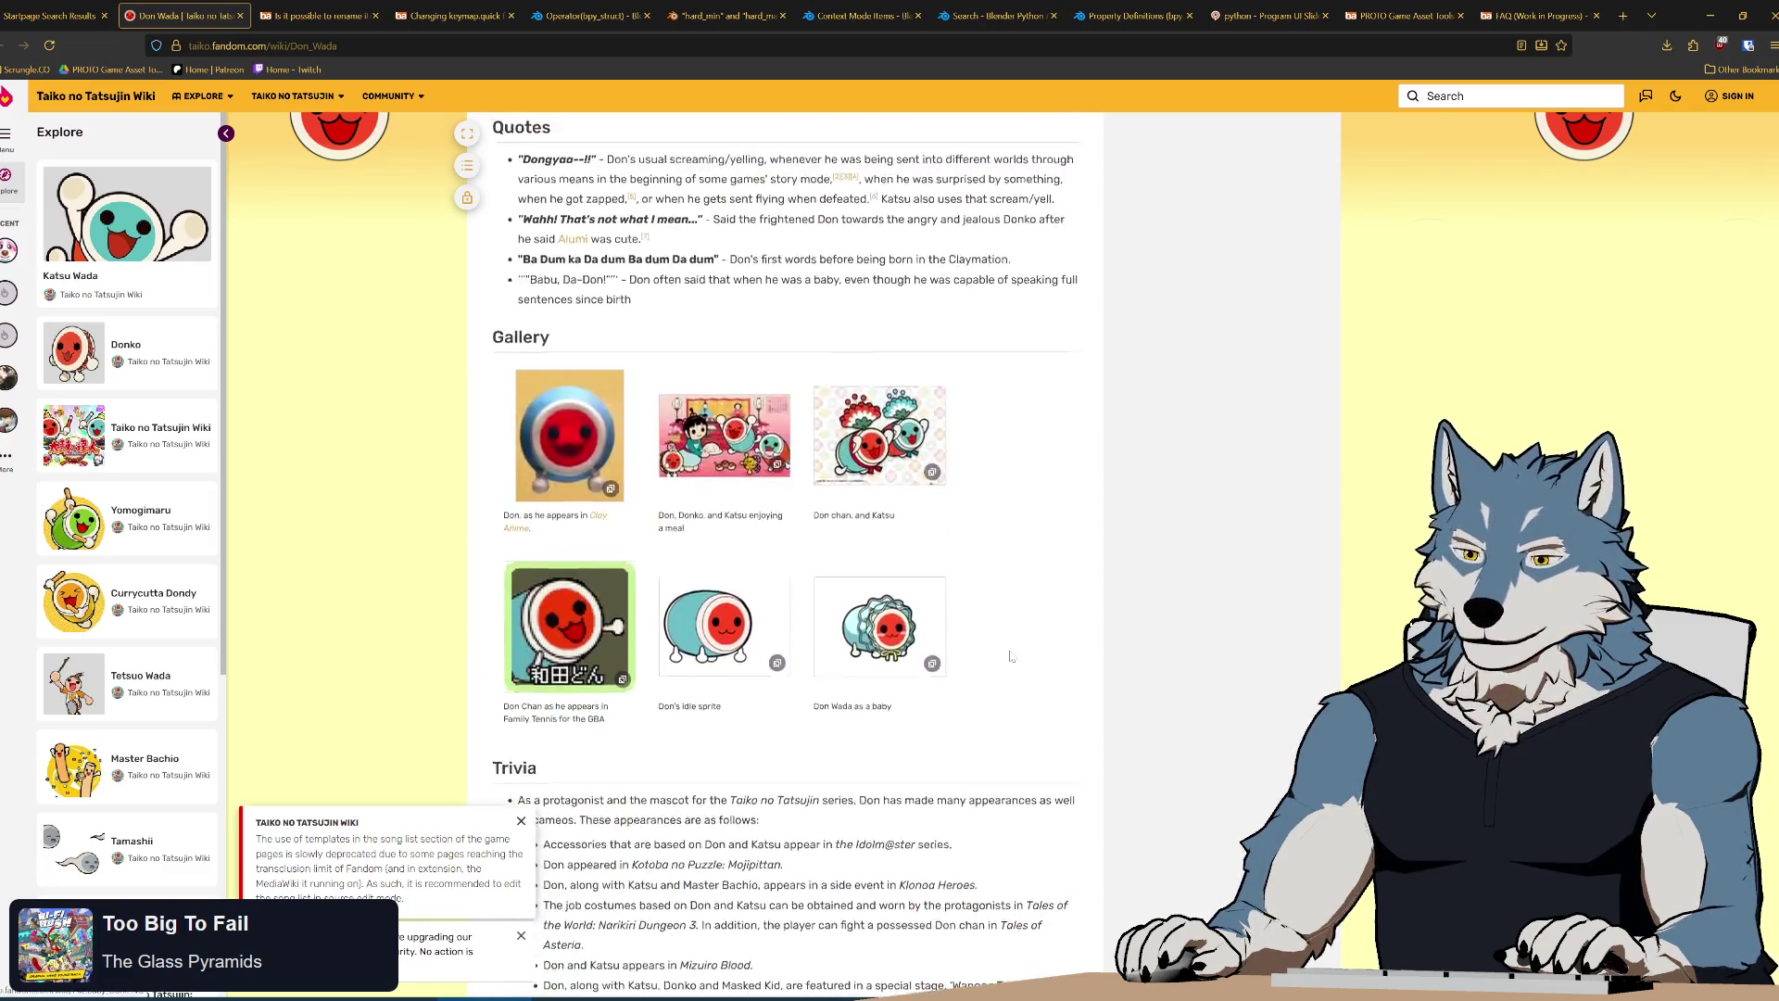
scroll(903, 633, "down", 3)
scroll(1013, 657, "down", 3)
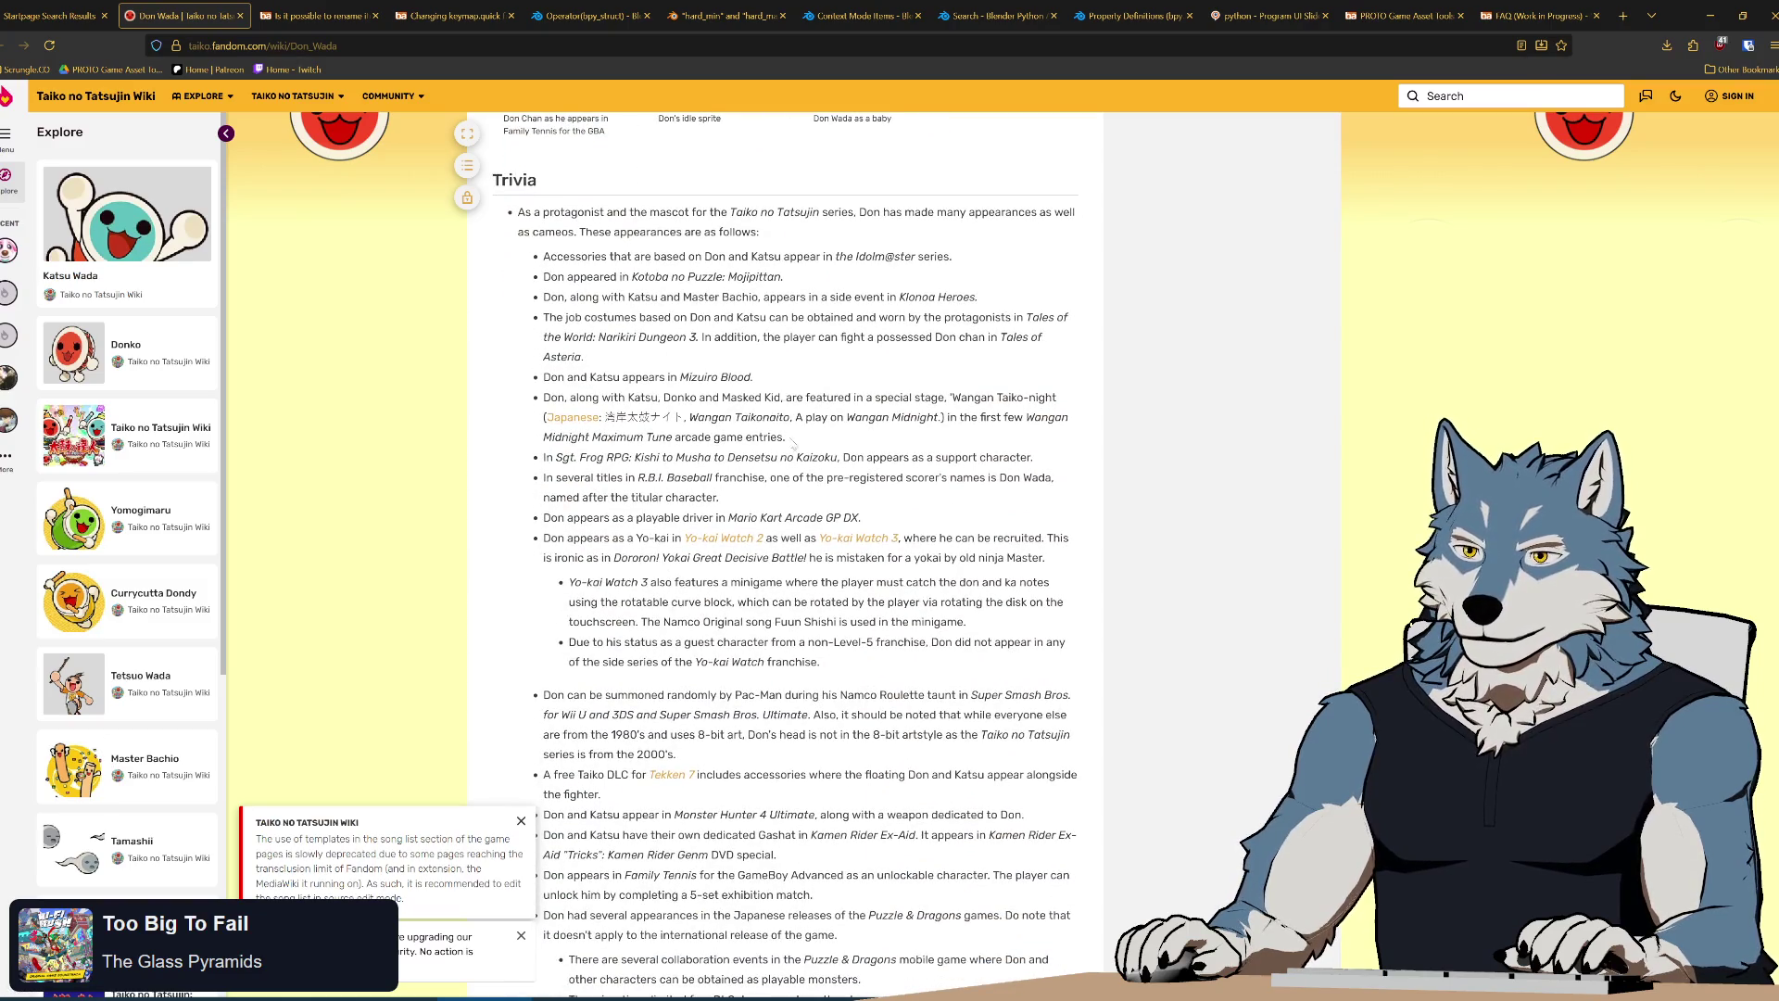
scroll(790, 442, "up", 4)
scroll(806, 529, "up", 6)
scroll(830, 617, "up", 3)
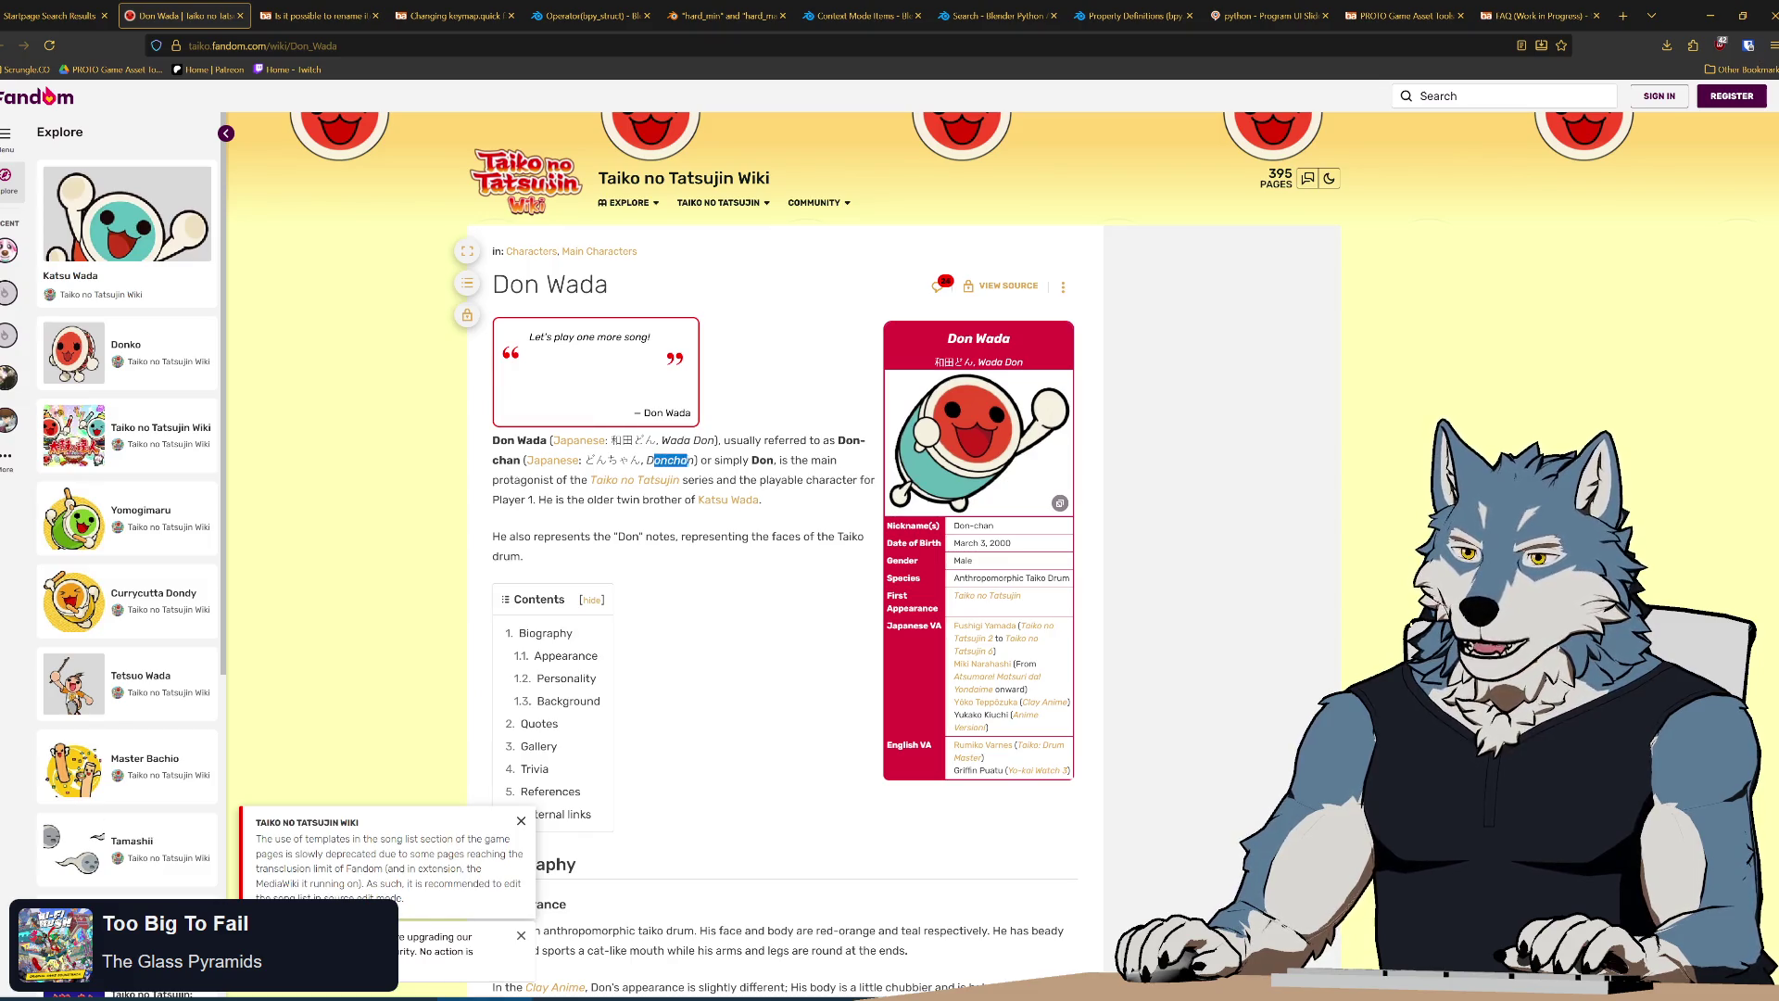
Browse from Don Wada via the Characters category to the Inu Wada article and enlarge its image
left_click_drag(654, 461, 702, 459)
left_click(854, 508)
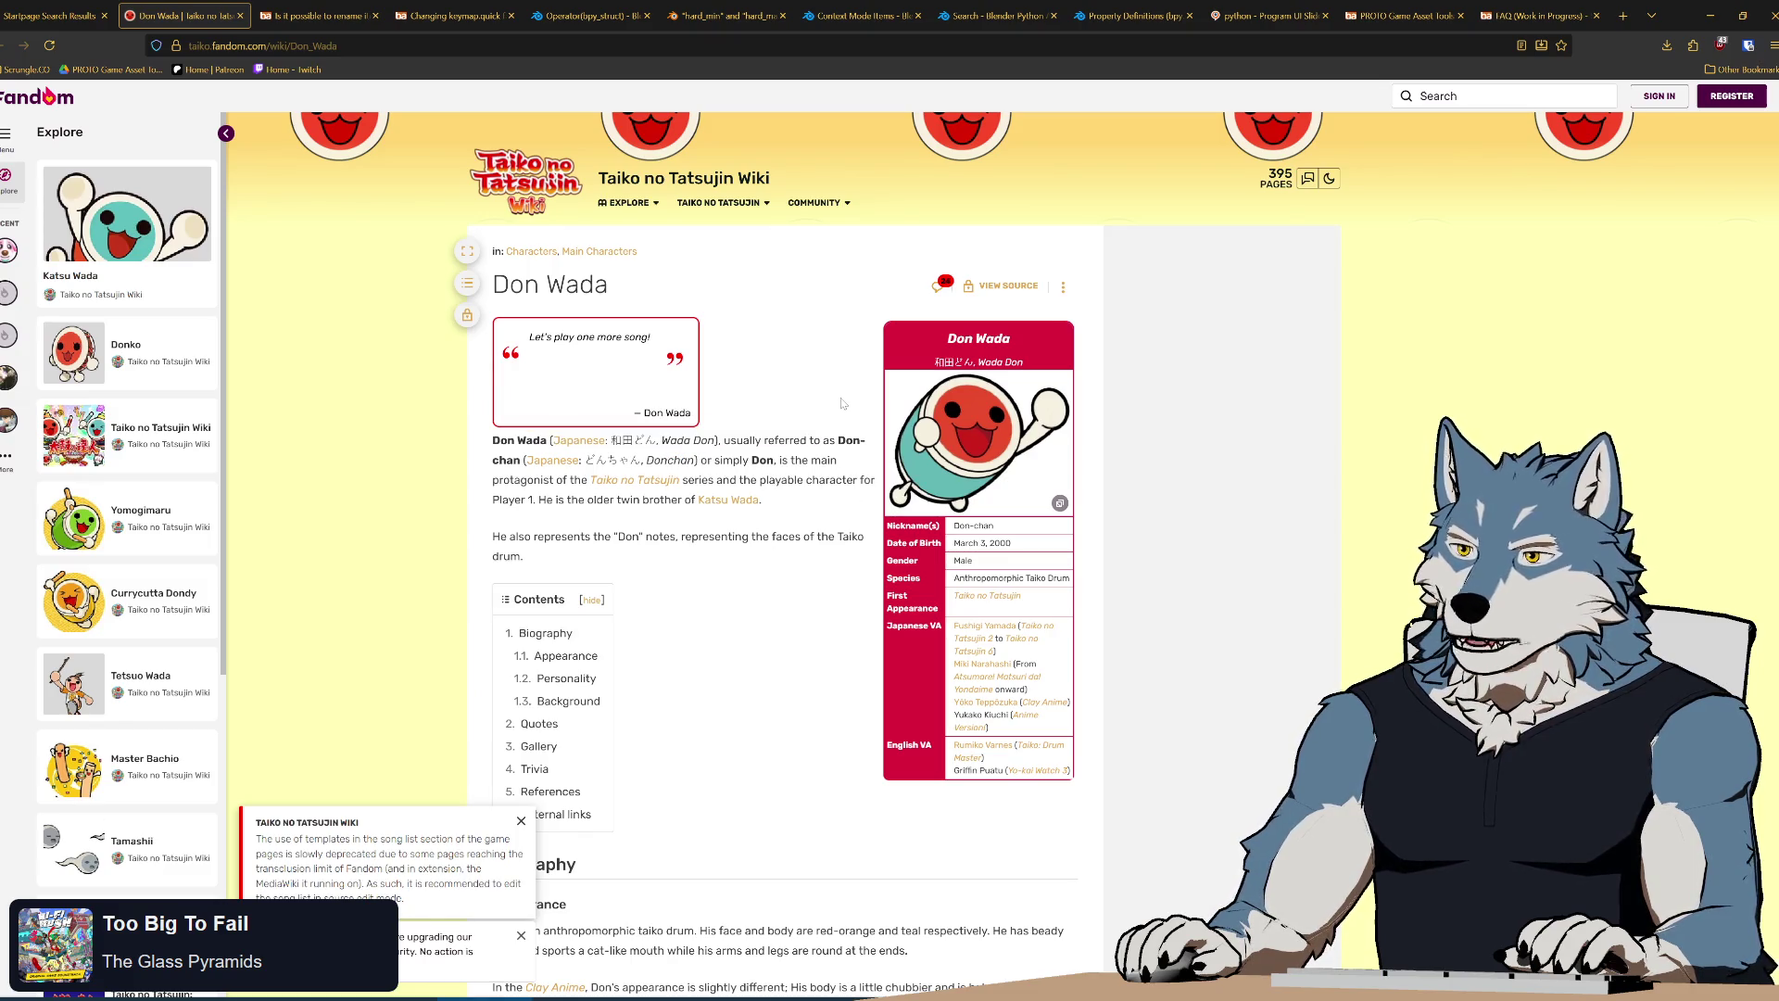
left_click(533, 251)
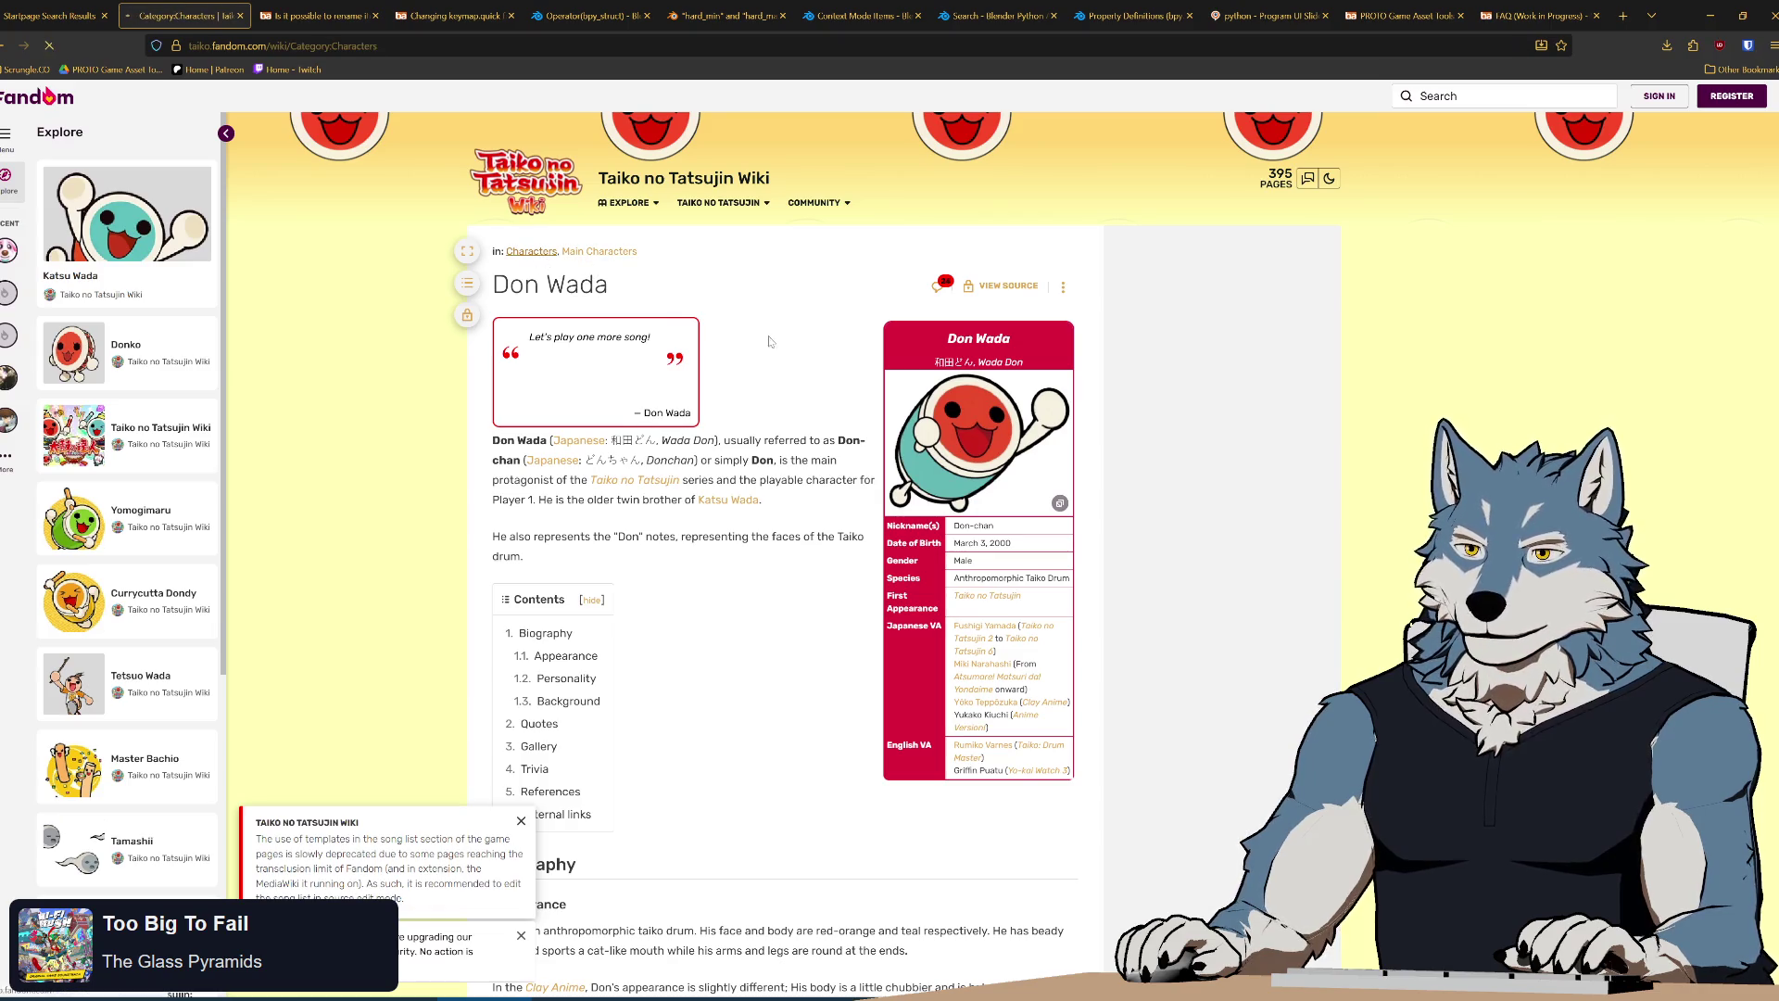
scroll(913, 725, "down", 3)
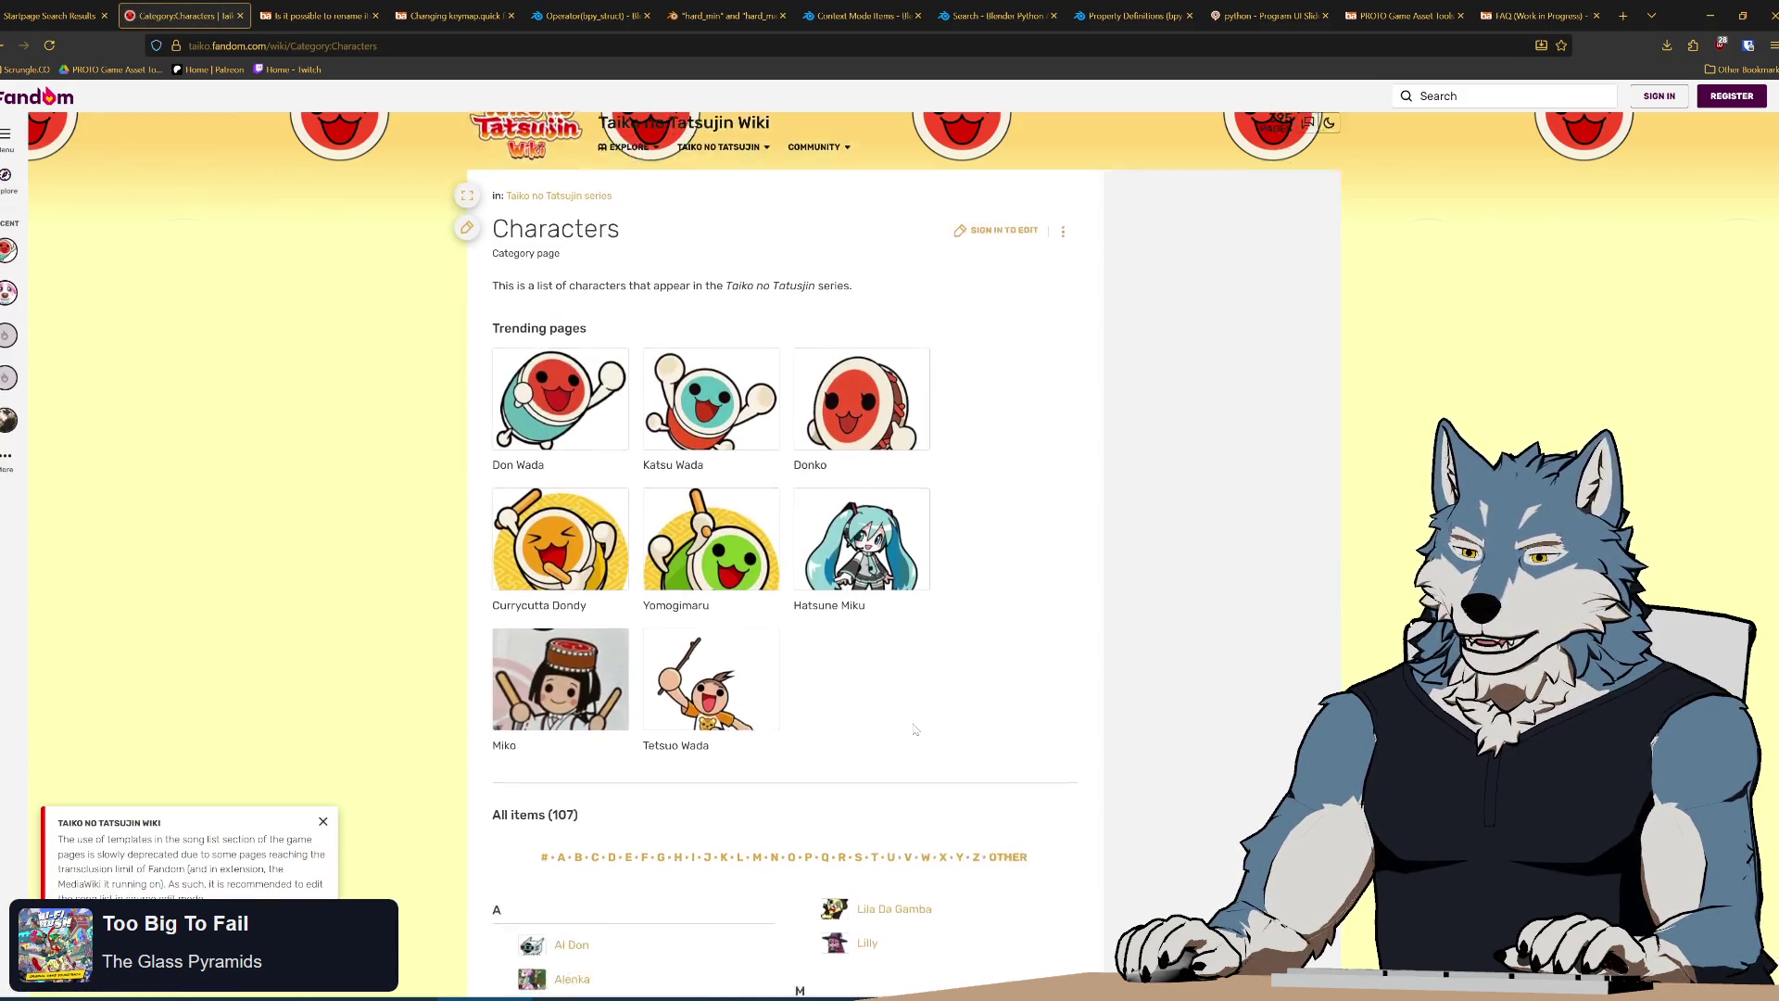
scroll(973, 695, "down", 3)
scroll(1010, 680, "down", 3)
scroll(1009, 679, "down", 3)
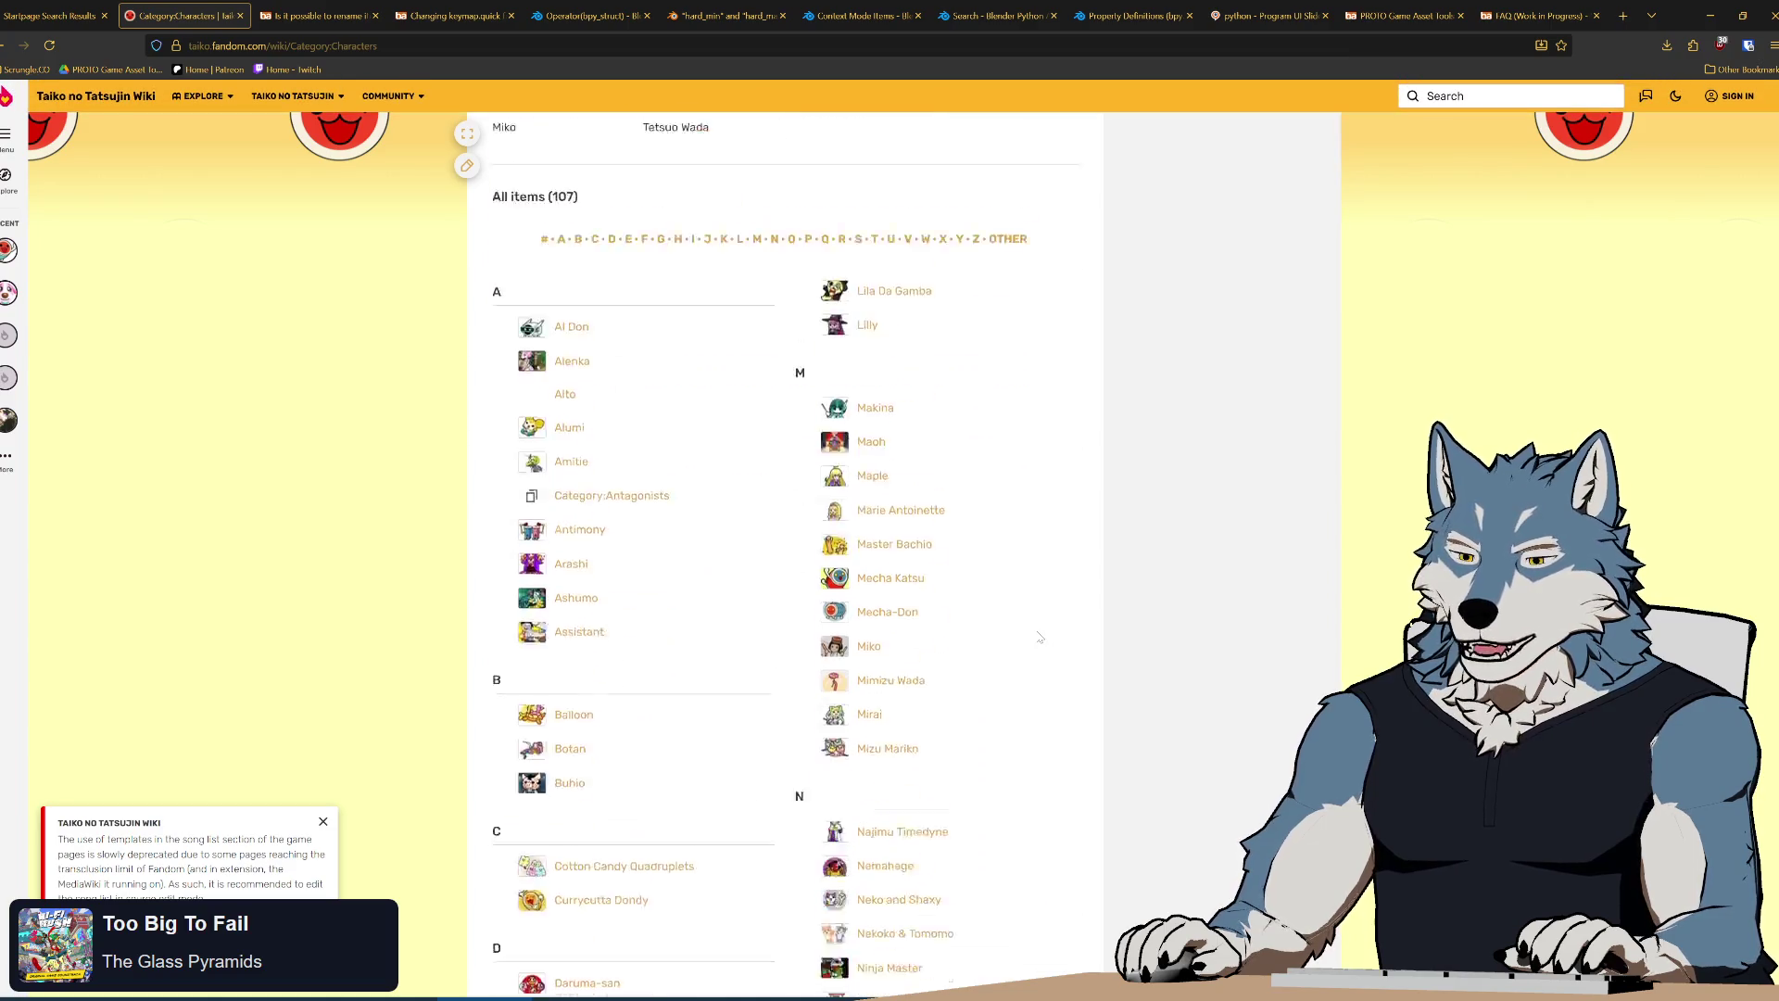
scroll(1009, 680, "down", 3)
scroll(1040, 638, "down", 3)
scroll(1040, 637, "down", 3)
scroll(1040, 636, "down", 3)
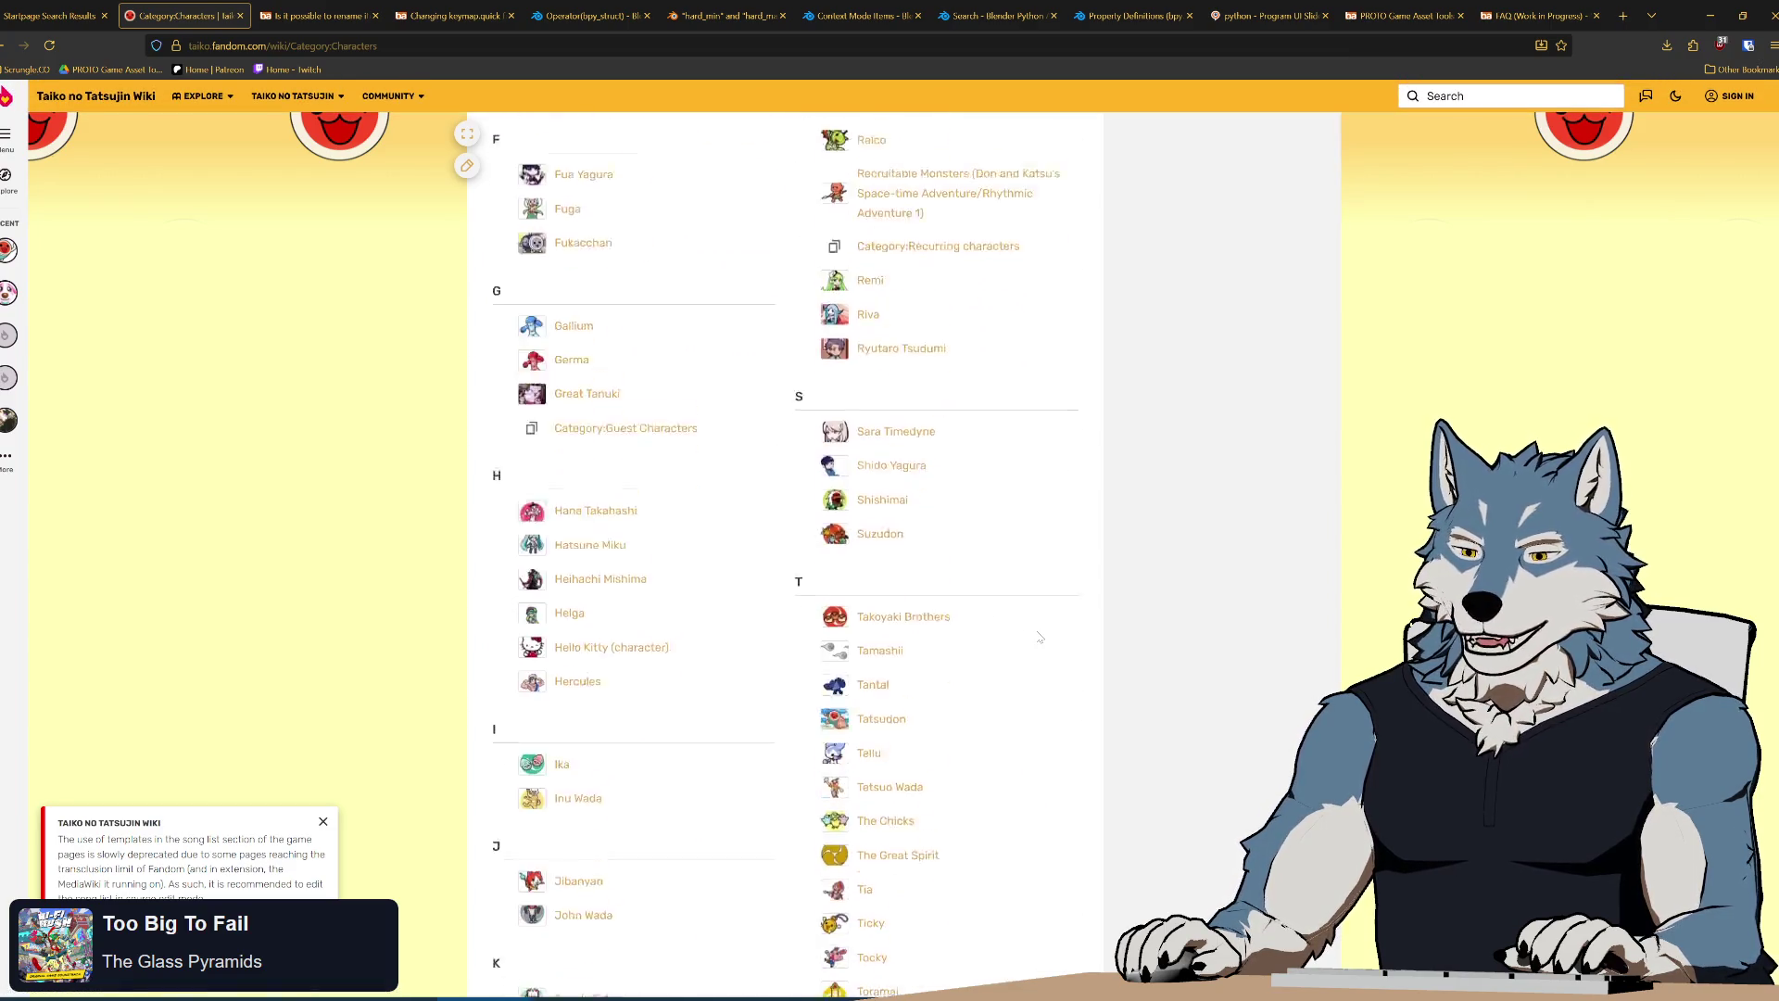
scroll(973, 598, "down", 3)
scroll(940, 567, "down", 3)
left_click(579, 503)
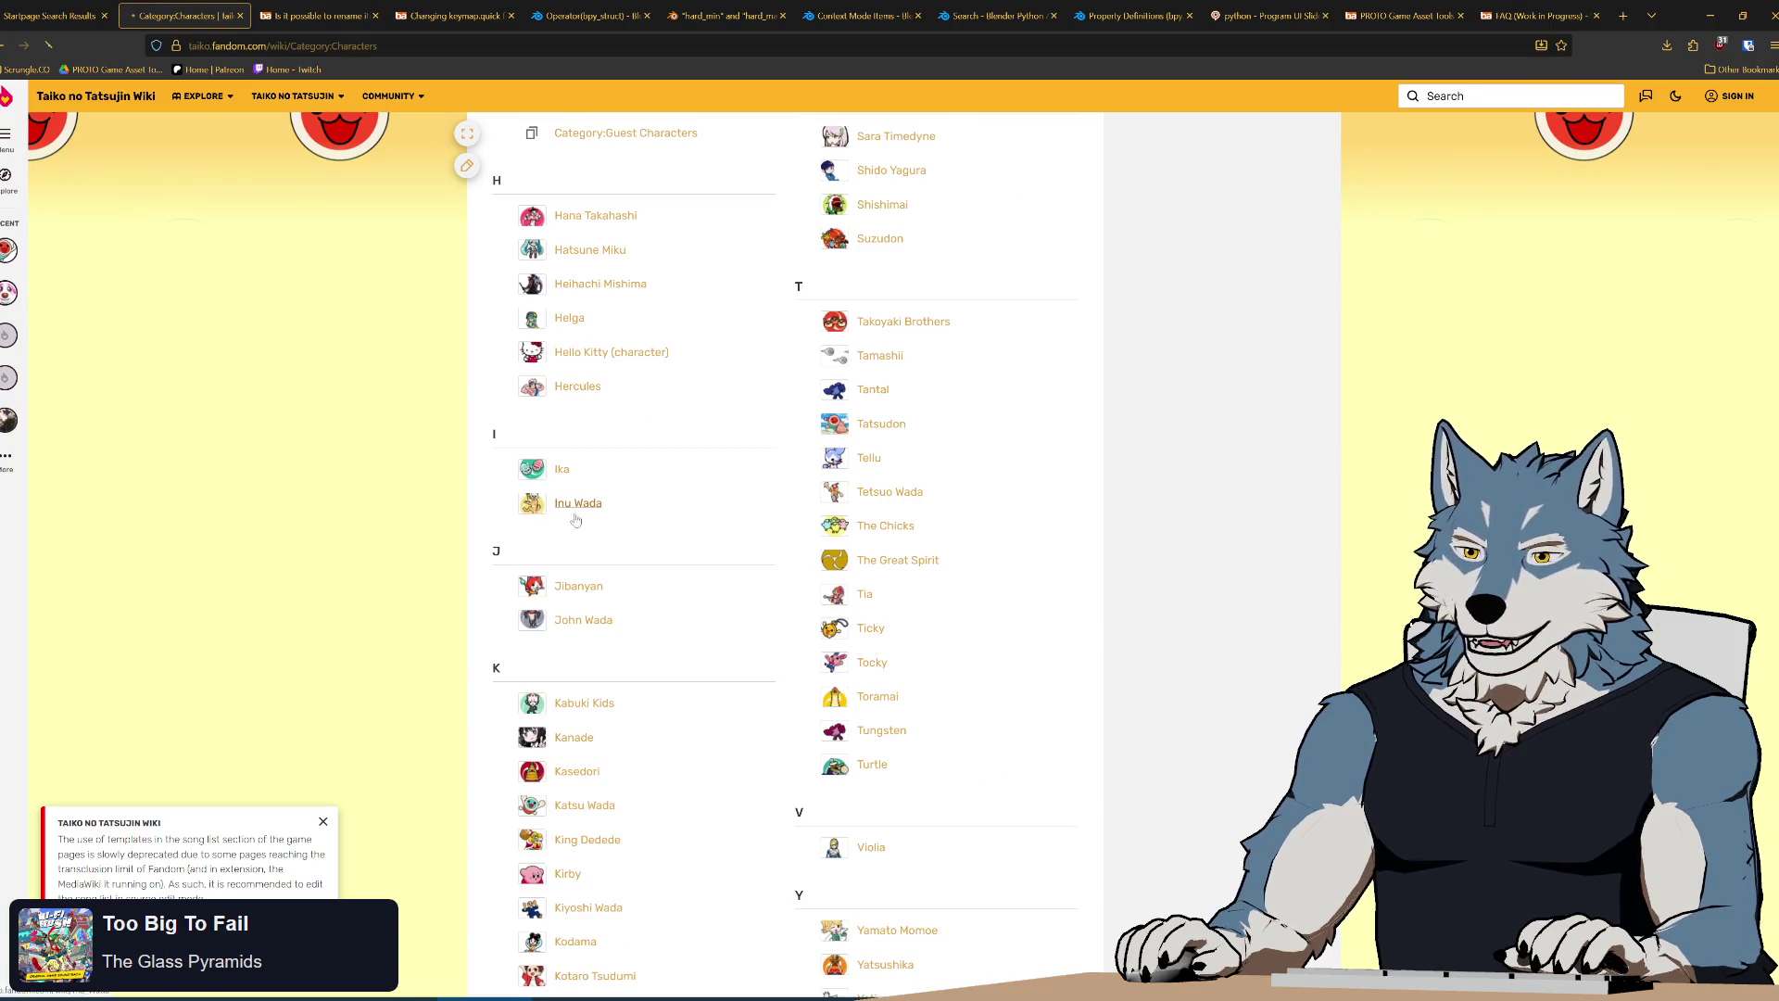
left_click(987, 557)
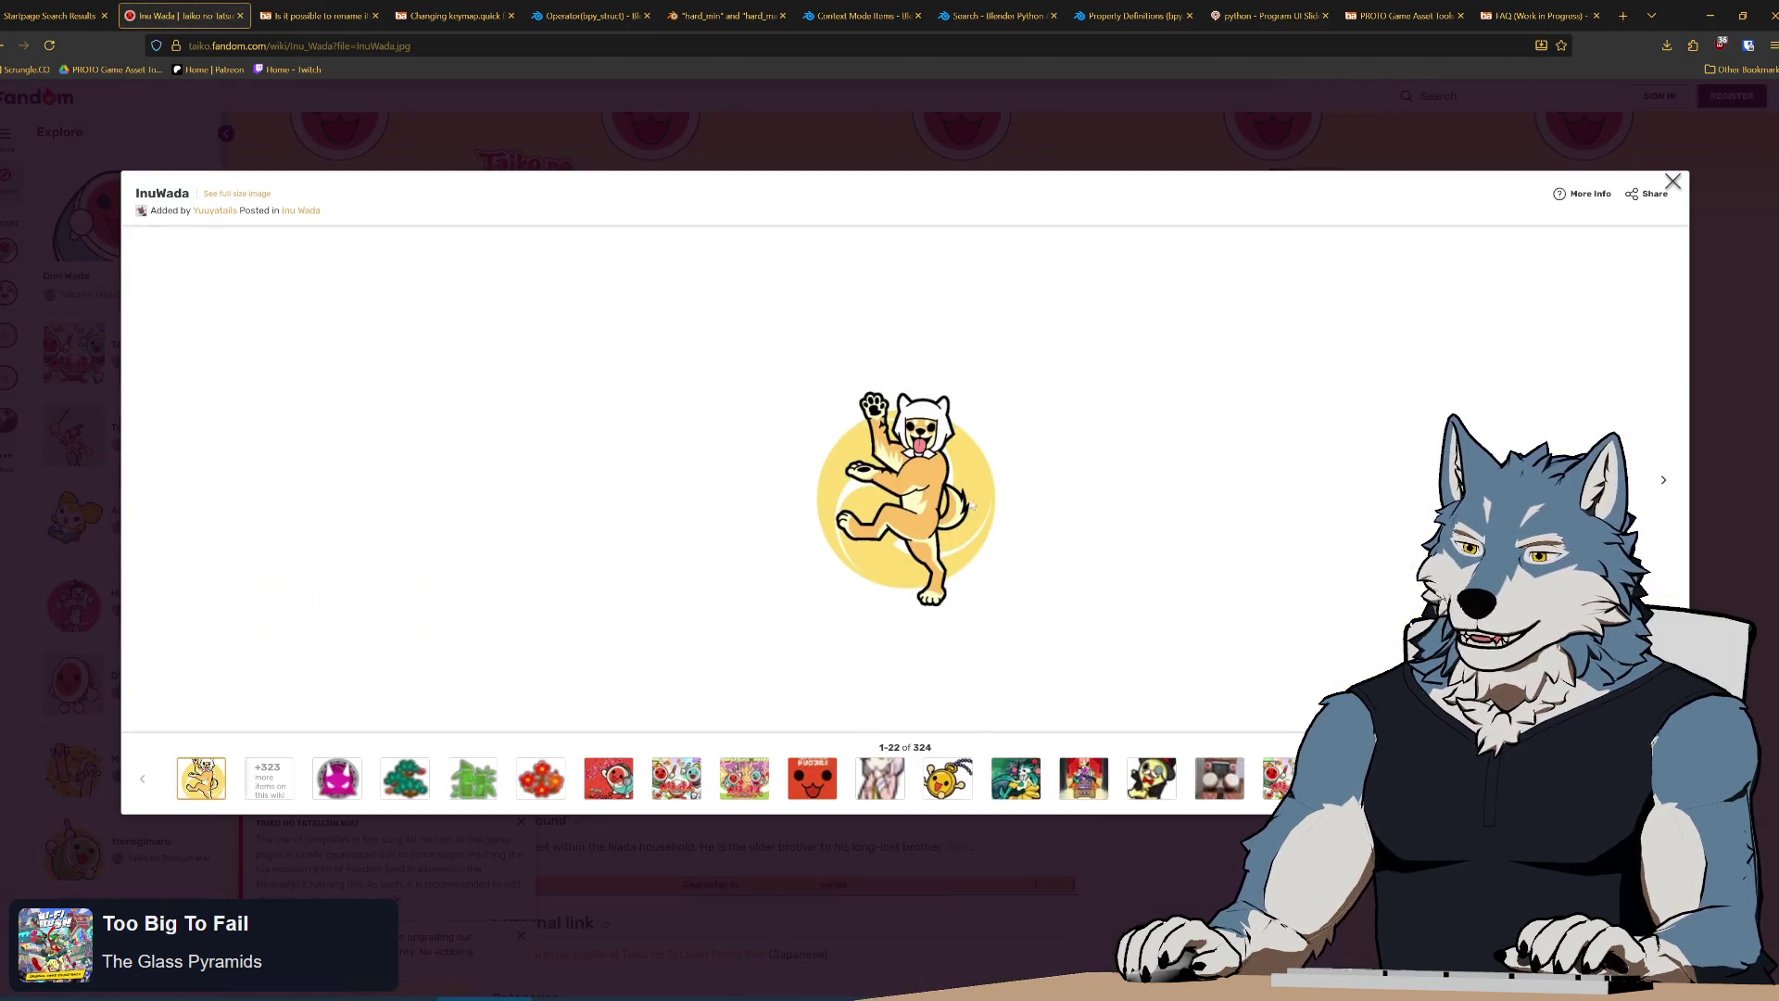
scroll(939, 539, "up", 2, "ctrl")
scroll(942, 552, "up", 1, "ctrl")
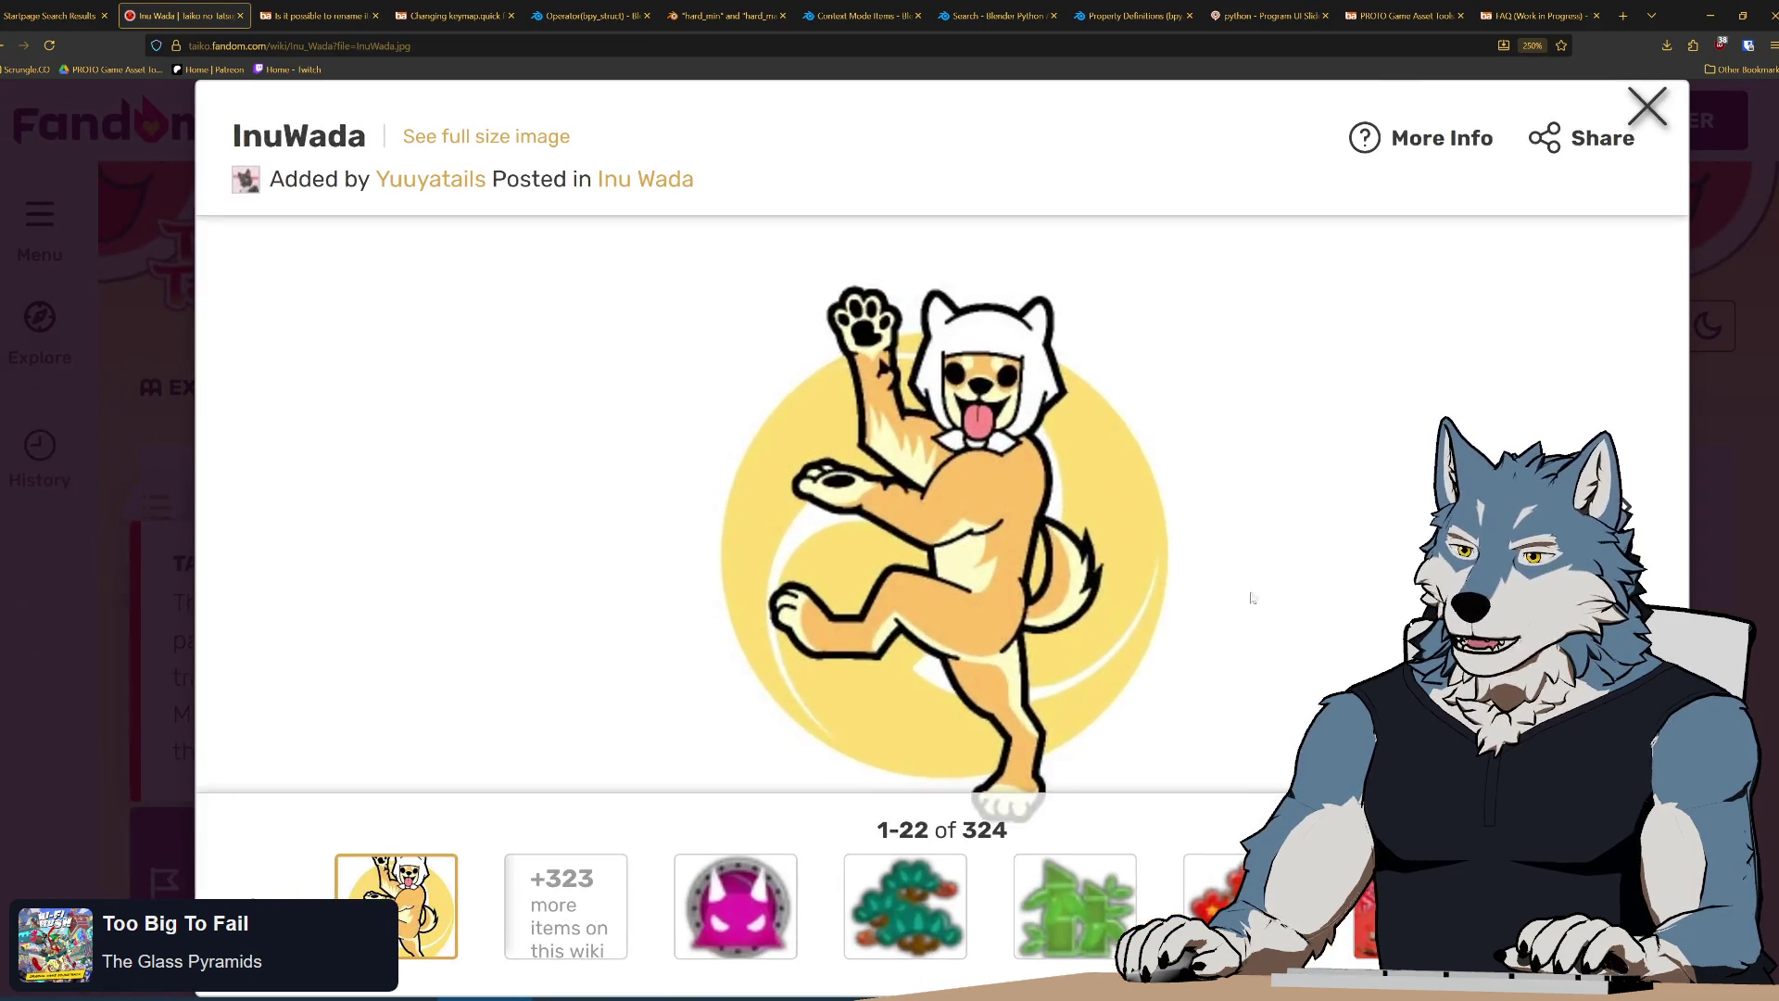
scroll(1011, 526, "down", 1, "ctrl")
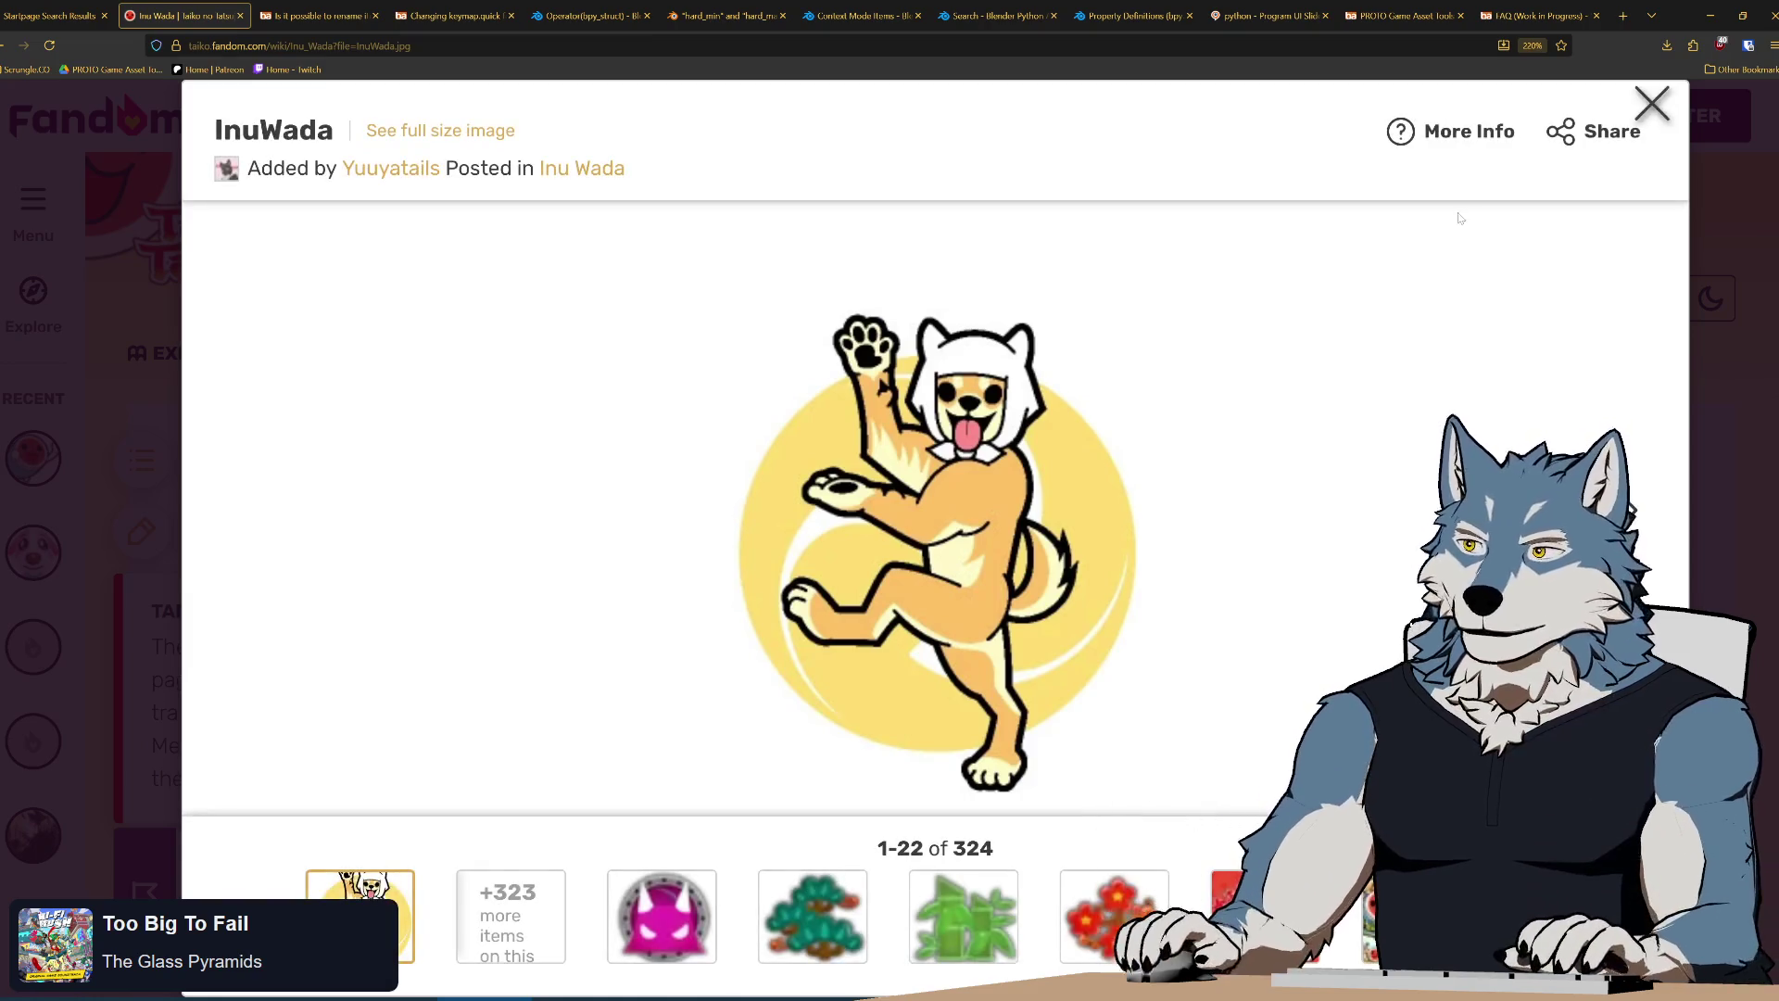
Close the image, reset the zoom, close the Inu Wada tab and minimize the browser
left_click(1651, 103)
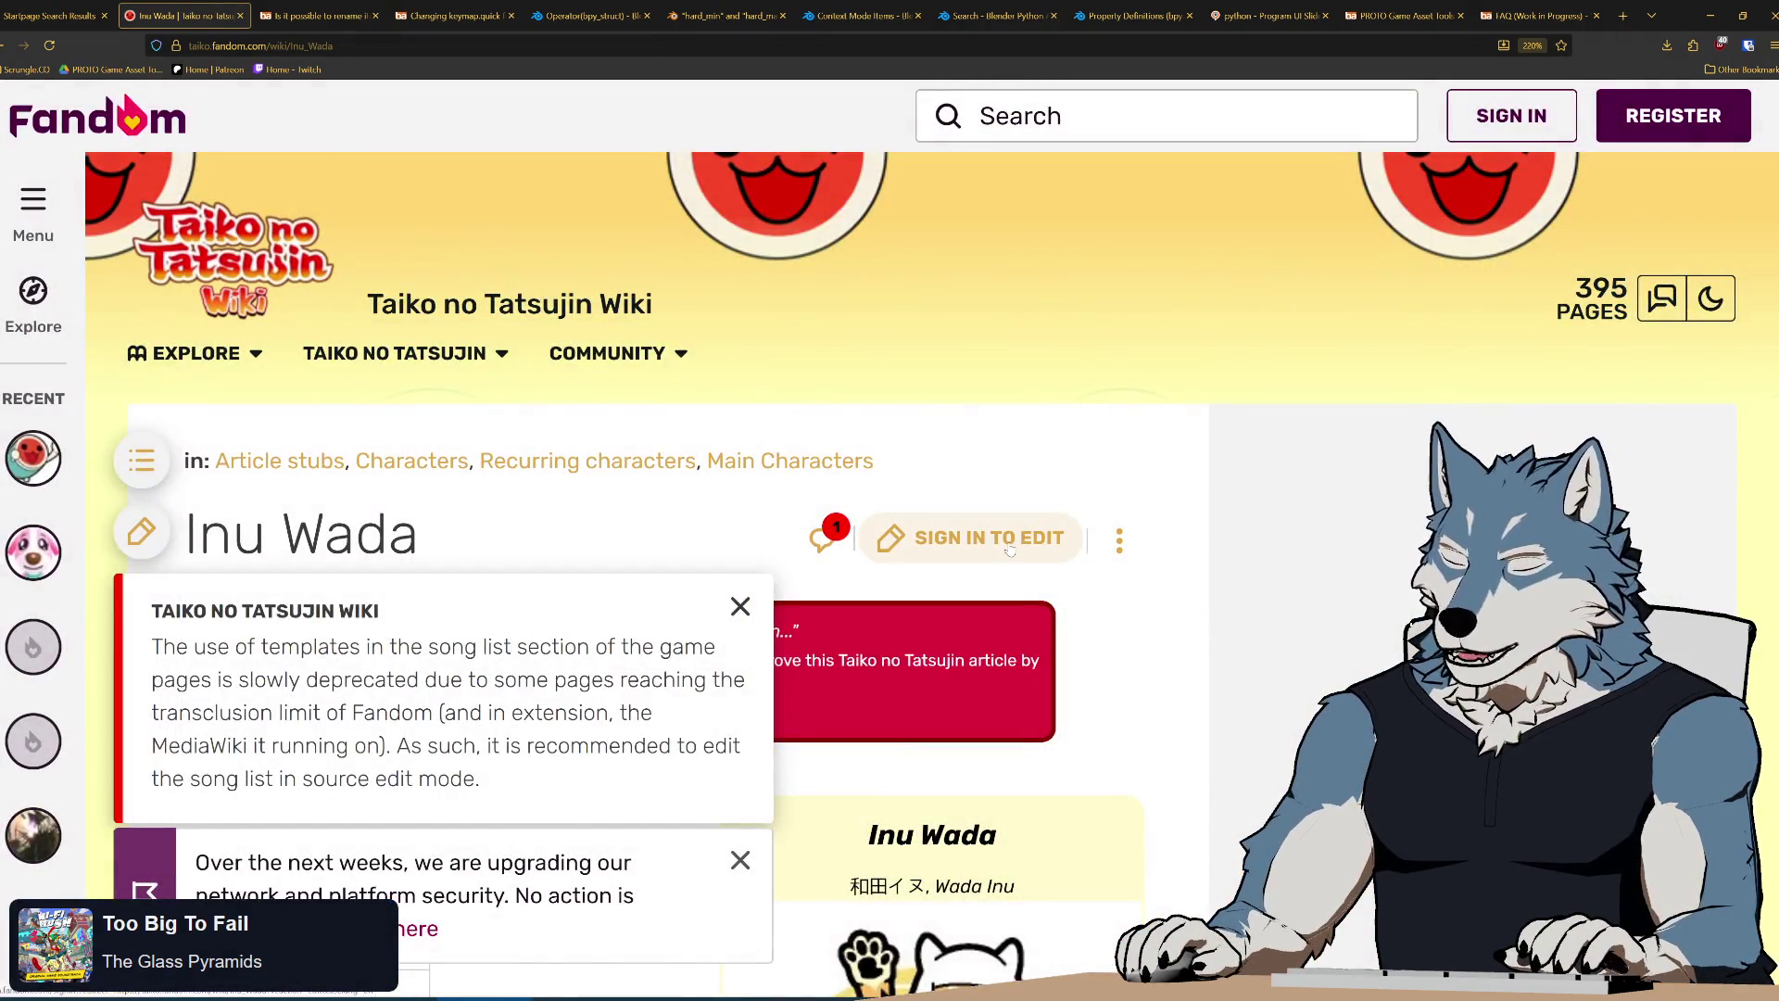
key("ctrl+0")
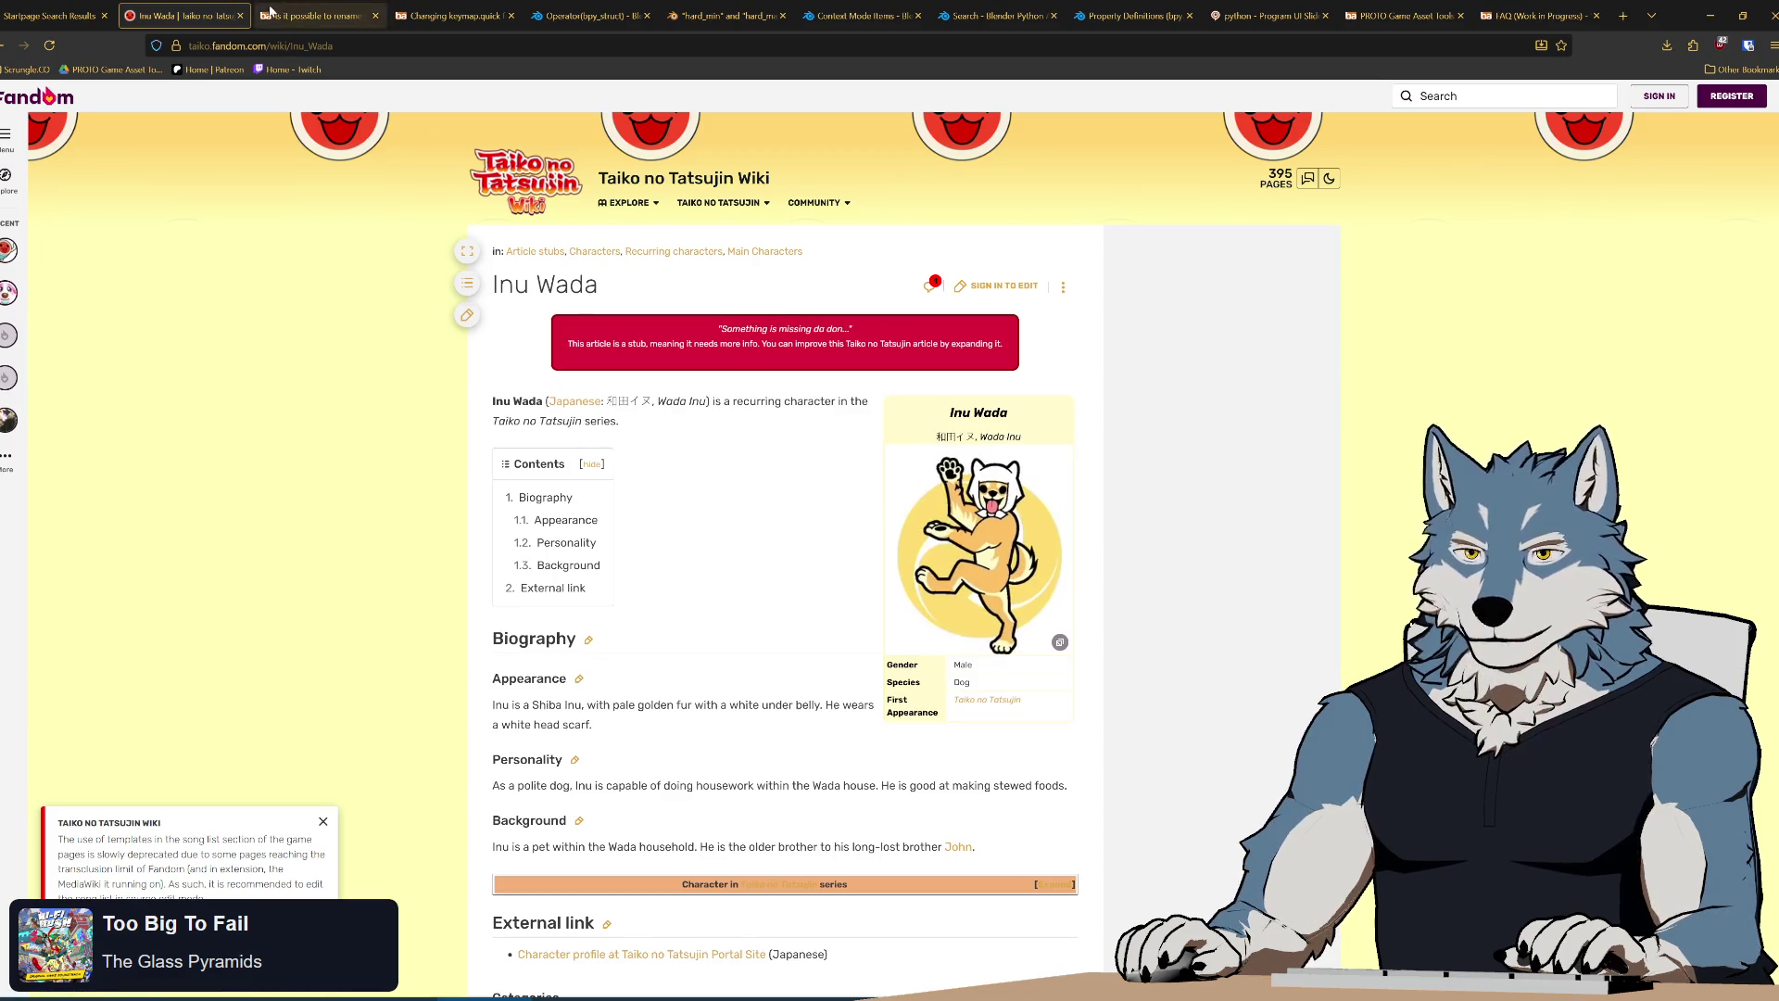
left_click(239, 16)
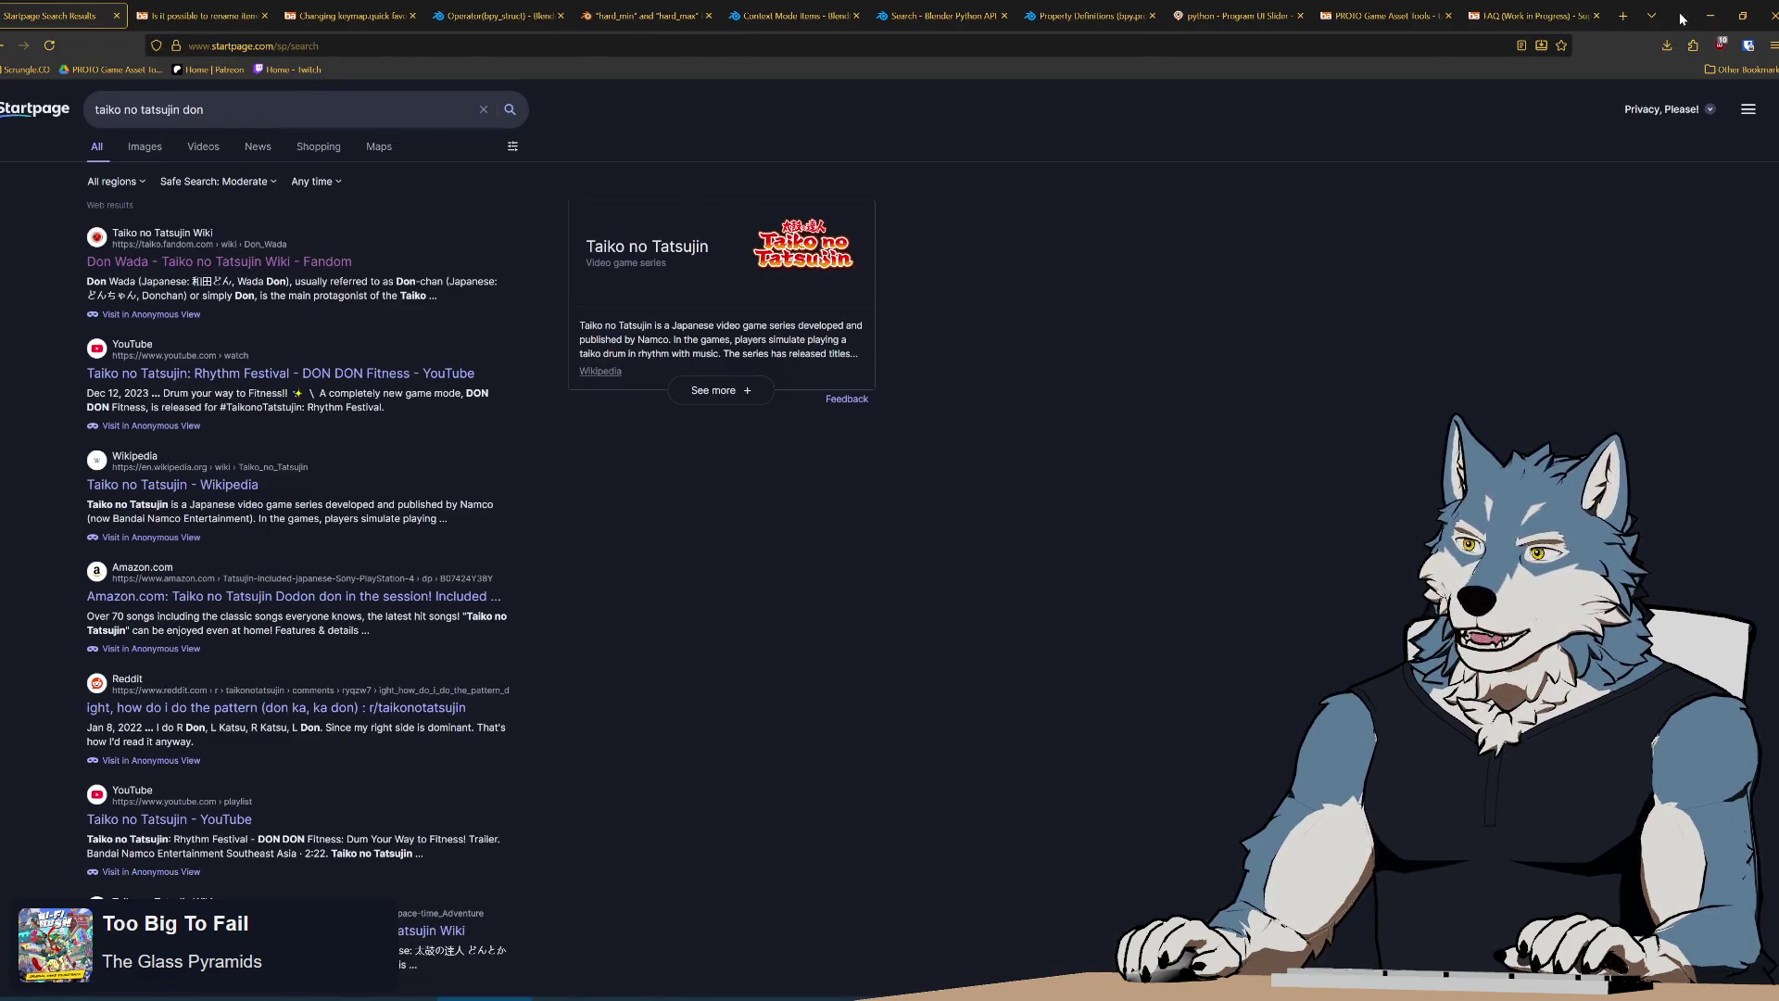
left_click(1709, 16)
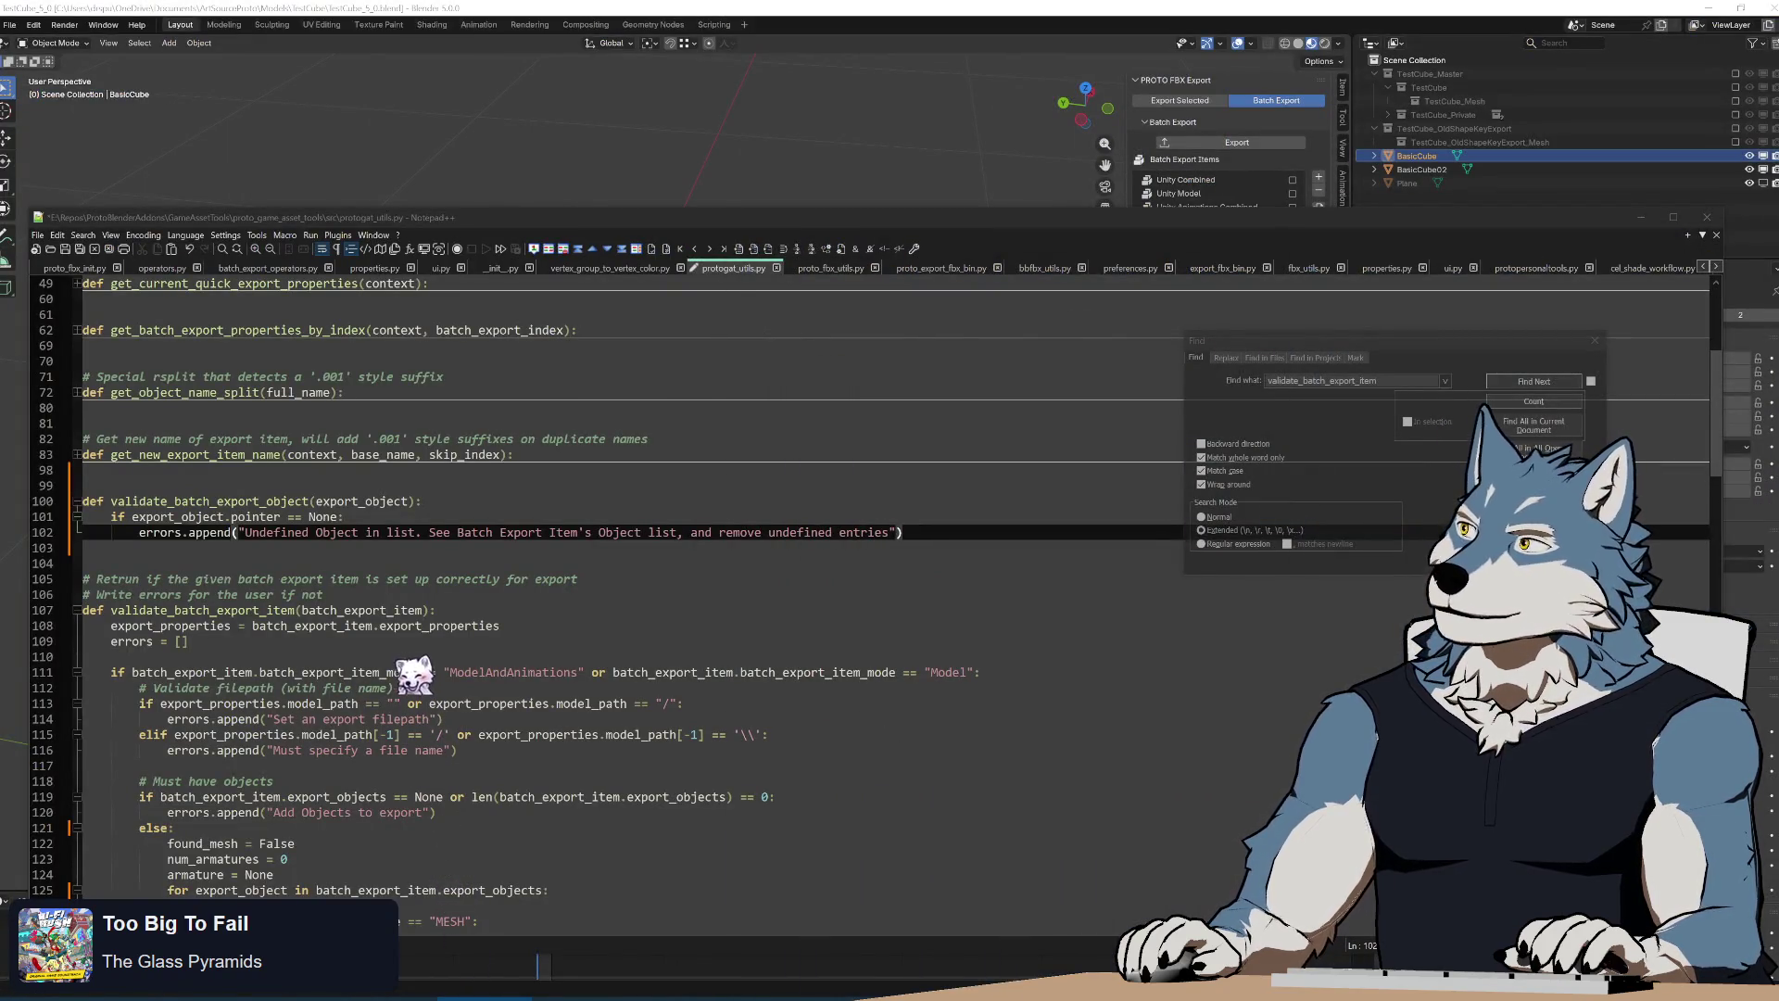
Look over validate_batch_export_object and the item checks below it, then bring Blender to the front
left_click(187, 641)
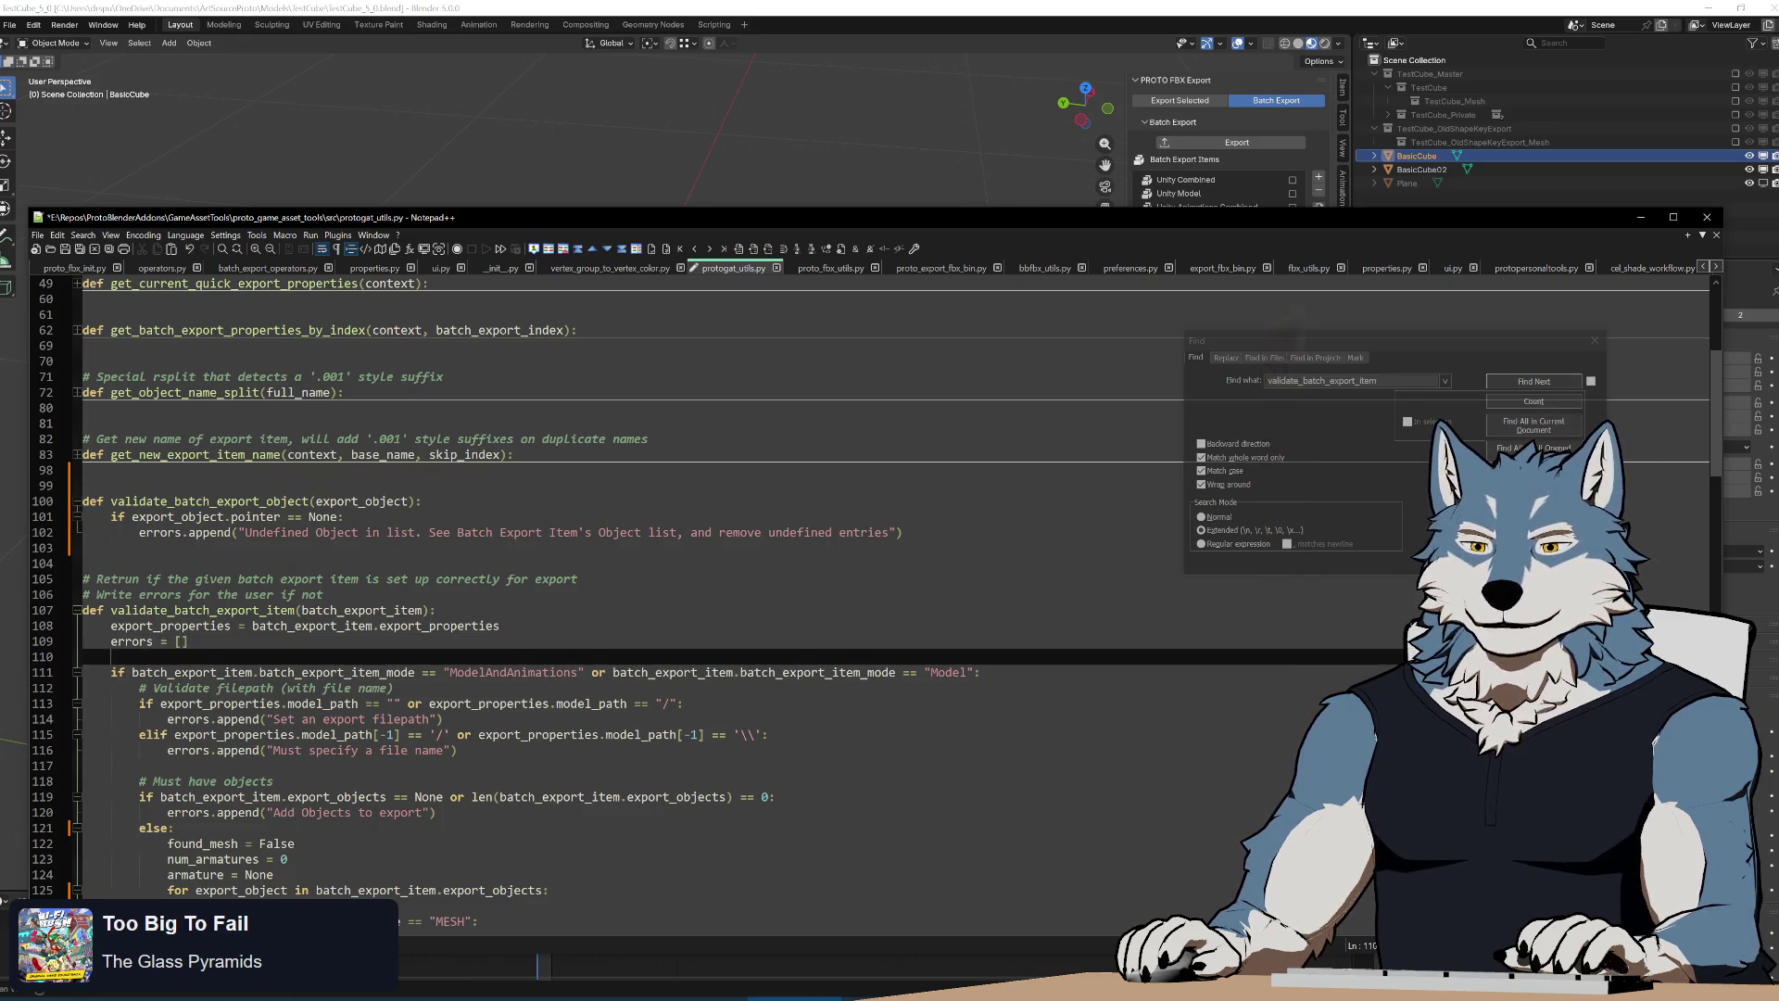
key("shift+Up")
key("shift+Up")
key("shift+Up")
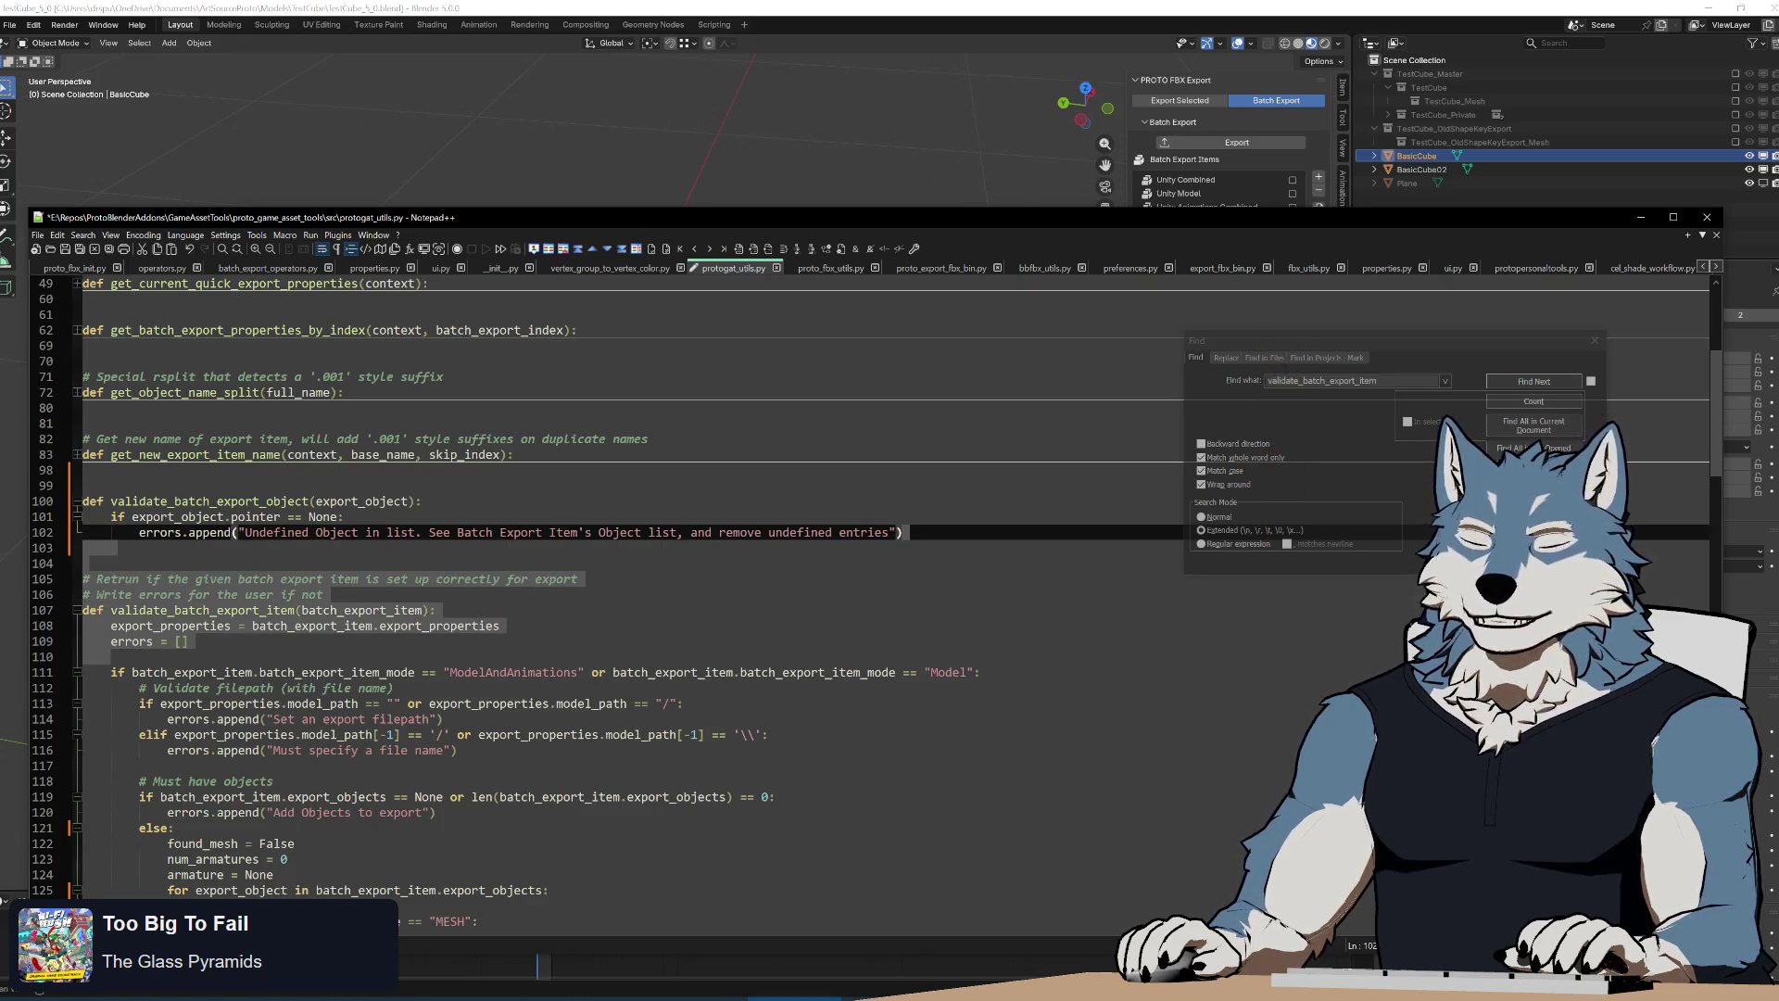
left_click(393, 686)
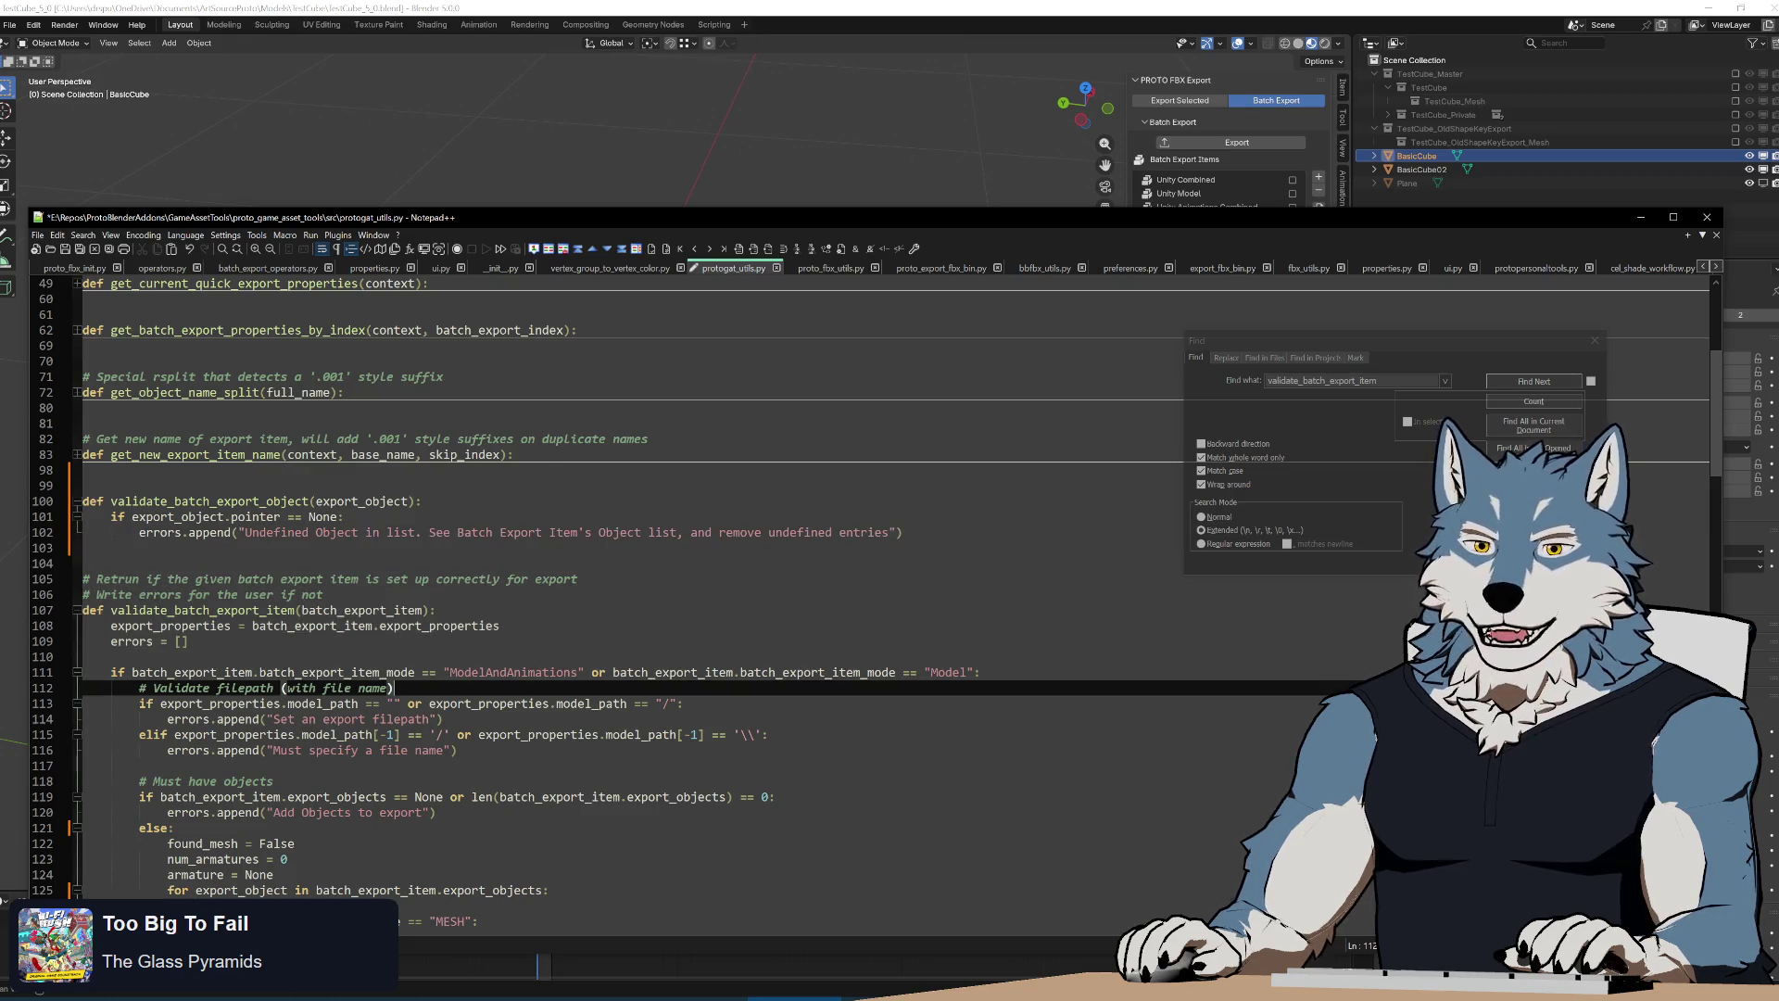
left_click(939, 871)
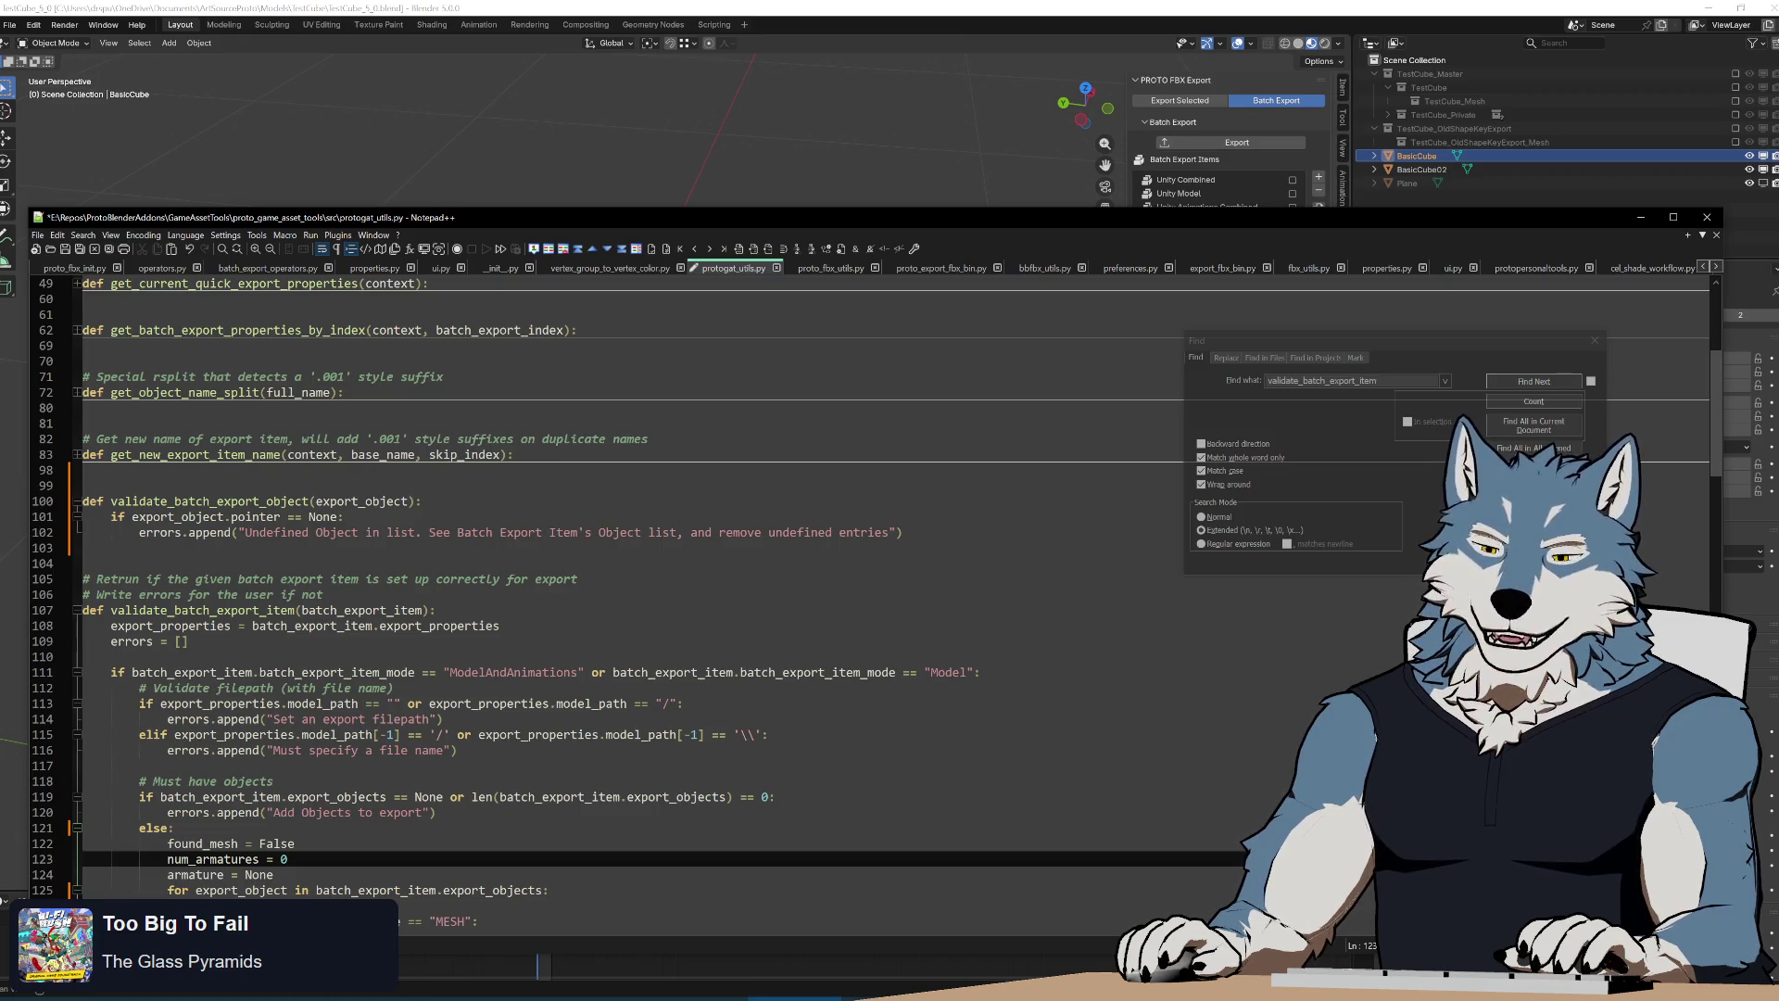
scroll(626, 584, "down", 6)
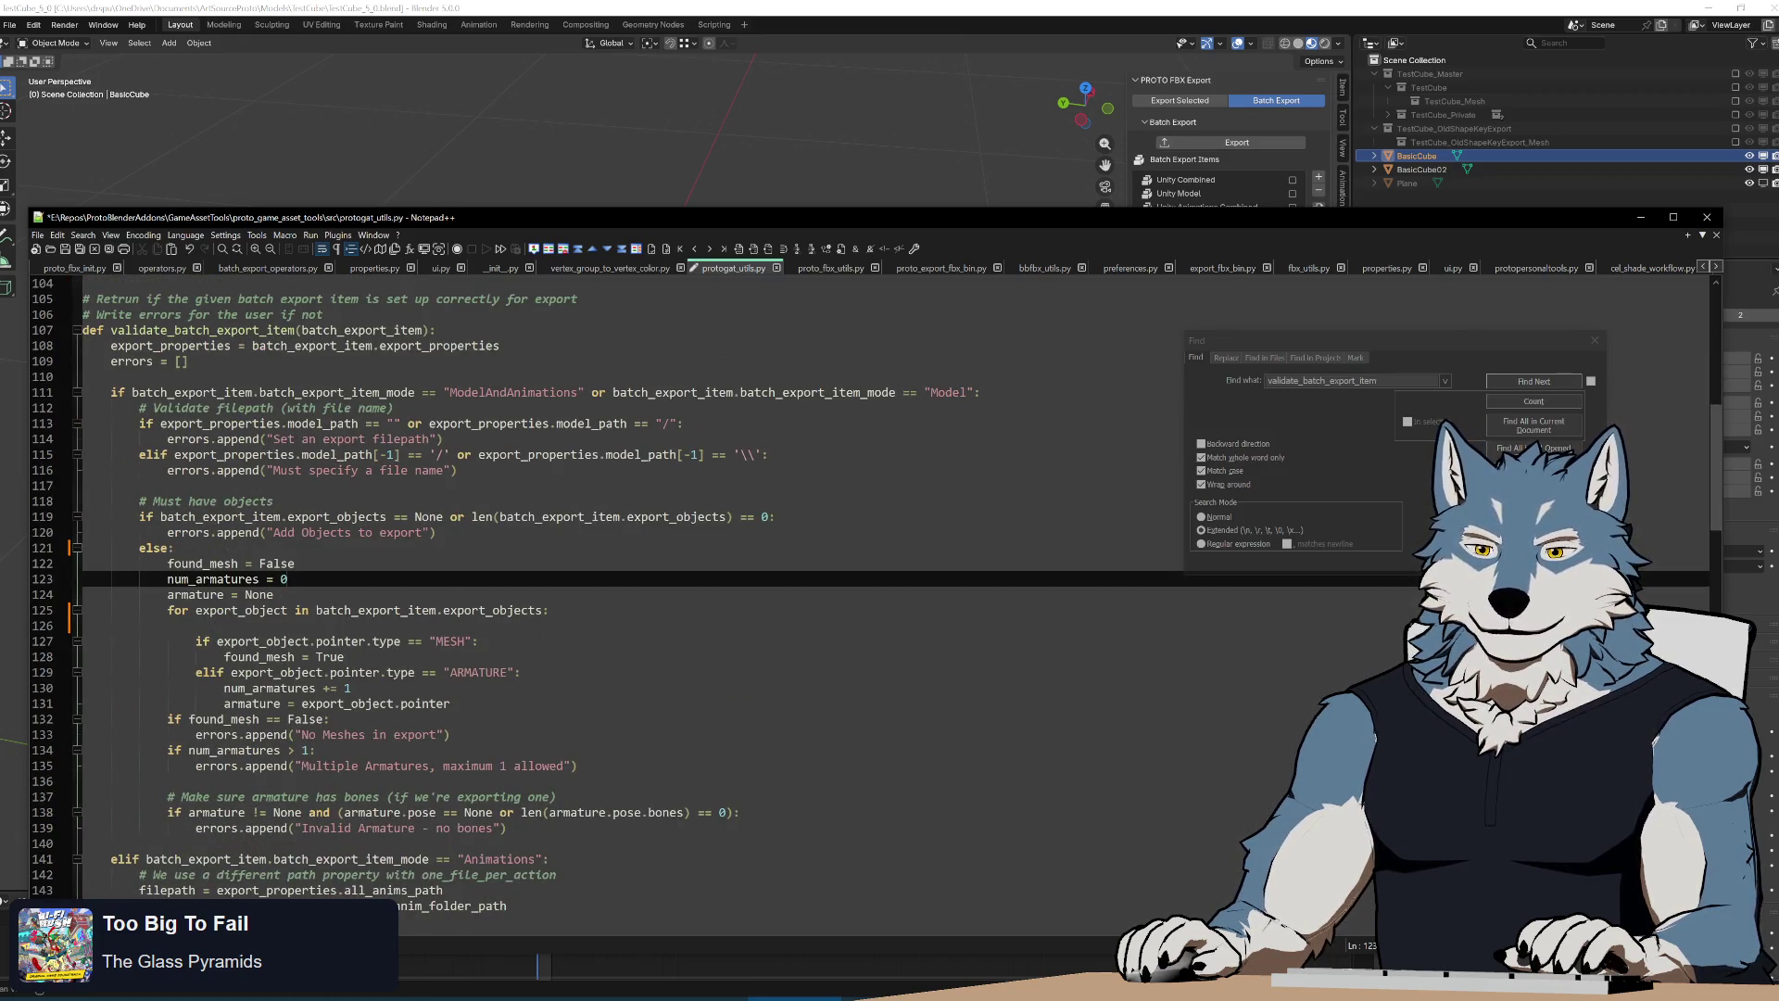
scroll(626, 584, "up", 8)
scroll(625, 584, "down", 3)
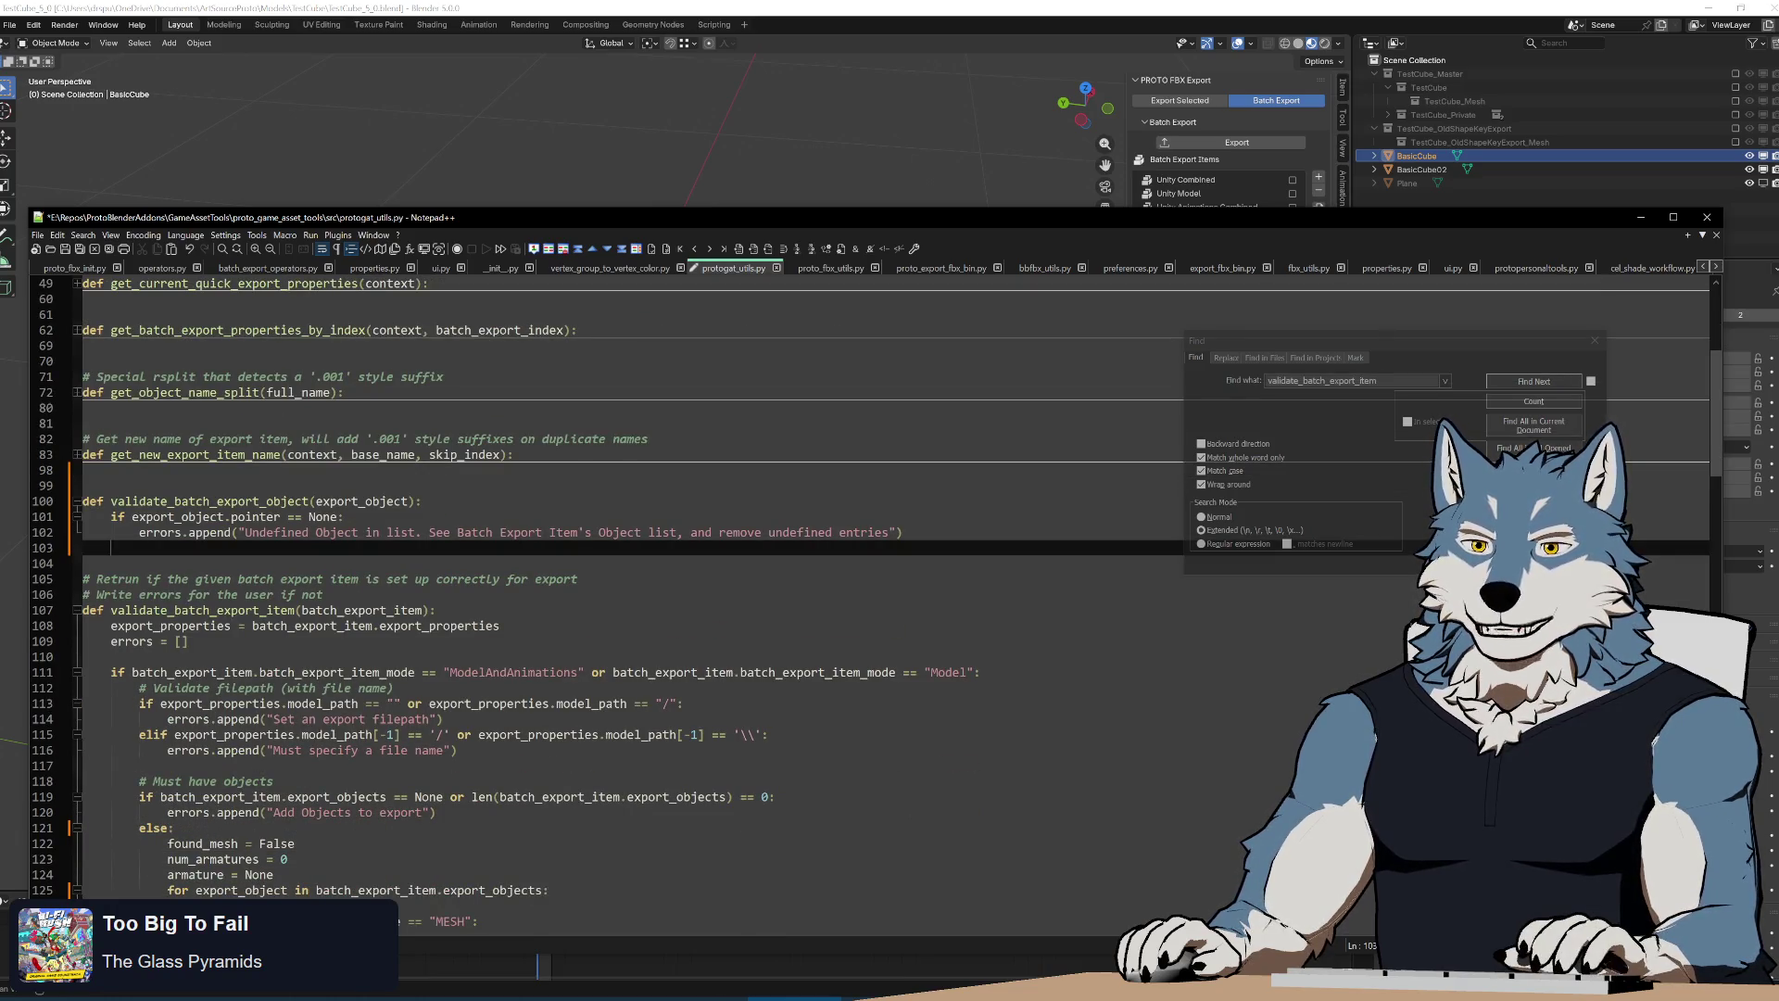
double_click(209, 516)
key("Down")
key("Down")
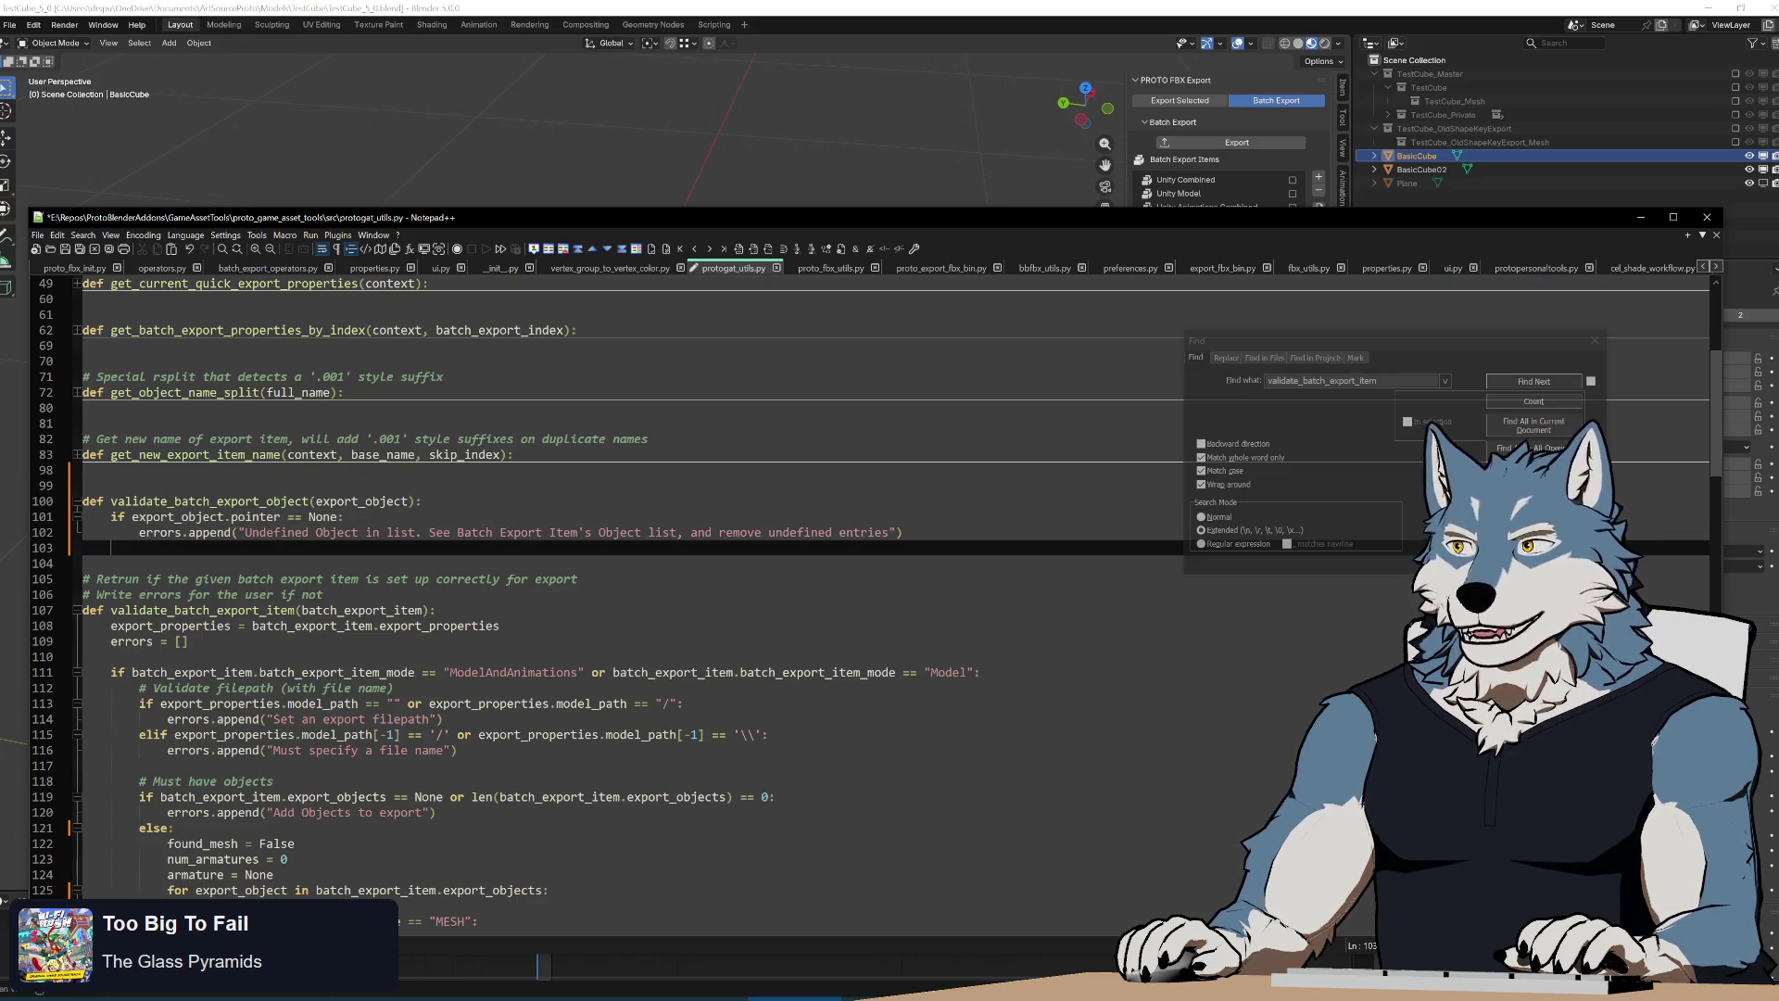
left_click(1087, 11)
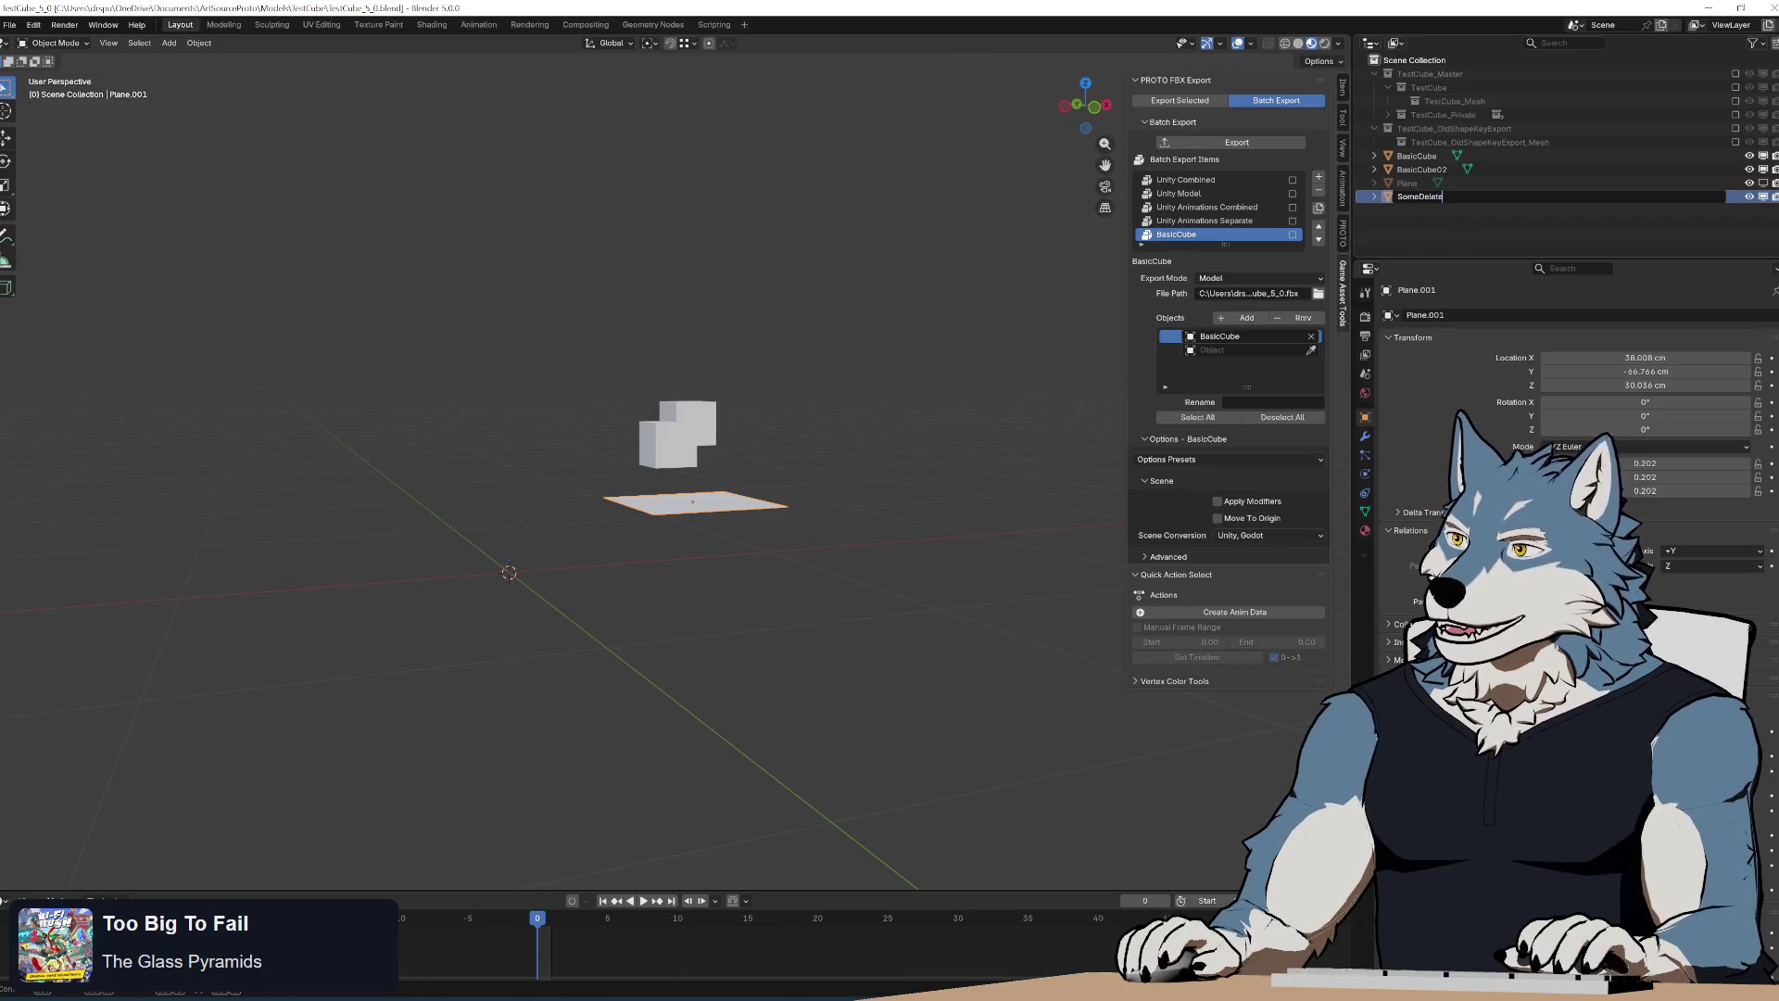
Name the plane SomeDeletedObject, add it to BasicCube's Objects list, then delete it from the scene
key("Return")
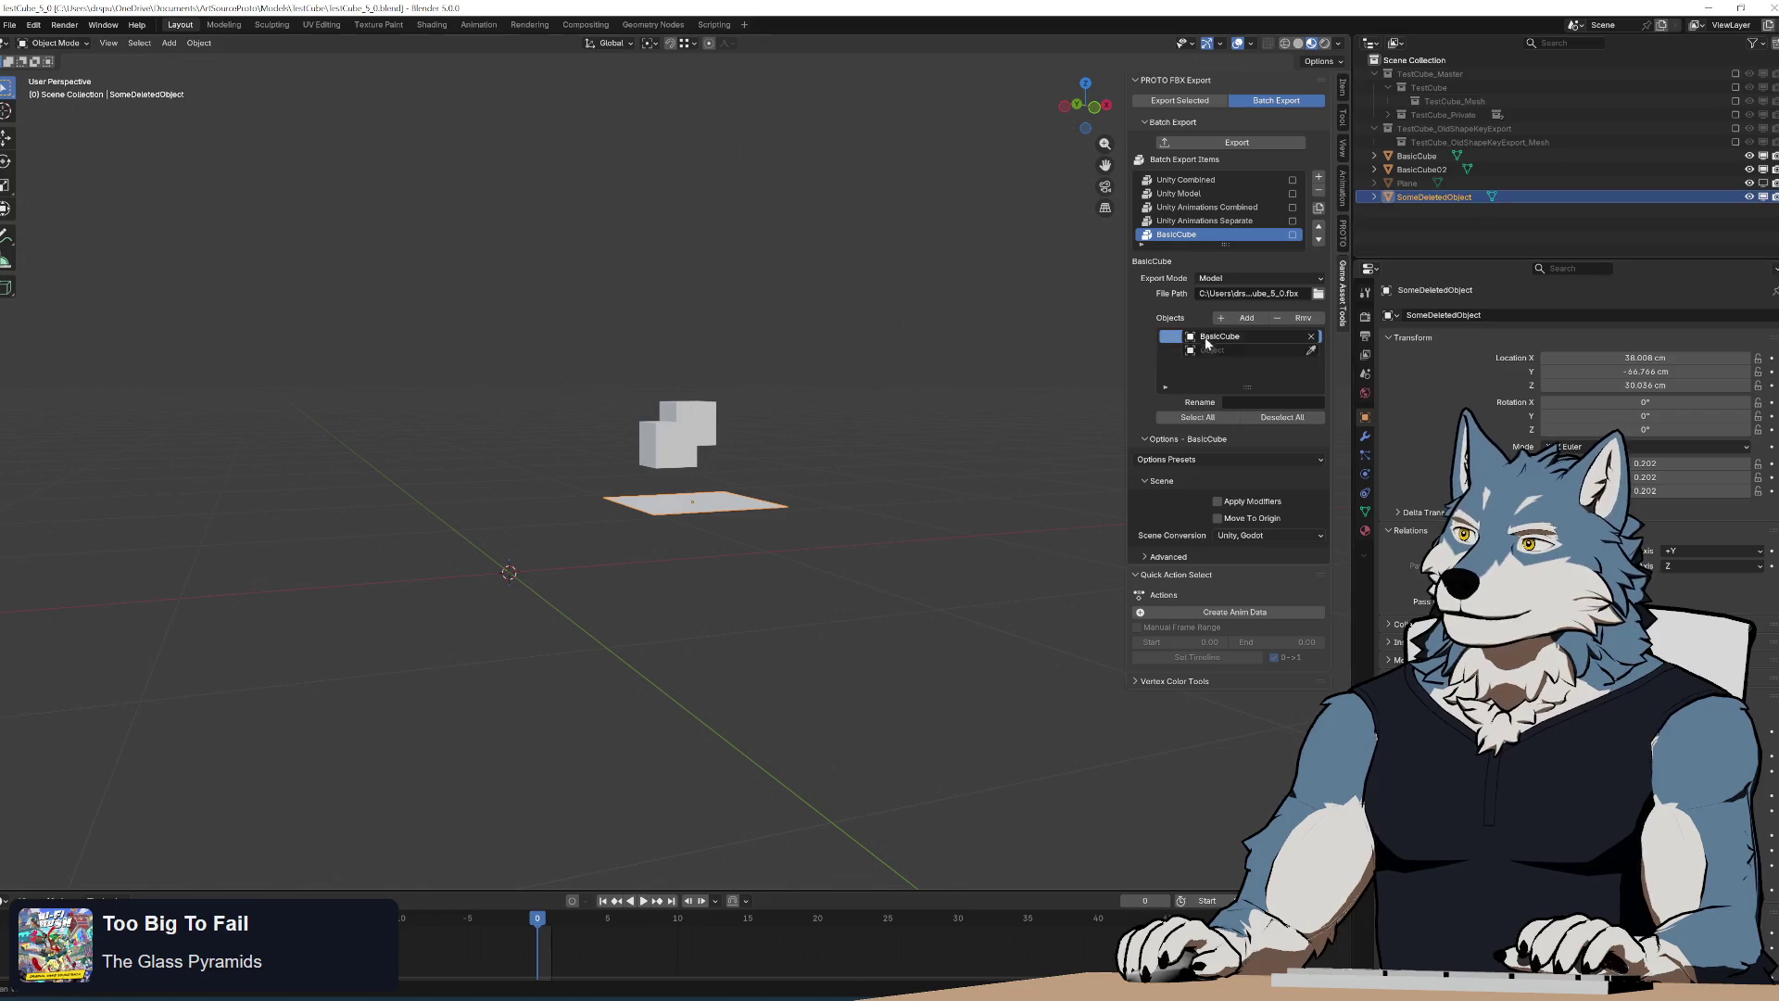
left_click(1245, 317)
scroll(775, 471, "up", 4)
middle_click_drag(801, 461, 773, 419)
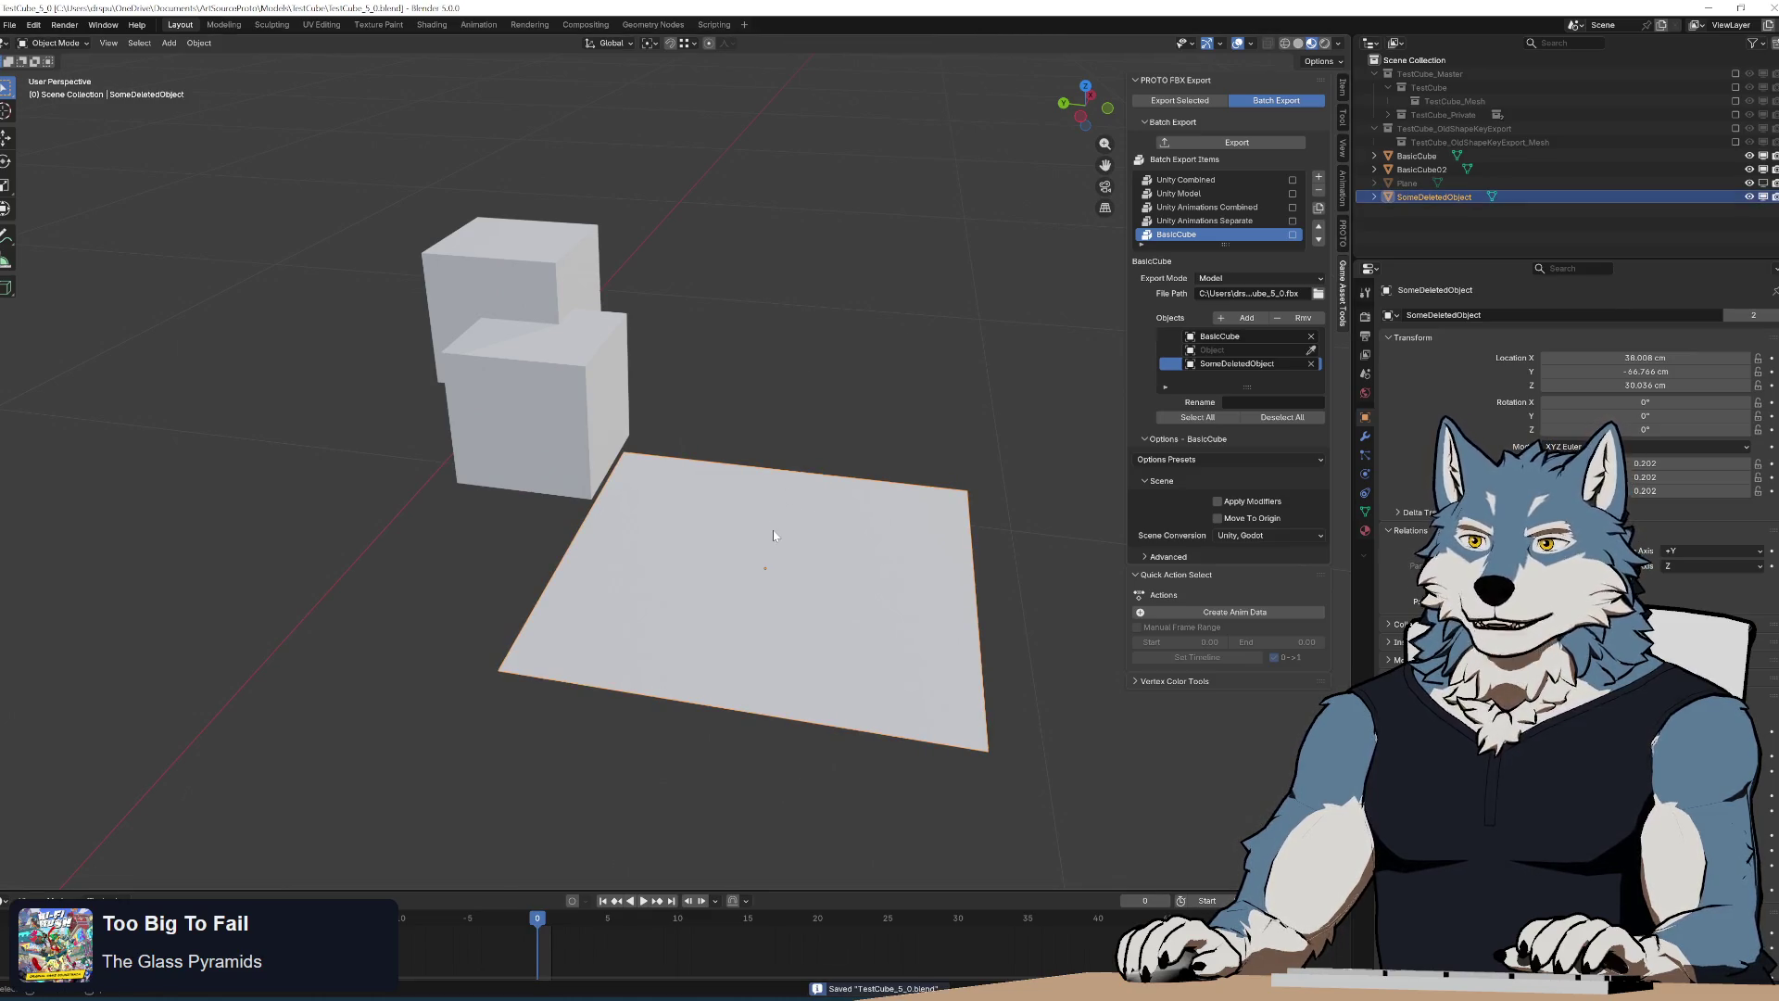
key("x")
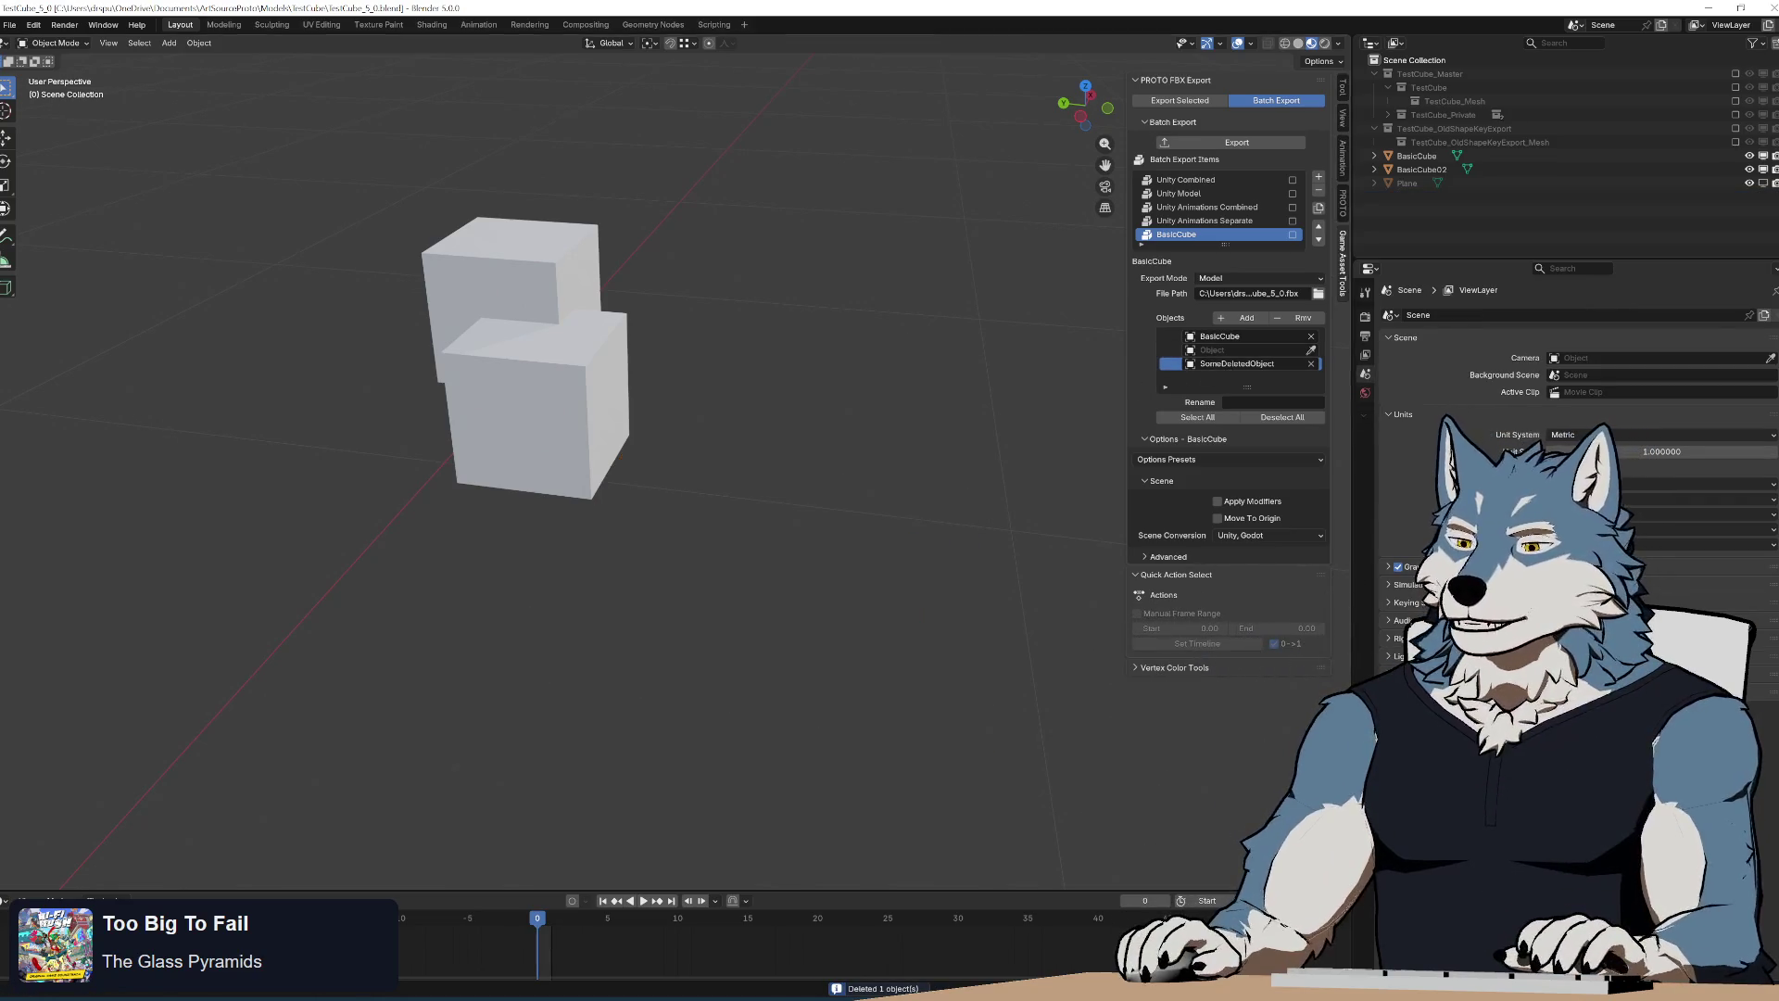
key("alt+Tab")
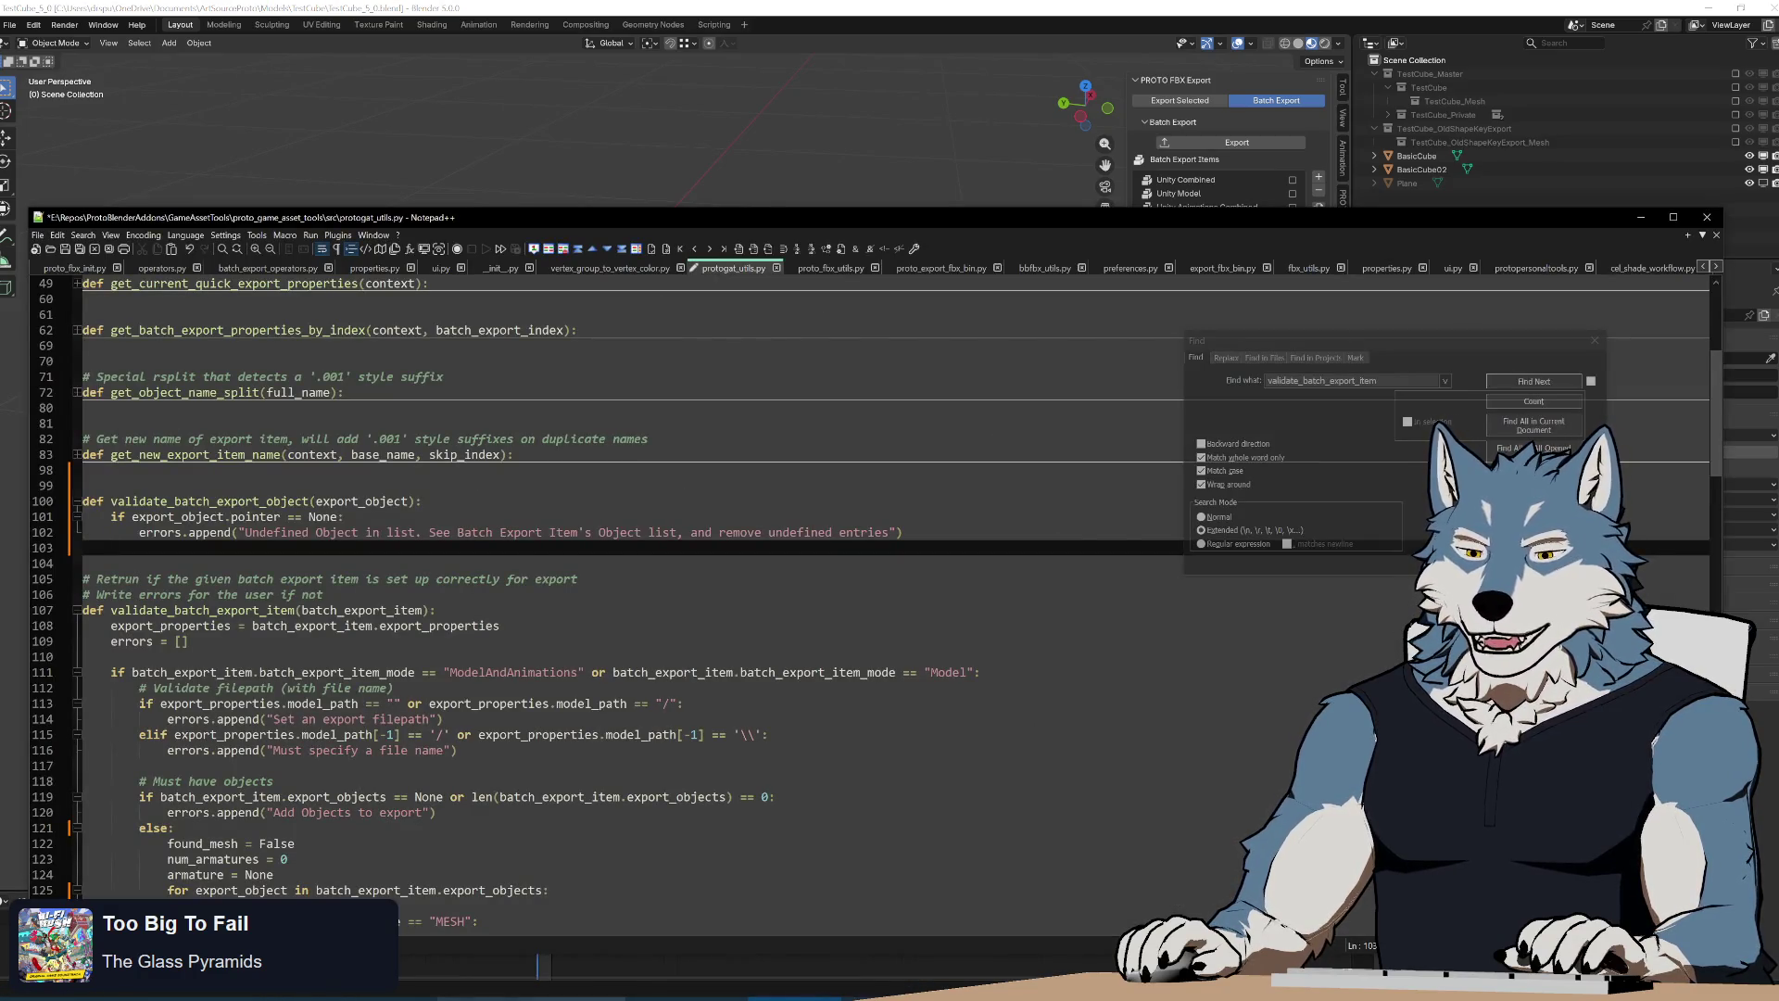
Bring up the Stack Exchange question about PointerProperty-referenced objects not being deleted
key("alt+Tab")
left_click(666, 203)
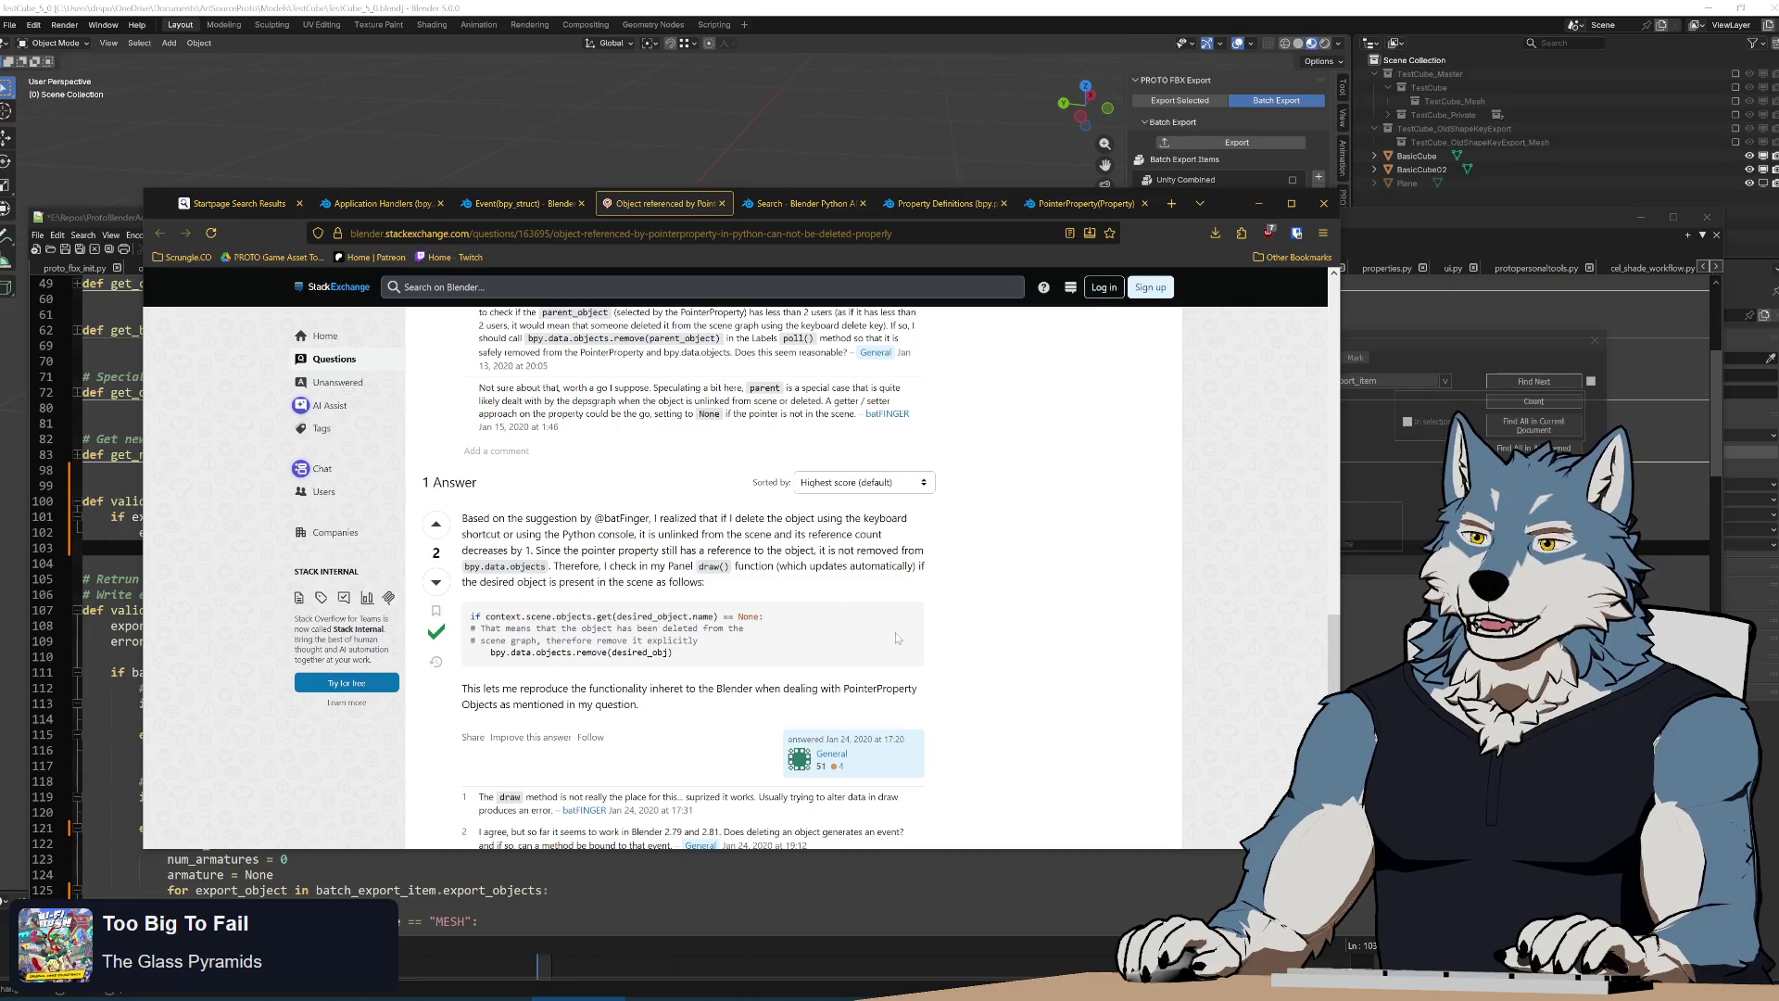
Read the accepted answer, copy the first line of its scene-membership check and return to the editor
triple_click(541, 568)
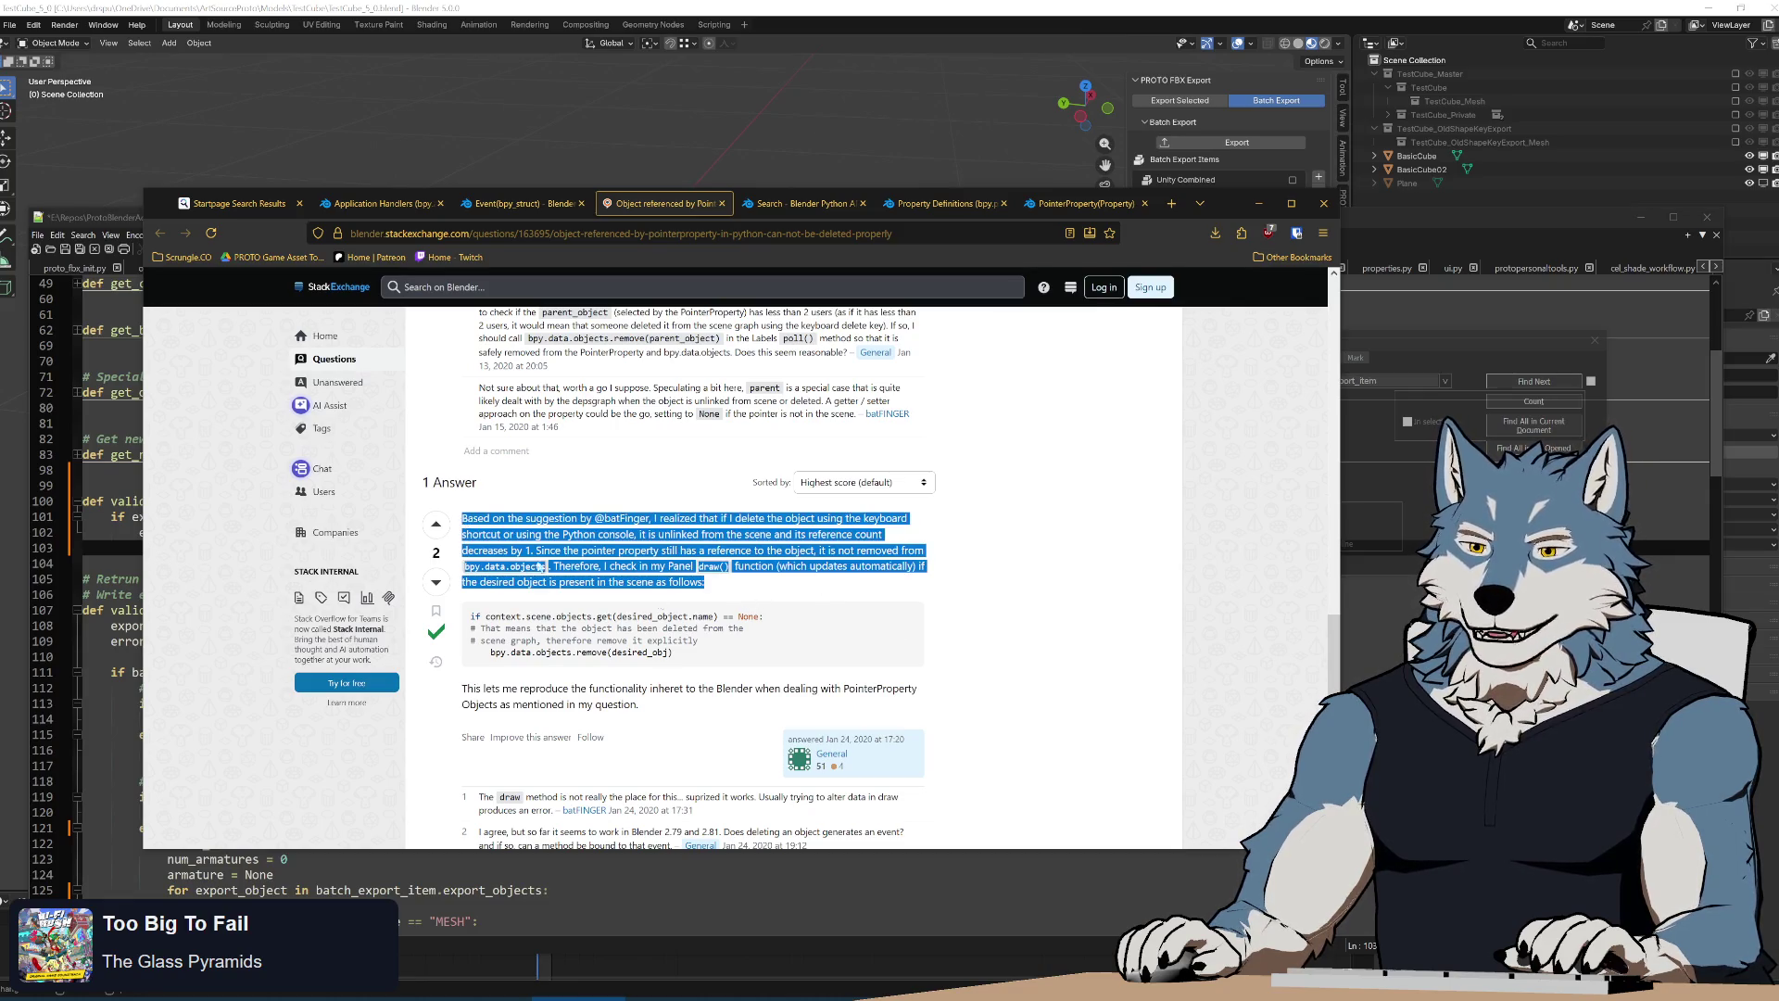
left_click(750, 591)
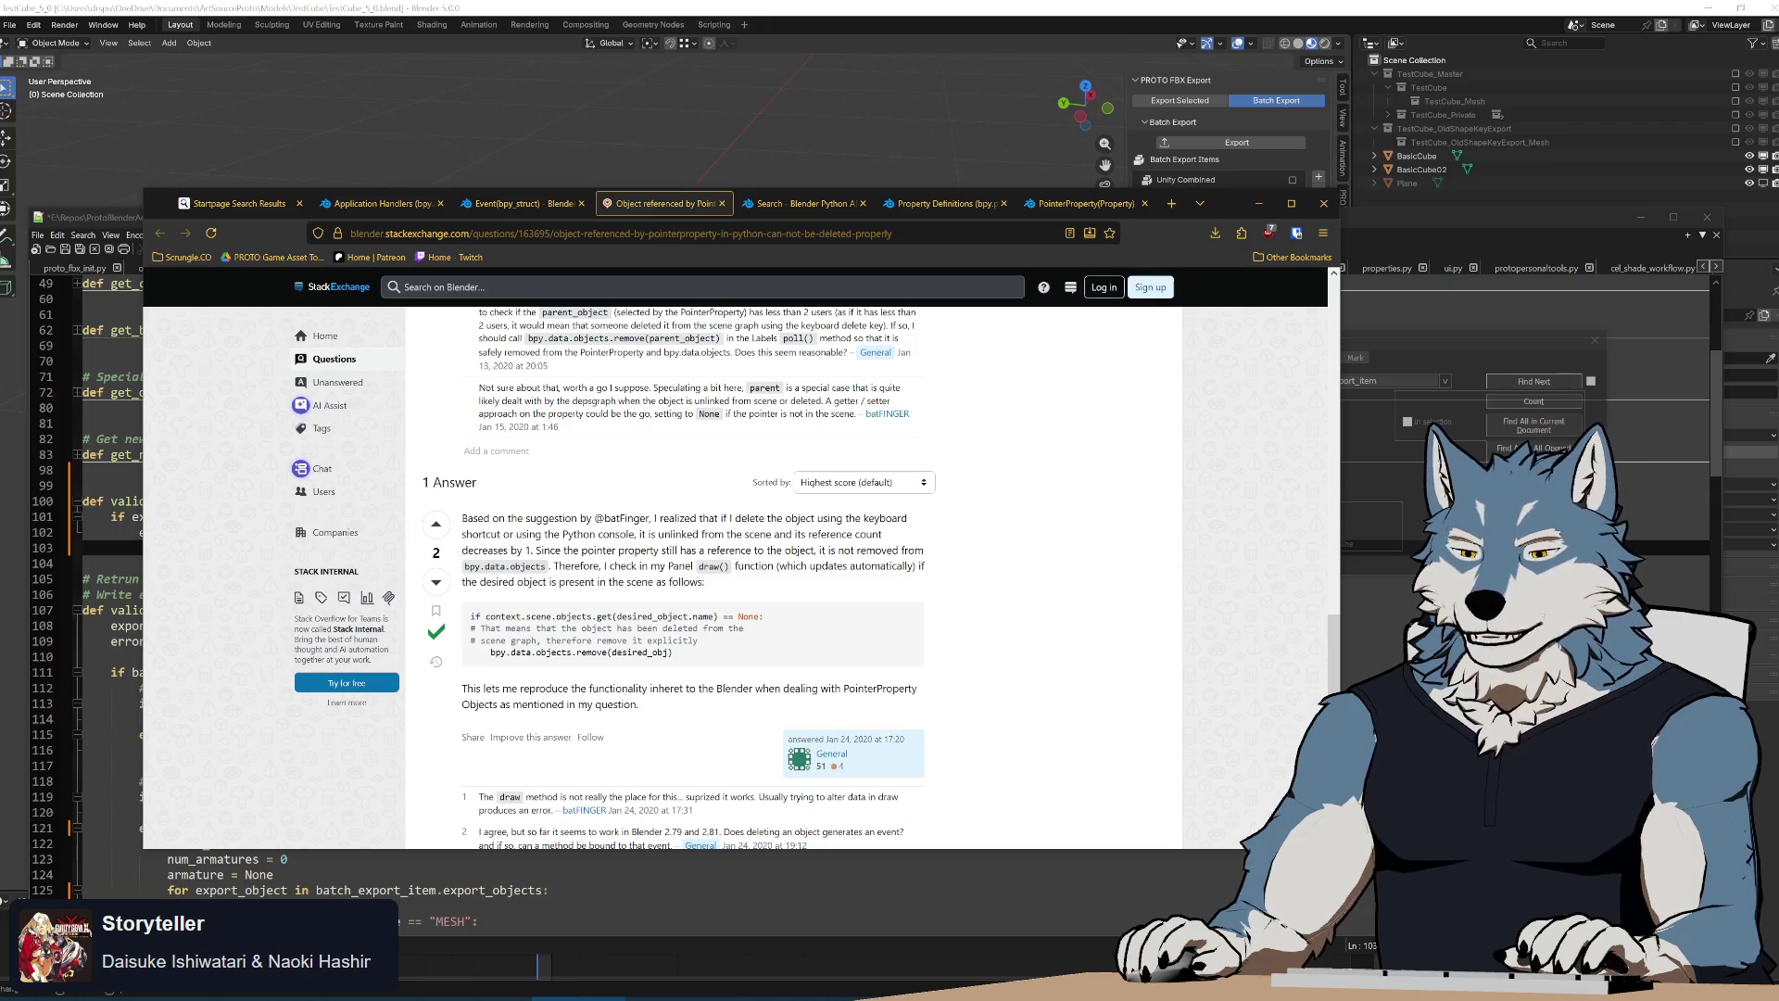
left_click_drag(471, 616, 765, 616)
left_click(1021, 718)
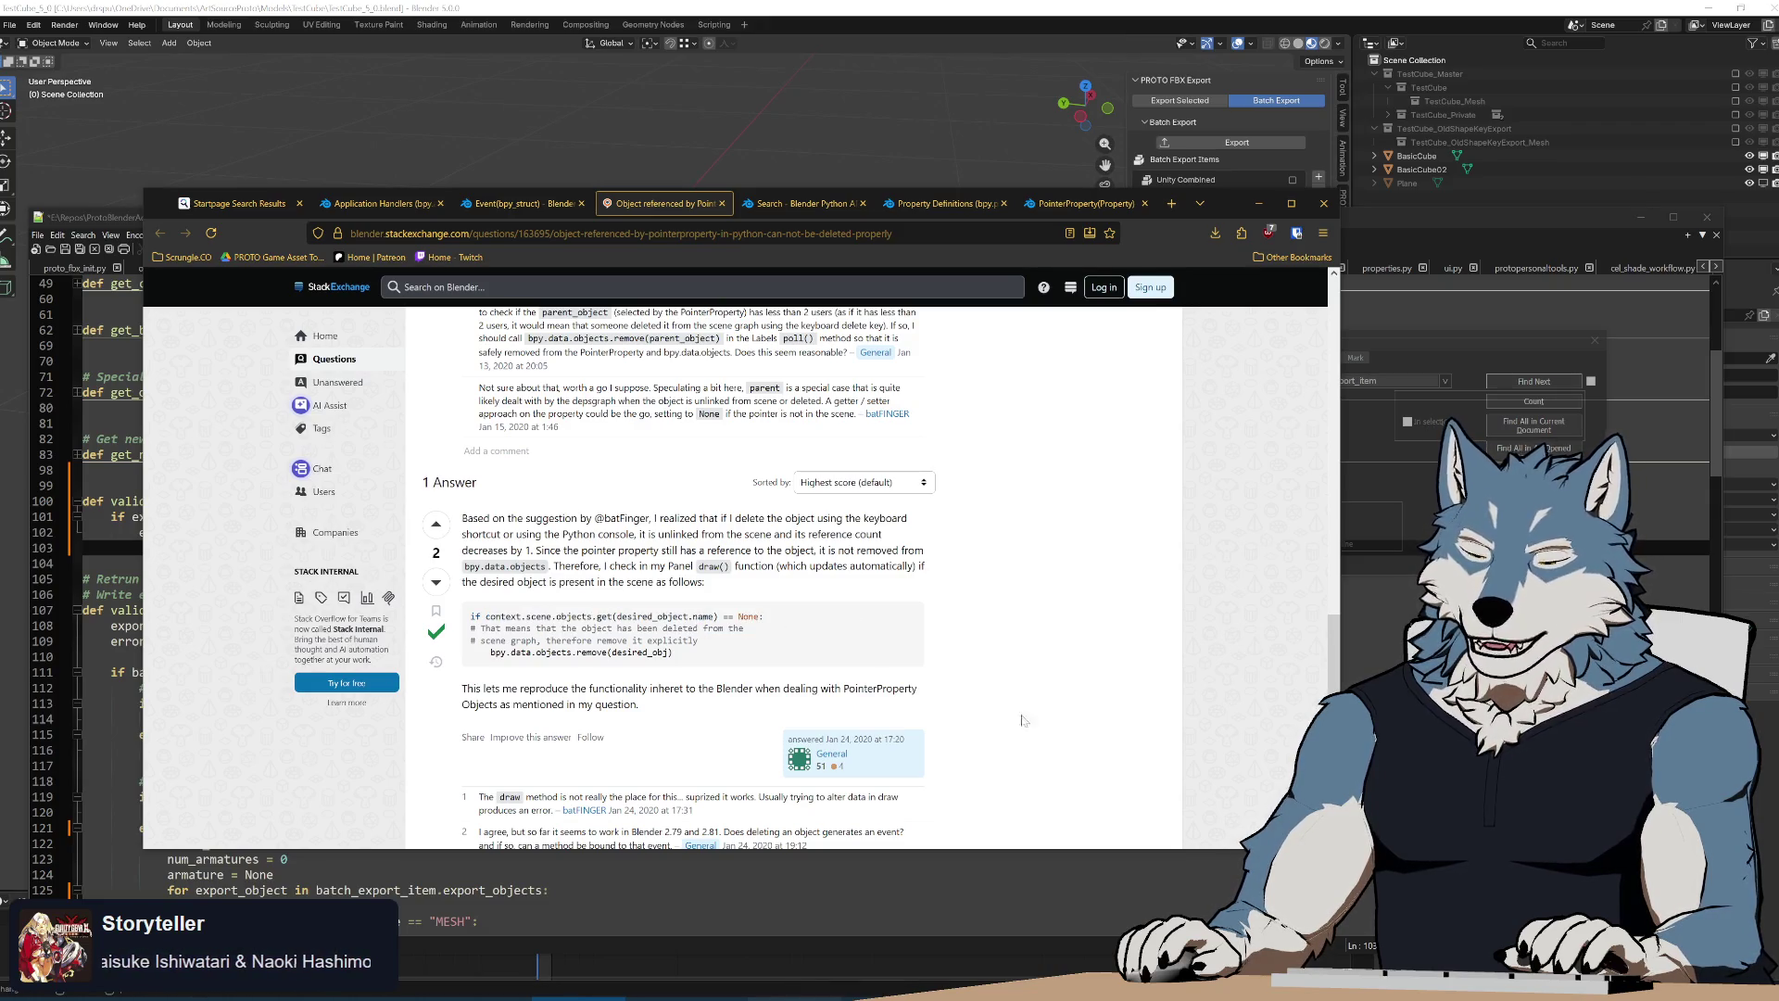
key("alt+Tab")
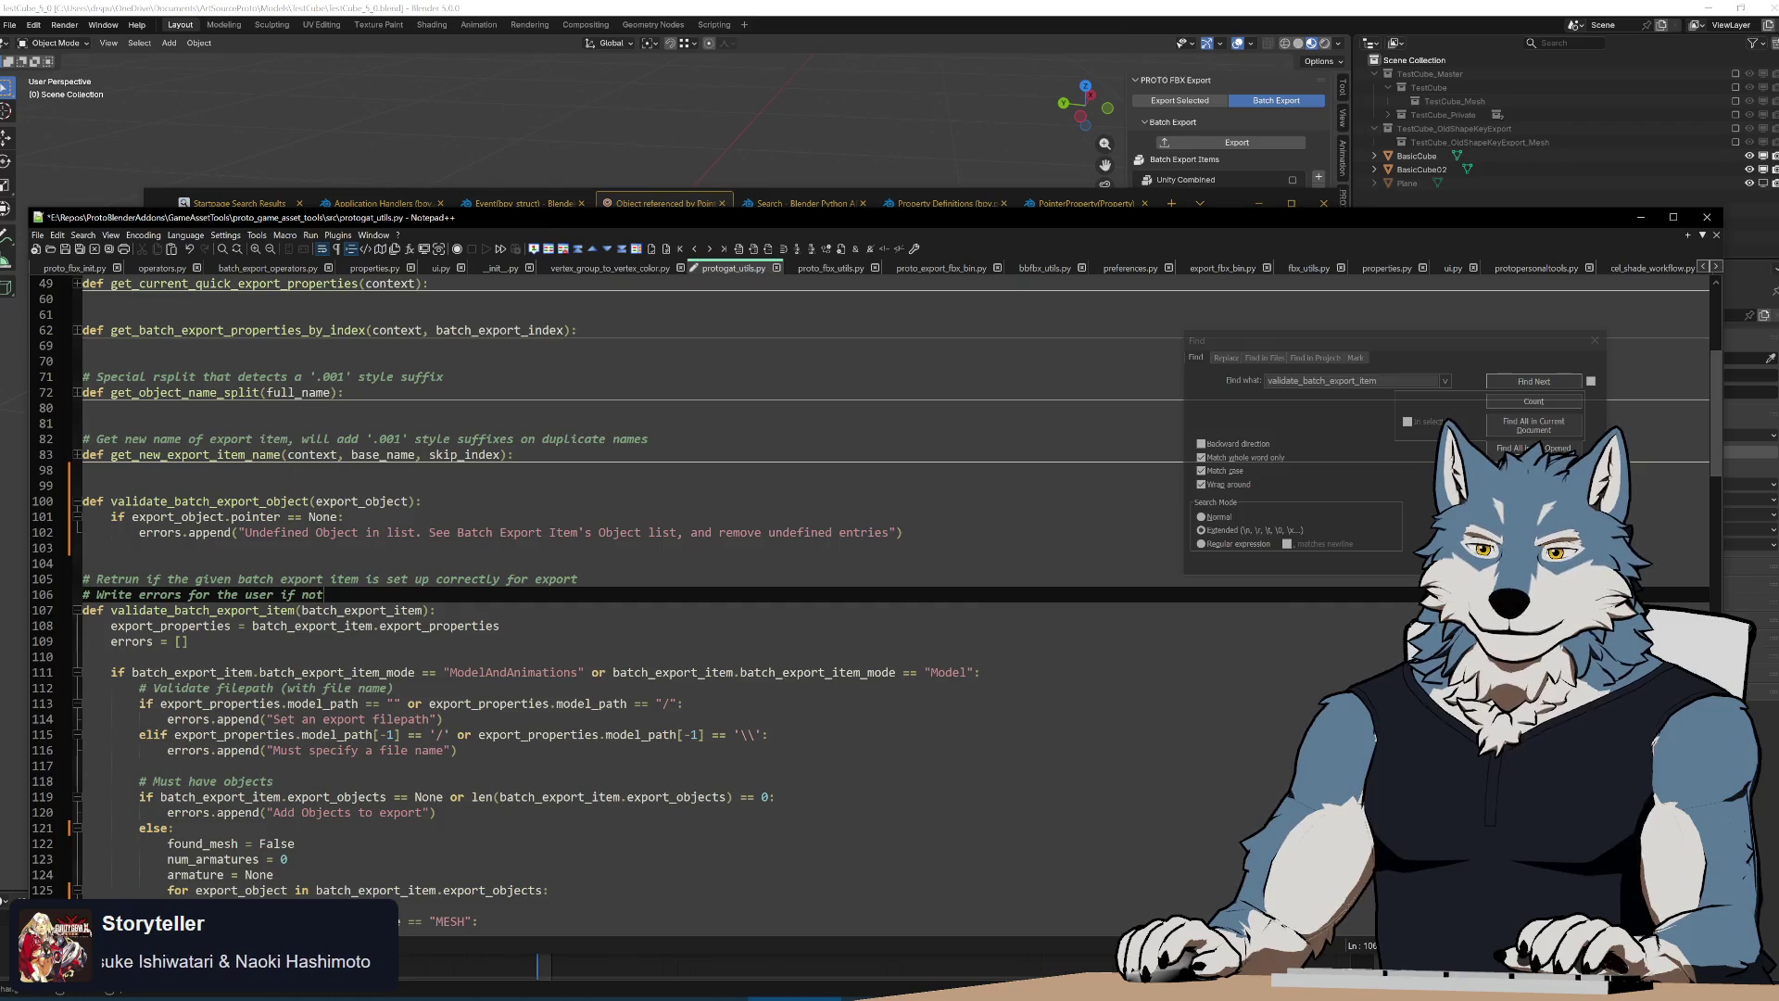
type("cont")
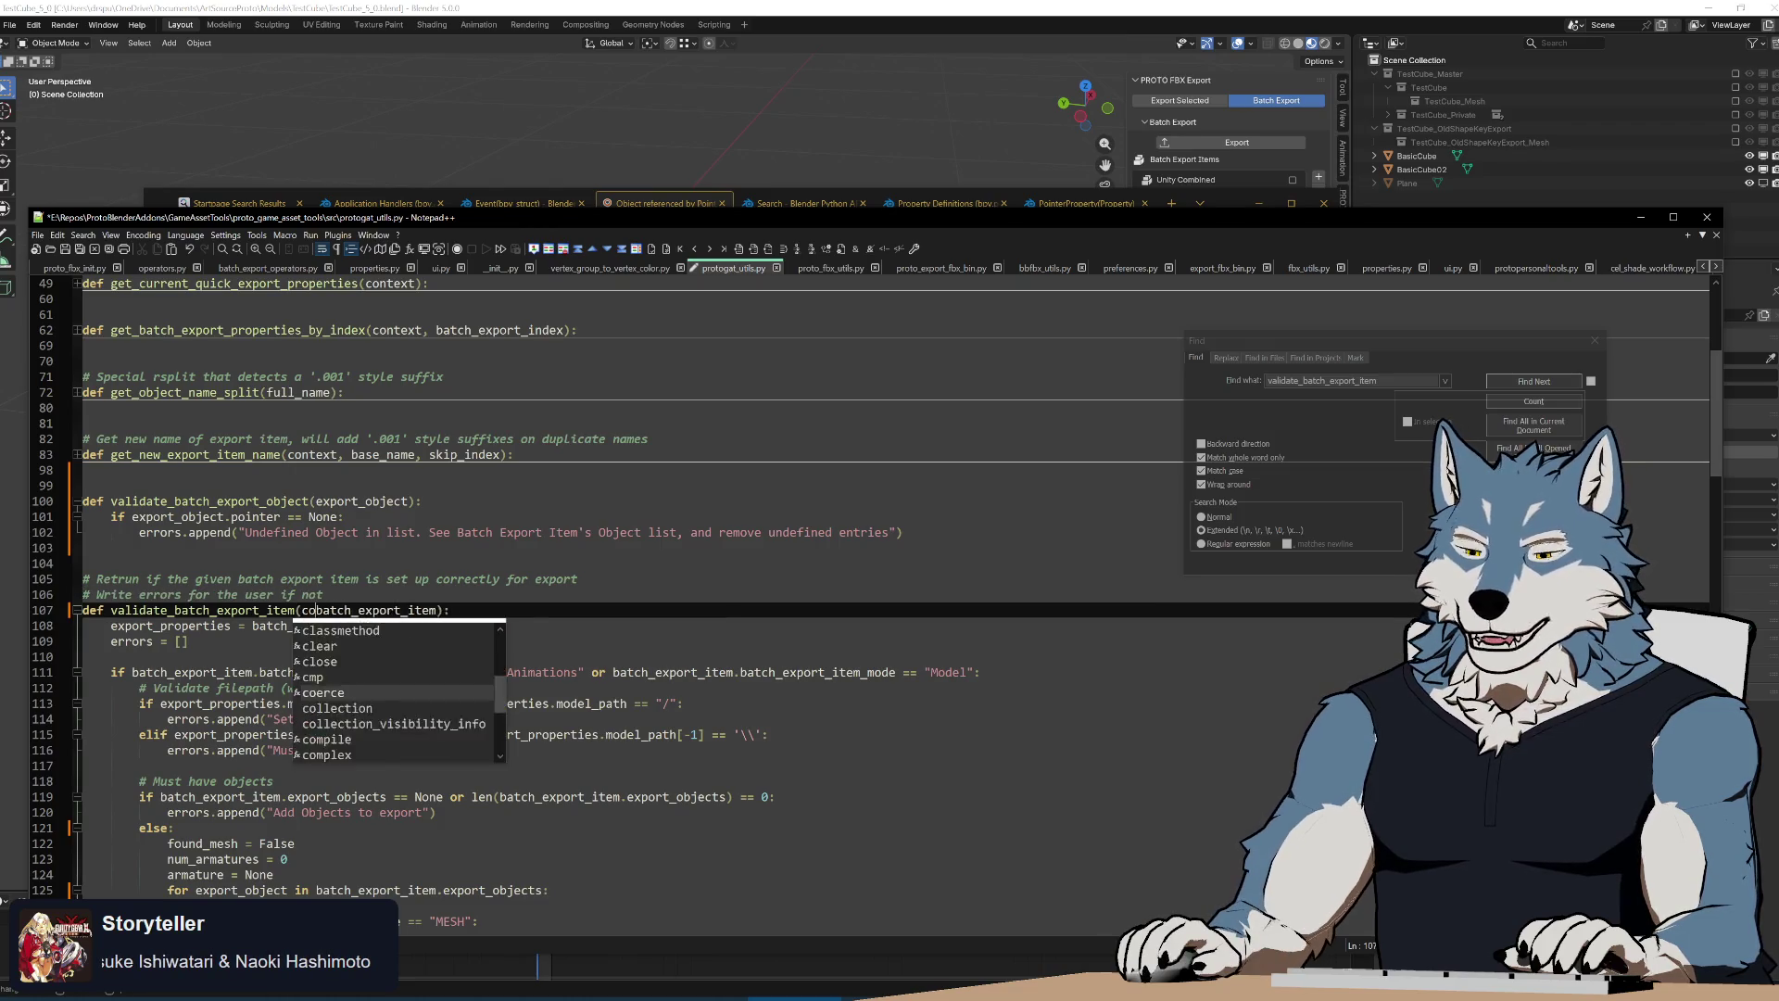
type("ext,")
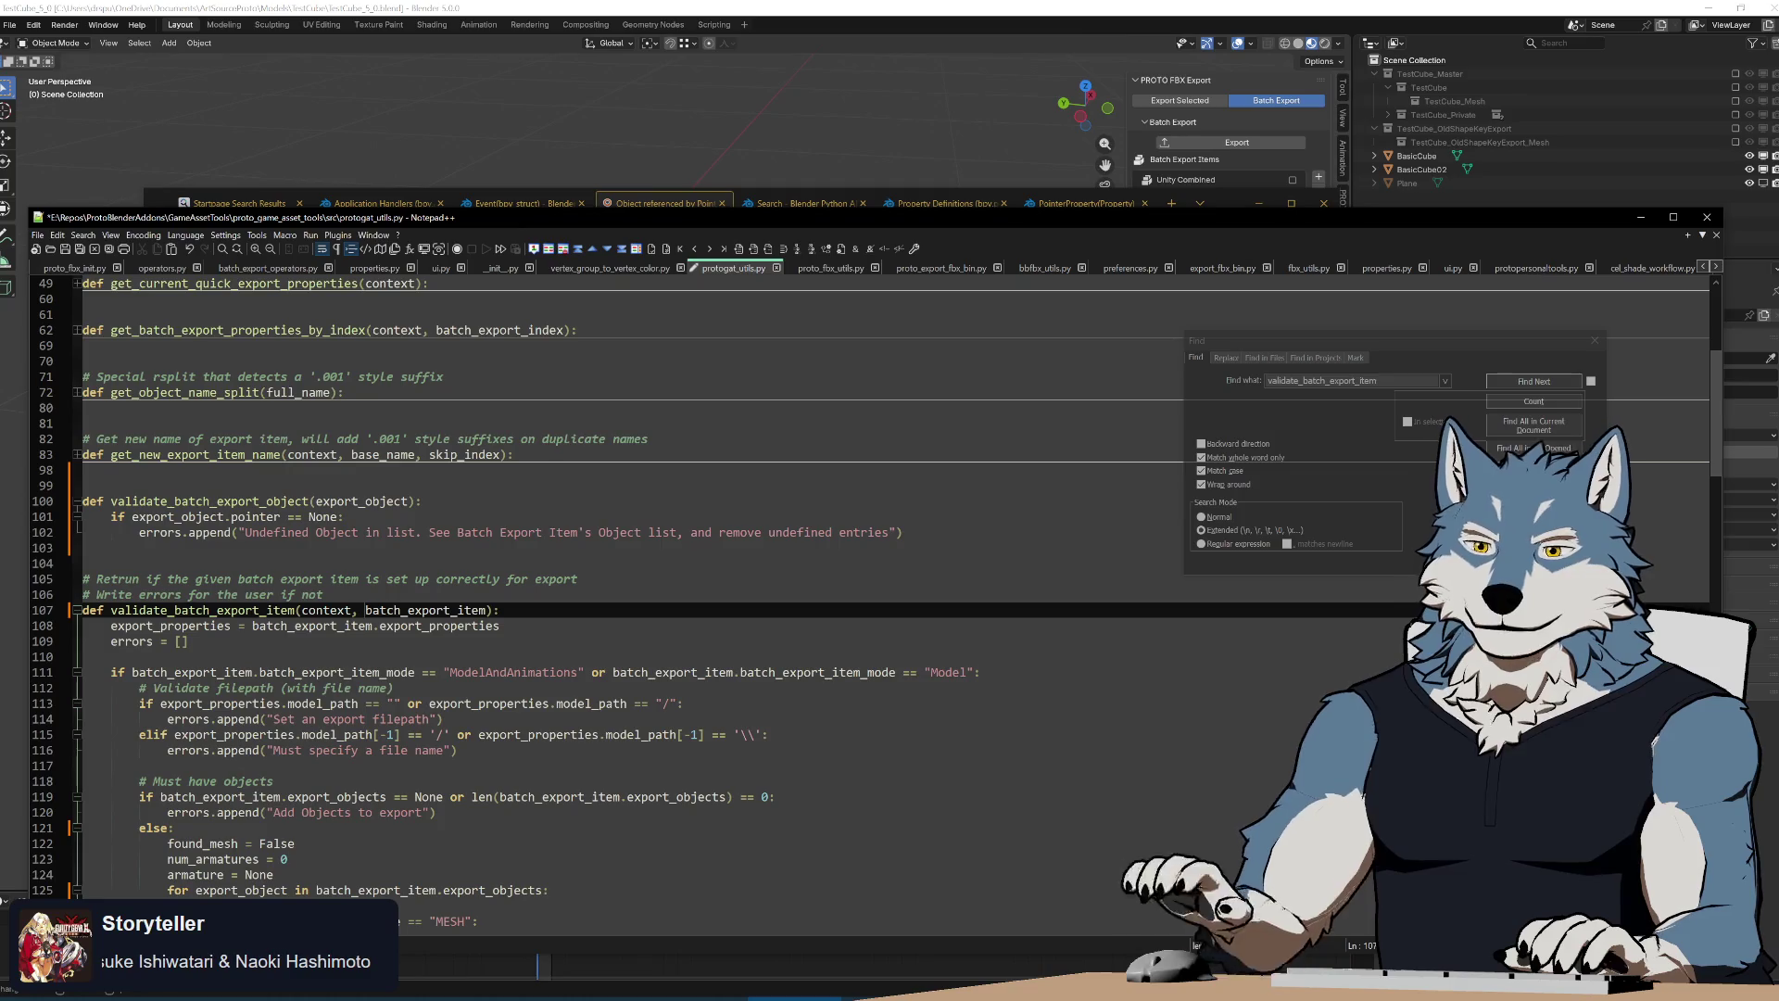
Paste the scene-membership check on line 103 and substitute export_object.pointer for desired_object
key("Up")
key("Up")
key("Up")
type("cont")
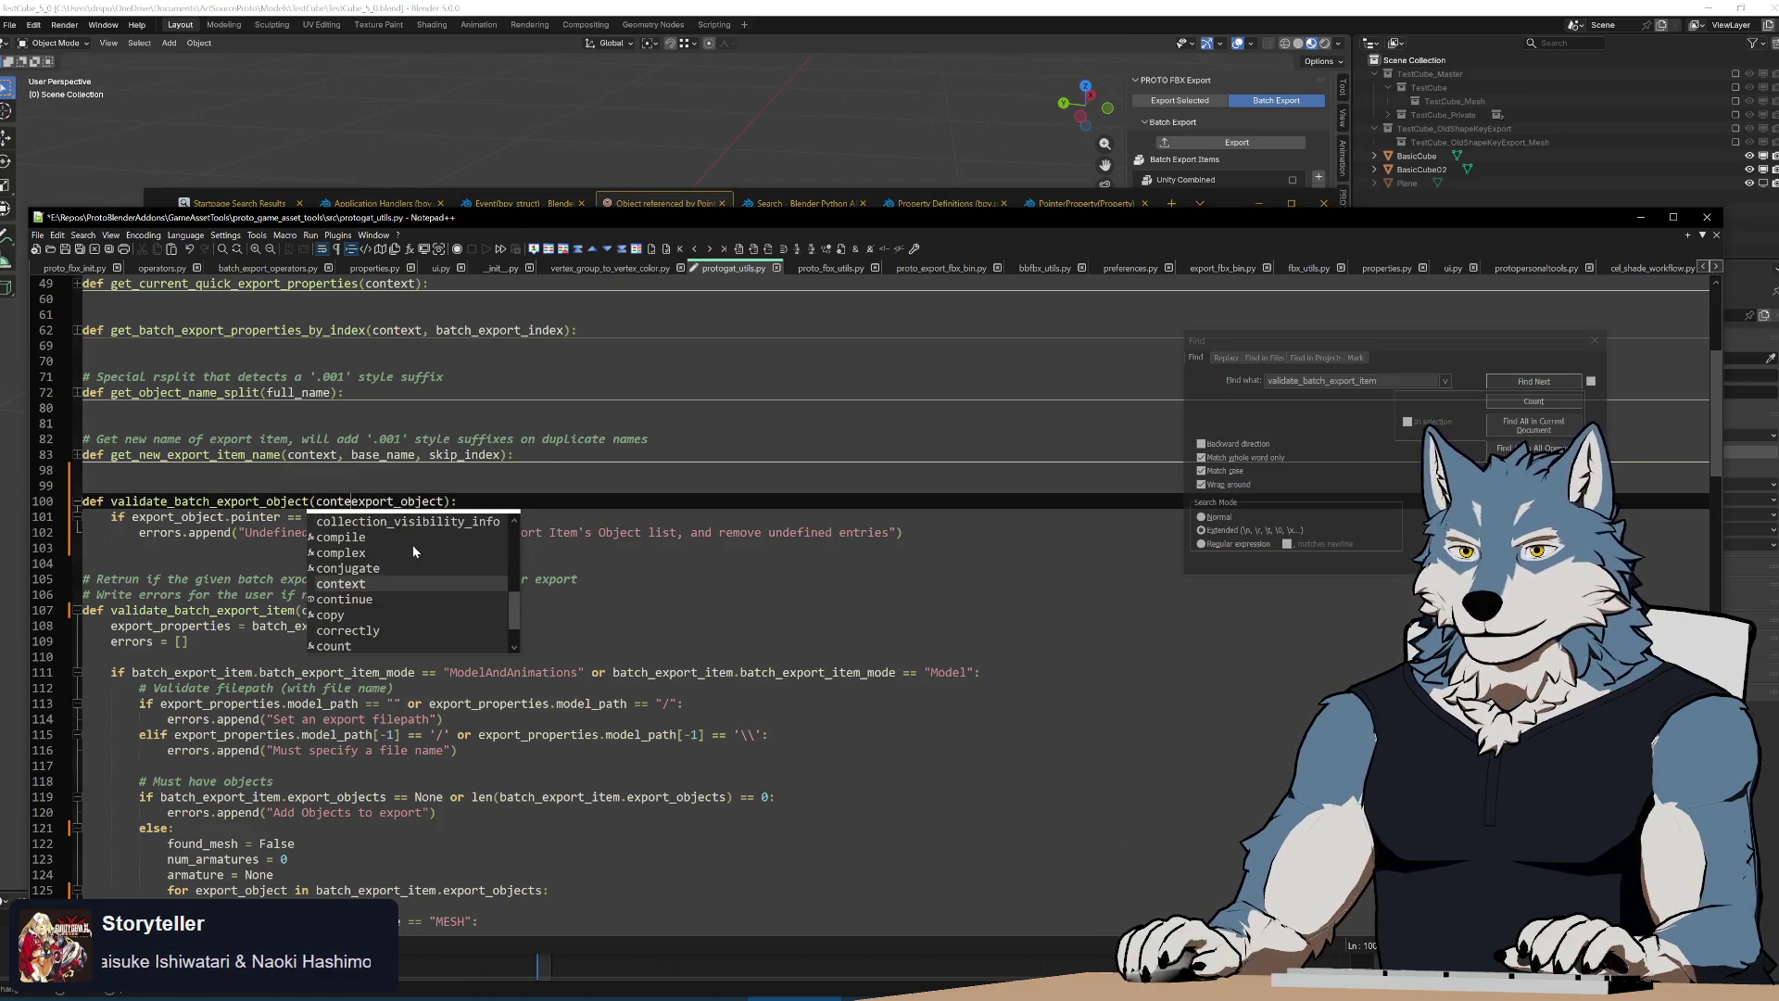
type("ext,")
left_click(270, 549)
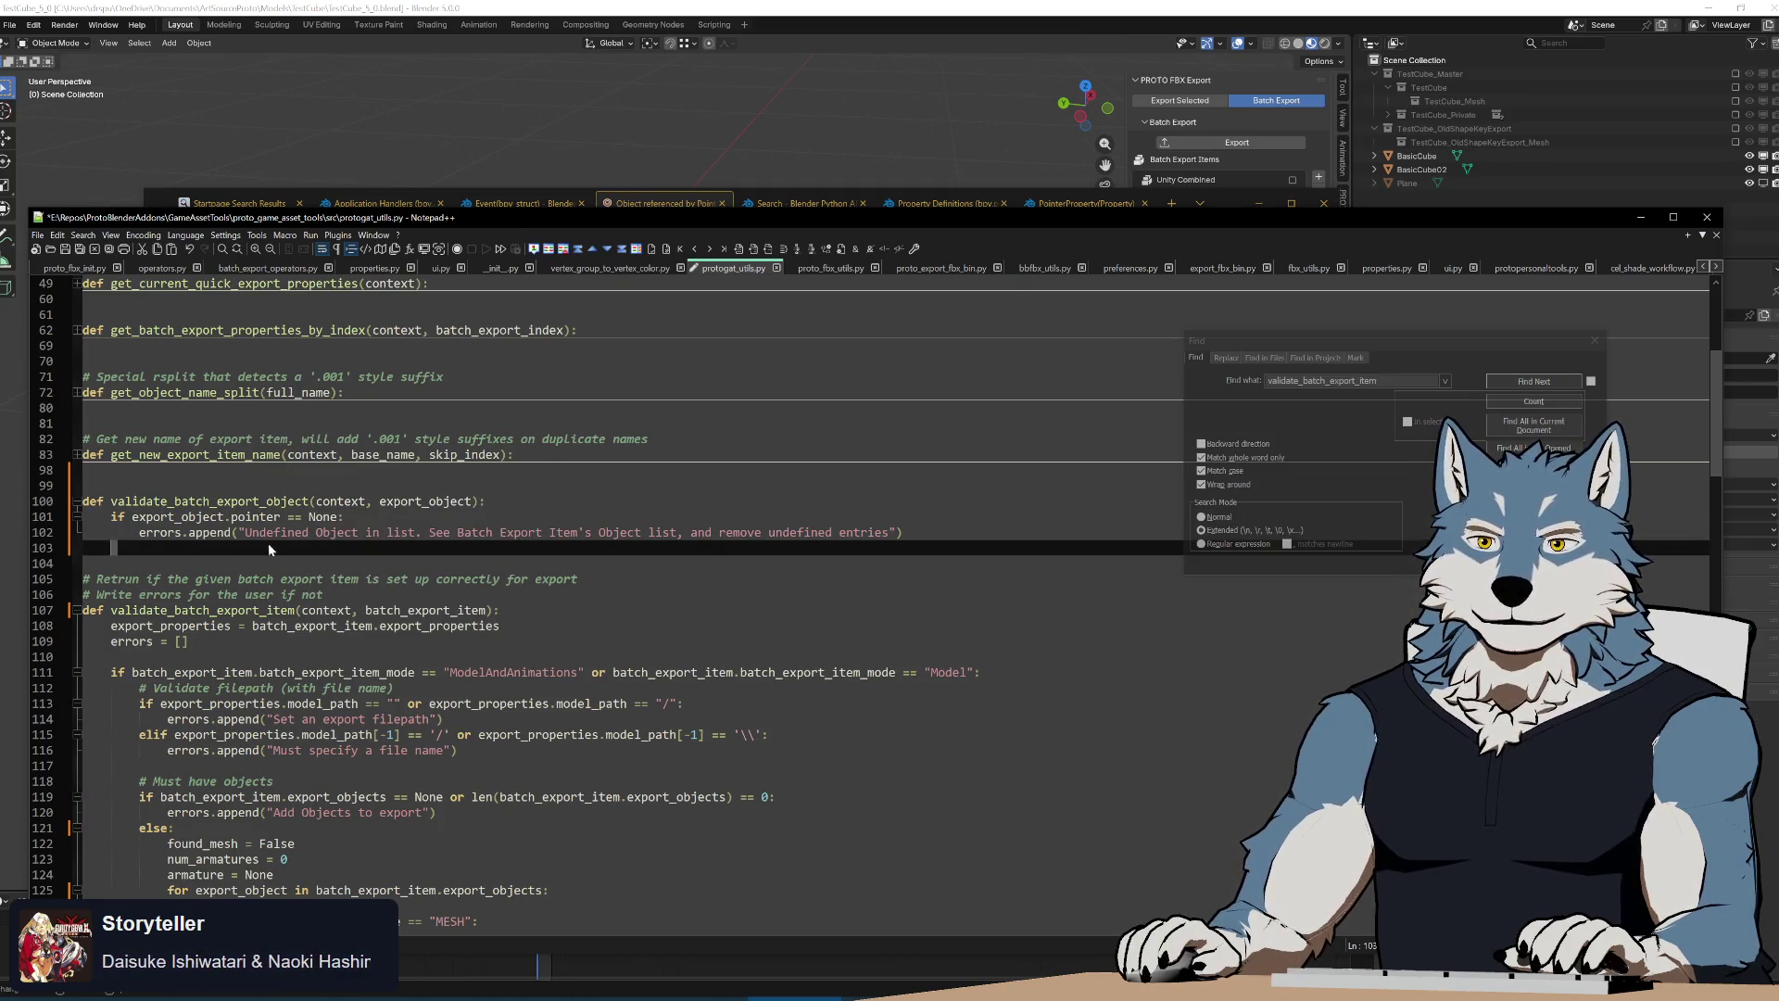
type("context.scene.objects.get(desired_object.name) == None:")
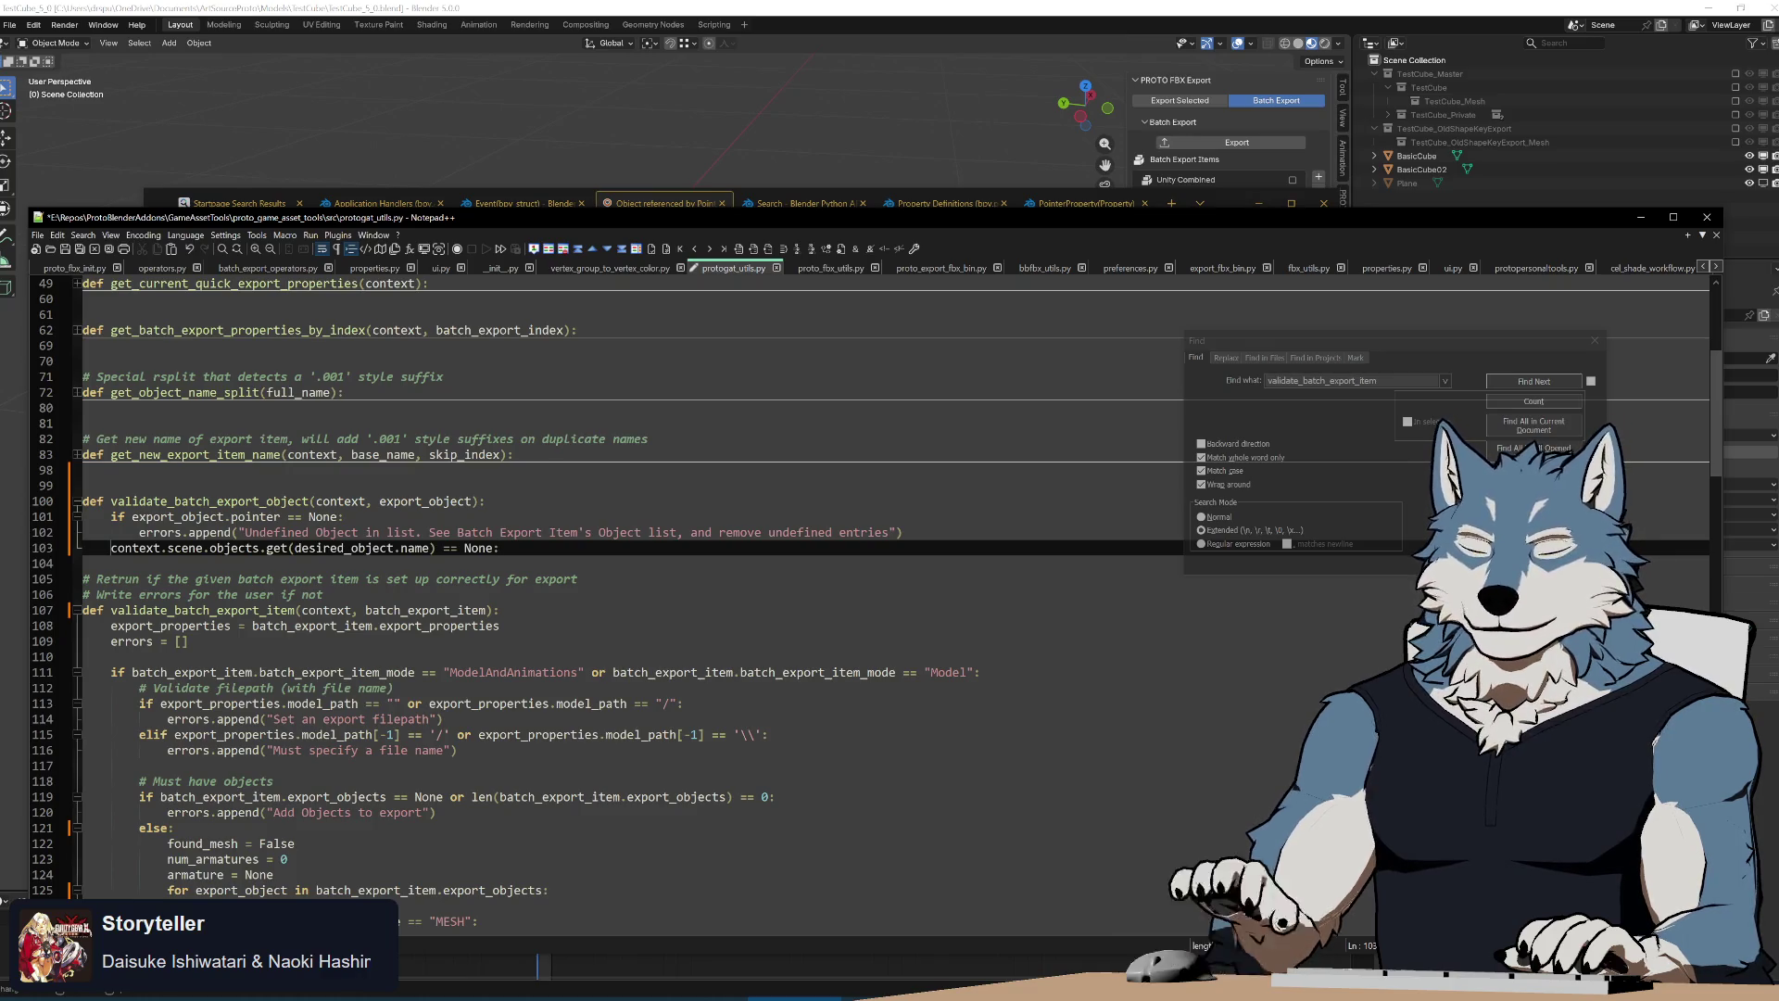
type("if")
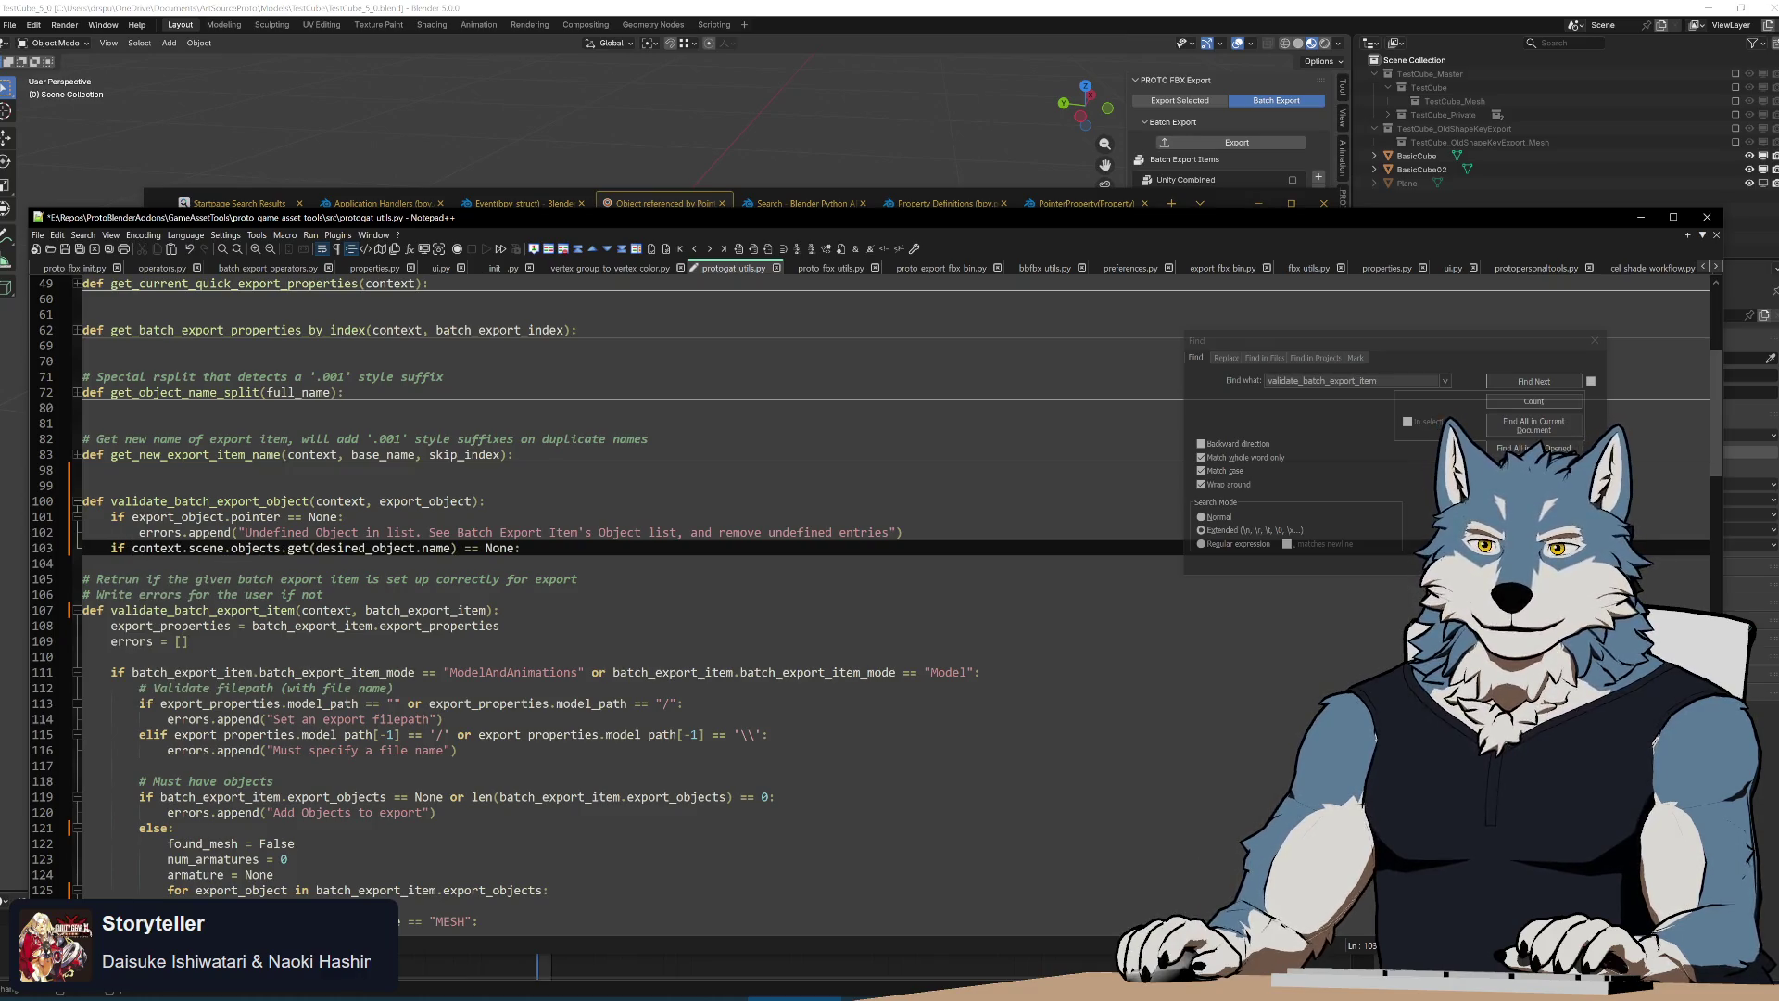
left_click_drag(289, 516, 132, 515)
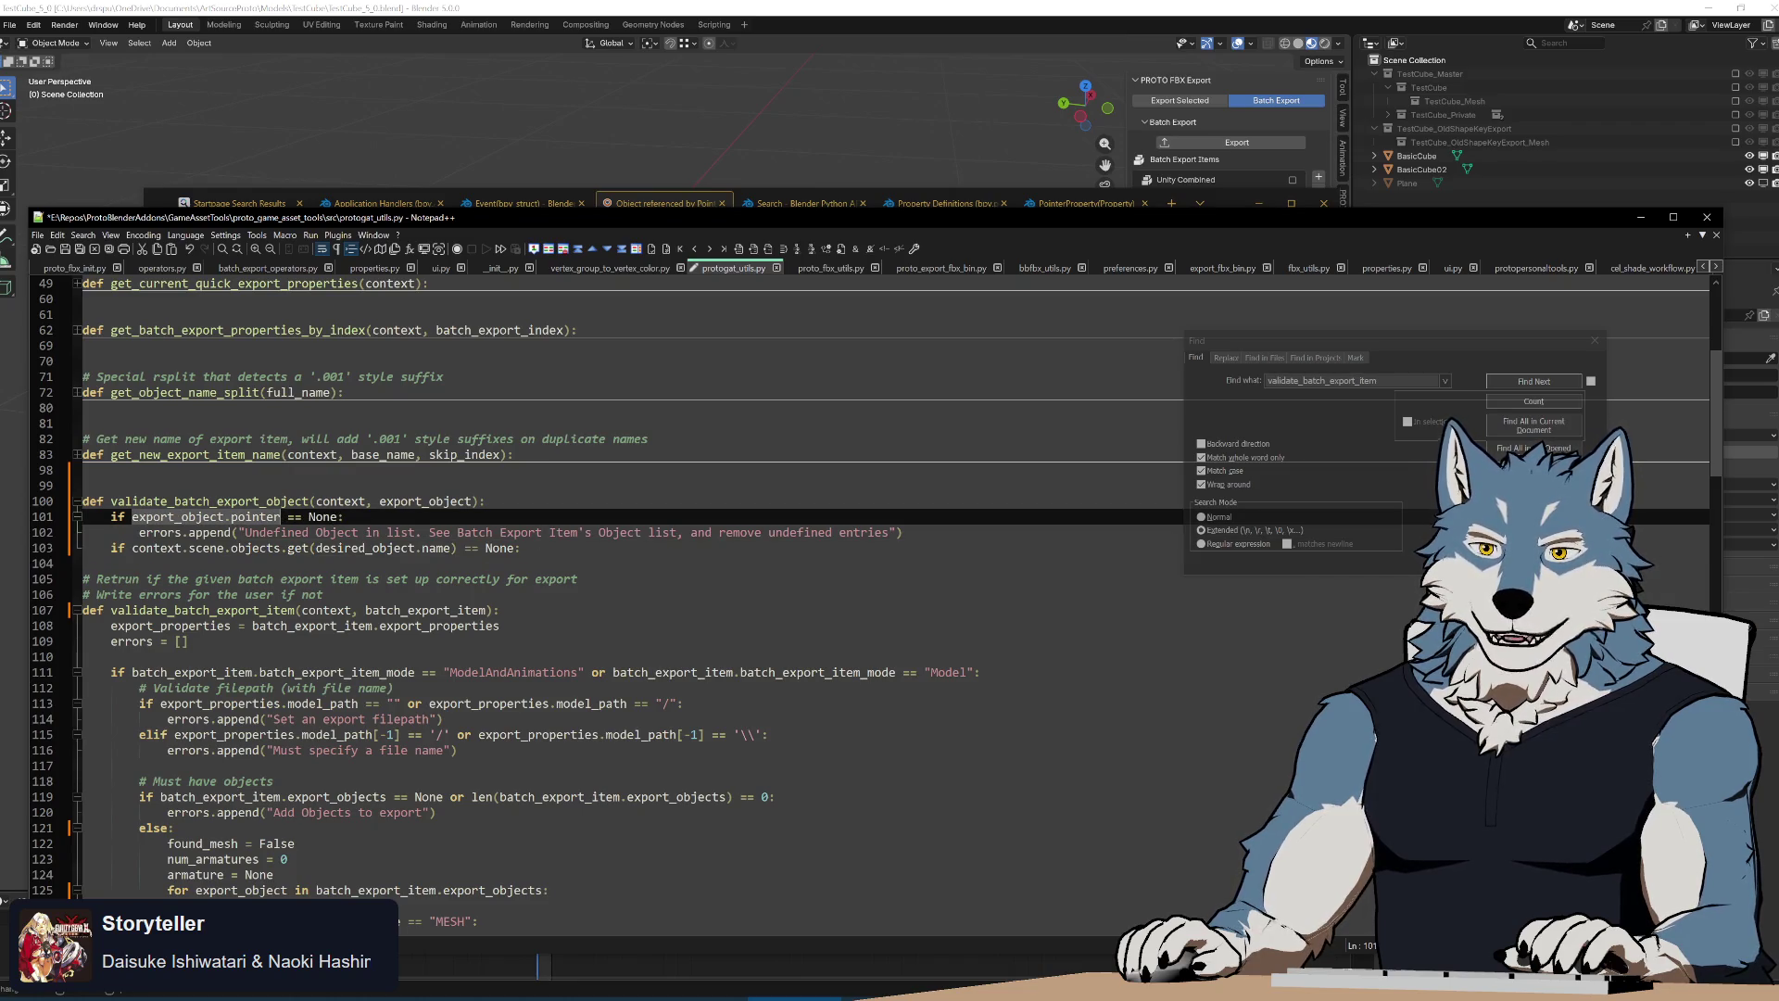
key("ctrl+c")
double_click(359, 547)
key("ctrl+v")
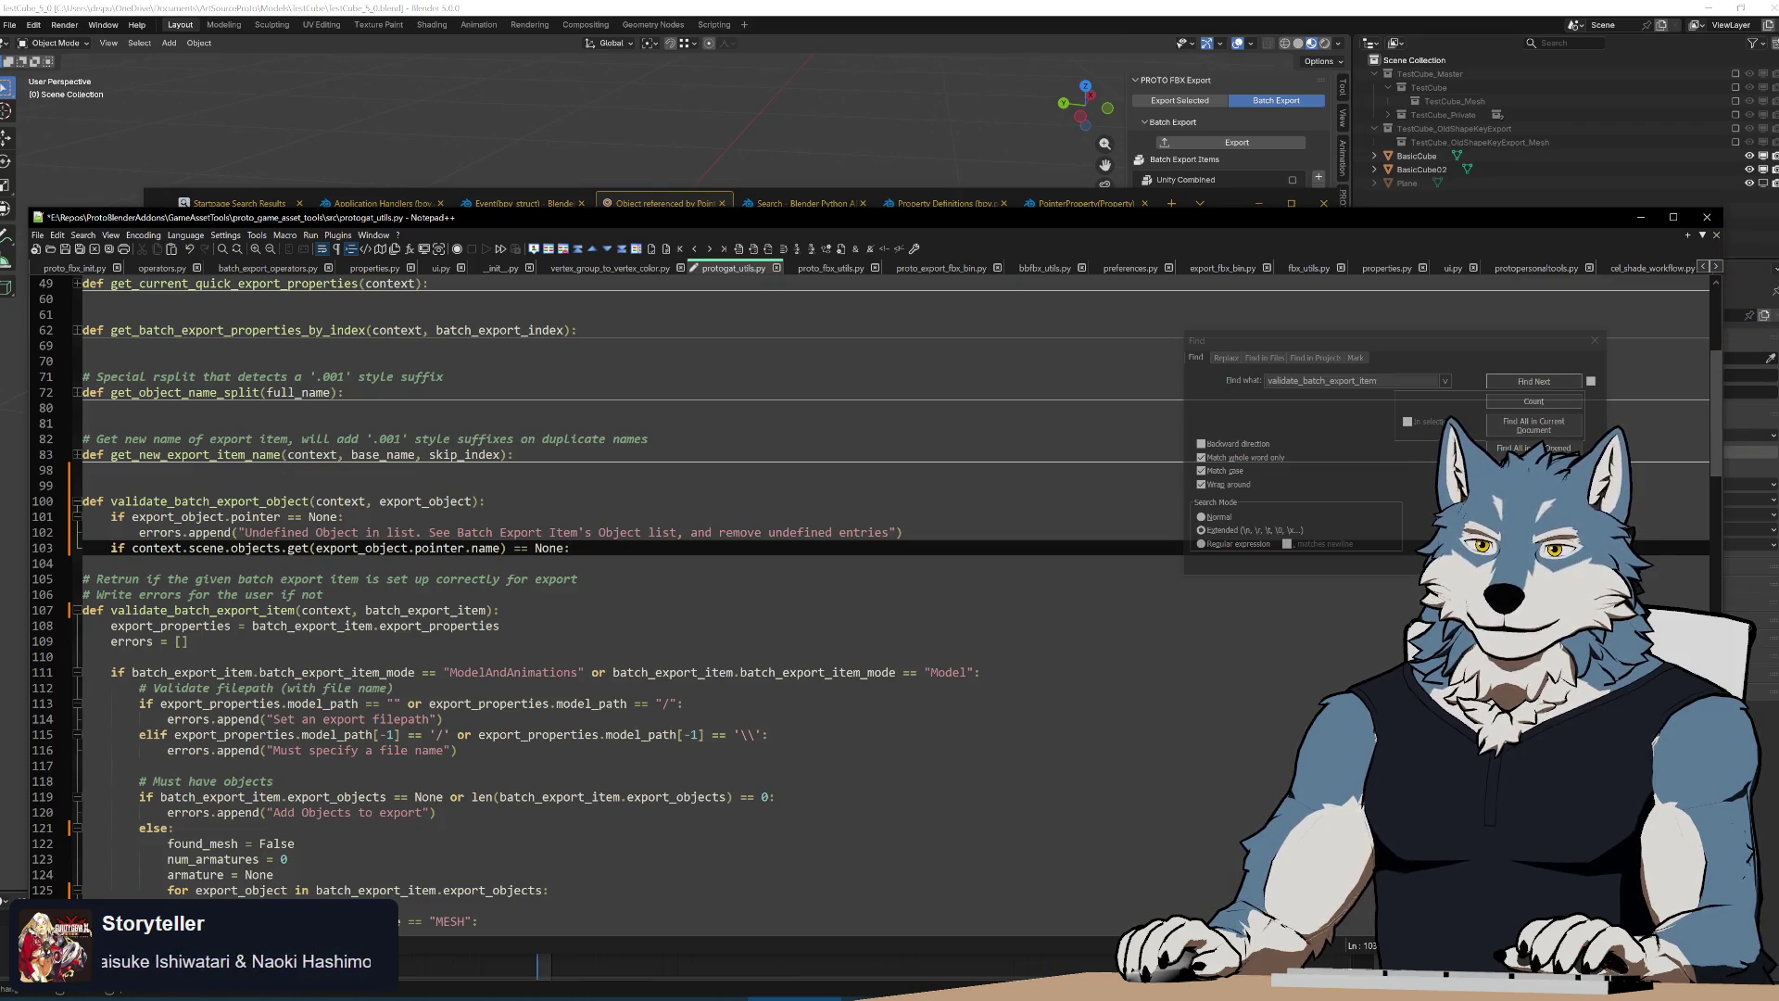
Write comment lines explaining the Object List's reference keeps deleted objects alive and how deletion is detected
key("End")
key("Return")
type("#")
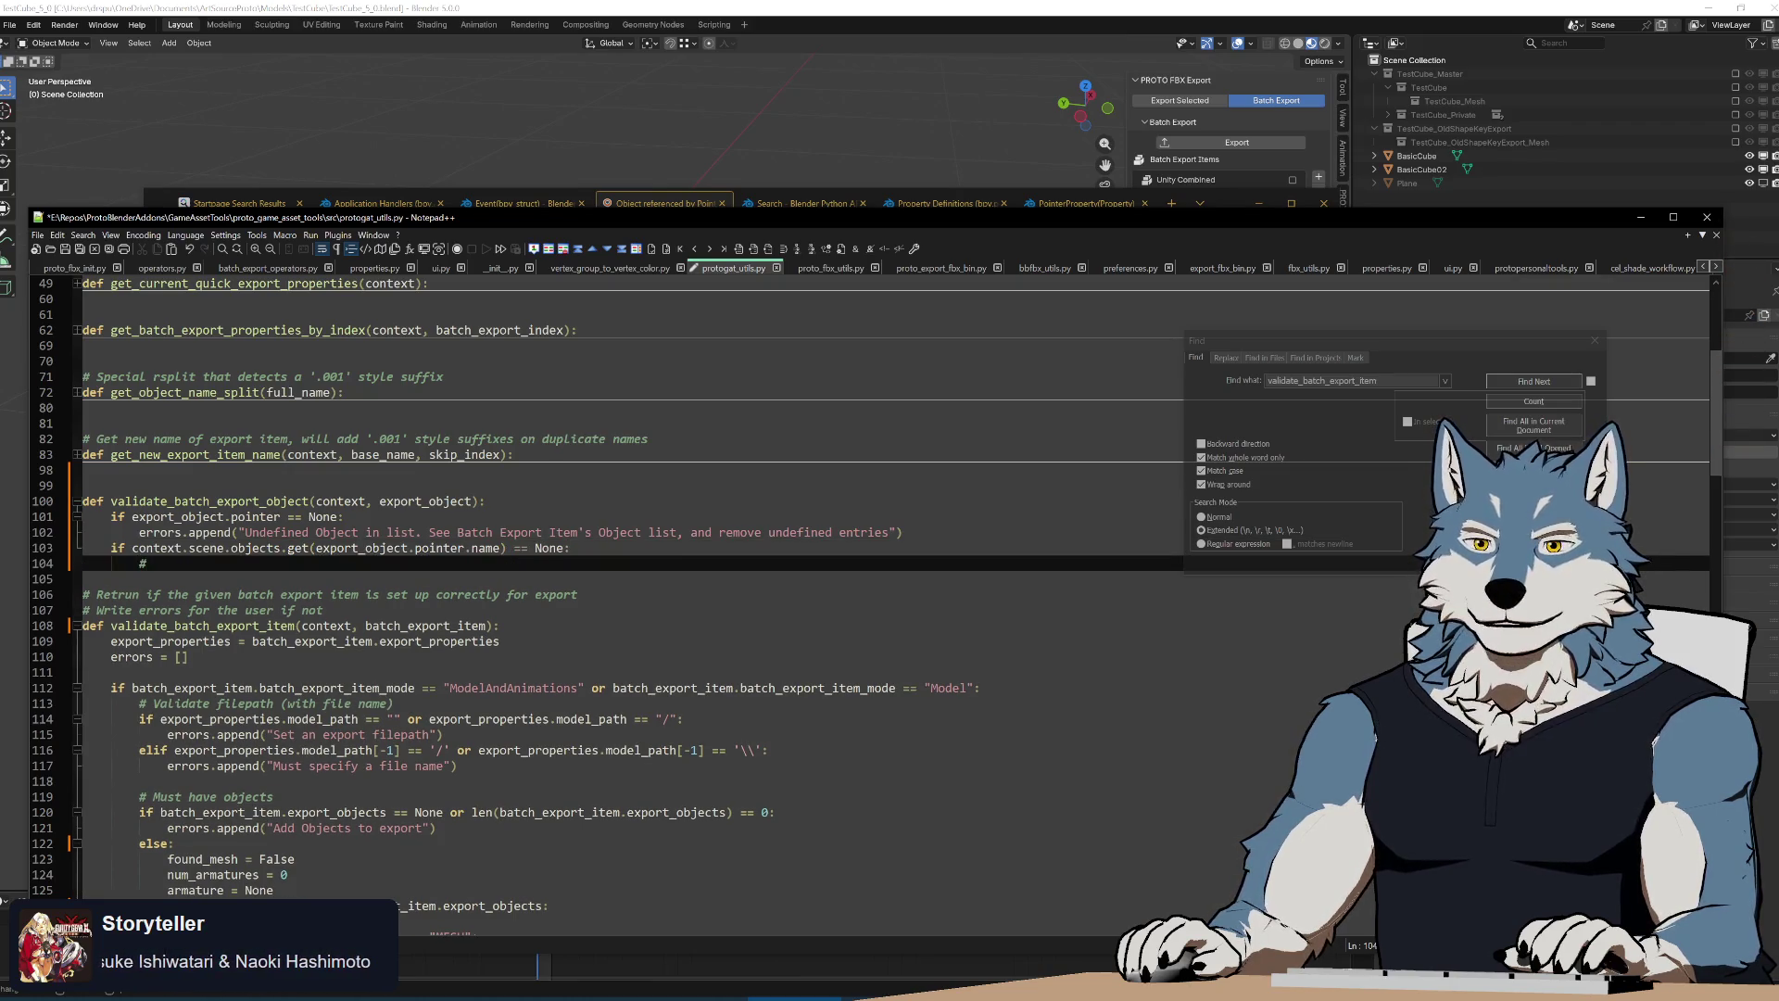
type(" This means the ")
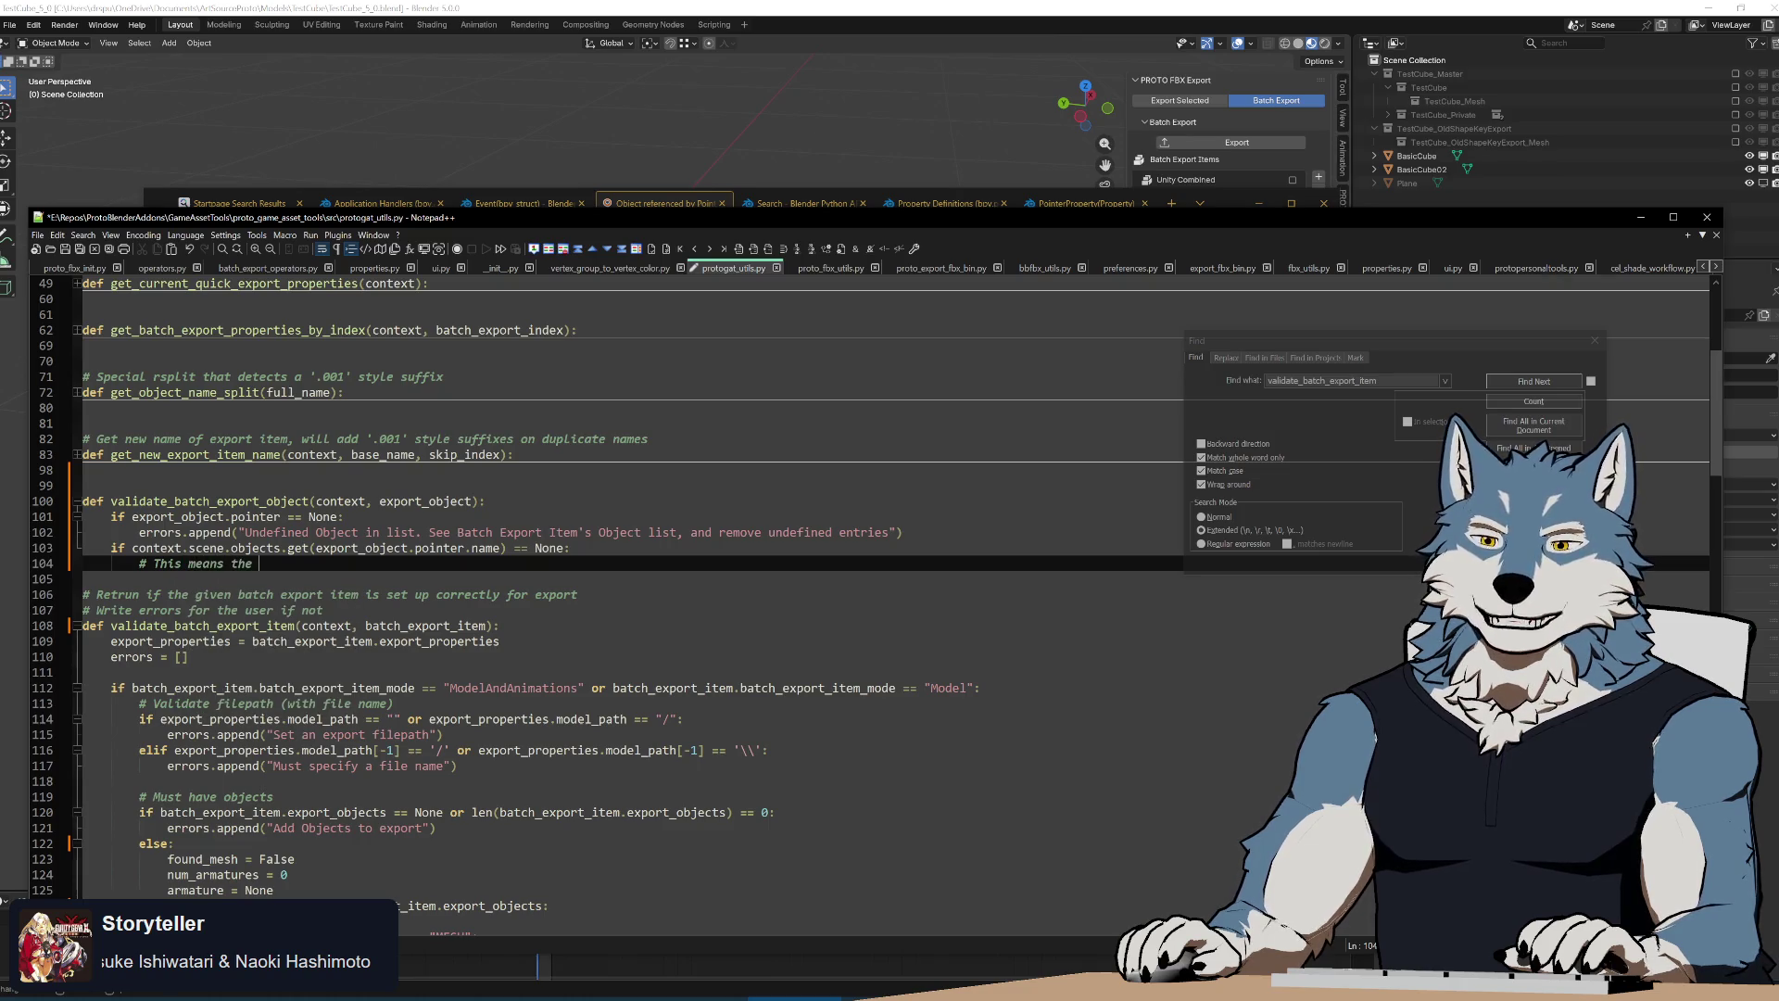
type("object was d")
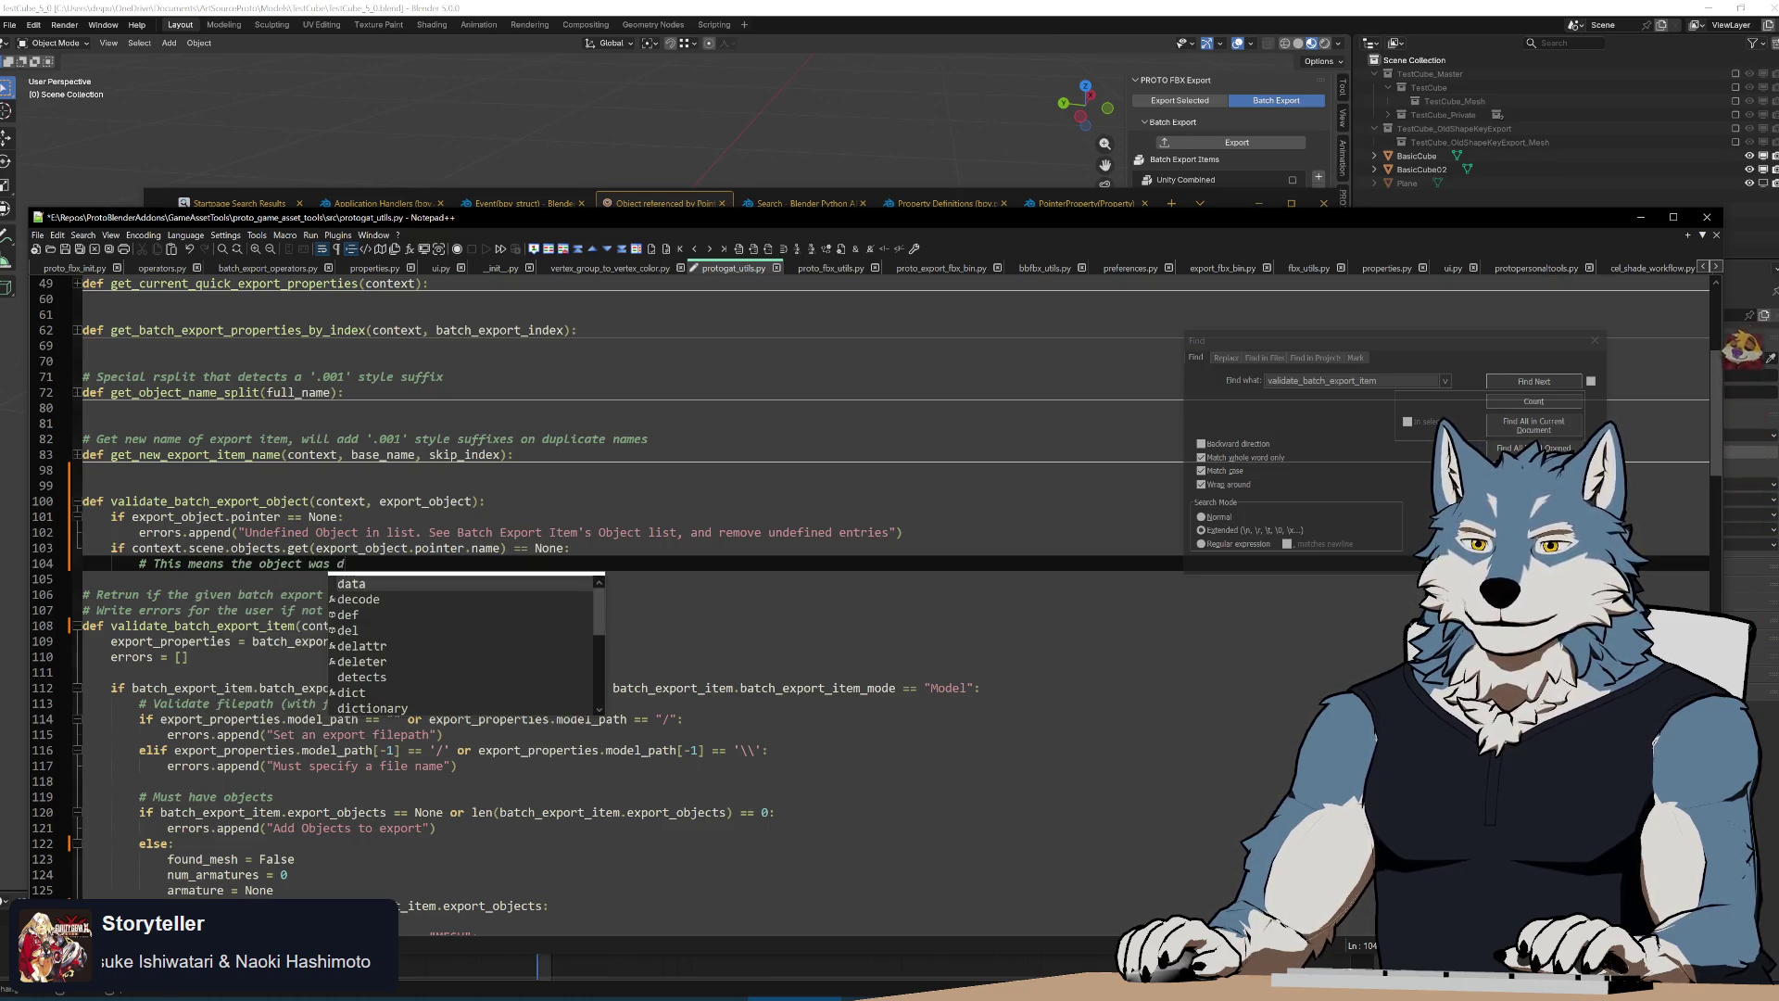
type("eleted from the scen")
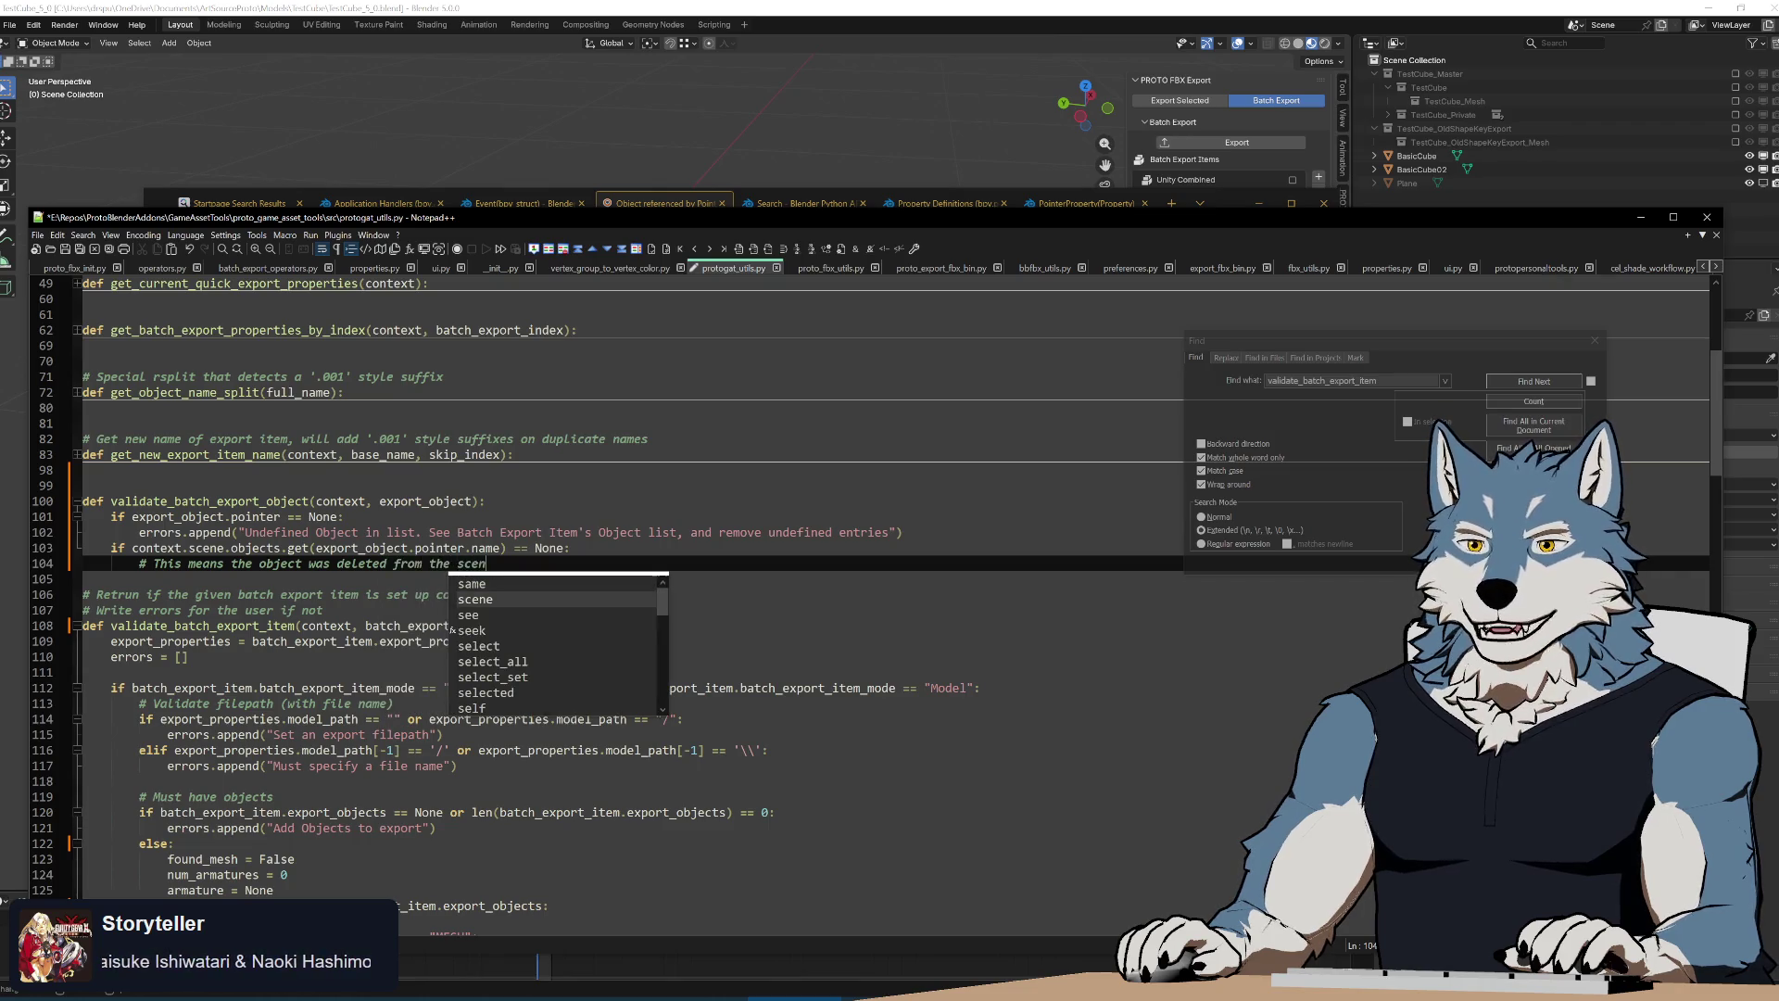
type("e, while it w")
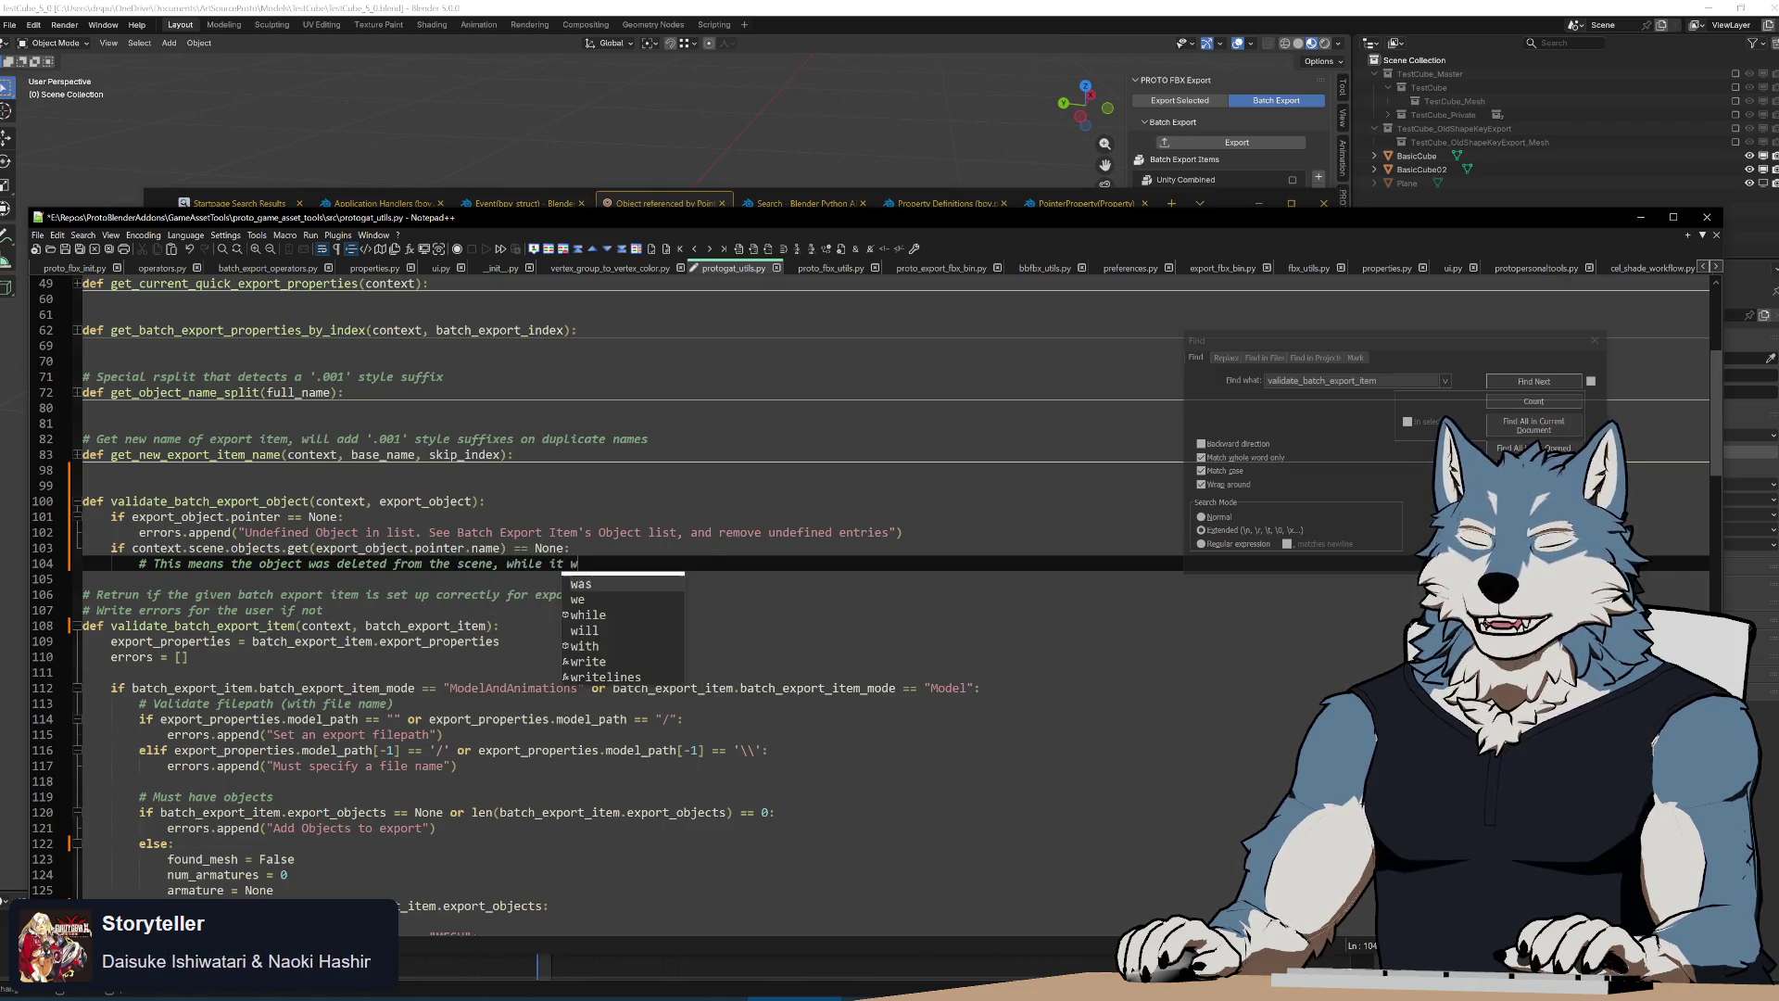
type("as still ene")
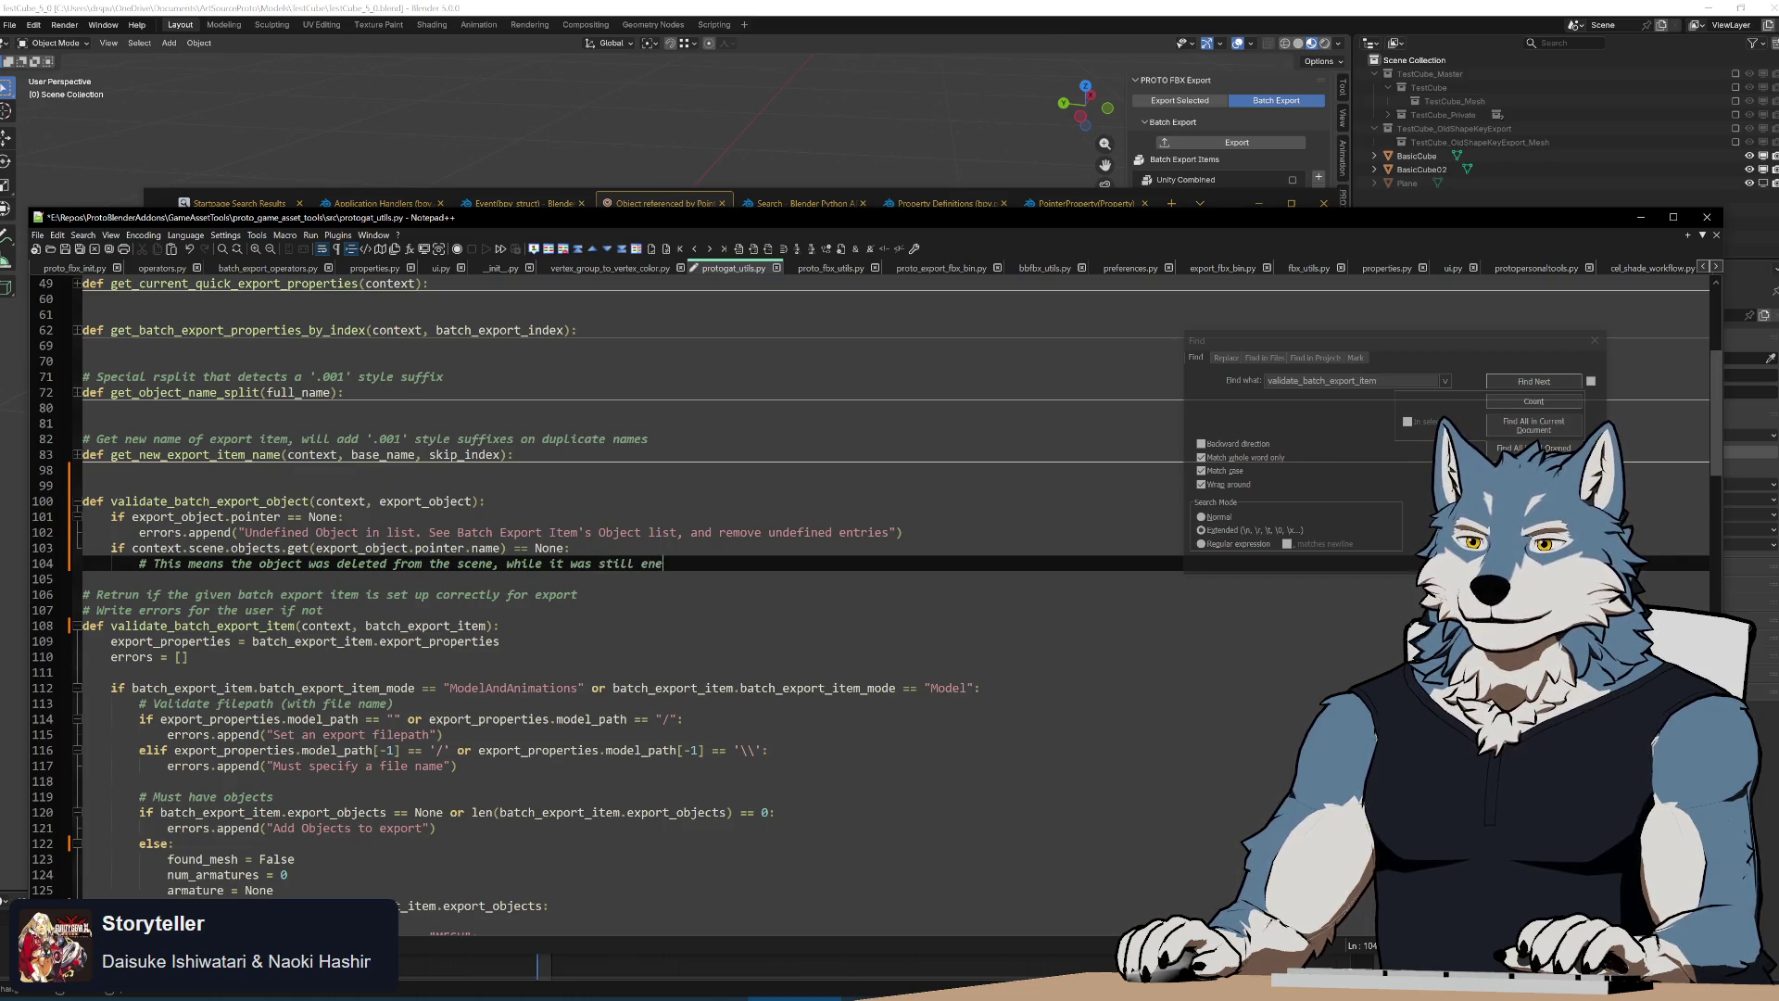
key("BackSpace")
type("tered")
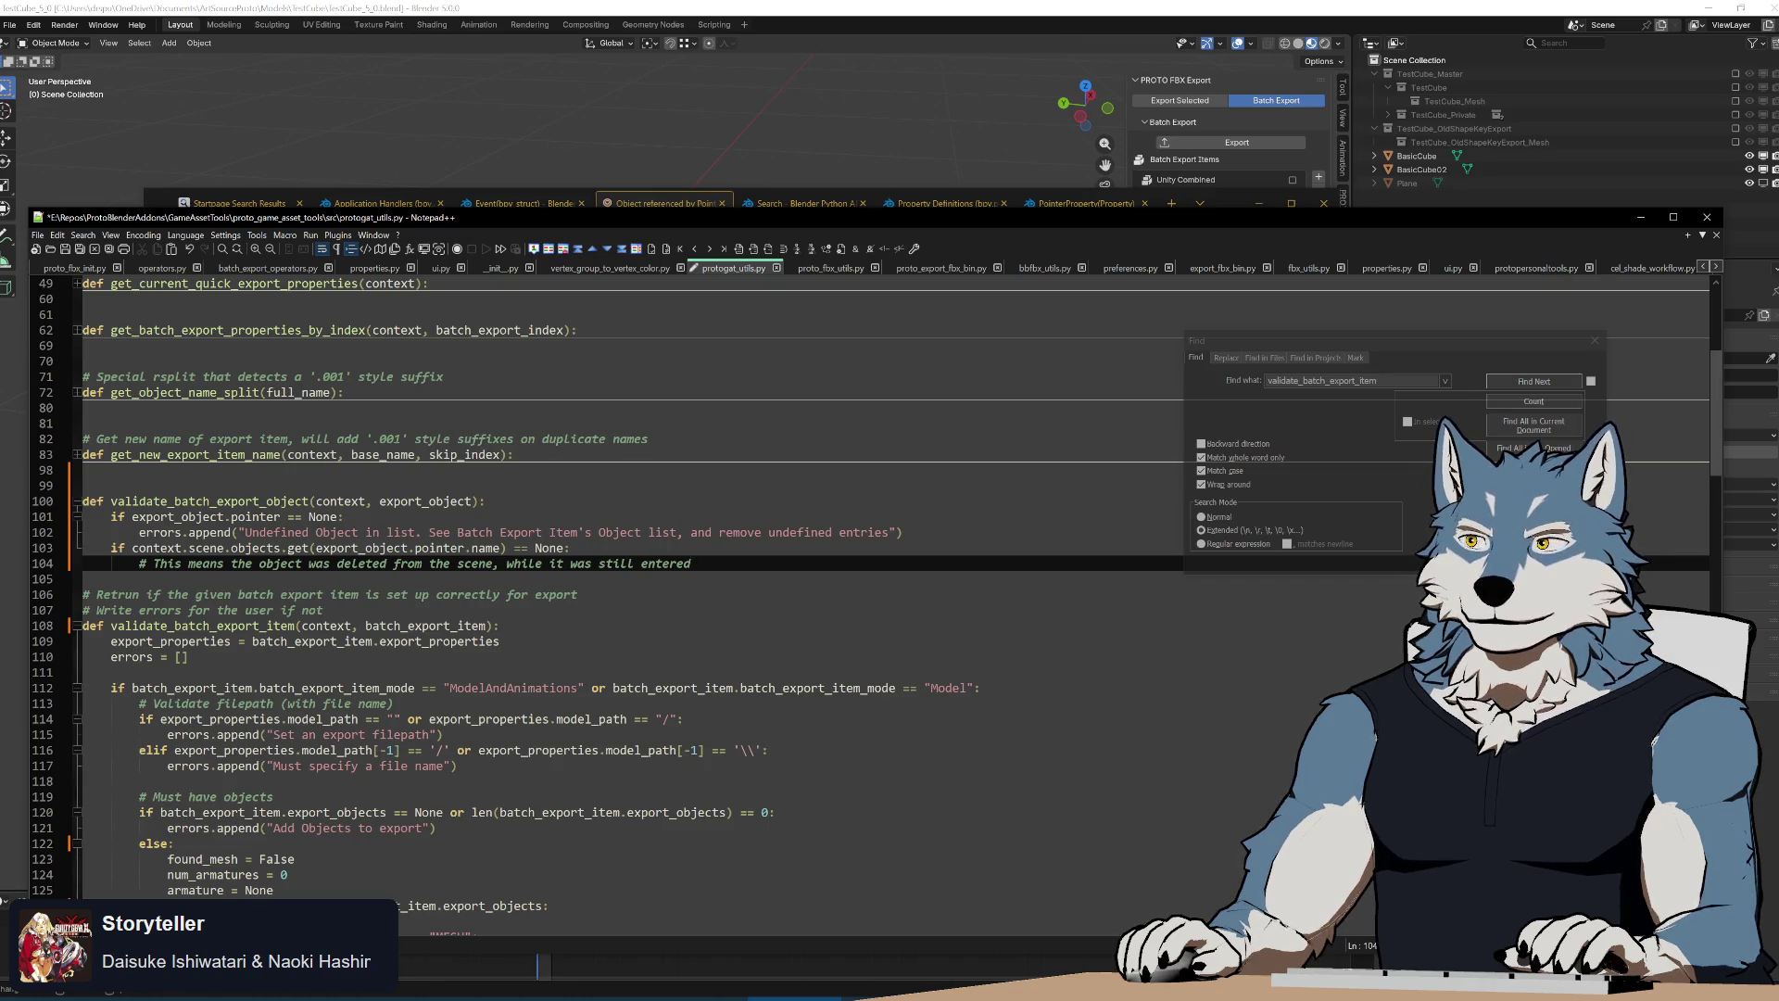
type(" as a property")
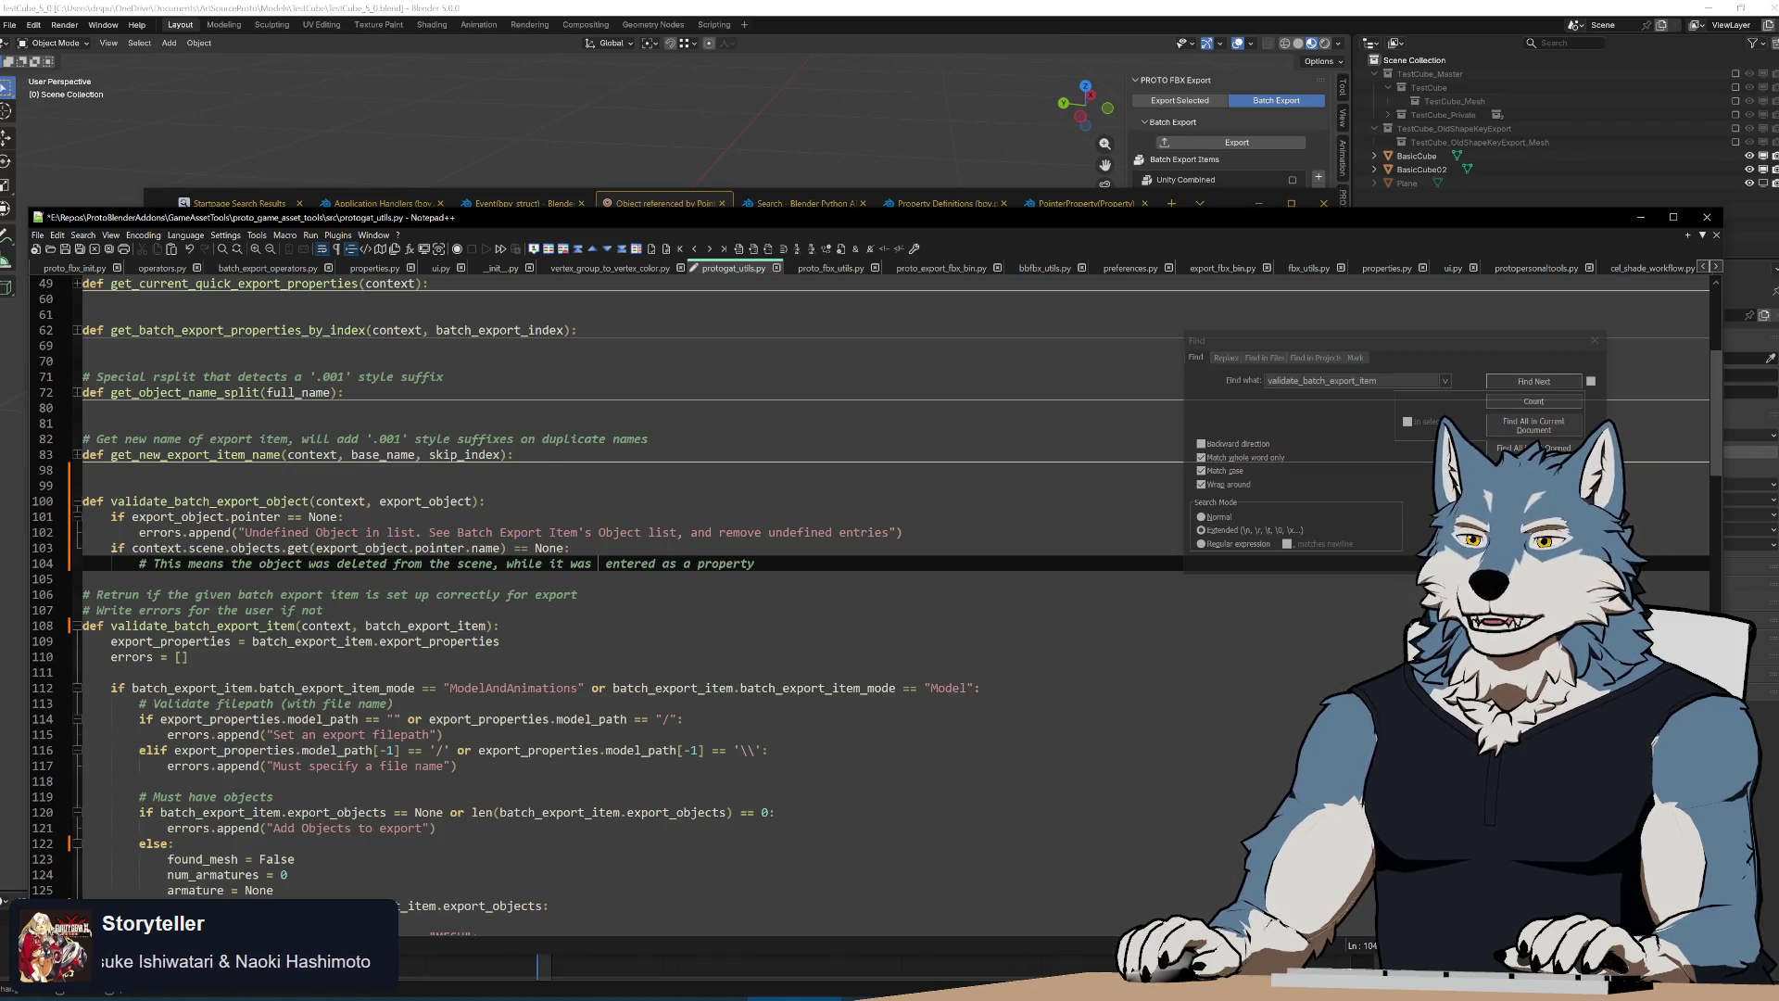
key("ctrl+Delete")
key("ctrl+BackSpace")
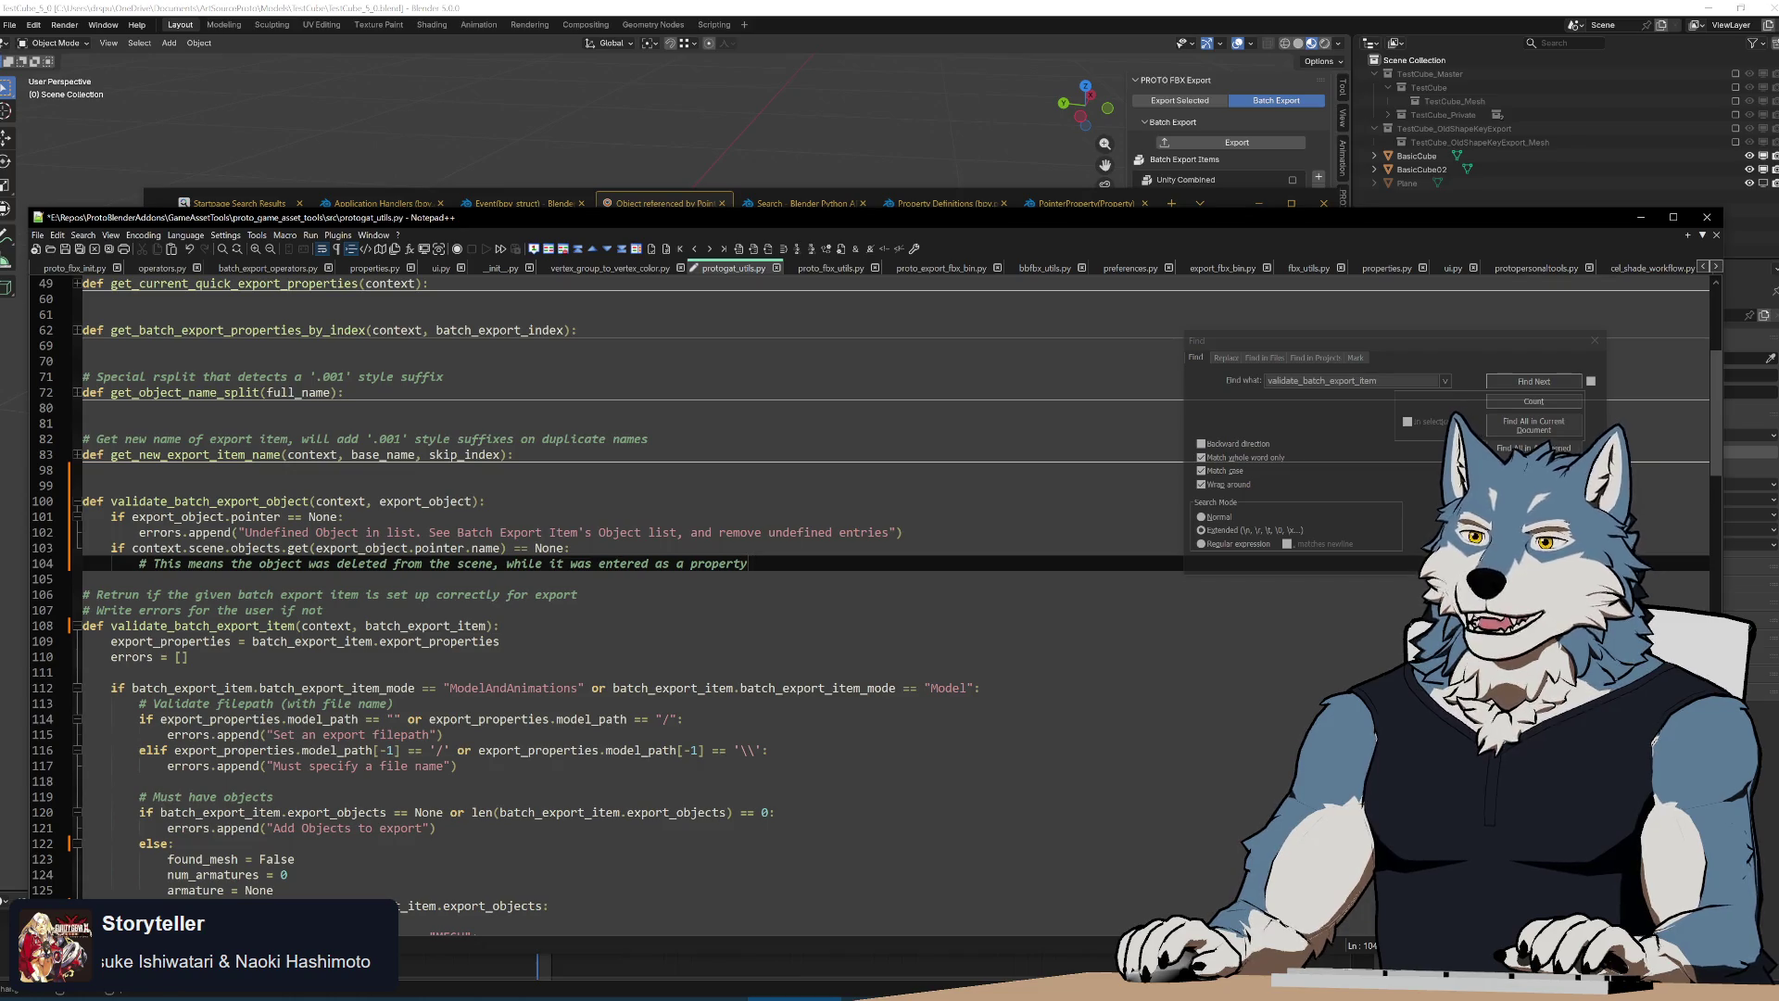
type("n exp")
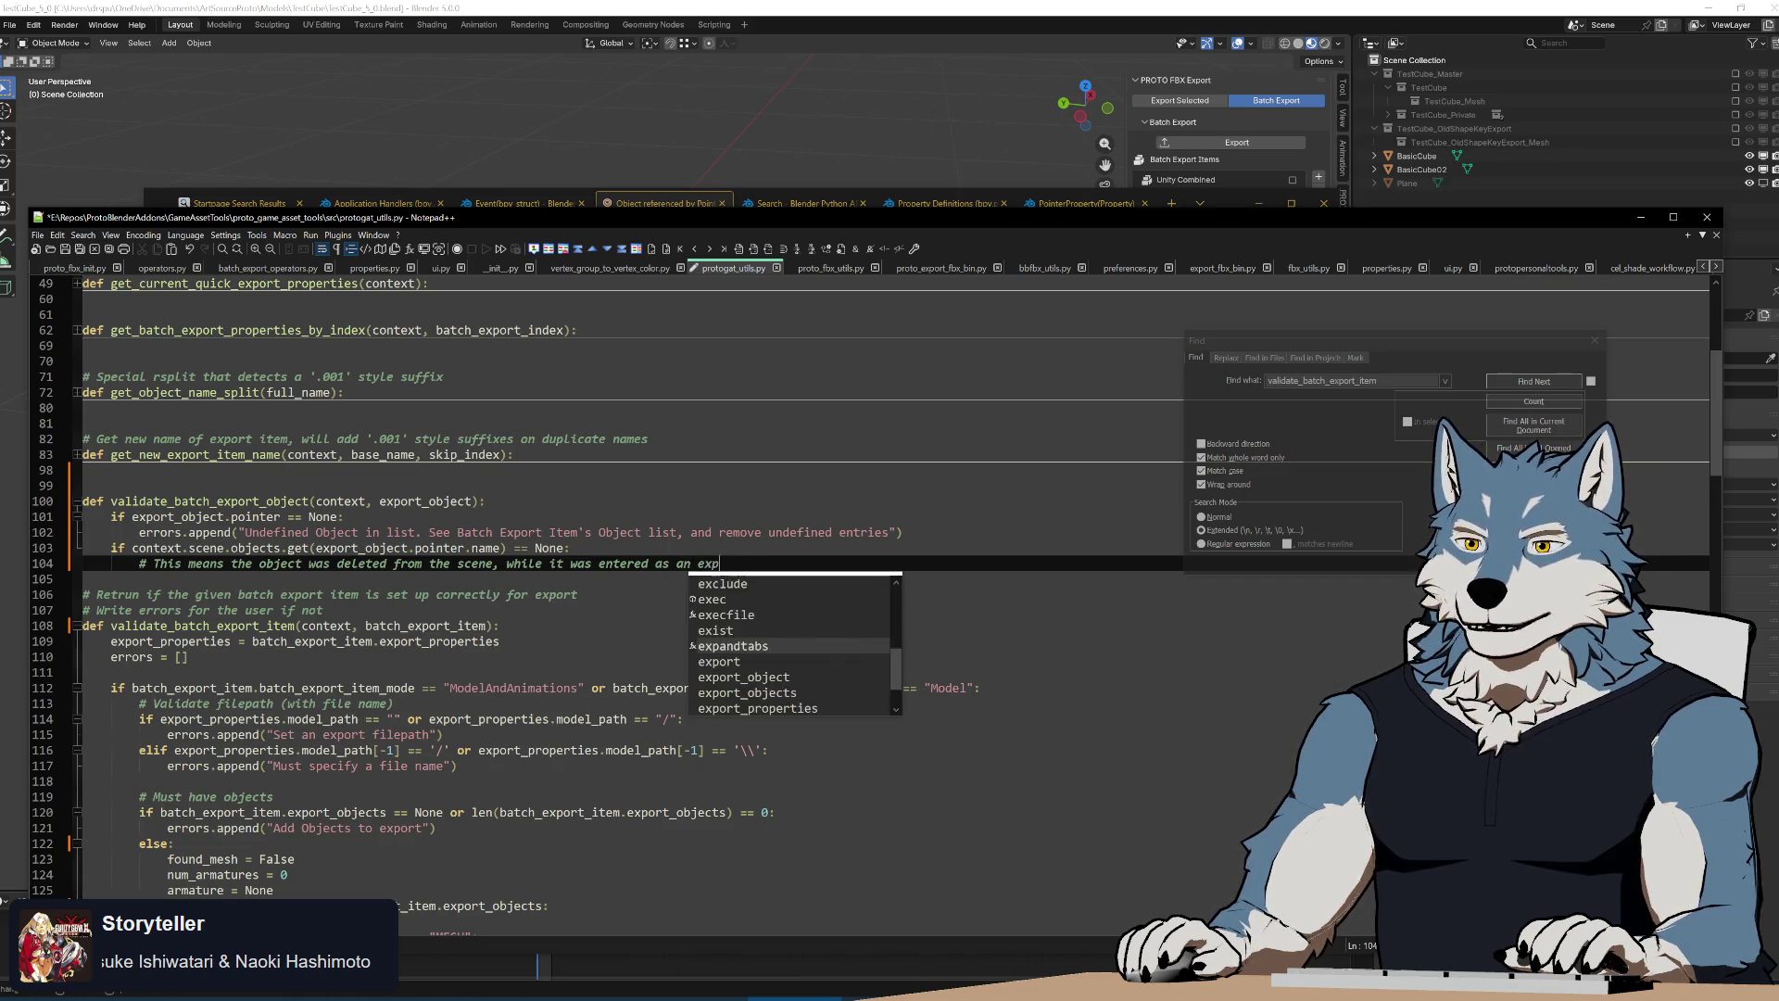
type("ort_object.")
key("Return")
type("# ")
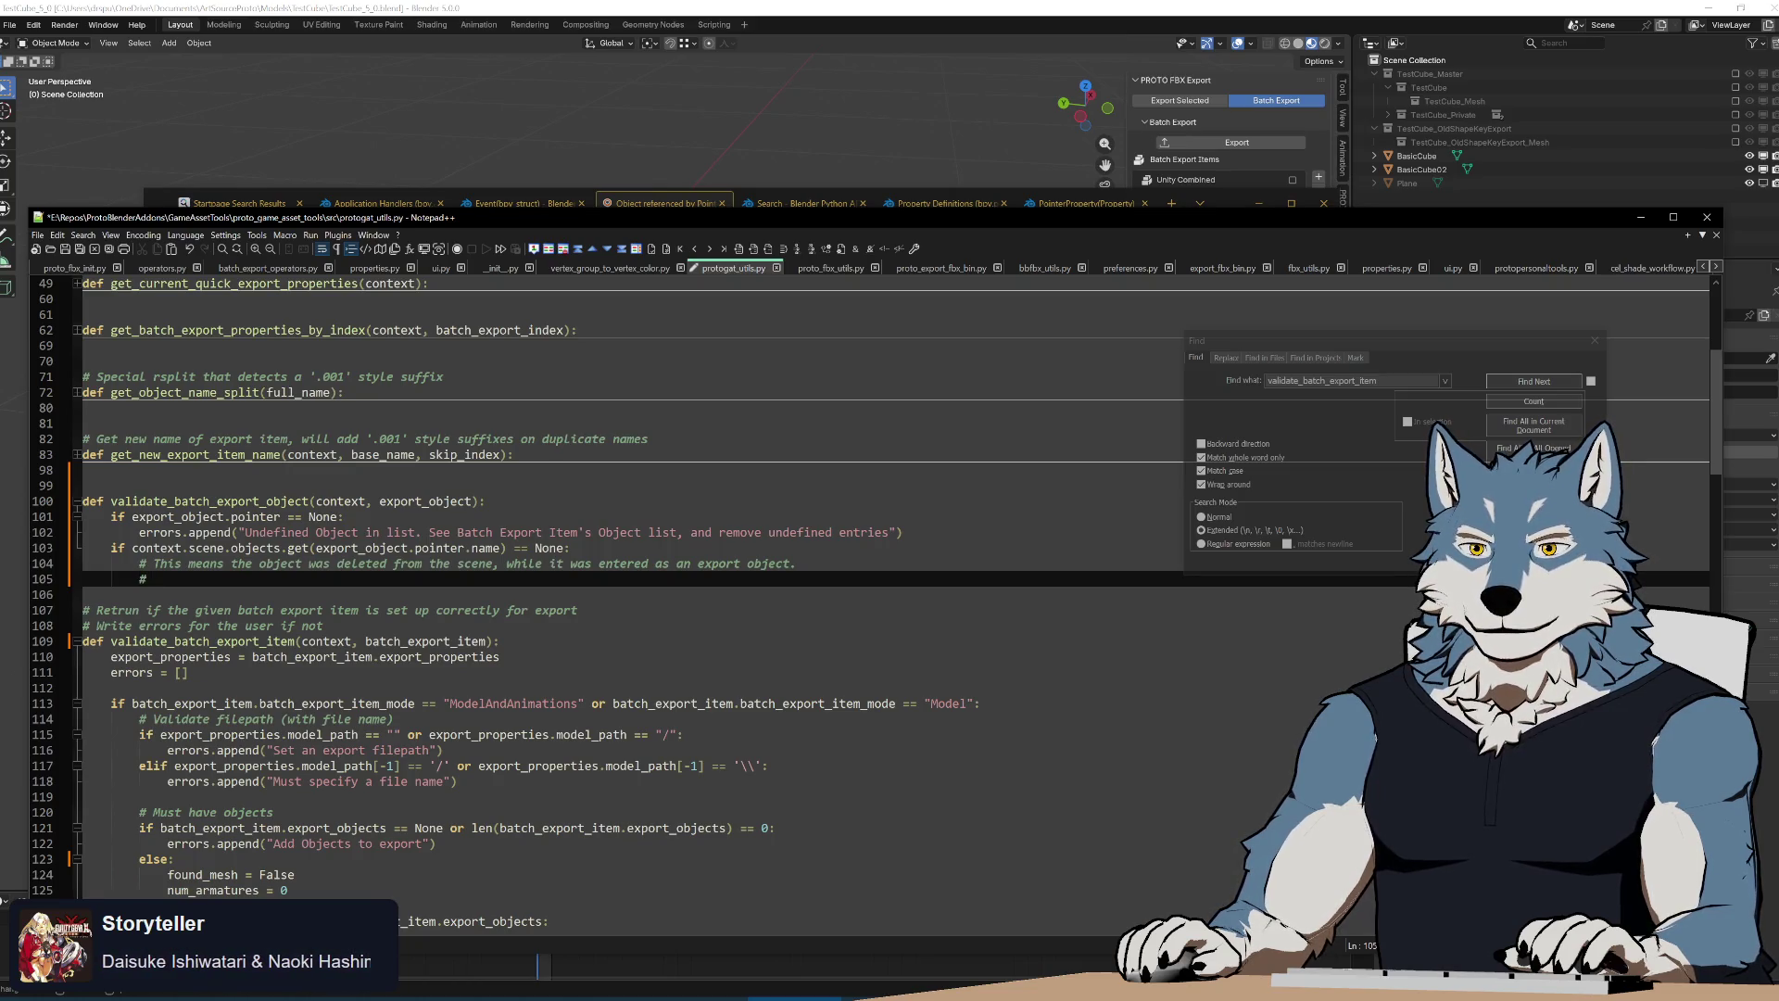
type("The Object")
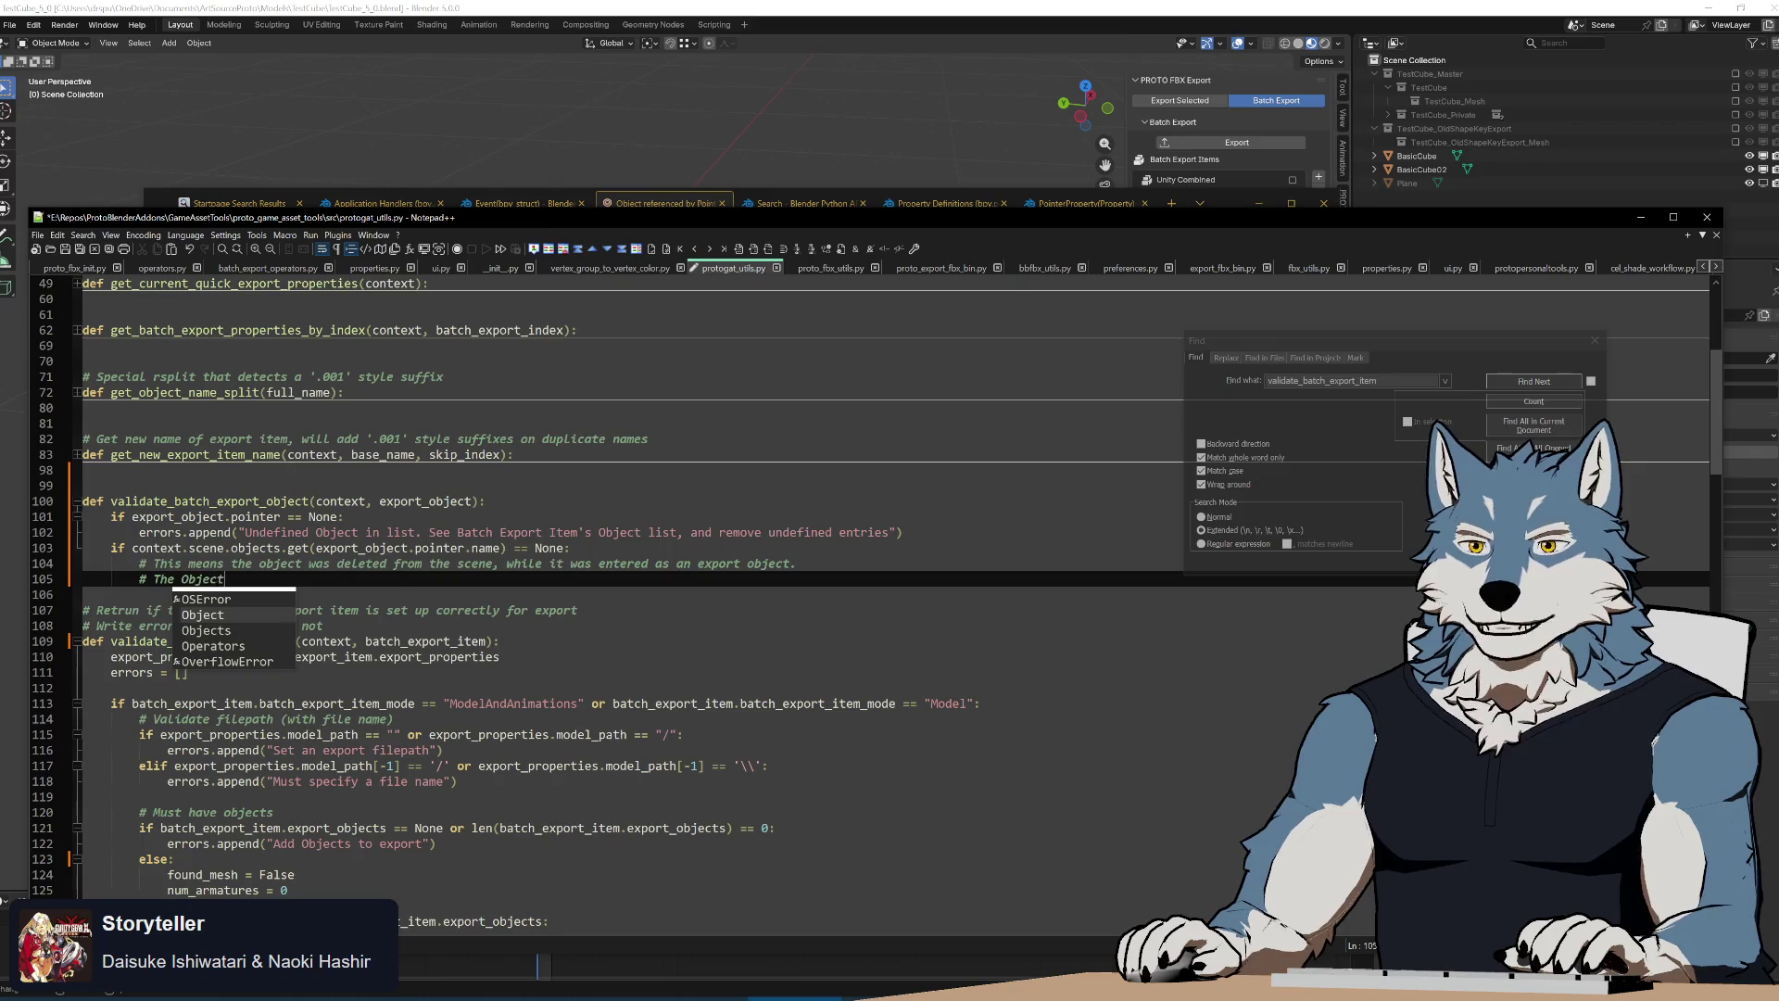
type(" List ")
type("keeps a referenc")
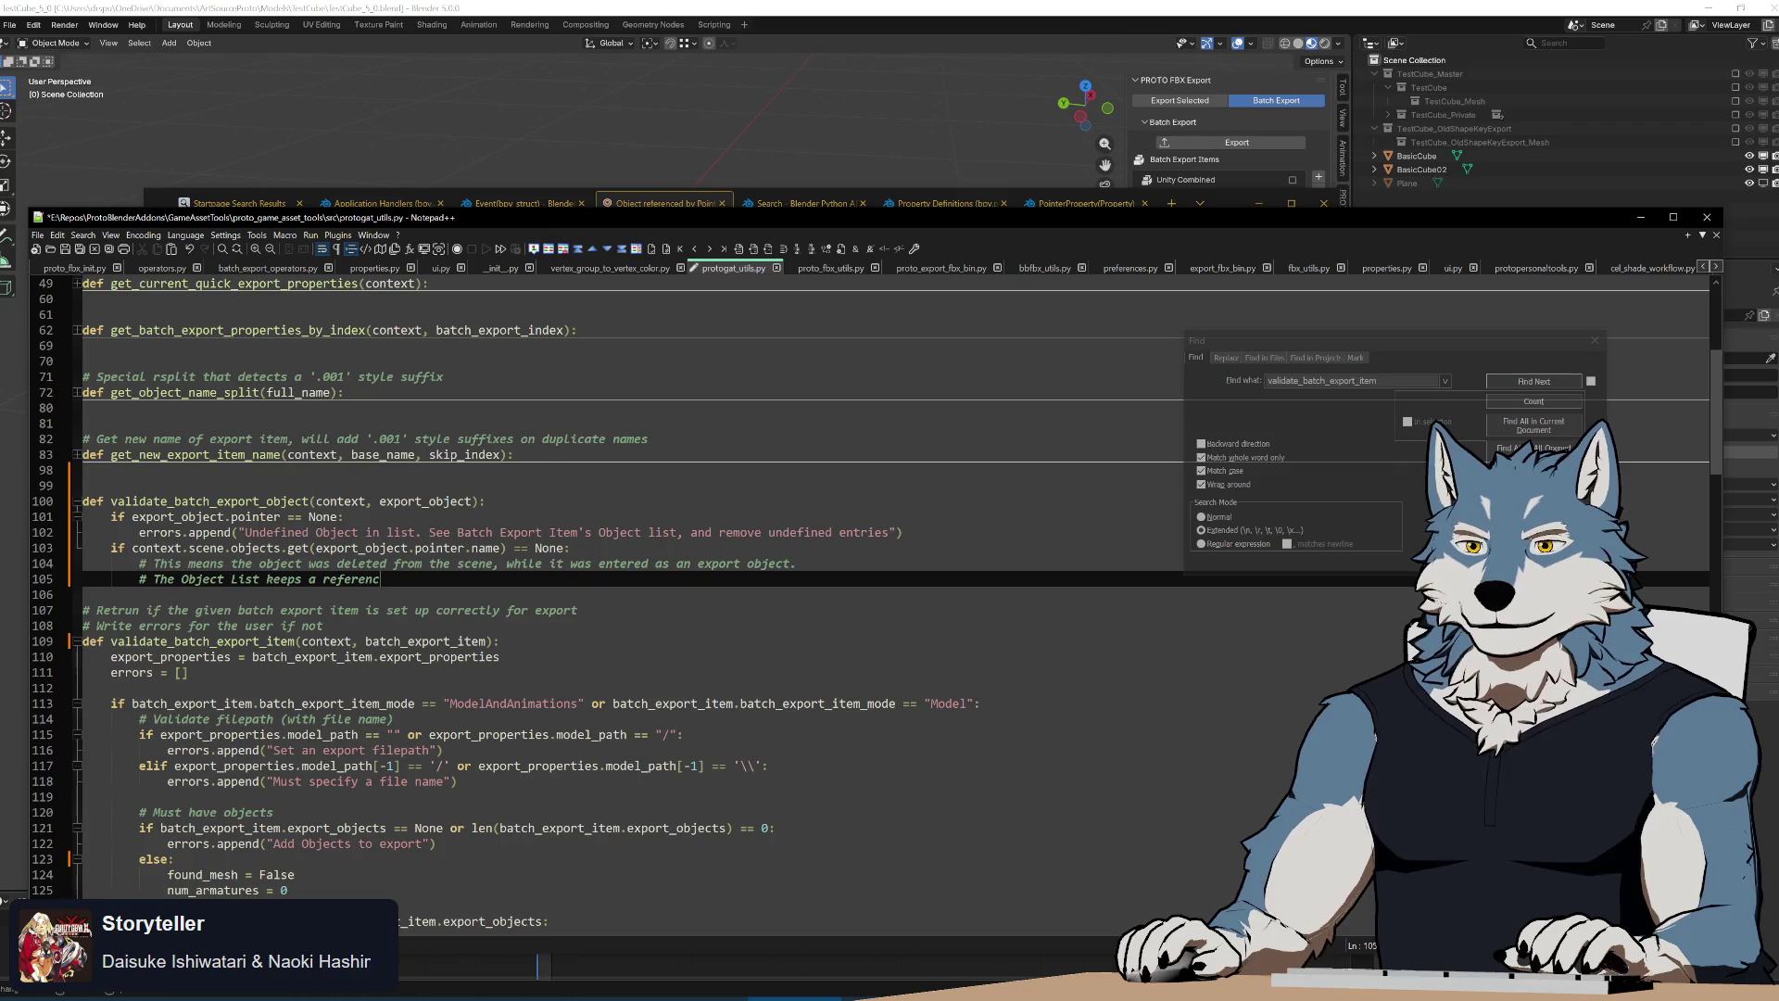
type("th")
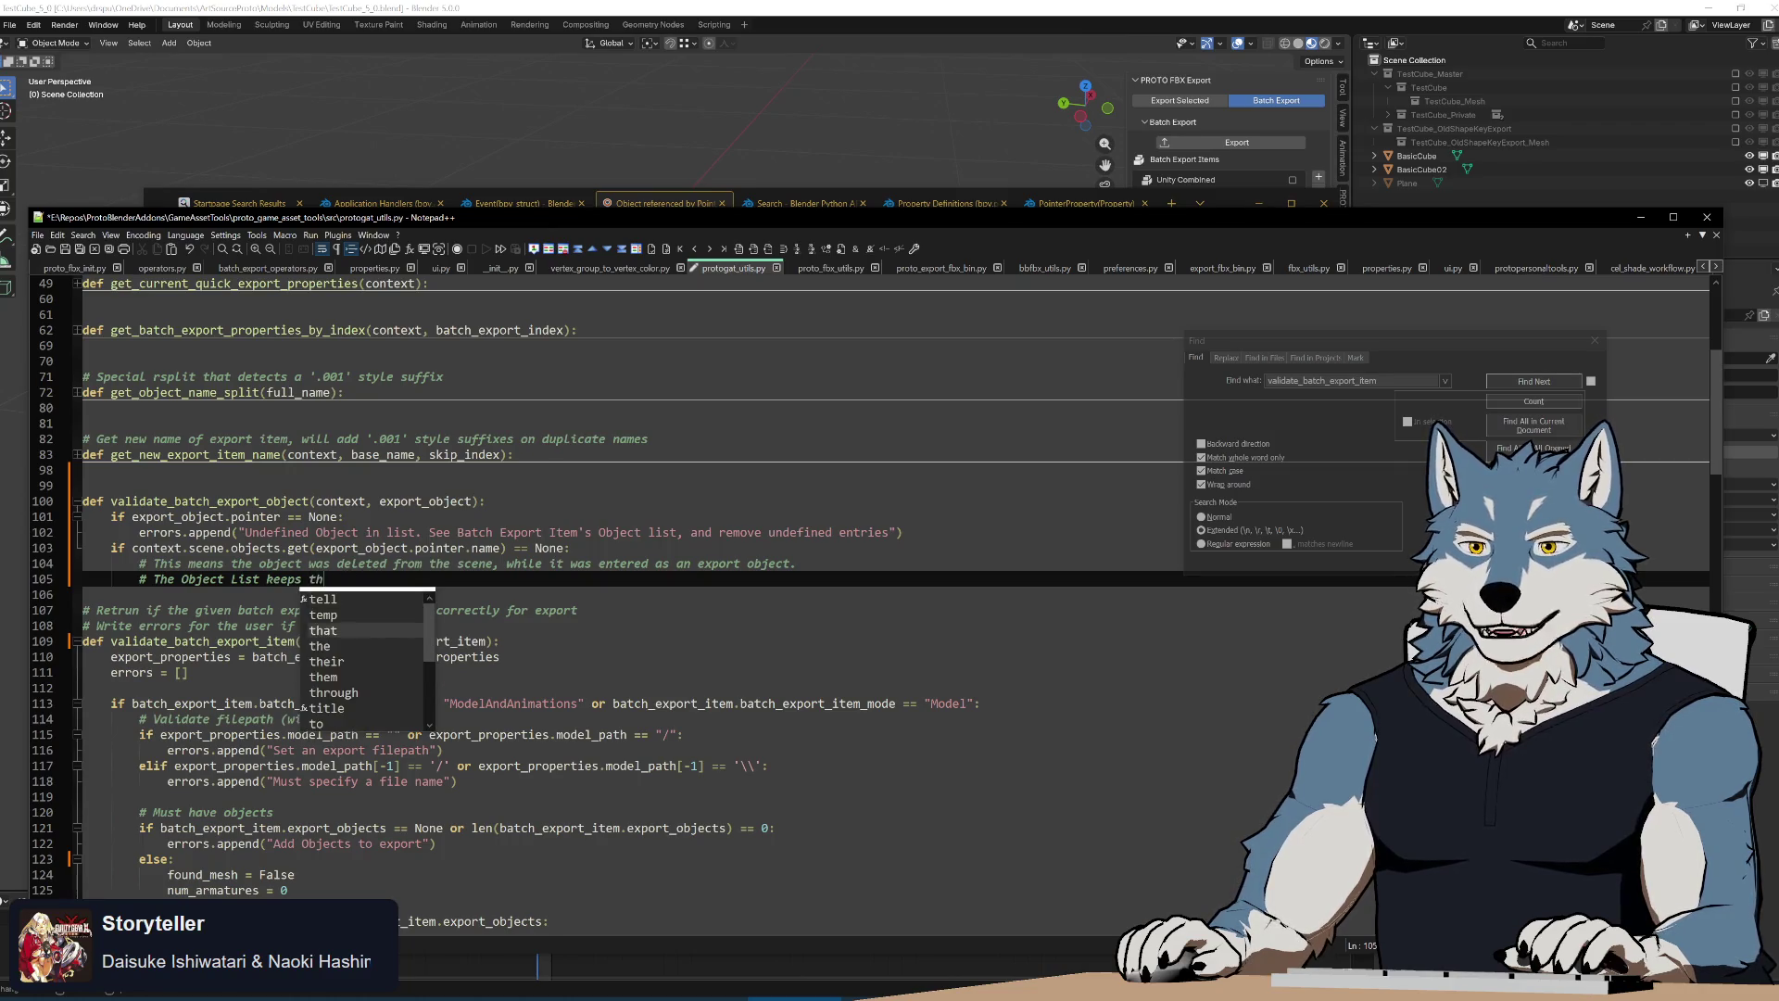
type("e re")
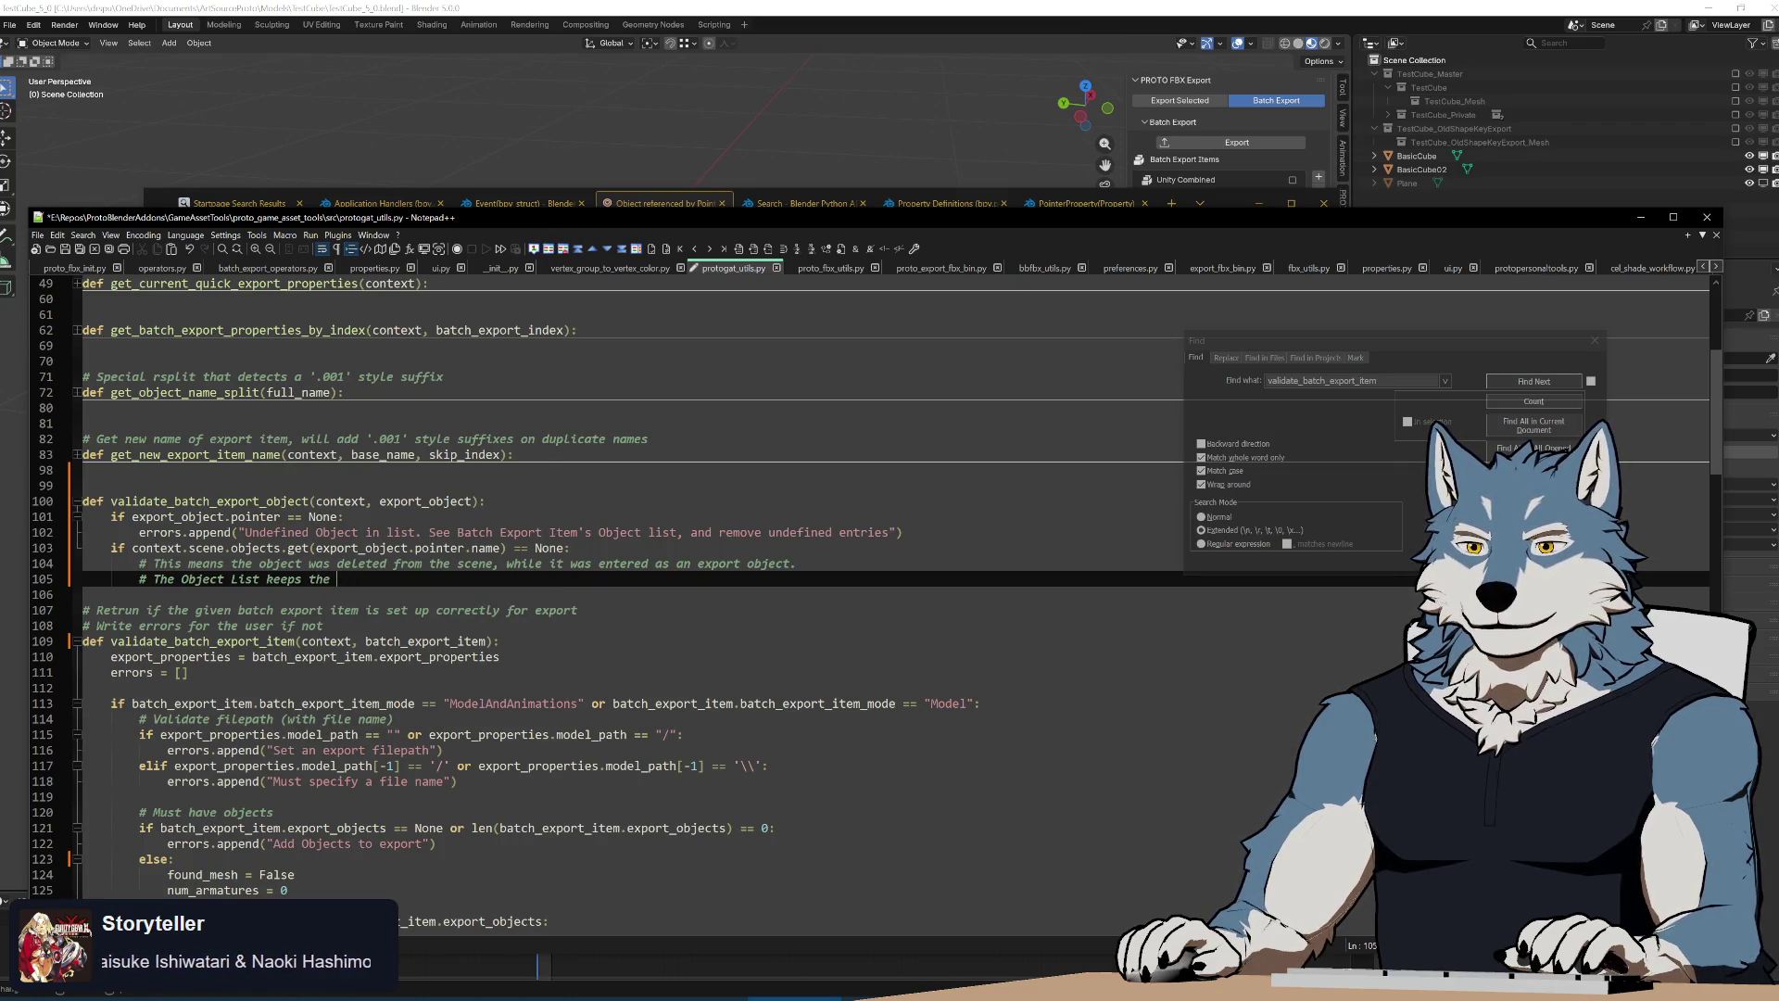
key("BackSpace")
key("BackSpace")
type("object's re")
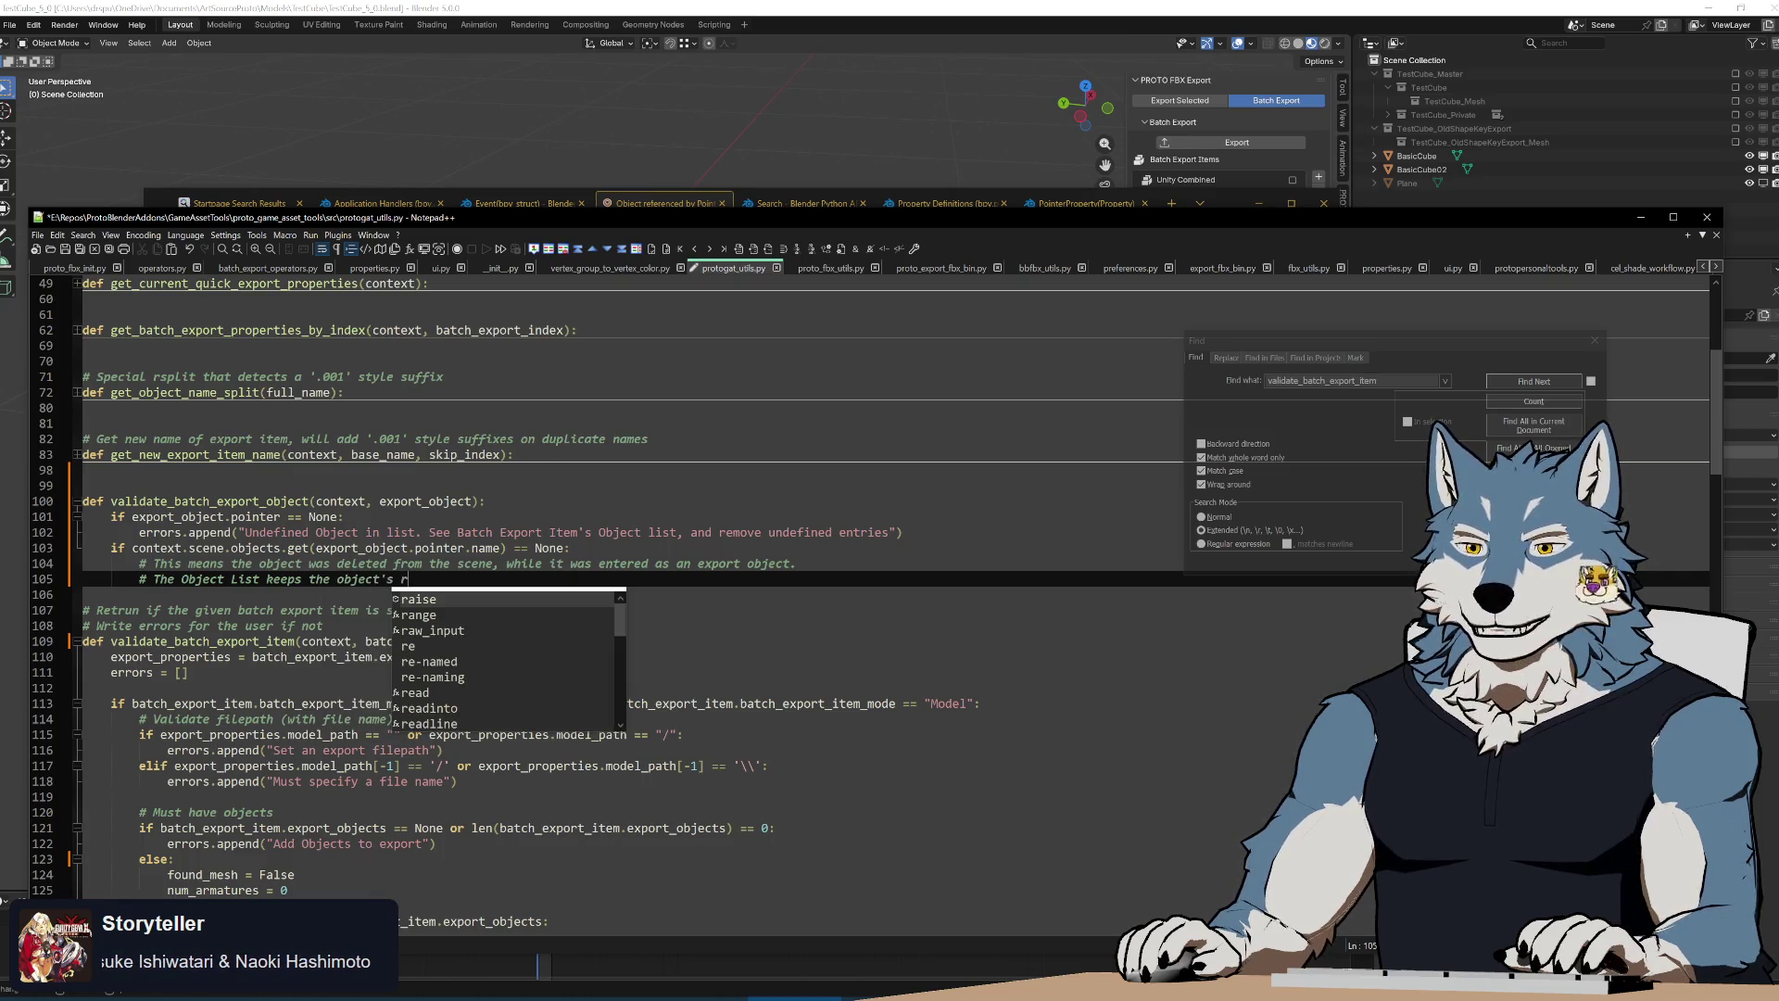
type("ference counter ")
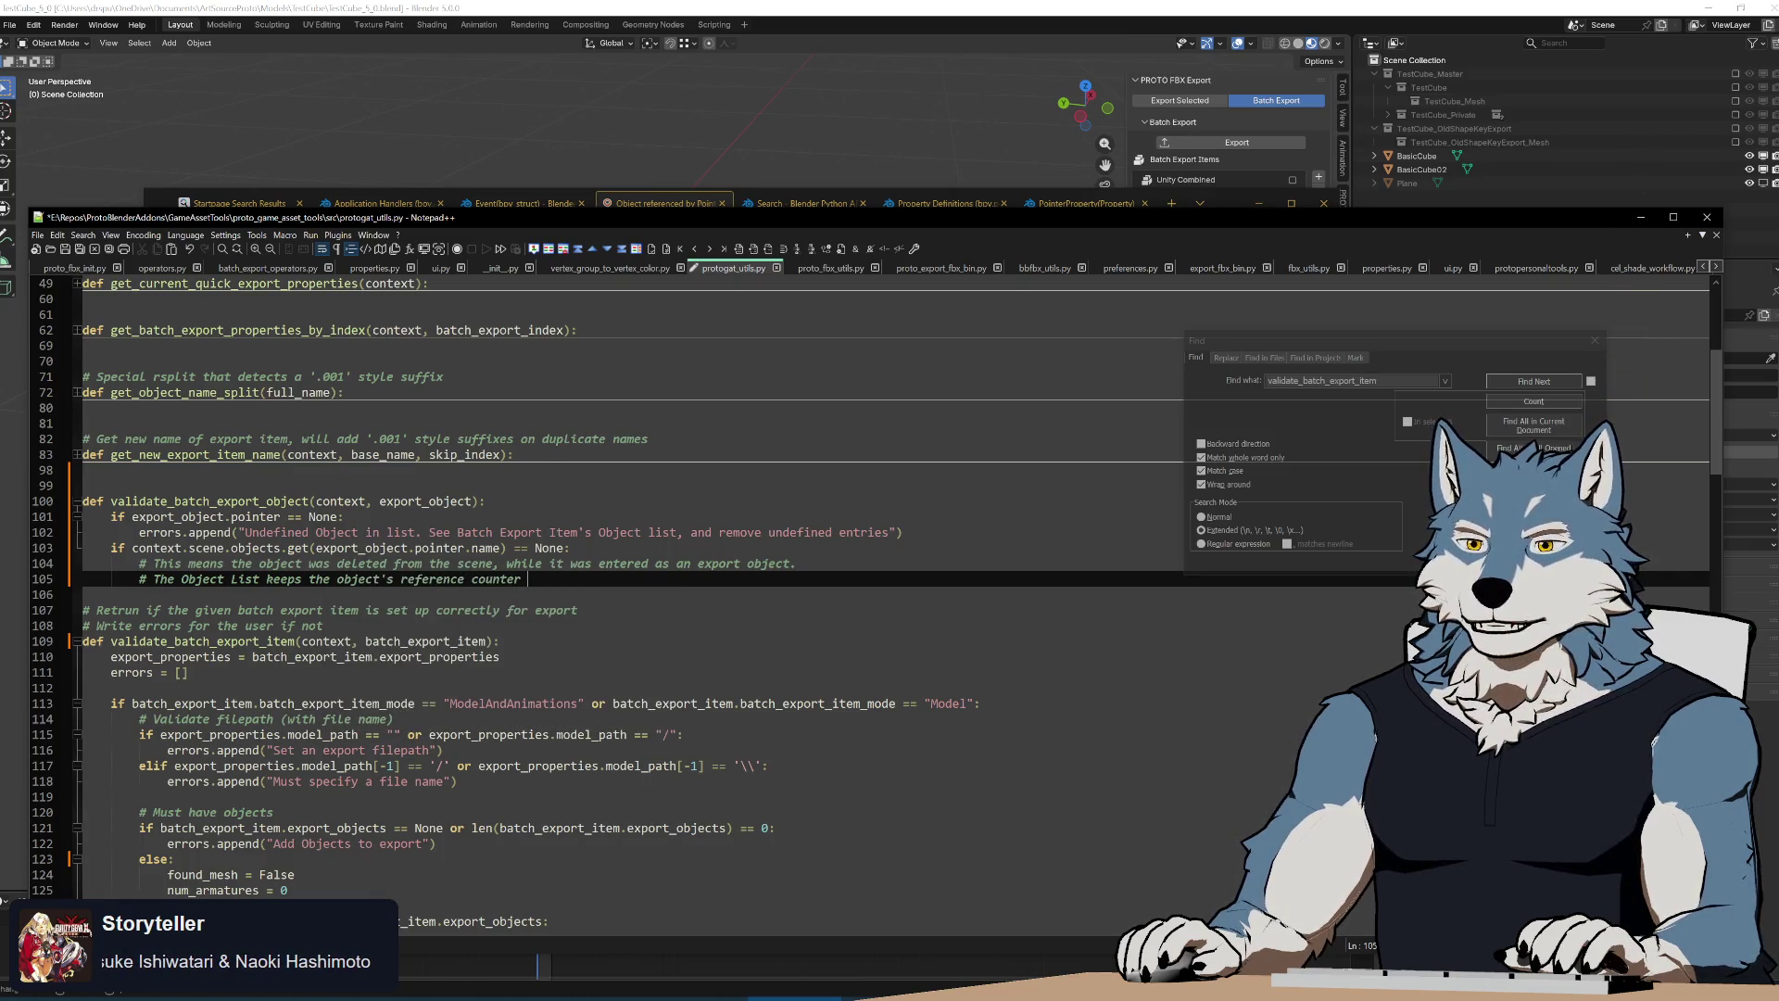
type("alive, ")
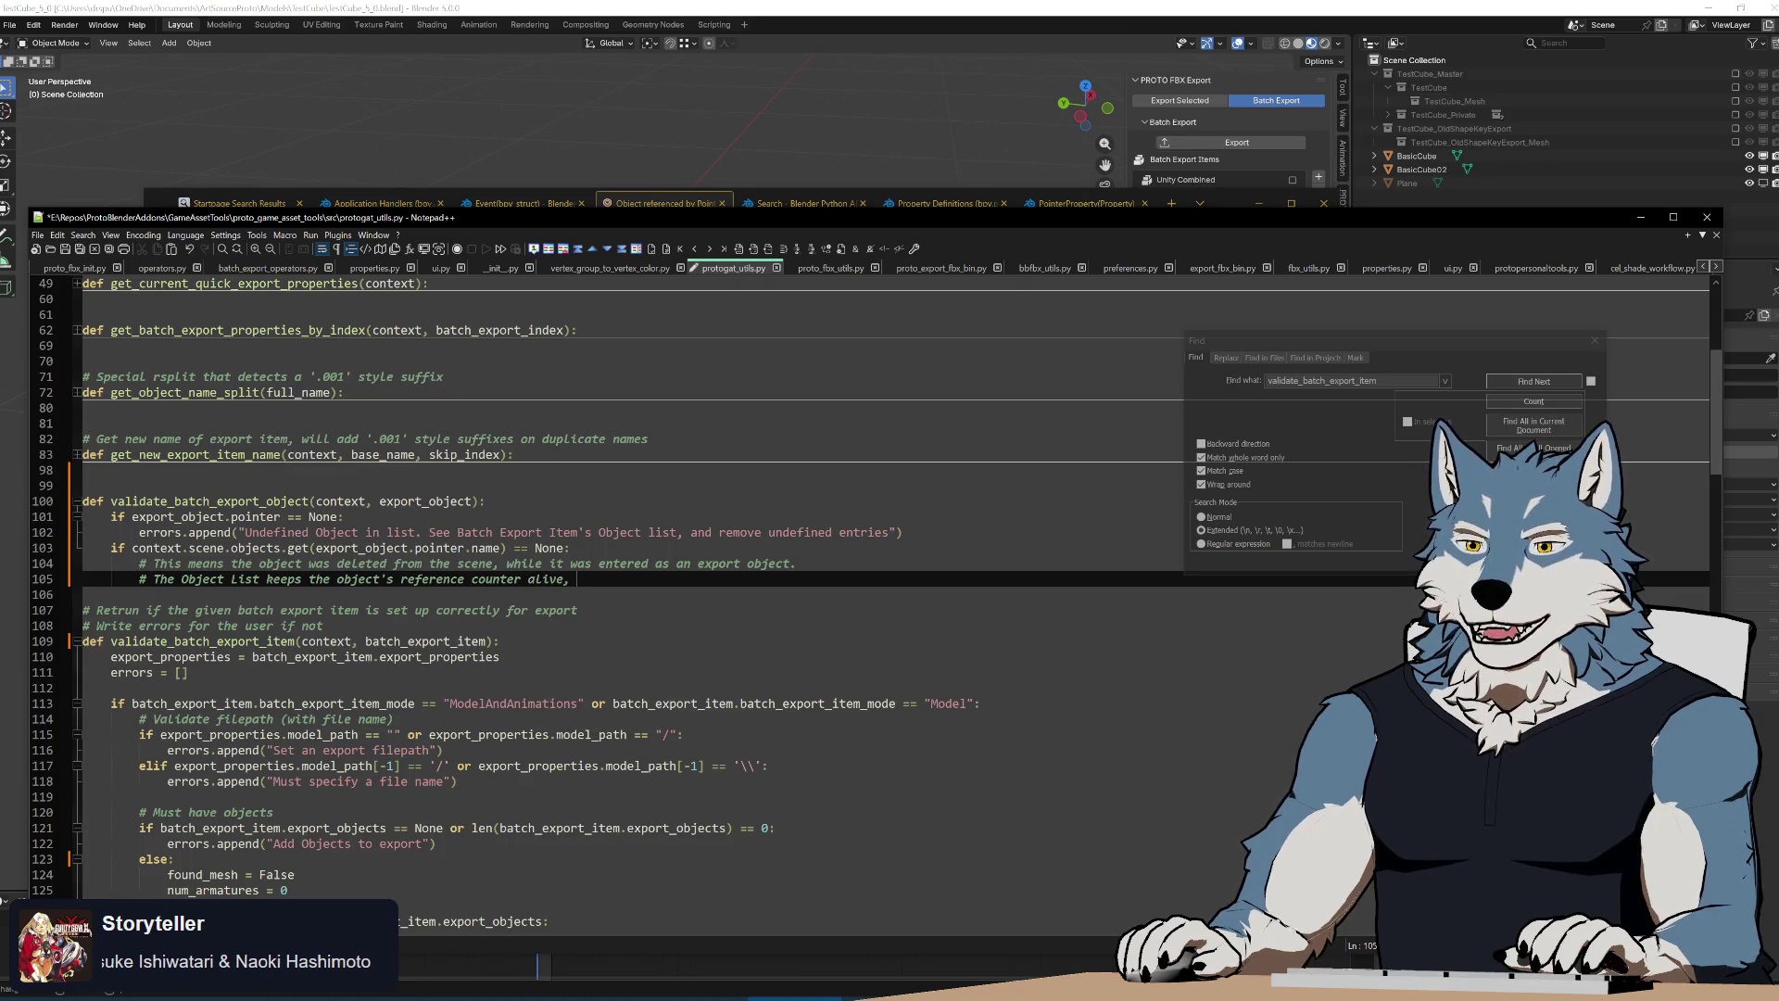
type("preventing it fr")
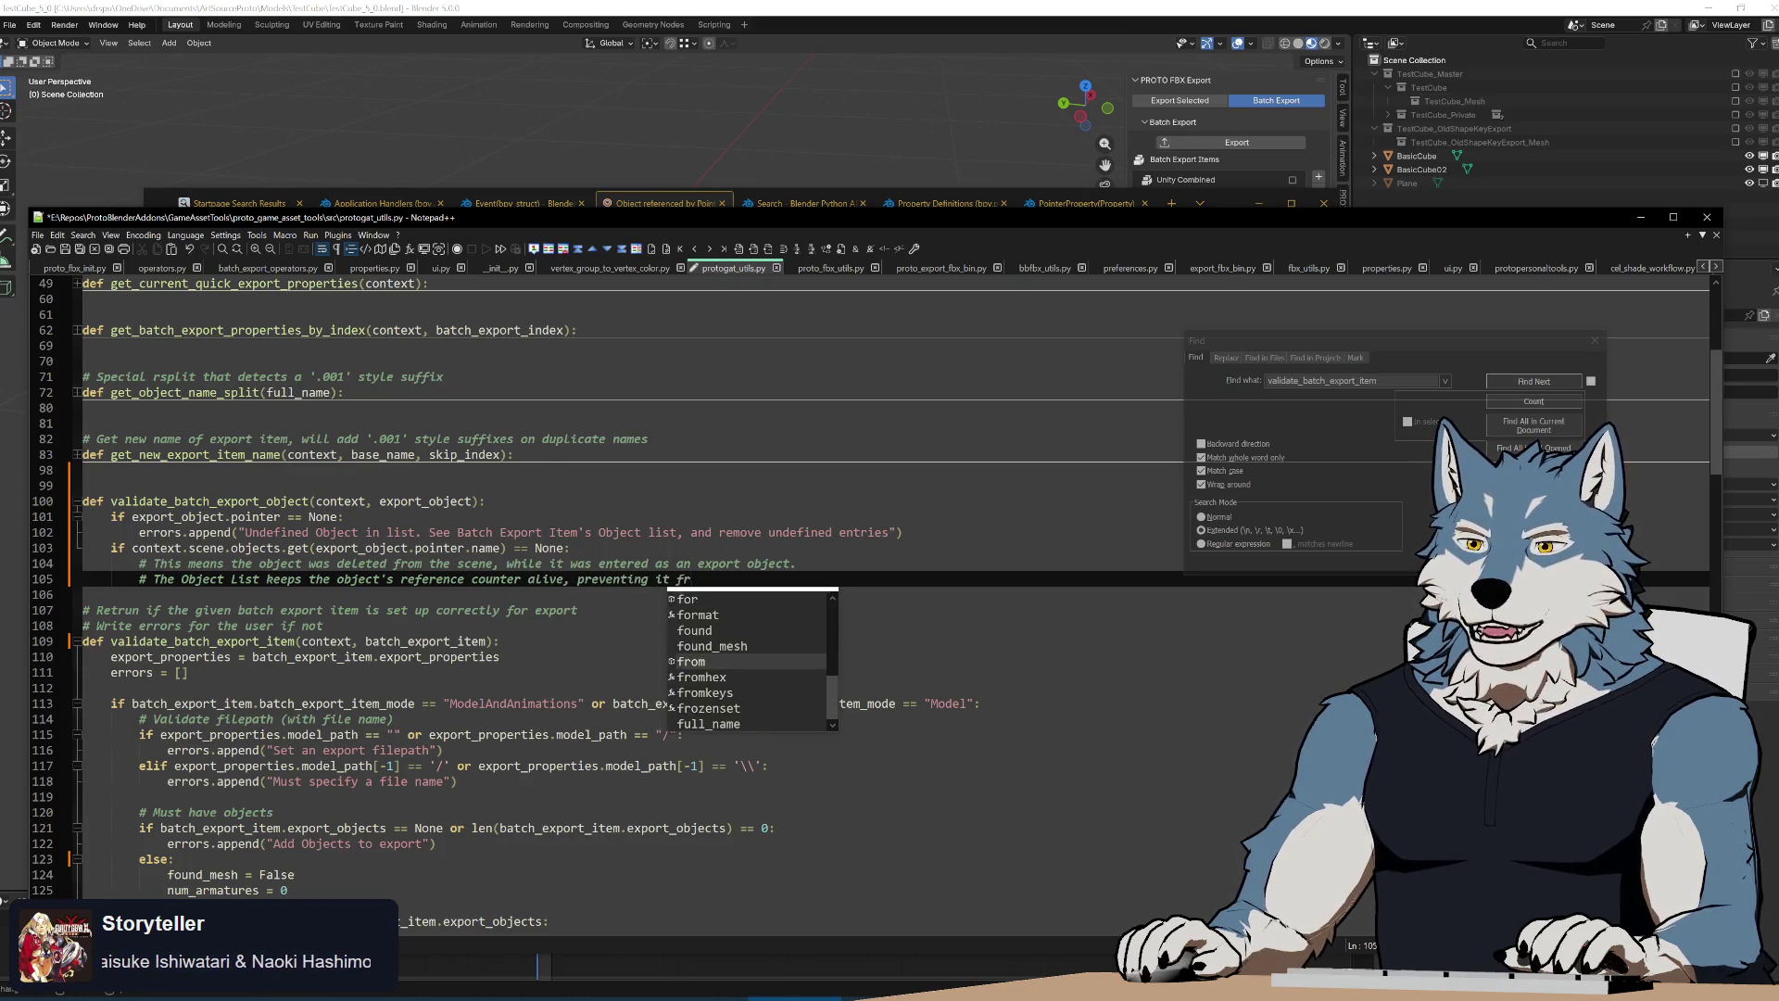
type("om being removed")
key("Return")
type("#")
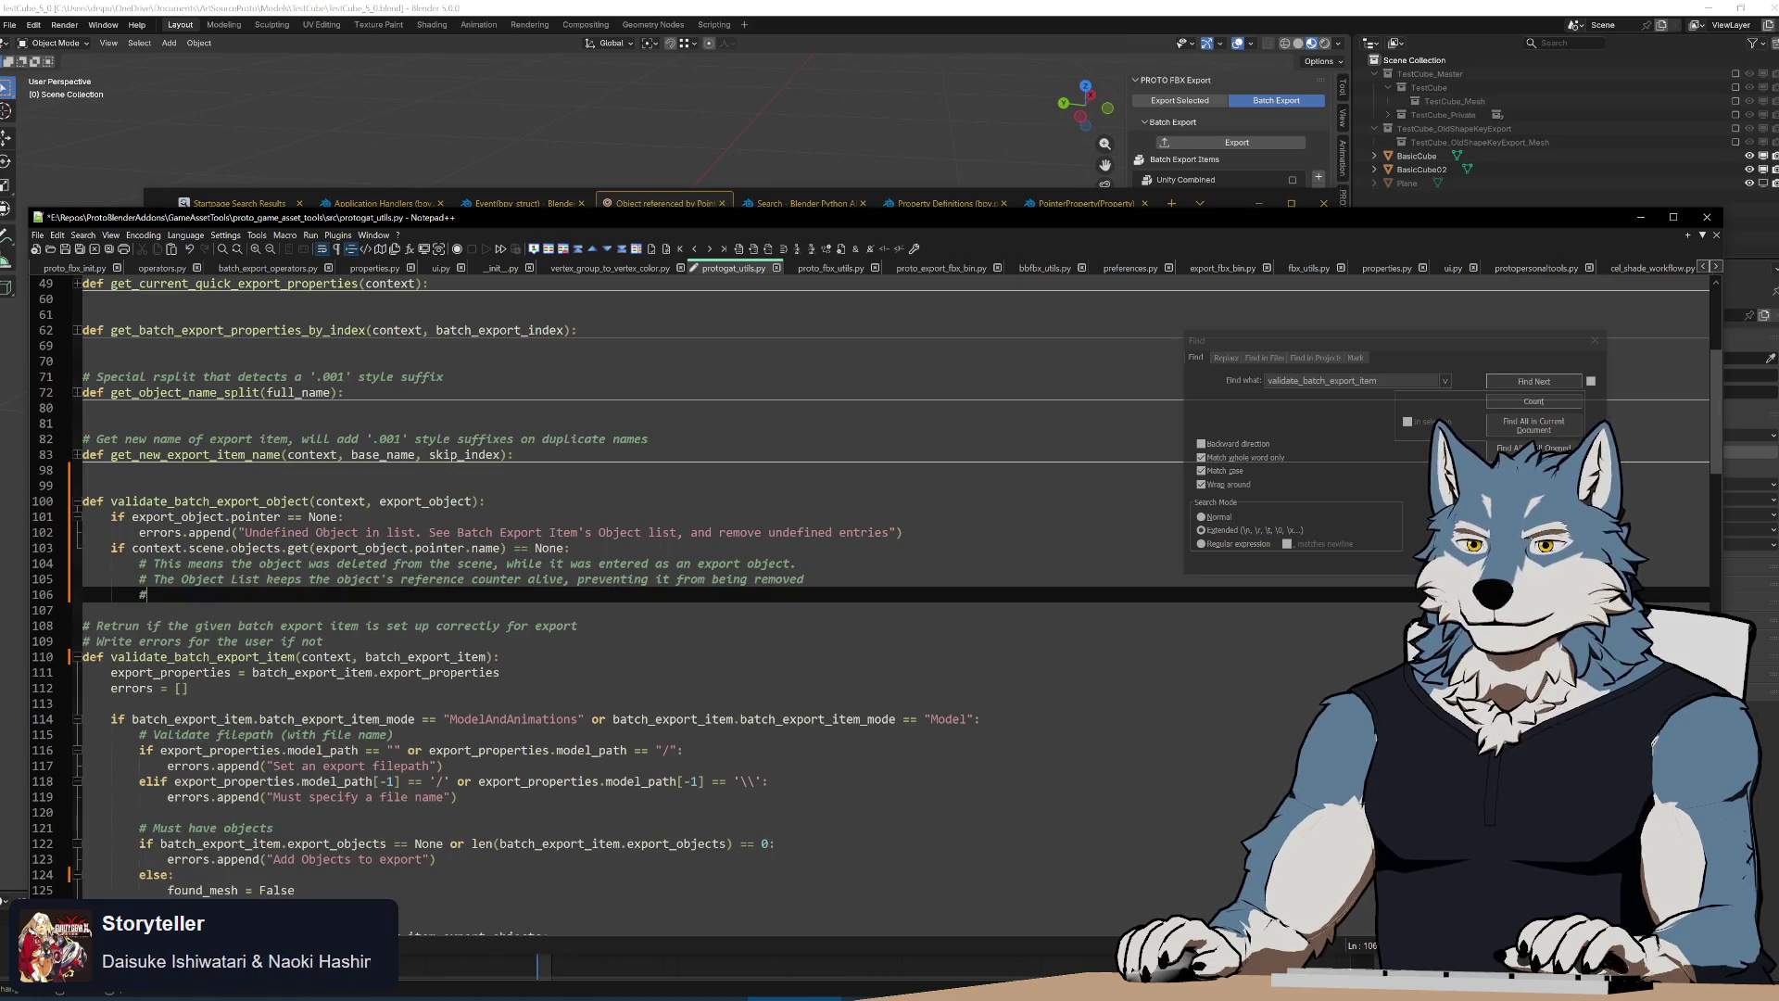
type(" from the ")
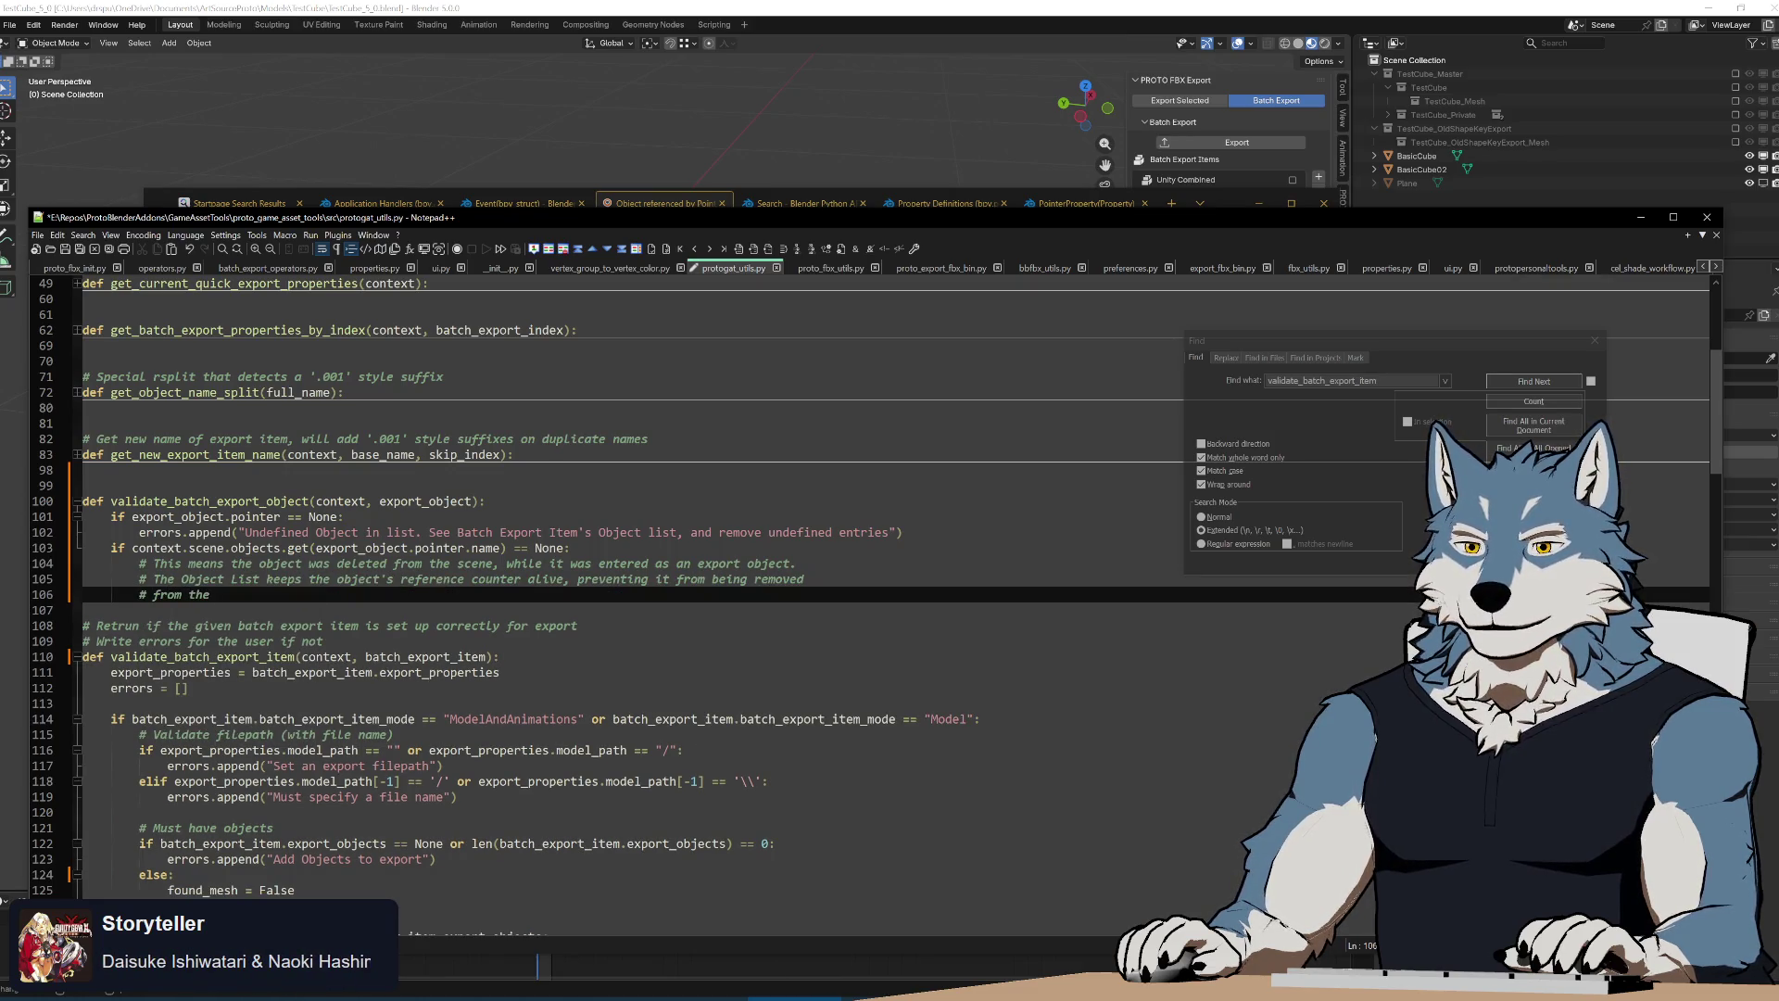
type("file.")
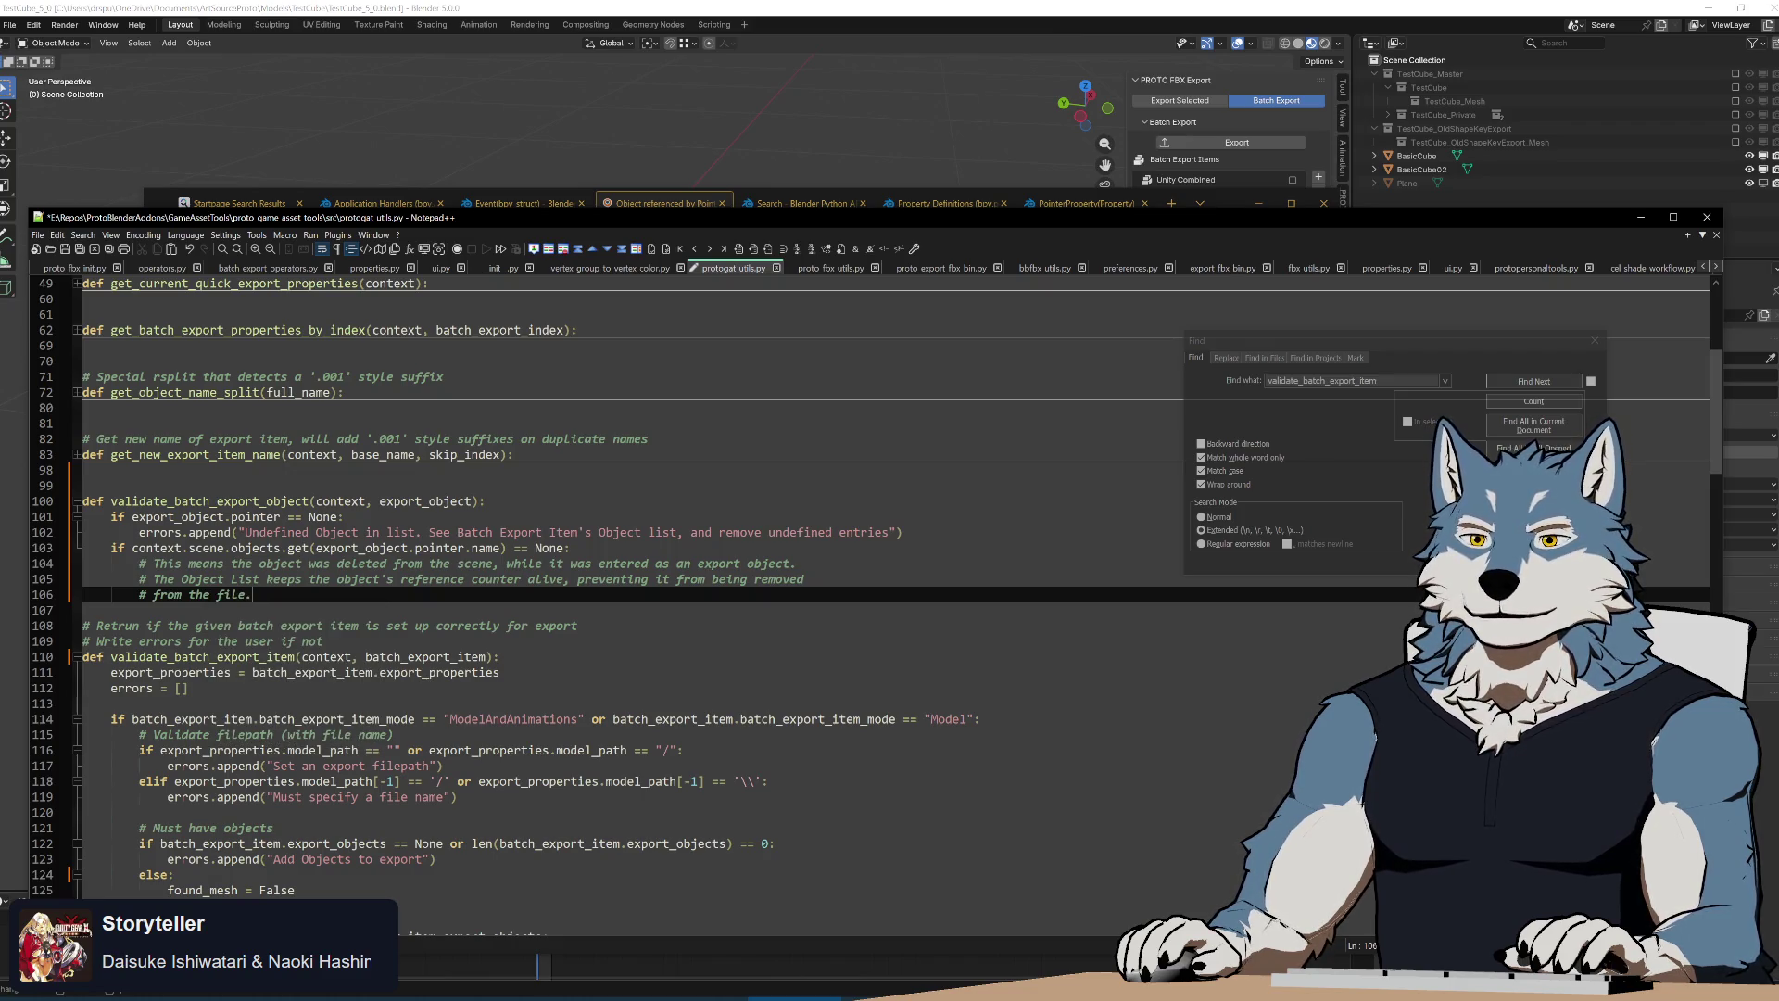
key("Return")
type("# We don")
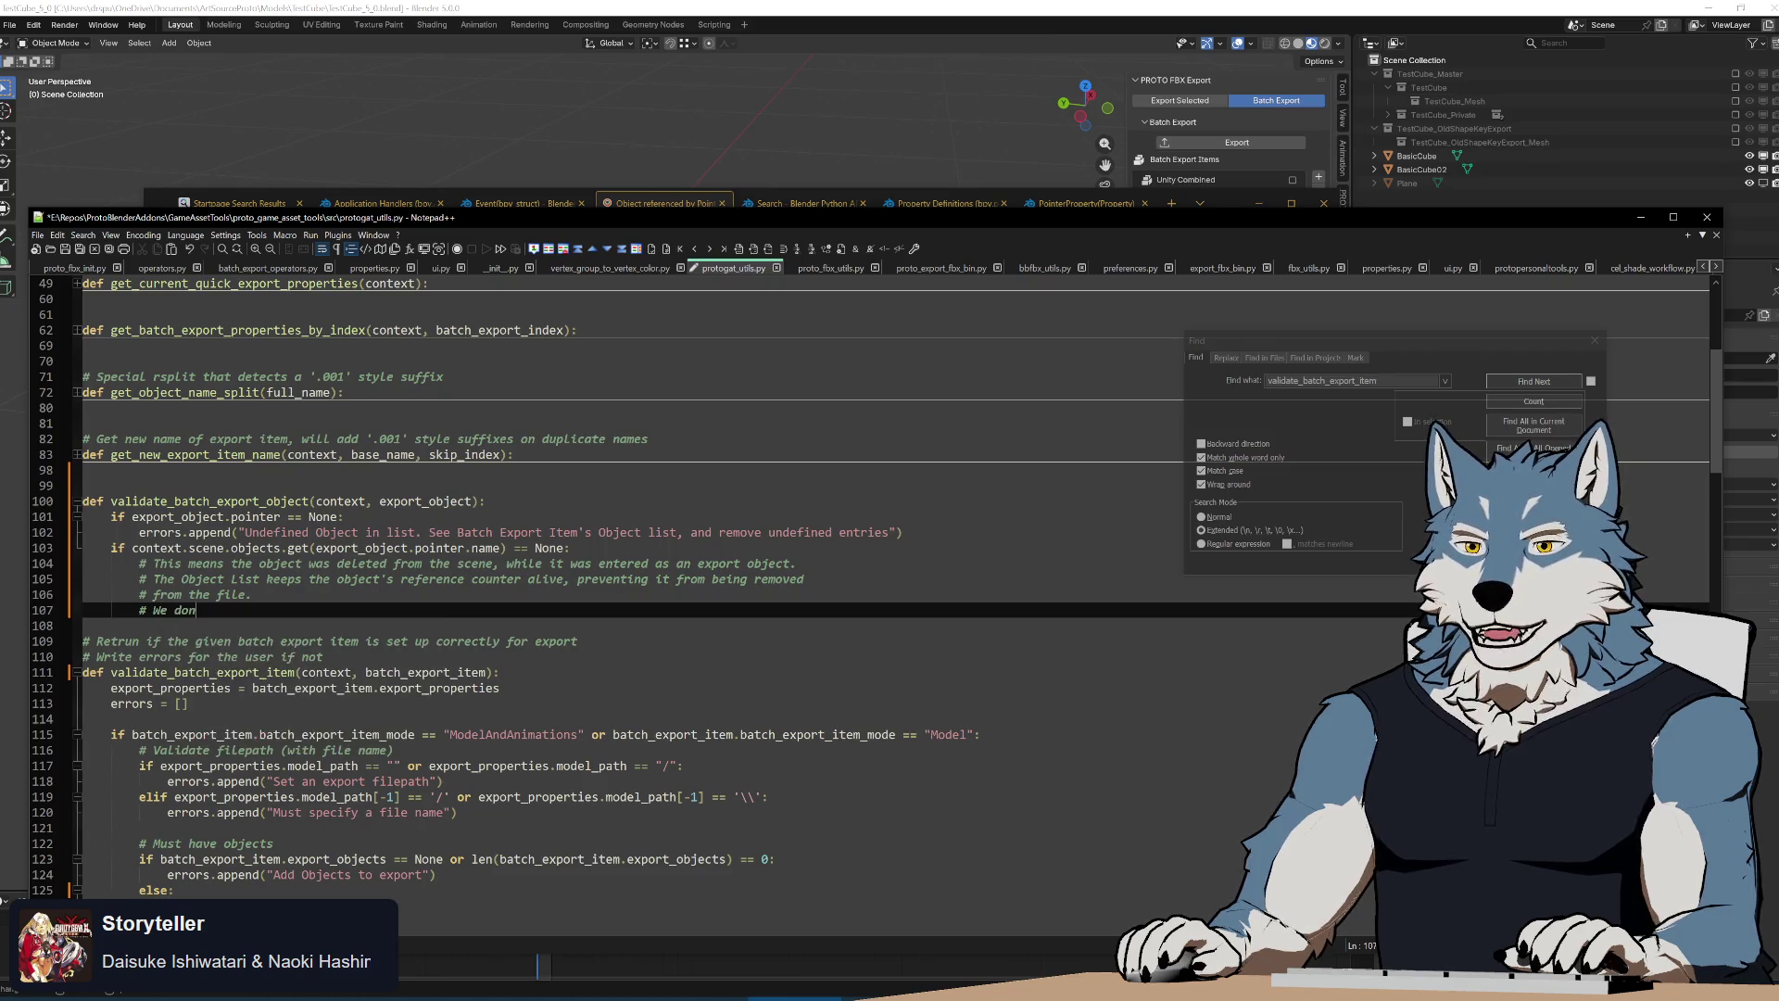
type("'t have a way to de")
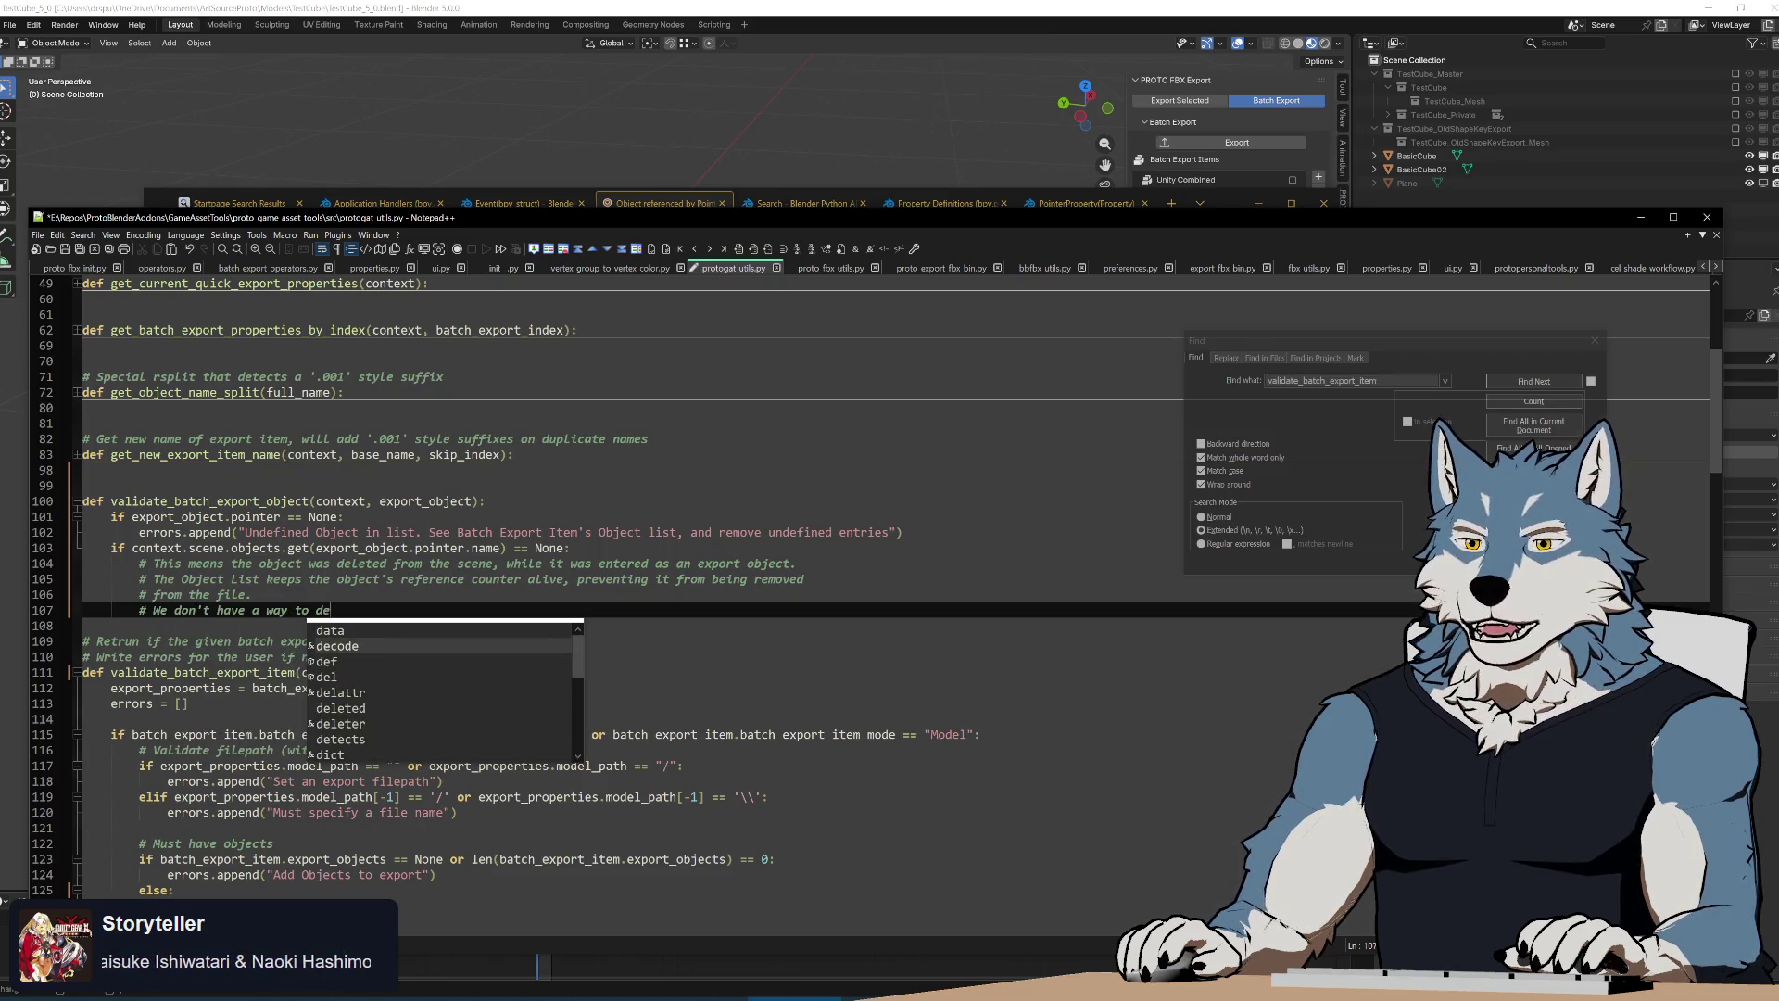
type("tect object ")
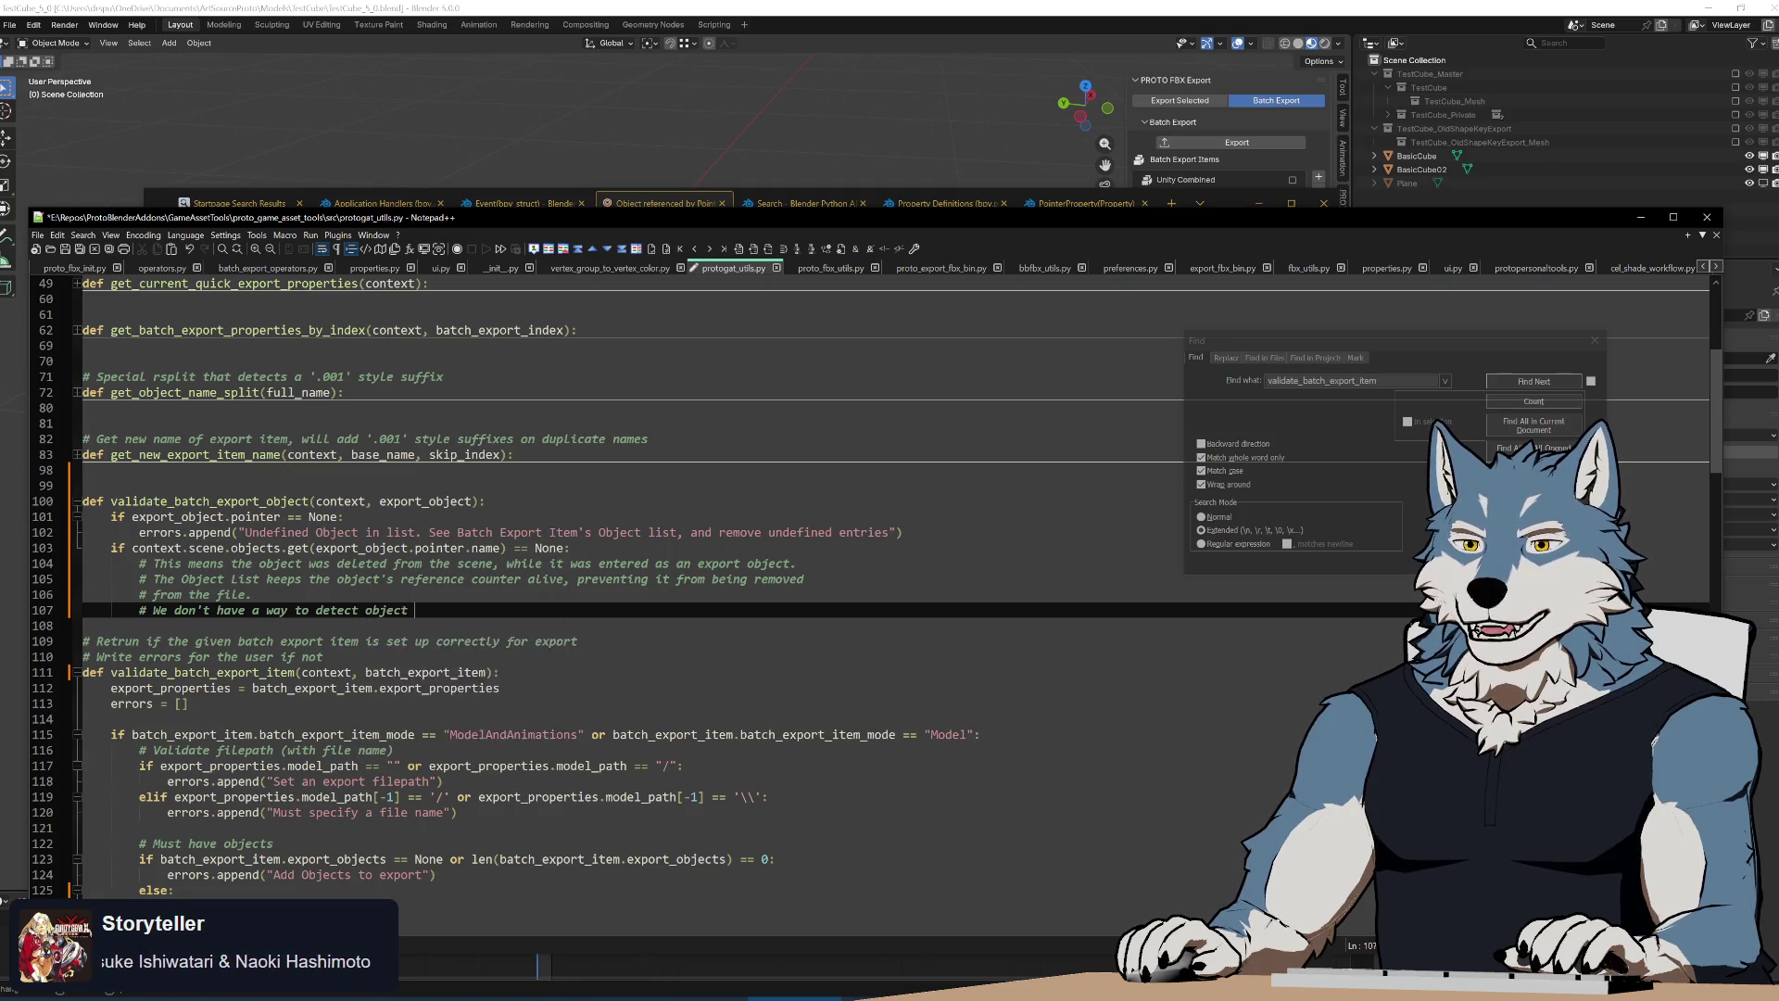
type("deletion, so ")
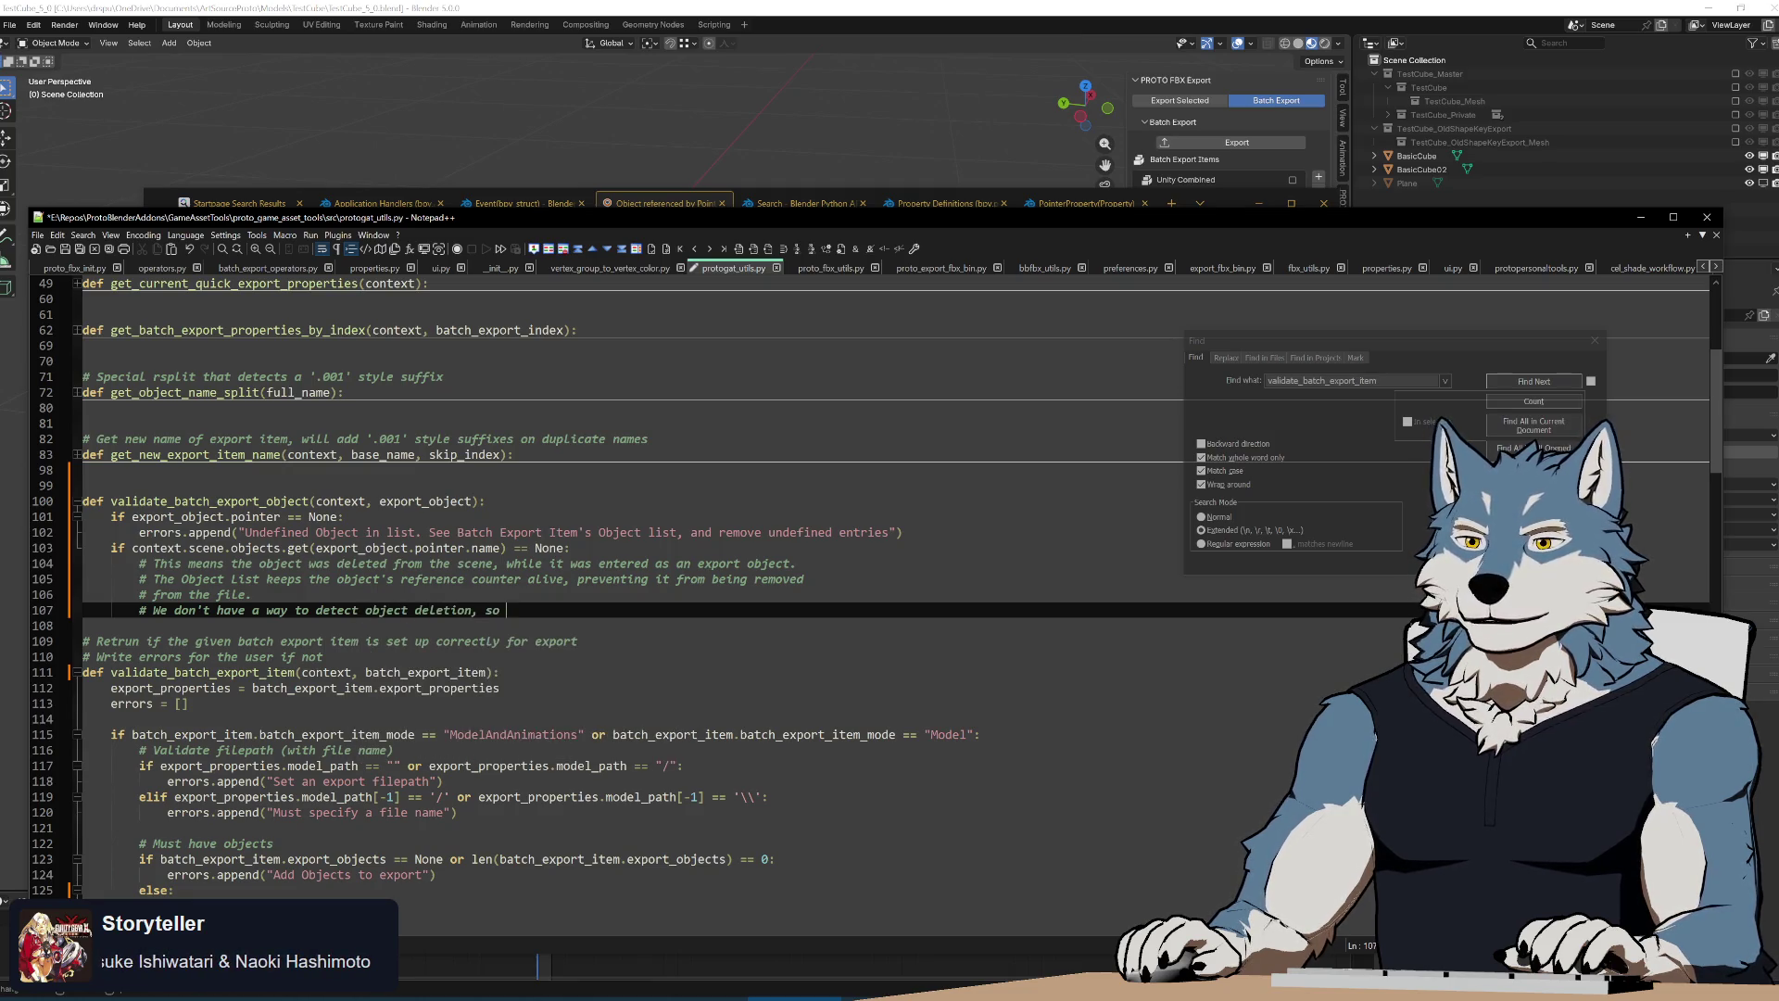
type("we catch it her")
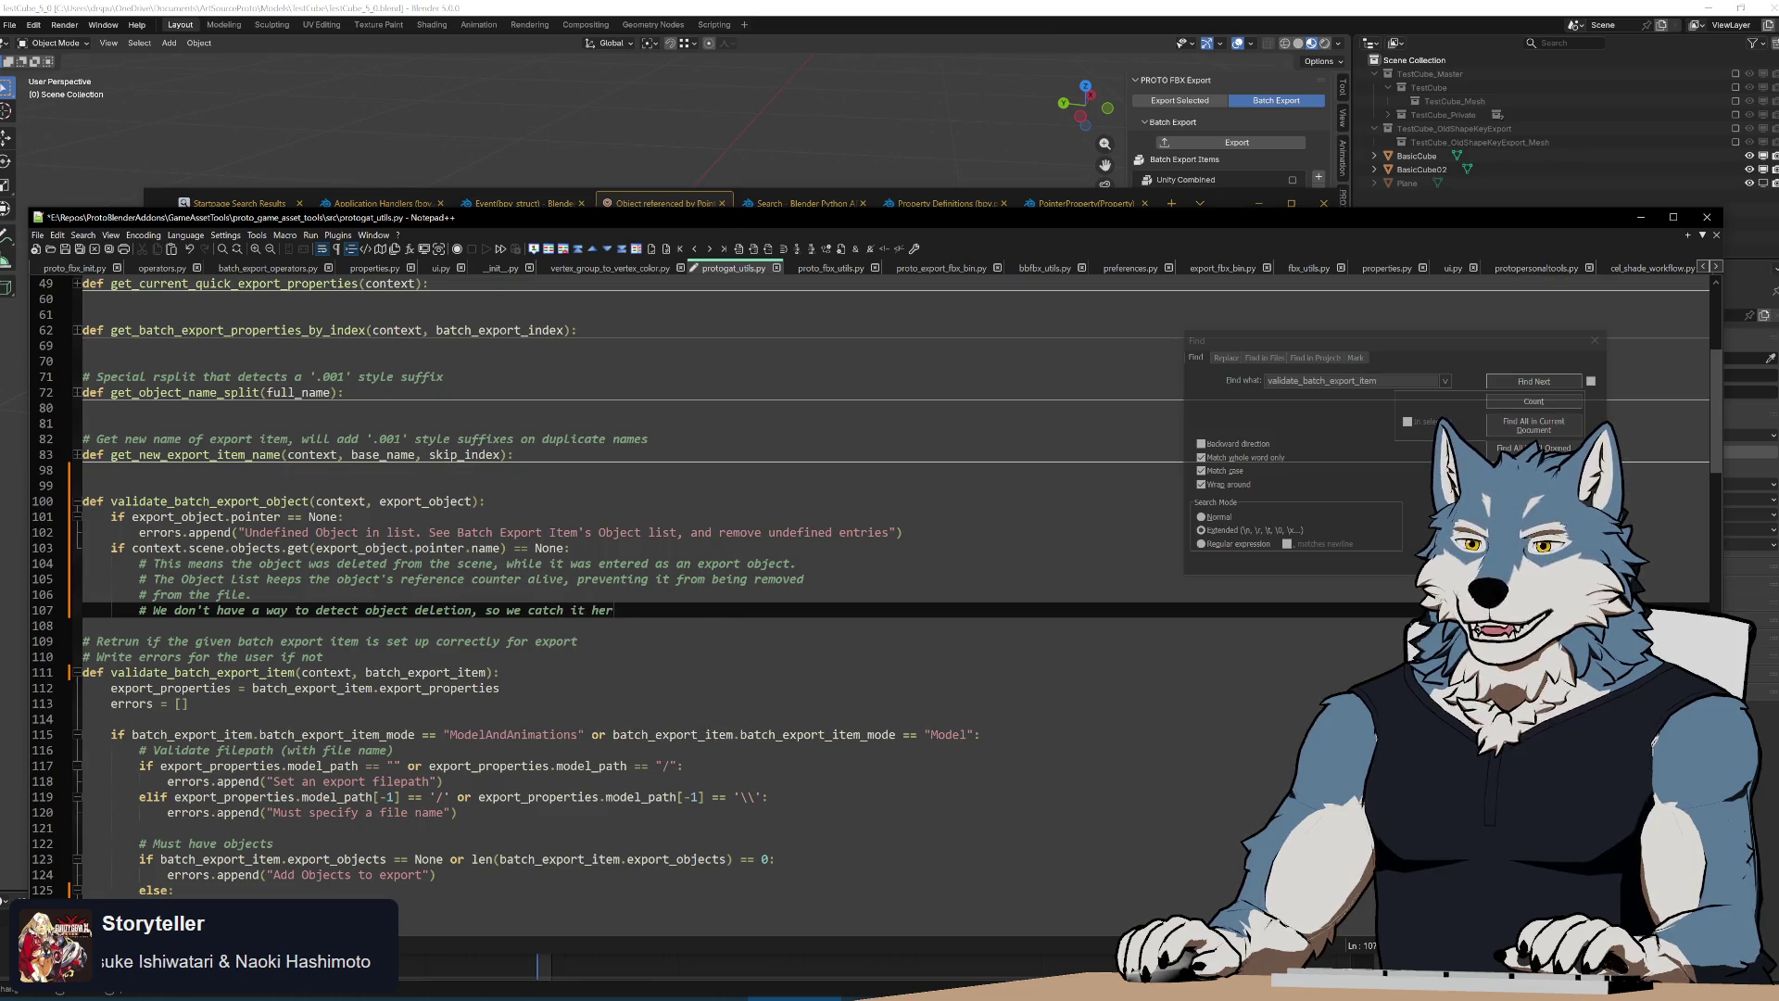
type("e and remove i")
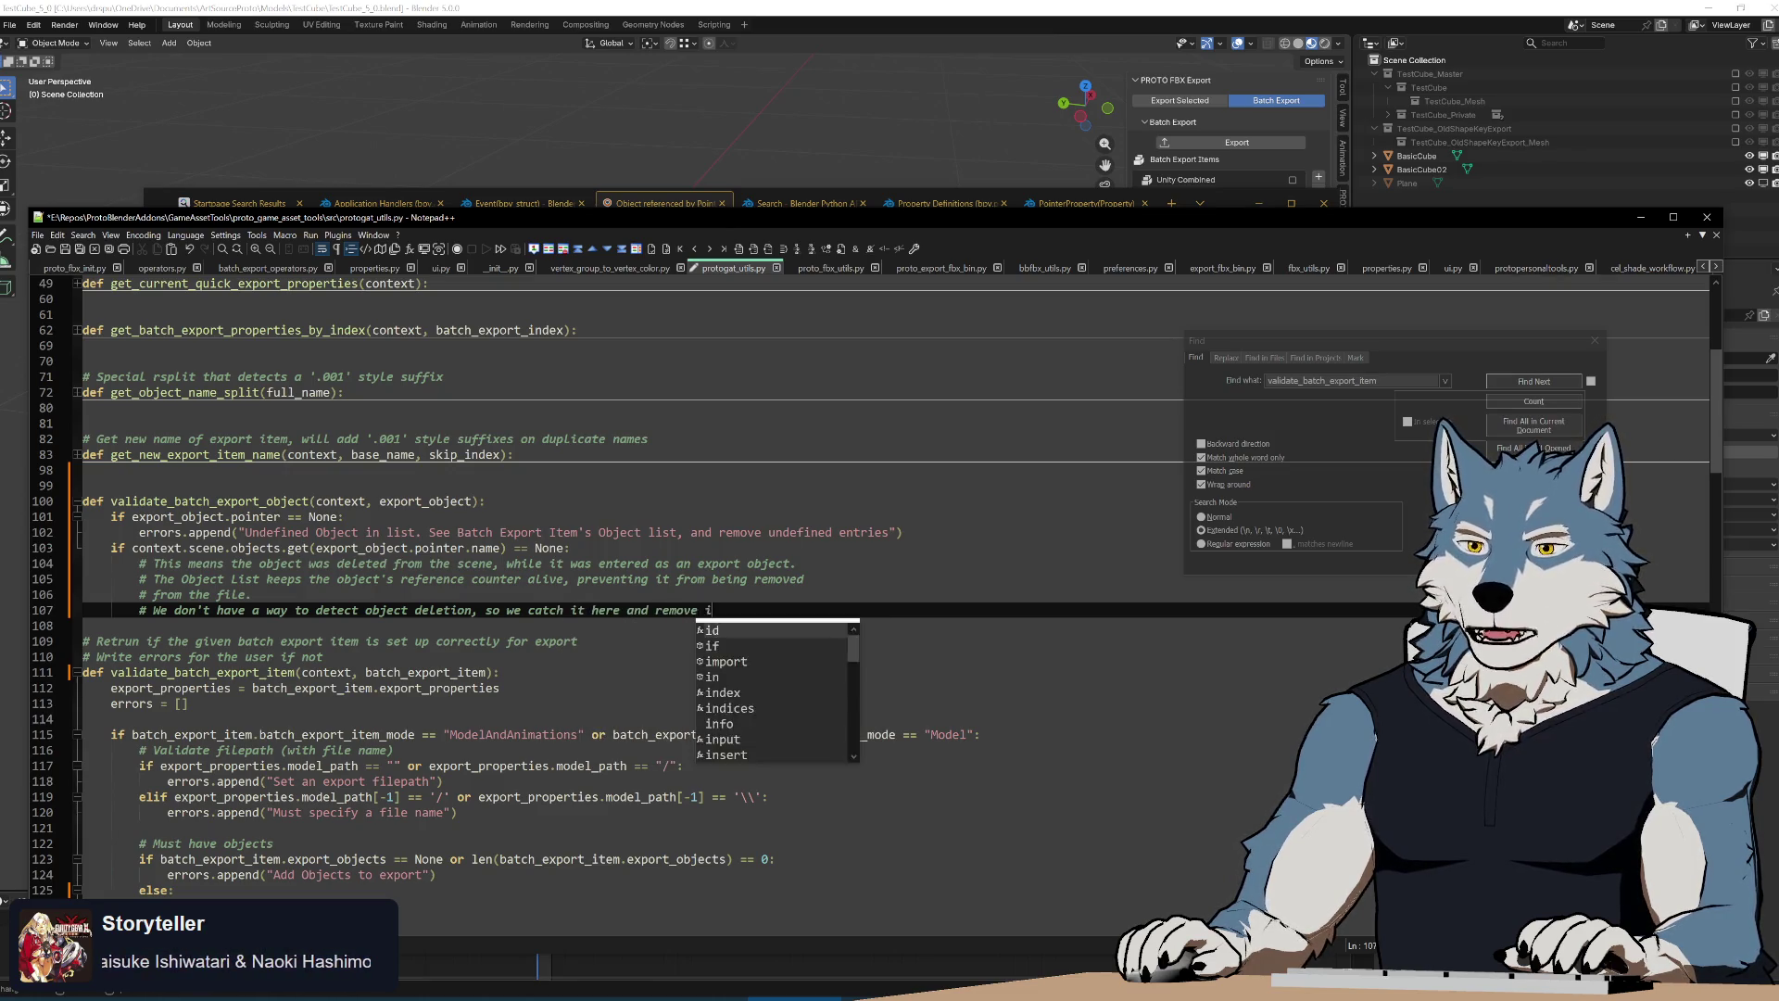
type("t from the")
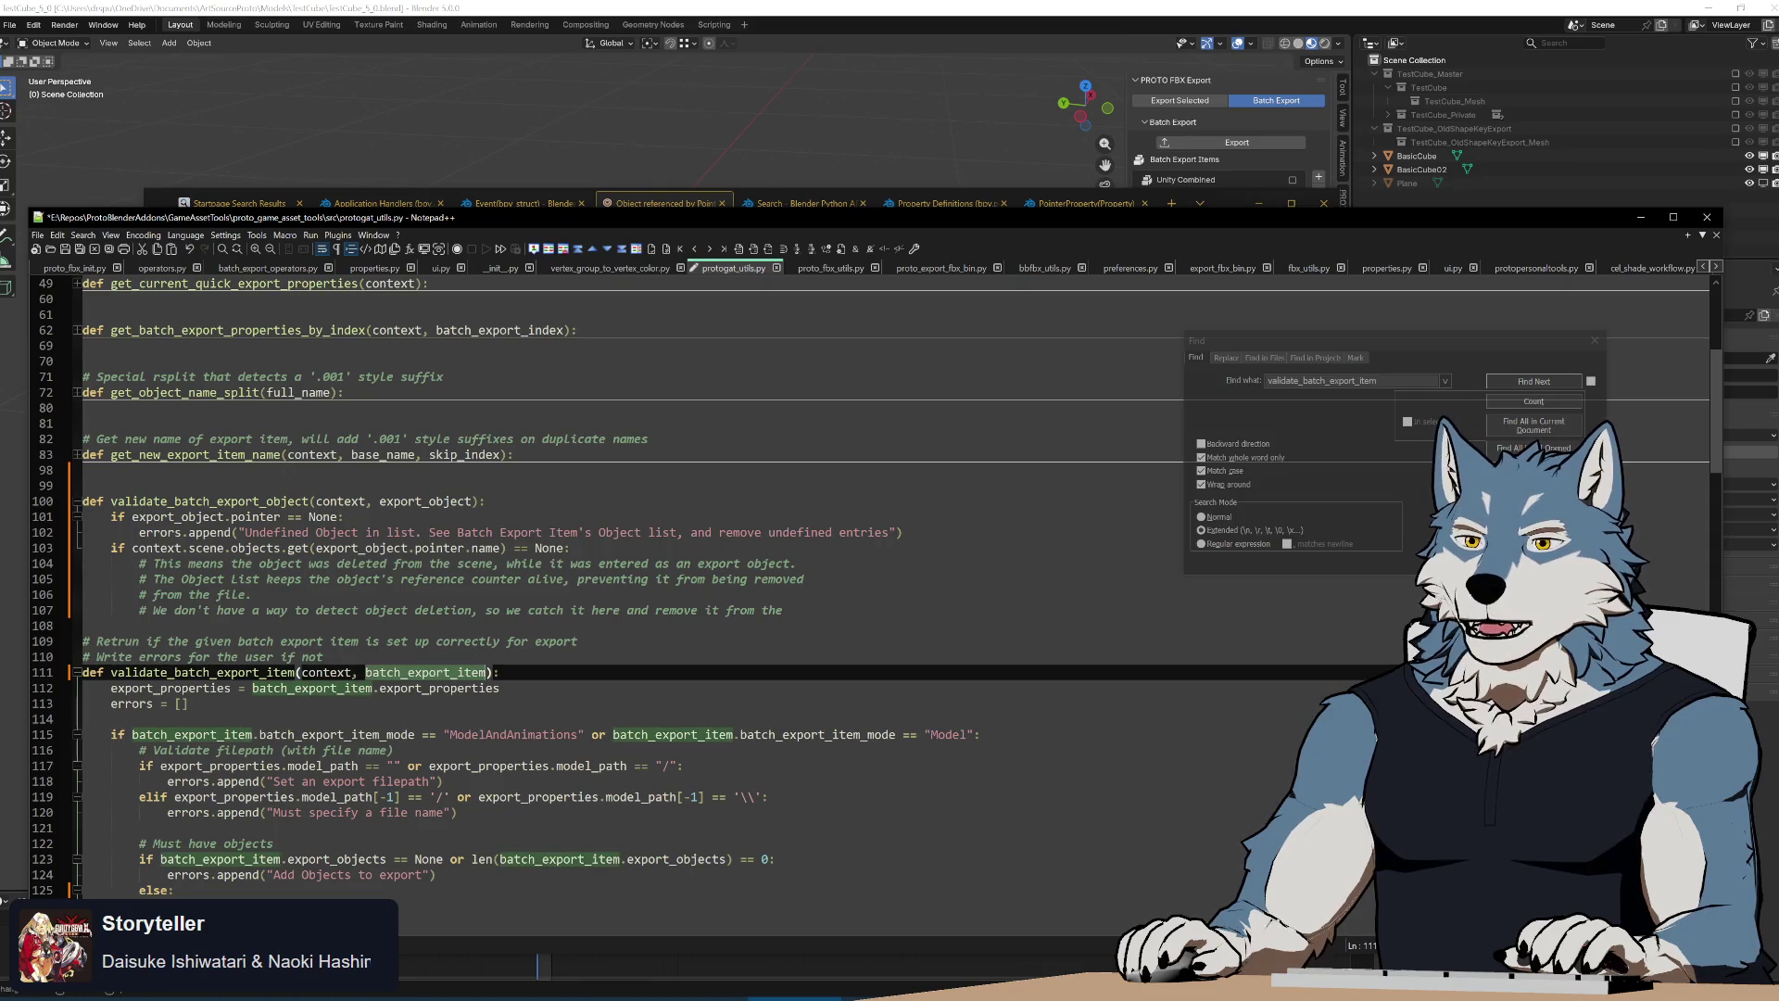
scroll(695, 584, "down", 10)
scroll(695, 584, "up", 5)
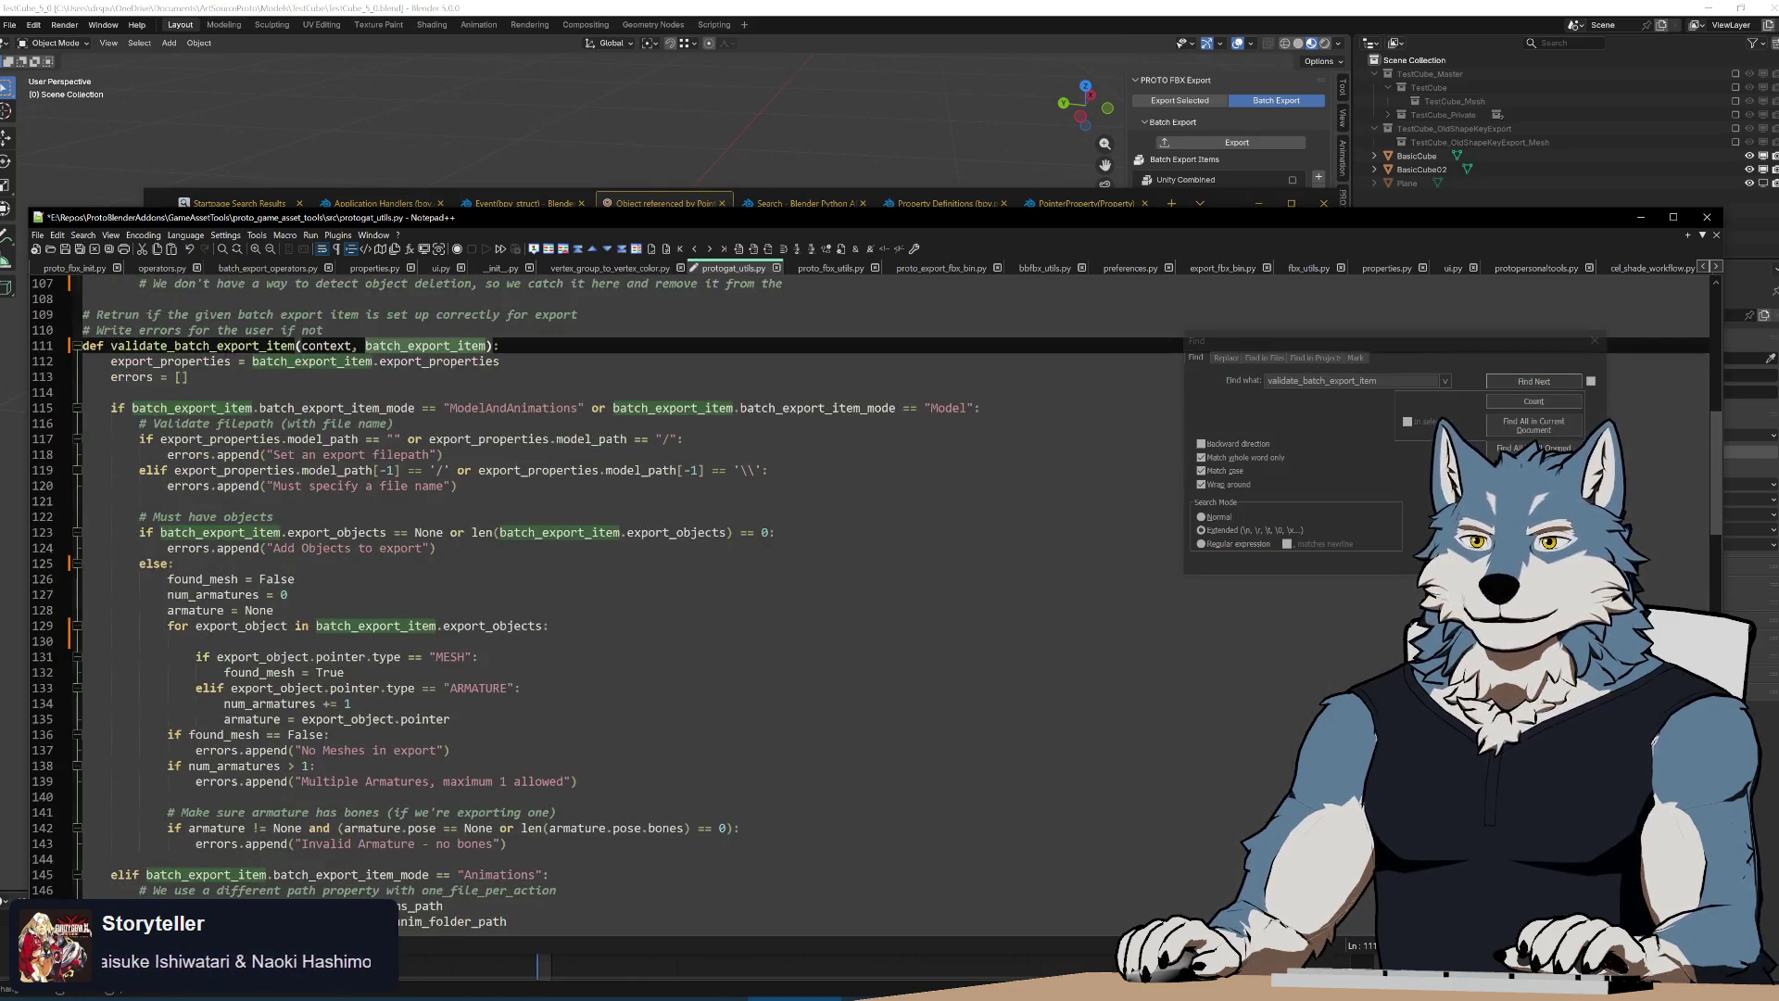
scroll(695, 583, "up", 5)
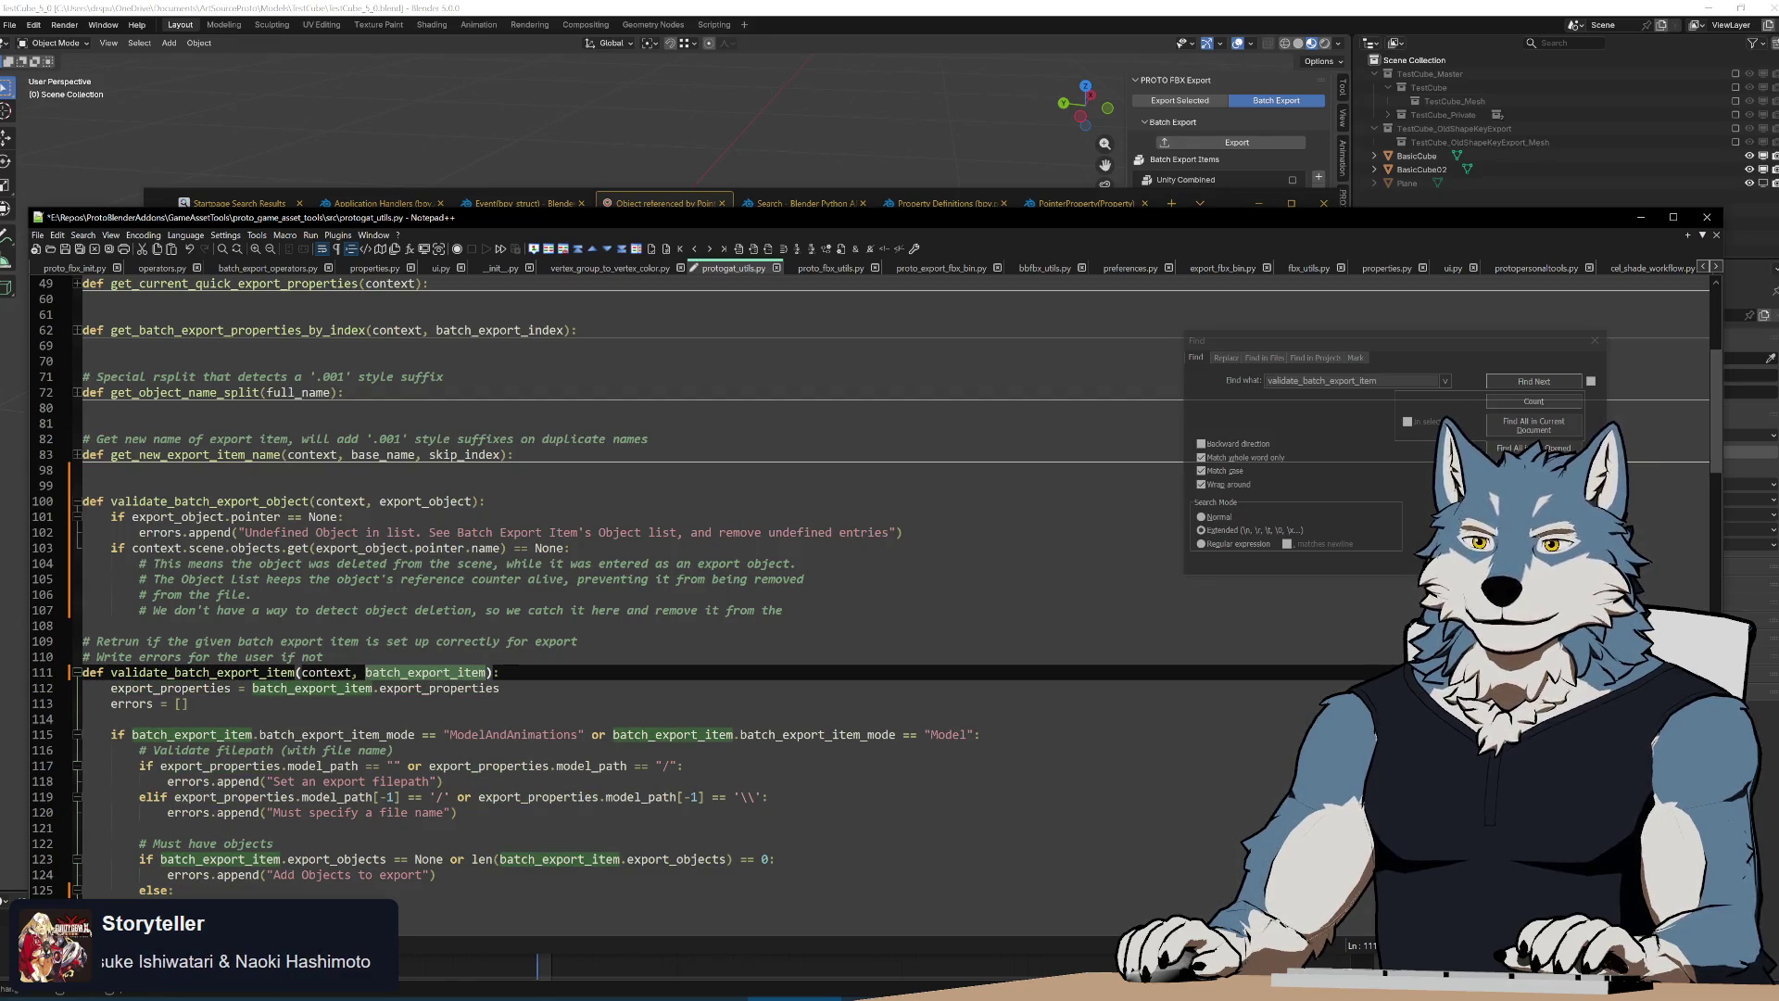
Add batch_export_item to validate_batch_export_object's parameters and start a new line after the deletion comment
left_click(378, 502)
type("batch_export_item")
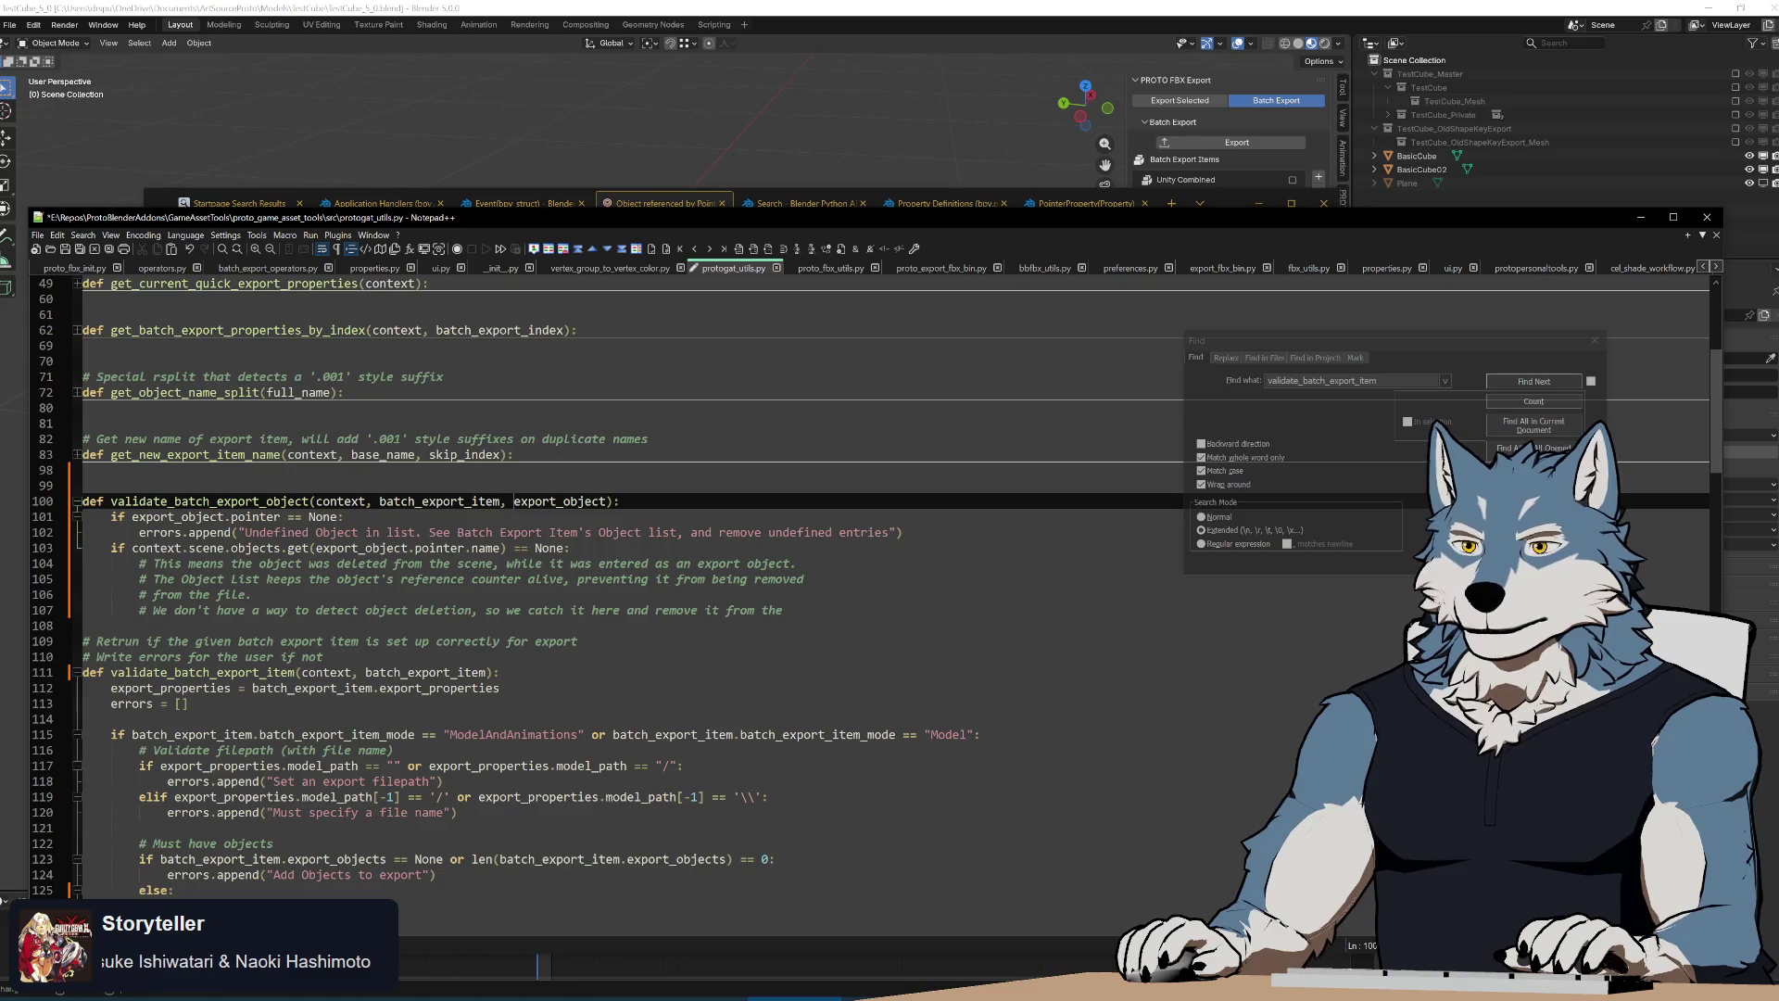
left_click(834, 609)
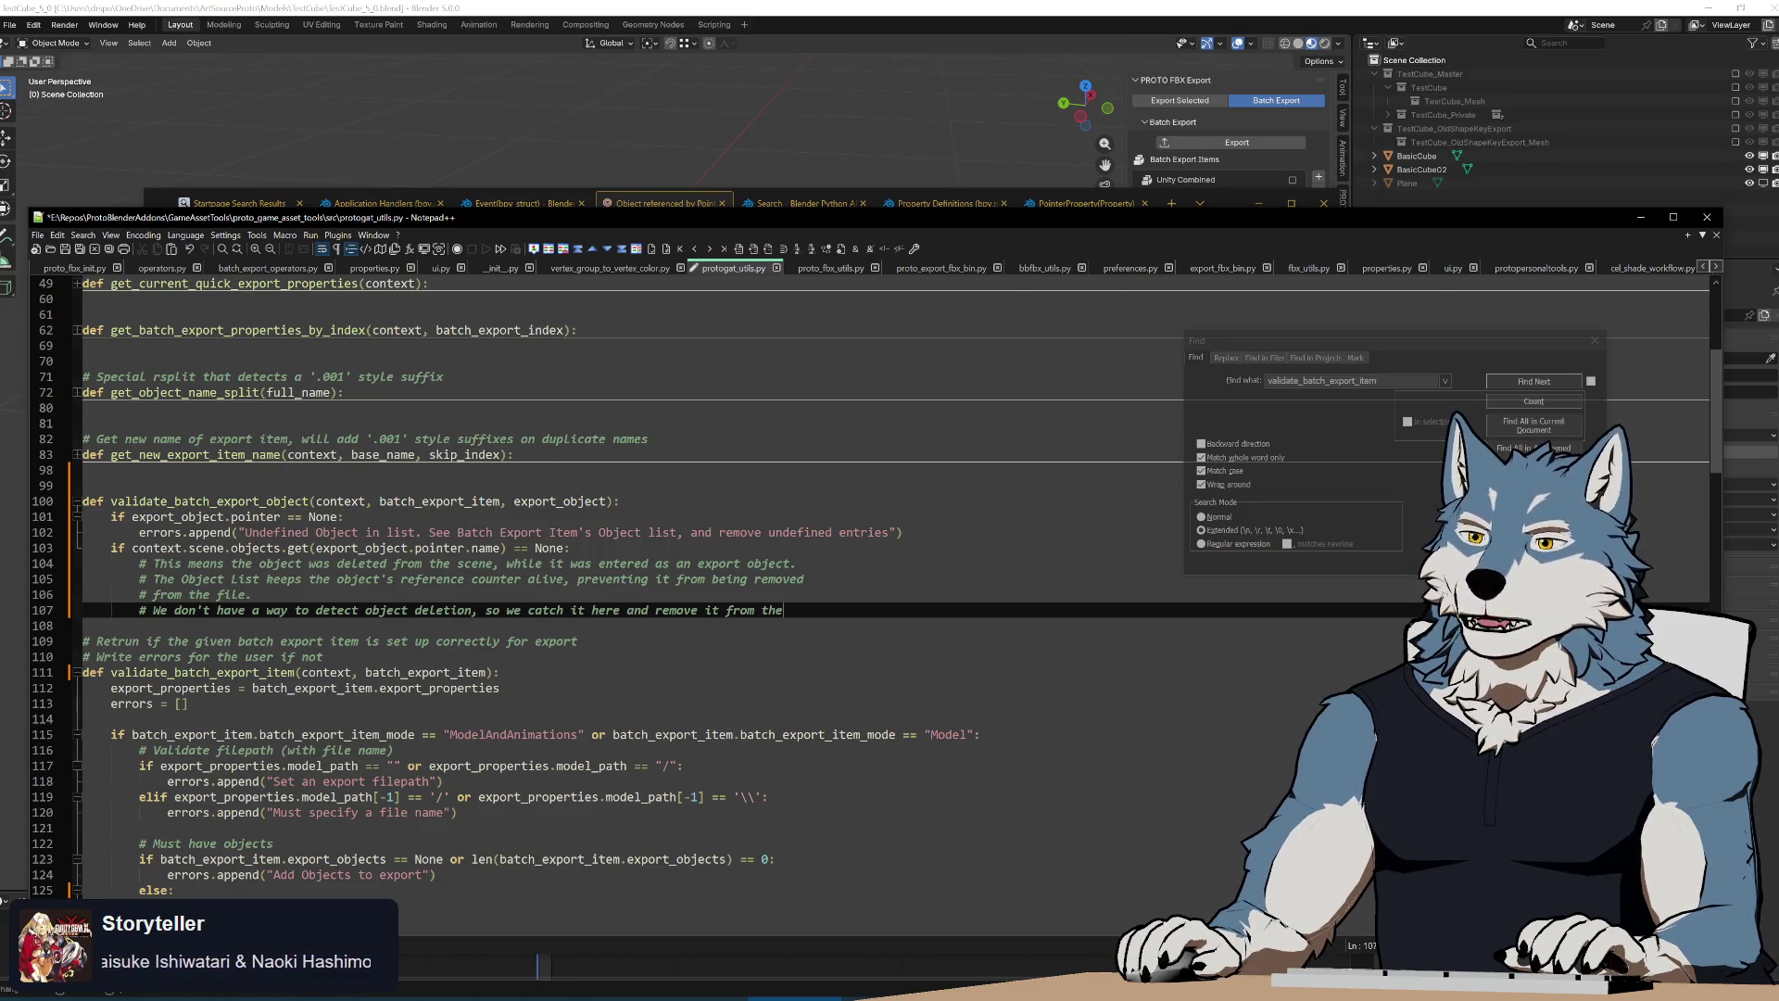
key("Return")
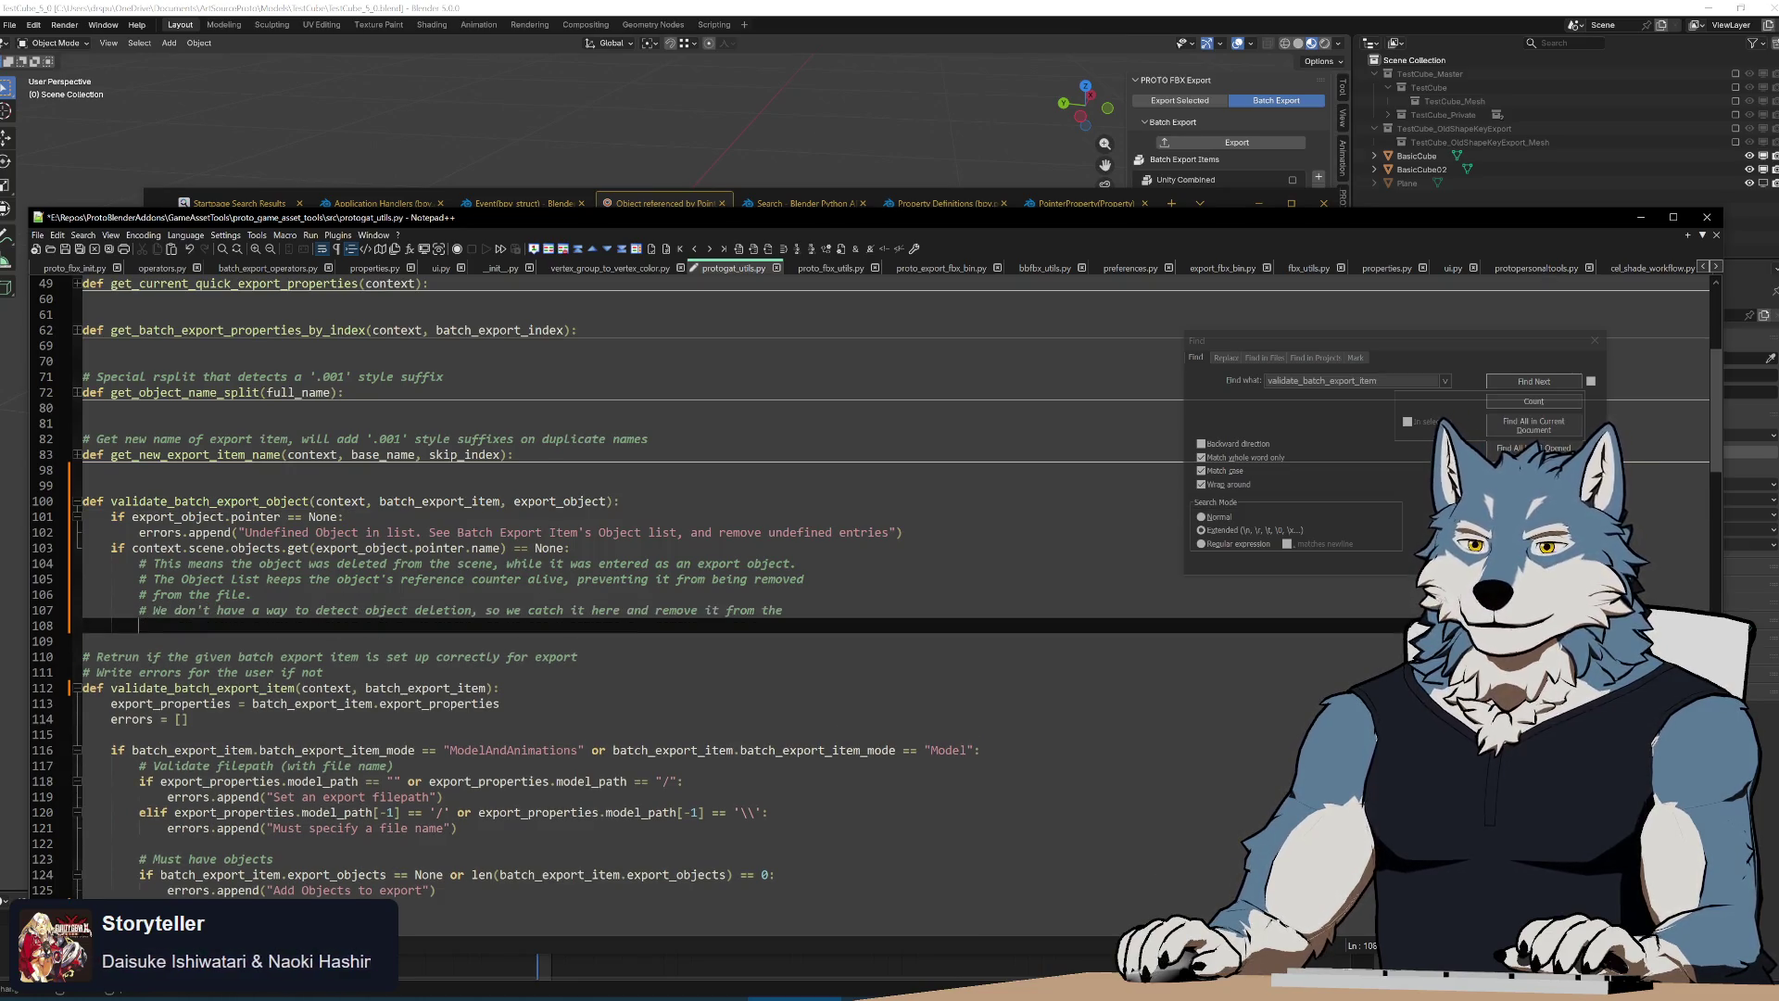
type("#properties for the ")
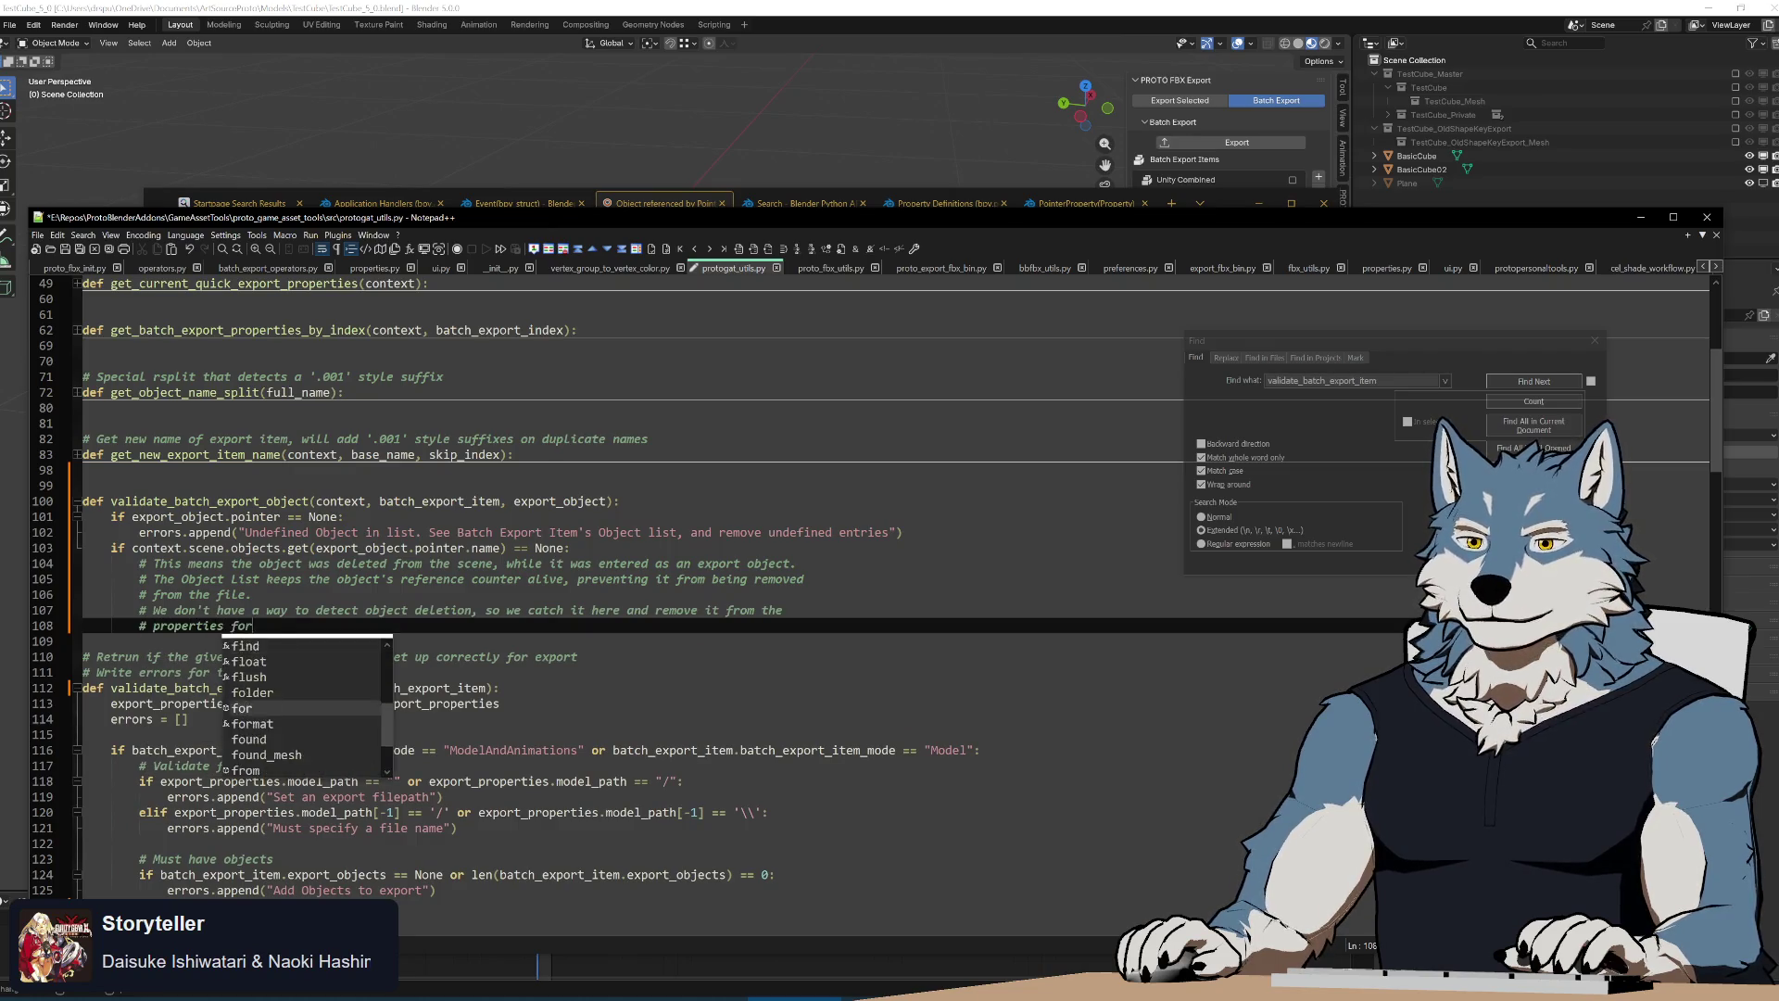
type("user")
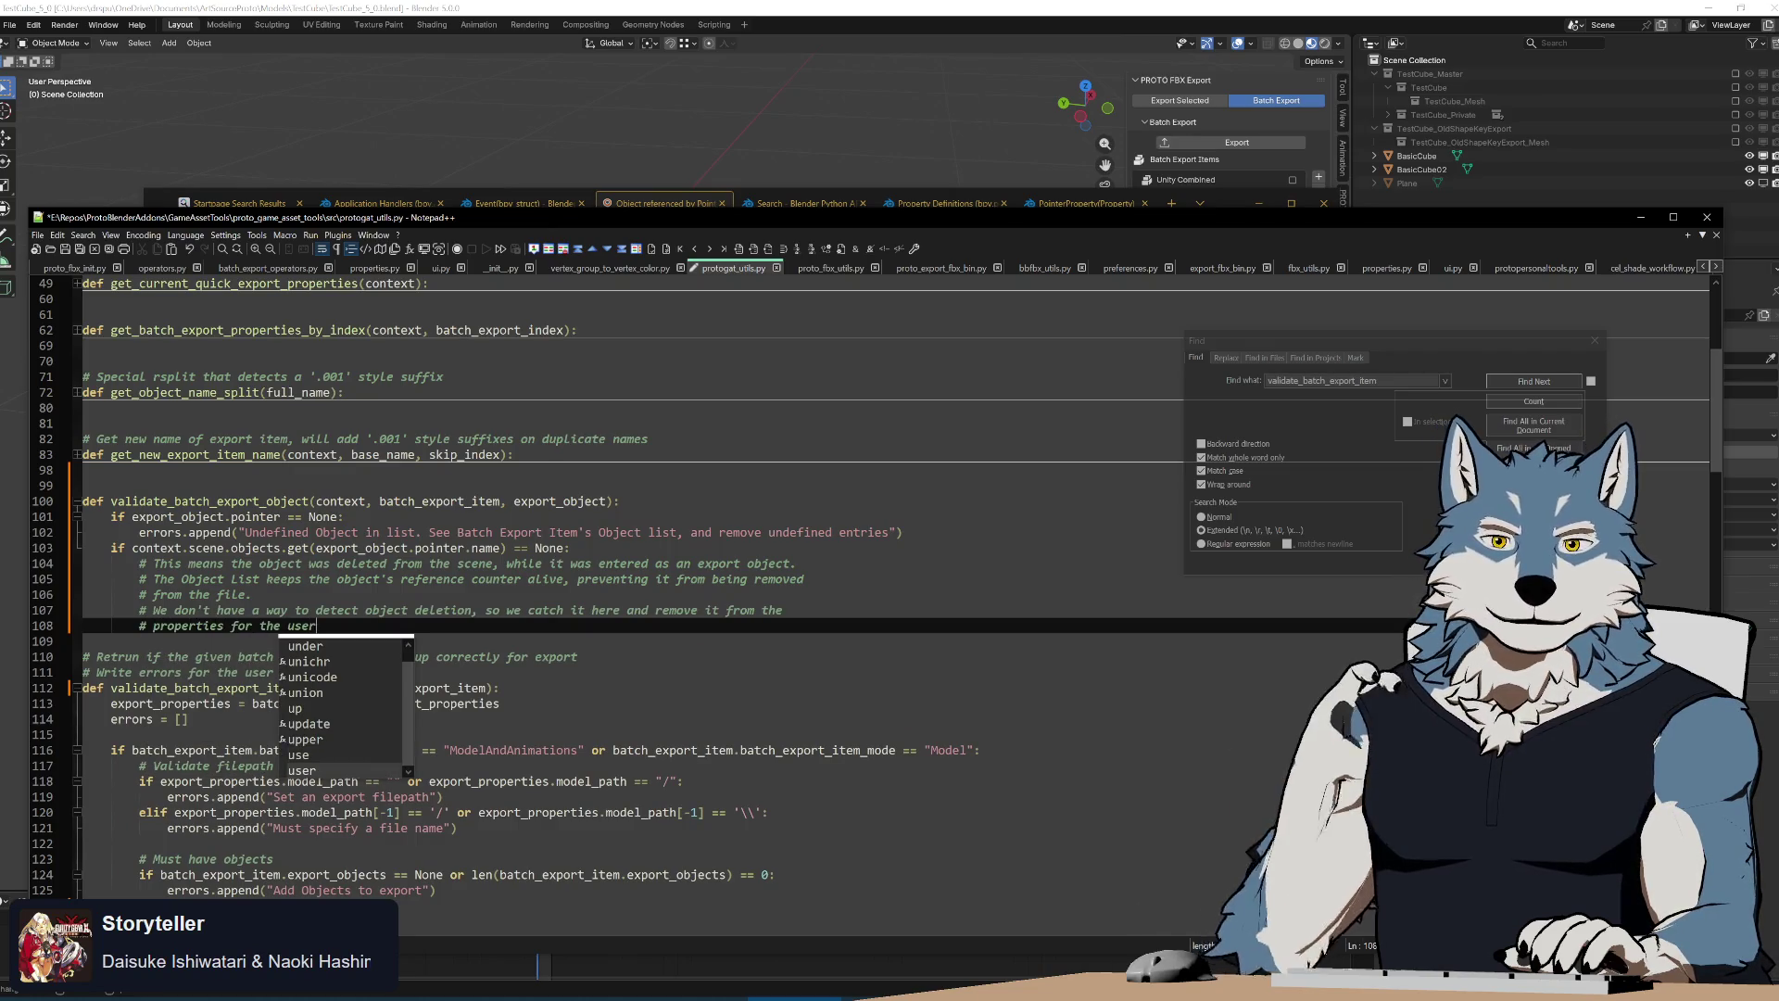
type(", but ")
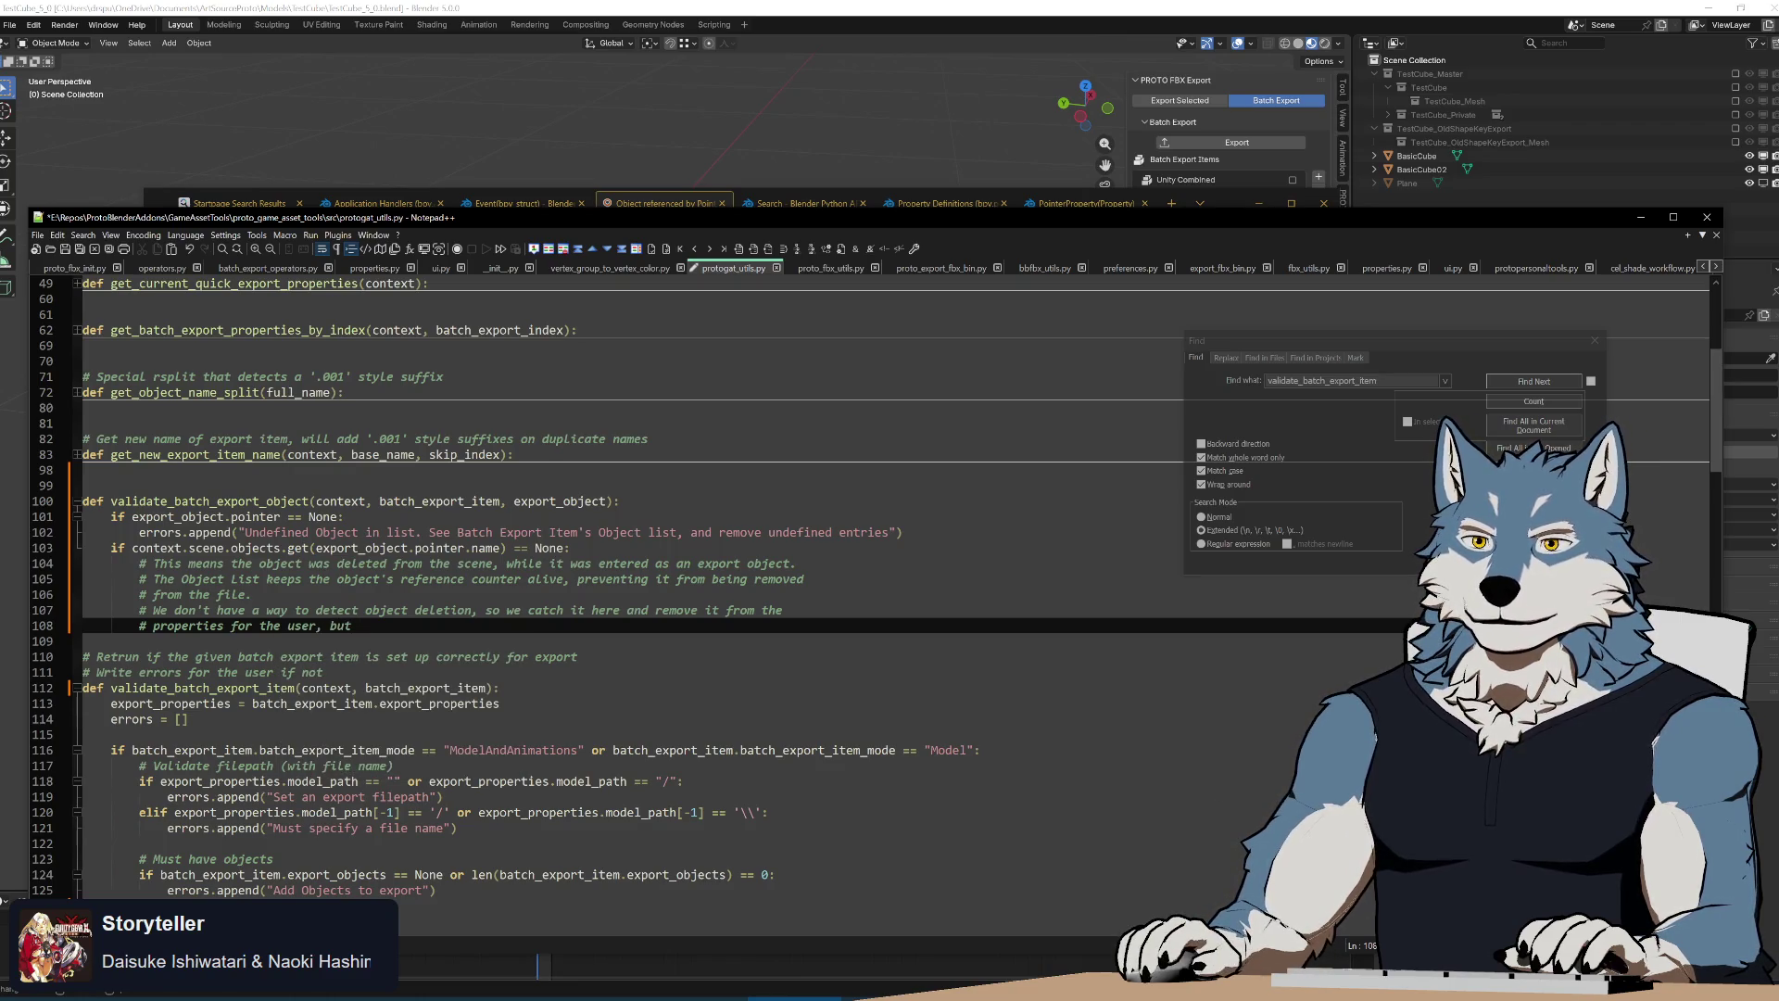
type("still thro")
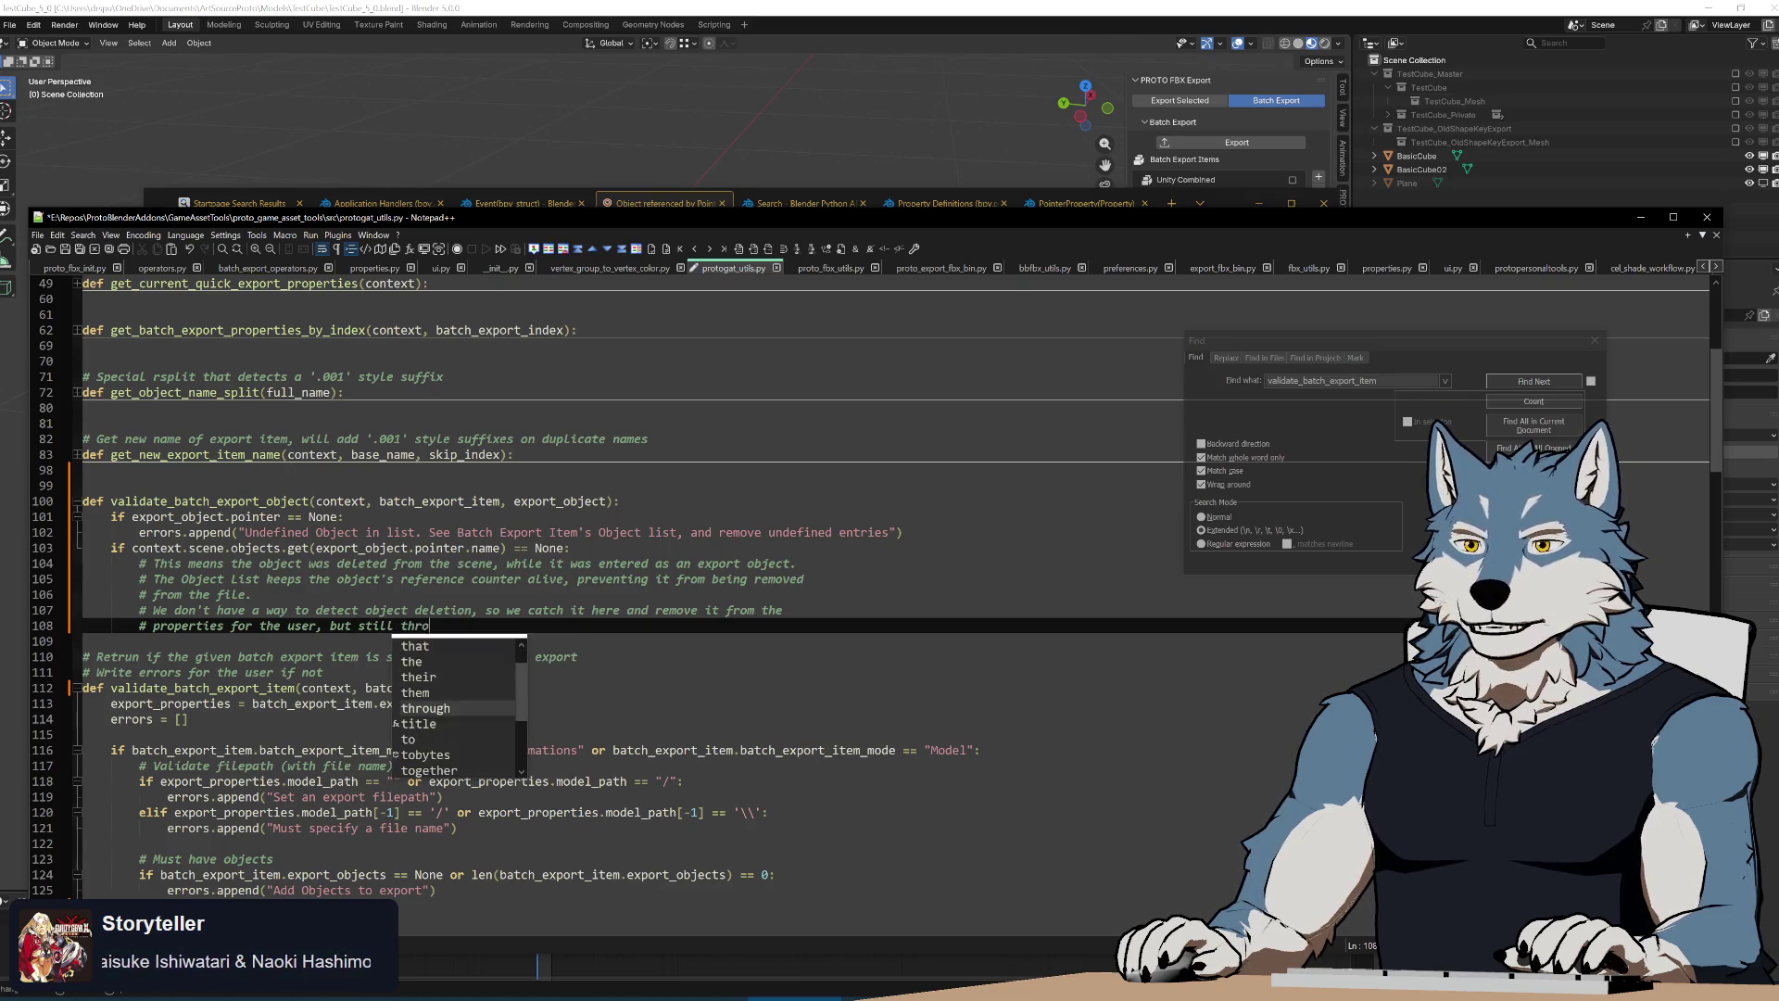
type("w an error for them")
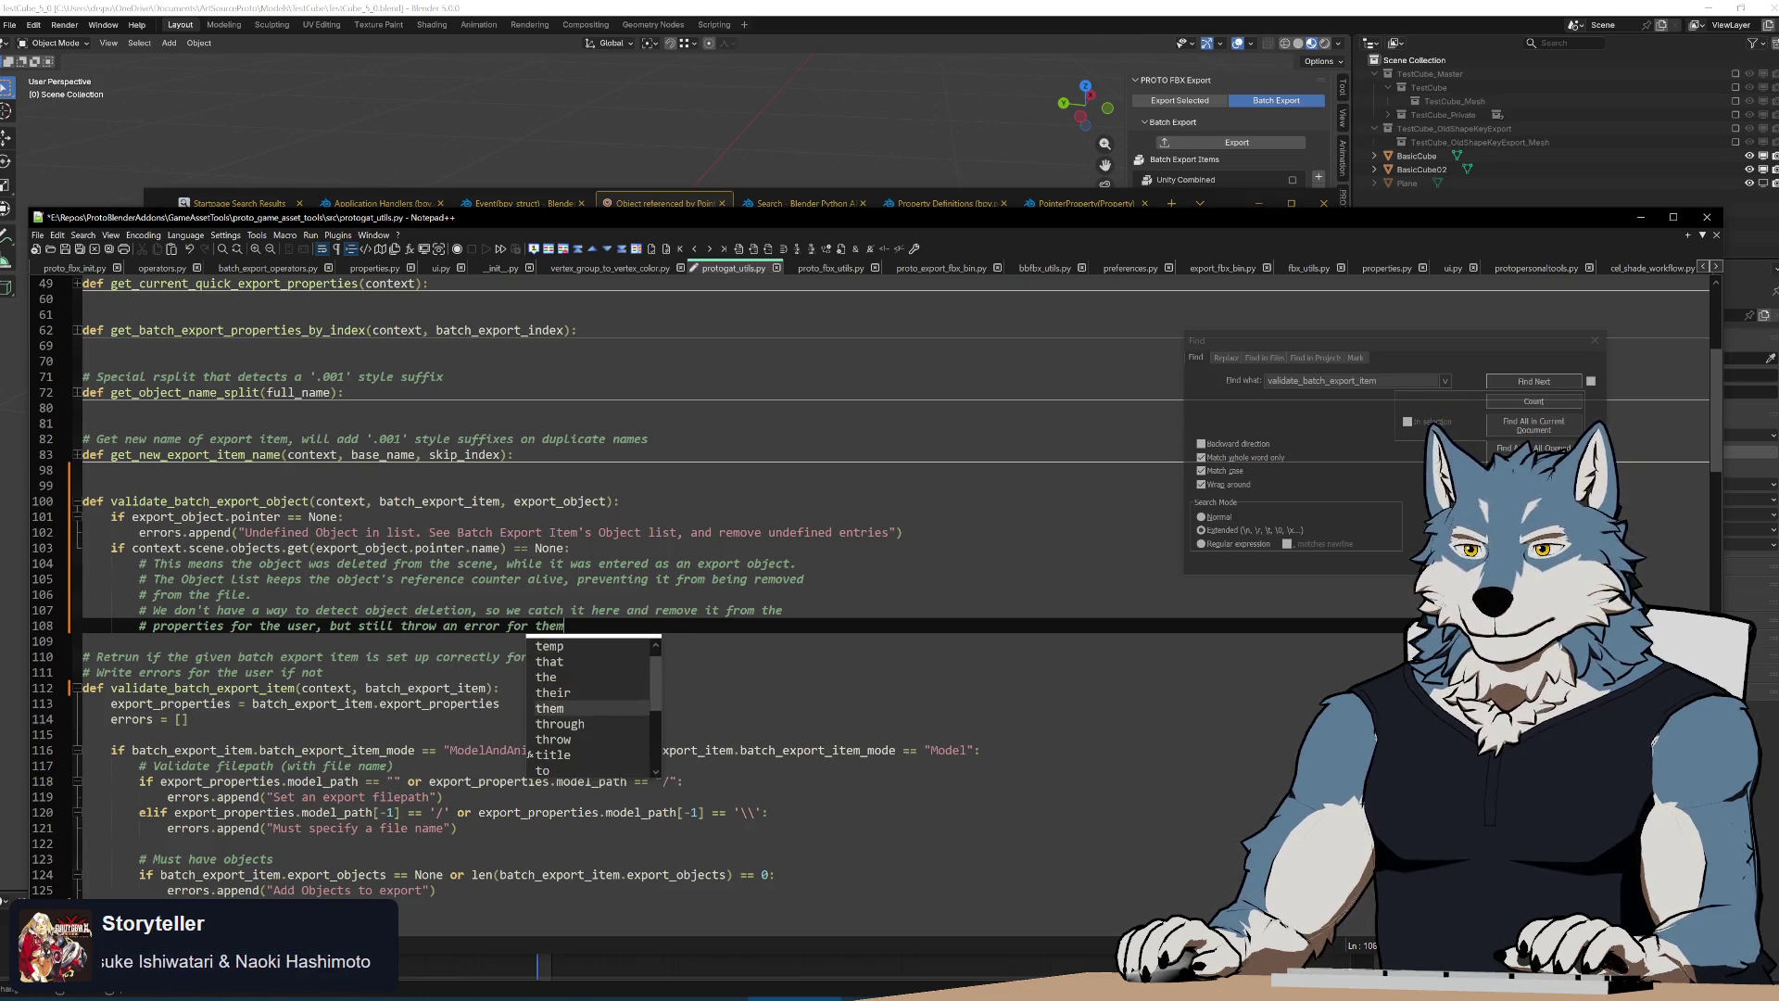
Save after finishing the comment 'but still throw an error for them' and begin a line beneath it
key("ctrl+s")
key("Escape")
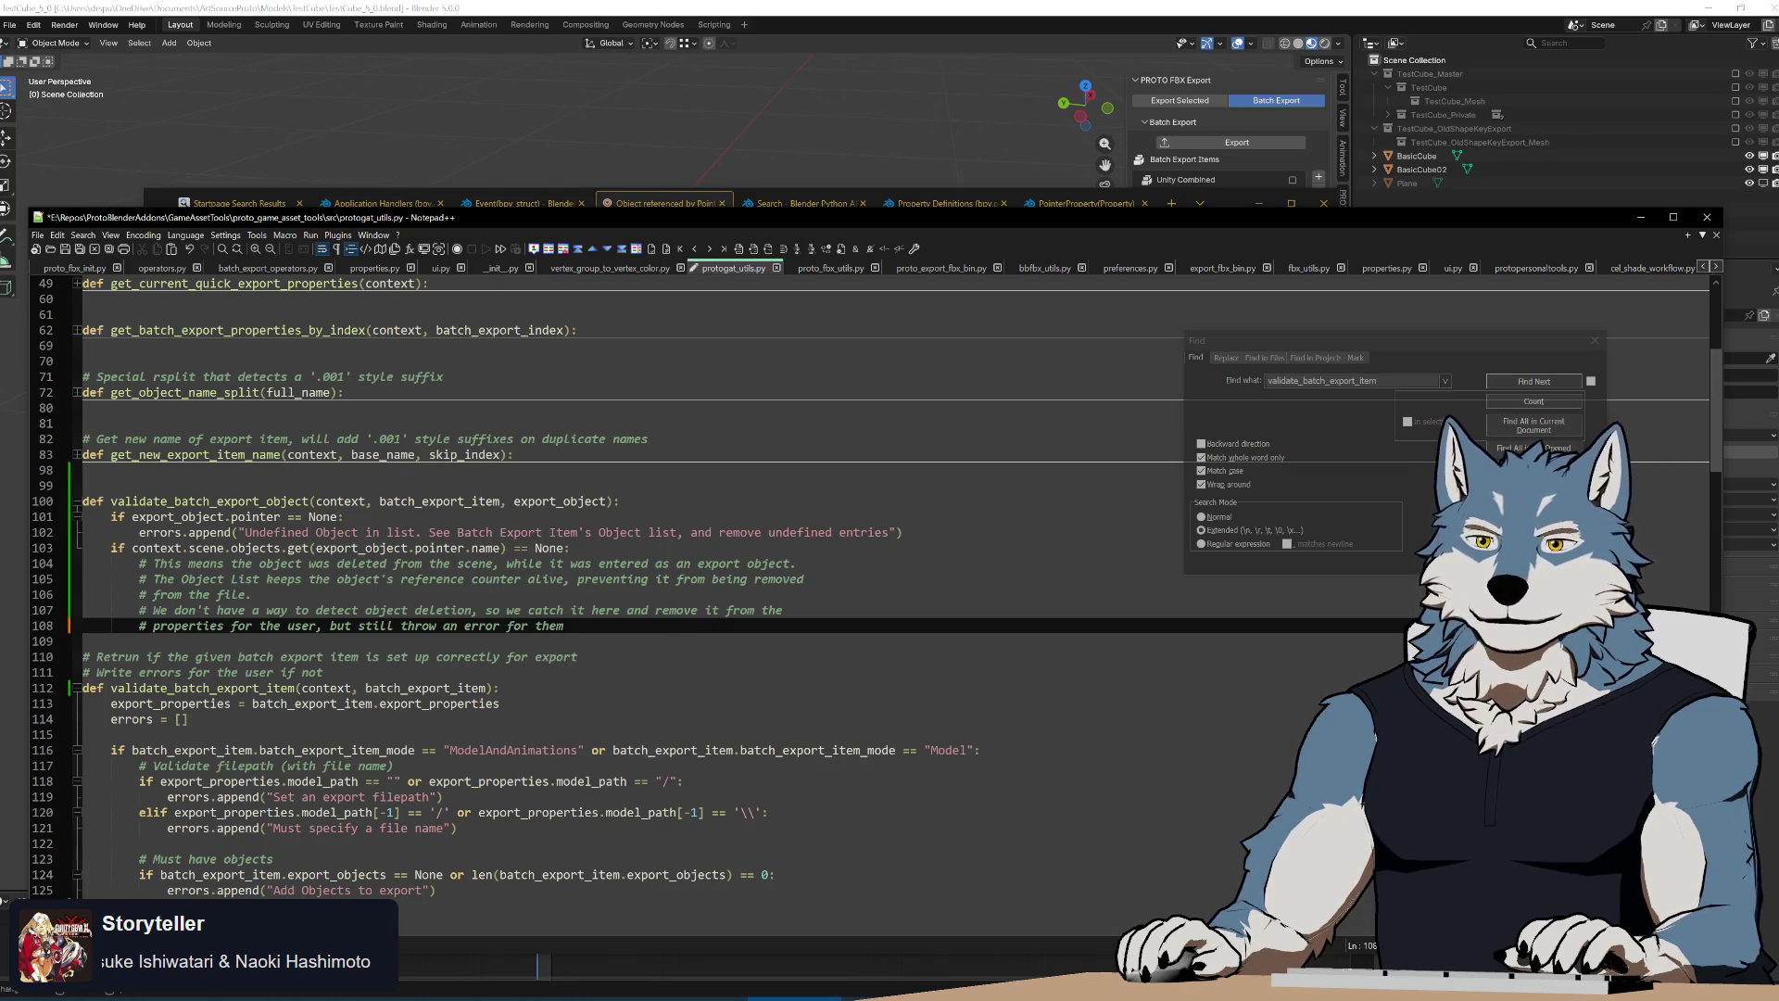
key("Return")
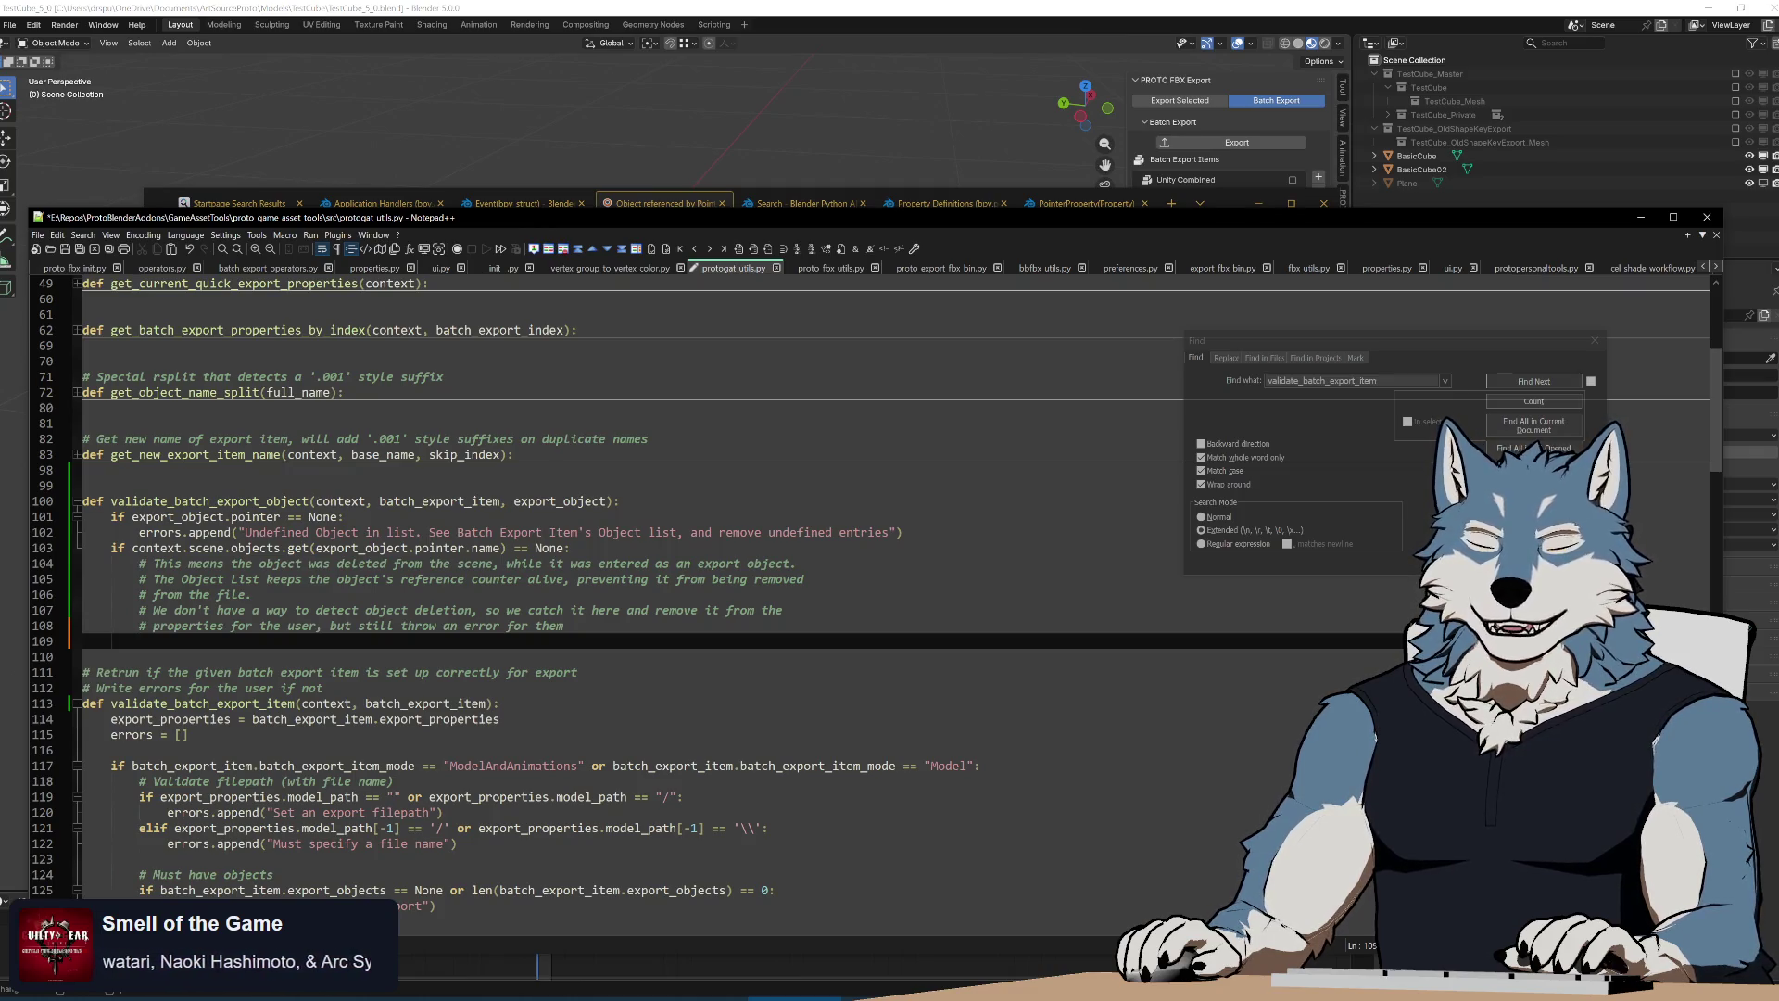
Indent line 109 into the if block and select the undefined-object error line for copying
key("Tab")
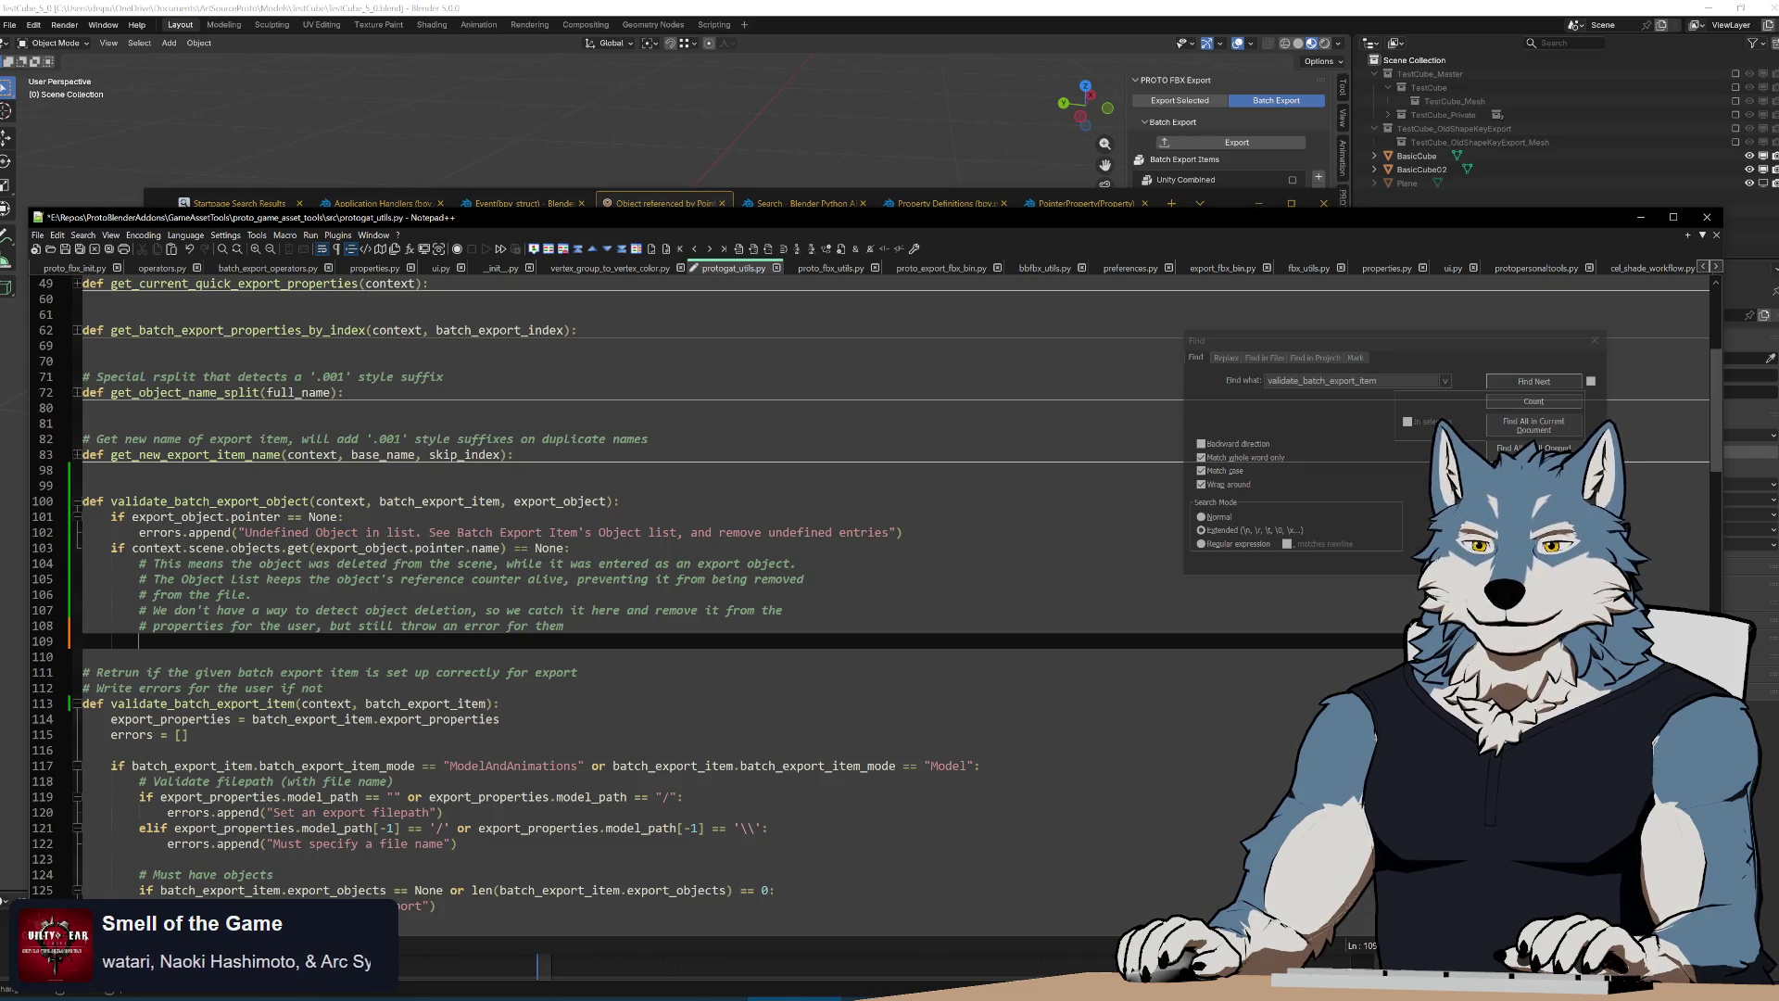
left_click_drag(904, 532, 84, 533)
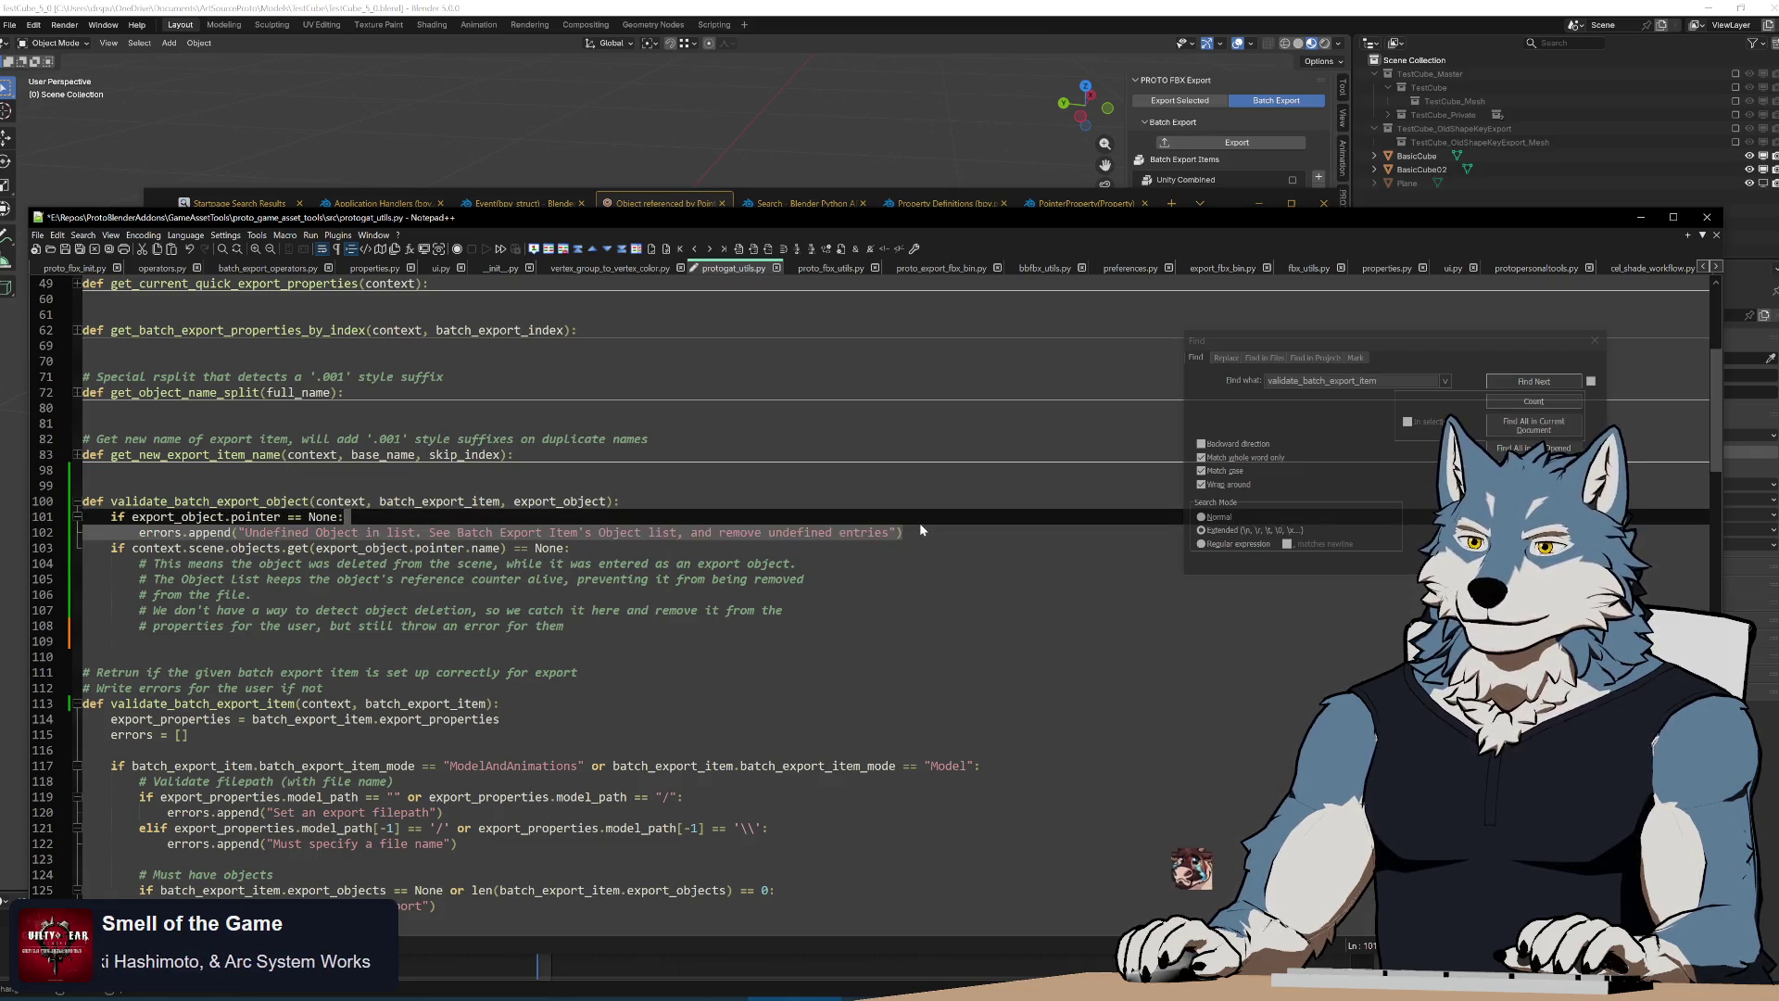
Duplicate the errors.append line onto line 109 and drop the word Undefined from its message
key("ctrl+c")
left_click(584, 641)
key("ctrl+v")
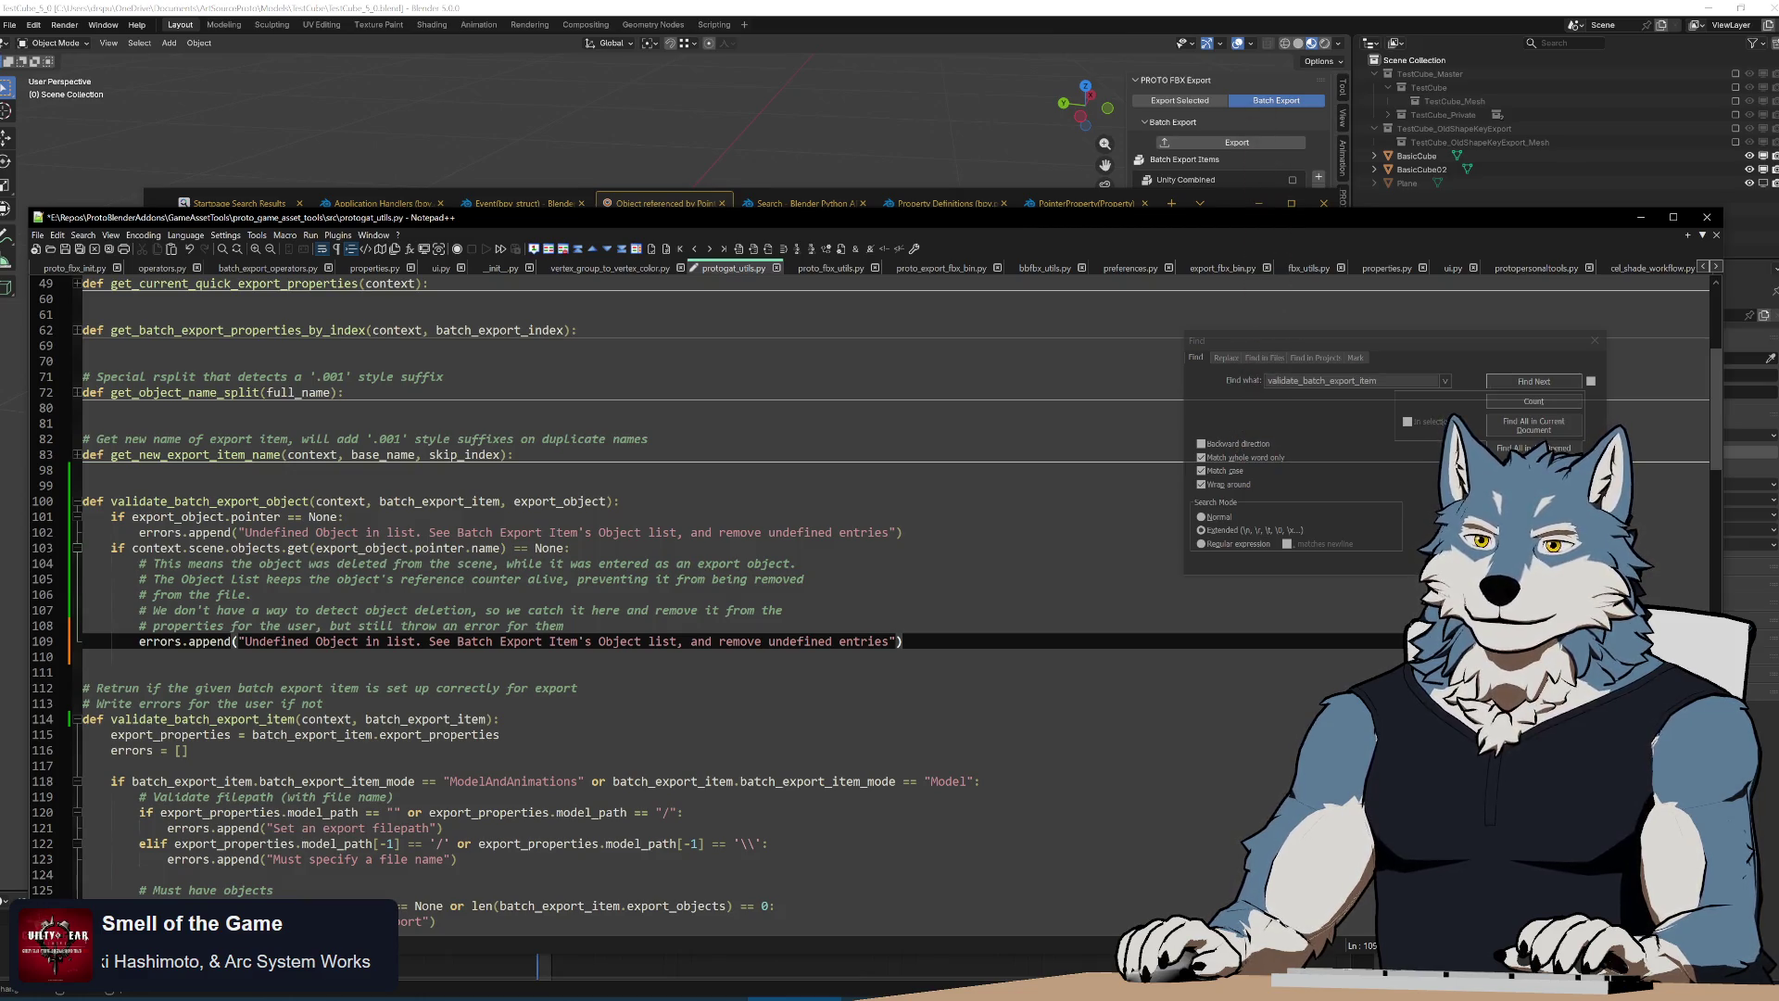
mouse_move(245, 642)
left_mouse_down()
mouse_move(490, 641)
mouse_move(317, 641)
left_mouse_up()
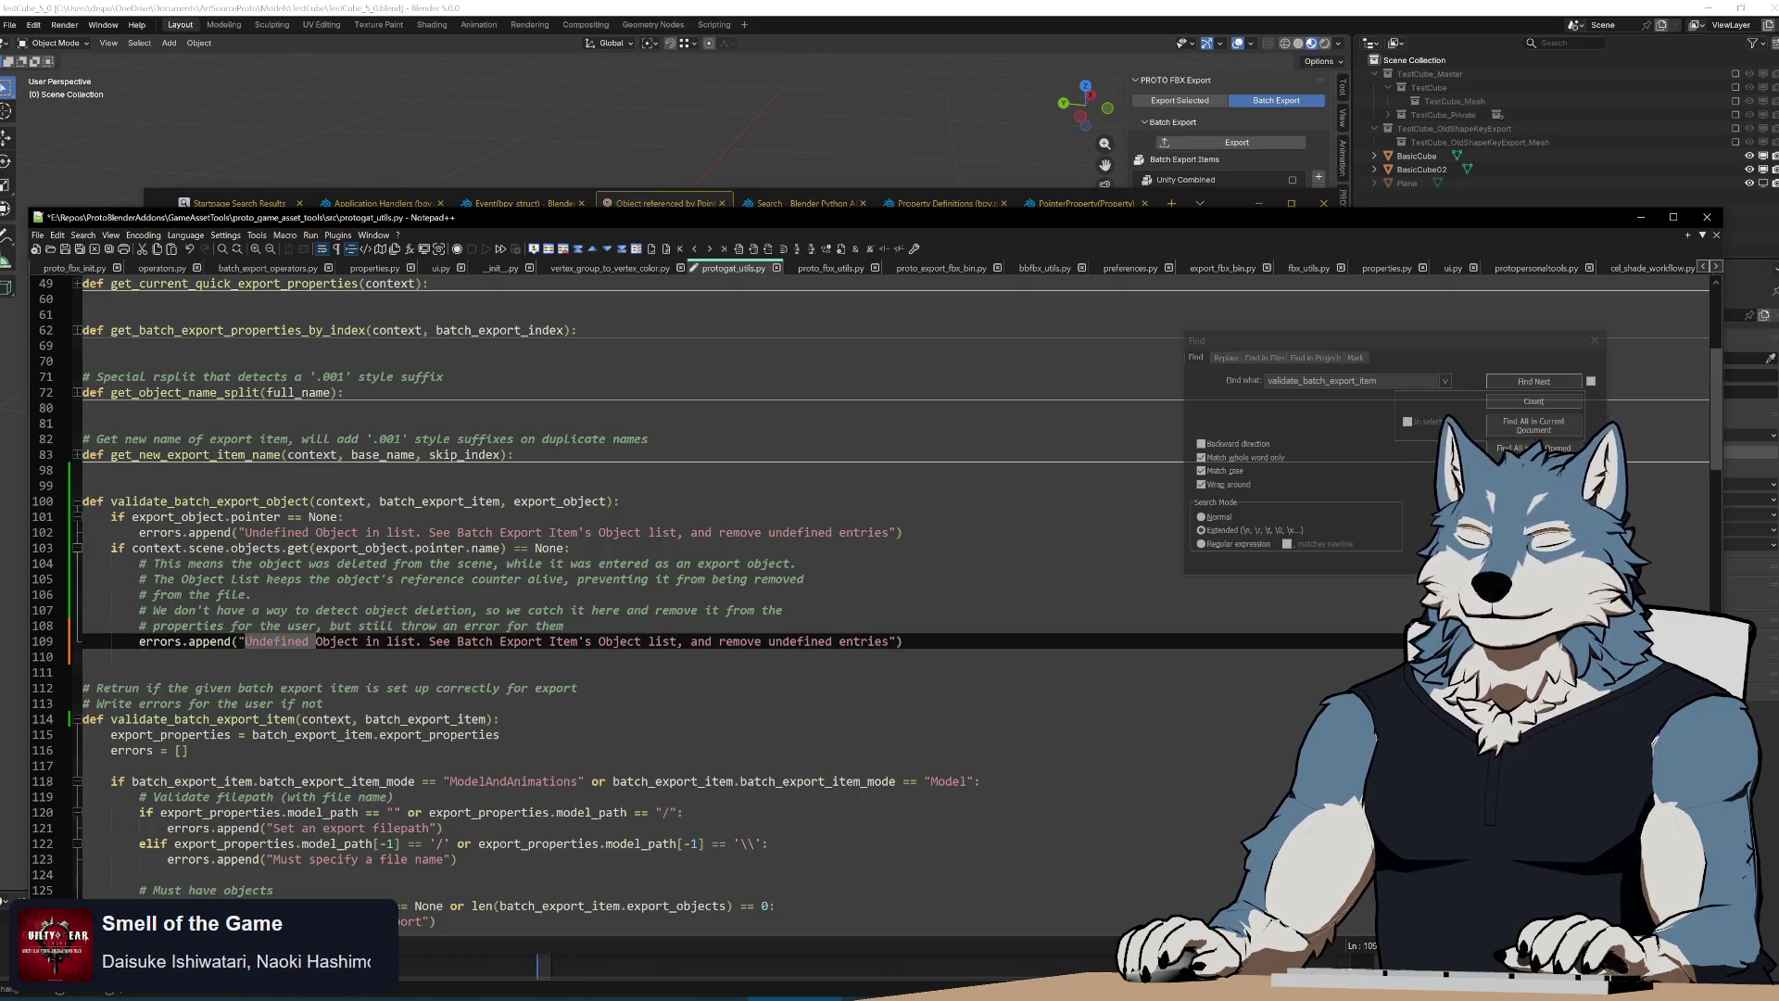
key("Delete")
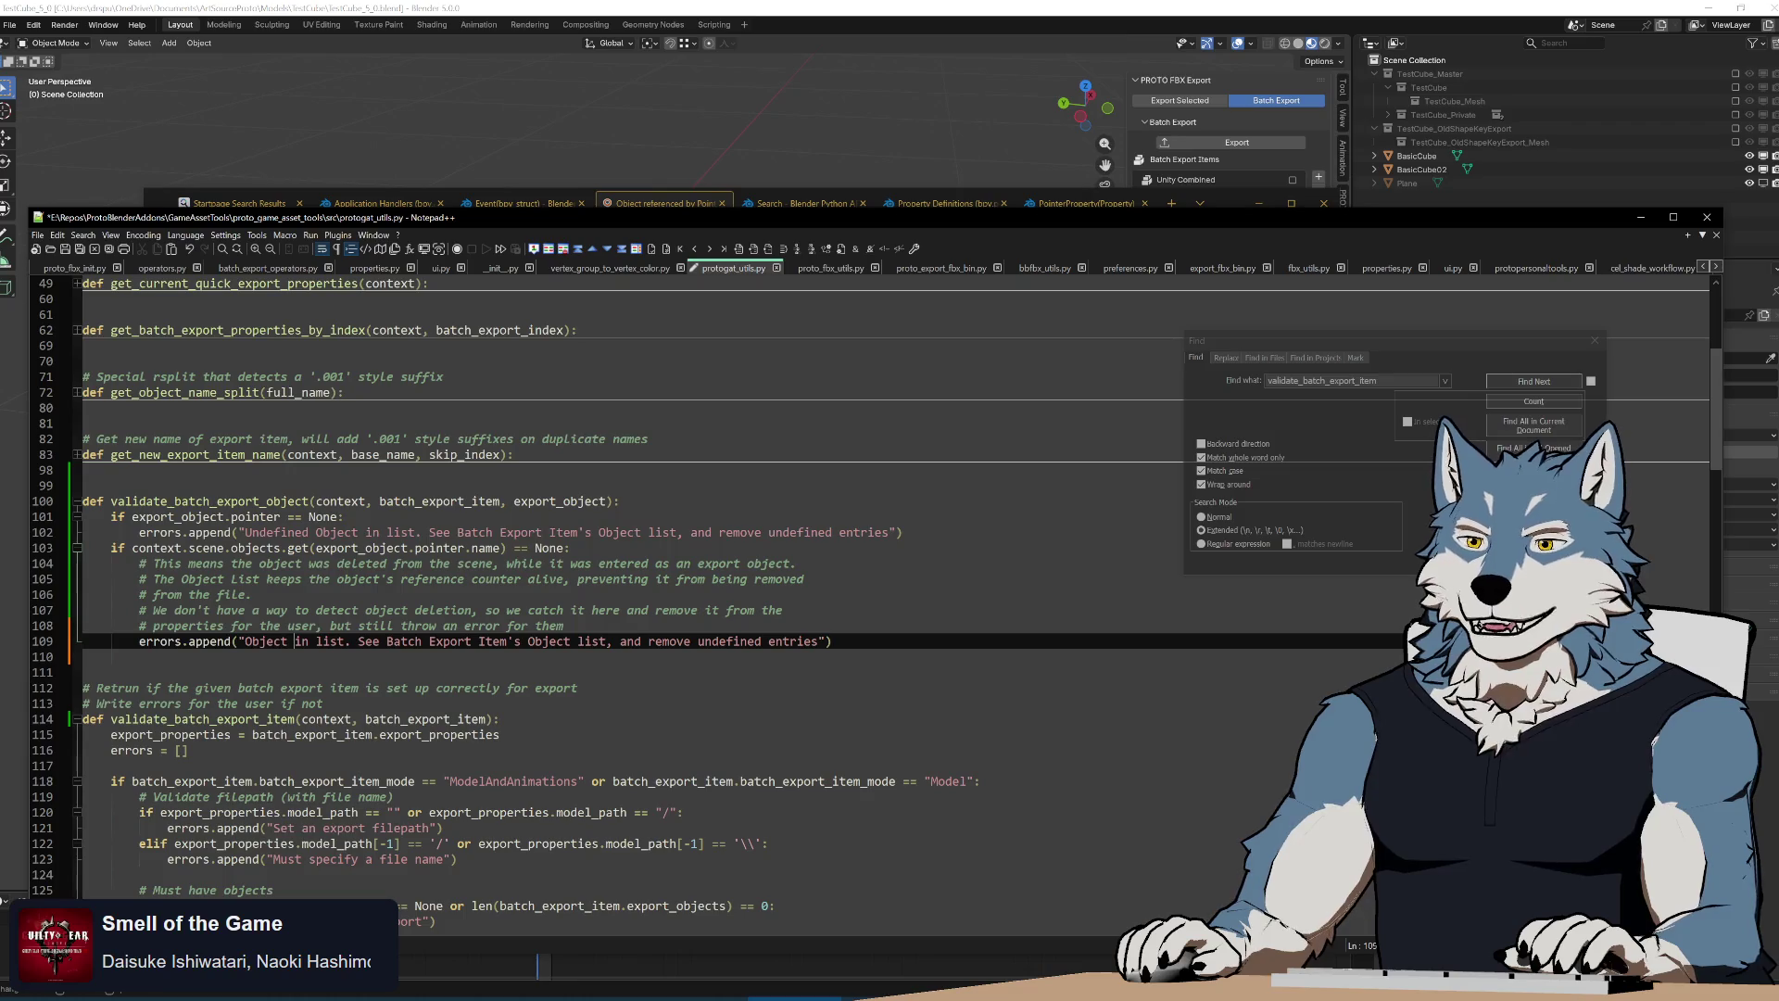
Insert export_object.pointer.name and word the message as deleted from the scene, clearing the old instructions
left_click_drag(318, 548, 499, 548)
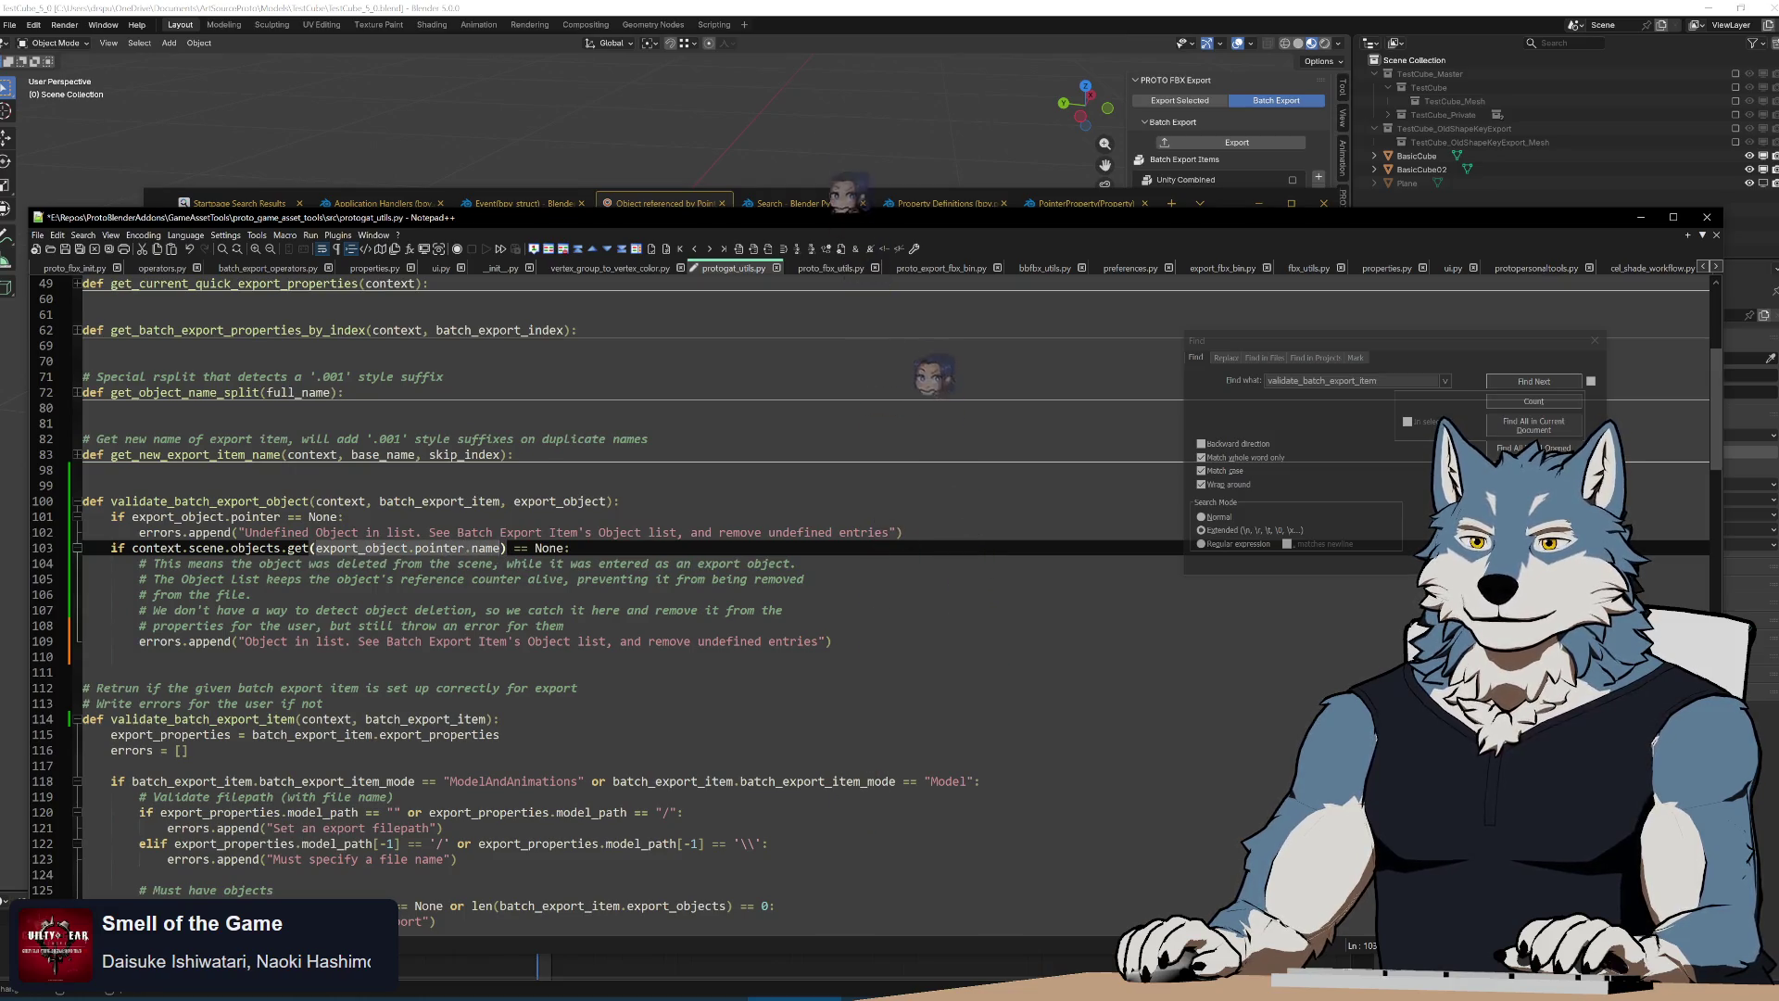
left_click(847, 642)
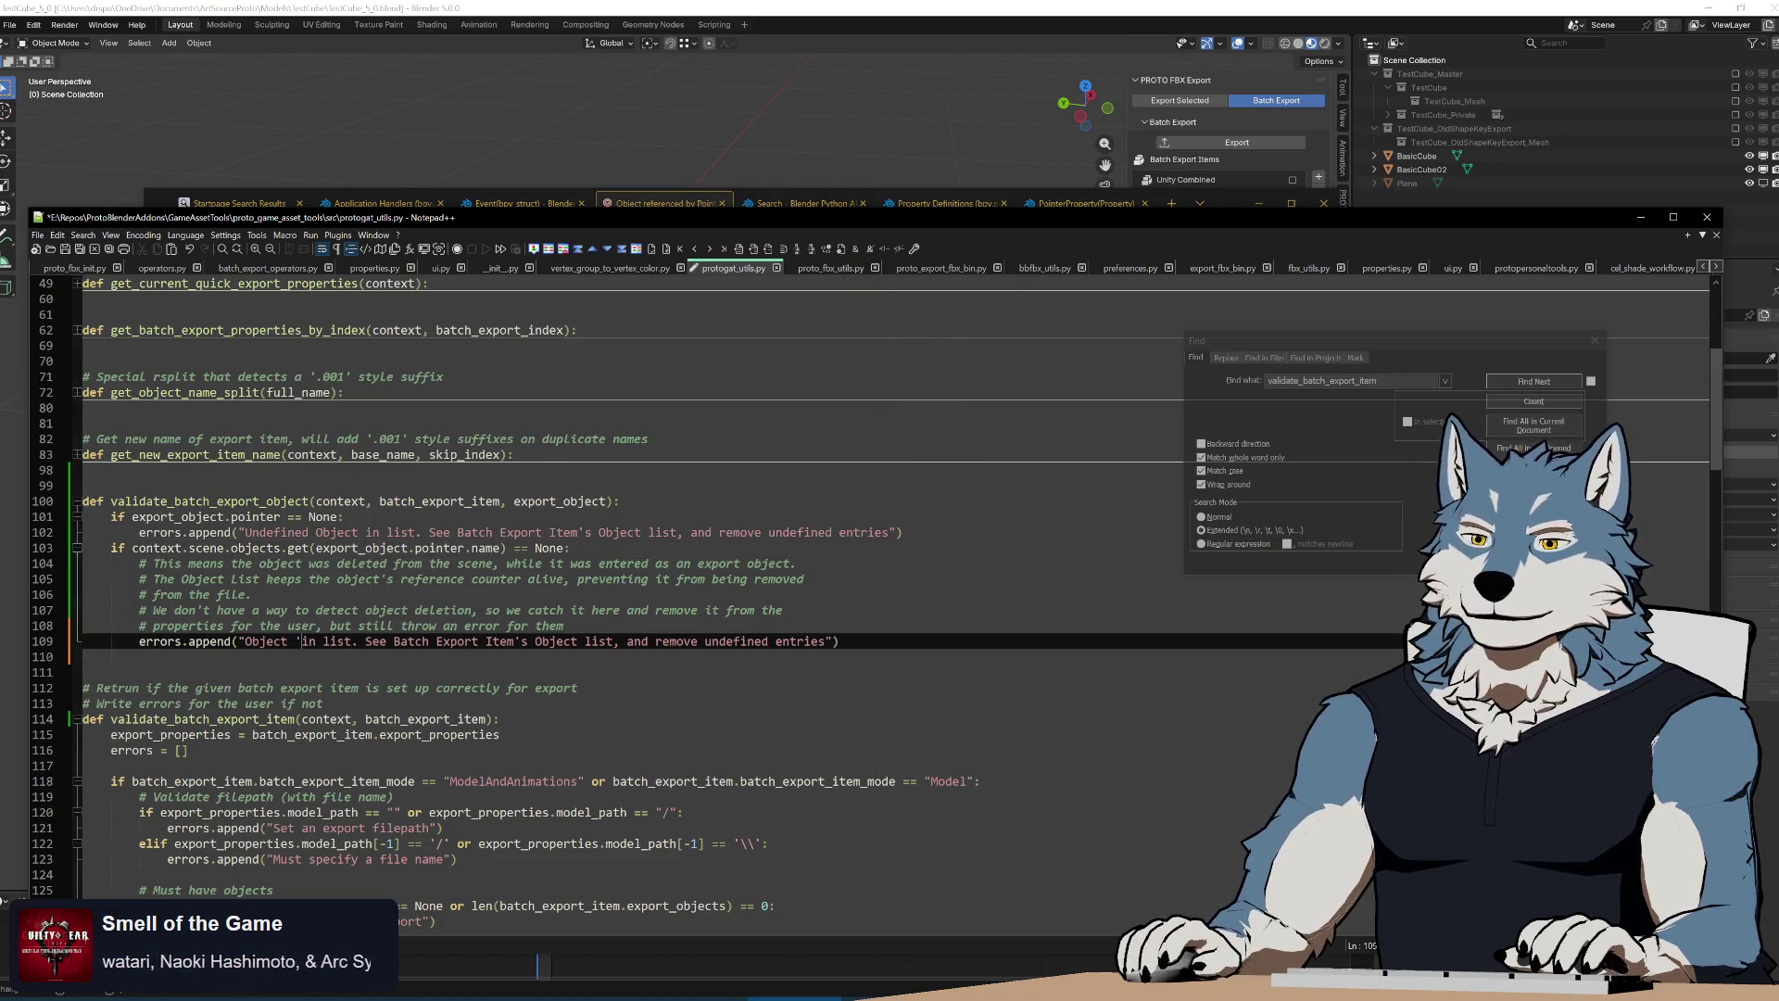
type("'\" +")
key("ctrl+v")
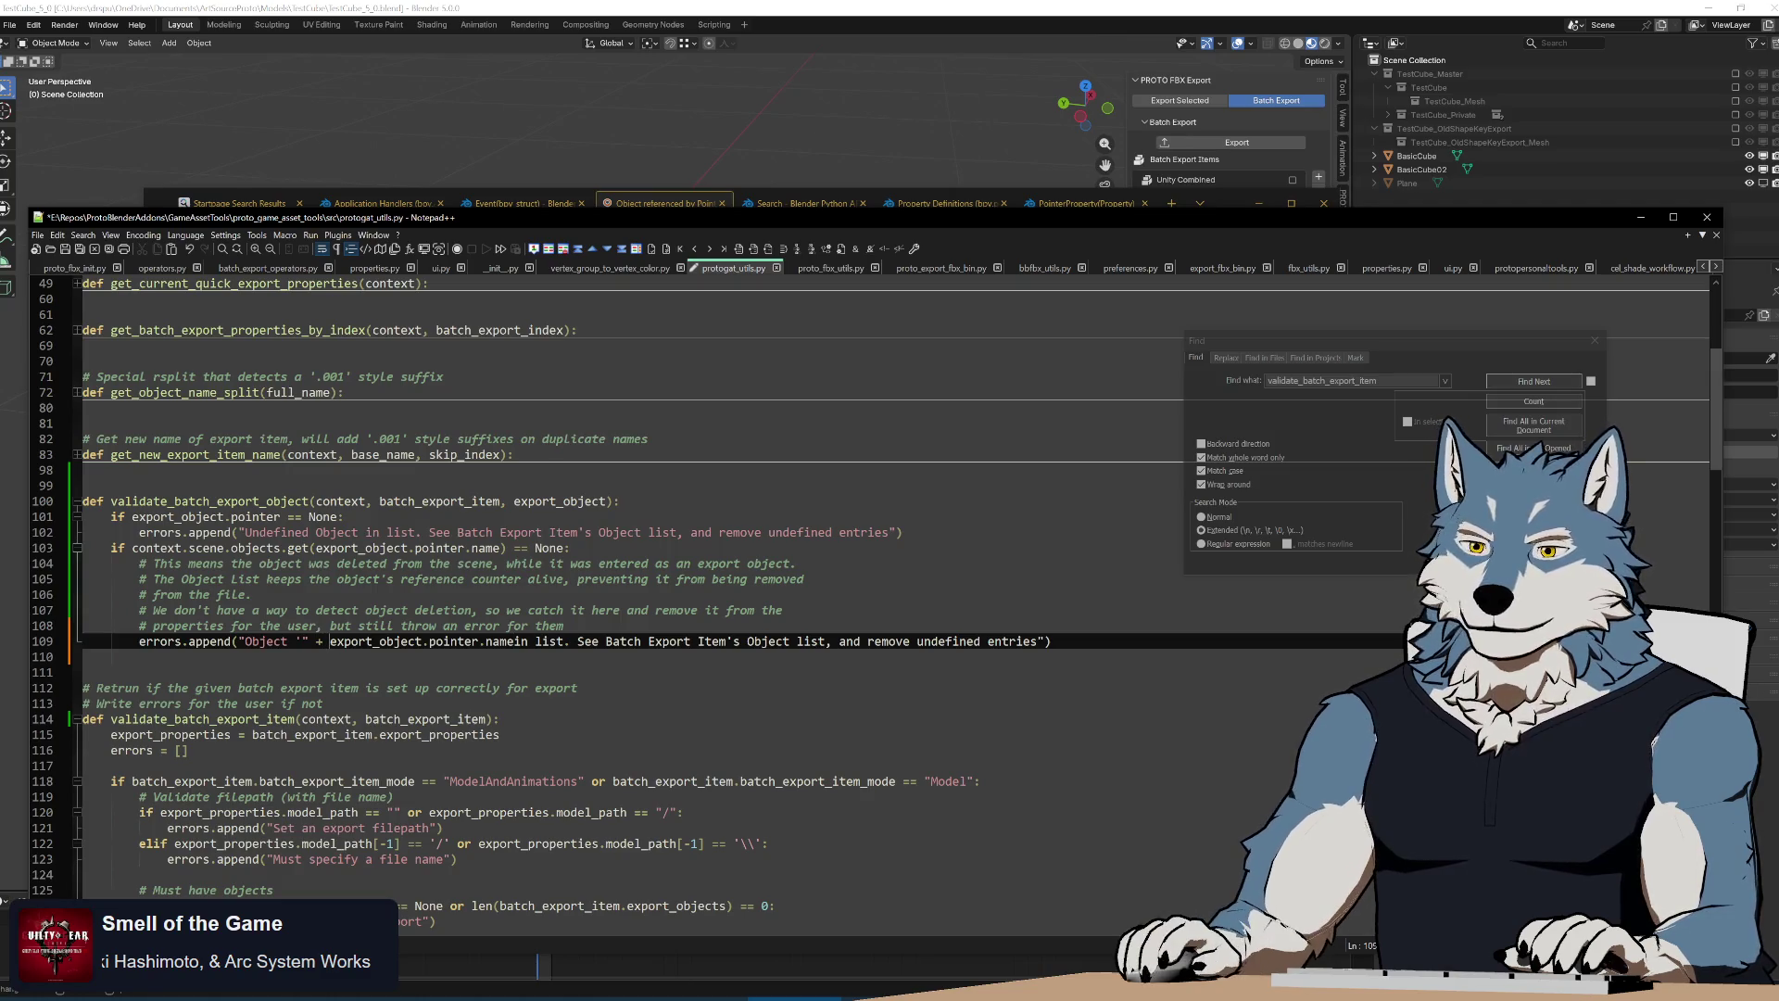
type("+")
type(" +")
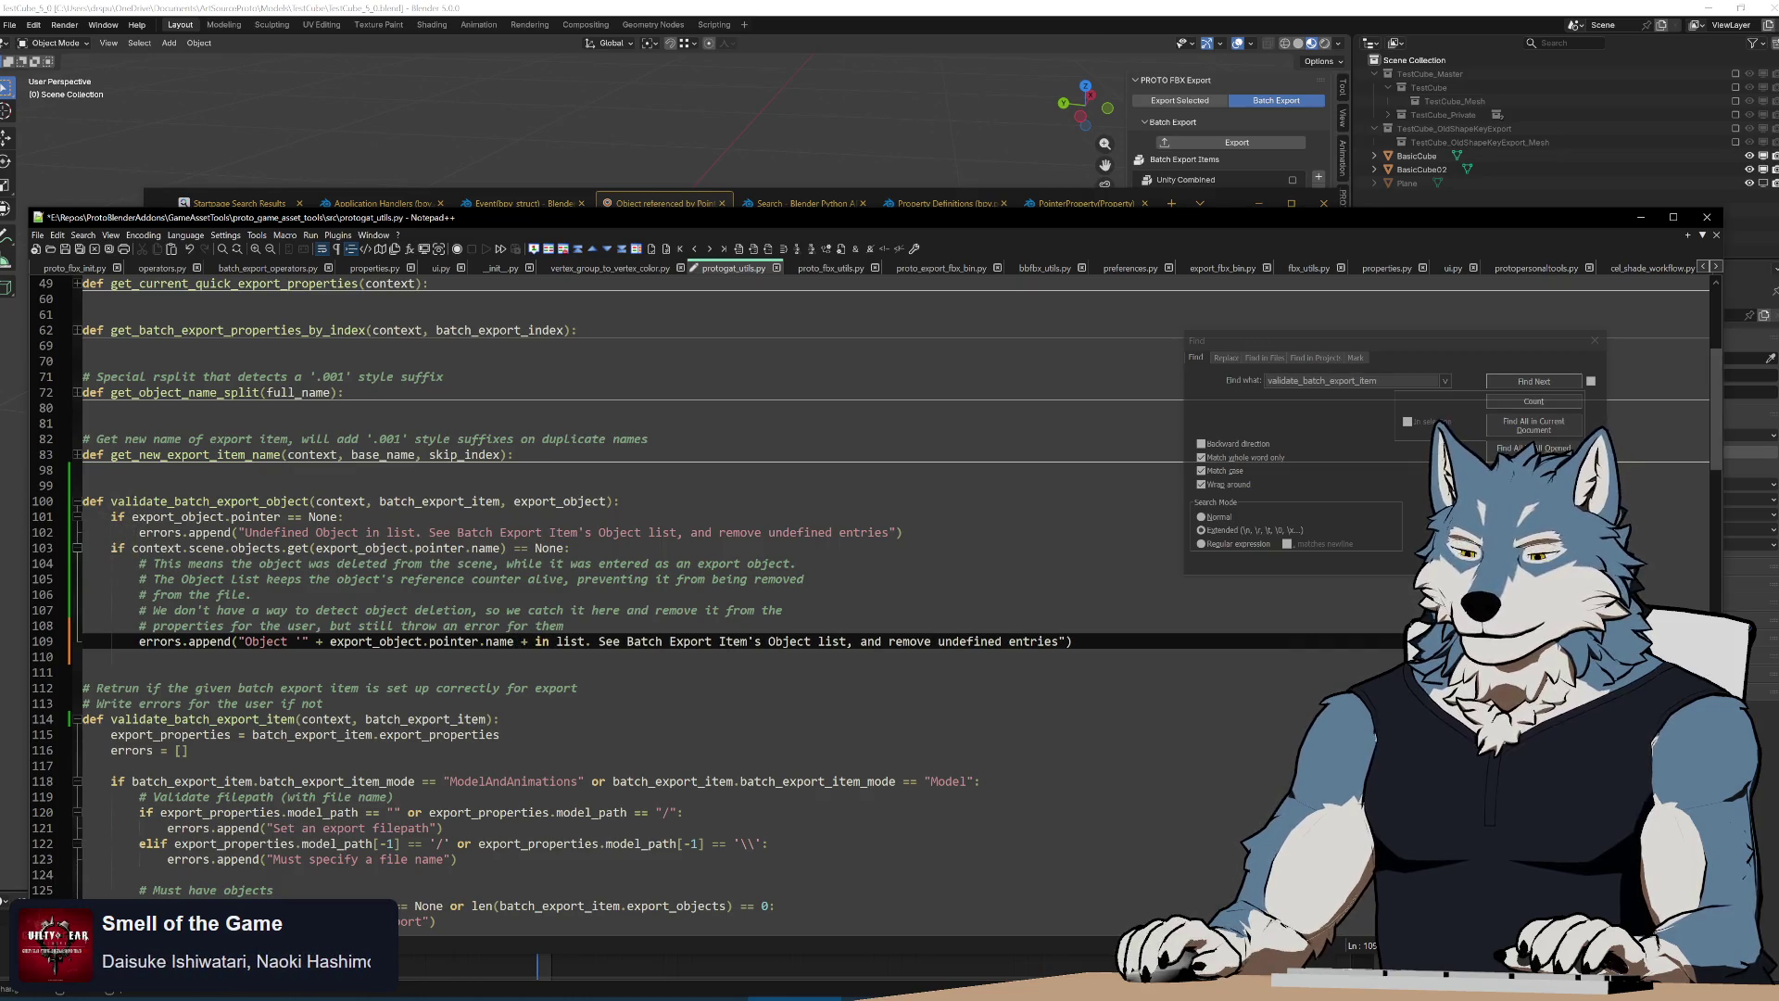
type(" \"'")
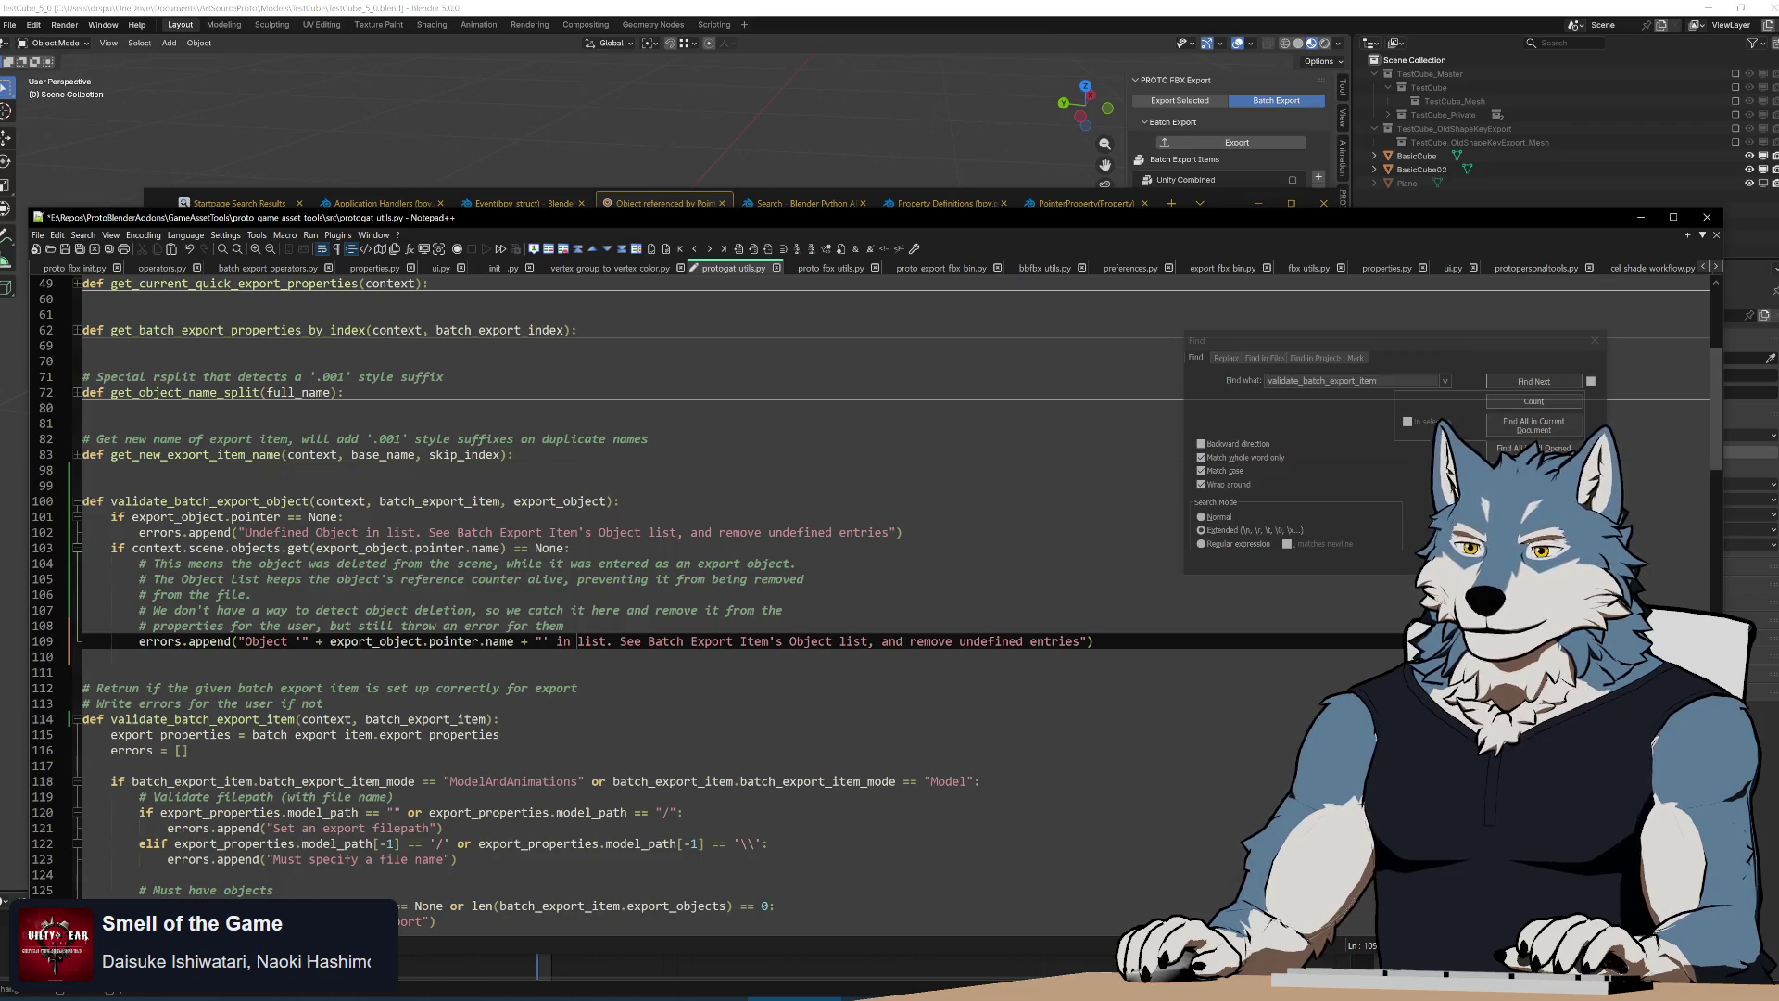
key("Escape")
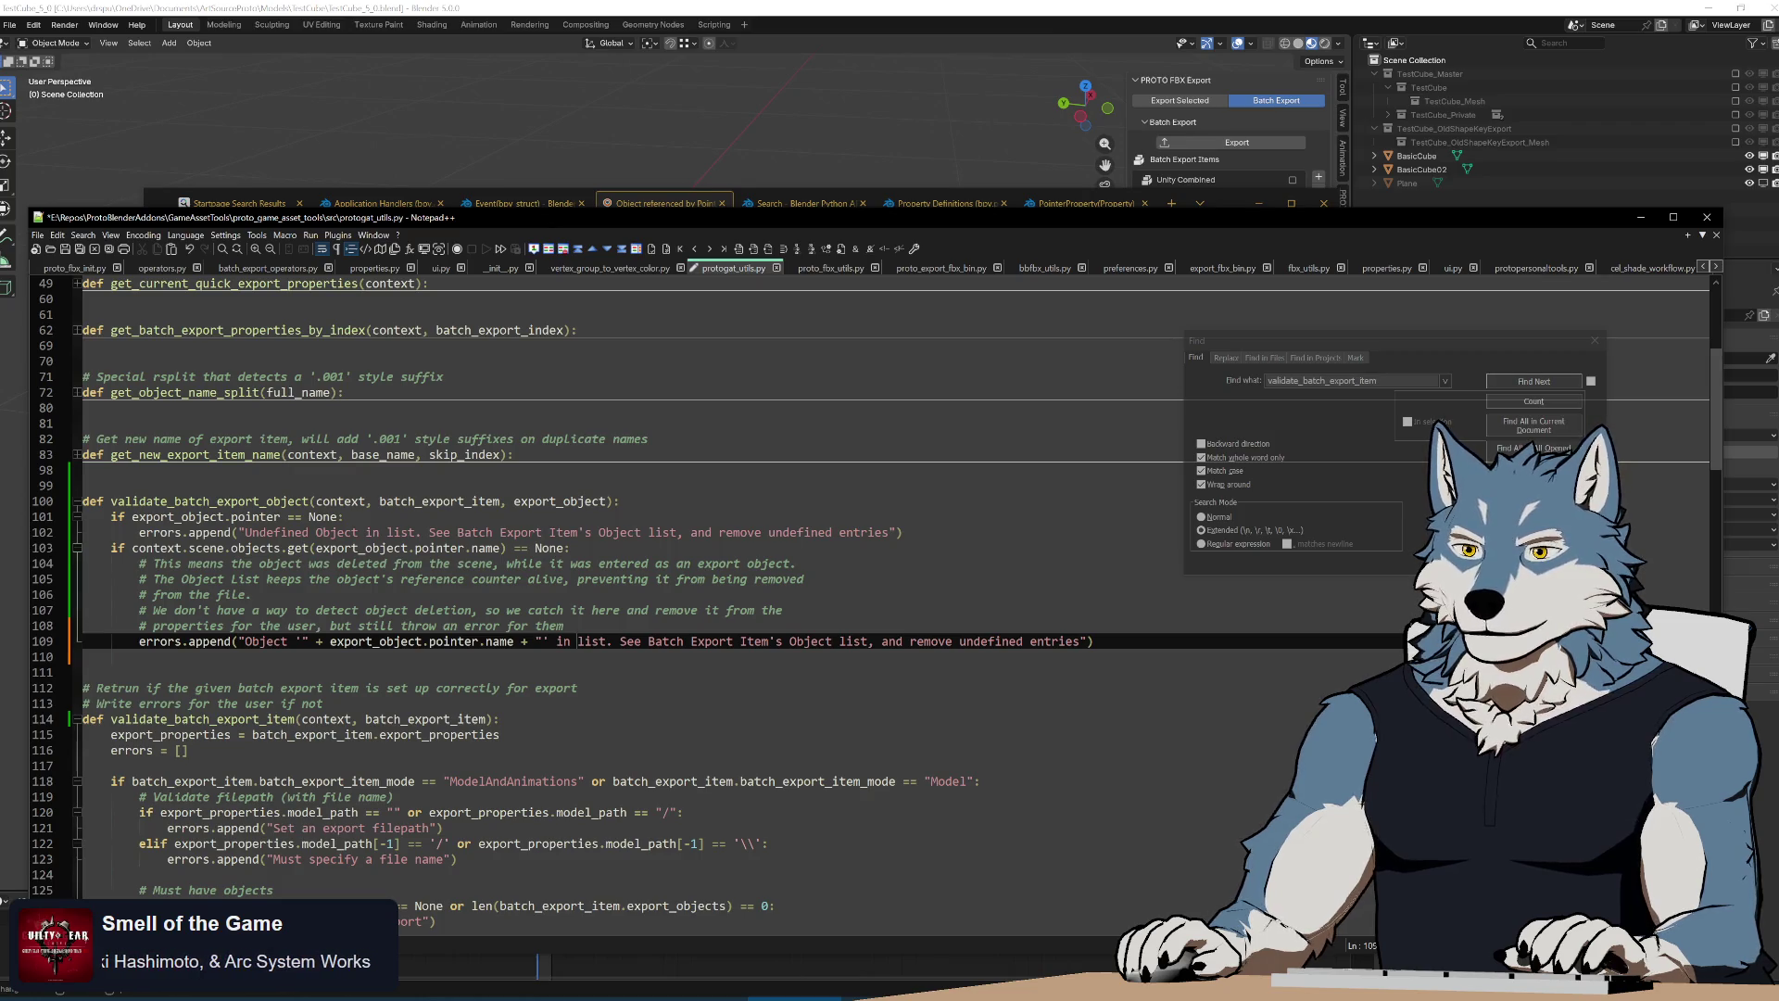
type("export")
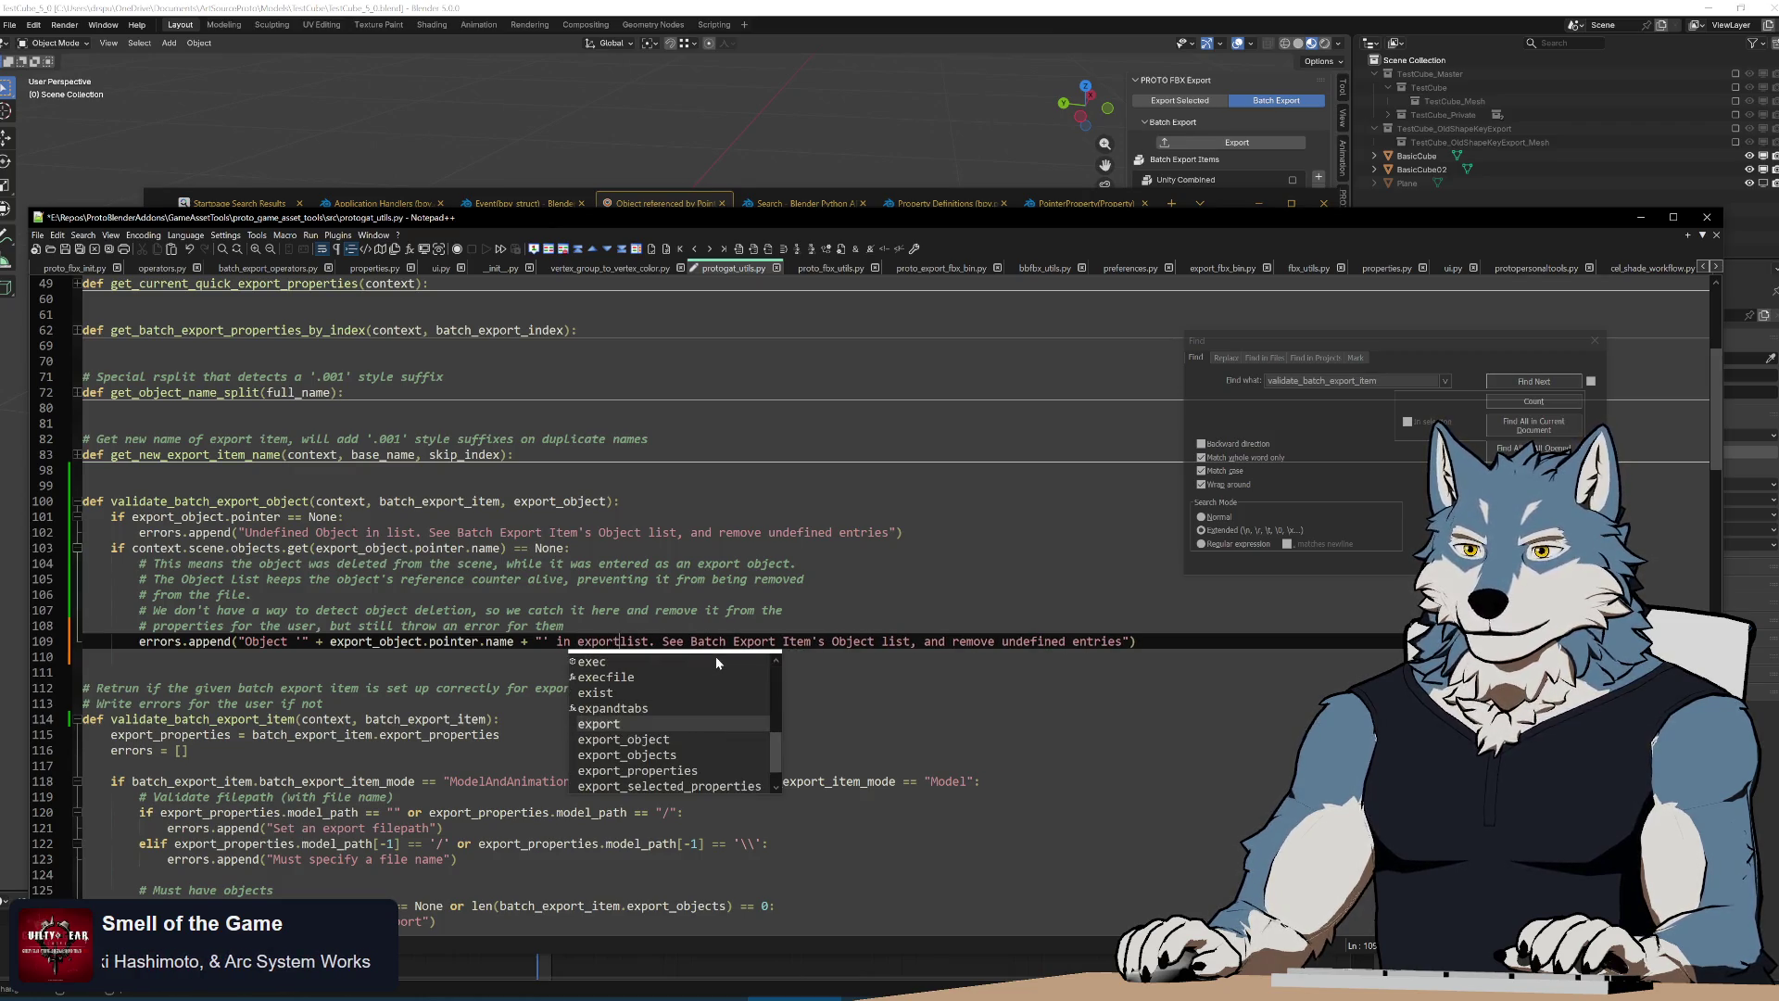
key("BackSpace")
key("BackSpace")
key("BackSpace")
type("Batch ")
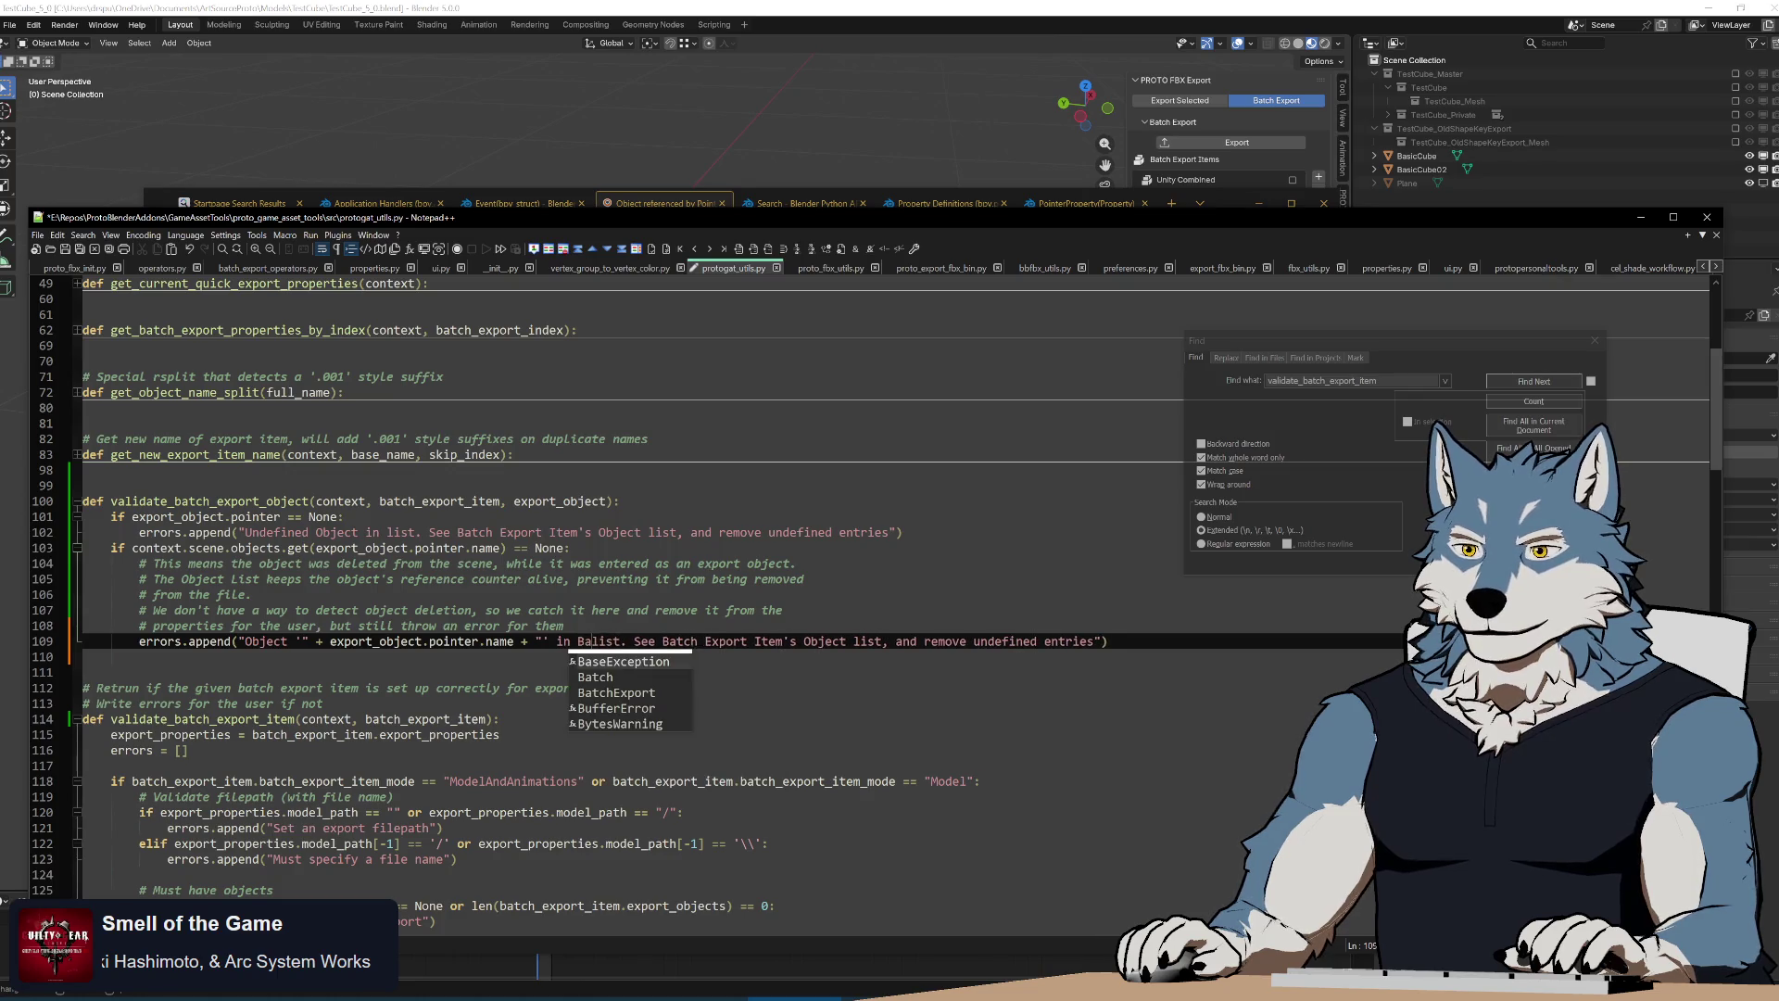
type("Export's ")
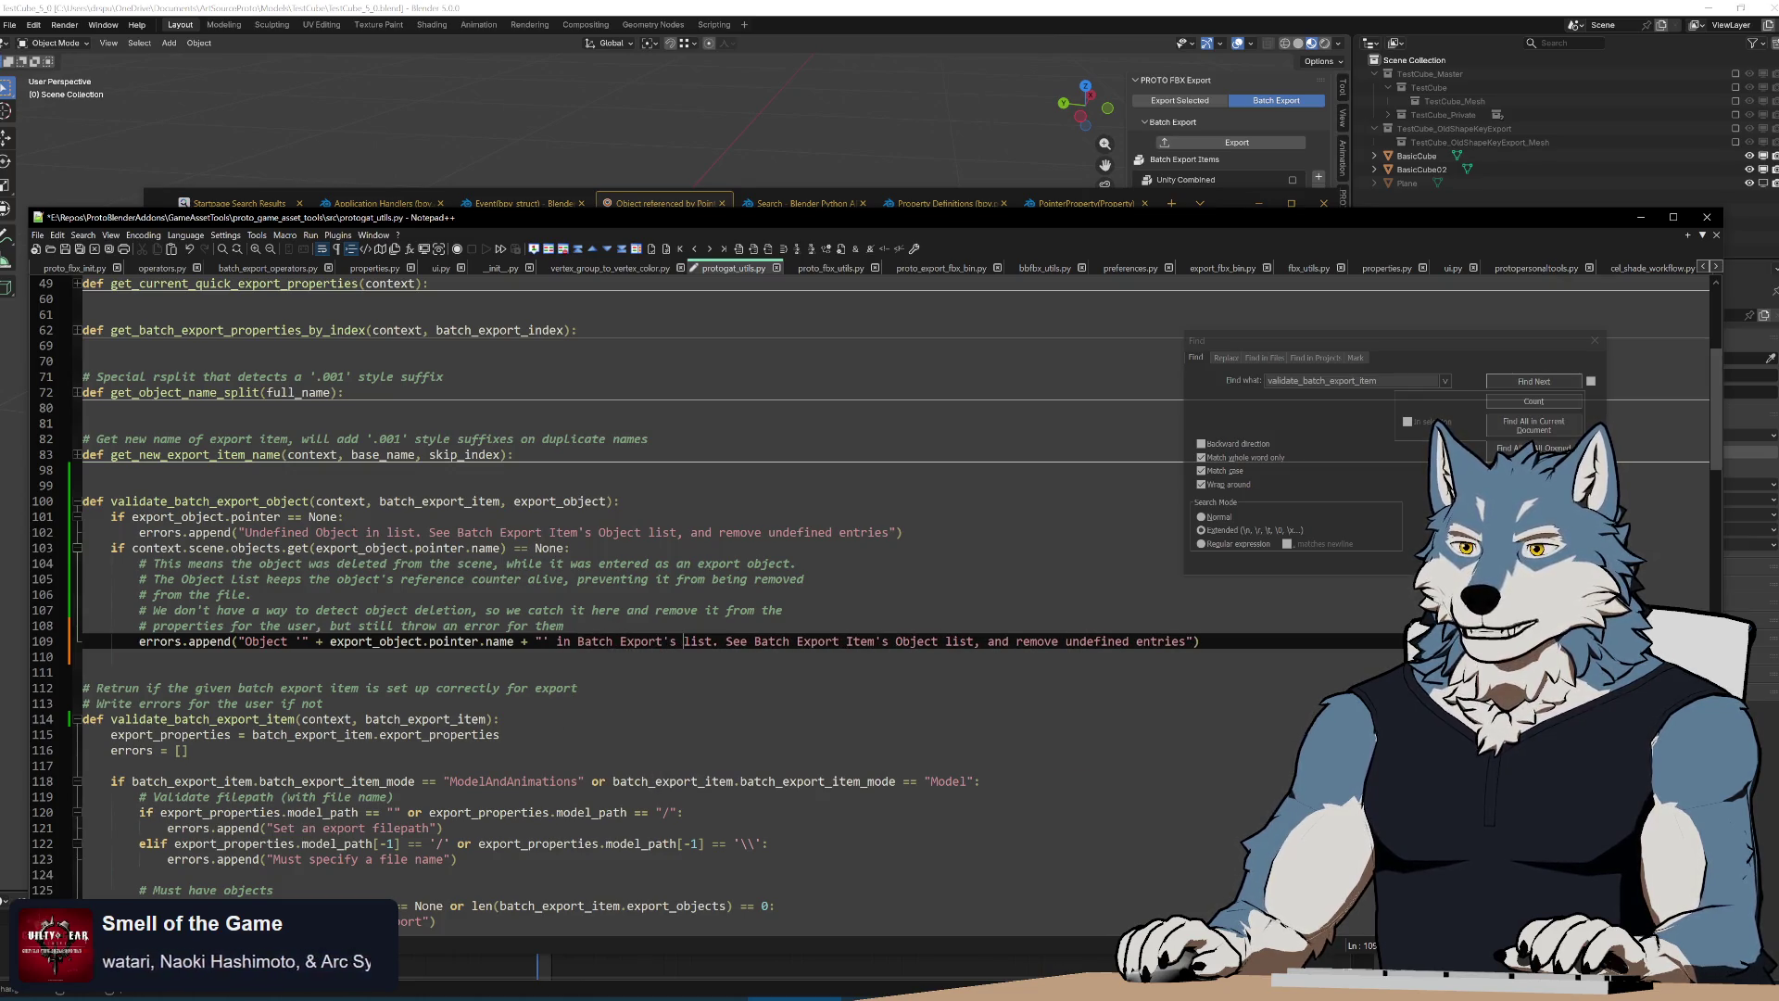
type("Object list")
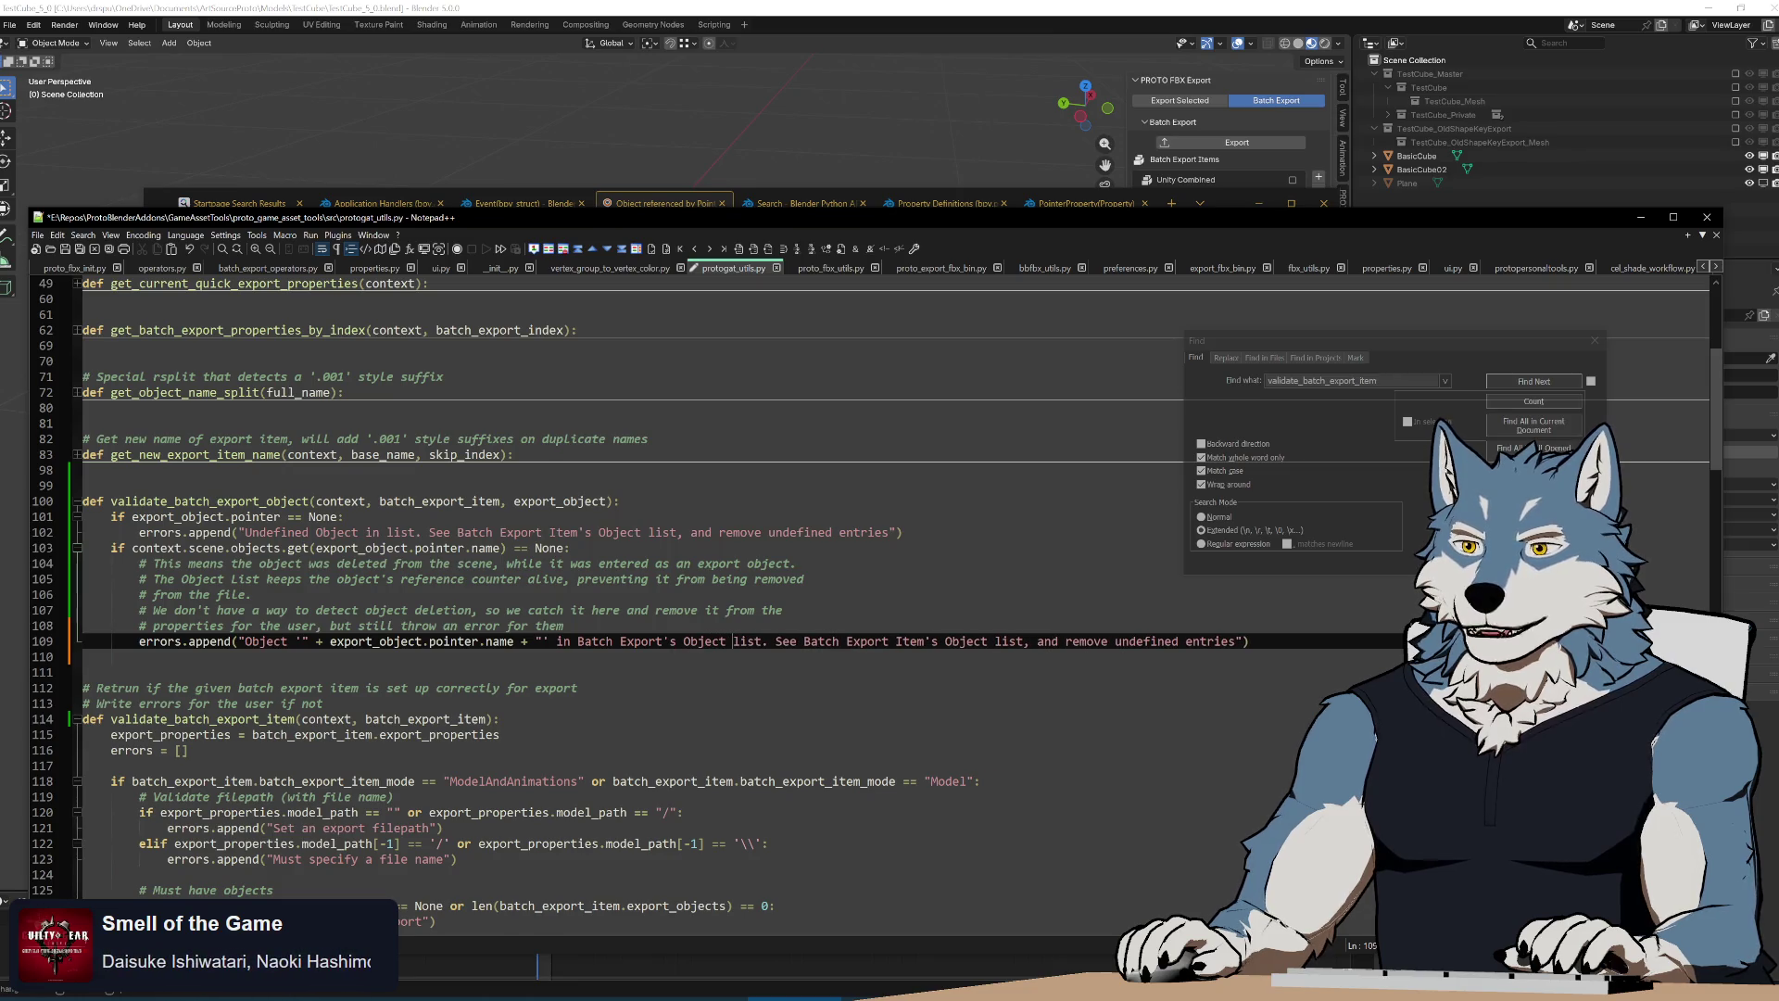
type(" was deleted")
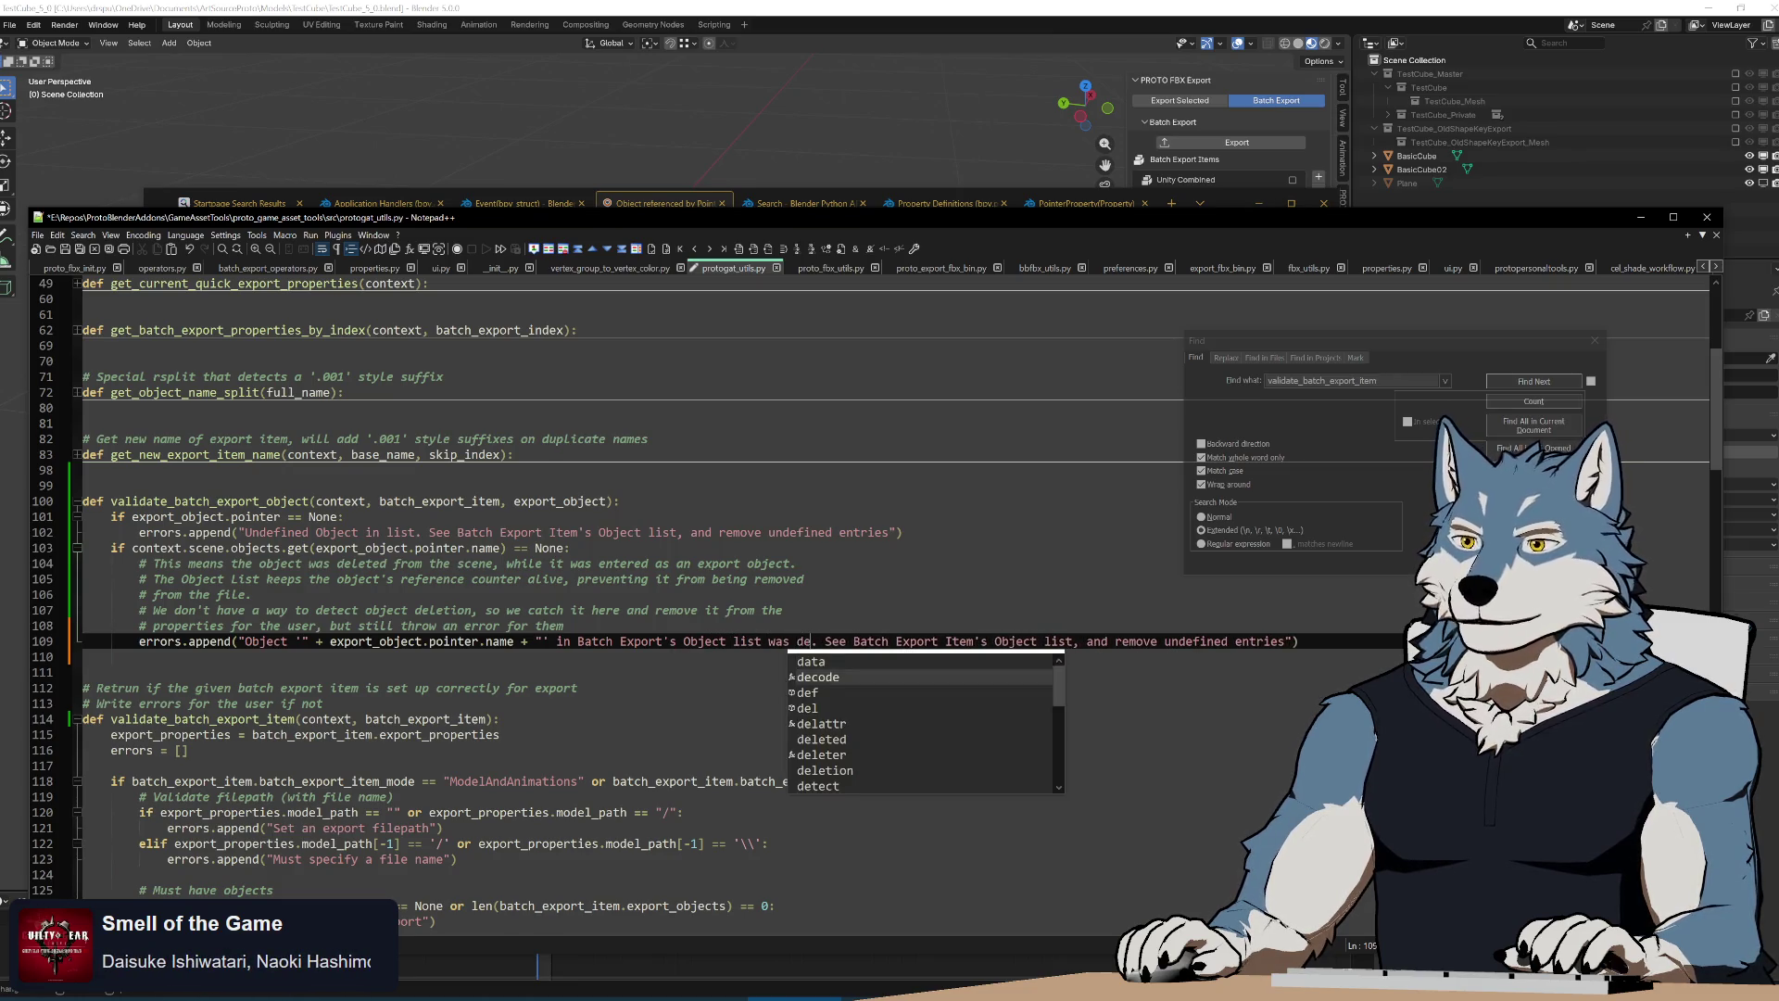
type(" from the sce. See Batch Export Item's Object list, and re")
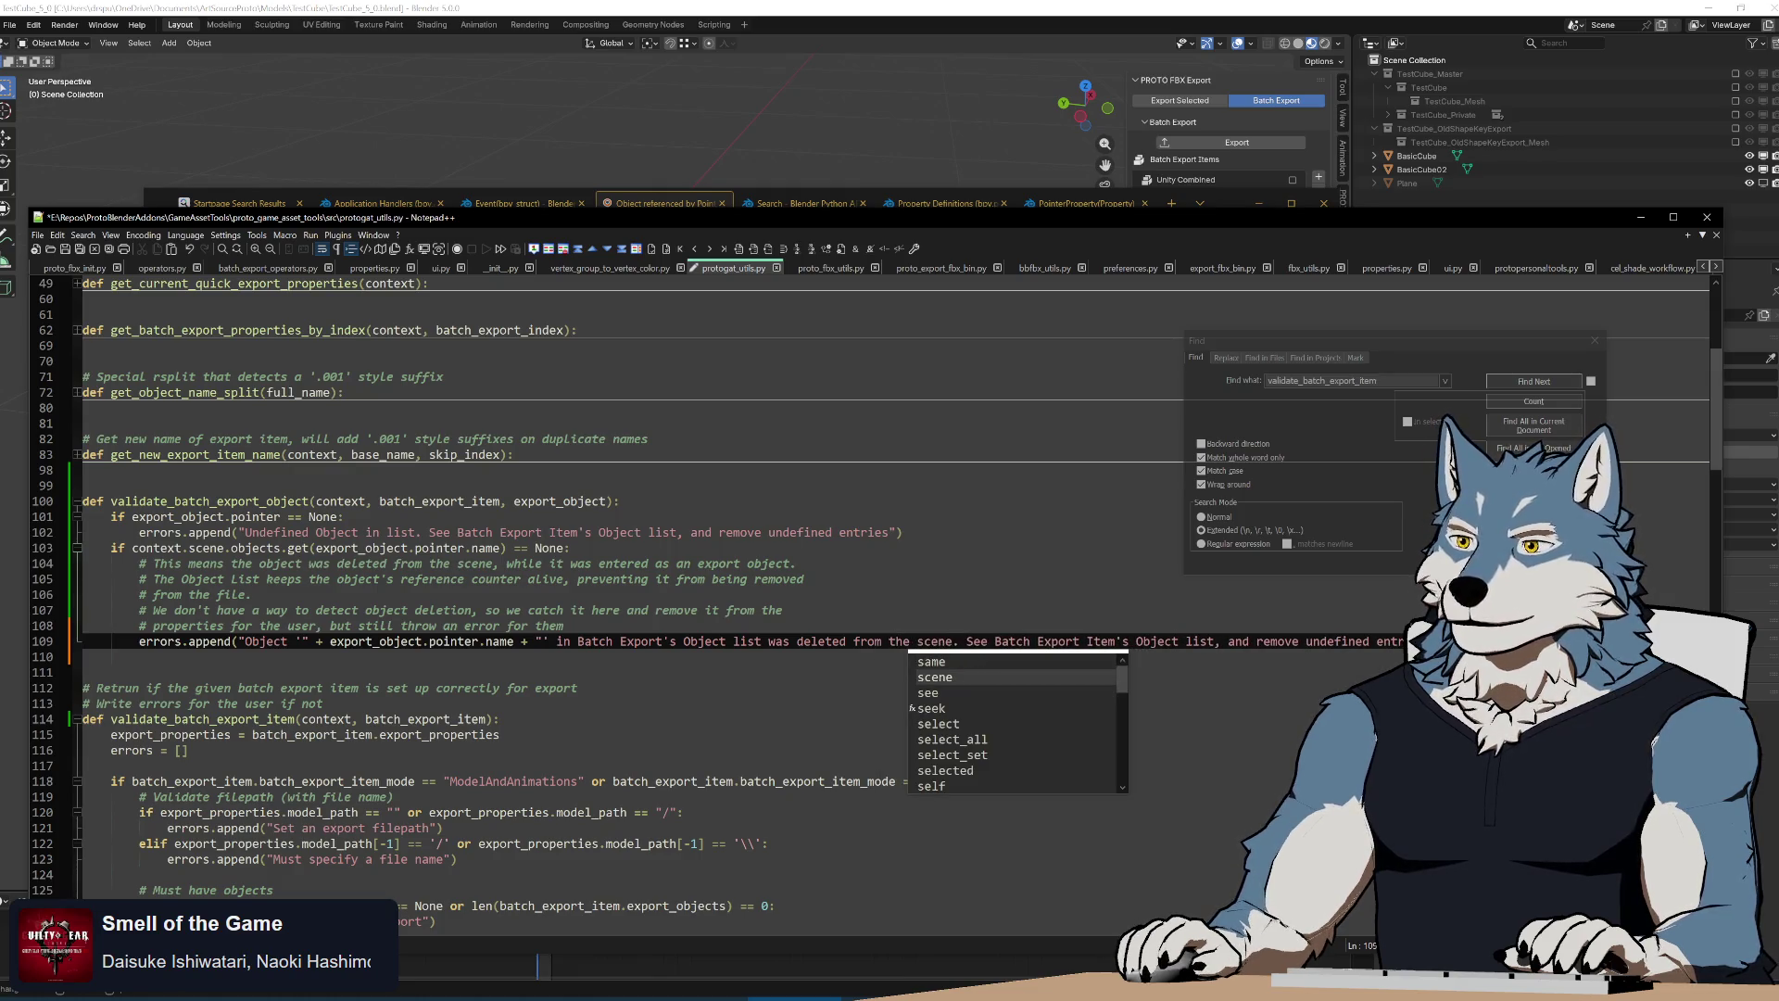
key("Escape")
key("shift+End")
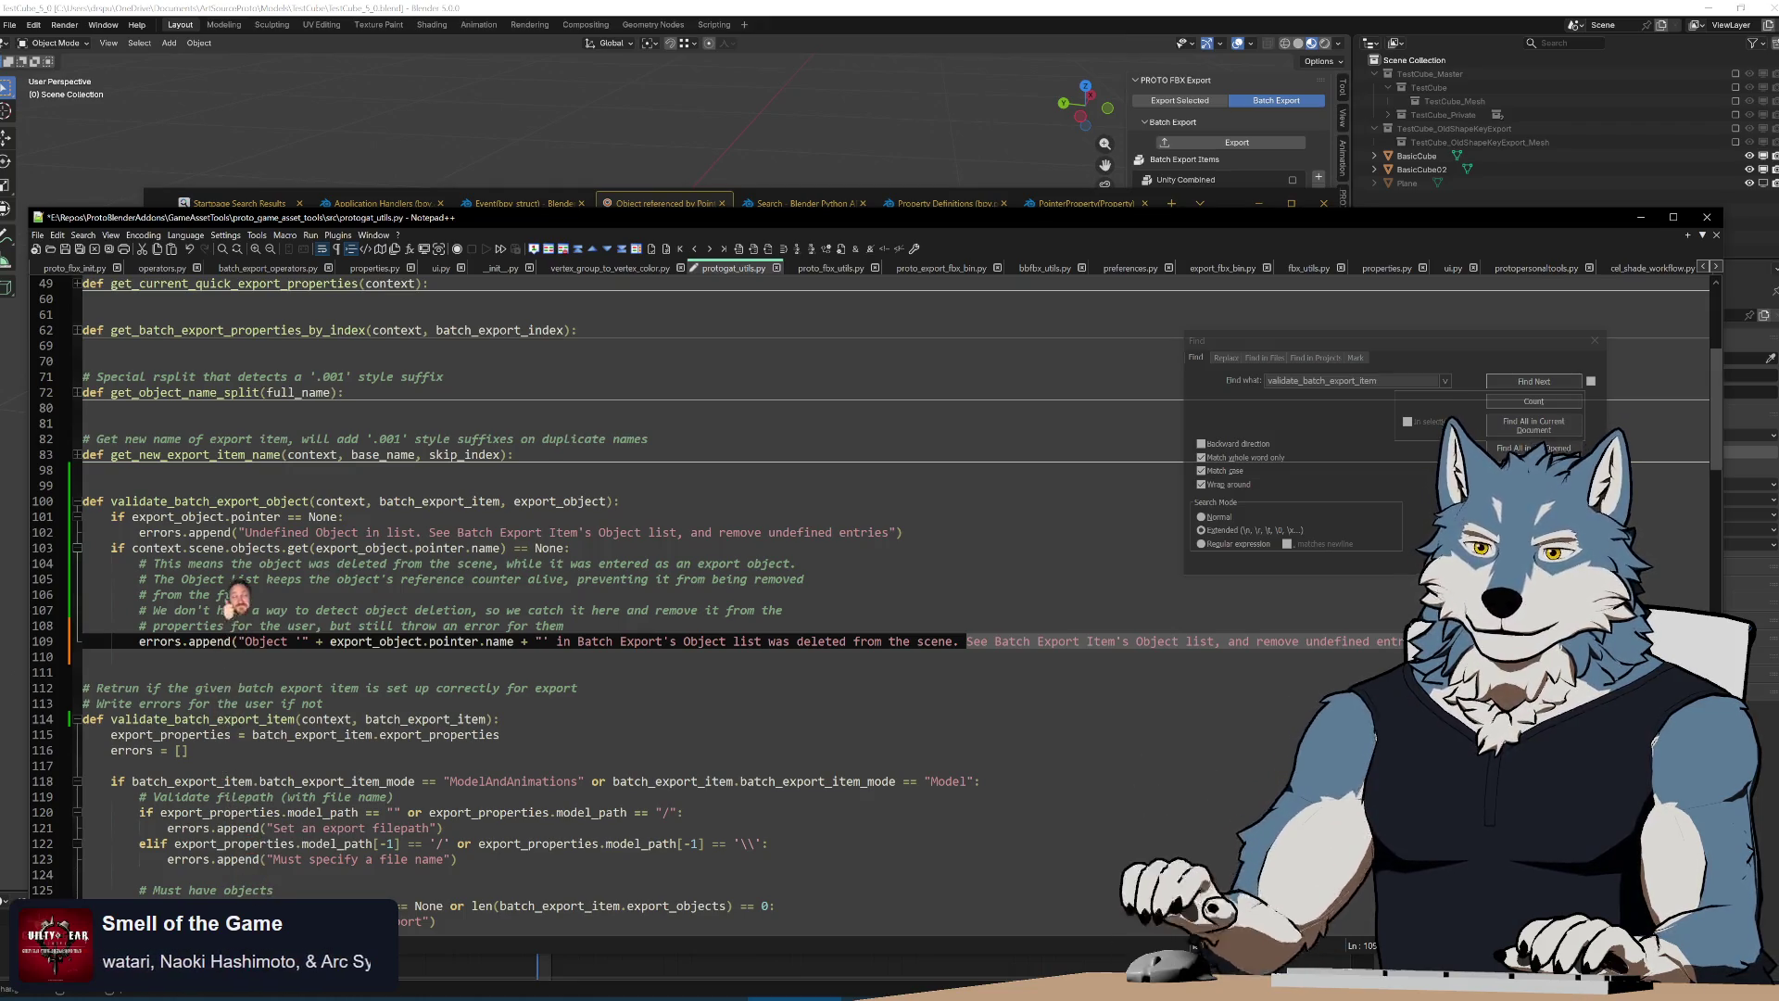
scroll(233, 602, "down", 5)
scroll(234, 600, "down", 5)
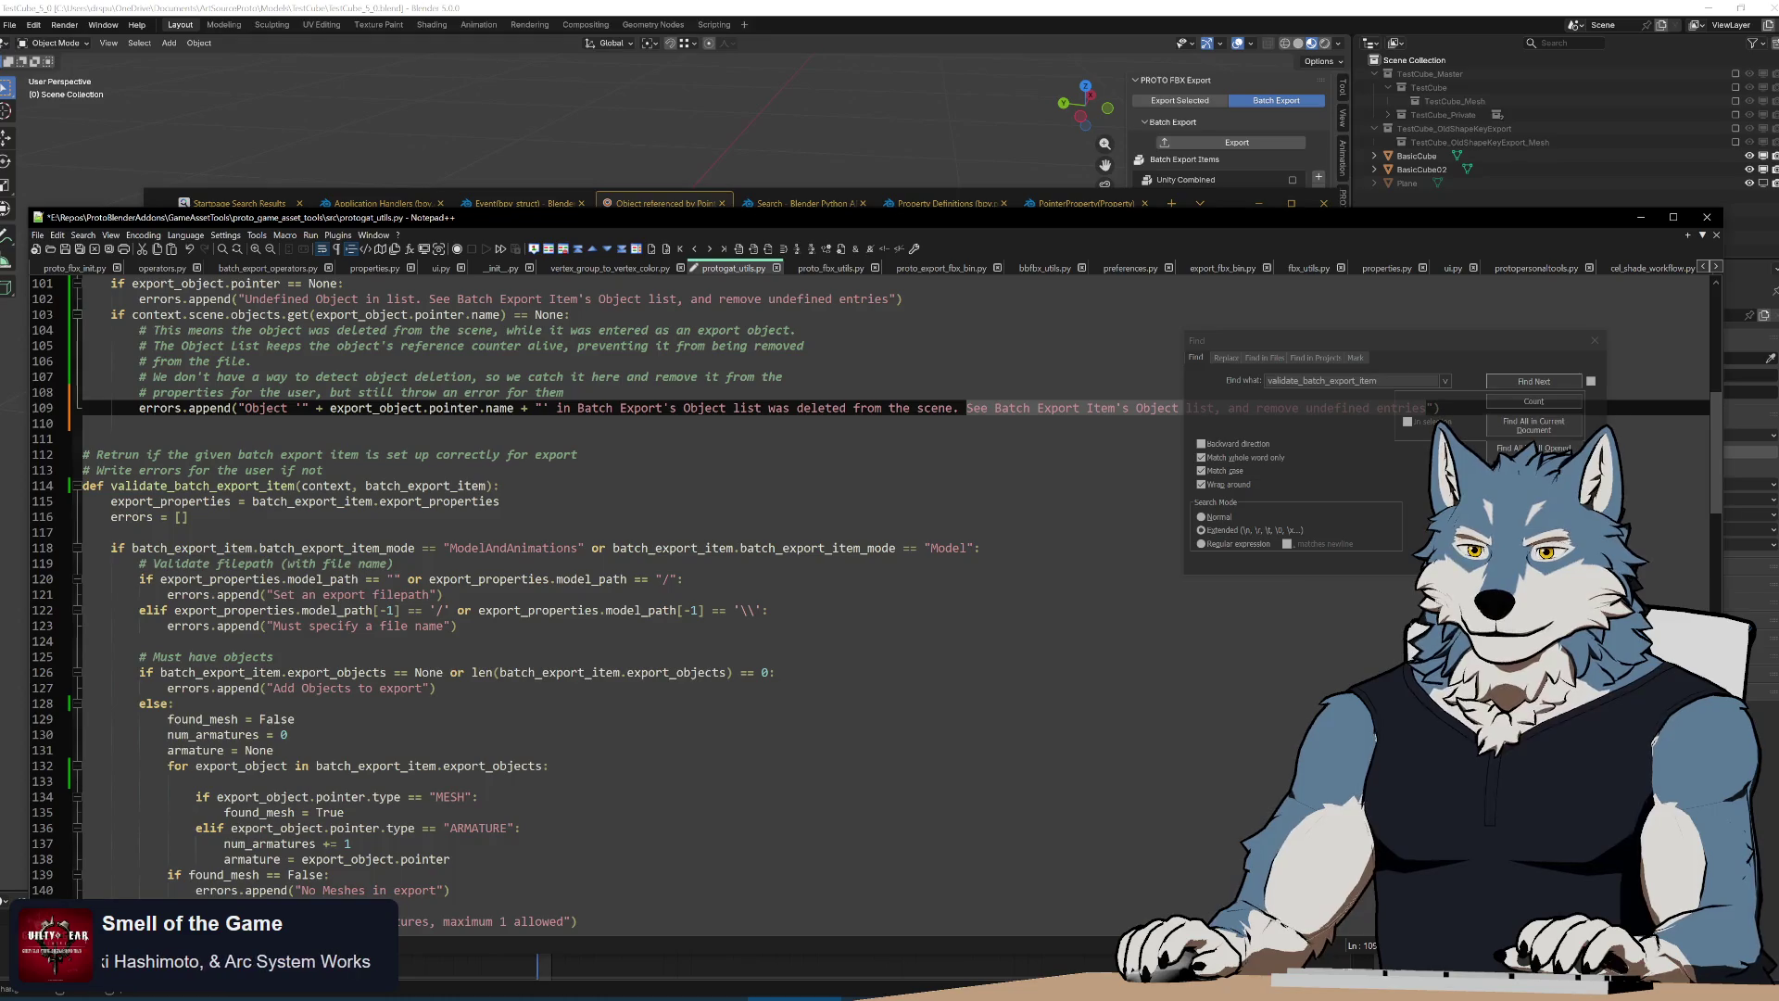
scroll(234, 600, "down", 3)
scroll(235, 600, "down", 3)
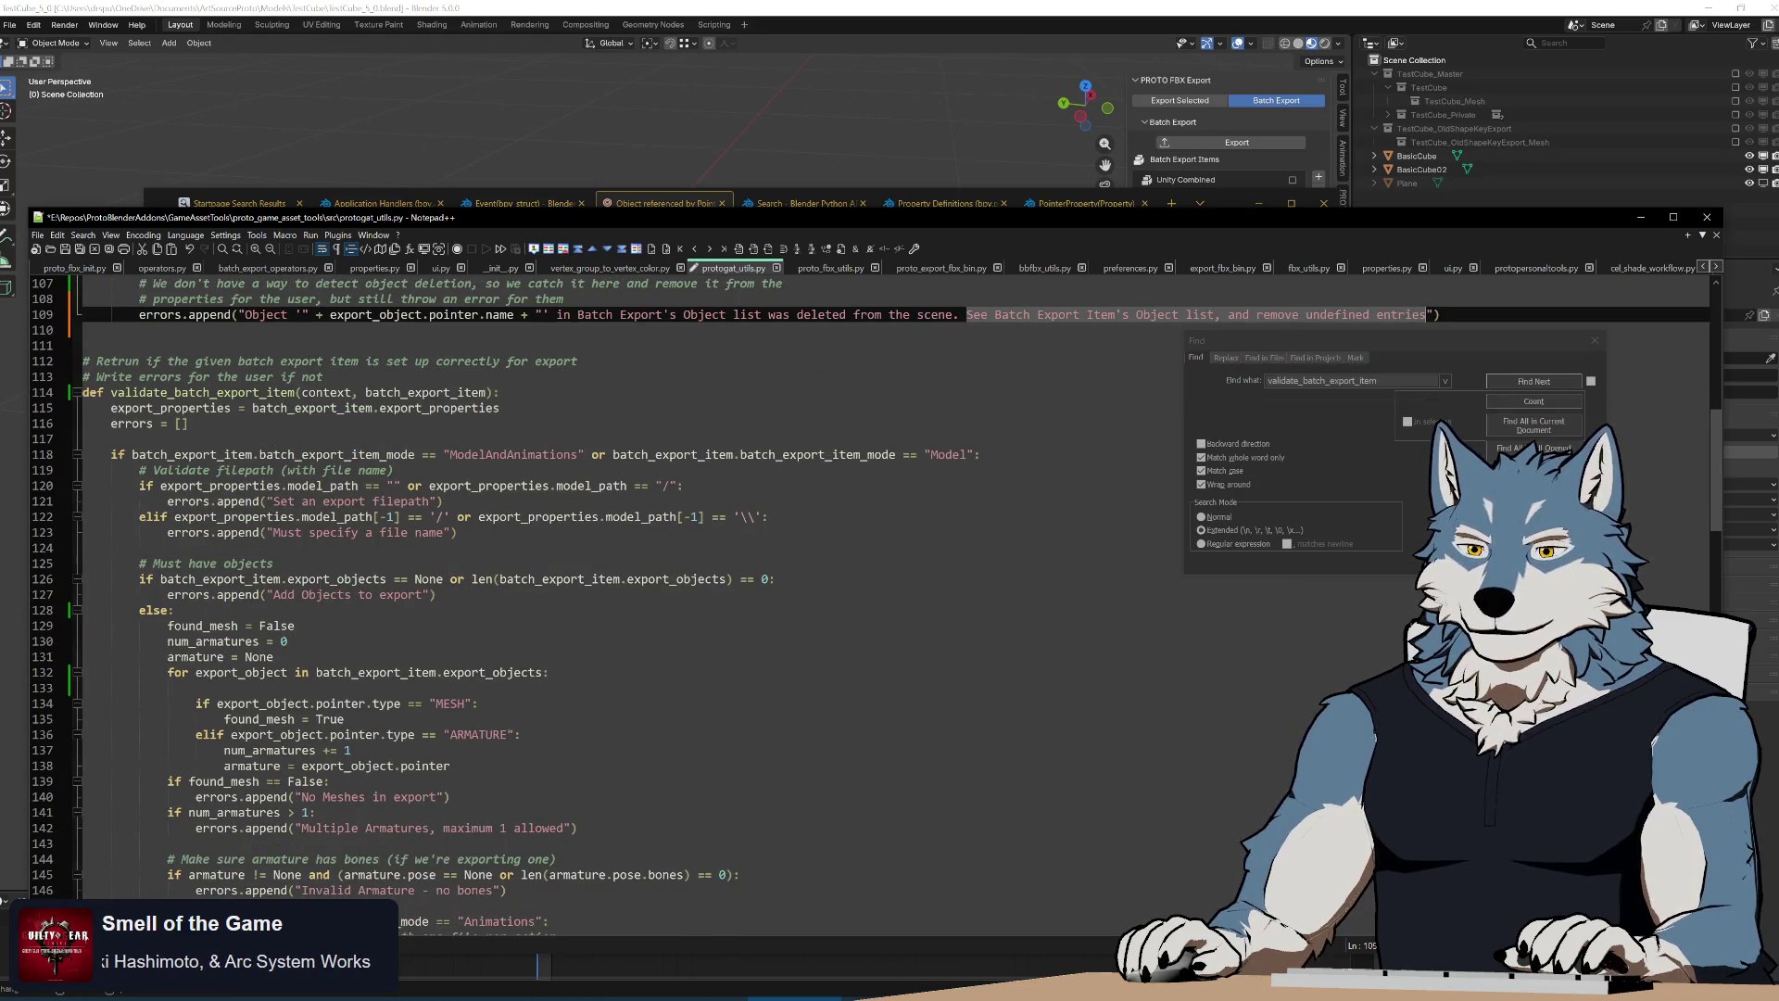
scroll(234, 600, "down", 4)
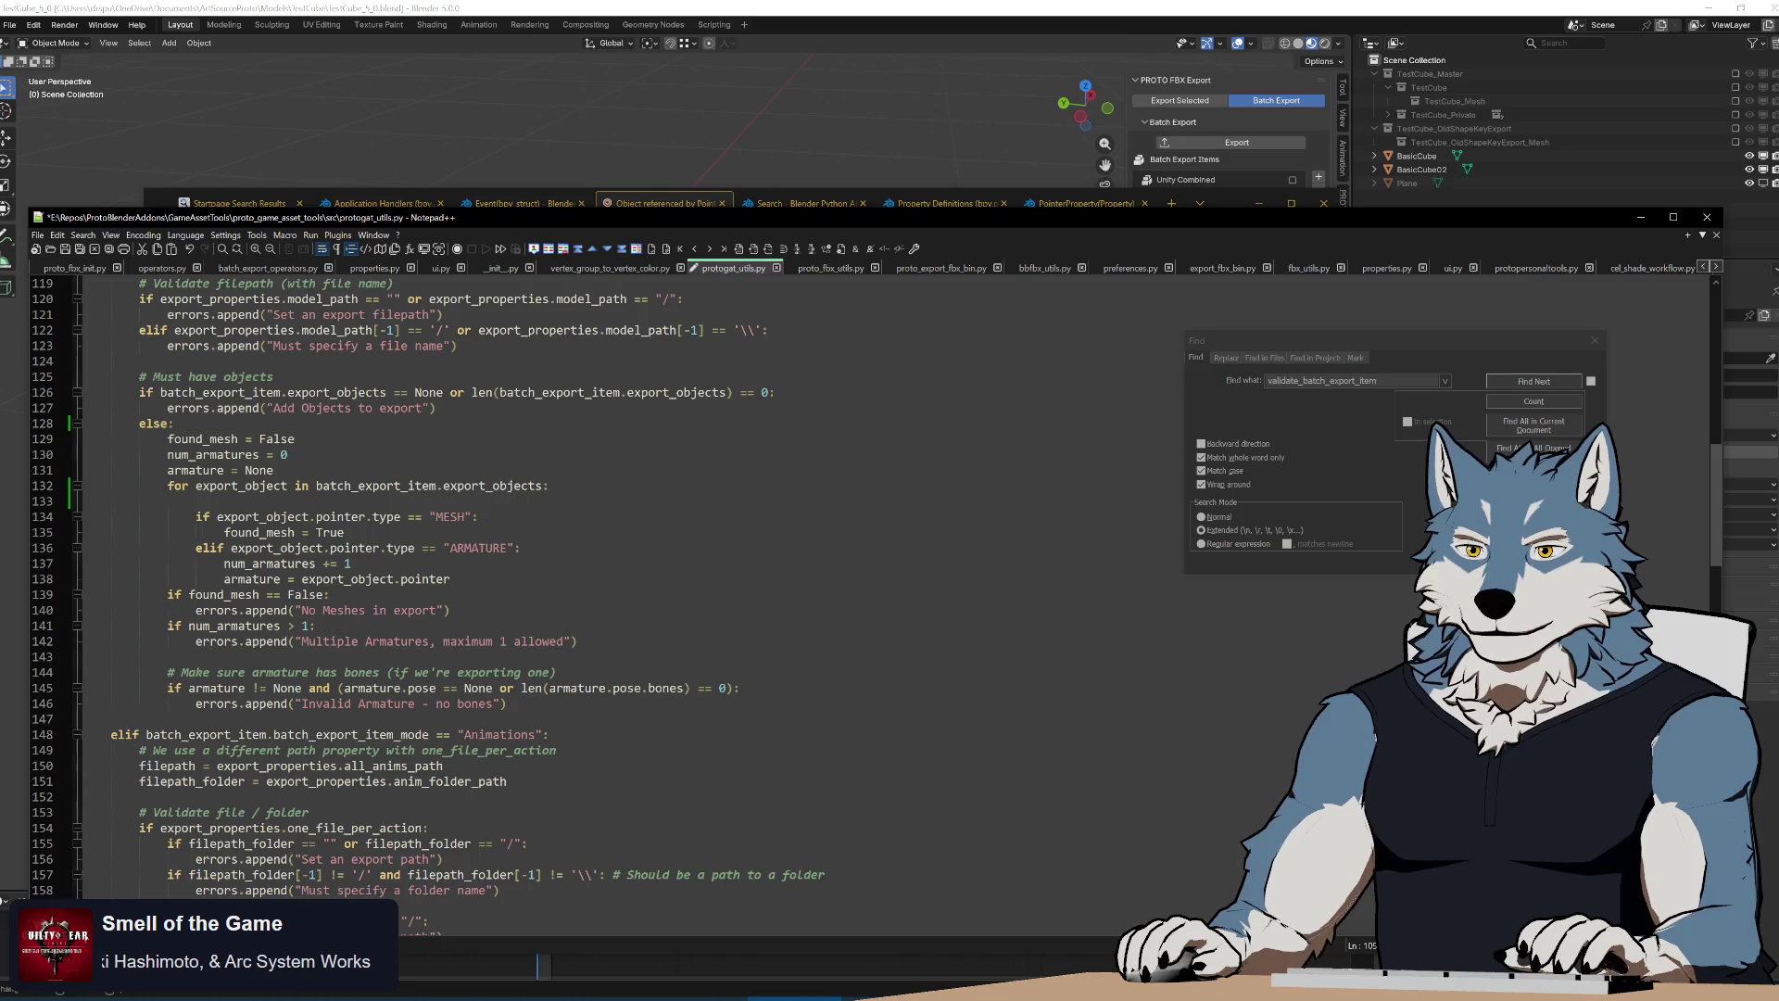
Reword the Multiple Armatures and Invalid Armature messages to say 'in export'
left_click(431, 642)
type("in export")
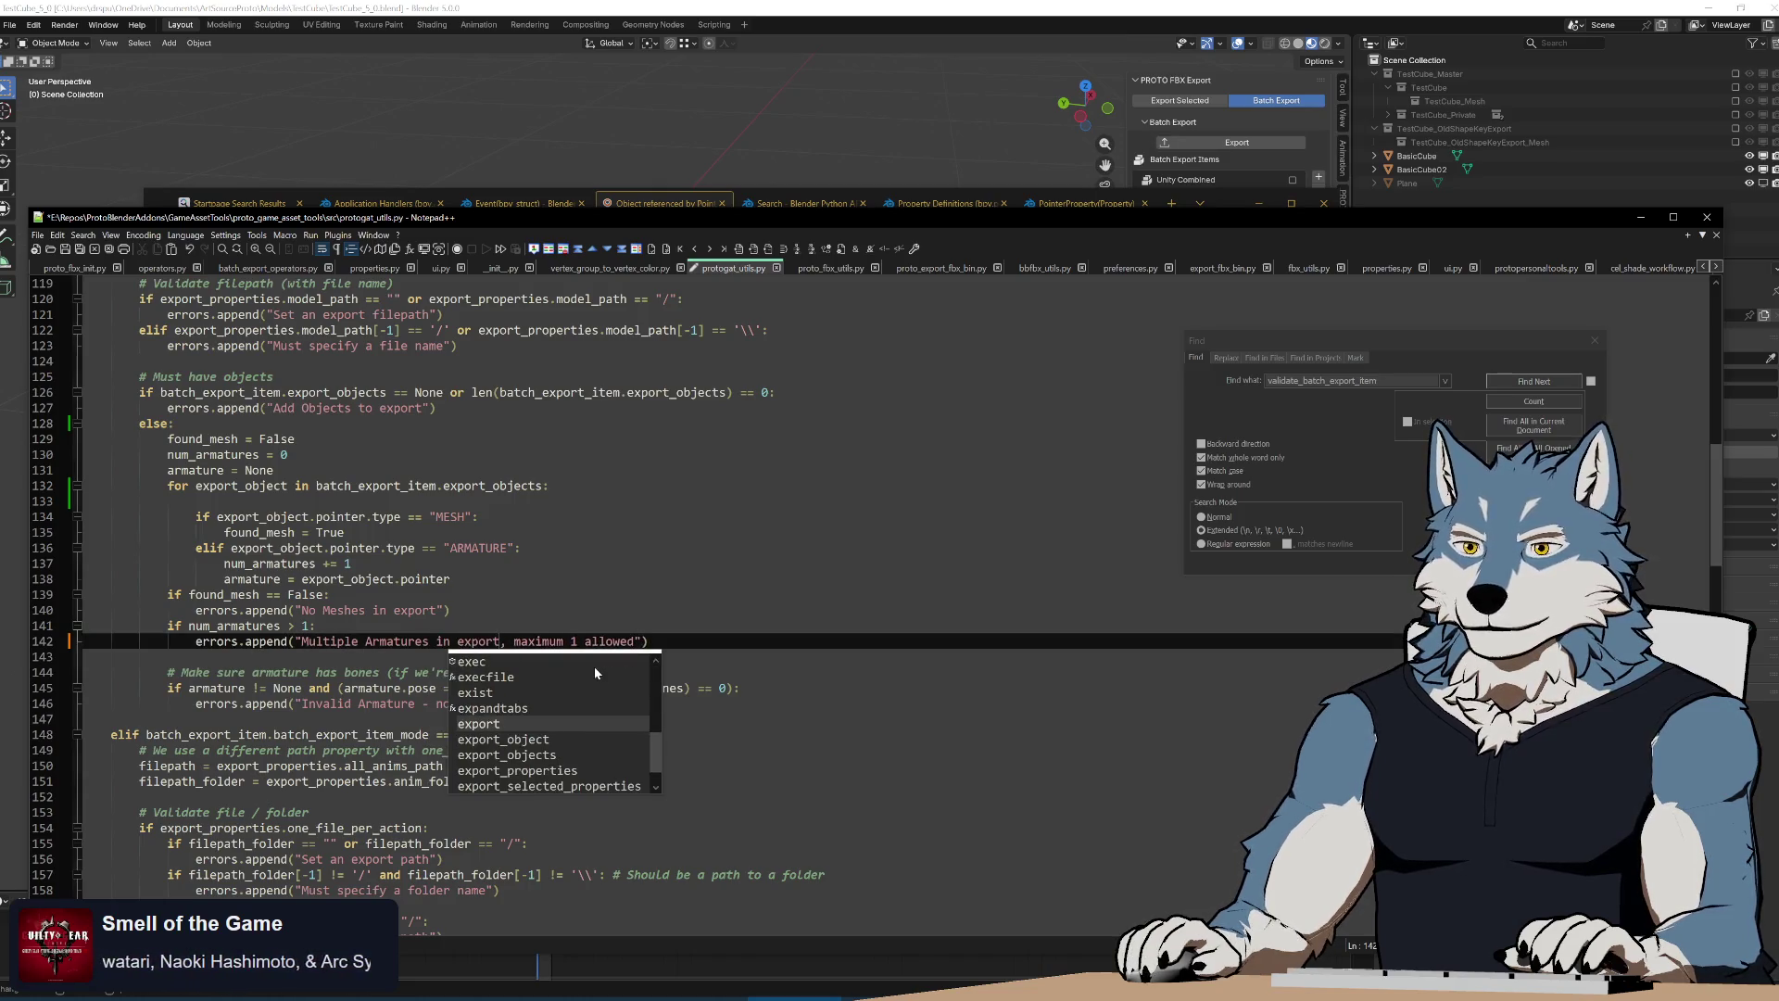
key("Escape")
left_click(447, 609)
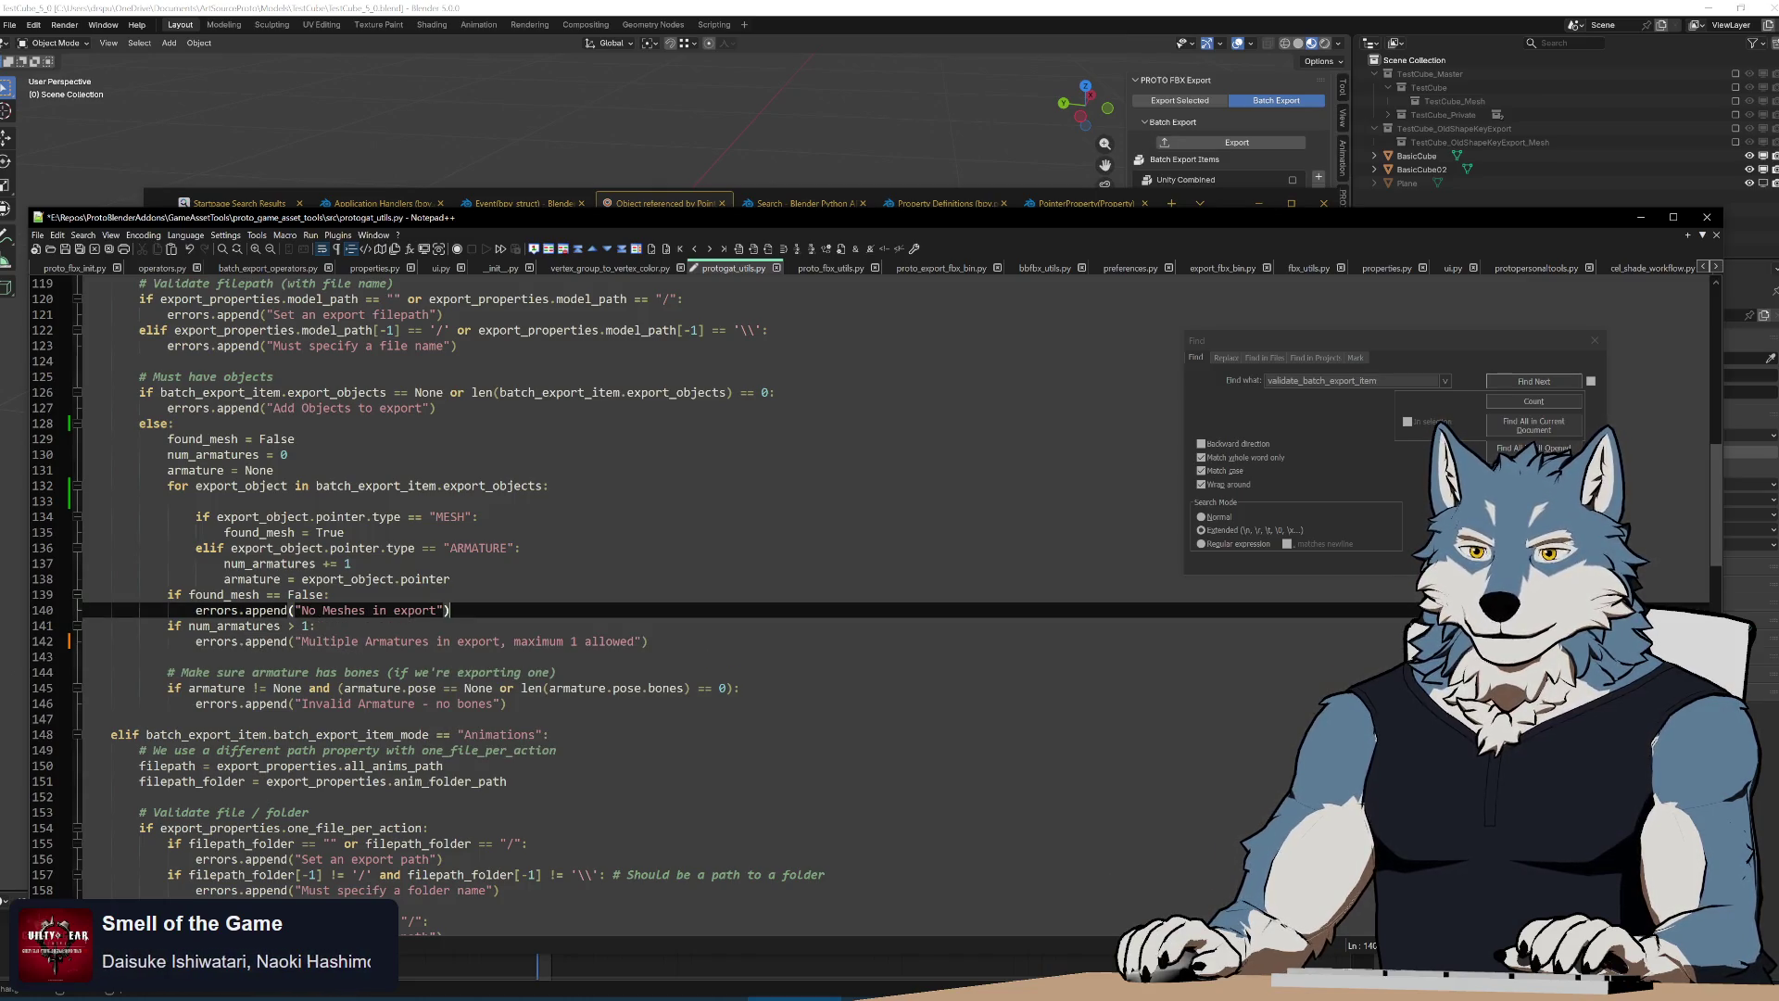
left_click(416, 704)
type("in expor")
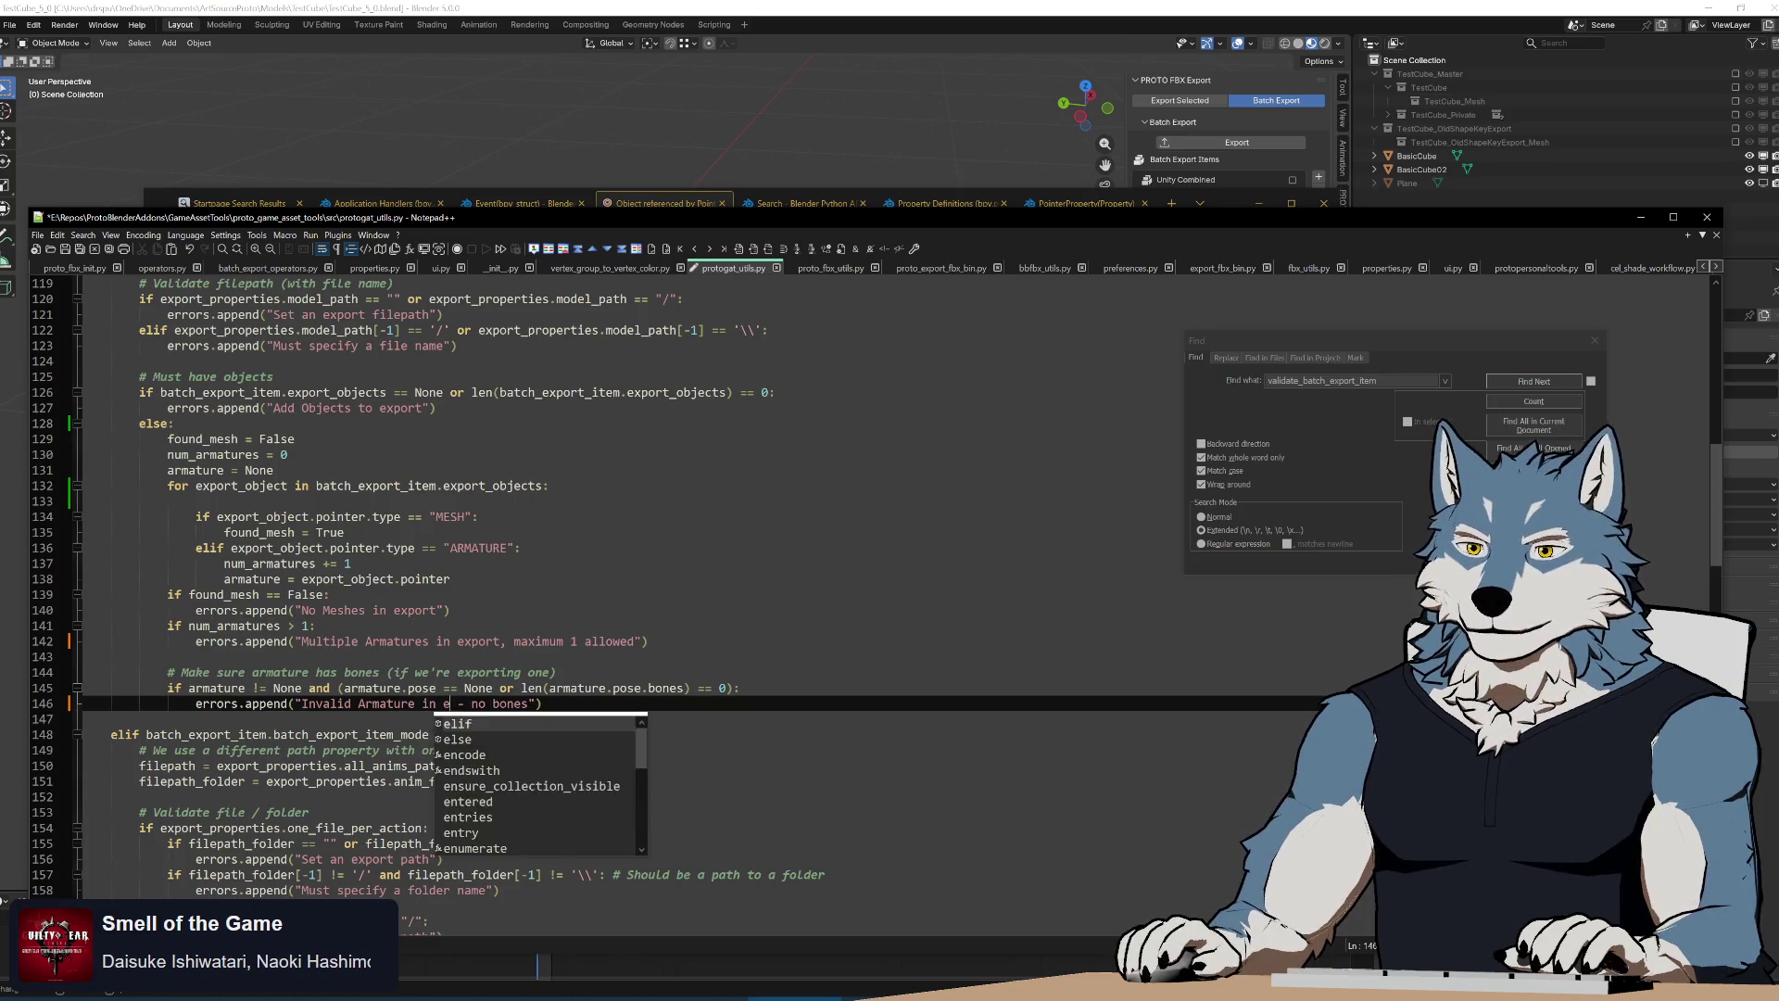
type("t")
key("Escape")
scroll(626, 556, "down", 5)
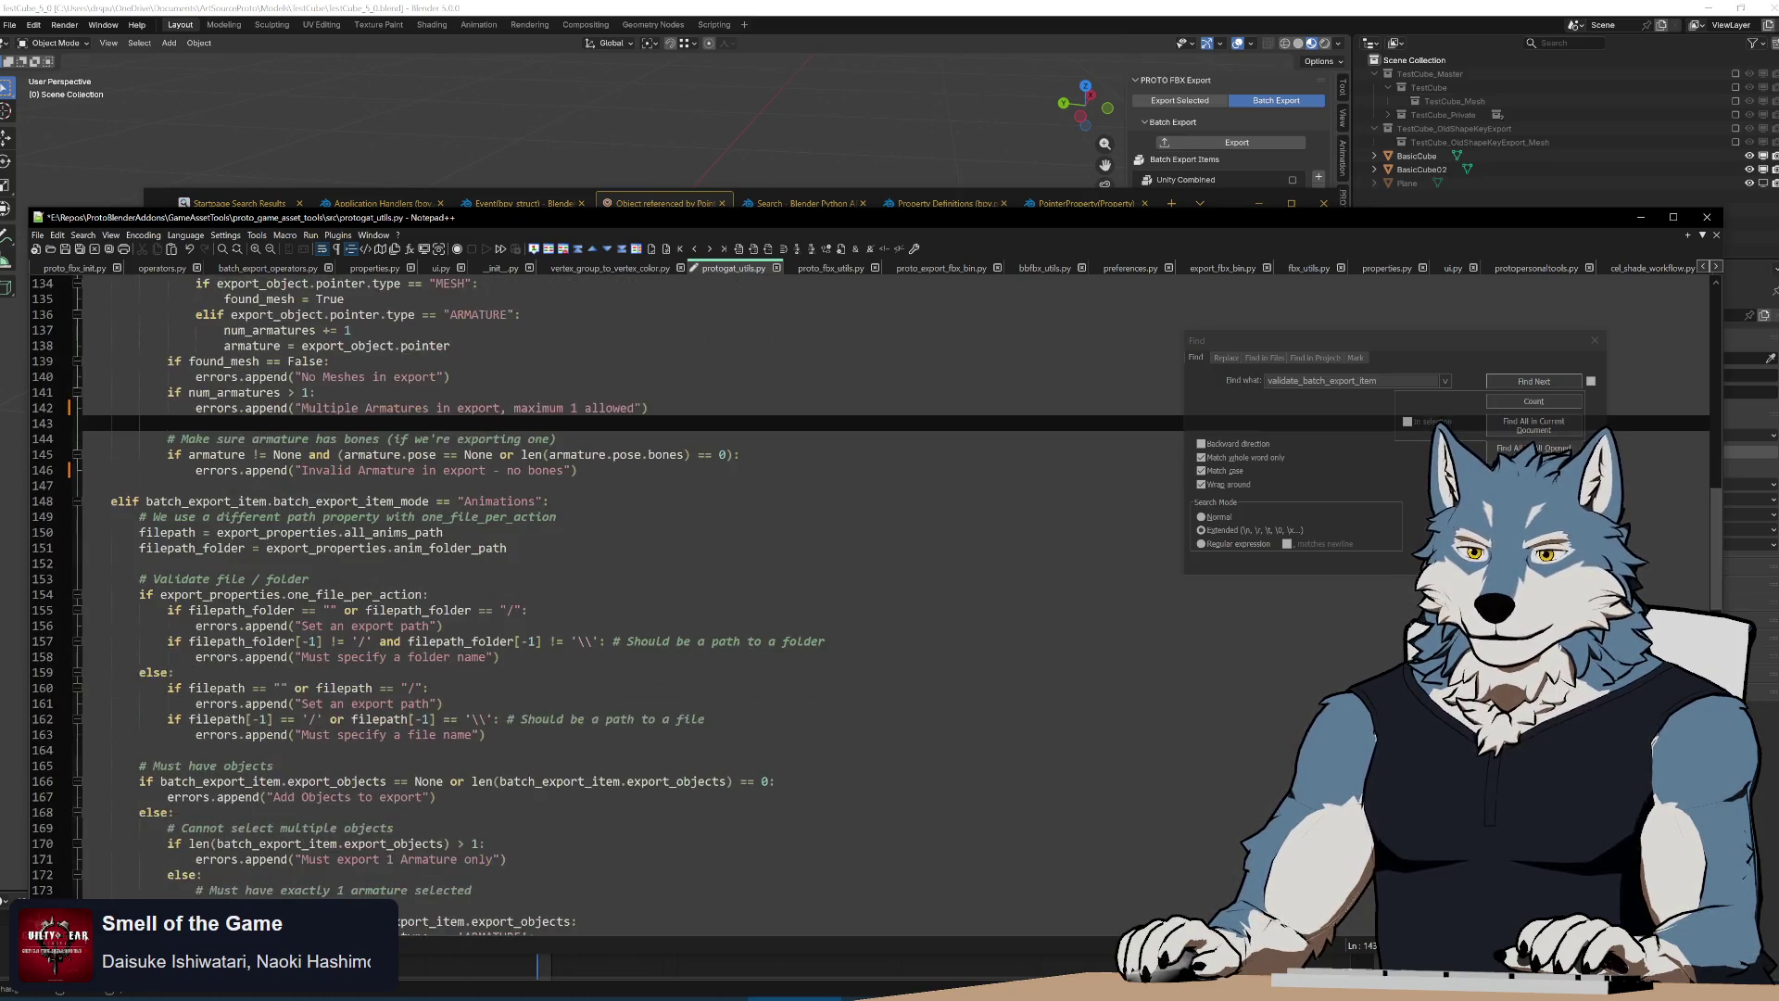
scroll(626, 557, "down", 5)
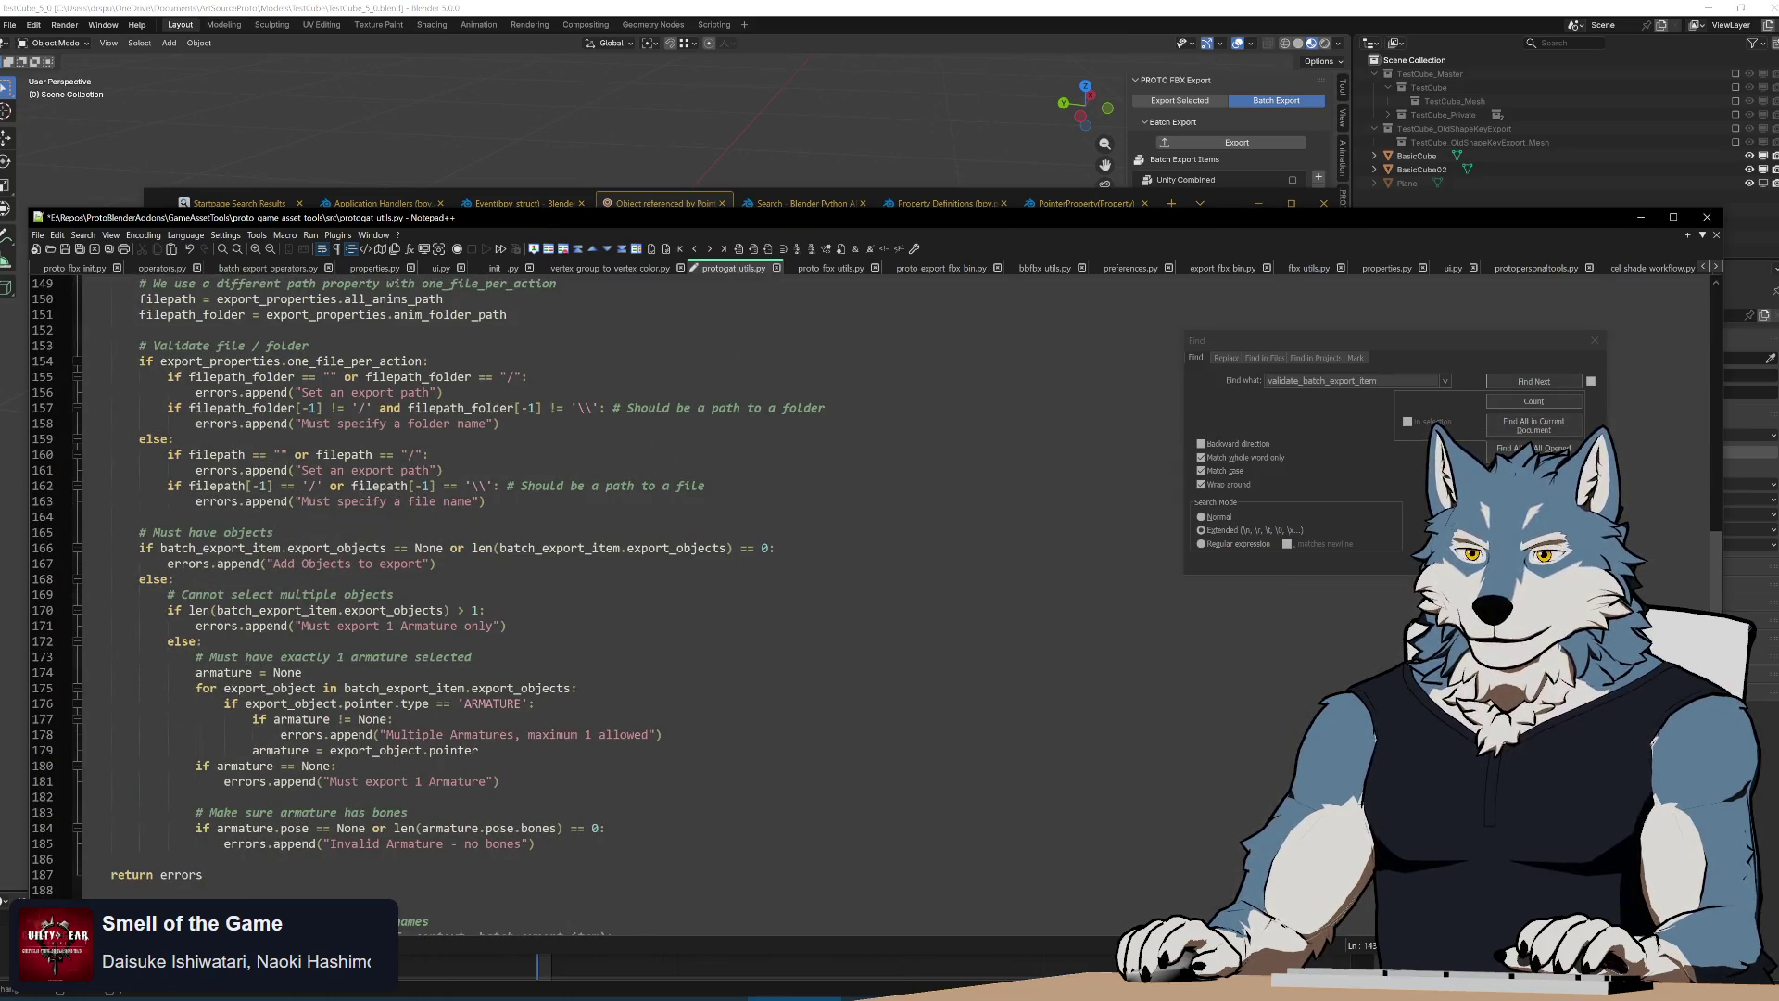
Add 'in export' to the missing-armature and no-bones error messages
left_click(521, 733)
type("in e")
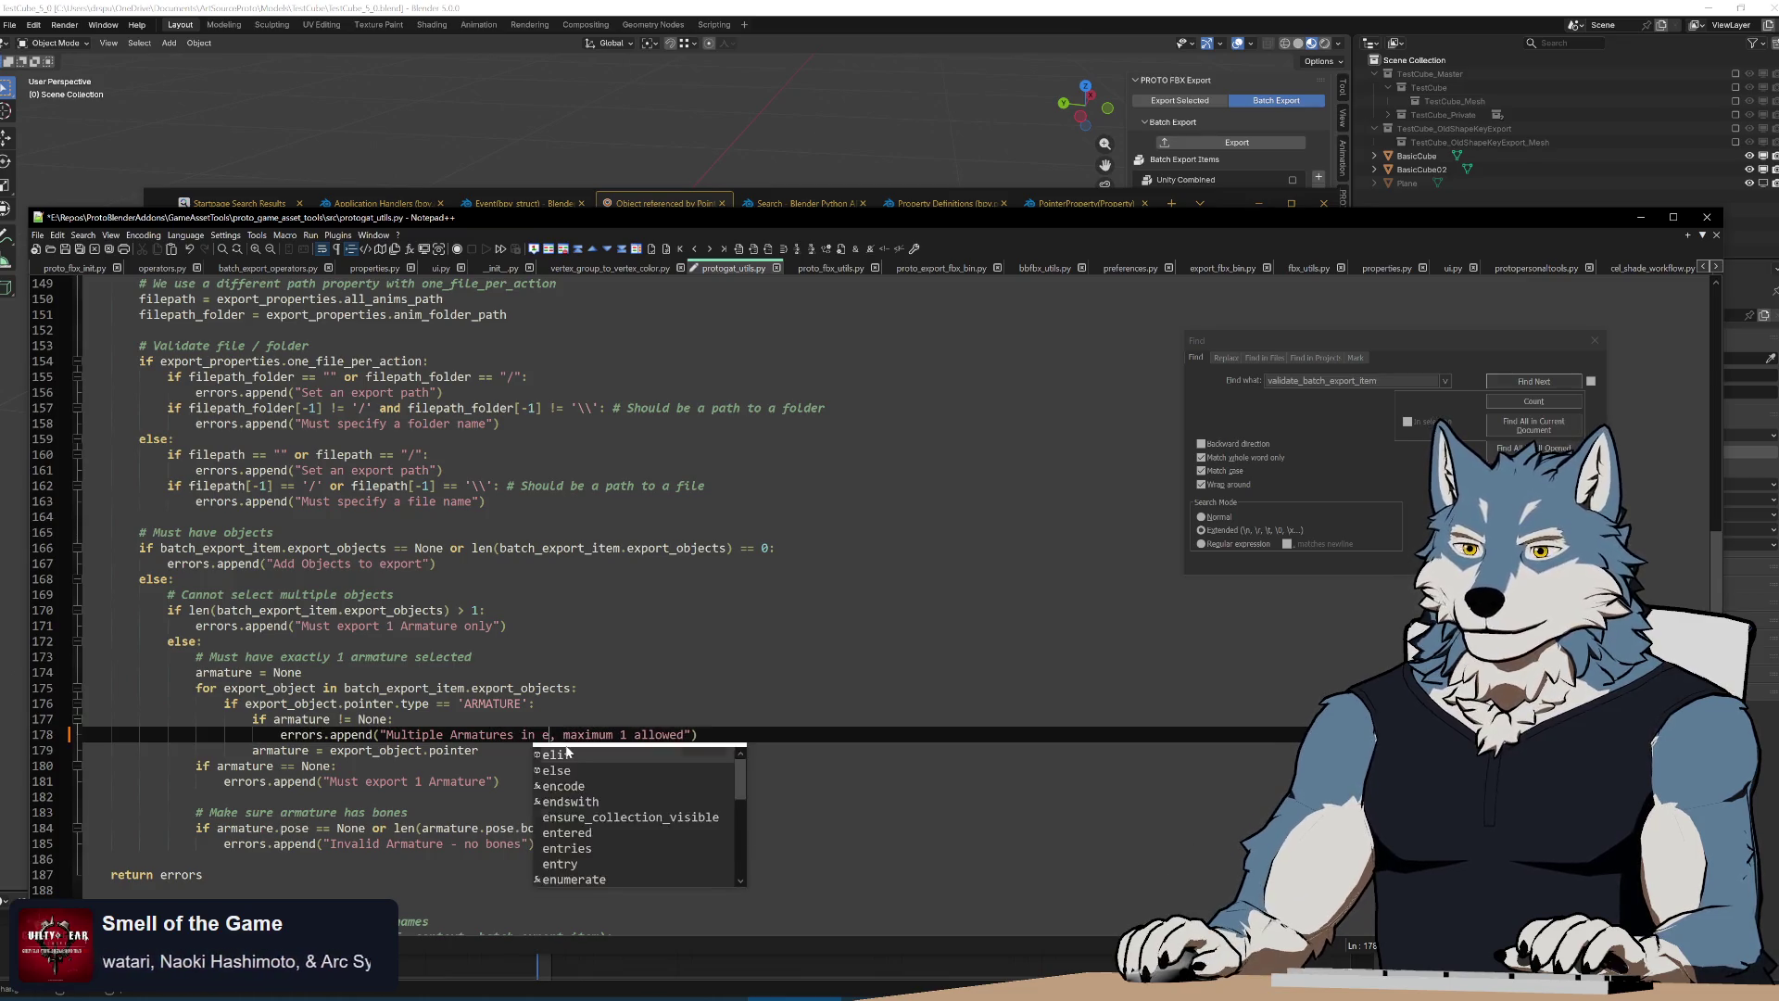
type("xport")
key("Escape")
left_click(445, 782)
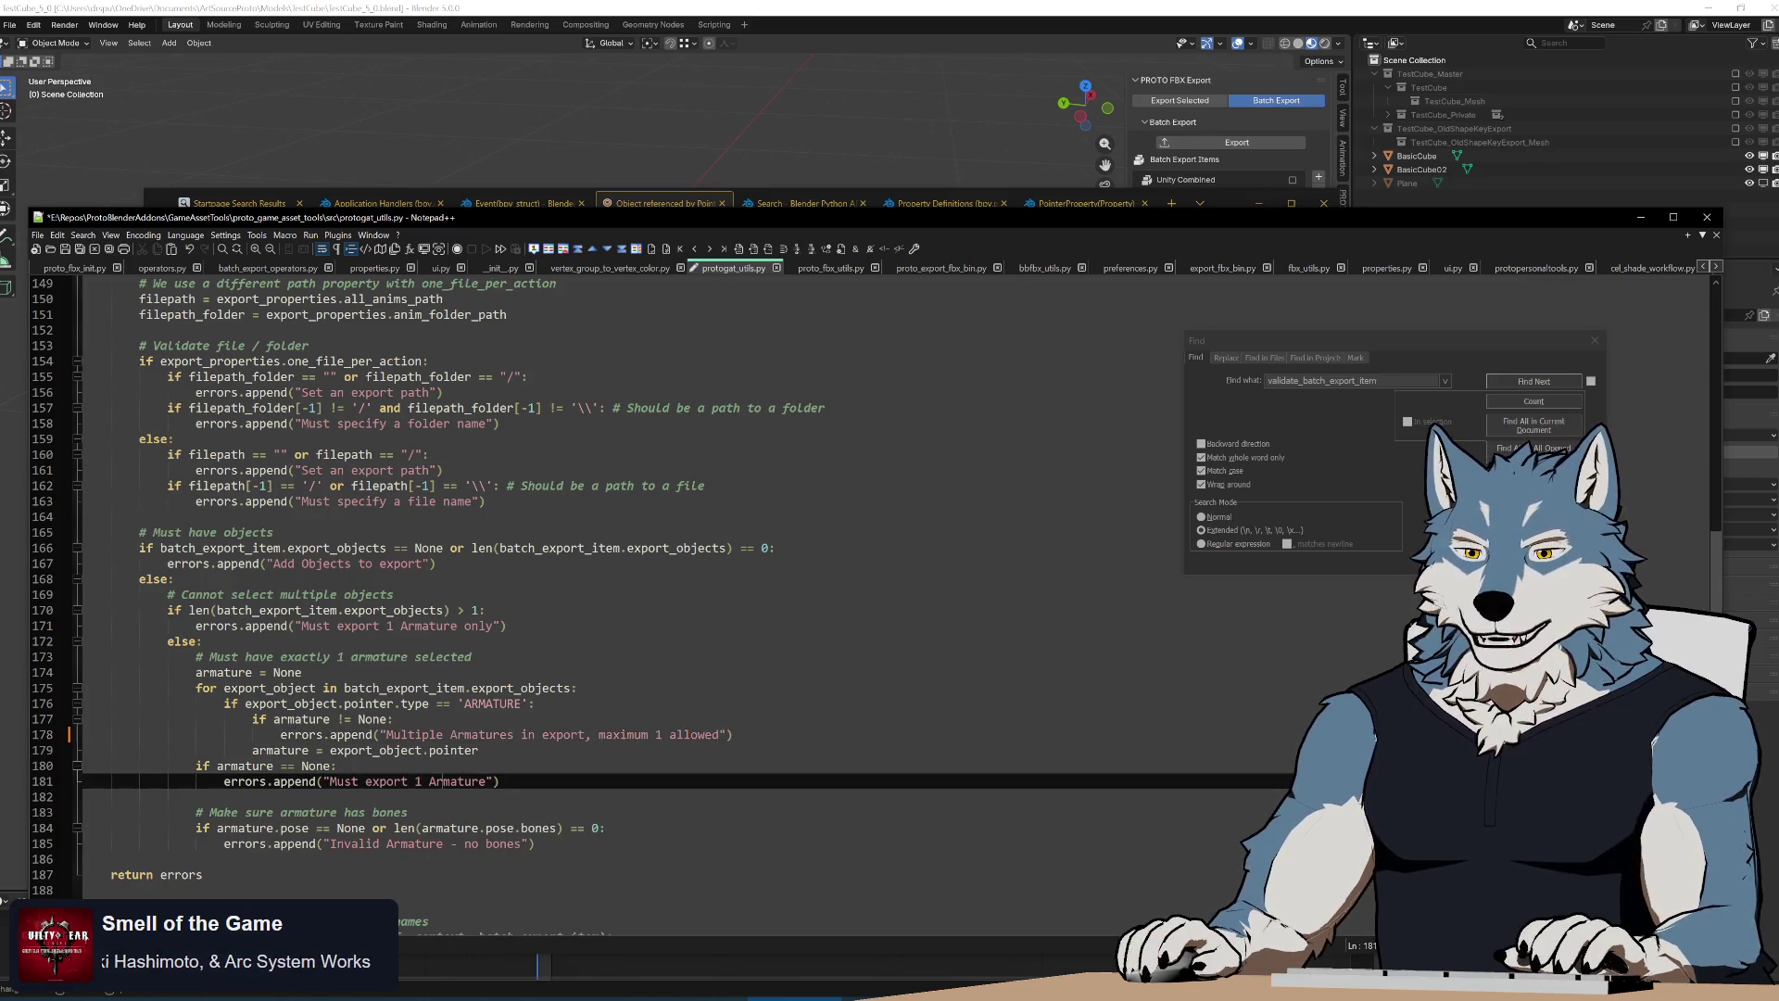
key("Down")
key("Down")
key("Down")
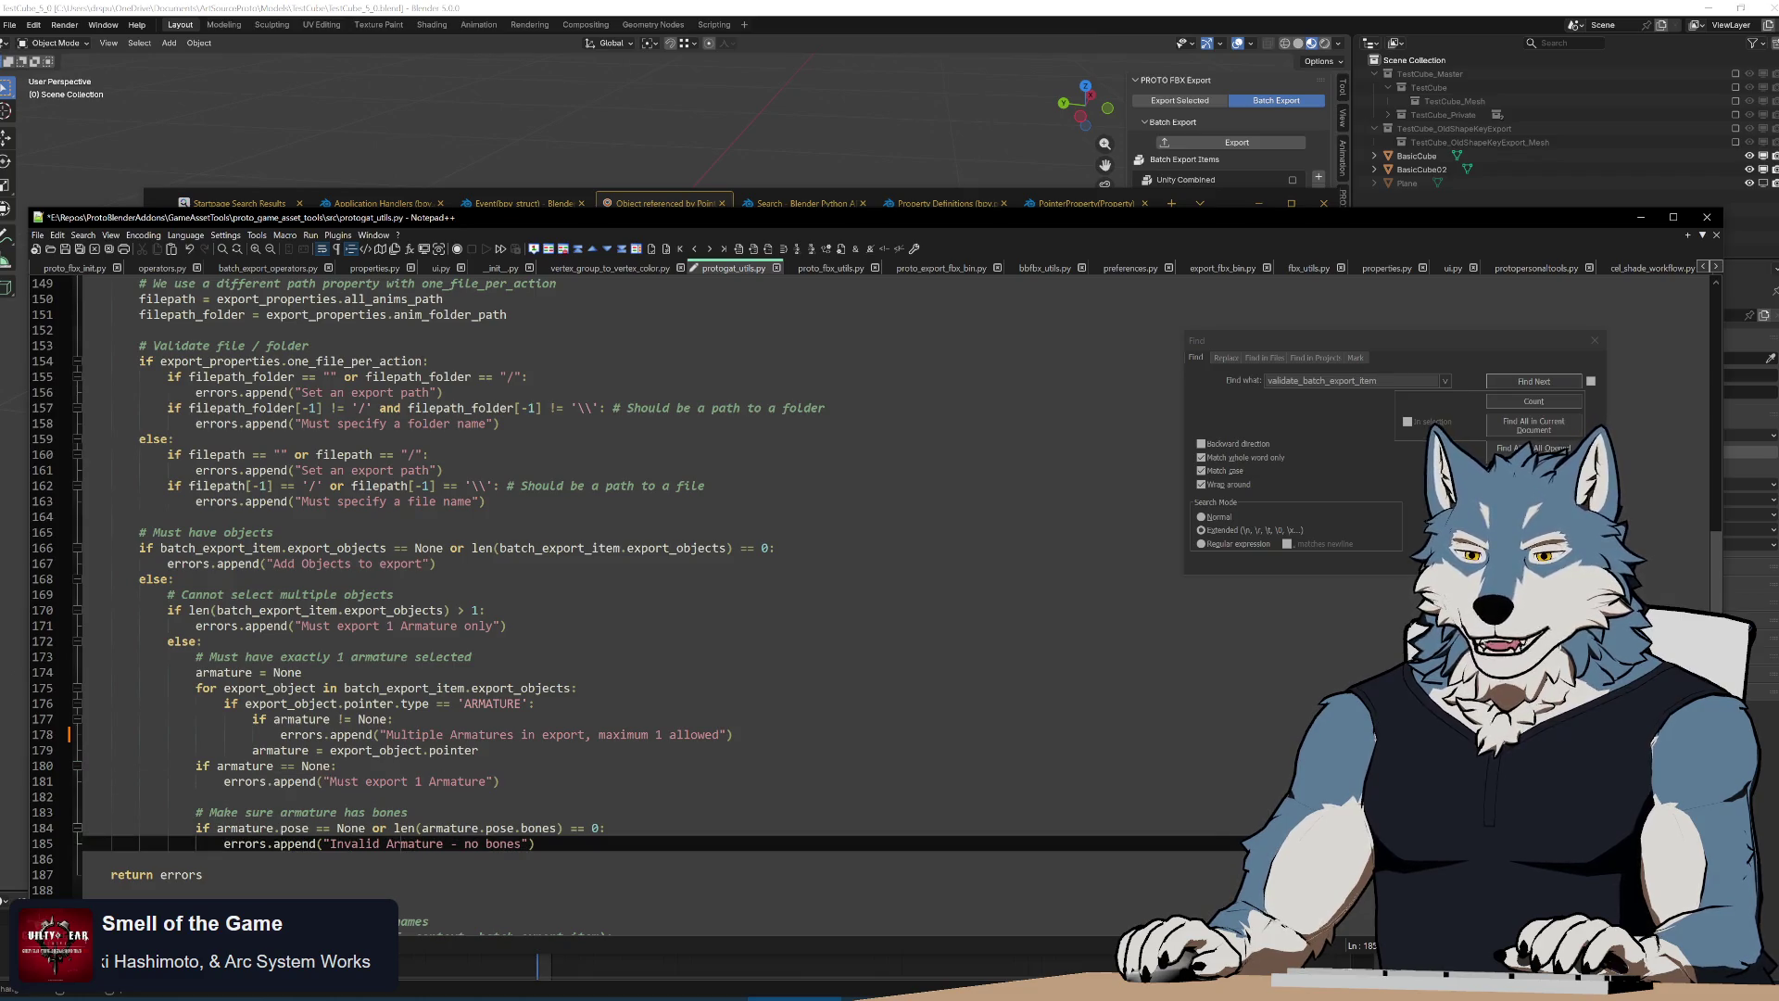
type("in export")
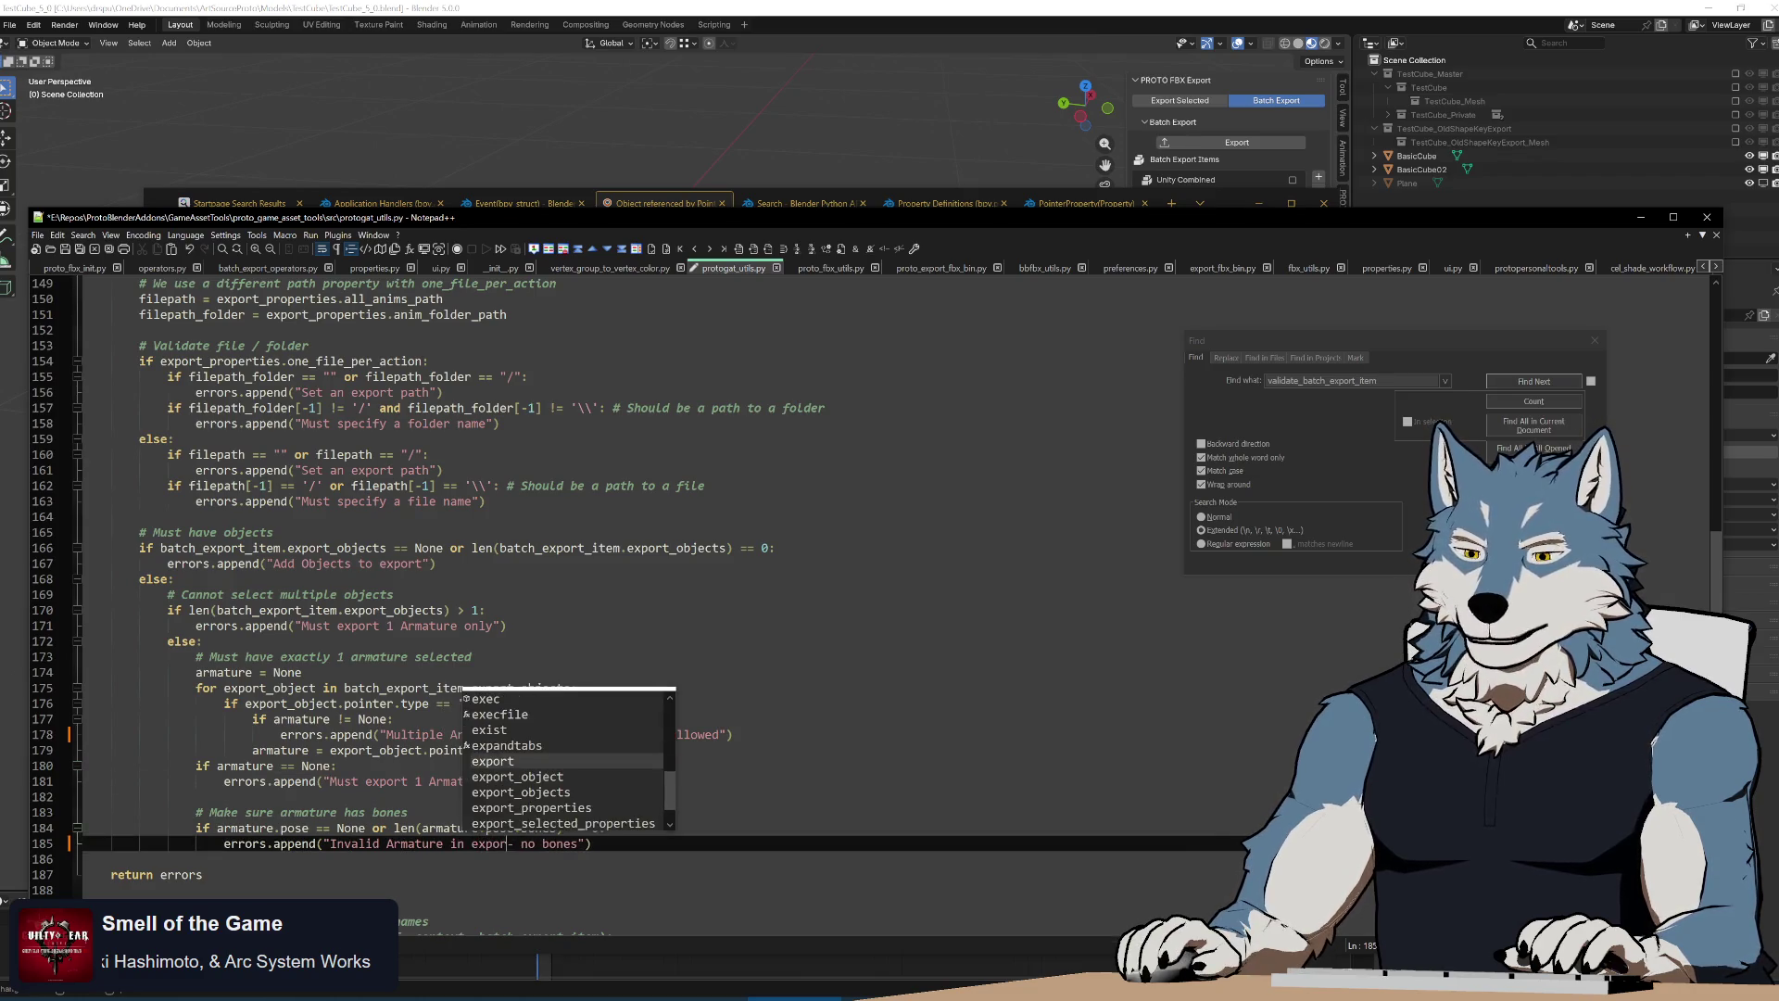
key("Escape")
scroll(625, 583, "up", 5)
scroll(625, 583, "up", 5)
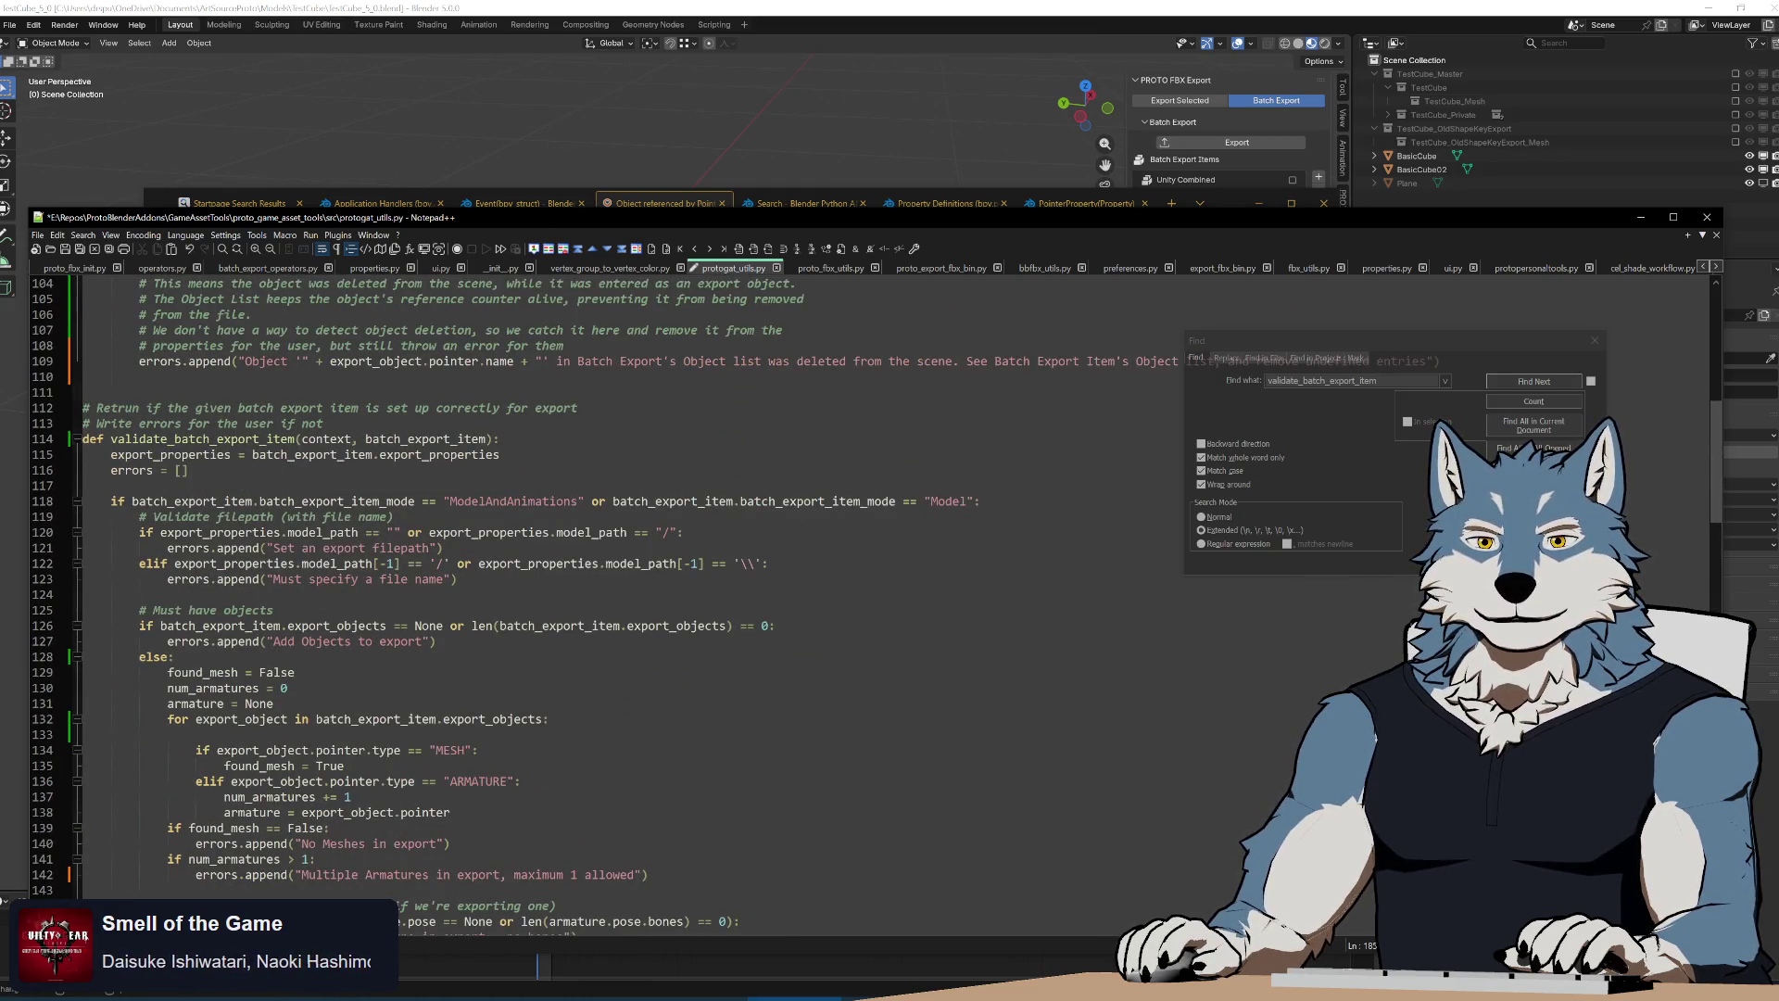
scroll(625, 584, "up", 5)
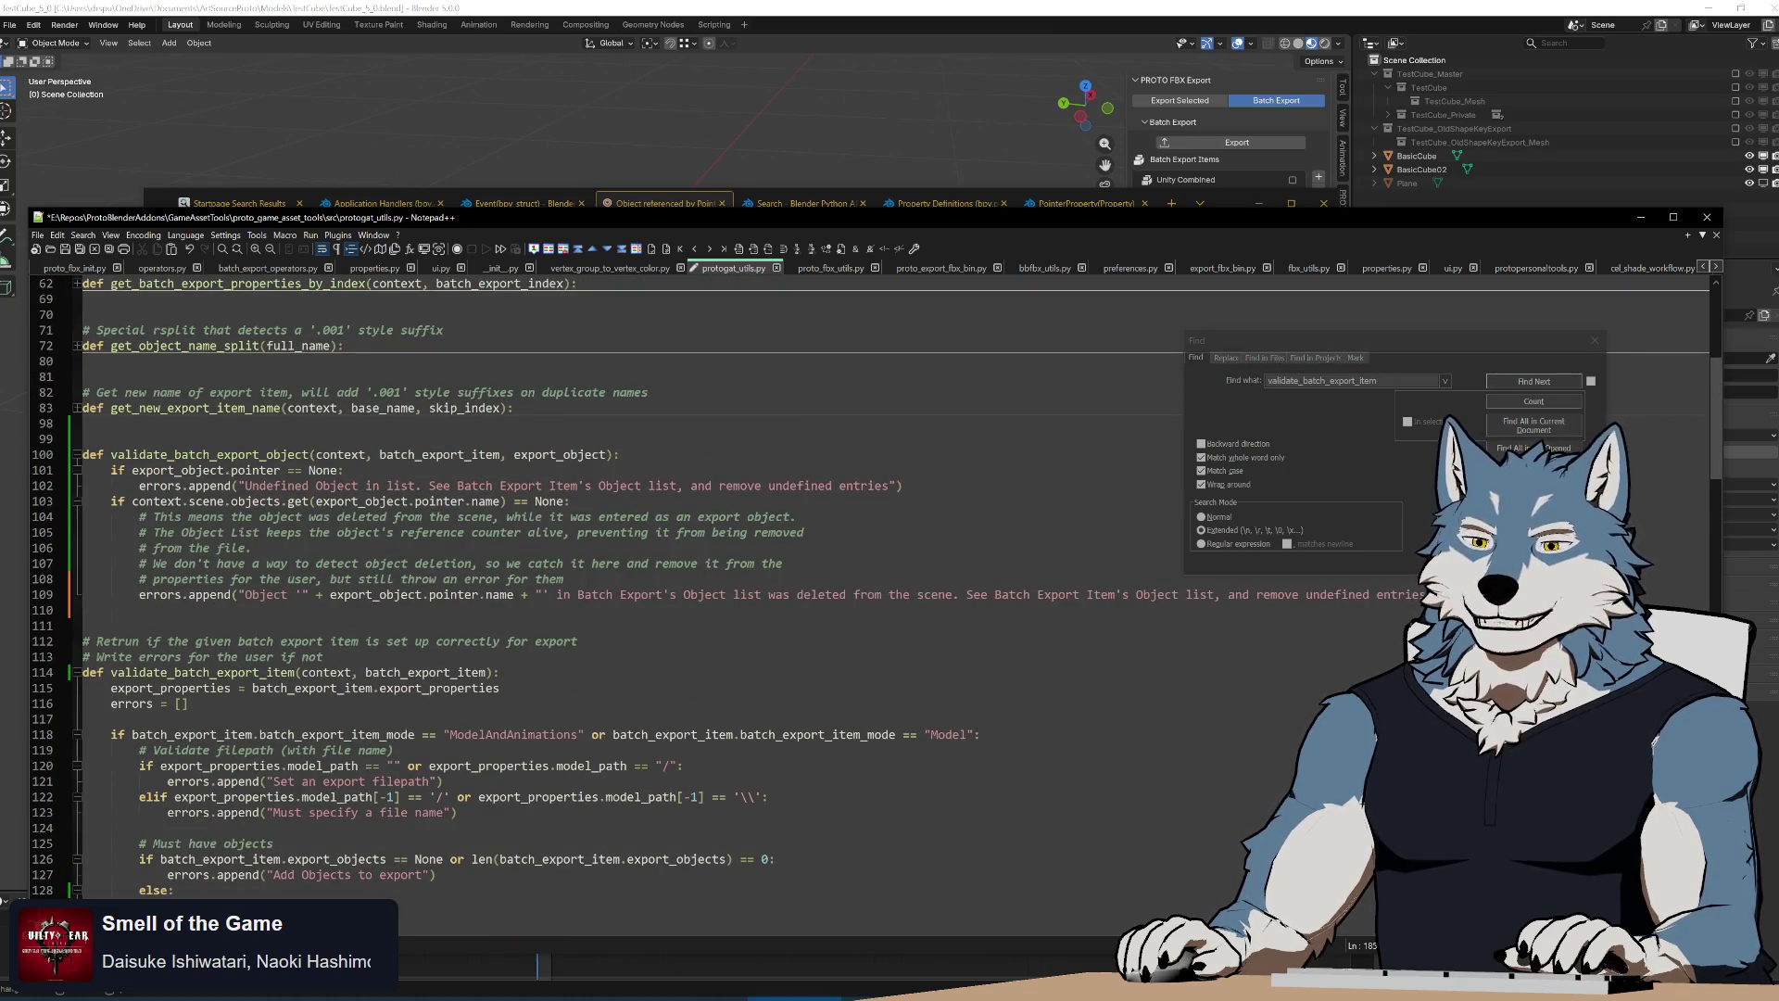
key("Down")
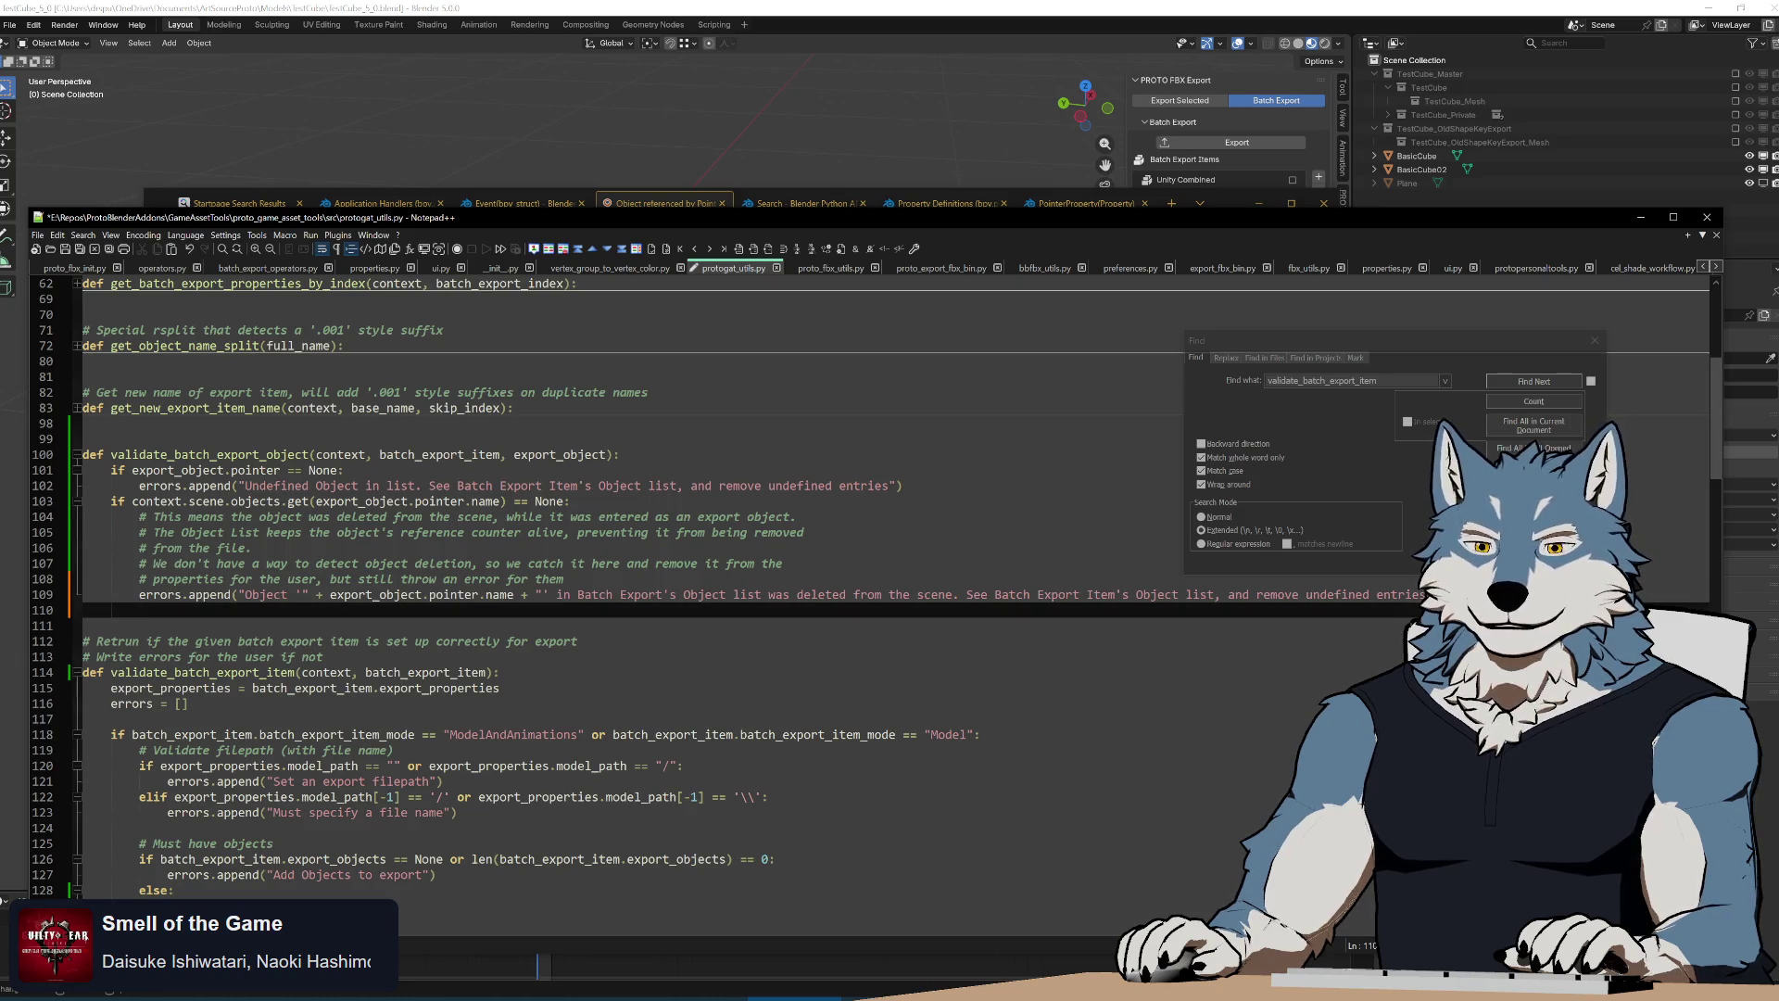
key("Down")
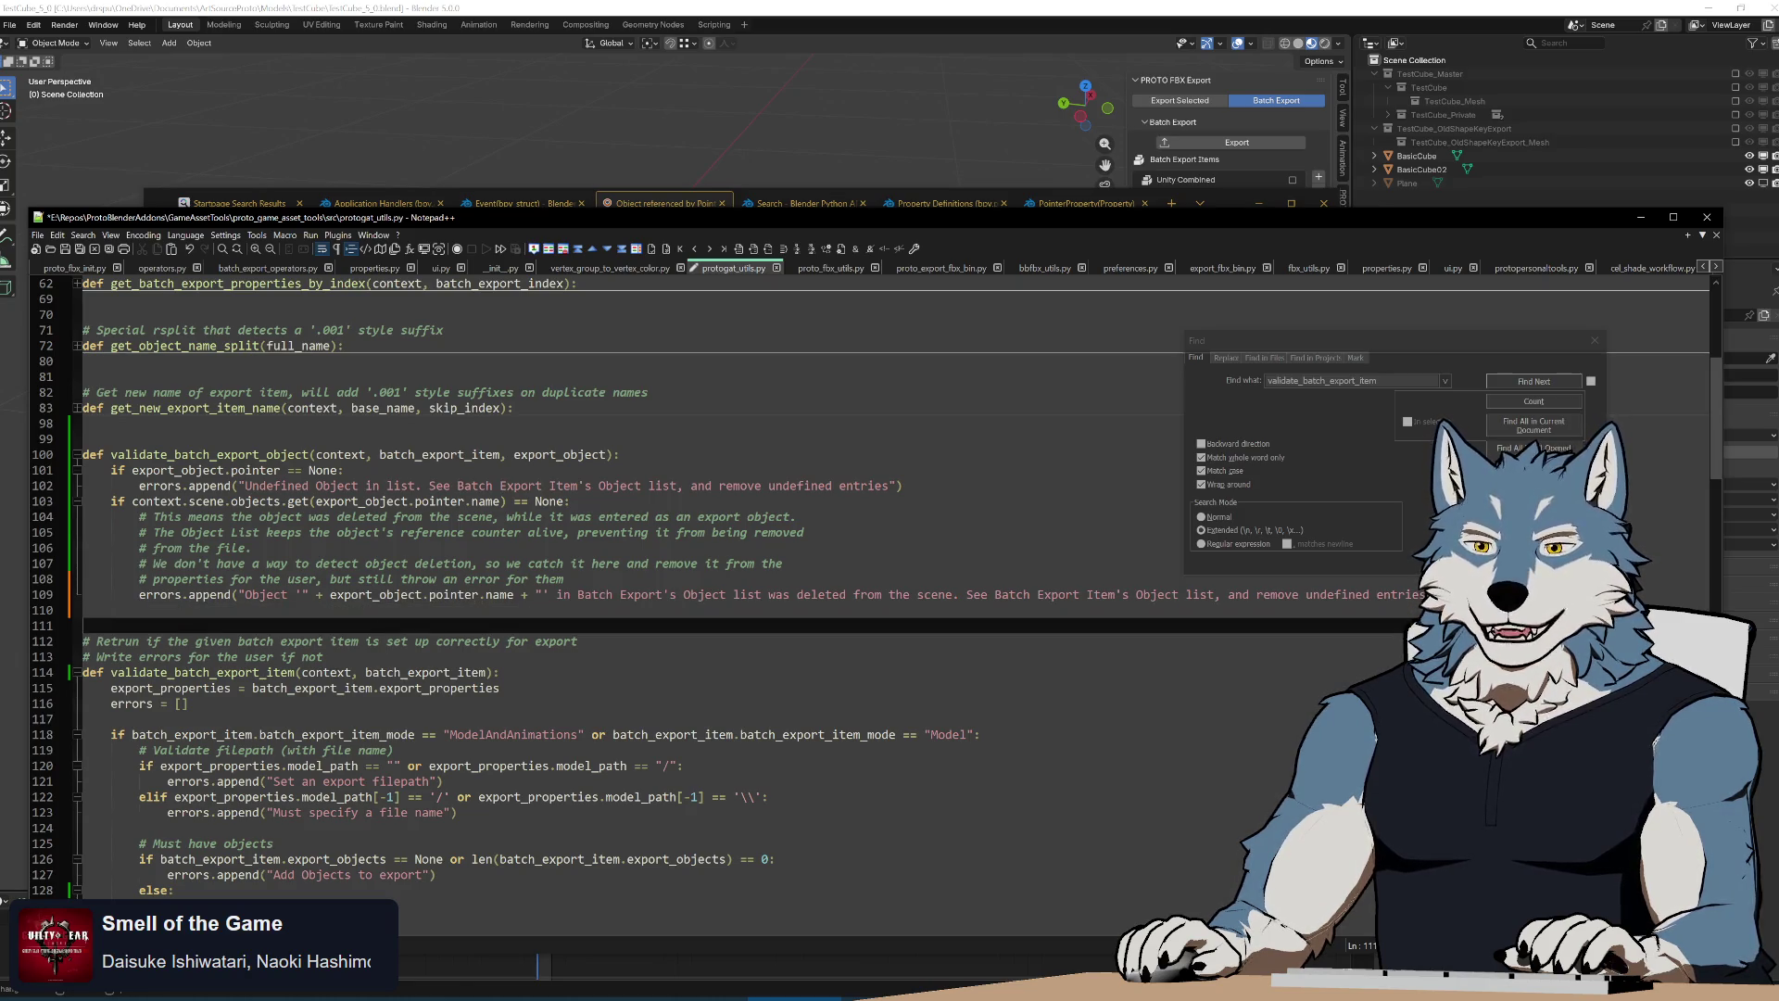
key("shift+Up")
key("shift+Up")
key("shift+Up")
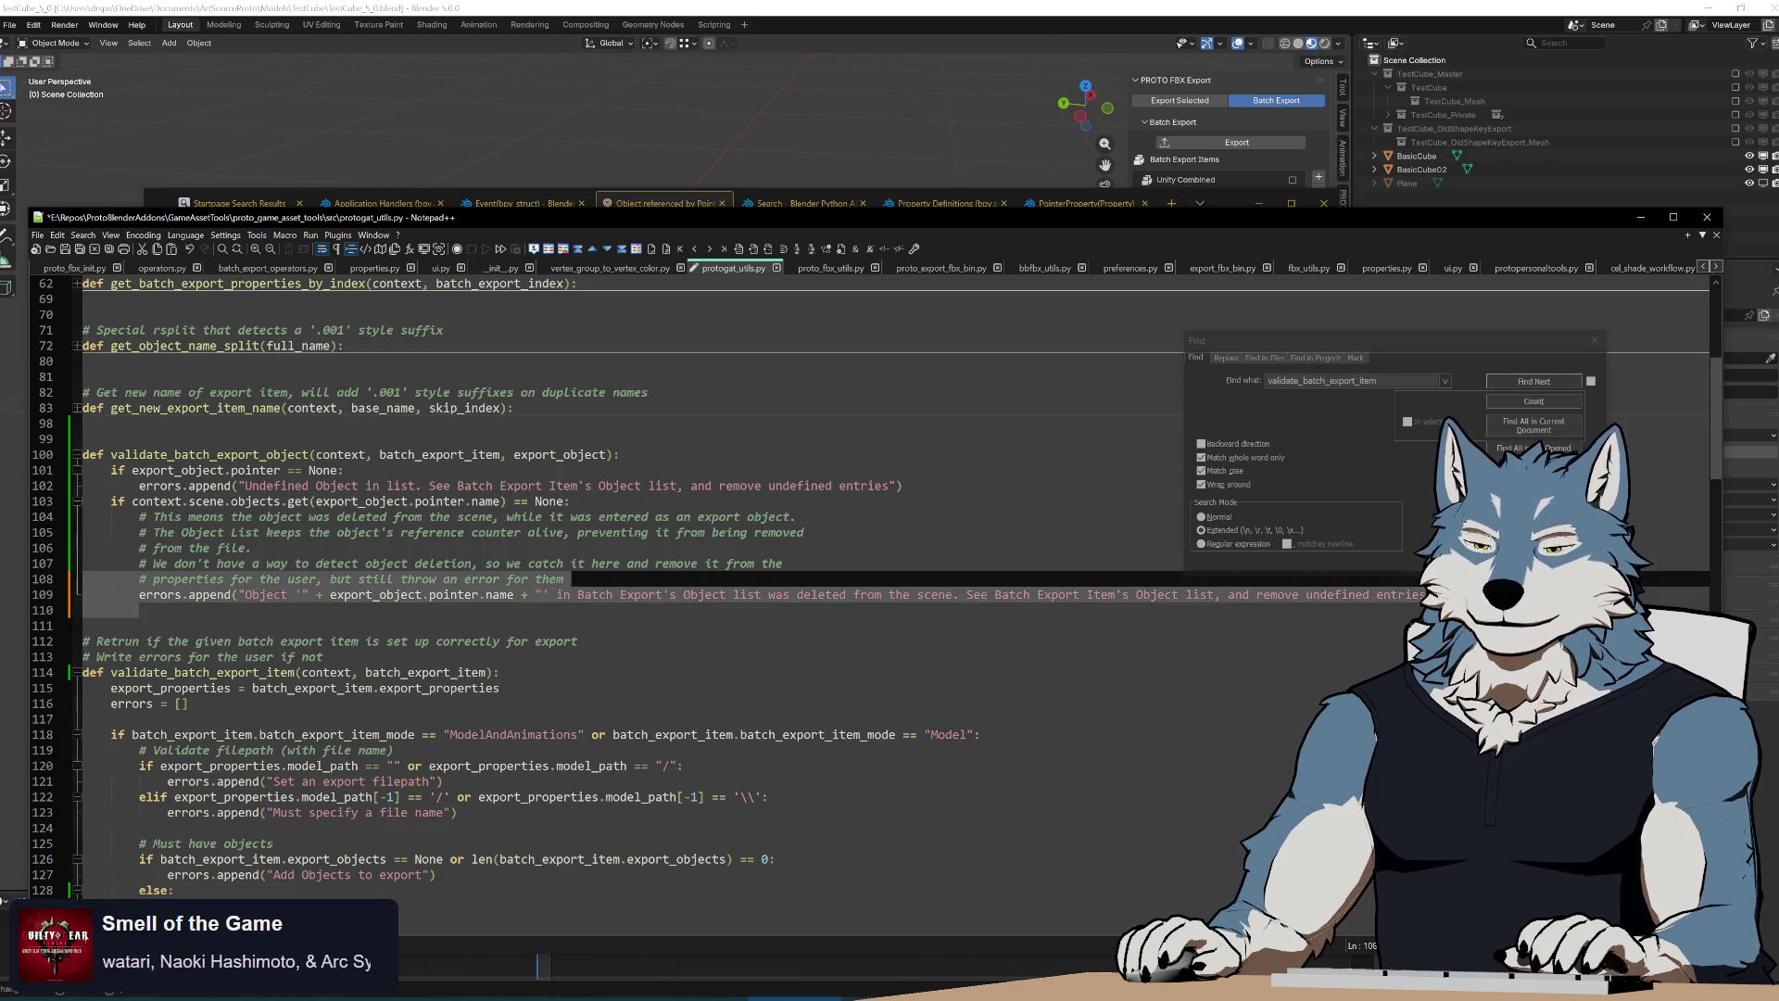
key("shift+Up")
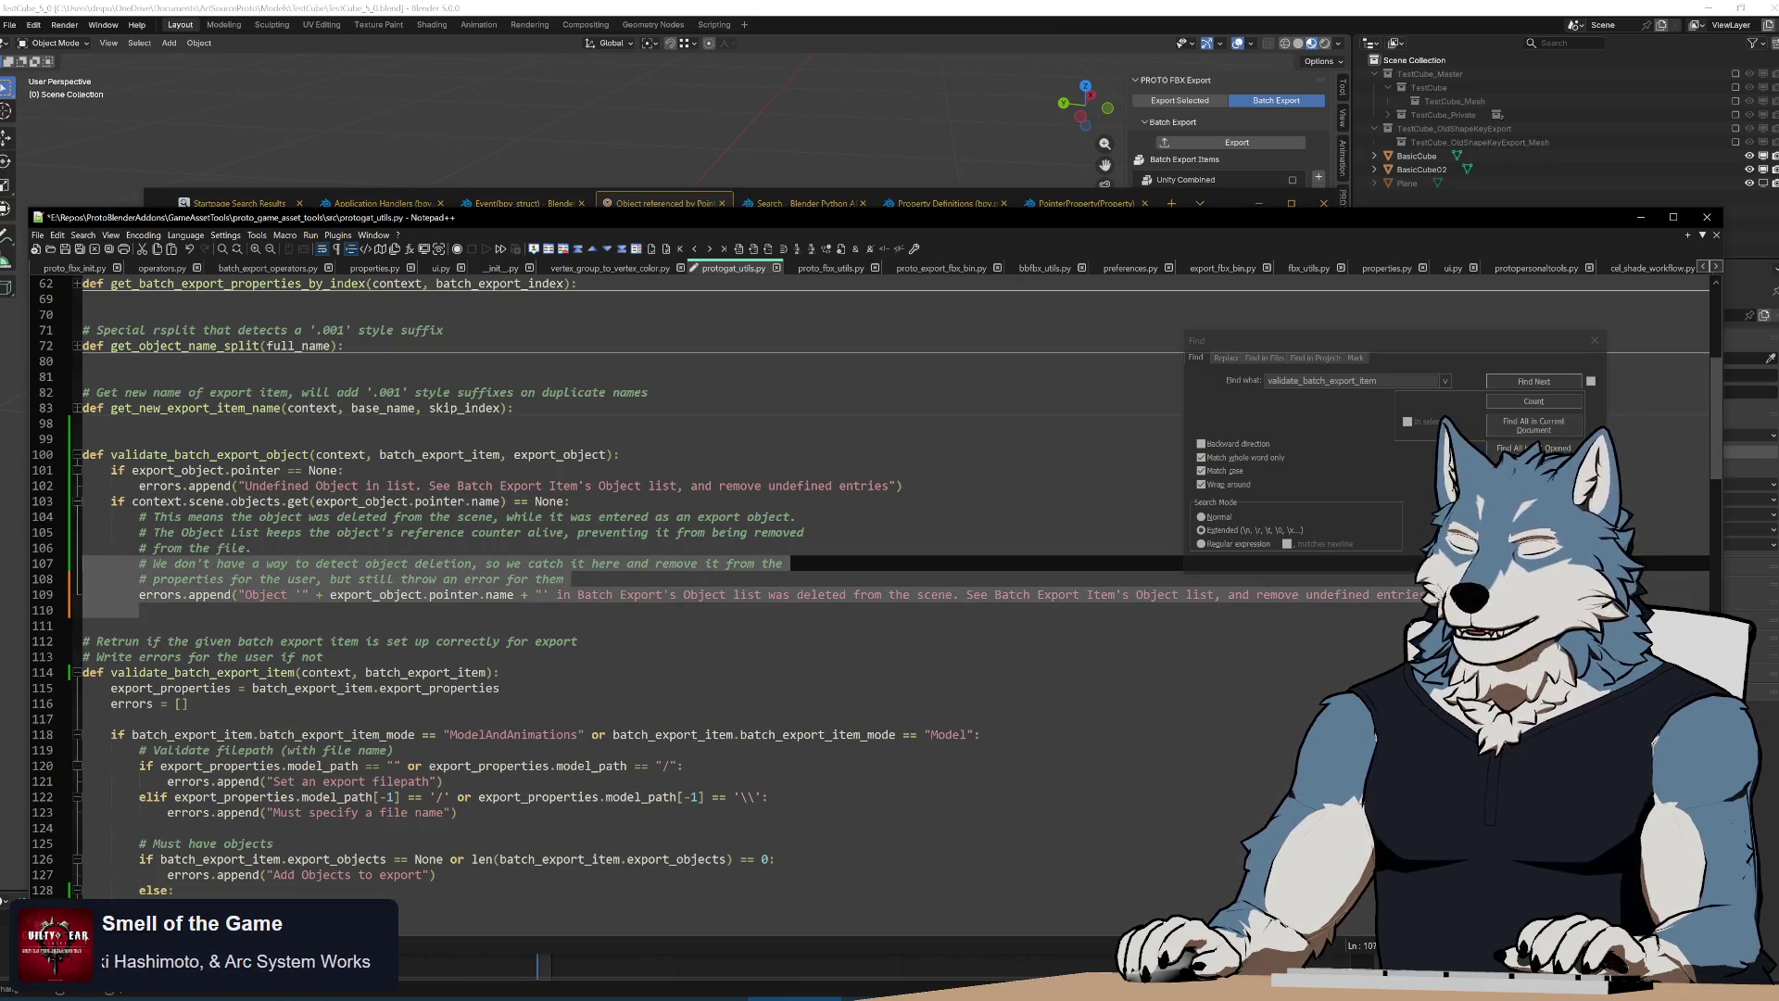
key("shift+Down")
key("shift+Down")
key("shift+Down")
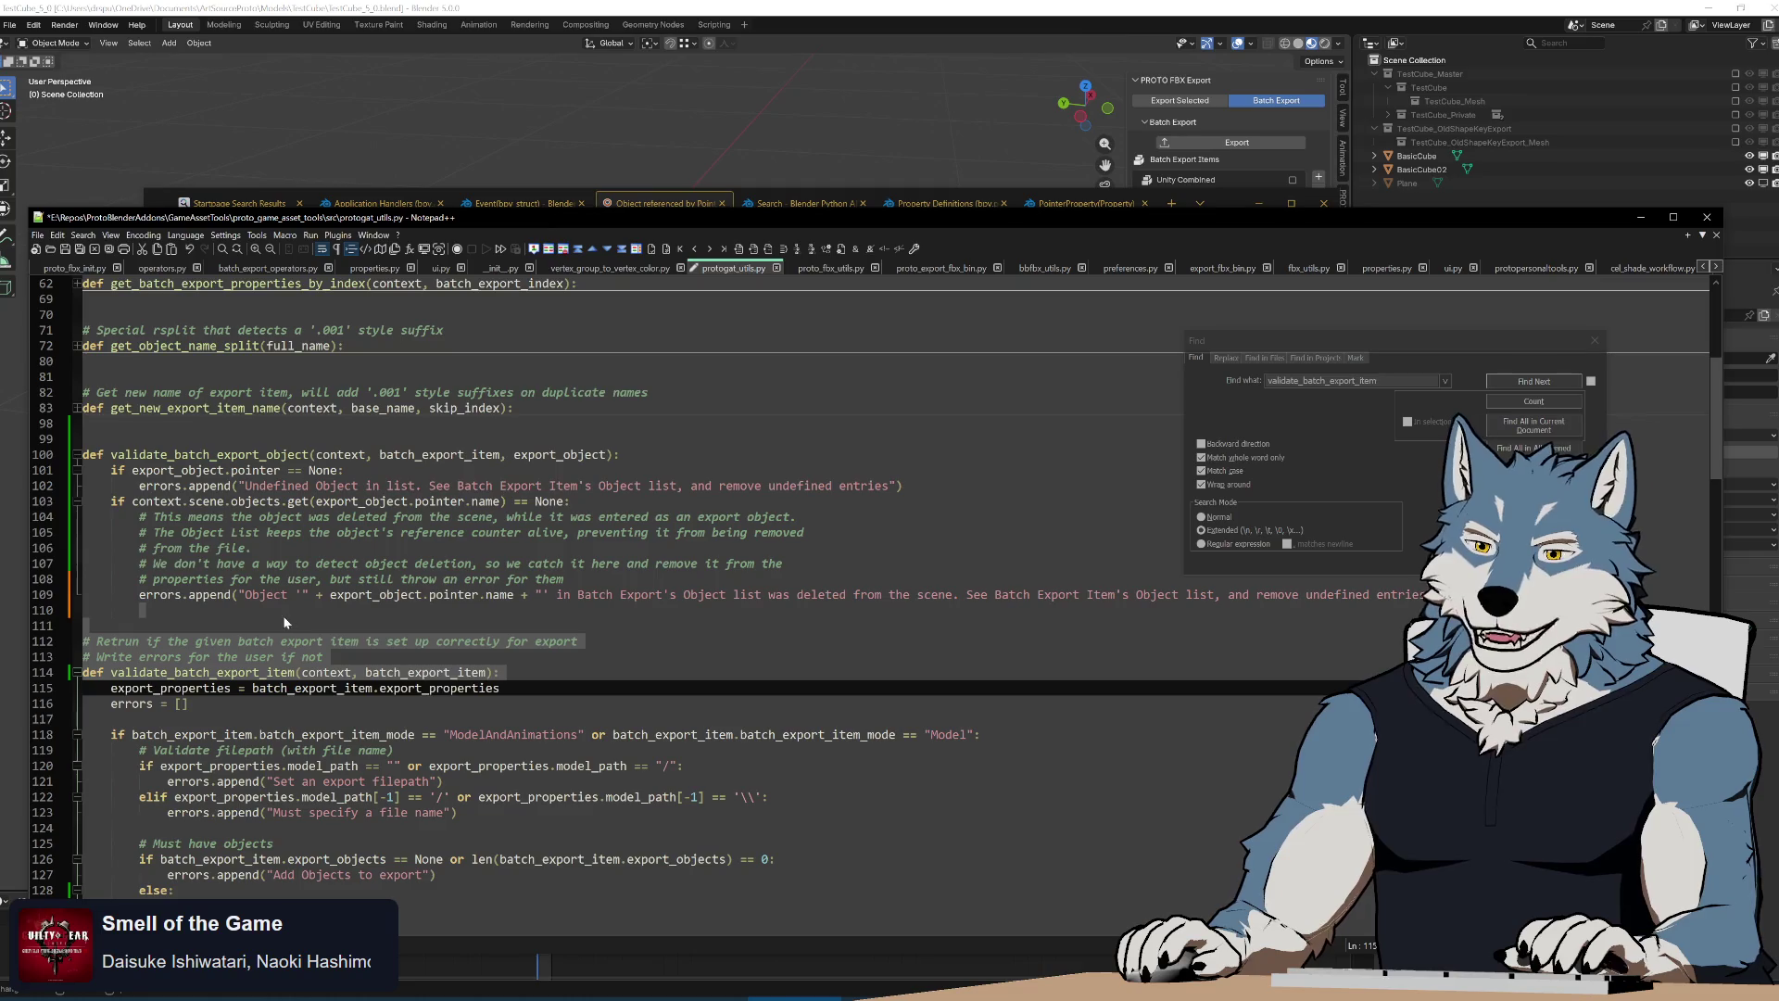
left_click(204, 612)
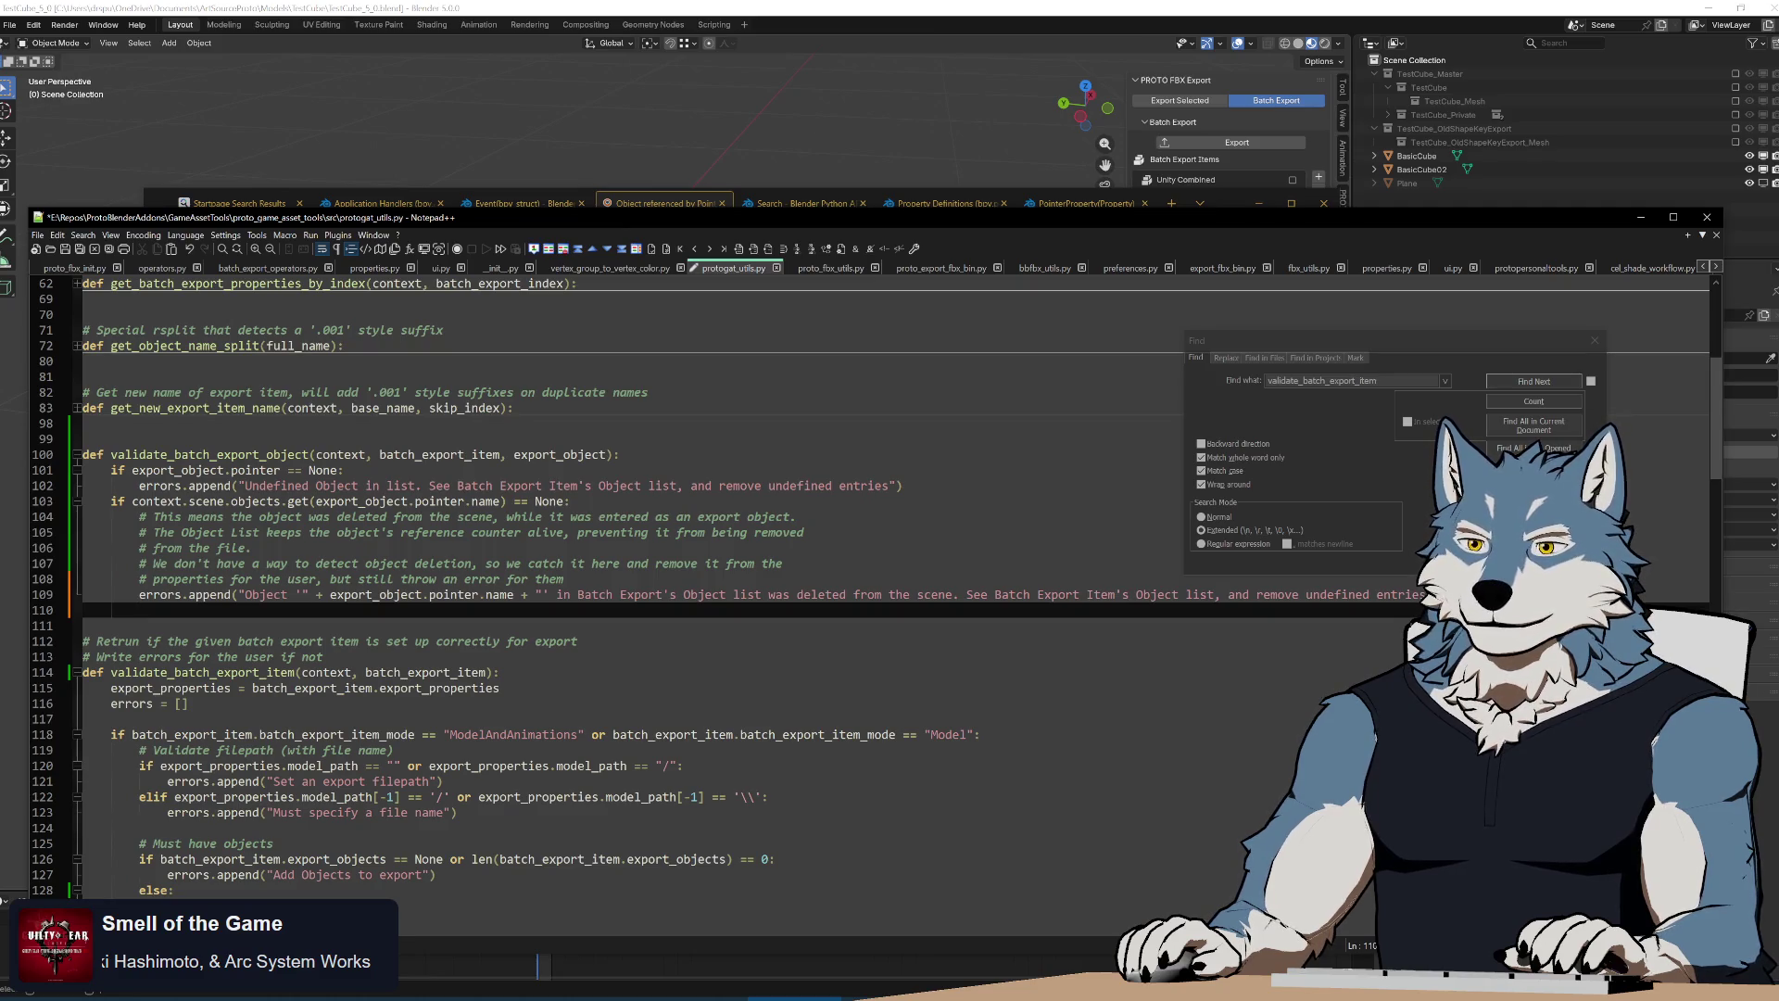
Change 'Batch Export's' to 'export's' on line 109 and remove the duplicated 'in'
key("Up")
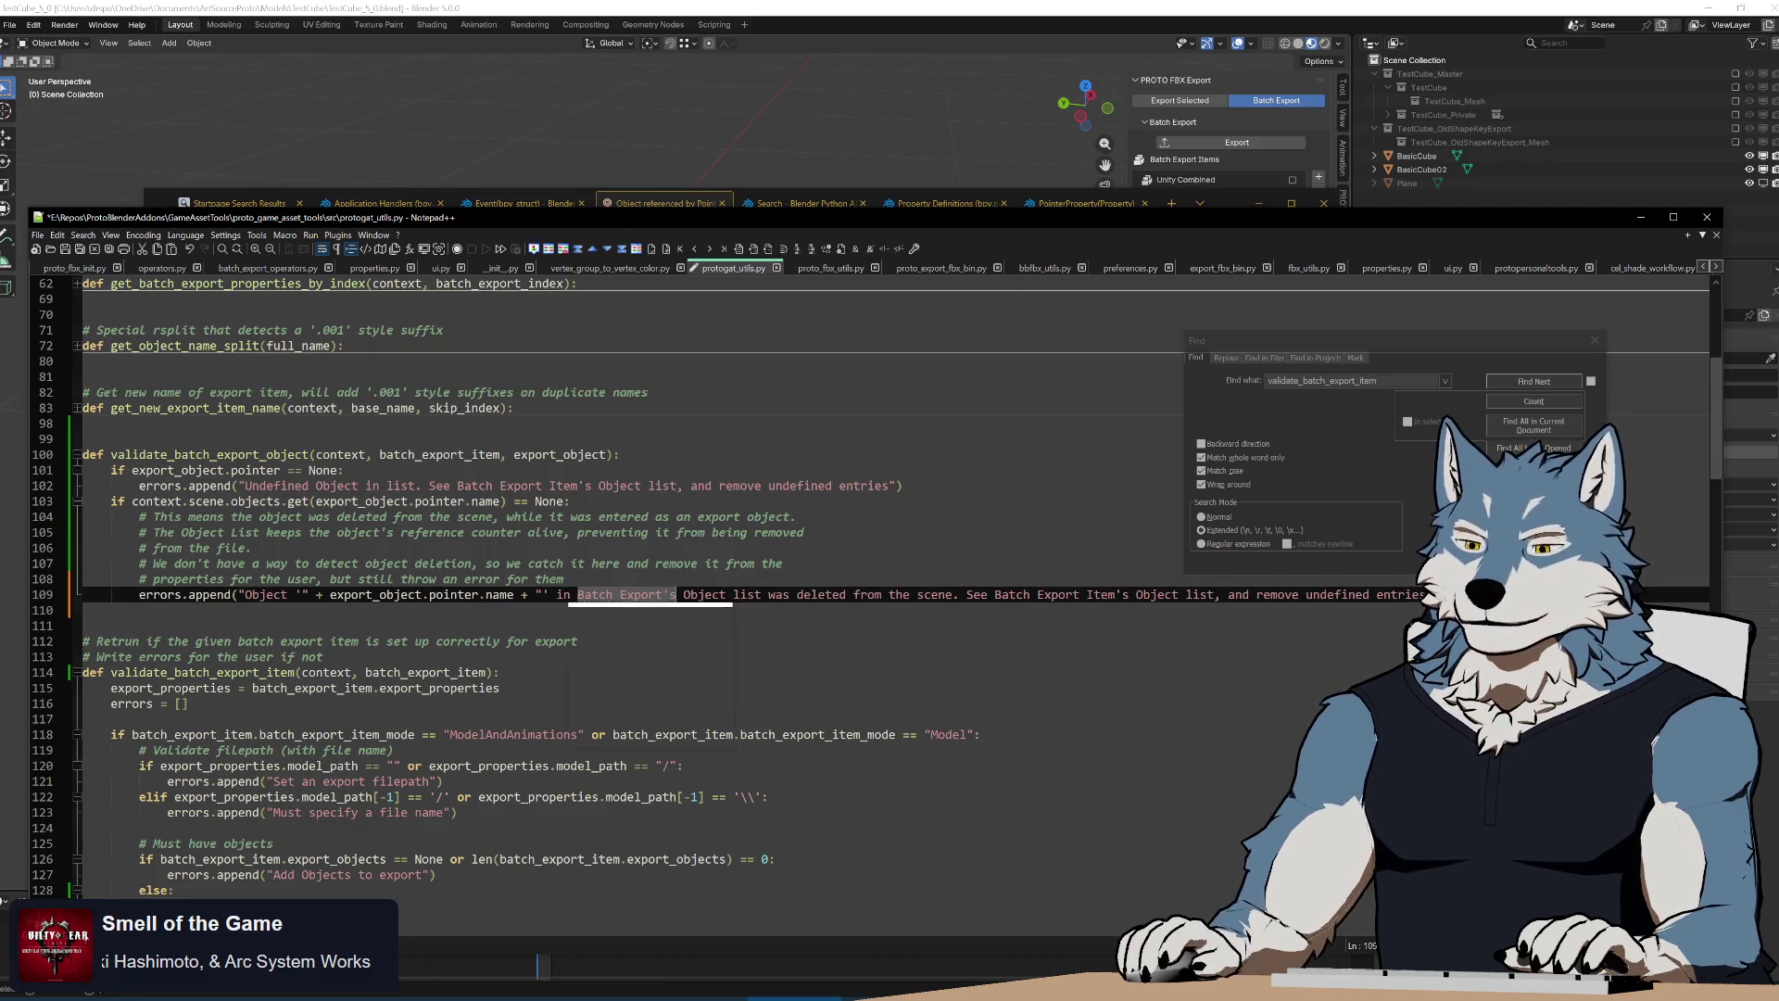
type("in exports")
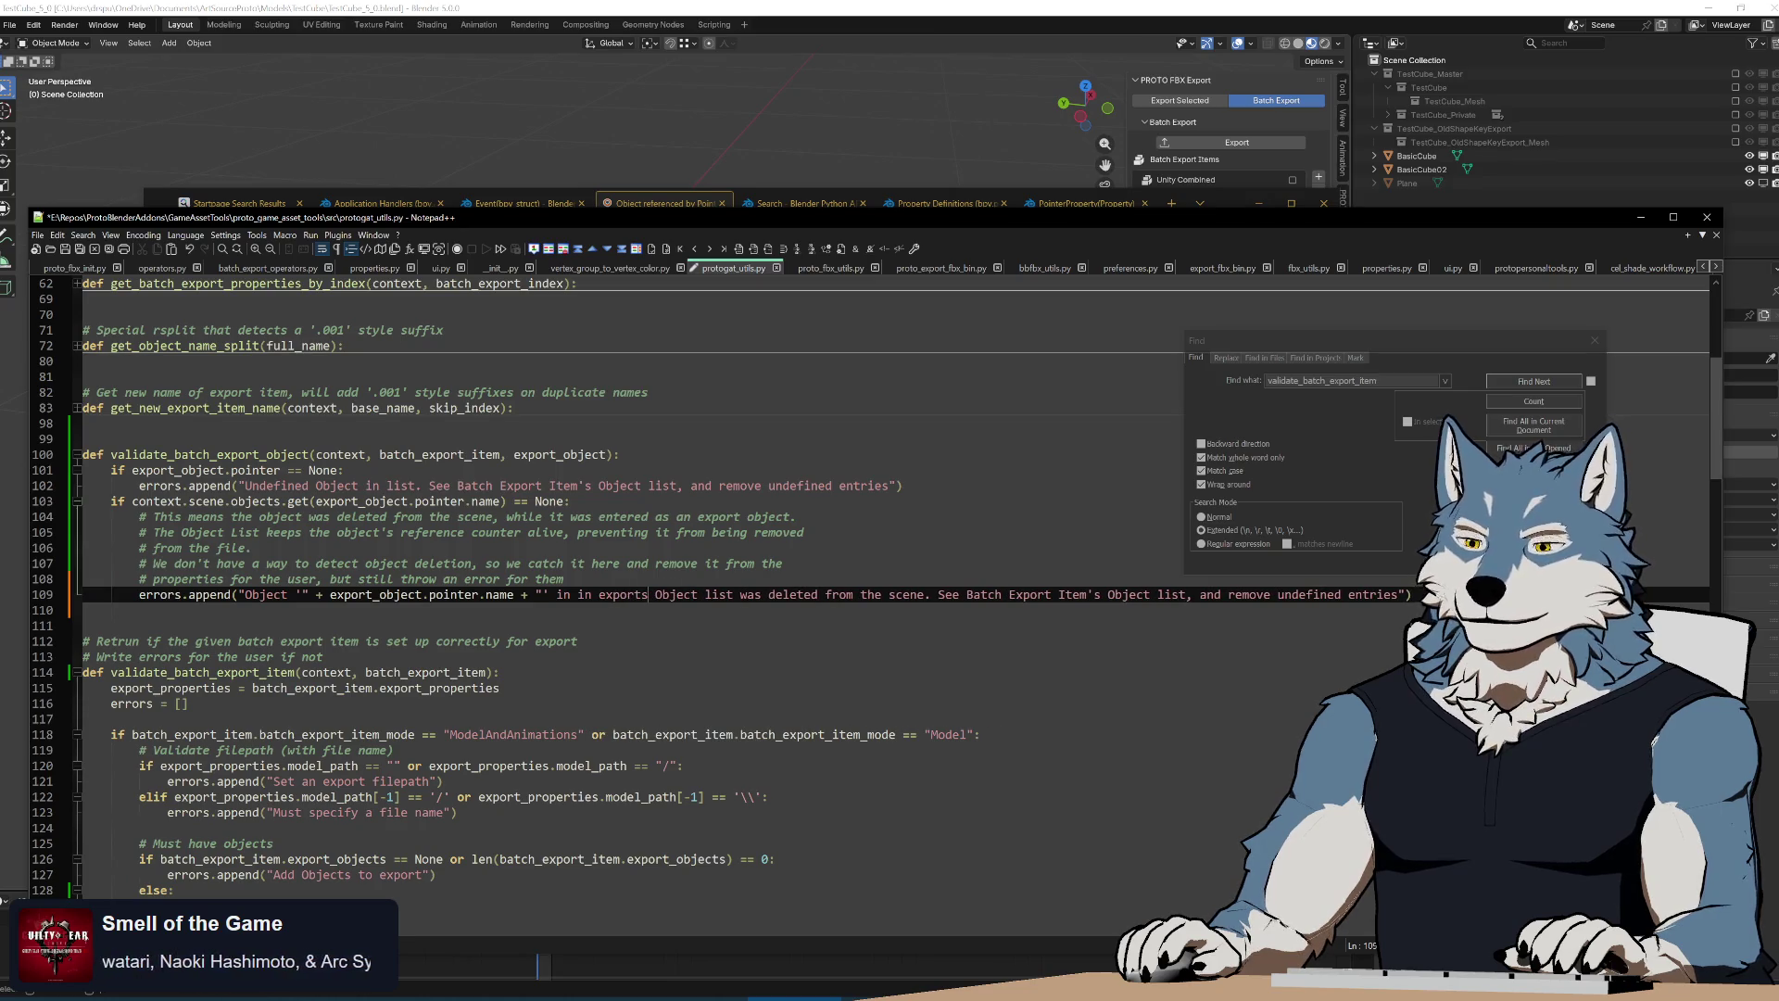
key("Left")
type("'")
key("ctrl+Left")
key("BackSpace")
key("BackSpace")
key("BackSpace")
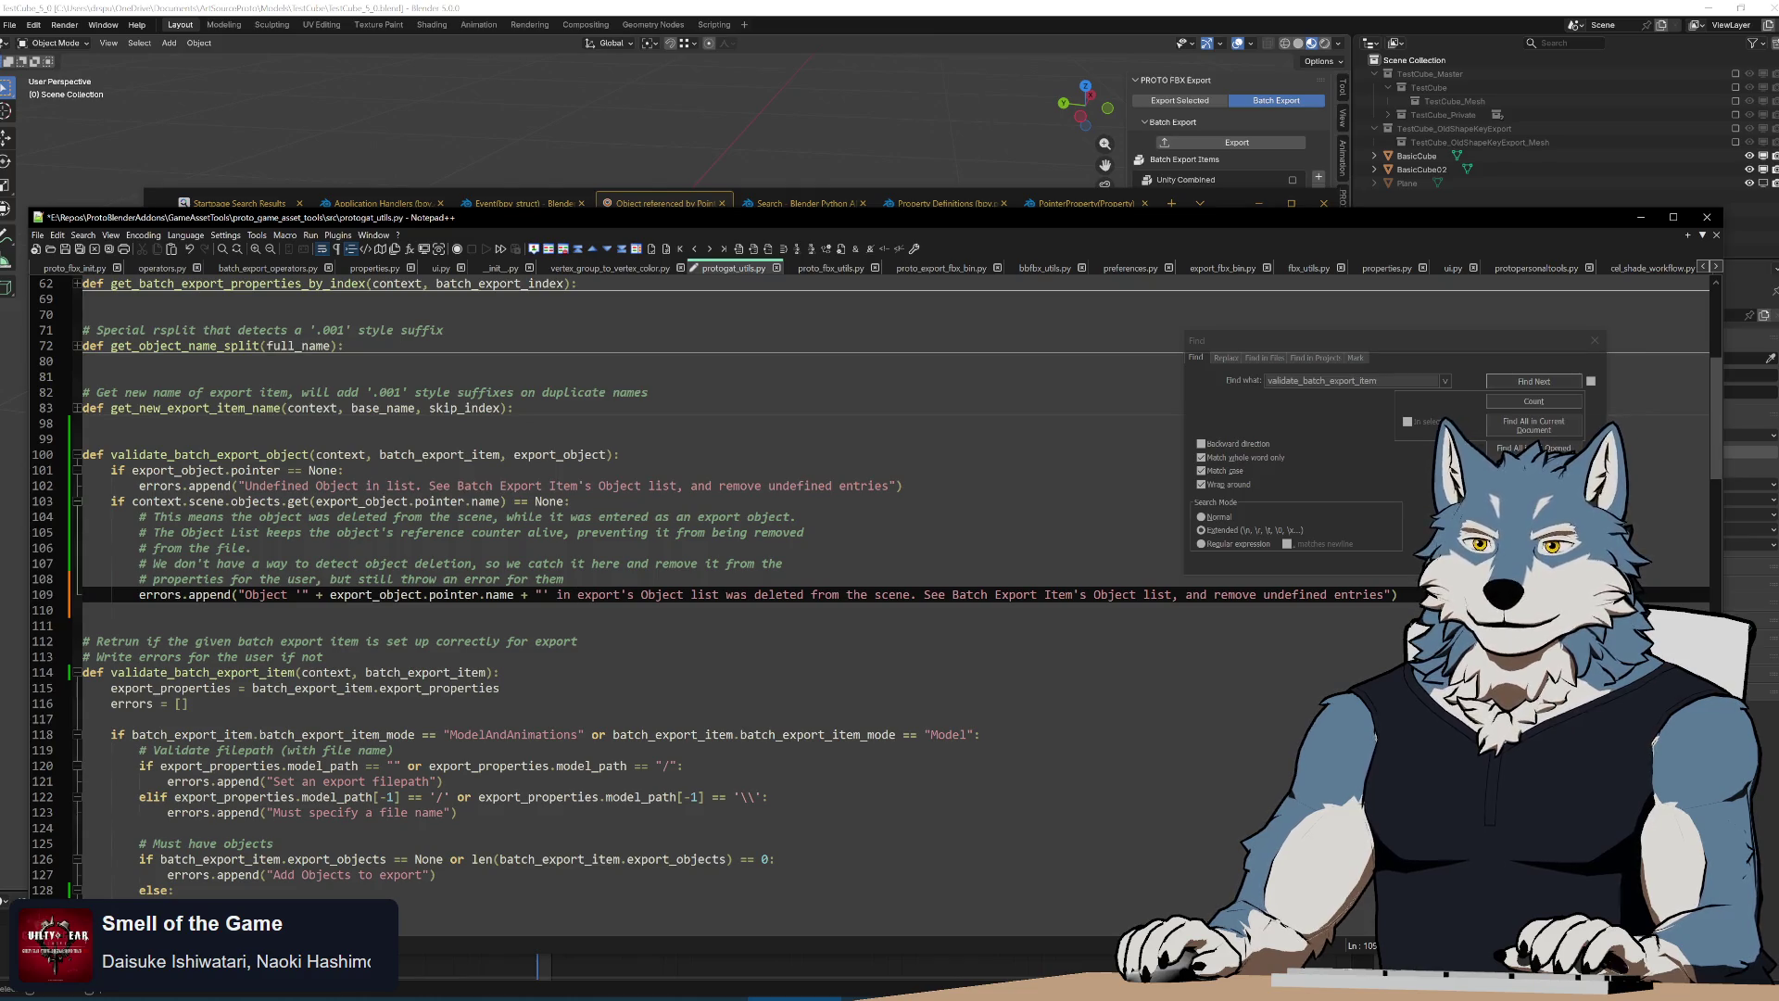
Reword line 102 to 'Undefined Object in export's Object list. Remove undefined entries from export's Object list'
left_click(387, 486)
type("export's ")
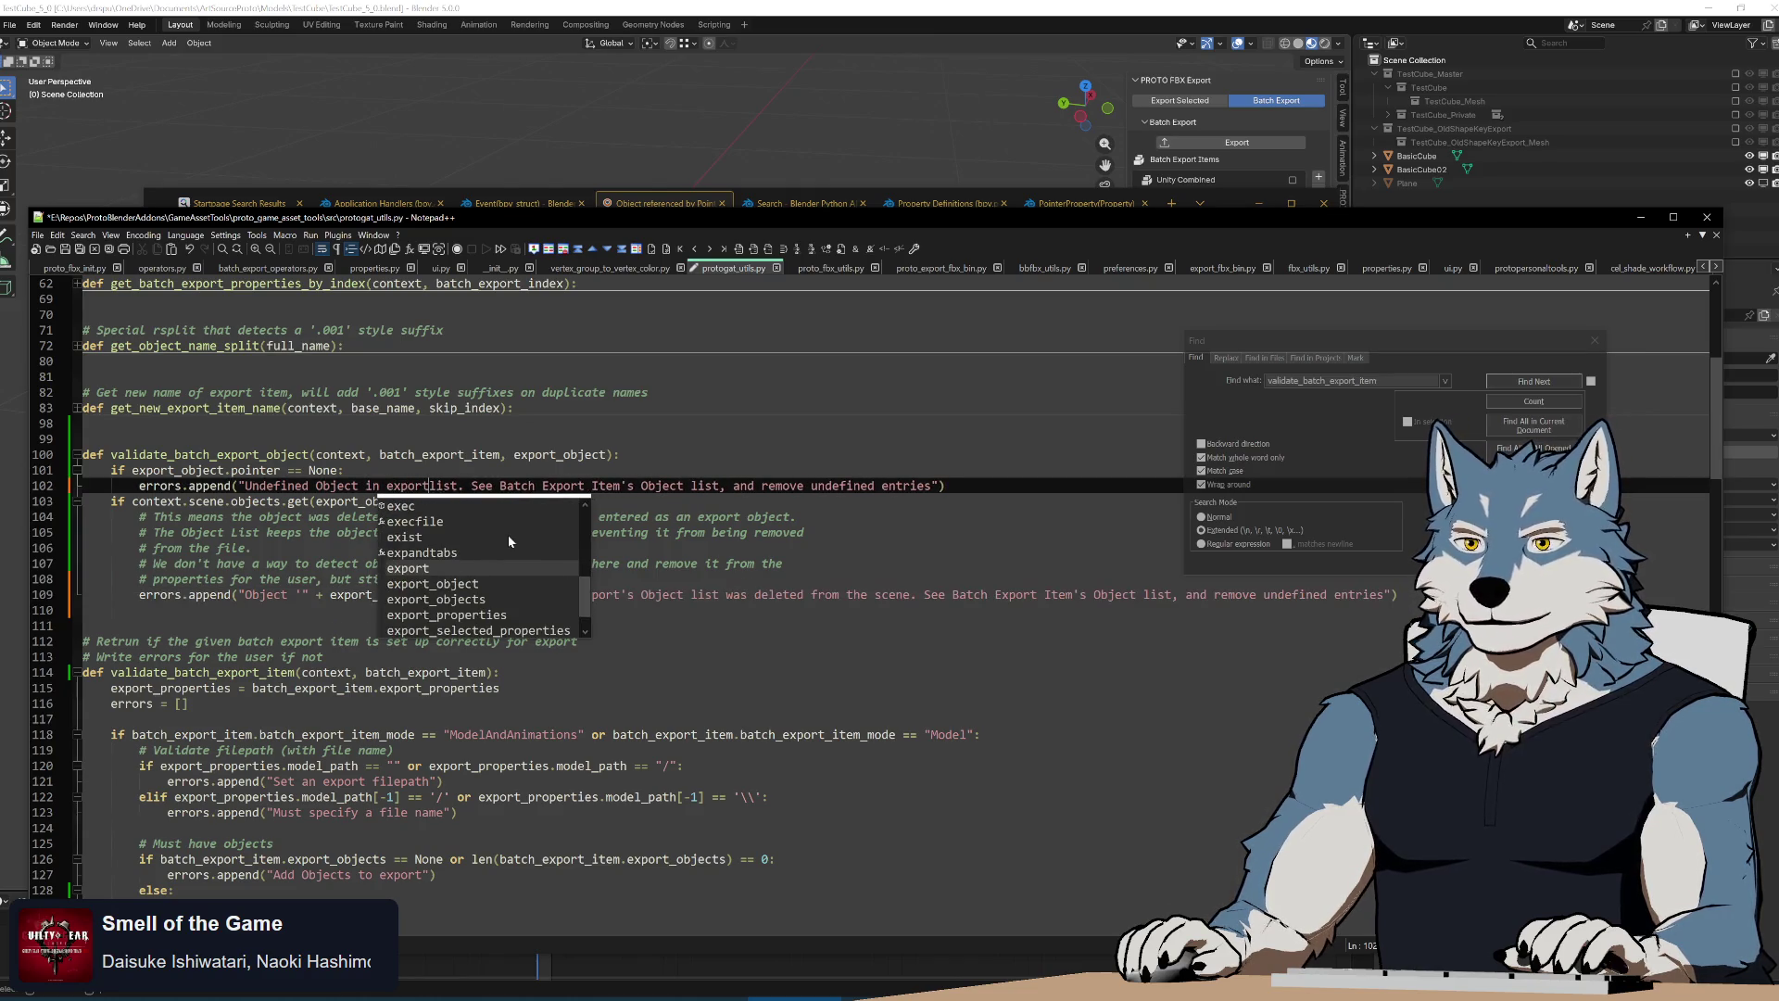
type("Object")
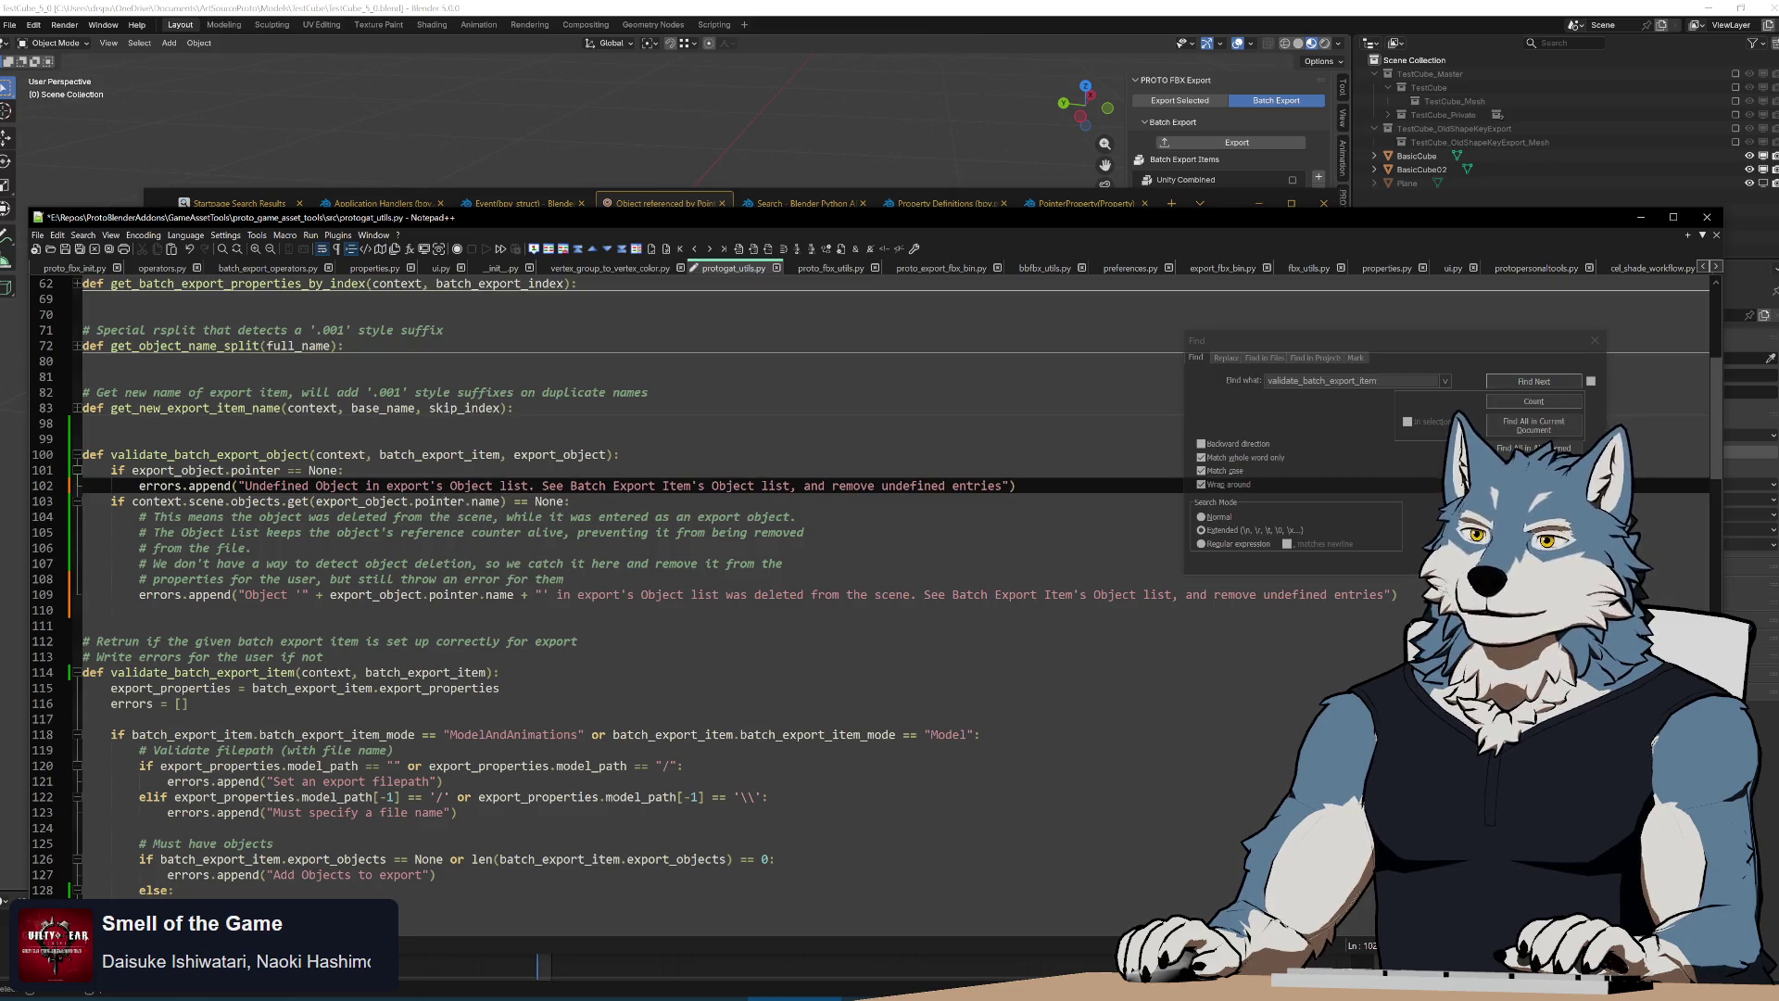
key("shift+ctrl+Right")
key("shift+ctrl+Right")
key("shift+ctrl+Right")
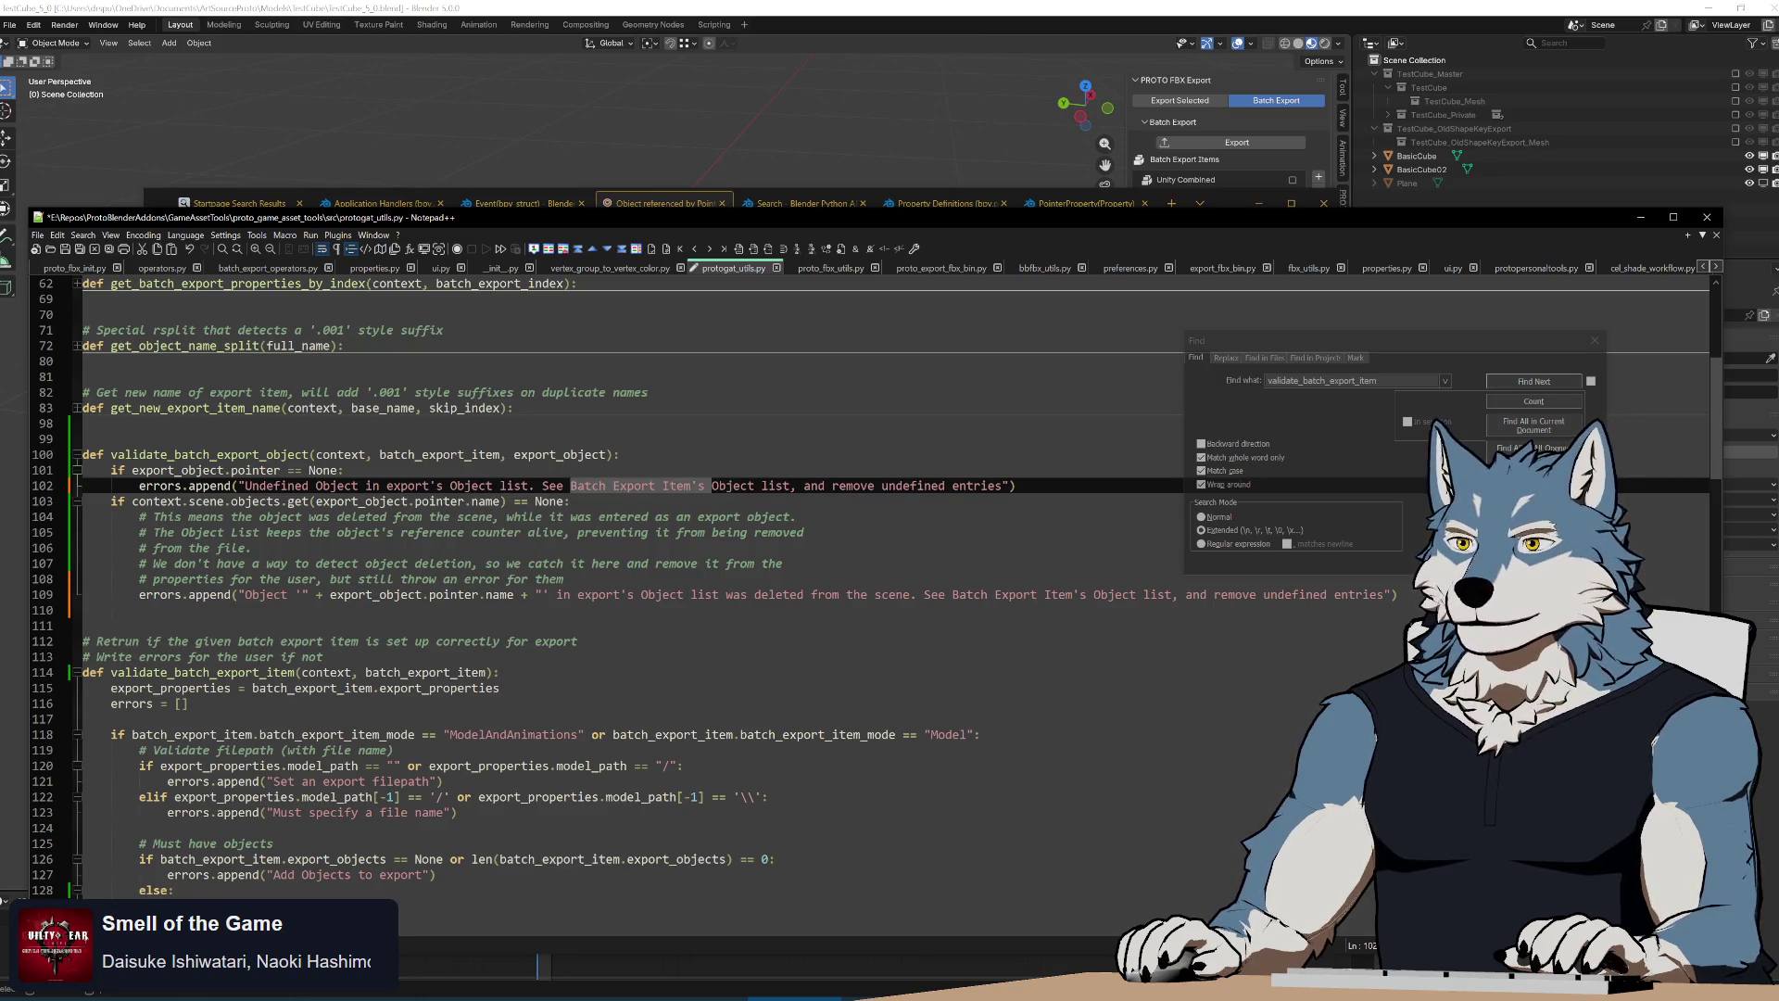
key("Delete")
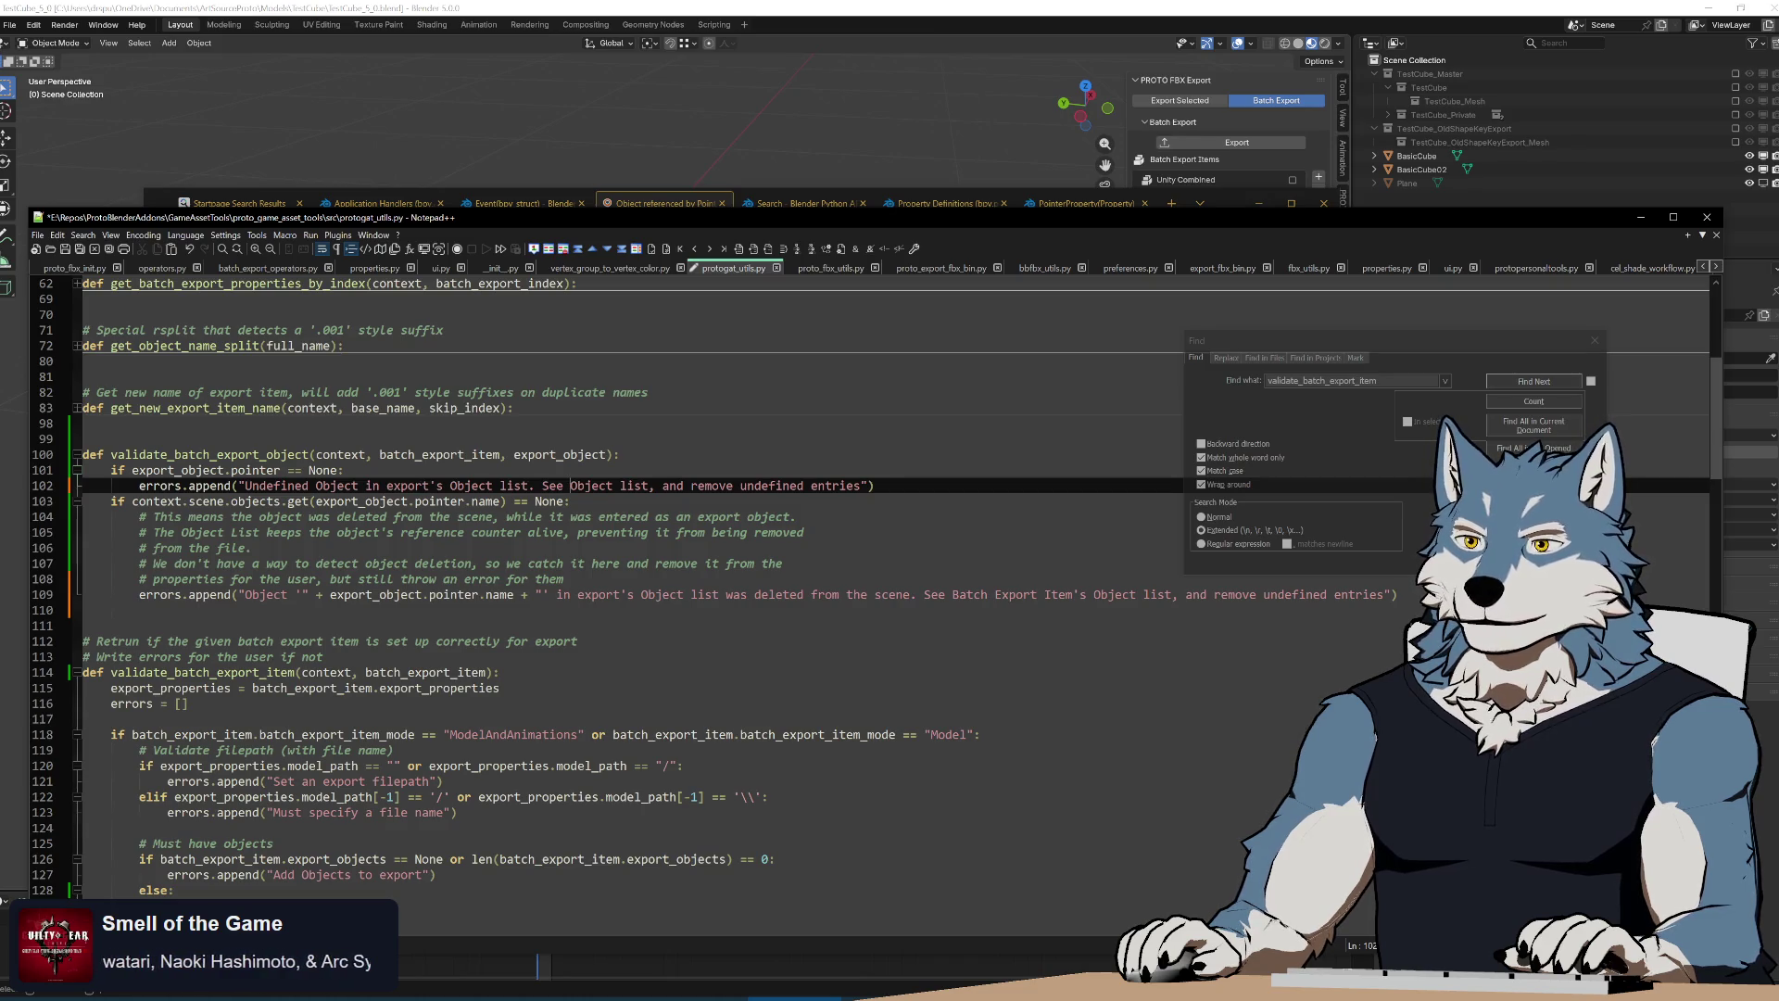
key("ctrl+Right")
key("ctrl+Right")
key("Delete")
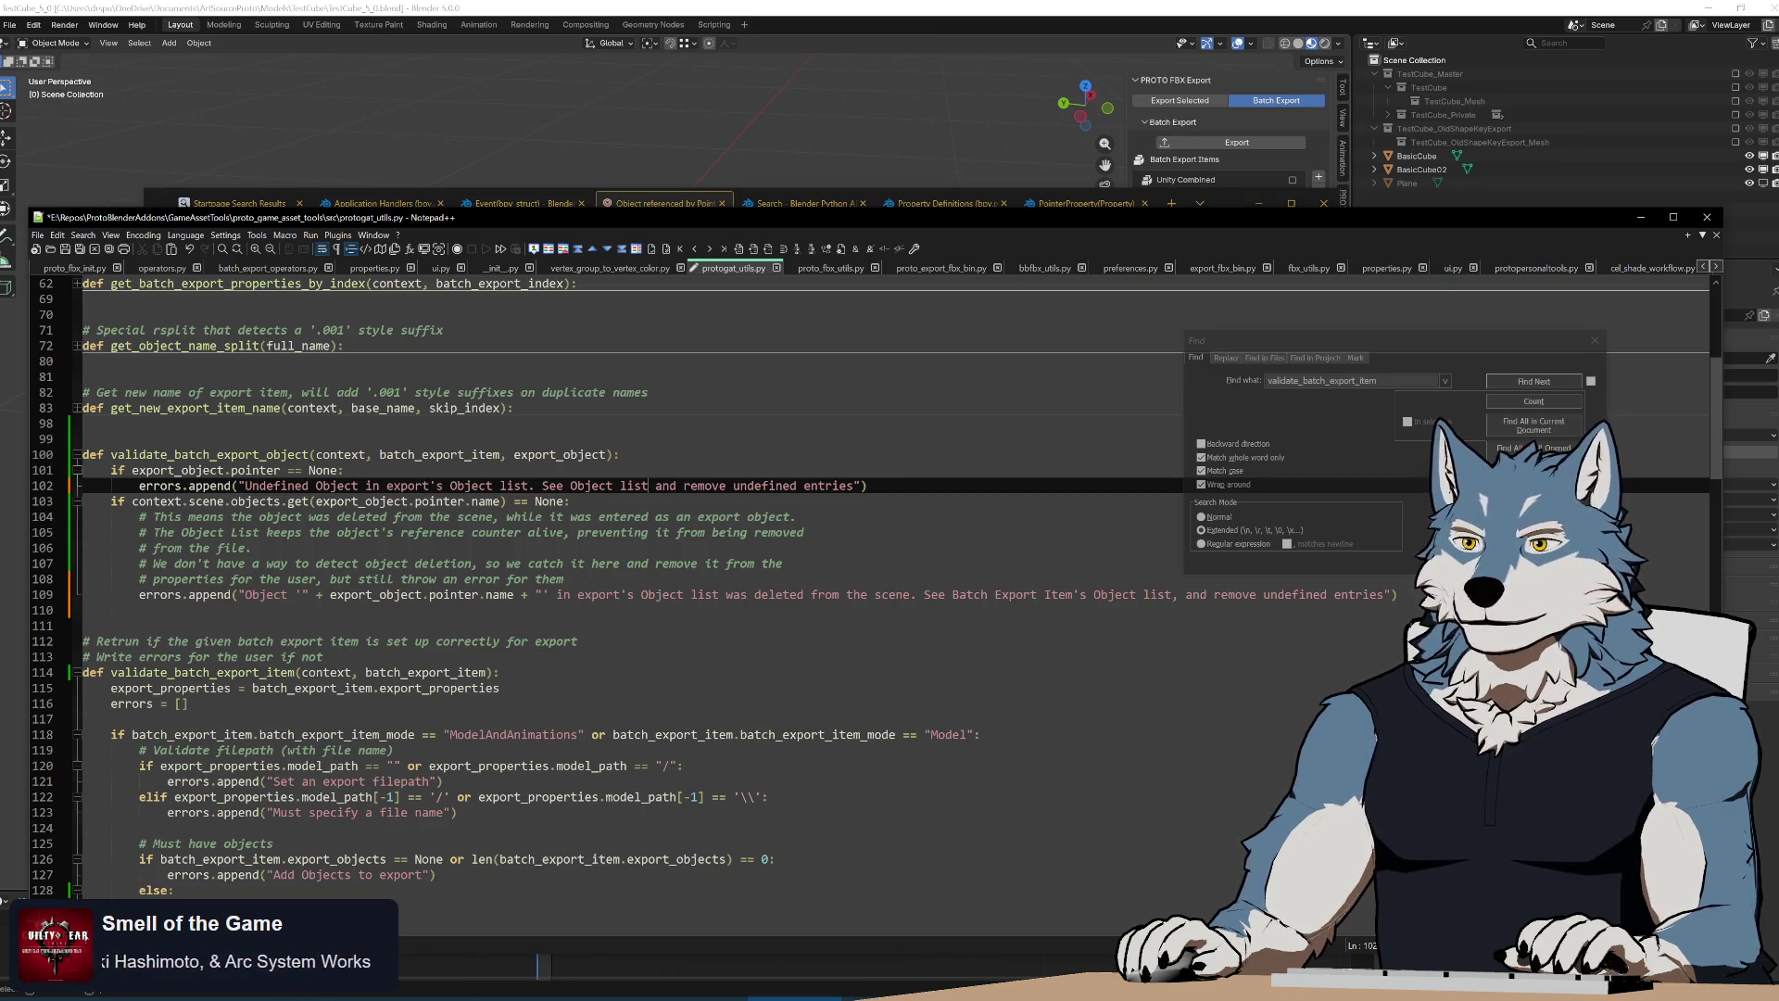
key("ctrl+Left")
key("ctrl+Left")
key("shift+ctrl+Left")
key("Delete")
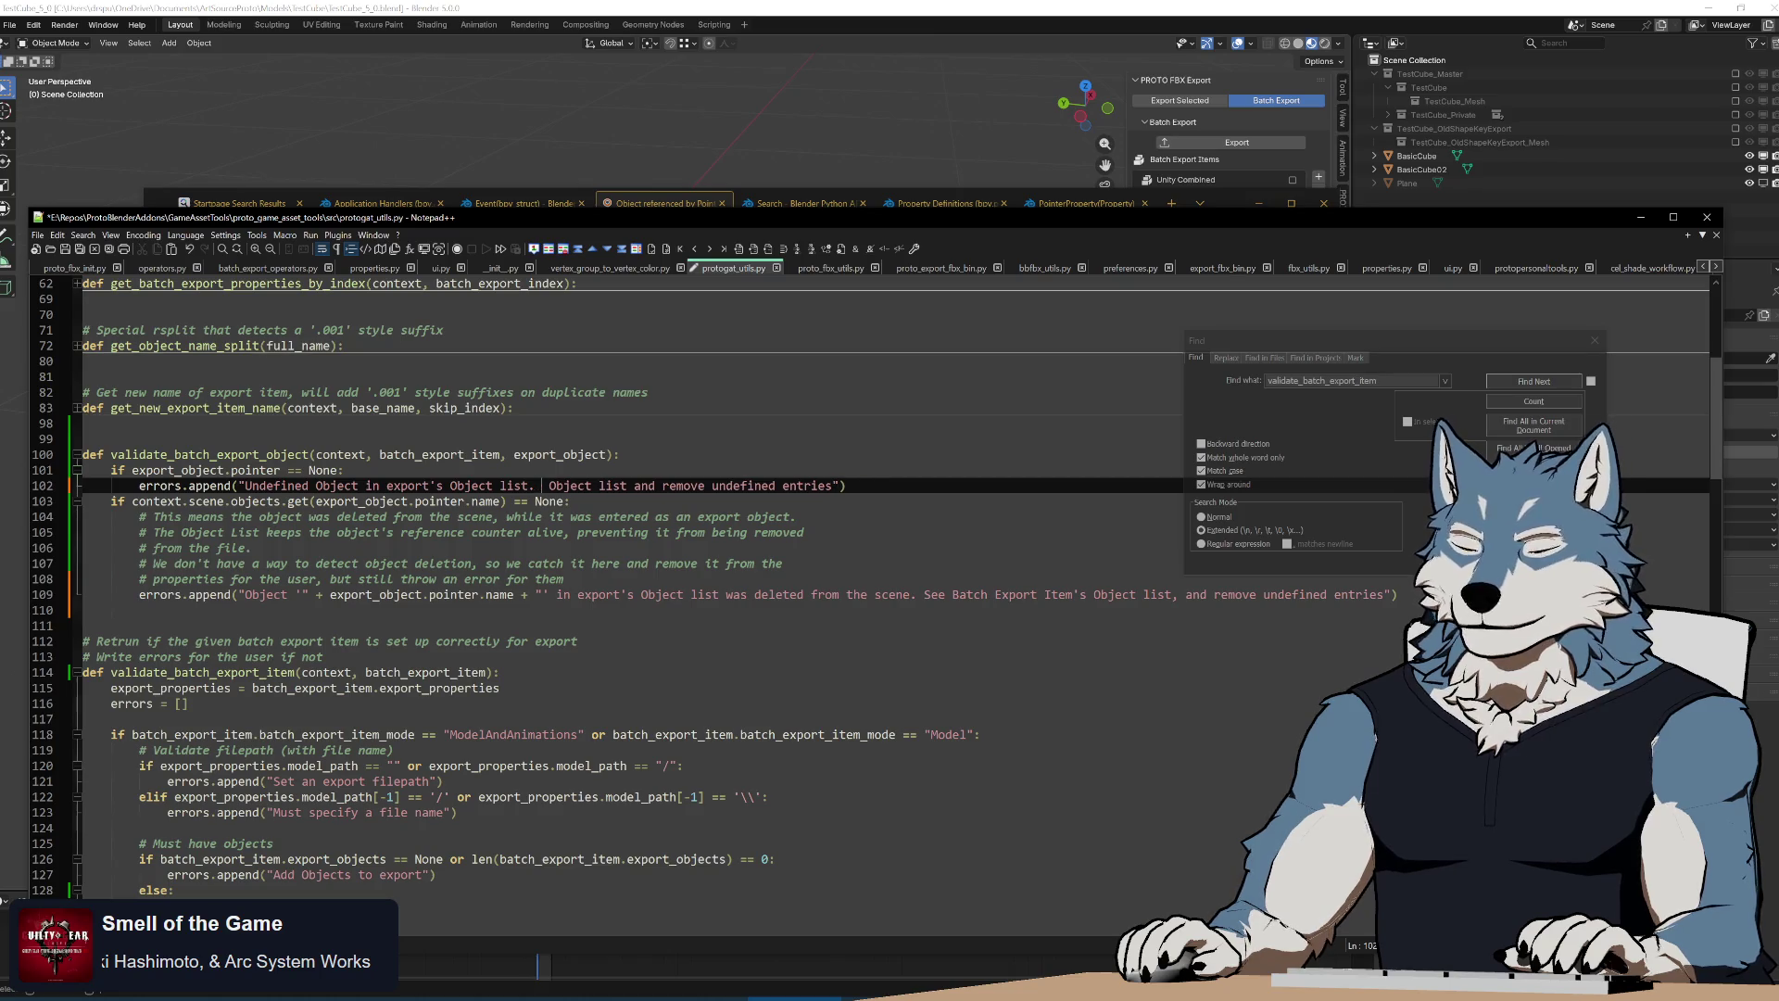
type("Remove undefined entries")
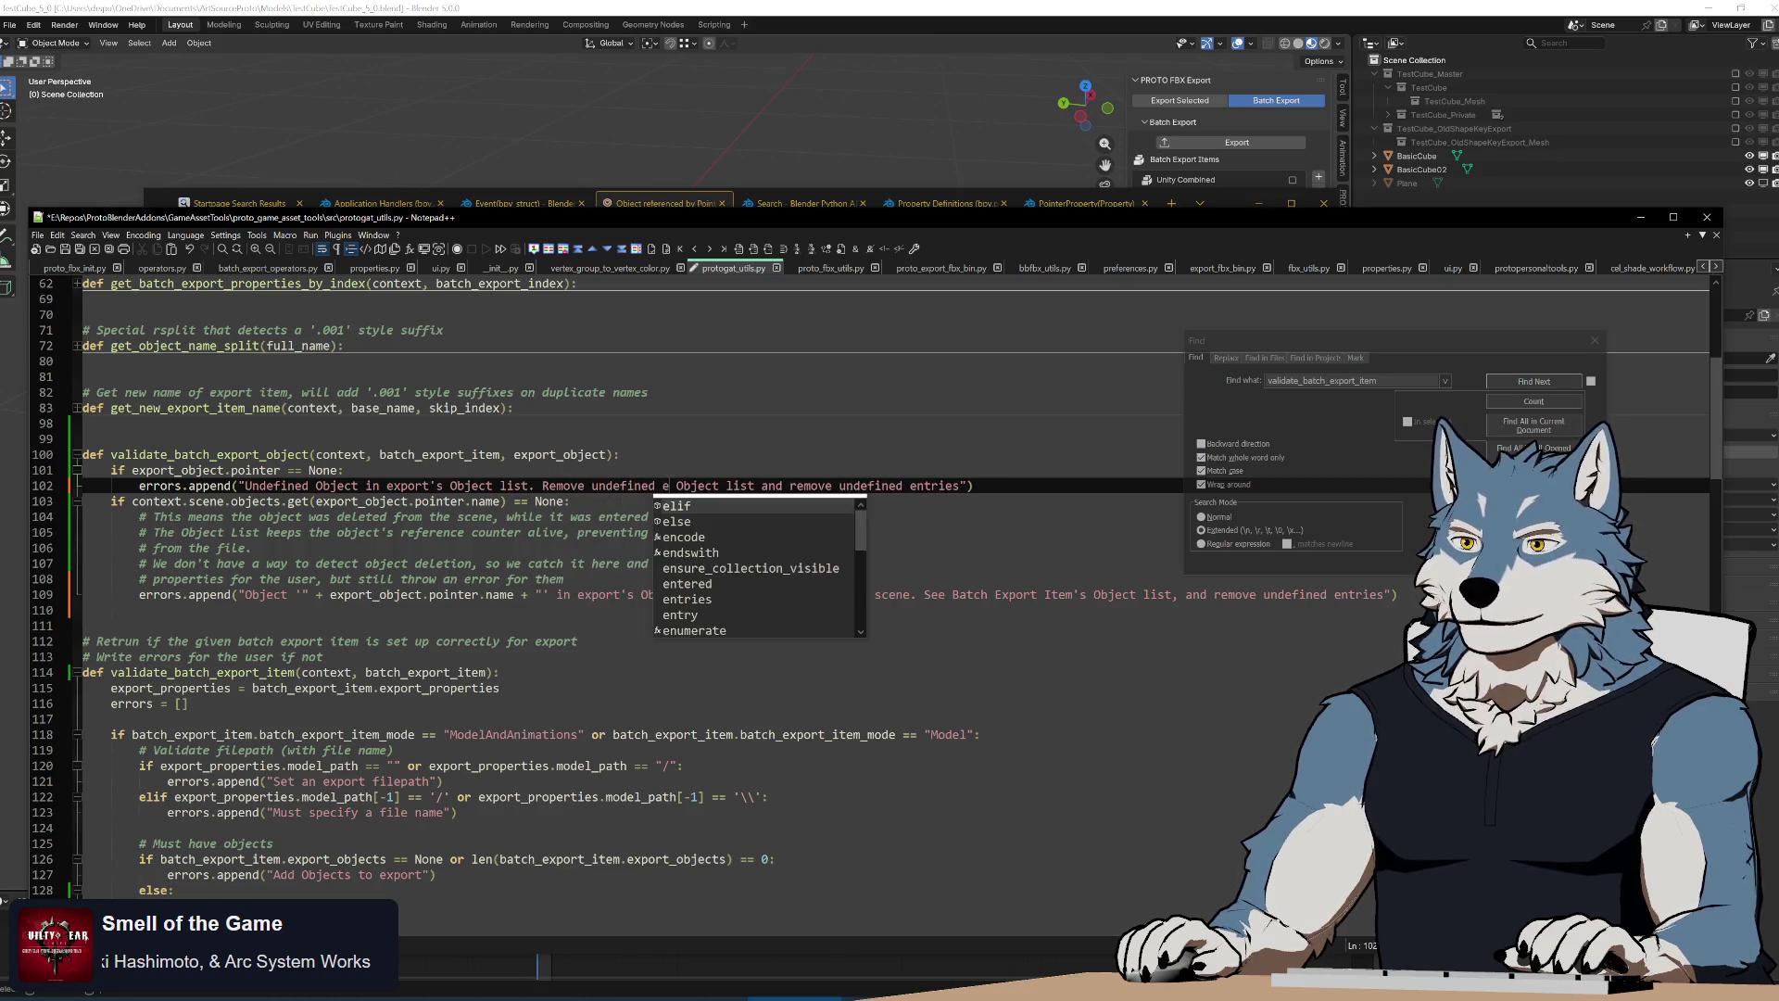
type(" from")
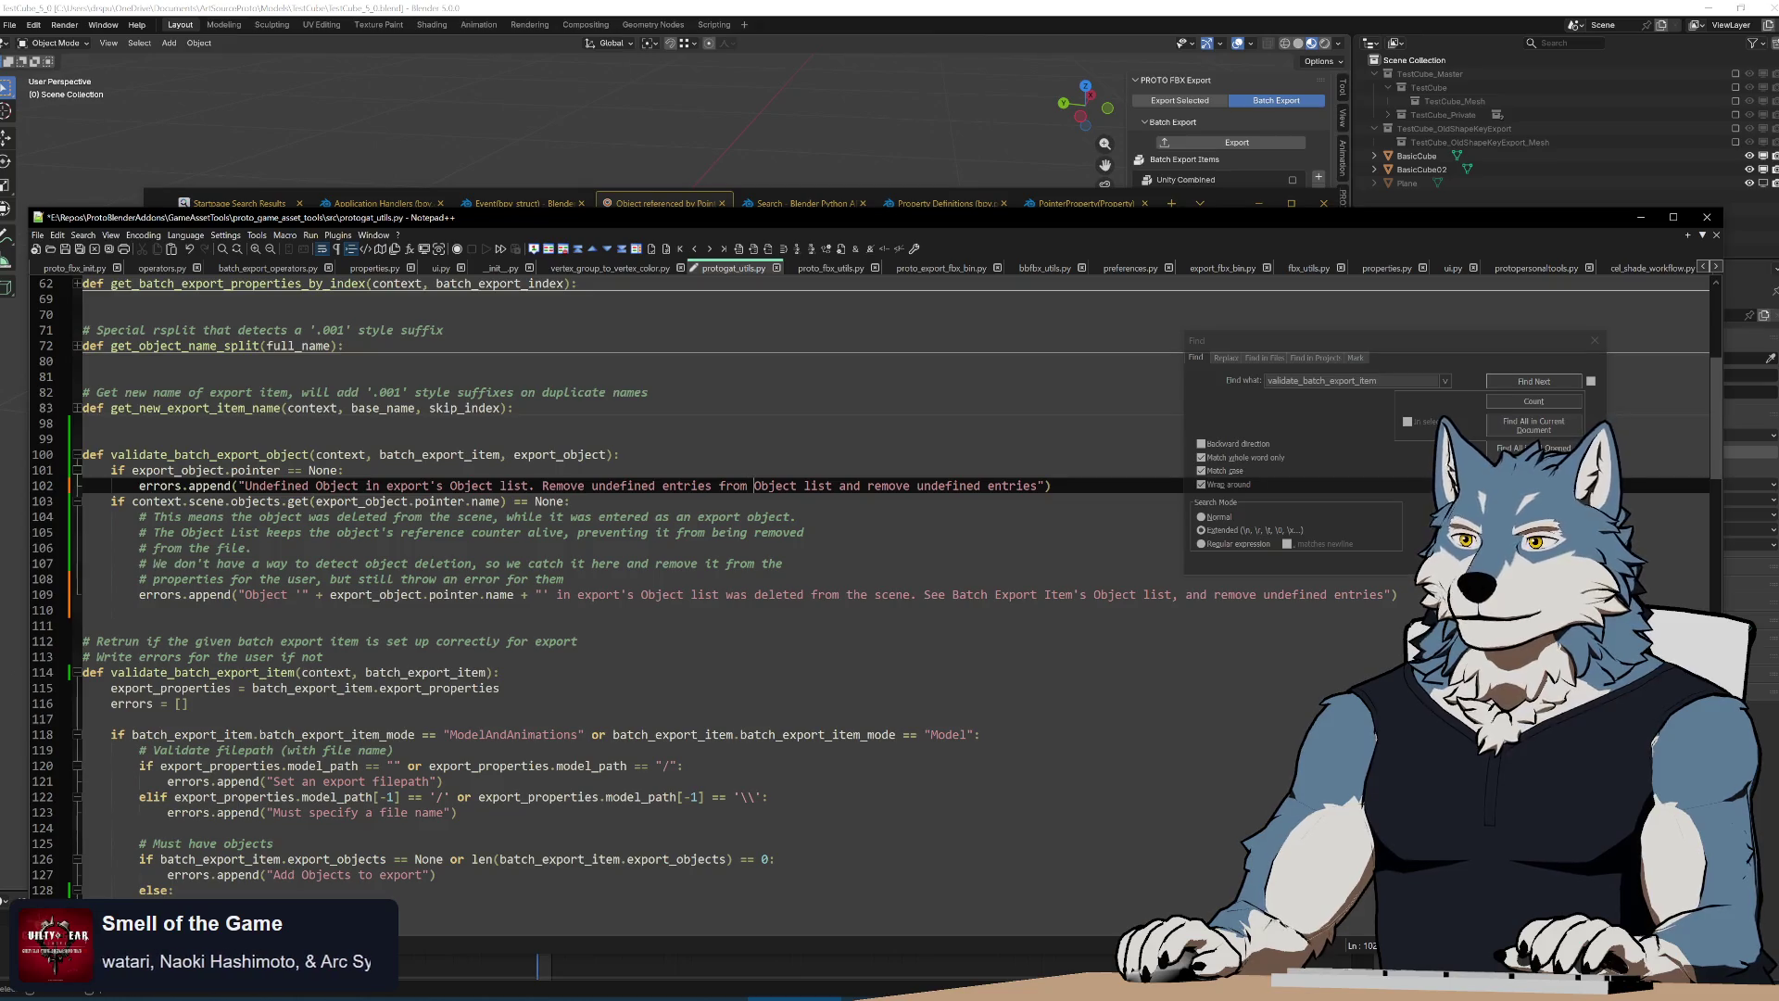
key("shift+End")
key("Delete")
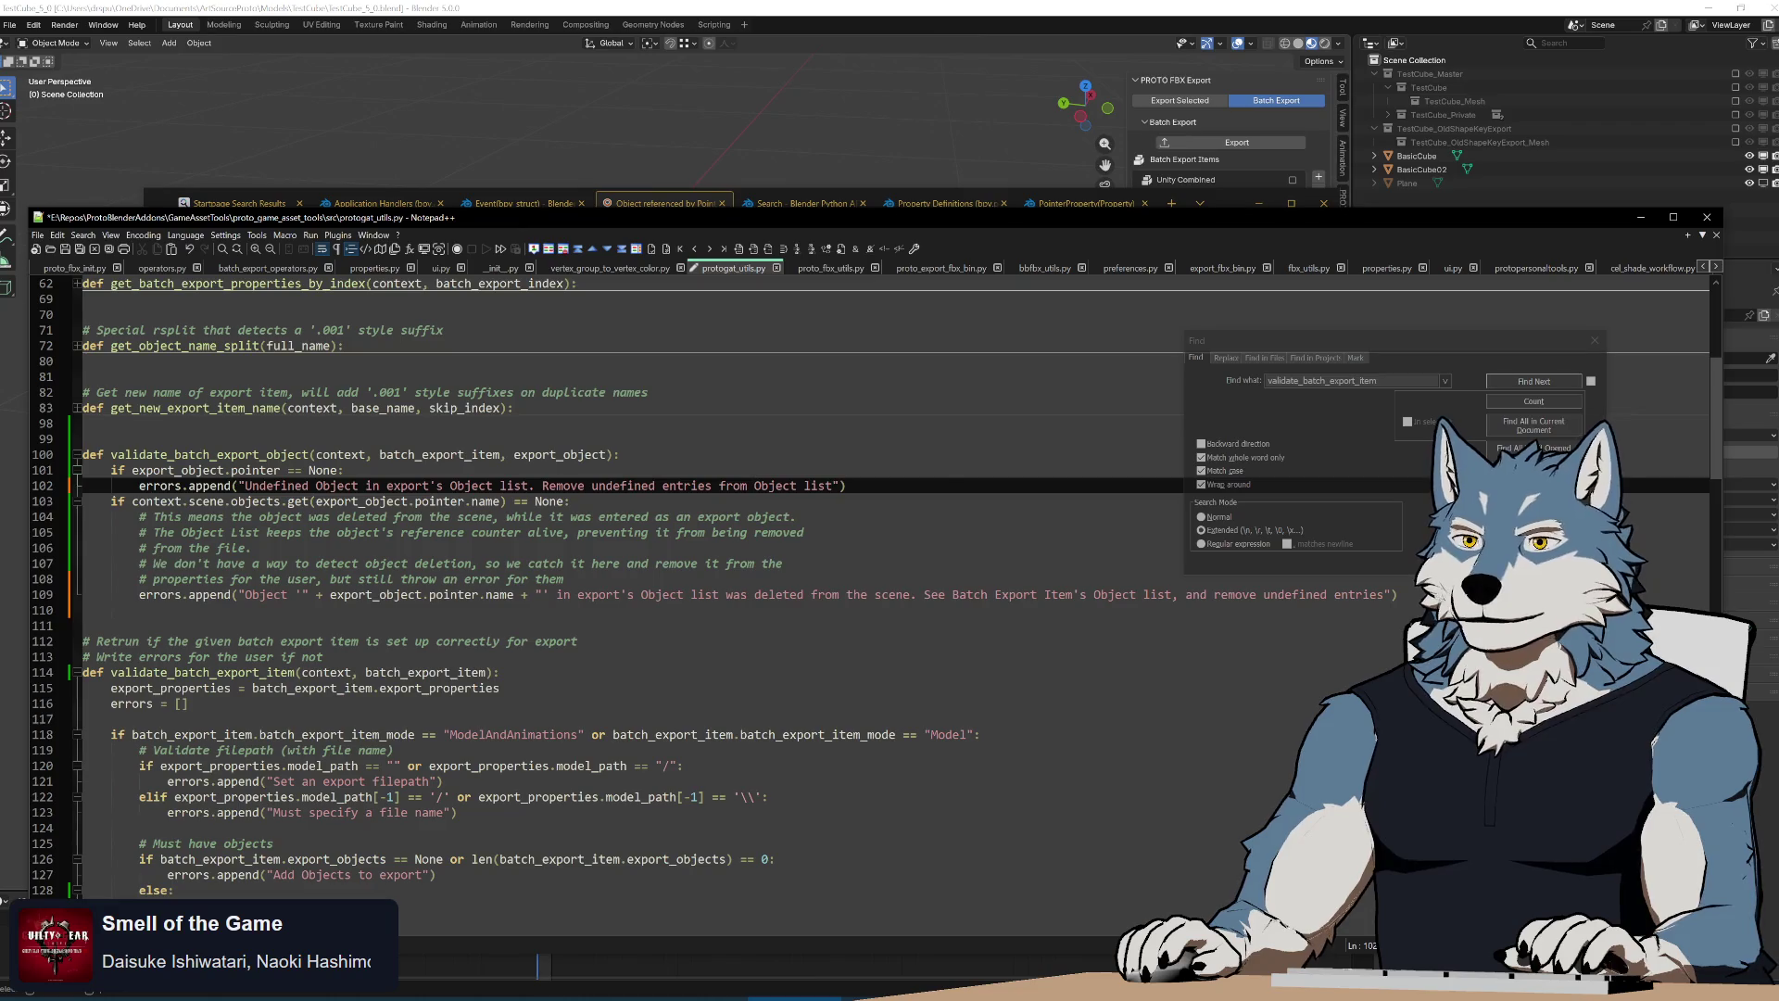
type("export's")
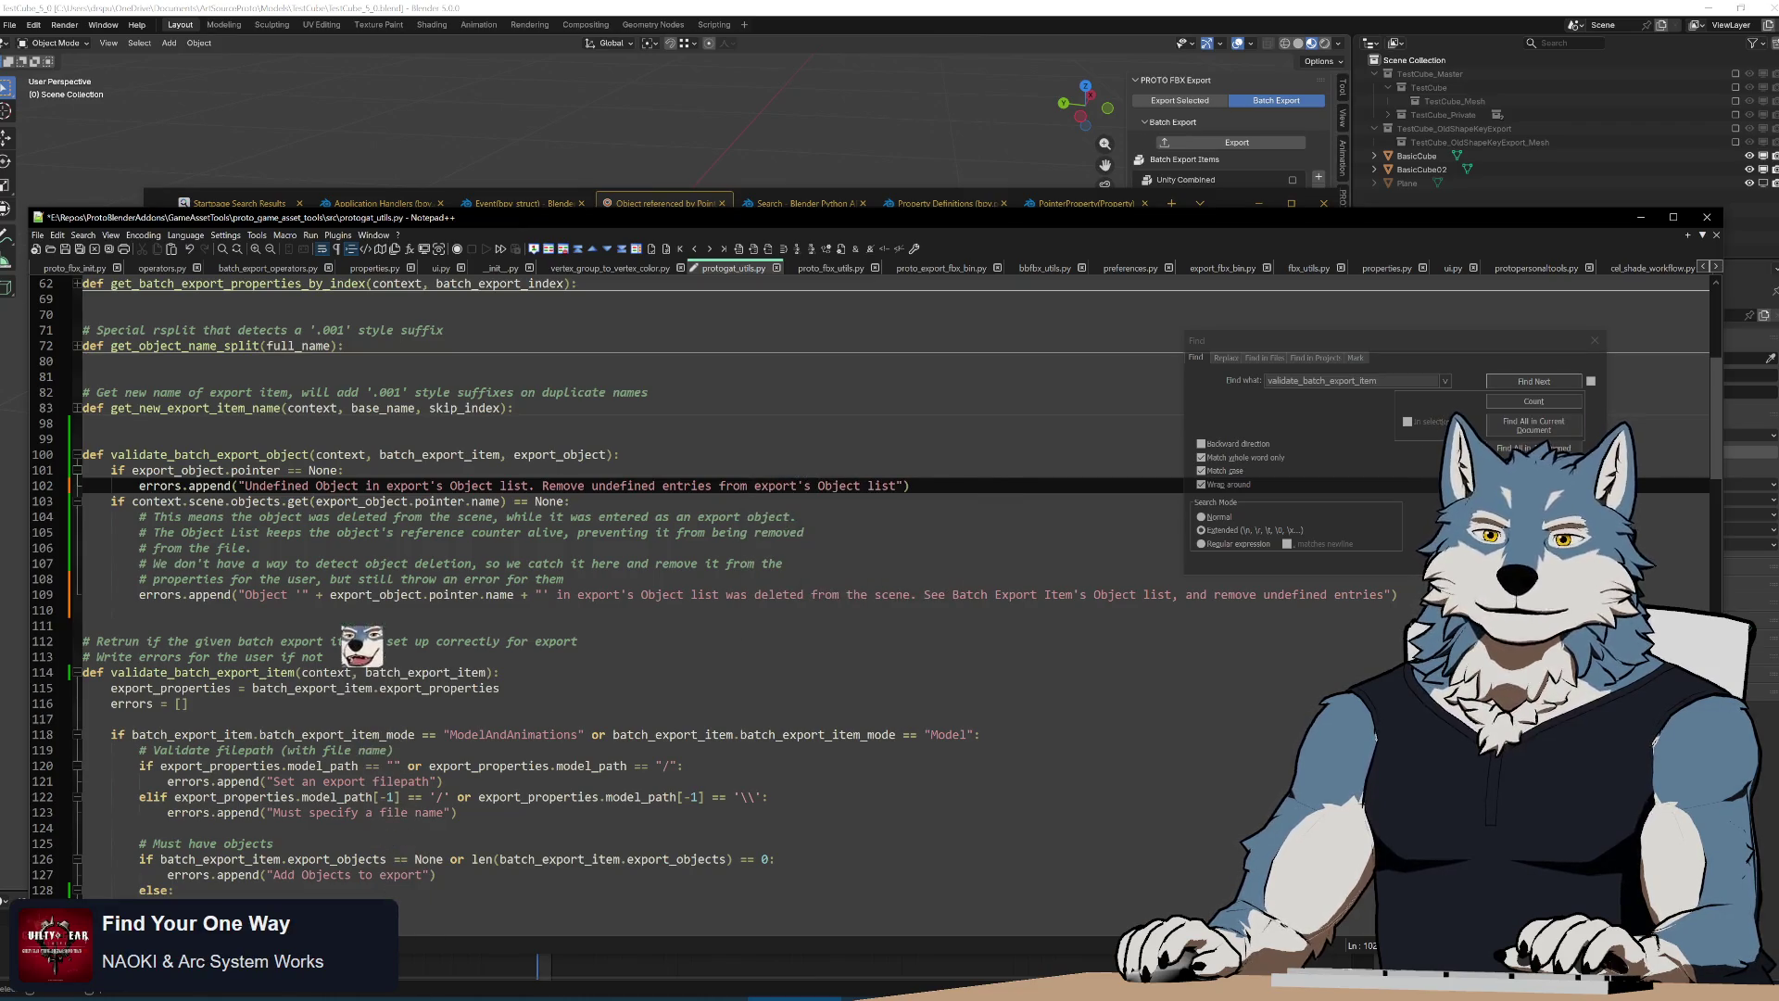
key("Down")
key("Down")
key("Down")
key("End")
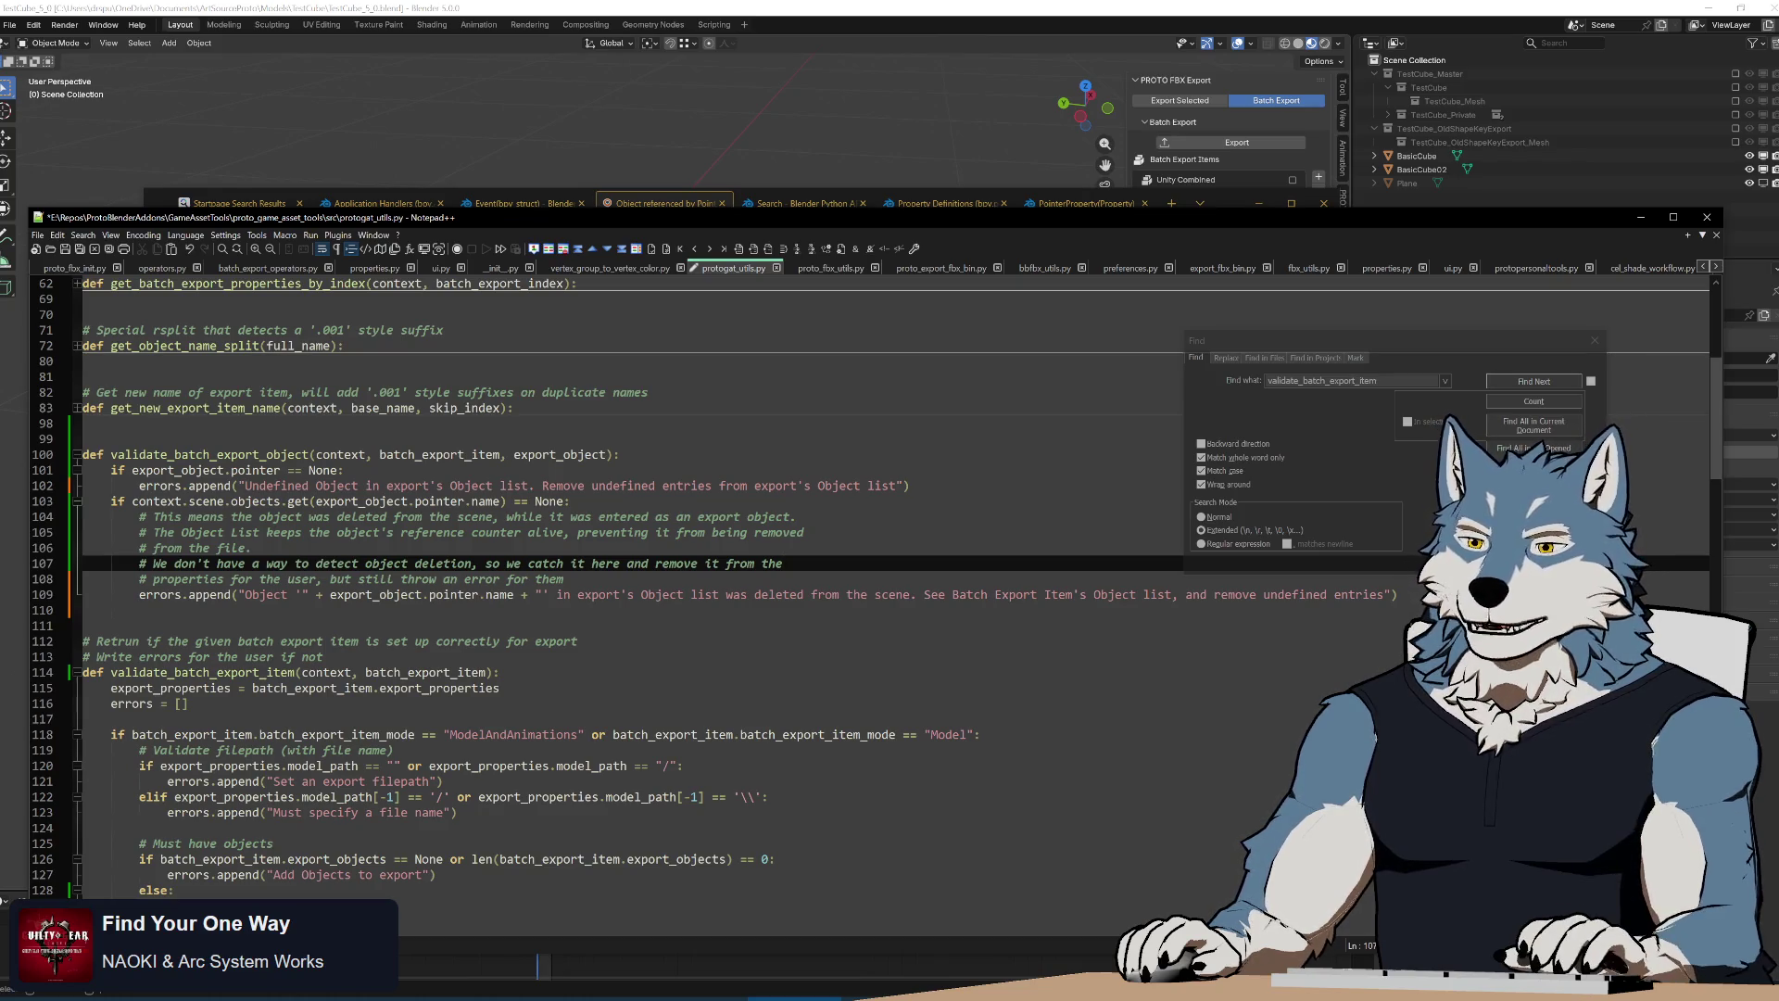
key("shift+Up")
key("shift+Up")
key("shift+Up")
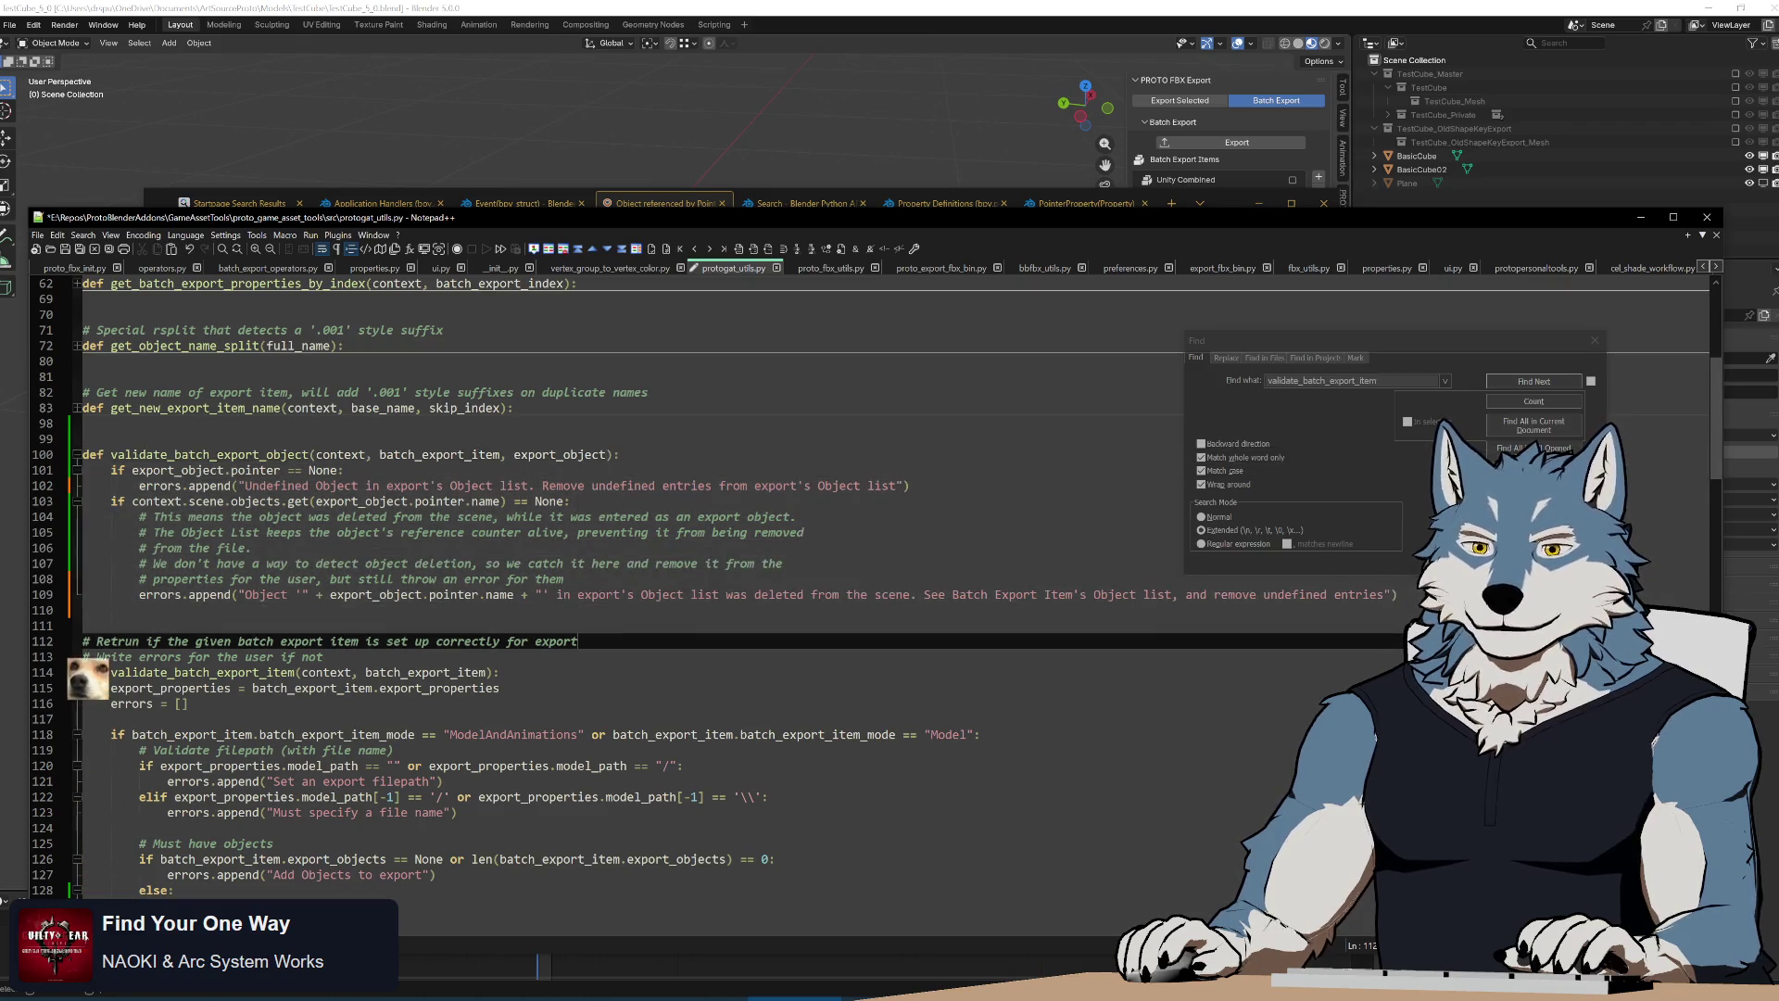
left_click(89, 641)
left_click_drag(89, 642, 89, 517)
left_click(778, 610)
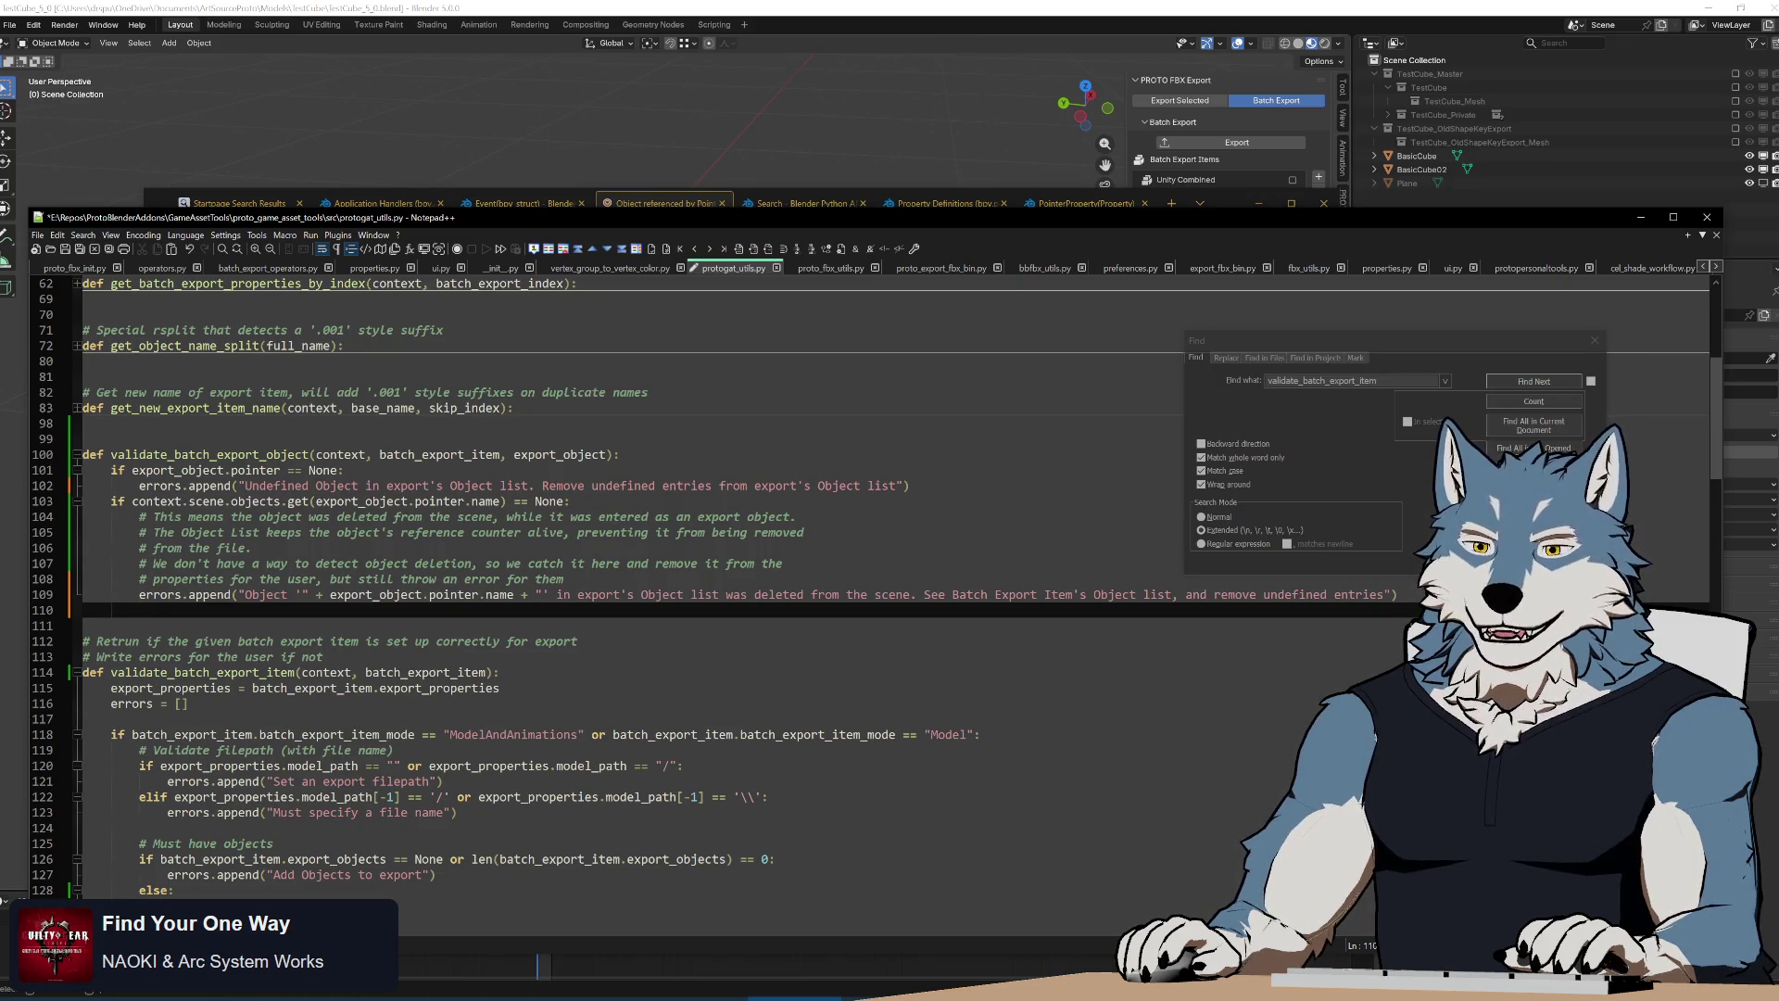
key("shift+Up")
key("shift+Up")
key("shift+Up")
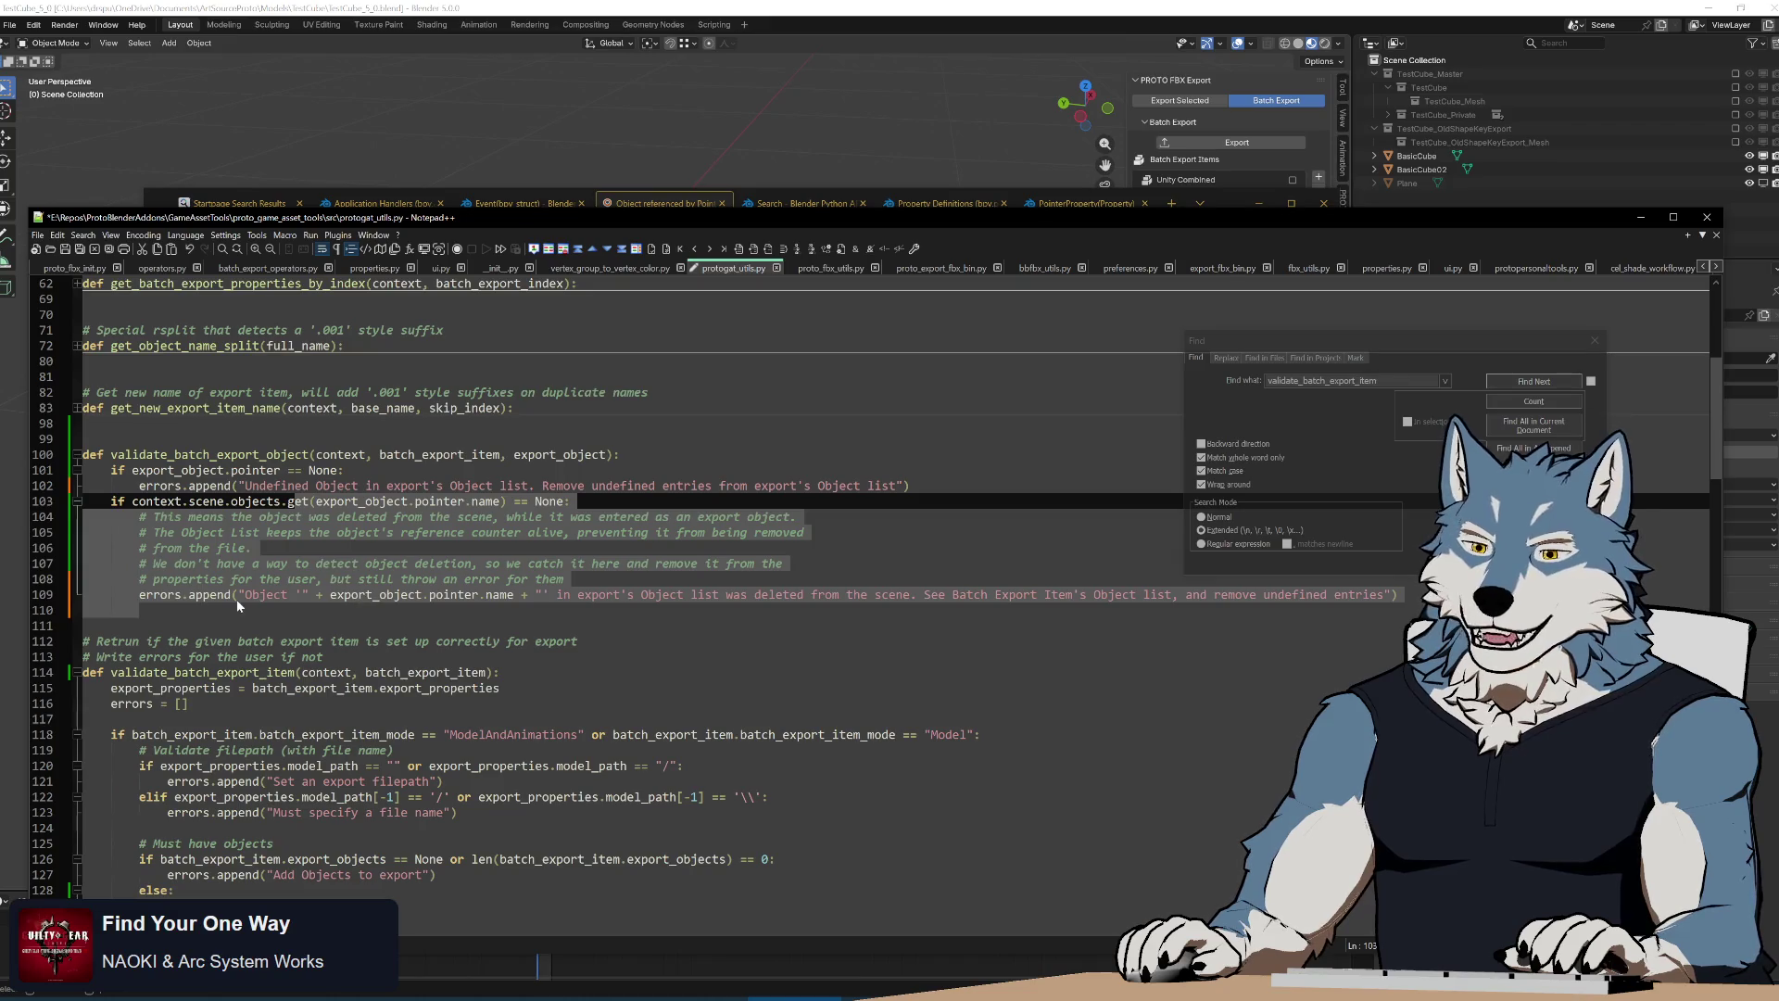
key("Down")
key("shift+Up")
key("shift+Up")
key("shift+Up")
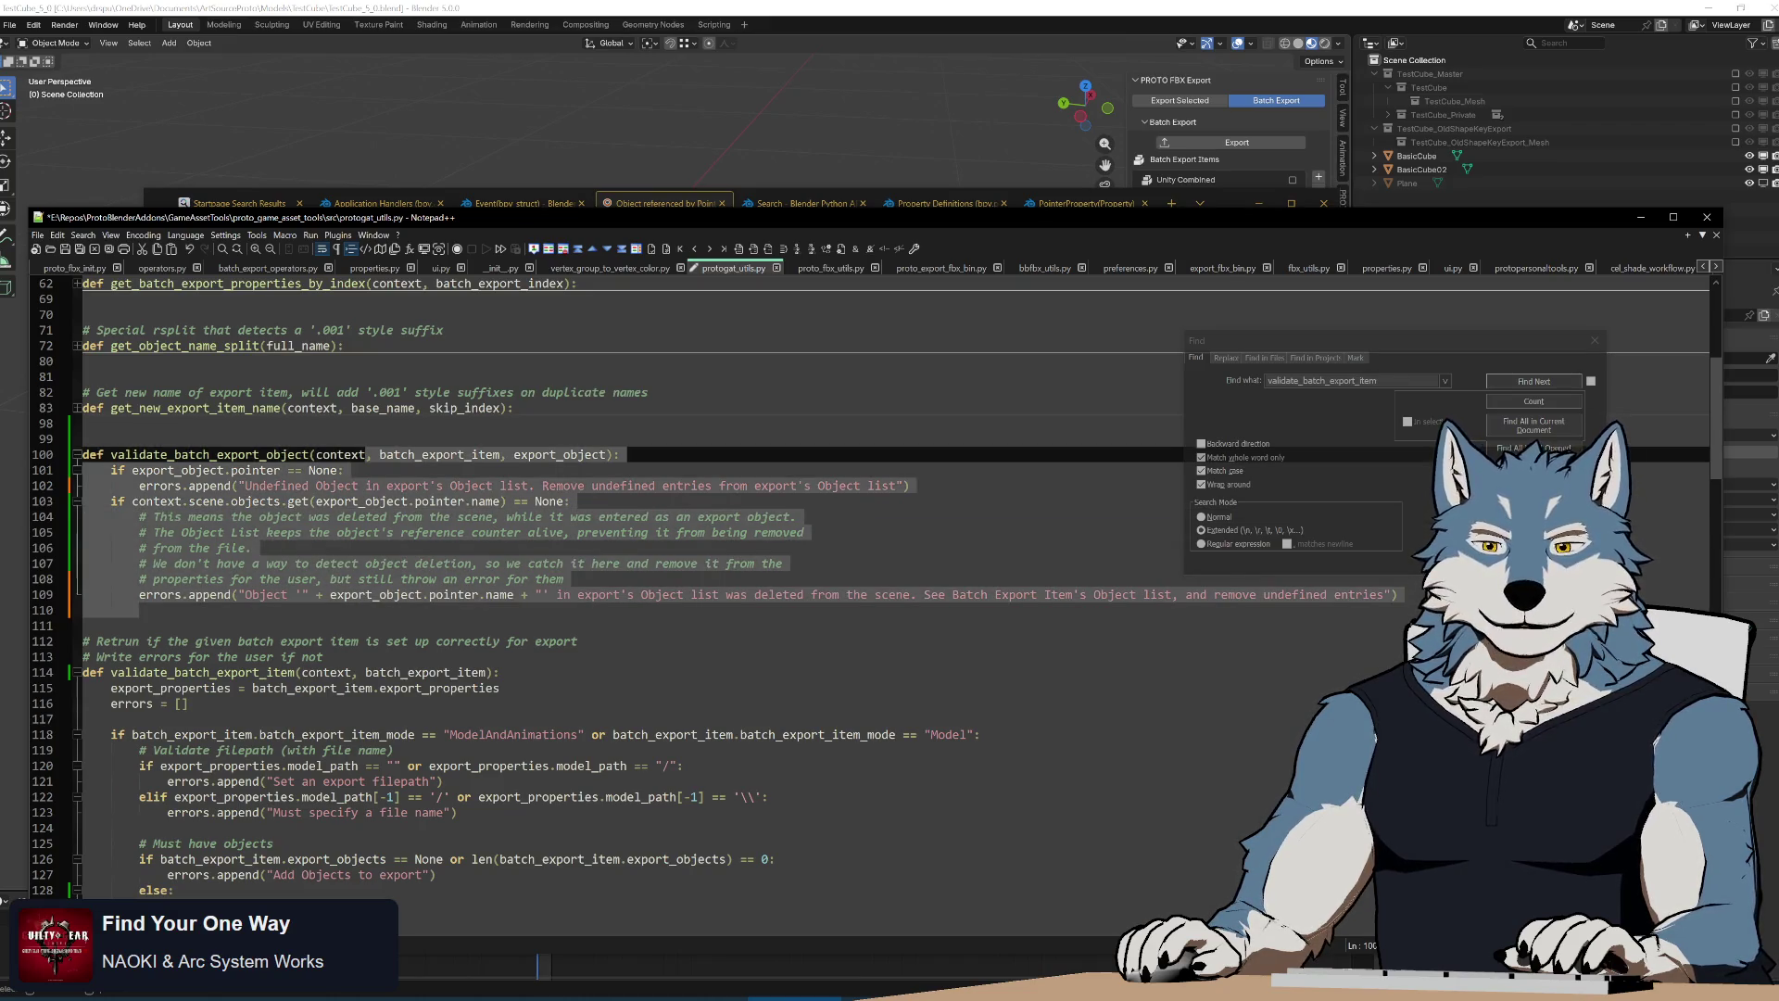
key("Down")
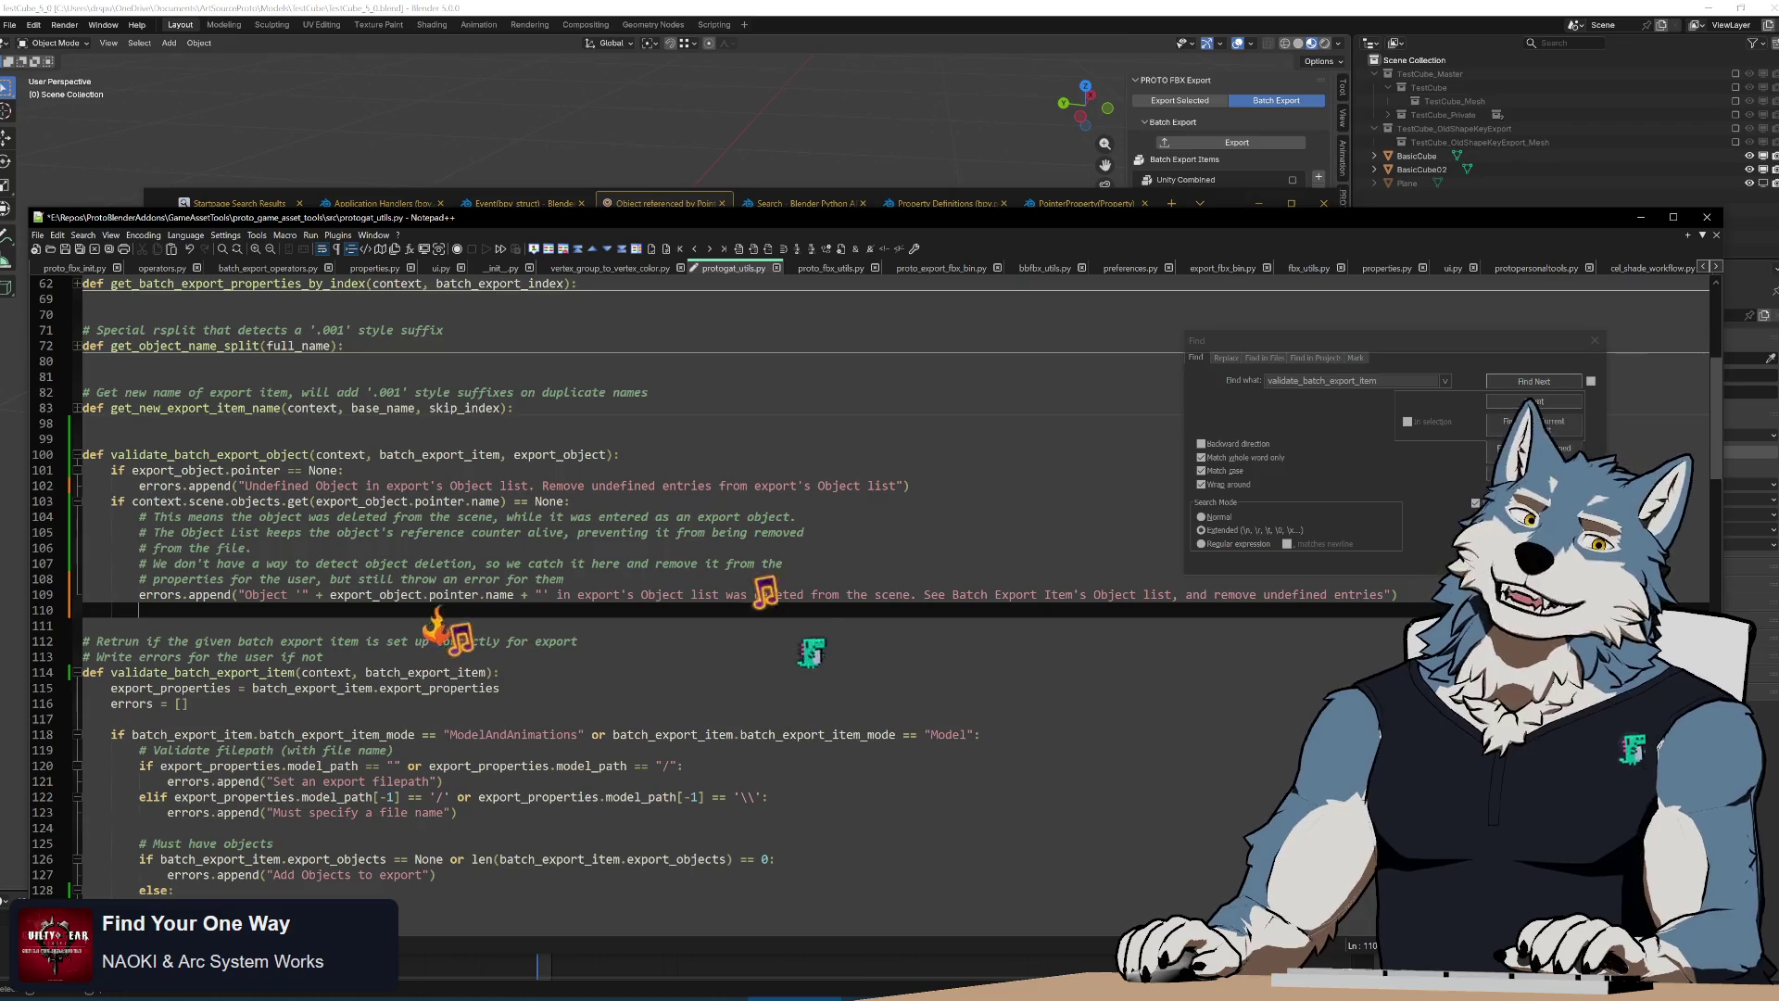
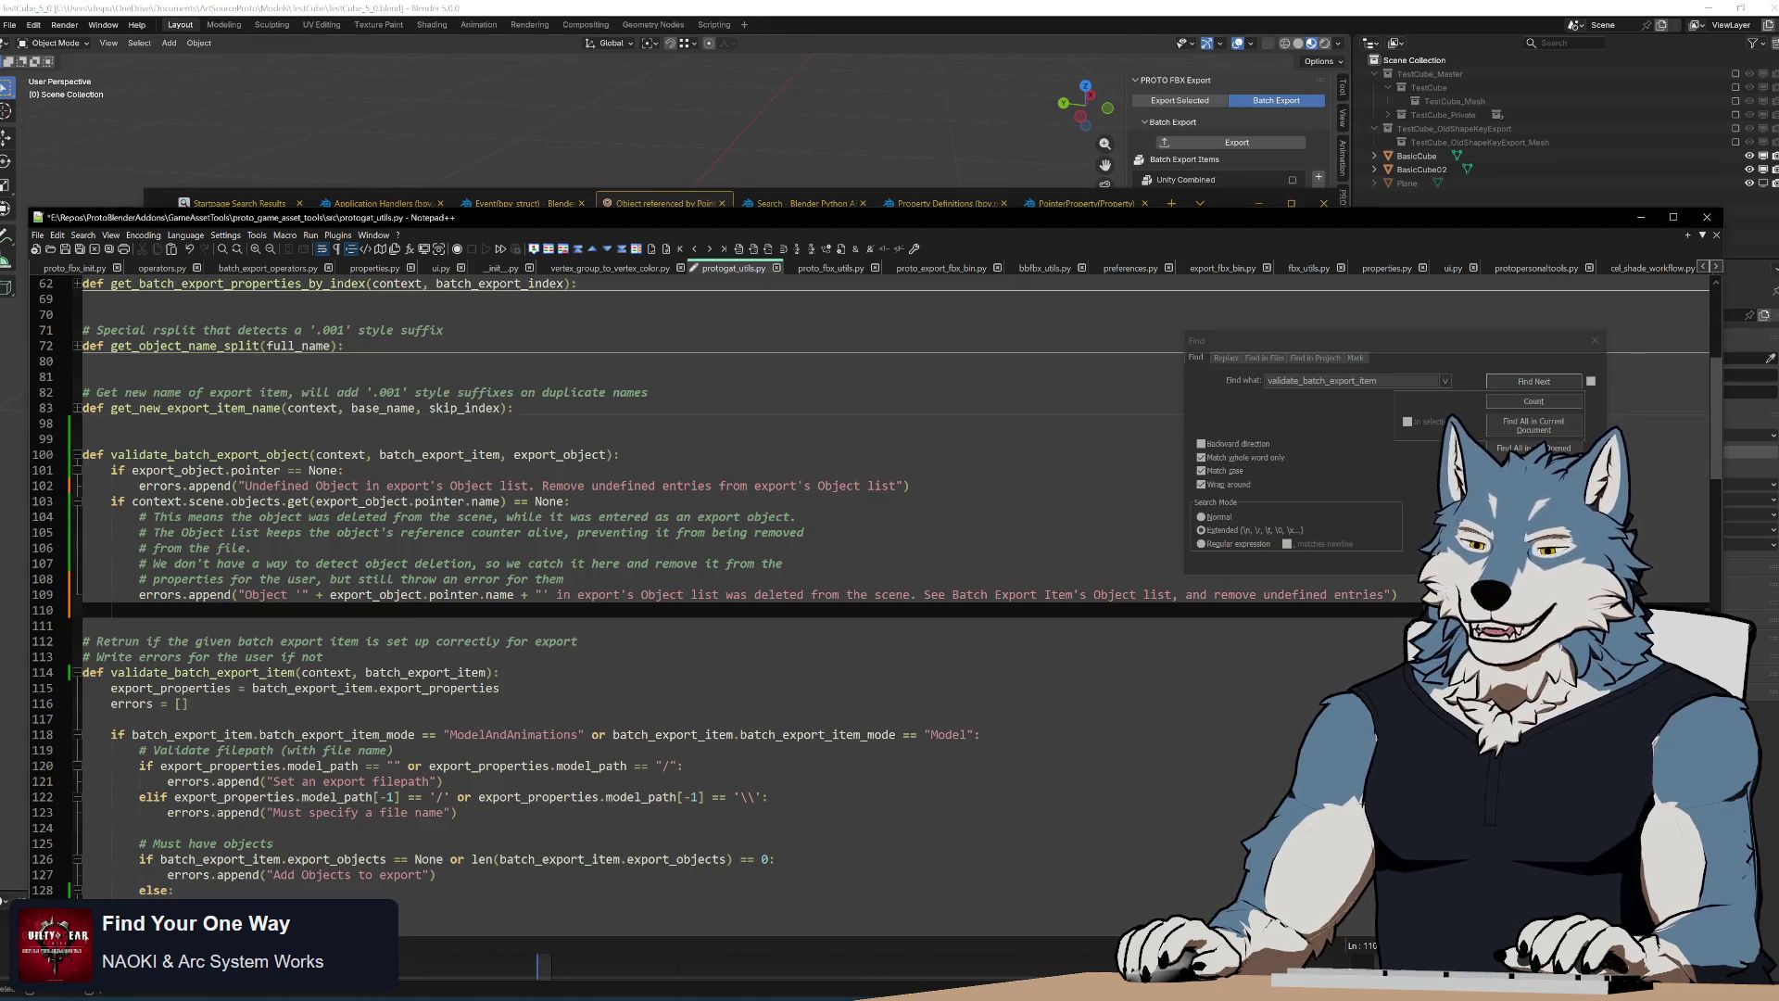
Delete the old 'See Batch Export Item's…' sentence from the deleted-object error message
key("Down")
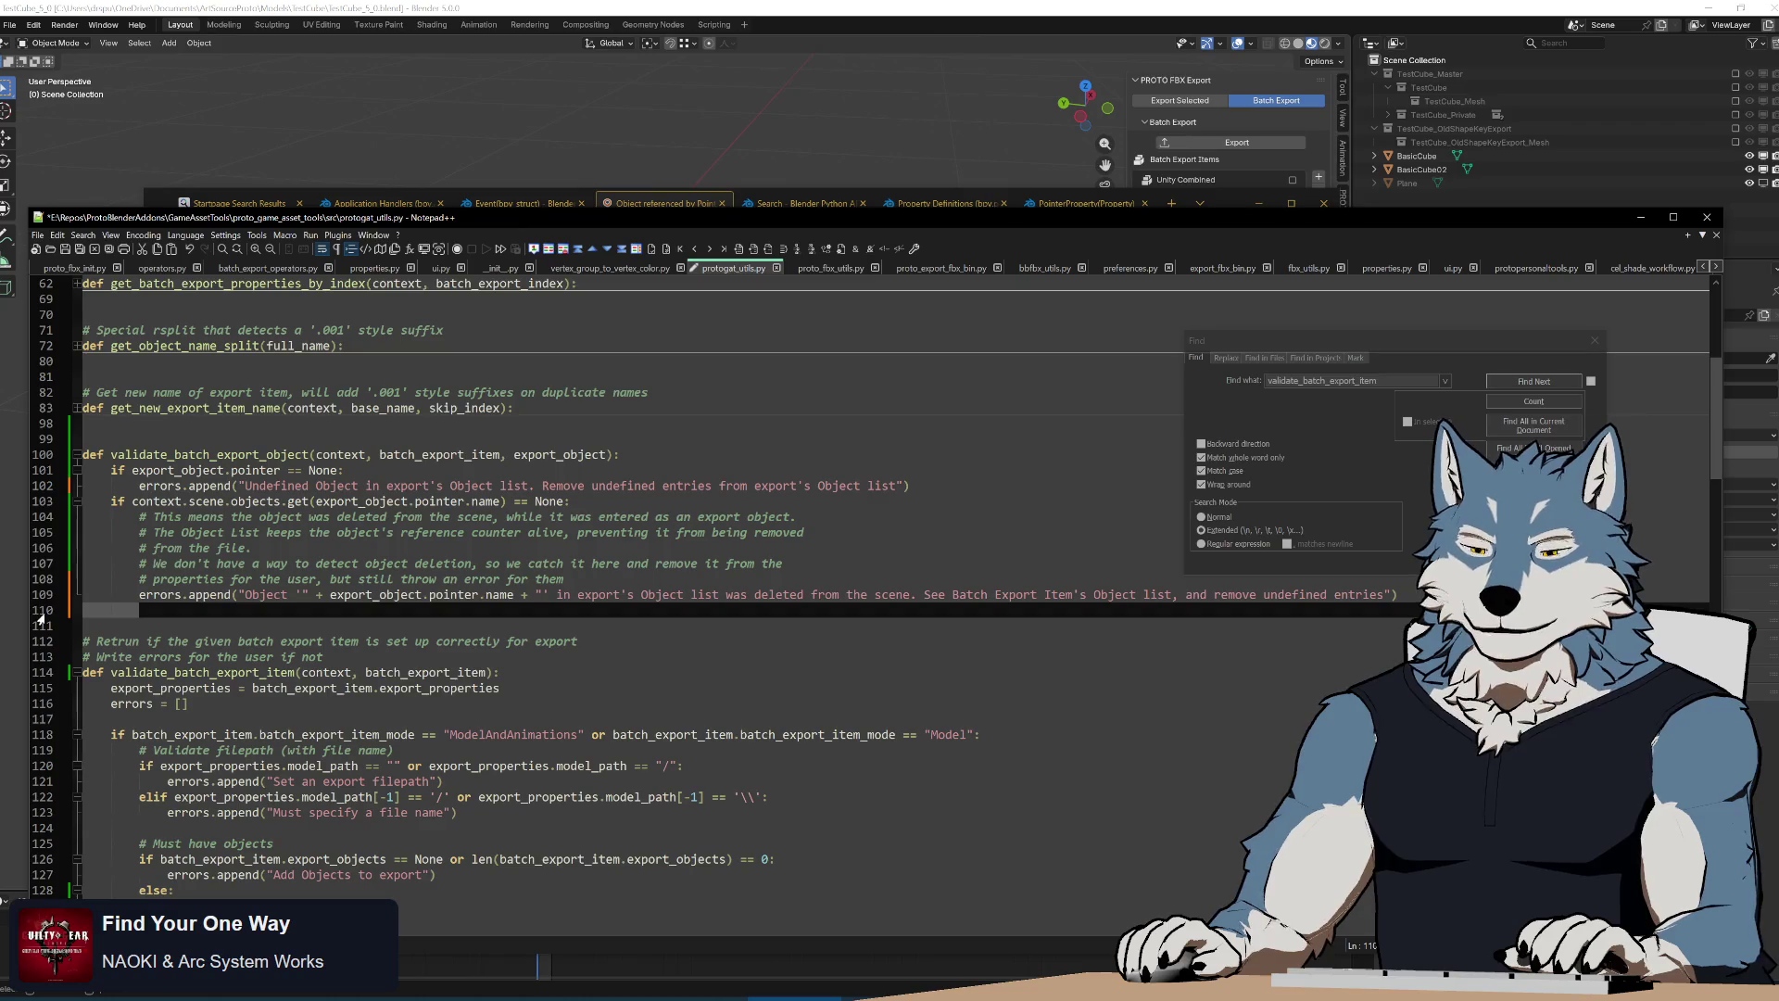
key("Down")
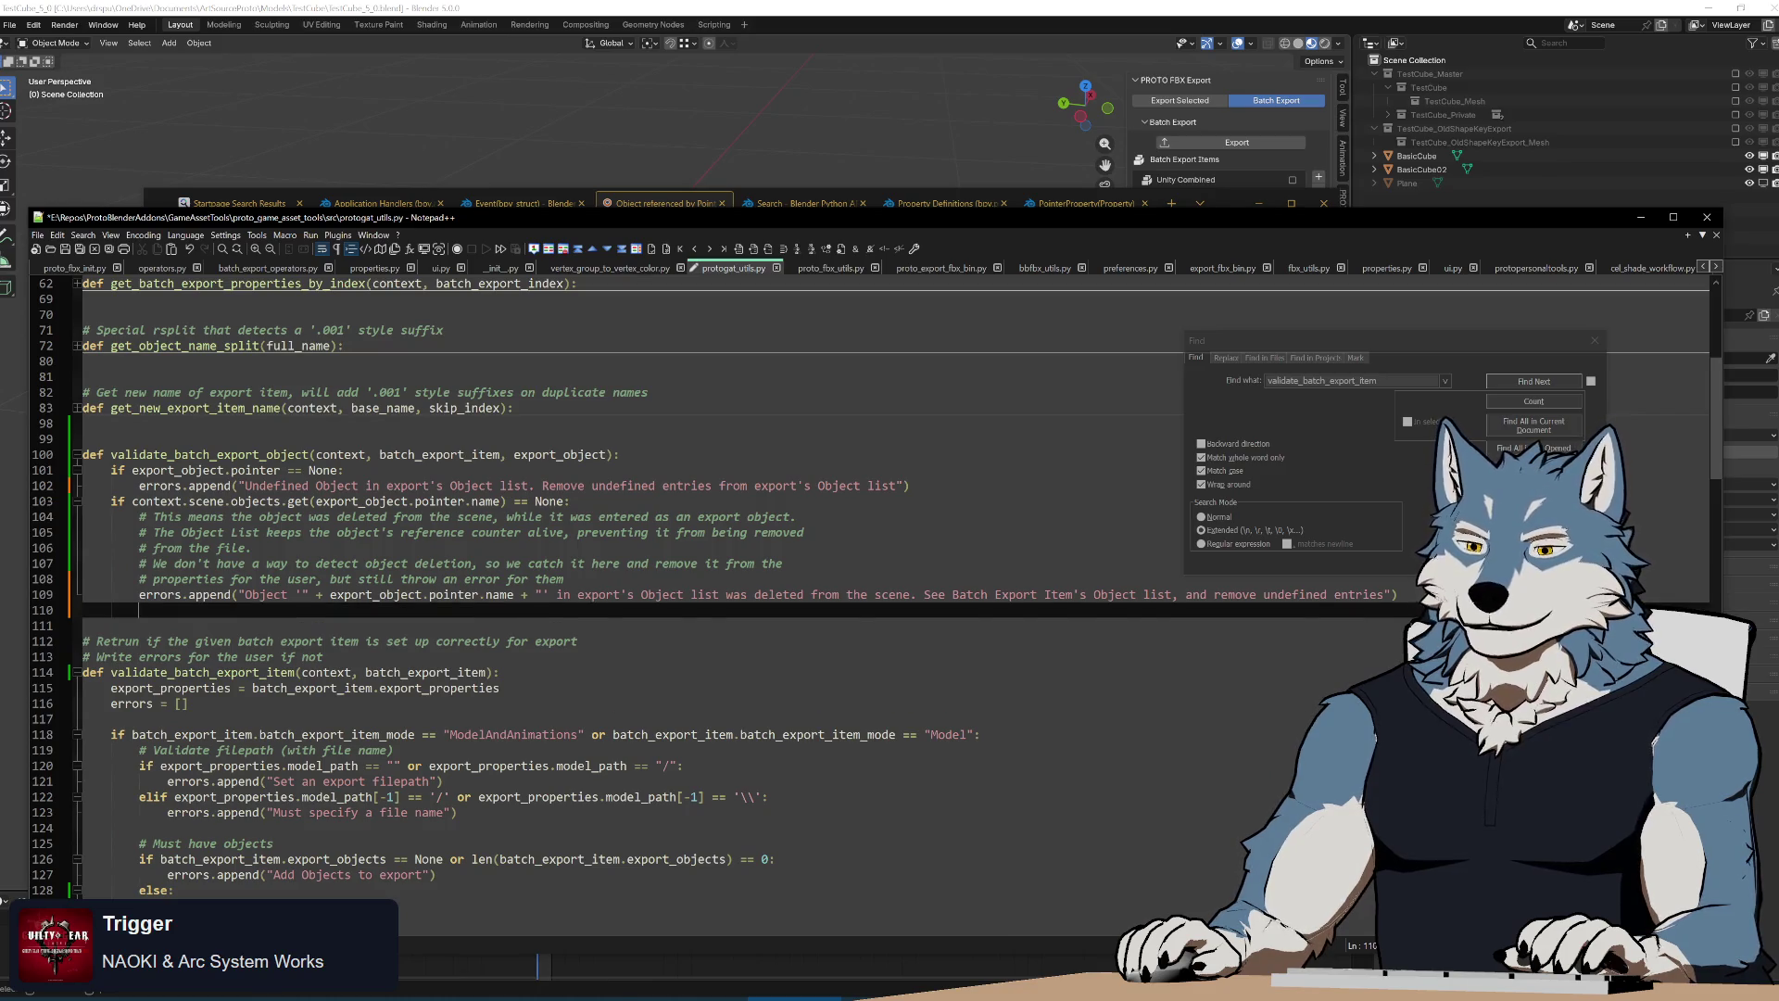
key("Up")
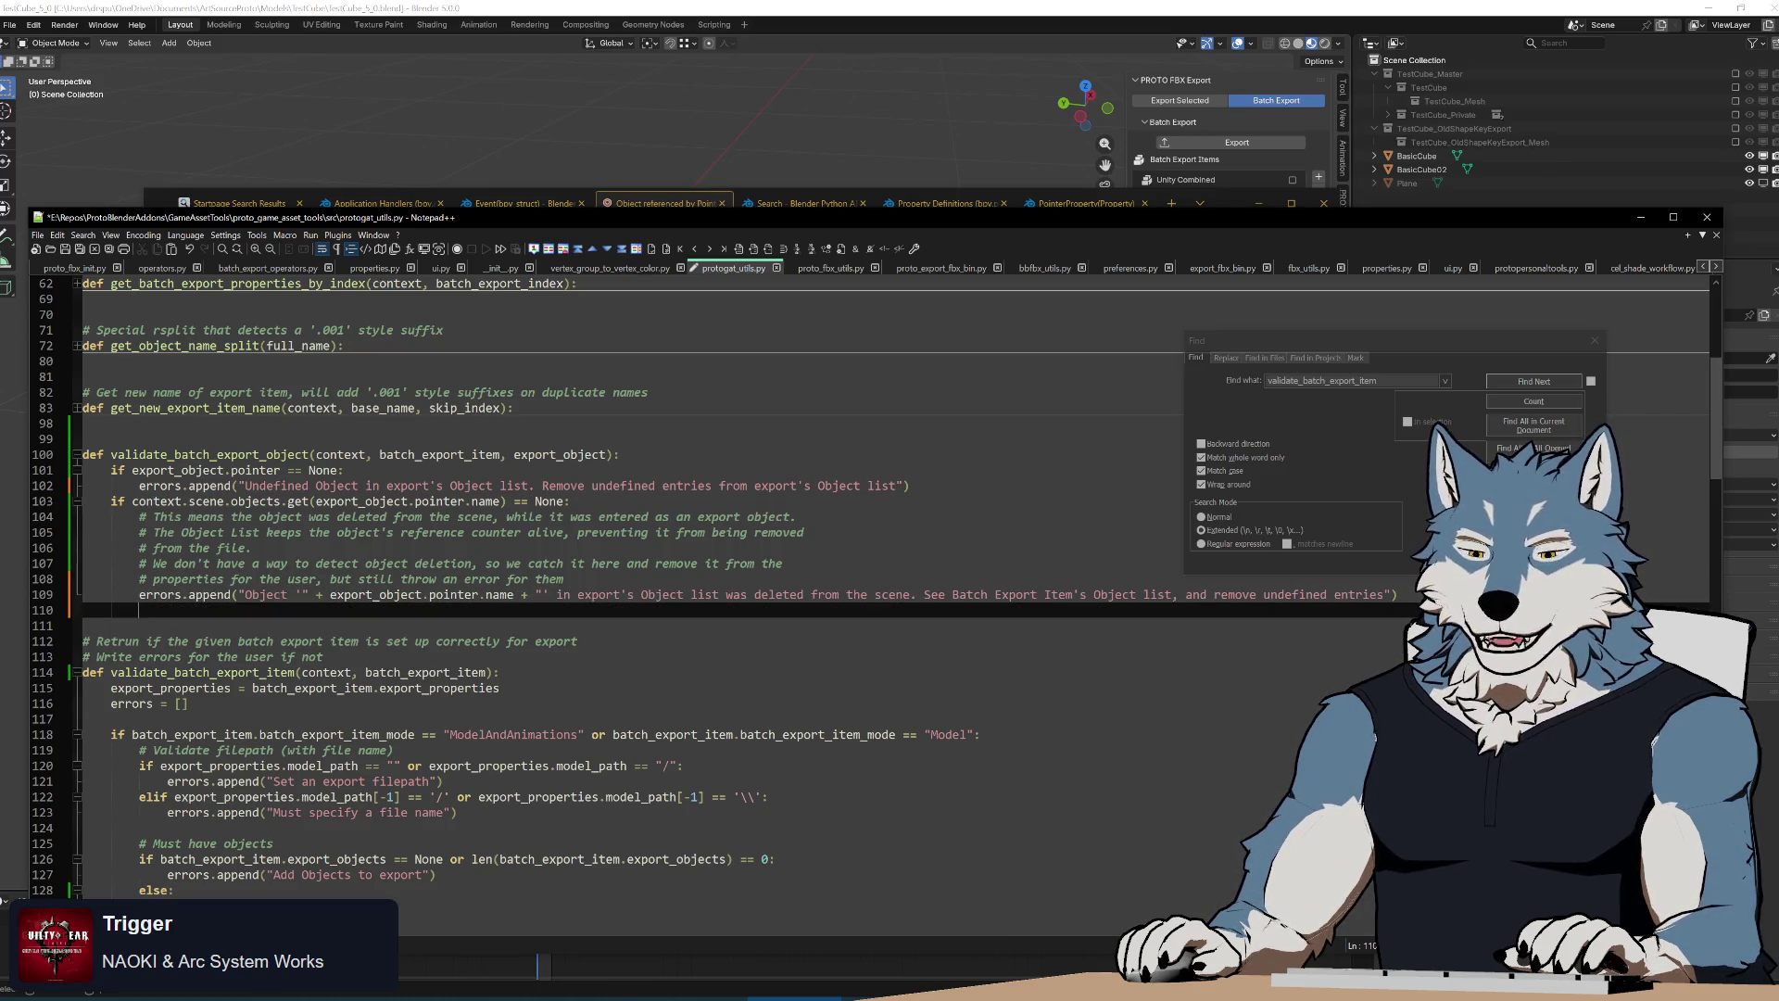
scroll(696, 556, "up", 1)
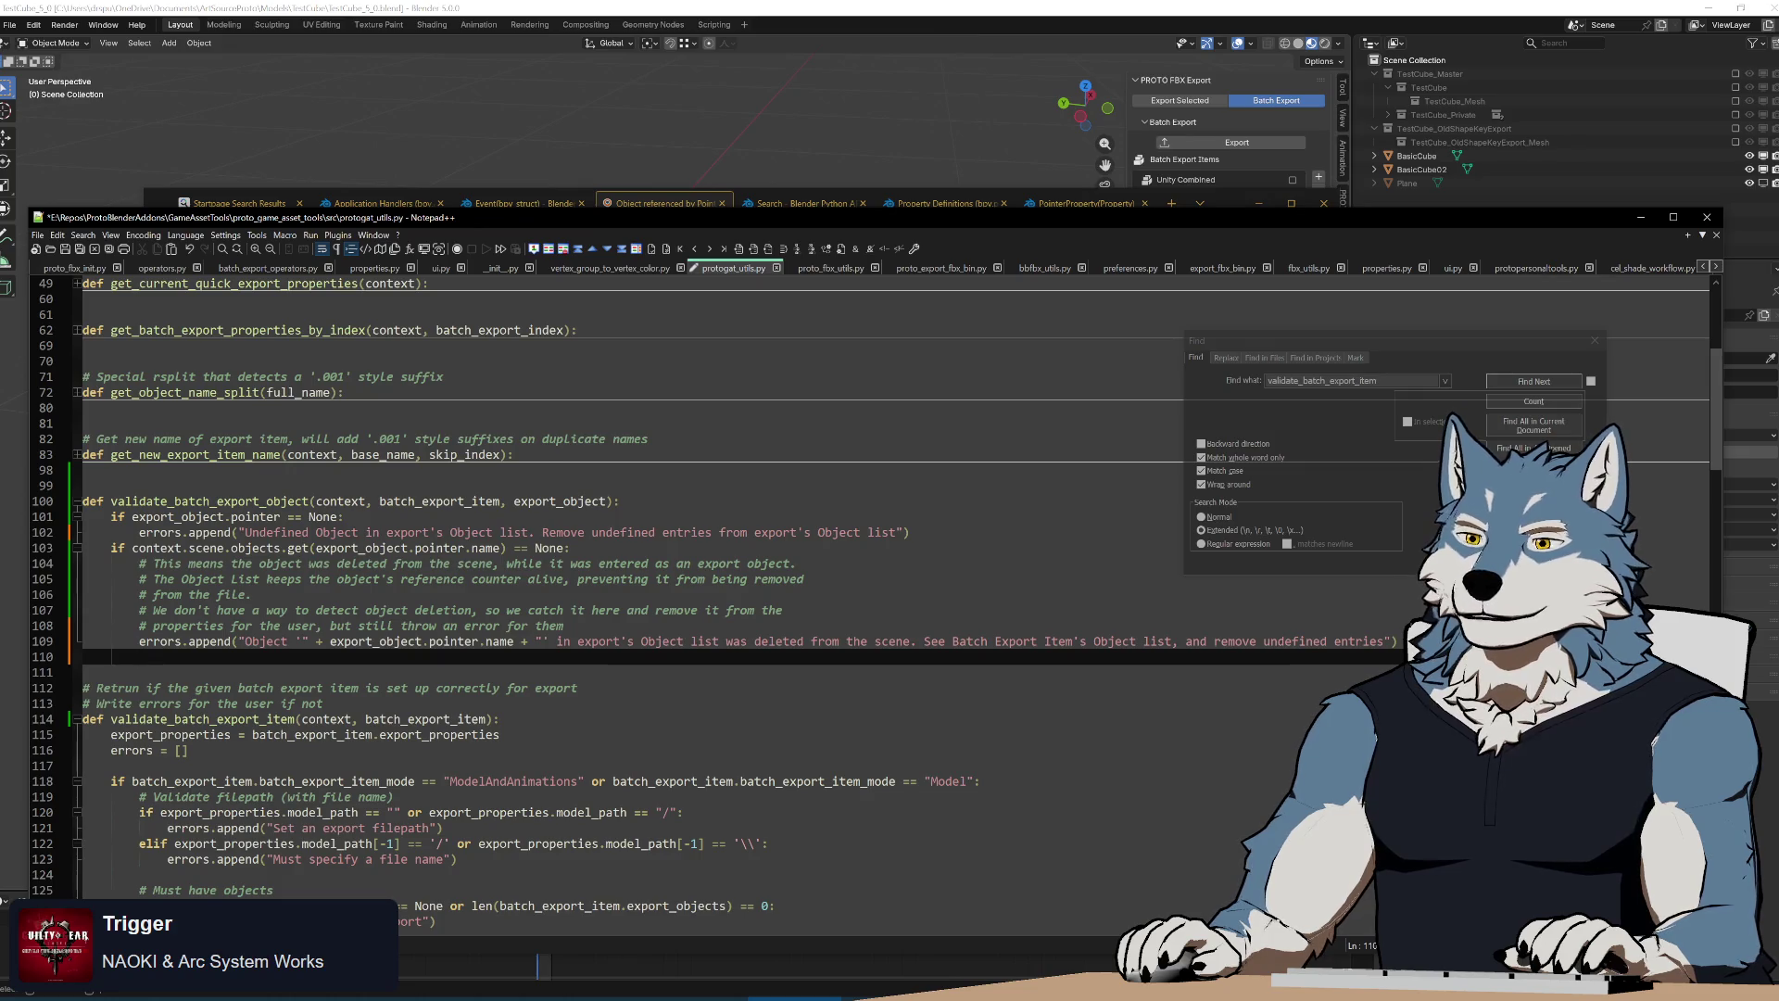
left_click_drag(557, 641, 929, 641)
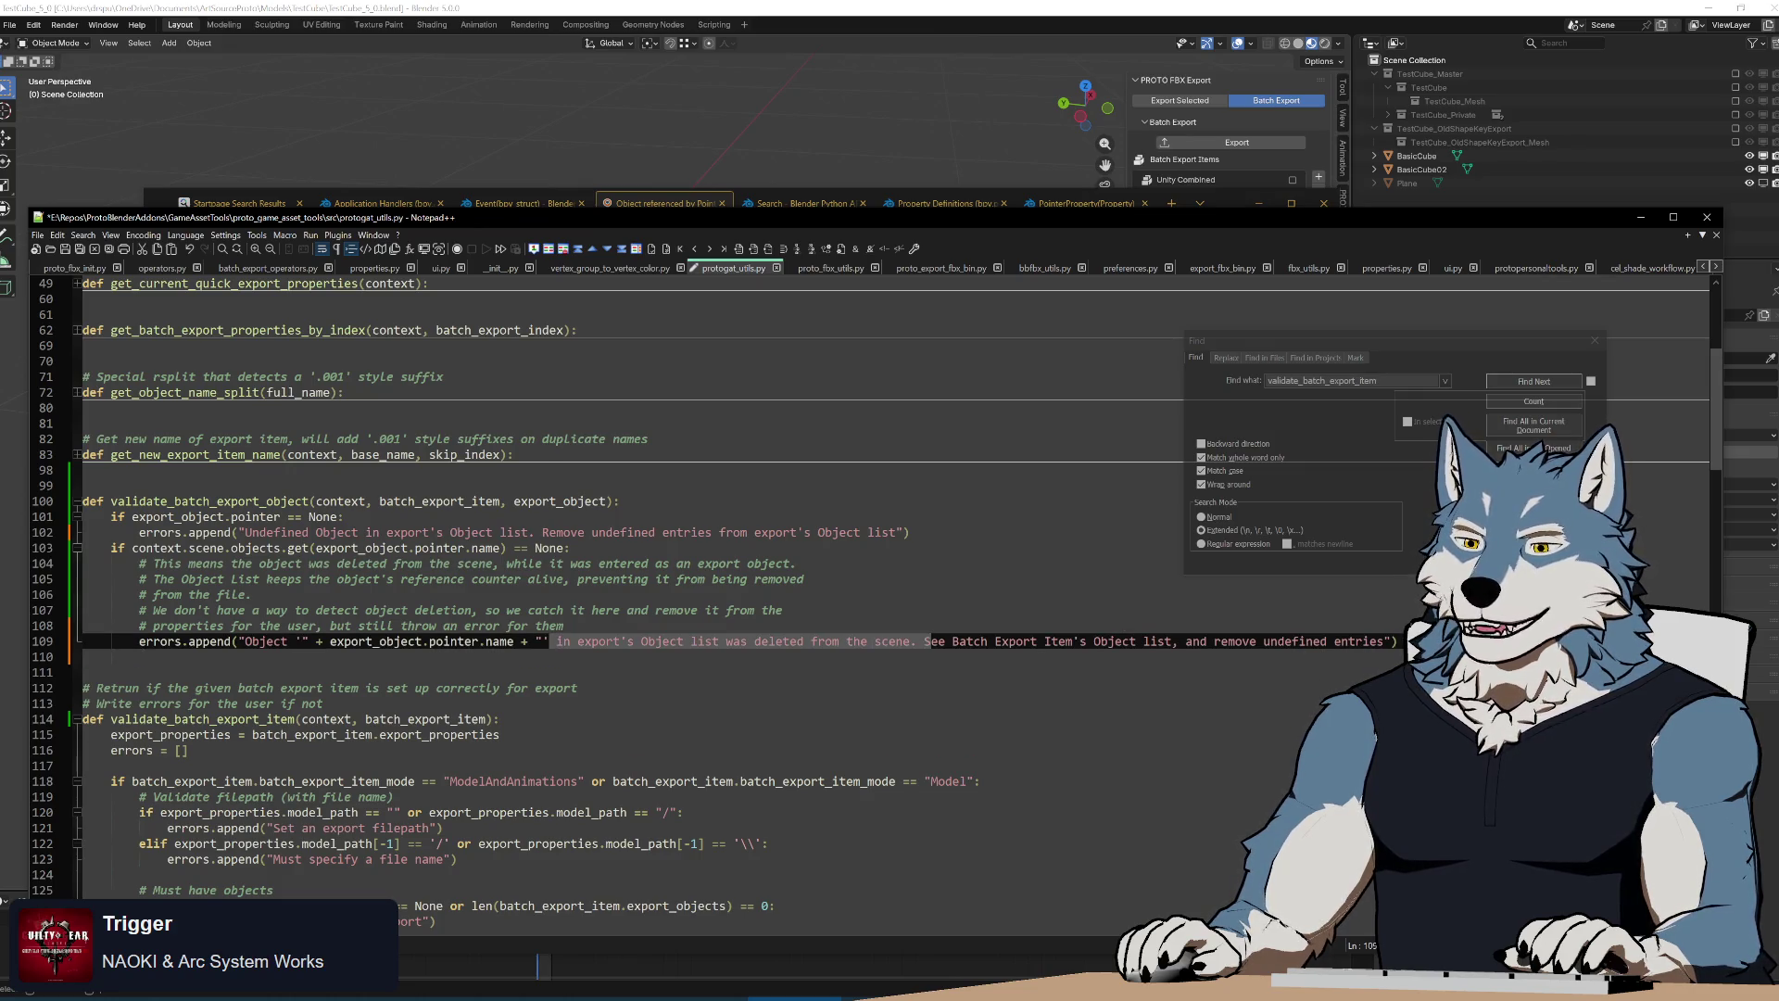
left_click(732, 641)
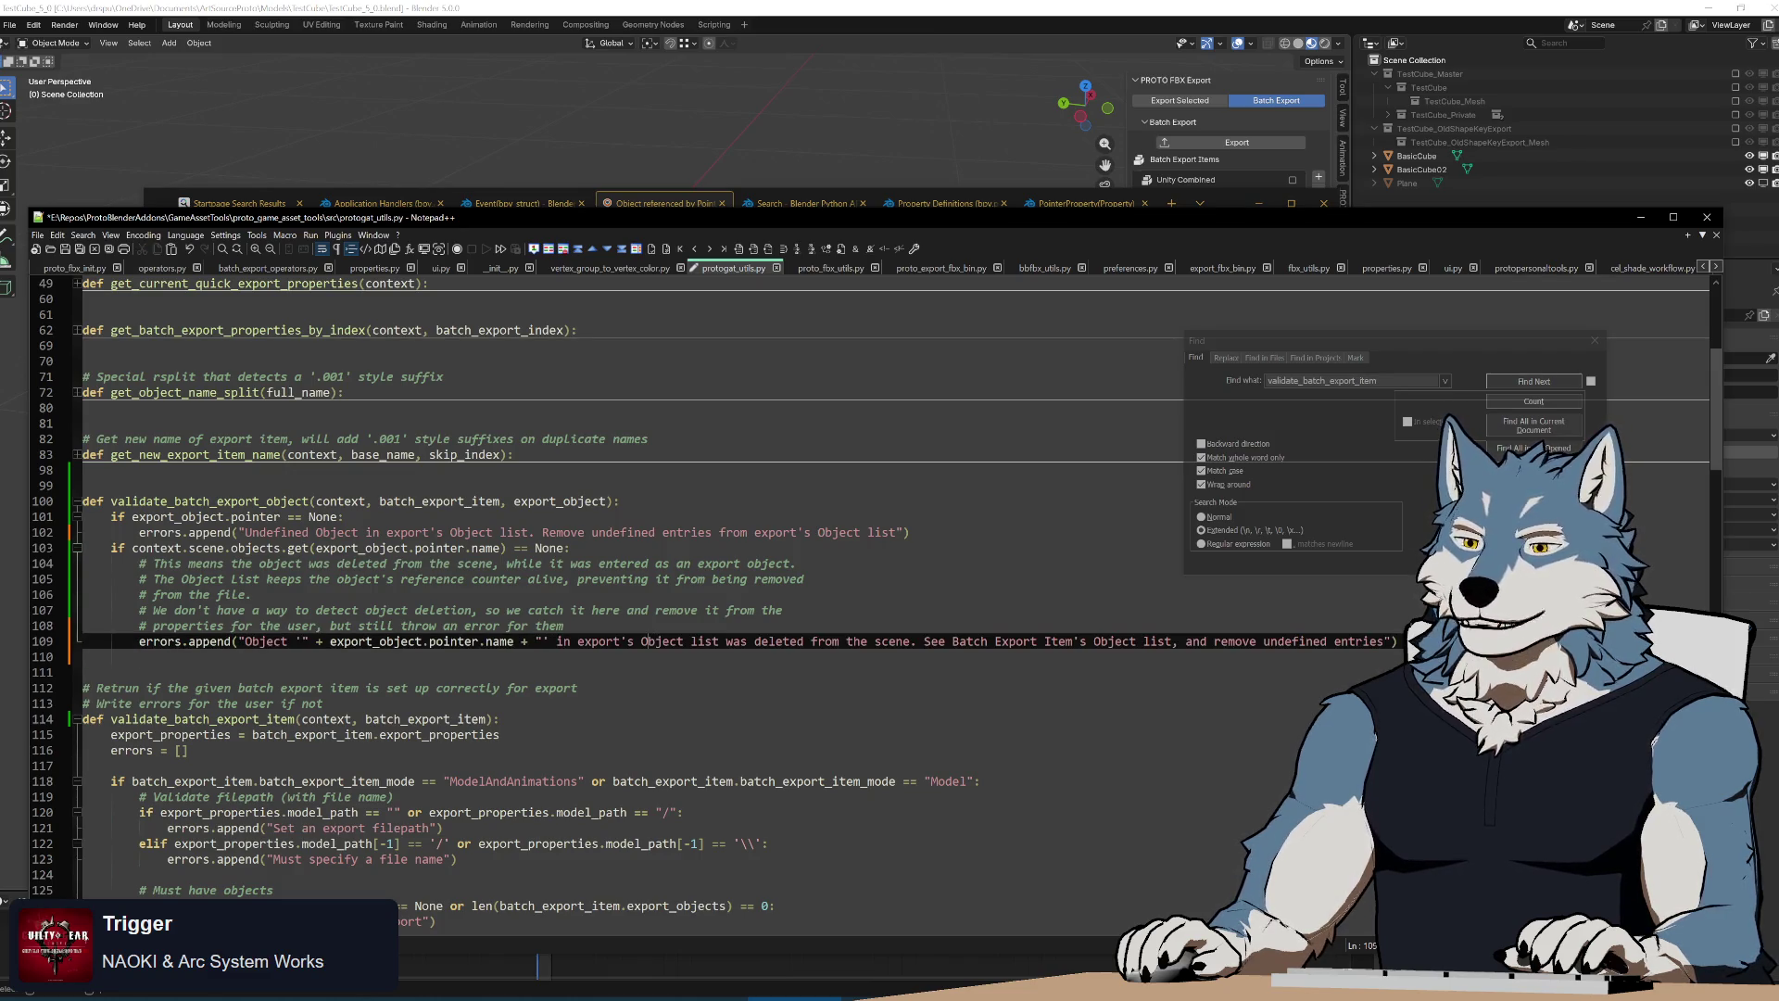
double_click(661, 641)
left_click(930, 642)
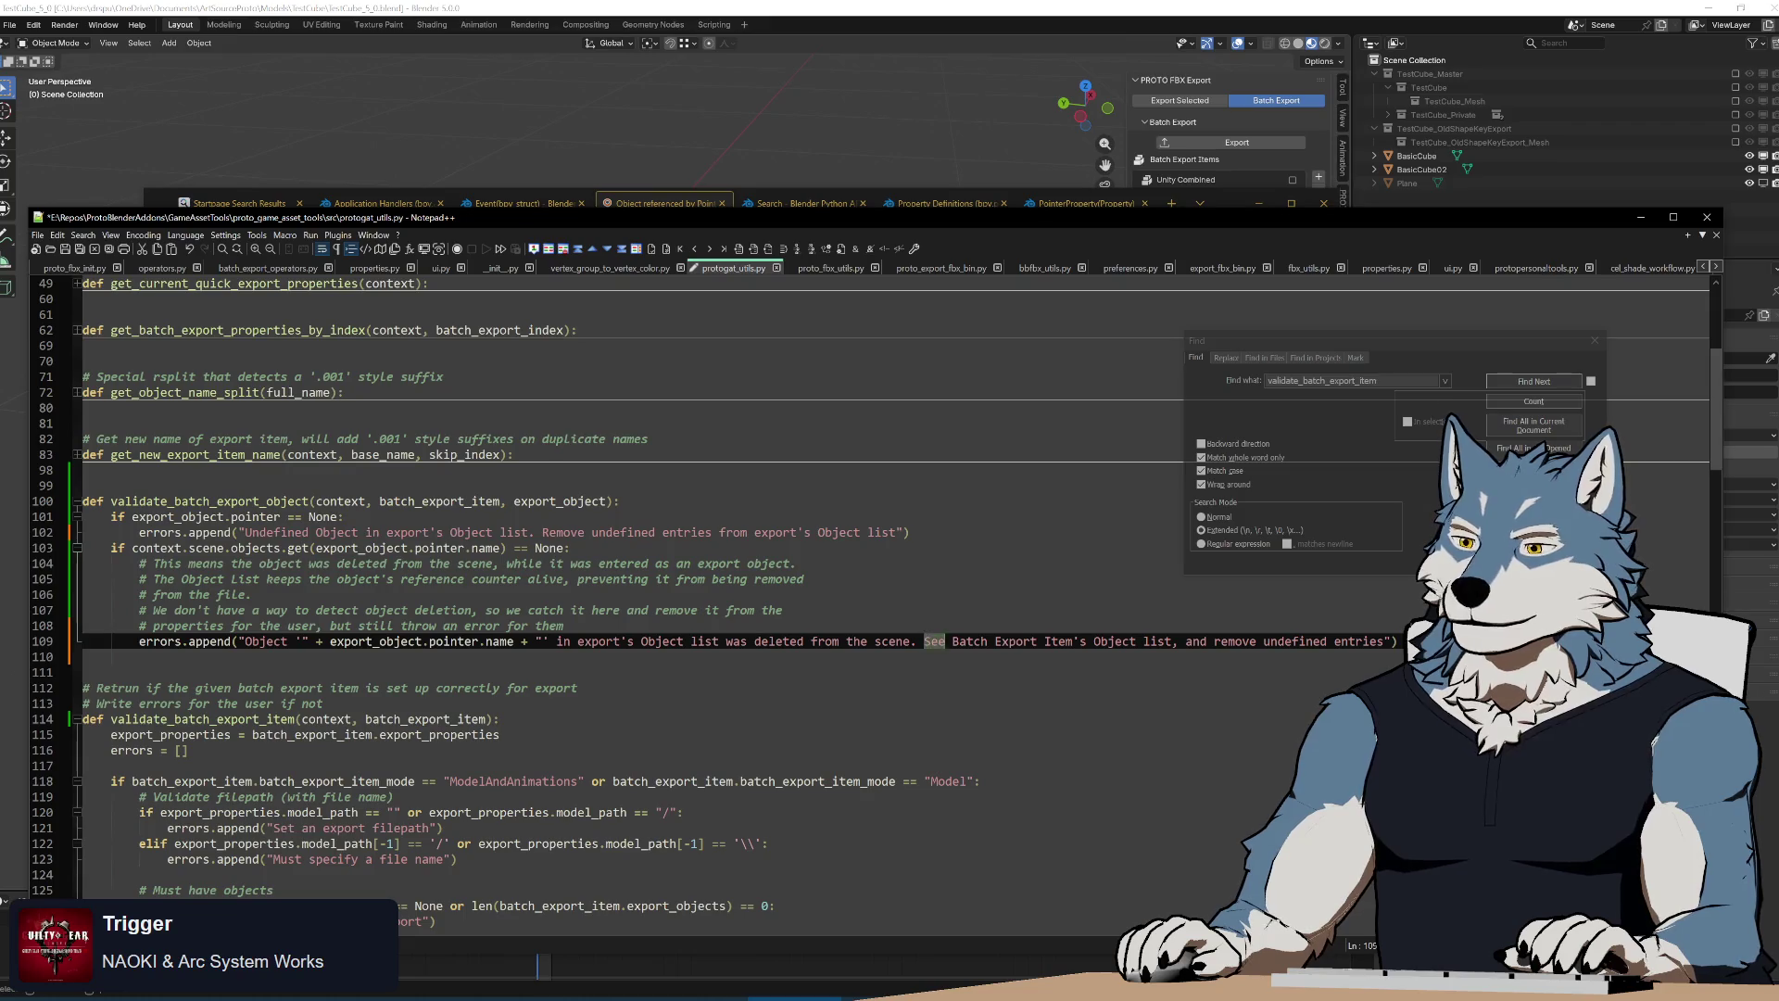
left_click_drag(926, 641, 1387, 641)
key("Delete")
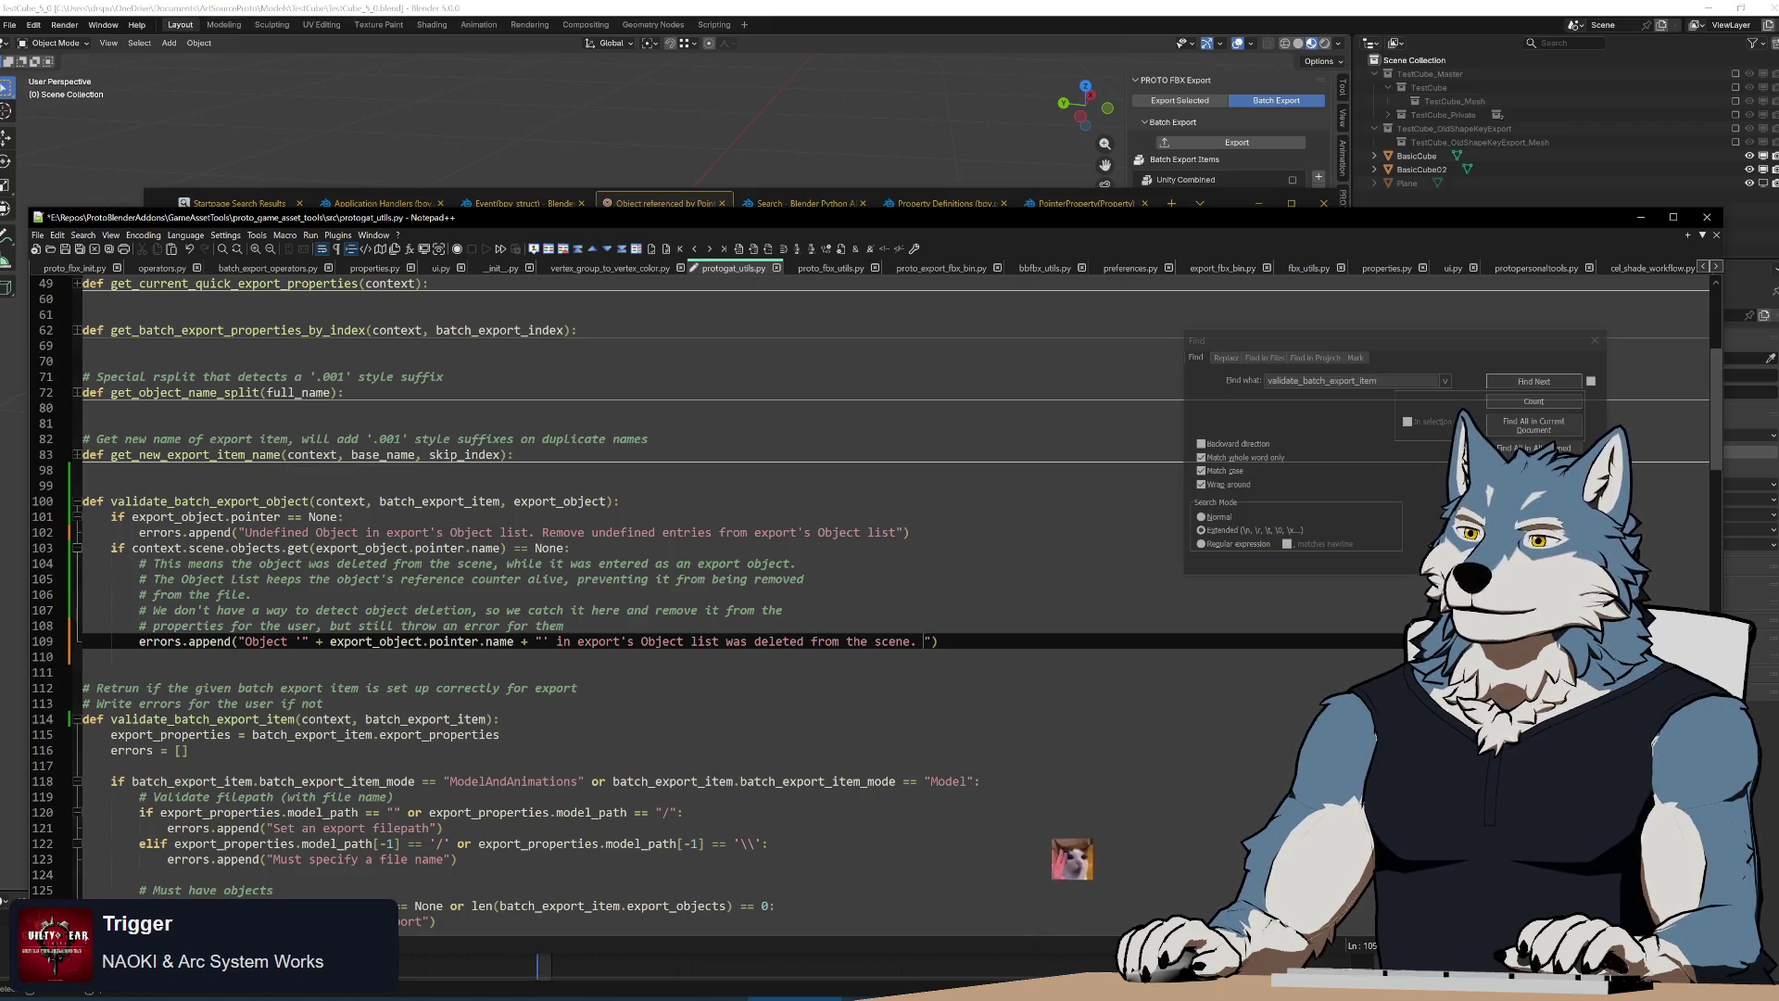
type("Removing")
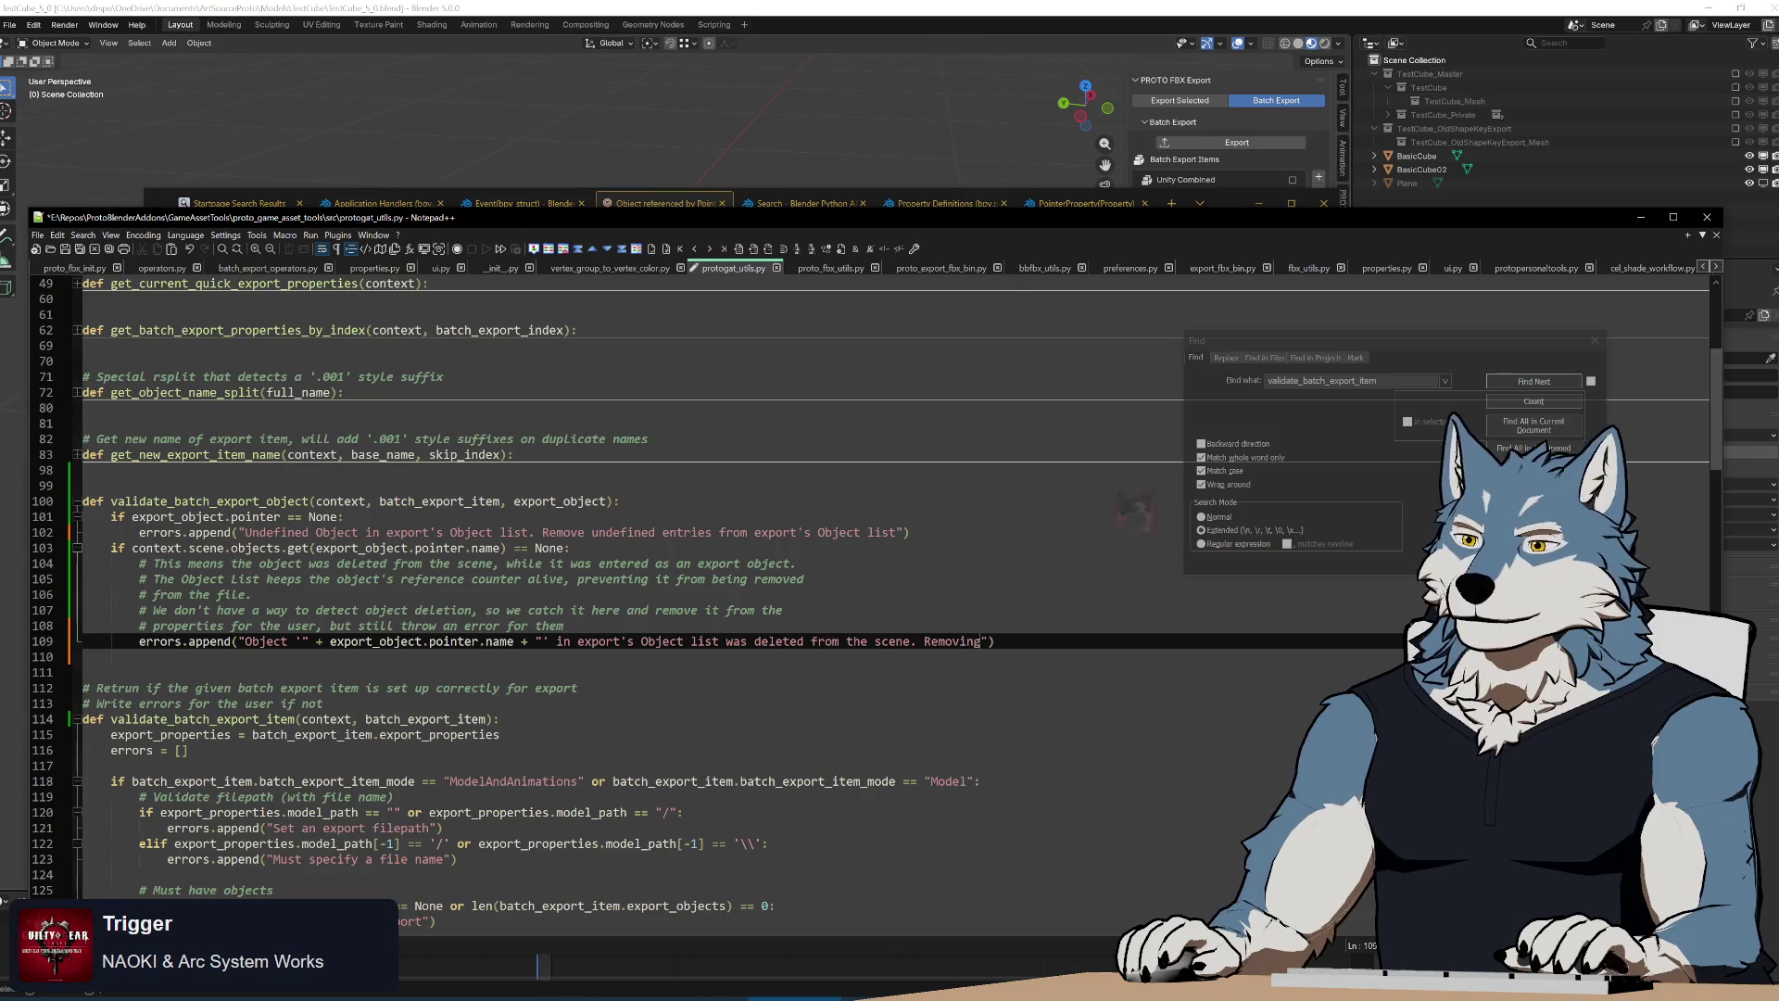
End the message with "Remove this entry from export's Object list" instead
key("BackSpace")
key("BackSpace")
key("BackSpace")
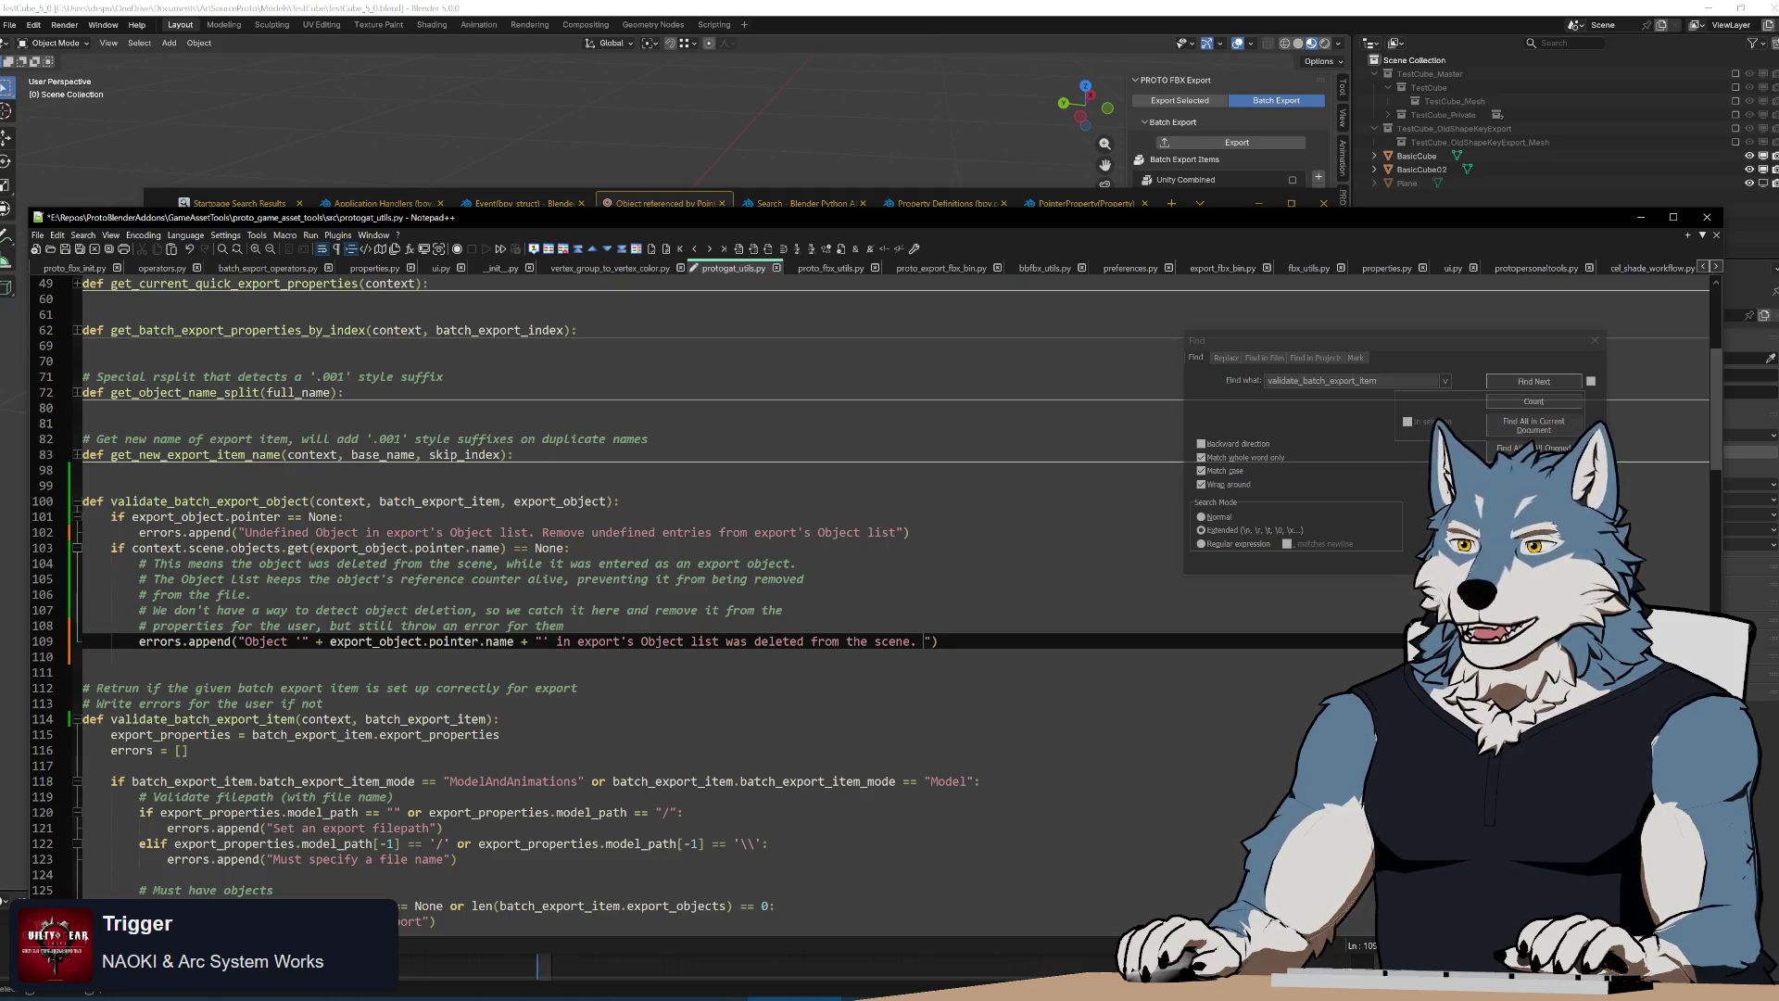
type("Re")
key("Escape")
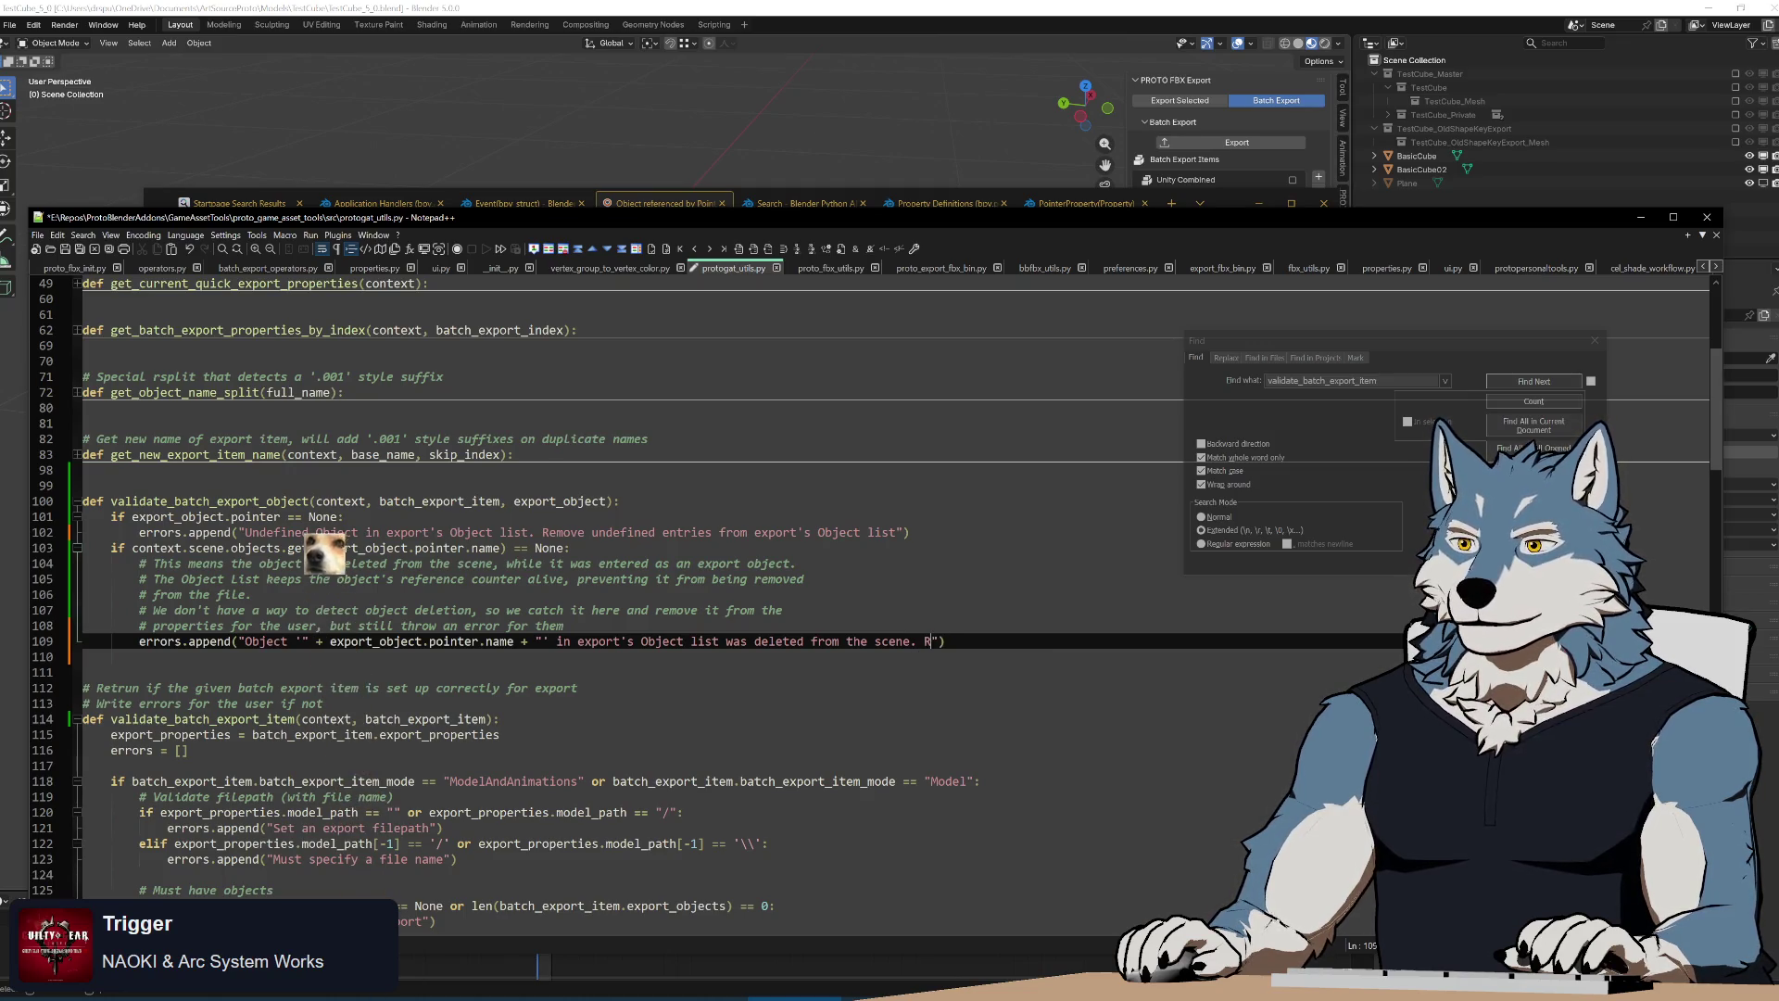
key("BackSpace")
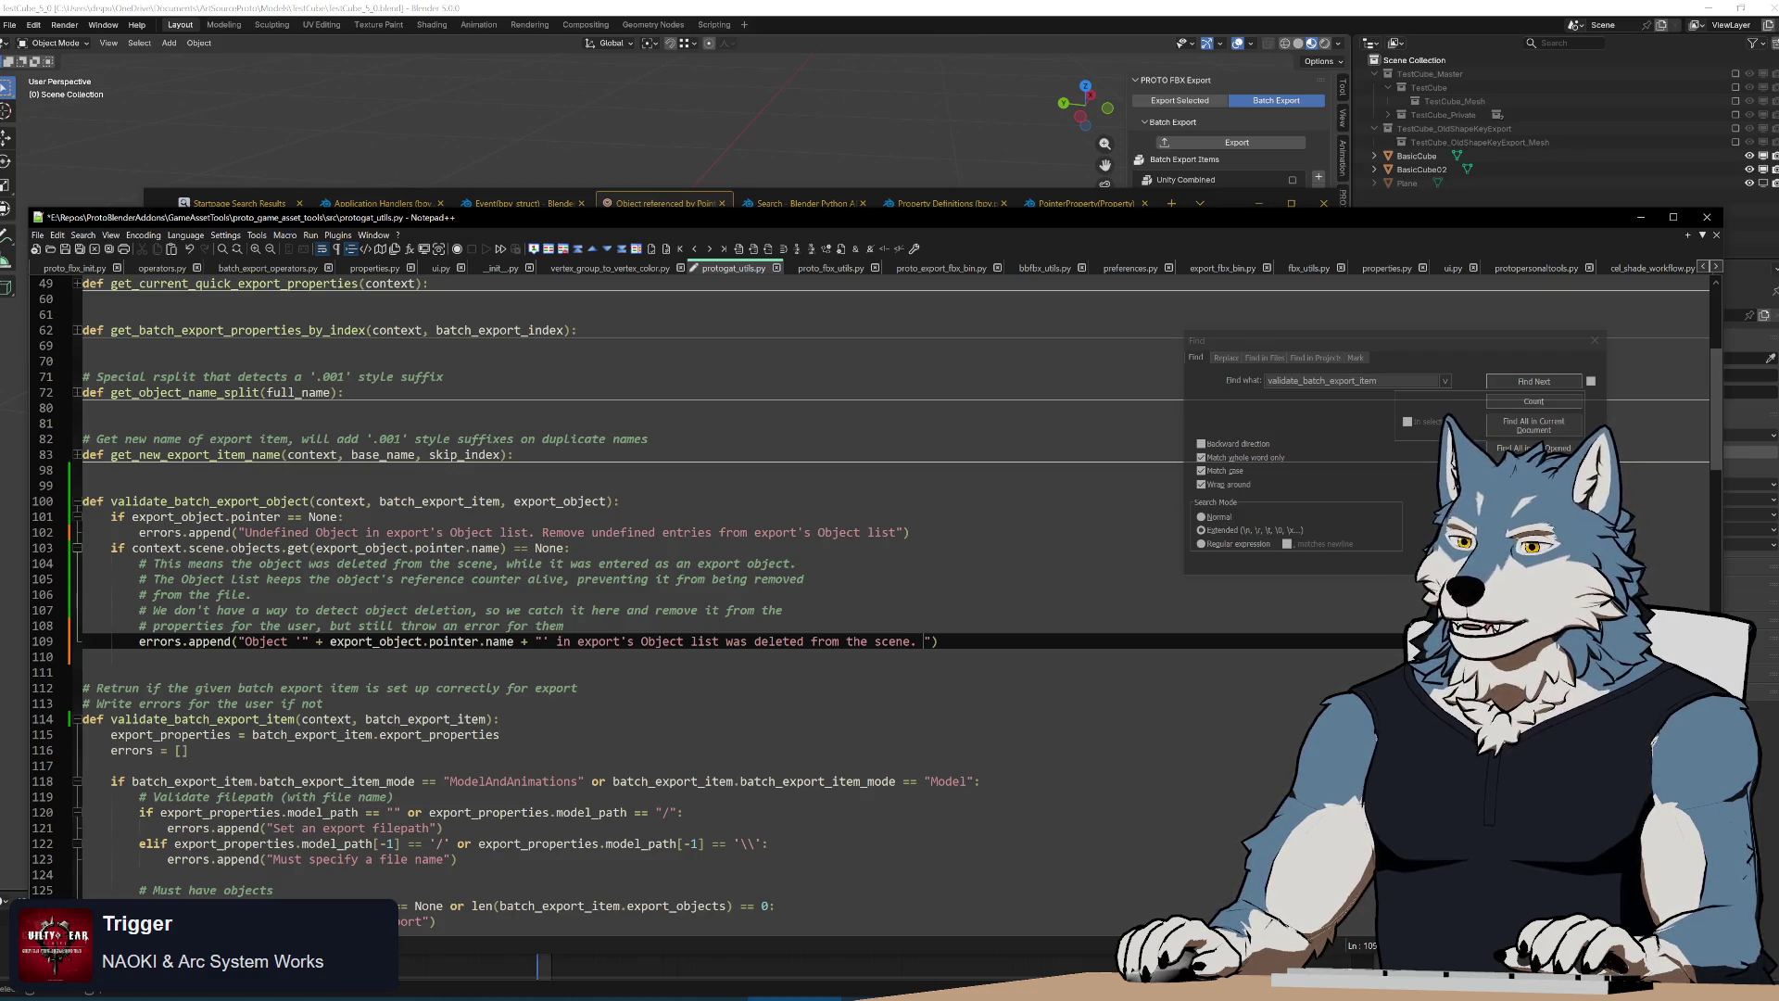
type("Remove this ")
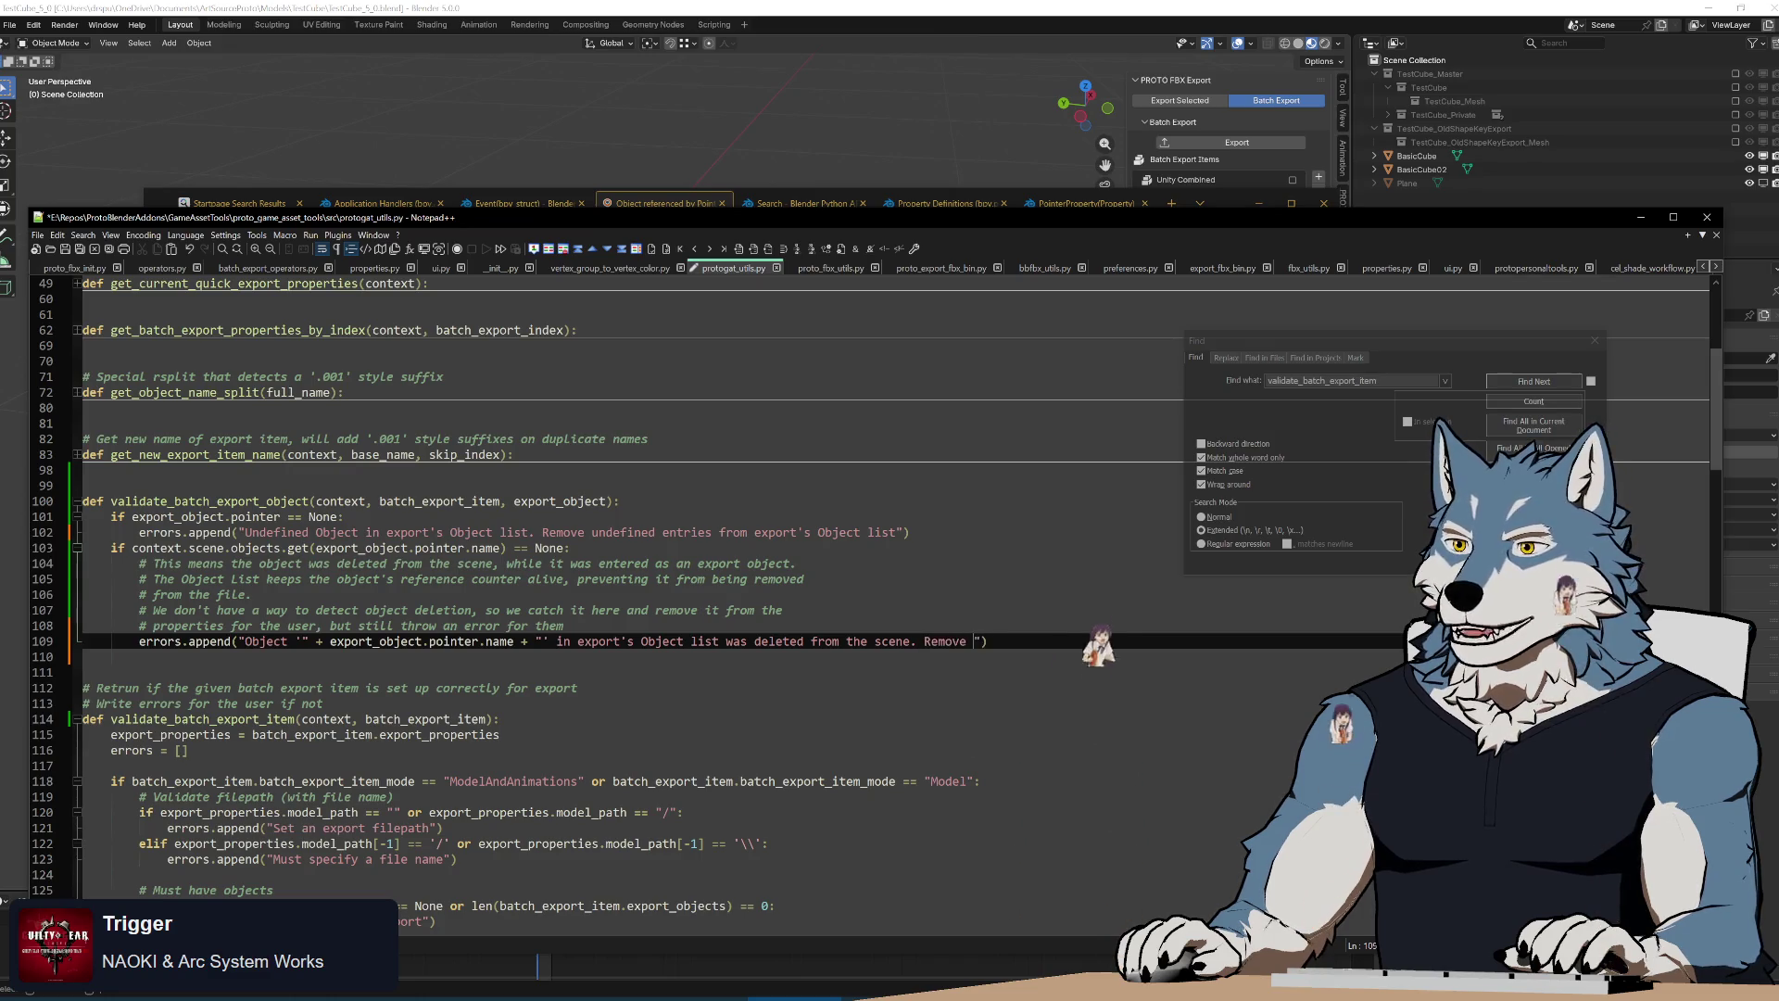
type("entry from ex")
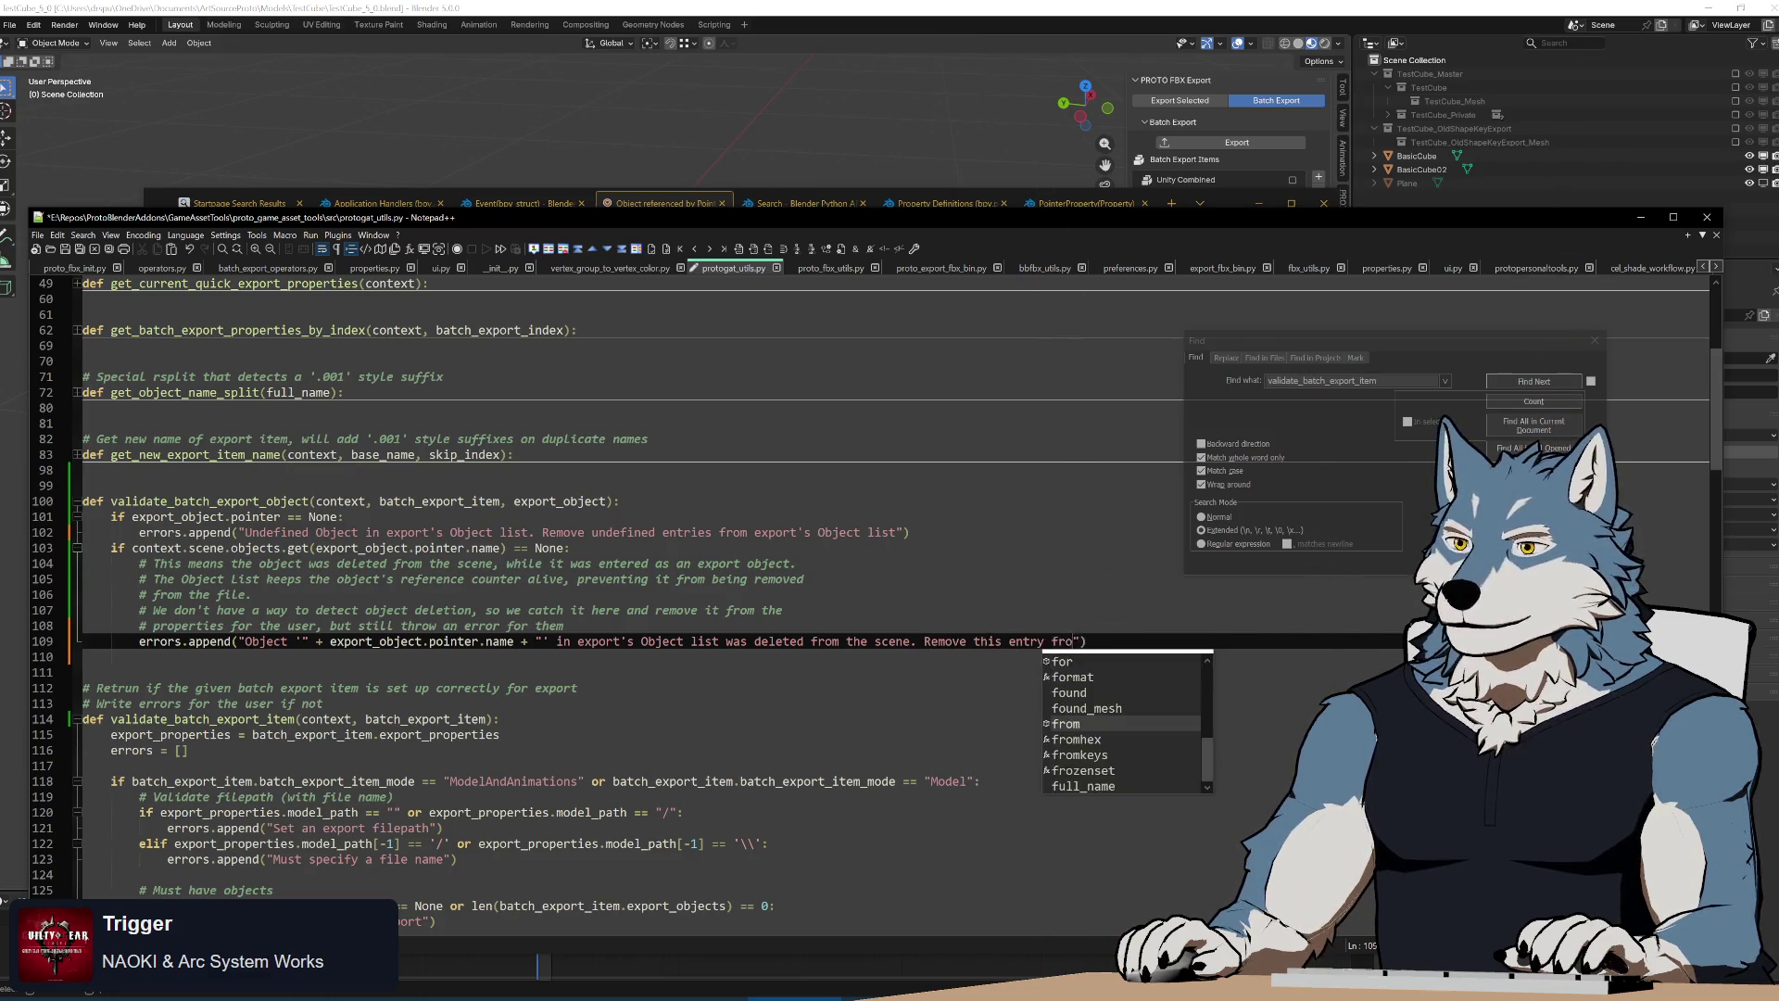
type("port's Ob")
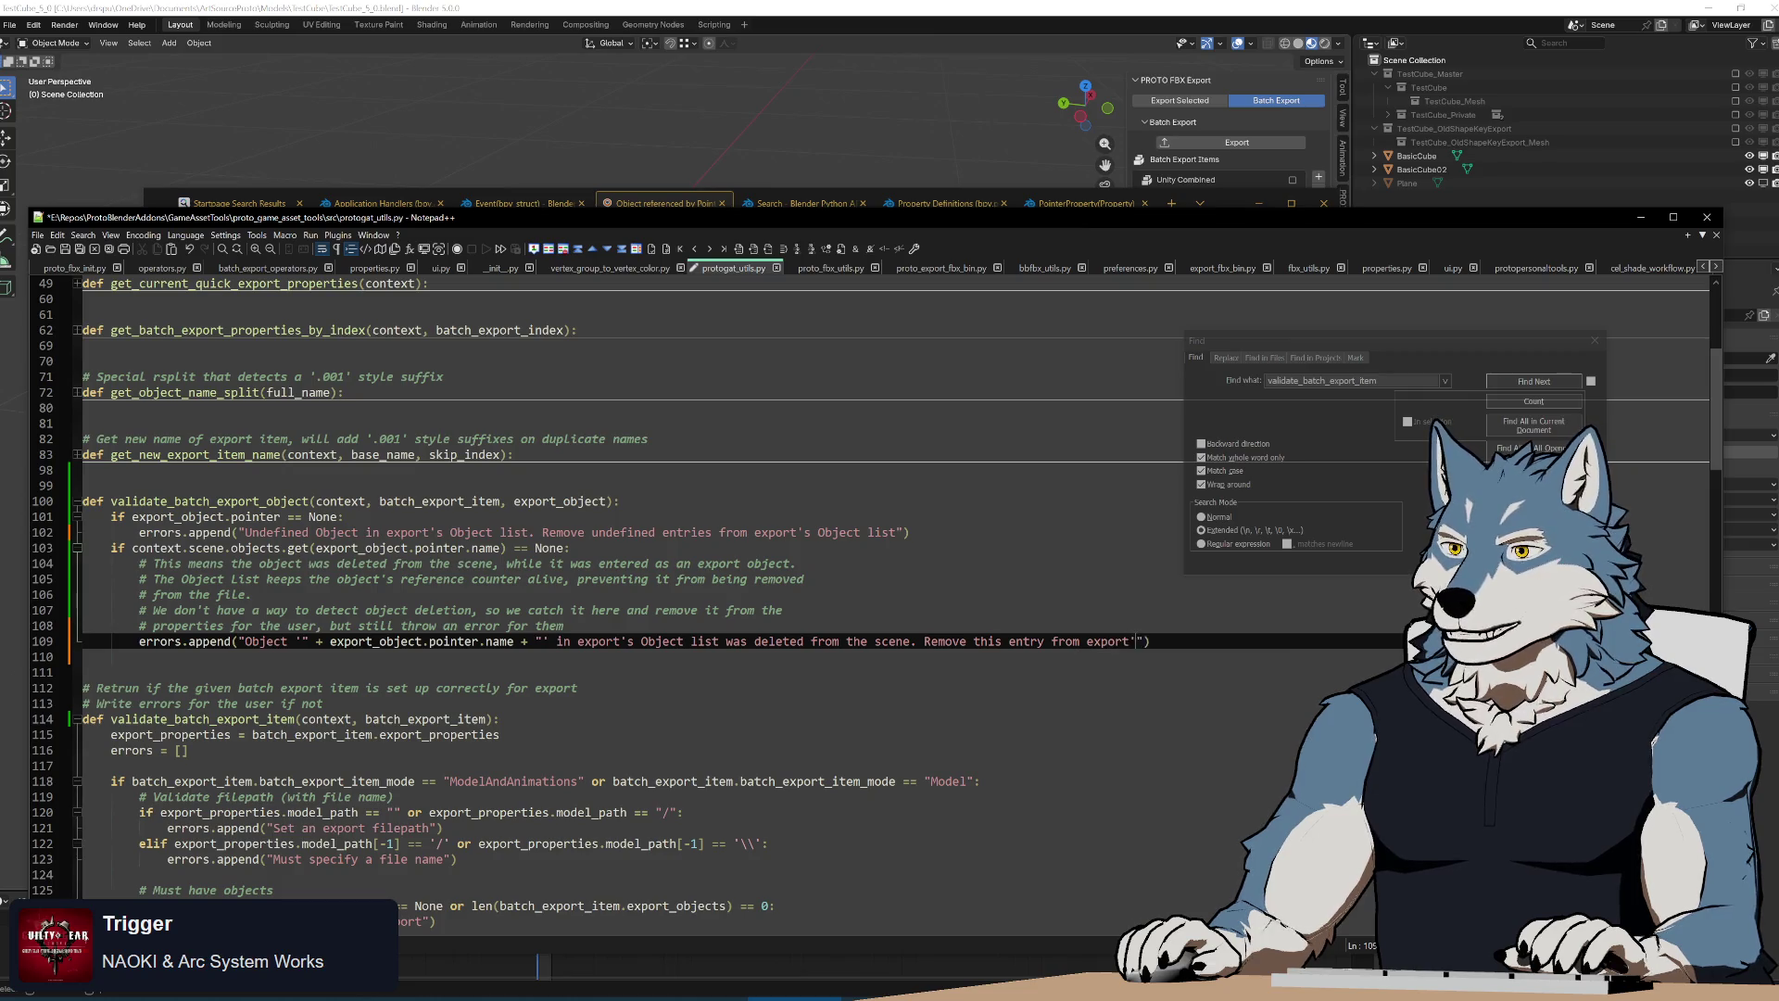
type("ject list")
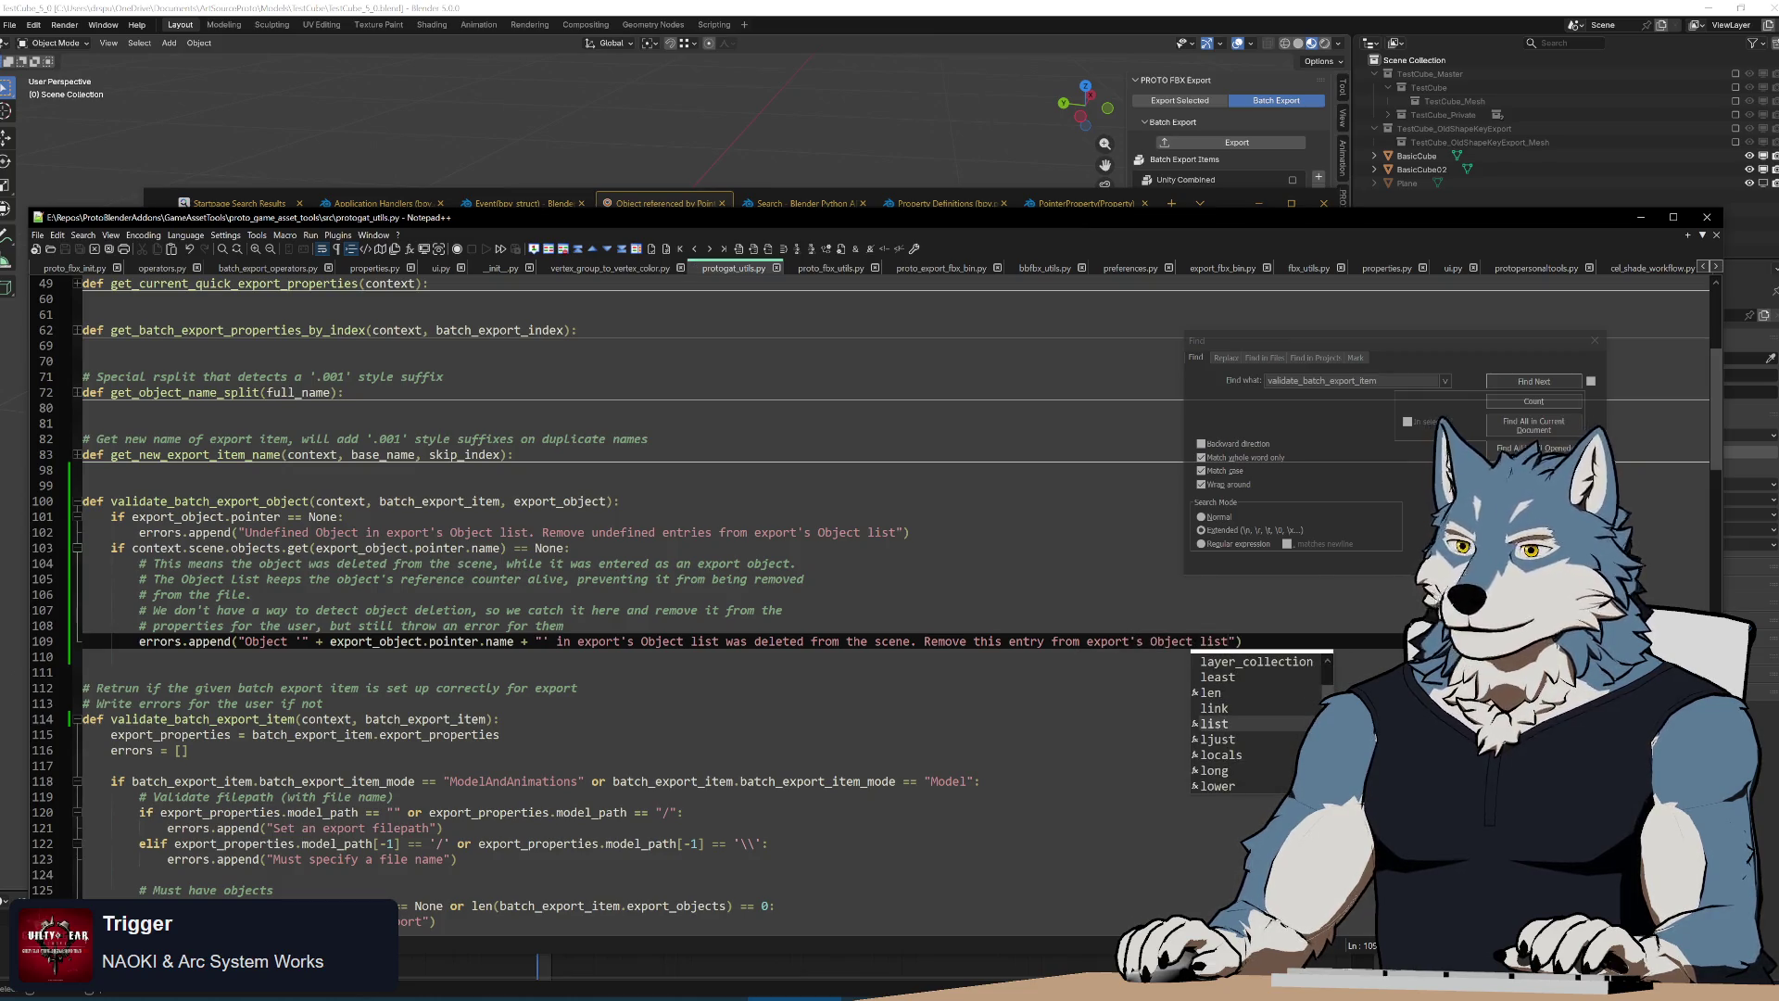
key("Escape")
key("Down")
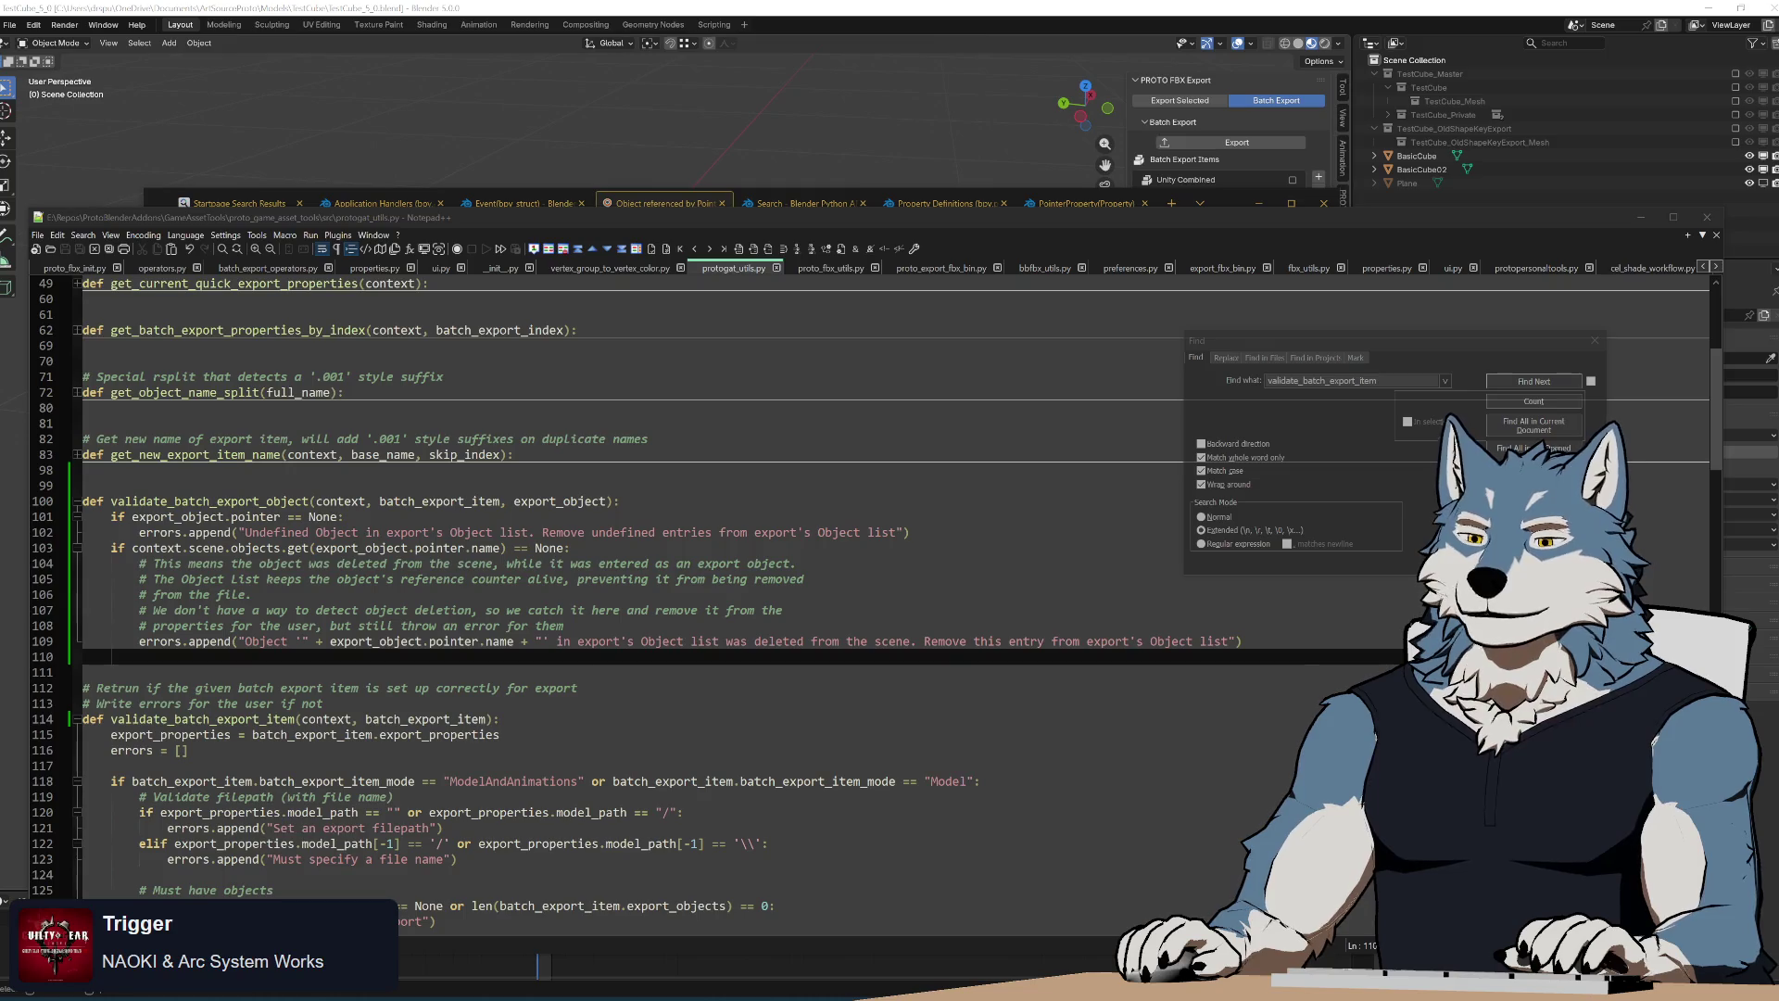
left_click_drag(139, 656, 467, 500)
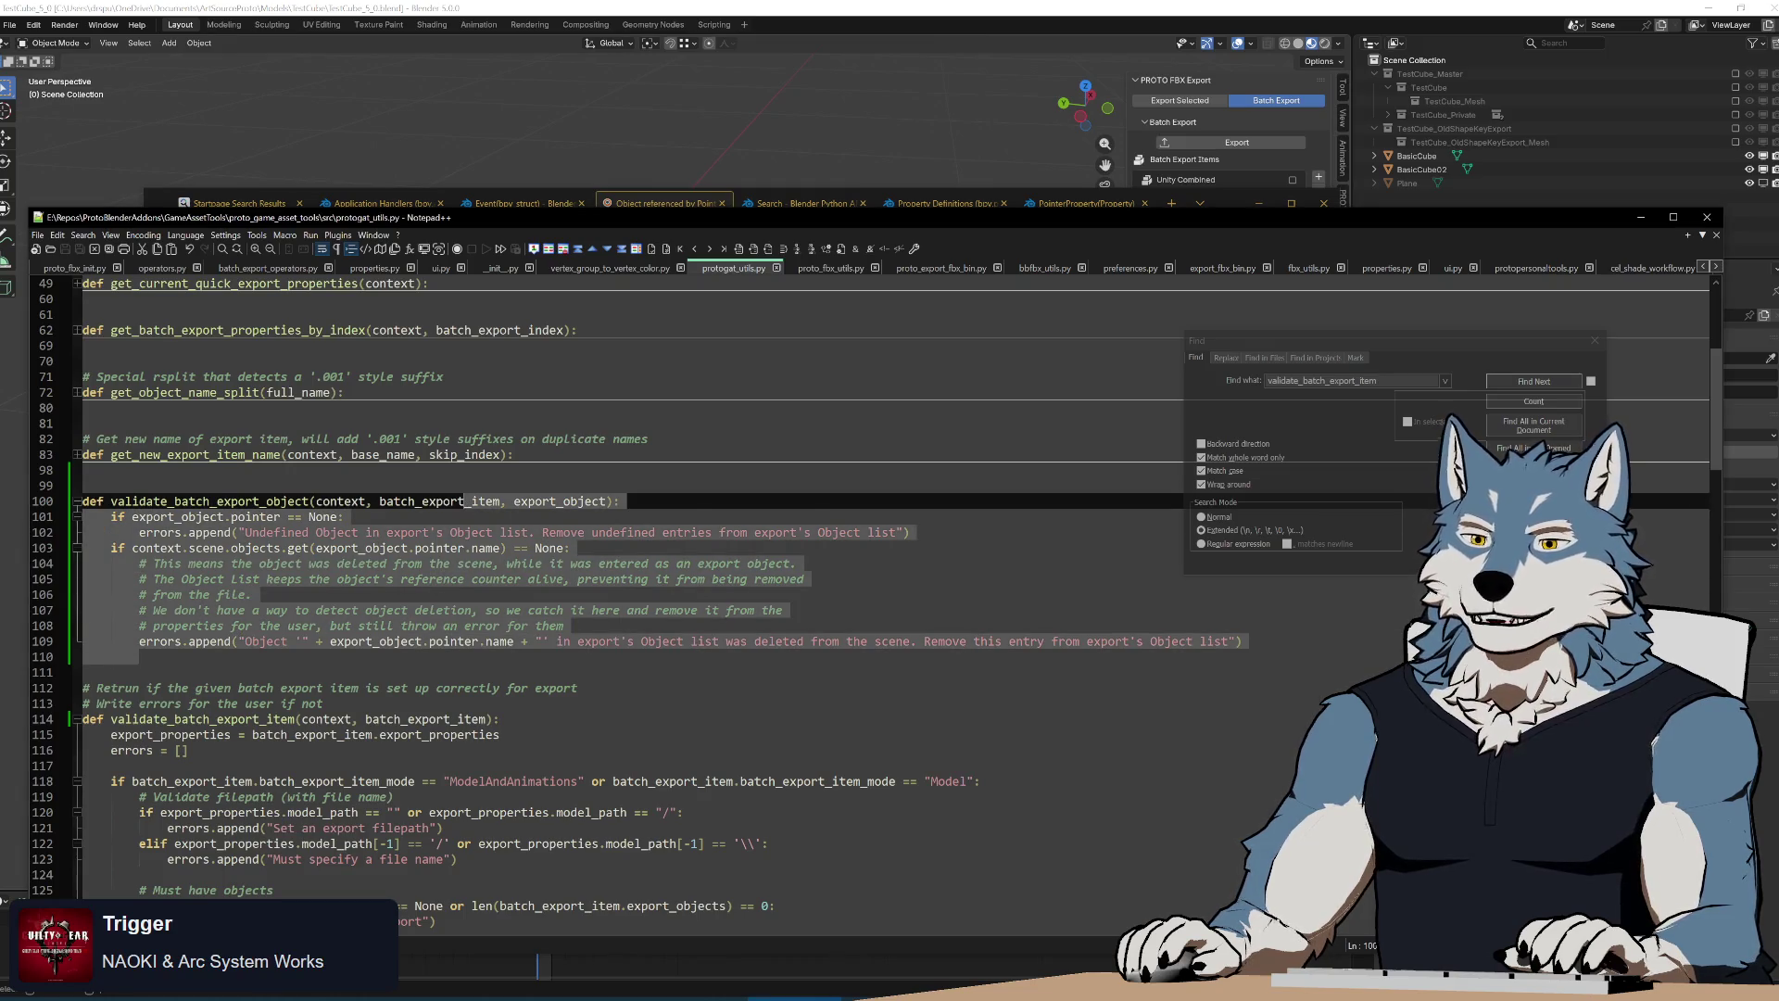
left_click(417, 656)
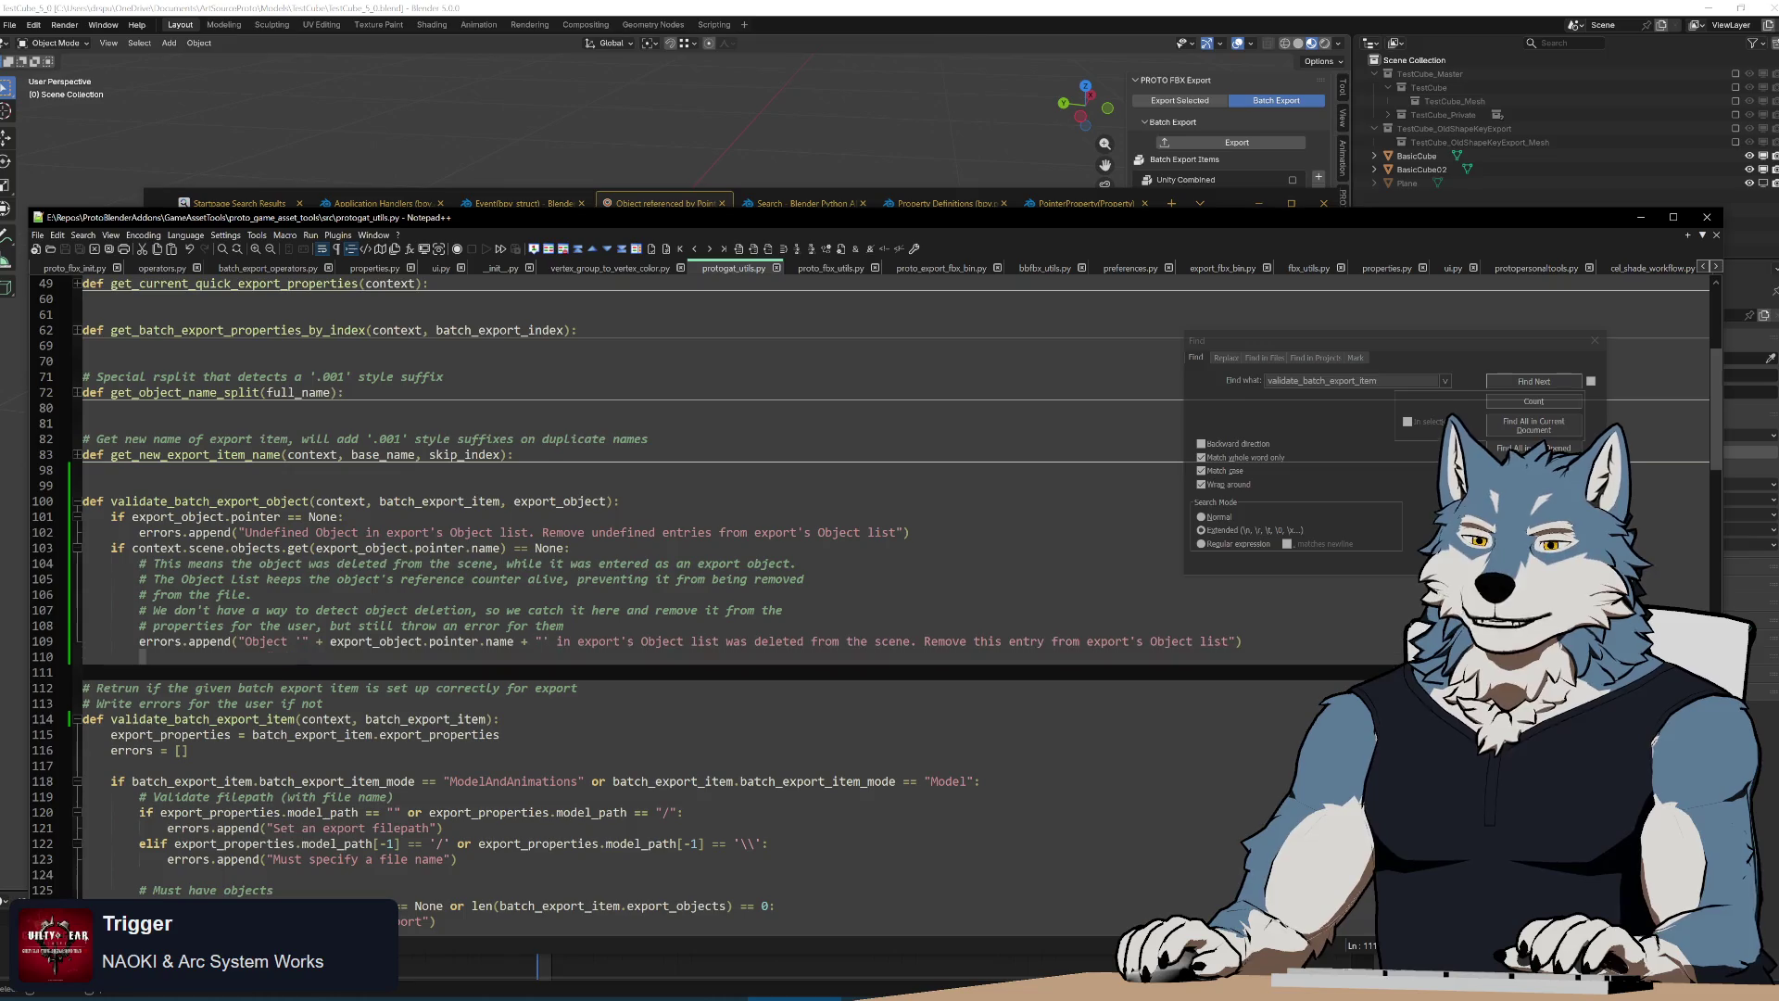
key("shift+Up")
key("shift+Up")
key("shift+Up")
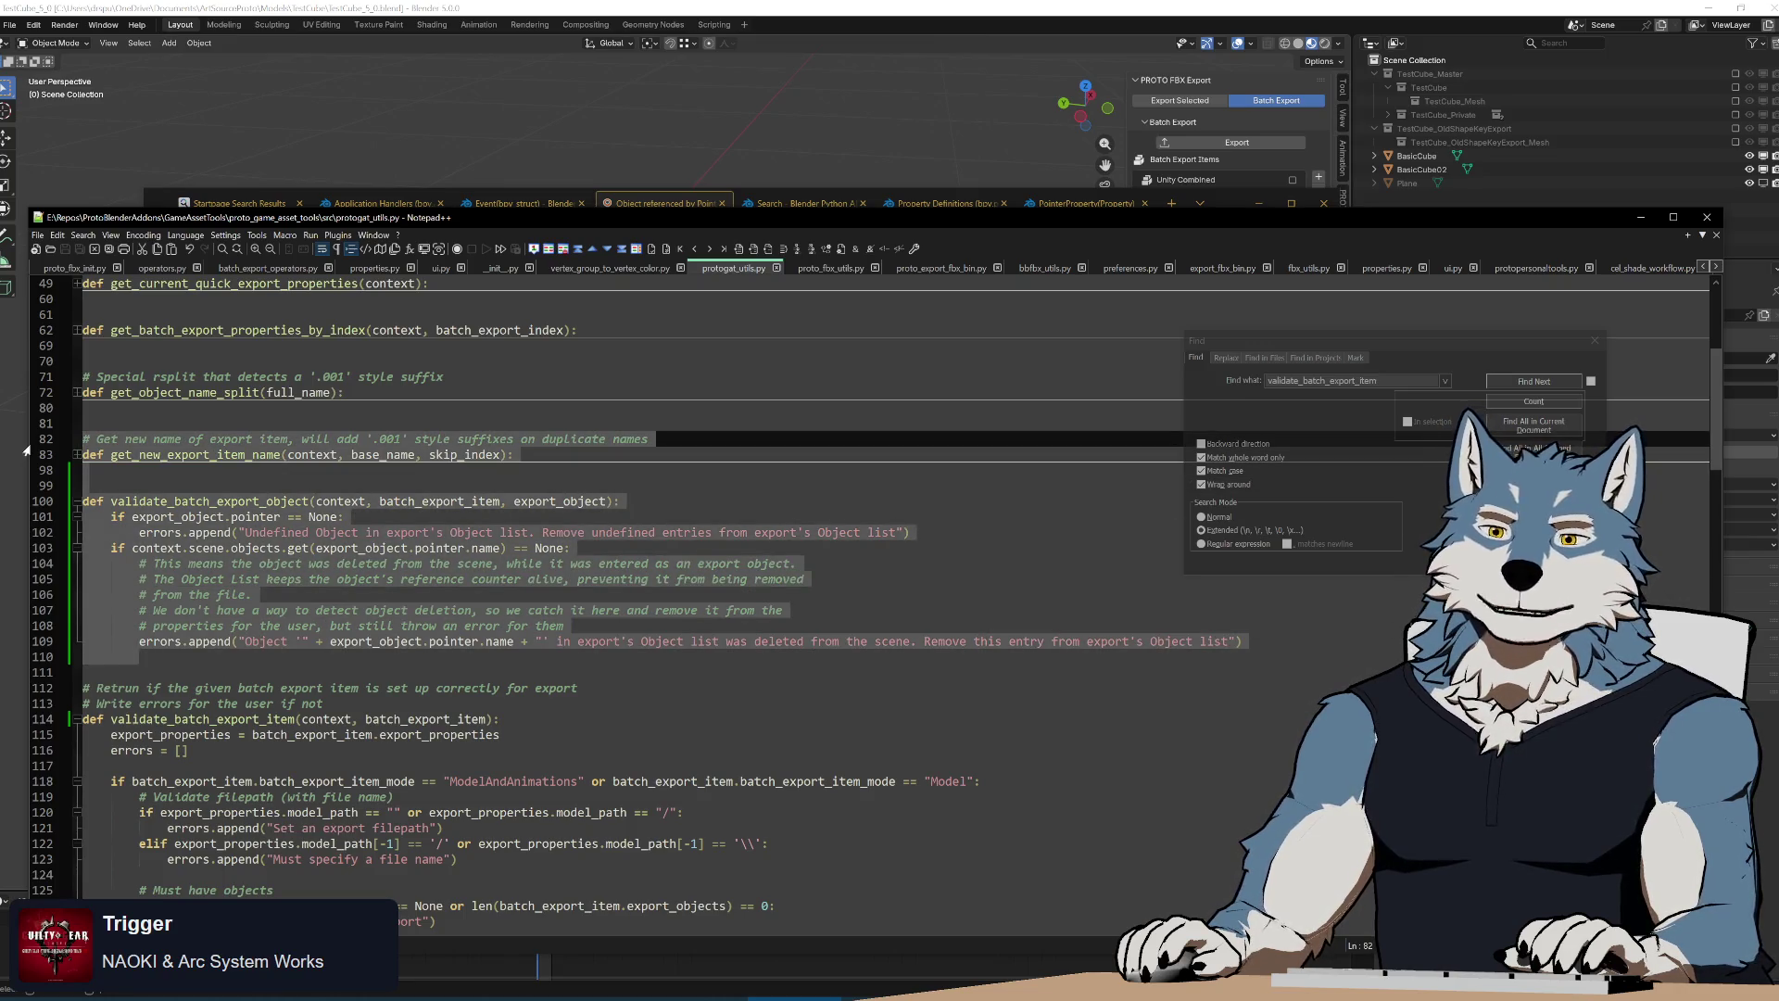
left_click(181, 502)
key("shift+Up")
key("shift+Up")
key("shift+Down")
key("shift+Down")
key("shift+Down")
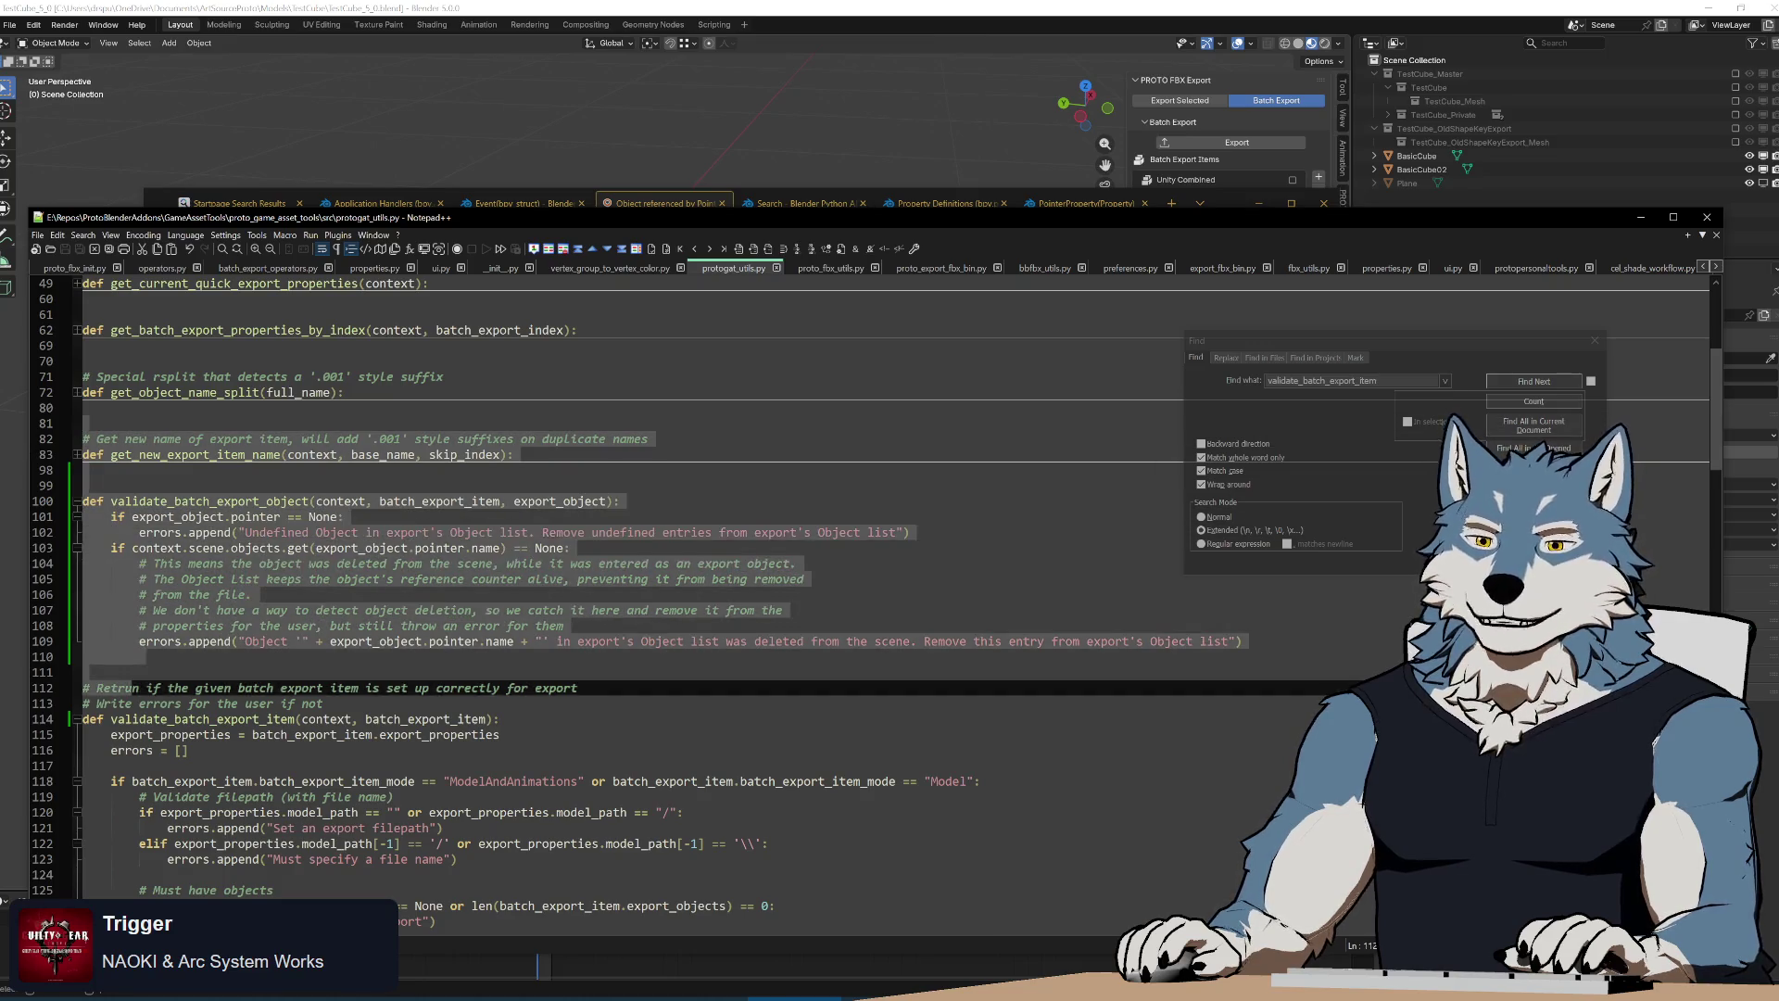
key("shift+Down")
key("shift+Down")
key("shift+Down")
key("shift+Right")
key("shift+Right")
key("shift+Right")
left_click(179, 660)
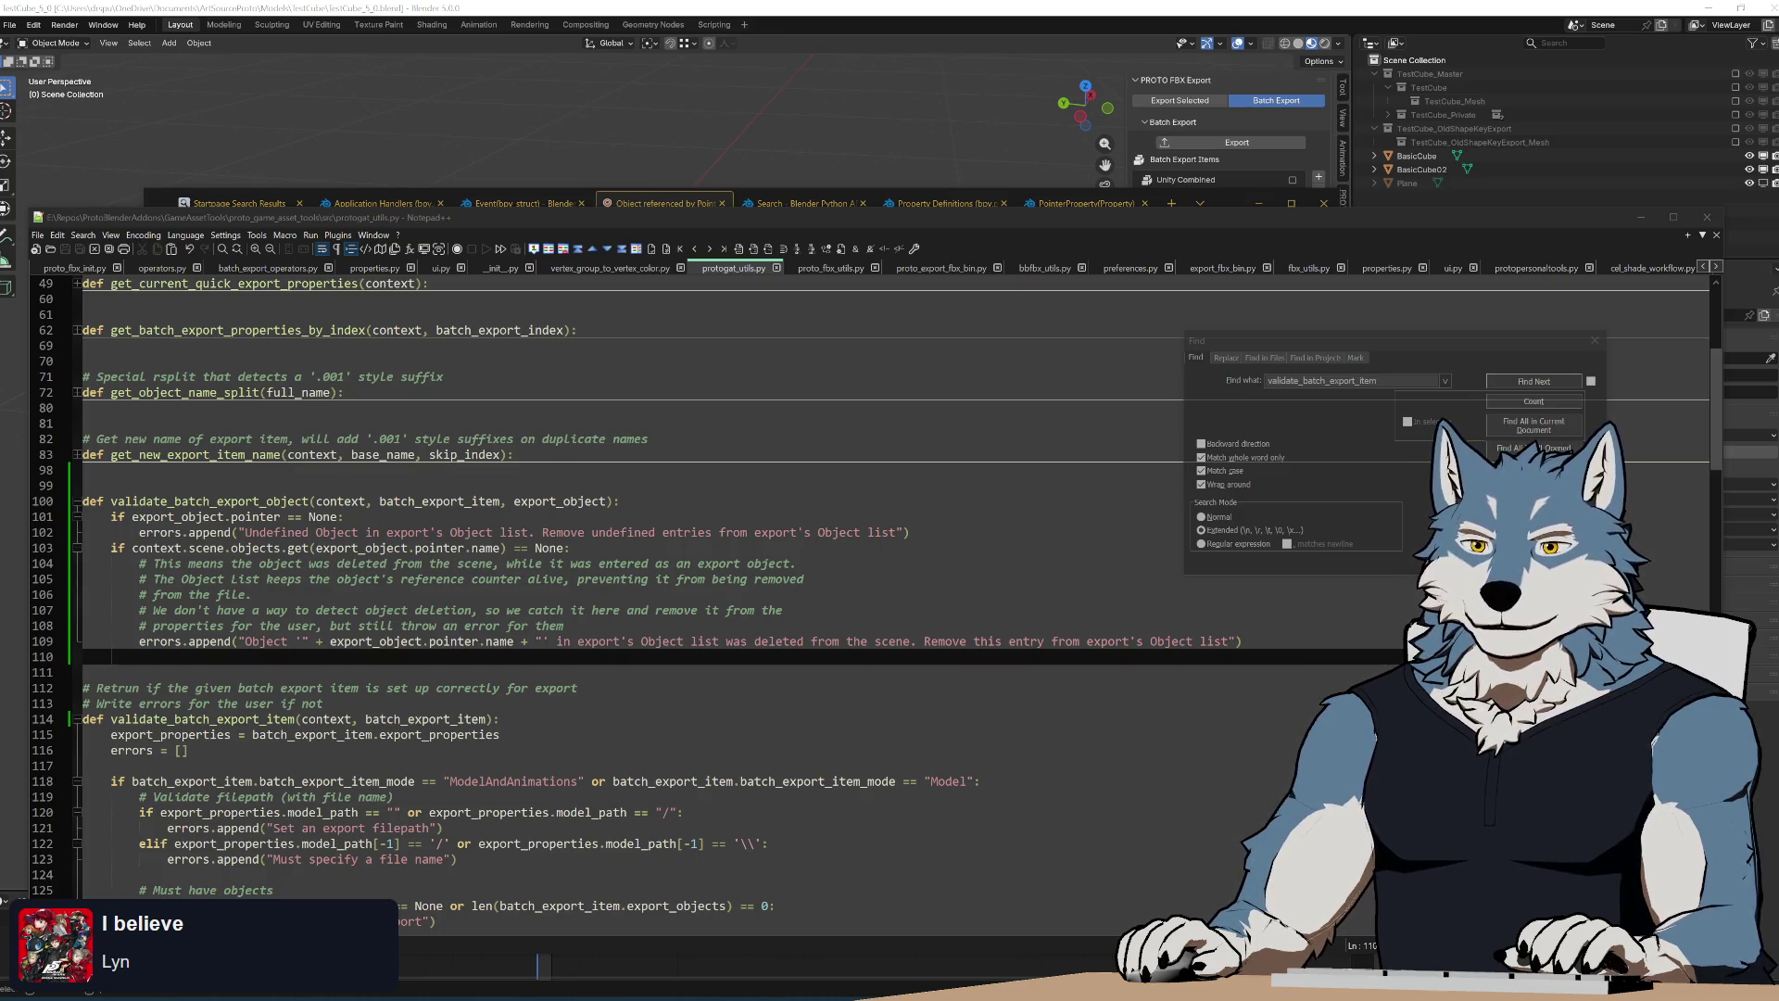
scroll(696, 597, "down", 7)
scroll(696, 598, "down", 10)
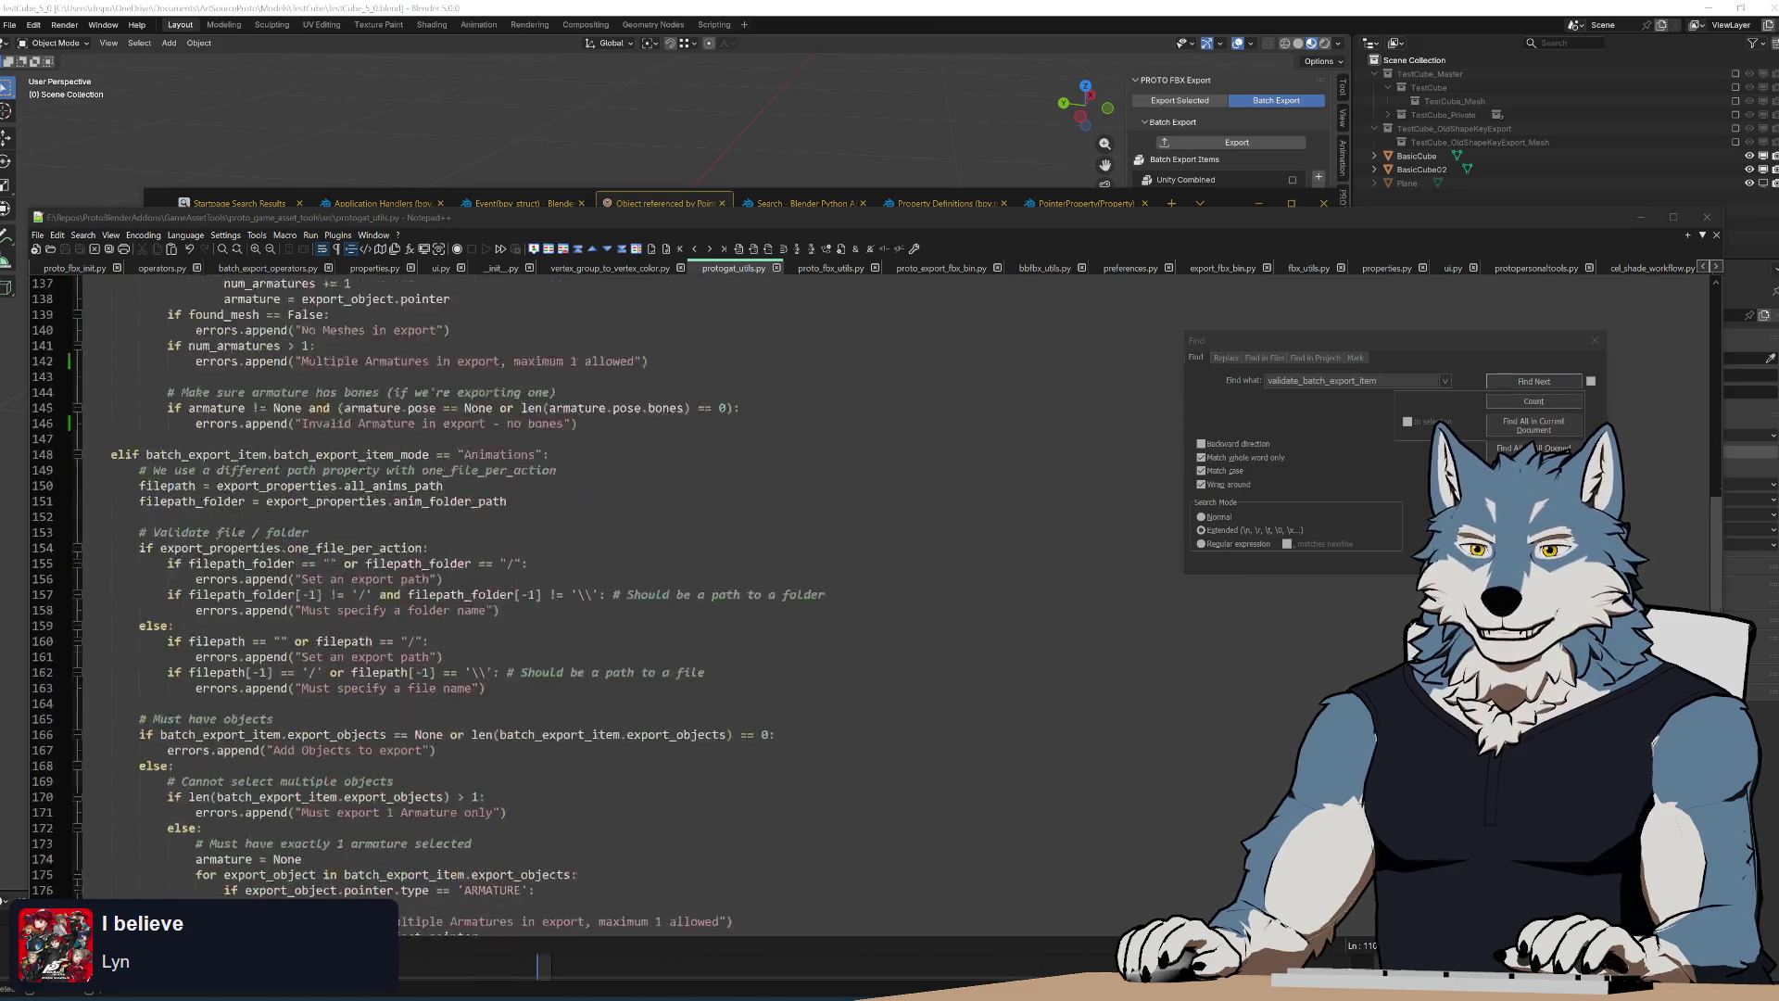
scroll(696, 599, "down", 10)
scroll(696, 597, "up", 8)
scroll(695, 597, "up", 6)
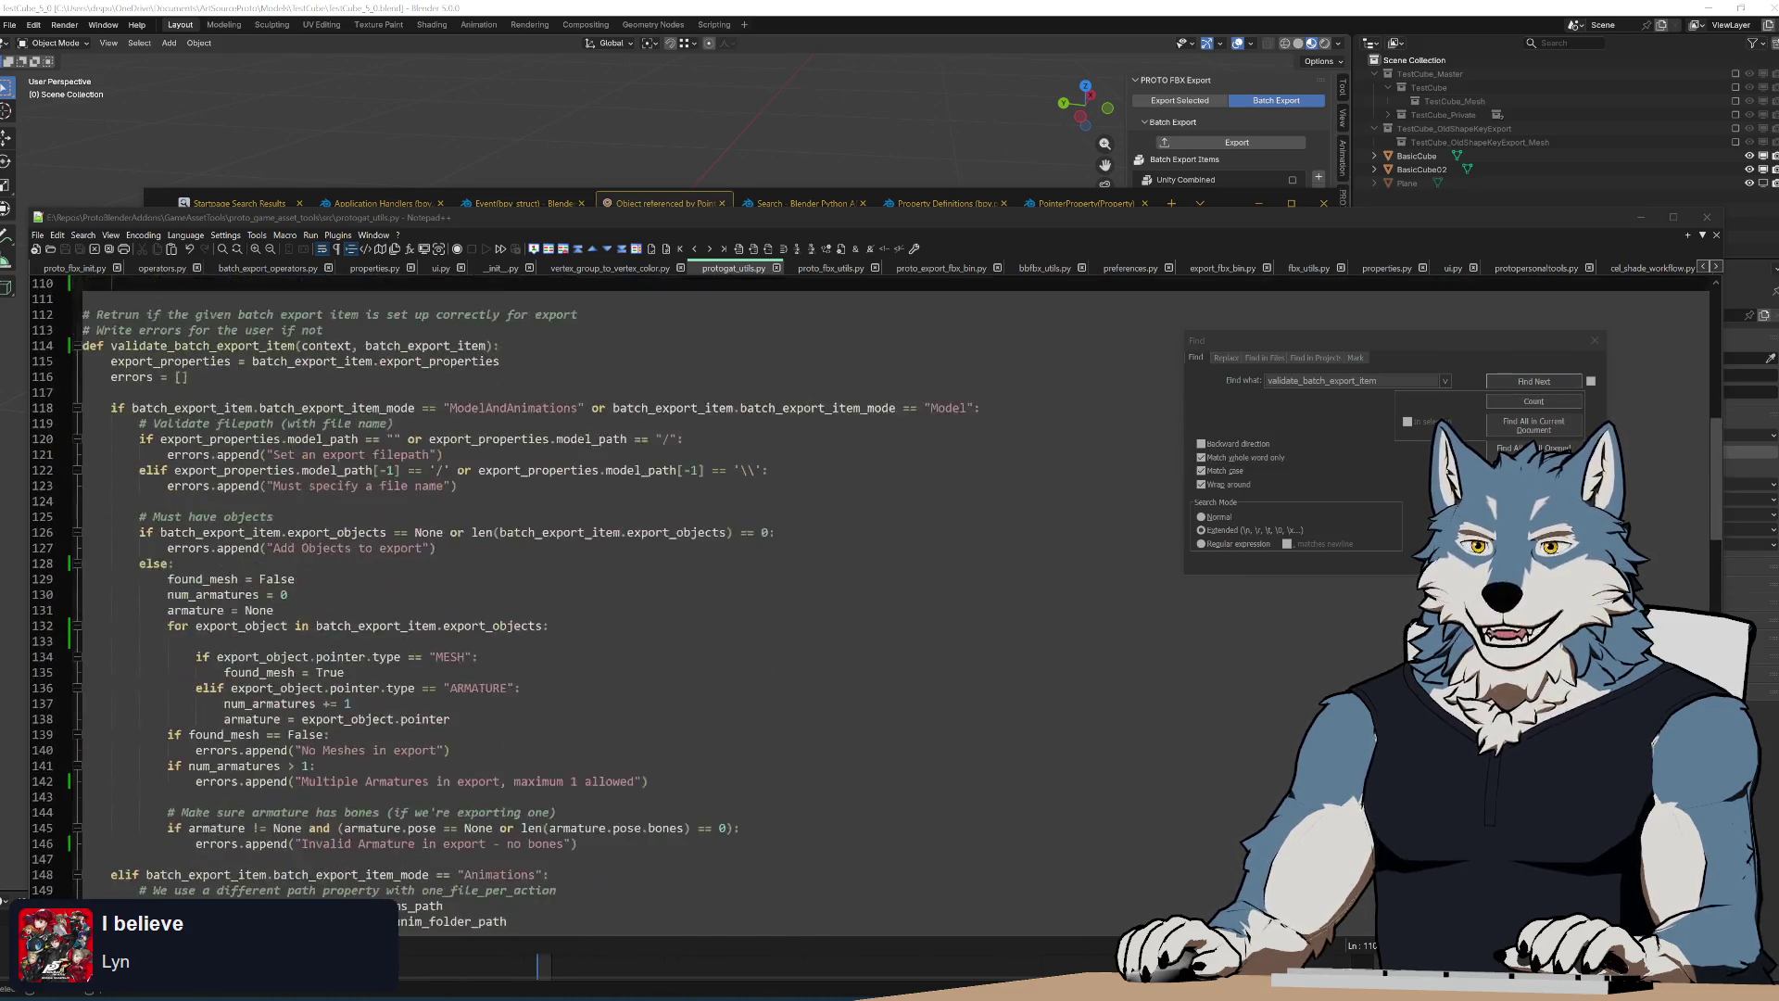
scroll(696, 599, "up", 4)
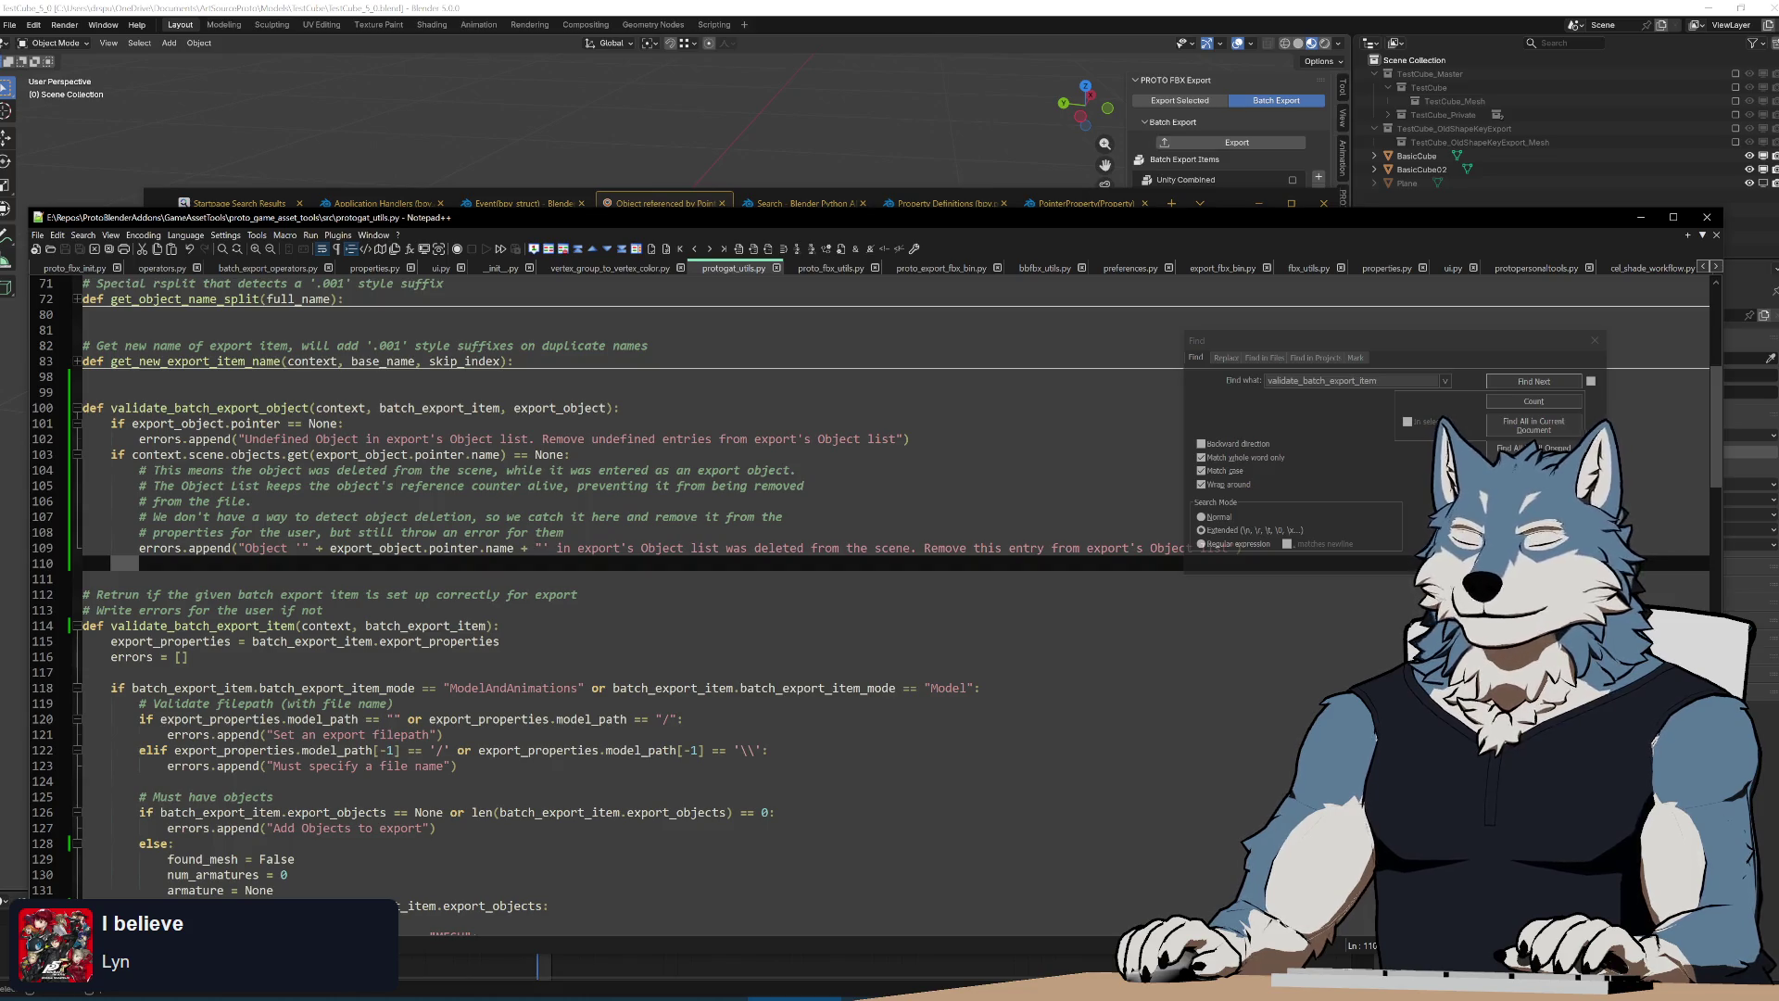
type("return ")
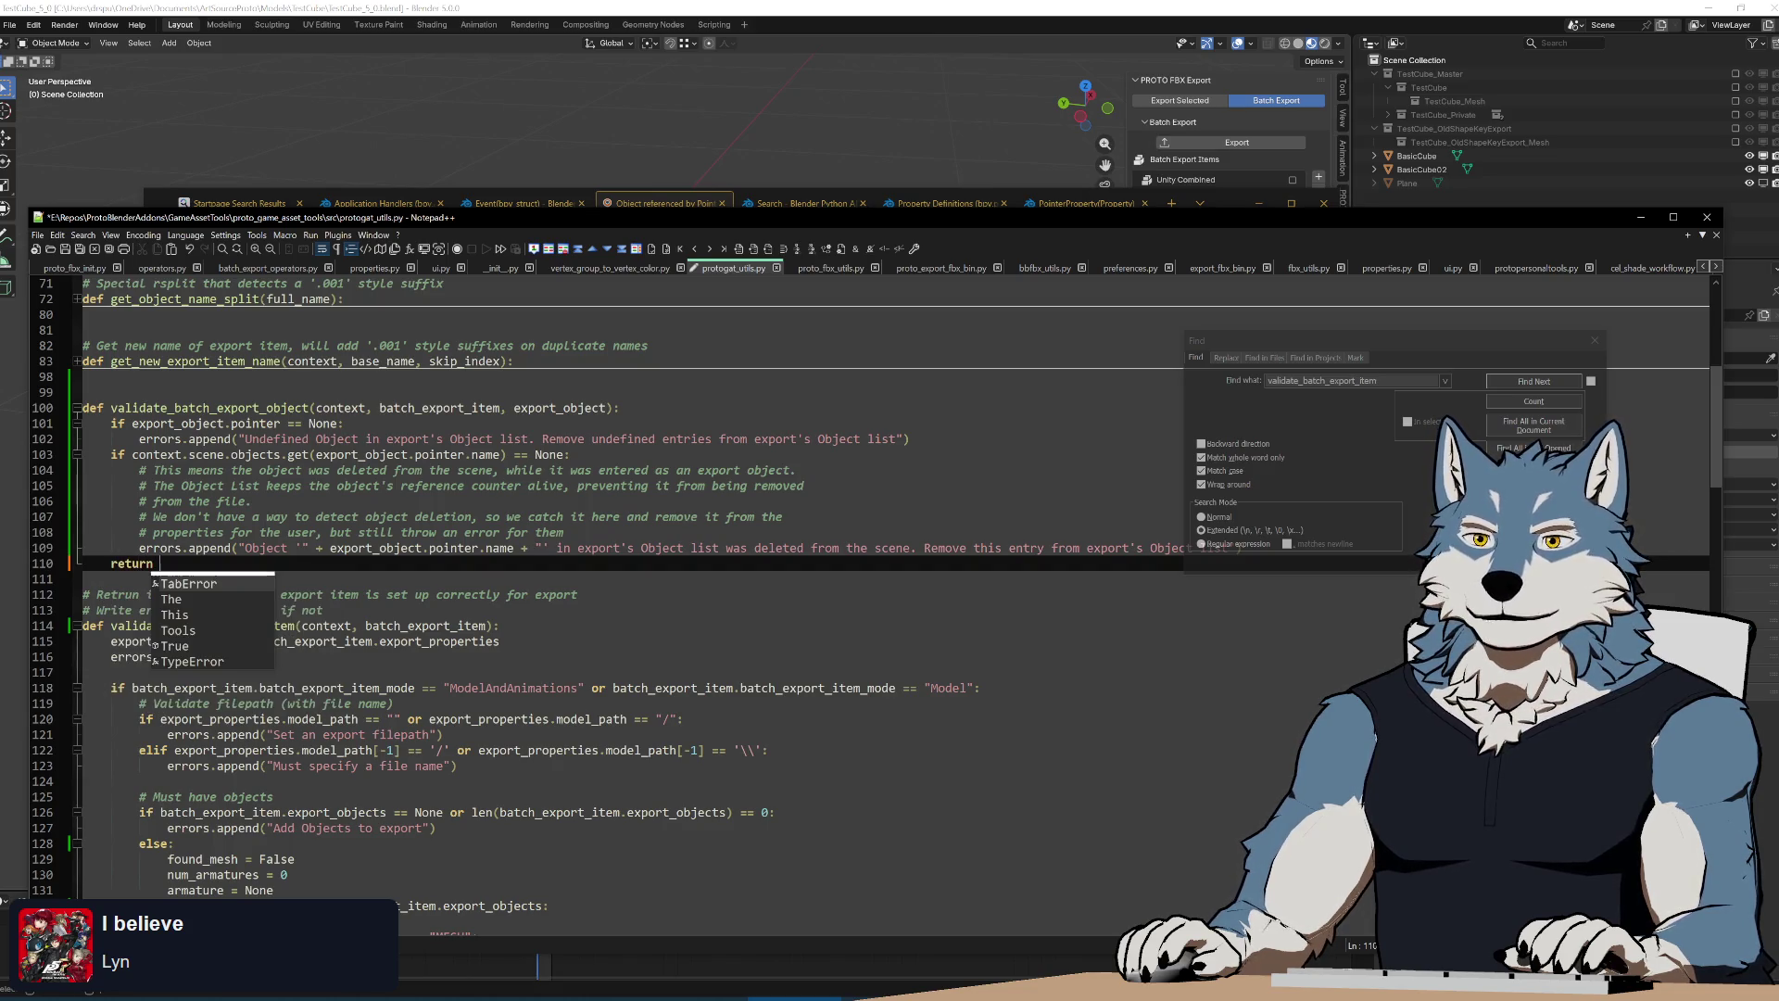
type("True")
Return False right after the undefined-object error on line 102
key("ctrl+Left")
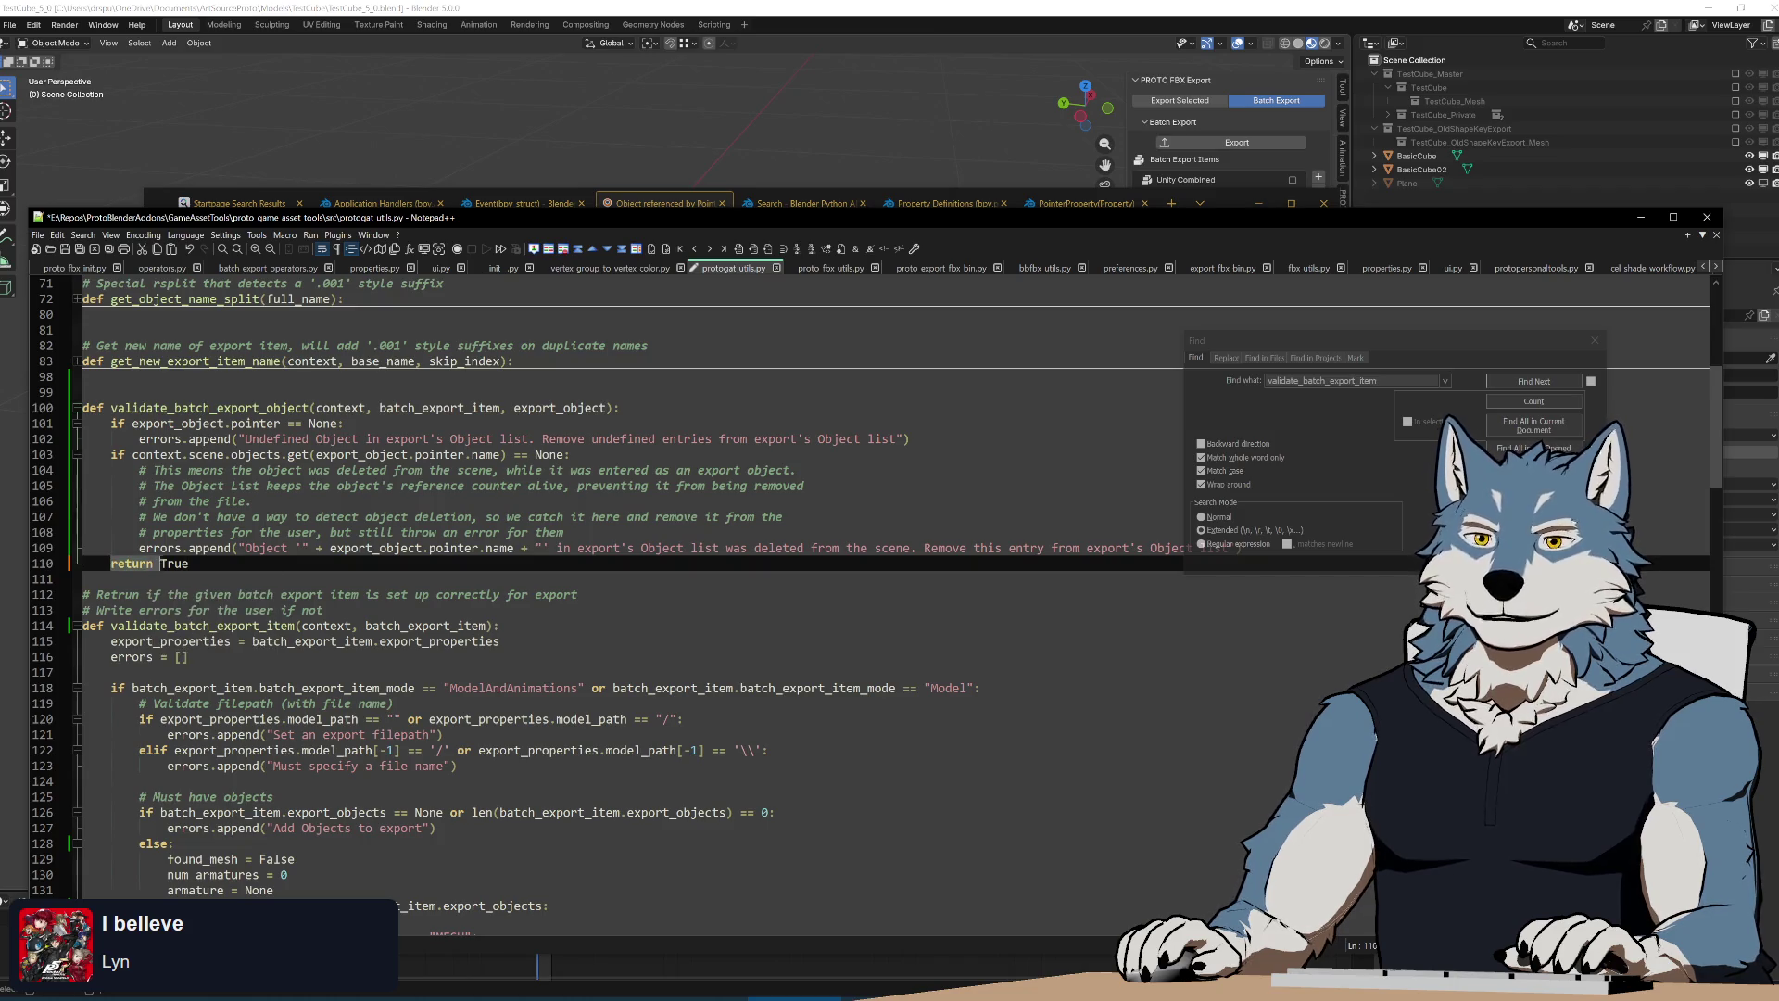
key("Up")
key("Up")
key("Up")
key("End")
key("Return")
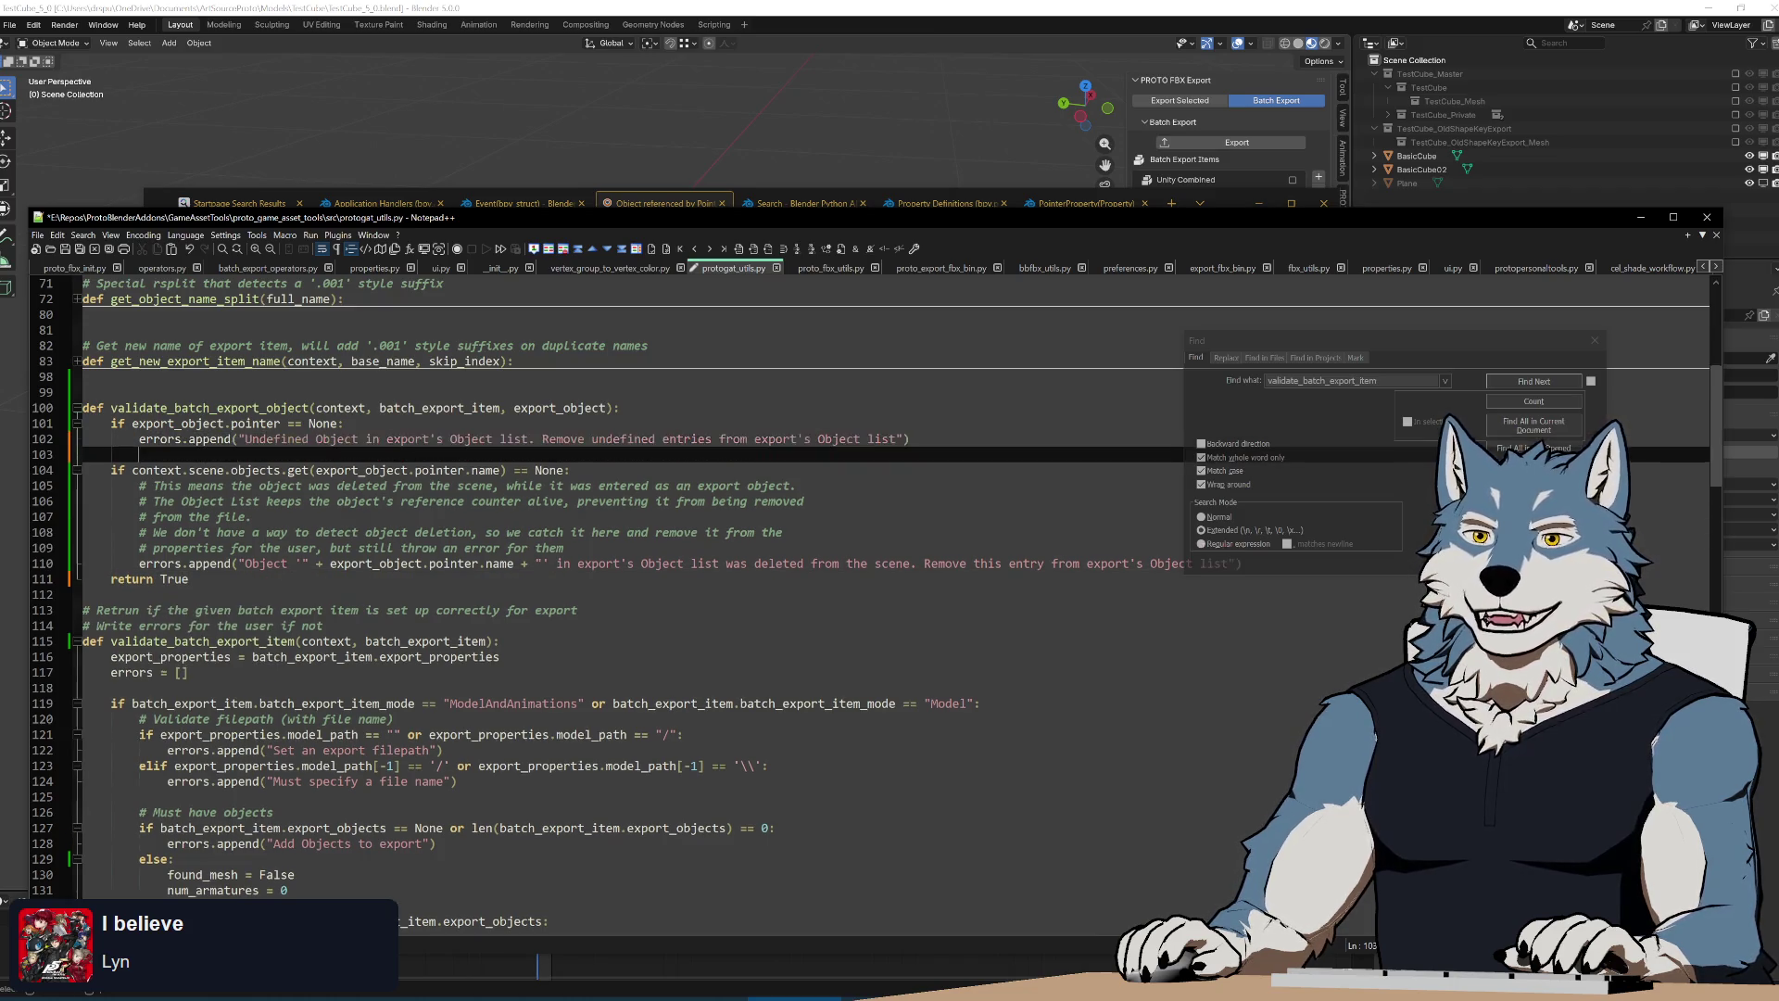
type("return False")
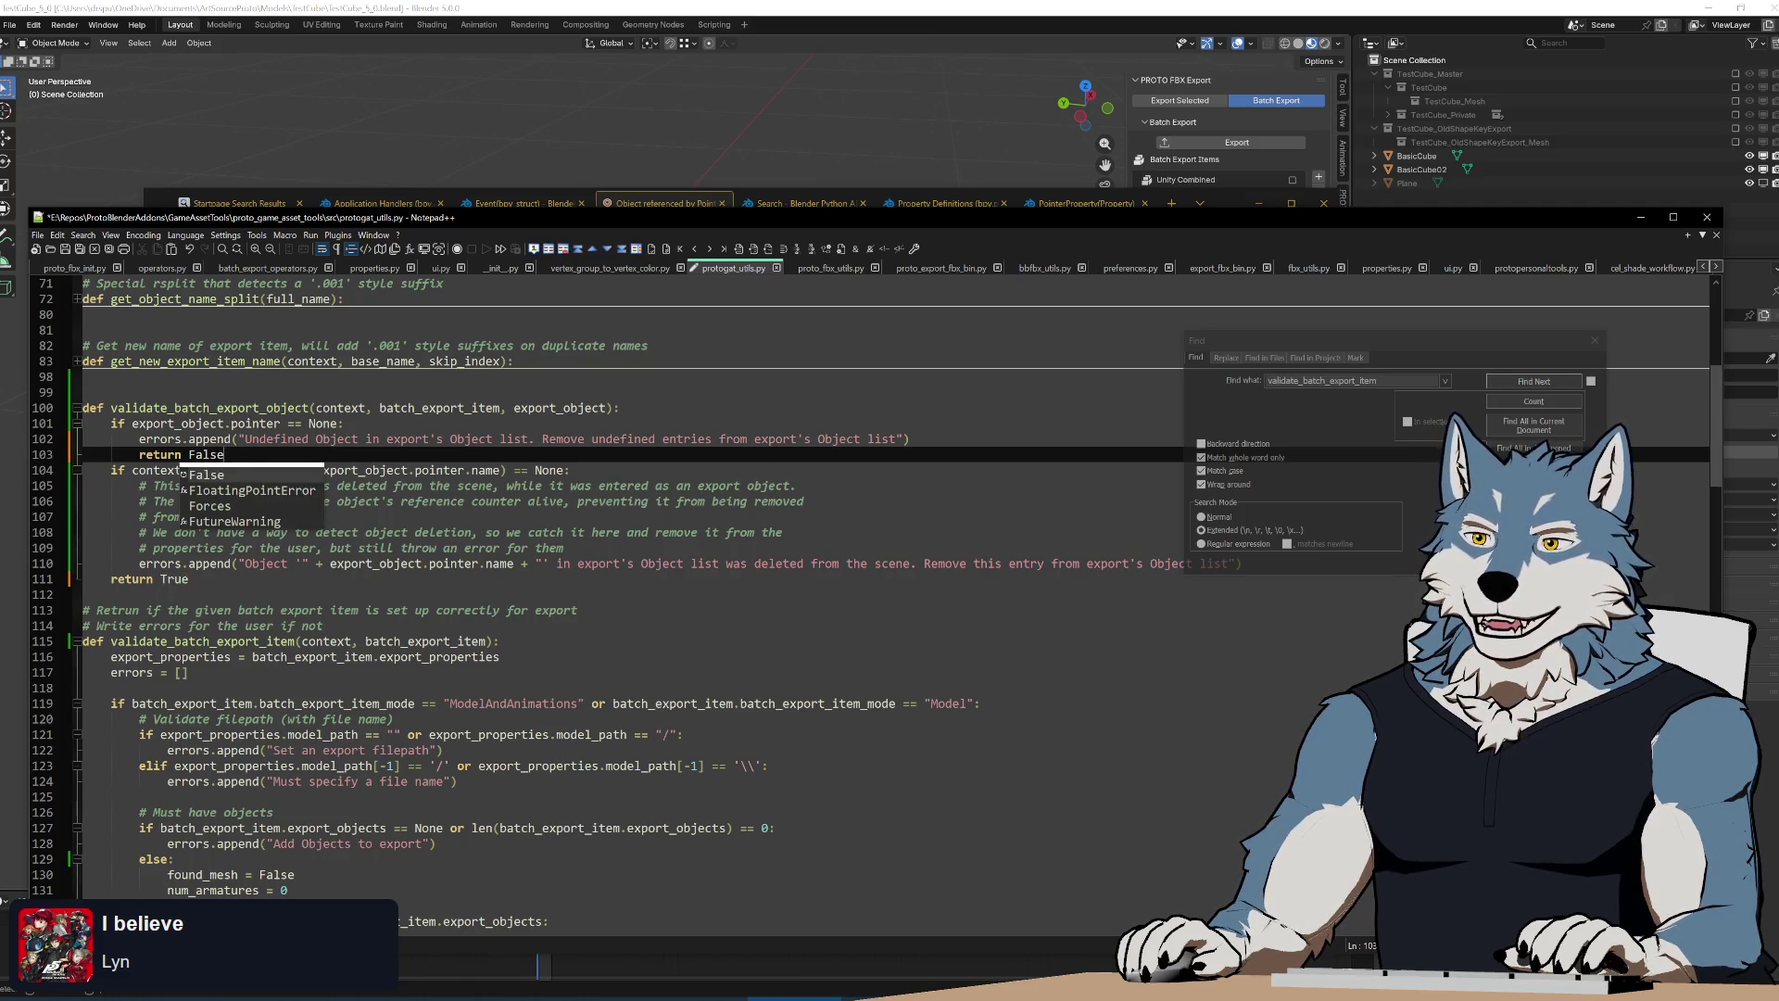
left_click(931, 440)
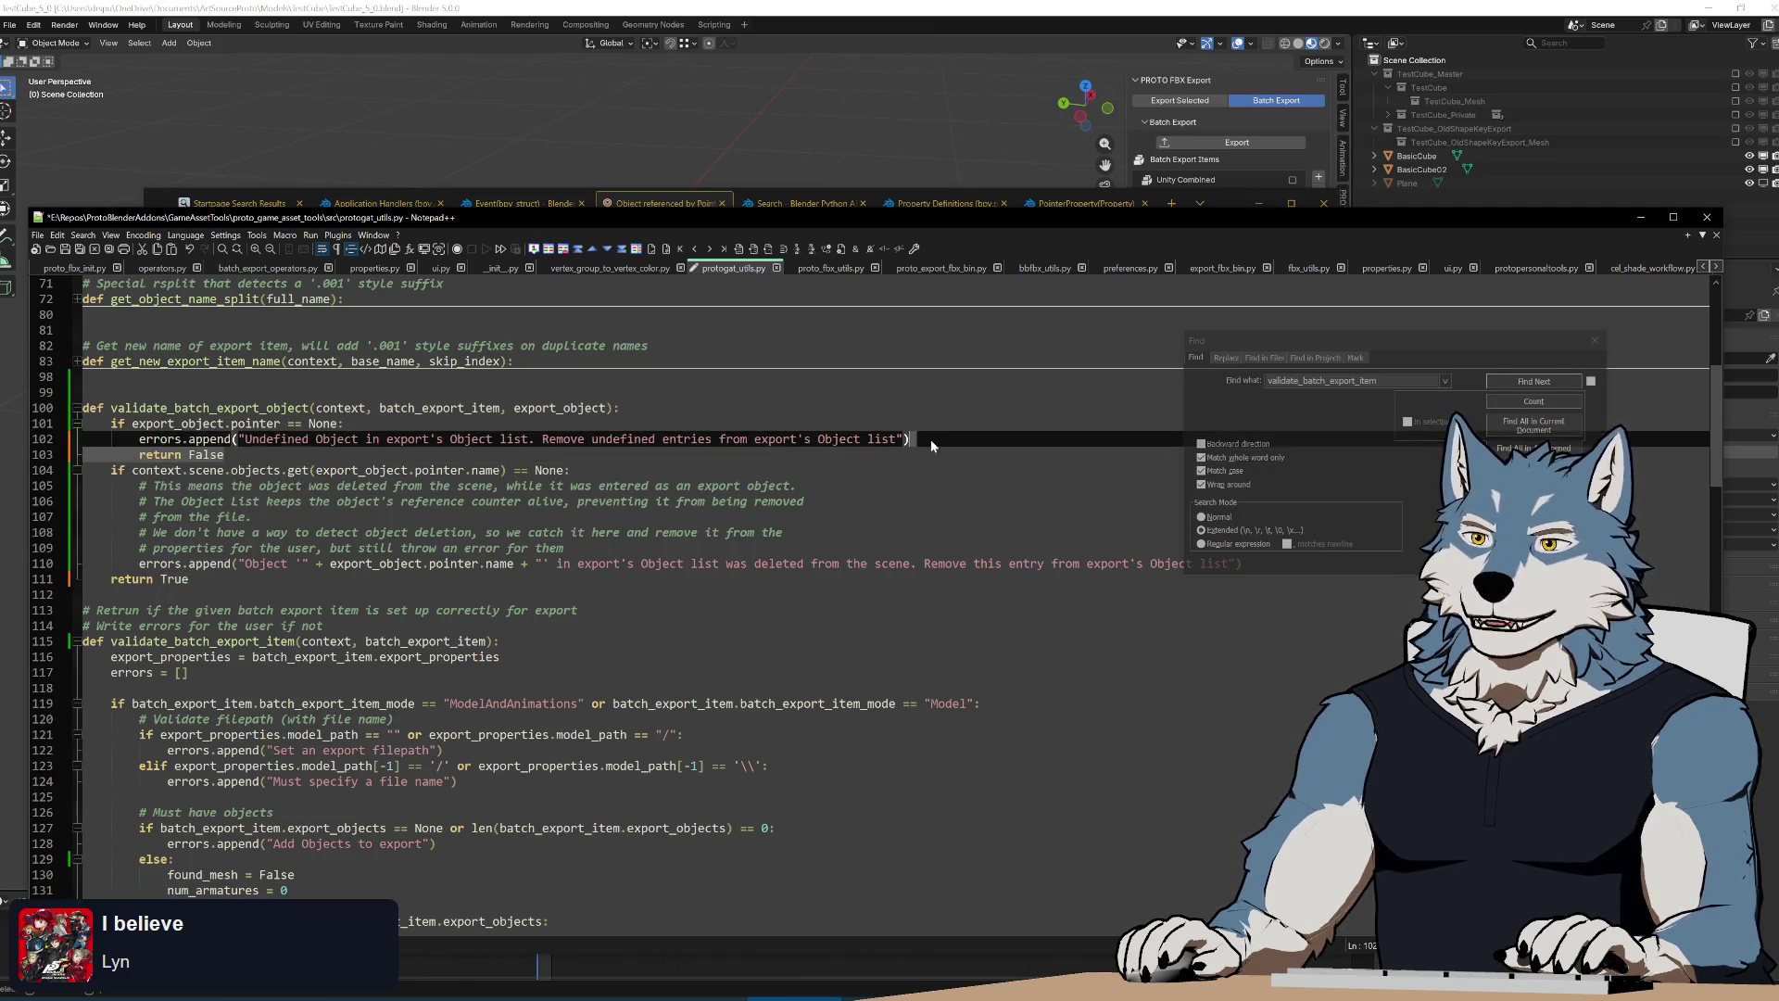
Return False after the deleted-object error on line 110 and copy validate_batch_export_object
left_click(1596, 343)
key("End")
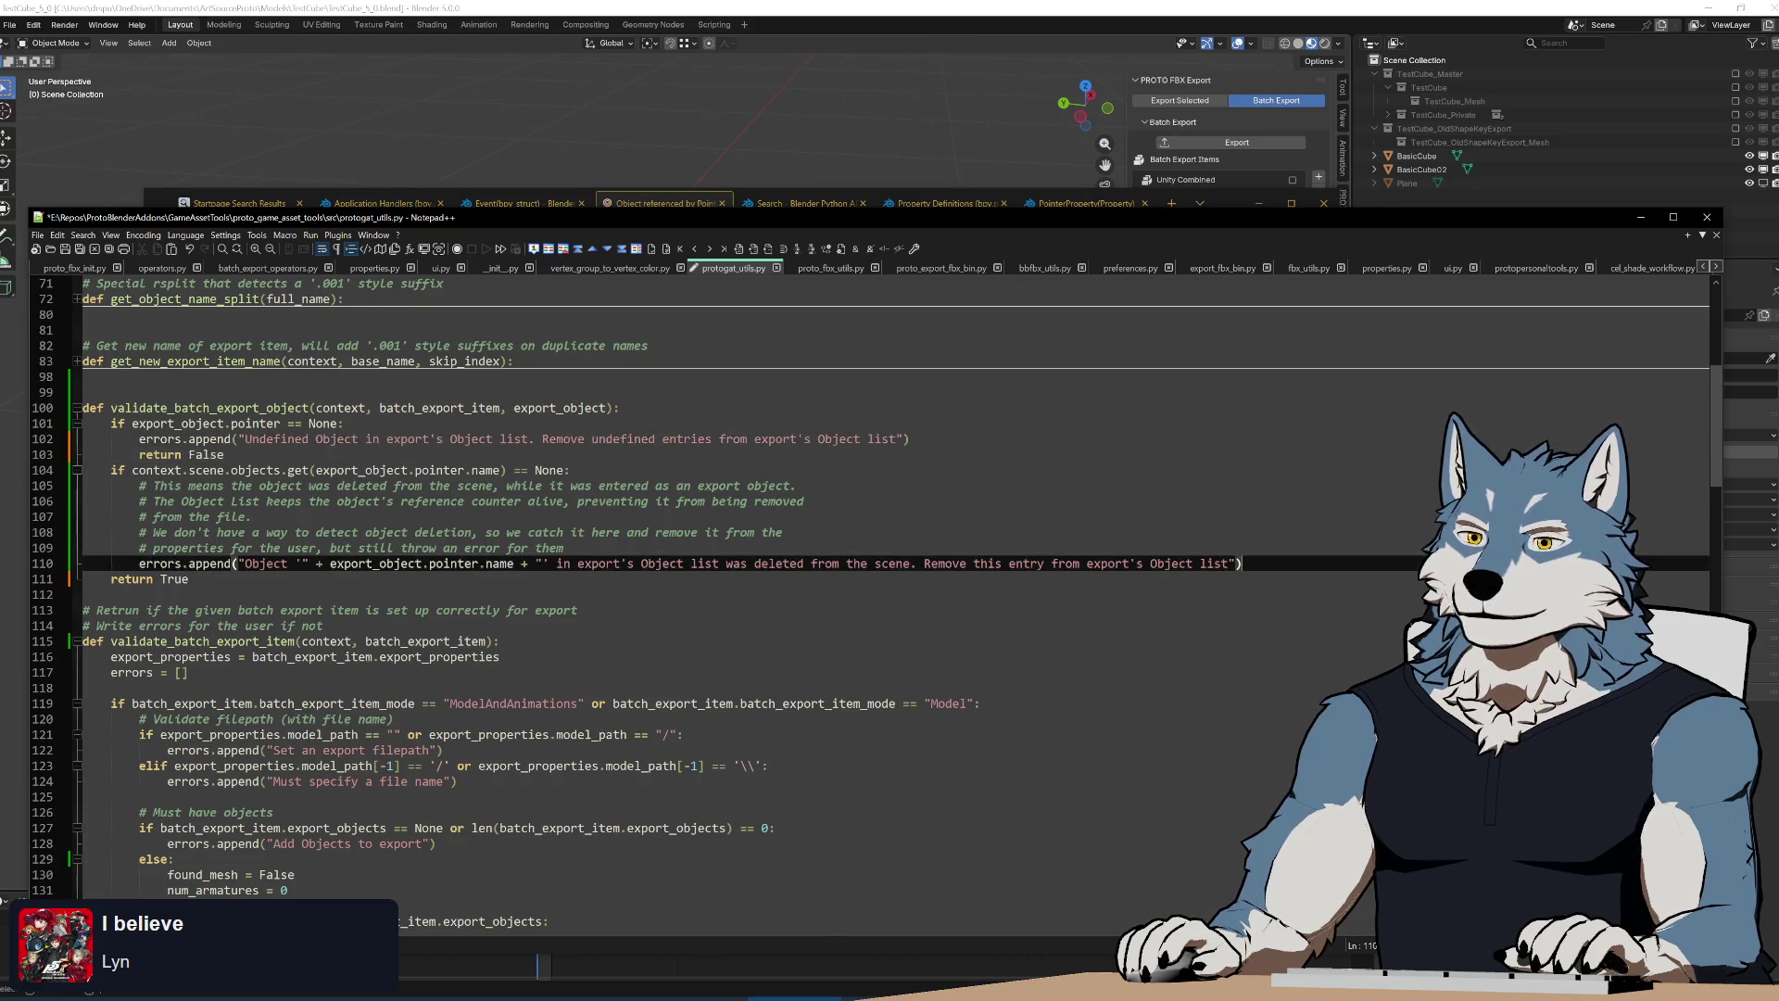
key("Return")
type("return False")
double_click(208, 408)
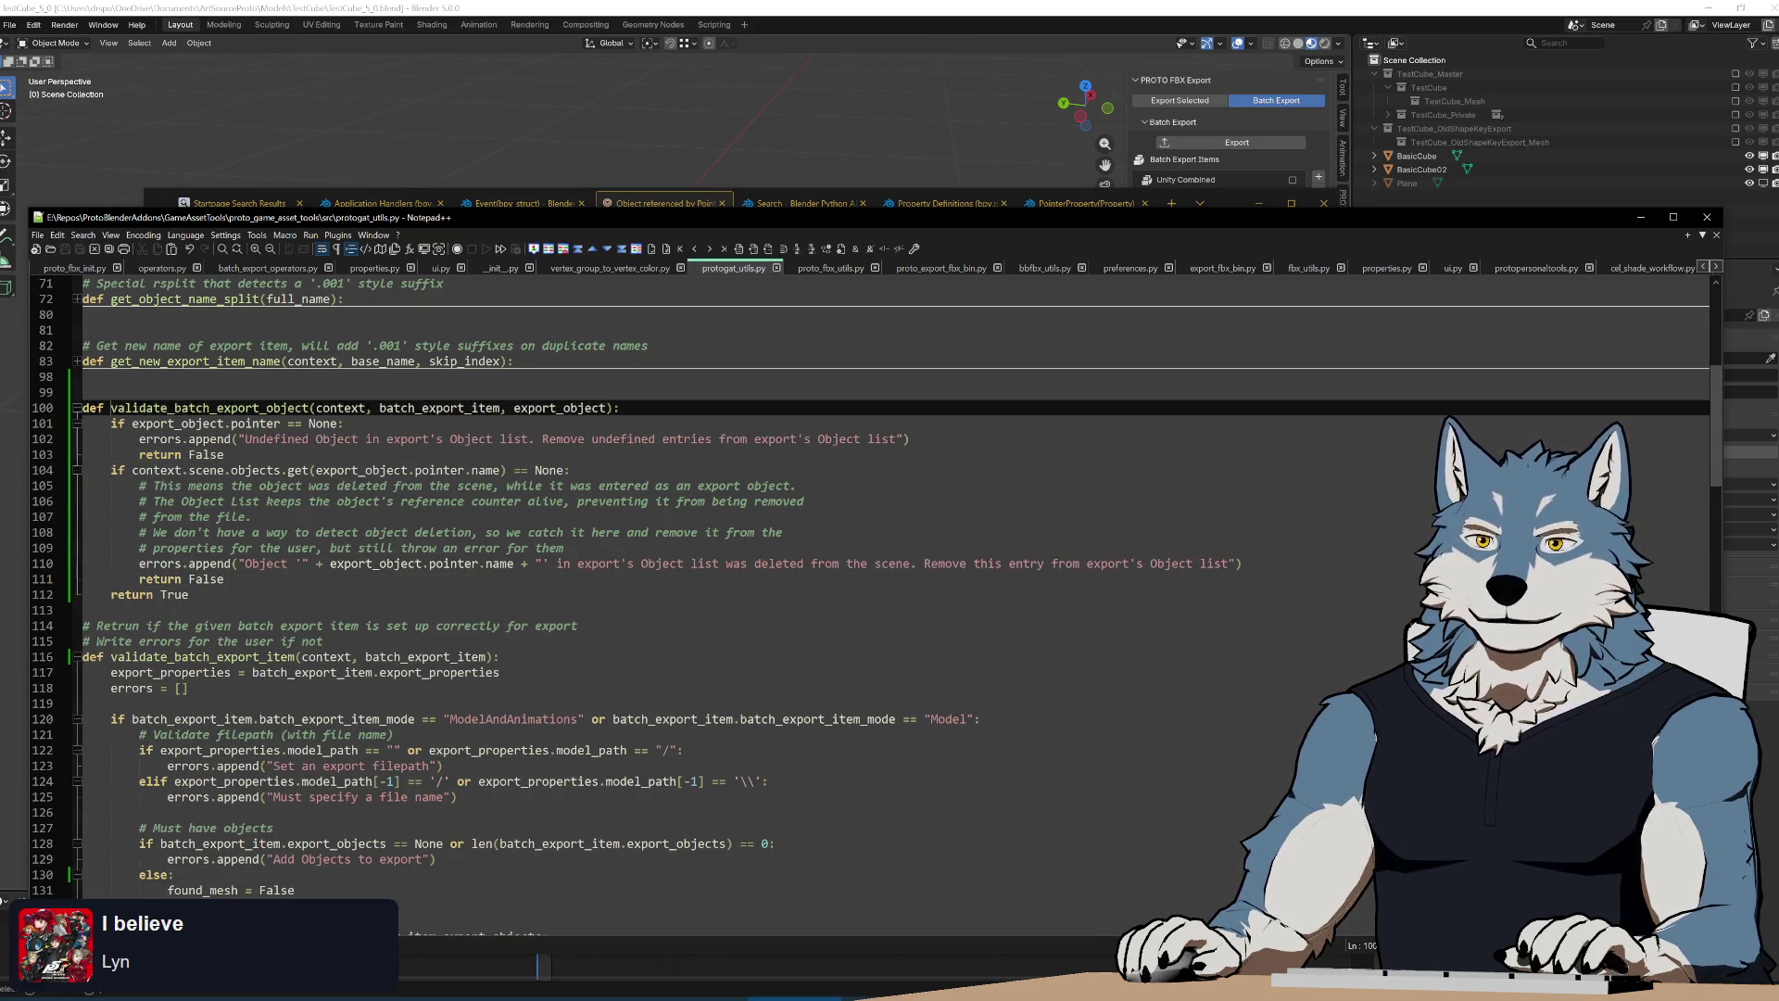
scroll(625, 556, "down", 6)
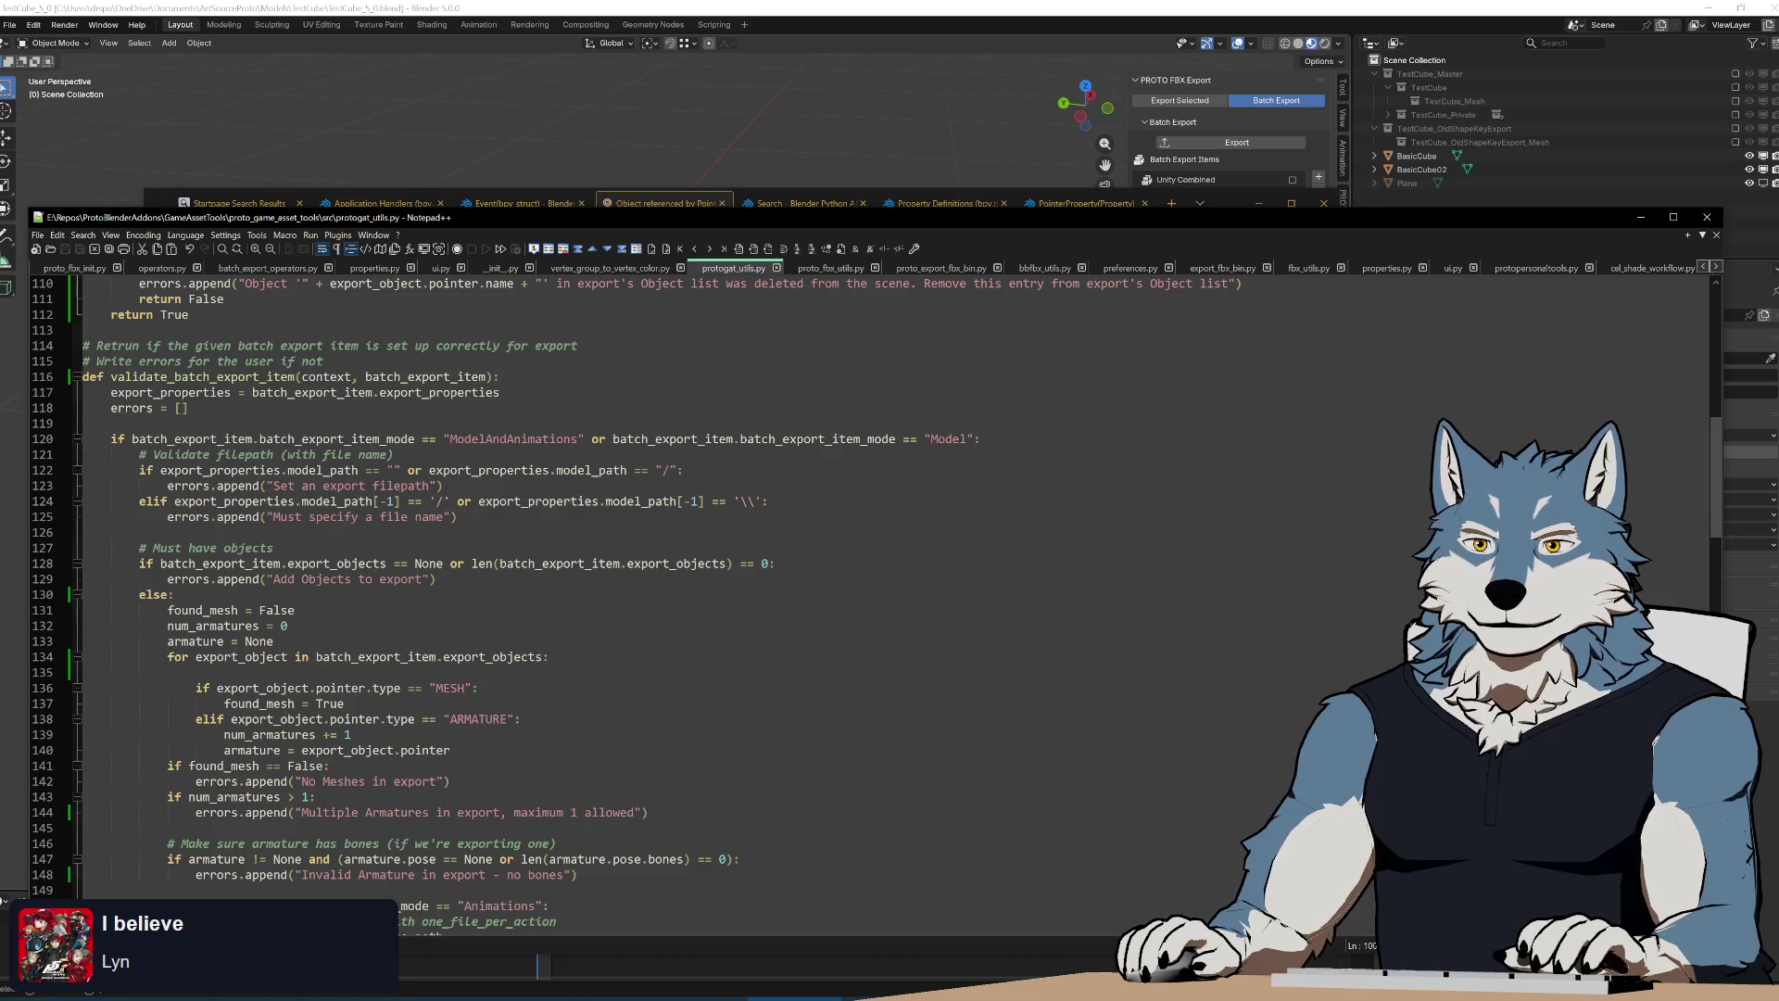
scroll(627, 556, "down", 4)
Wrap the mesh and armature checks on lines 136–140 in 'if validate_batch_export_object(context, batch_export_item, export_object):'
left_click(626, 486)
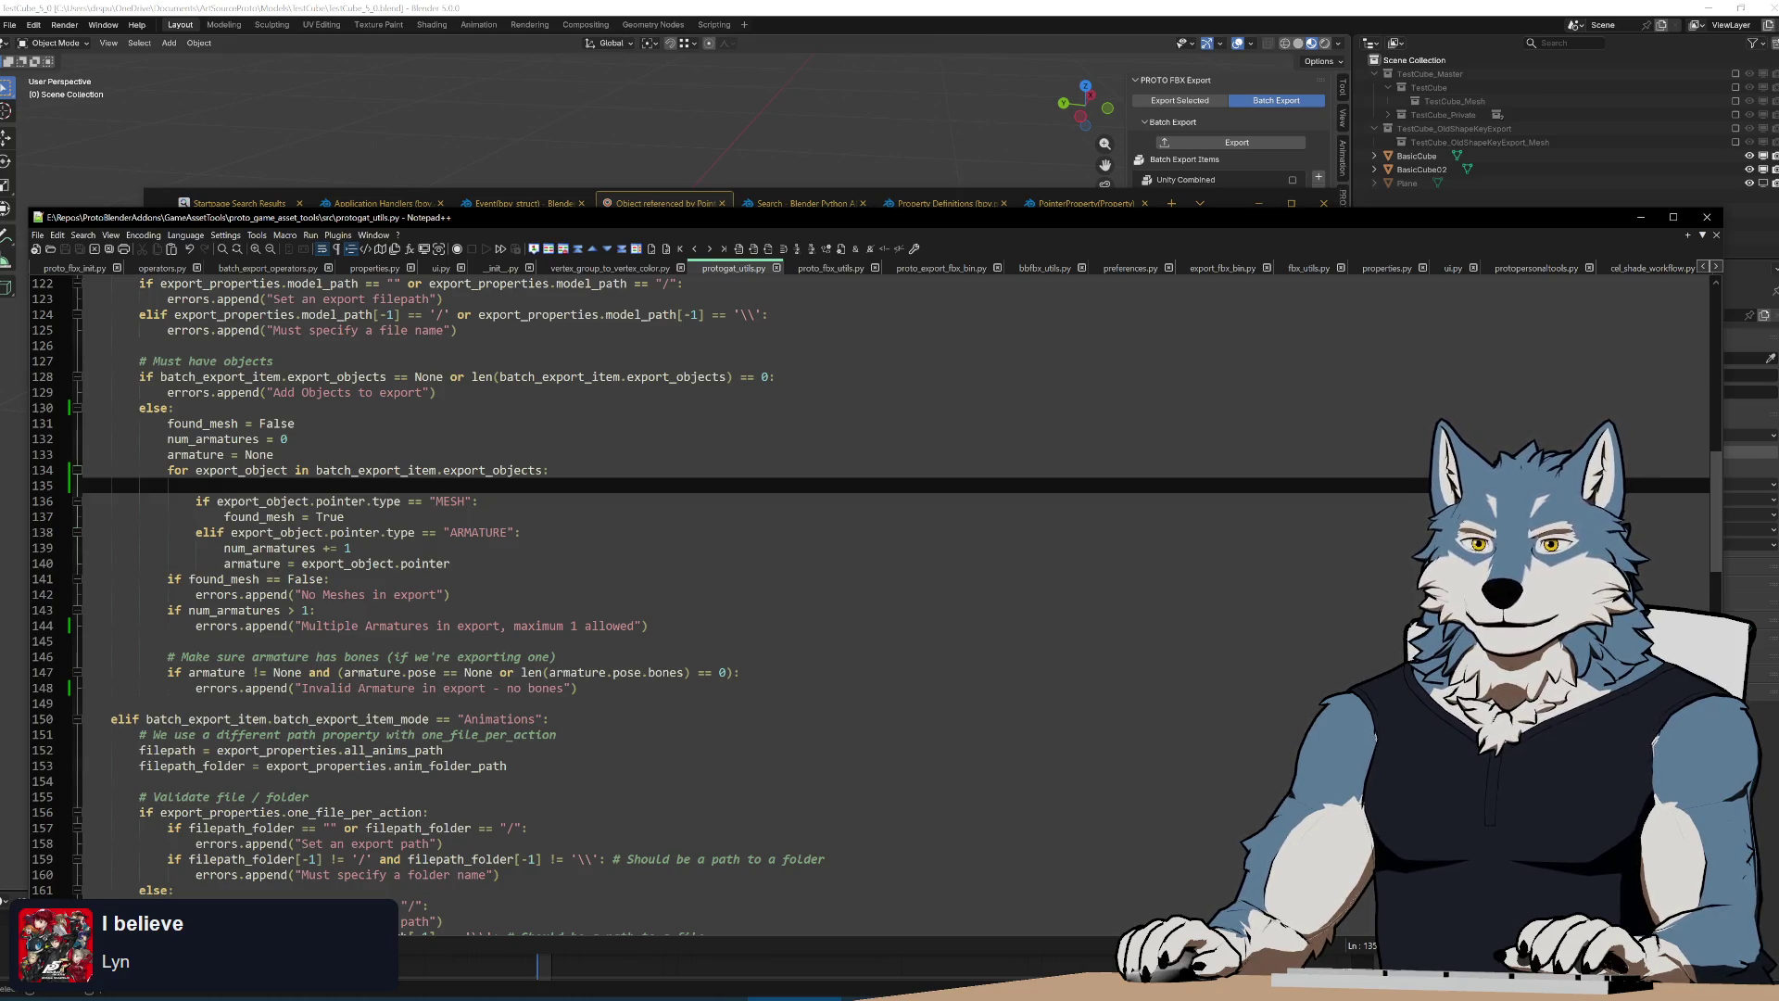
type("ifvalidate_batch_export_object(context, batch_export_item, export_object)")
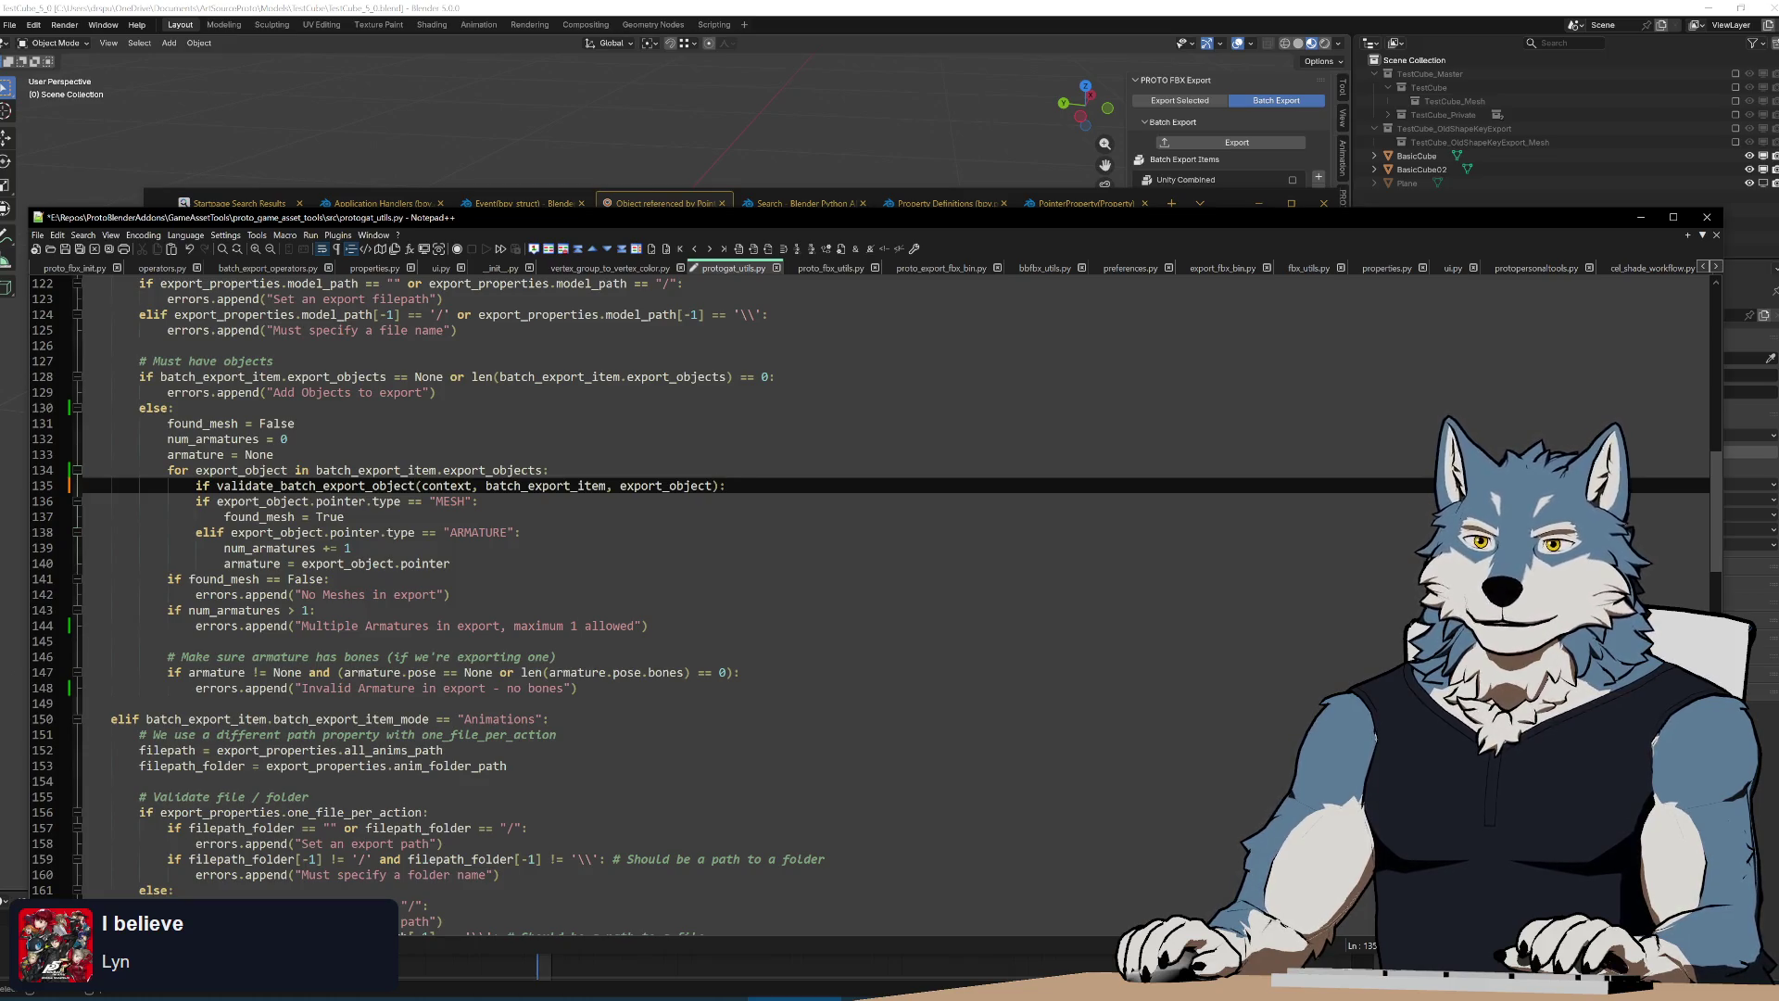
key("Down")
key("Down")
key("Down")
key("Down")
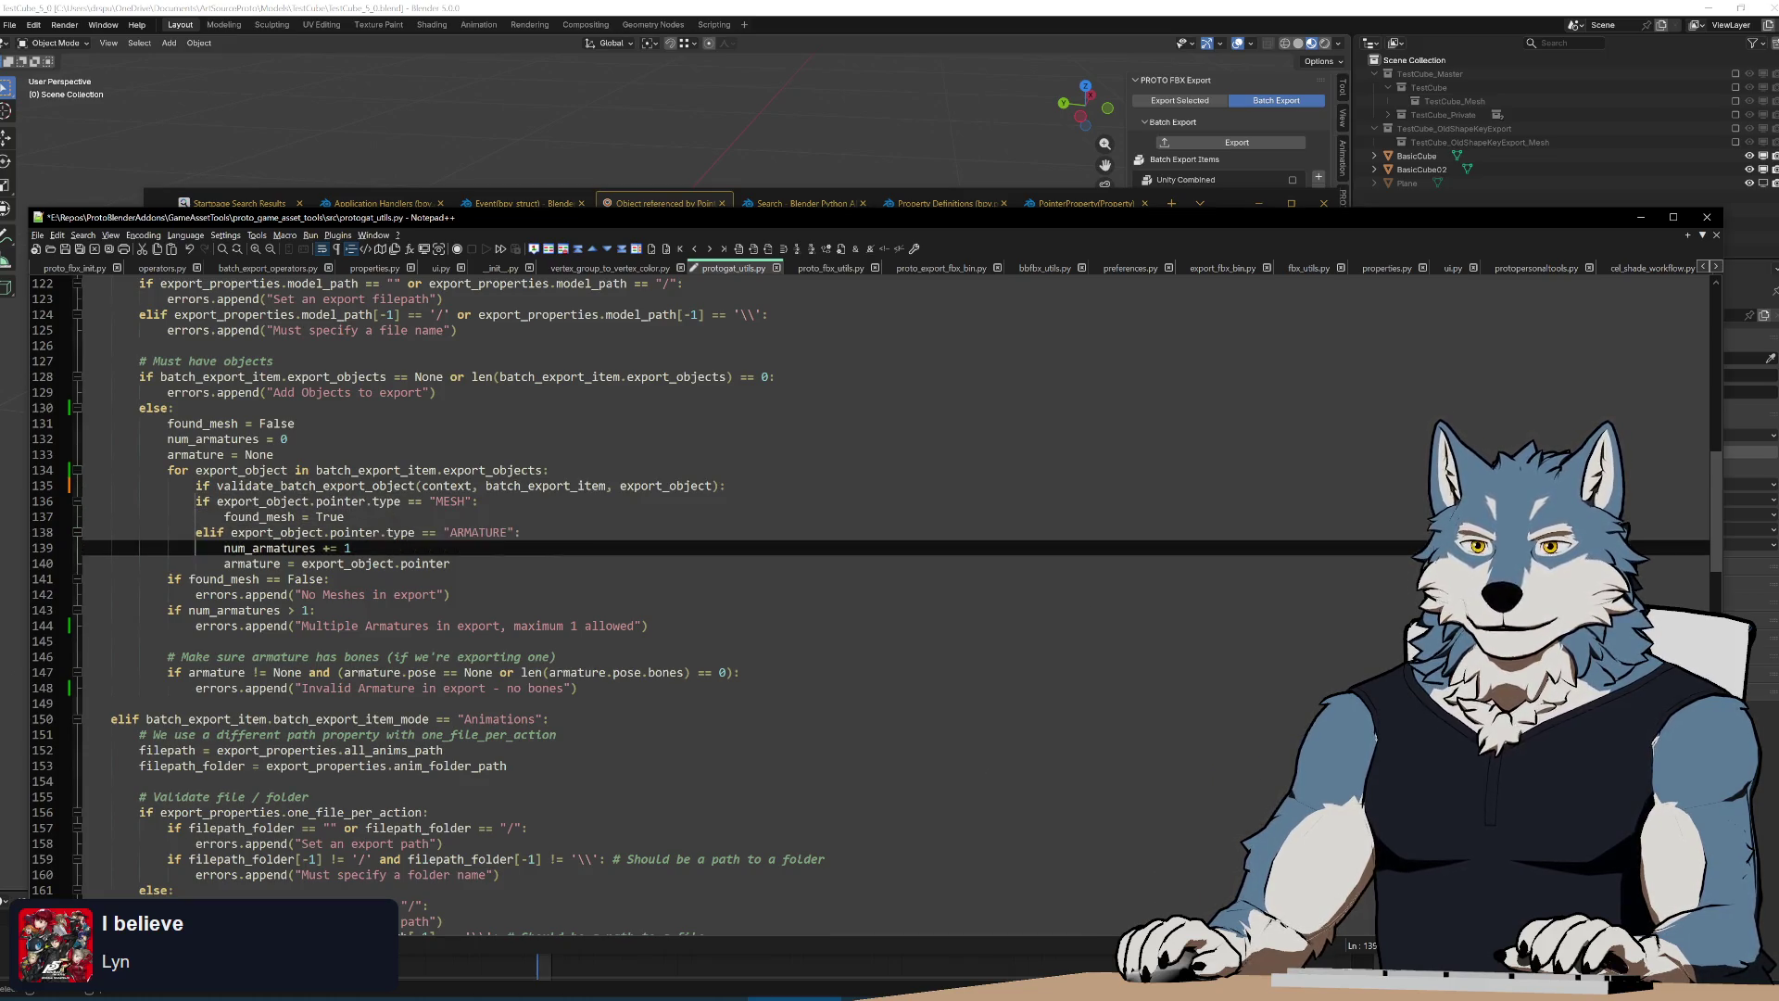
key("Down")
key("Tab")
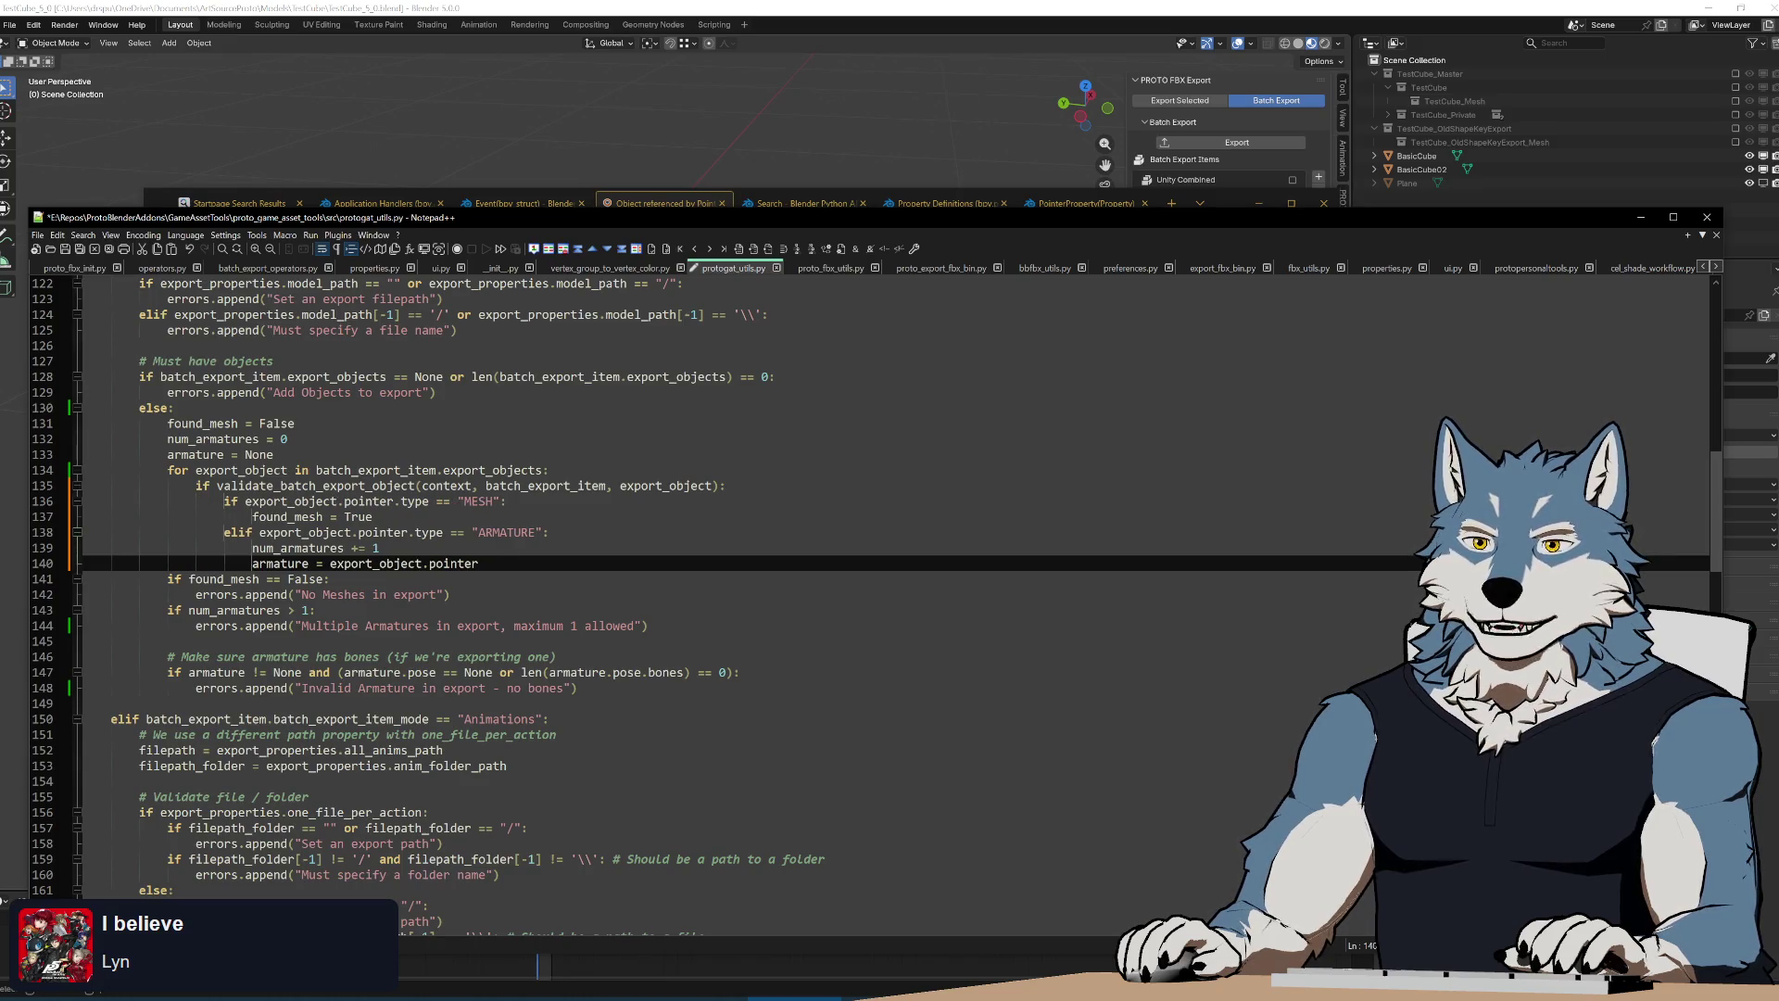
double_click(241, 470)
double_click(545, 485)
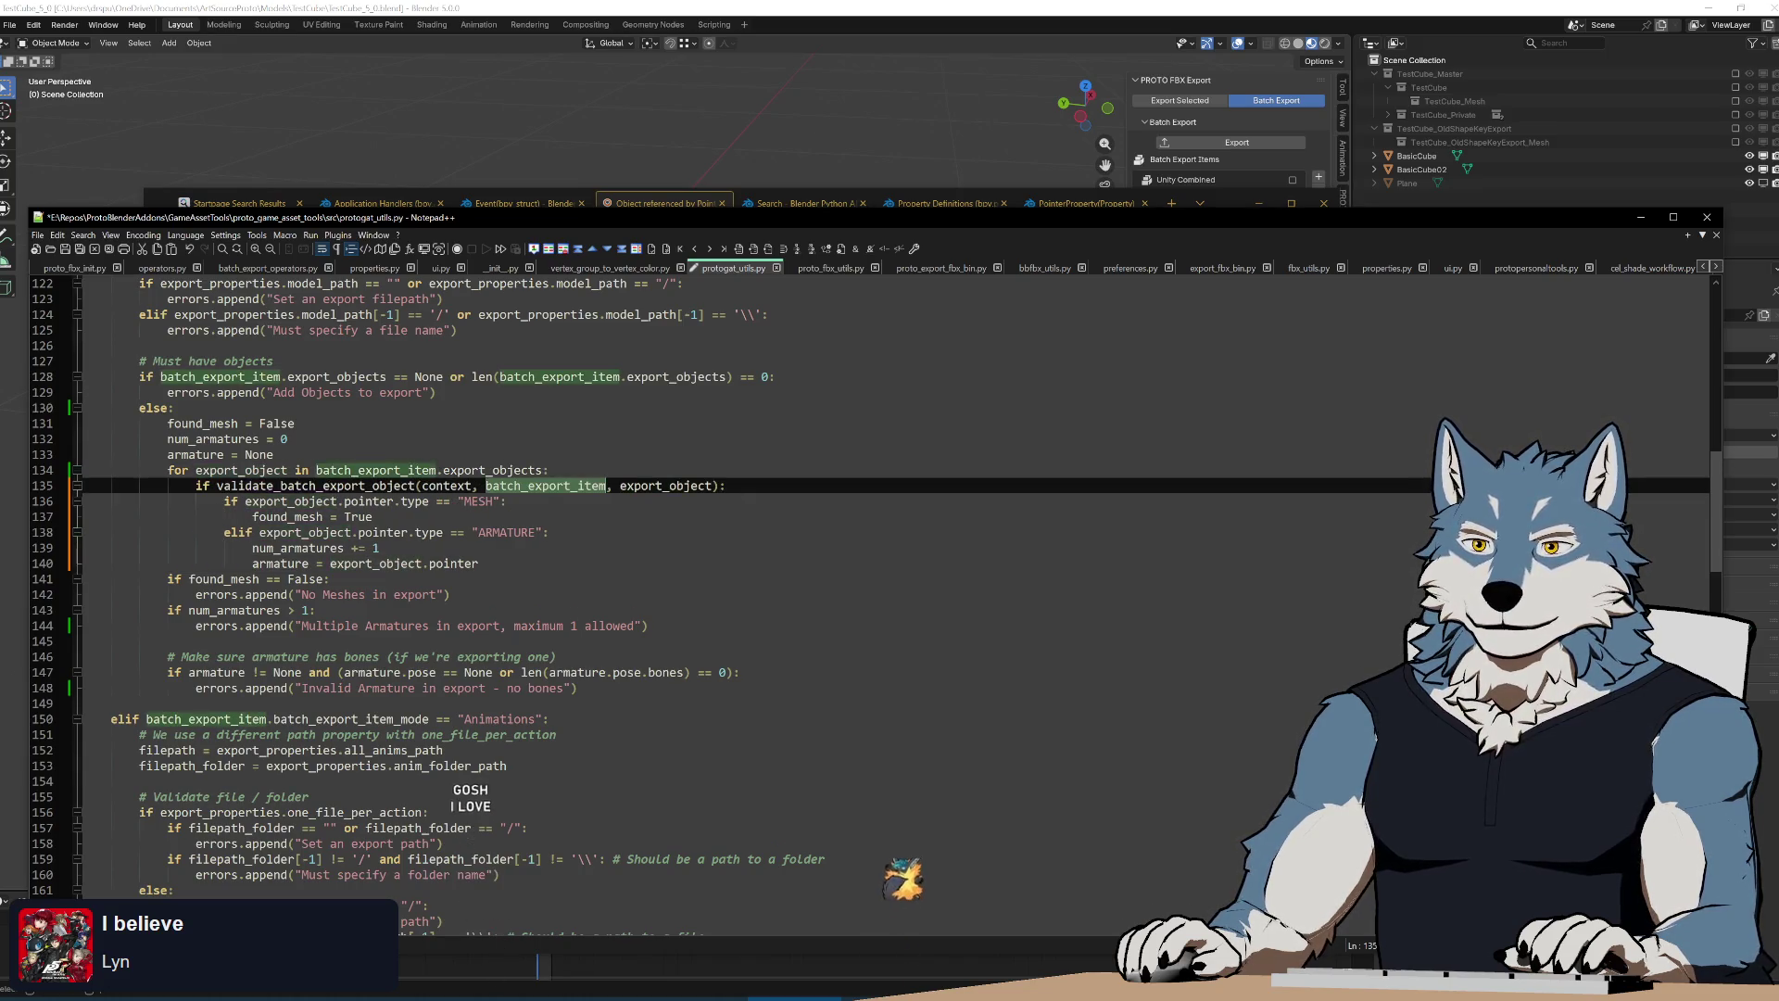
scroll(545, 485, "up", 6)
scroll(954, 564, "up", 3)
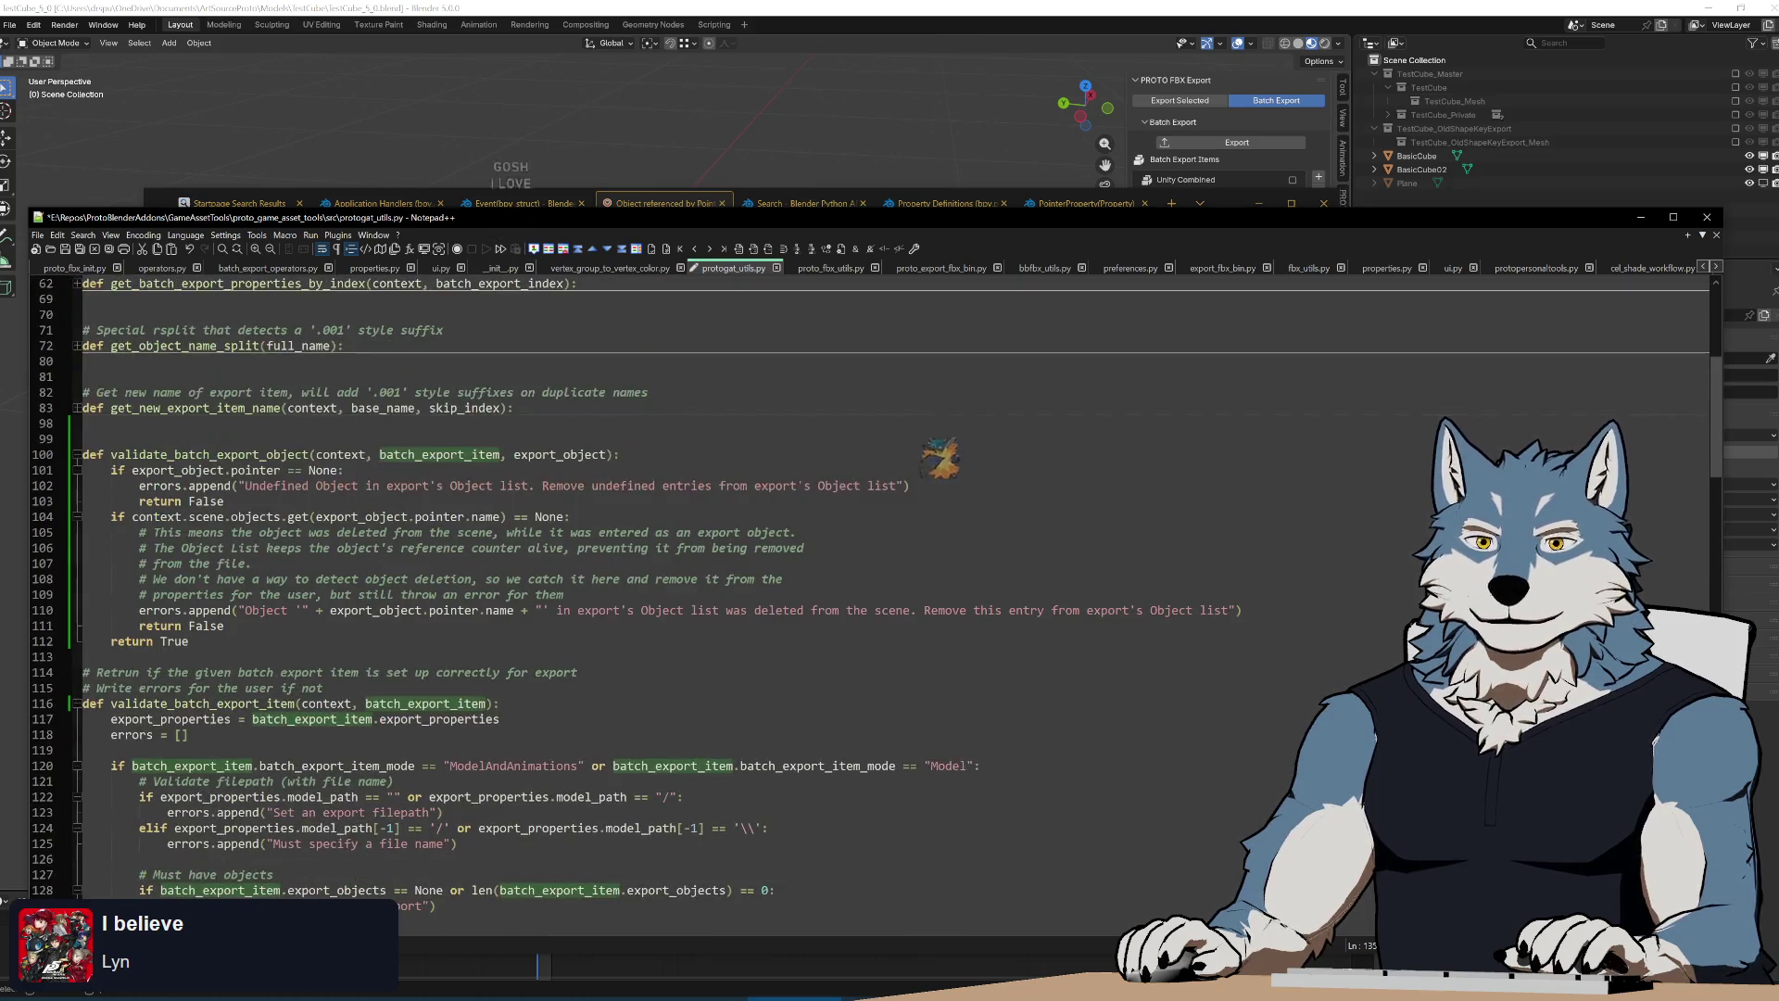
scroll(954, 445, "down", 6)
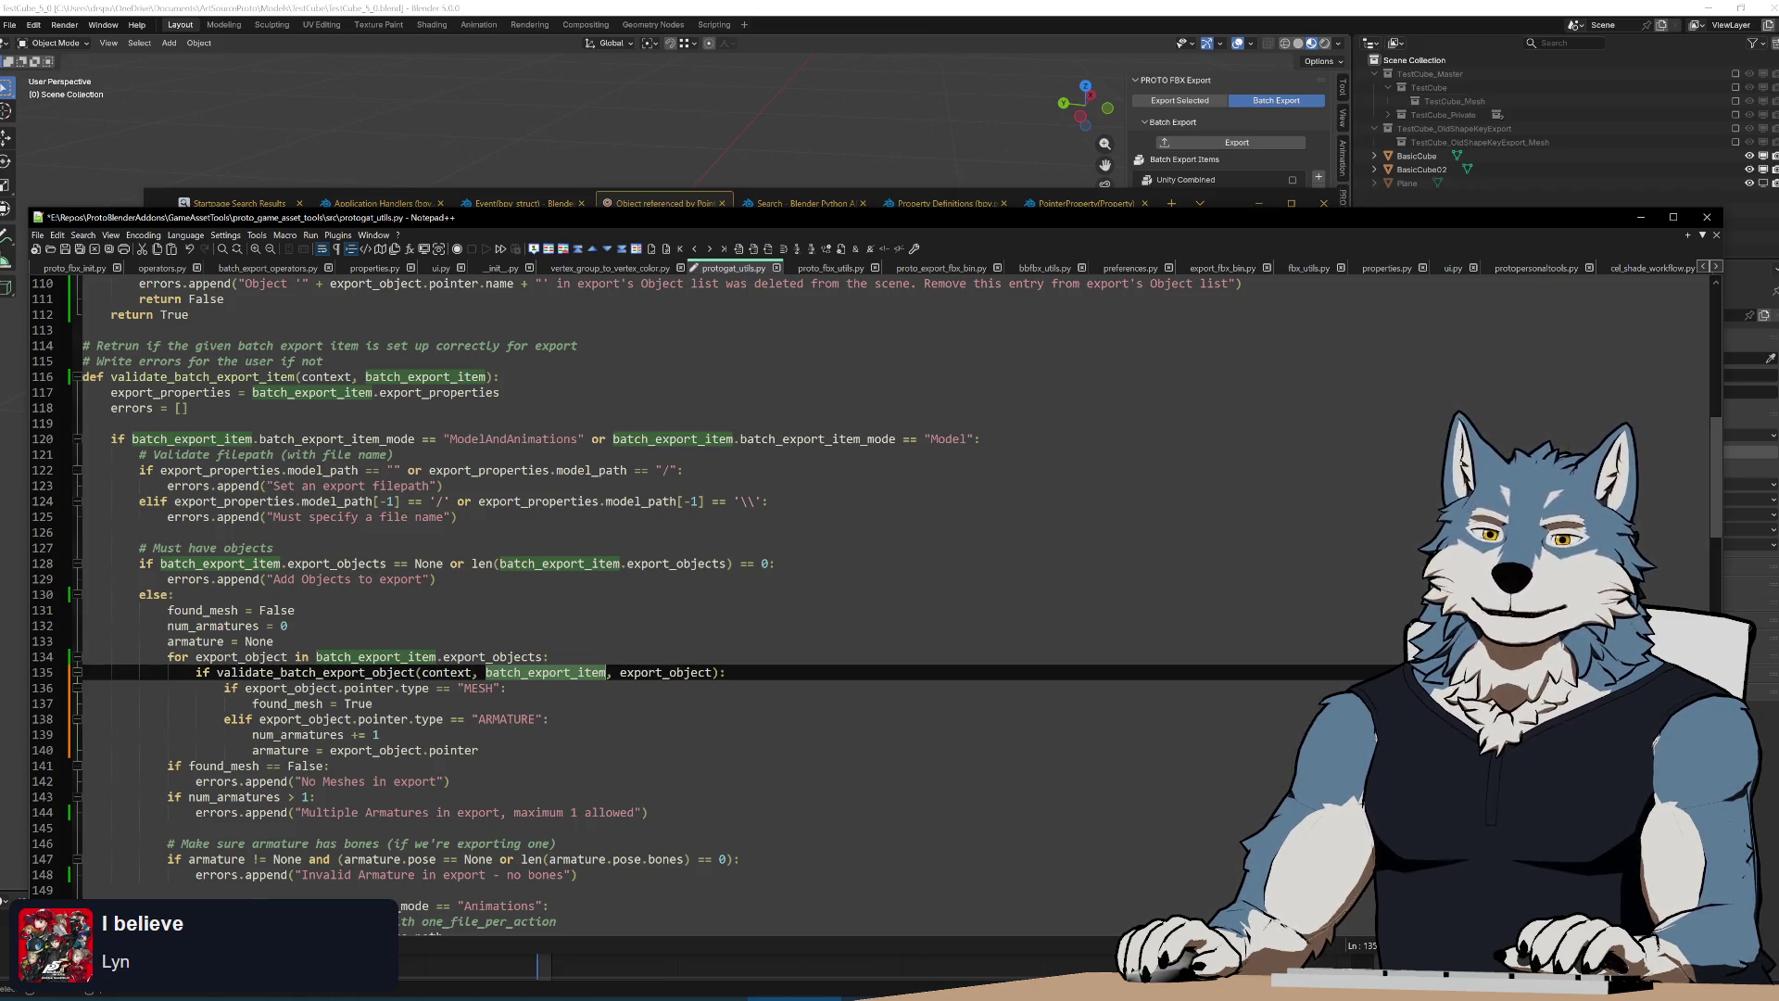
Review the export loop's else block around lines 139–144, then return to Blender
left_click(452, 781)
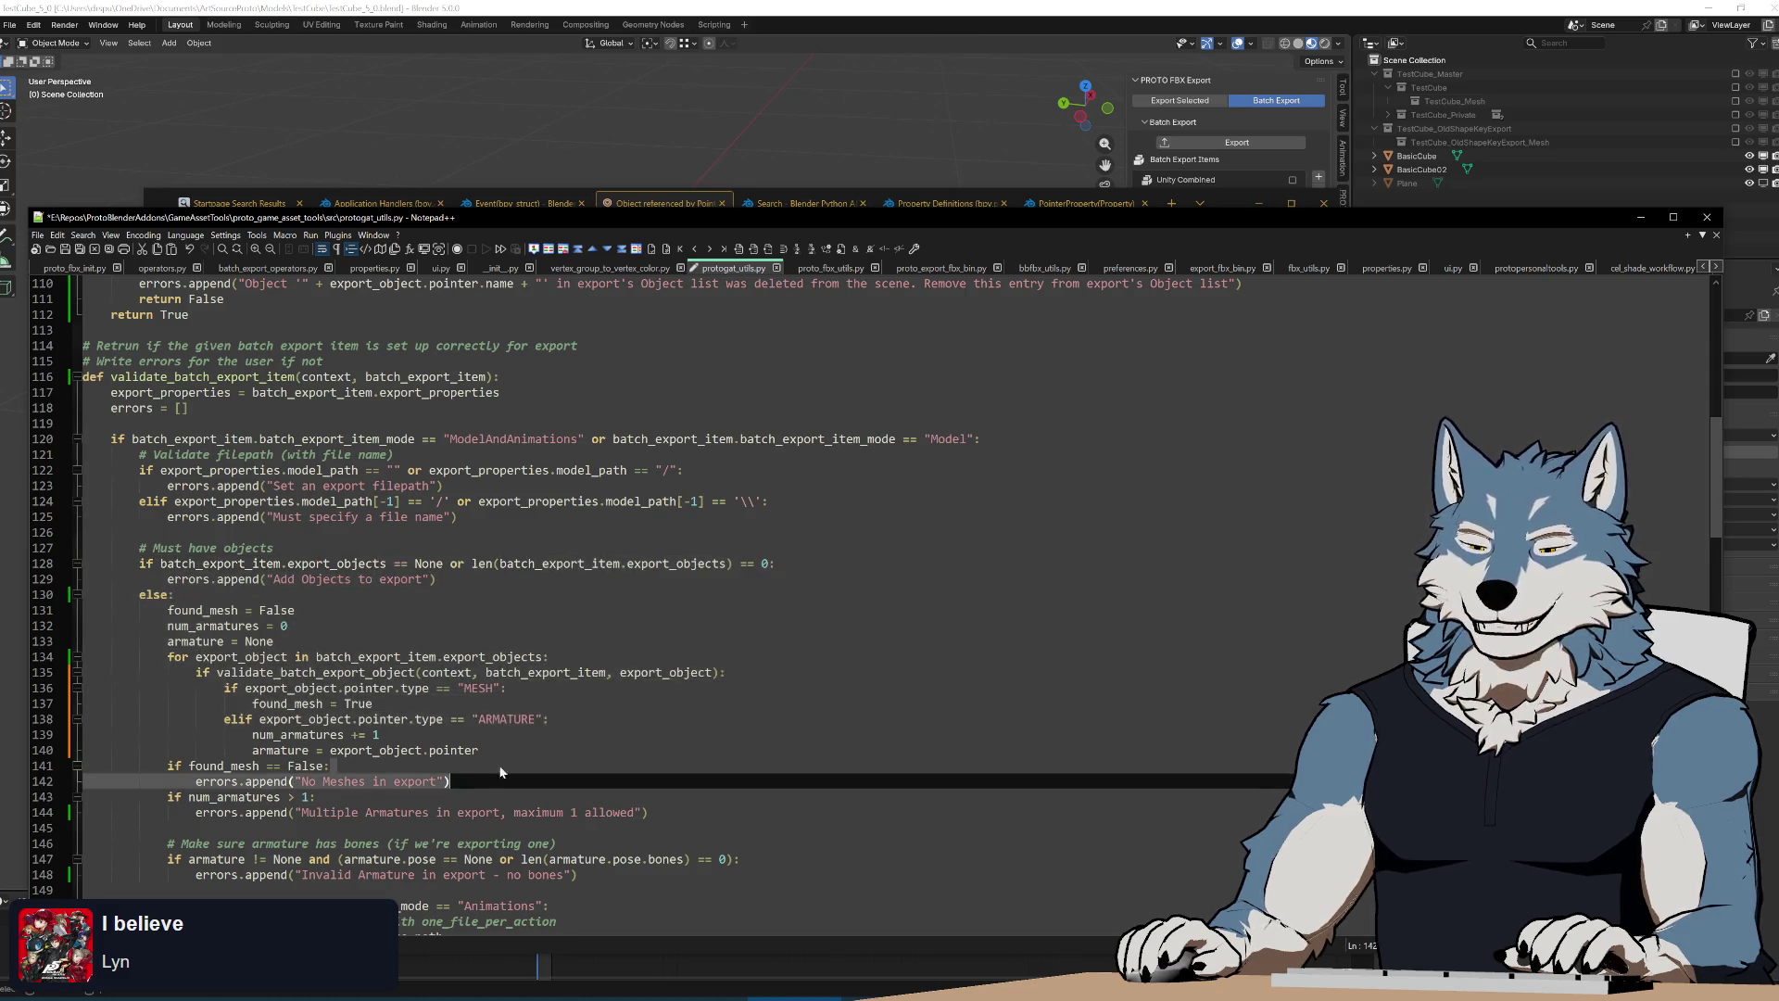
left_click_drag(452, 782, 174, 593)
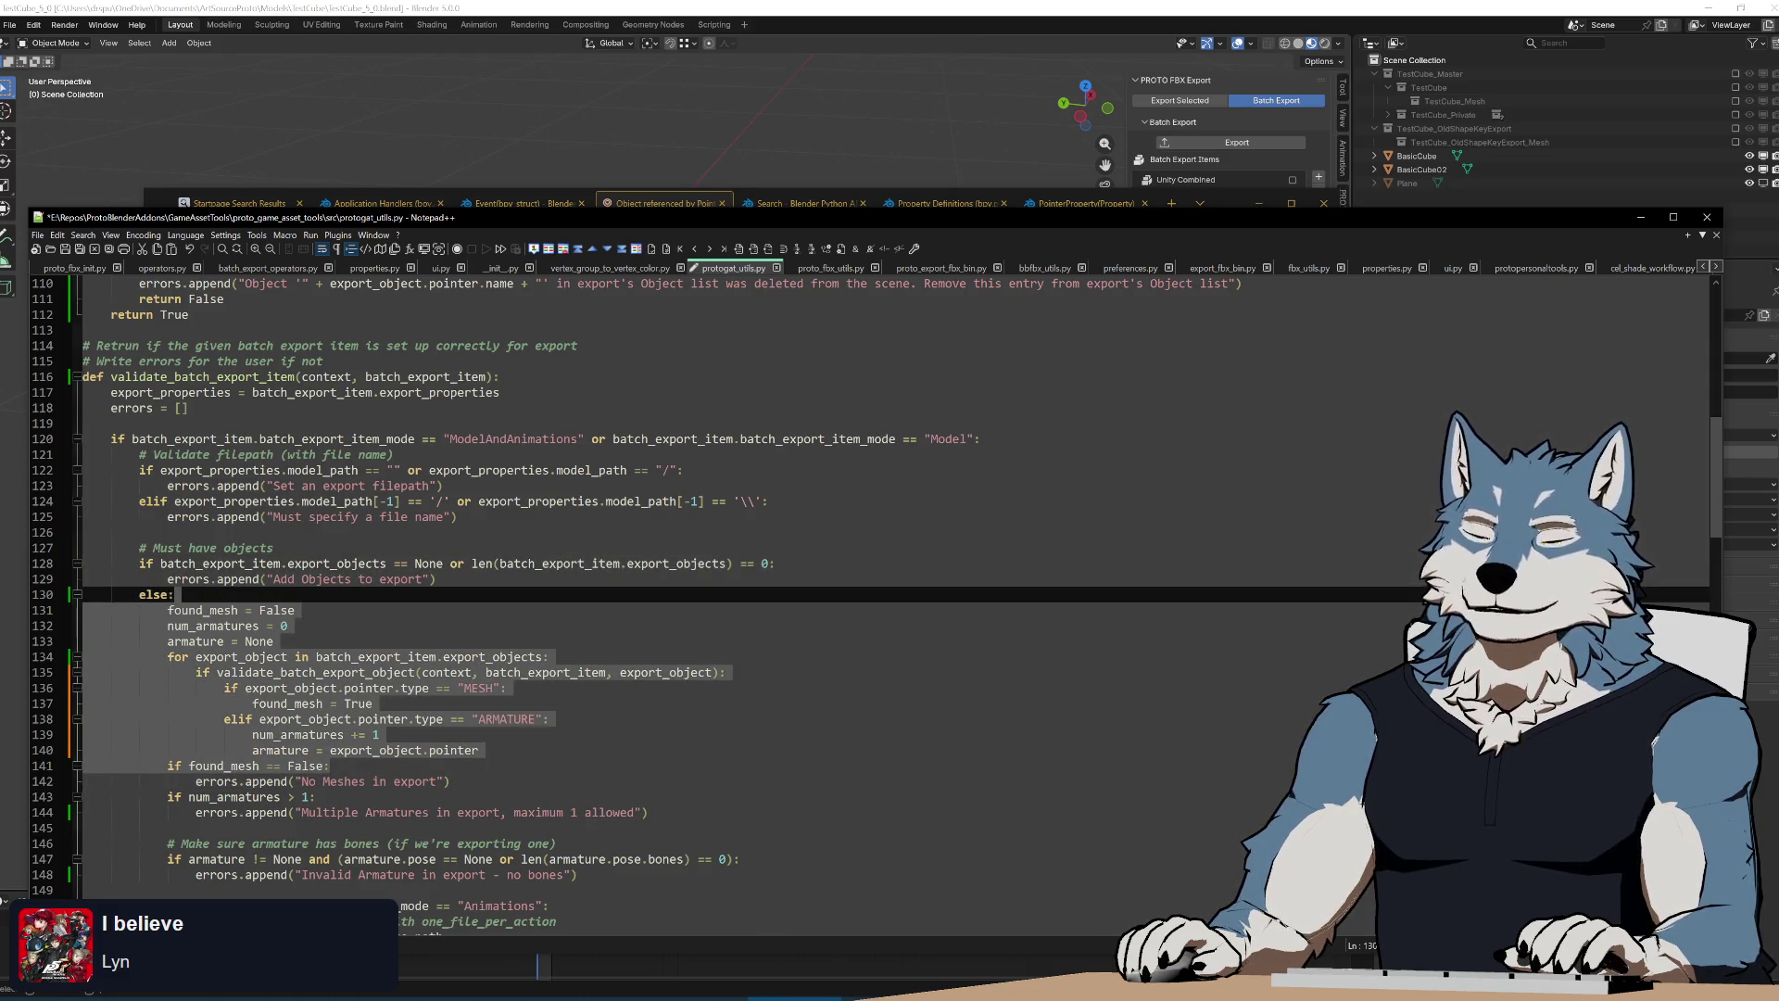
key("shift+Down")
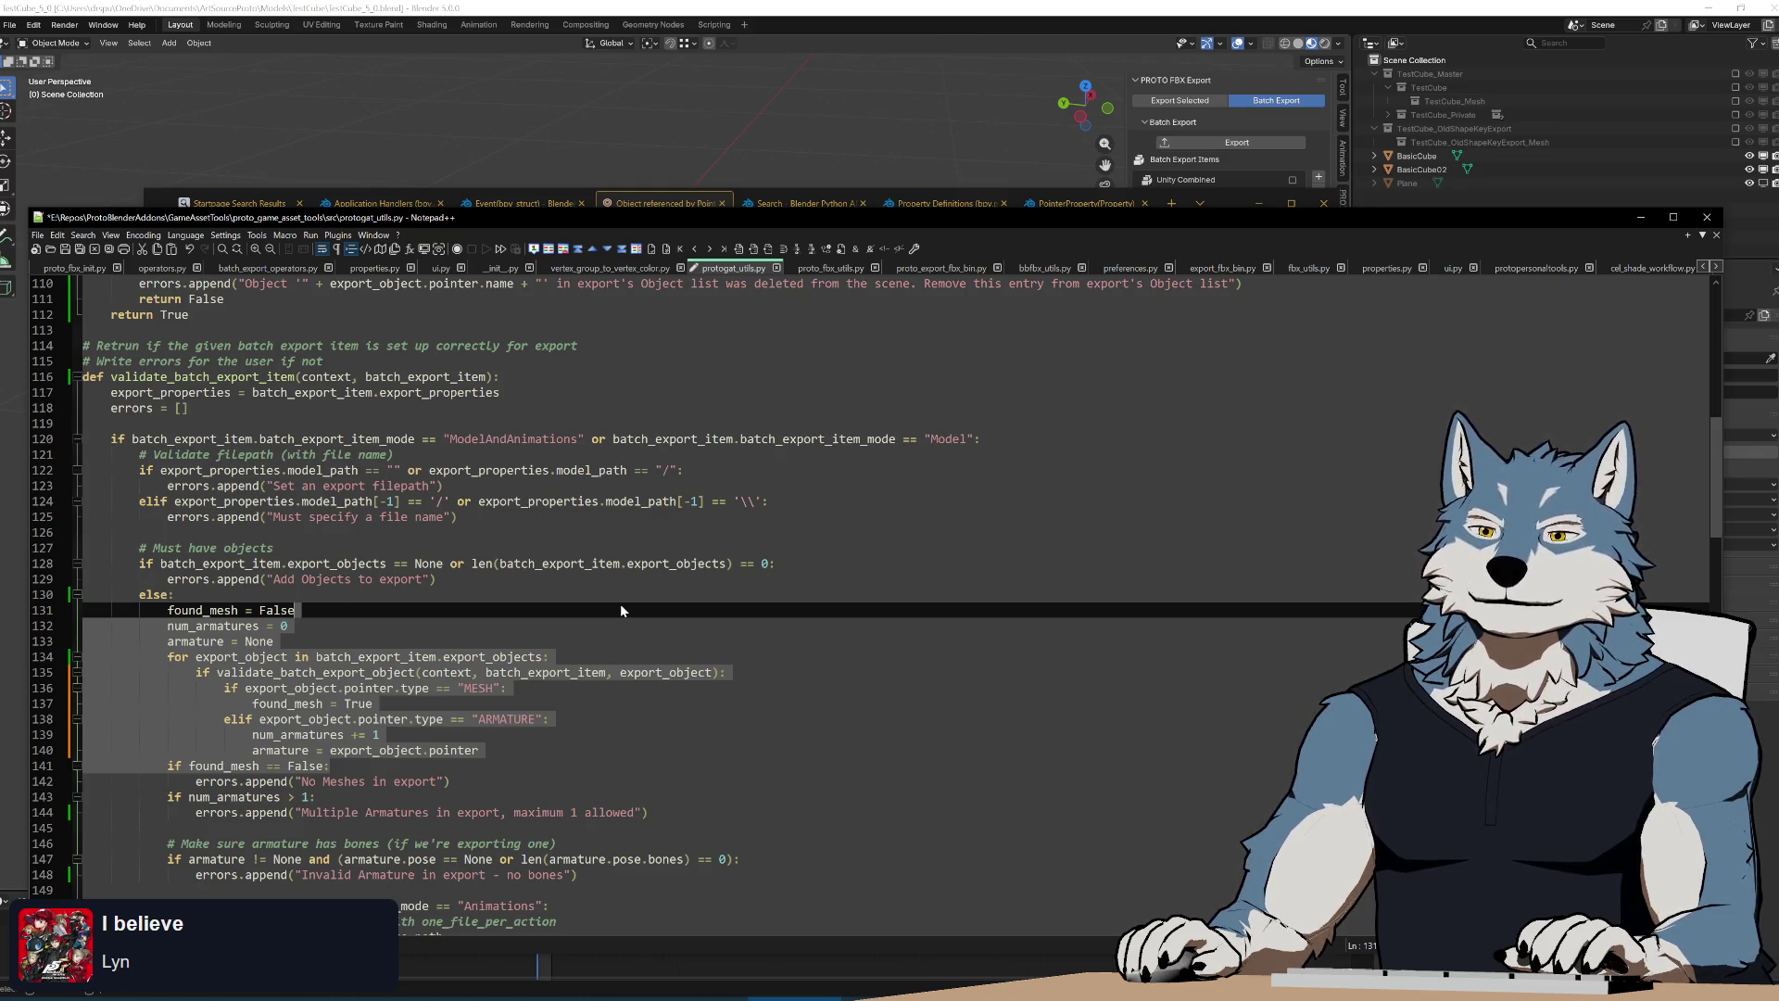
left_click(659, 781)
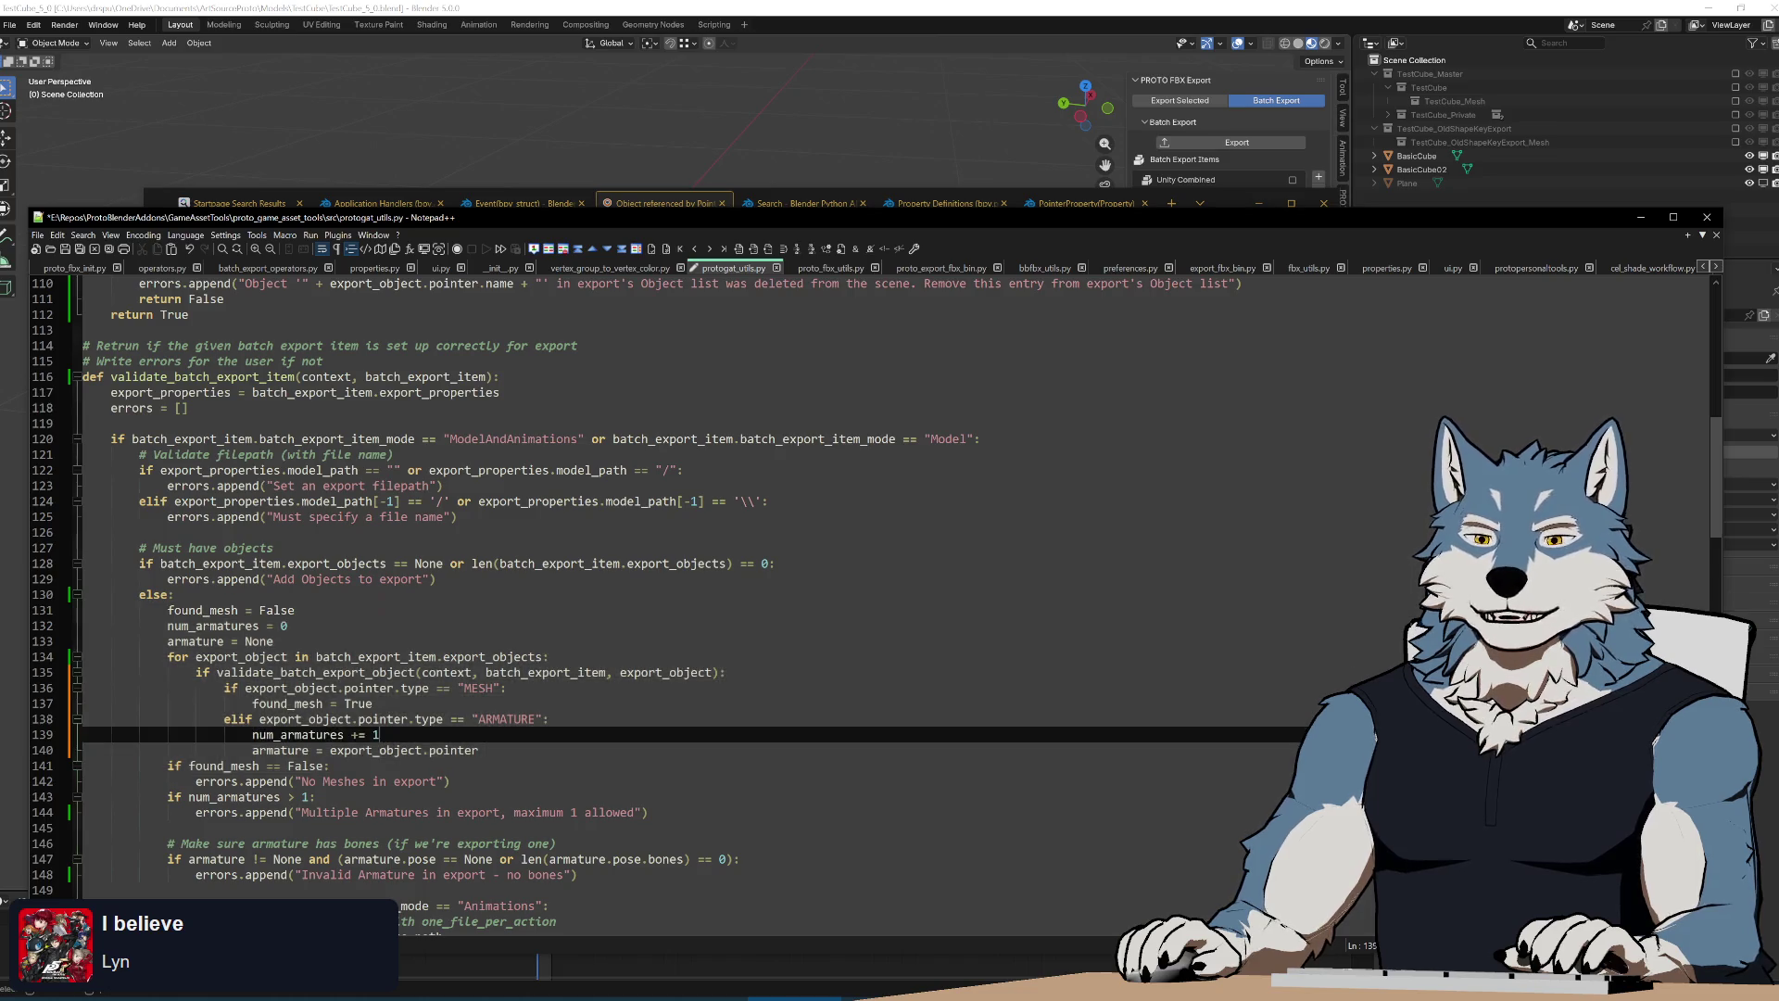
key("Up")
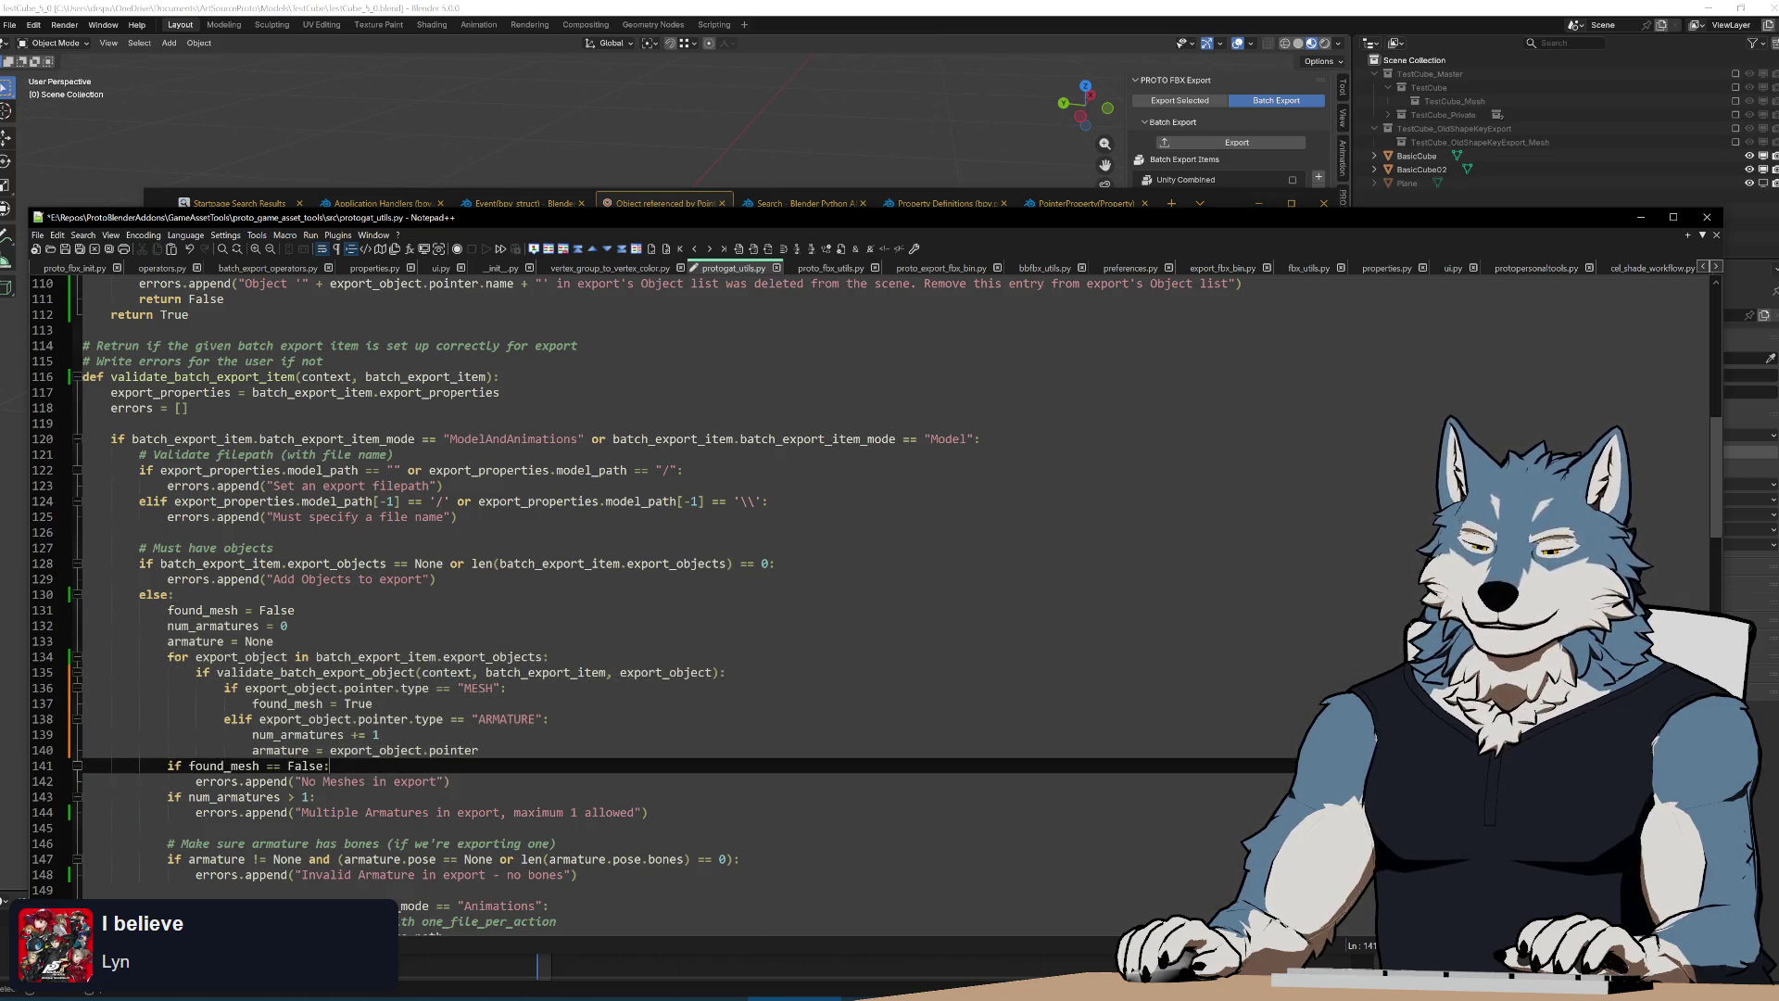
key("Up")
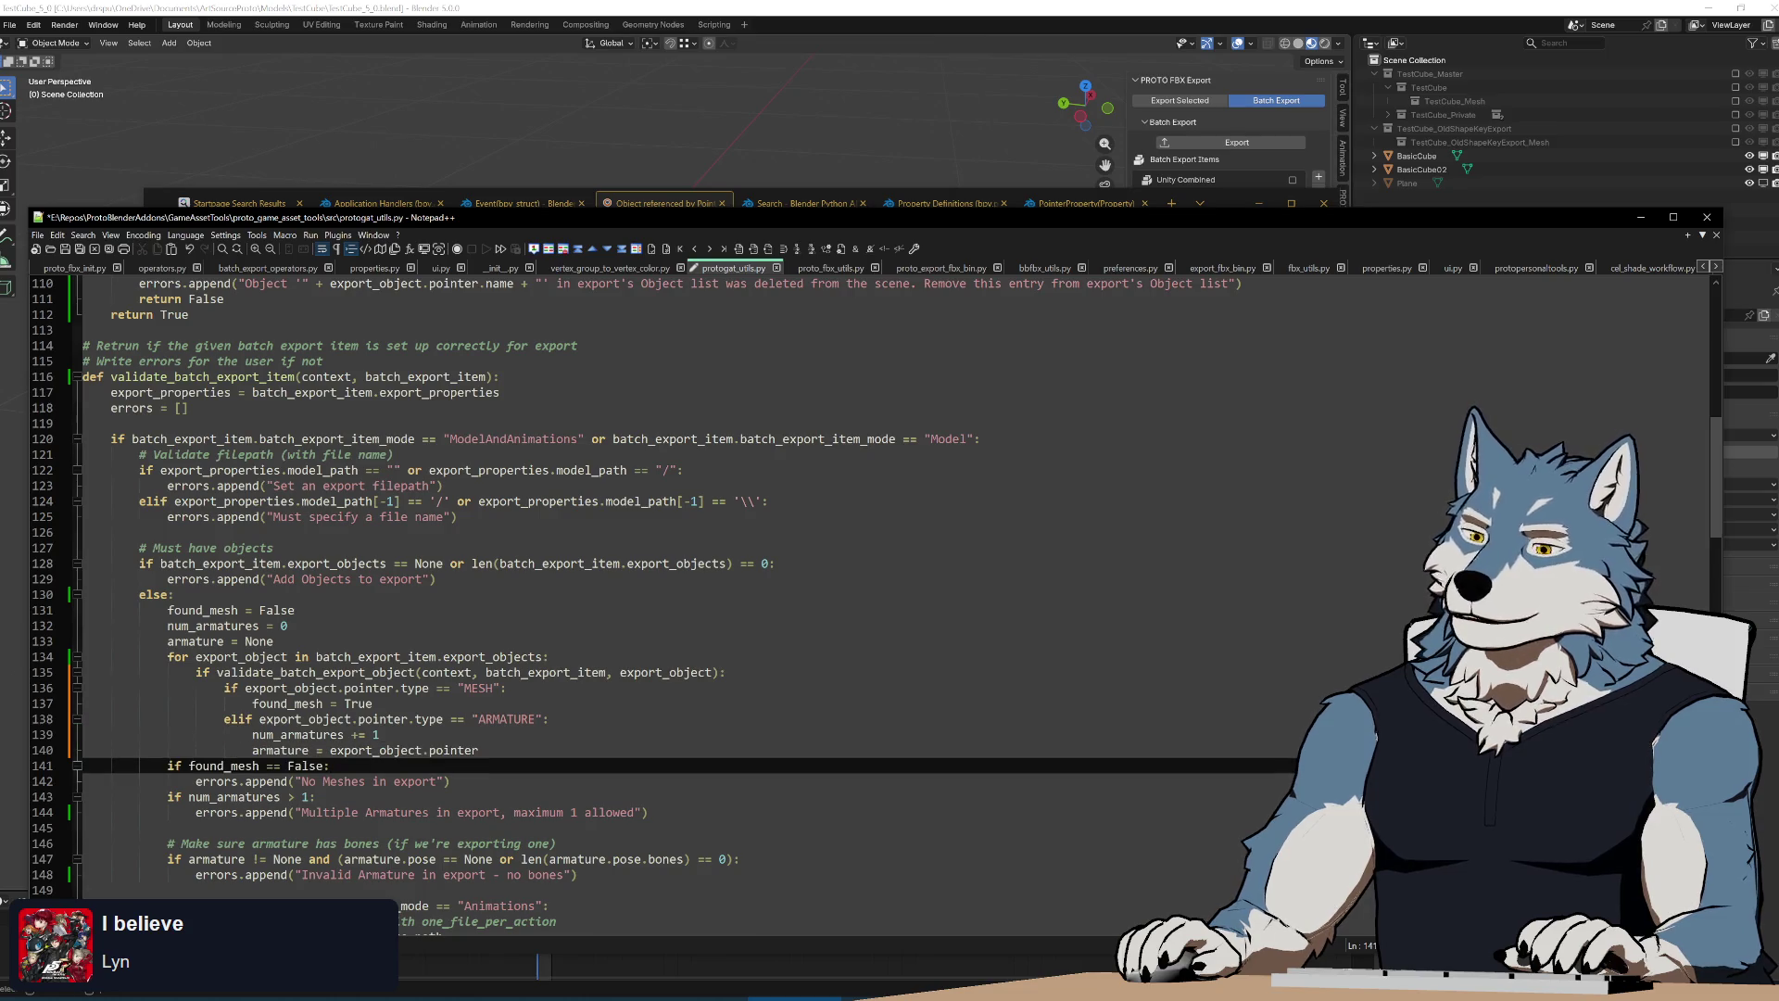
key("Down")
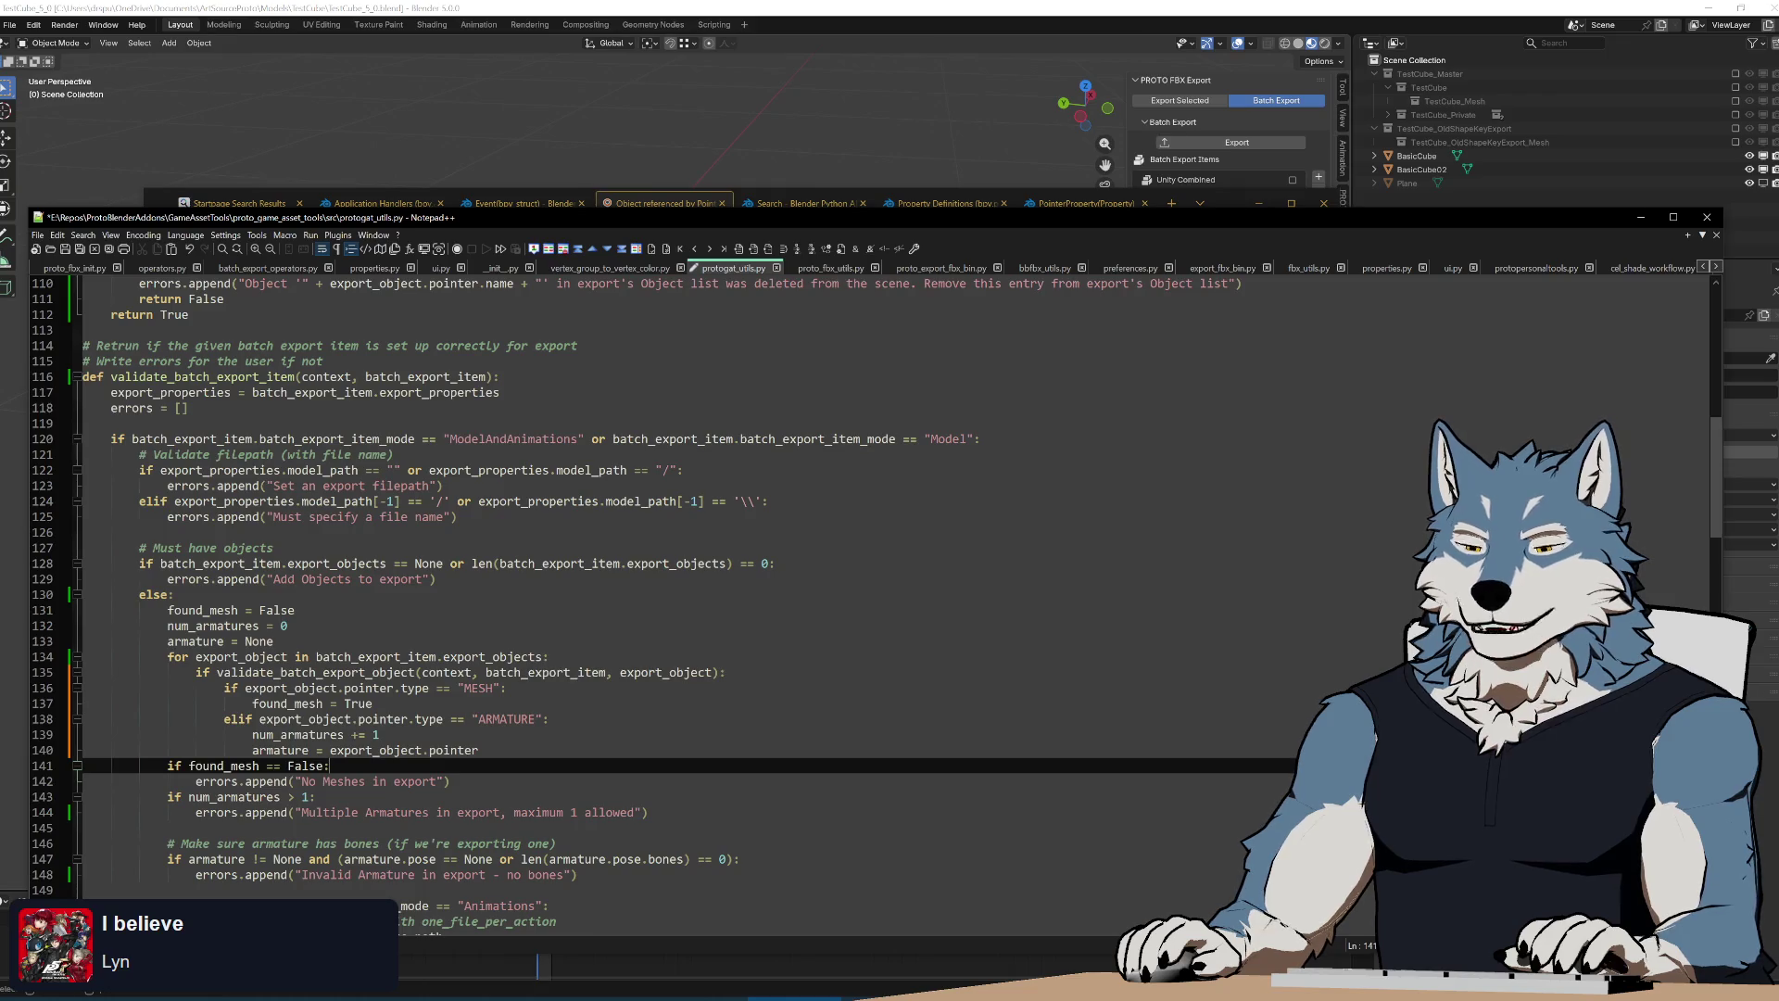
key("shift+Down")
key("shift+Down")
key("shift+Down")
key("shift+Up")
key("shift+Up")
key("shift+Up")
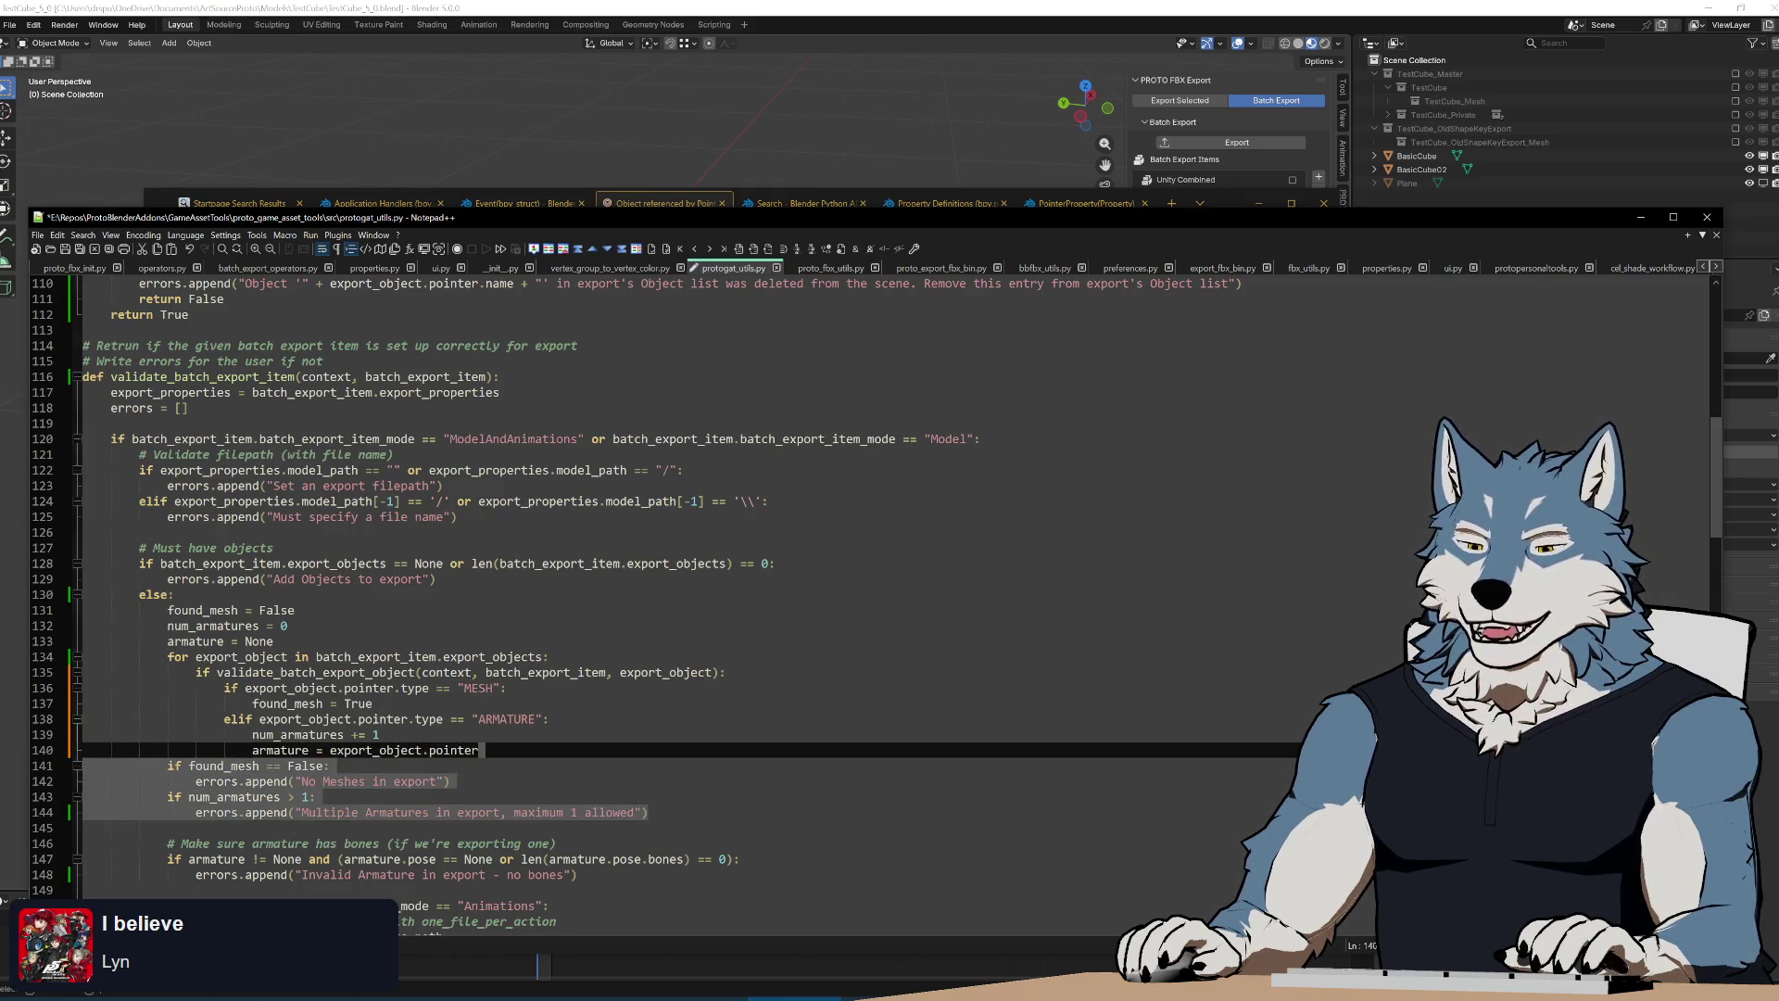
key("shift+Up")
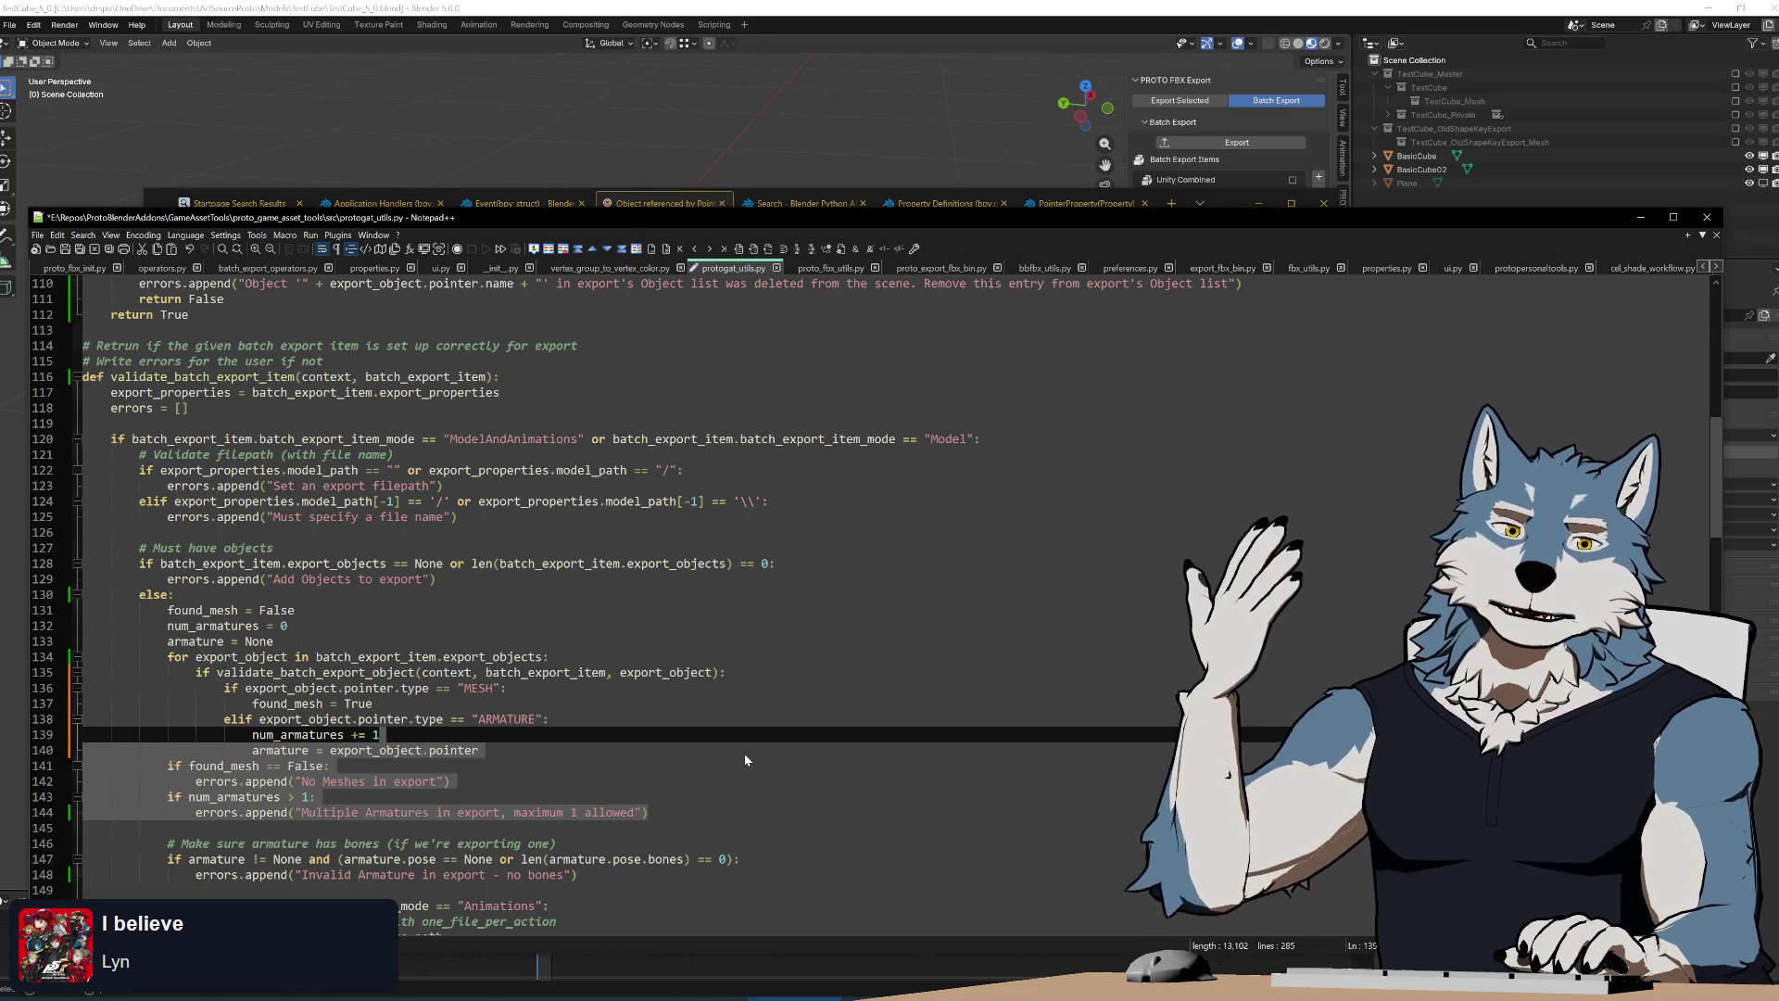
key("alt+Tab")
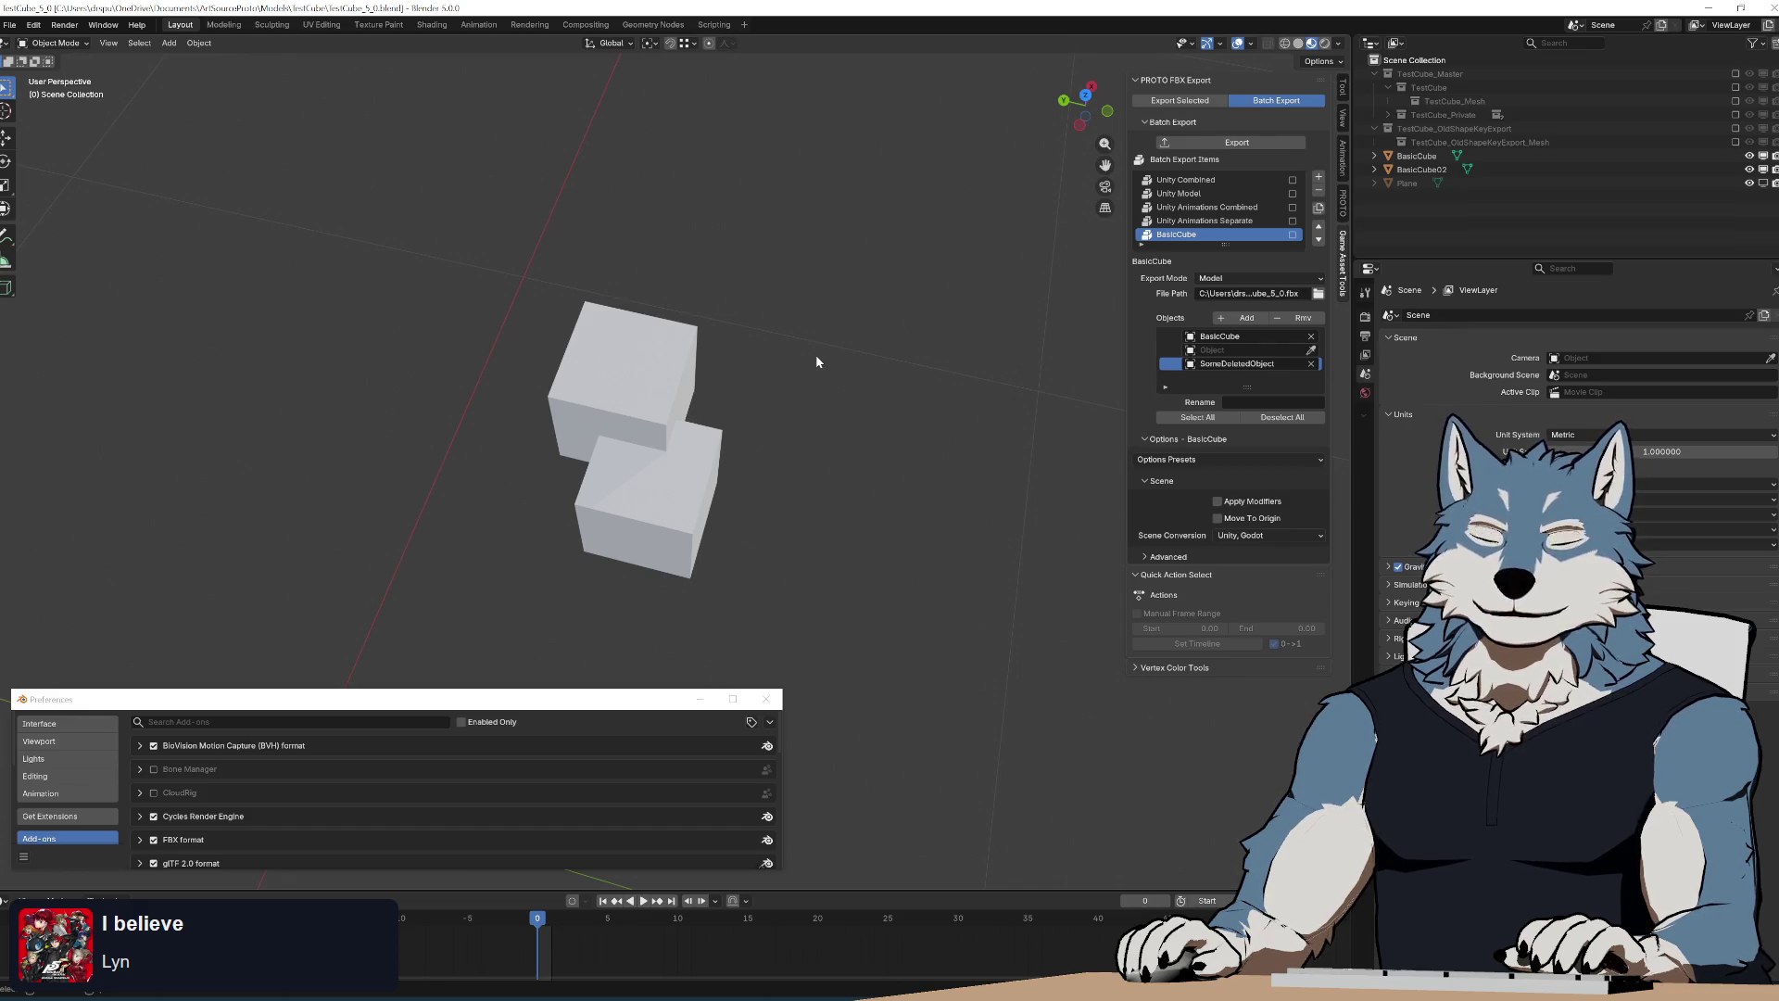
Run the batch export, hitting a TypeError about a missing batch_export_item argument
middle_click_drag(717, 388, 737, 356)
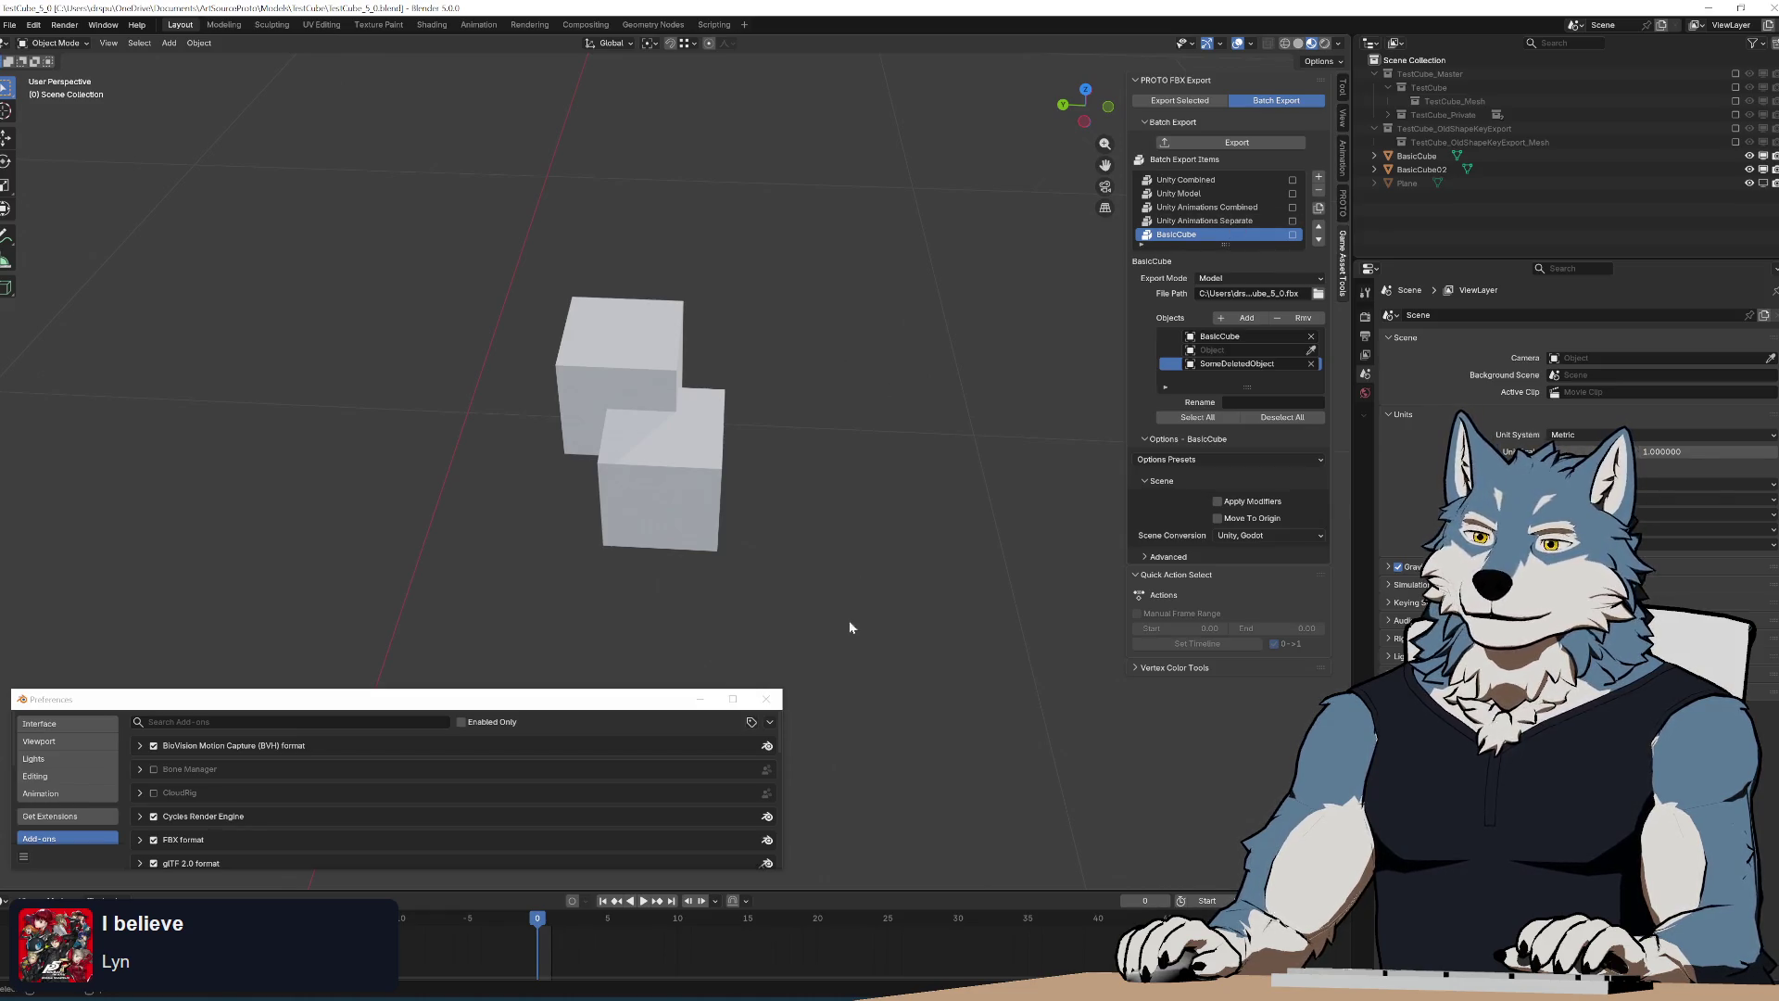
left_click(1230, 143)
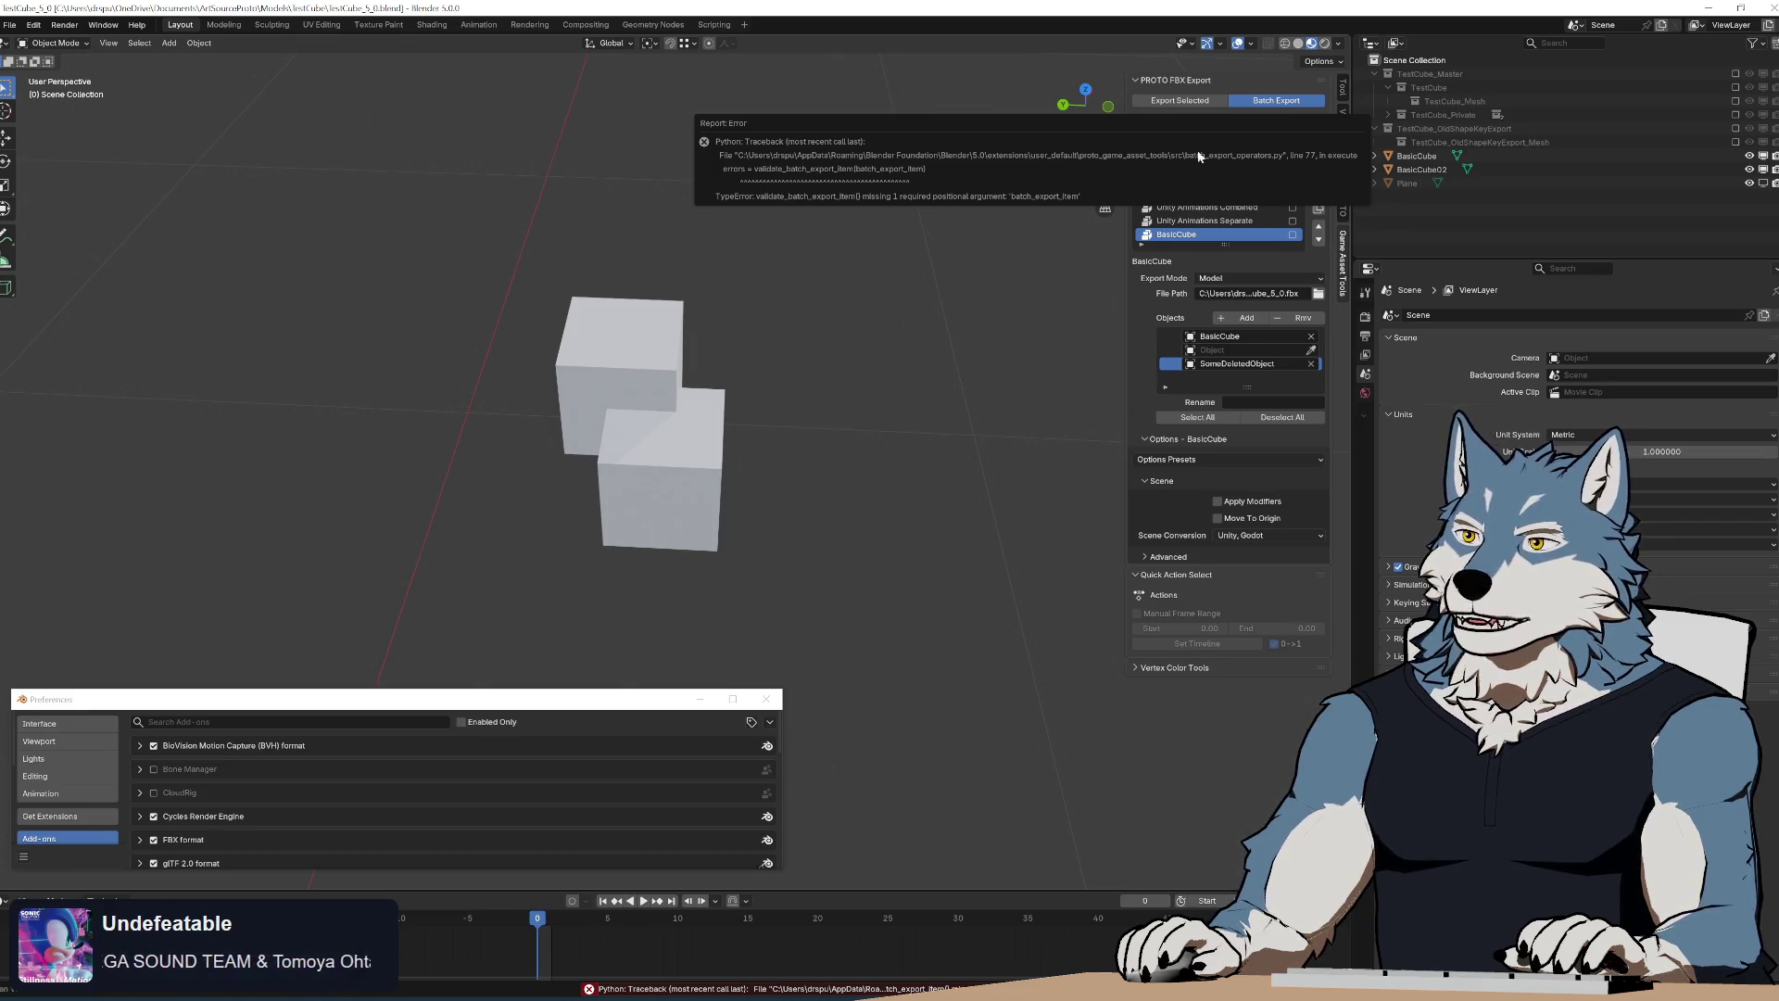
key("alt+Tab")
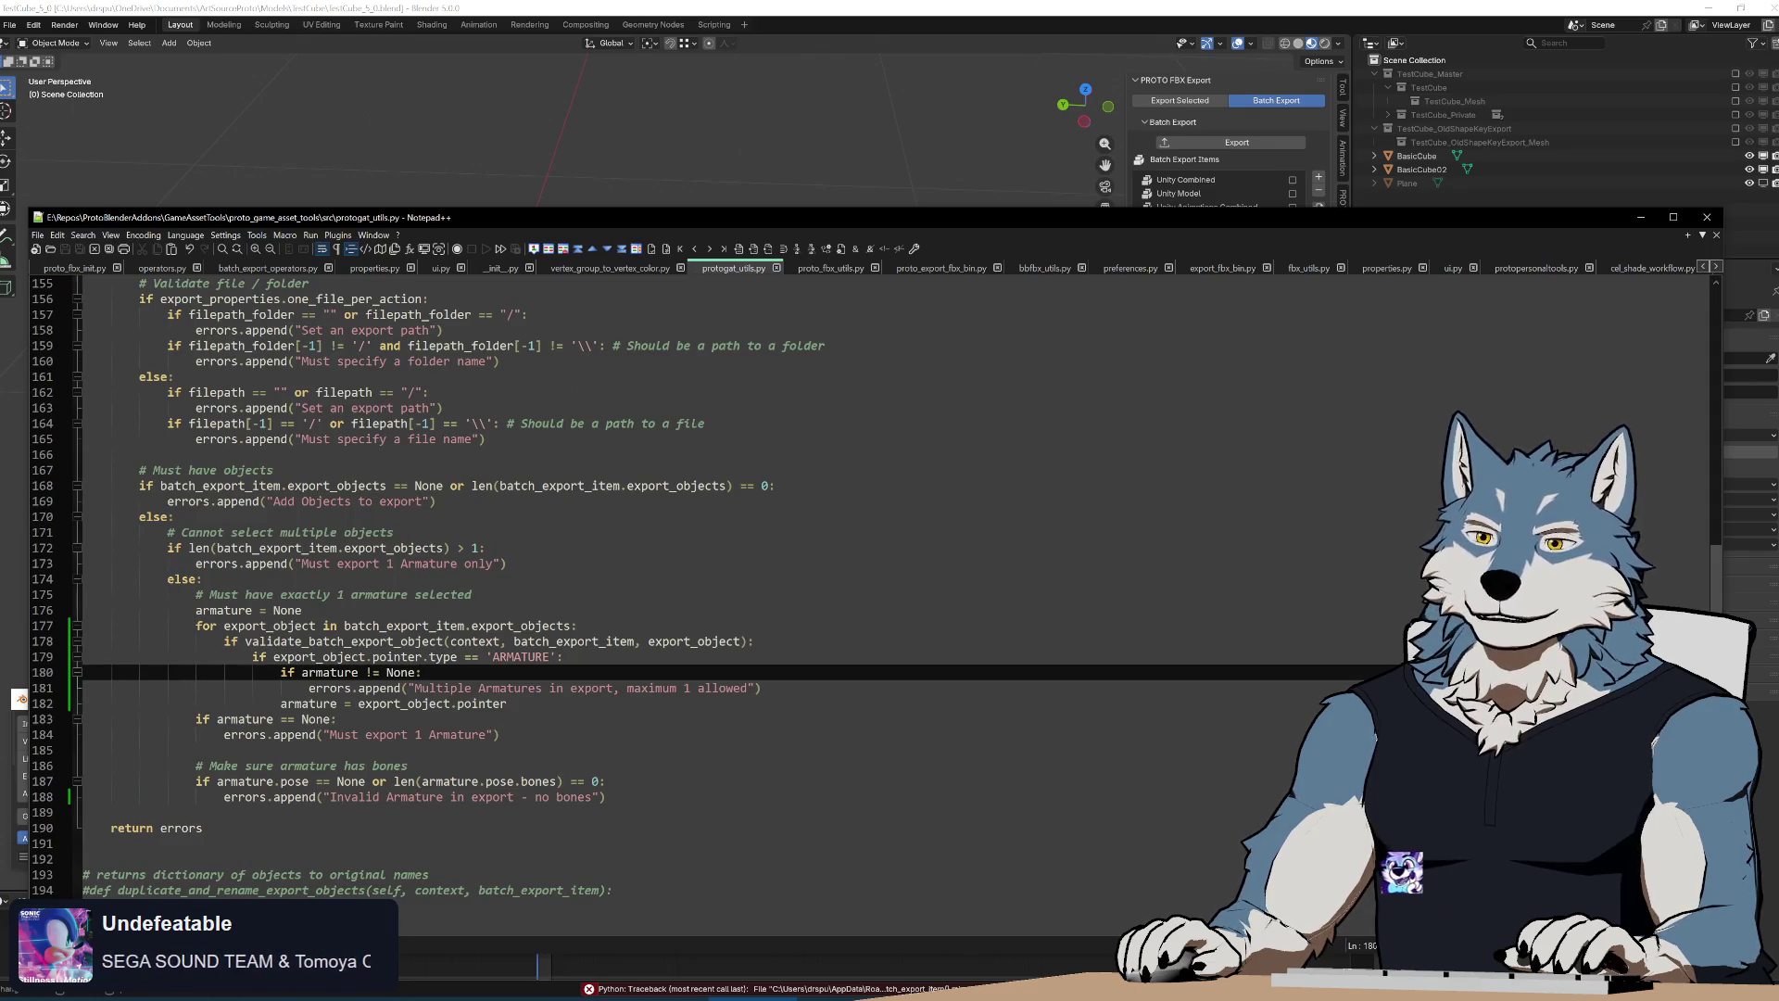
scroll(1352, 316, "up", 6)
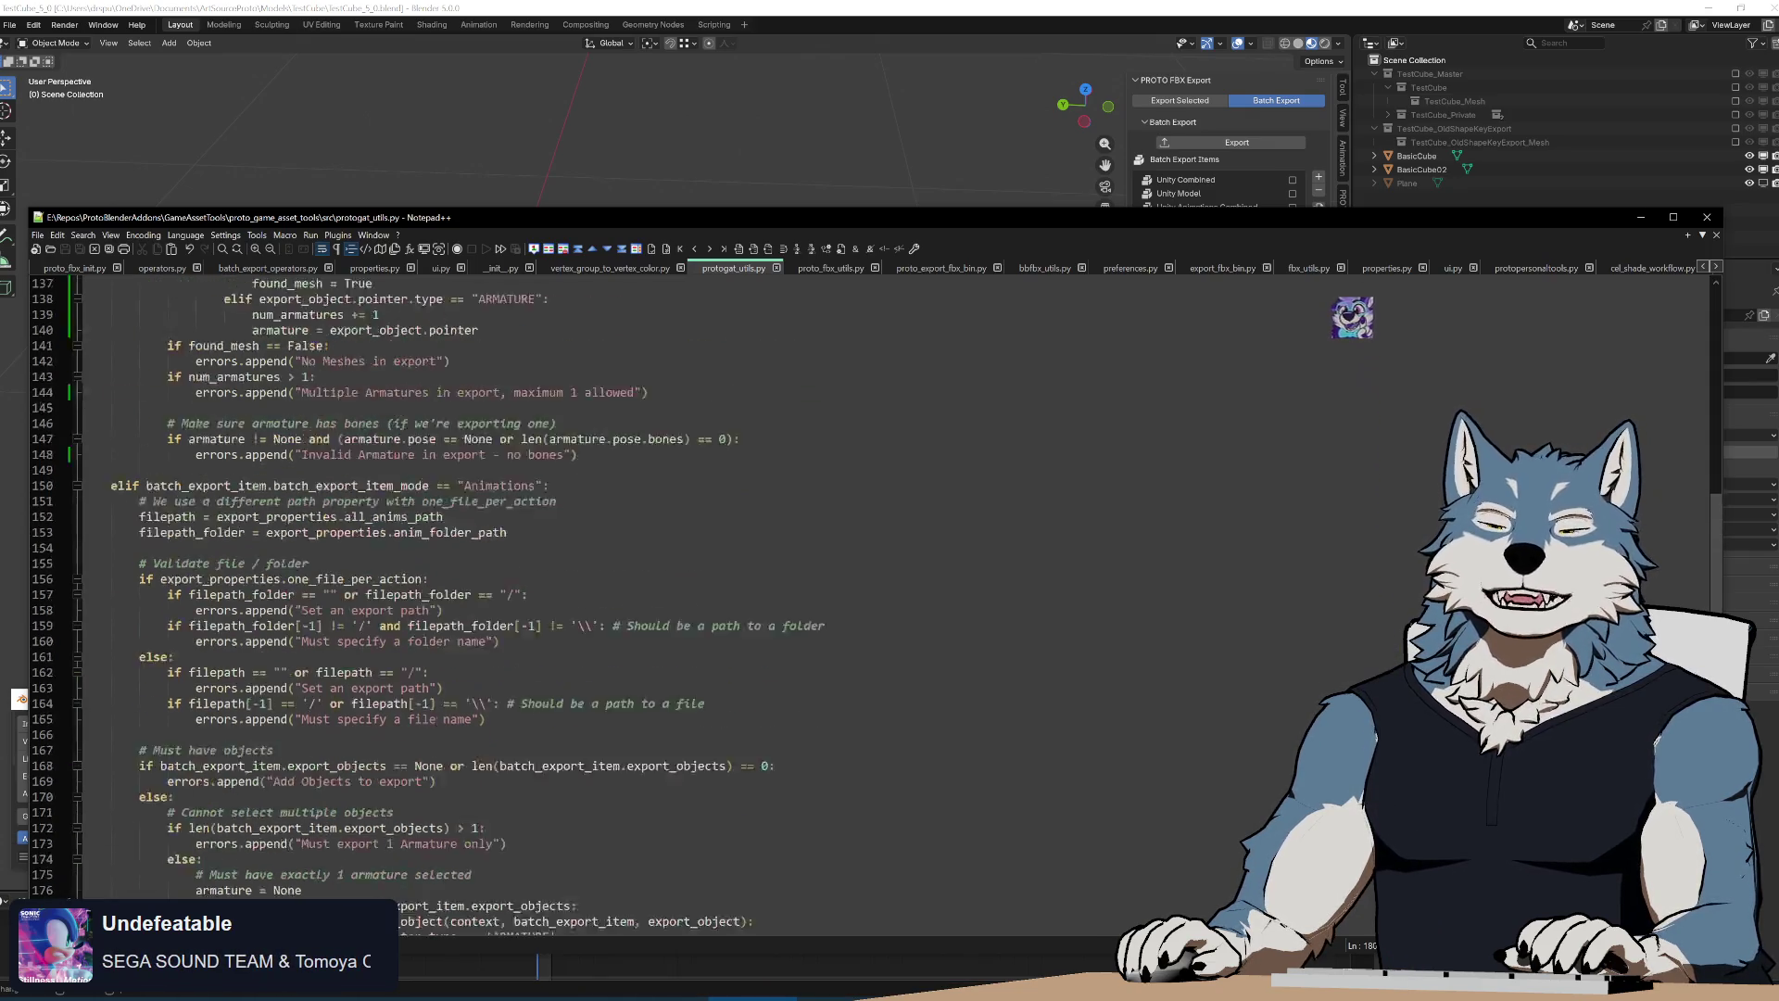
scroll(1353, 317, "up", 5)
scroll(1353, 317, "up", 4)
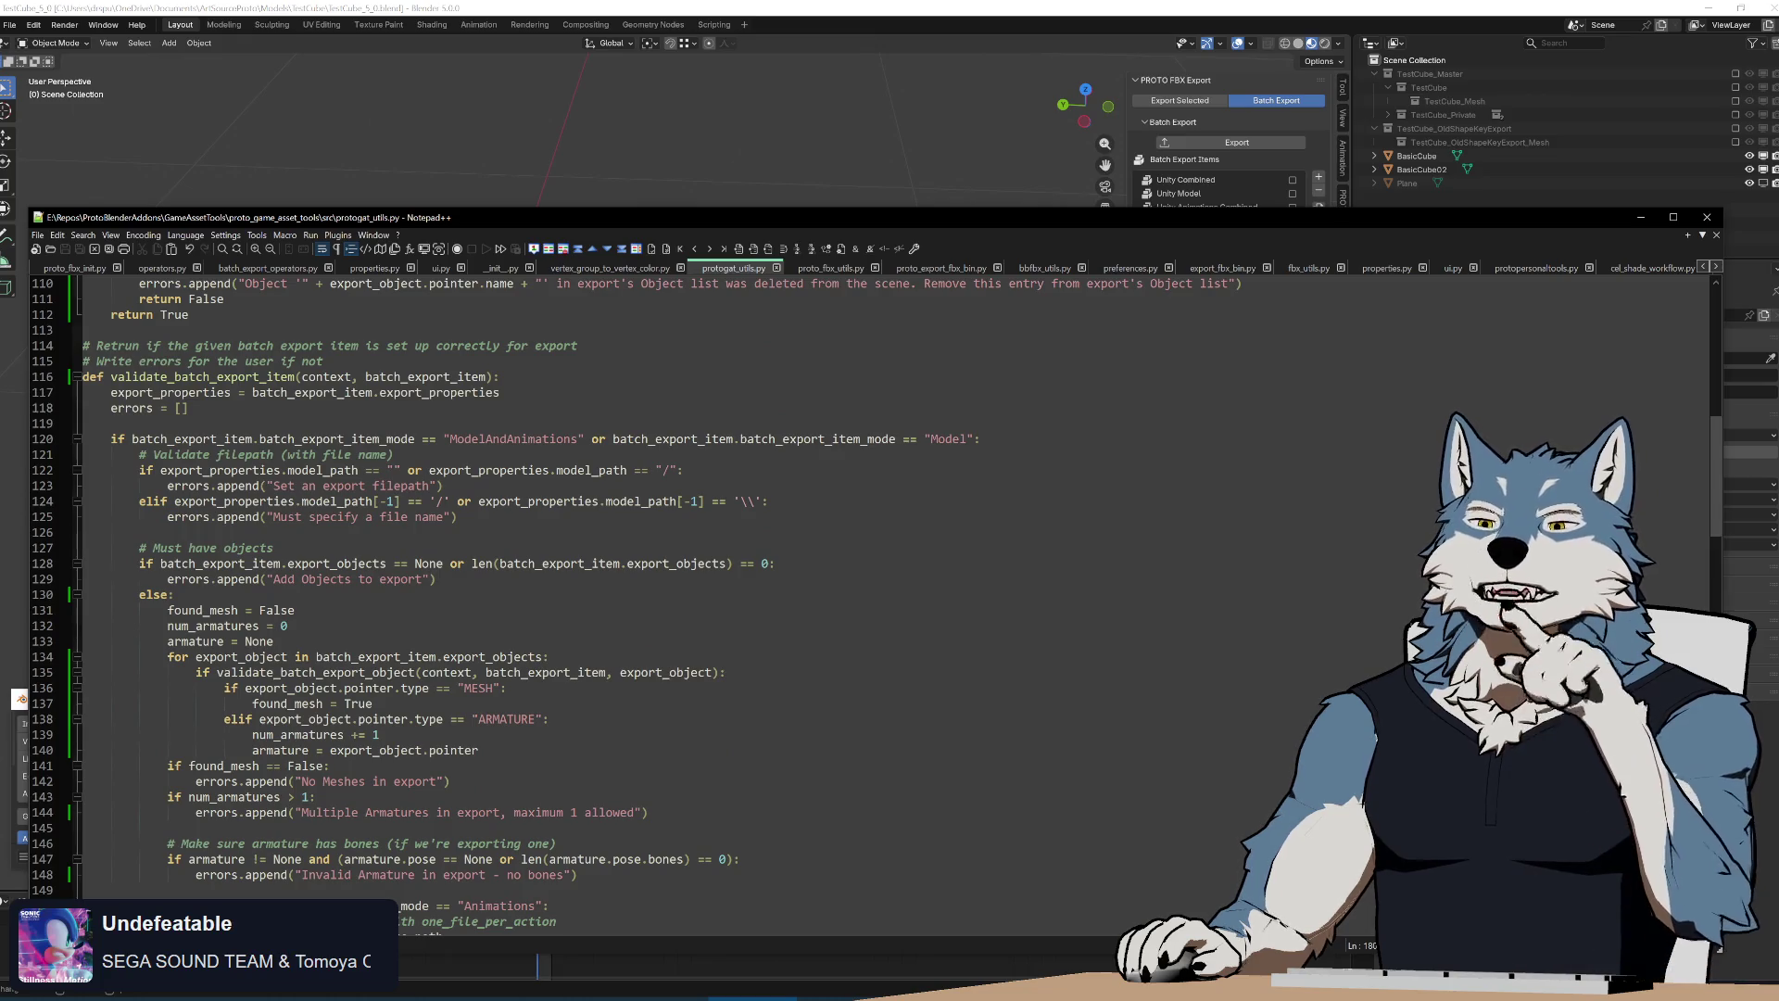
scroll(1352, 317, "down", 2)
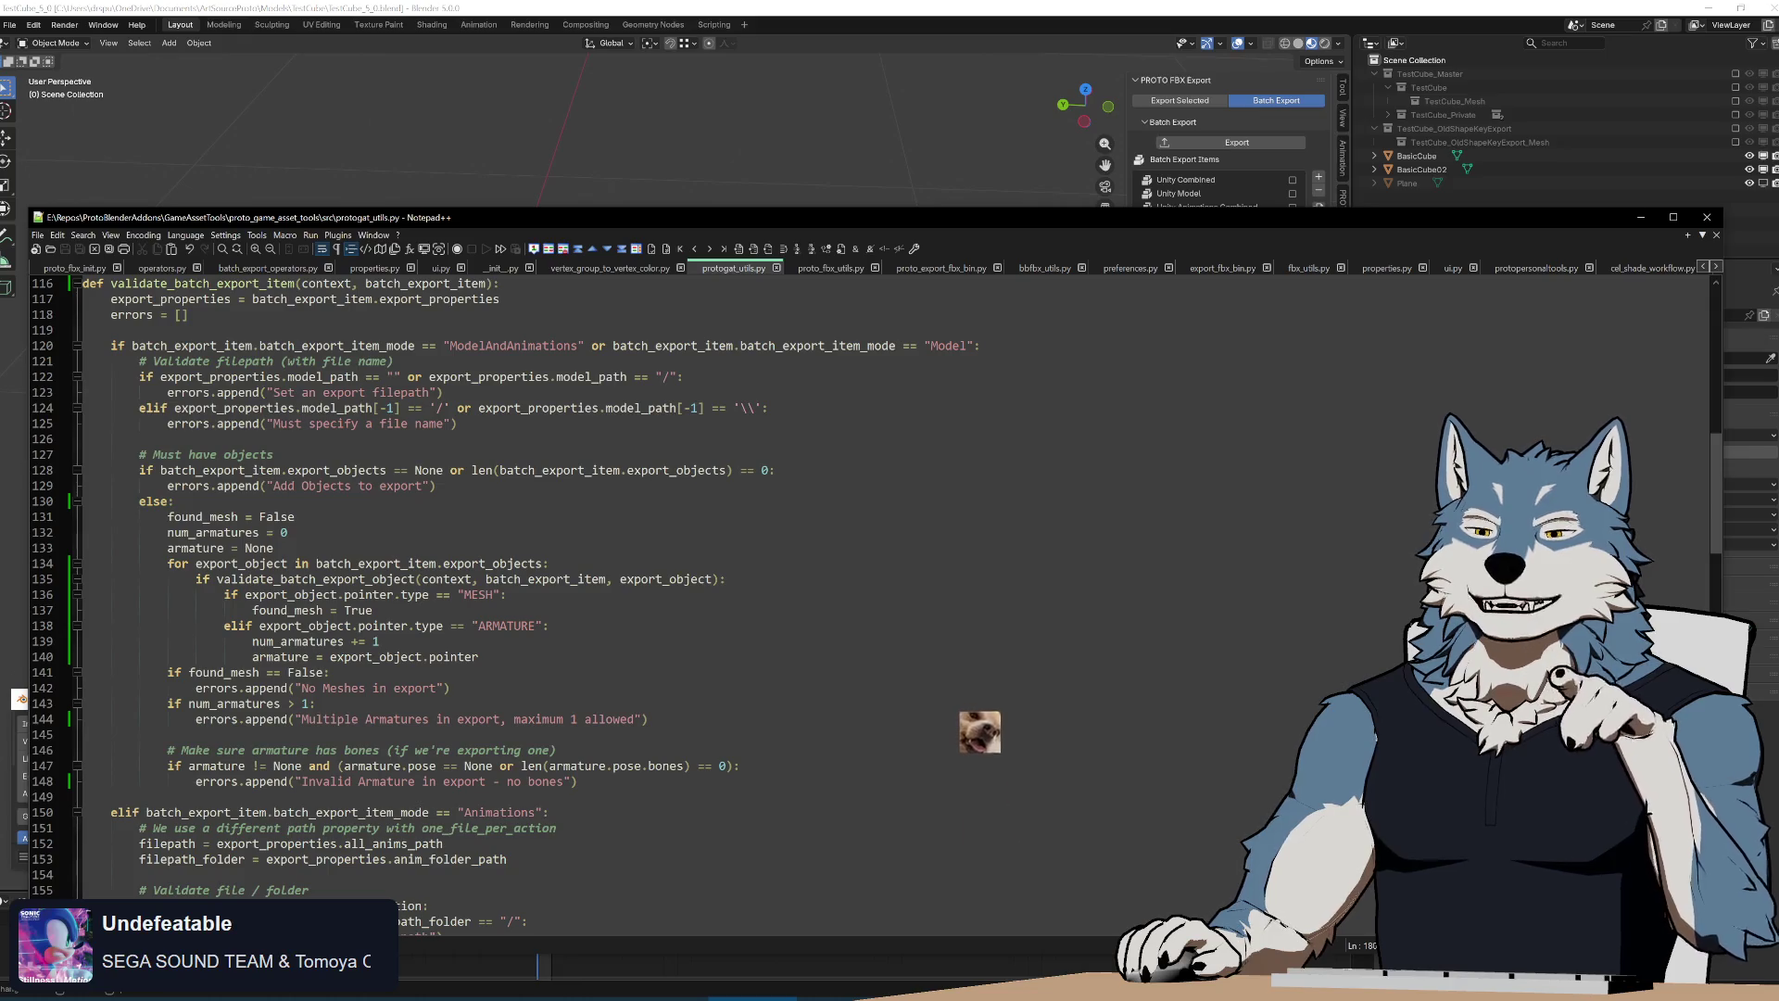
Search for validate_batch_export_item from its definition on line 116
double_click(320, 578)
scroll(695, 578, "up", 5)
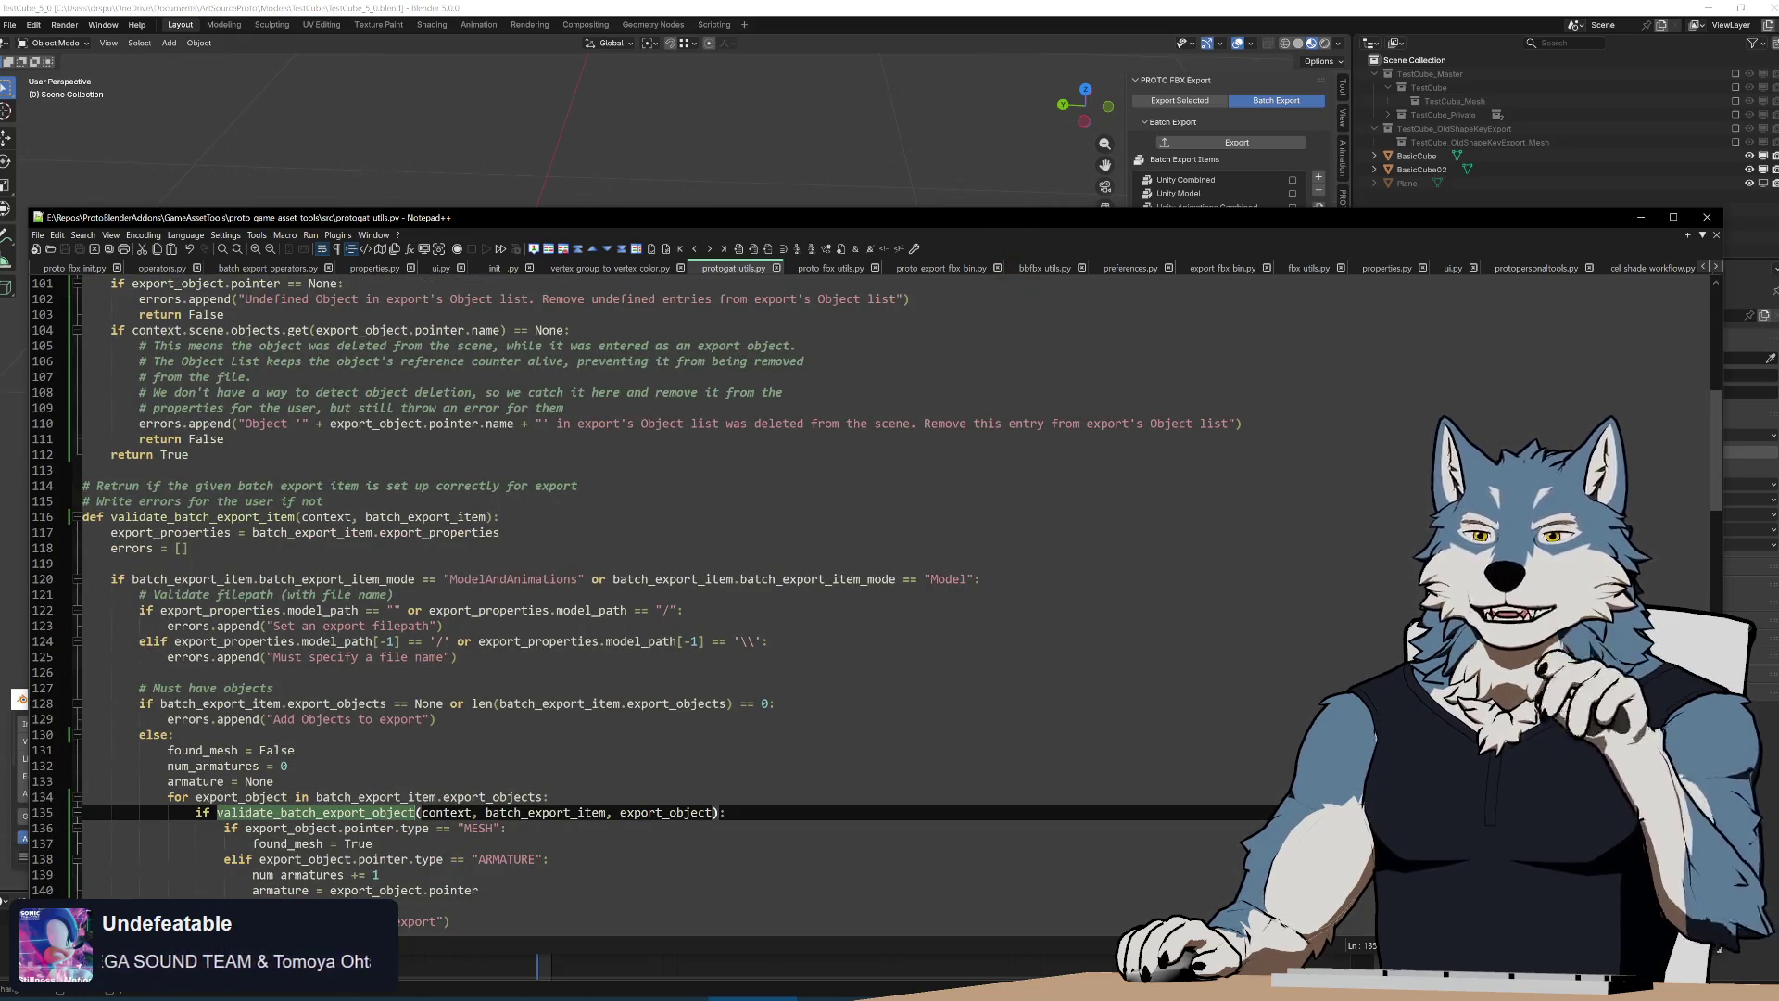
double_click(201, 517)
key("ctrl+f")
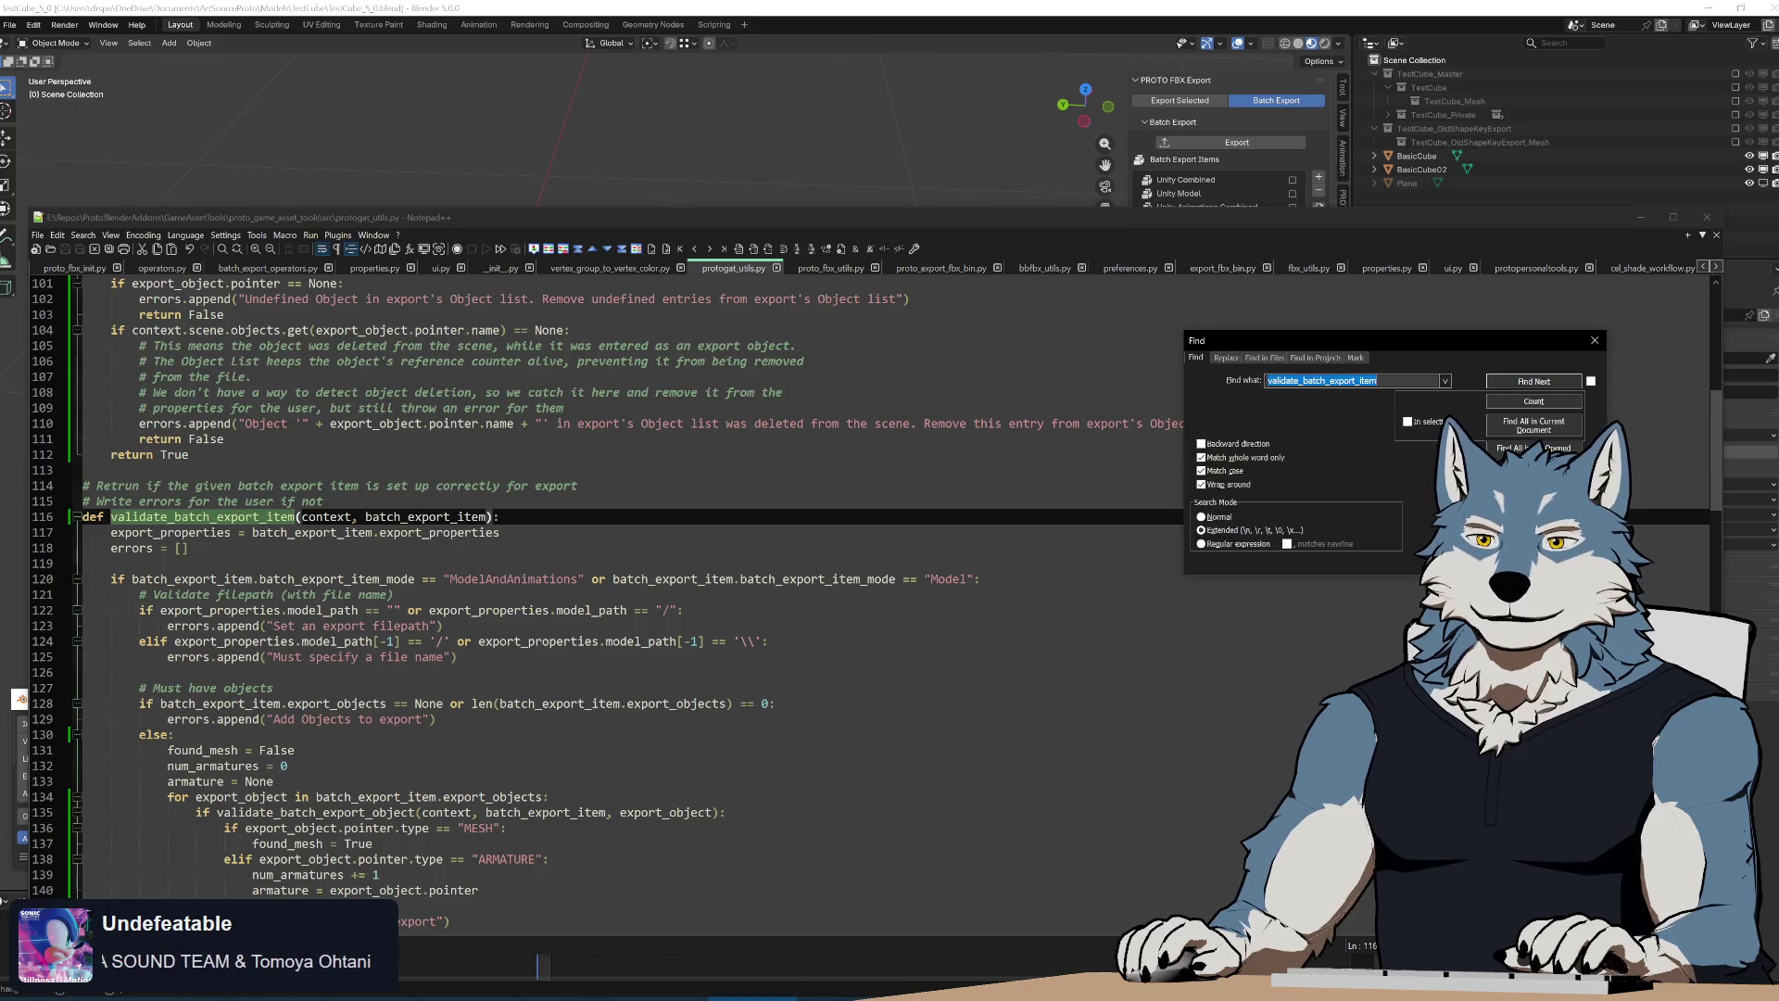
Pass context to the validate_batch_export_item call on line 77 of batch_export_operator.py
left_click(1536, 382)
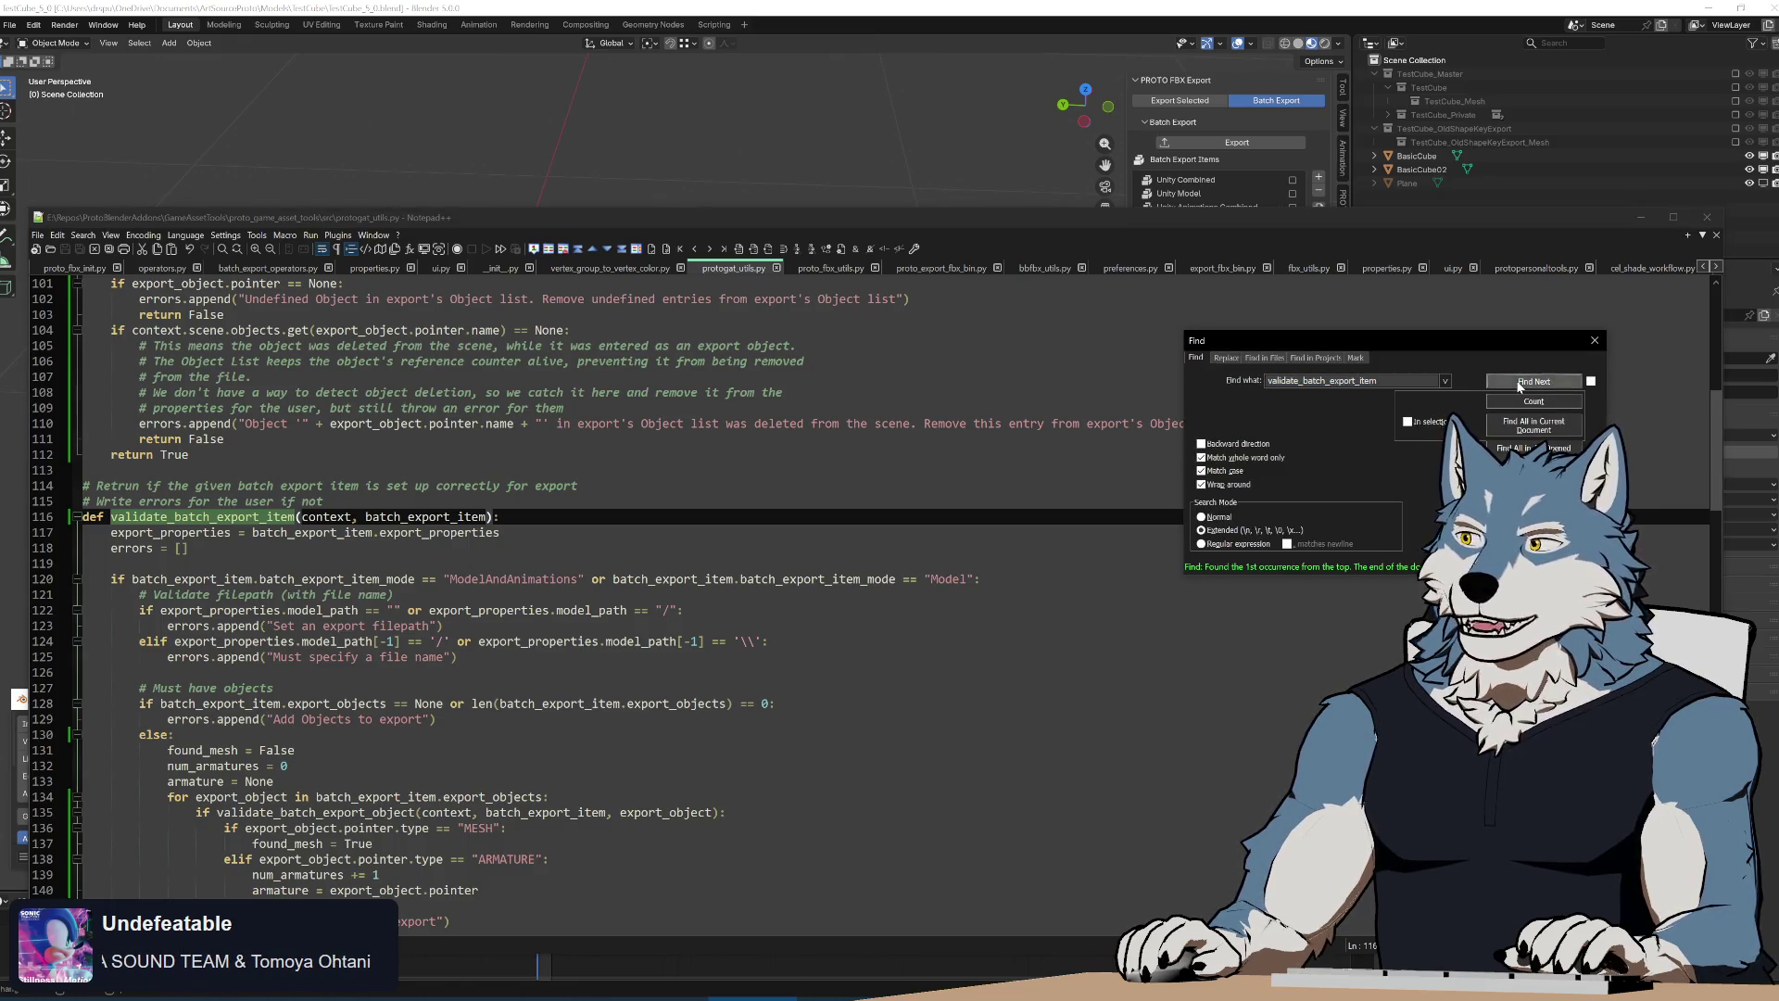
left_click(269, 268)
key("ctrl+Page_Up")
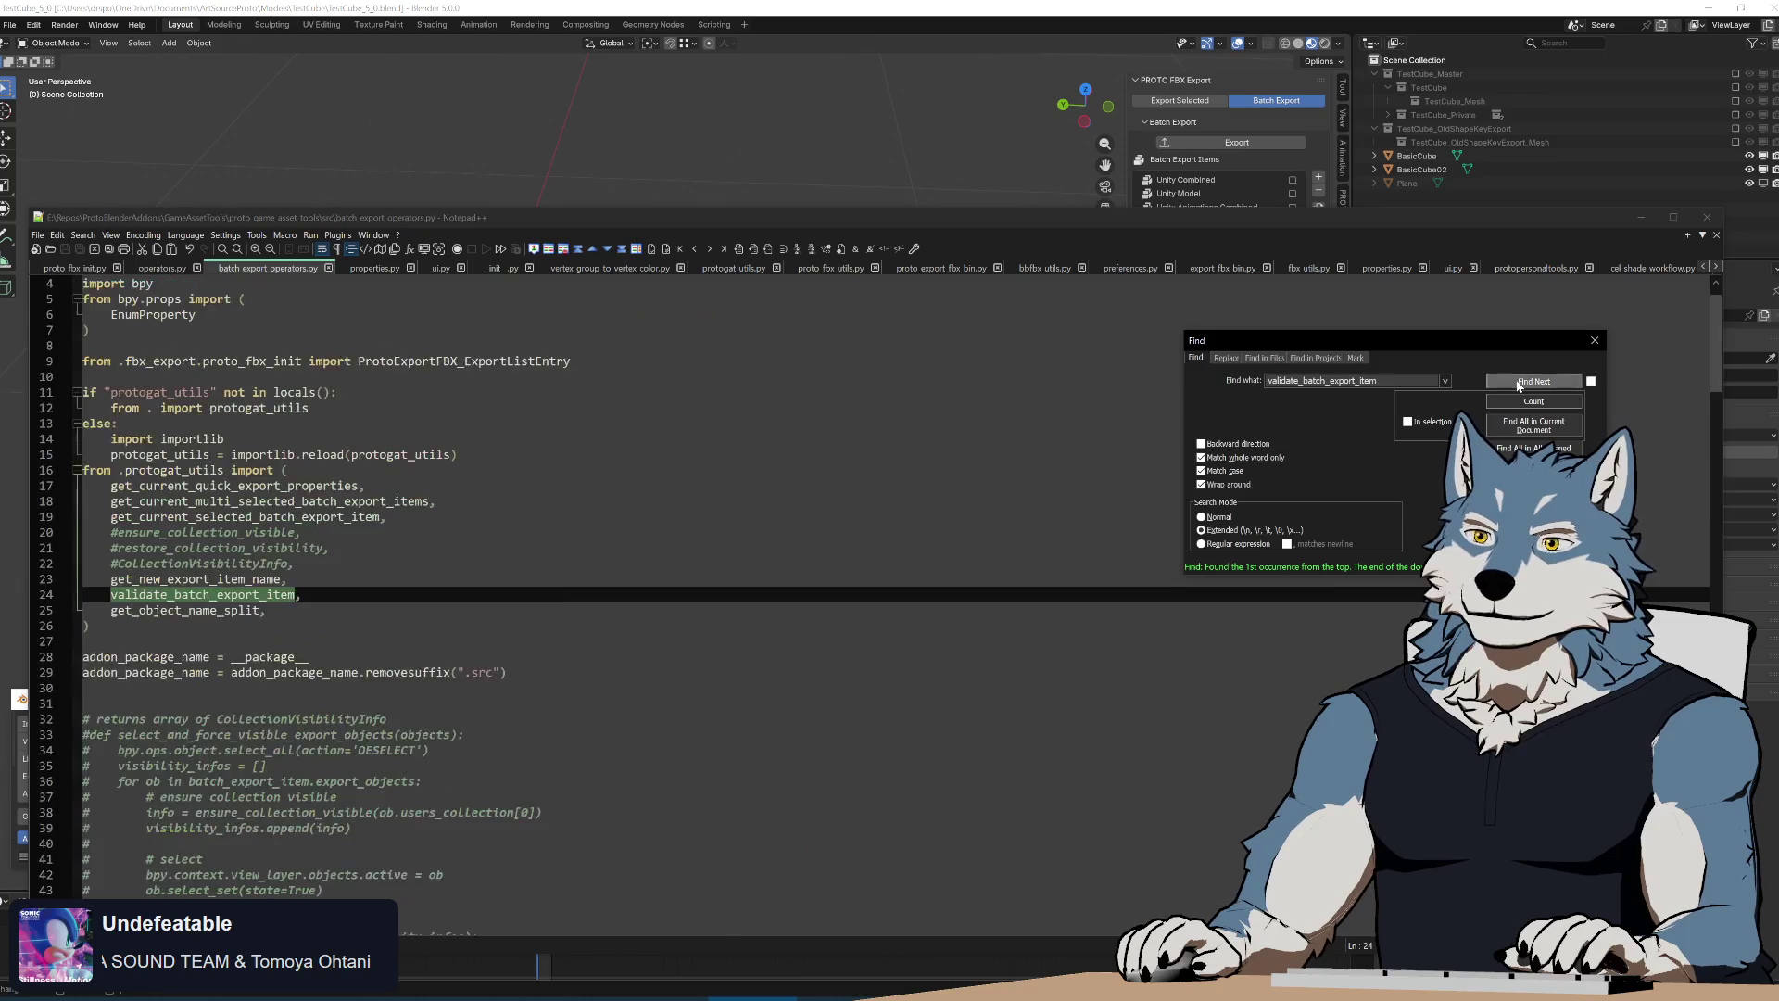
key("ctrl+Page_Down")
left_click(421, 595)
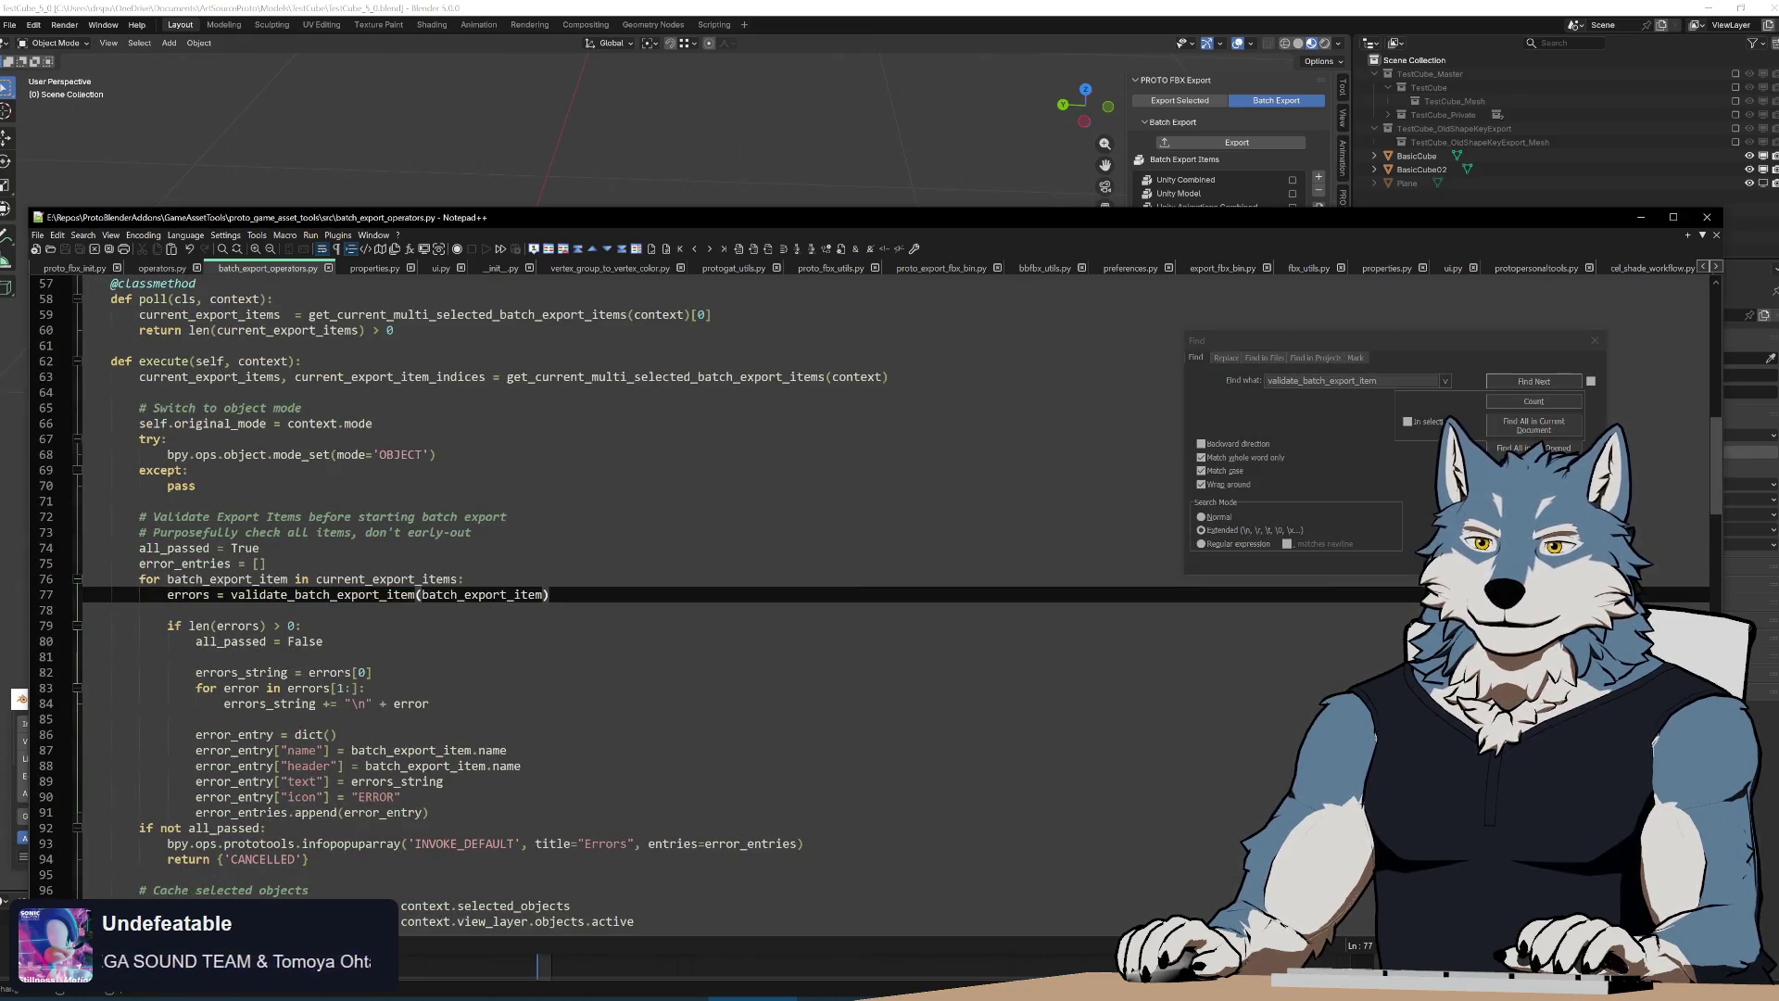
type("context,")
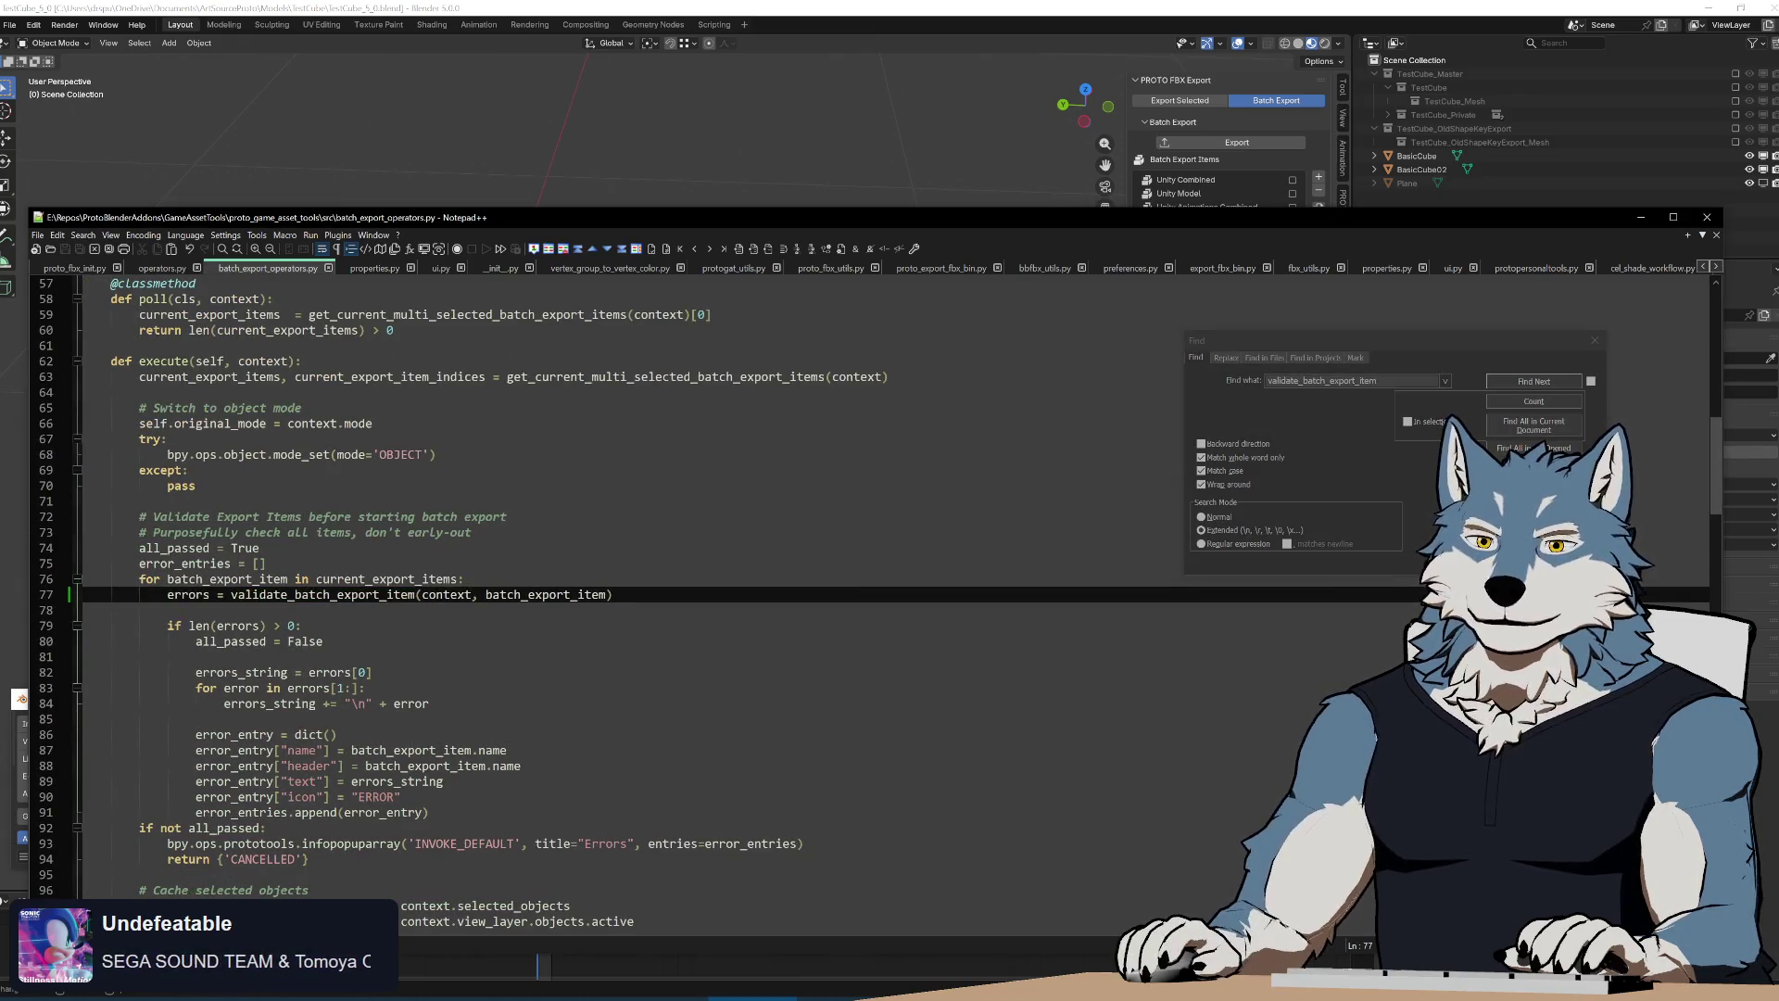
left_click(103, 996)
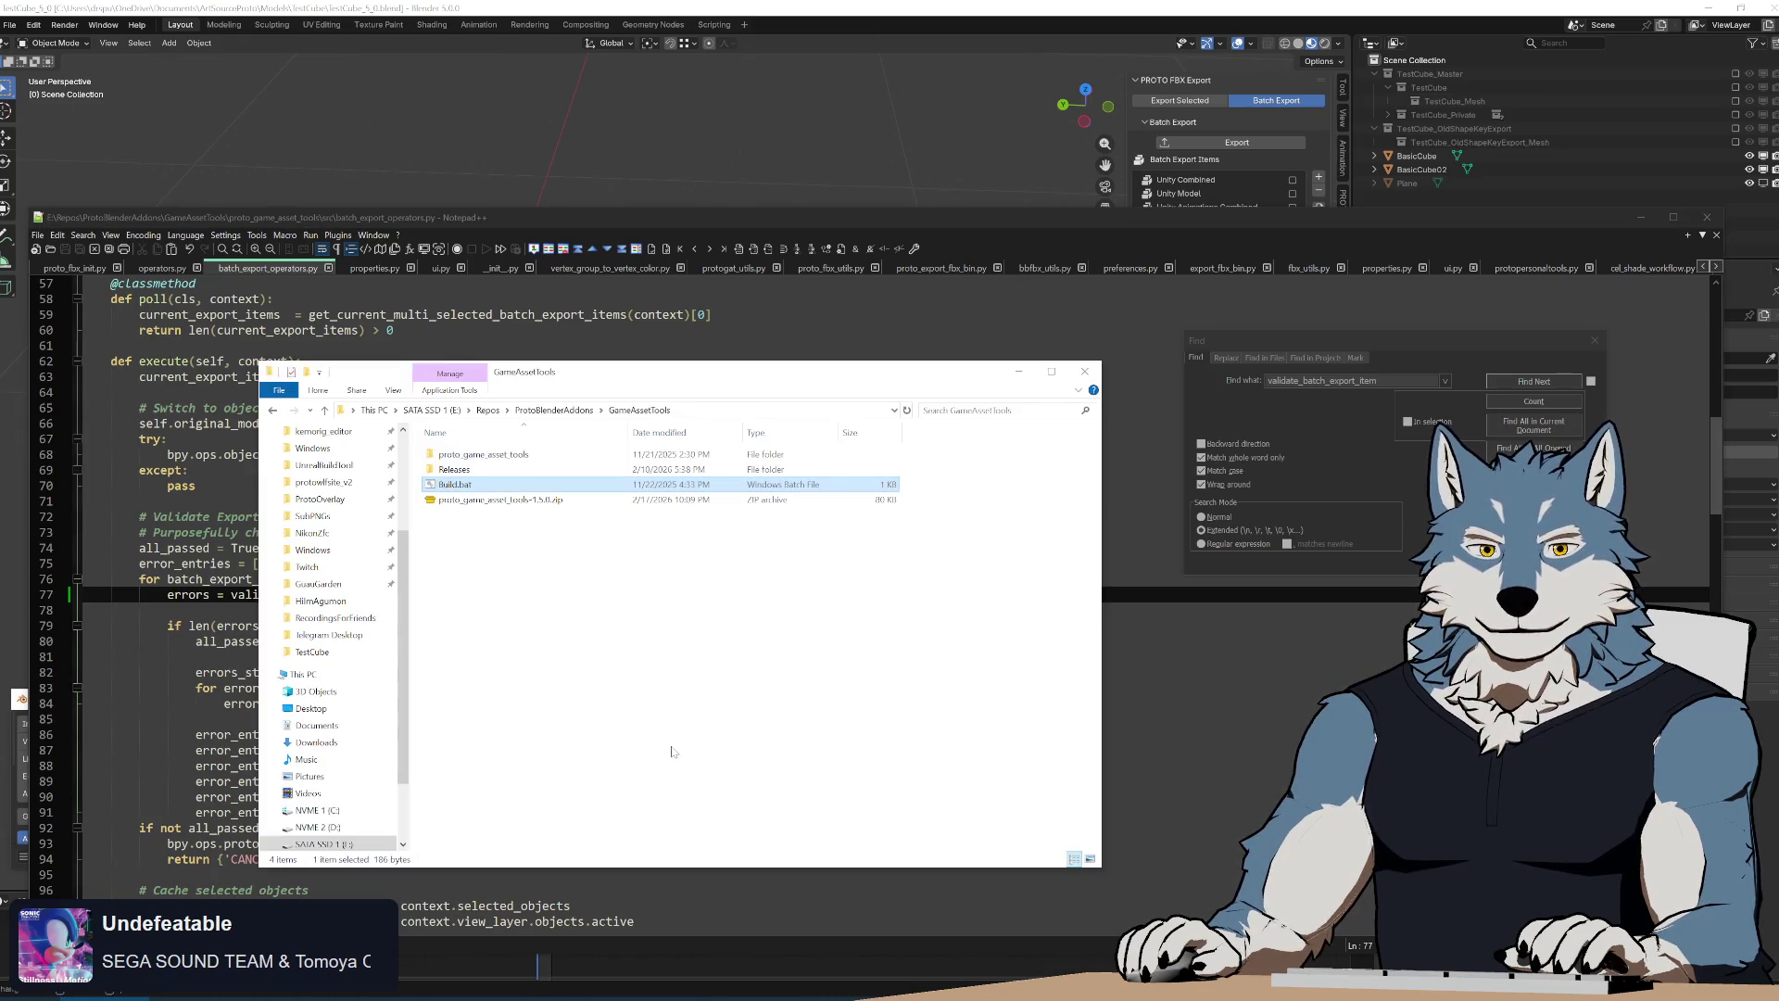
Rebuild and reinstall proto_game_asset_tools-1.5.0.zip; the export now fails with NameError 'errors'
key("Return")
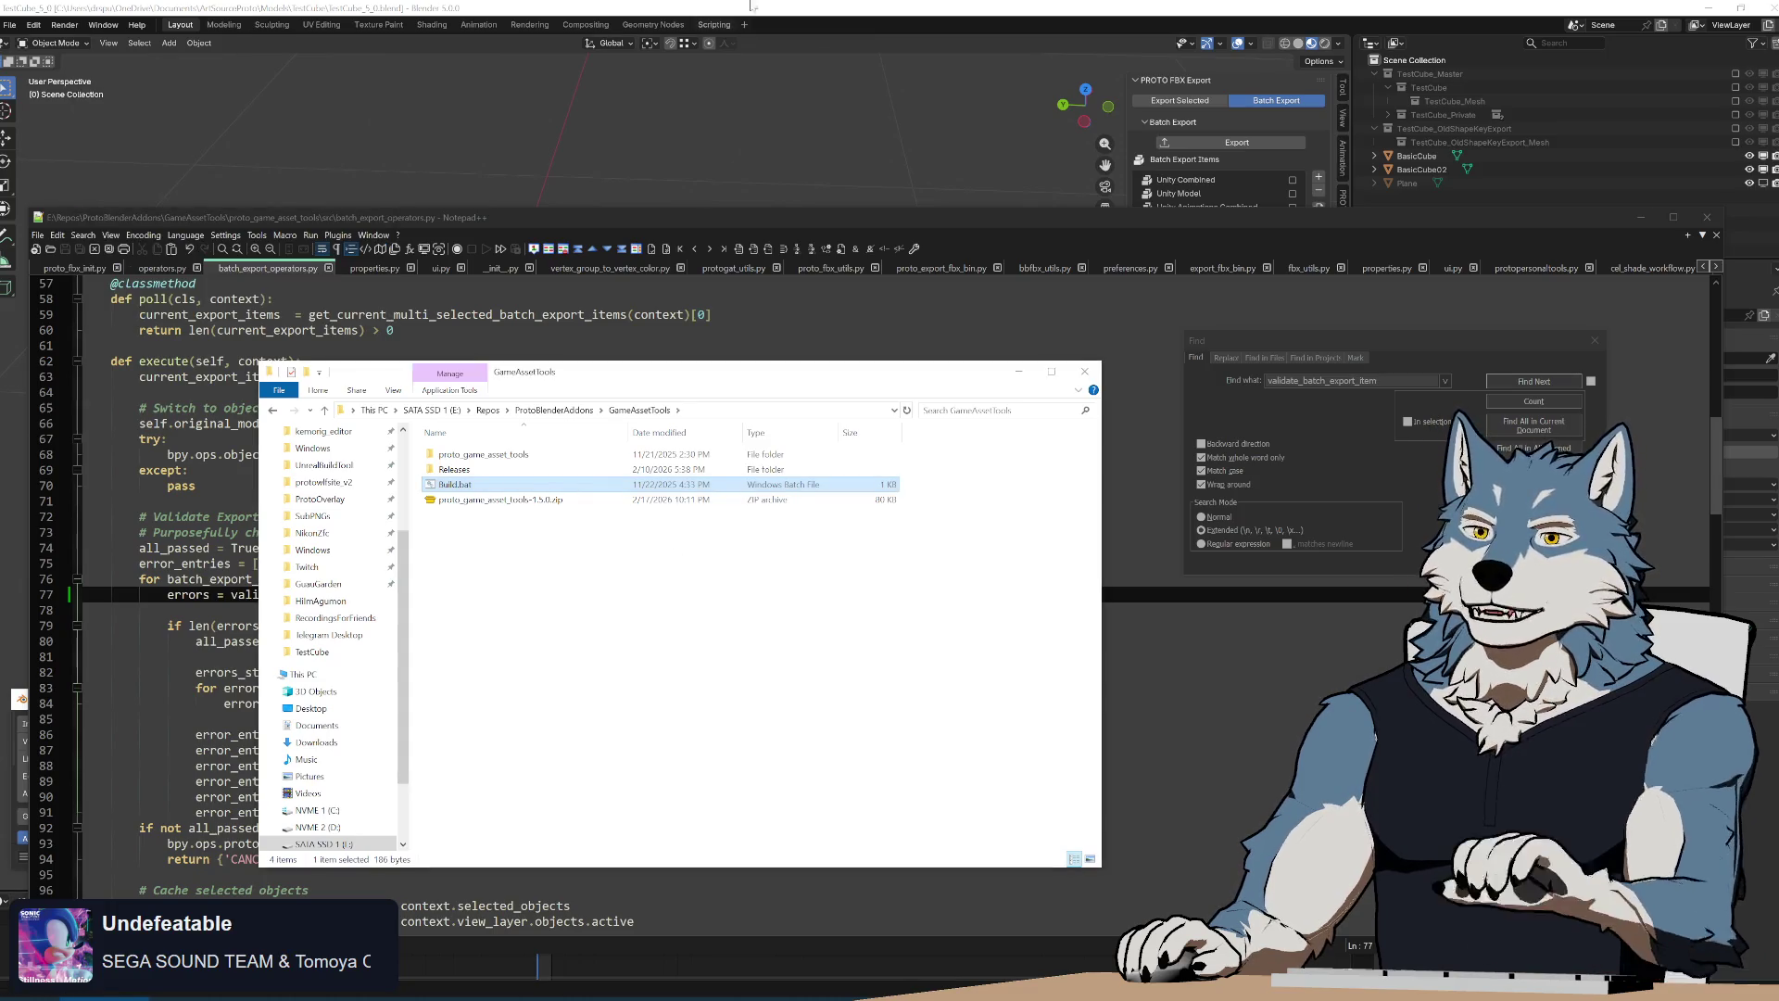
key("alt+Tab")
left_click(769, 722)
left_click(735, 757)
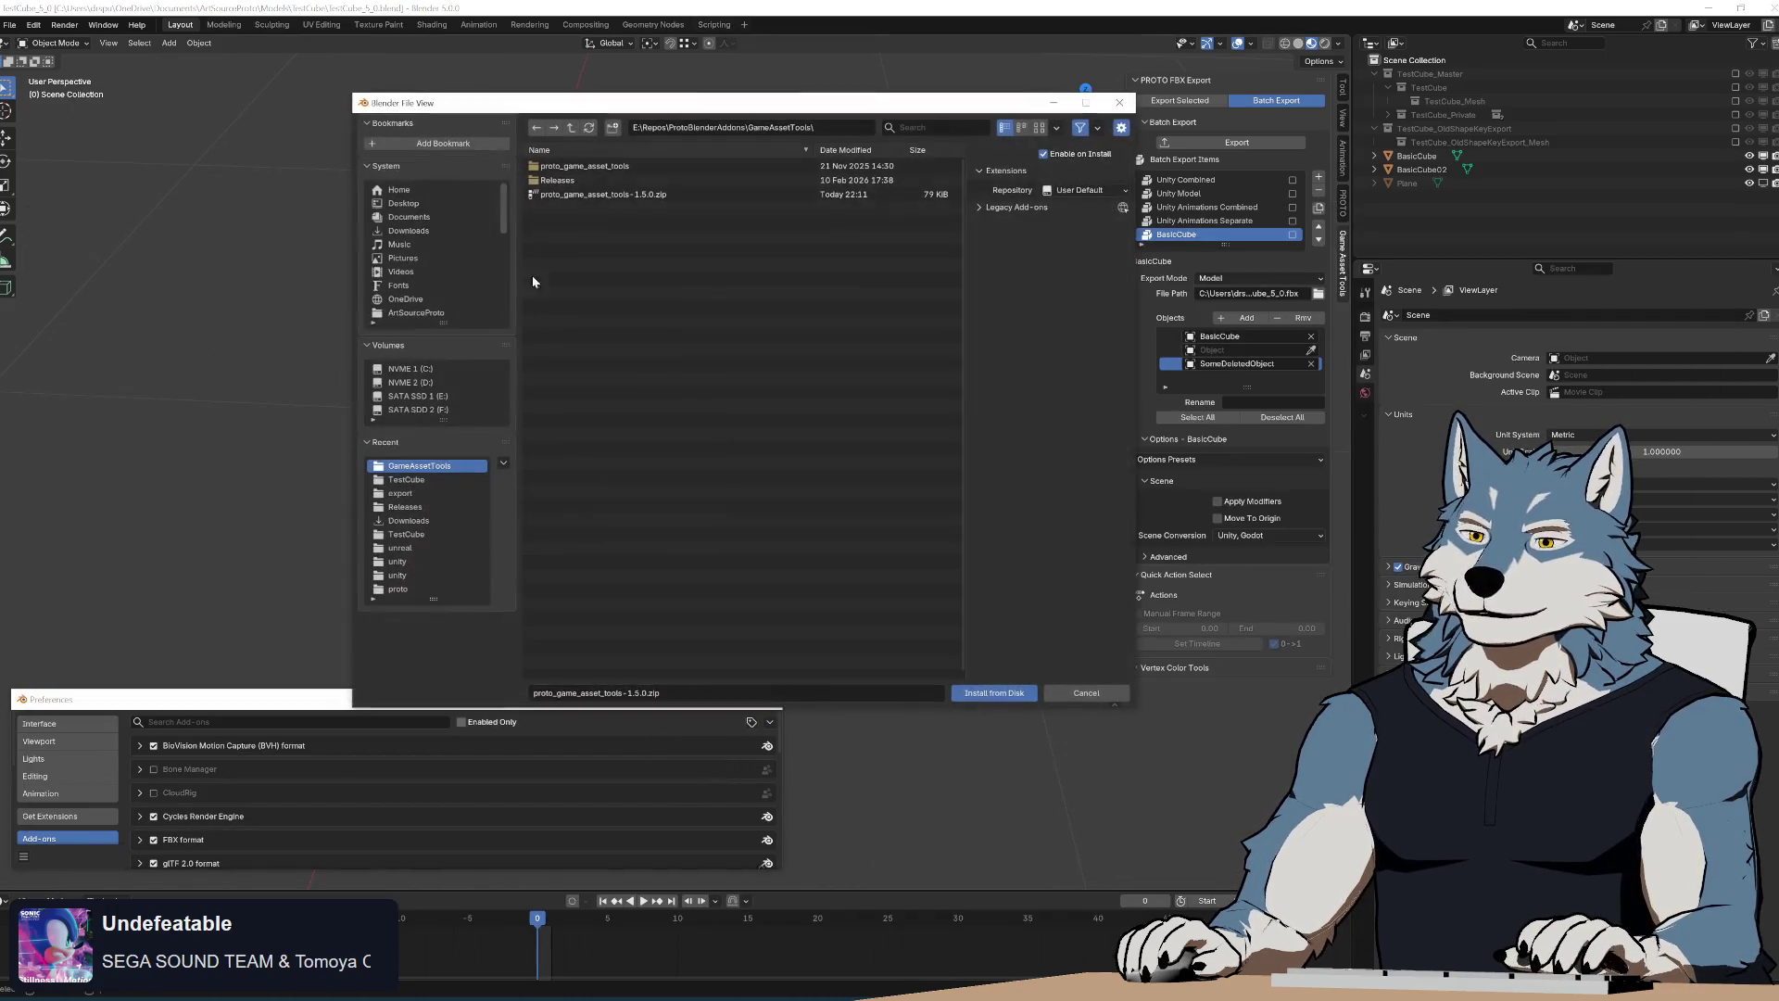
double_click(589, 198)
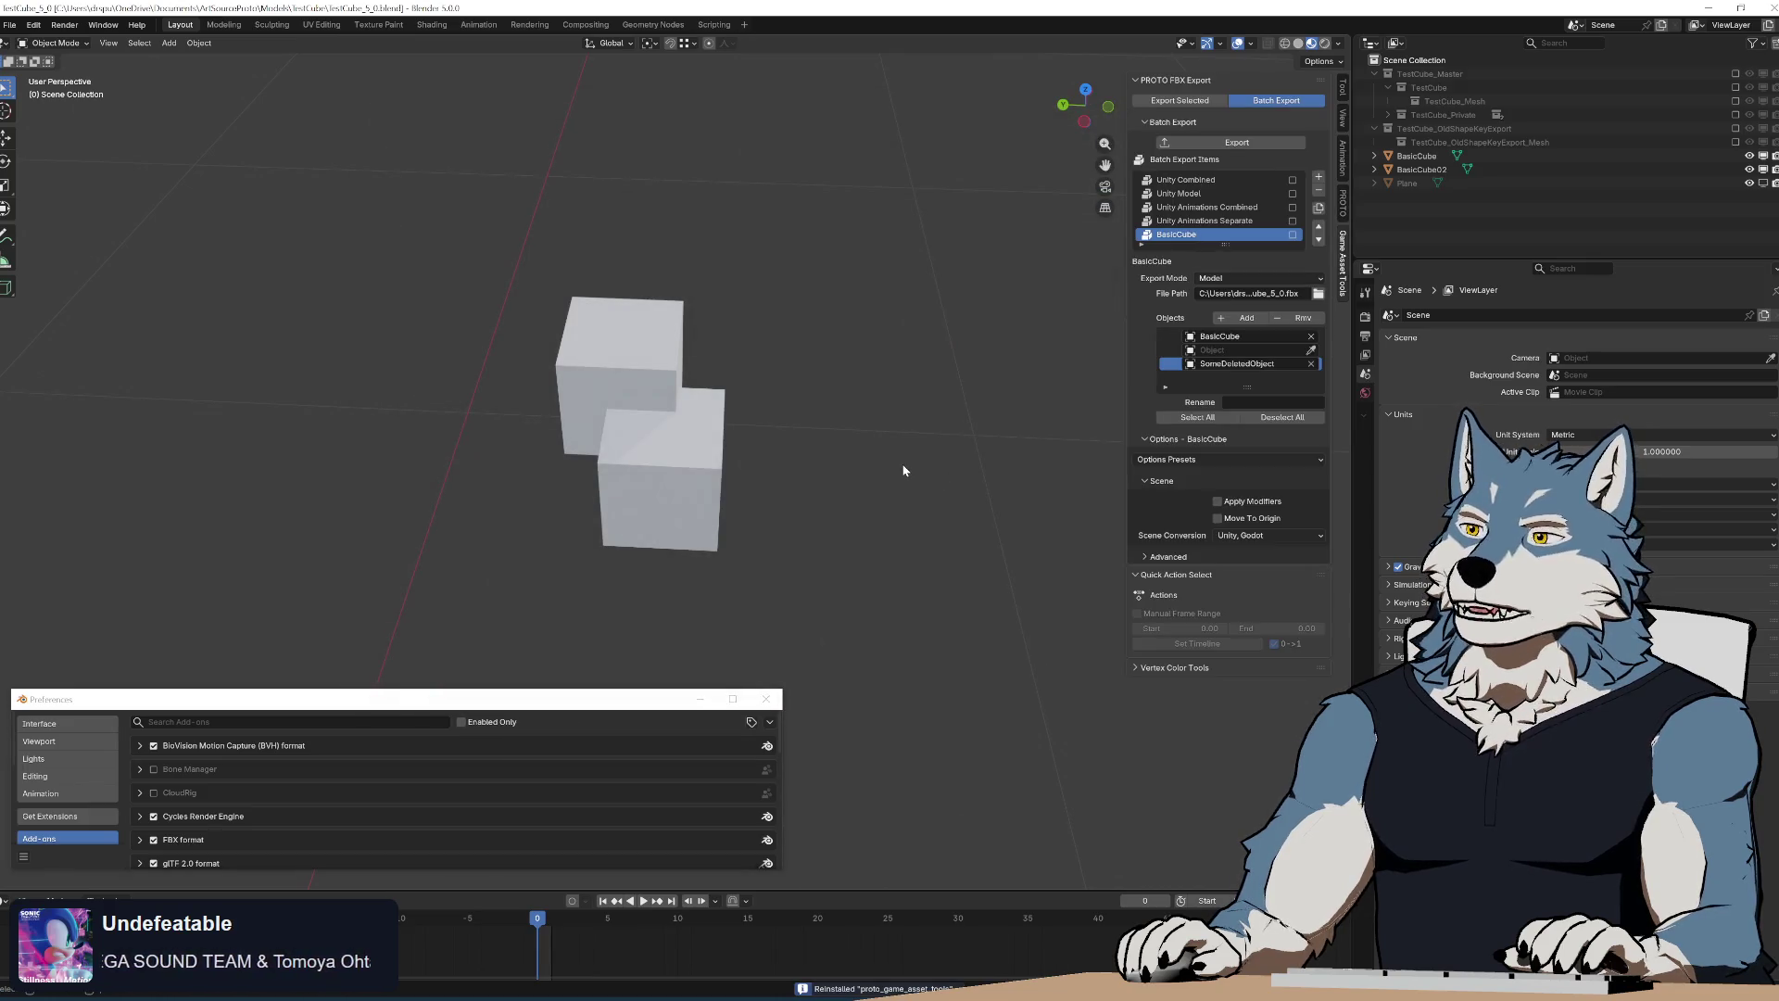
left_click(1269, 141)
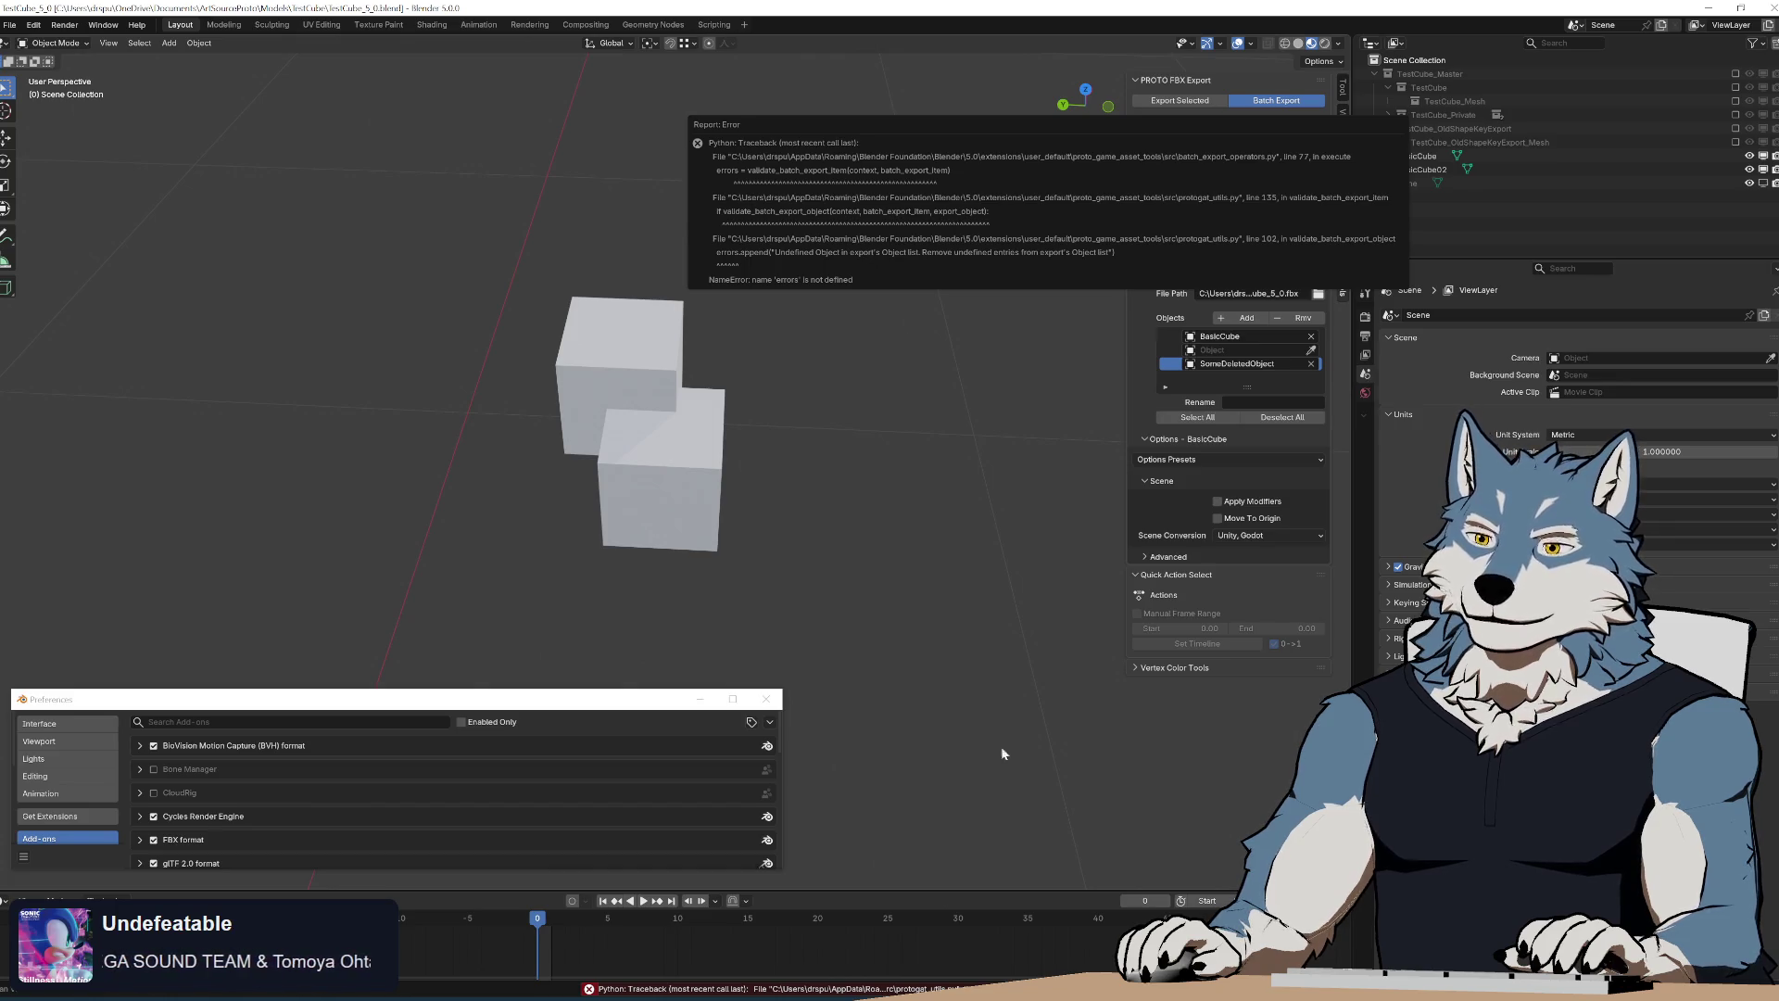
key("alt+Tab")
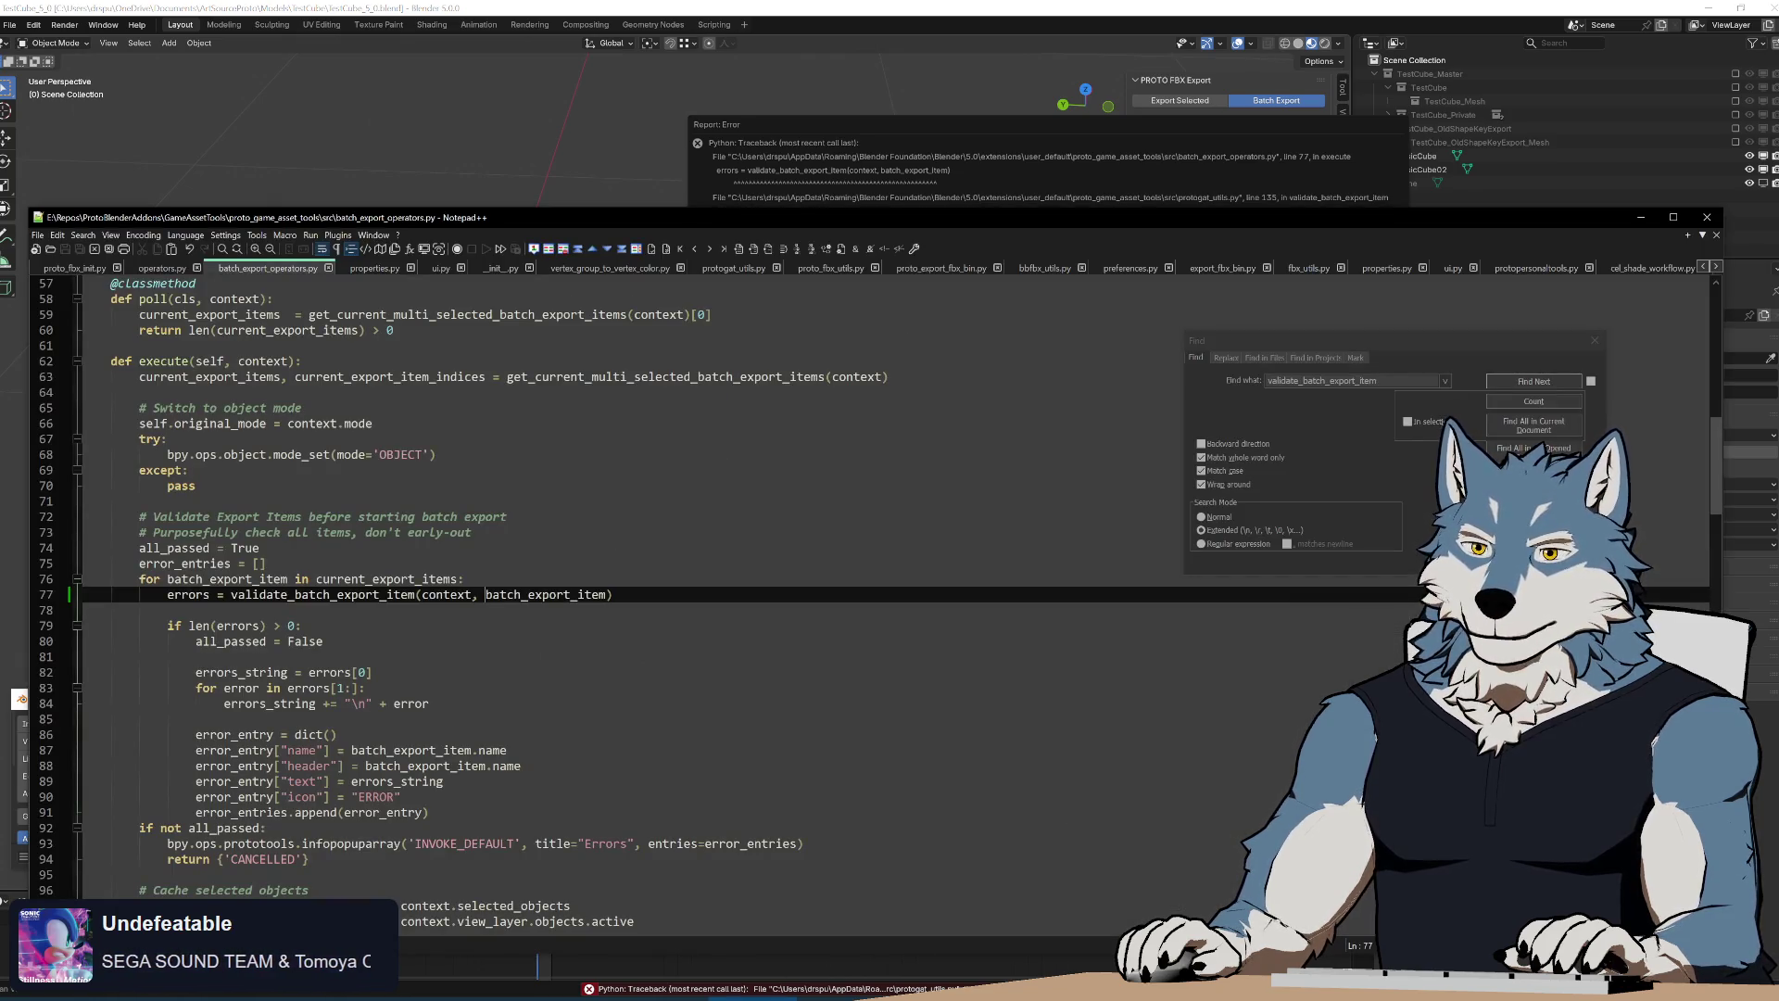
Add an errors parameter to validate_batch_export_object in protogat_utils.py
left_click(609, 268)
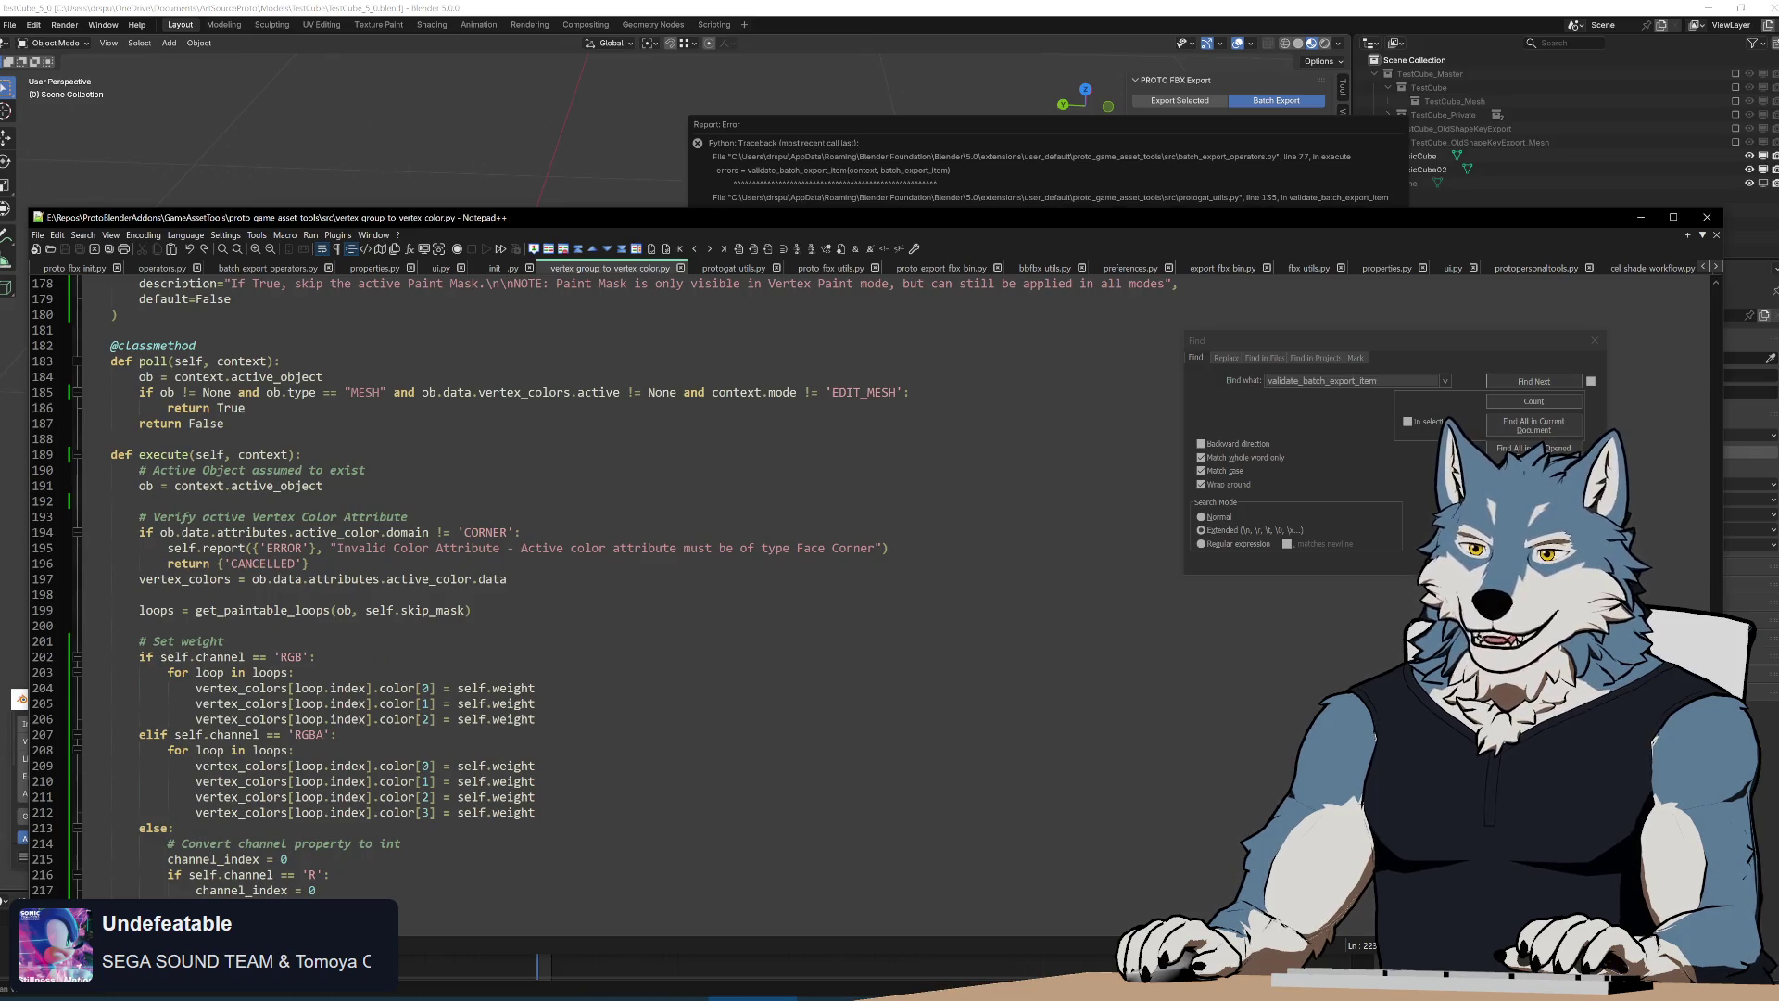
left_click(723, 269)
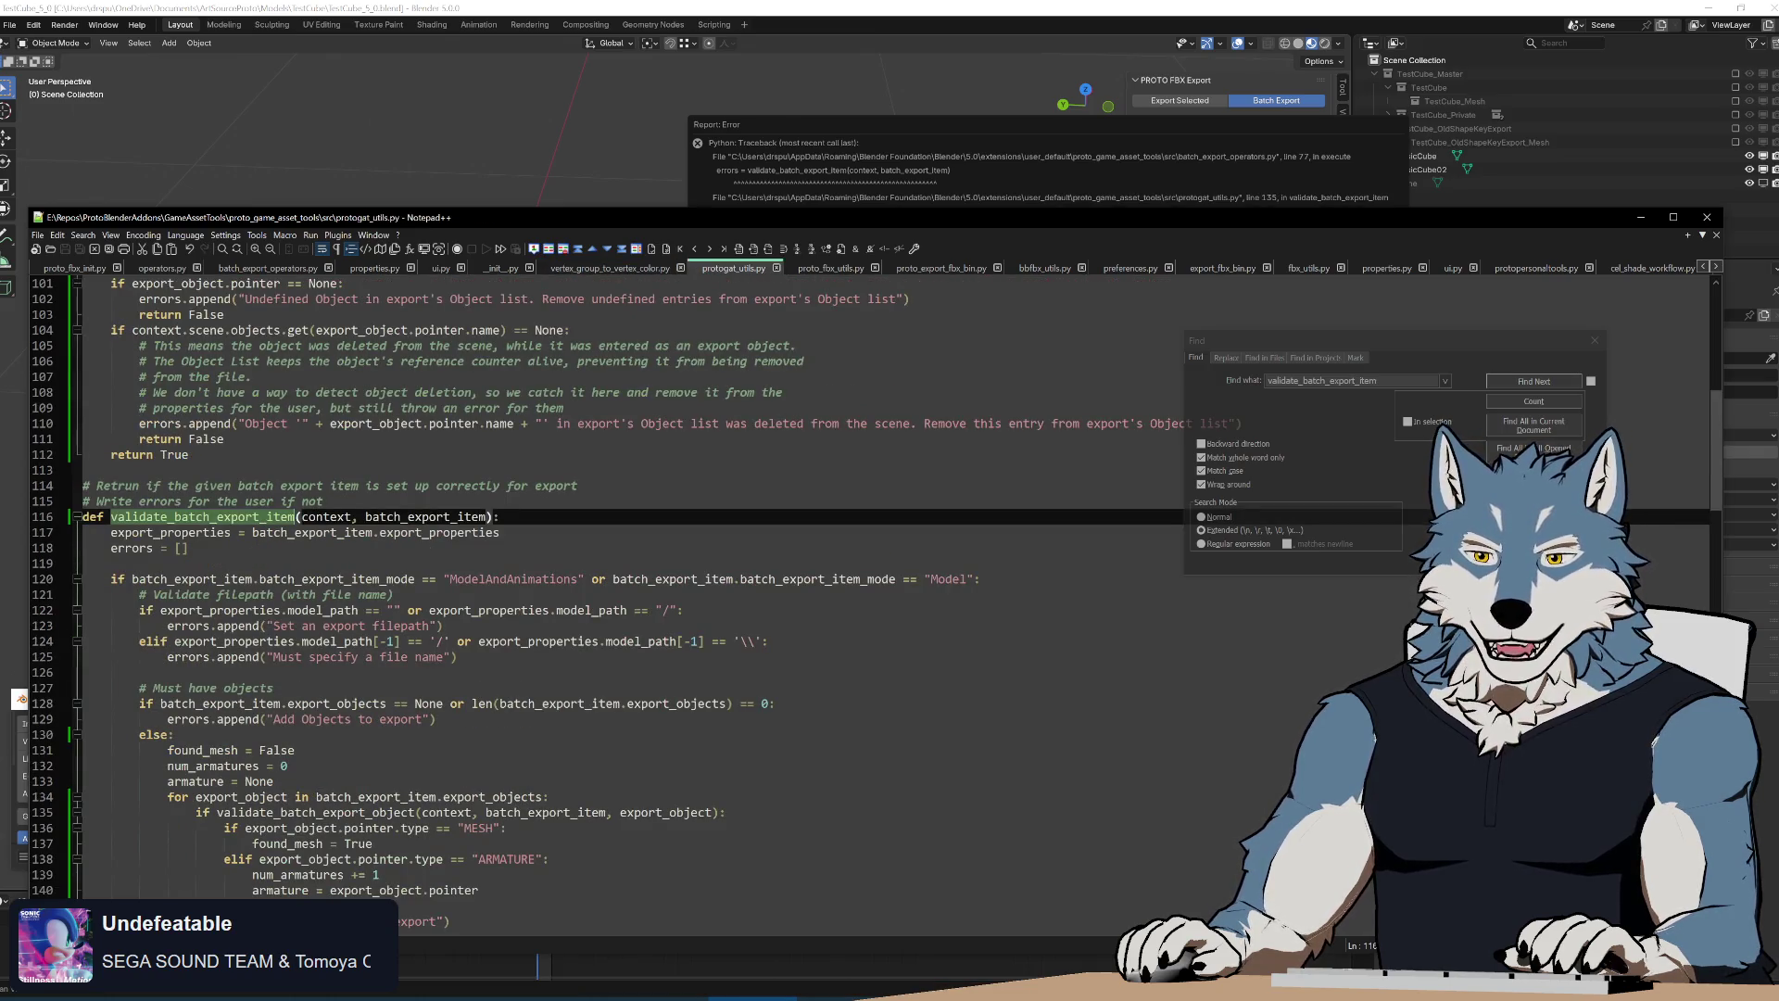
double_click(130, 548)
scroll(556, 557, "up", 10)
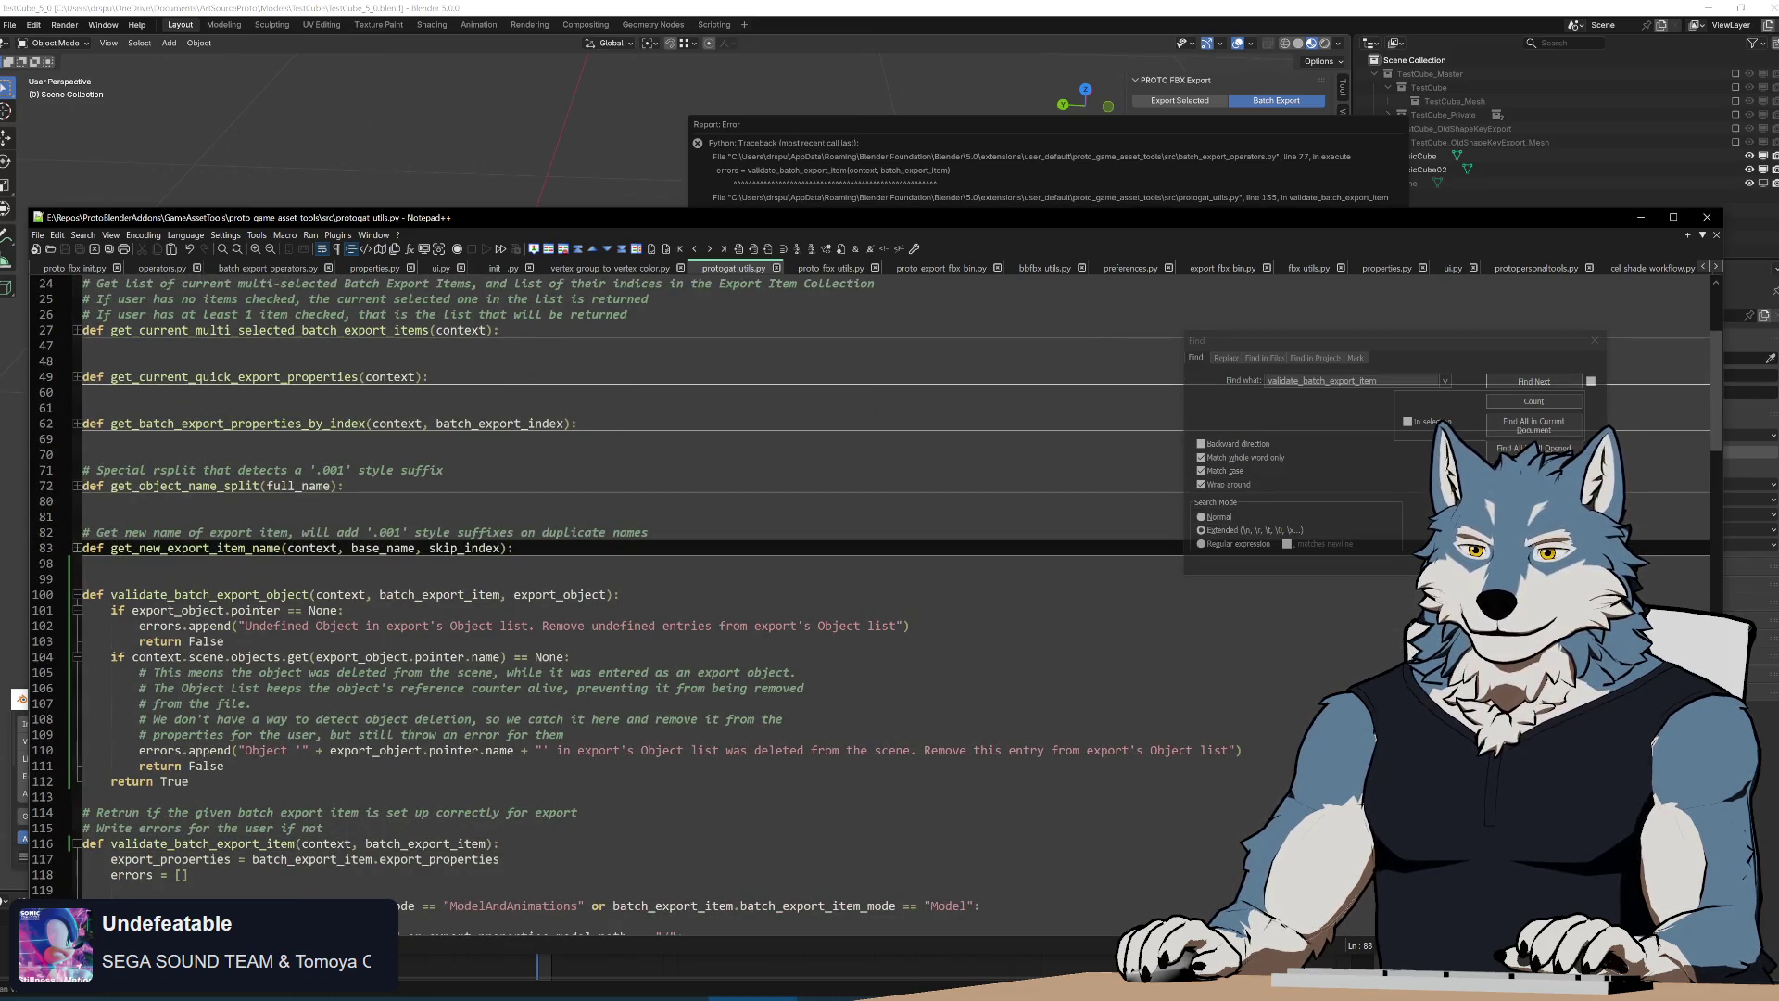
scroll(556, 557, "down", 8)
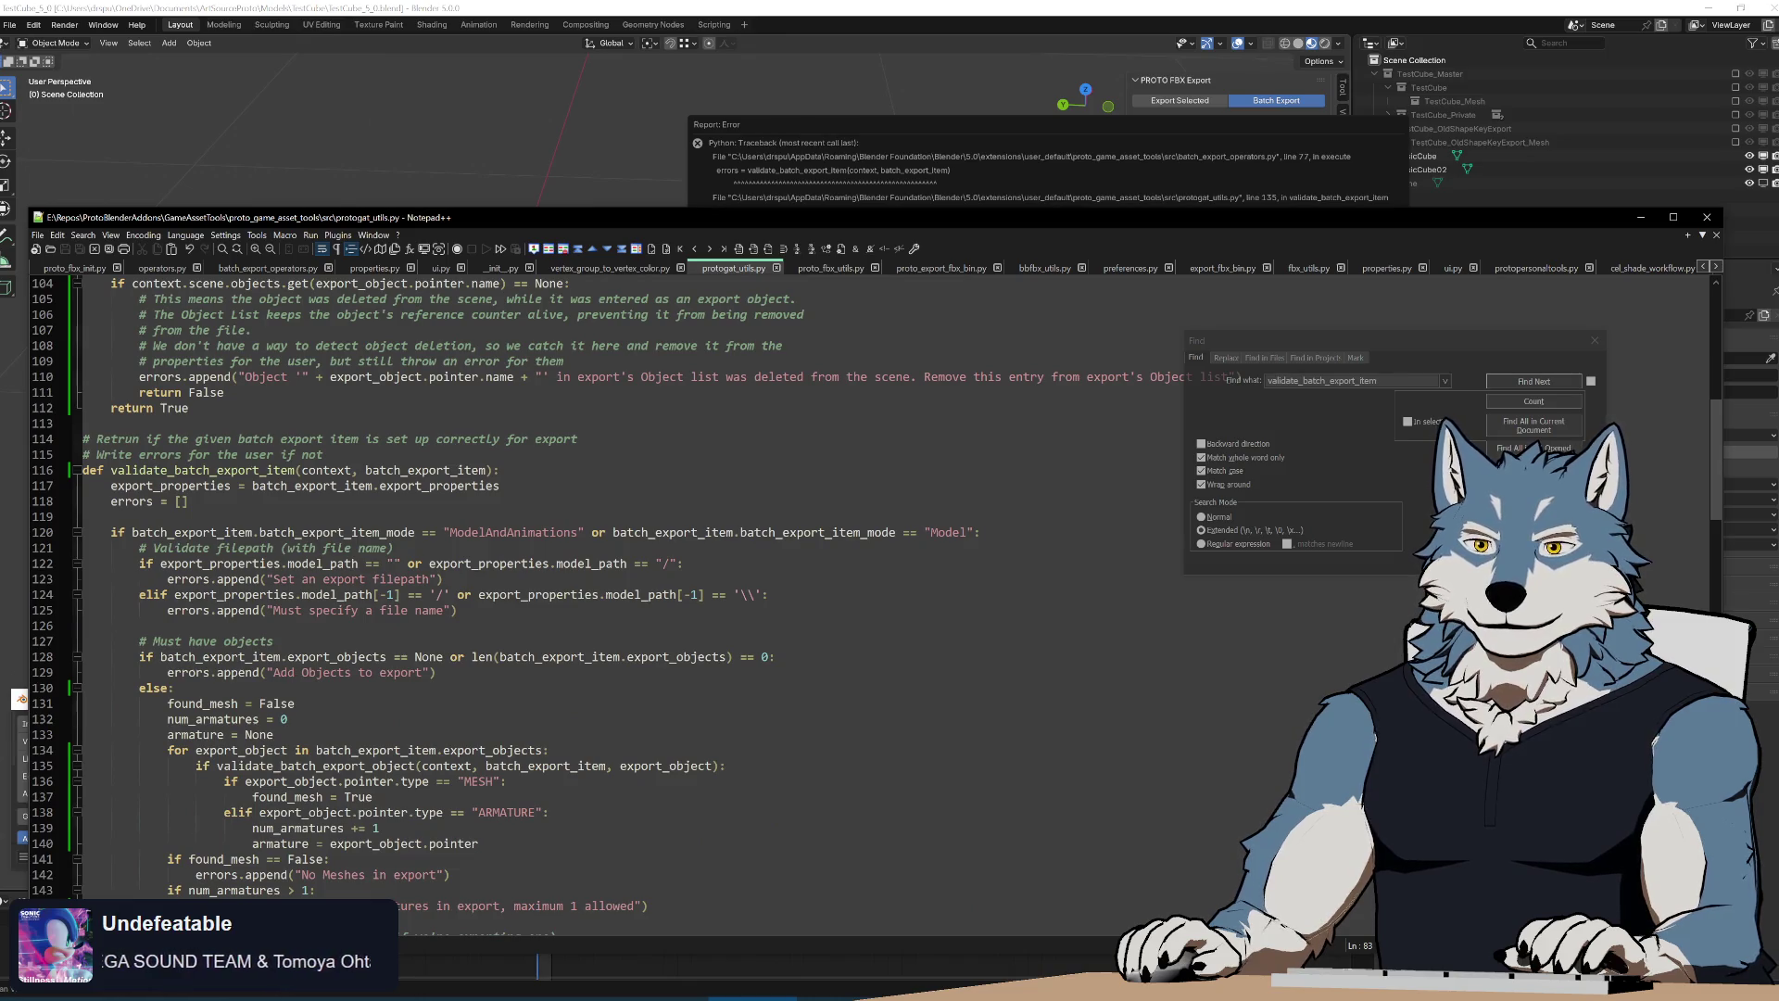
scroll(557, 555, "up", 8)
left_click(609, 548)
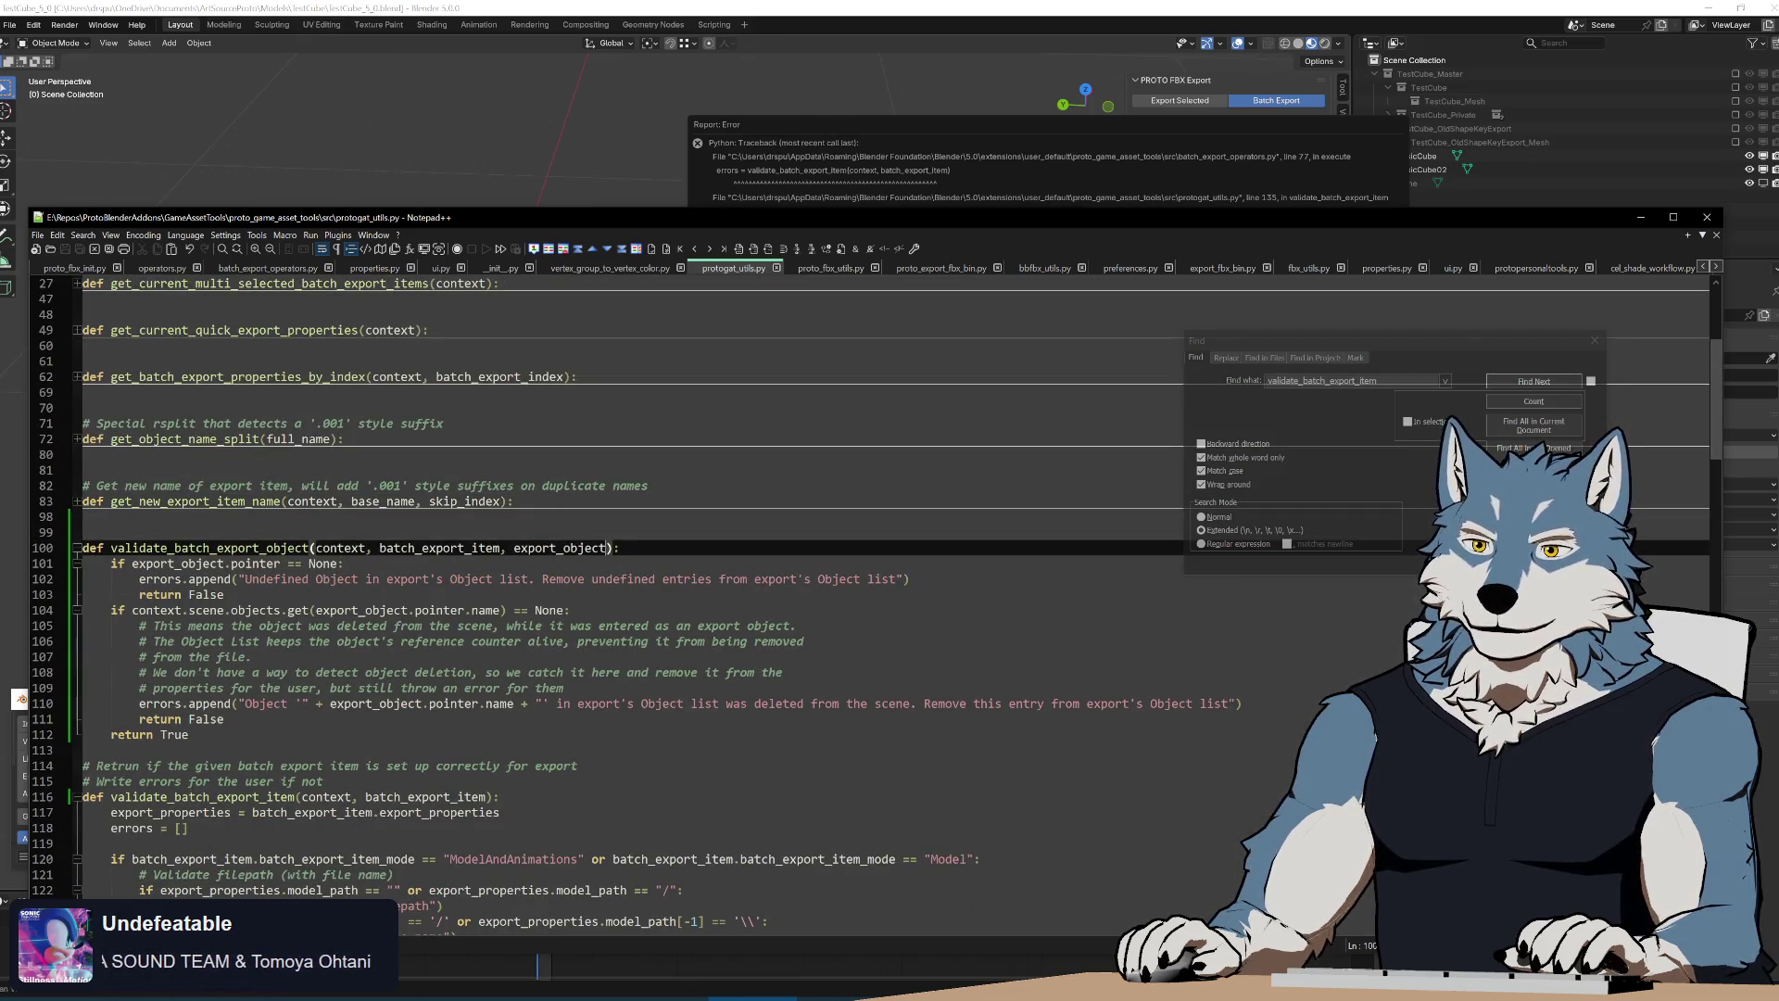
type(", errors")
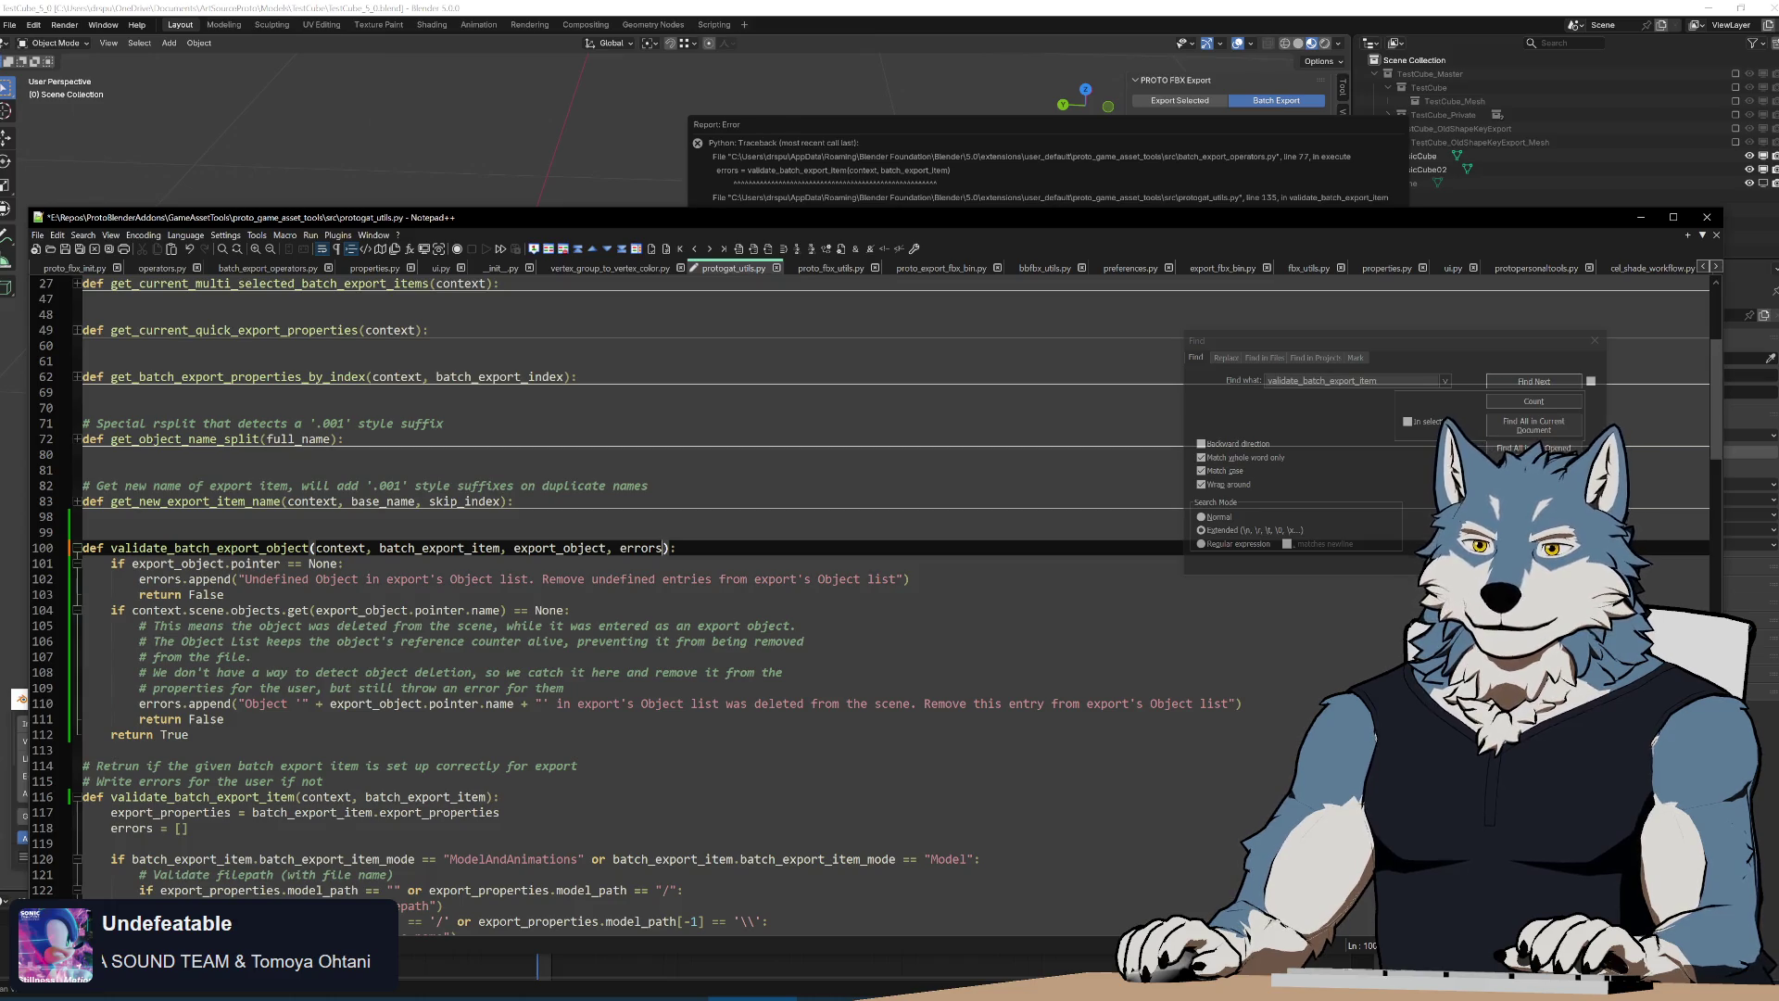
left_click(557, 718)
scroll(557, 626, "down", 5)
scroll(555, 557, "up", 3)
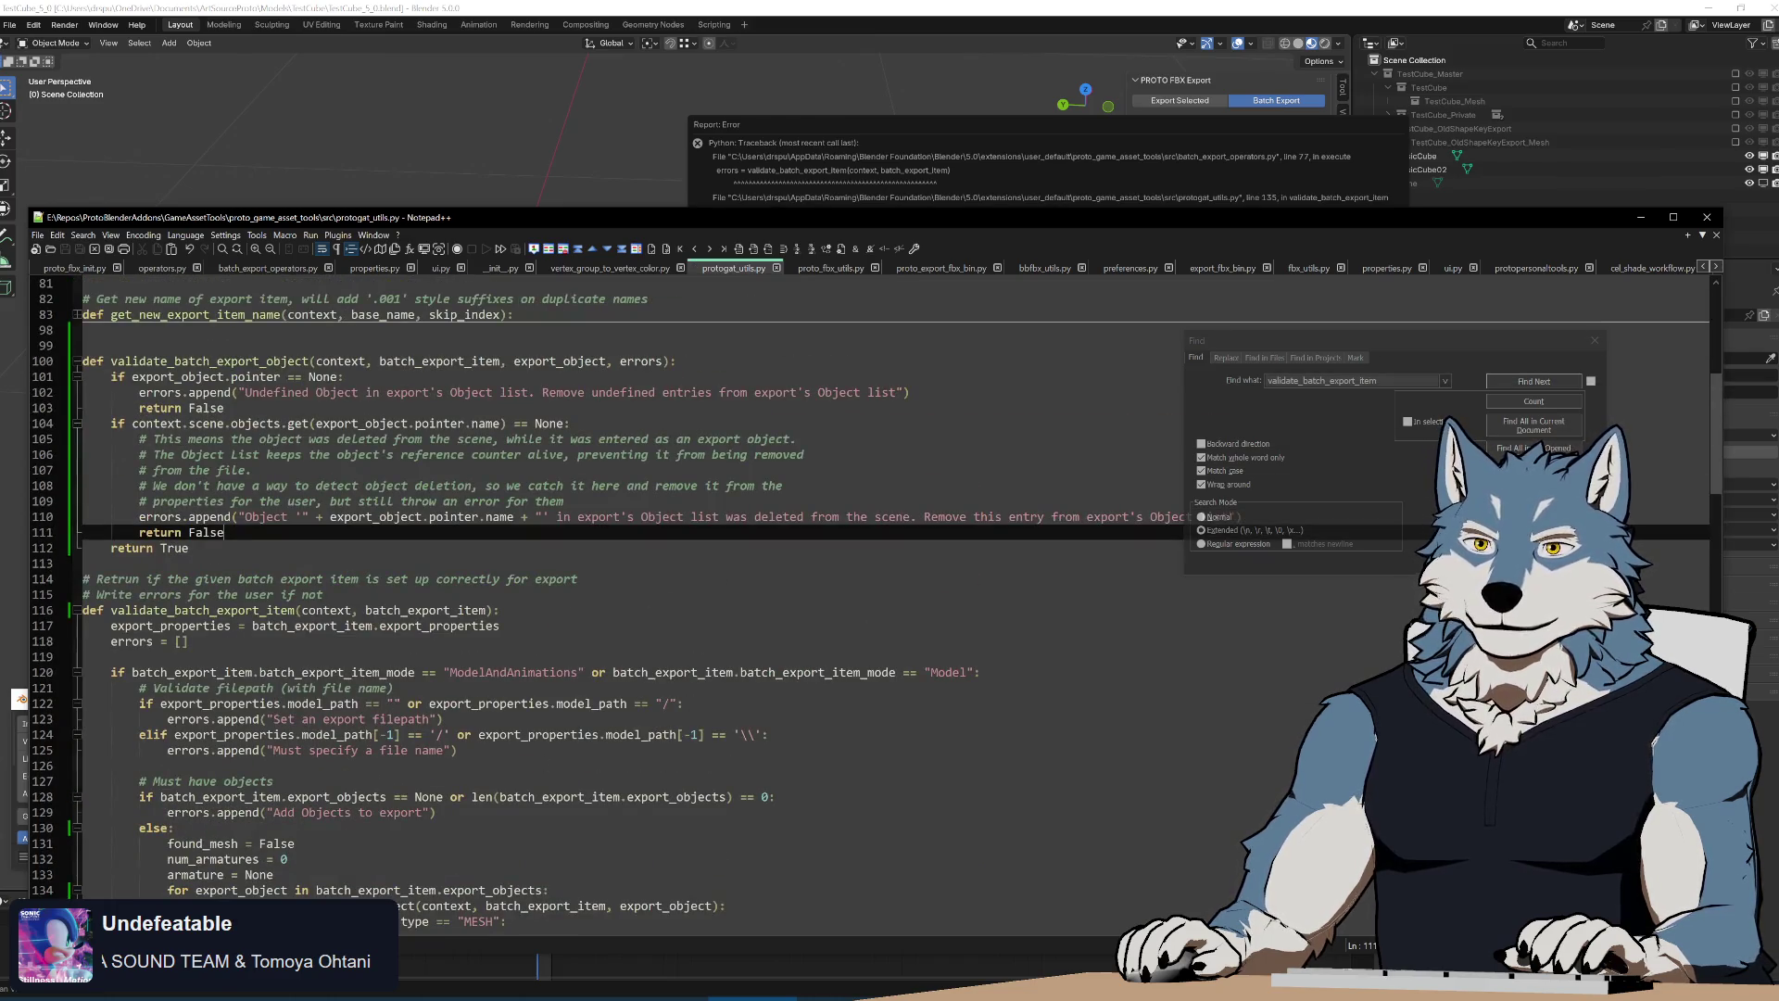
Pass errors at the calls on lines 135 and 178, then rerun Build.bat
left_click(210, 361)
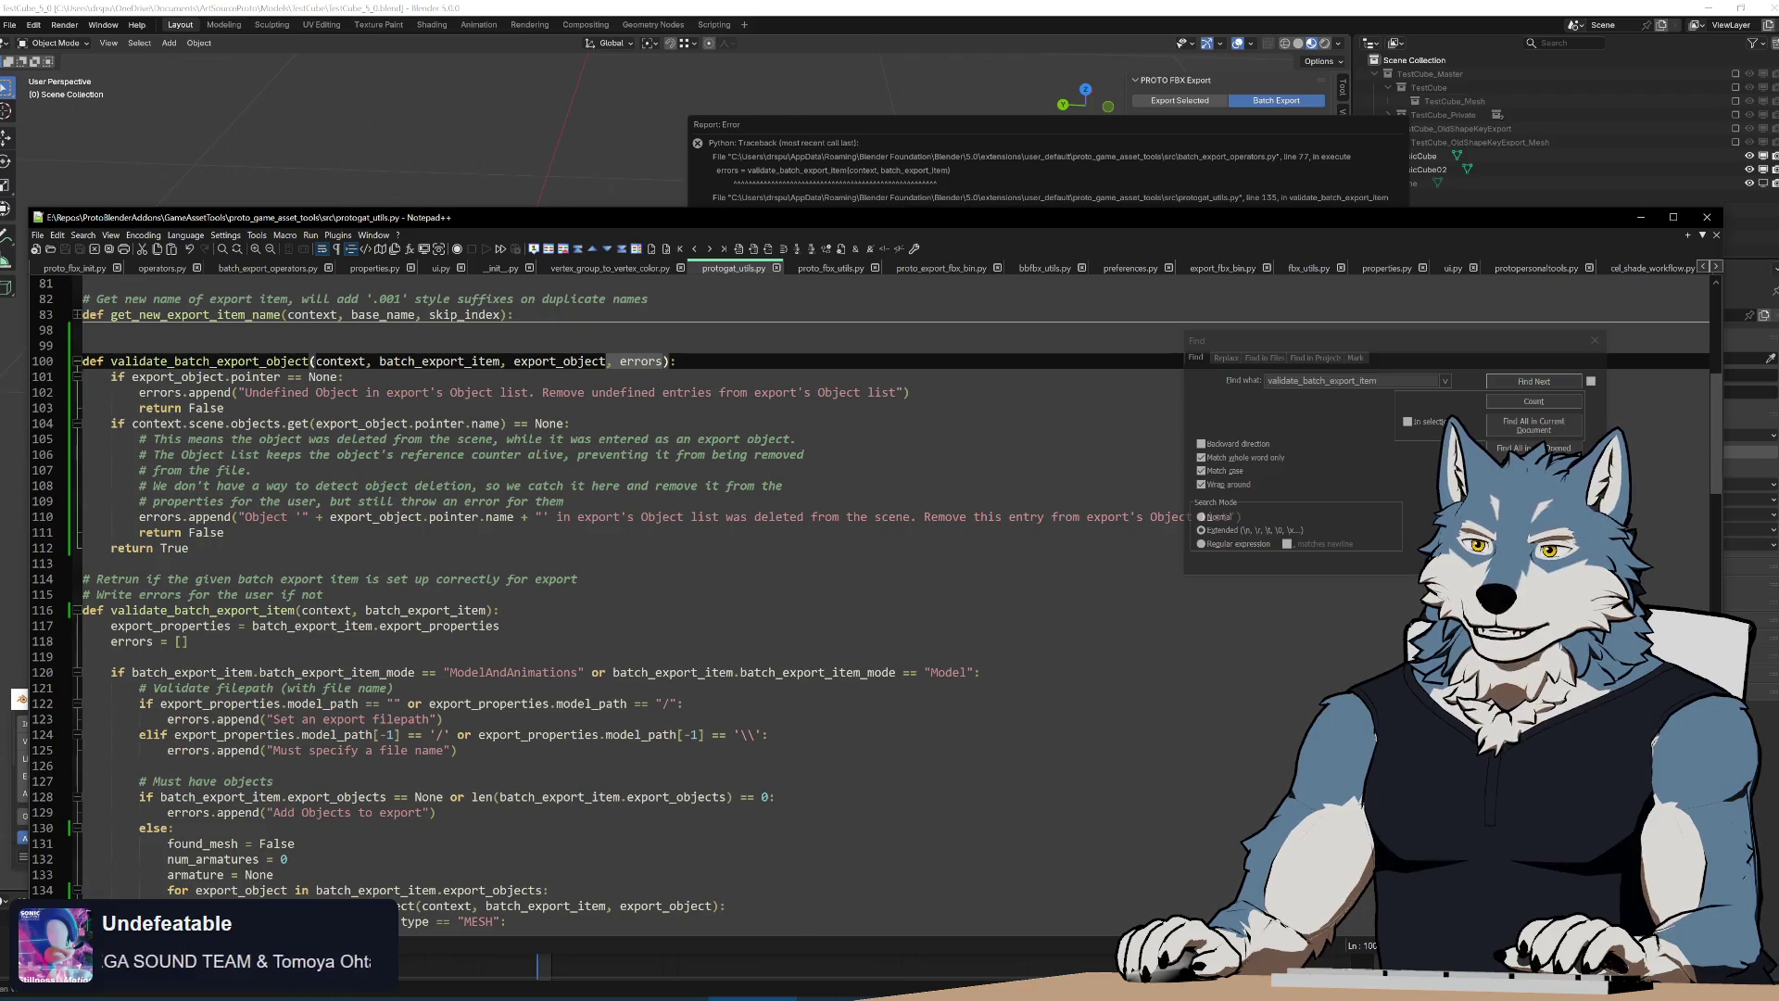
double_click(209, 363)
key("ctrl+f")
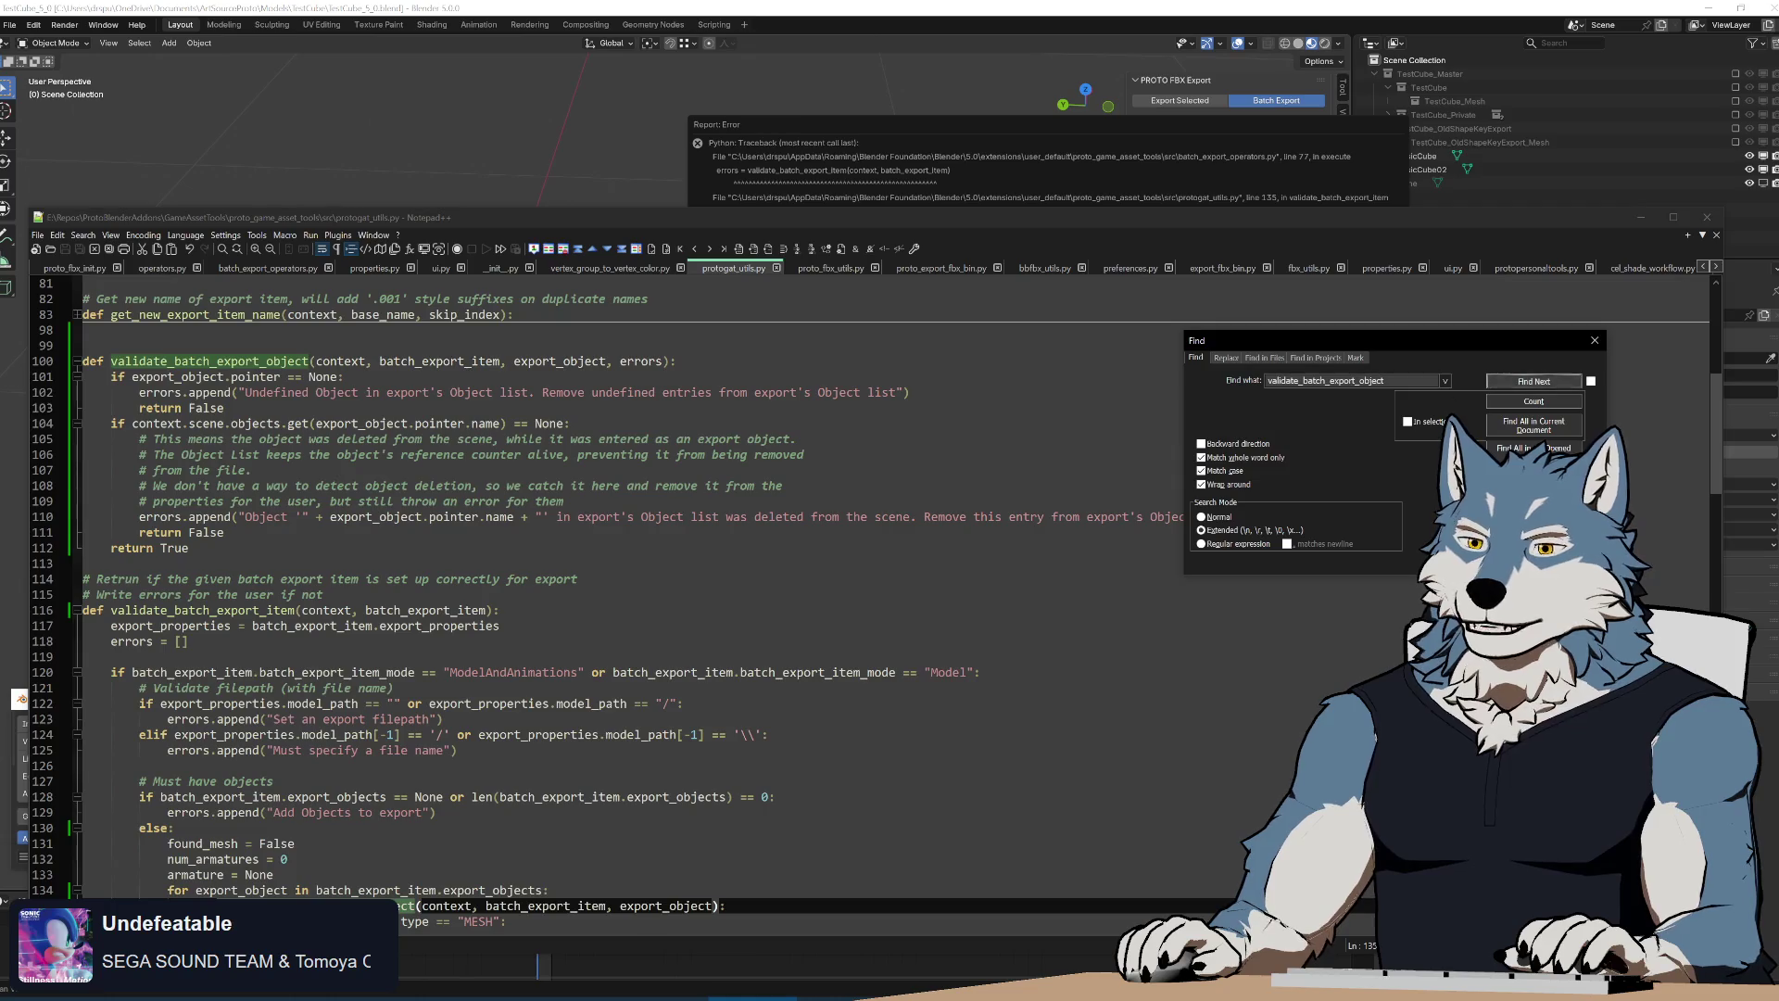
key("Return")
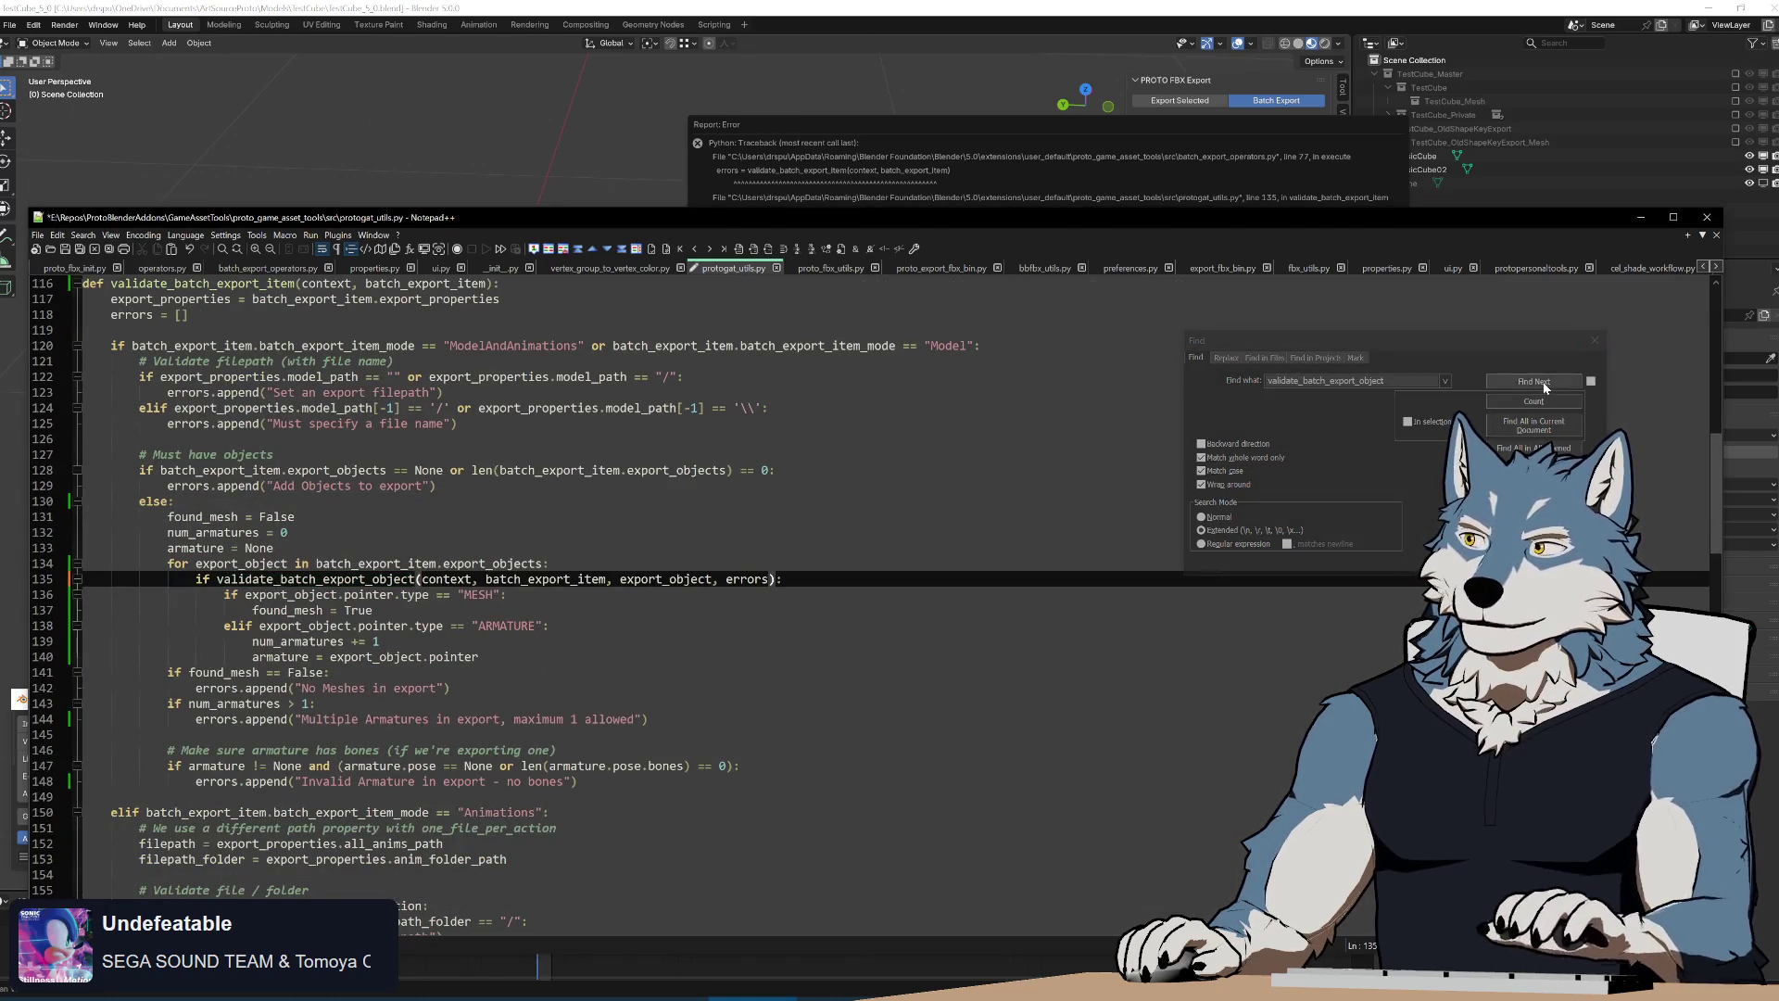
key("Return")
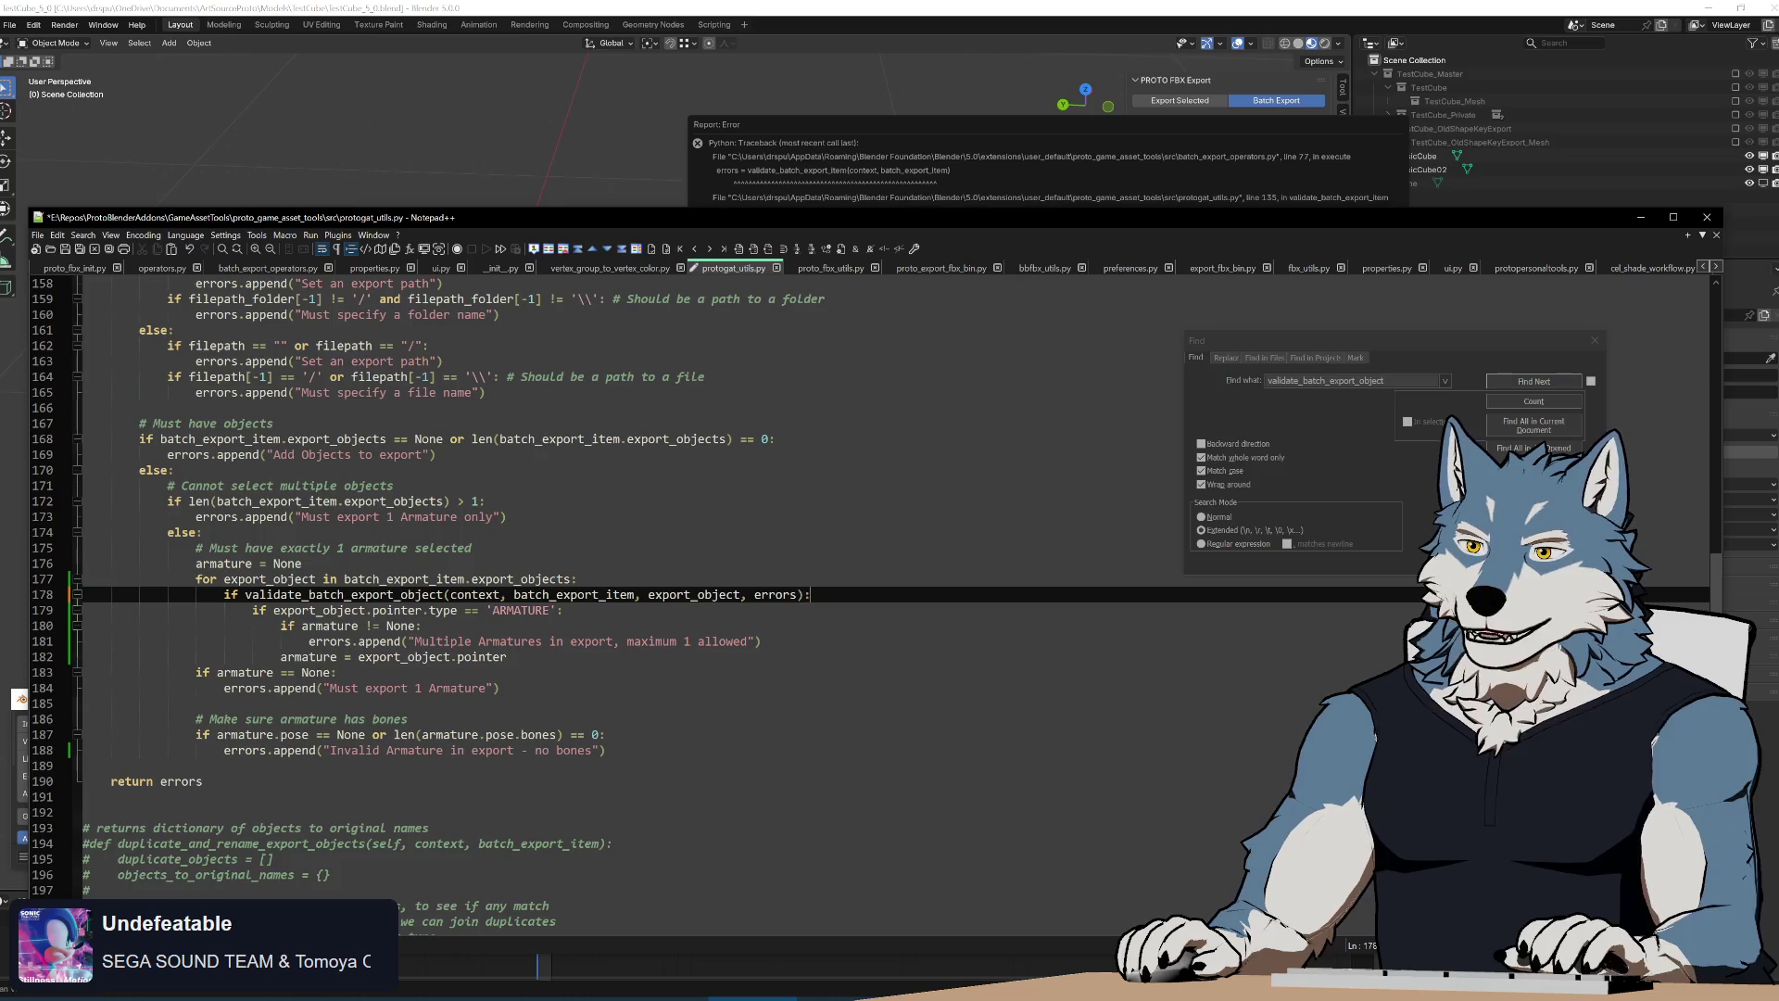
key("alt+Tab")
key("Return")
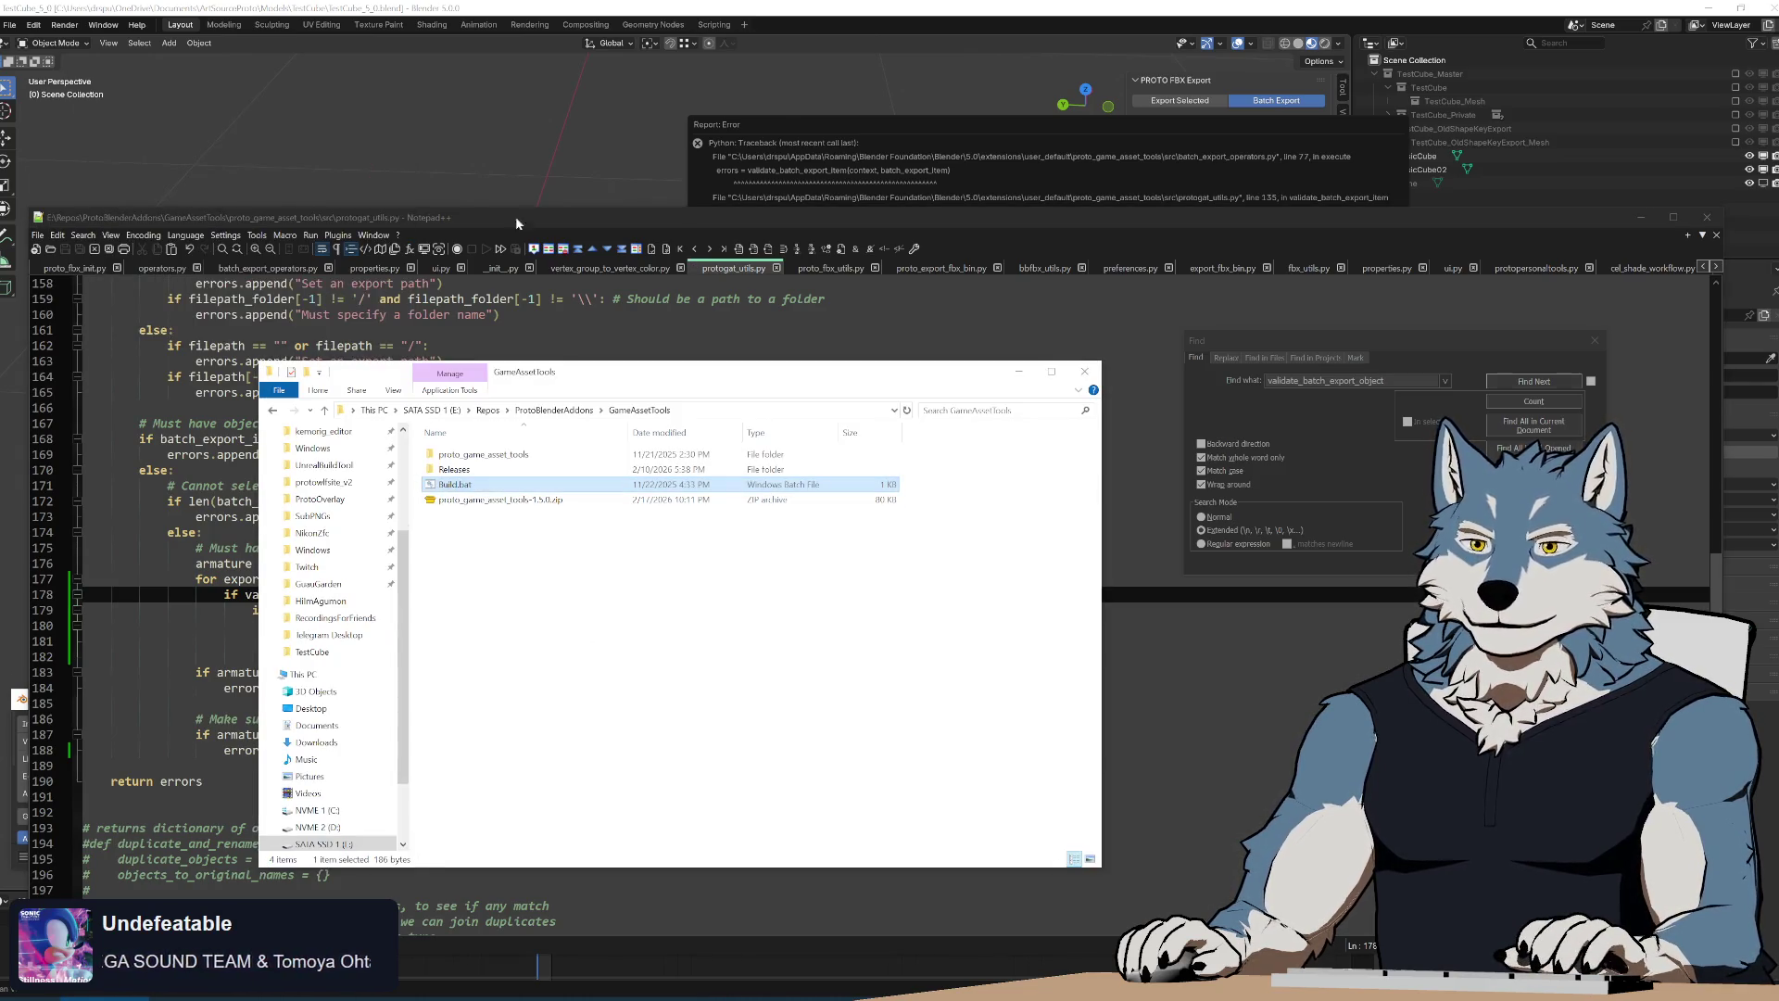
Reinstall the rebuilt add-on zip and run the batch export, which reports validation errors
key("alt+Tab")
left_click(768, 722)
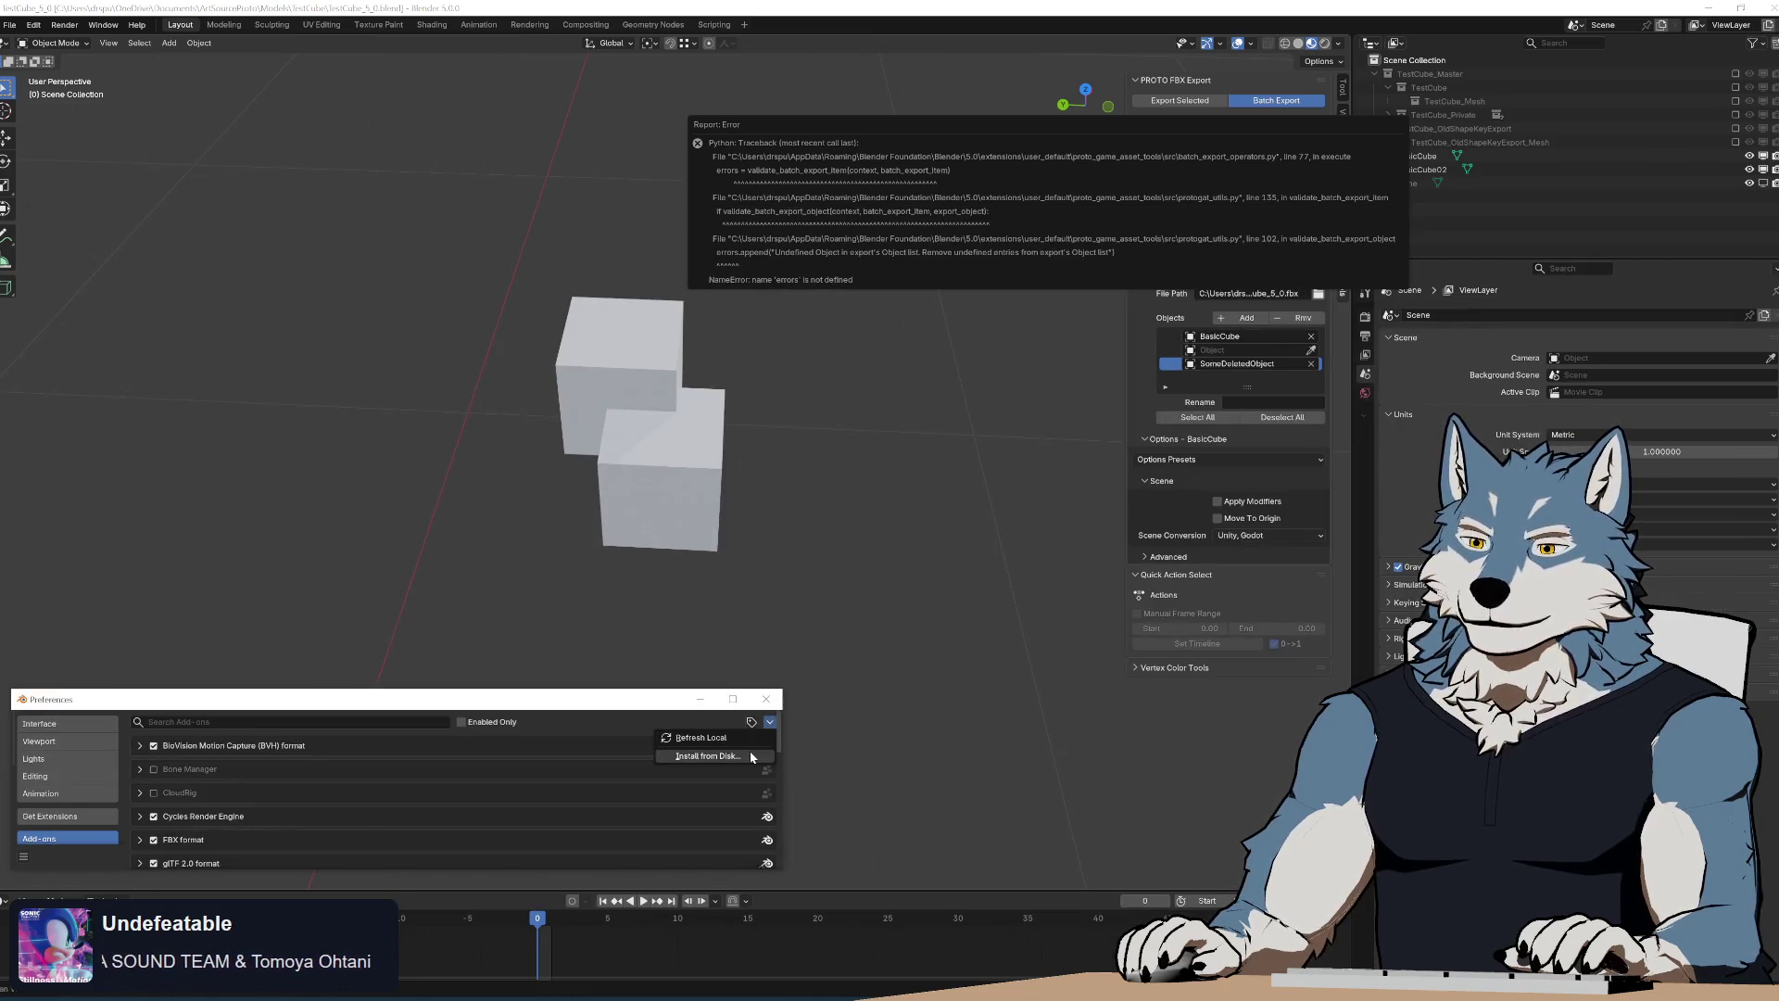
left_click(716, 757)
double_click(562, 200)
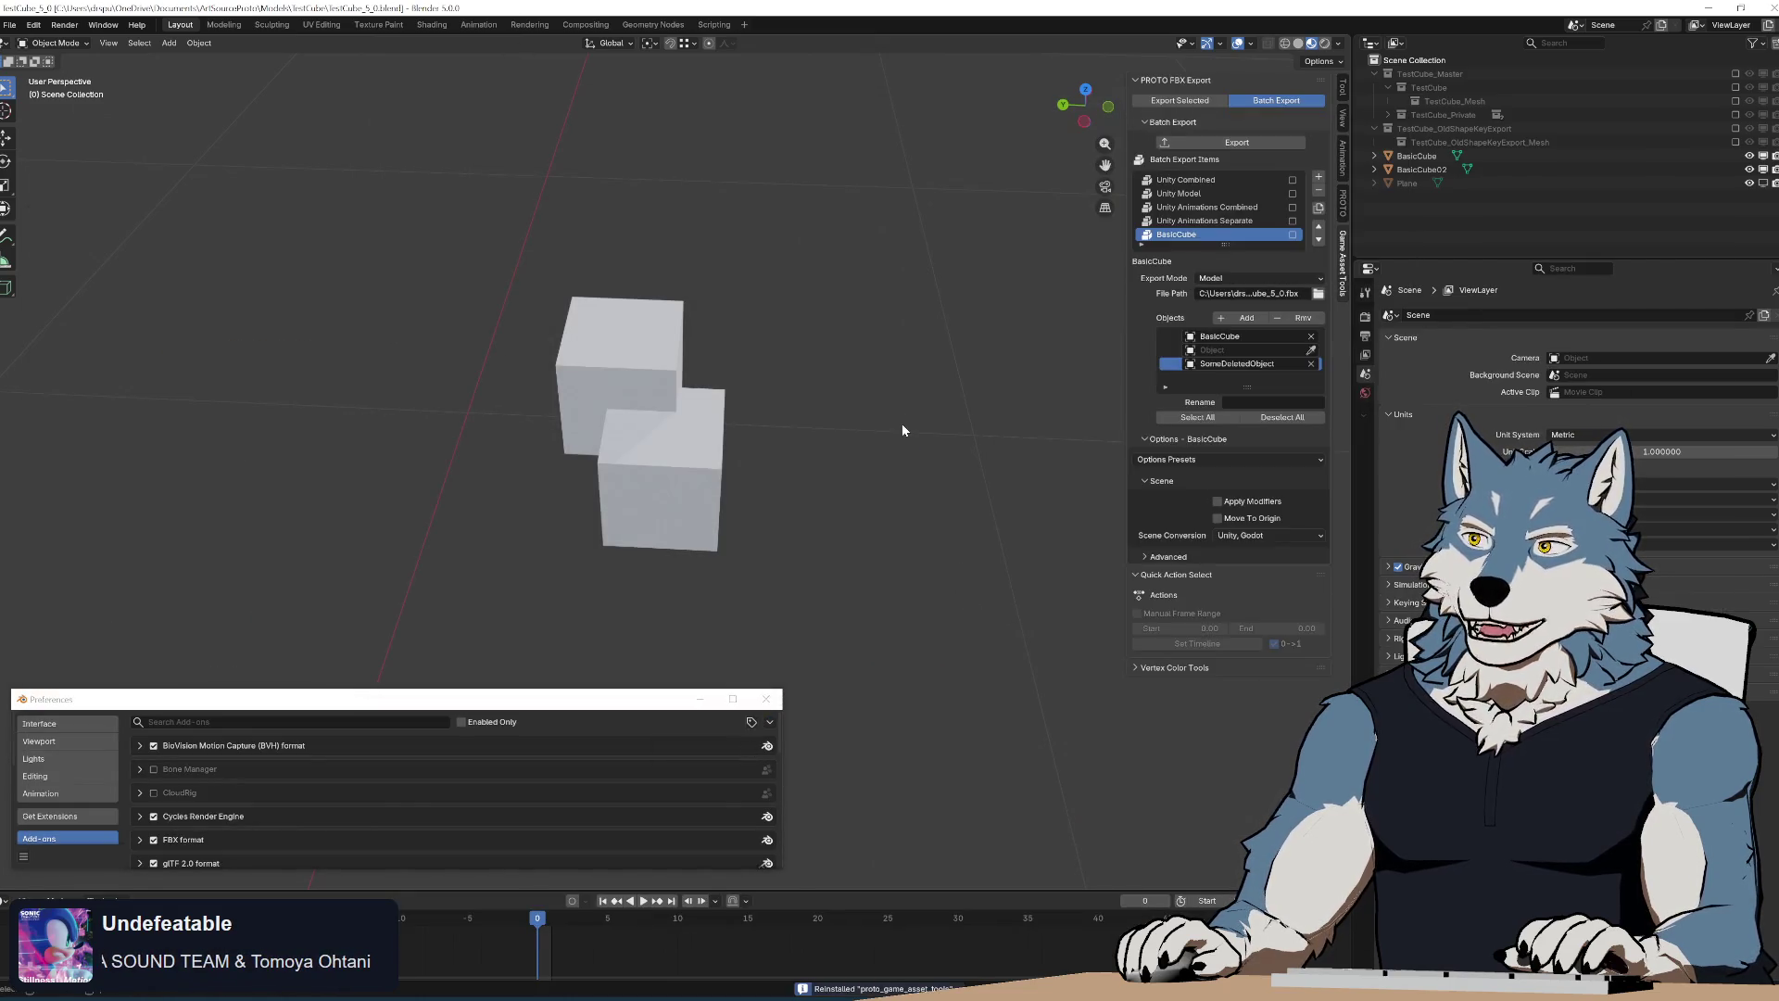
left_click(1239, 146)
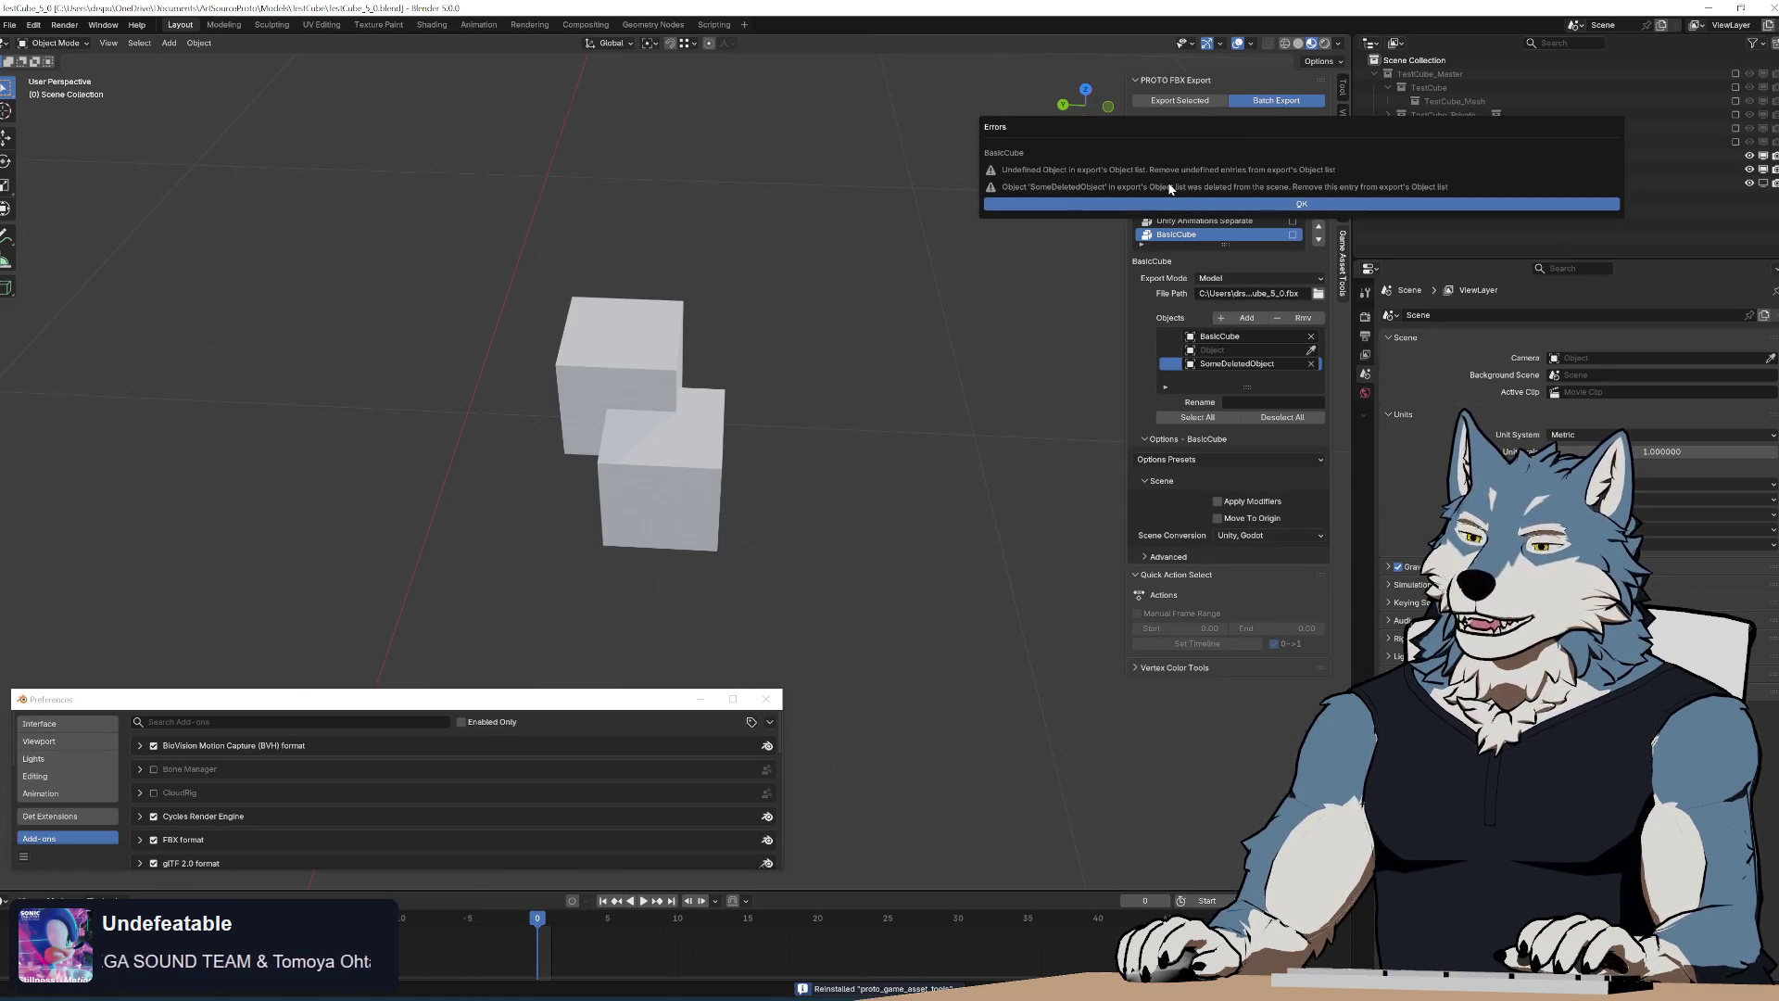
left_click(1354, 172)
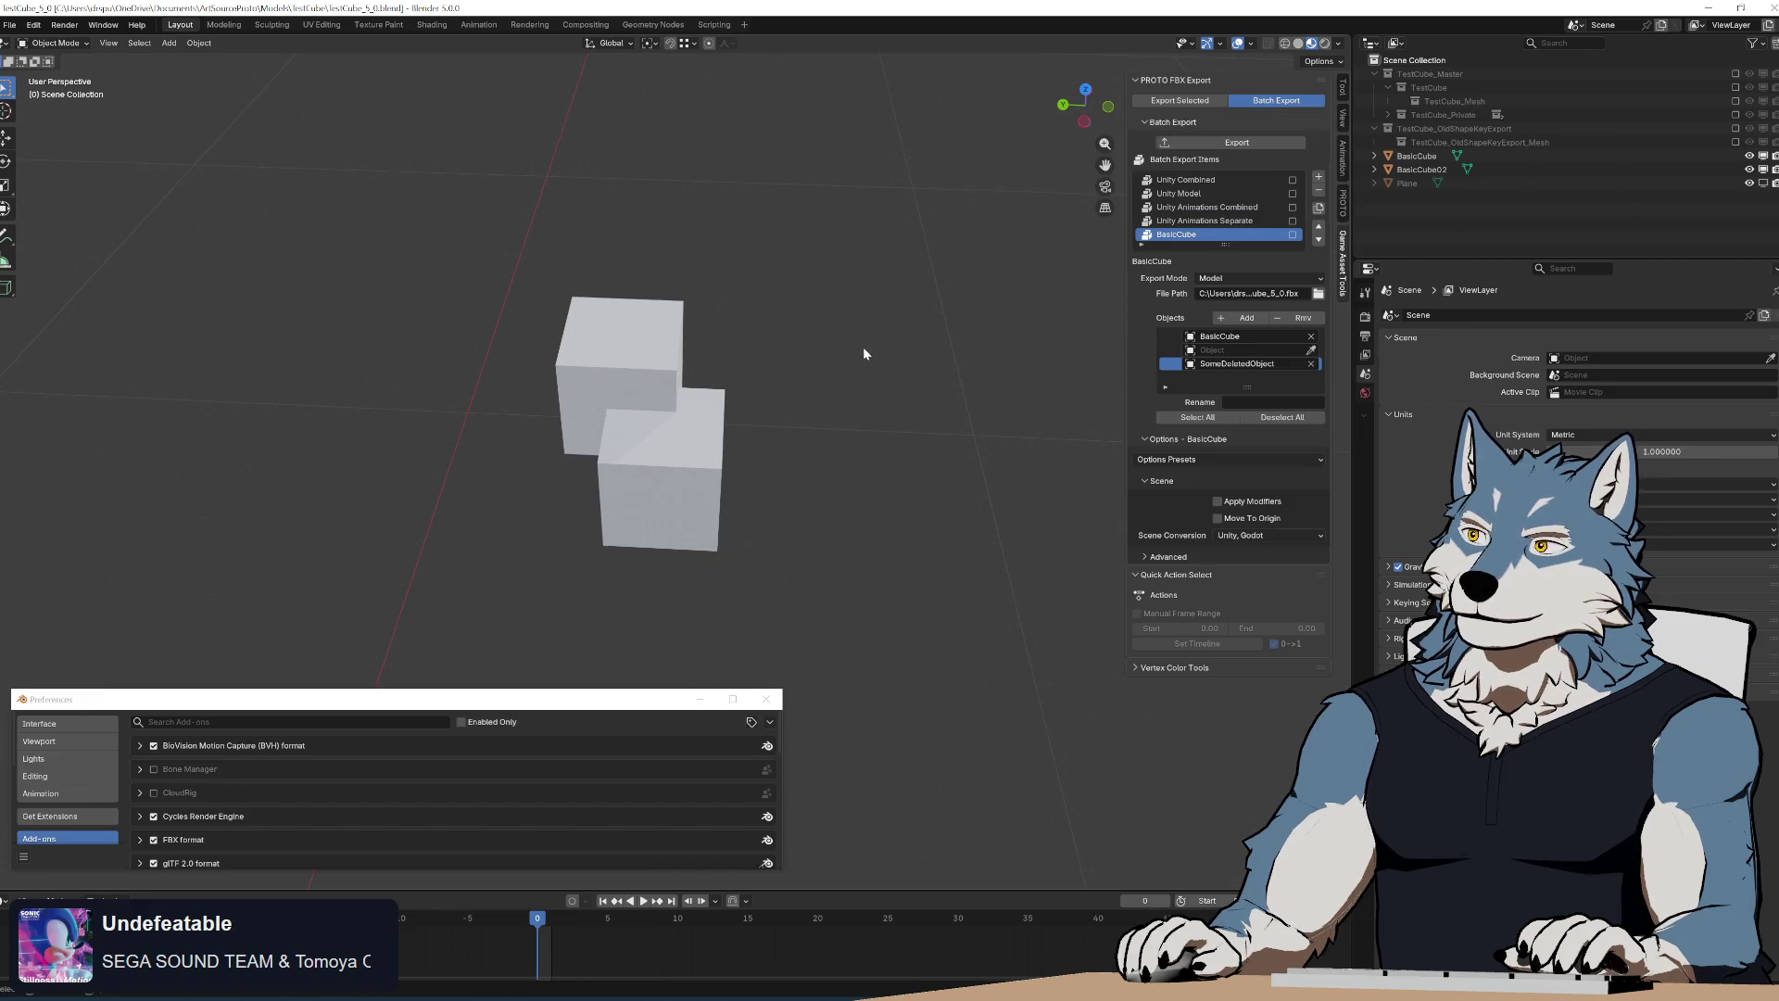
Include Unity Animations Separate with an empty object entry and export both items
left_click(1293, 233)
left_click(1236, 142)
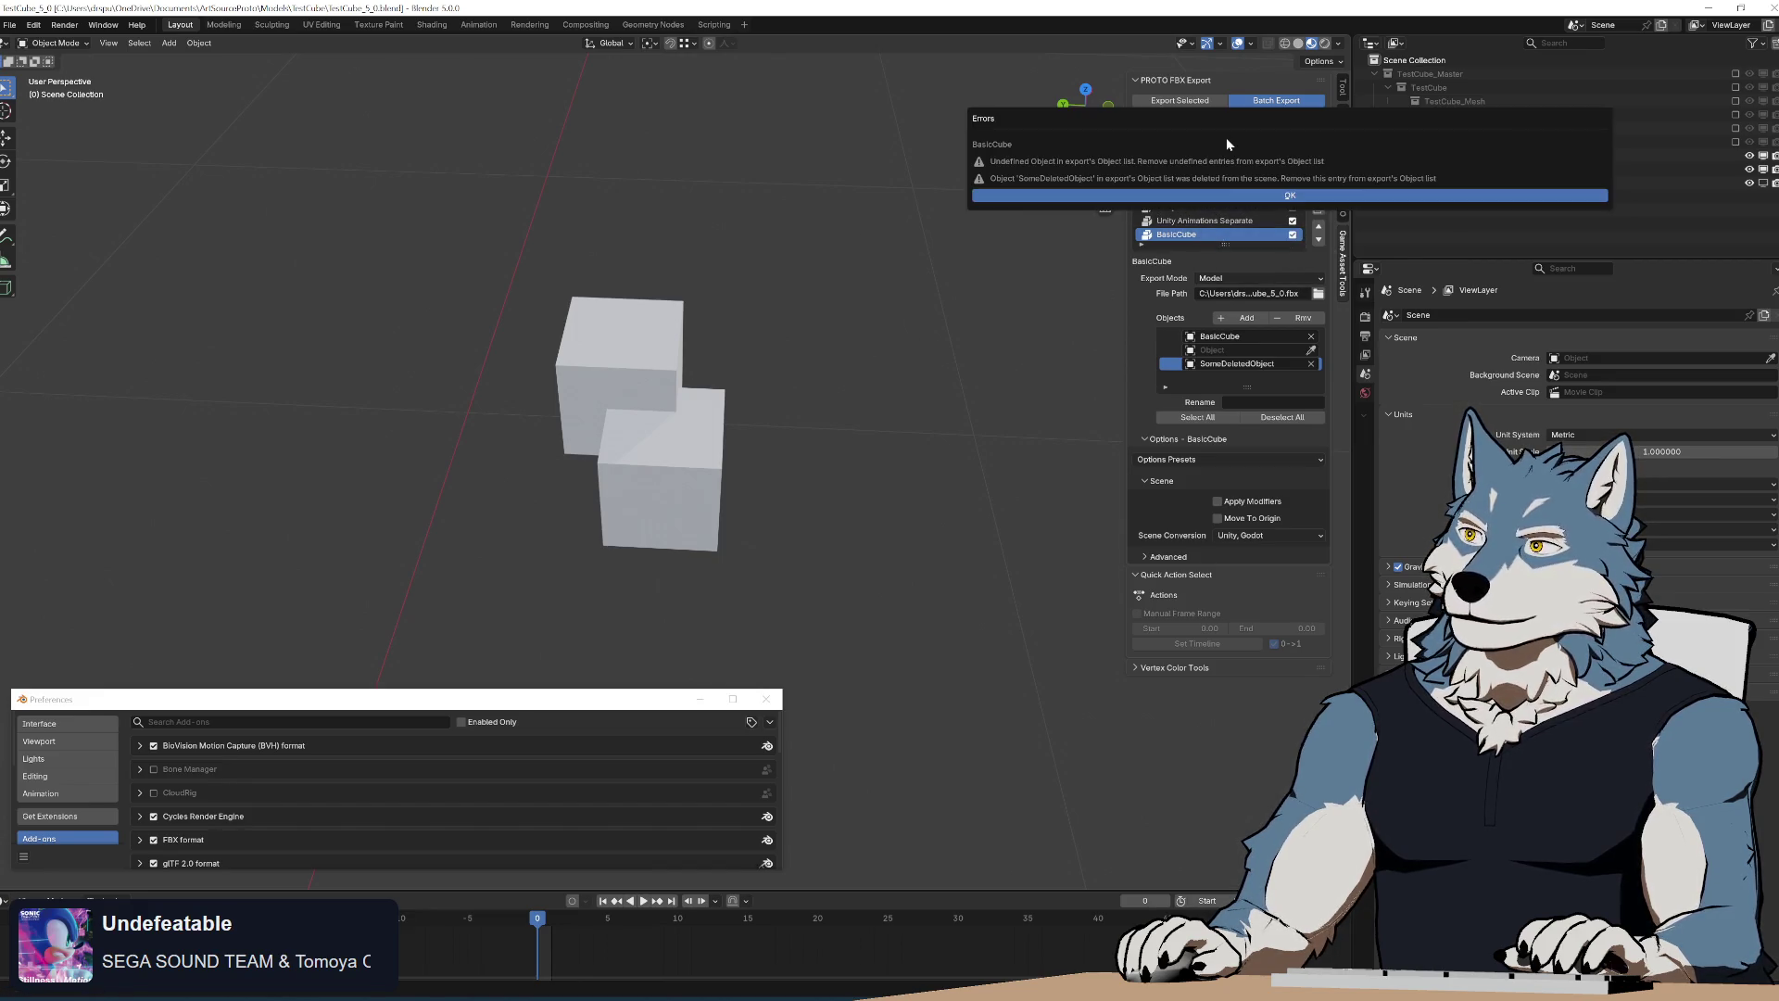
left_click(1147, 198)
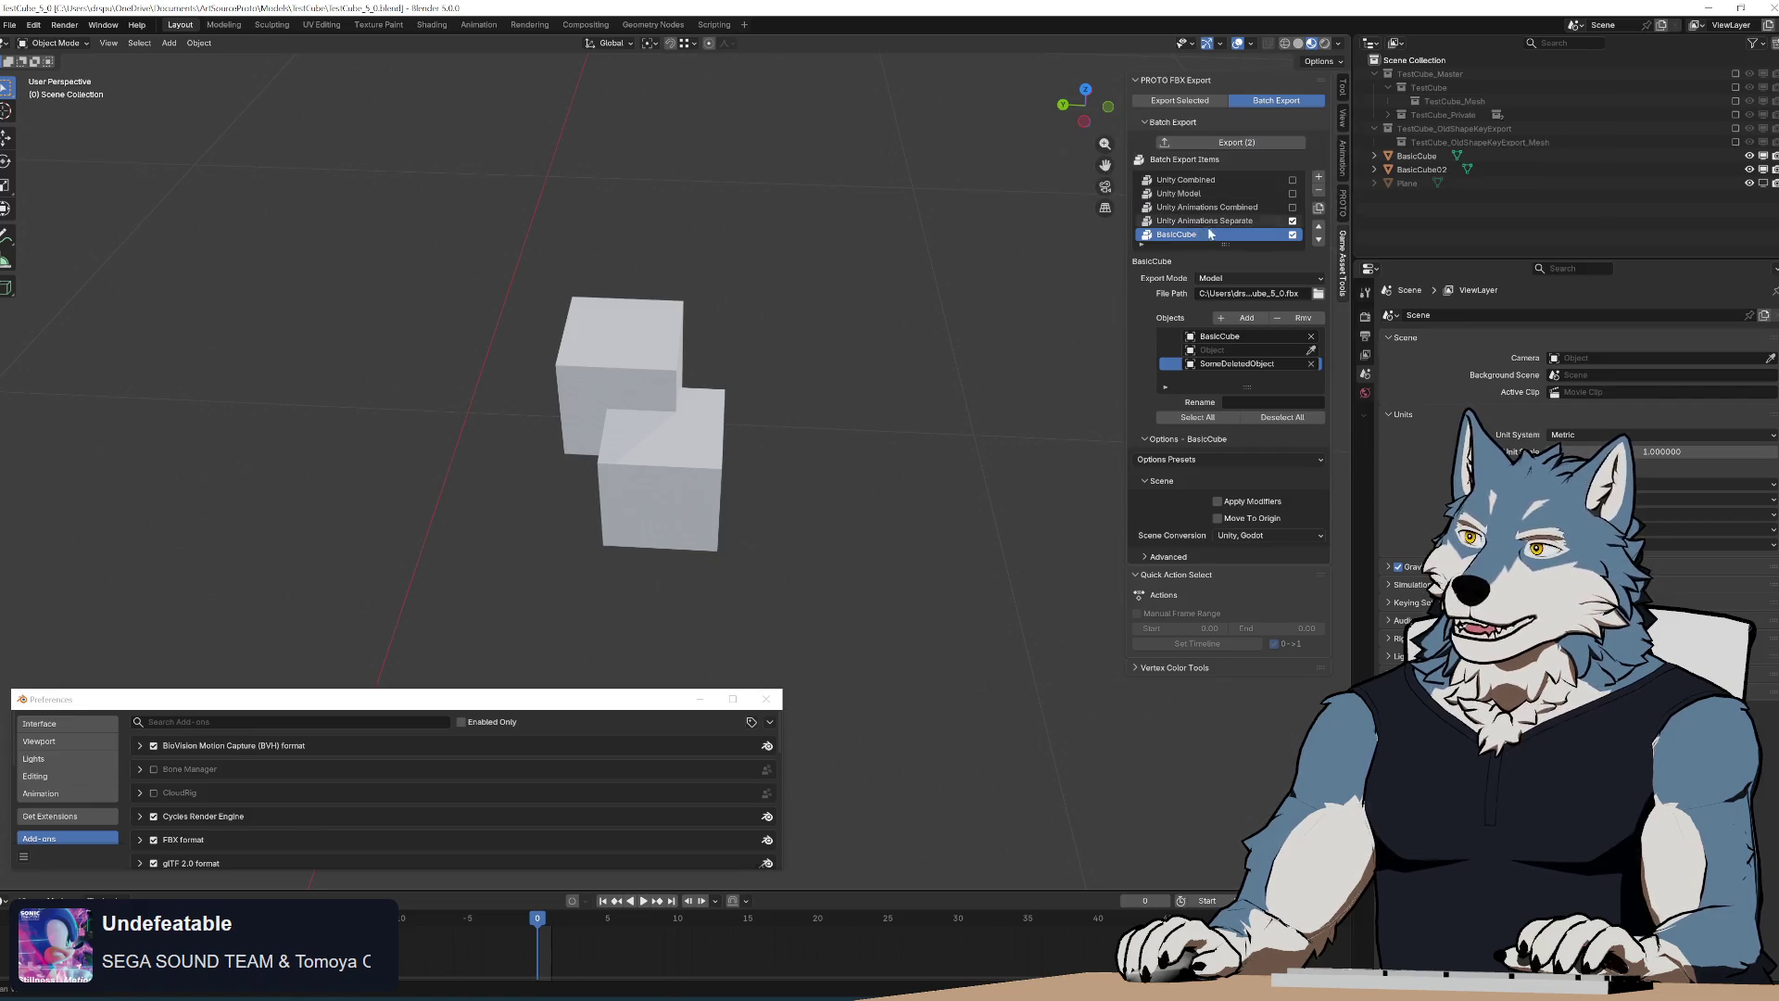
left_click(1205, 221)
left_click(1247, 333)
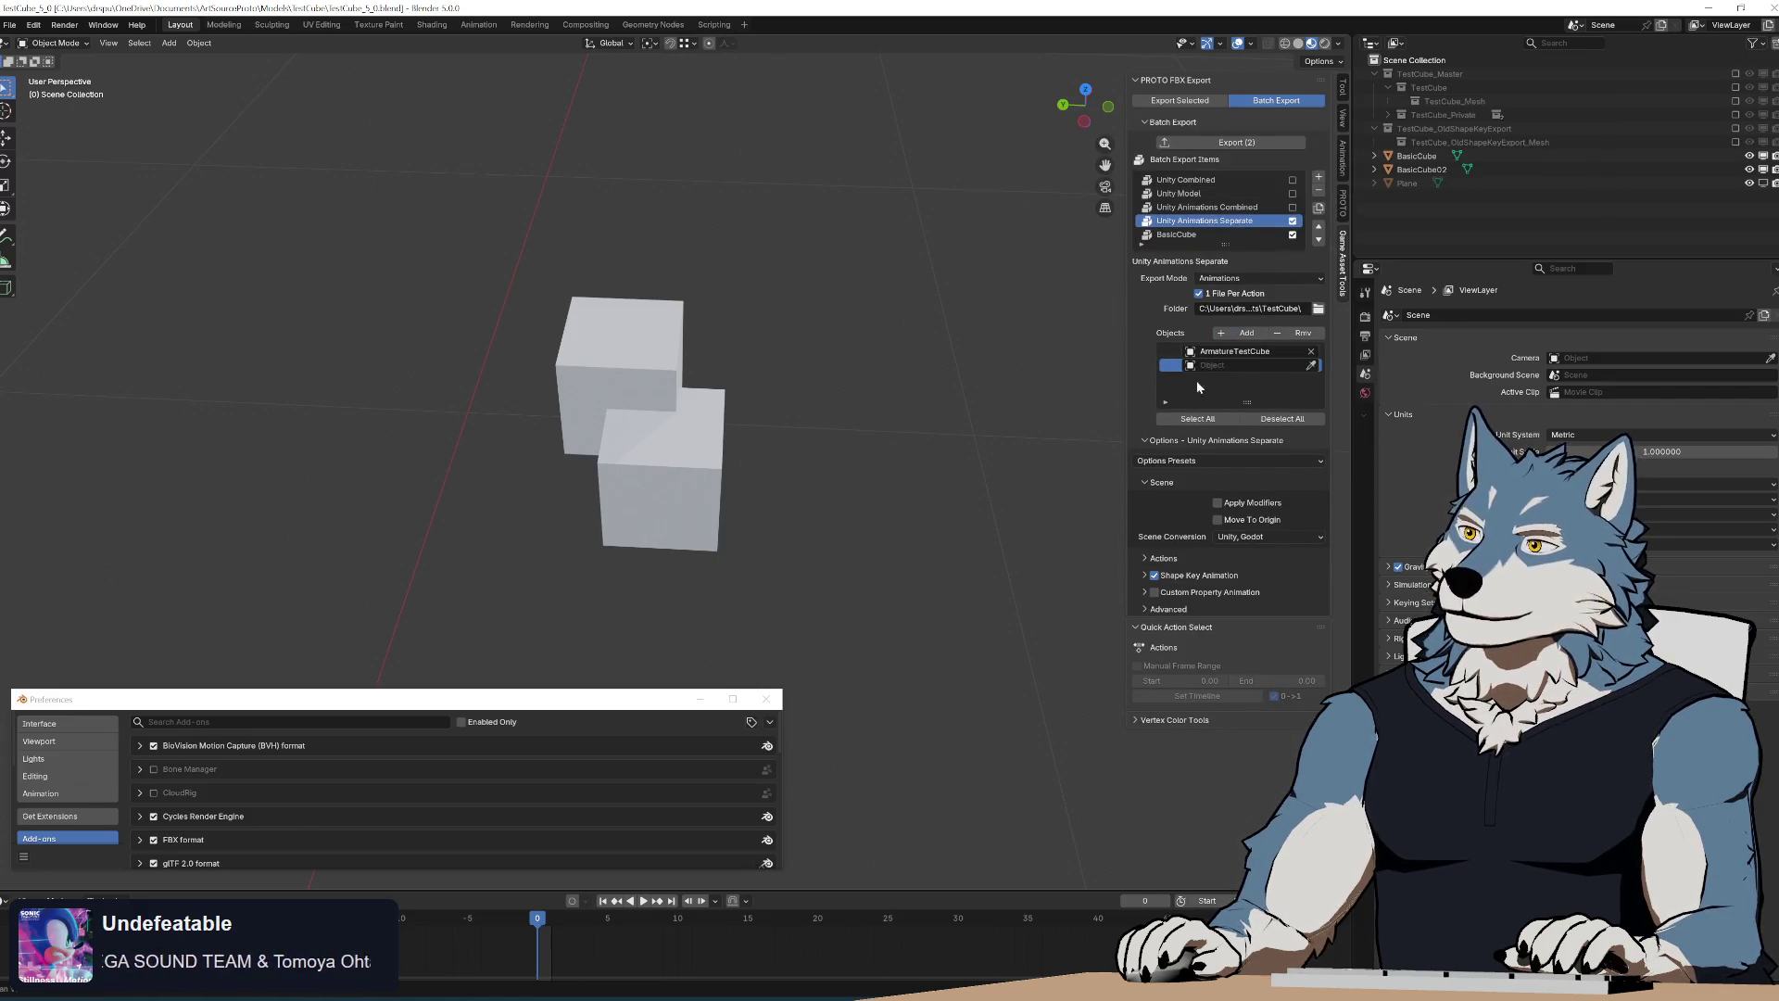
left_click(1230, 143)
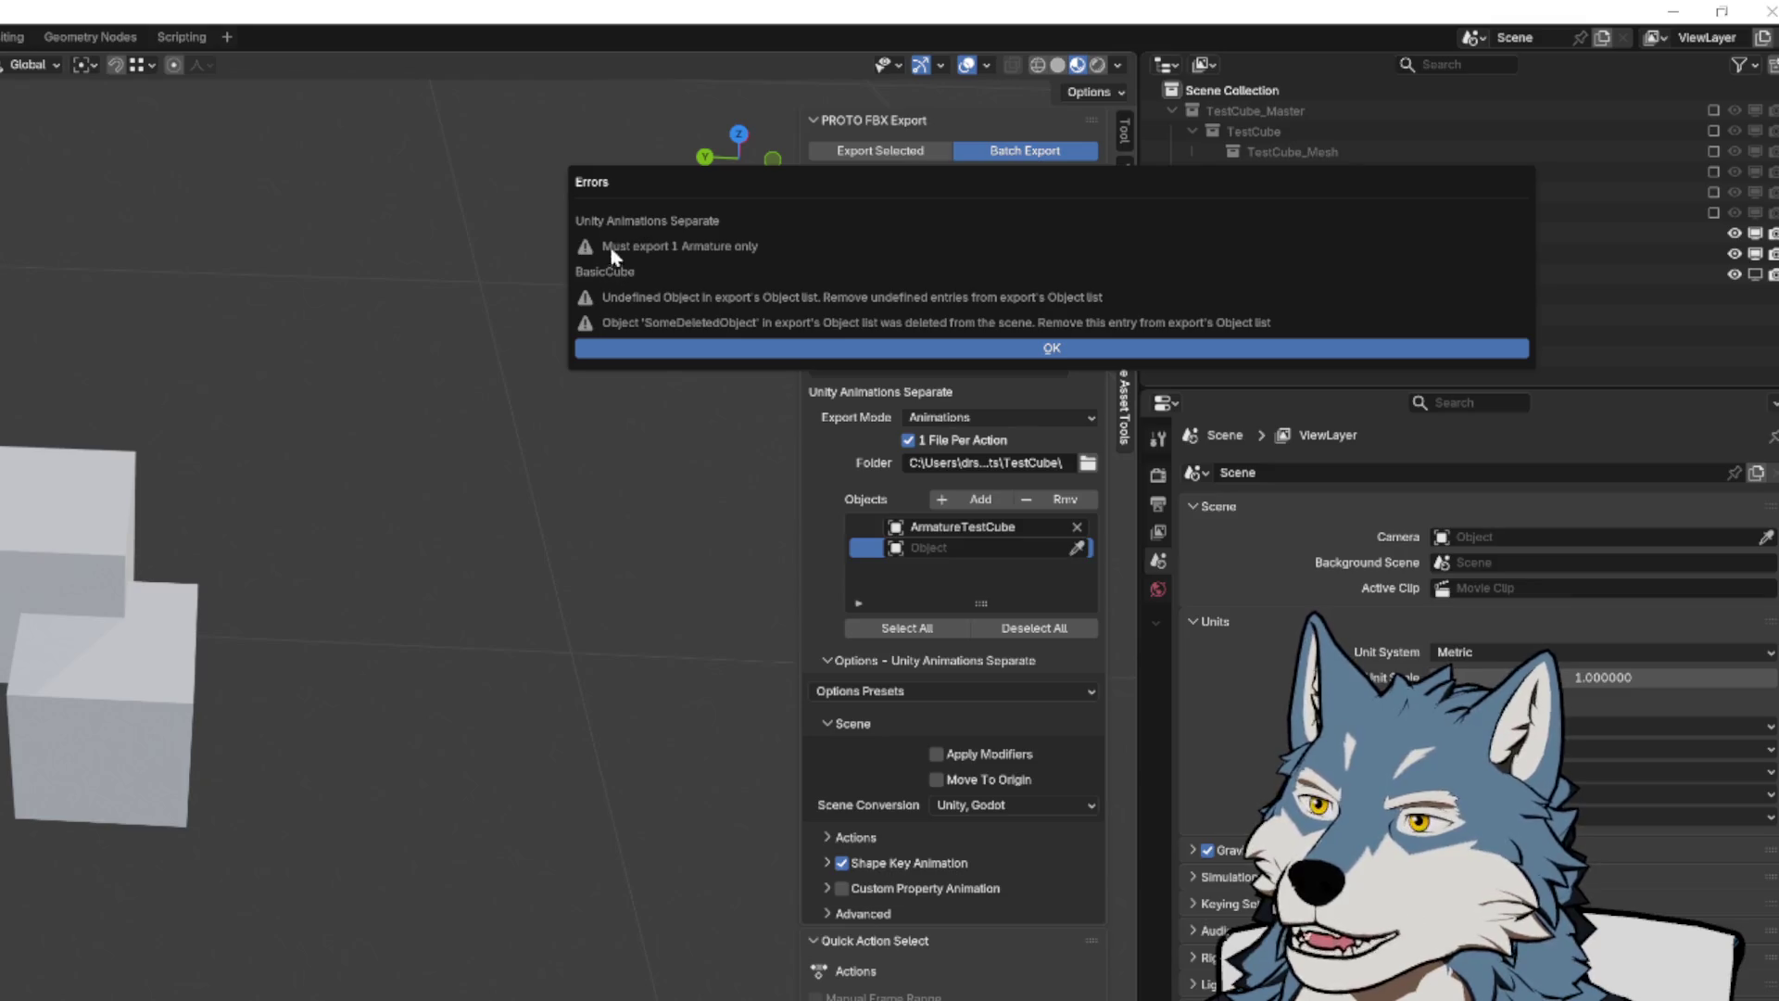
Dismiss the 'Must export 1 Armature only' report and return to the code
left_click(814, 313)
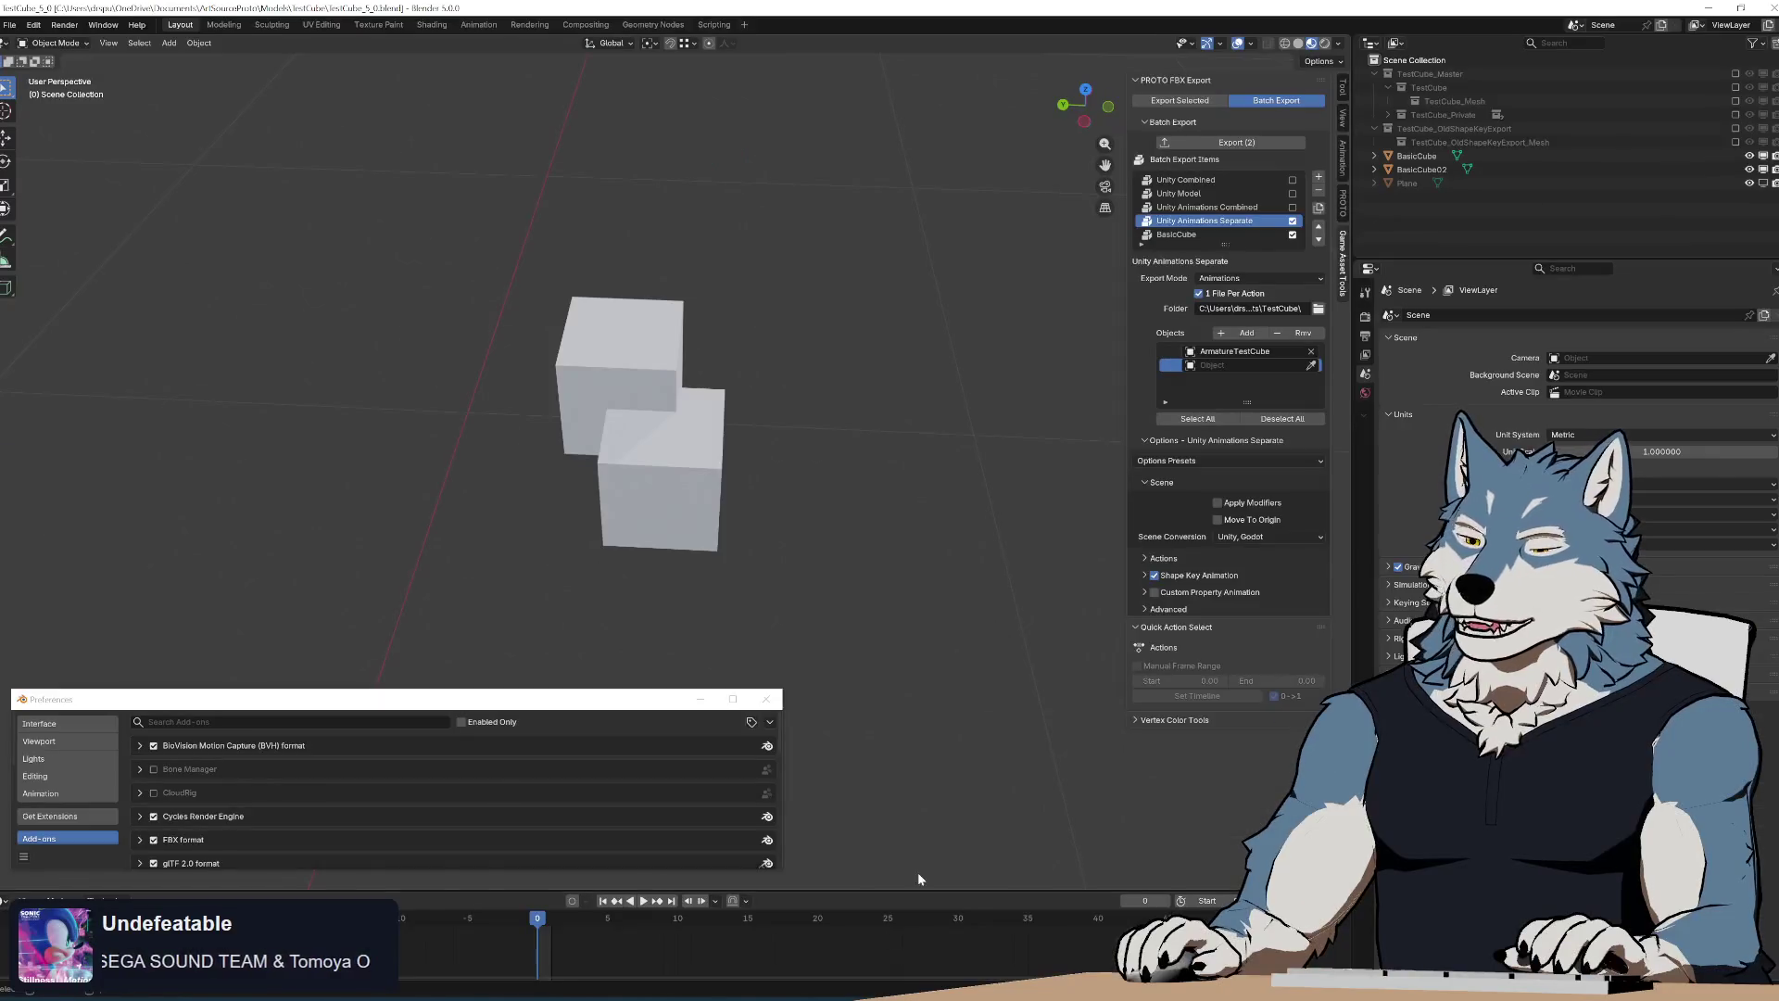
key("alt+Tab")
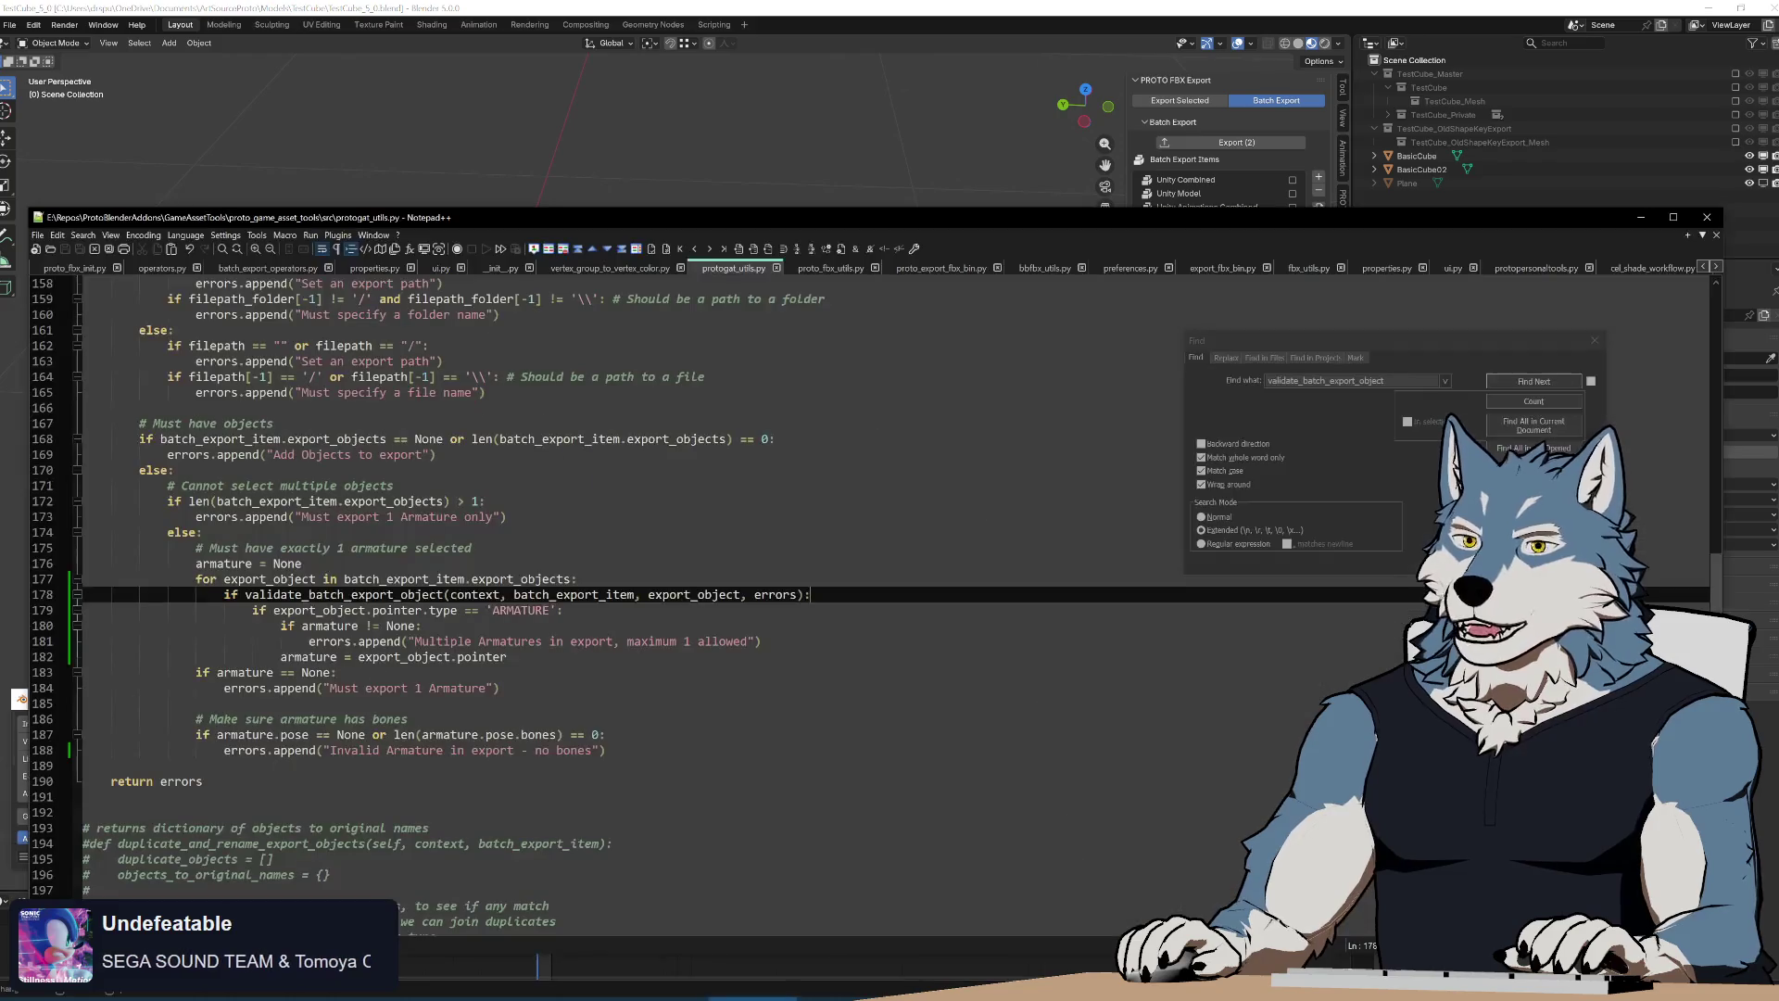
scroll(696, 557, "up", 5)
scroll(696, 556, "up", 3)
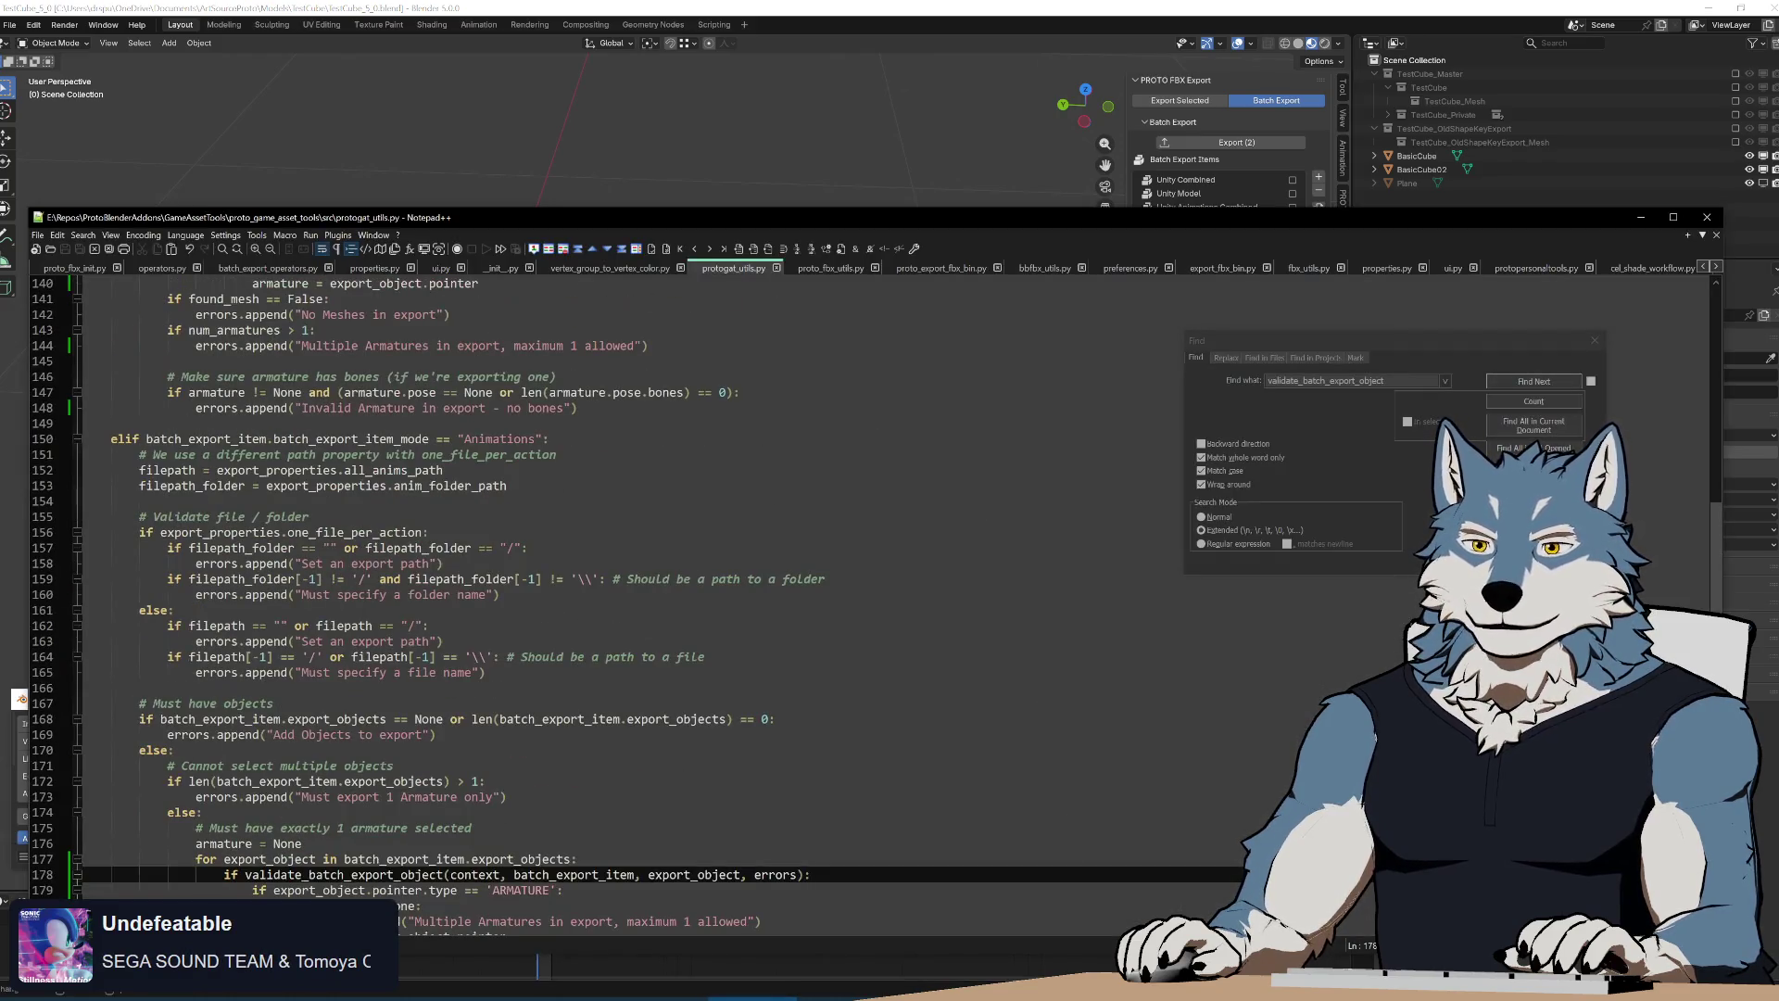
scroll(695, 557, "down", 3)
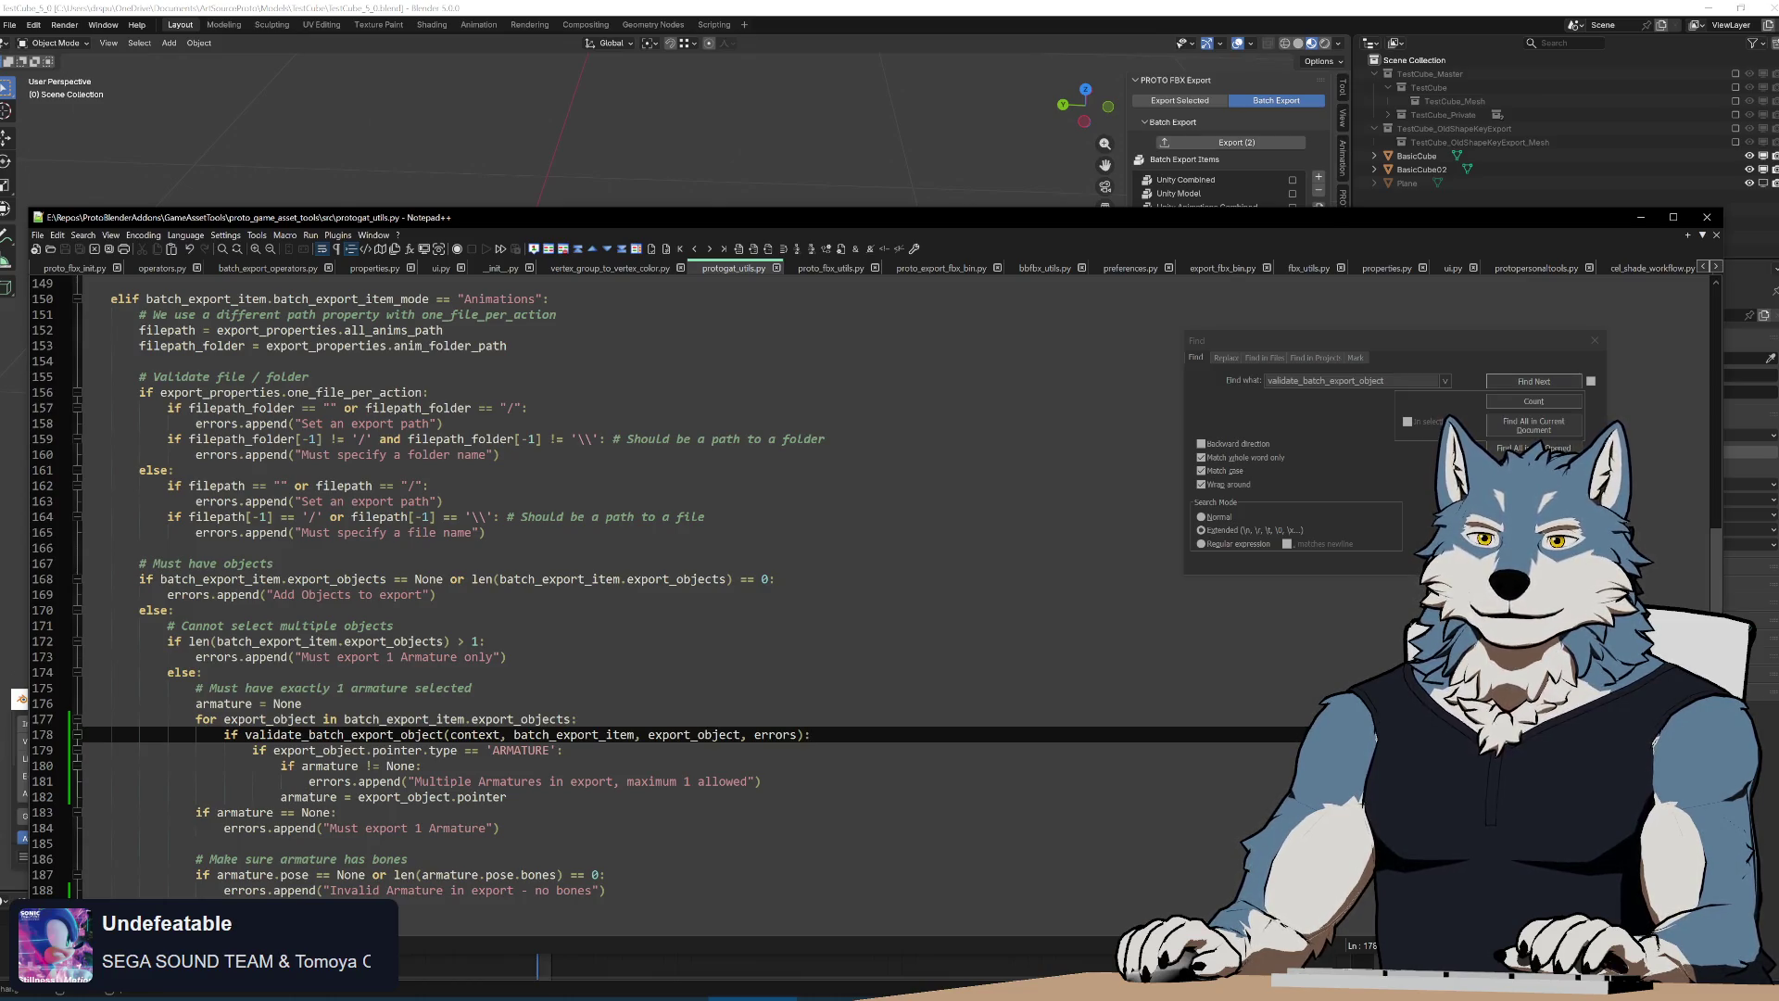
scroll(695, 556, "down", 4)
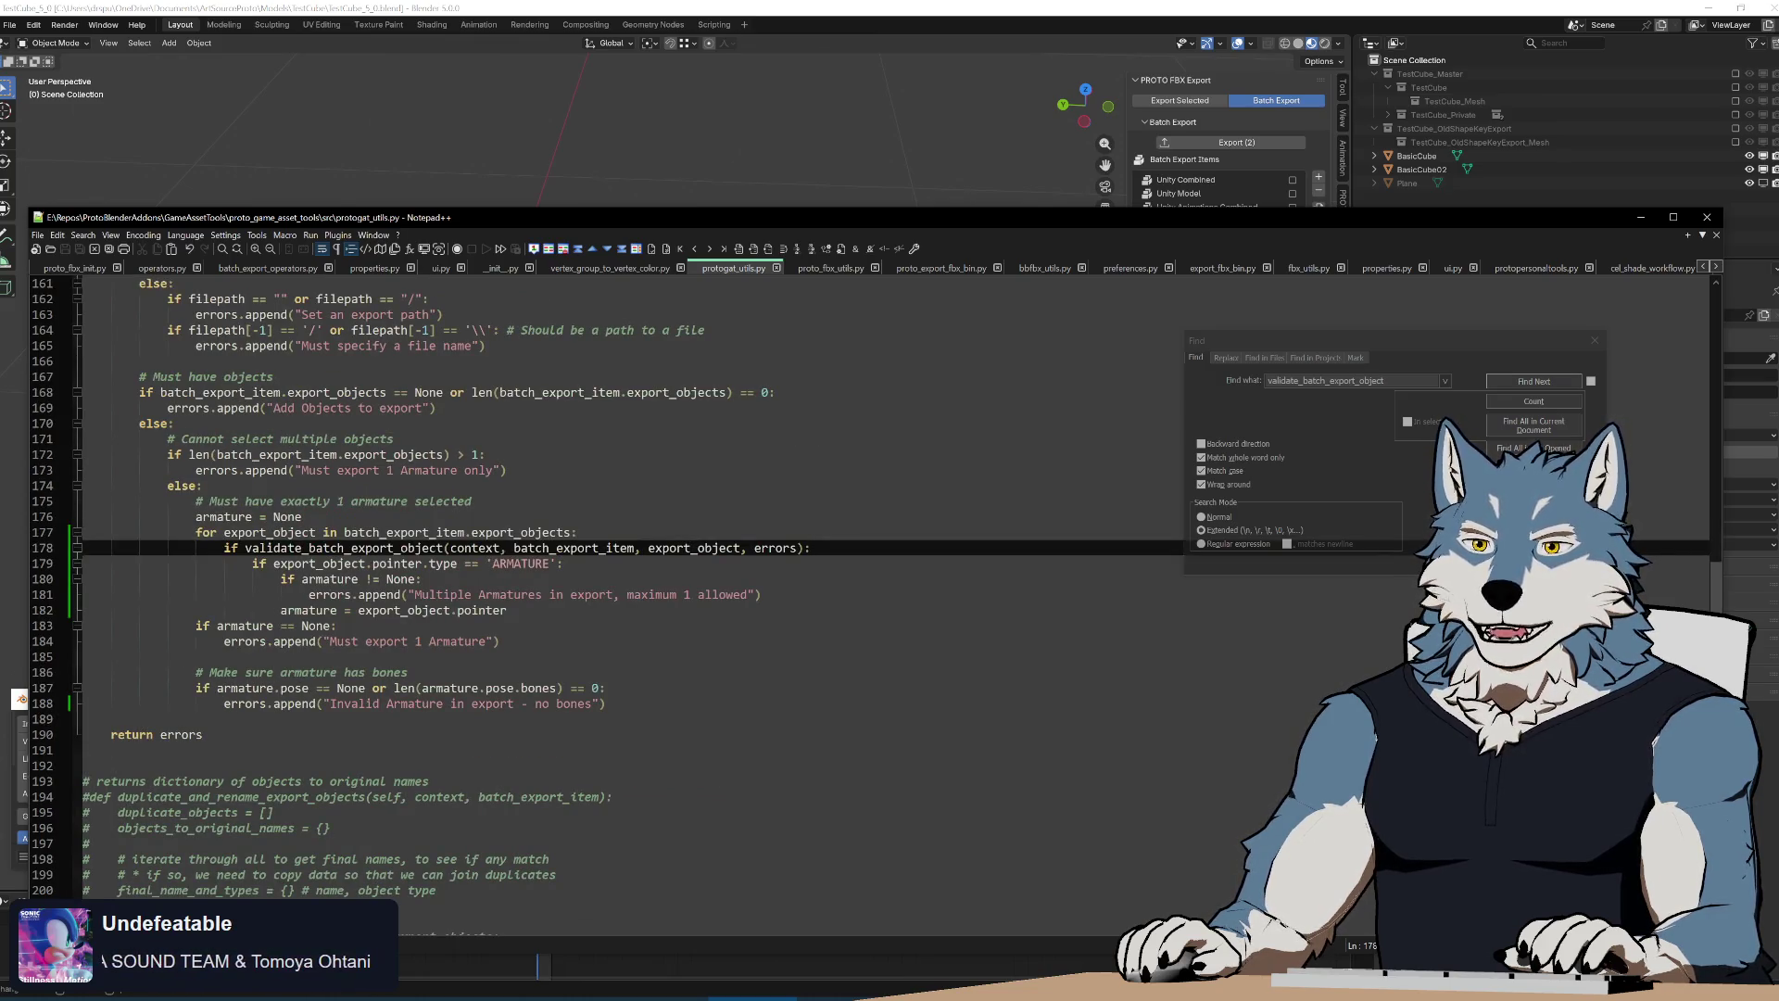
scroll(695, 555, "up", 6)
scroll(694, 556, "down", 6)
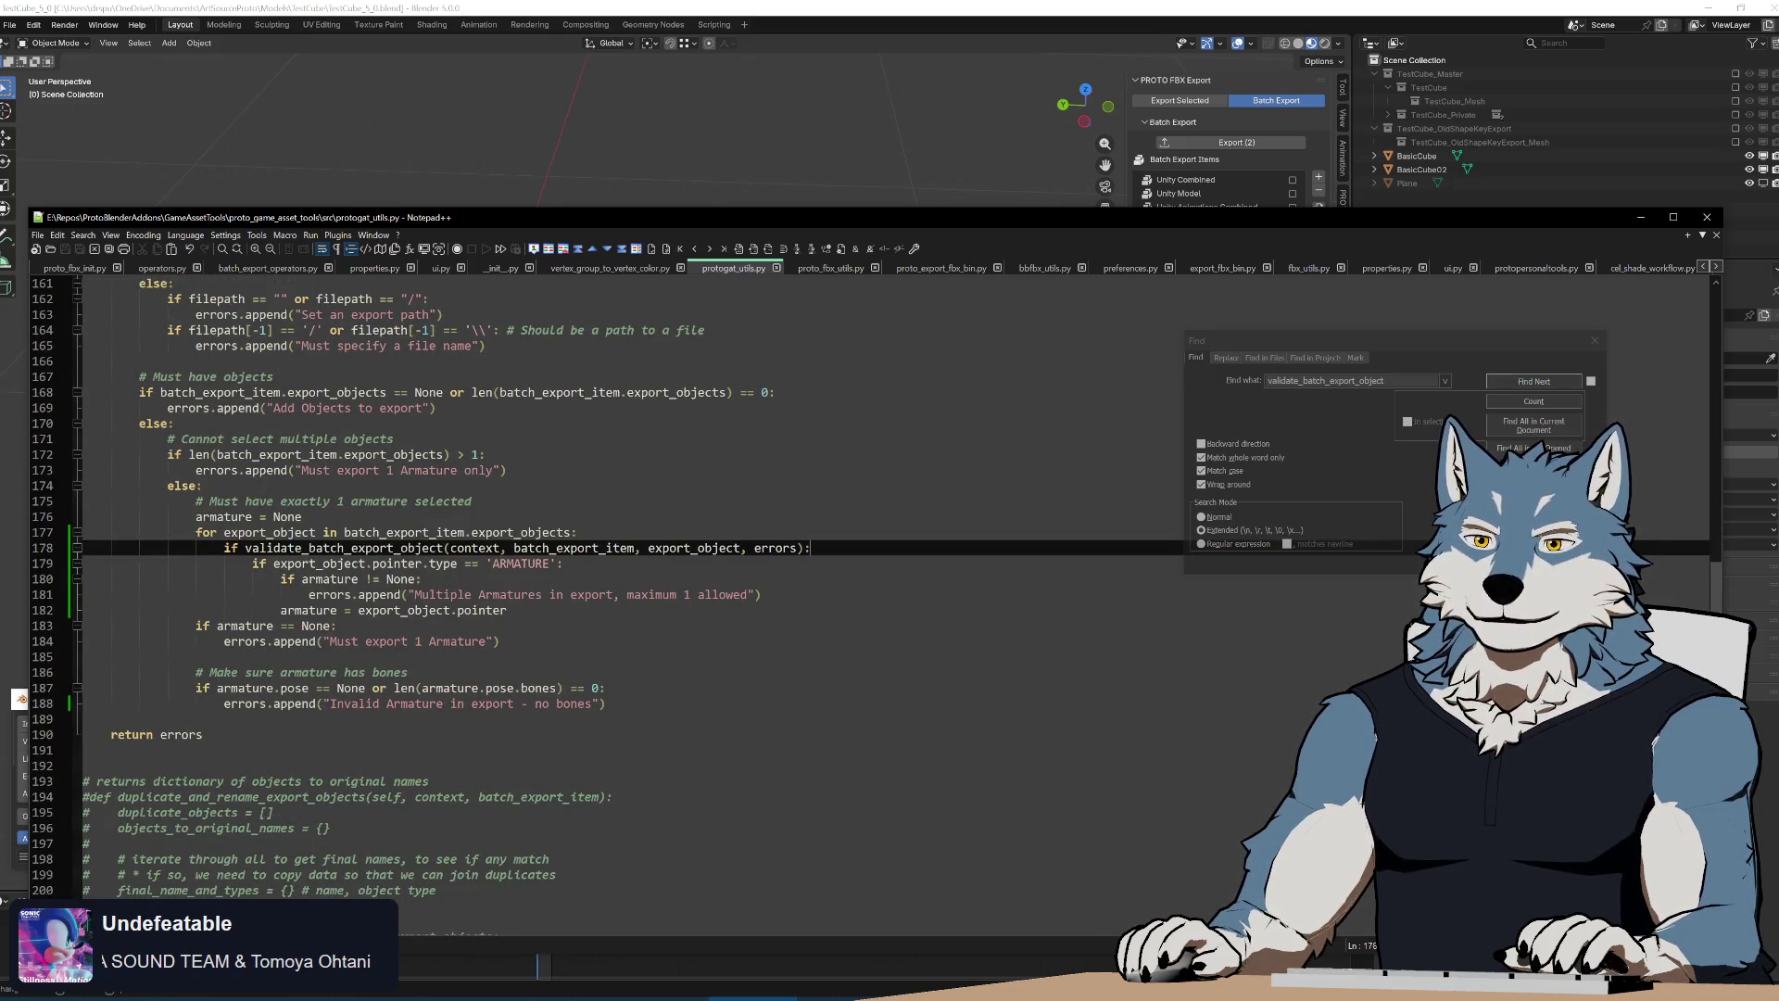
scroll(696, 556, "up", 5)
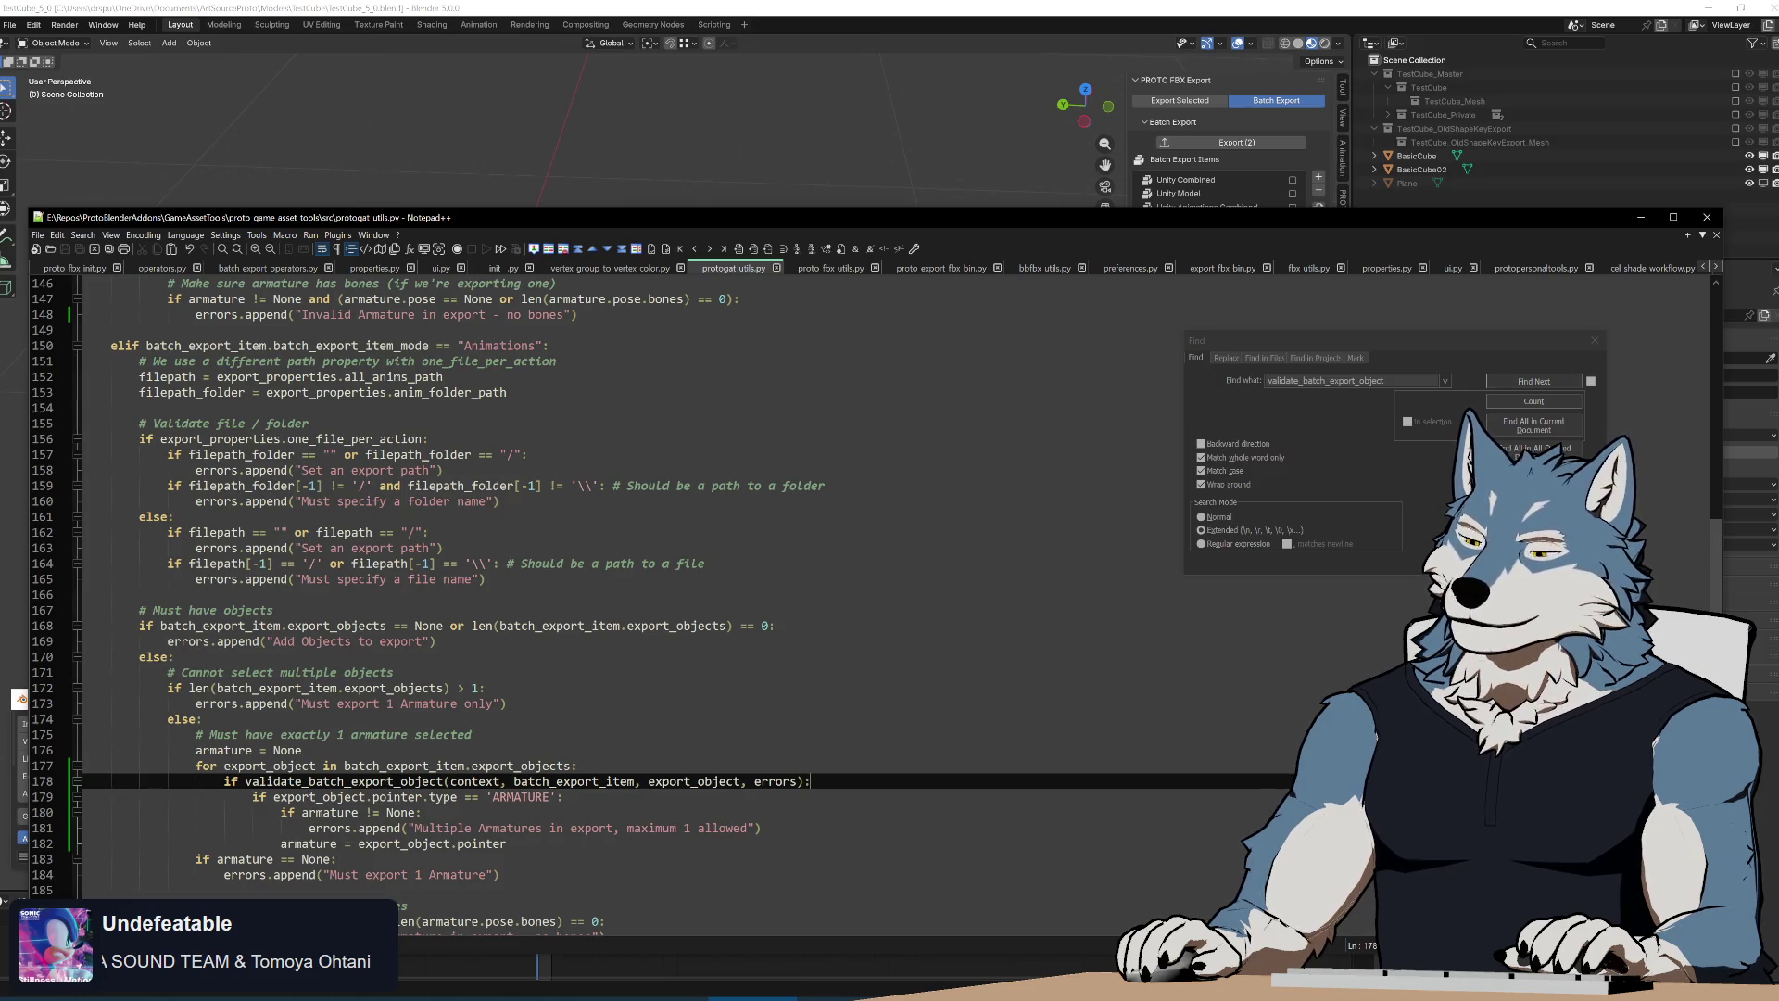
key("super+d")
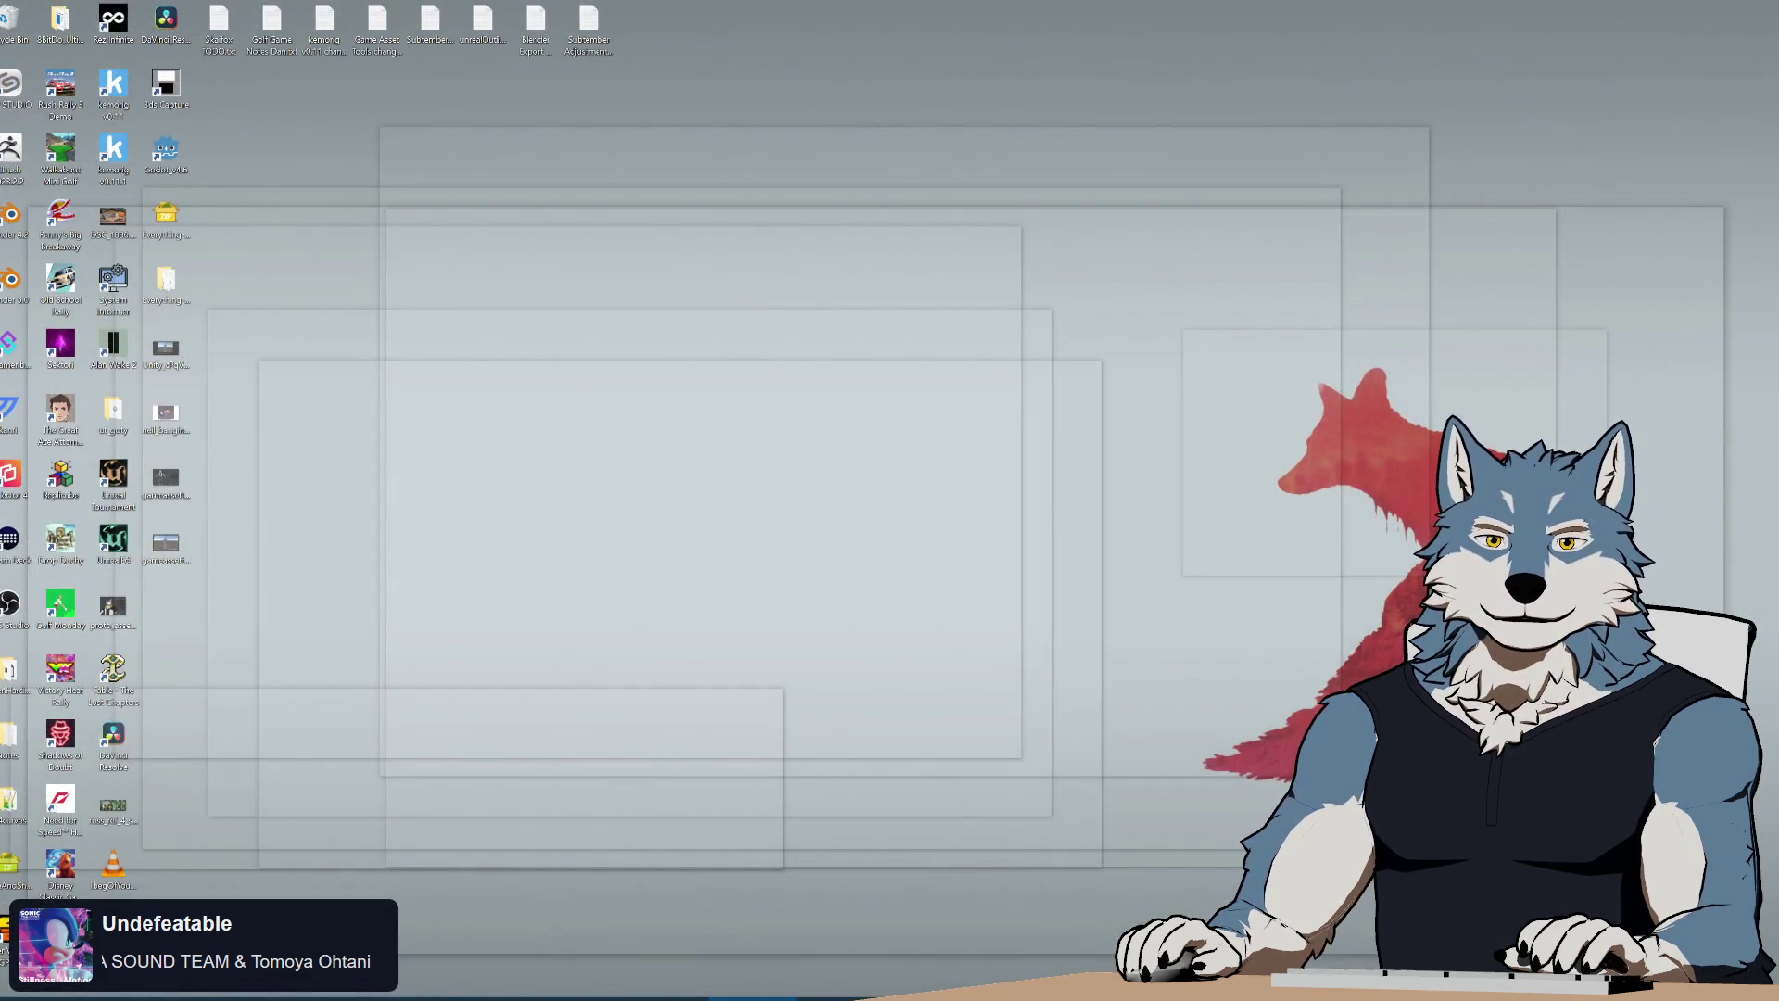
Review the nested armature checks around lines 170–189, peeking at the desktop
key("super+d")
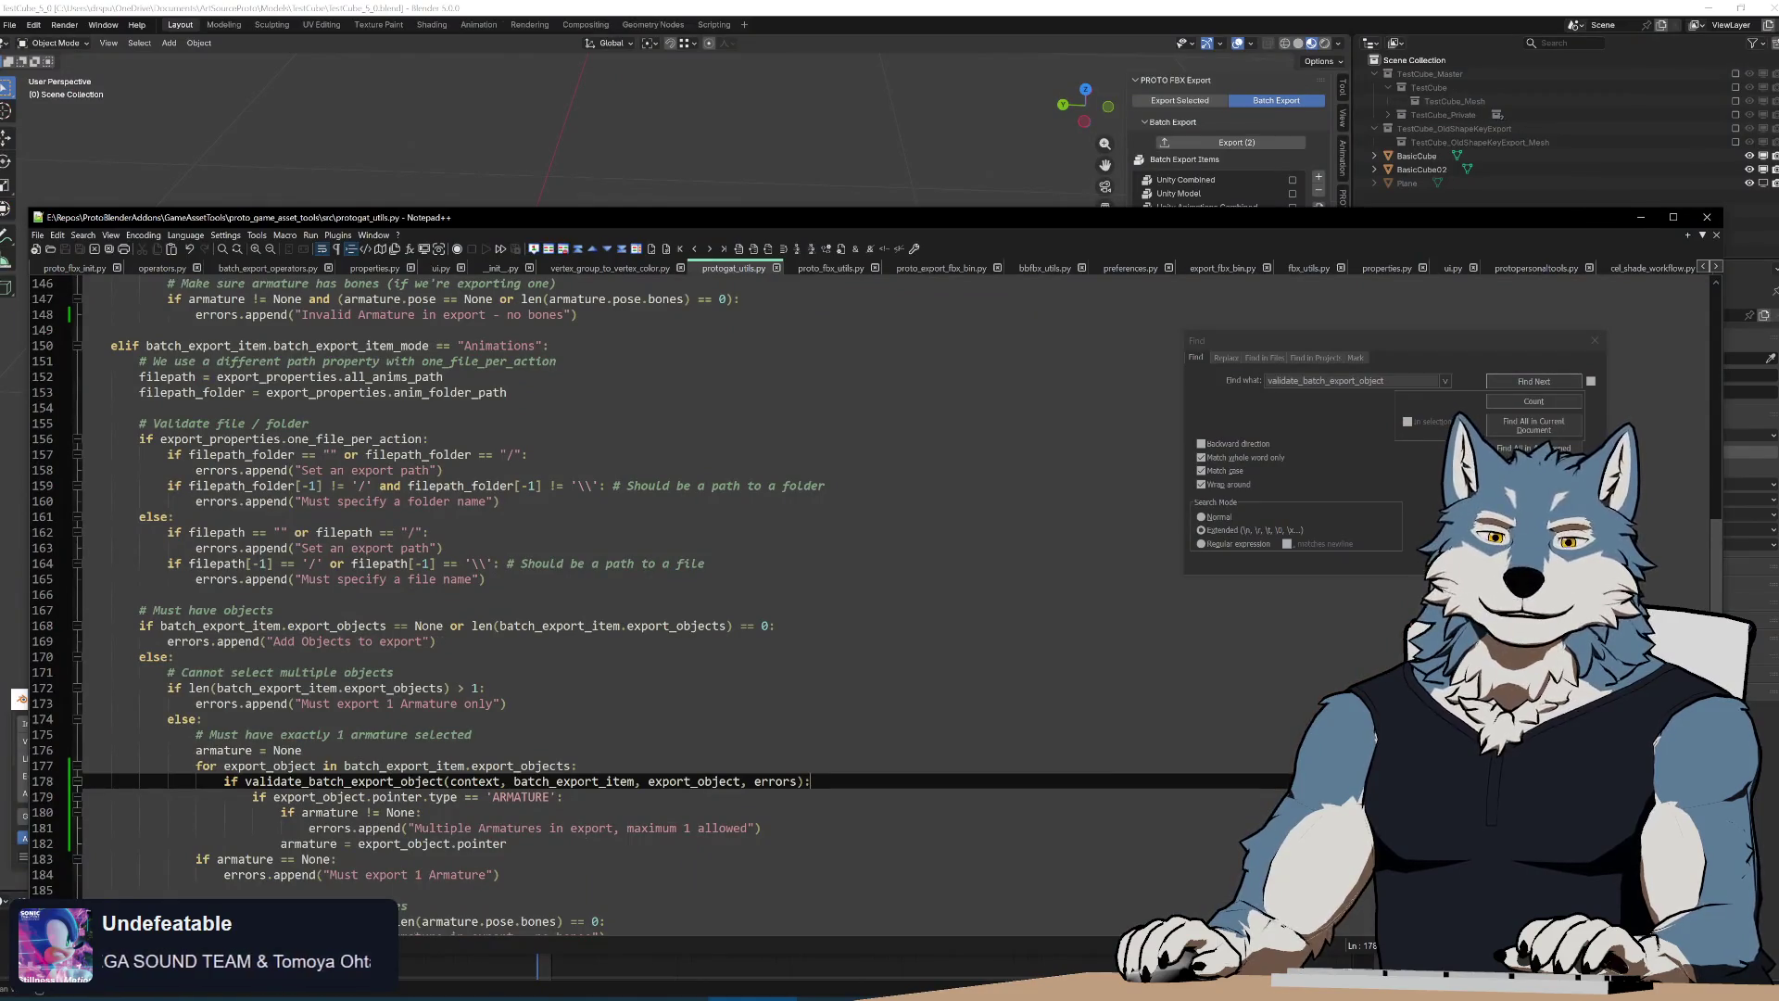
left_click(181, 656)
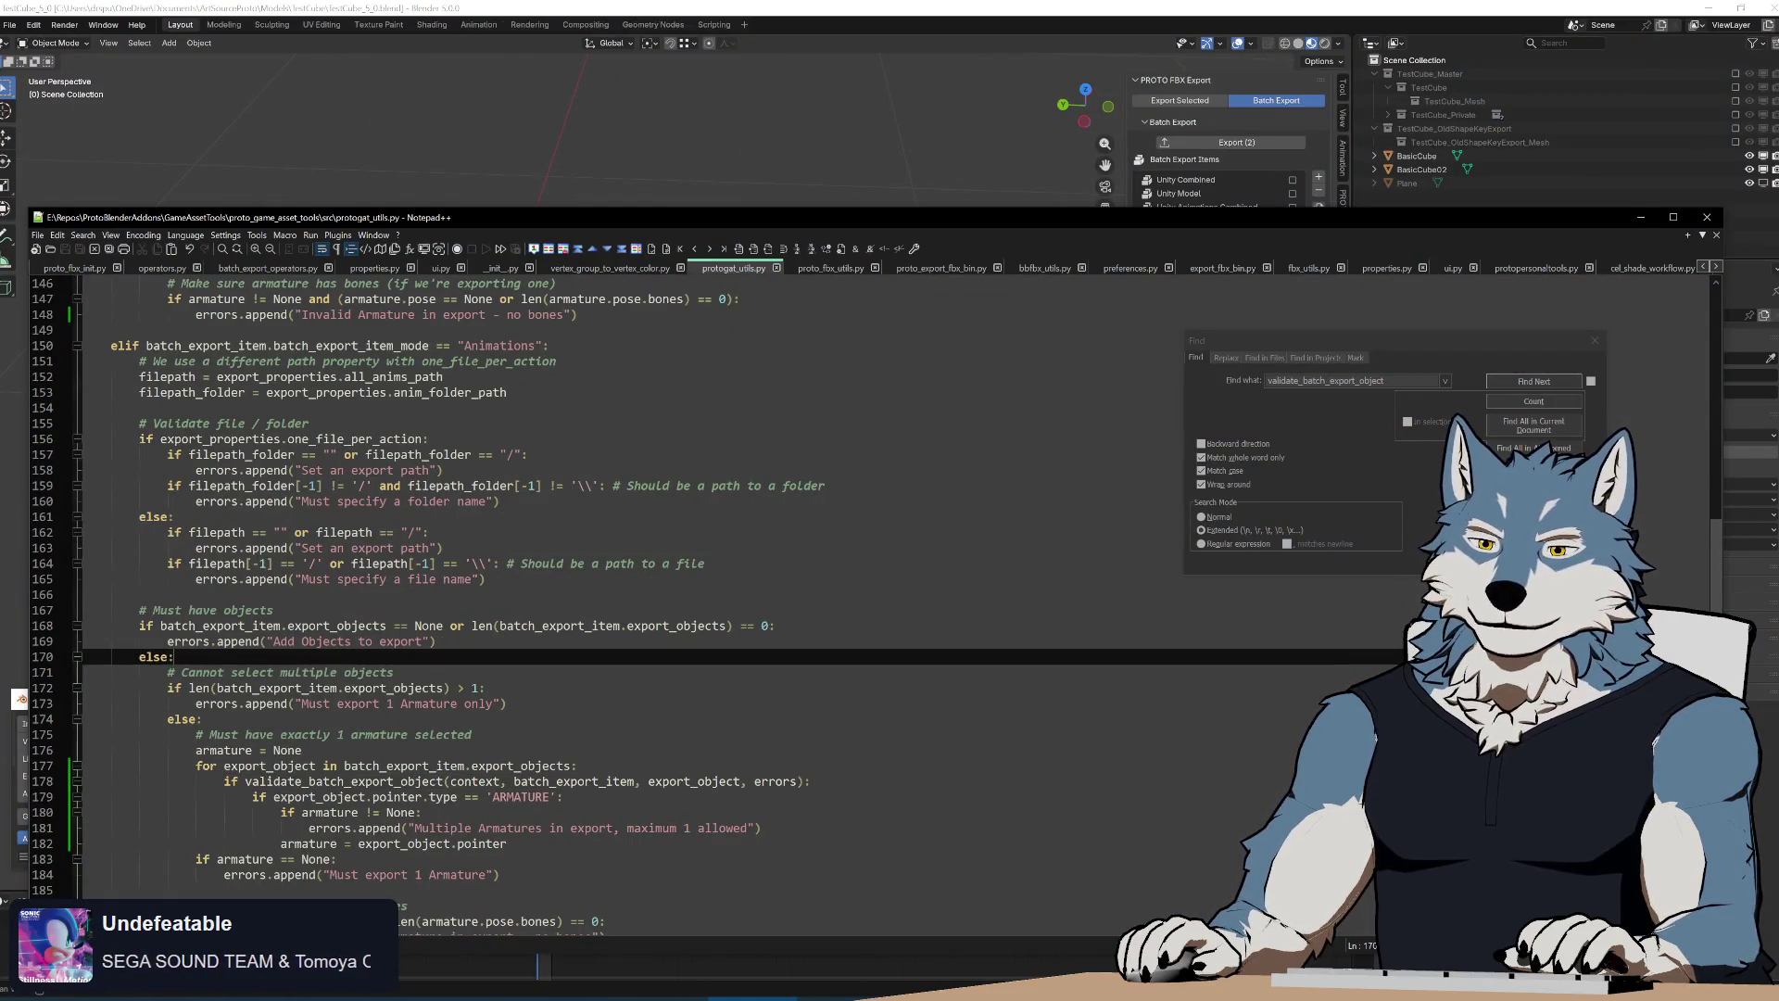
scroll(695, 556, "down", 5)
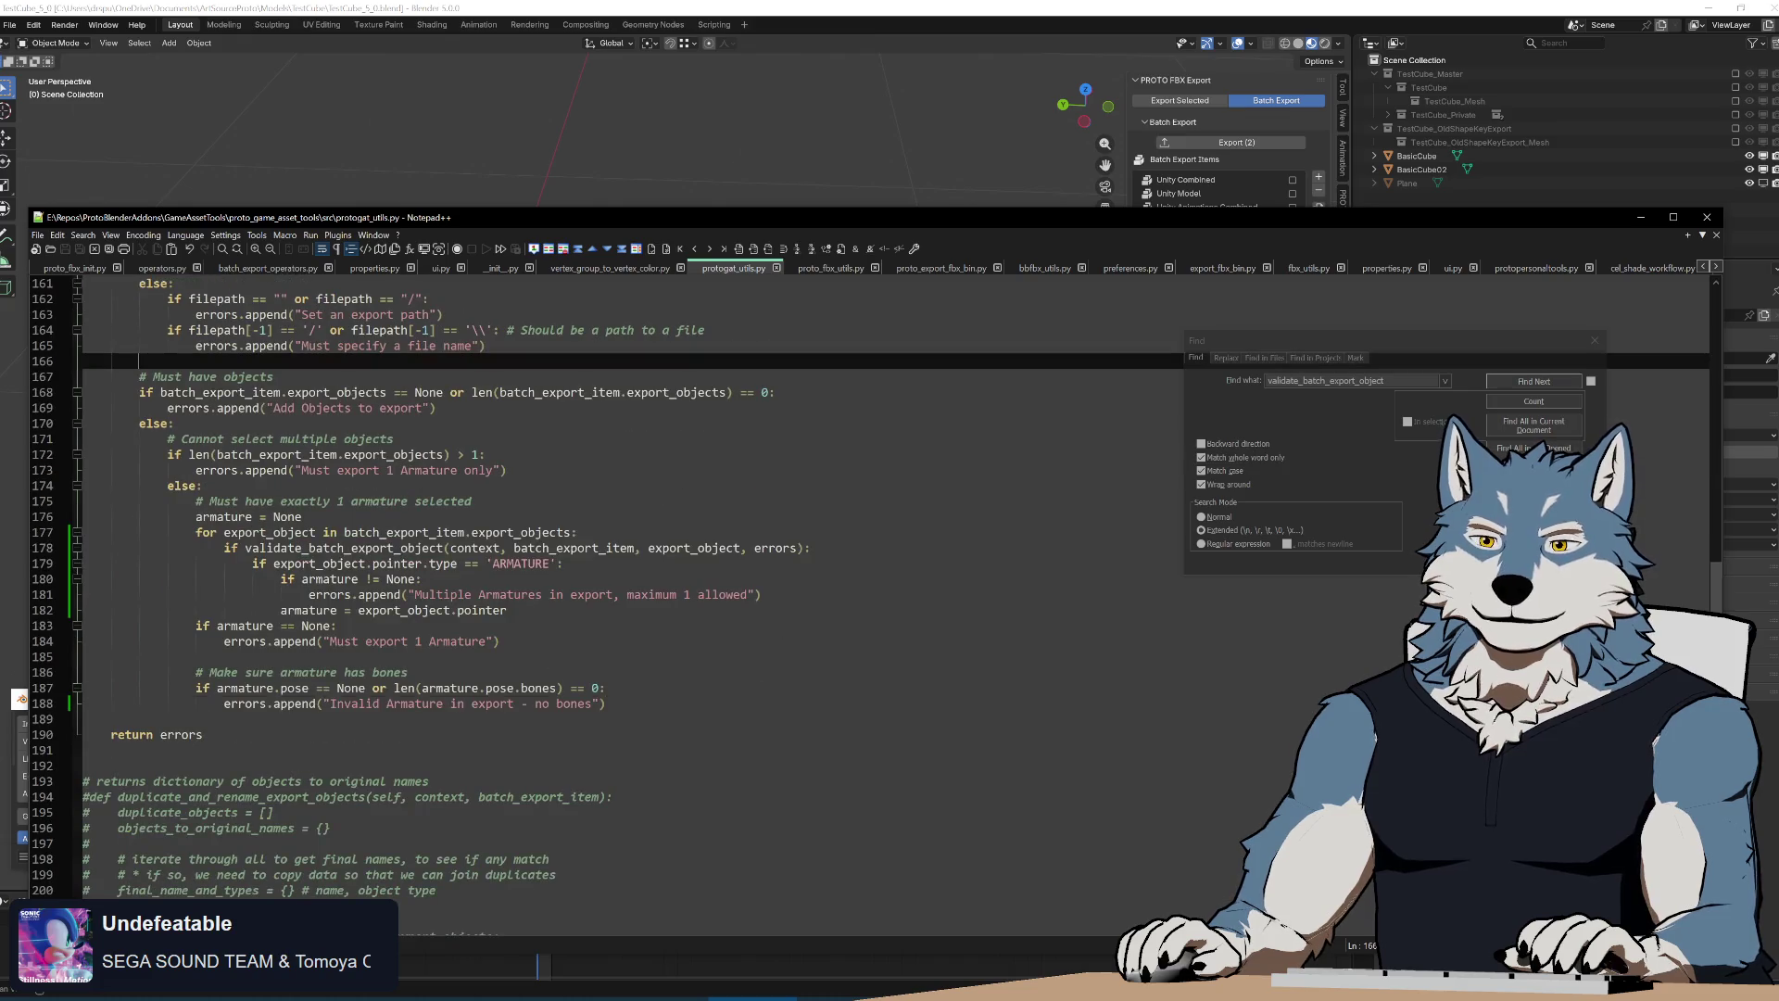
left_click(827, 672)
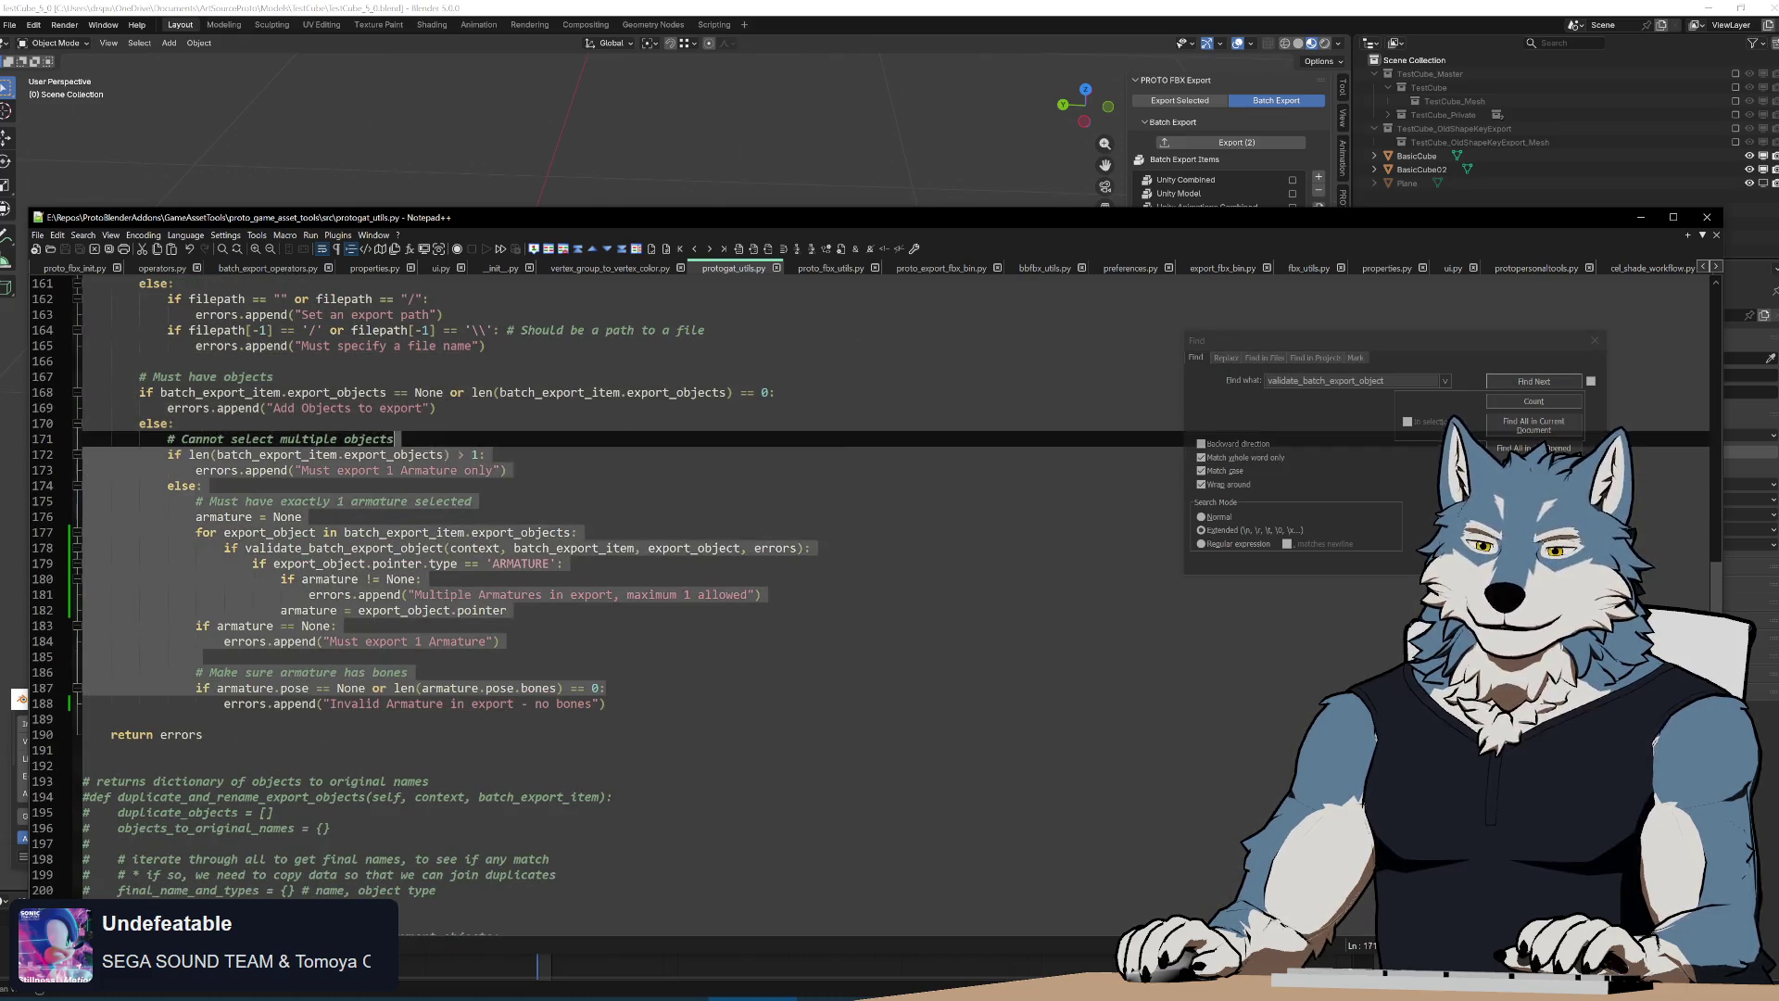
left_click(696, 719)
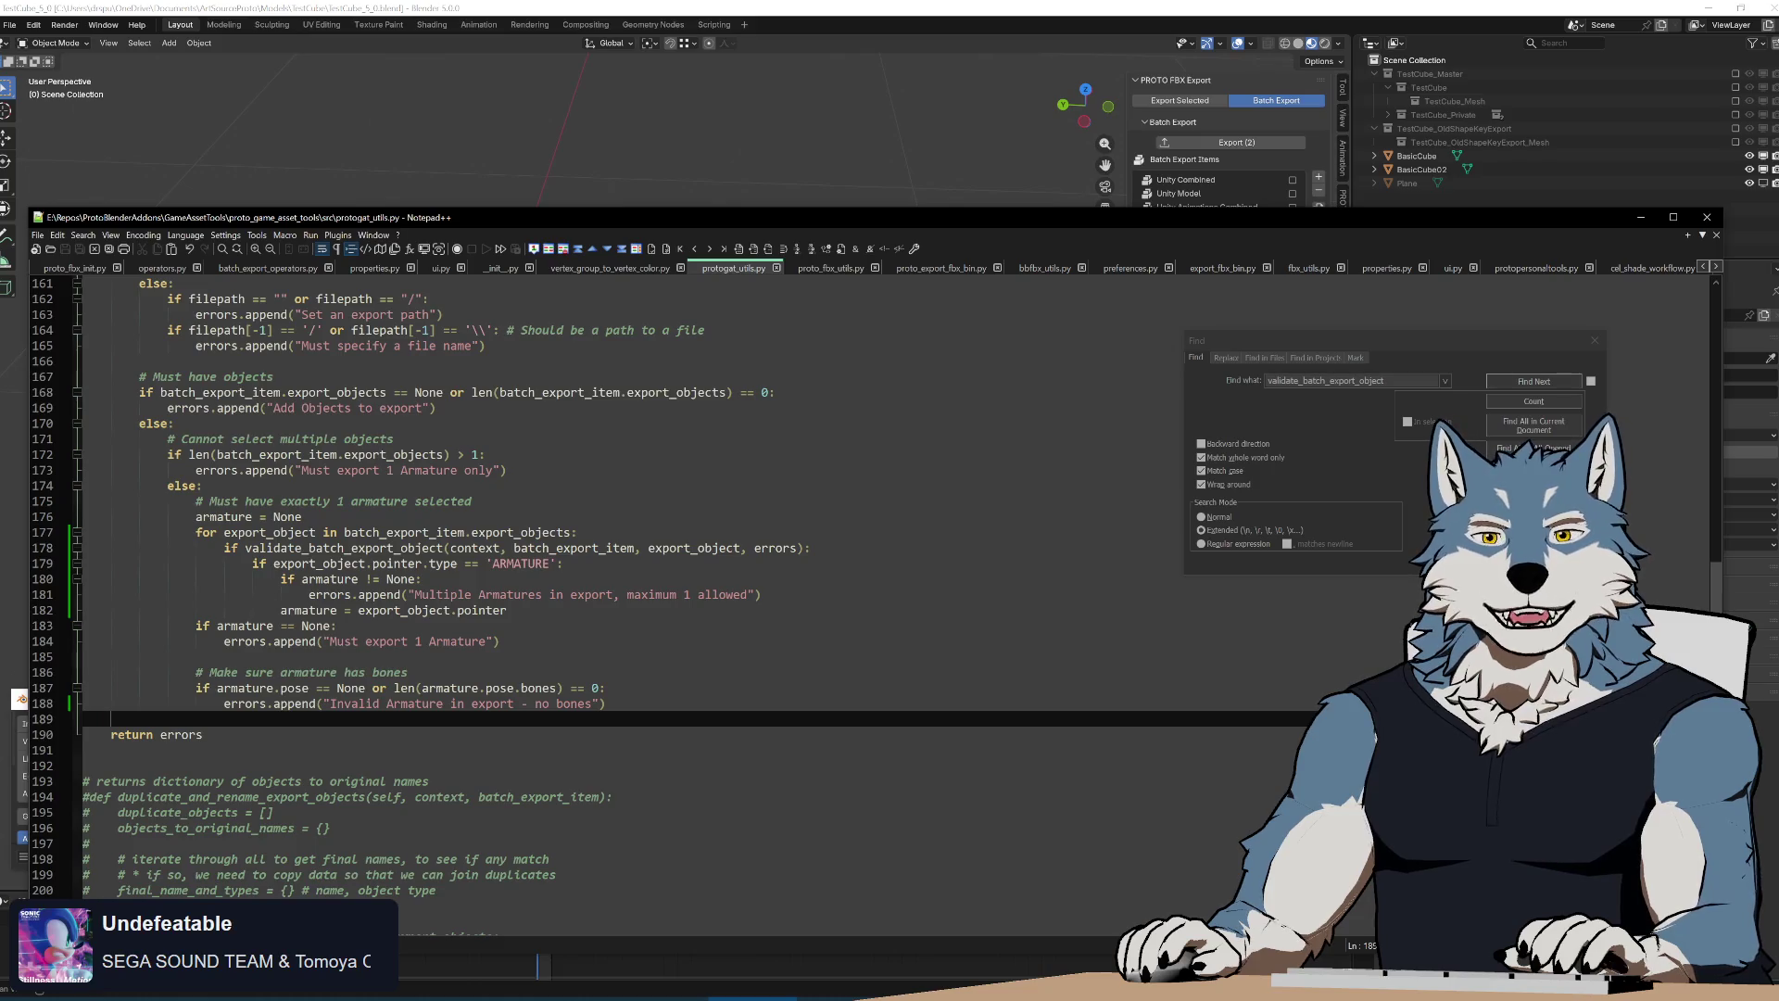
key("super+comma")
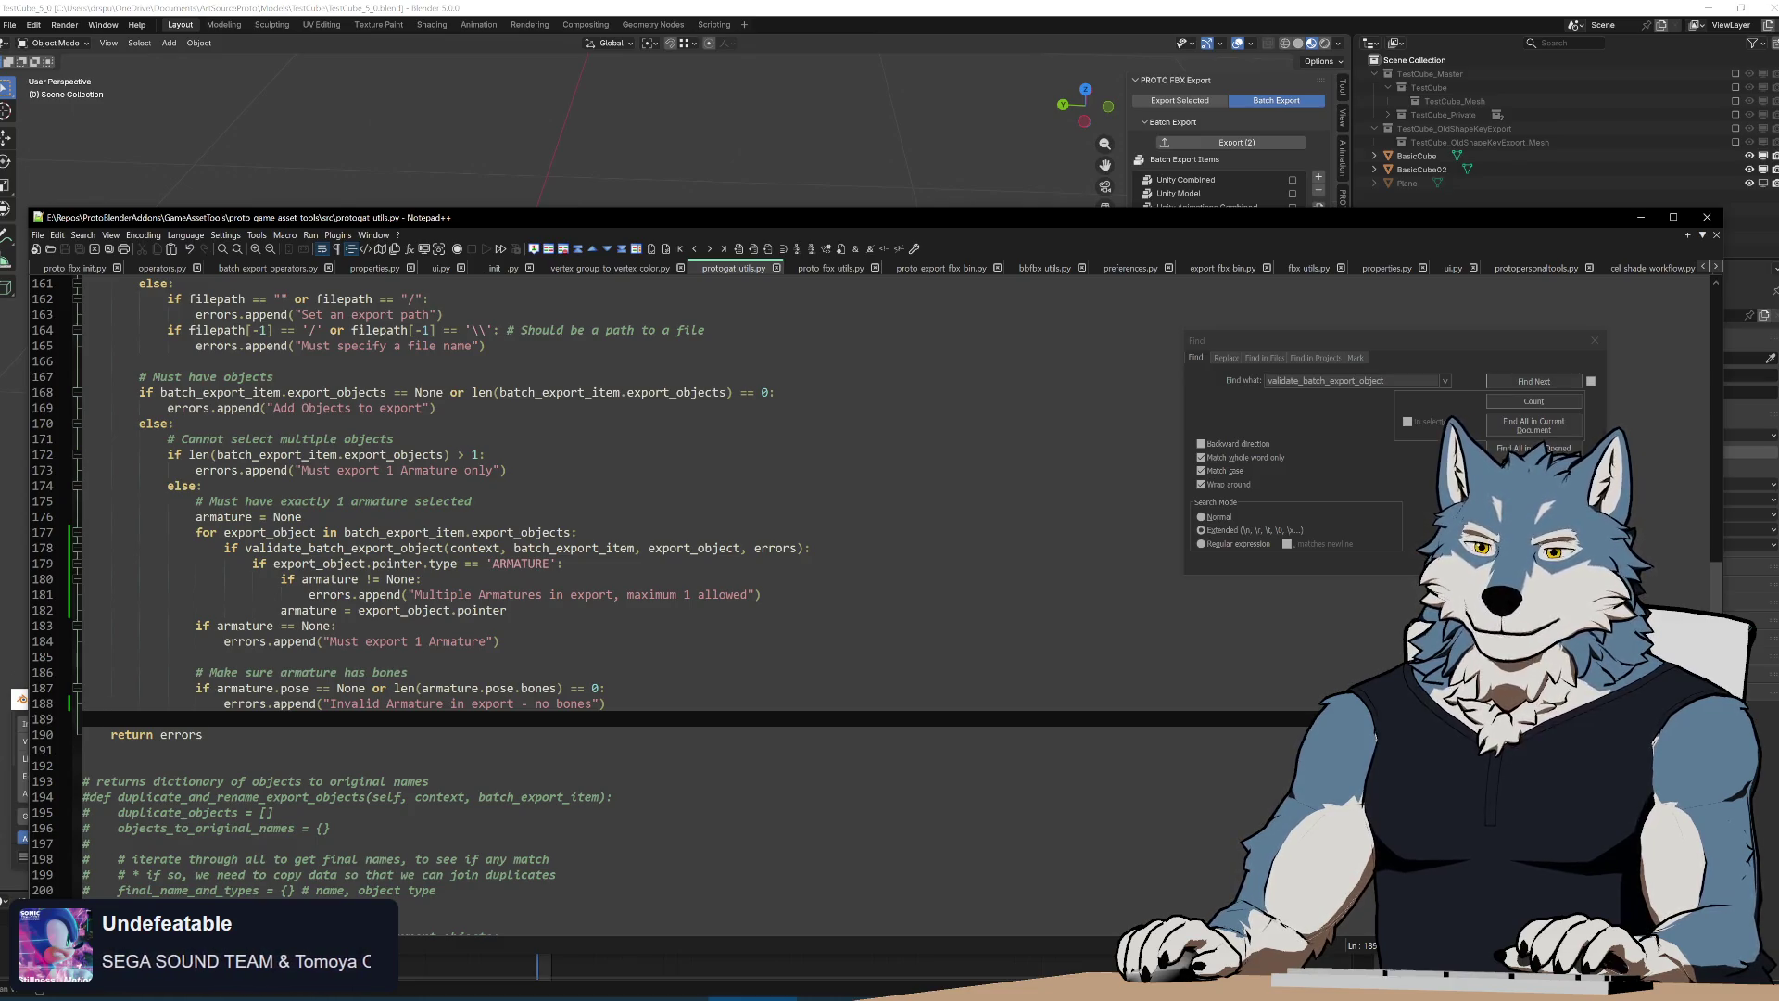
scroll(626, 583, "up", 4)
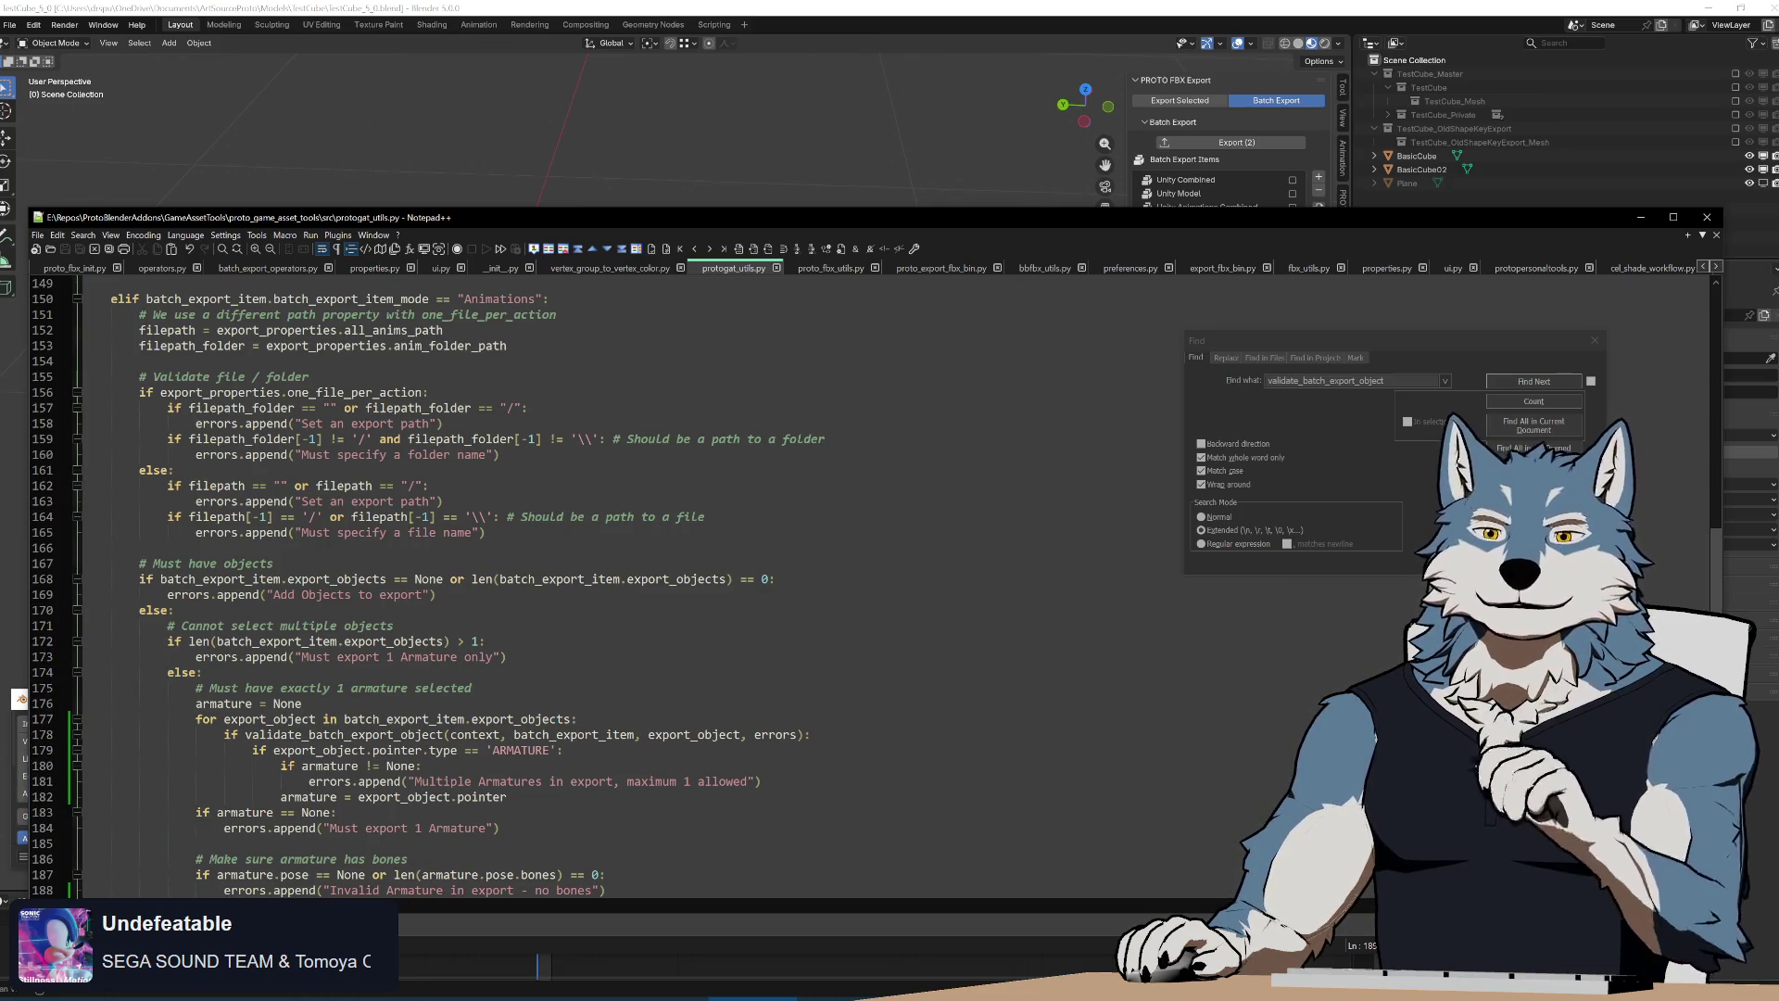
scroll(625, 583, "down", 1)
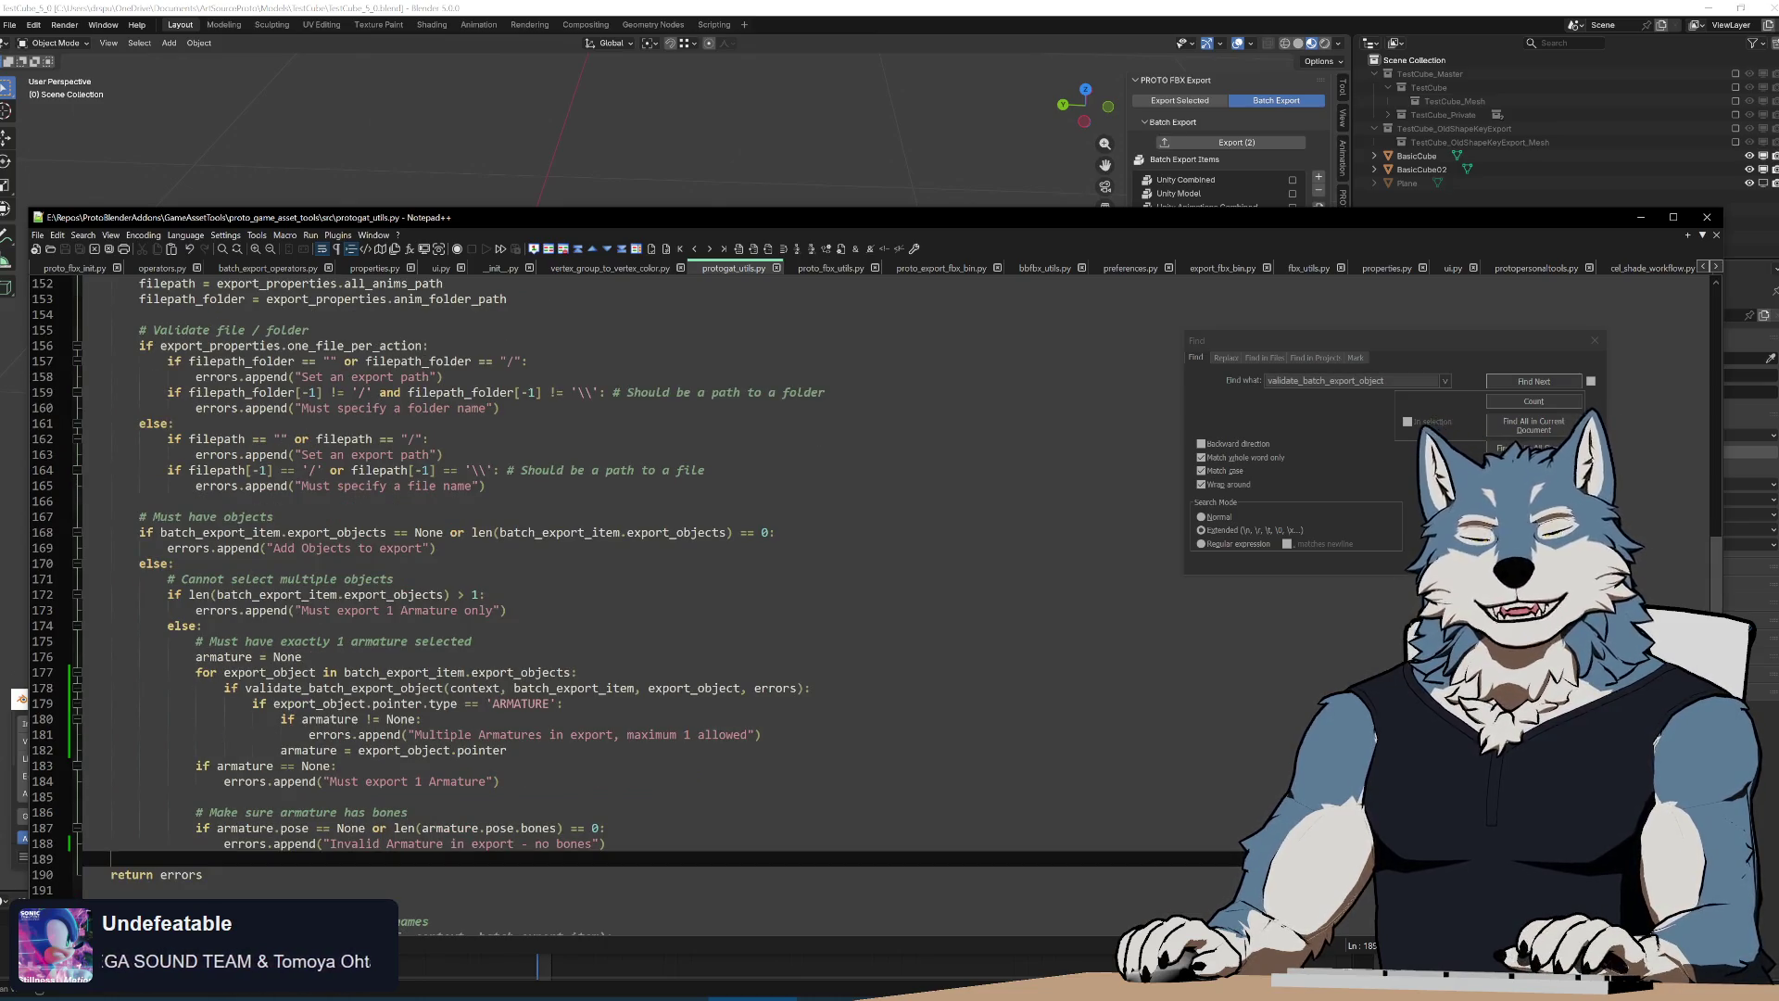
scroll(626, 584, "up", 1)
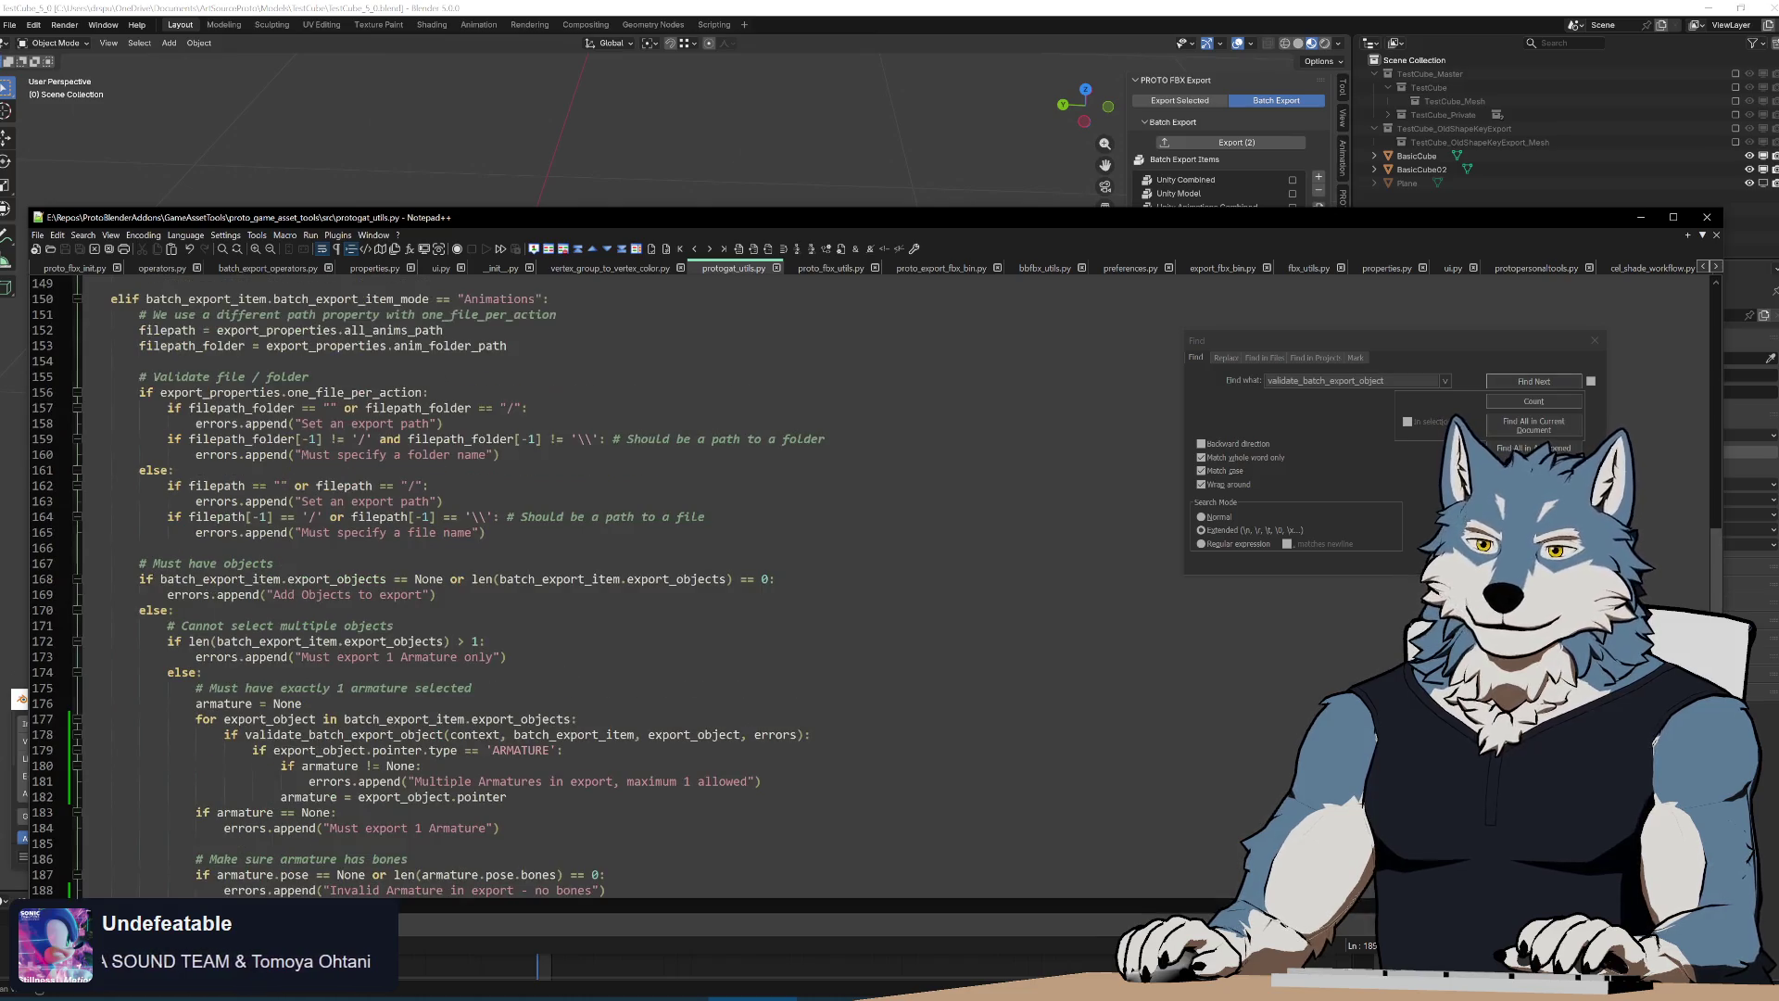
scroll(625, 585, "up", 1)
scroll(626, 585, "down", 5)
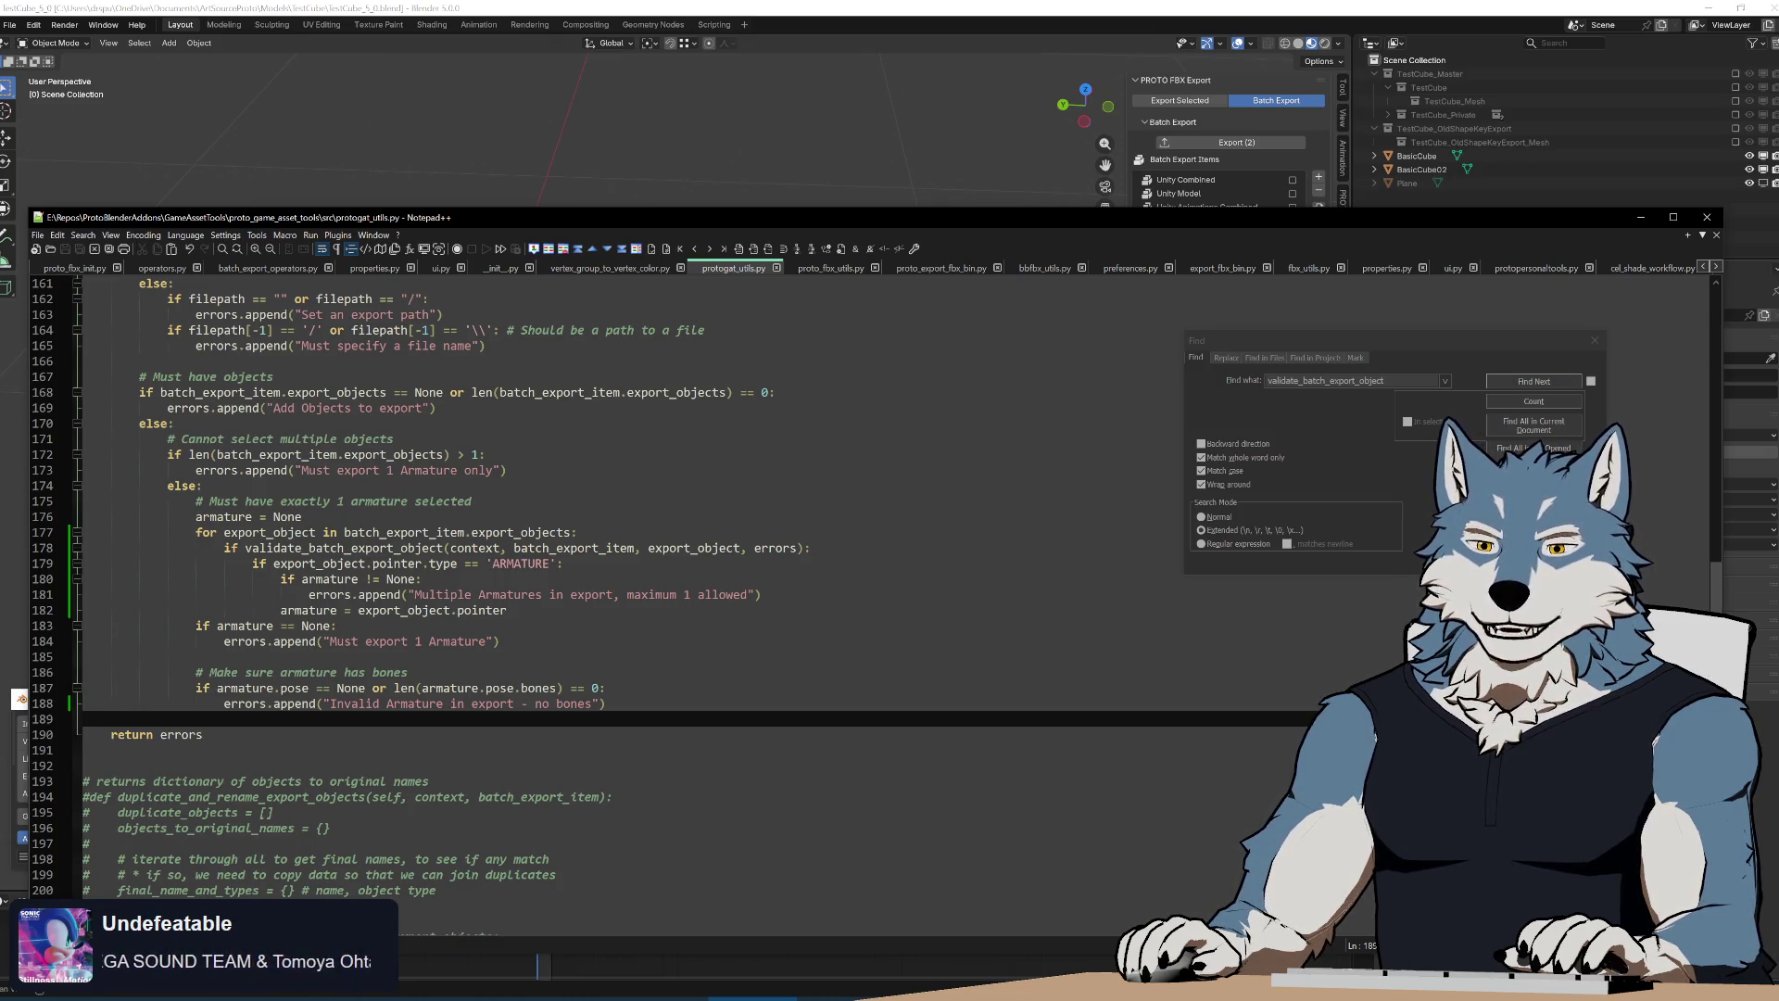
Step the caret back through lines 186–180, then bring Blender's Preferences window up higher
key("shift+Up")
key("shift+Up")
key("shift+Up")
key("Up")
key("Up")
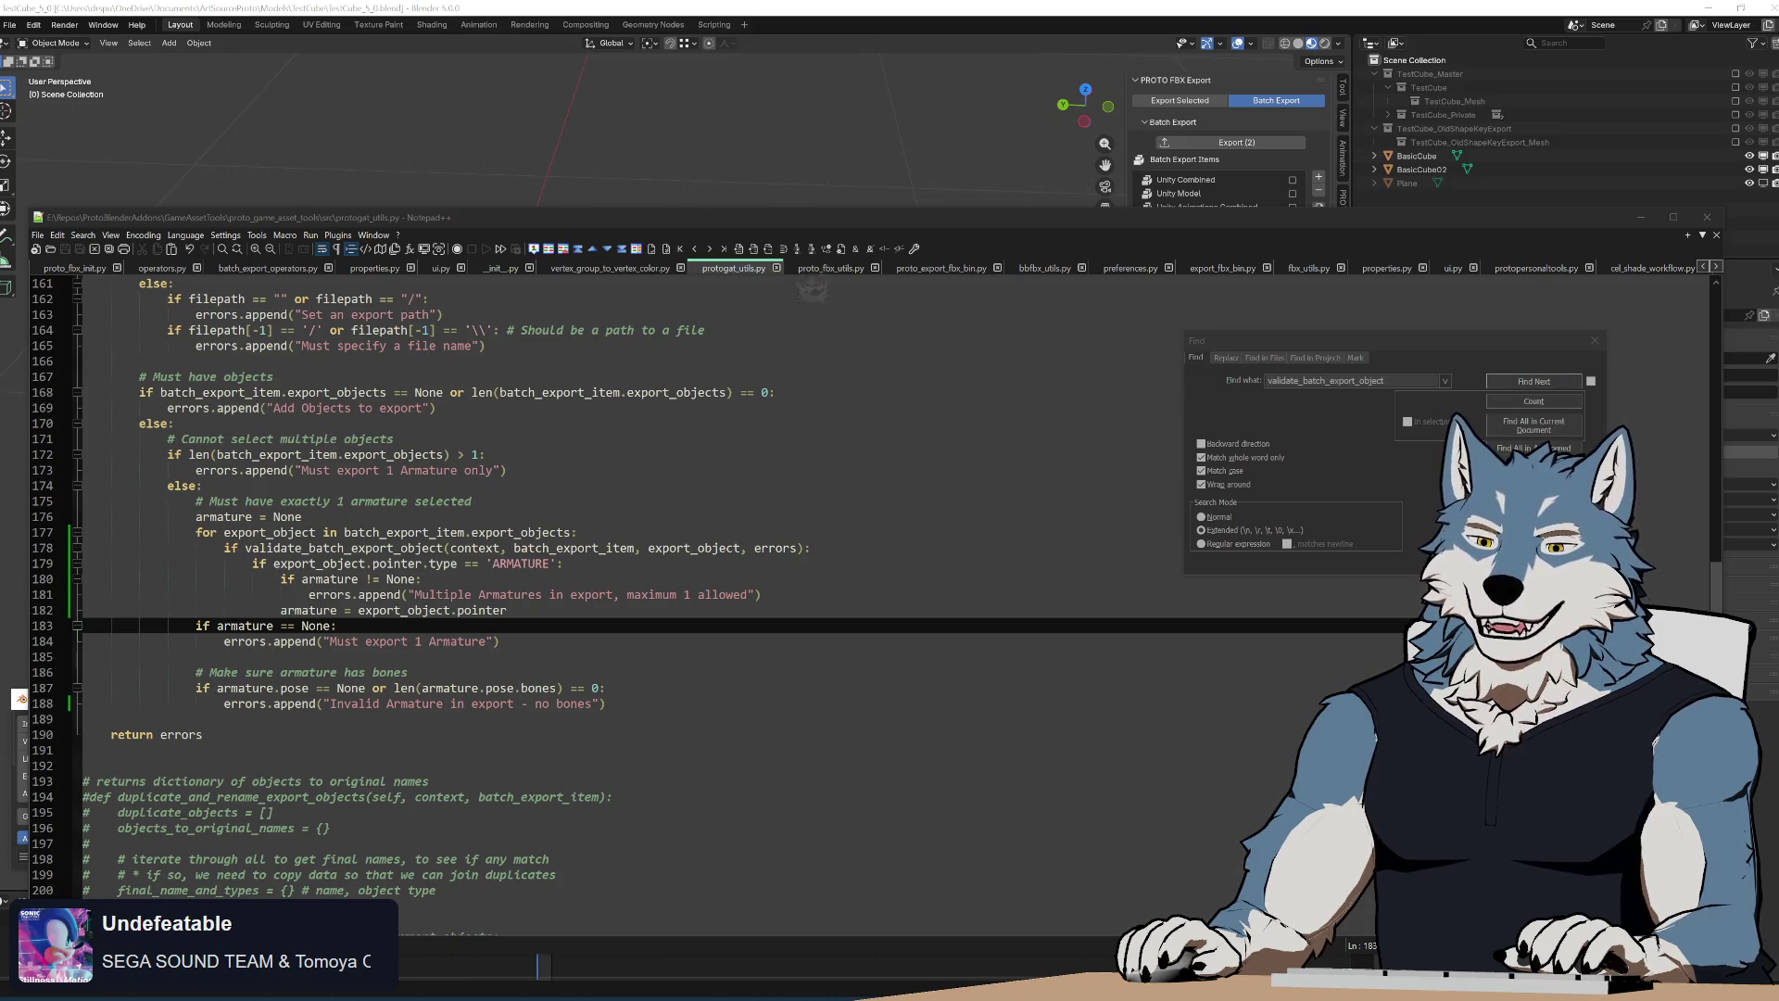
key("Up")
key("Up")
key("Up")
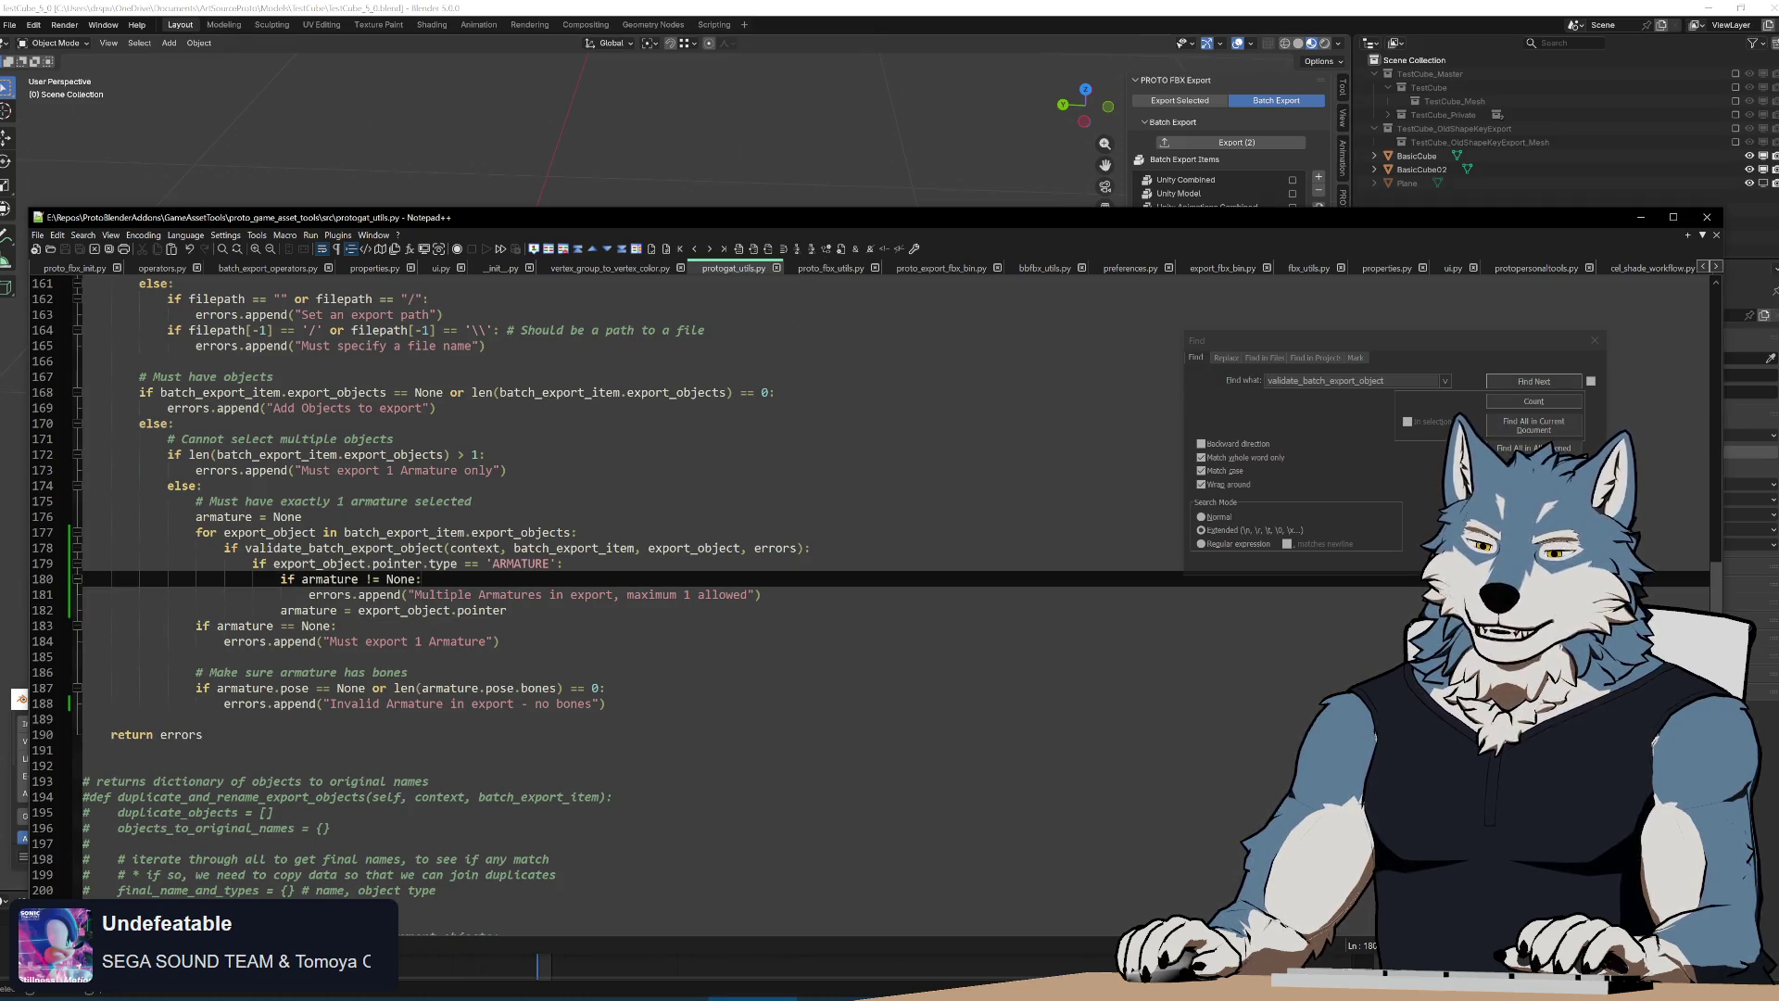
scroll(695, 585, "up", 6)
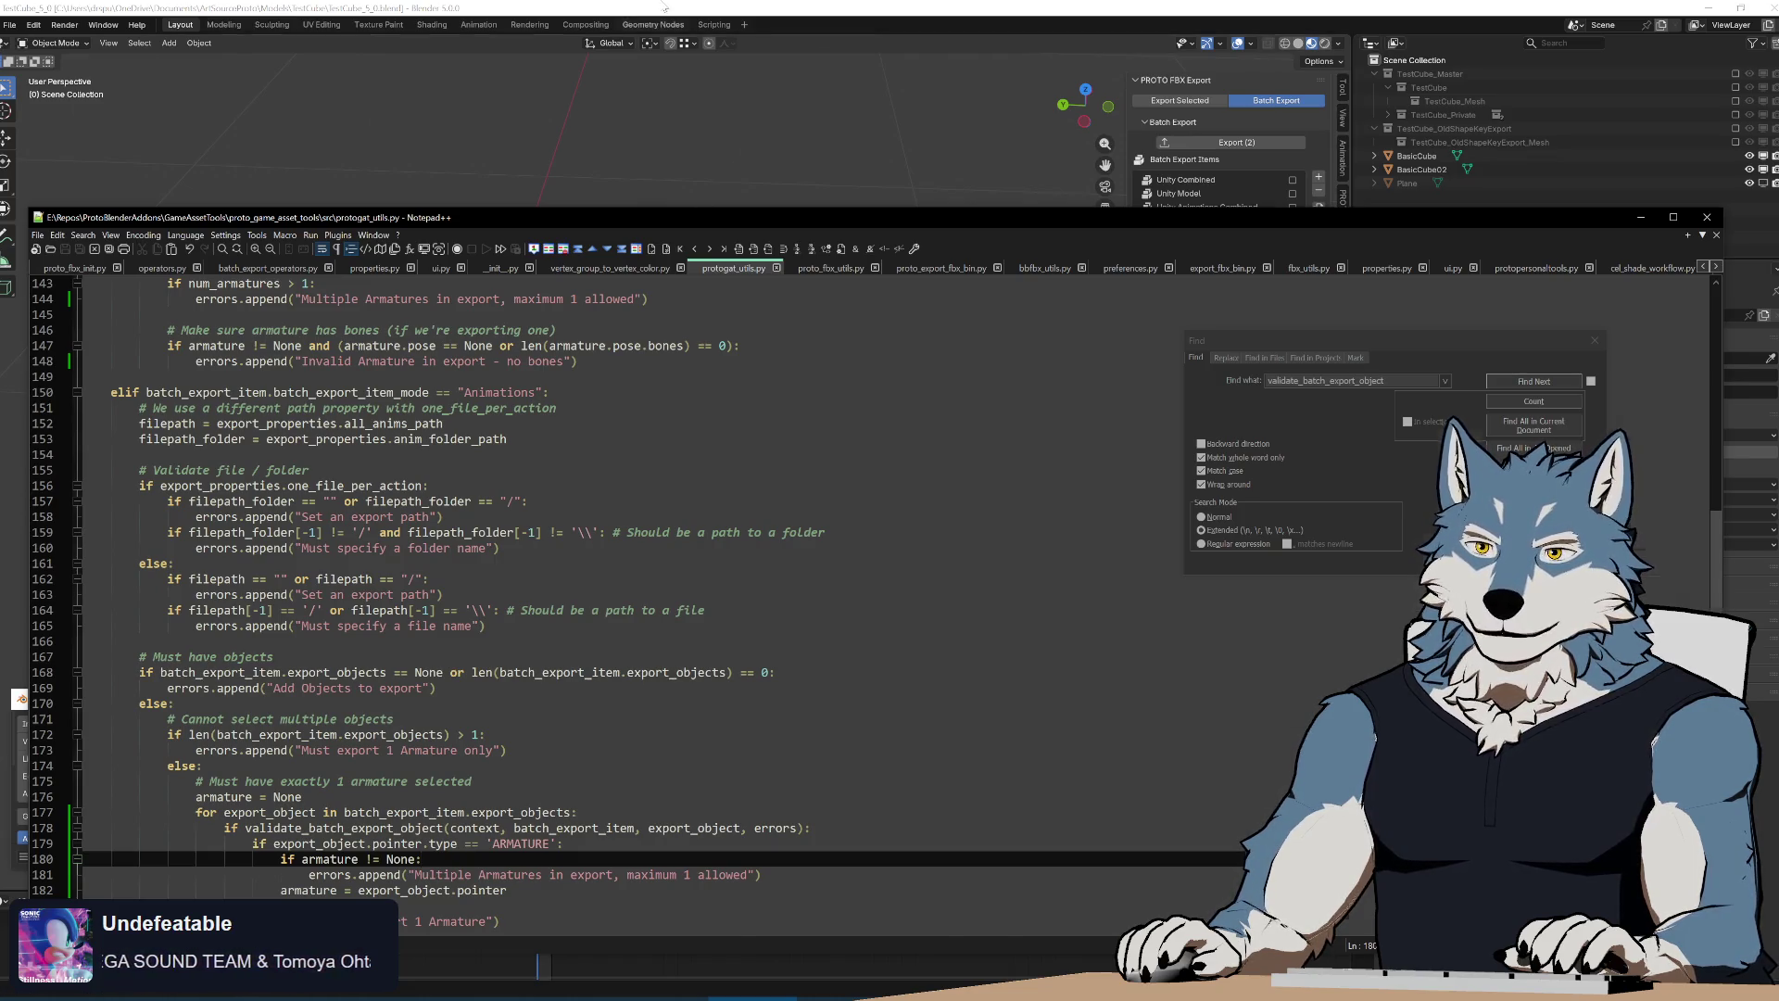
key("alt+Tab")
left_click_drag(382, 729, 349, 338)
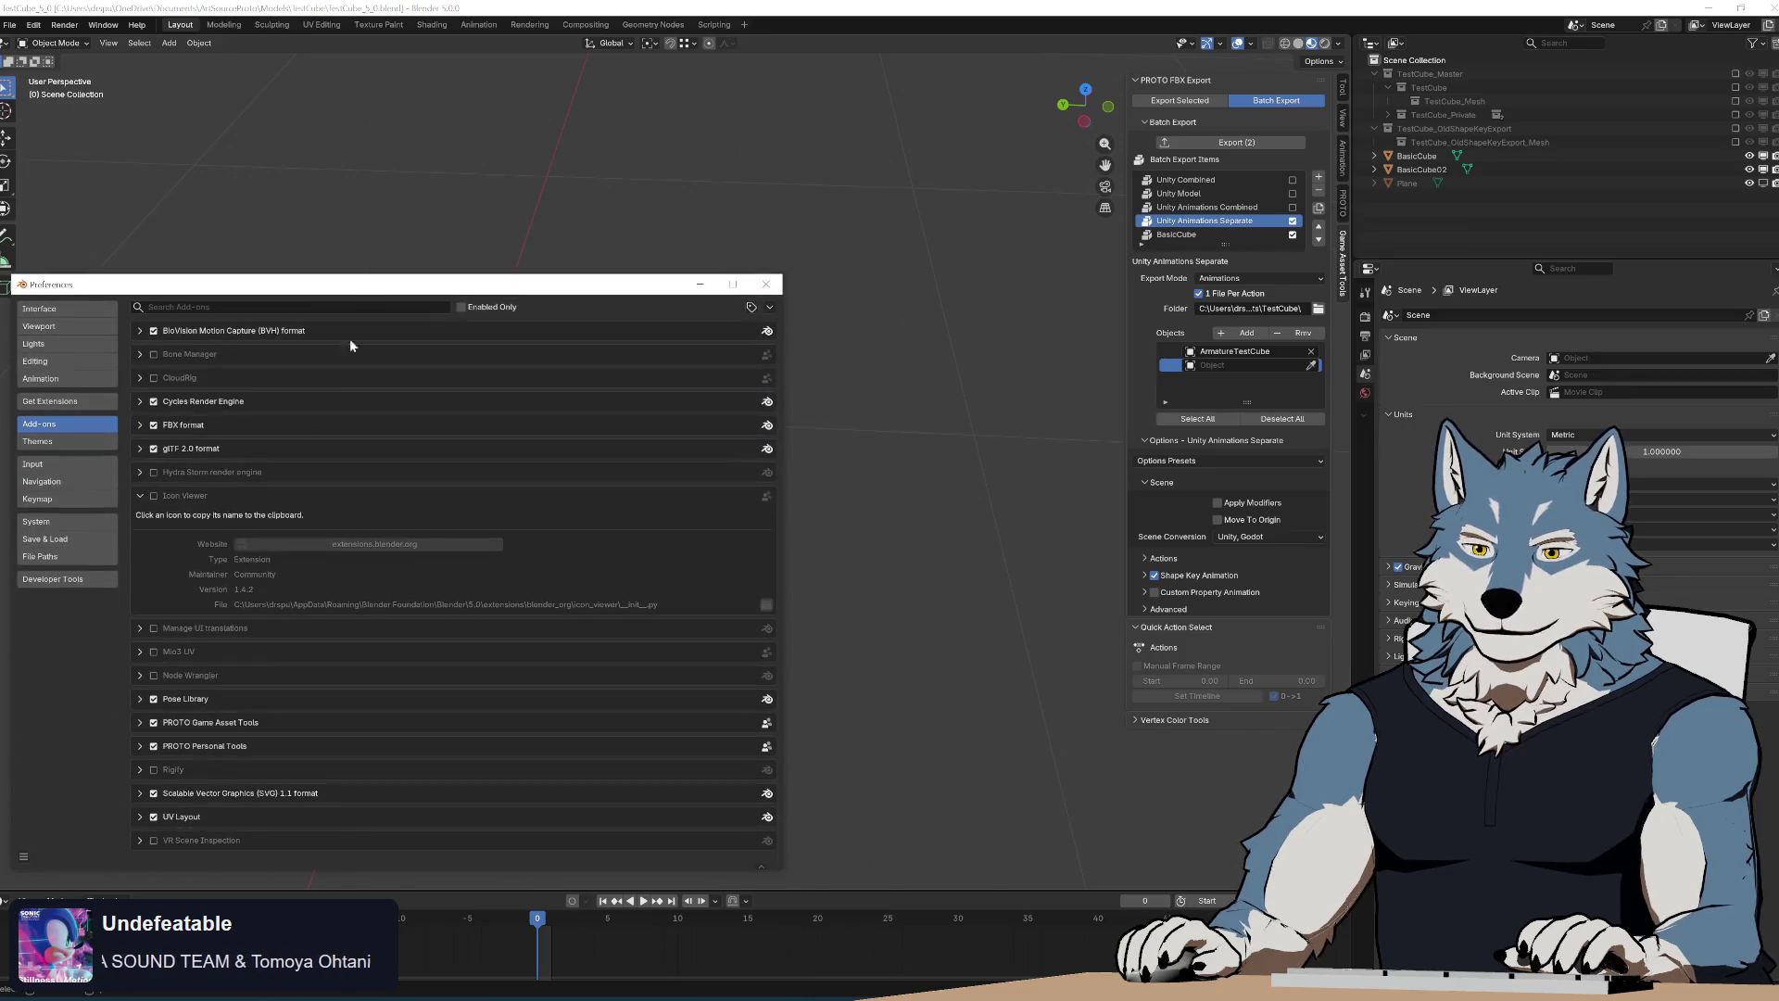
Briefly view the Icon Viewer web page, search its icon grid for CANCEL, and return to the code
left_click(375, 543)
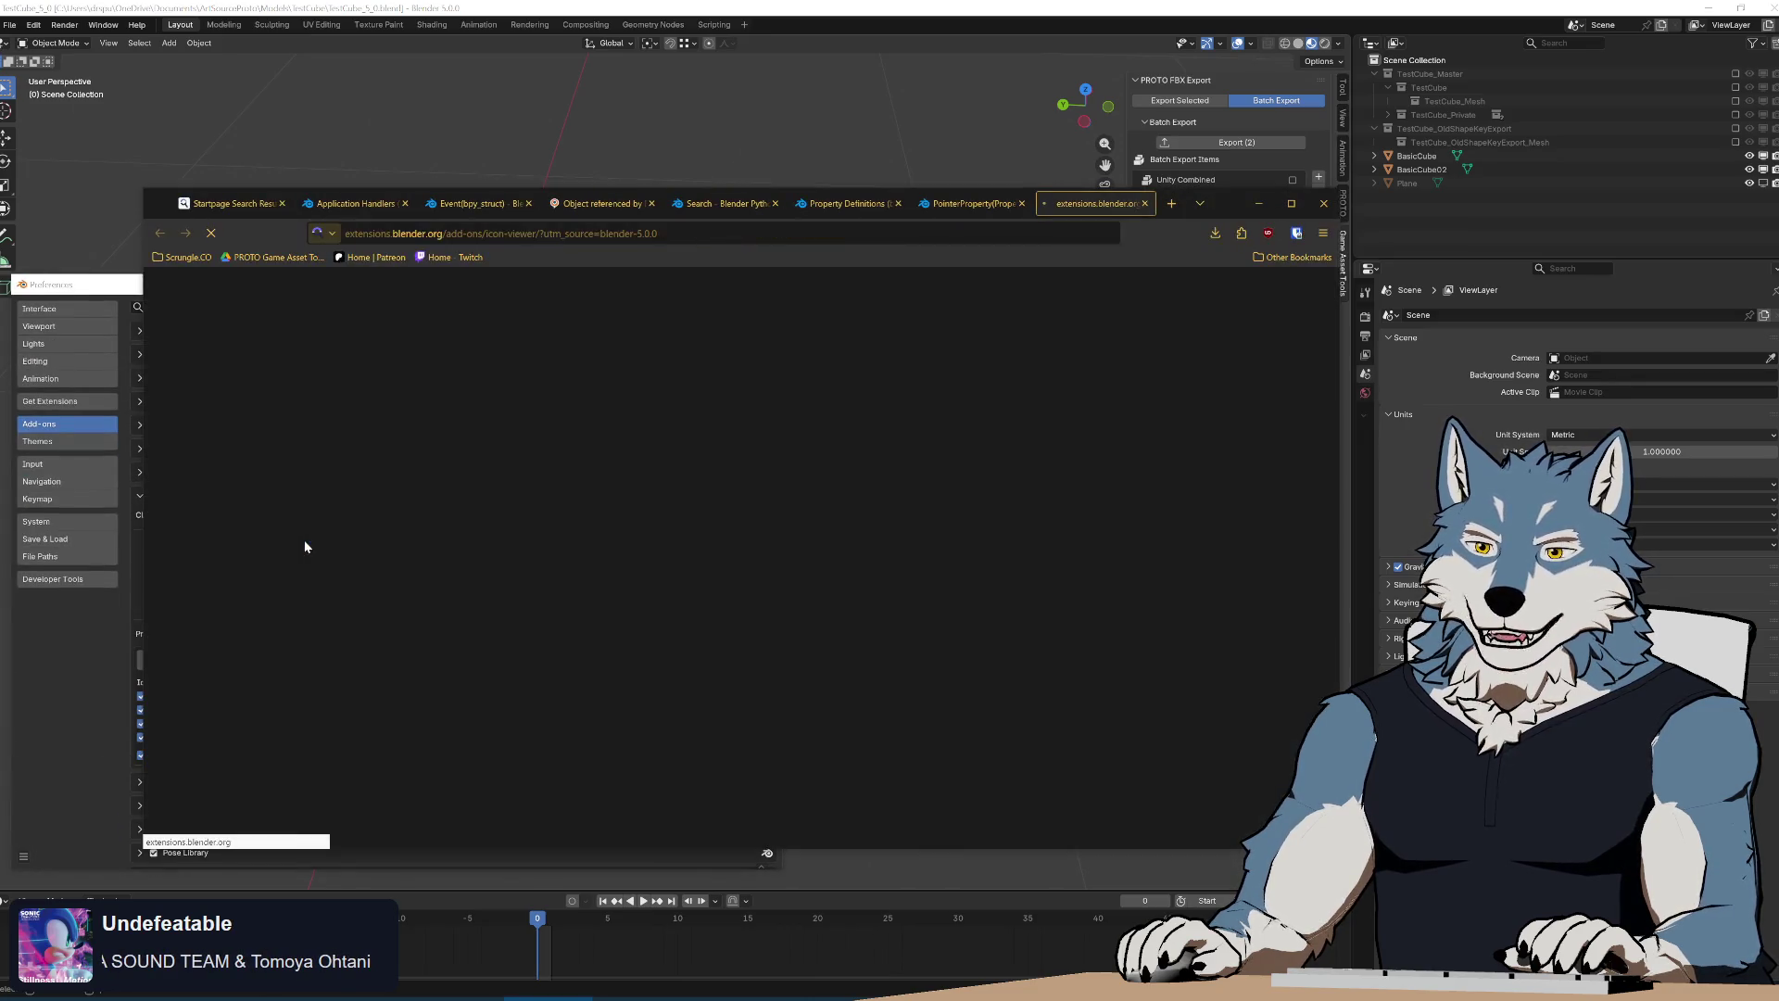
left_click(1144, 203)
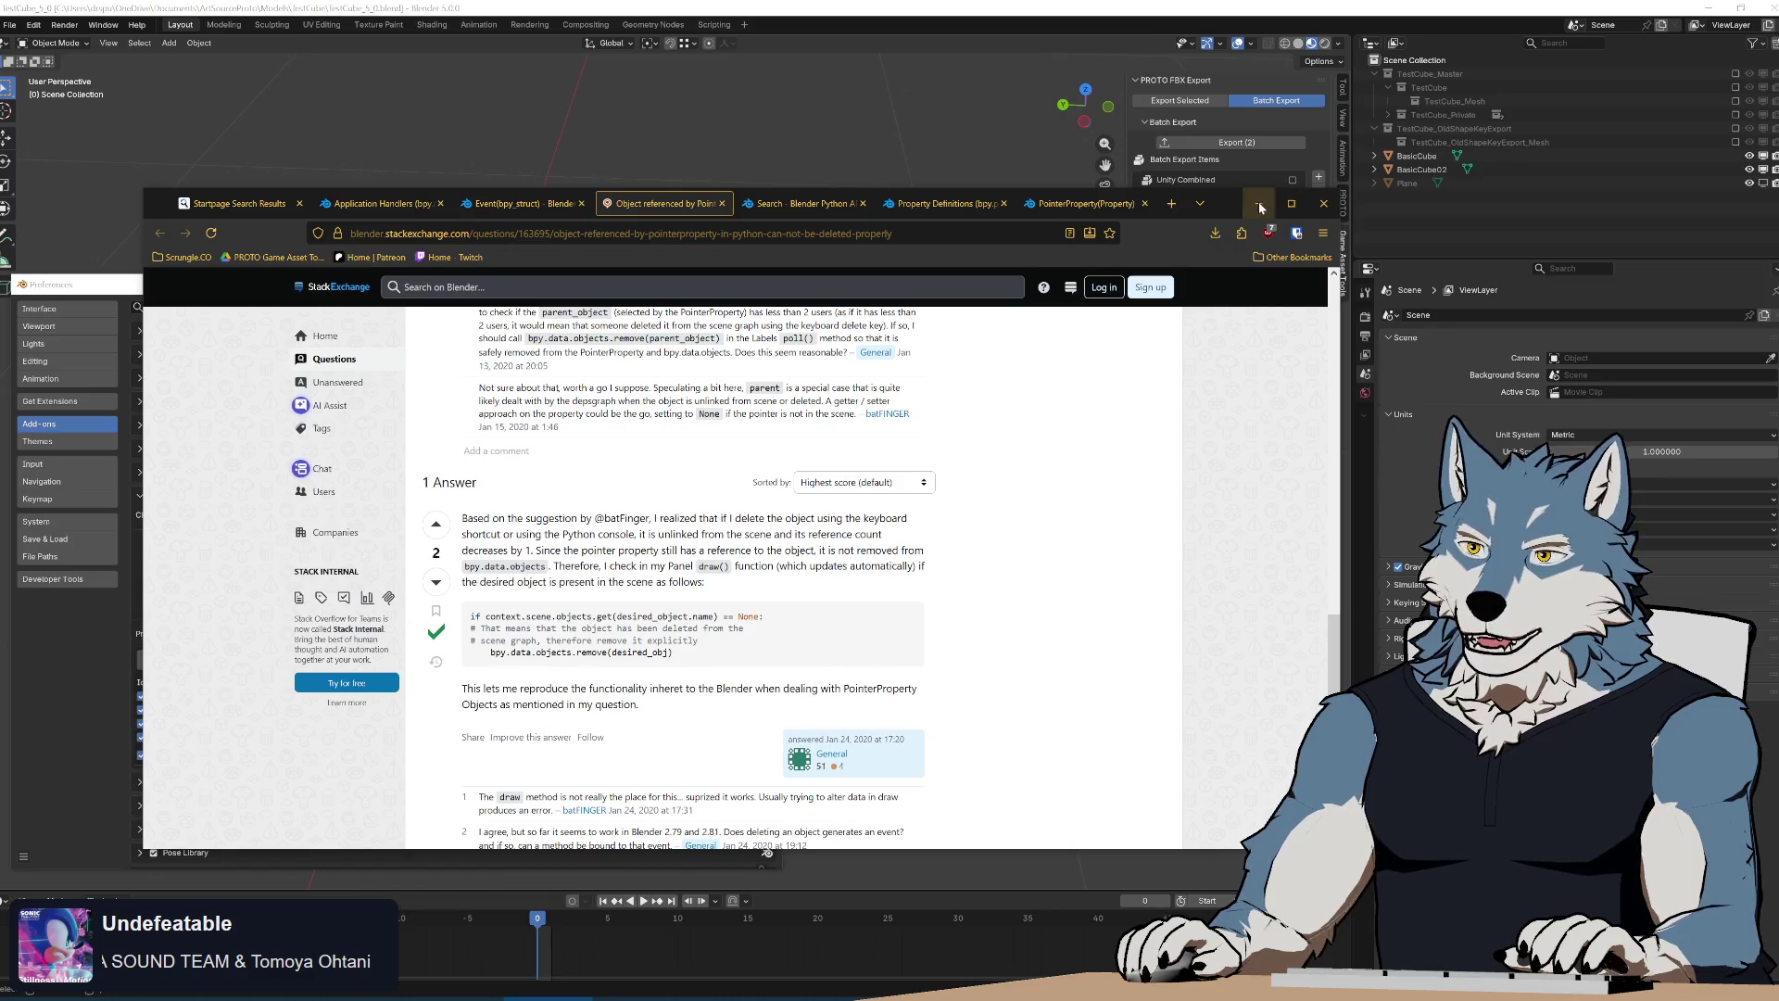
left_click(1260, 208)
left_click(322, 650)
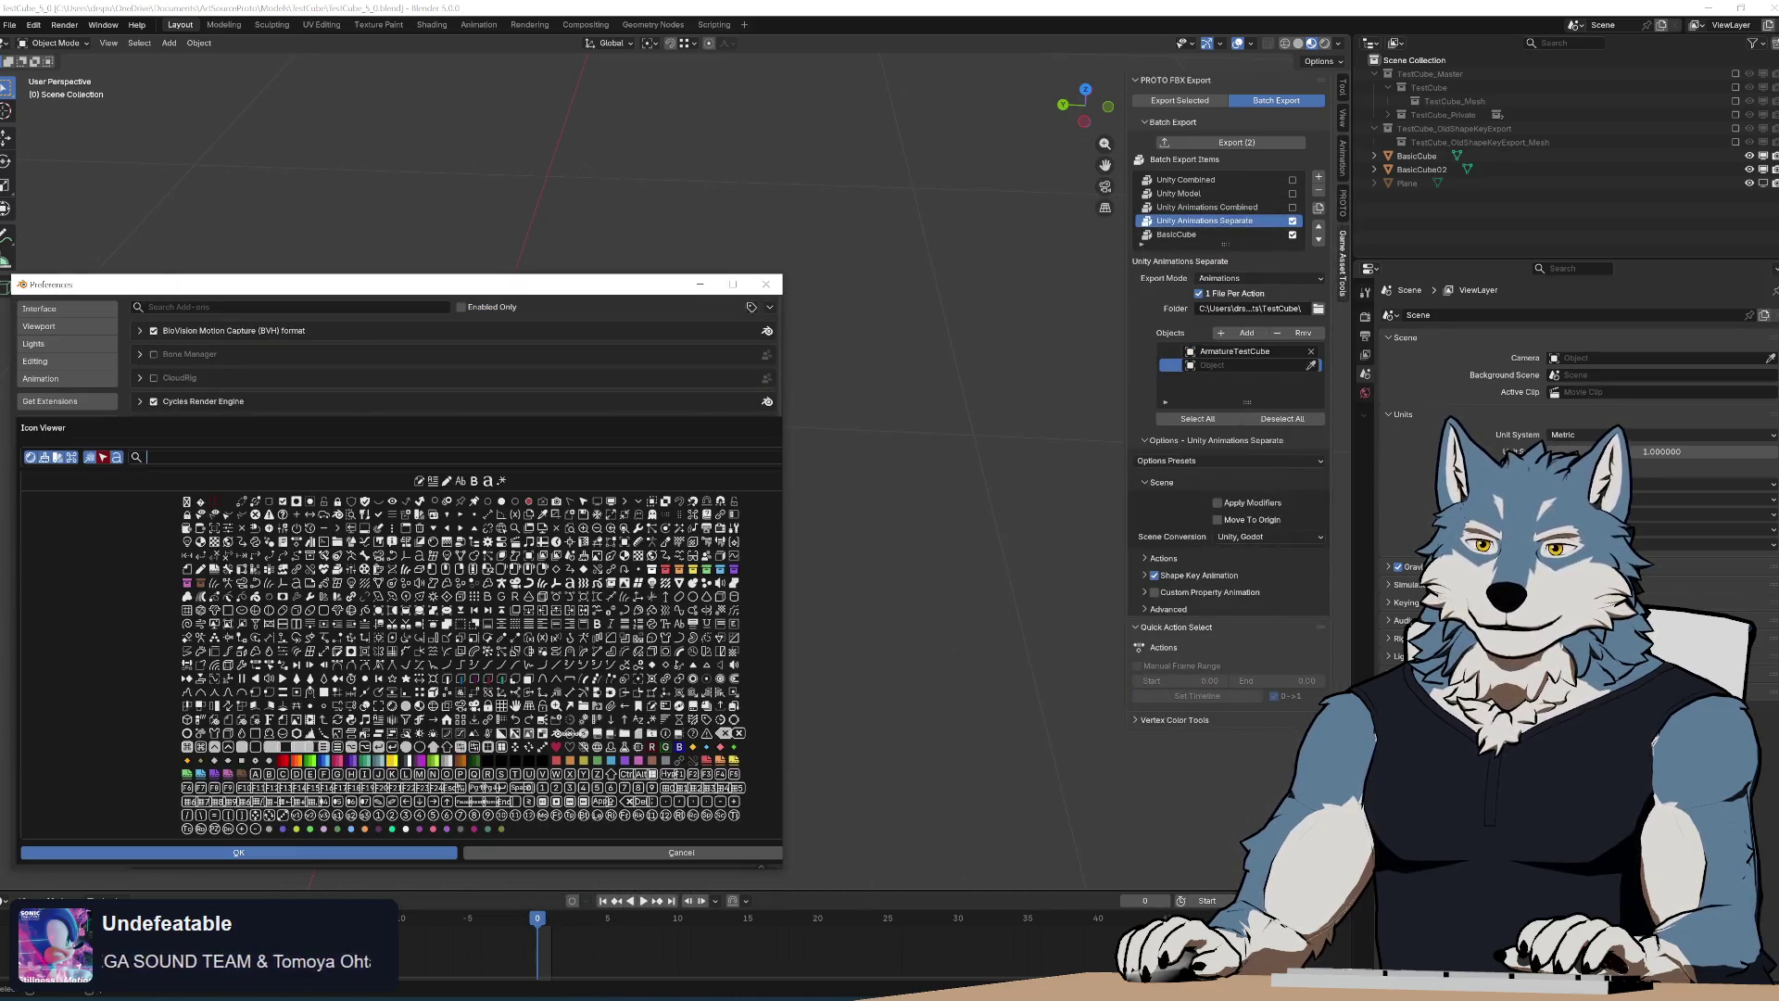
left_click(265, 517)
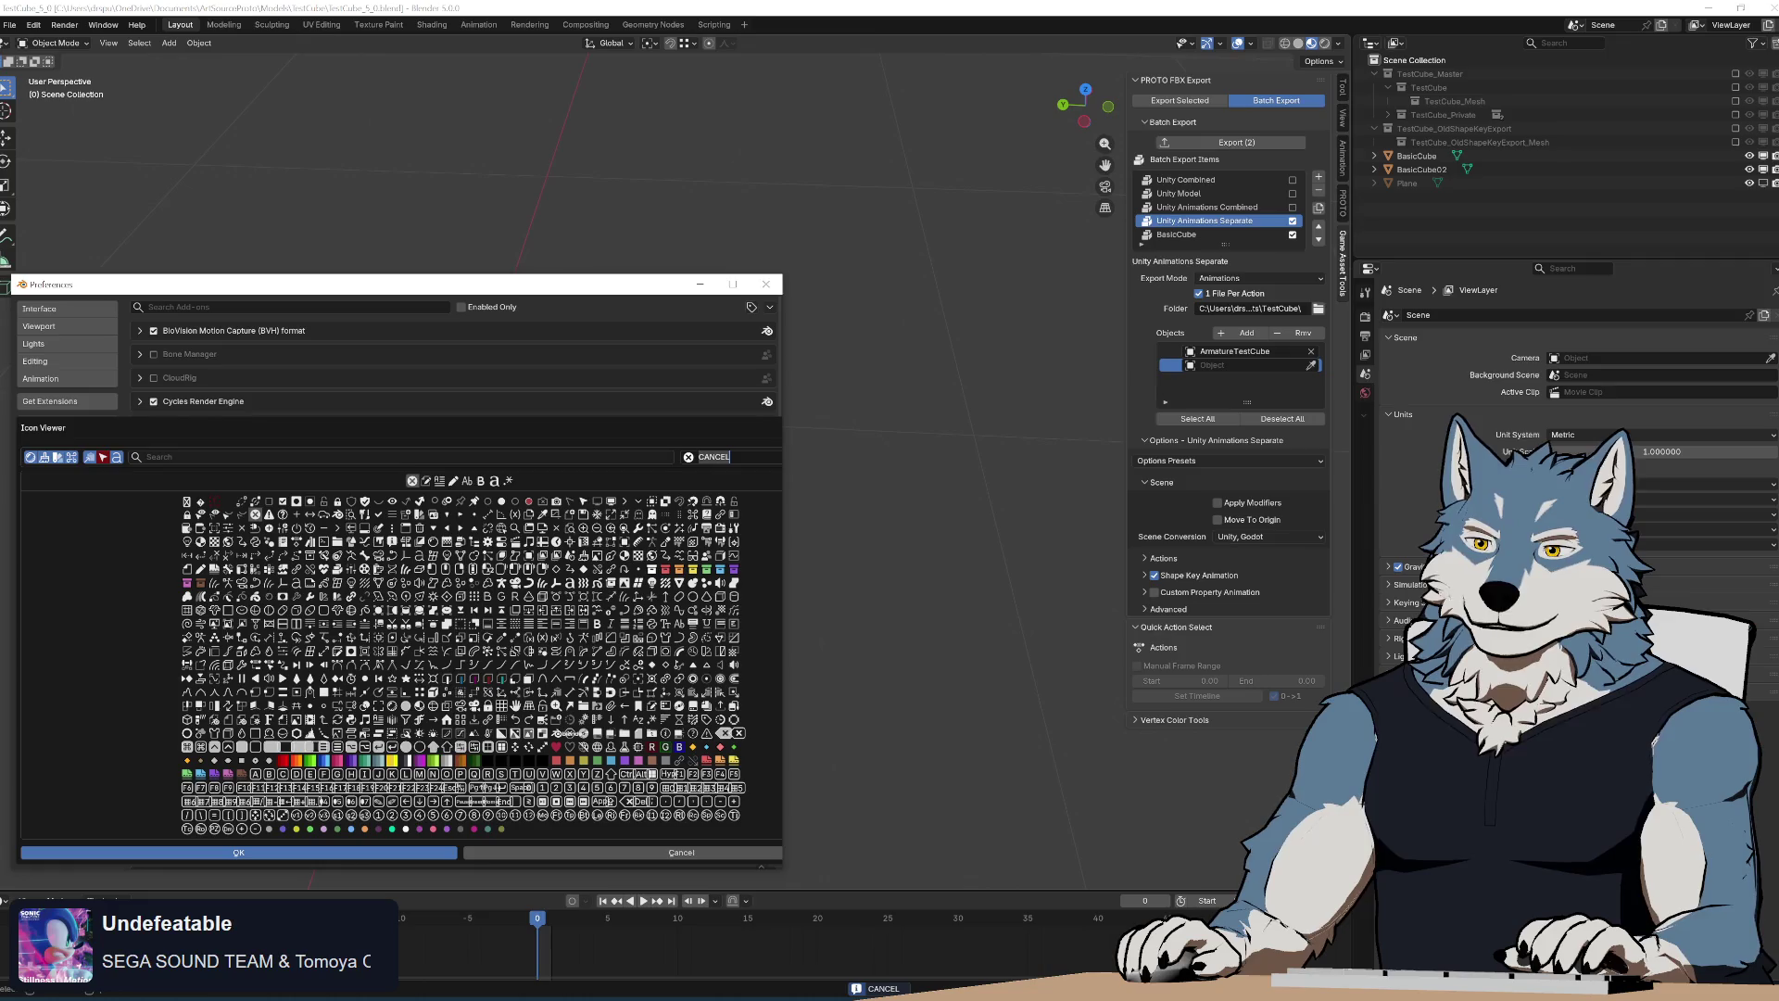
key("alt+Tab")
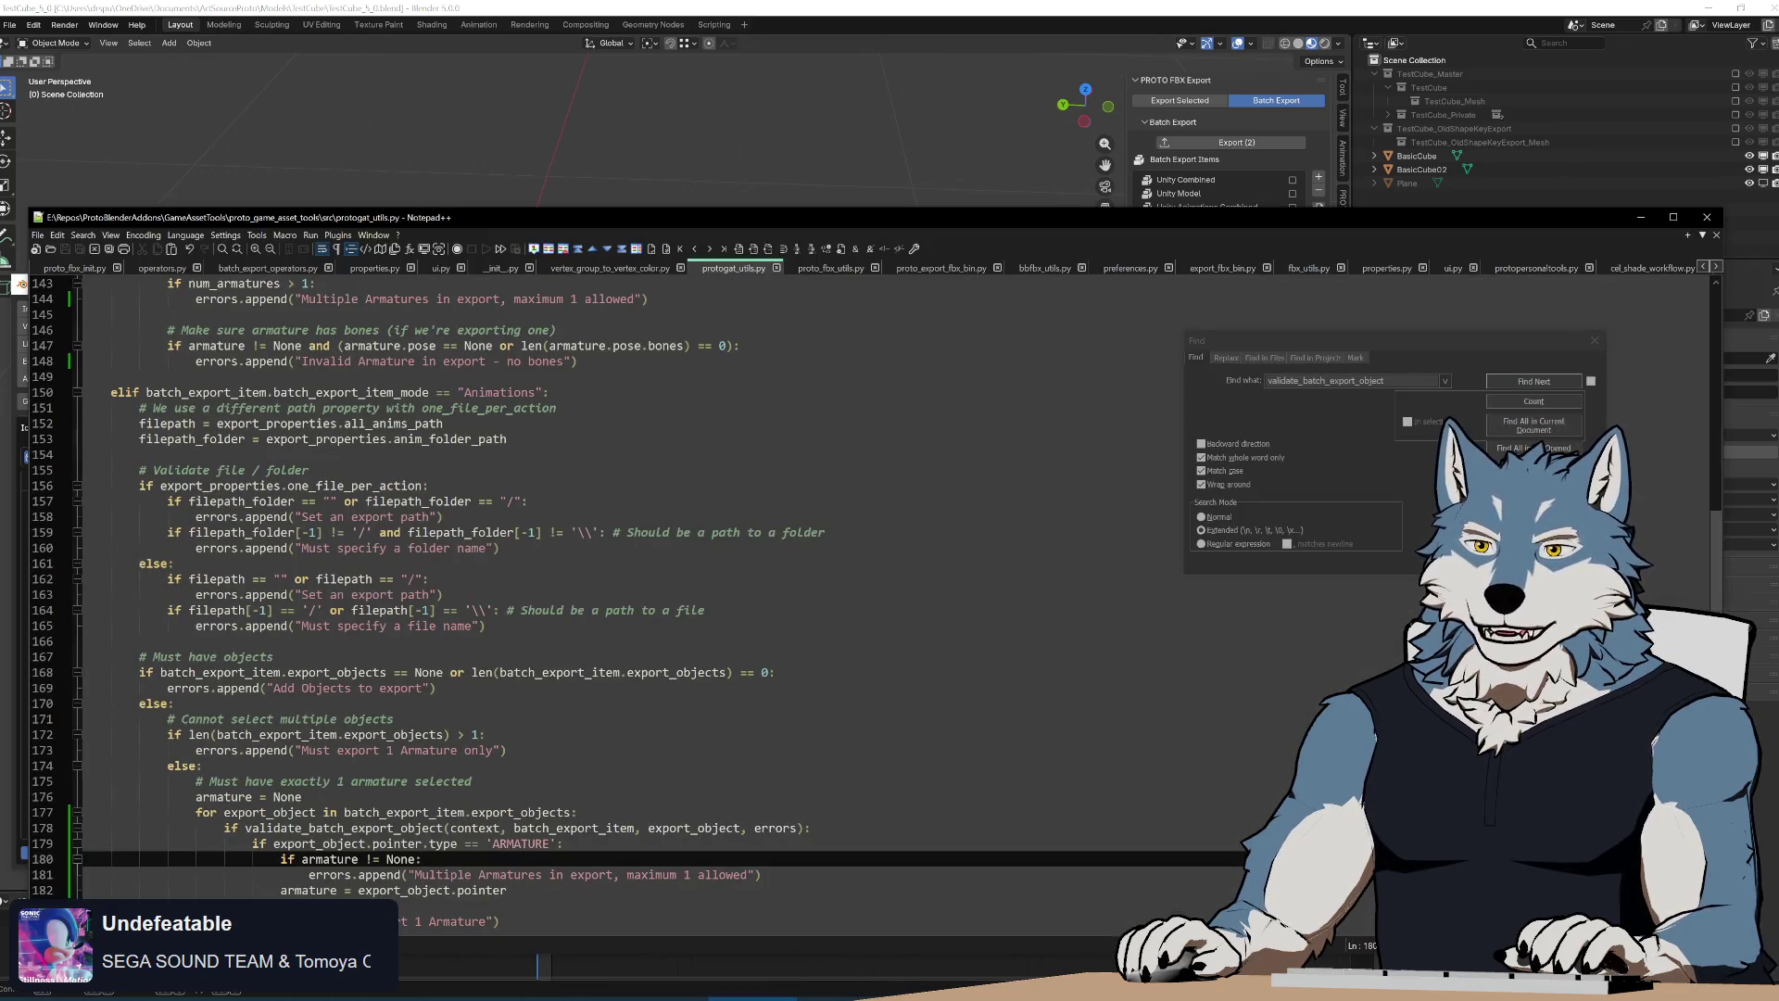
Change the error entry icon on line 90 of batch_export_operators.py to "CANCEL" and run Build.bat
left_click(276, 269)
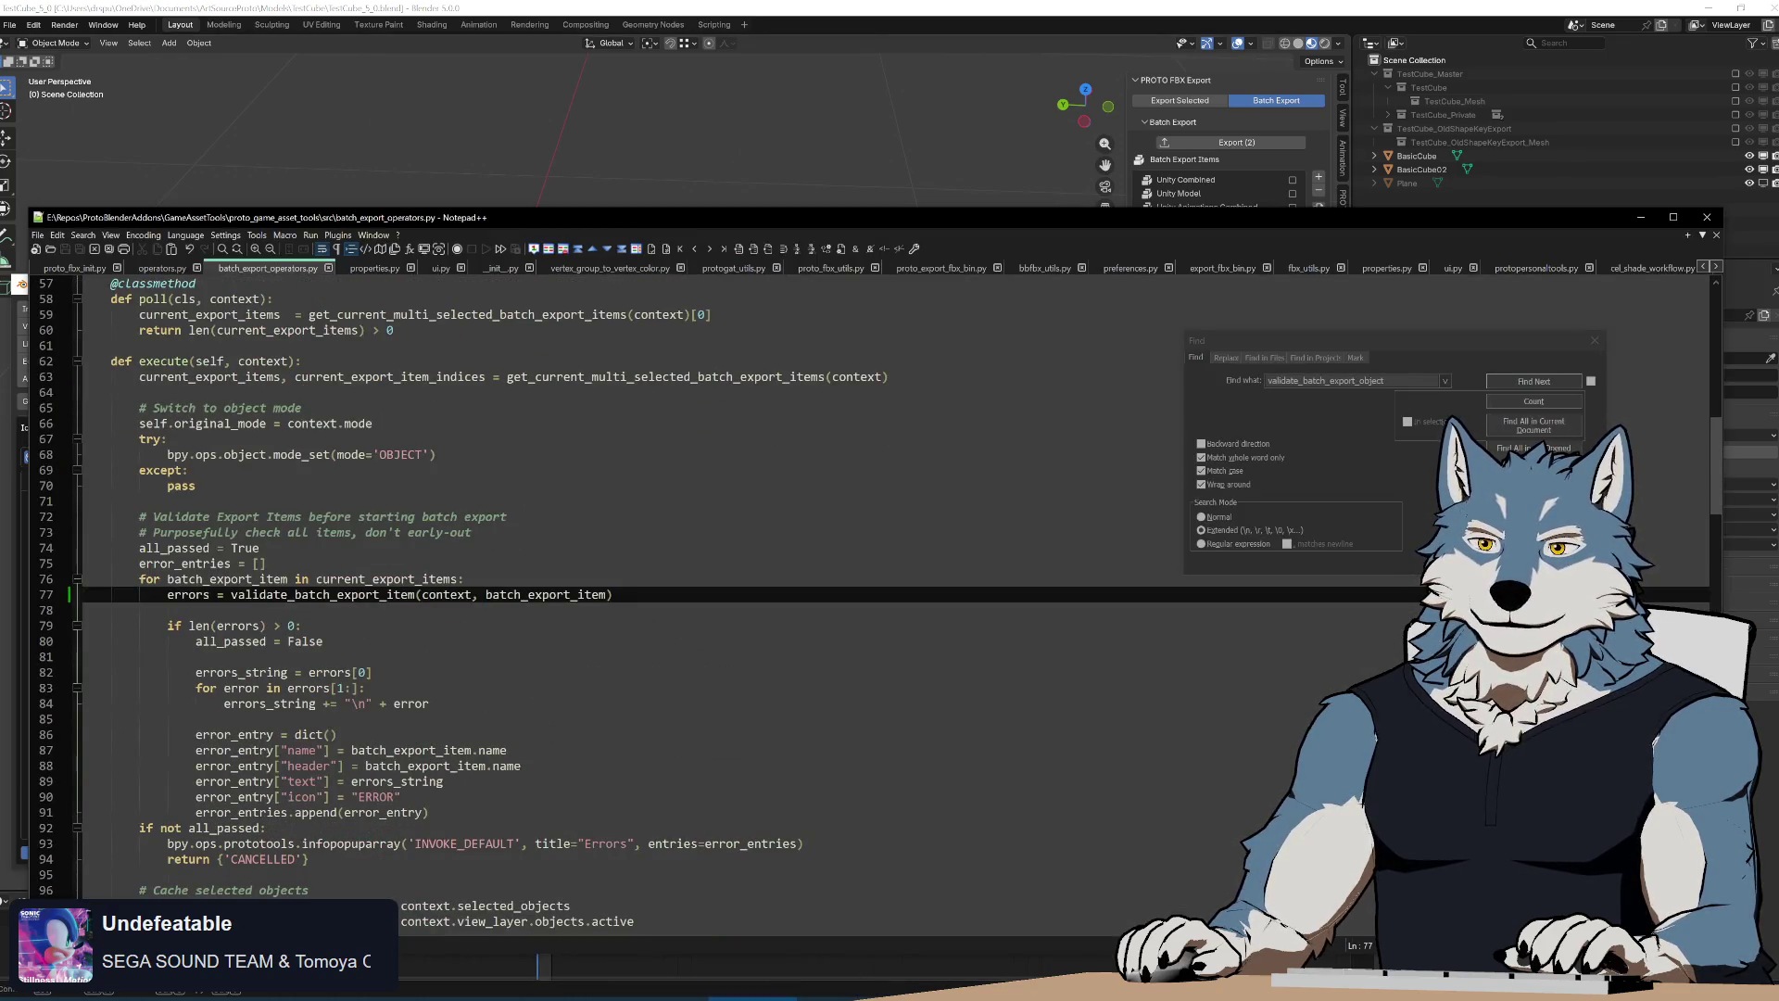
double_click(185, 596)
scroll(556, 583, "down", 3)
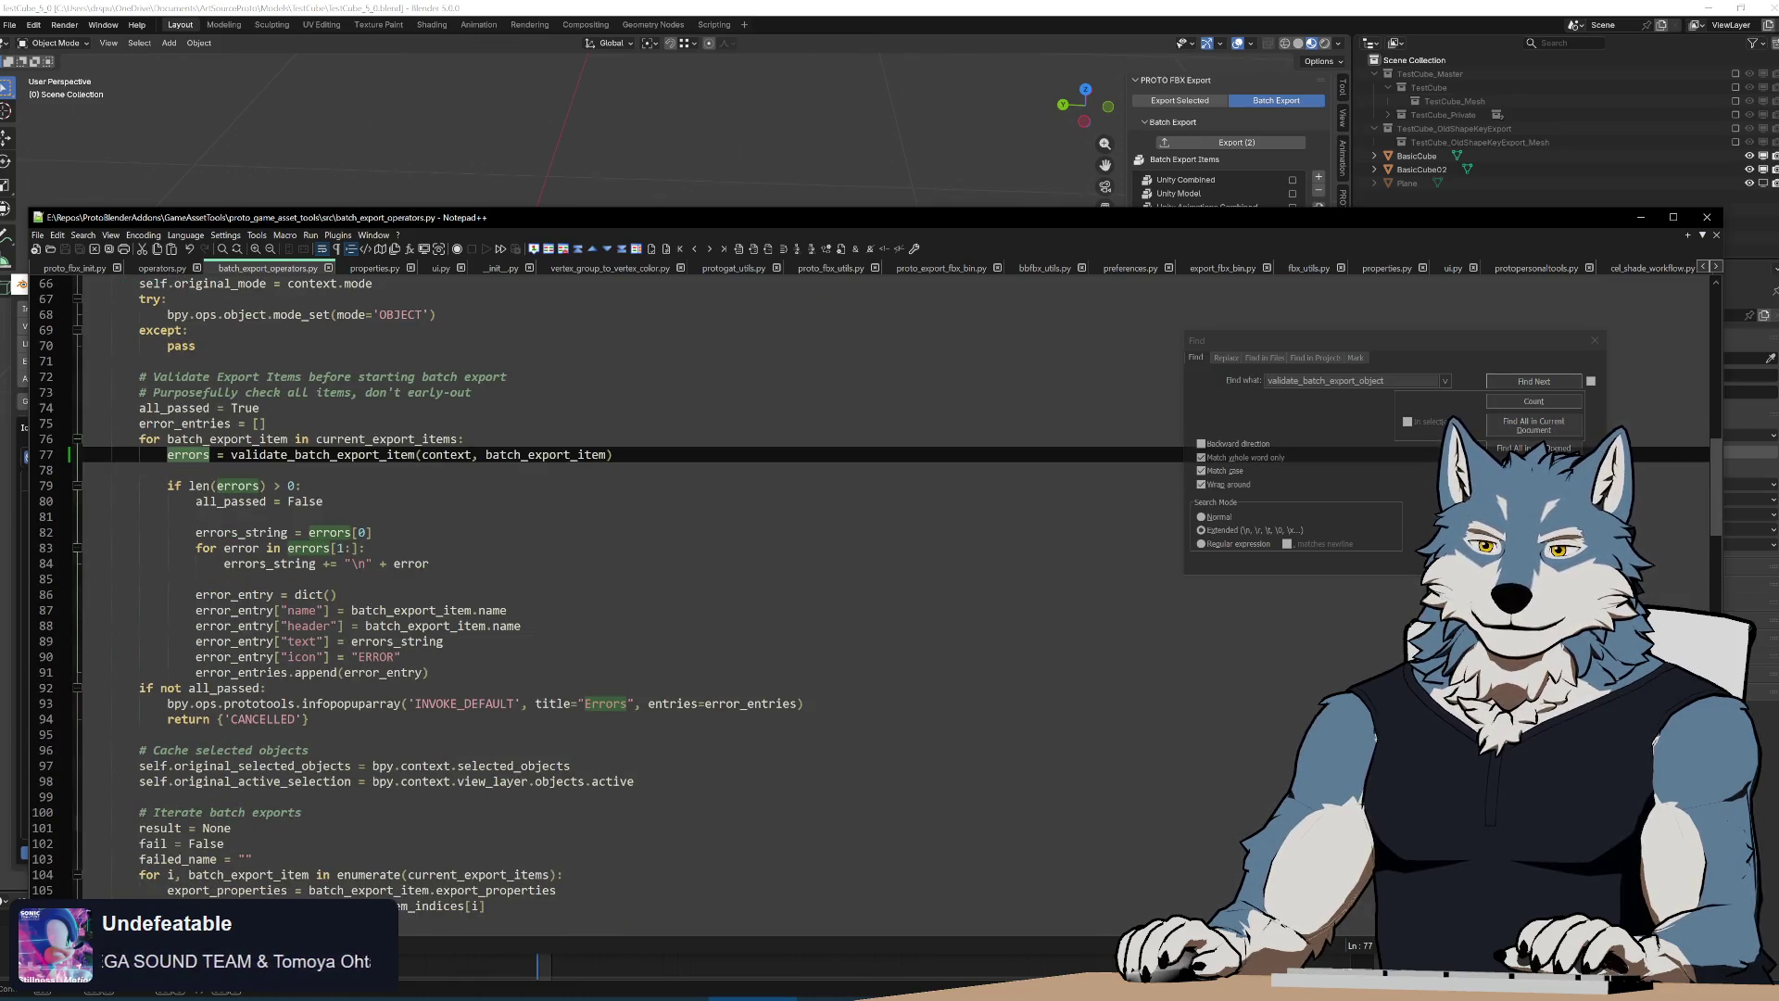
double_click(374, 656)
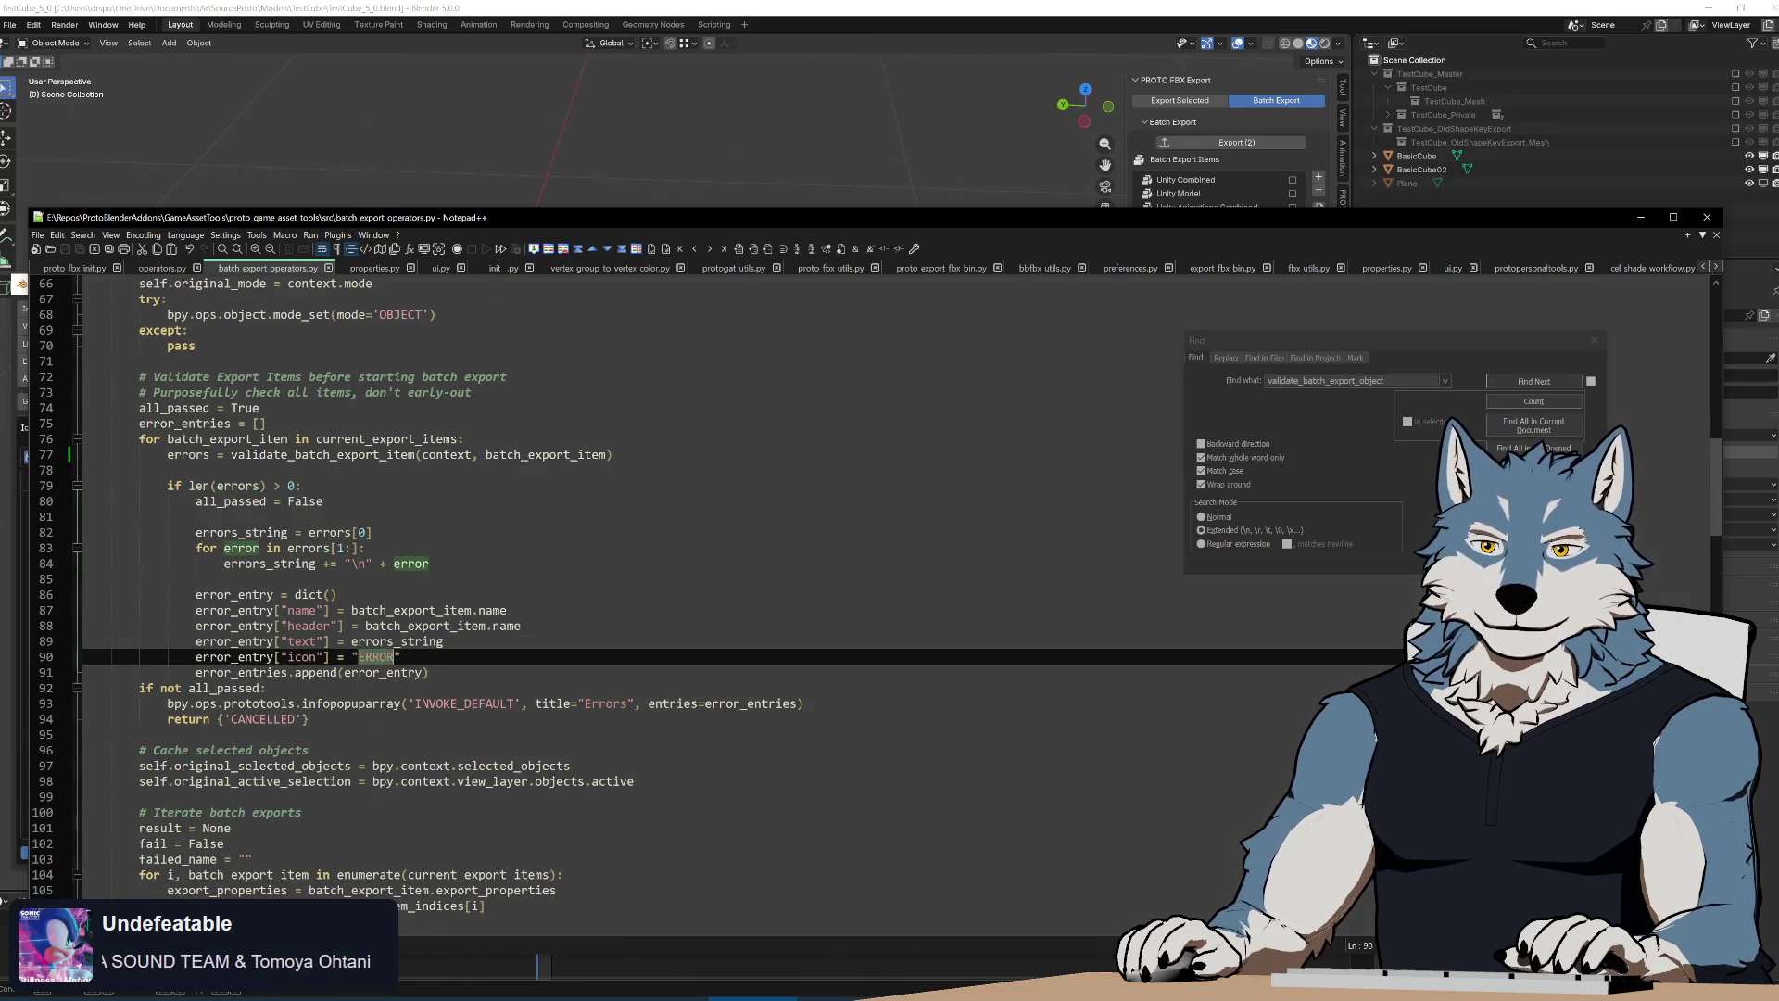
type("CANCEL")
key("Down")
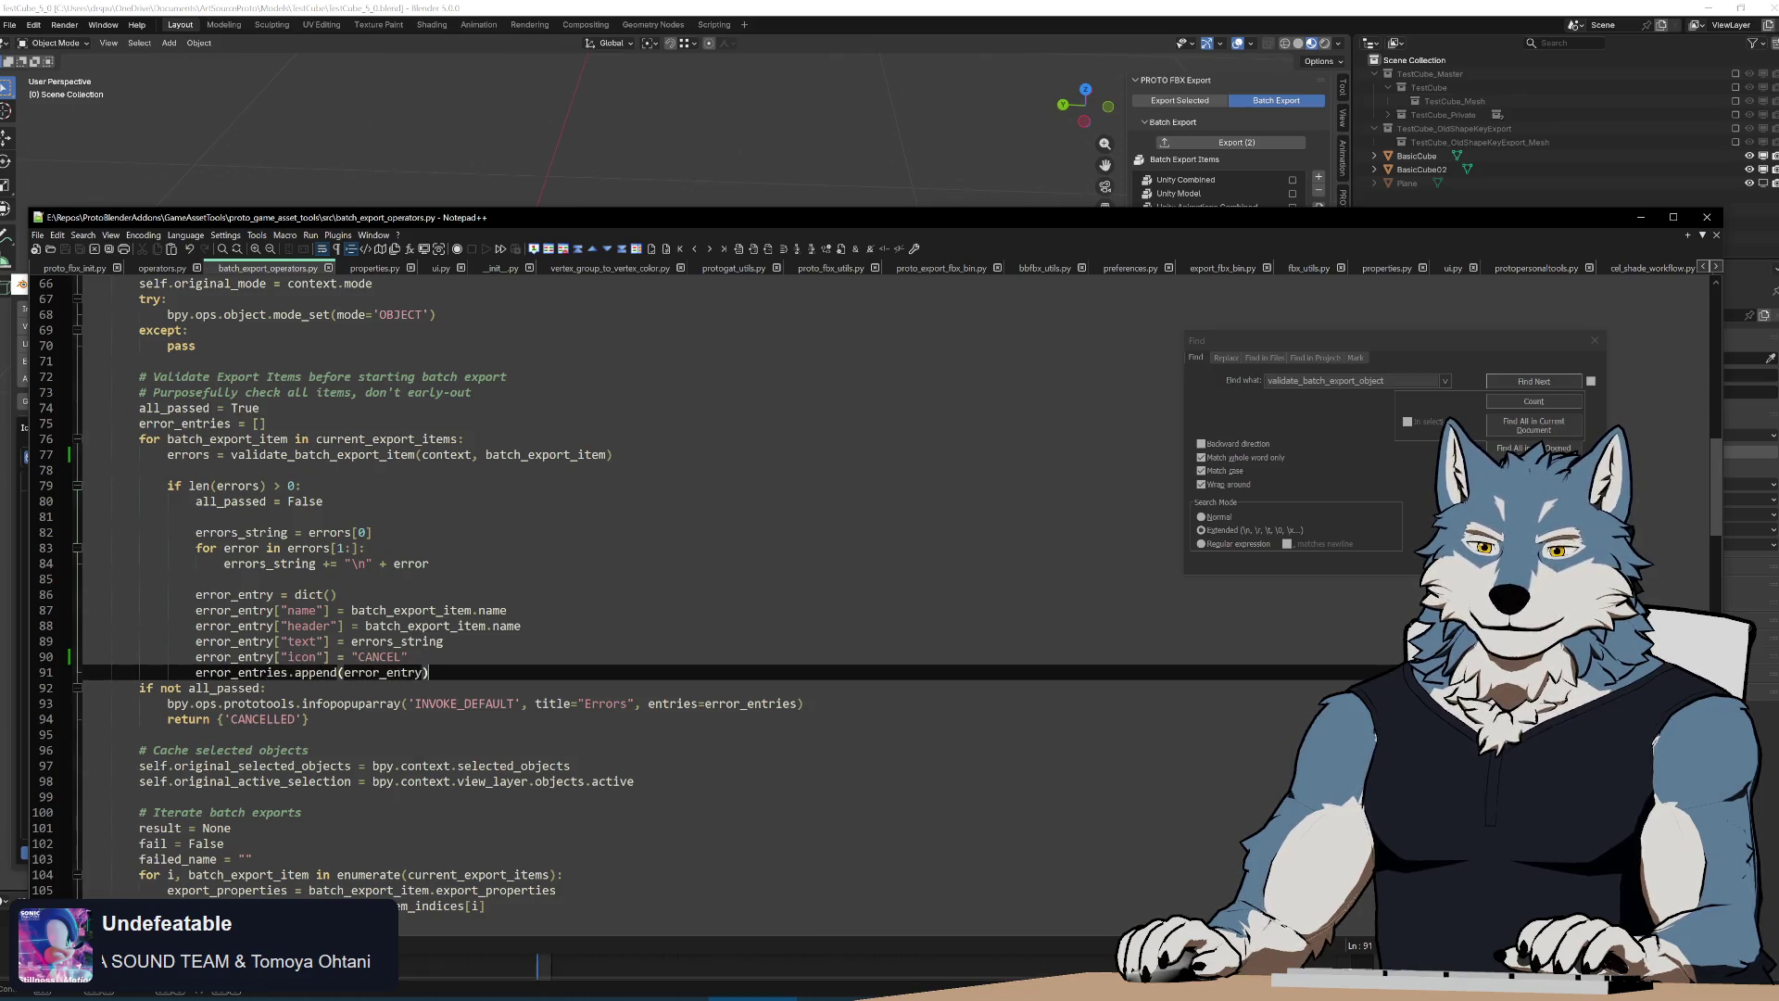
key("alt+Tab")
double_click(460, 500)
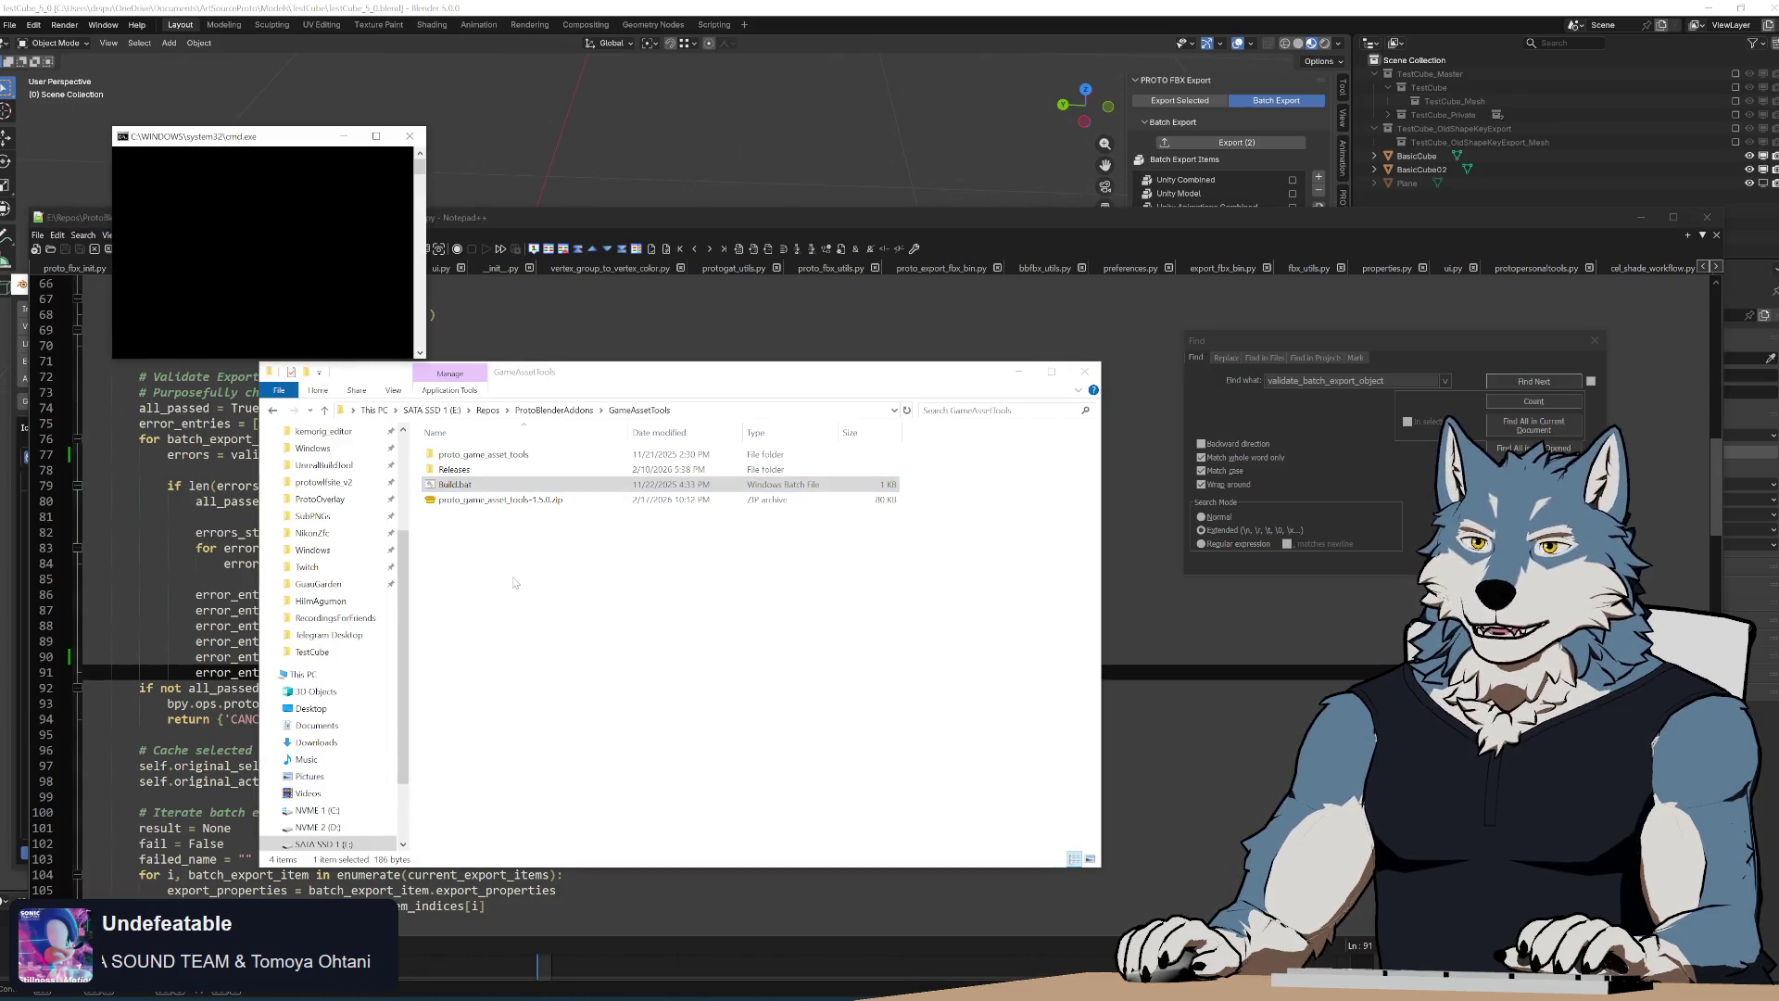
Disable the Icon Viewer add-on and reinstall the rebuilt game asset tools zip from disk
key("alt+Tab")
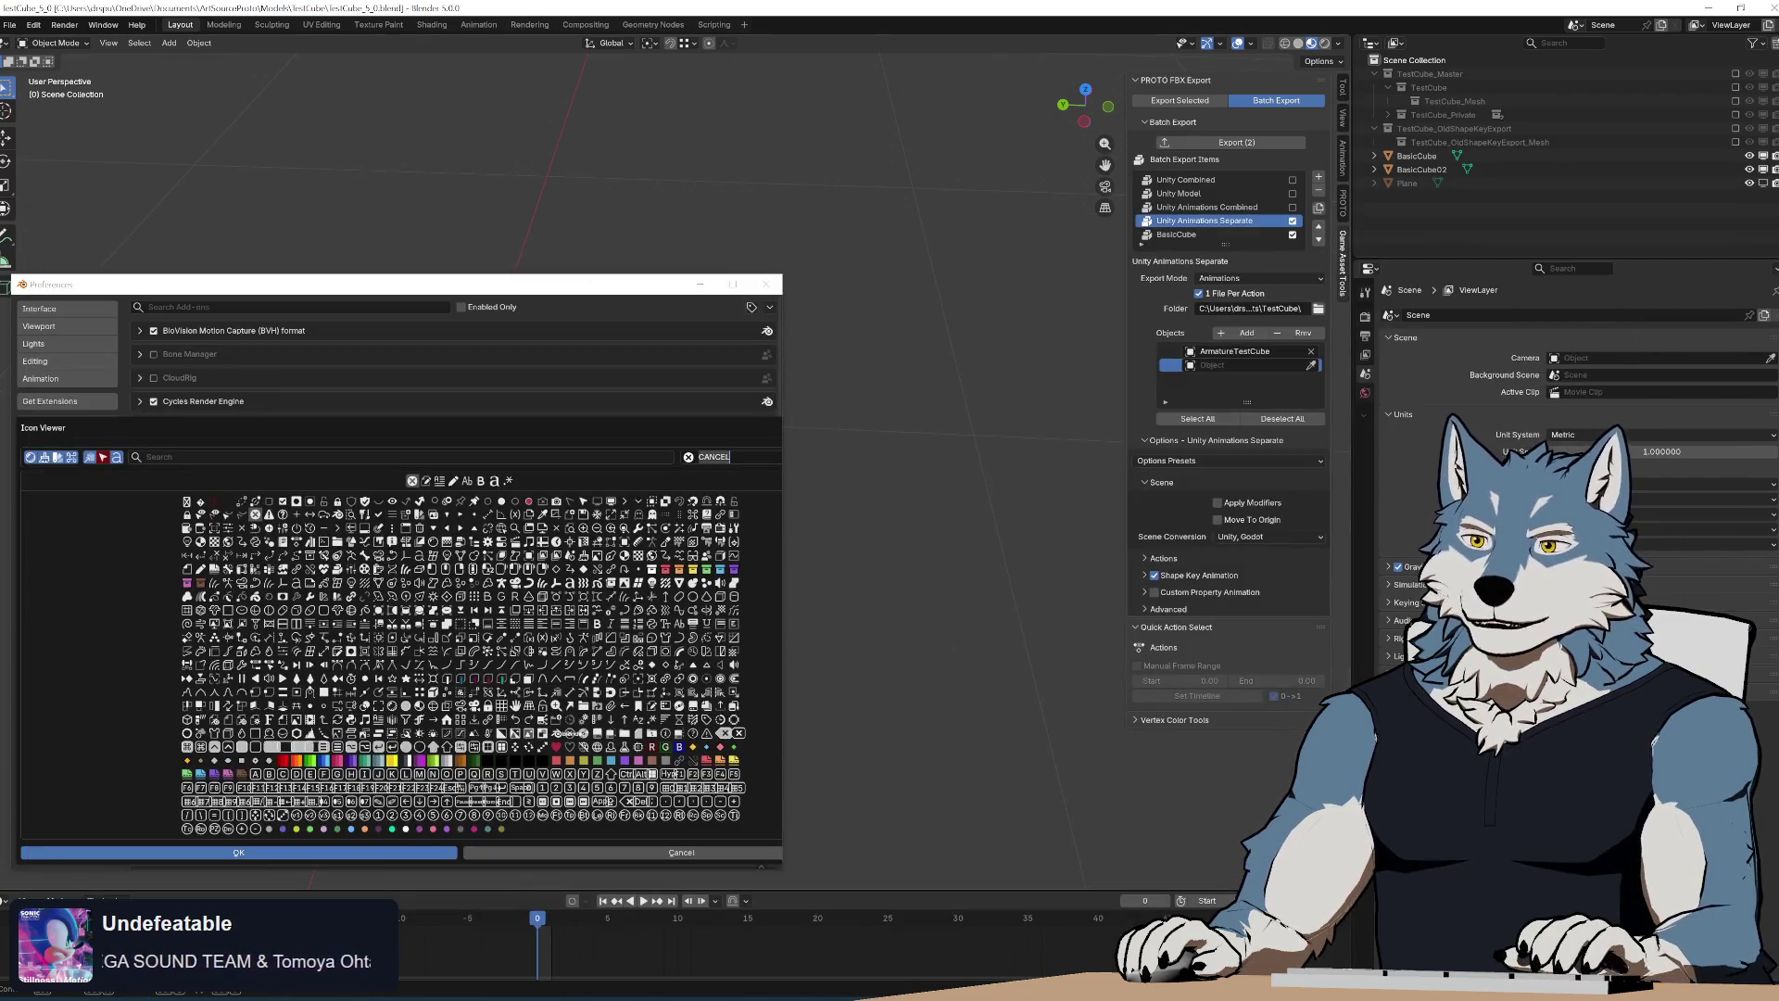
key("Escape")
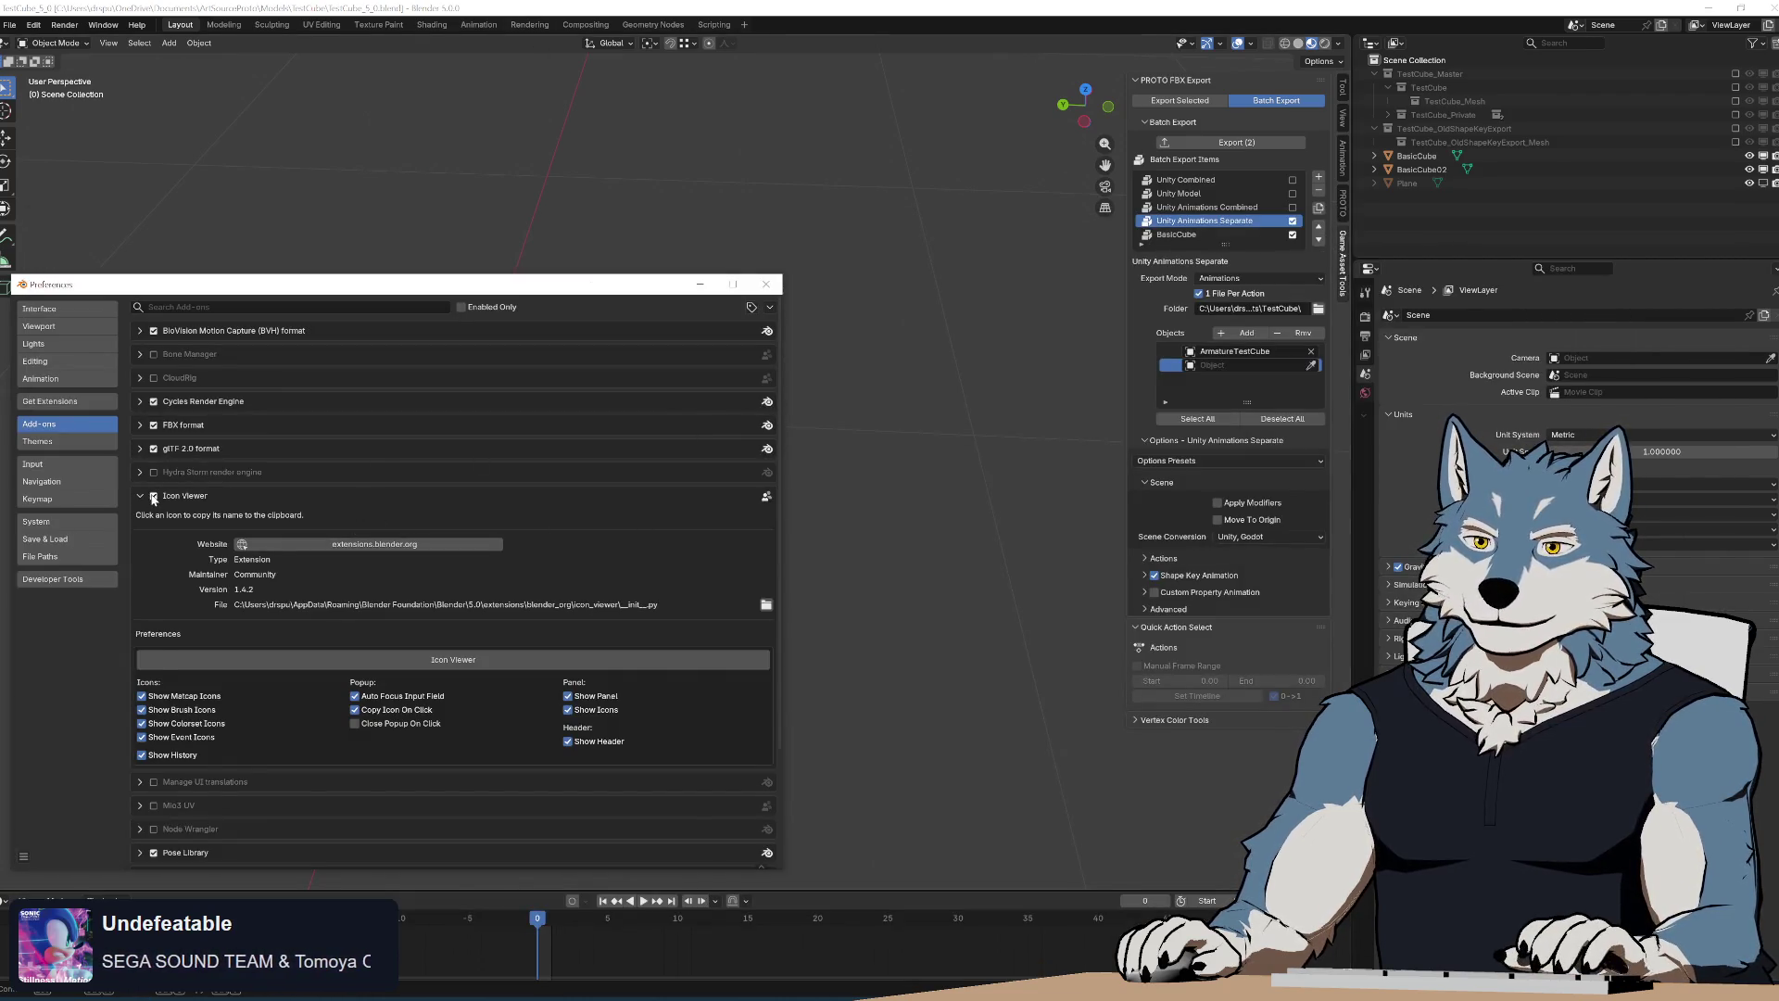
left_click(153, 496)
left_click_drag(348, 284, 348, 701)
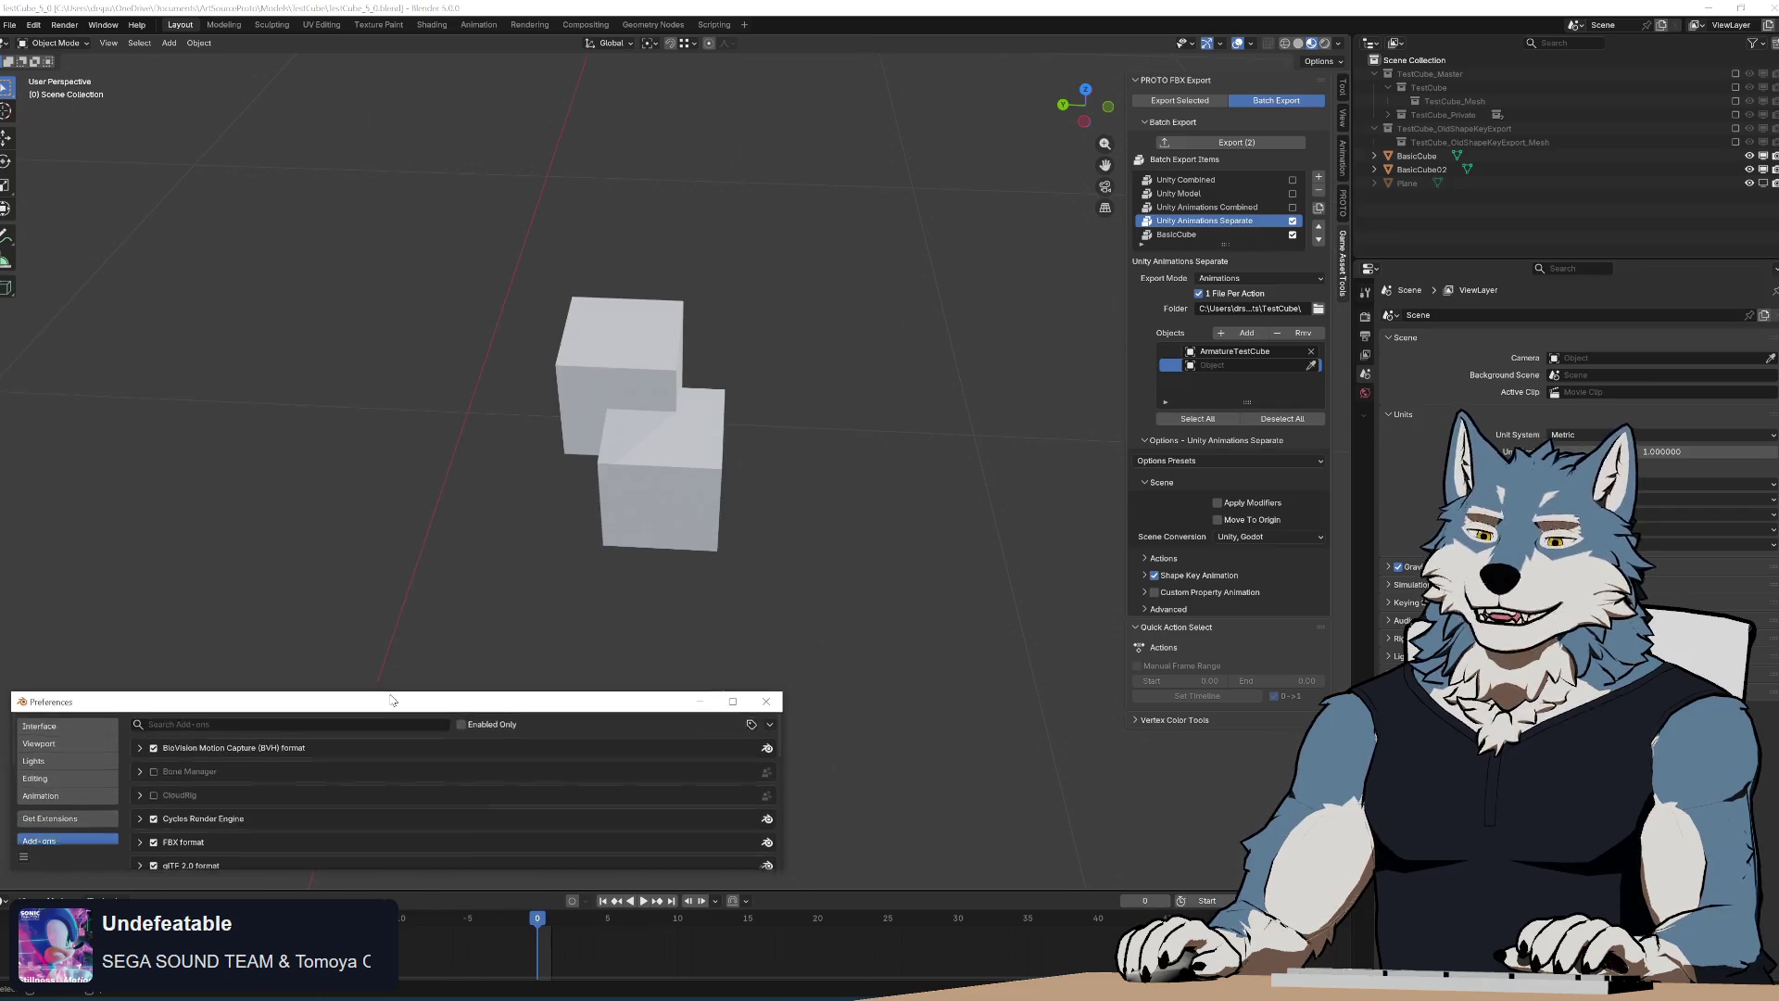
left_click(769, 727)
left_click(695, 762)
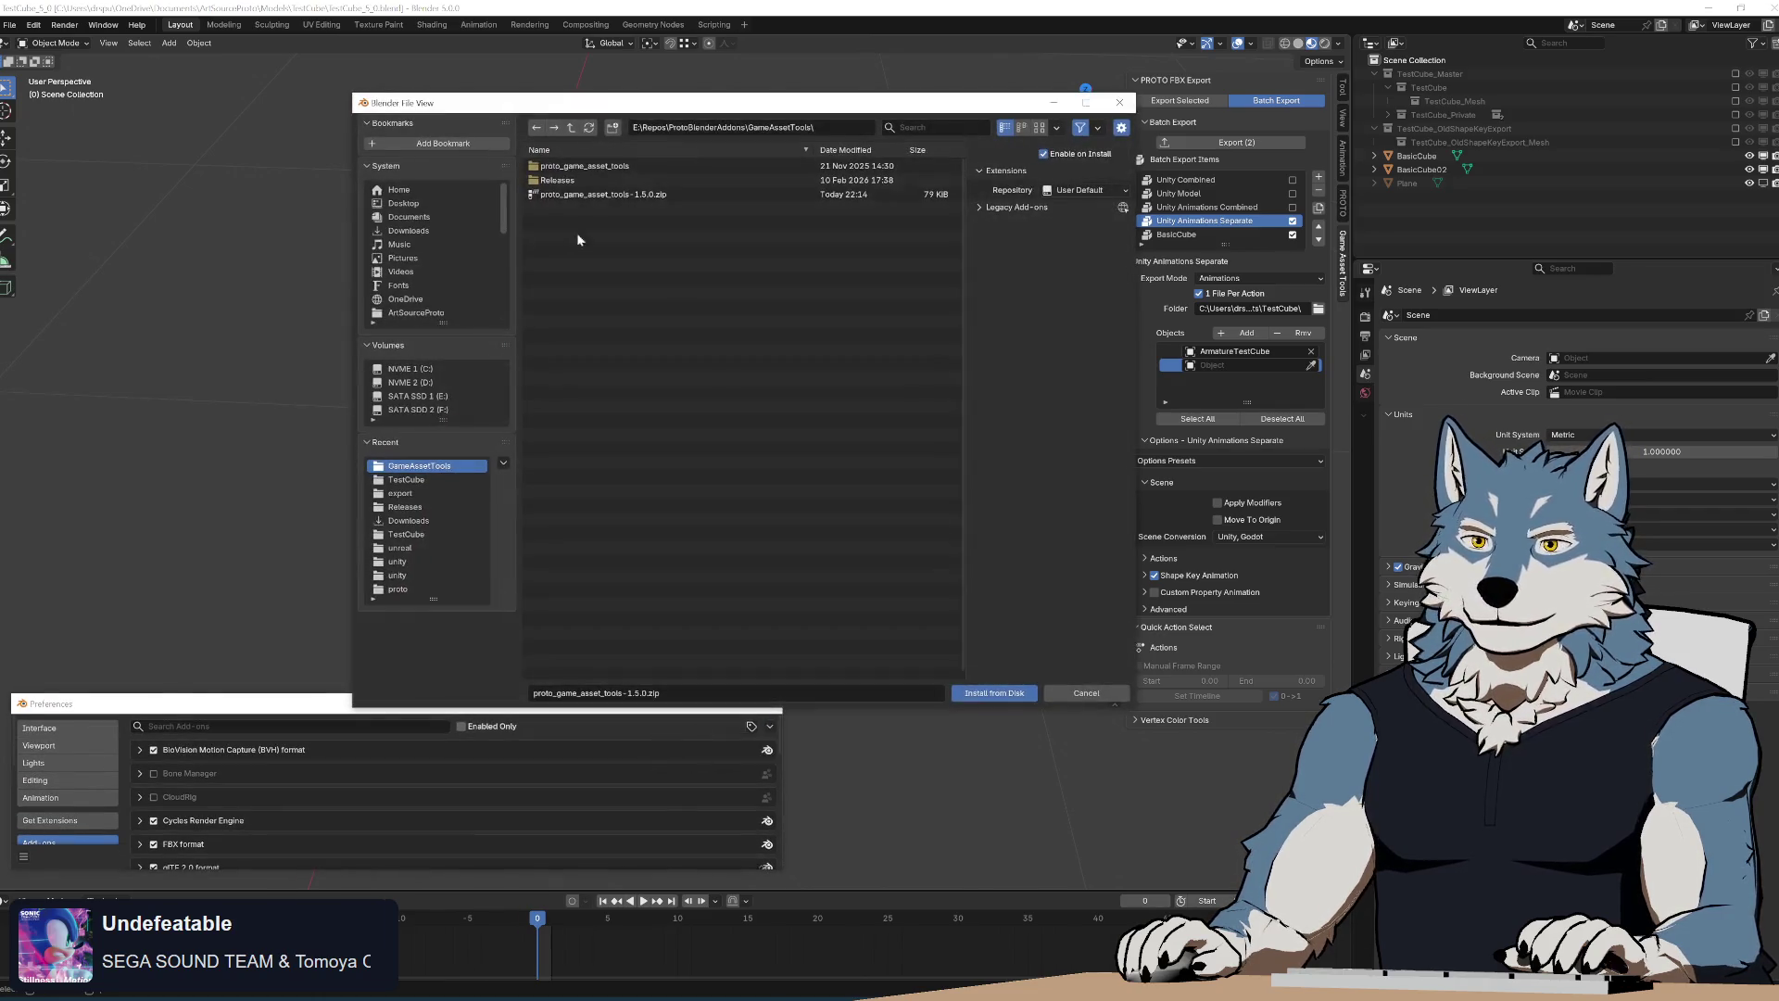
double_click(626, 194)
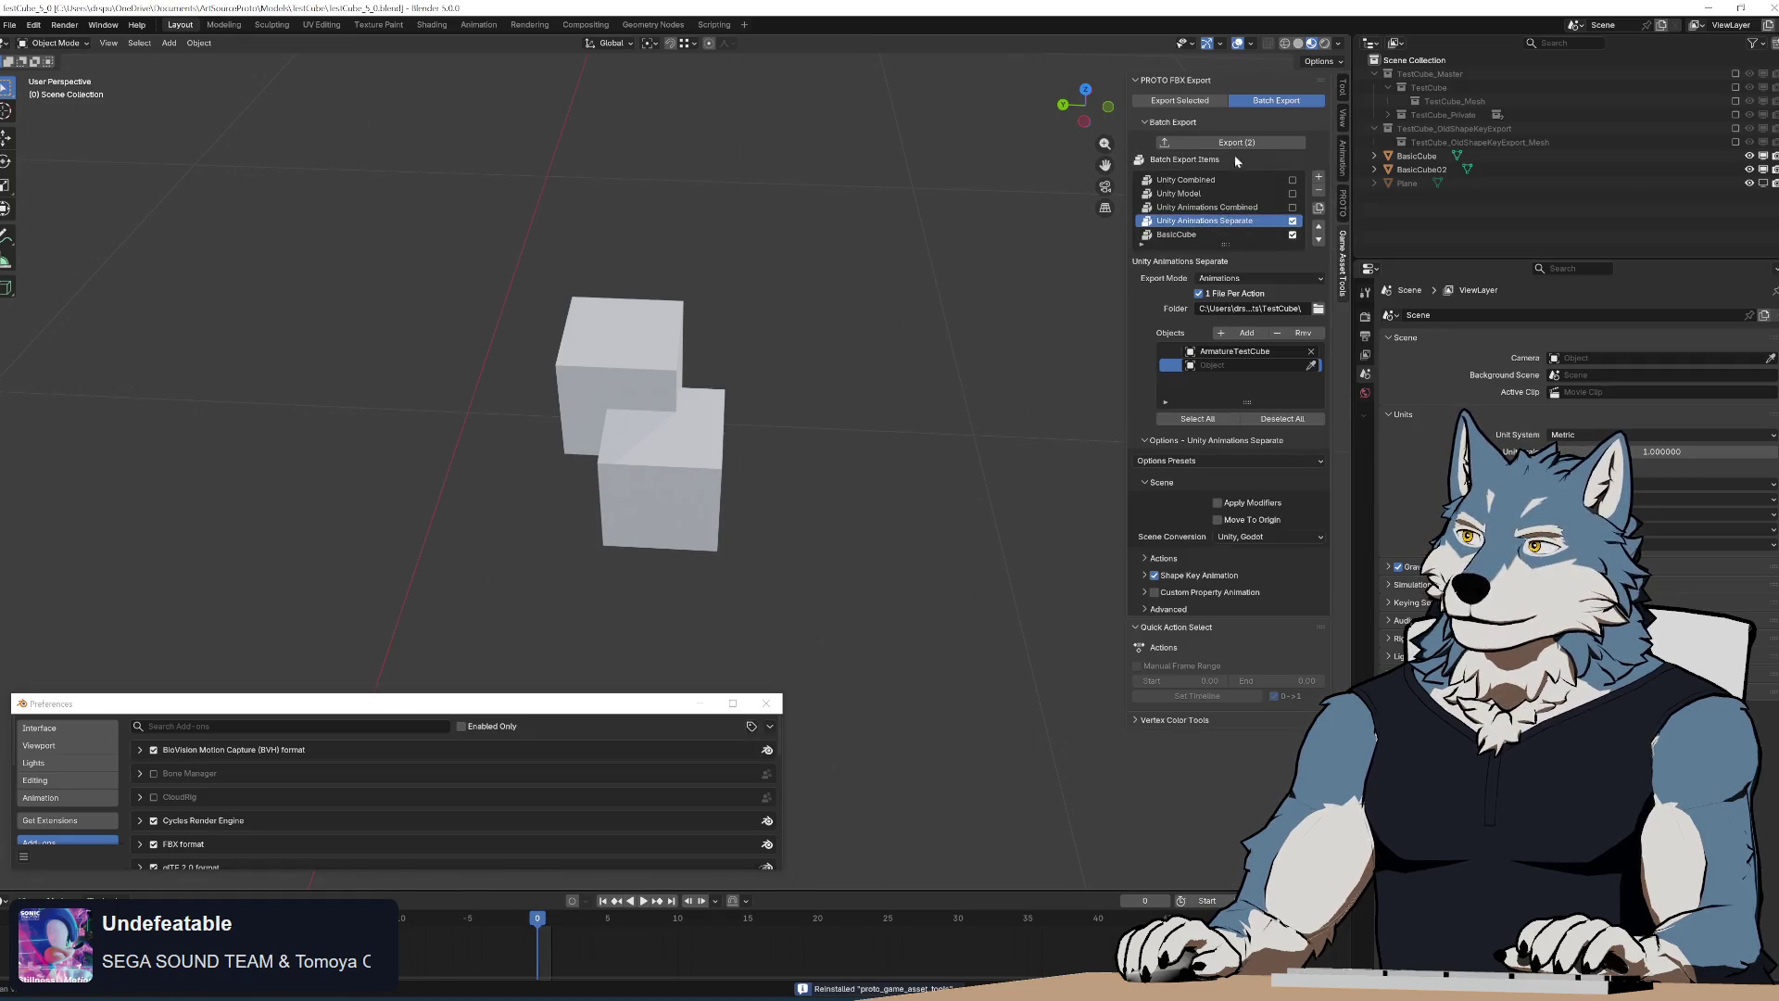
Run the batch export, dismiss the CANCEL-icon error report, and return to the code
left_click(1236, 143)
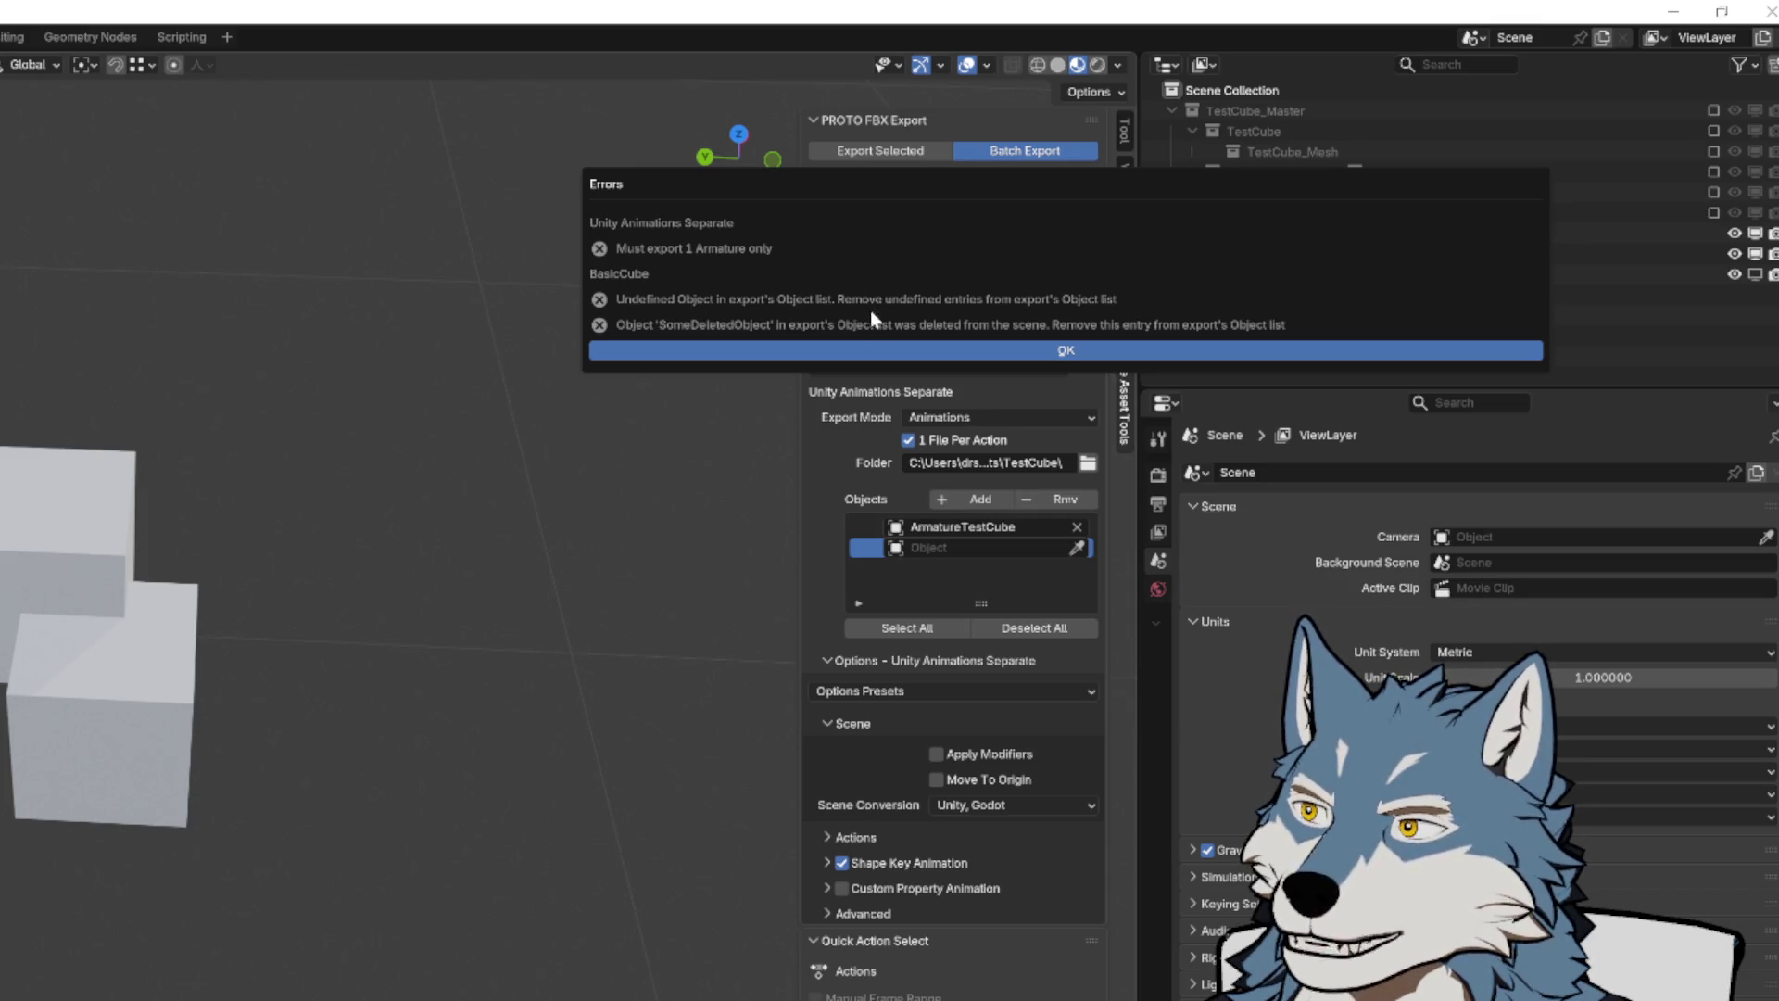
left_click(846, 352)
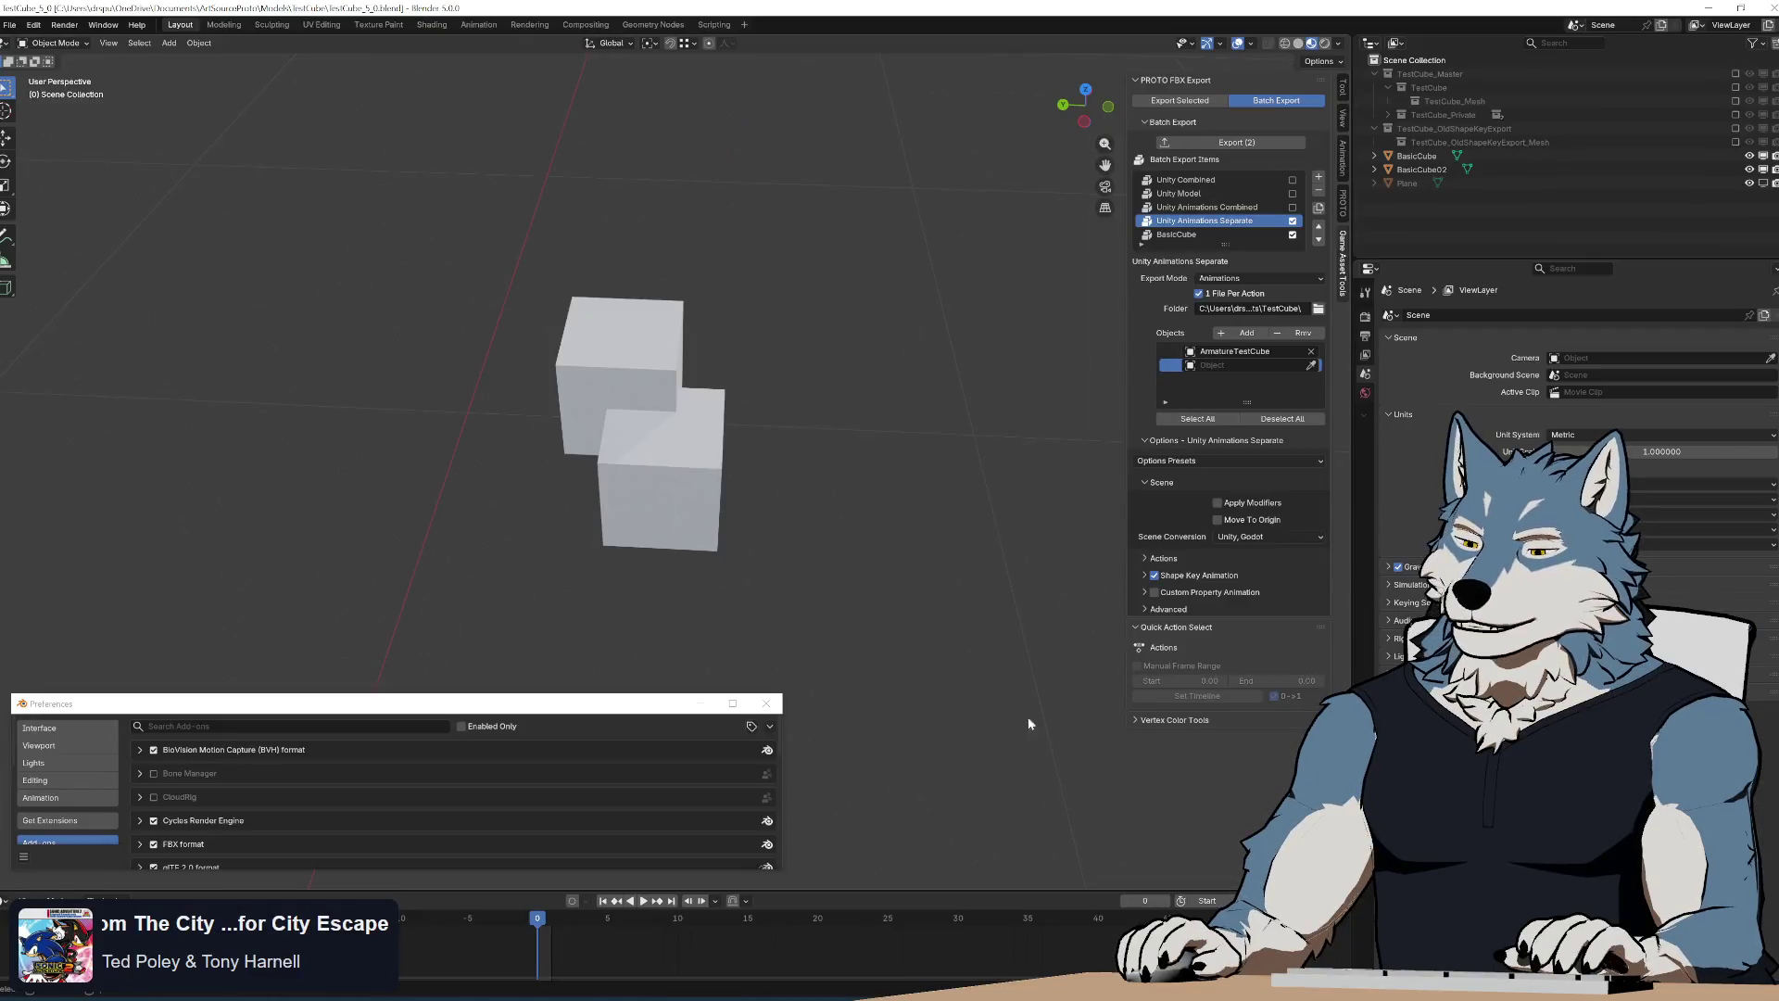
key("alt+Tab")
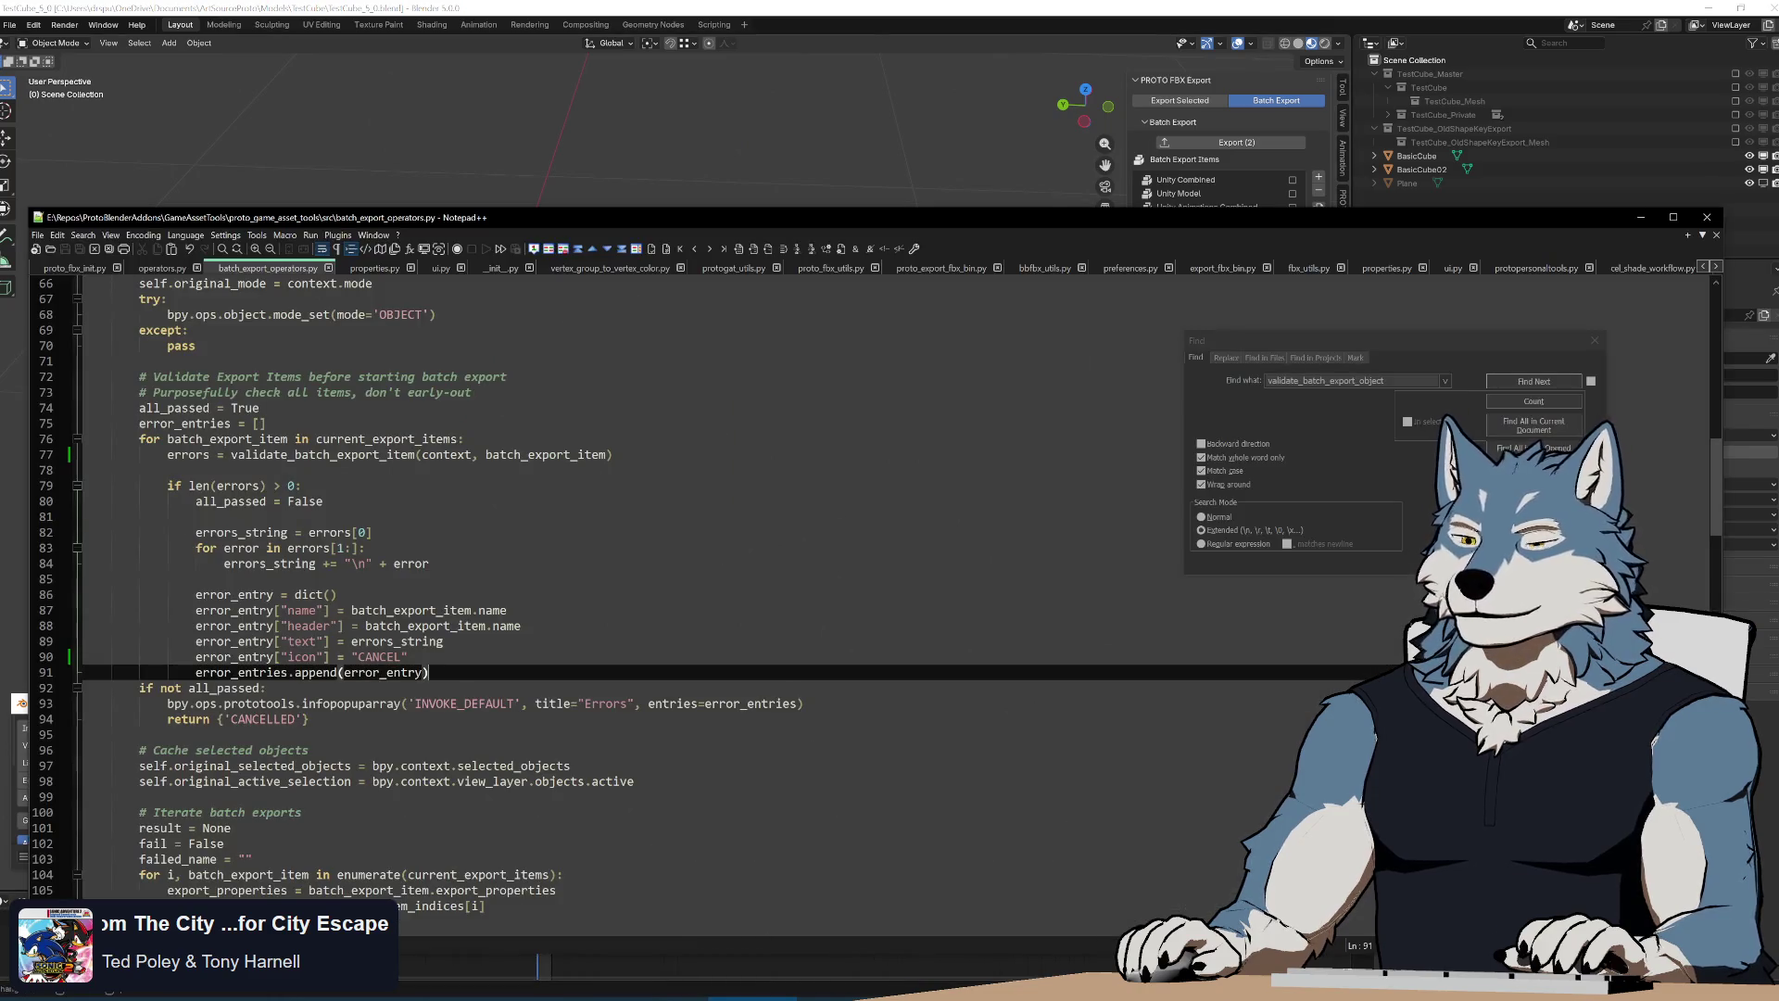
Copy "Remove this entry from list" from line 110 over line 102's ending in protogat_utils.py and run Build.bat
left_click(738, 268)
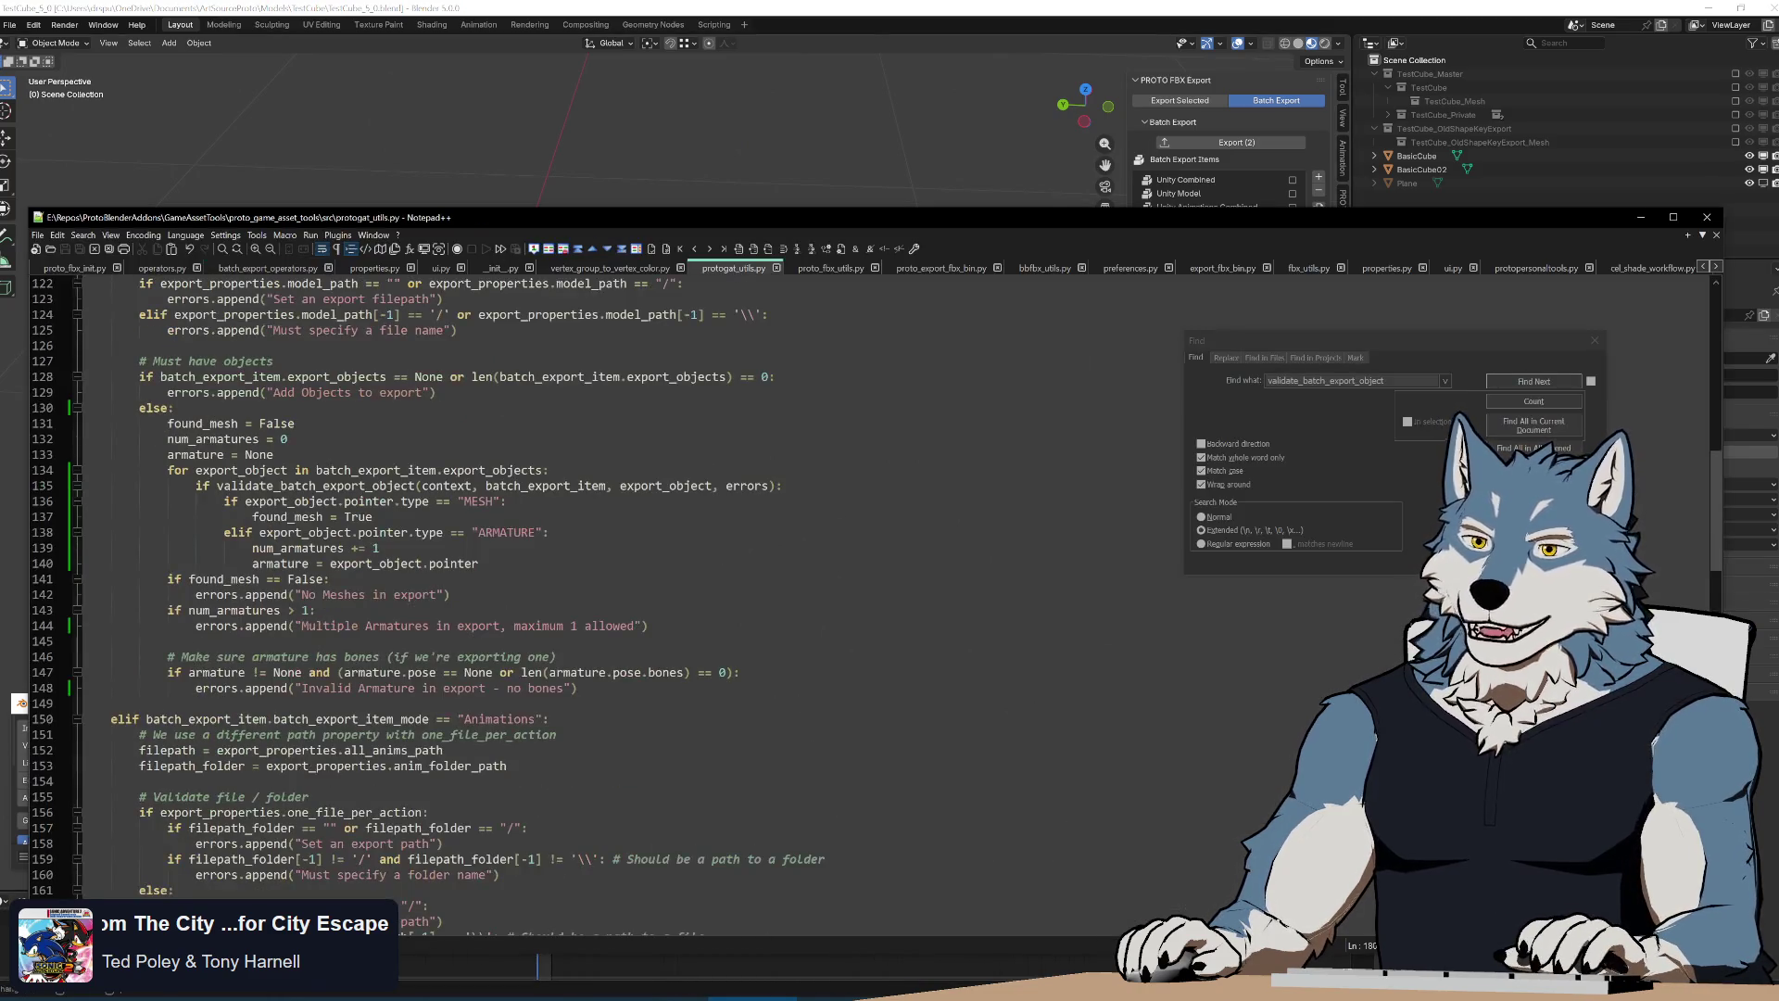
scroll(739, 557, "up", 5)
scroll(738, 556, "up", 5)
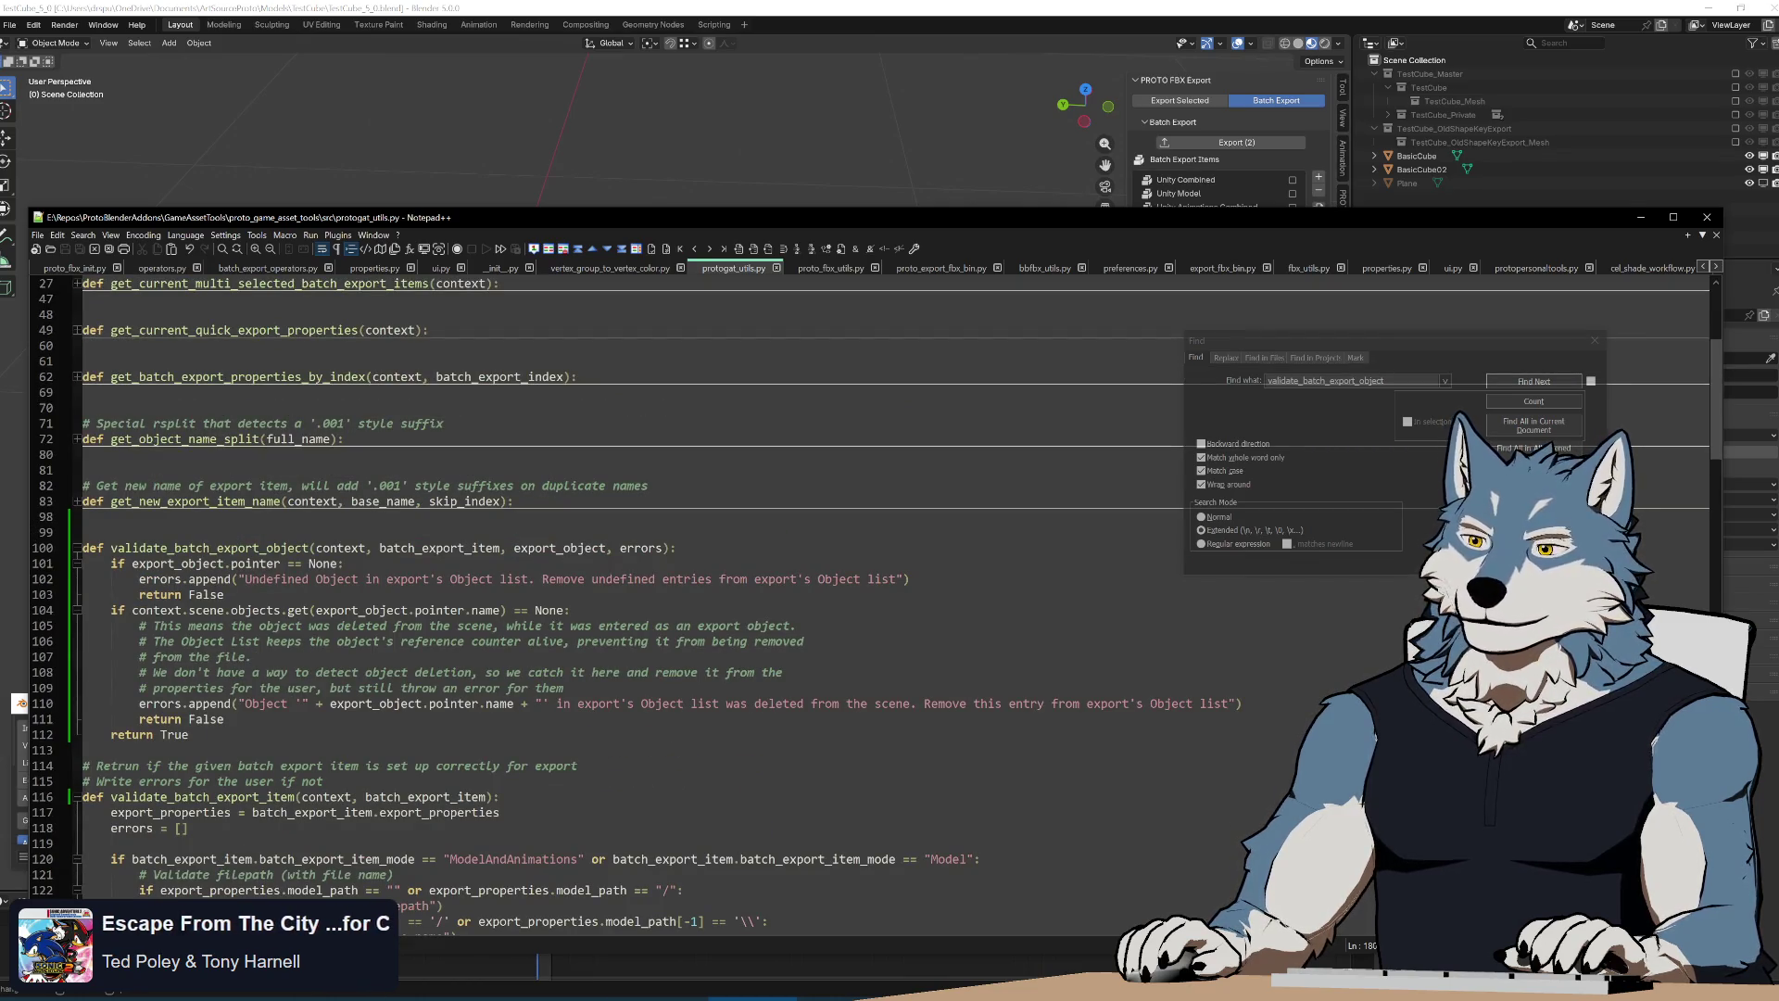
left_click_drag(1089, 704, 1196, 703)
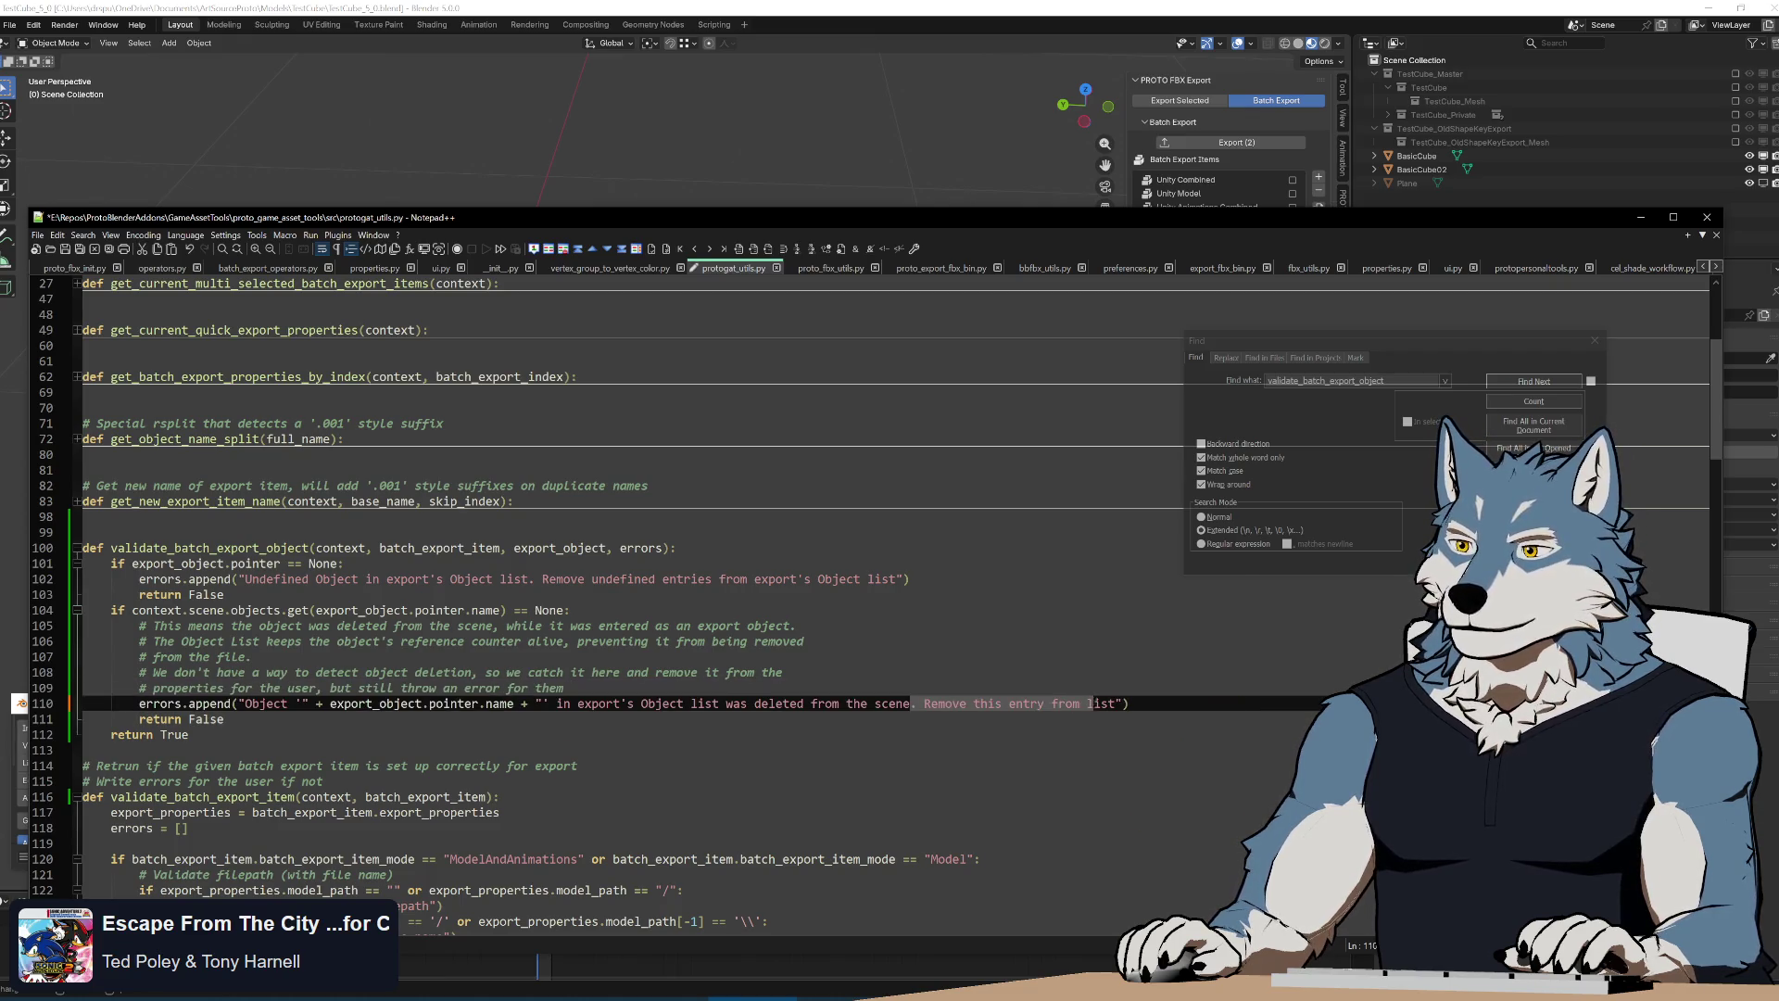
left_click_drag(529, 578, 854, 578)
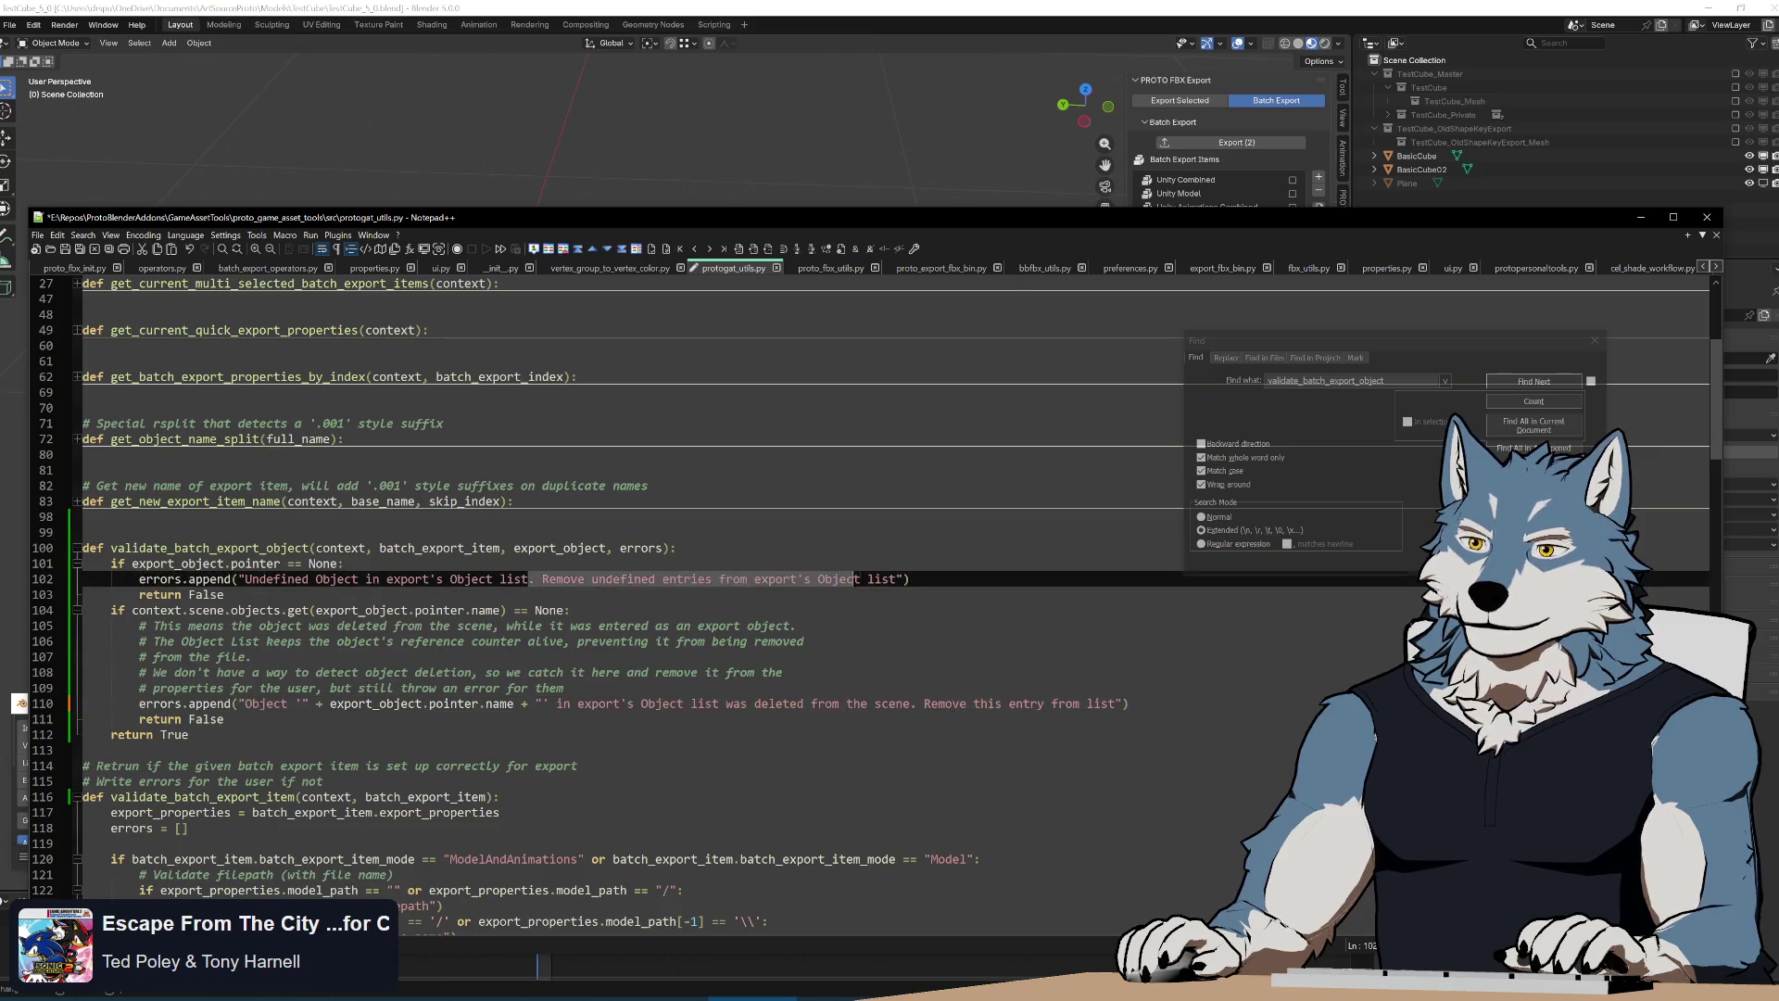
type(". Remove this entry from list")
left_click(225, 595)
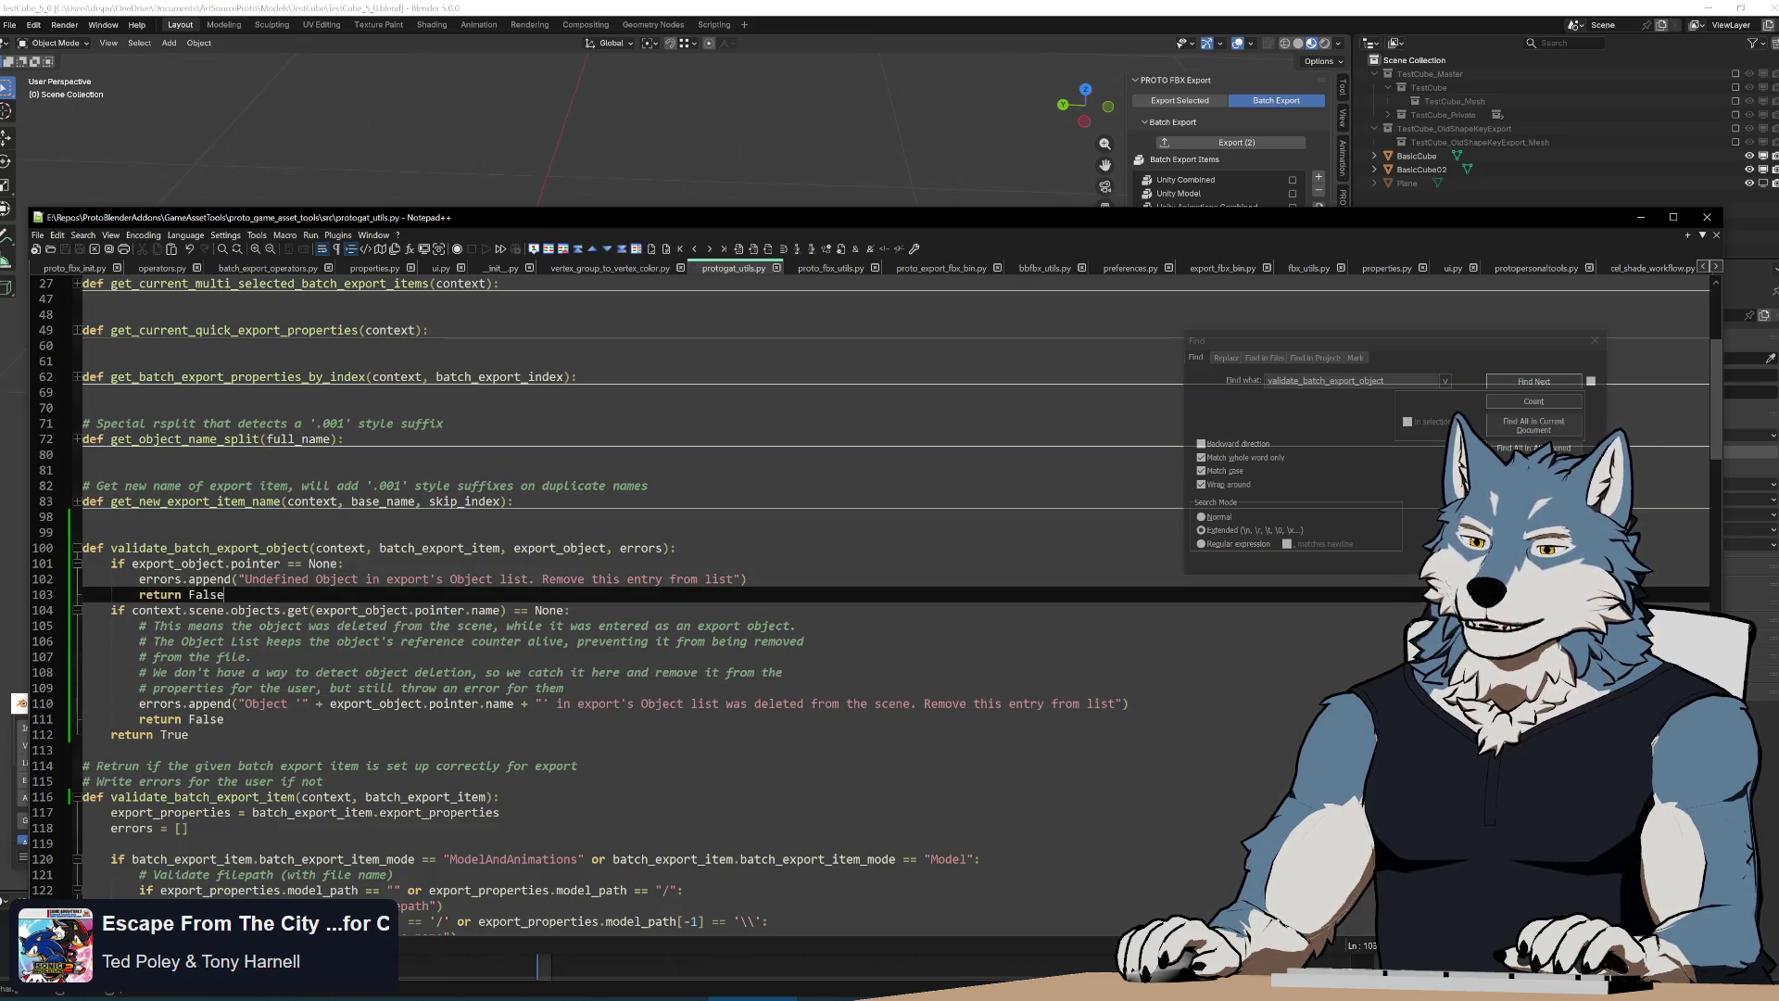
key("alt+Tab")
double_click(494, 484)
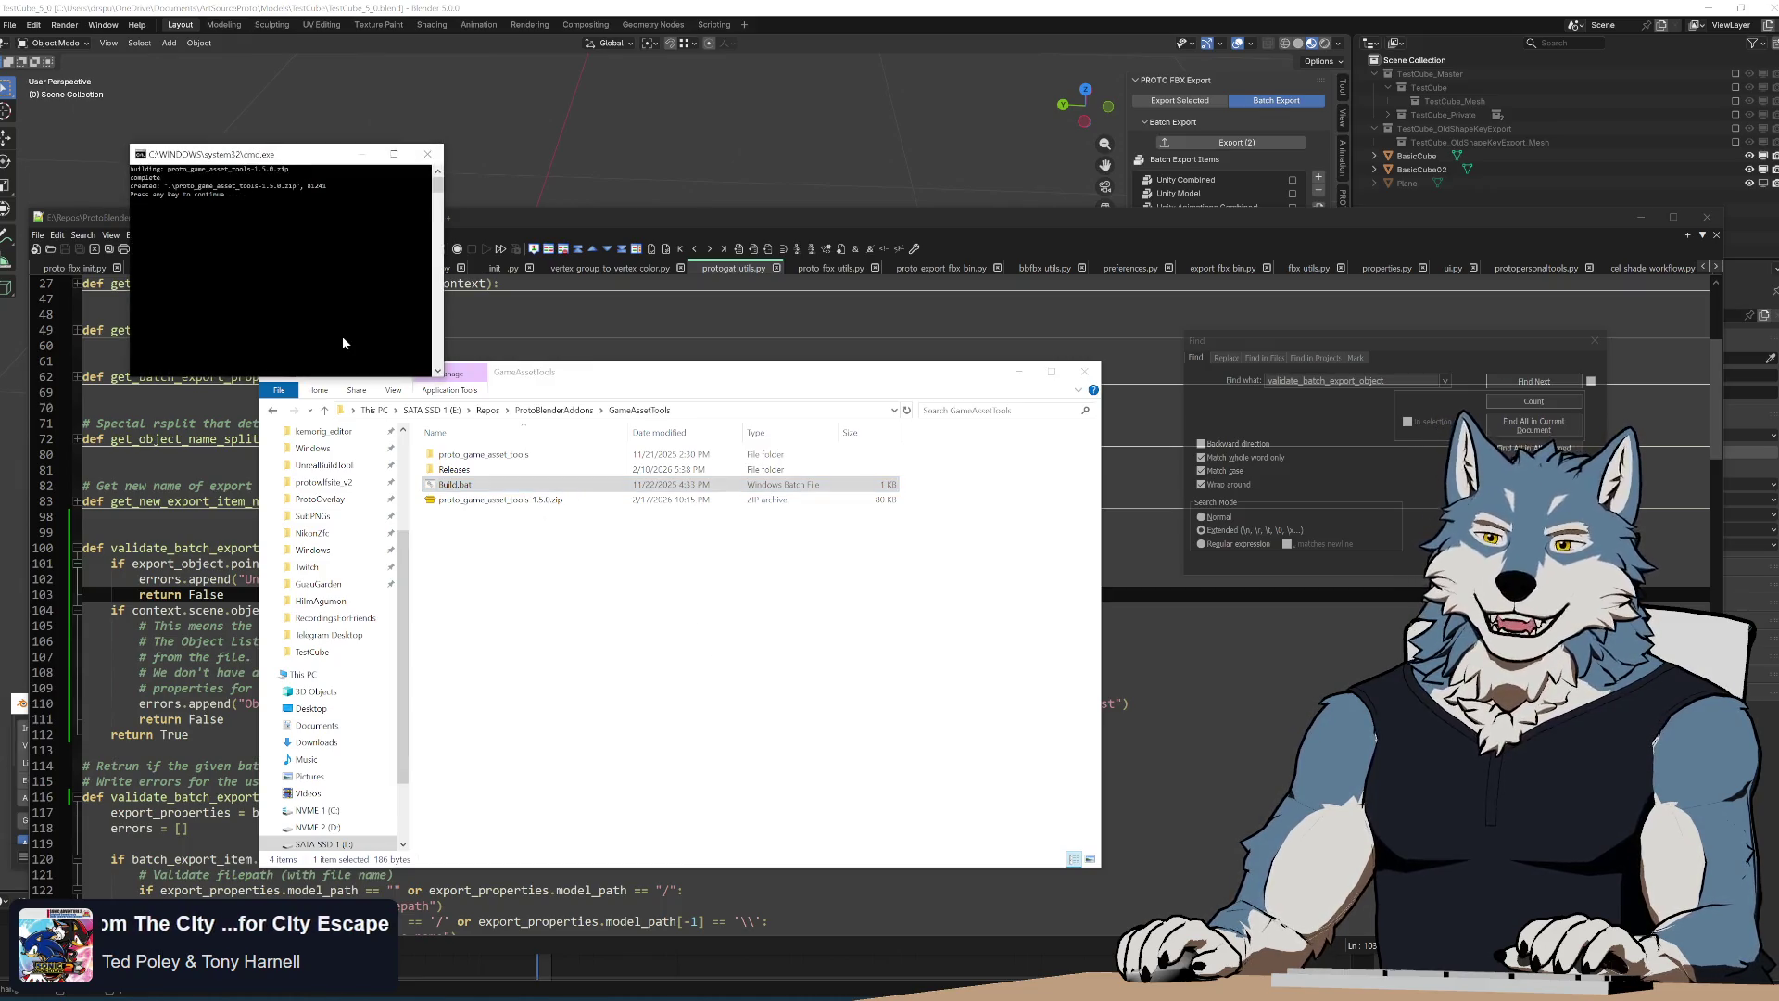
Close the build console and reinstall proto_game_asset_tools-1.5.0.zip from disk in Blender
key("Return")
key("alt+Tab")
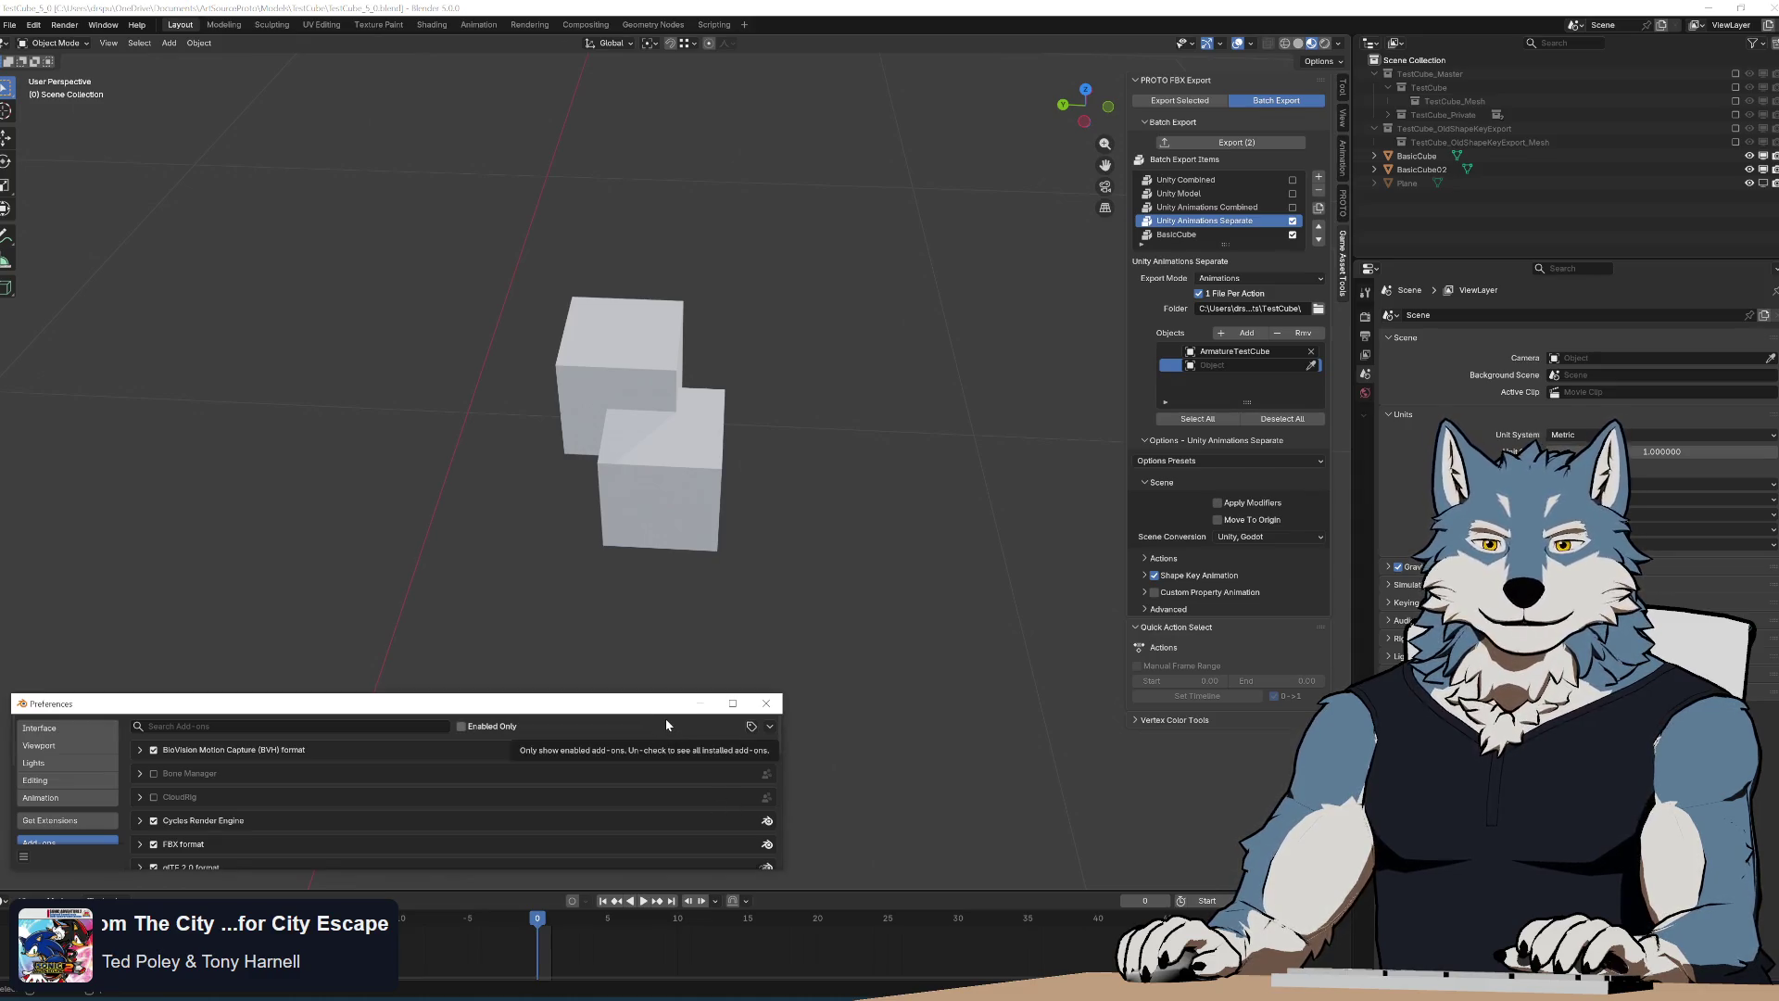
left_click(775, 727)
left_click(716, 762)
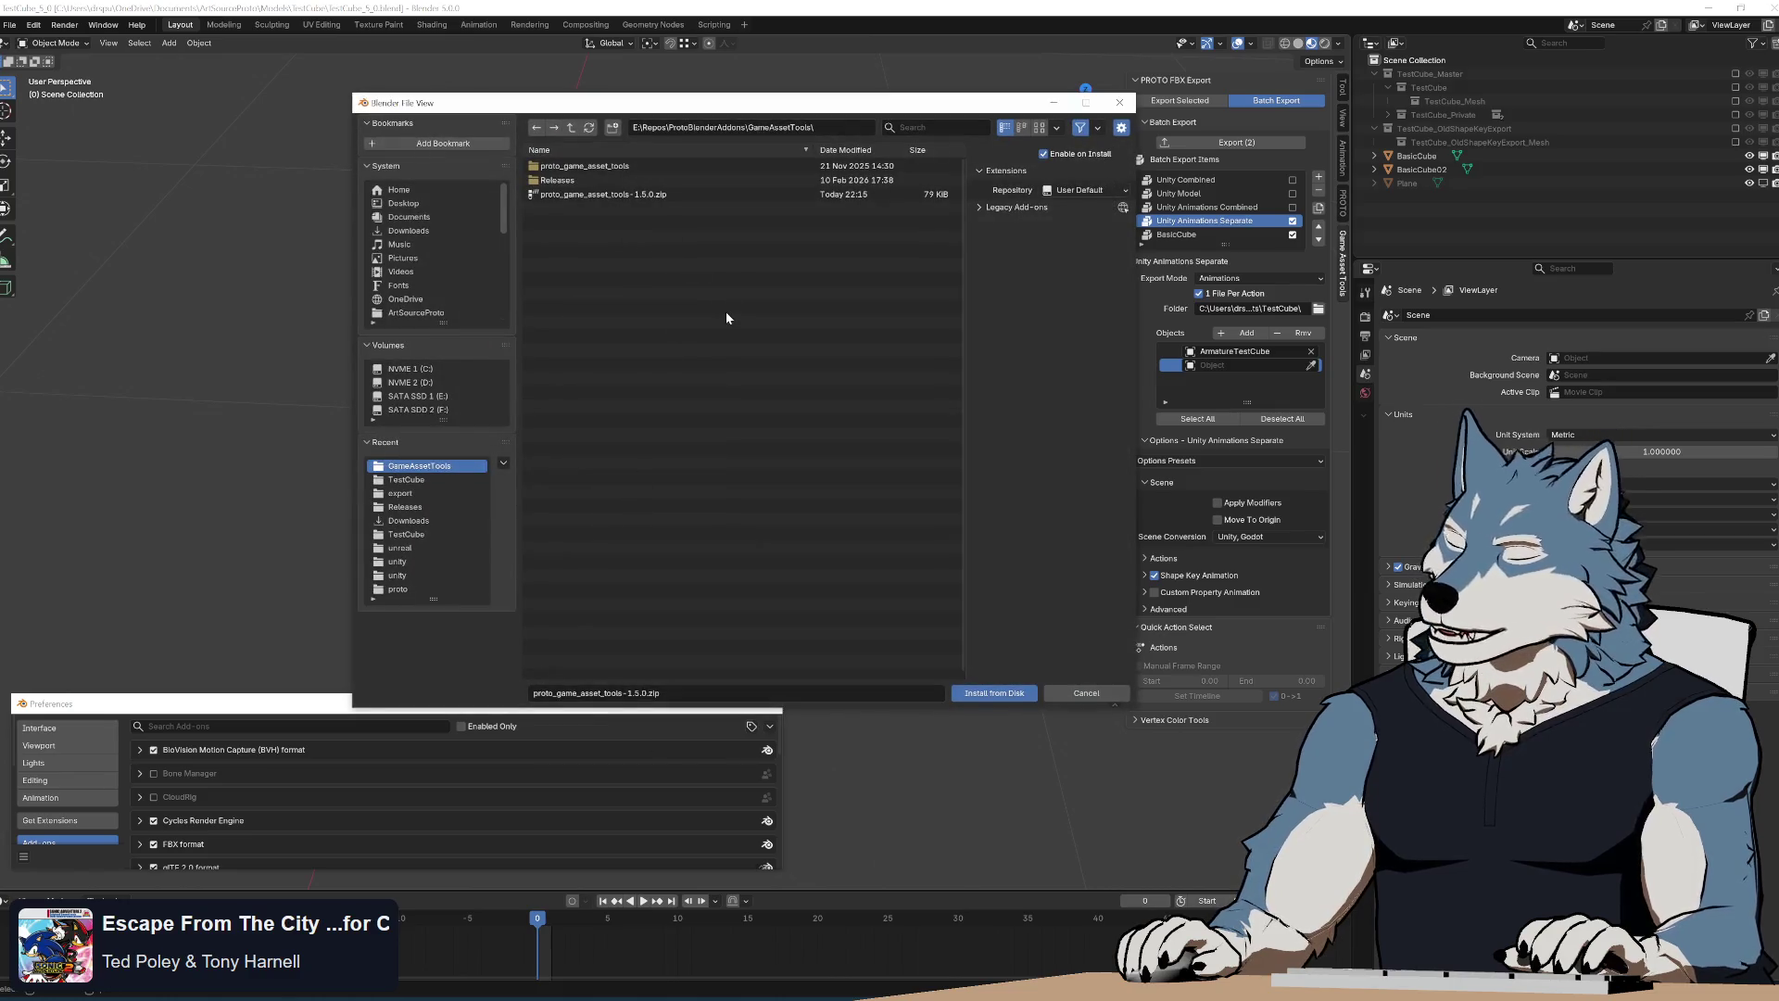
double_click(630, 199)
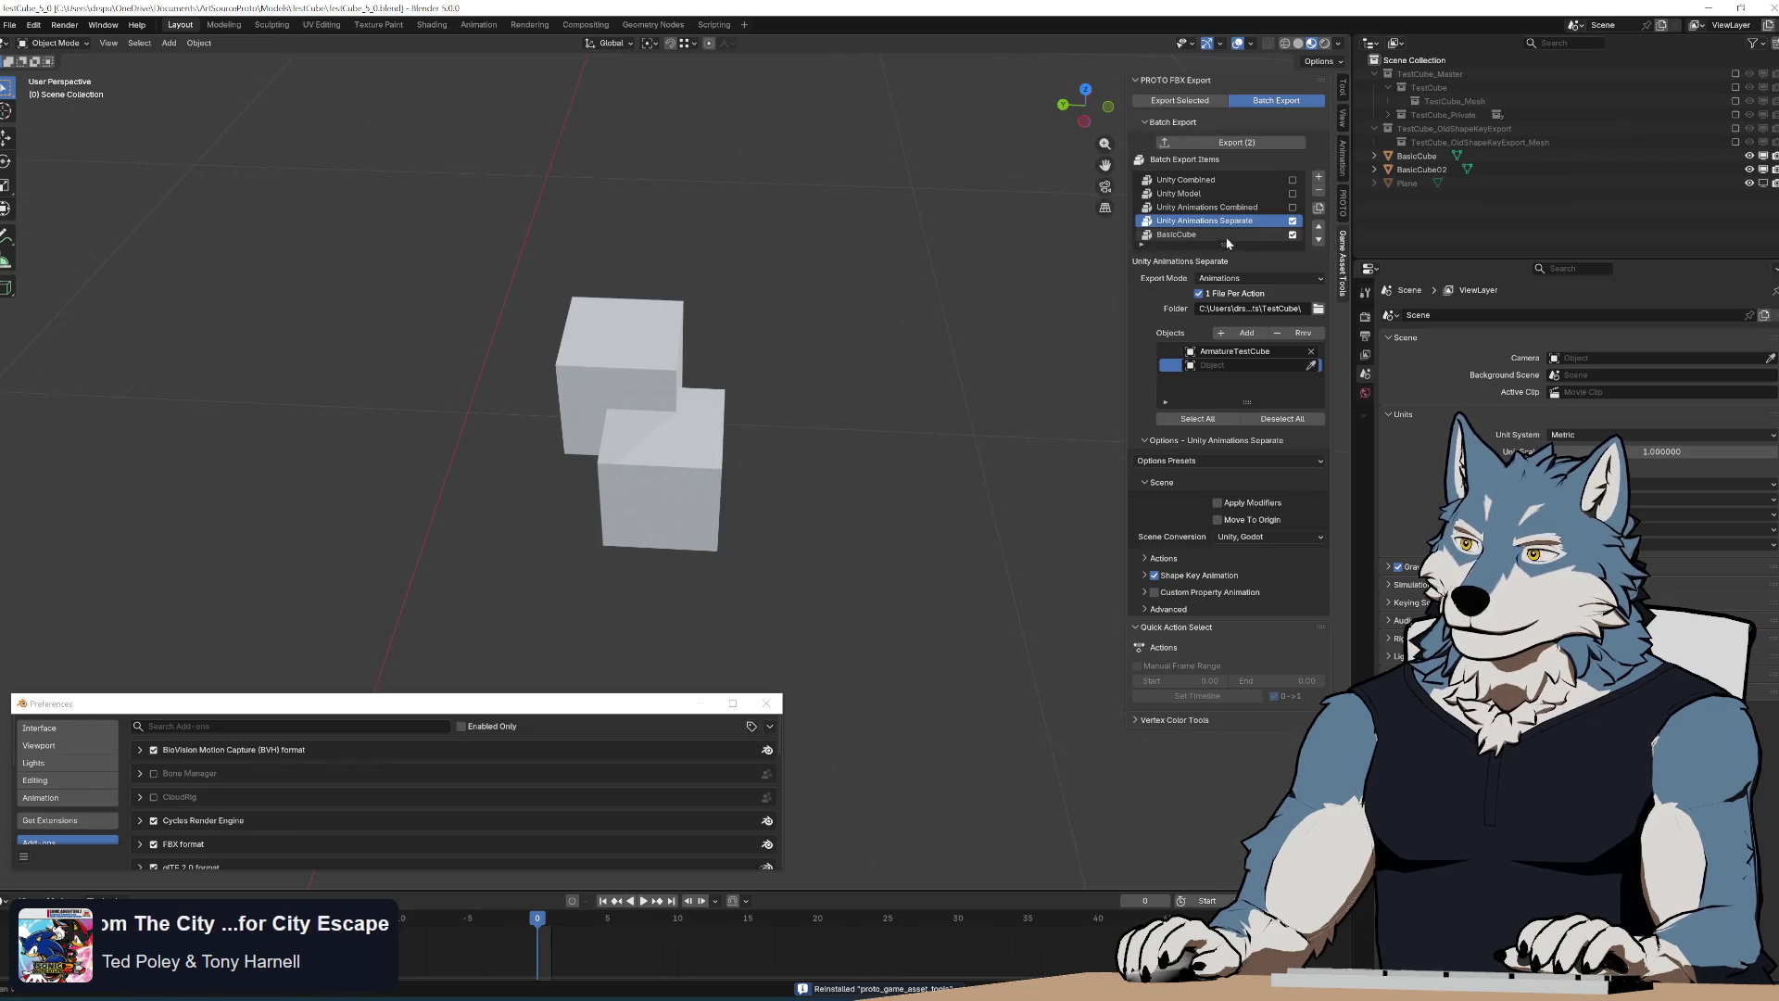
Remove the empty object entry from Unity Animations Separate's export list
left_click(1198, 234)
left_click(1301, 333)
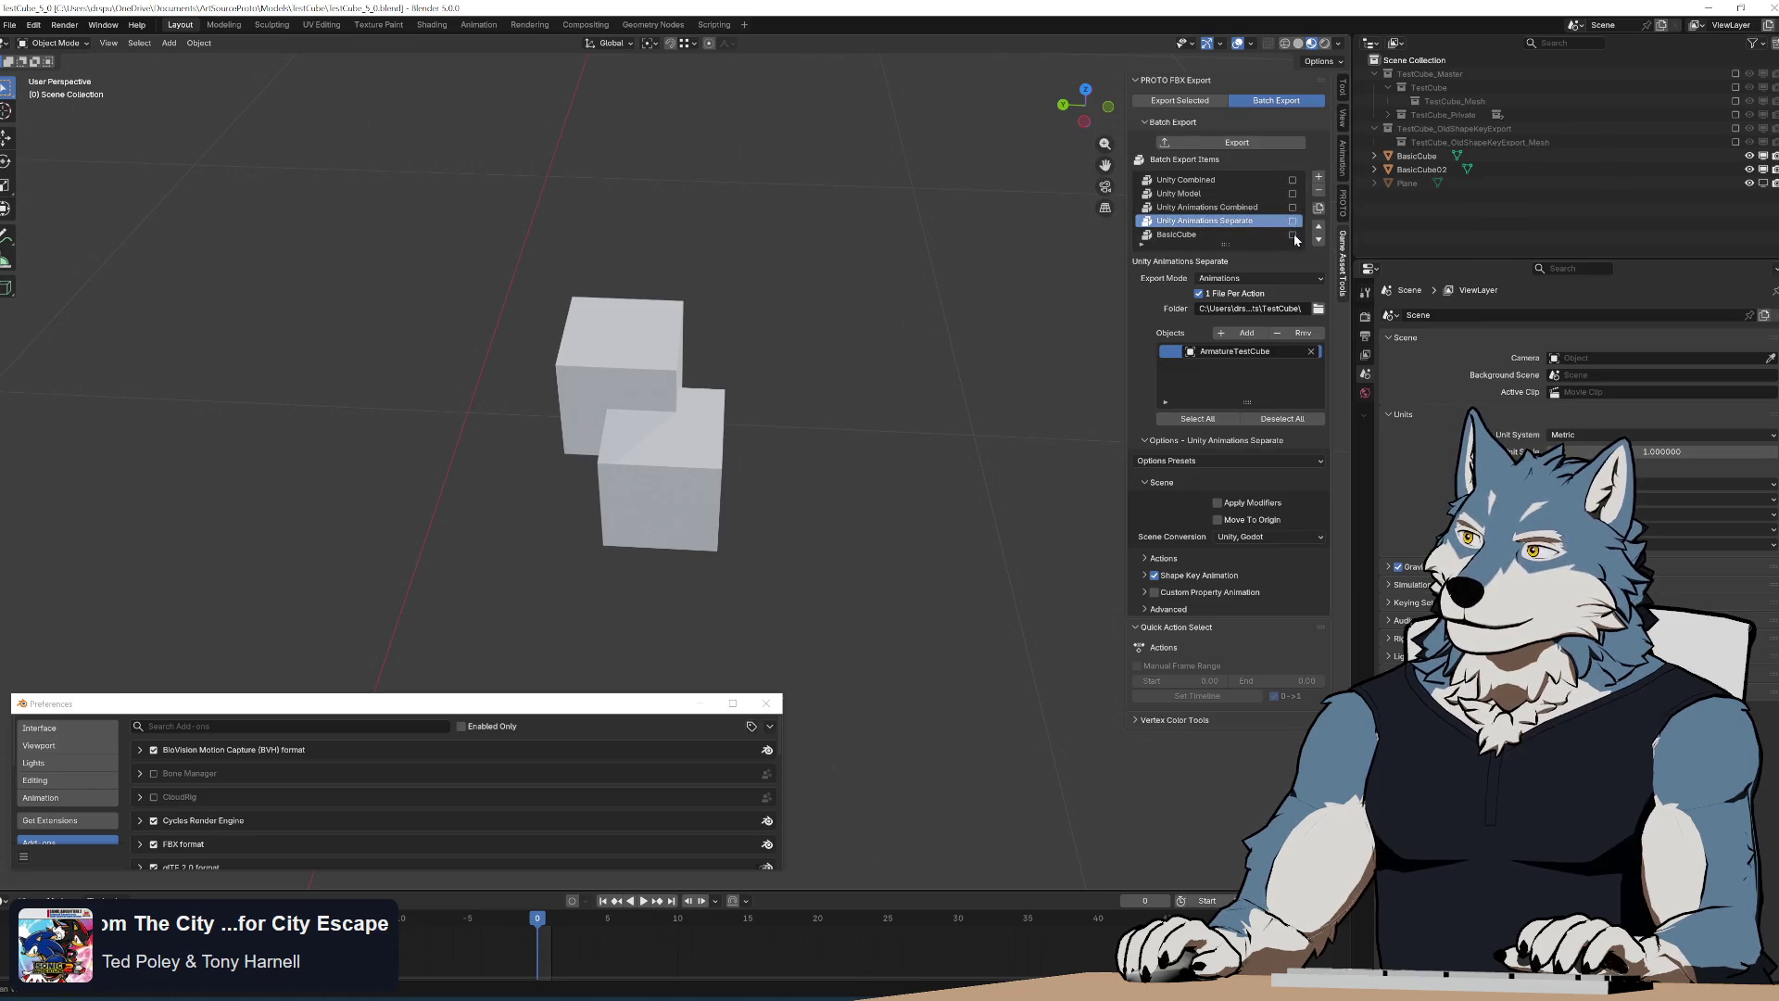
Remove the empty and SomeDeletedObject entries from BasicCube's list and export it
left_click(1198, 233)
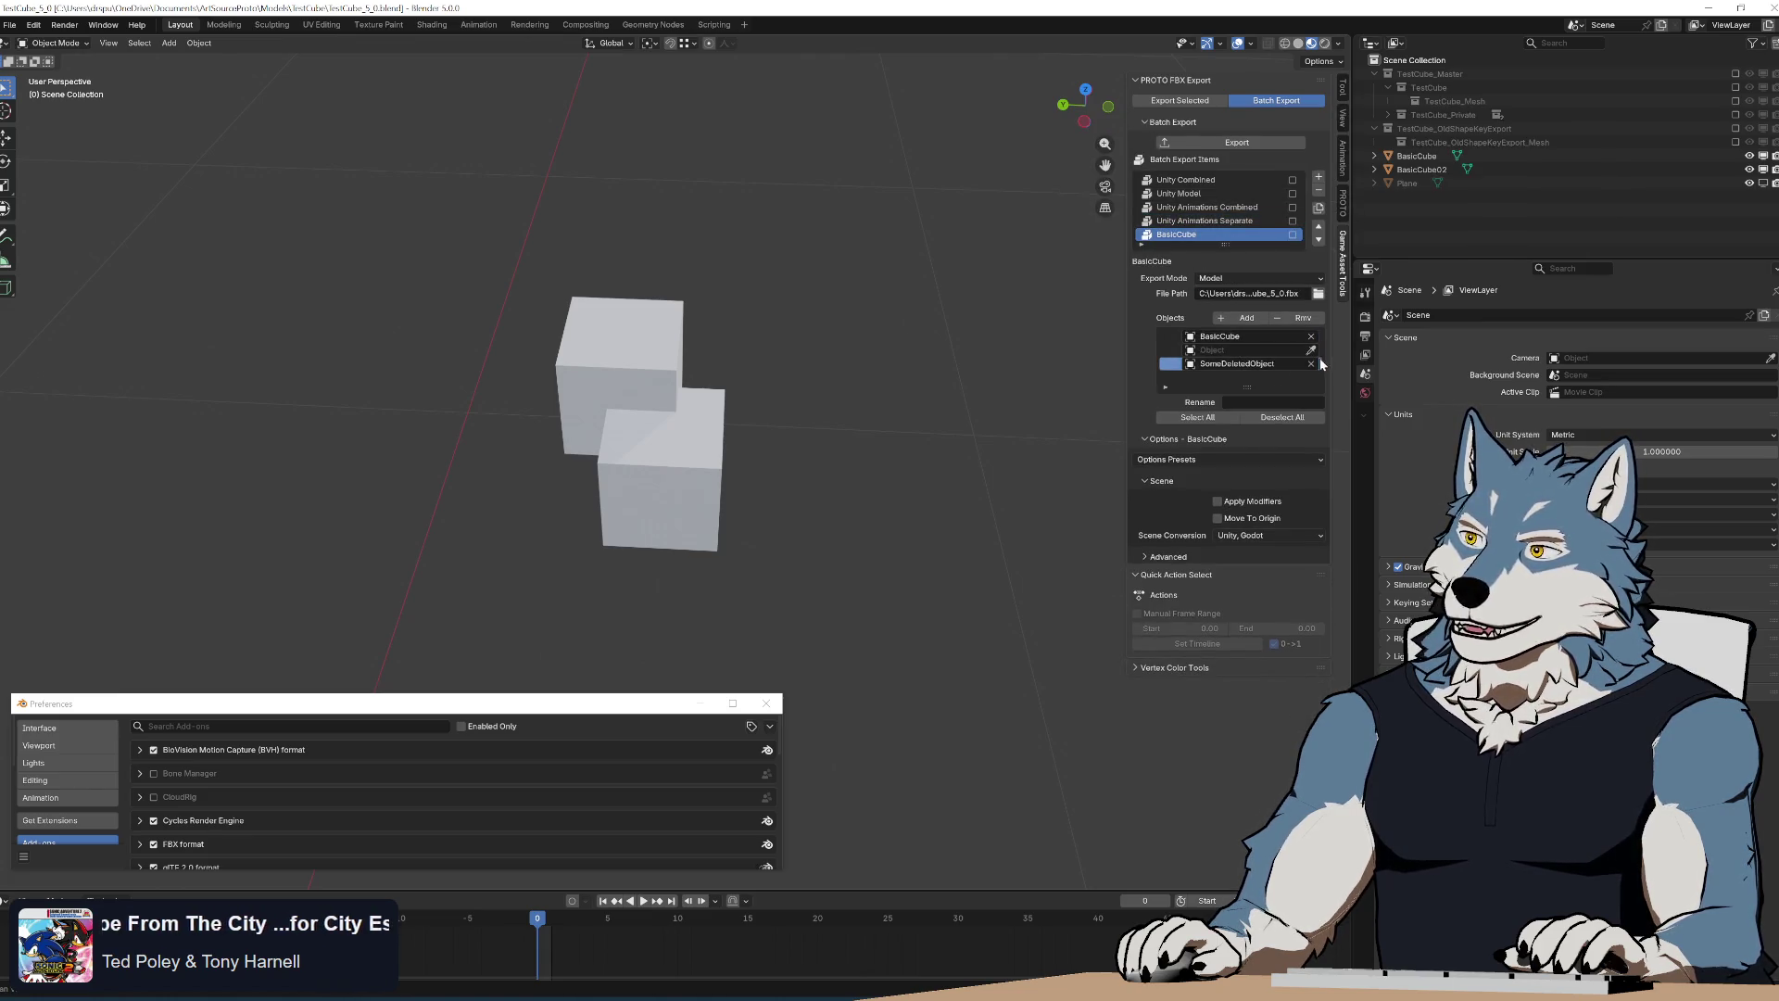
left_click(1303, 317)
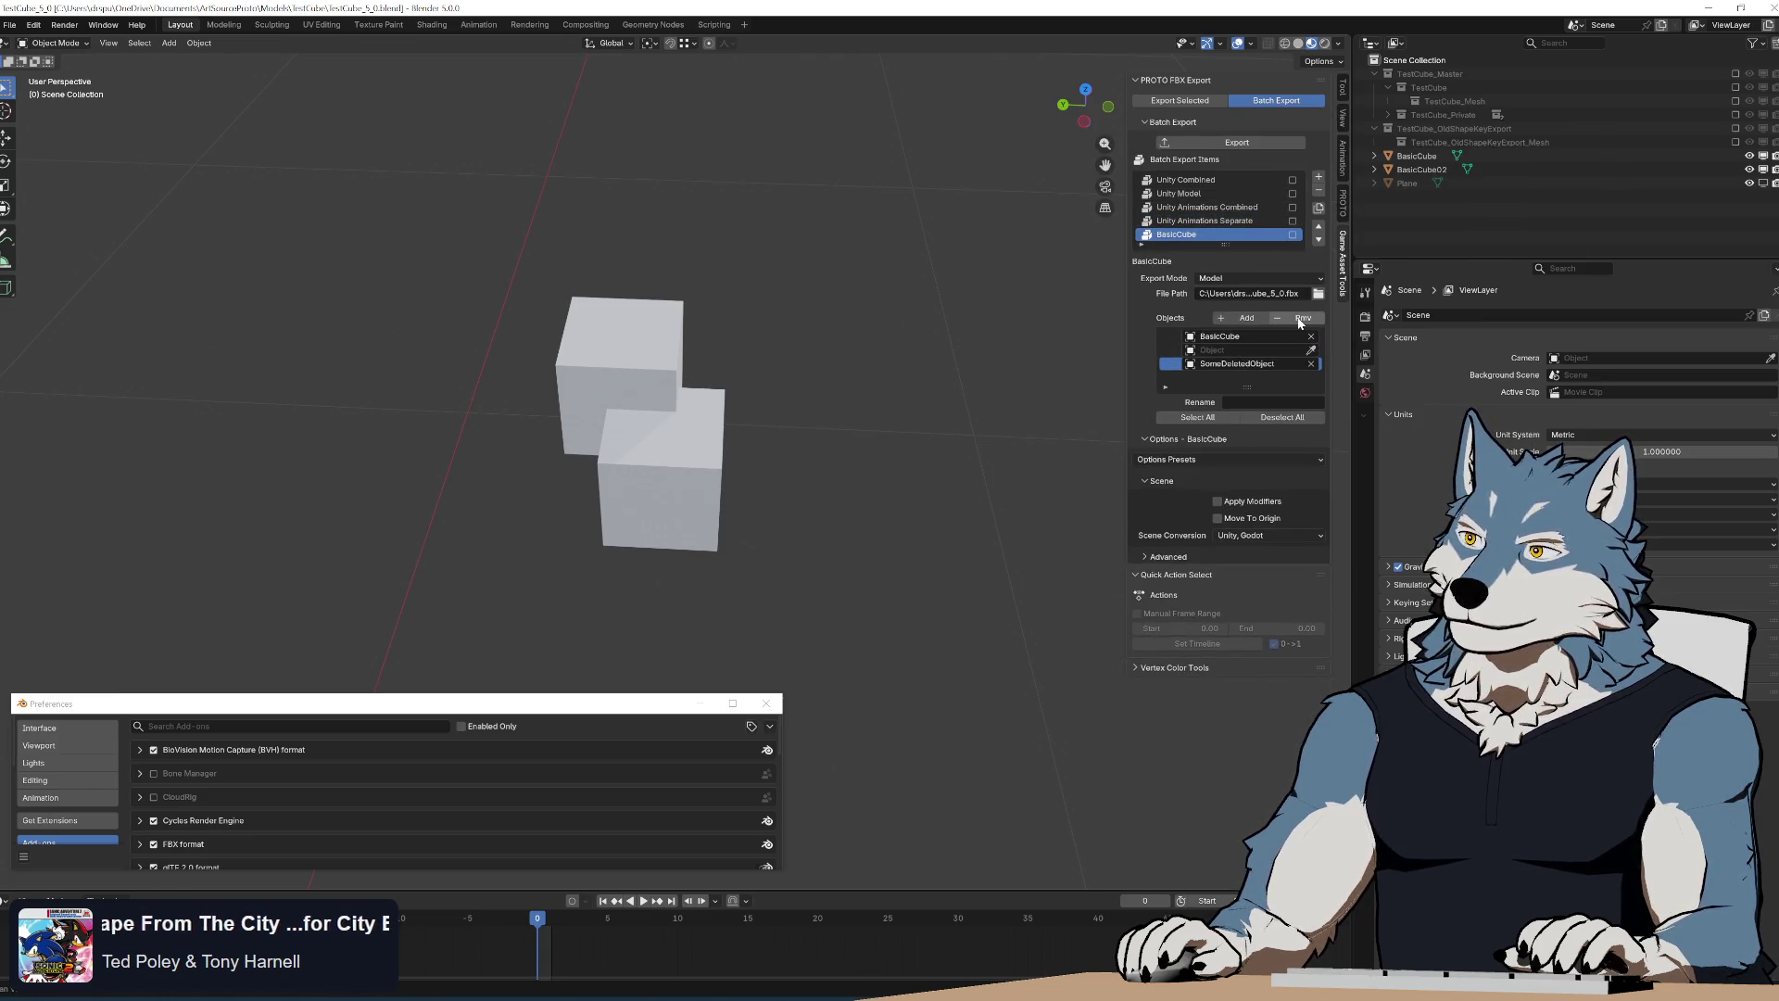
left_click(1250, 143)
mouse_move(868, 367)
middle_mouse_down()
mouse_move(770, 409)
mouse_move(432, 263)
middle_mouse_up()
scroll(831, 464, "down", 3)
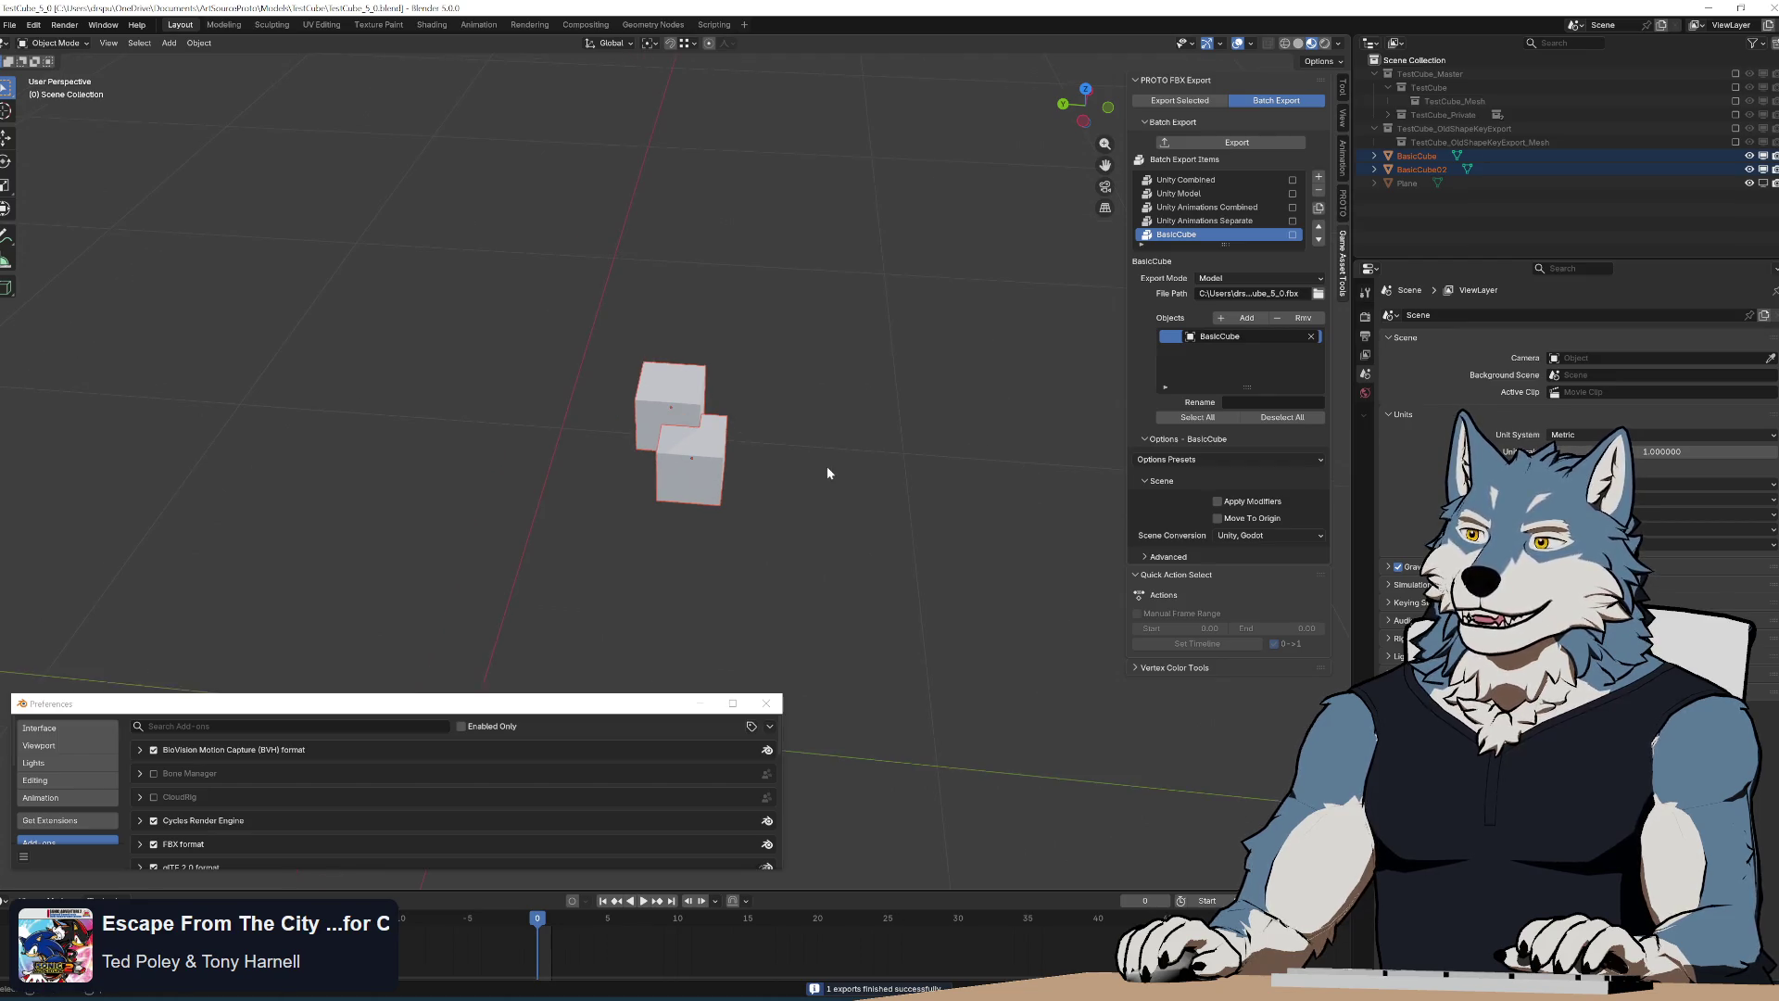
middle_click_drag(827, 466, 774, 416)
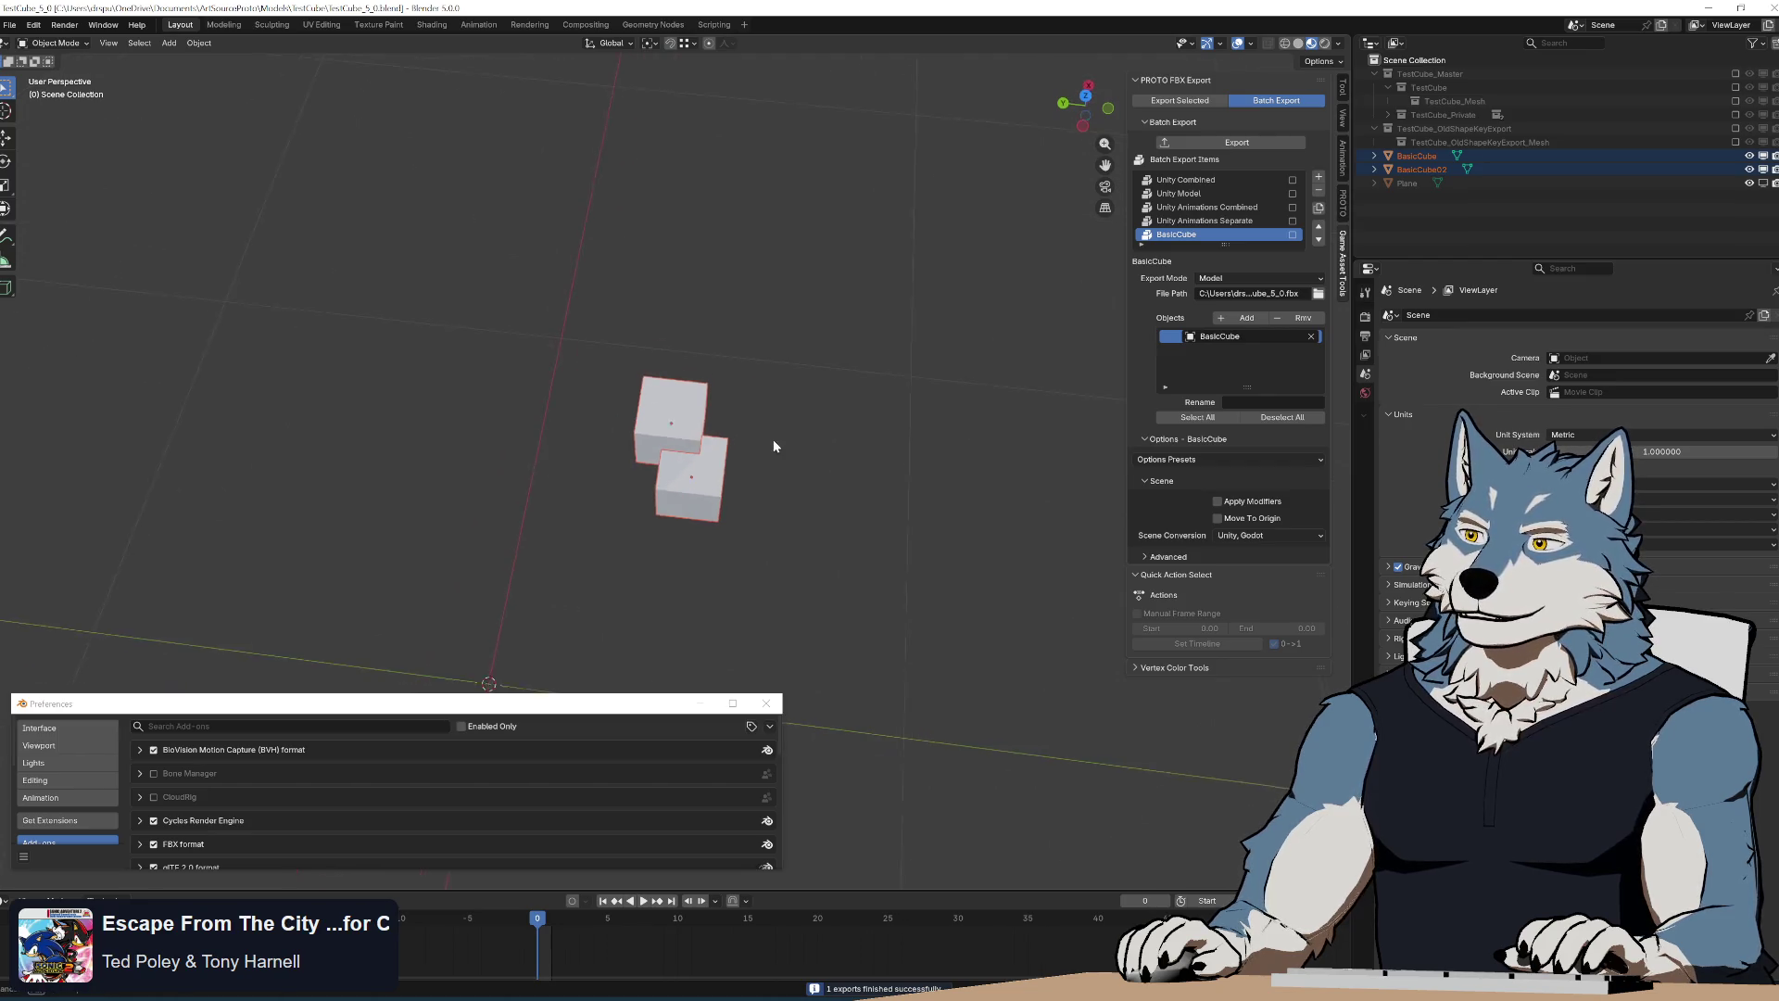
left_click(846, 348)
Inspect the file's Objects in the outliner's Blender File mode, then return to View Layer
left_click(1397, 44)
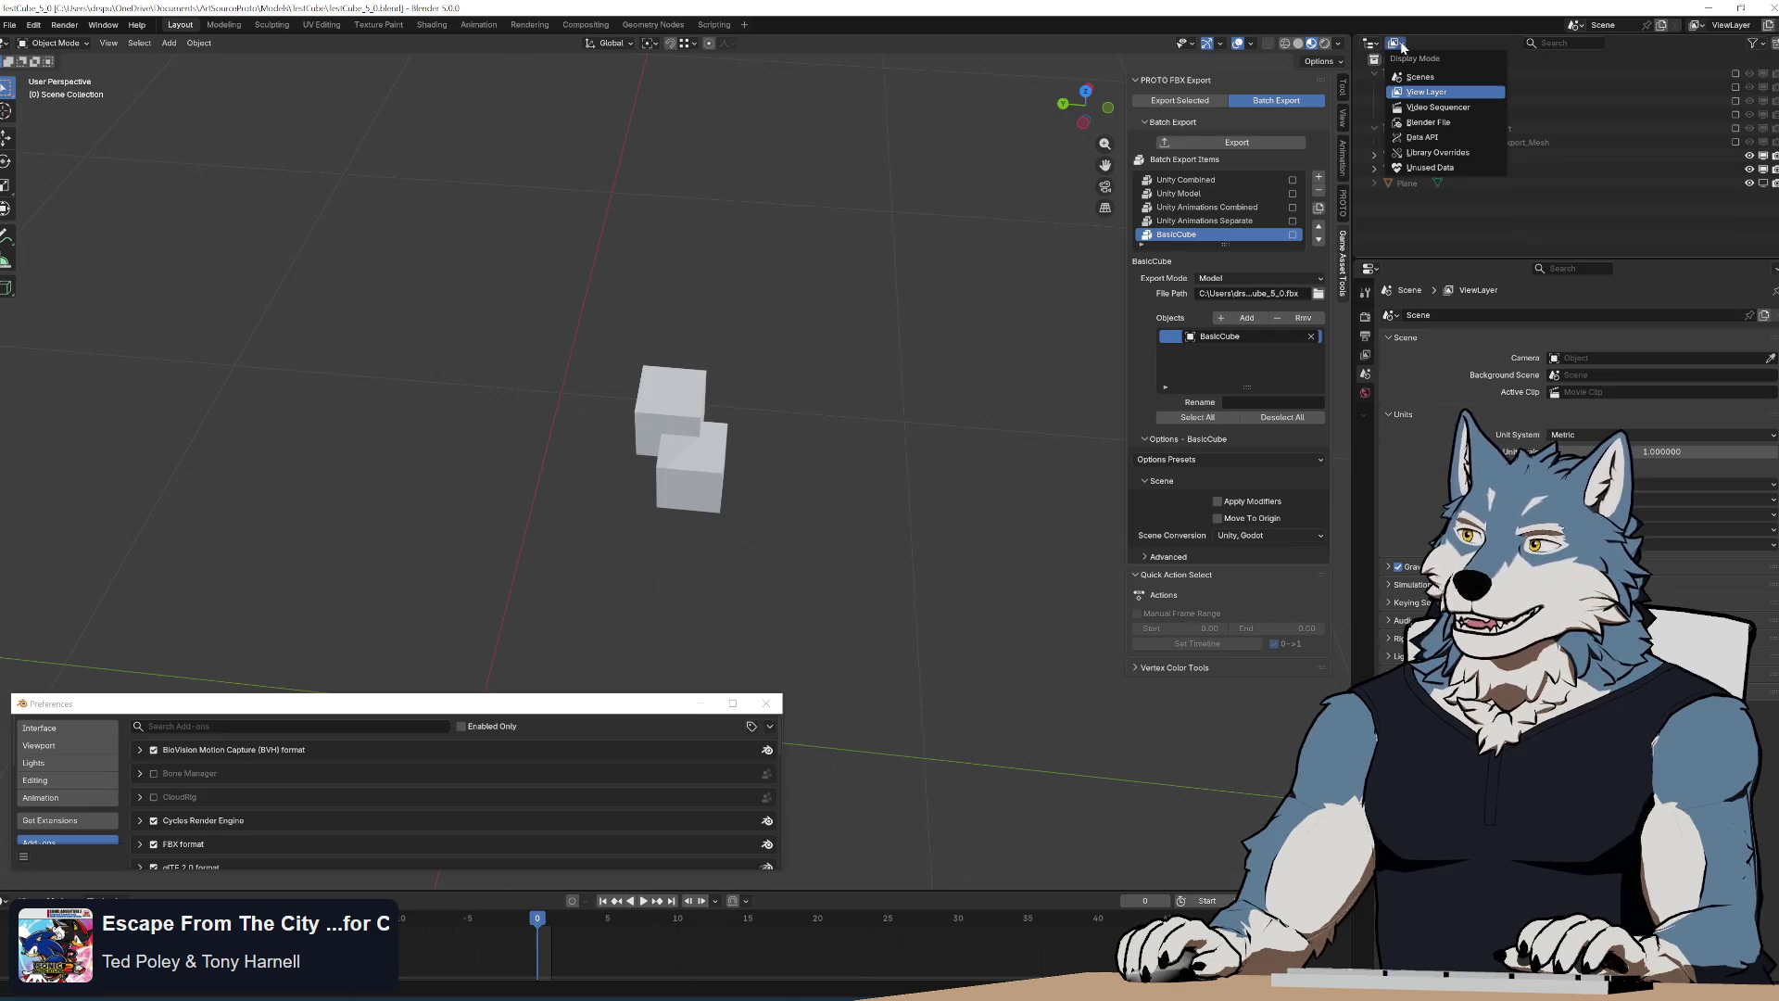
left_click(1461, 123)
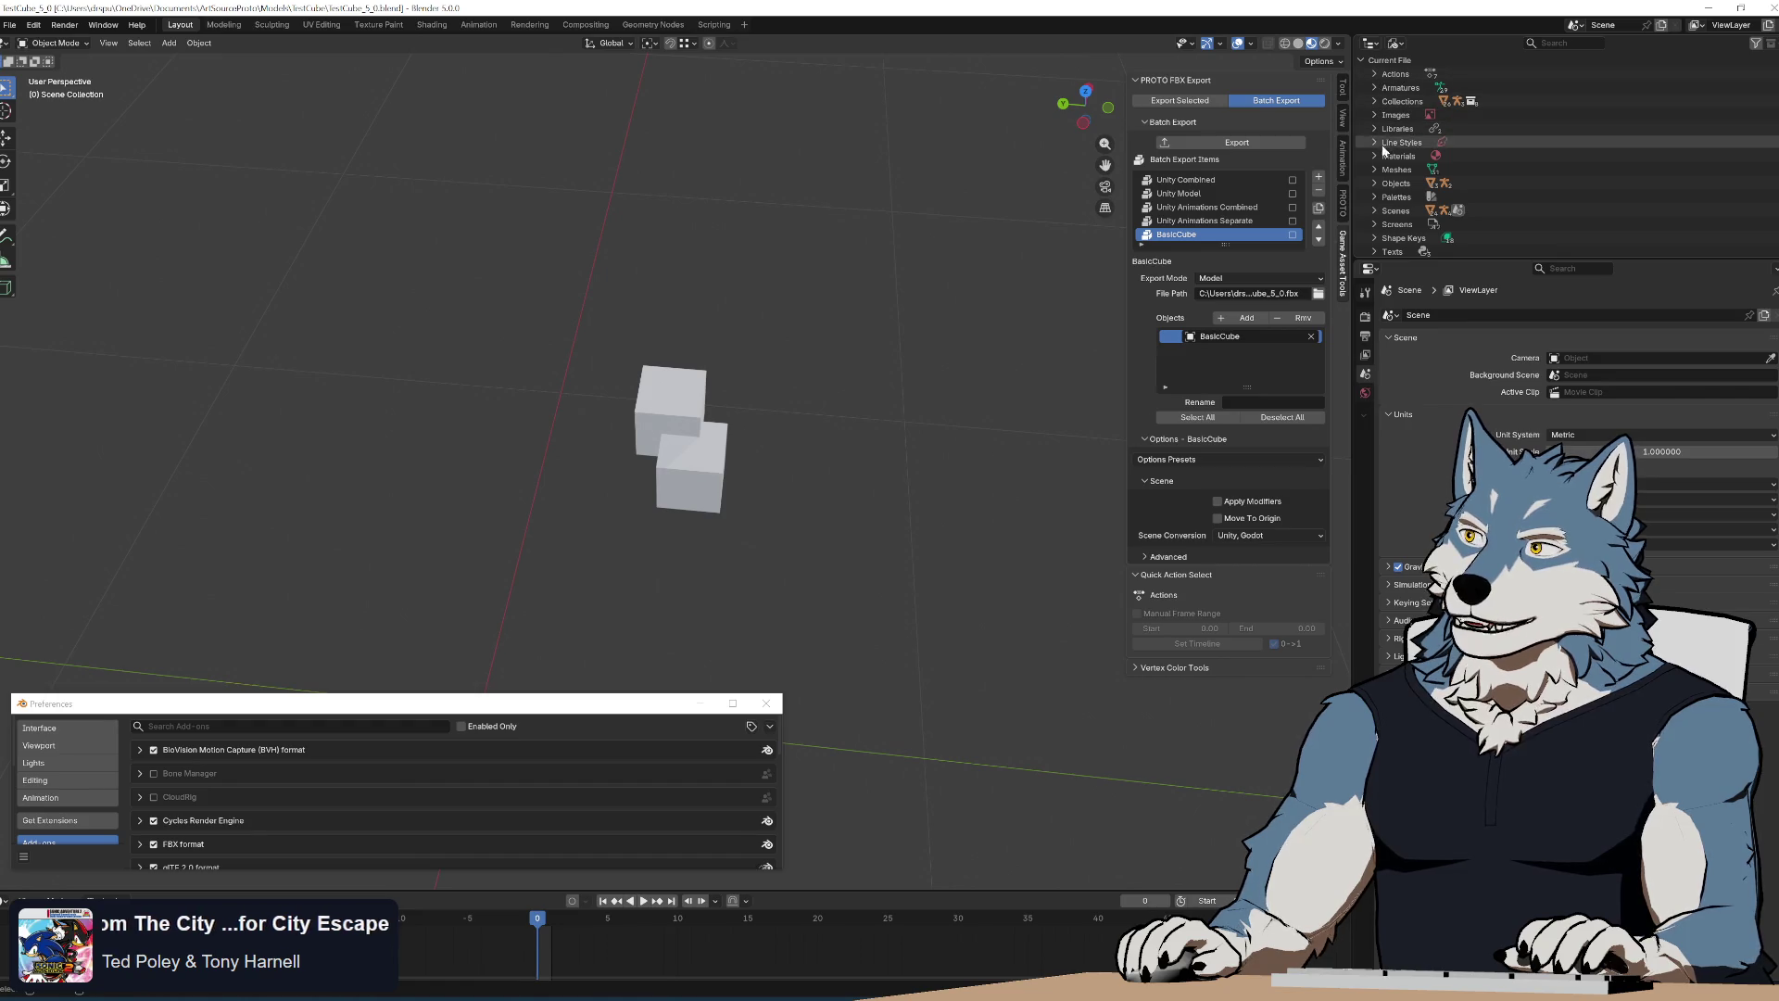
left_click(1374, 184)
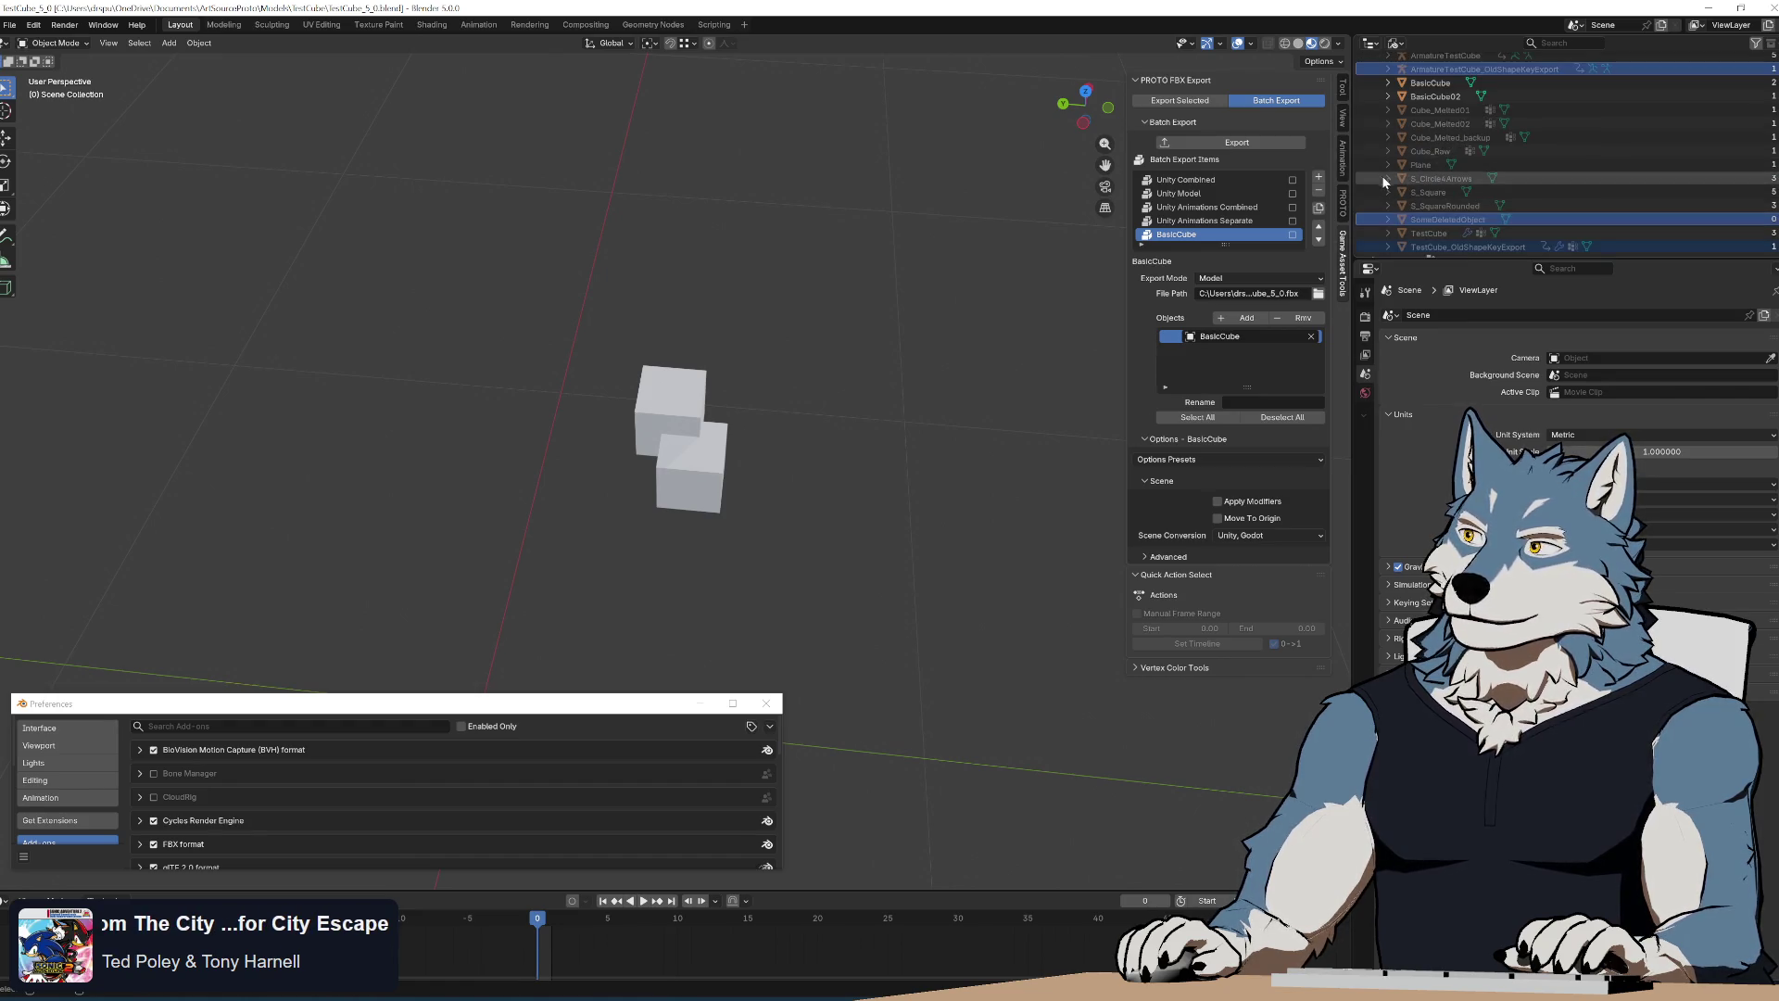
scroll(1381, 175, "up", 2)
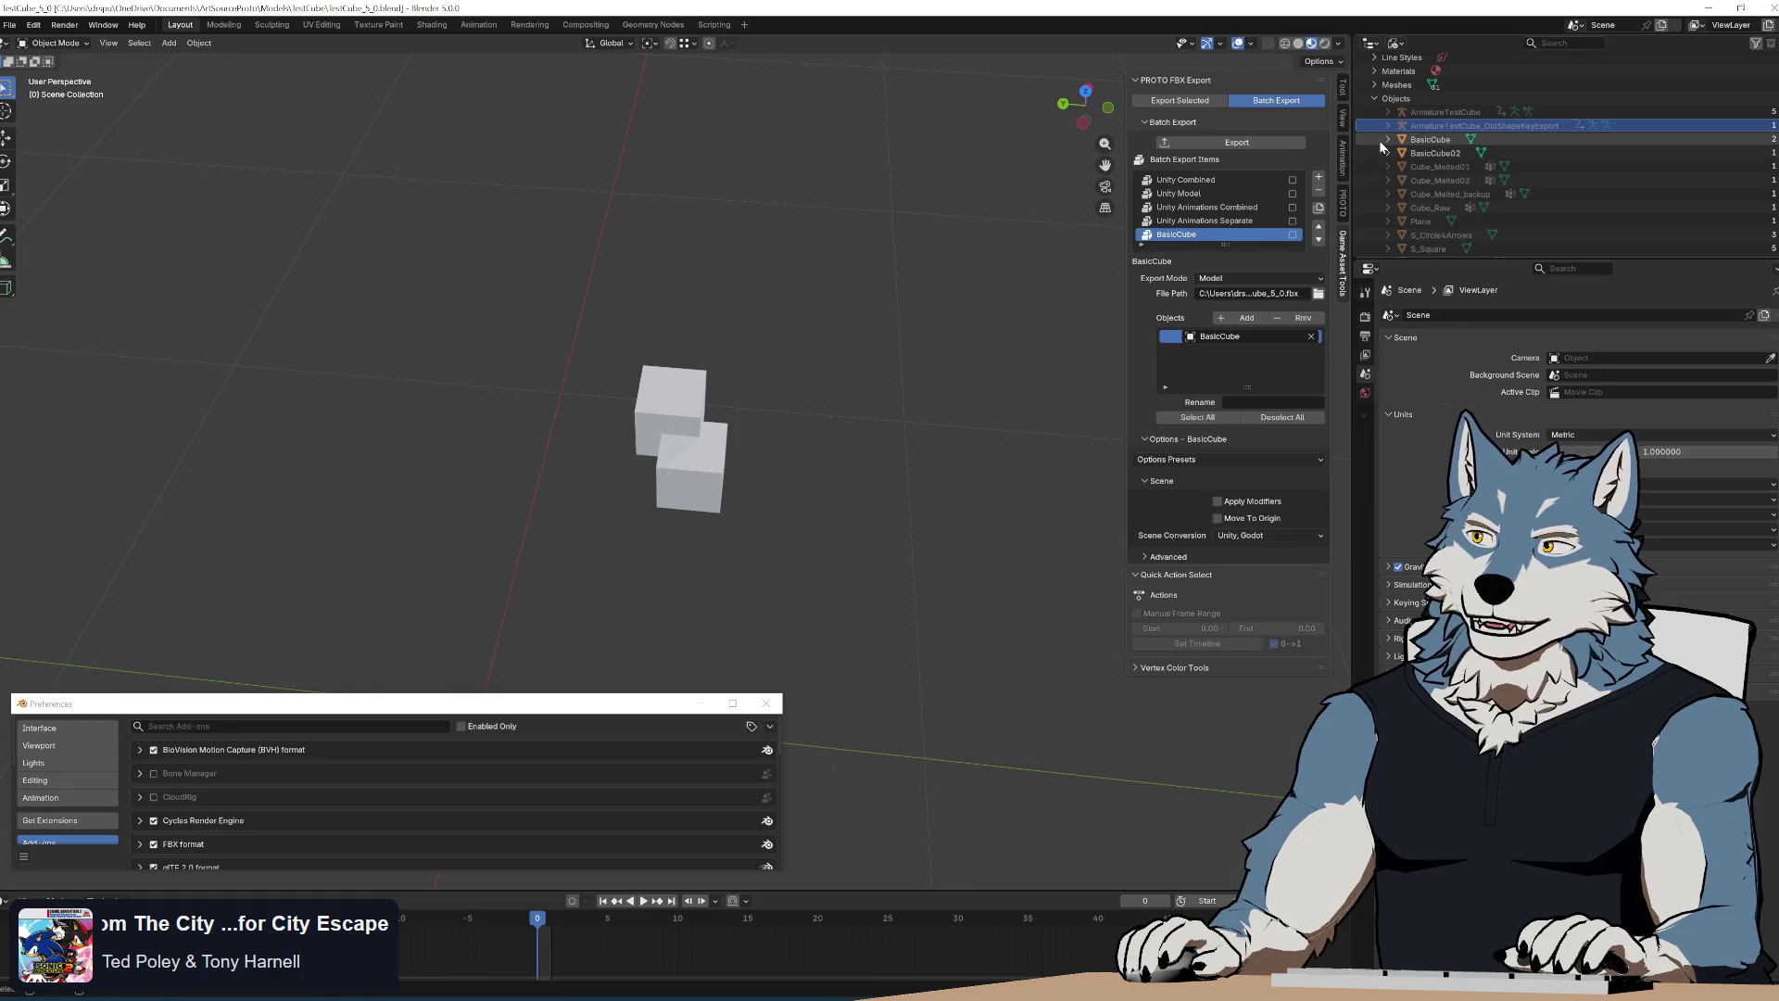
scroll(1379, 141, "down", 4)
scroll(1382, 146, "up", 2)
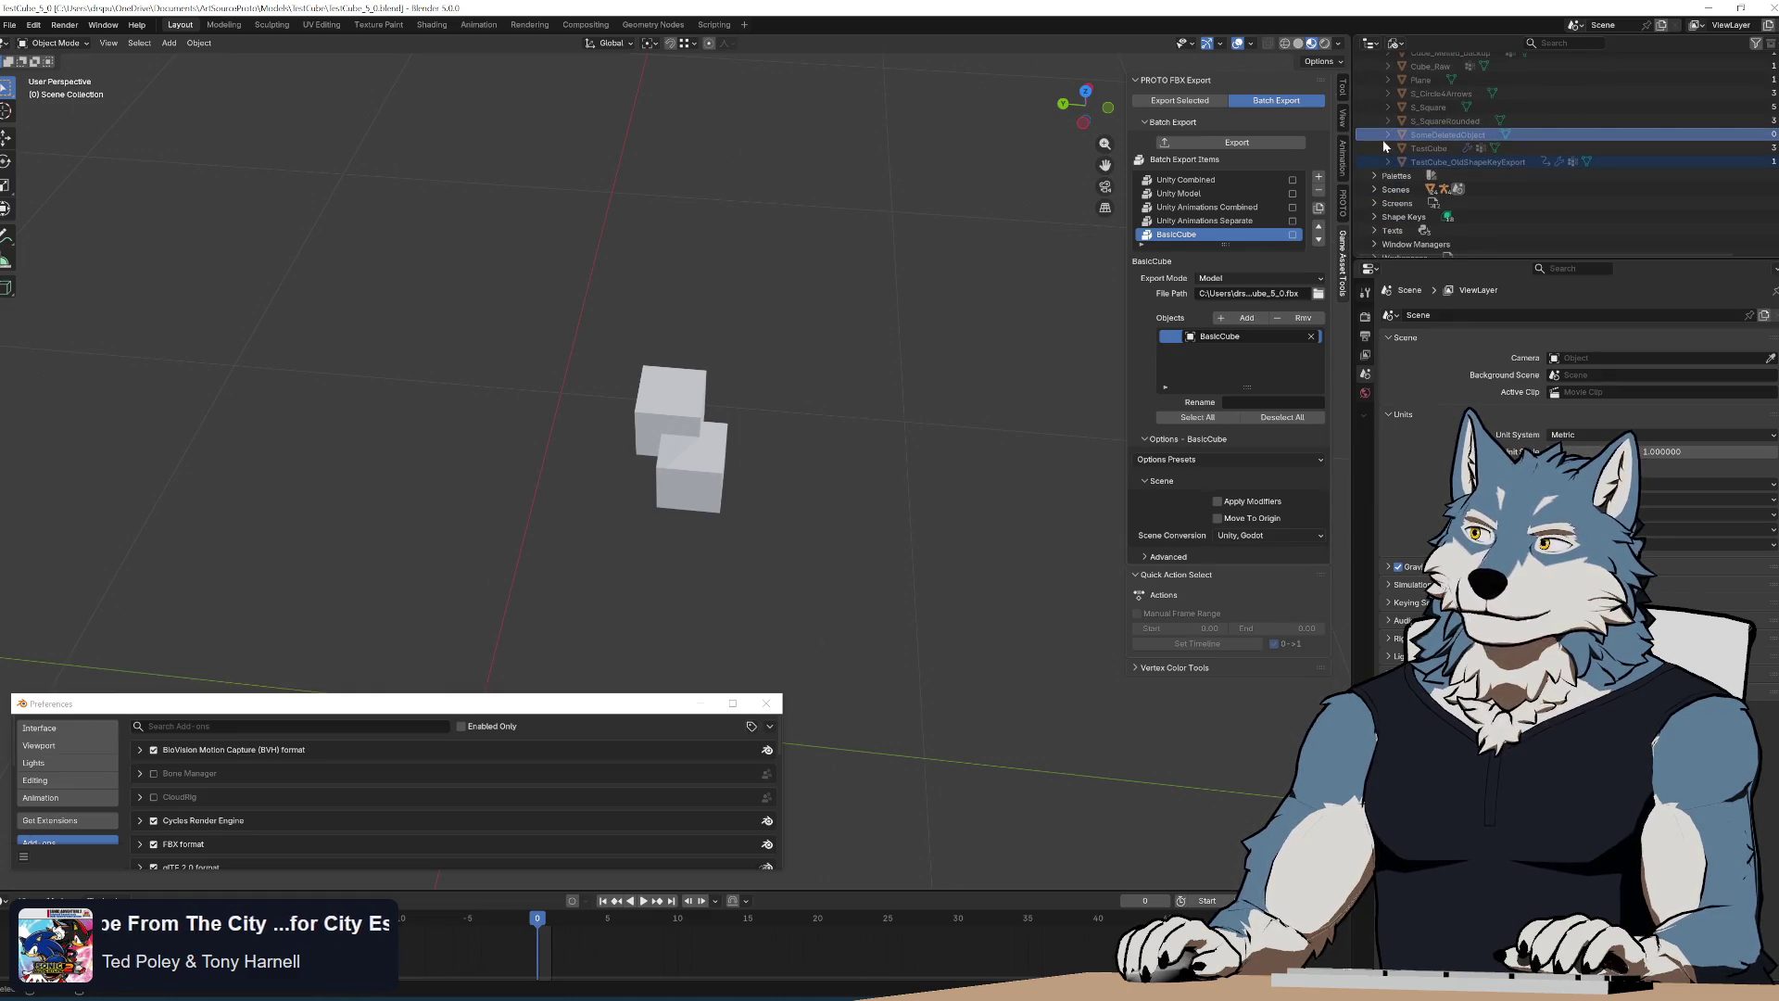
scroll(1448, 152, "up", 1)
scroll(1446, 149, "up", 1)
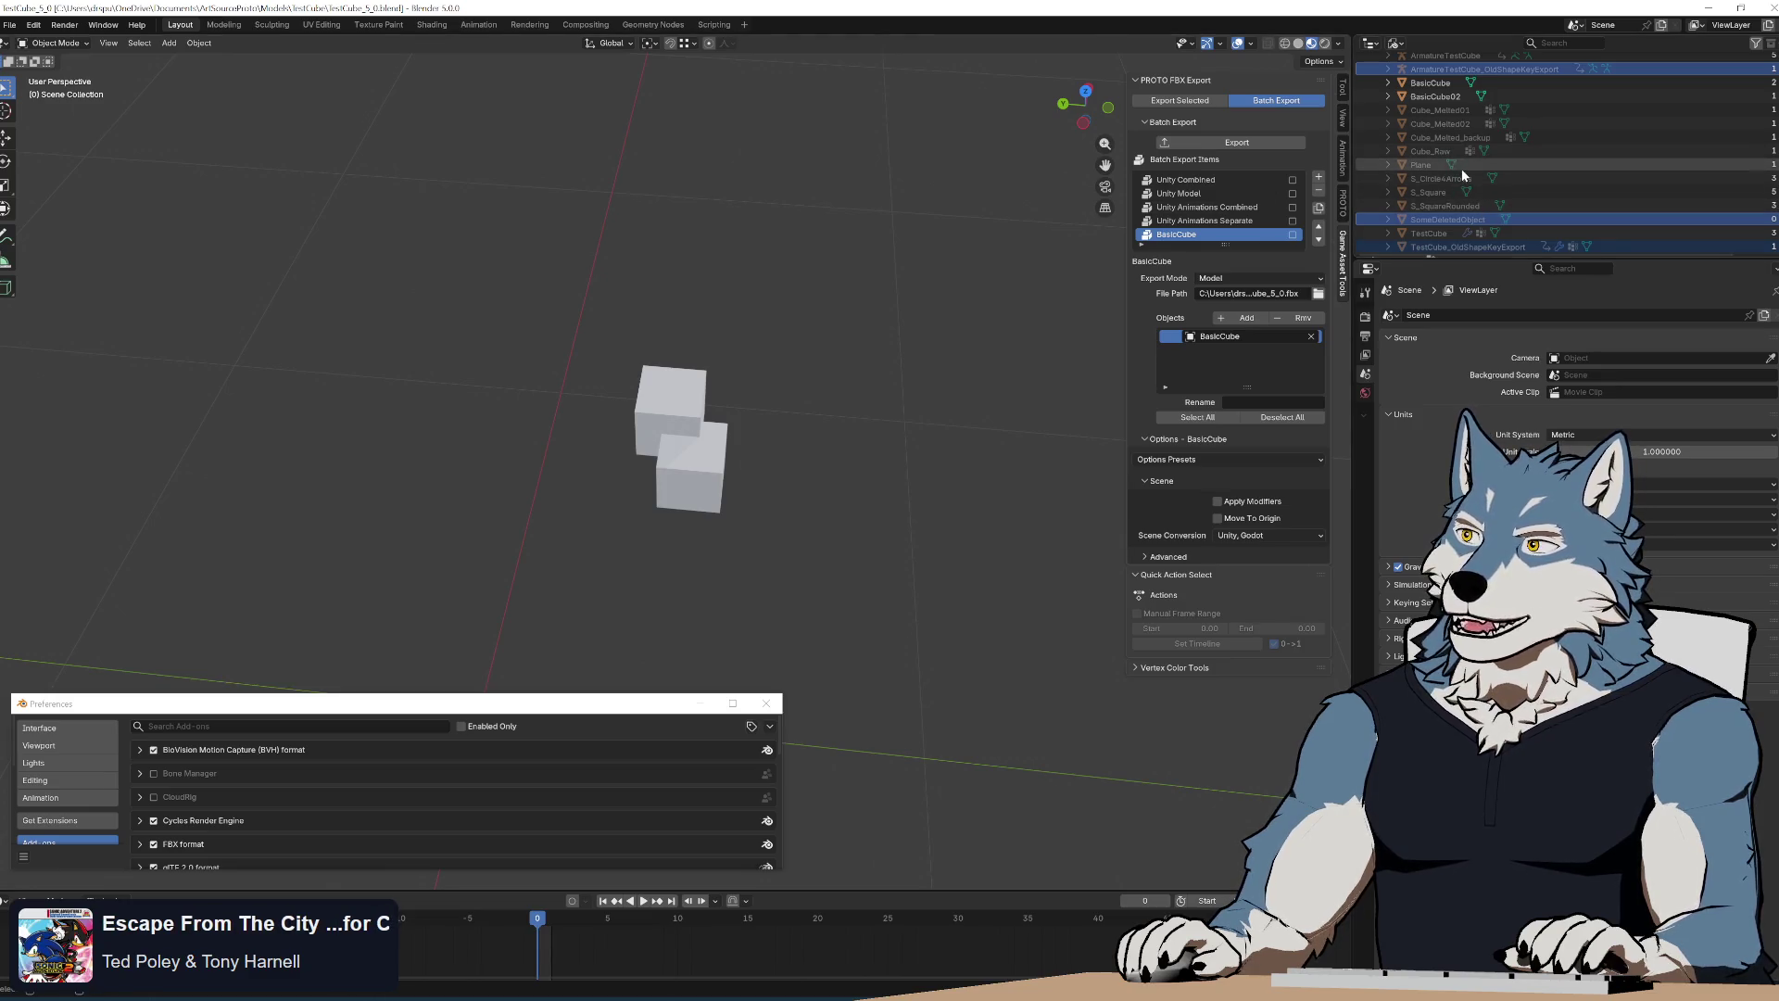
scroll(1459, 180, "up", 3)
scroll(1390, 97, "up", 3)
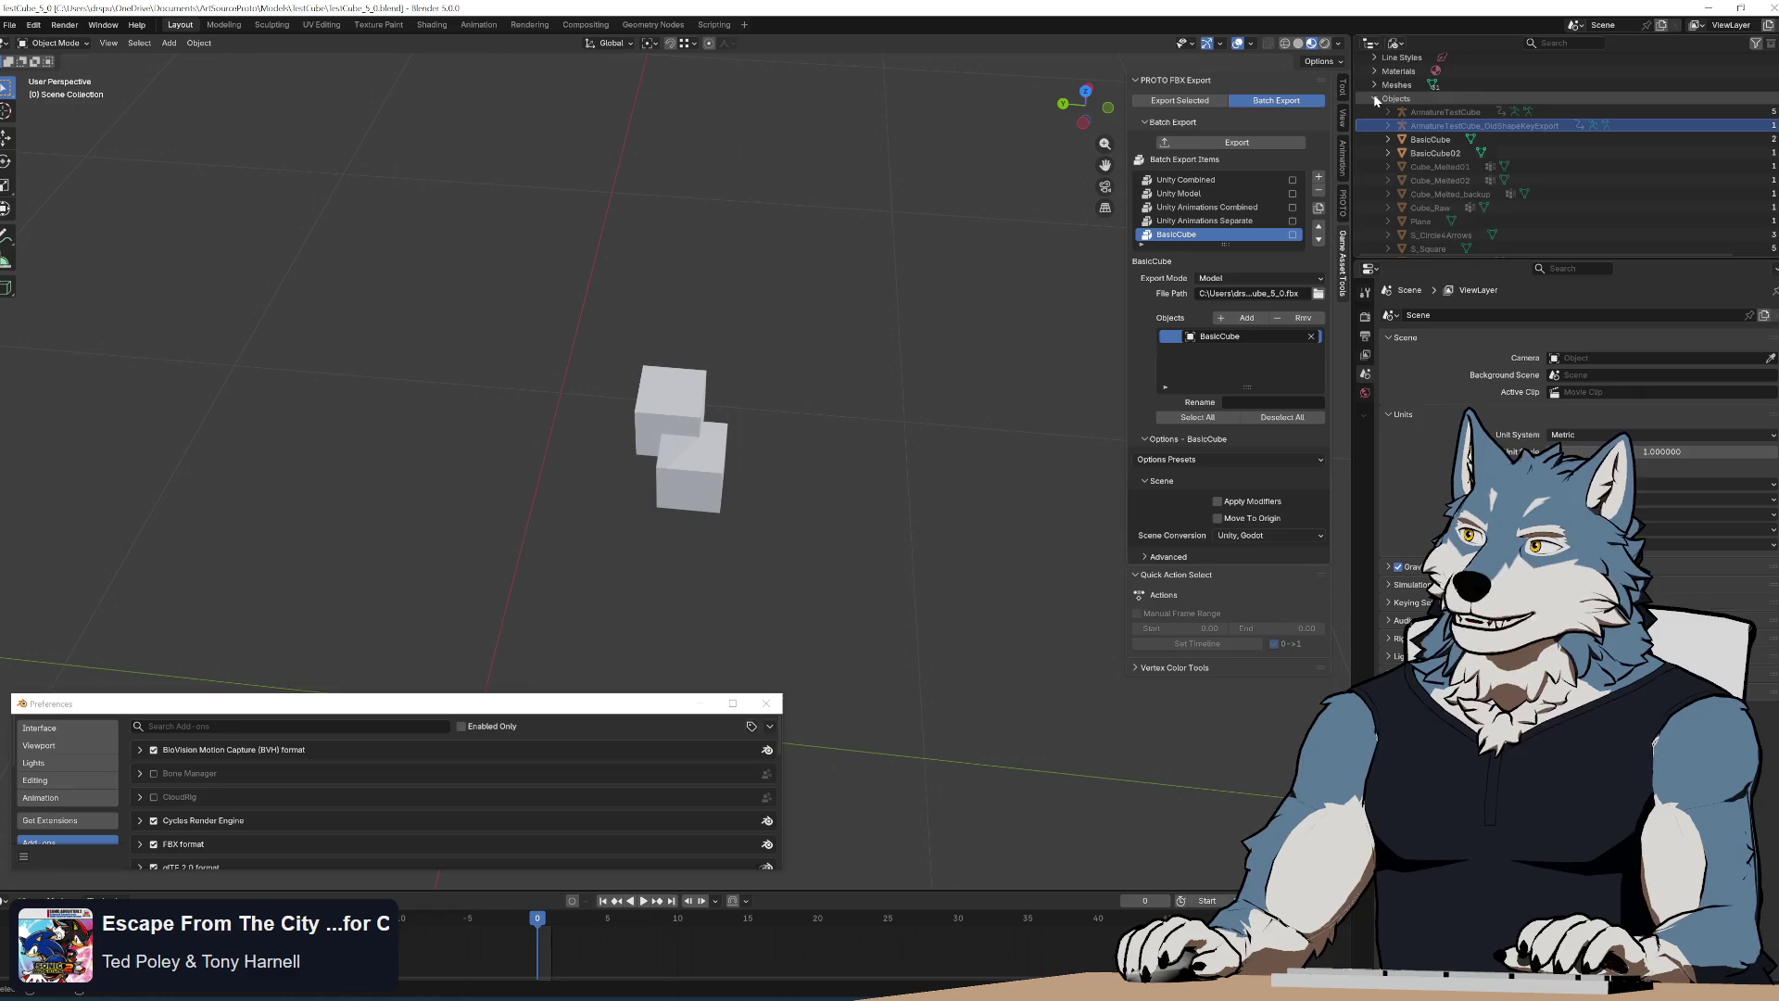
left_click(1377, 97)
left_click(1396, 43)
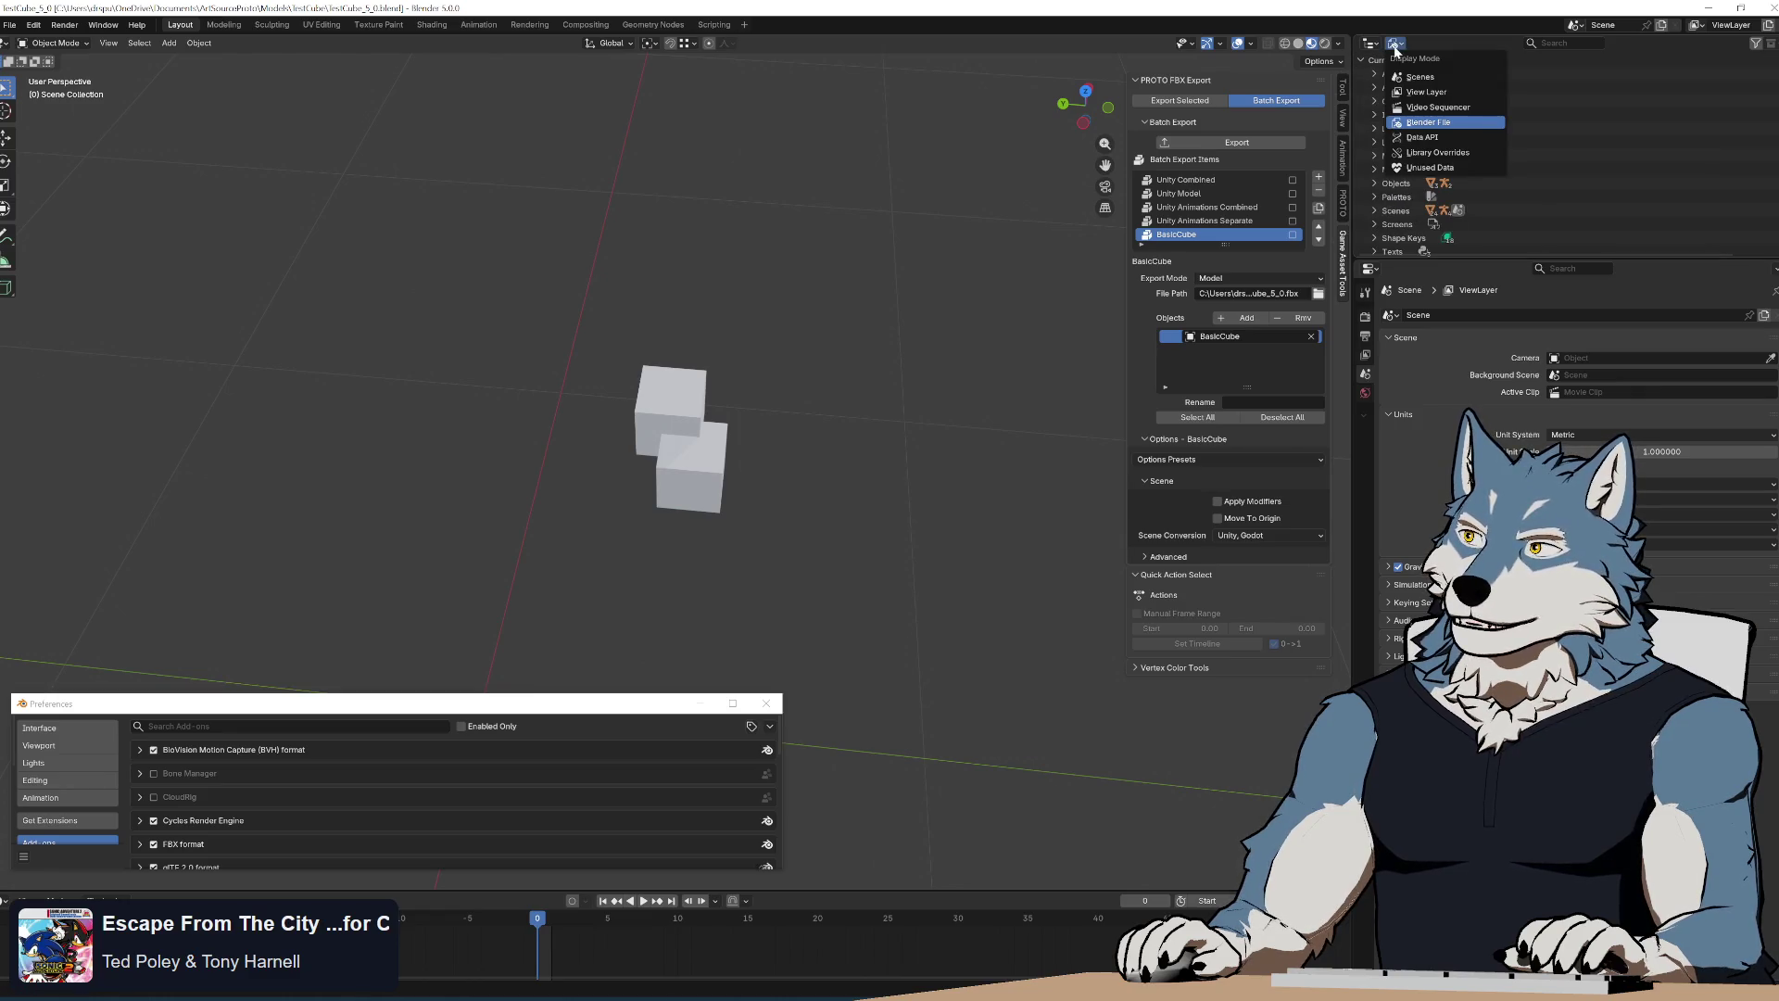
left_click(1431, 92)
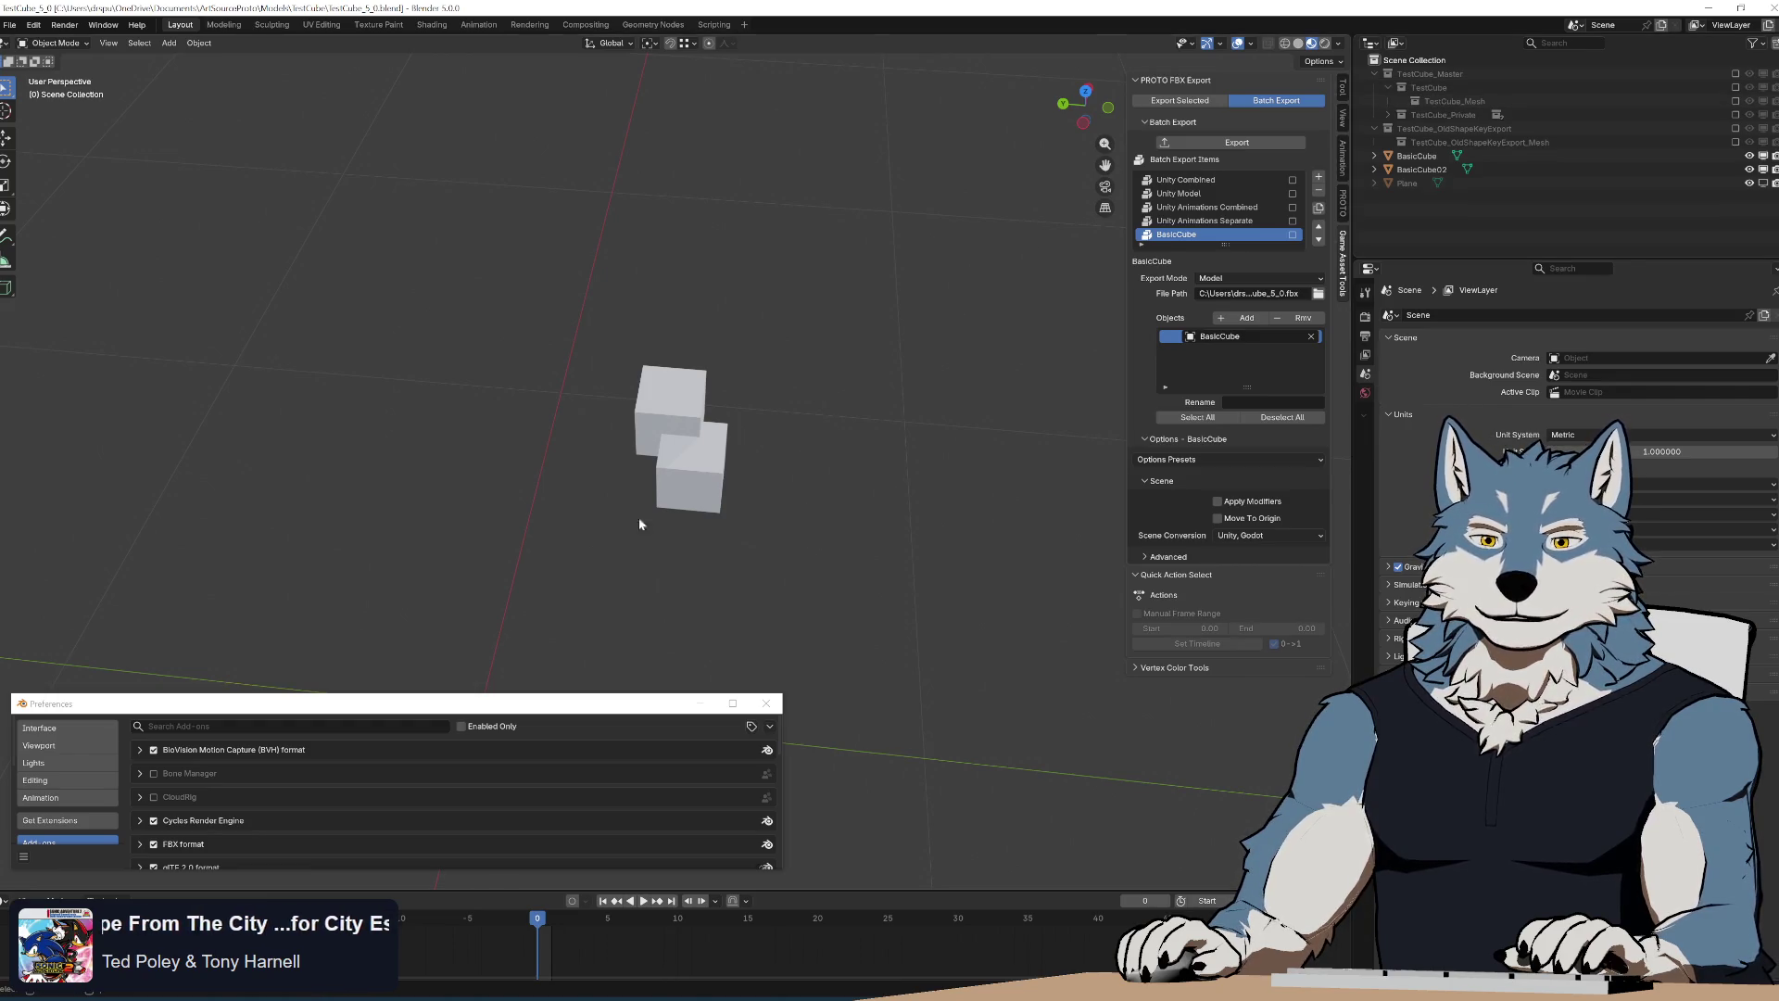
Box-select both cubes in the viewport and switch back to the code editor
left_click_drag(556, 266, 992, 641)
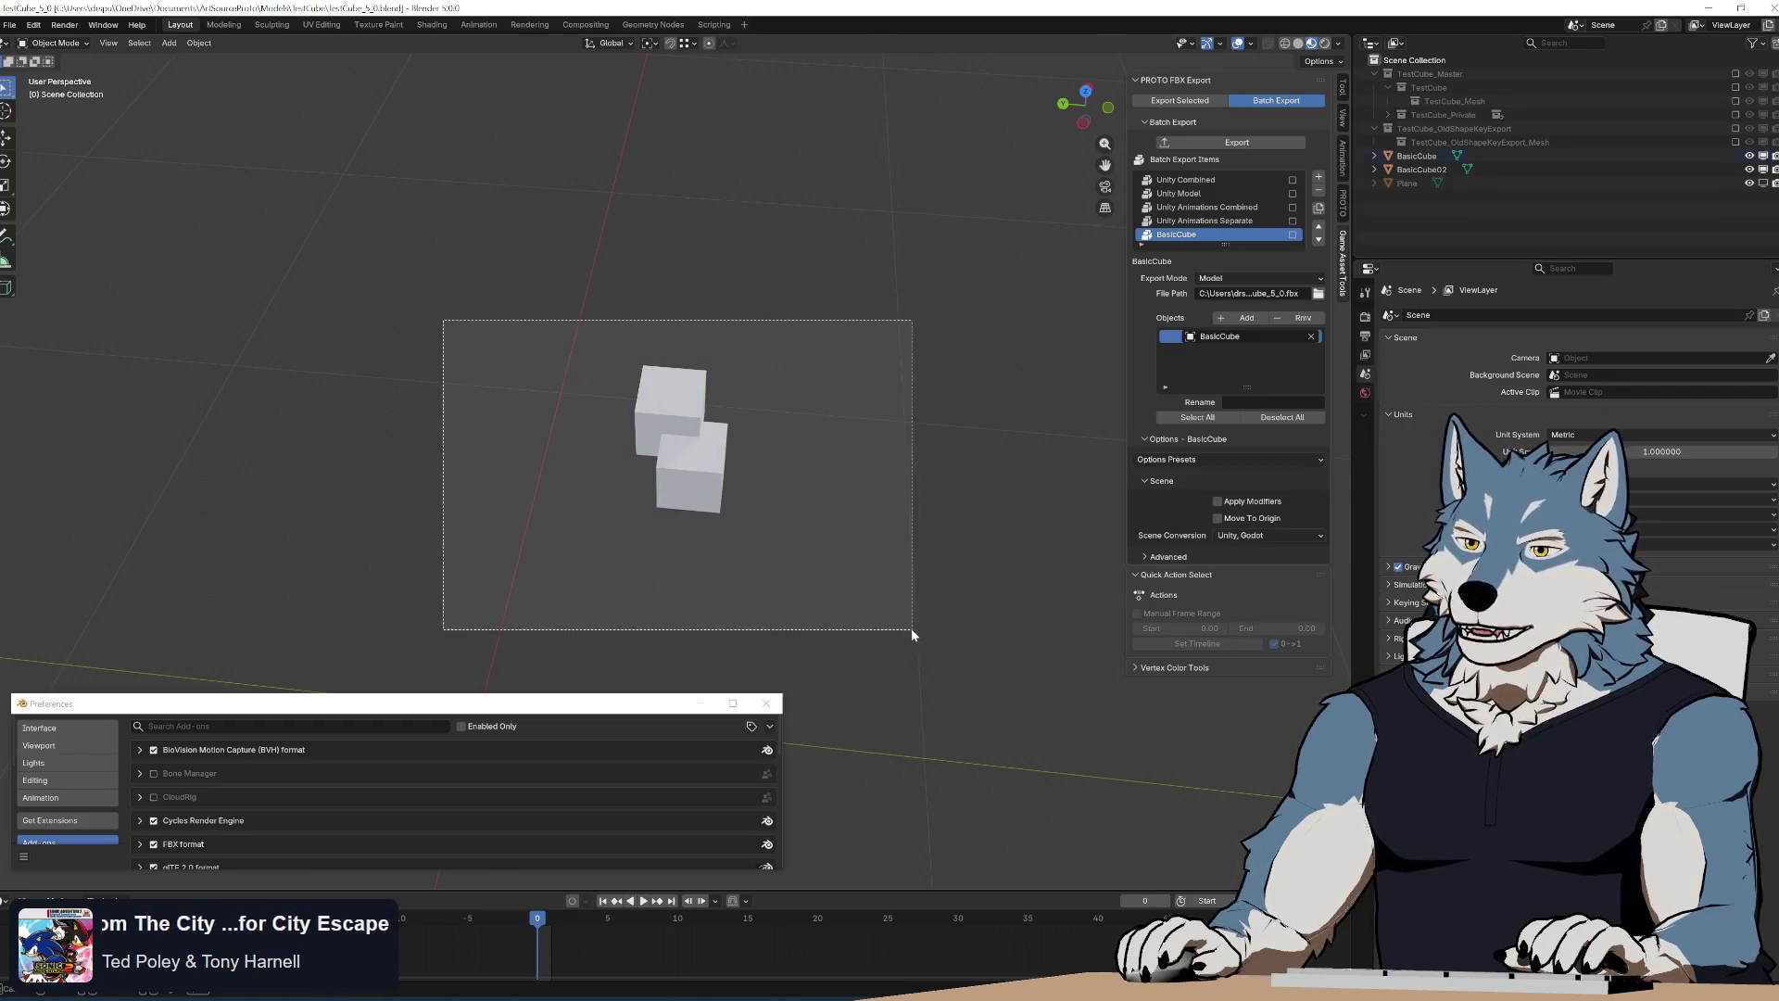
left_click_drag(445, 320, 910, 628)
key("alt+Tab")
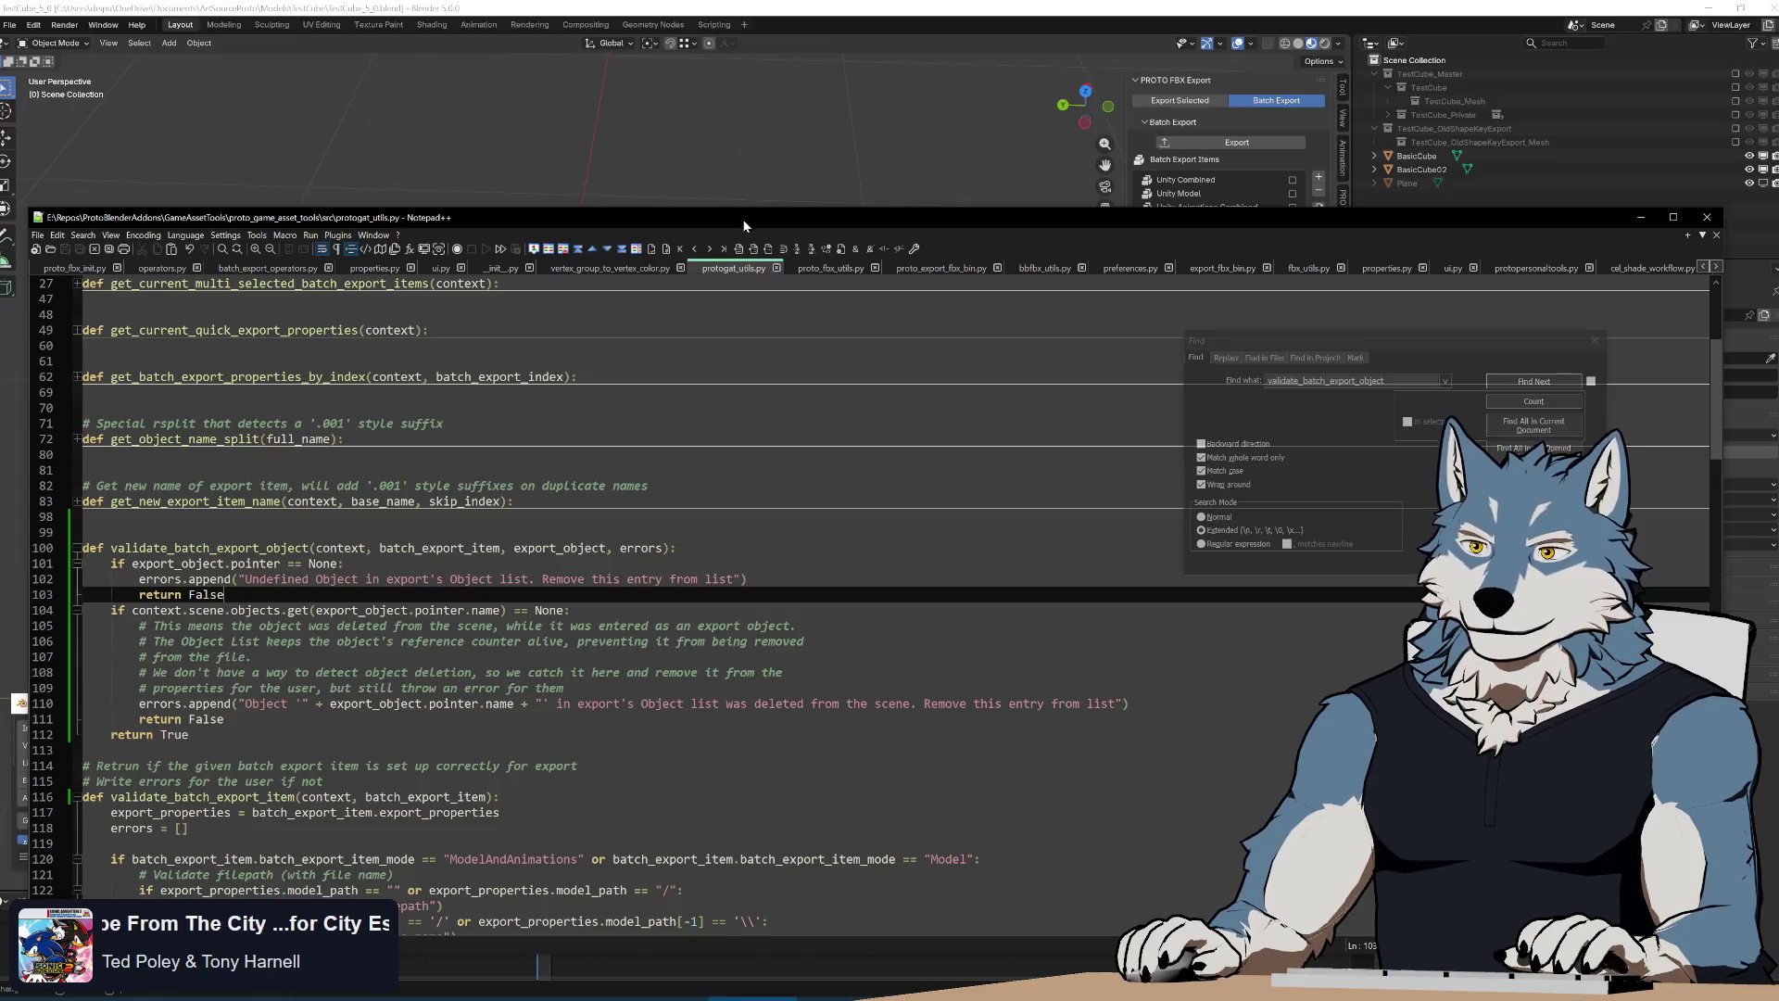
Add a blank line after validate_batch_export_object in the repositioned editor
left_click_drag(735, 209, 735, 147)
left_click(1597, 343)
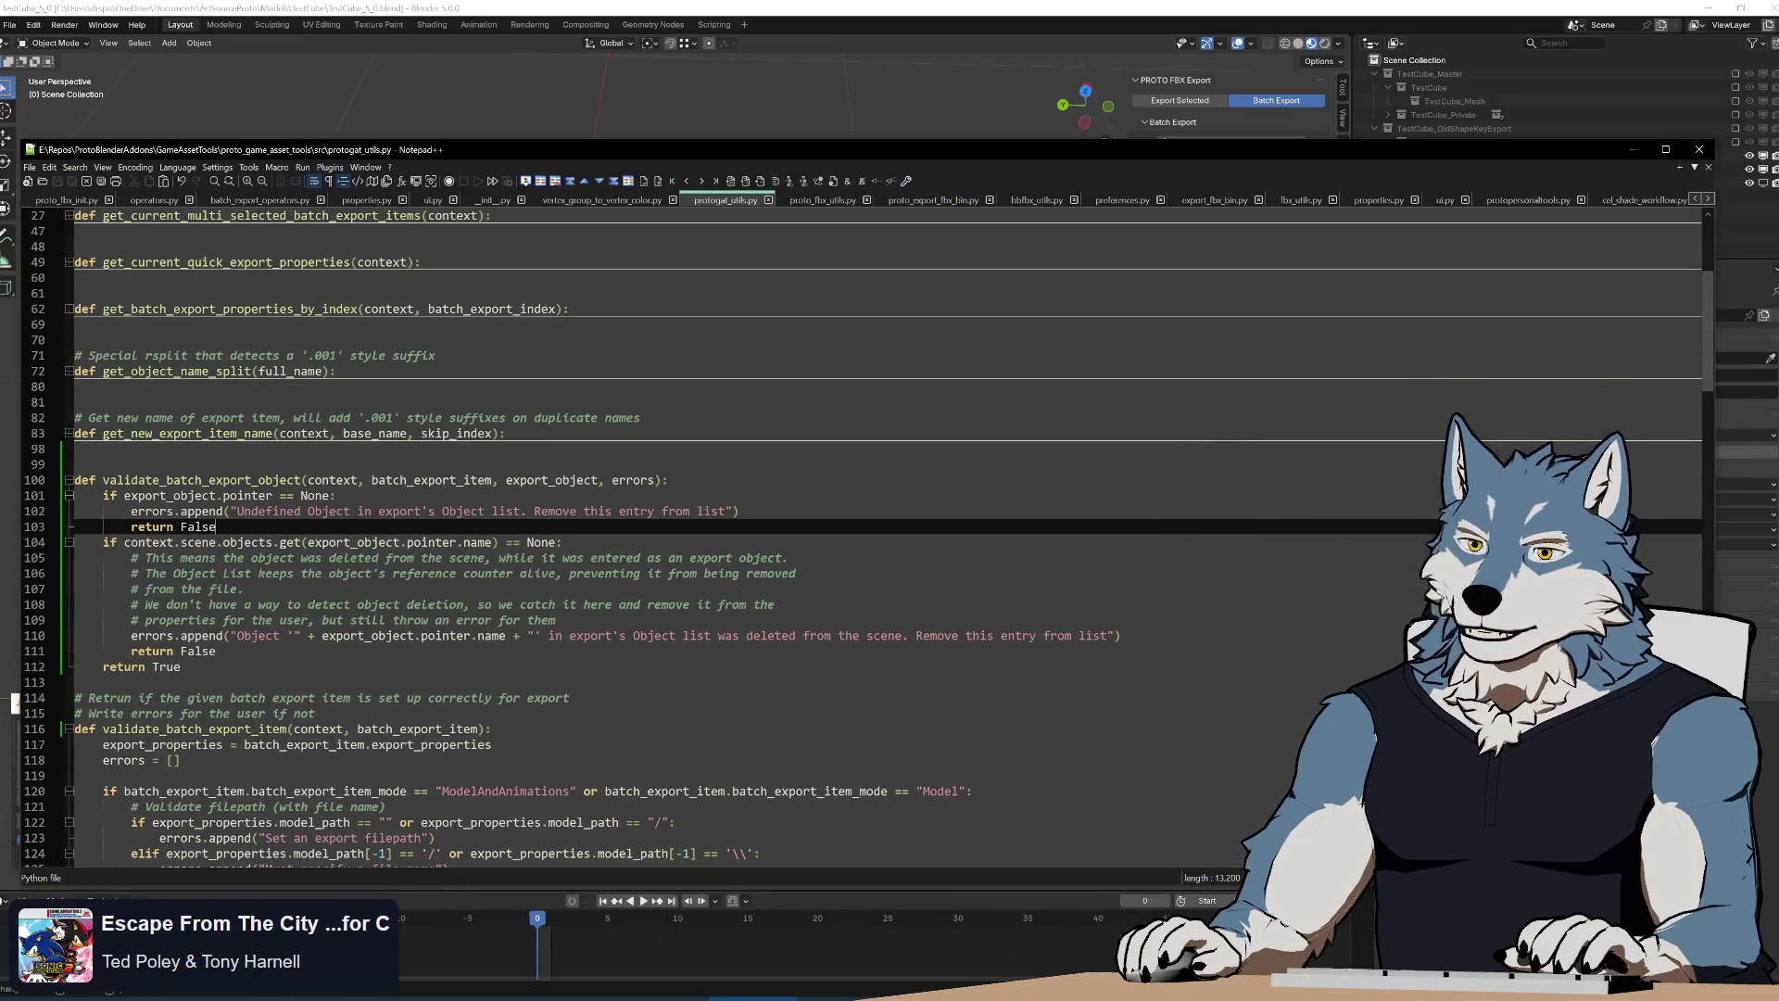
left_click(215, 650)
left_click_drag(75, 480, 195, 666)
left_click(278, 681)
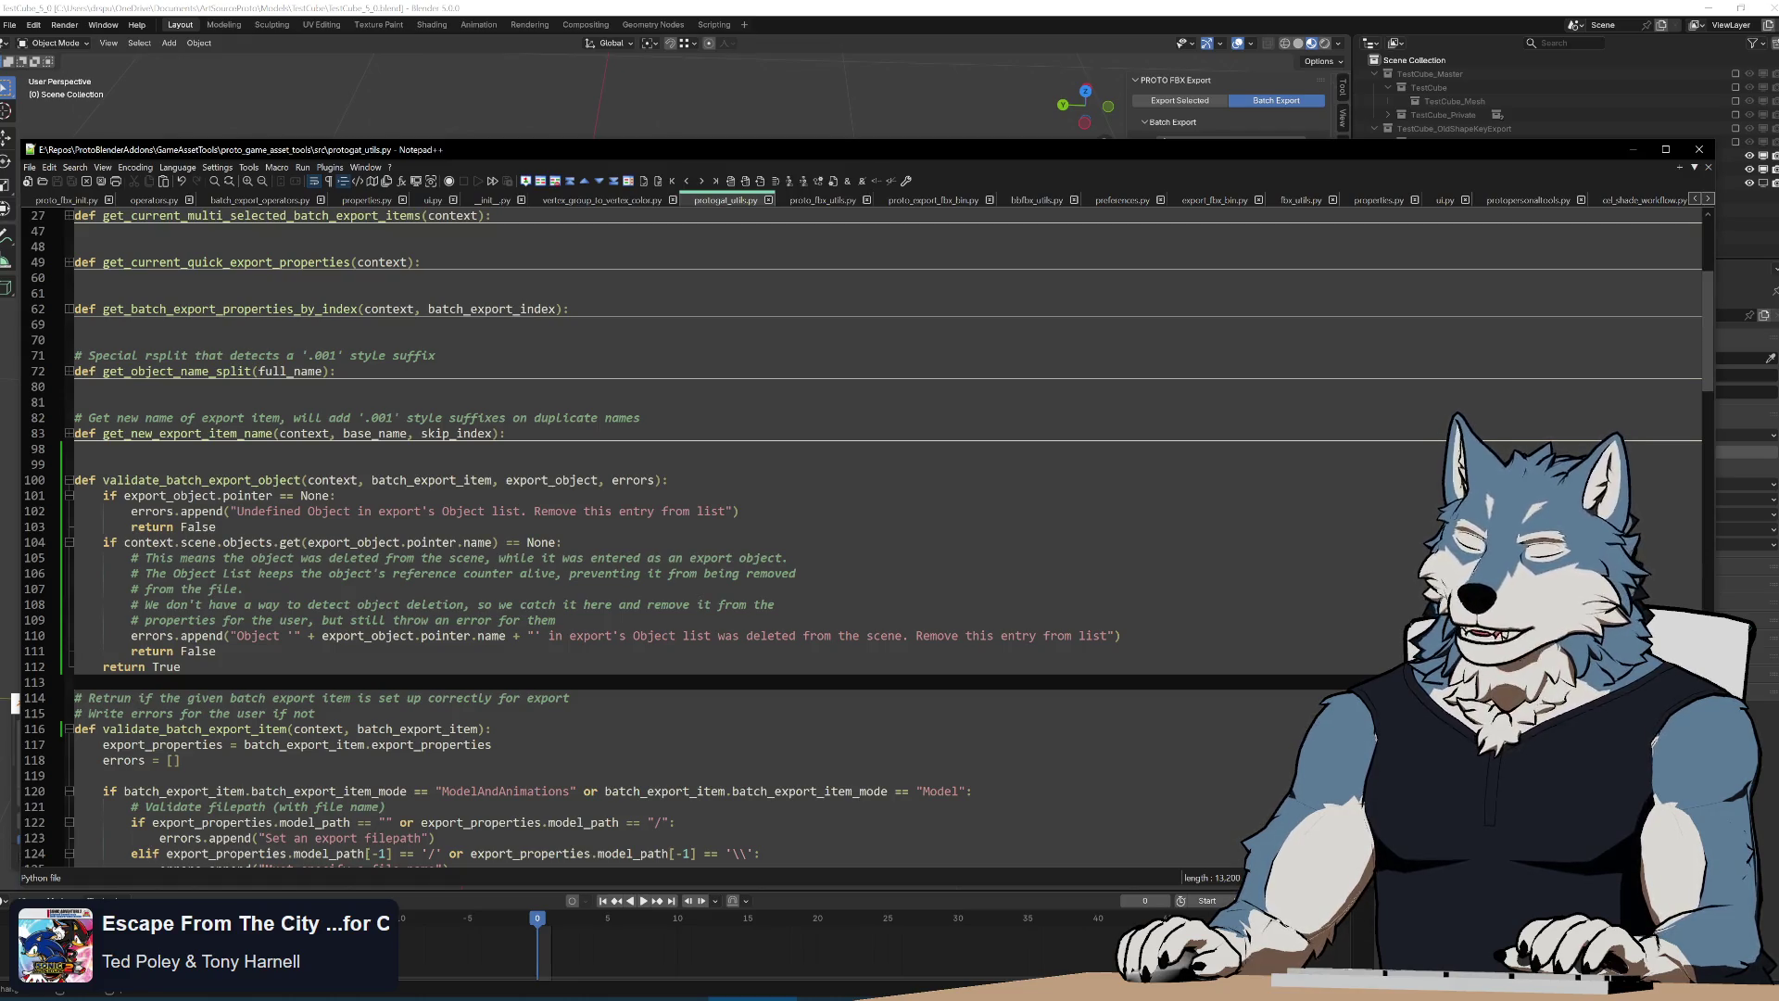
key("Return")
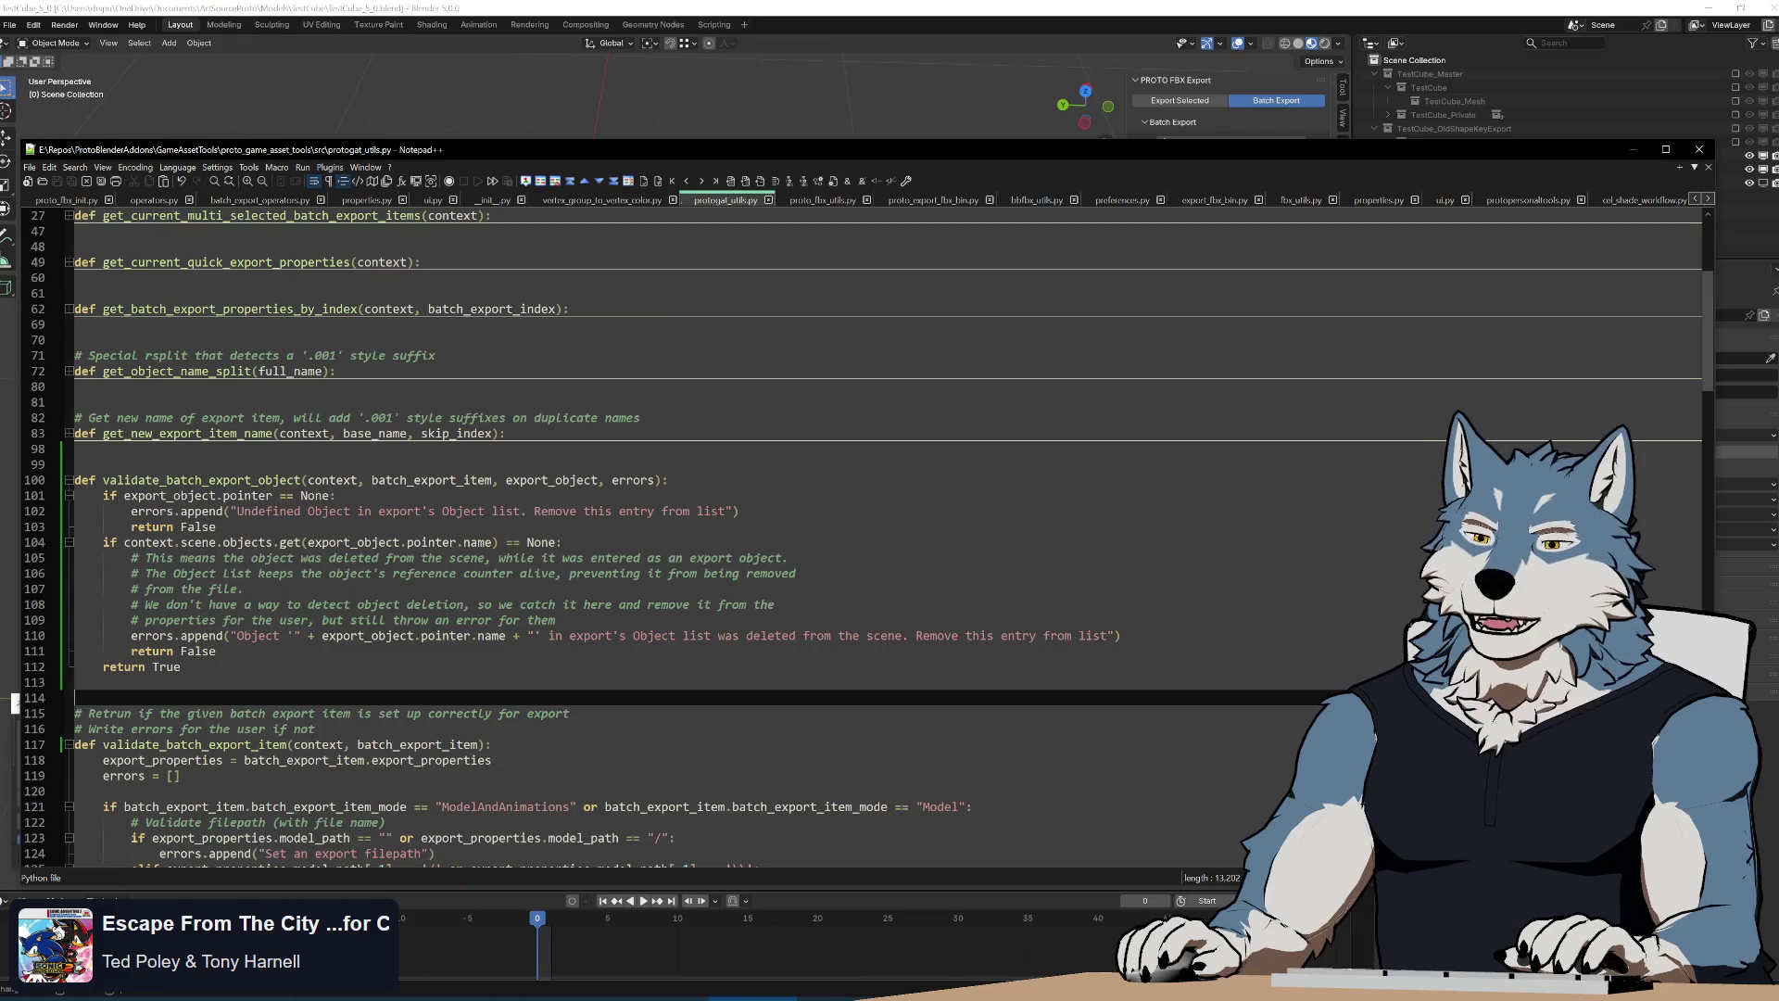
Delete the duplicated export_properties and errors lines in validate_batch_export_item and reveal Blender
key("Down")
scroll(695, 555, "down", 5)
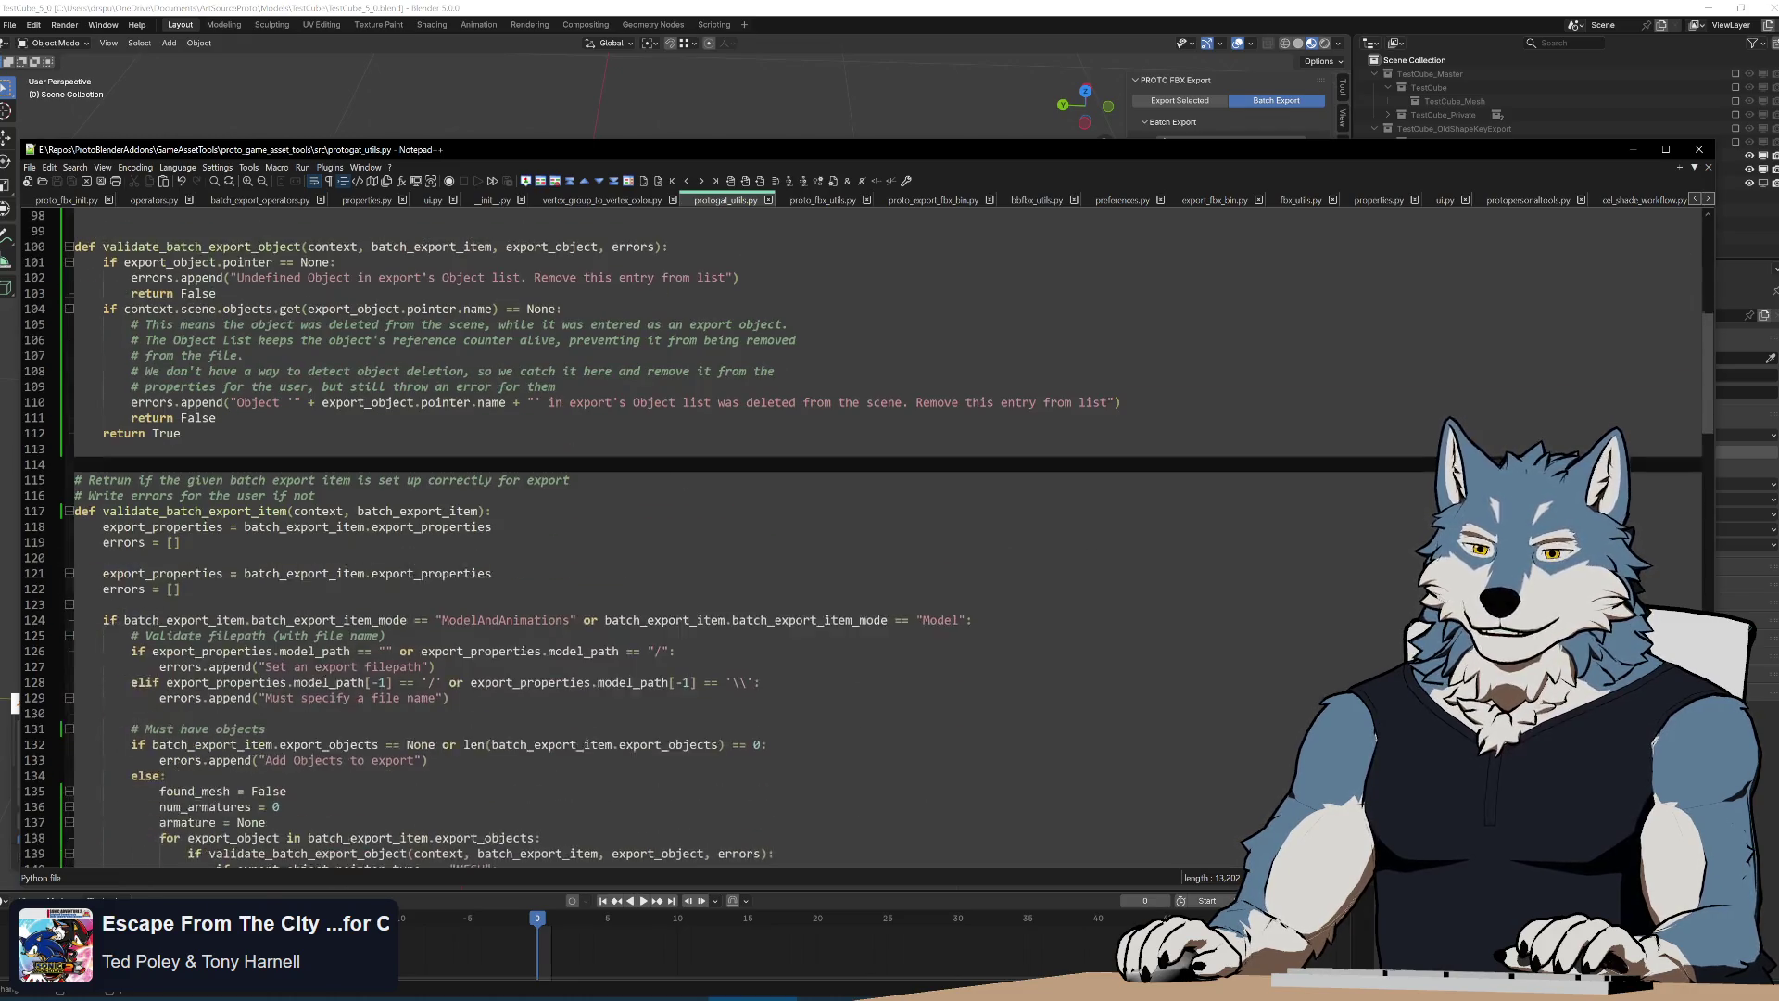
scroll(695, 556, "down", 5)
key("Up")
key("Down")
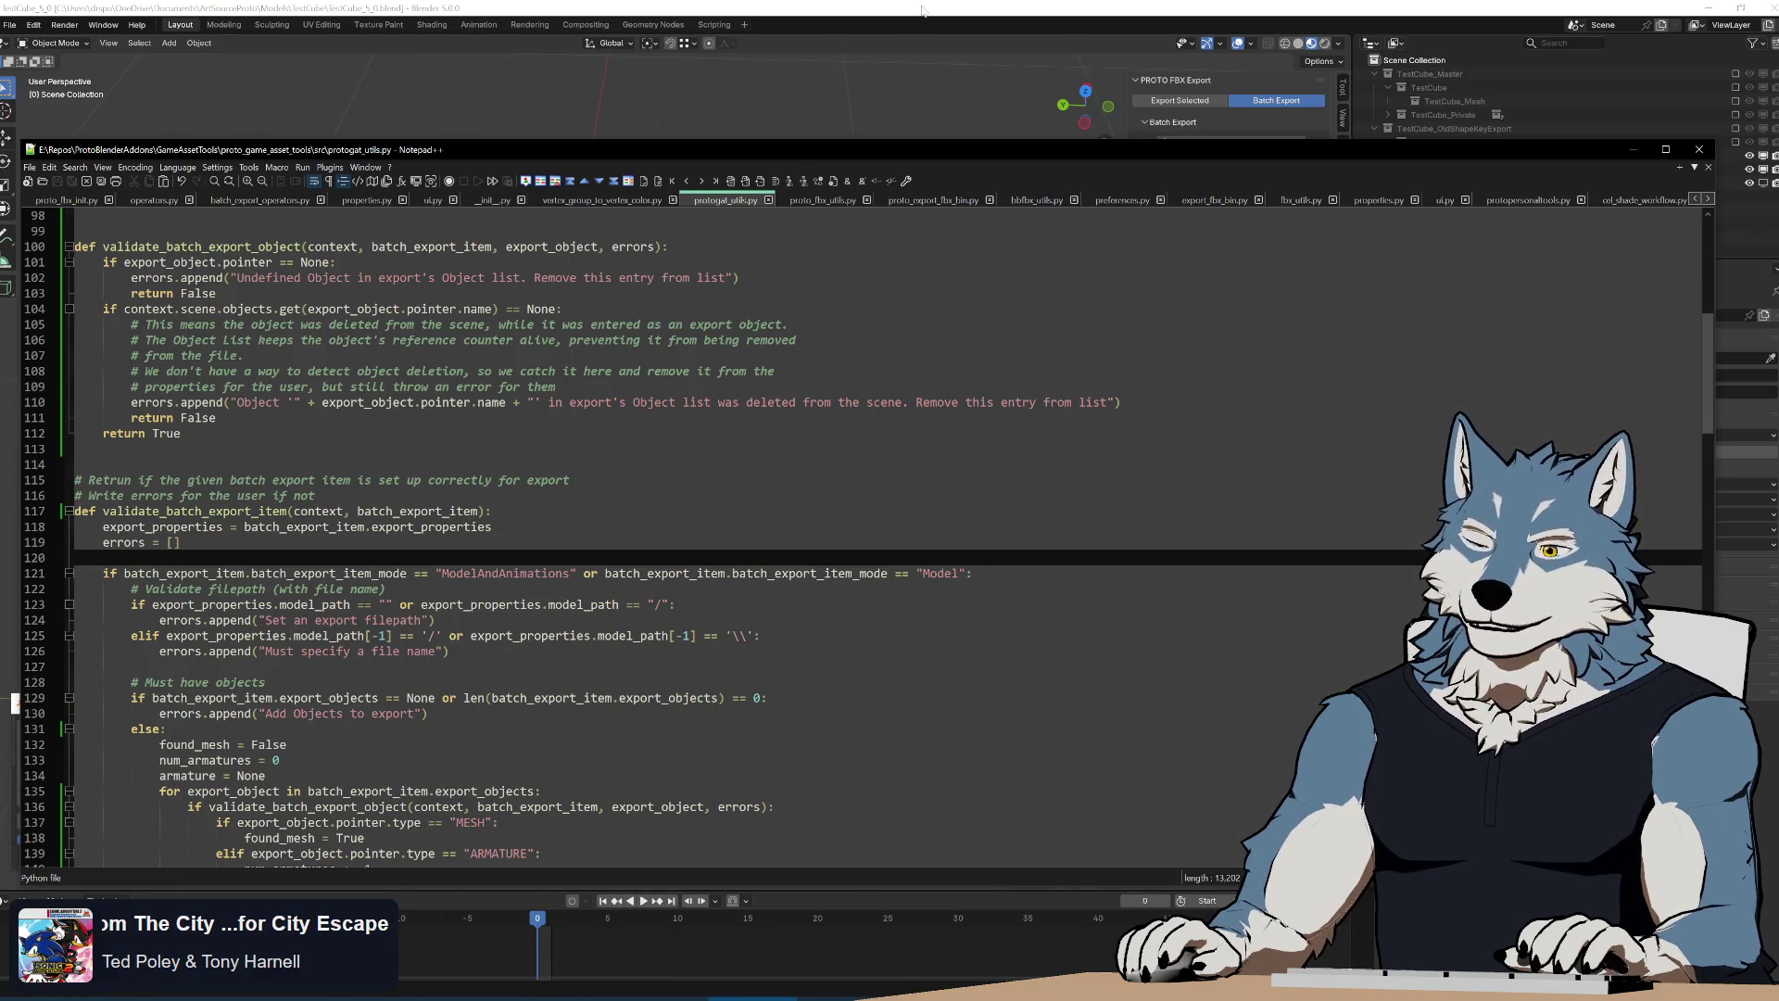
key("alt+Tab")
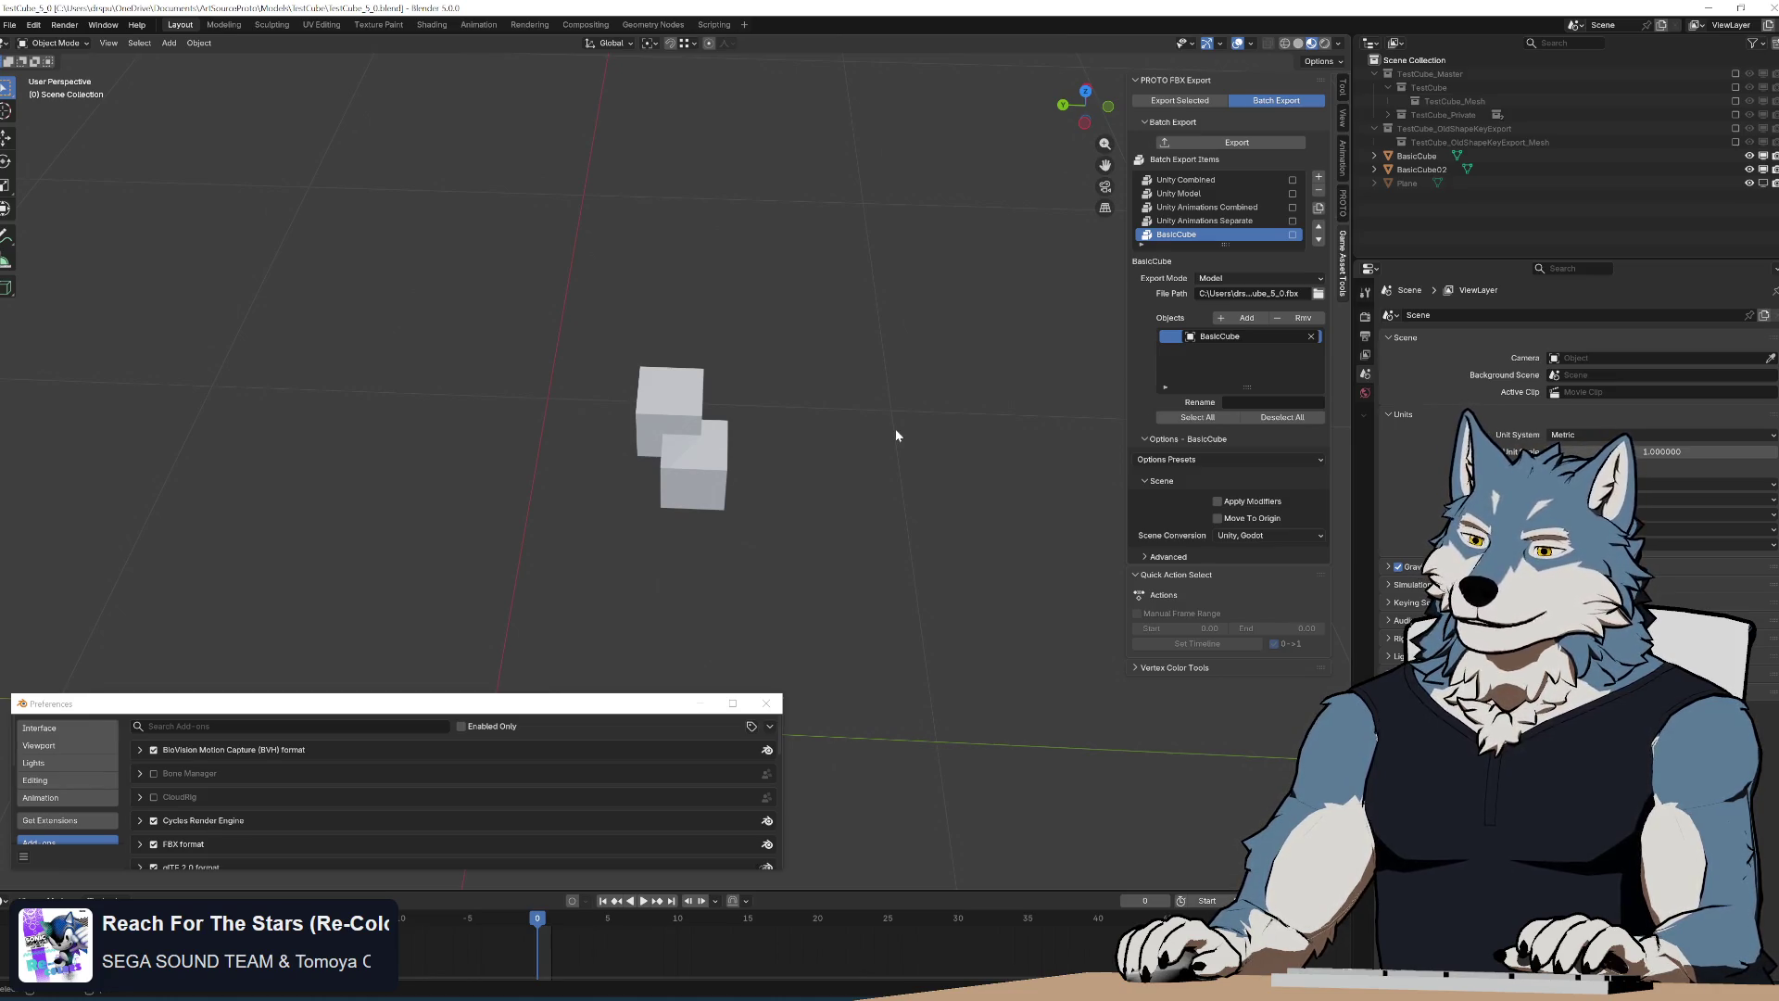
Start a box-select over the two cubes in the viewport
left_click_drag(530, 279, 886, 646)
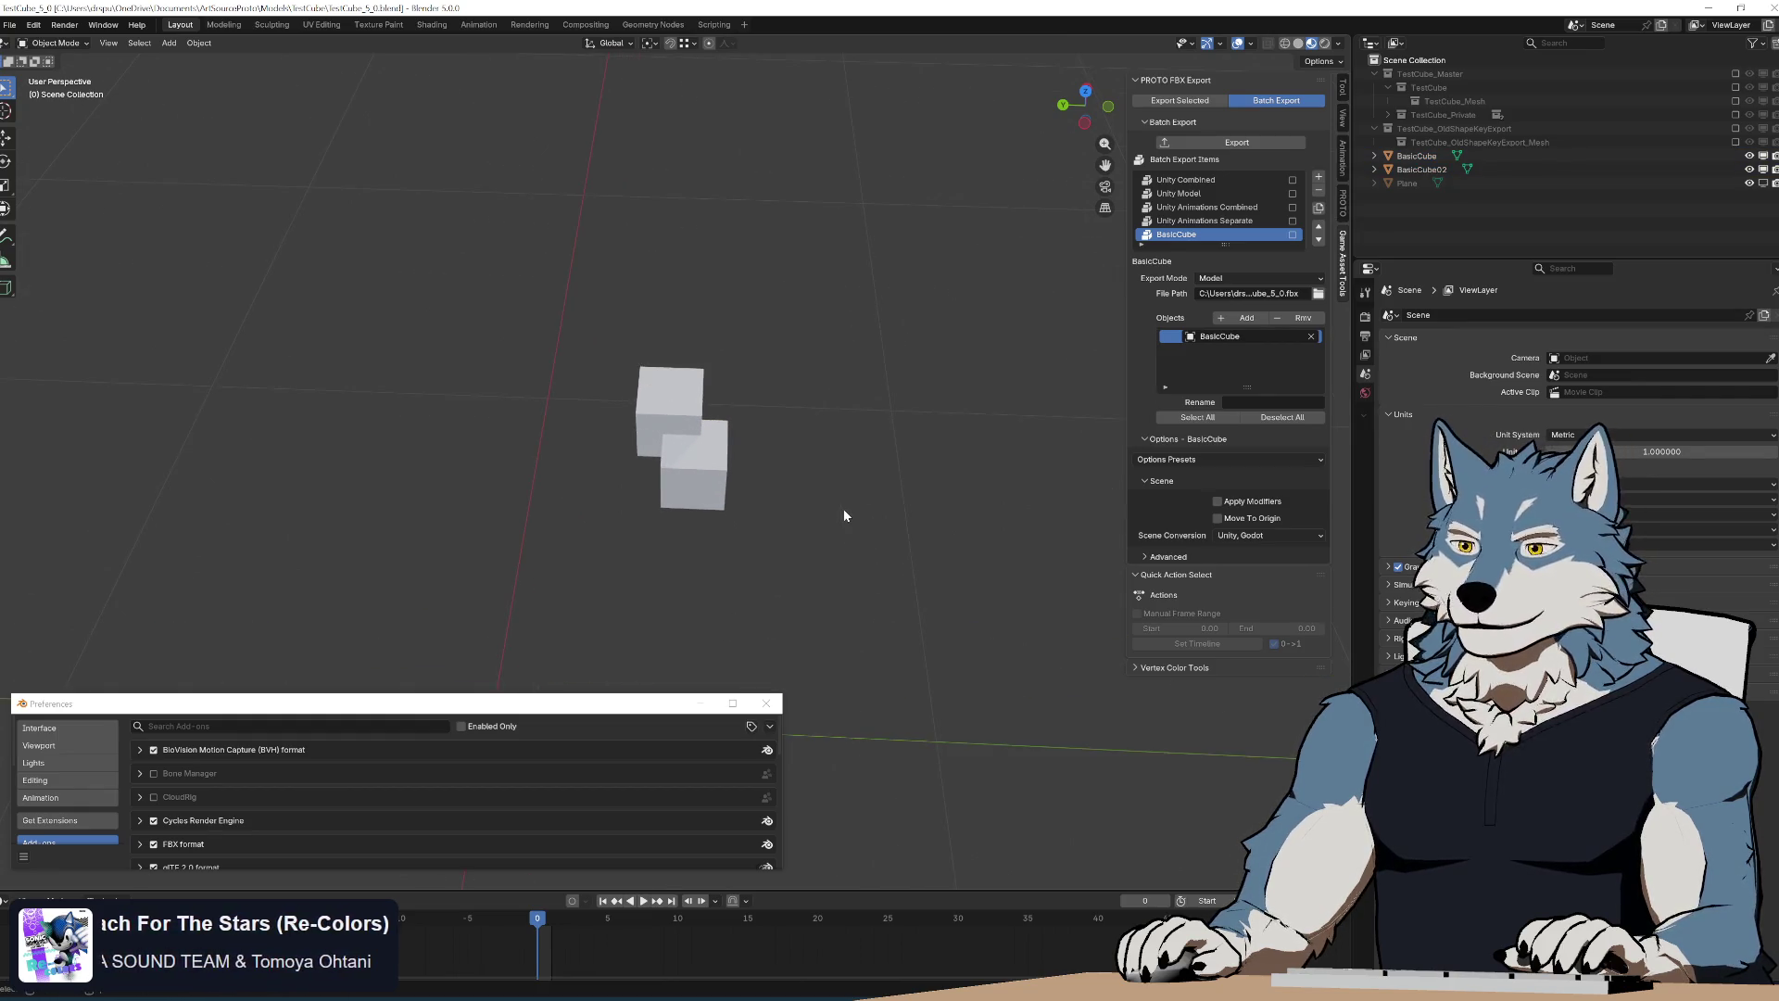
Recenter the view and box-select BasicCube and BasicCube02
middle_click_drag(844, 508, 900, 411, "shift")
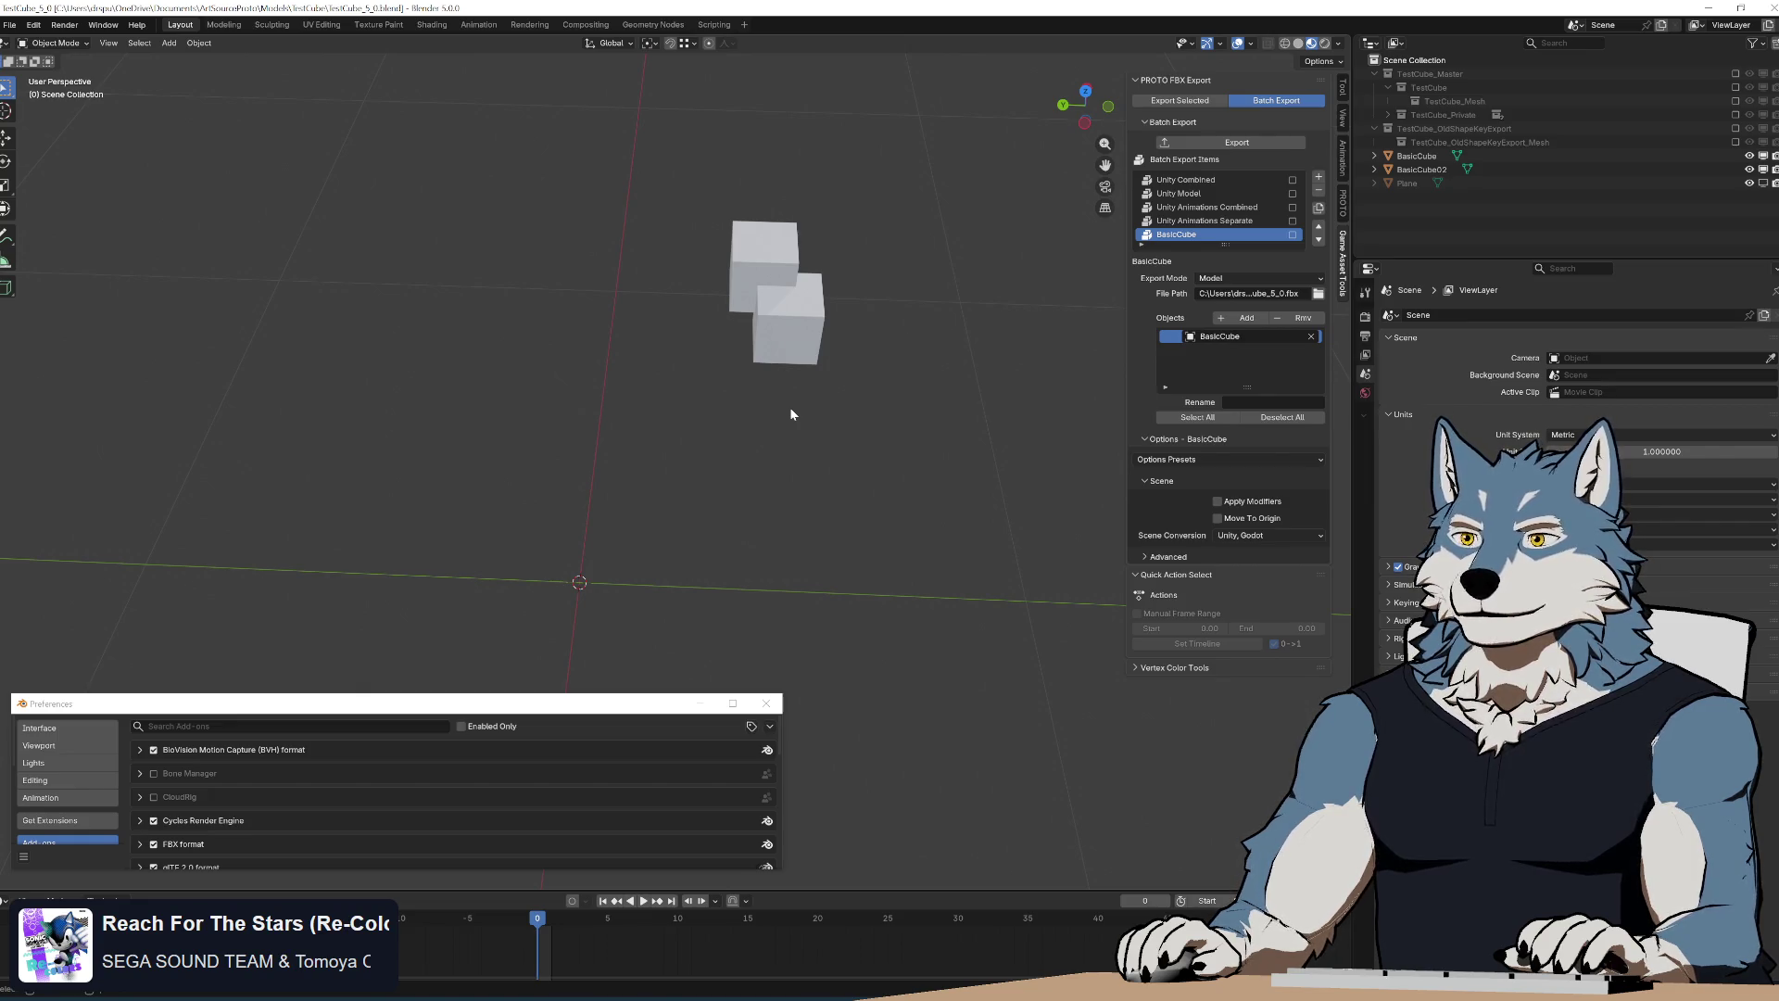
left_click_drag(733, 208, 849, 412)
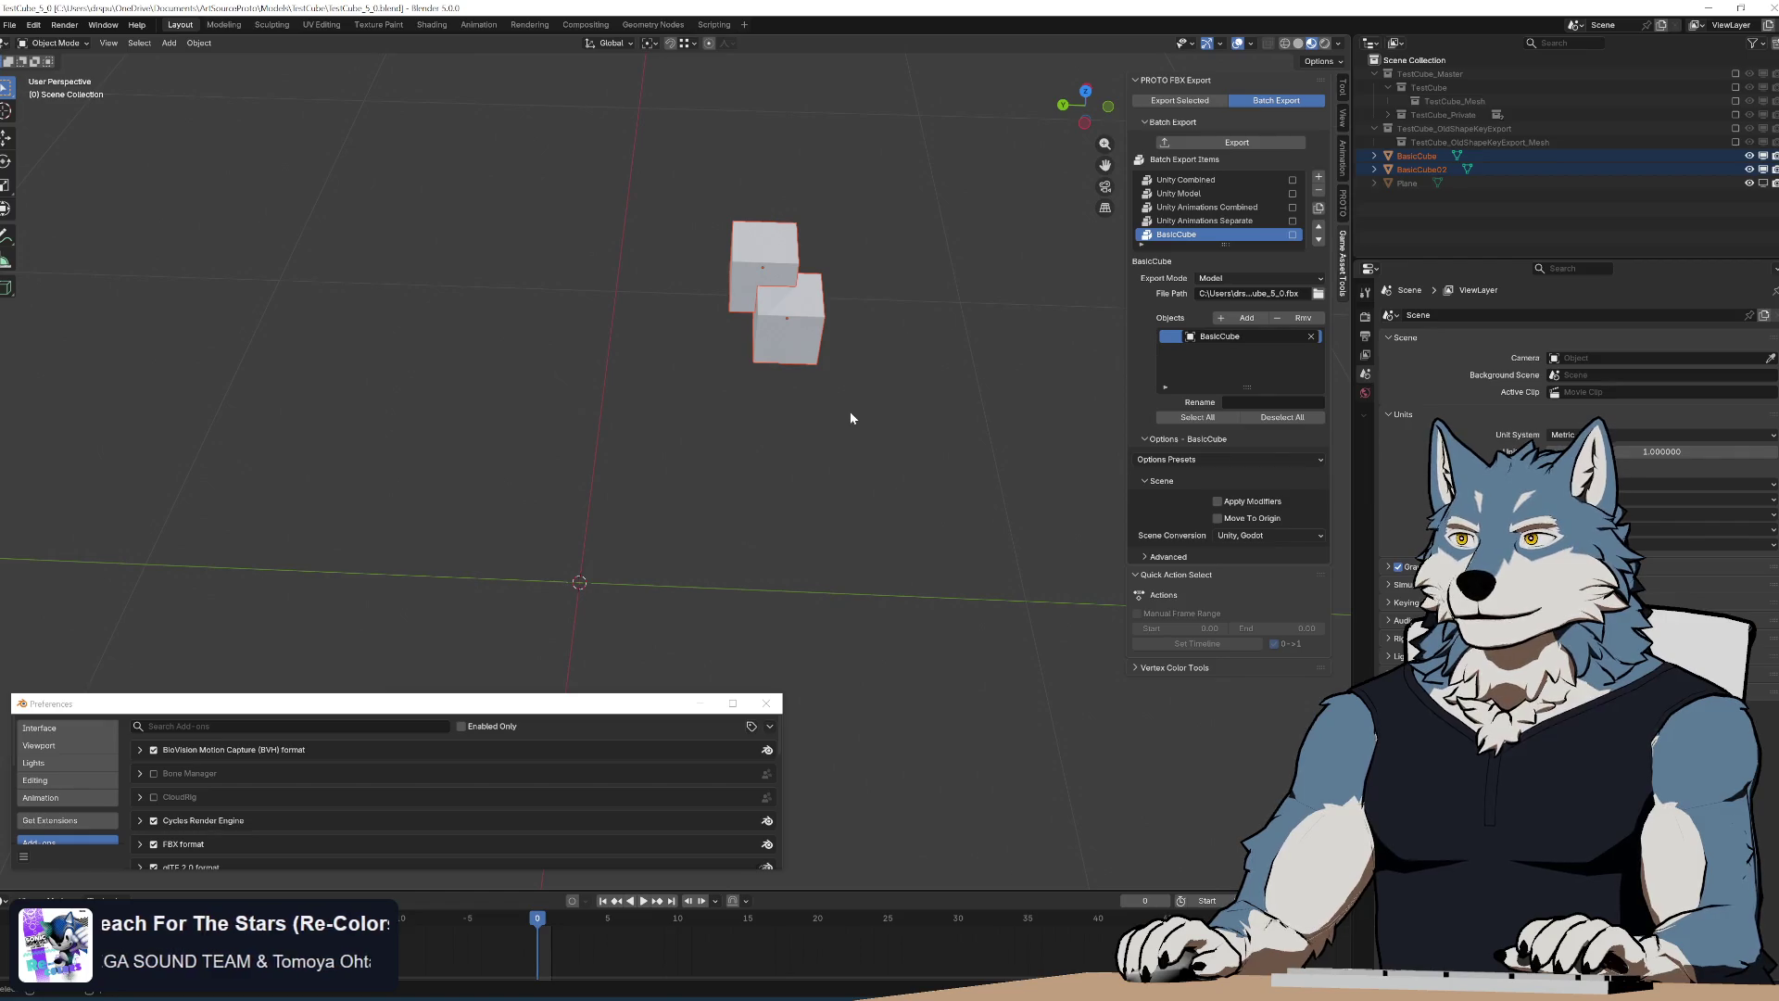
Switch the BasicCube export's Scene Conversion to Custom
left_click(1255, 539)
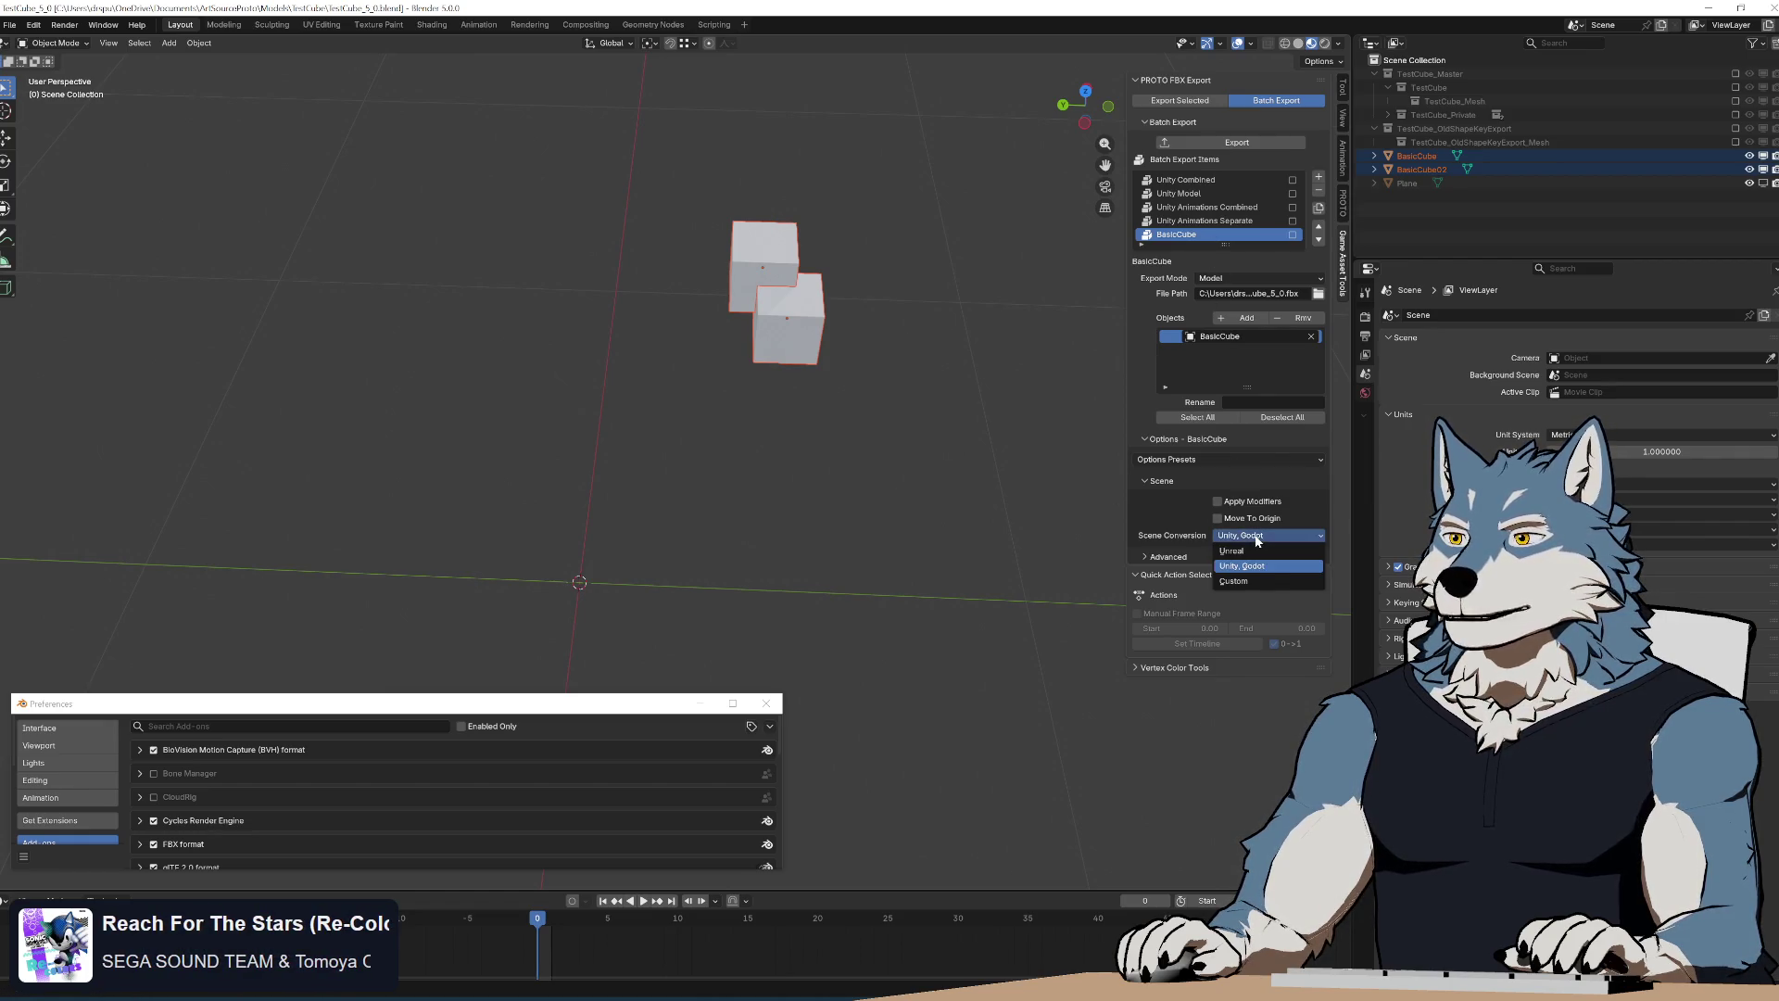
left_click(1244, 583)
middle_click_drag(772, 471, 763, 431)
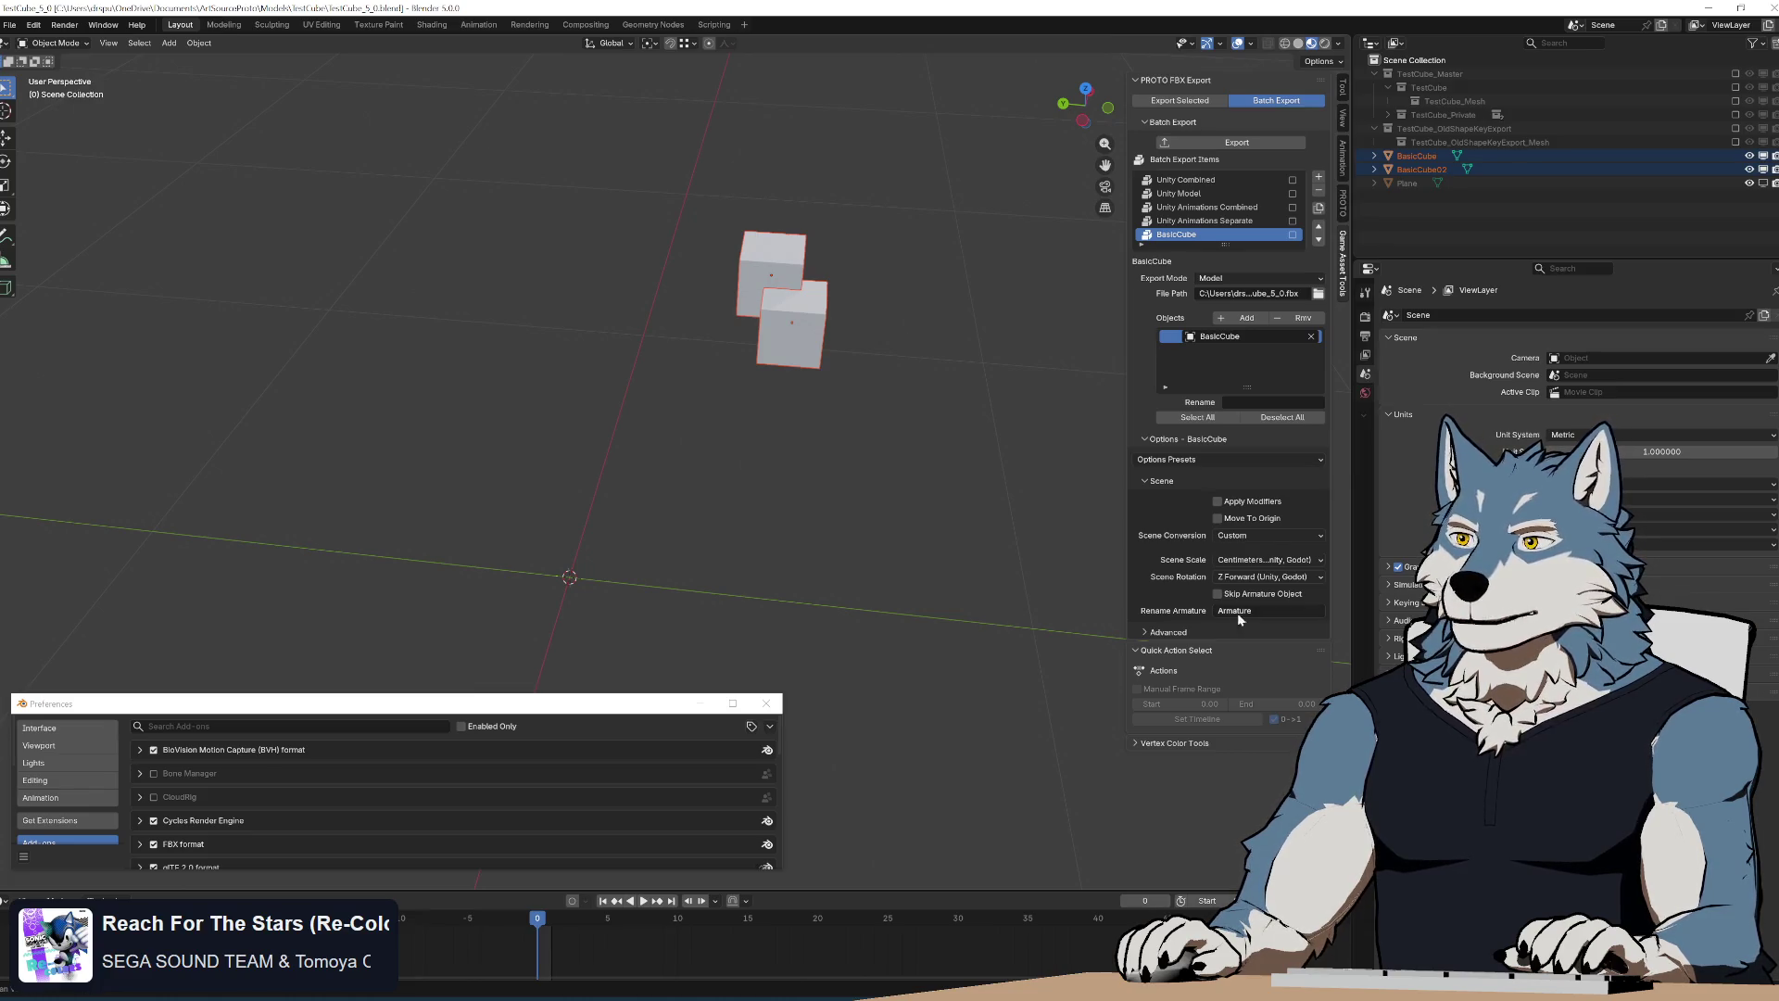
Reselect the two cubes and unhide the TestCube collection with its armature
left_click_drag(626, 143, 1013, 524)
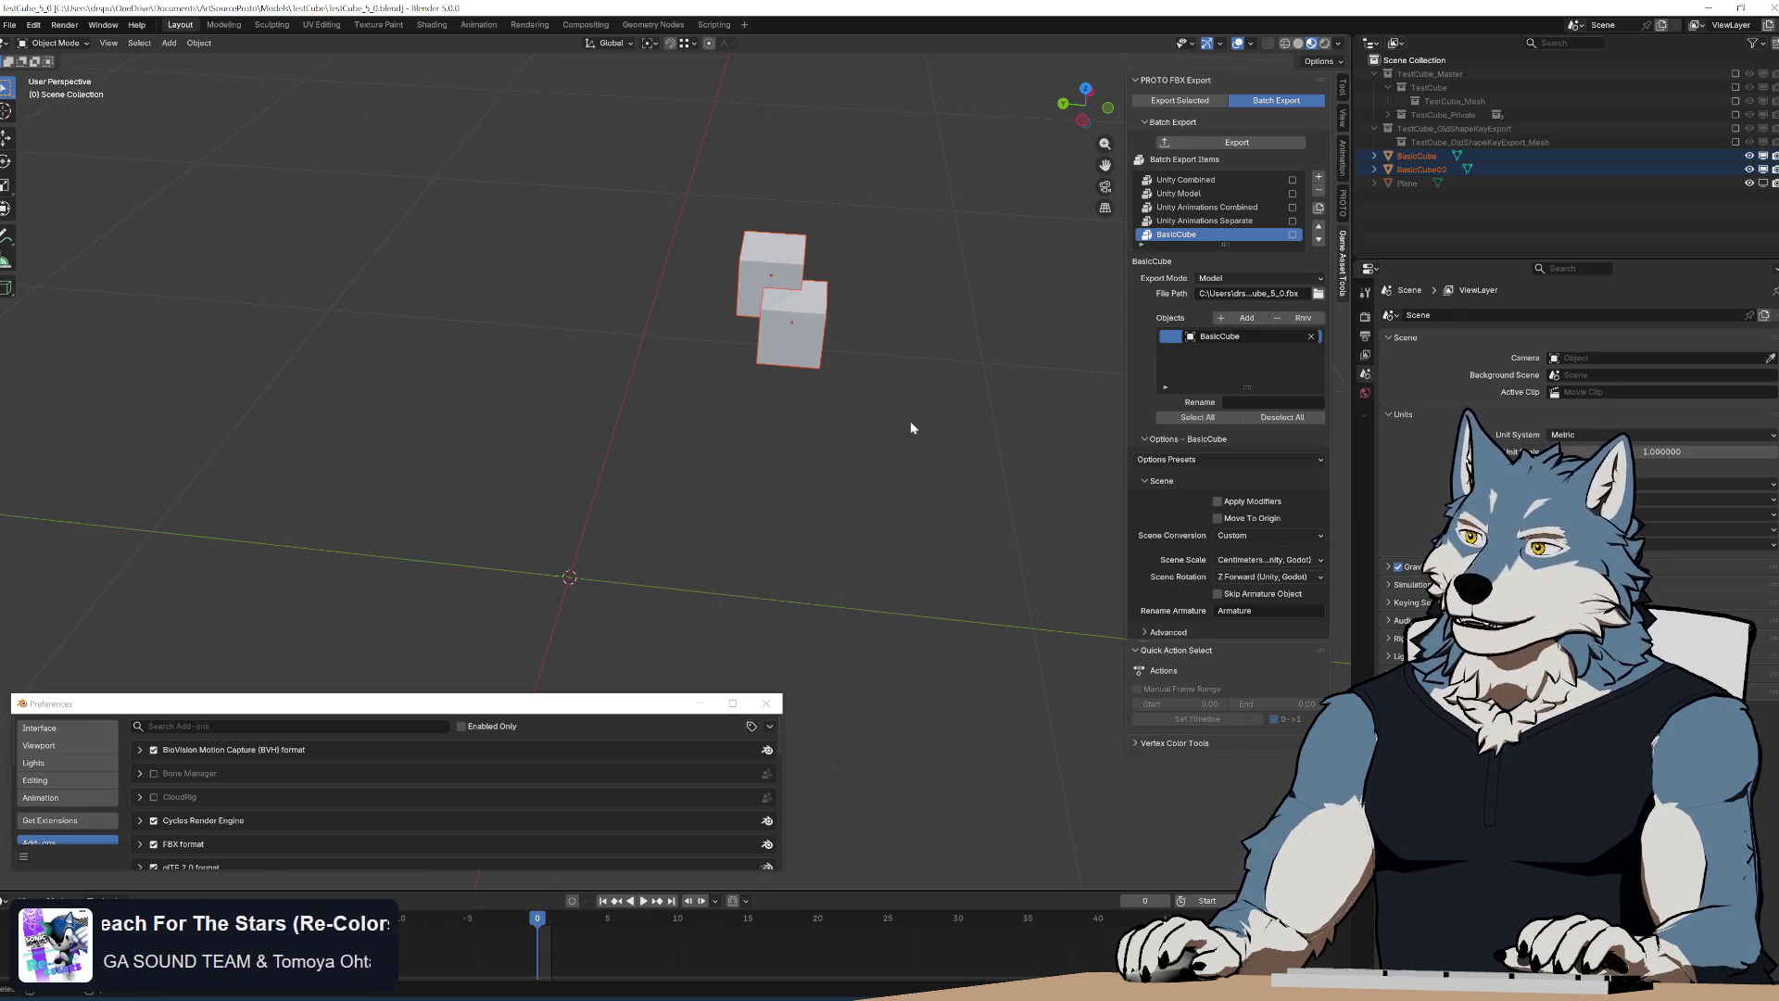
left_click(1736, 90)
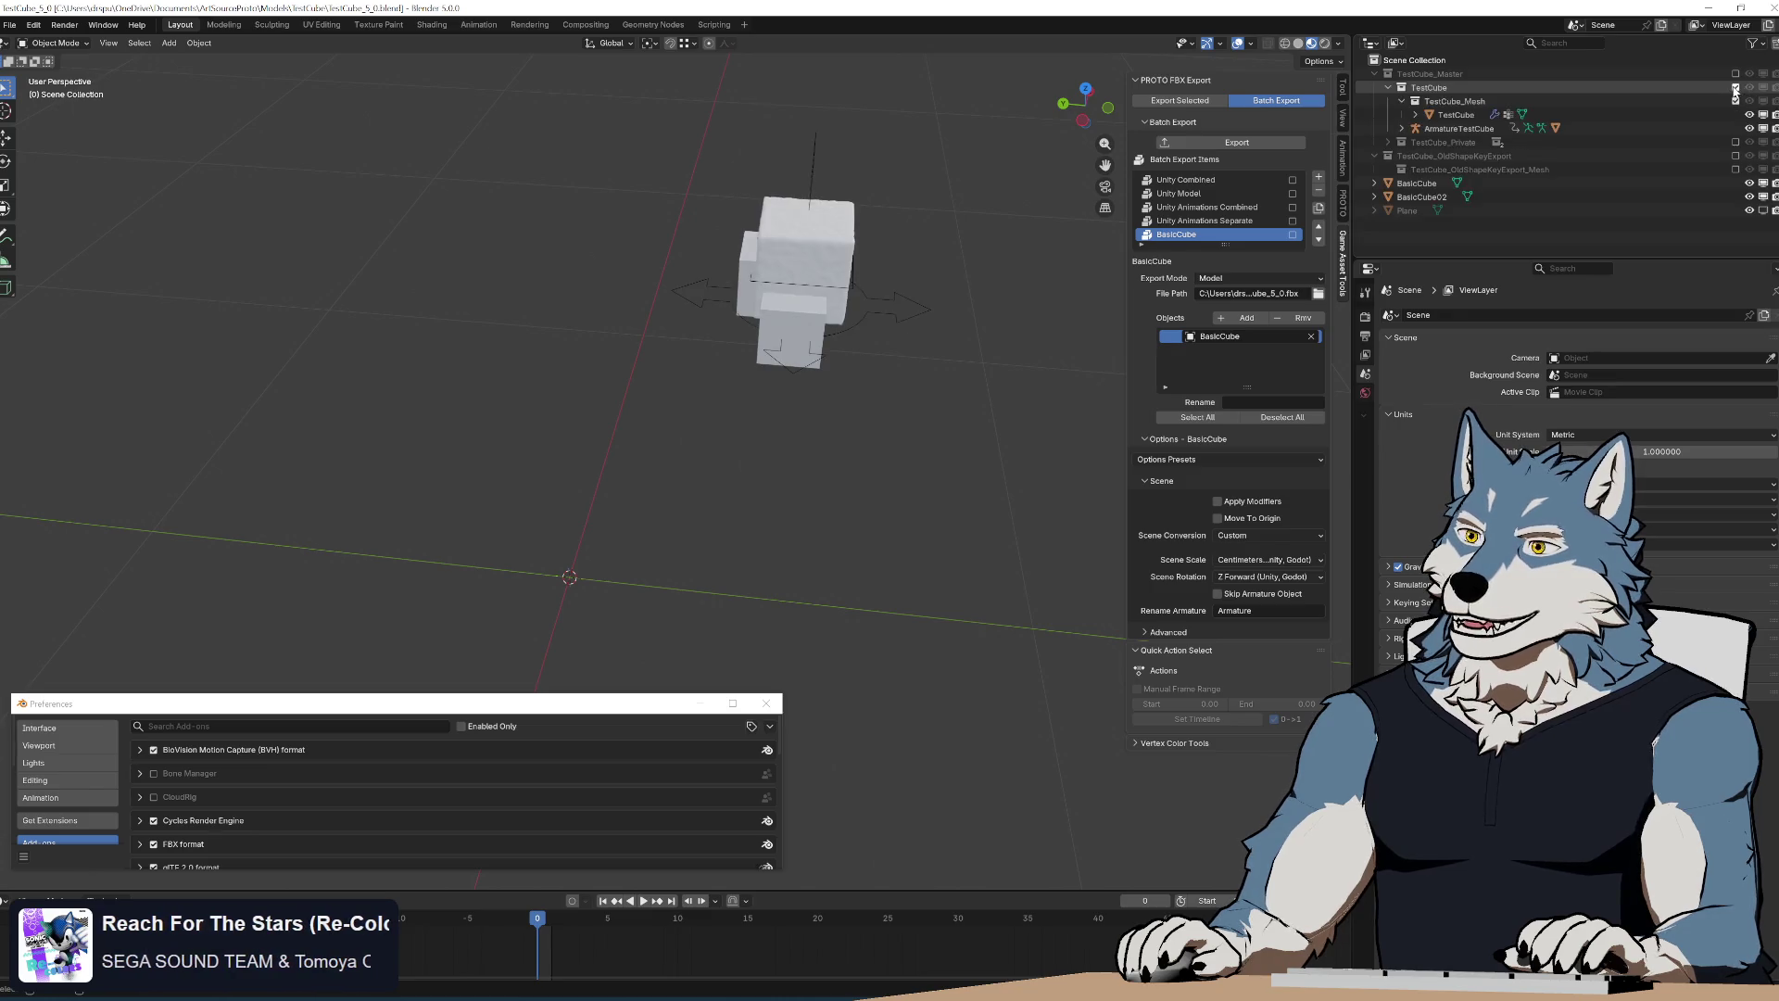
Select the TestCube armature, set Unity Model scene scale to Centimeters (Unity, Godot) and export it
left_click(857, 320)
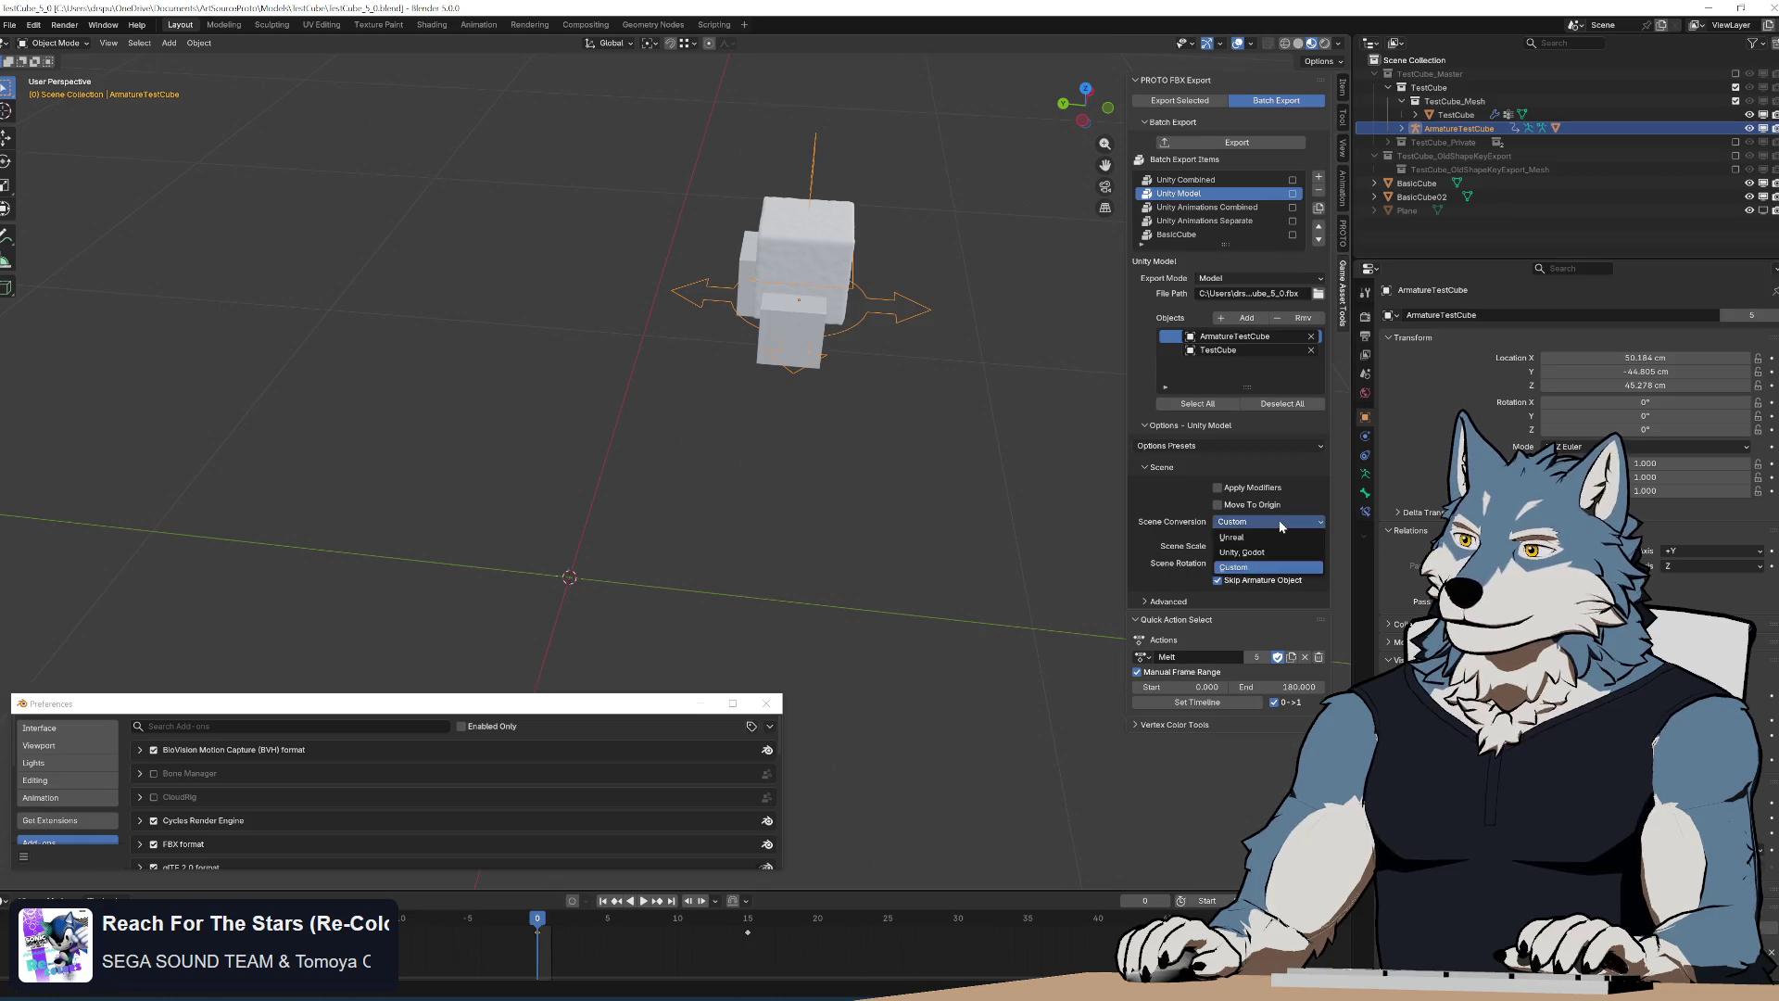
left_click(1270, 545)
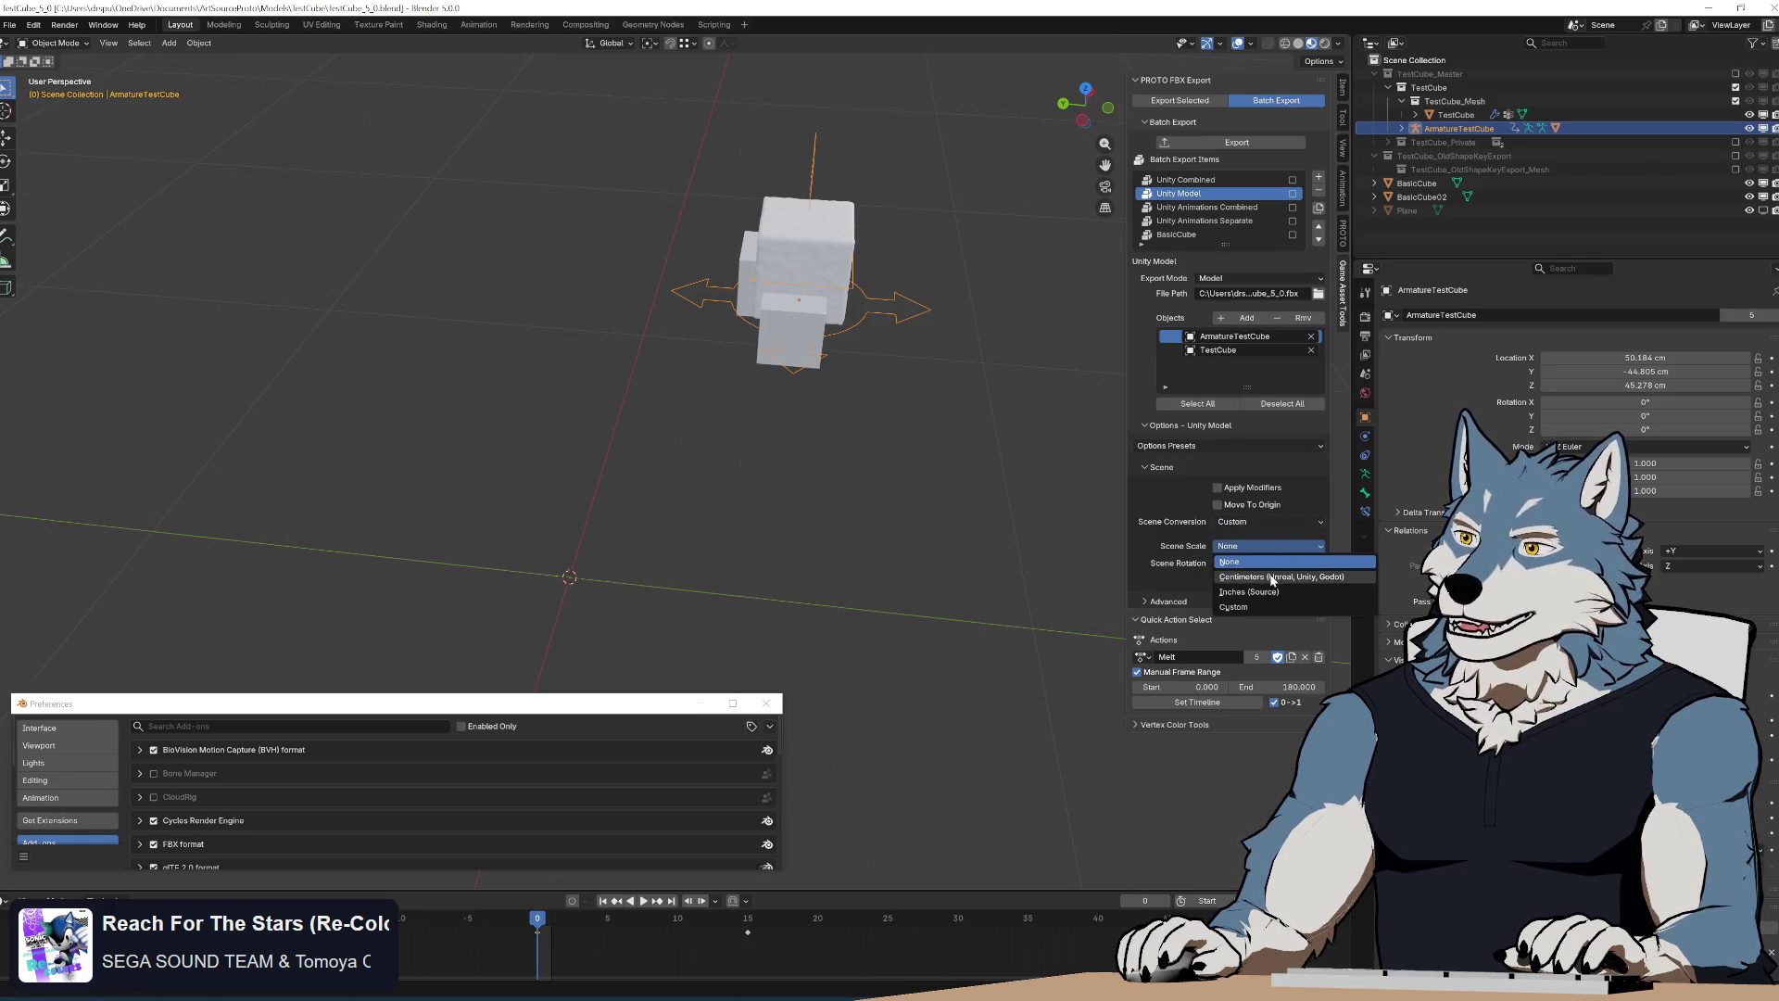
left_click(1268, 570)
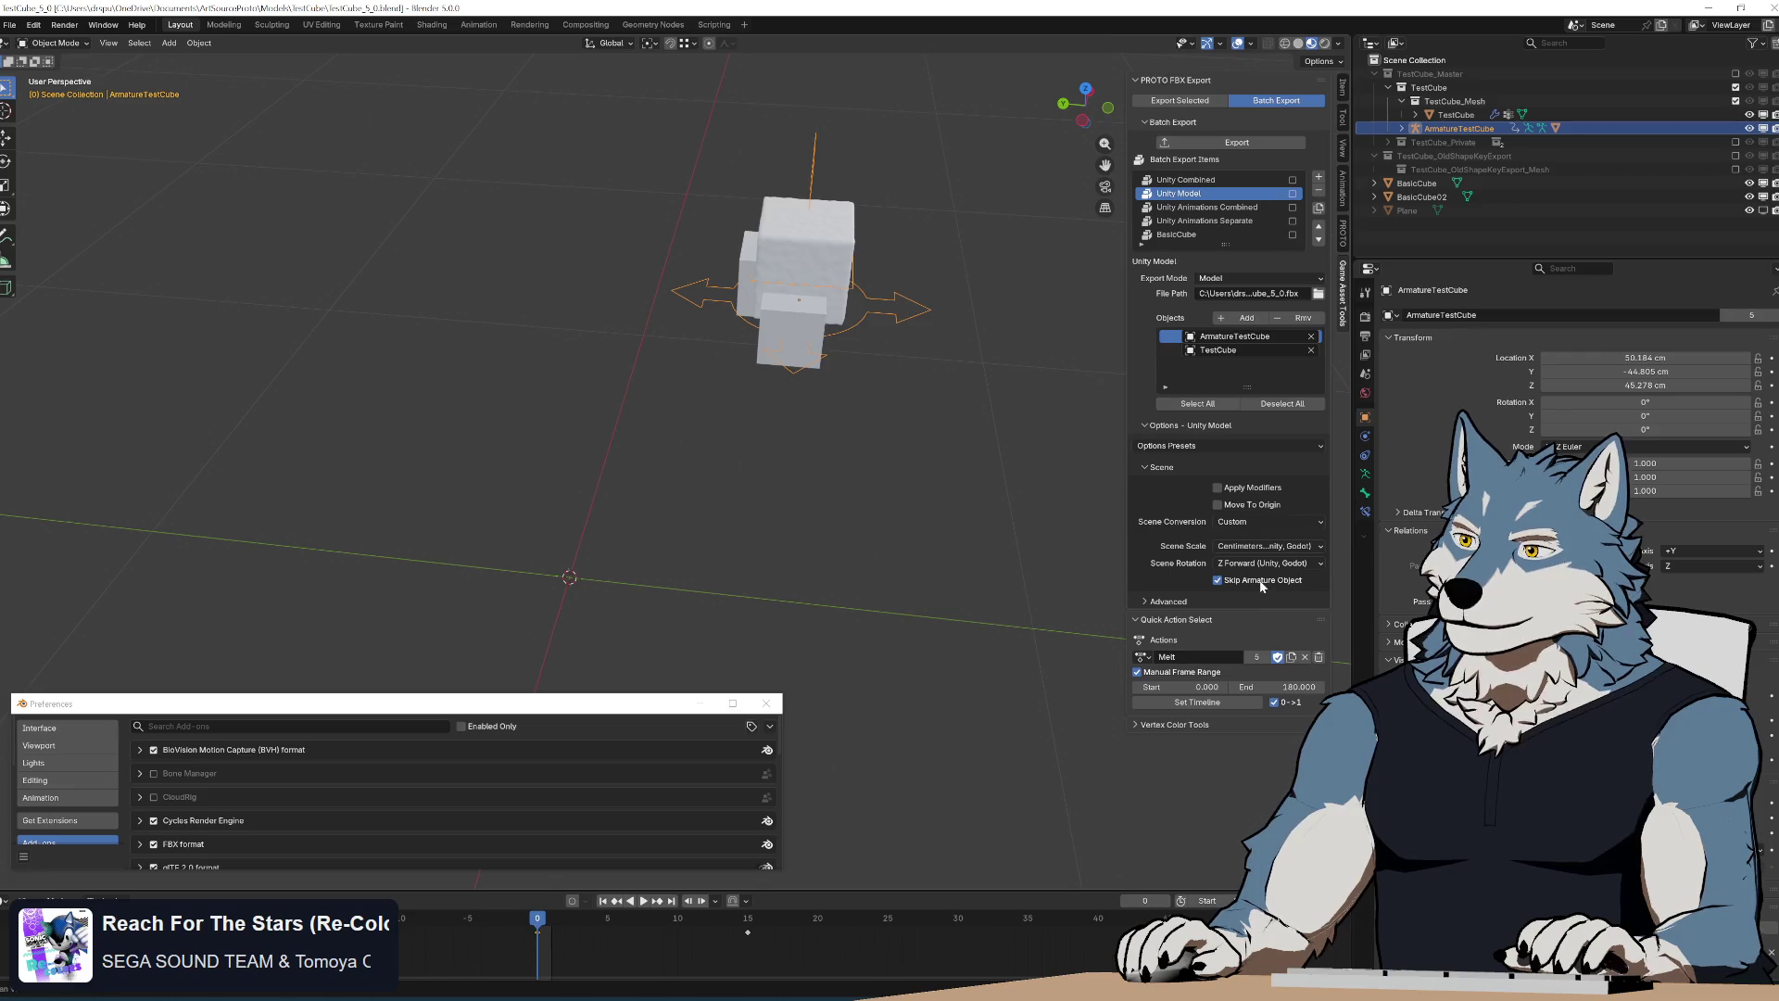
left_click(1220, 144)
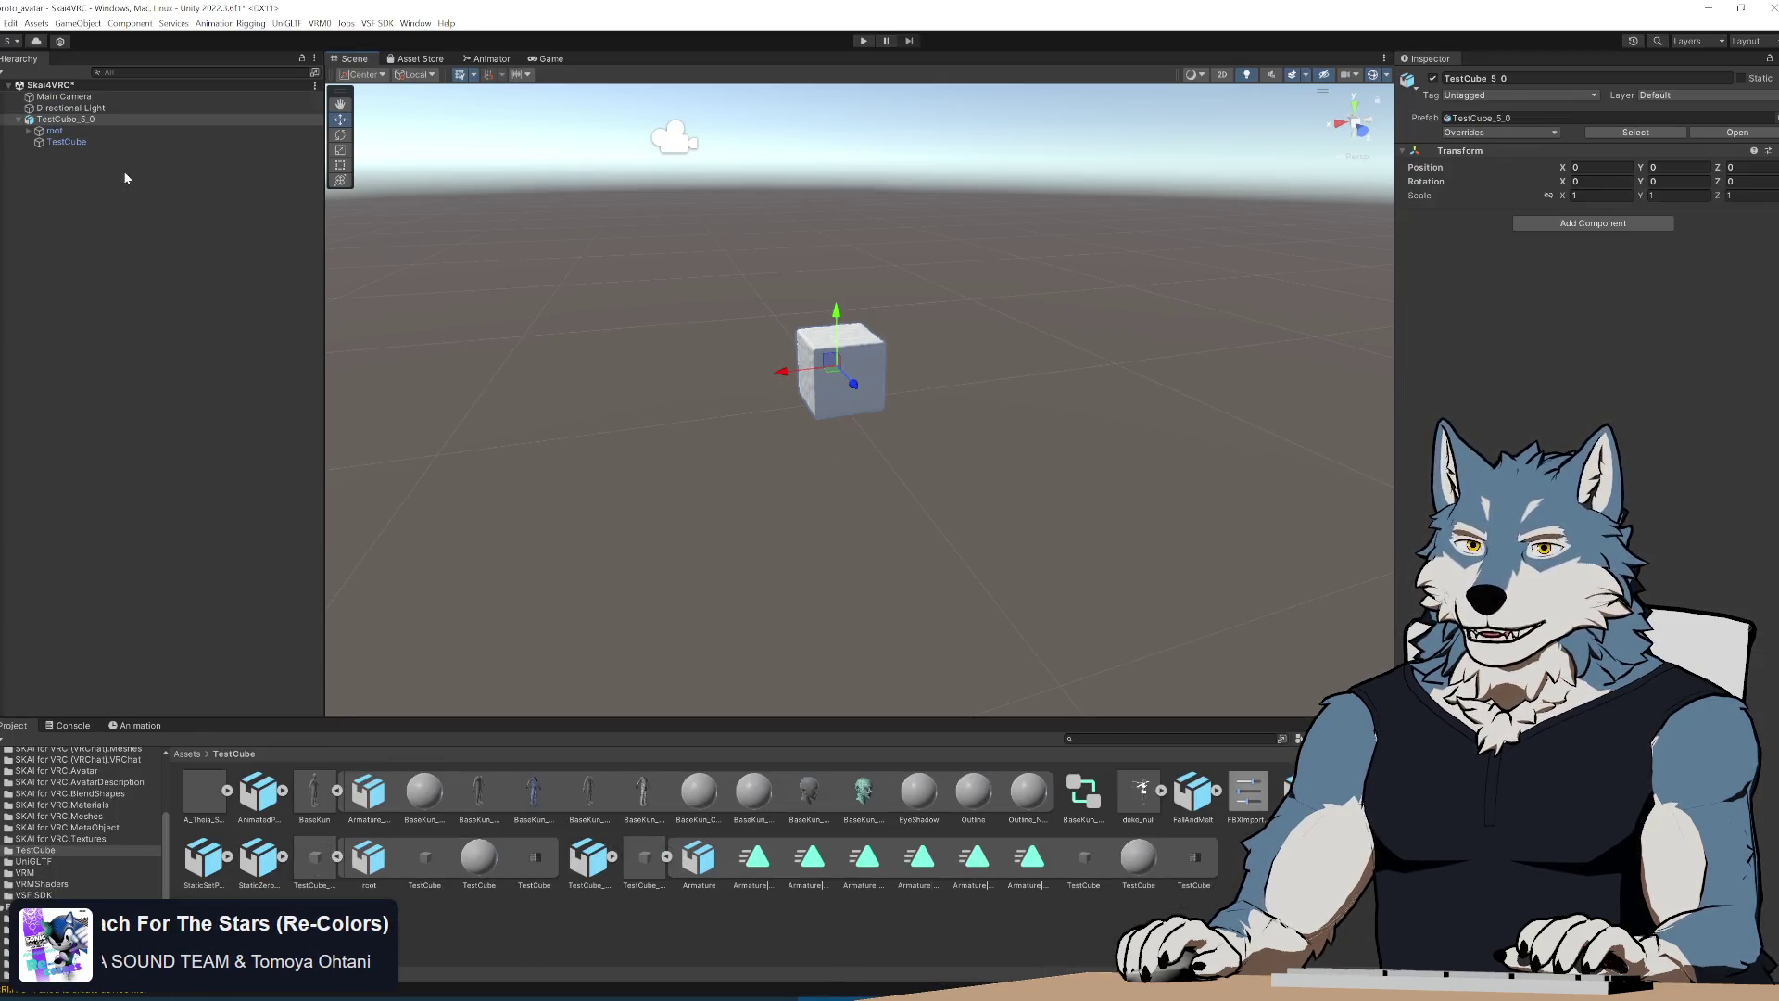
Select TestCube in the Hierarchy and zero its Inspector position
left_click(69, 143)
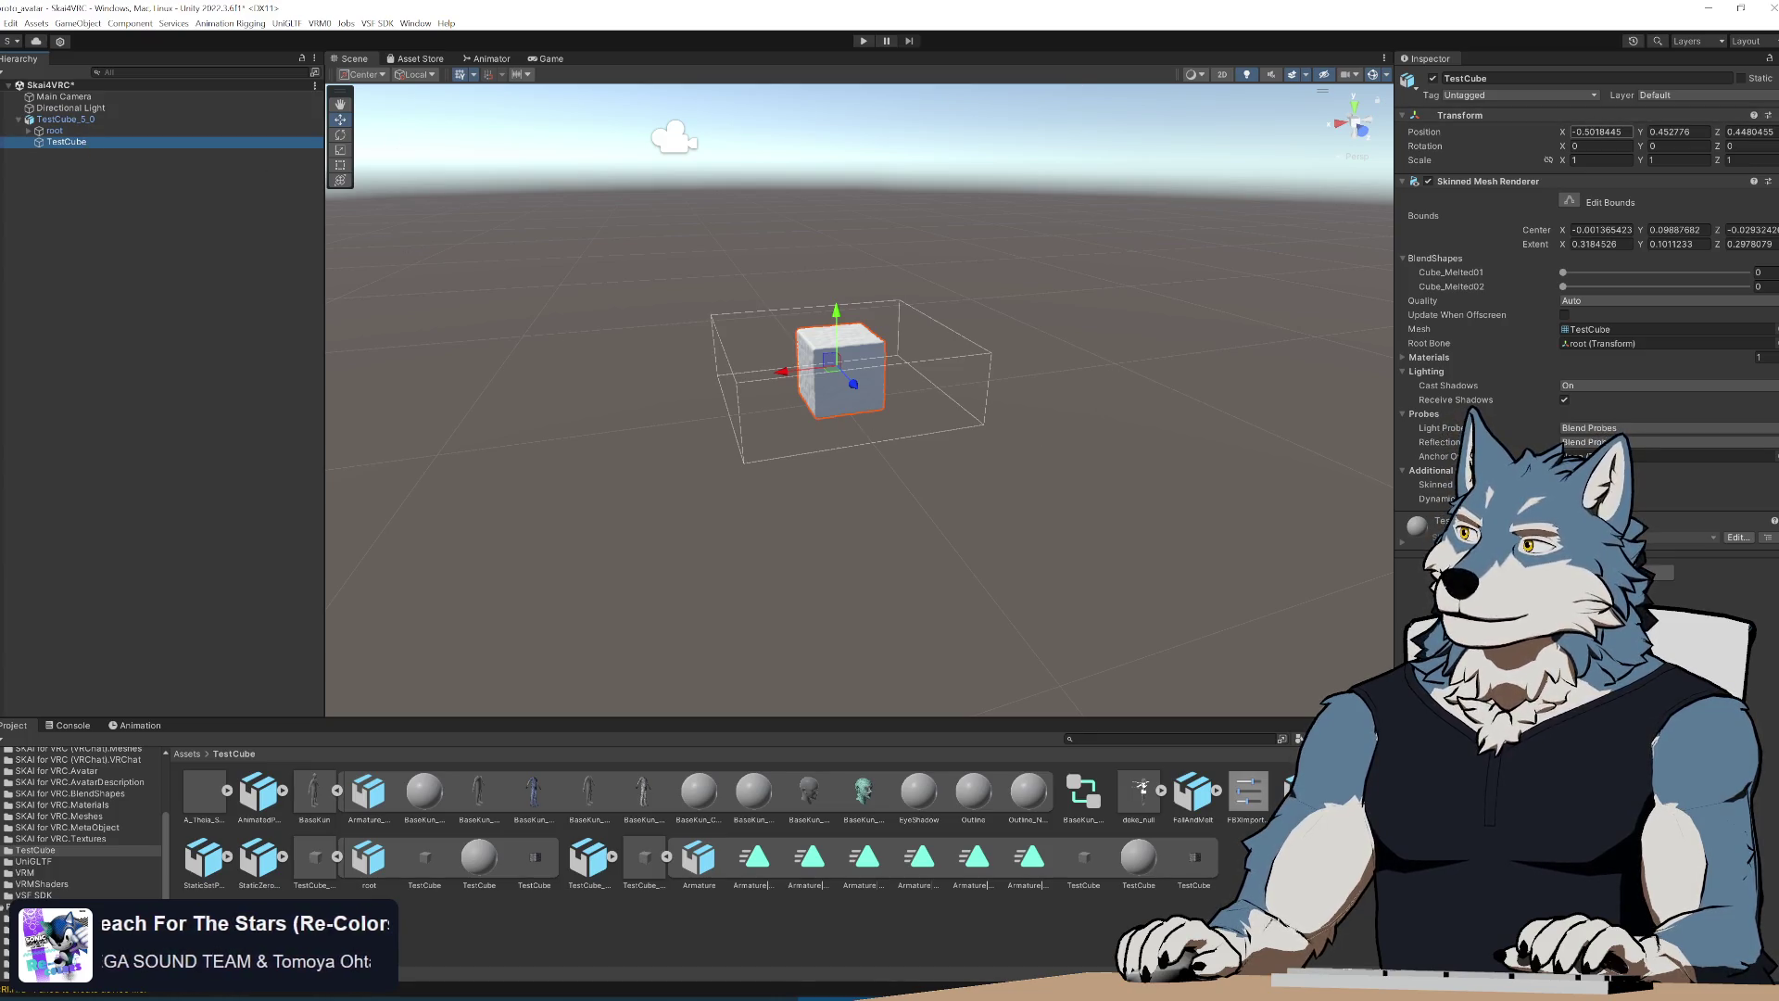
left_click(1596, 130)
type("0")
key("Tab")
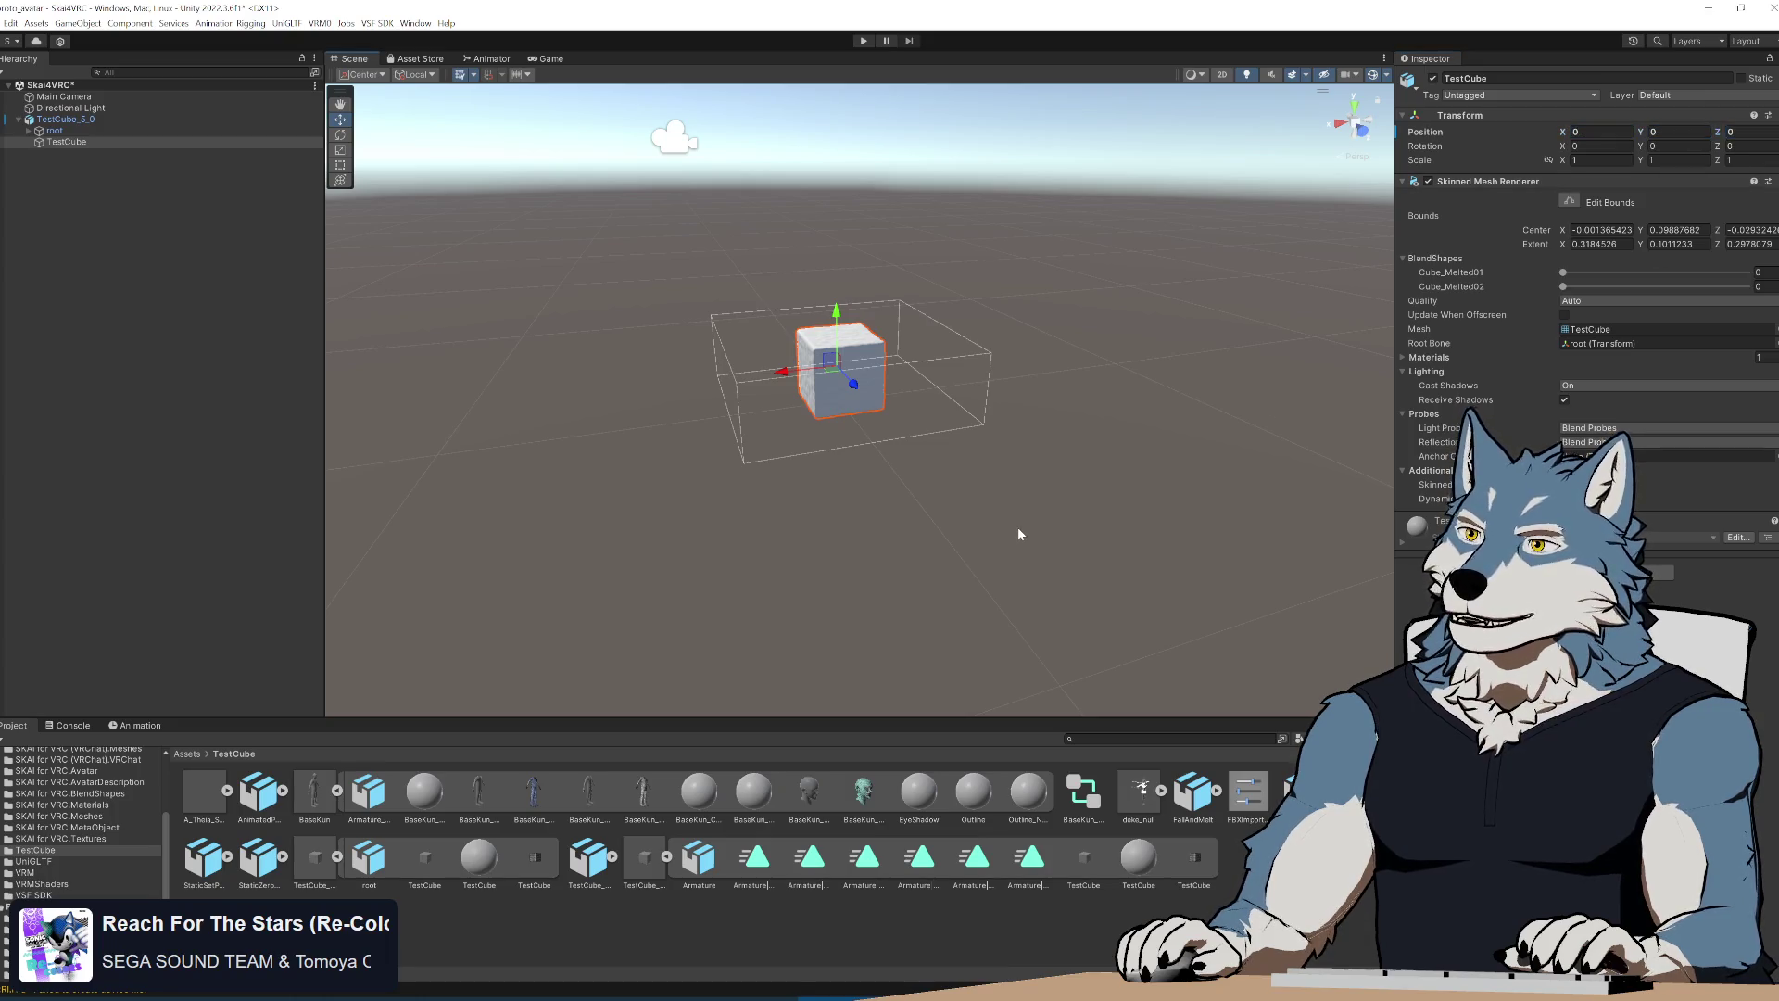
Reselect TestCube and view the imported cube from above in the Scene view
left_click(1019, 534)
left_click(67, 142)
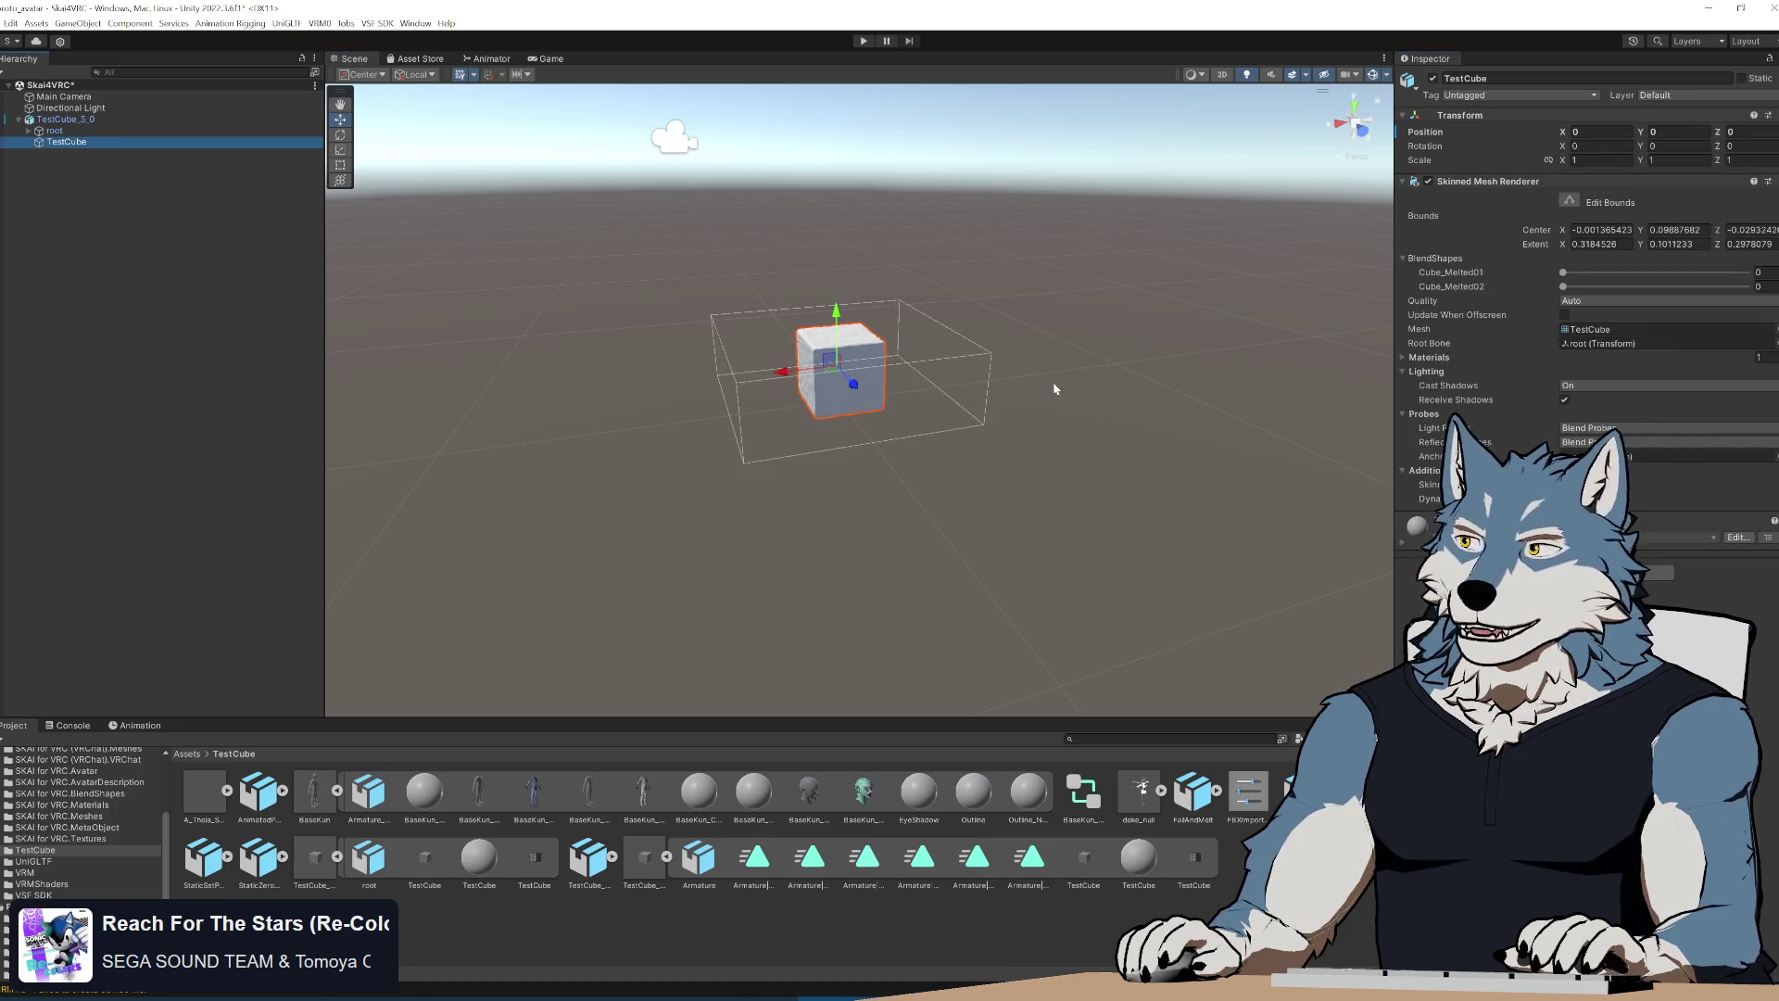
left_click_drag(712, 386, 952, 441, "alt")
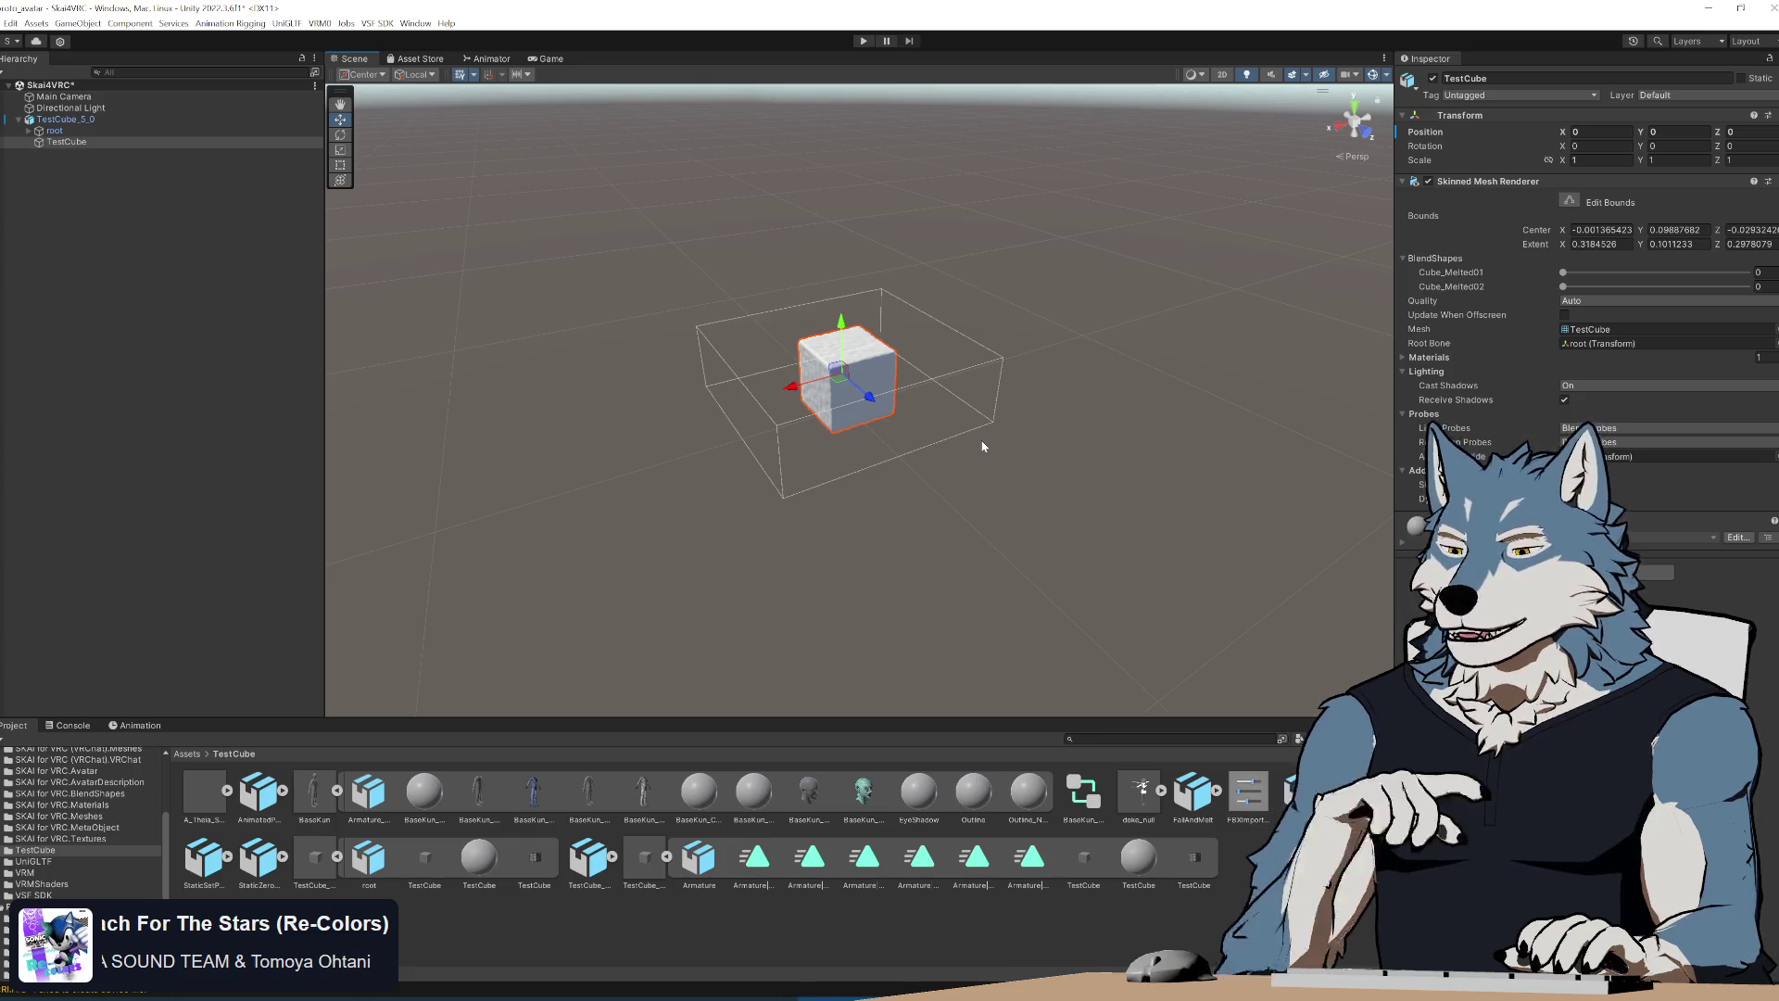
Switch through Unity and Blender to set up the off-origin armature export, then return to the add-on code
key("alt+Tab")
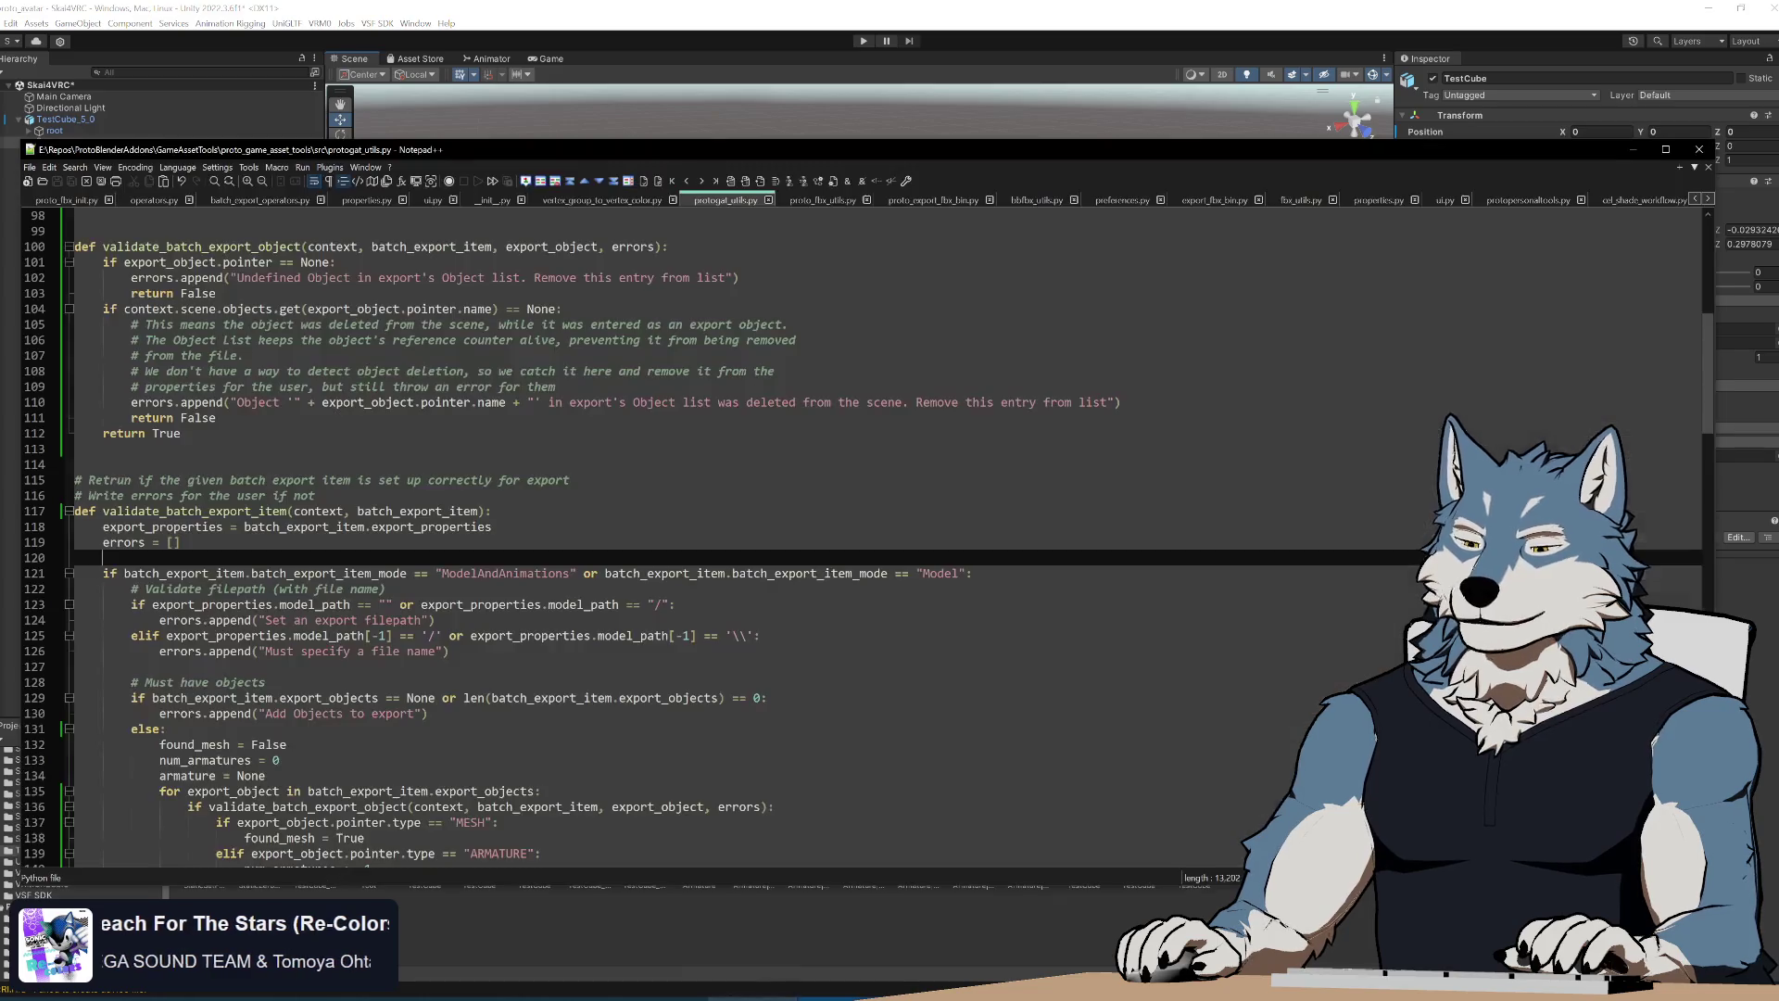
key("alt+Tab")
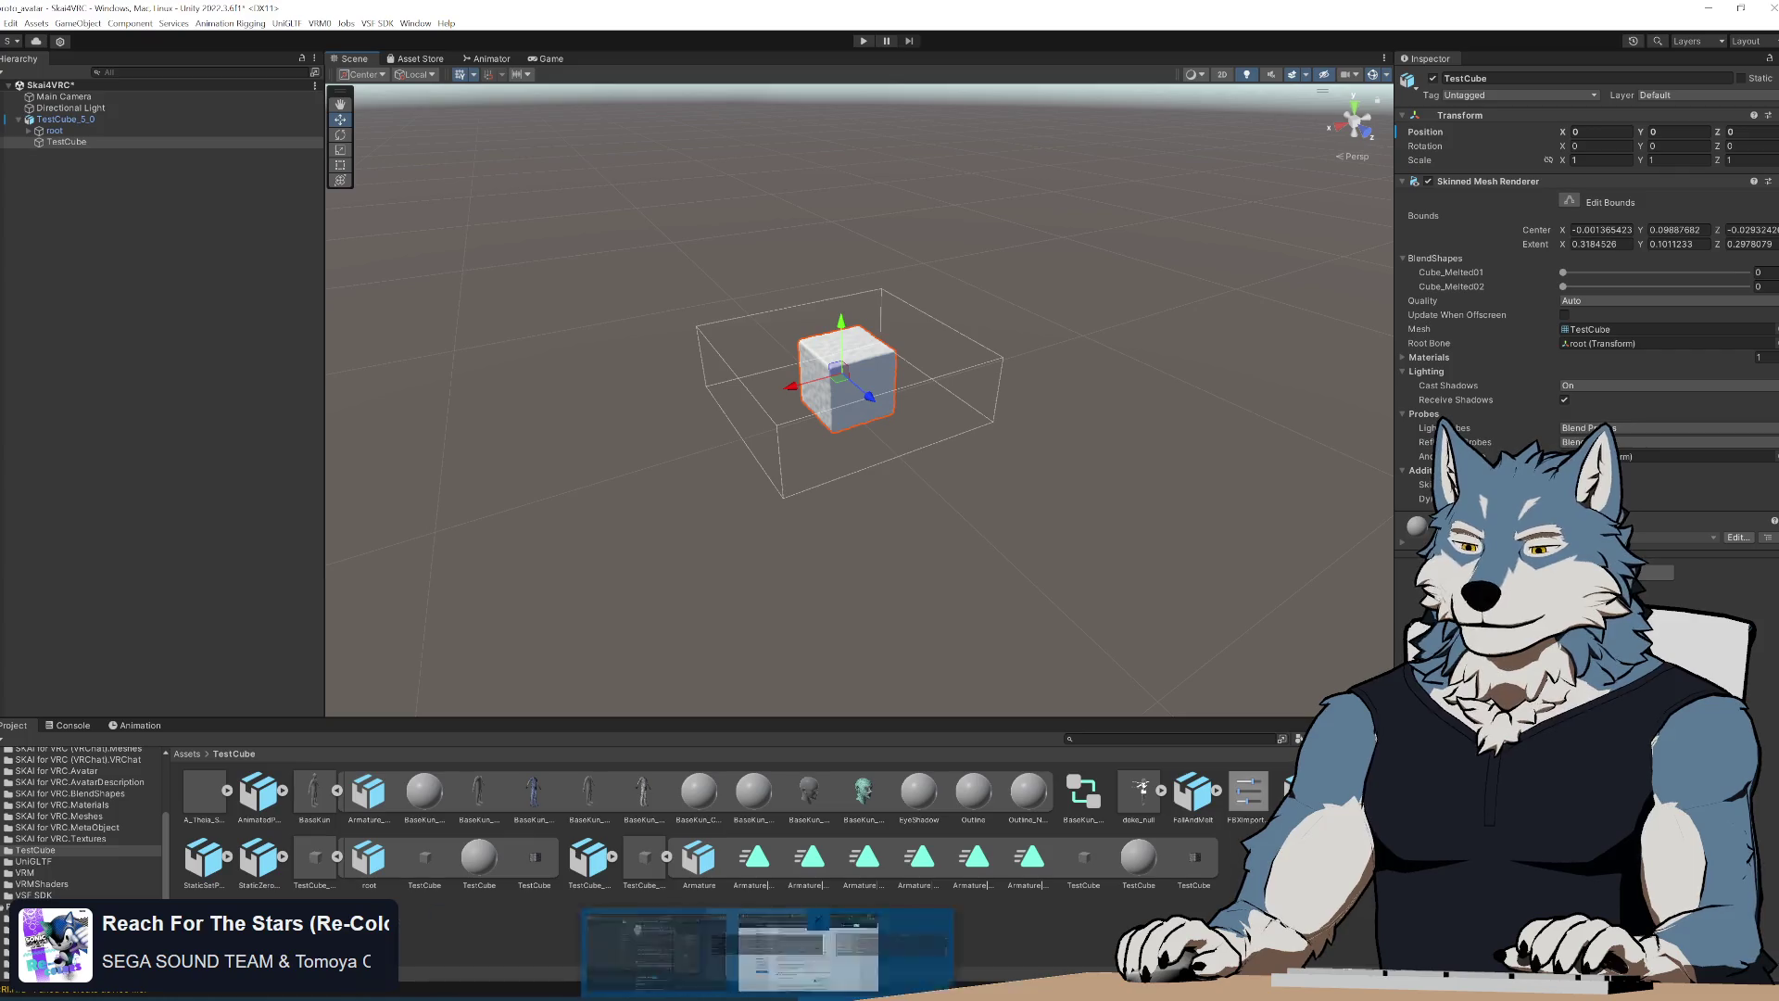
left_click(974, 959)
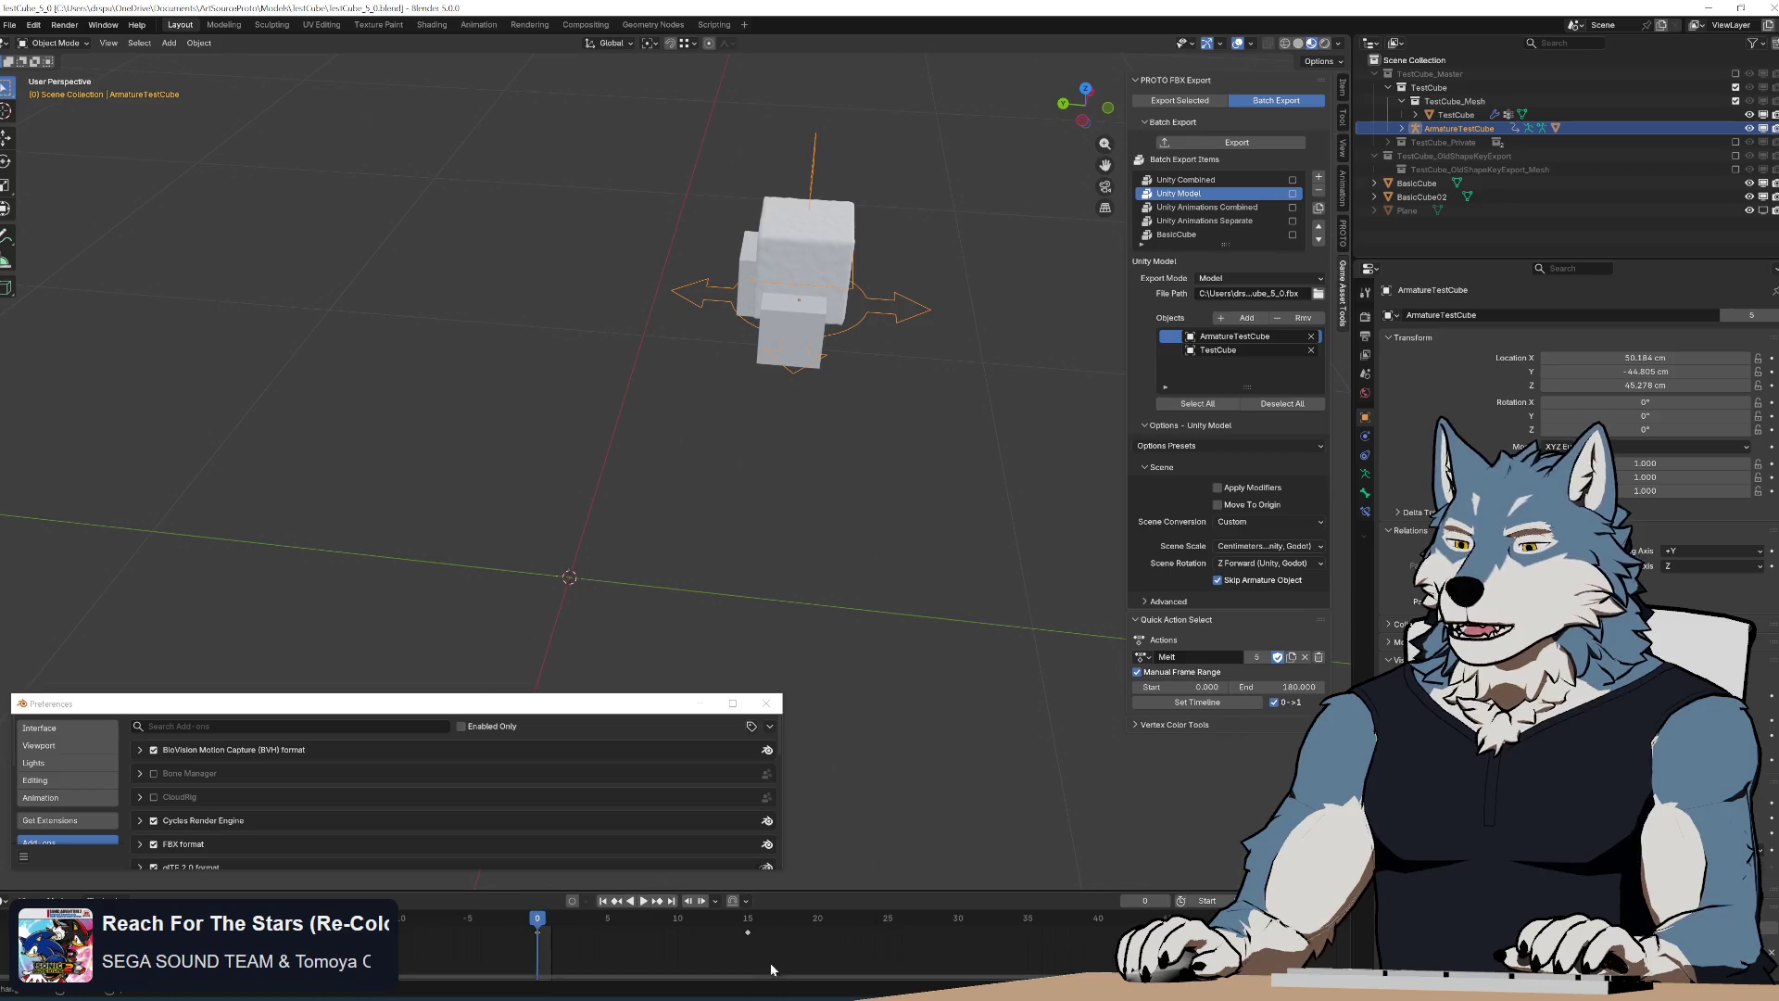
key("alt+Tab")
Copy a code block near line 114 and inspect validate_batch_export_object around errors = []
key("shift+Up")
key("shift+Up")
key("shift+Up")
key("shift+Up")
key("shift+Up")
key("shift+Up")
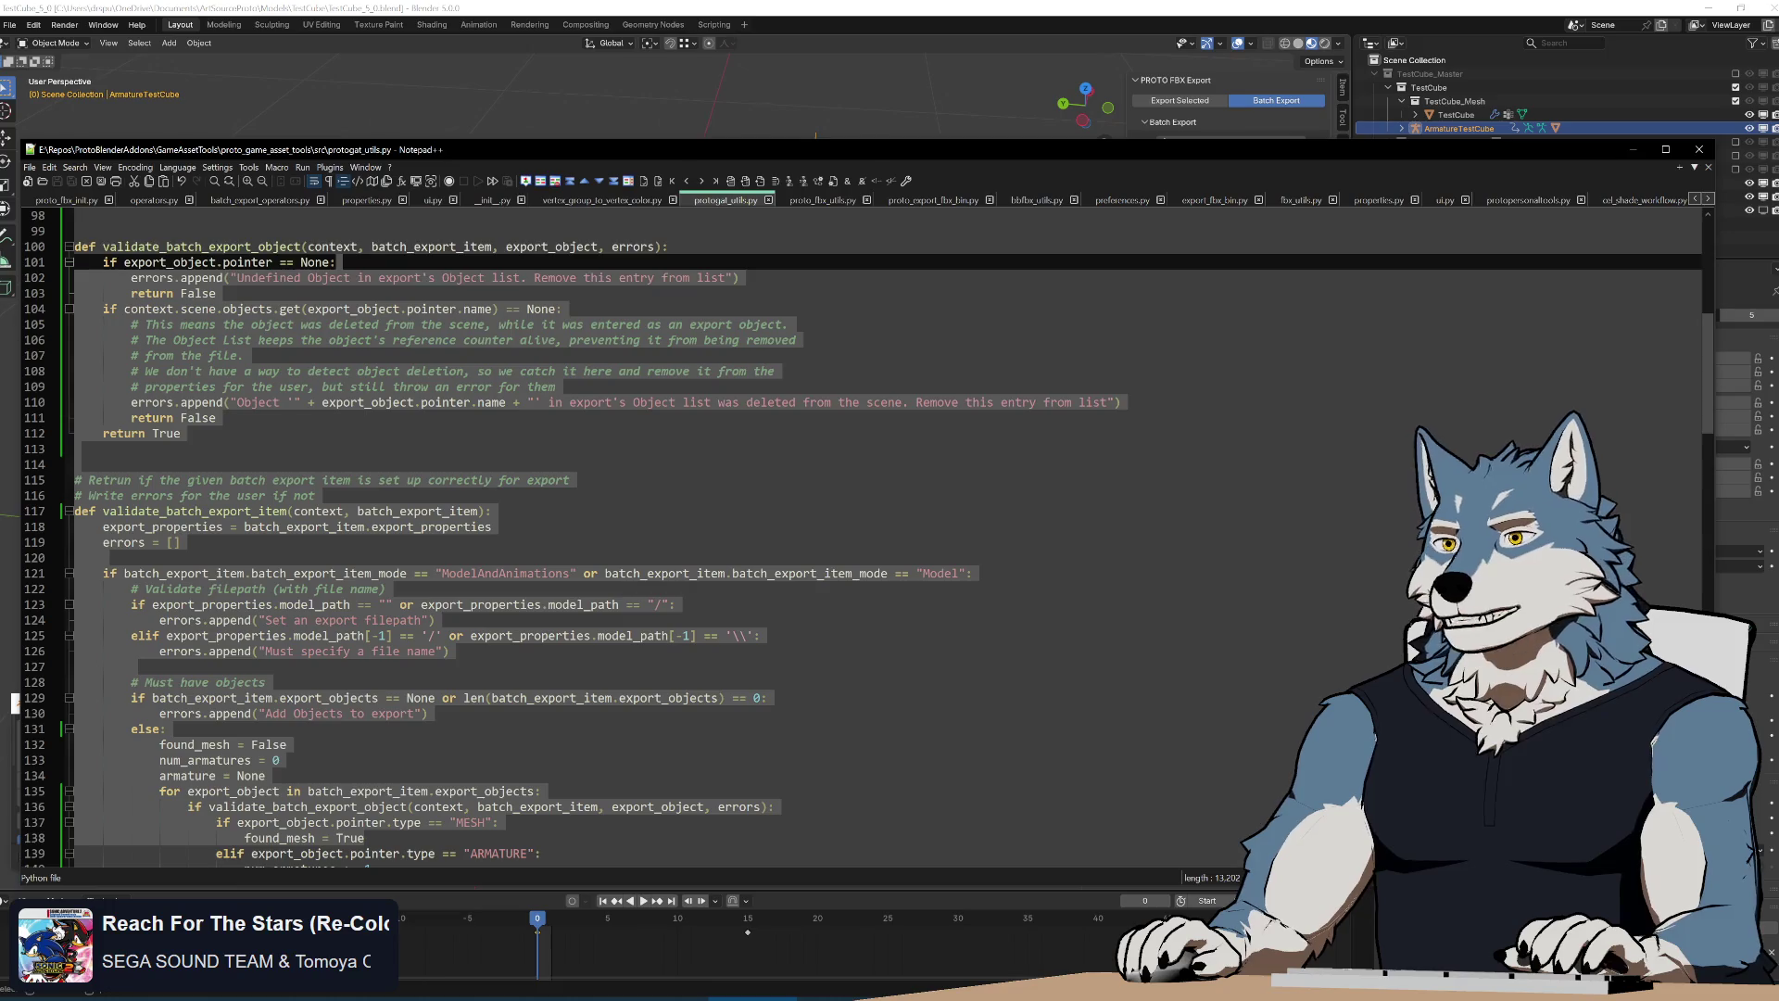
key("ctrl+c")
scroll(695, 528, "up", 3)
left_click(807, 526)
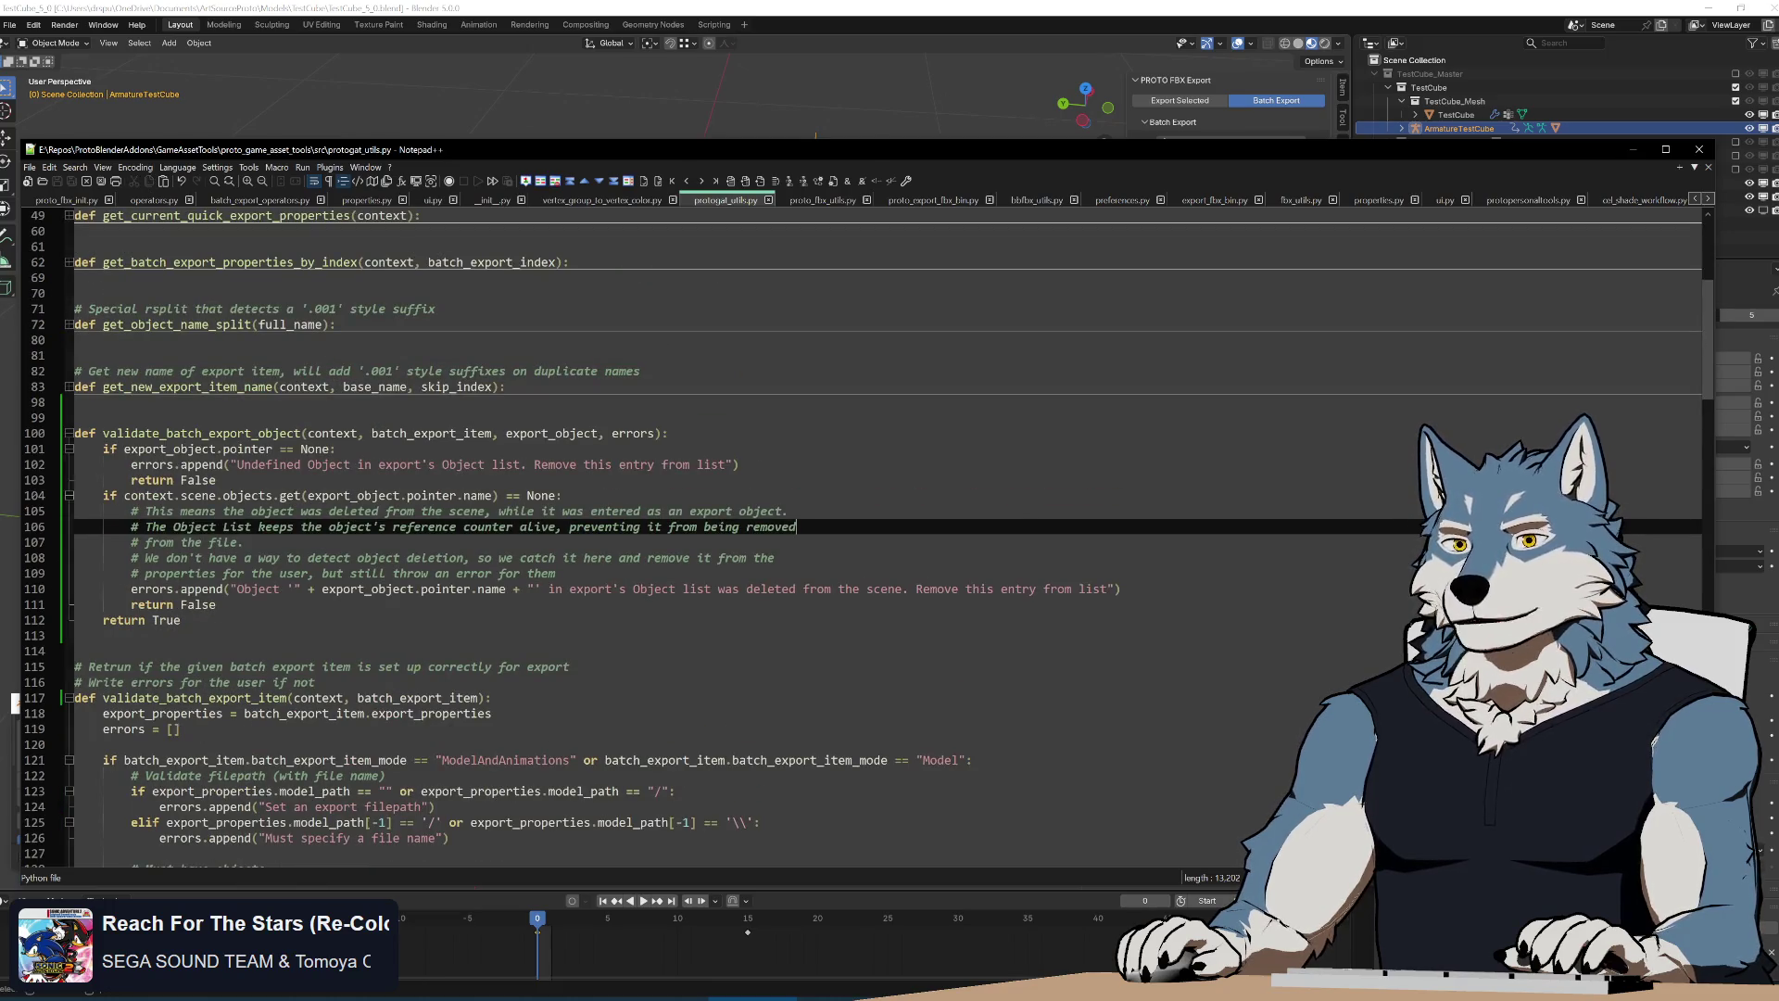
scroll(695, 529, "down", 5)
scroll(695, 528, "down", 5)
scroll(695, 528, "down", 3)
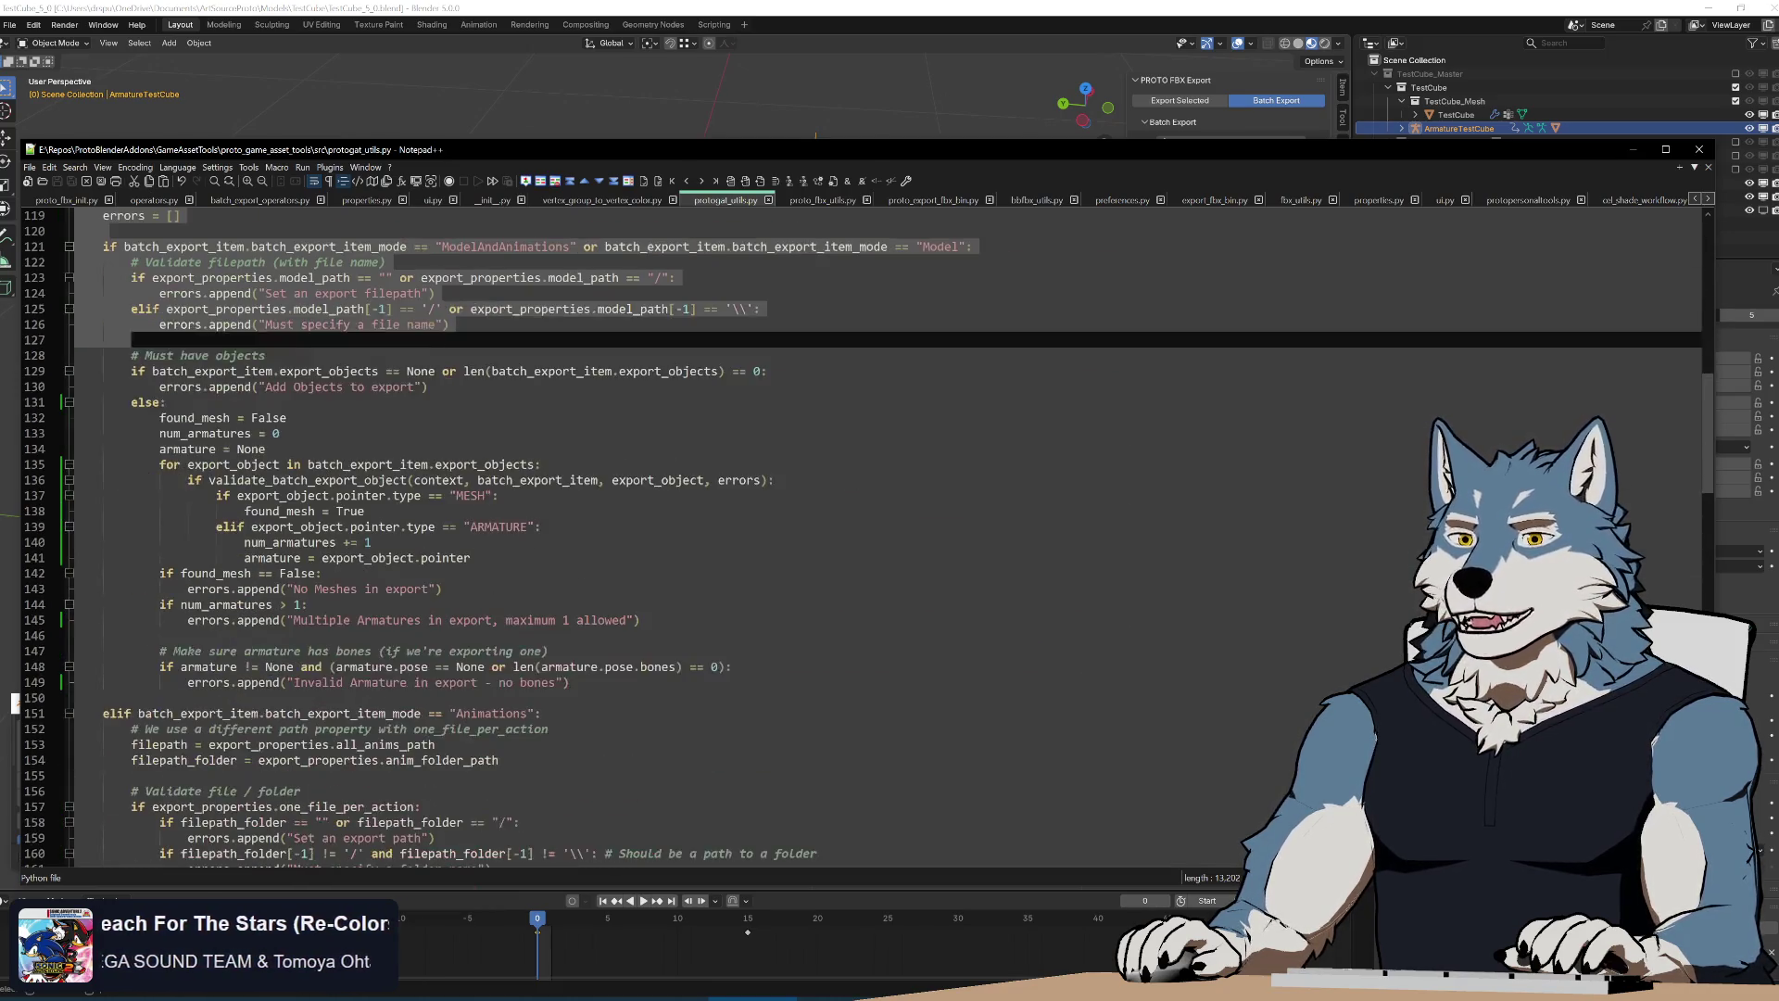
scroll(696, 528, "down", 4)
scroll(695, 528, "down", 4)
scroll(695, 529, "down", 4)
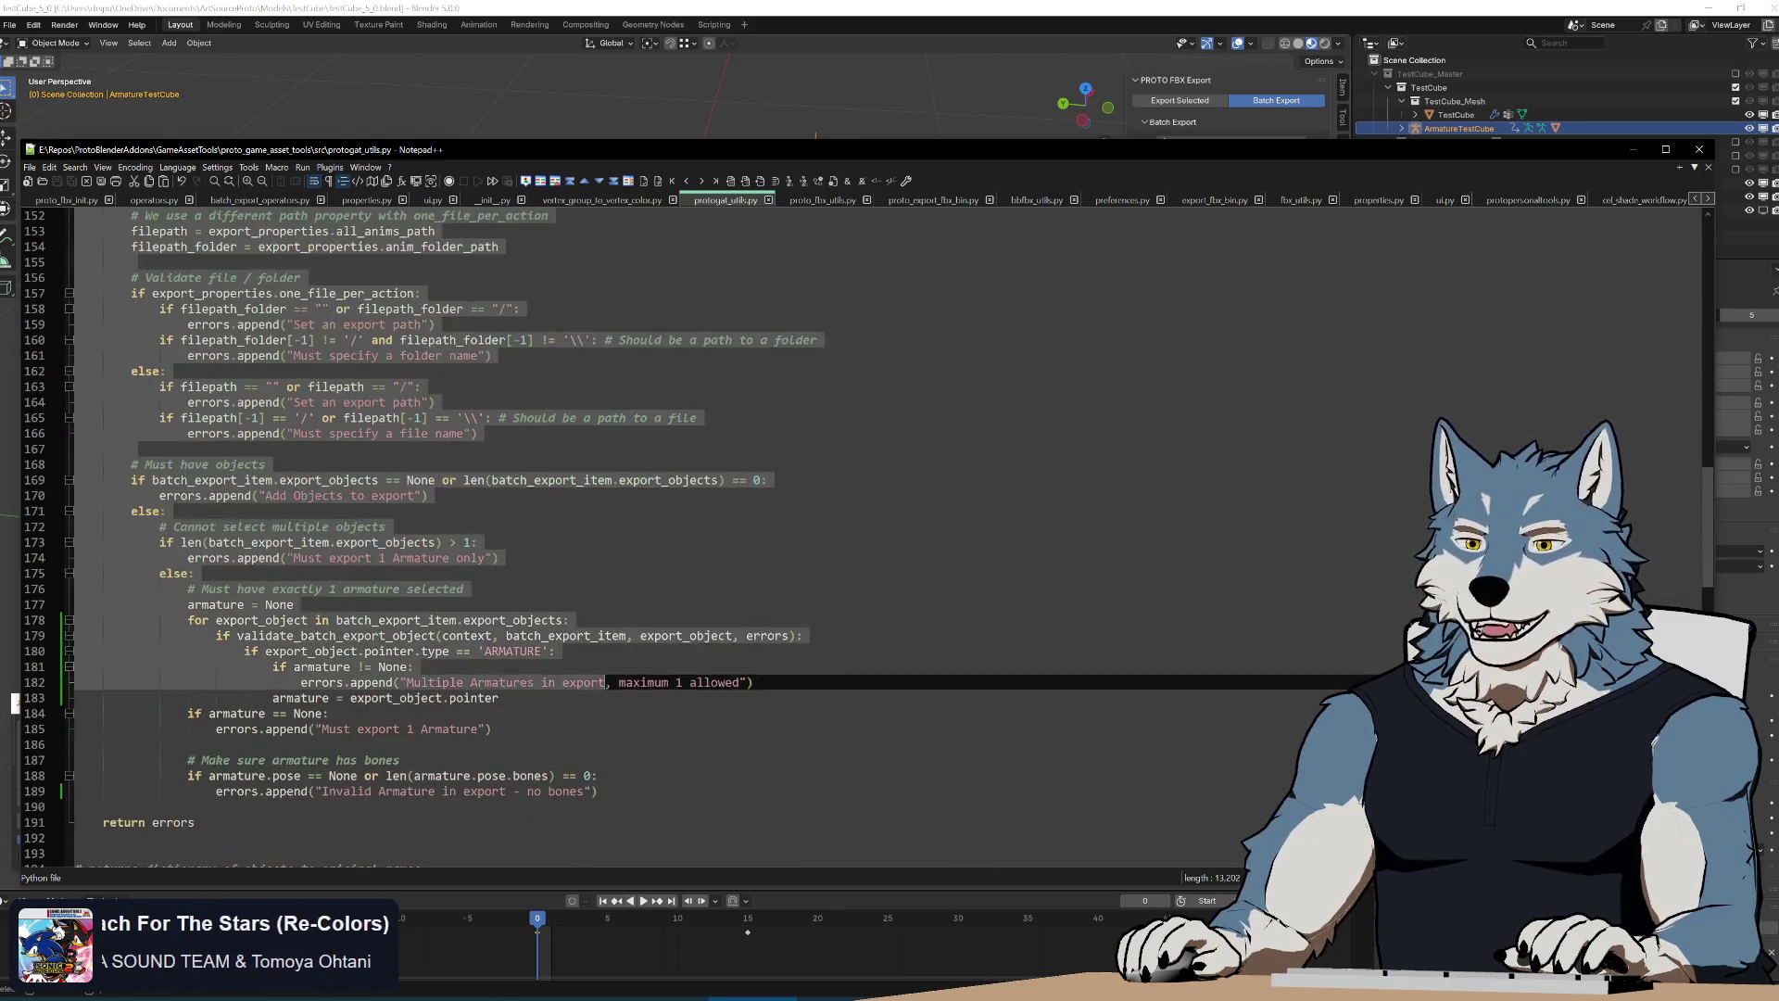
scroll(695, 528, "down", 4)
scroll(695, 528, "down", 3)
scroll(695, 528, "down", 4)
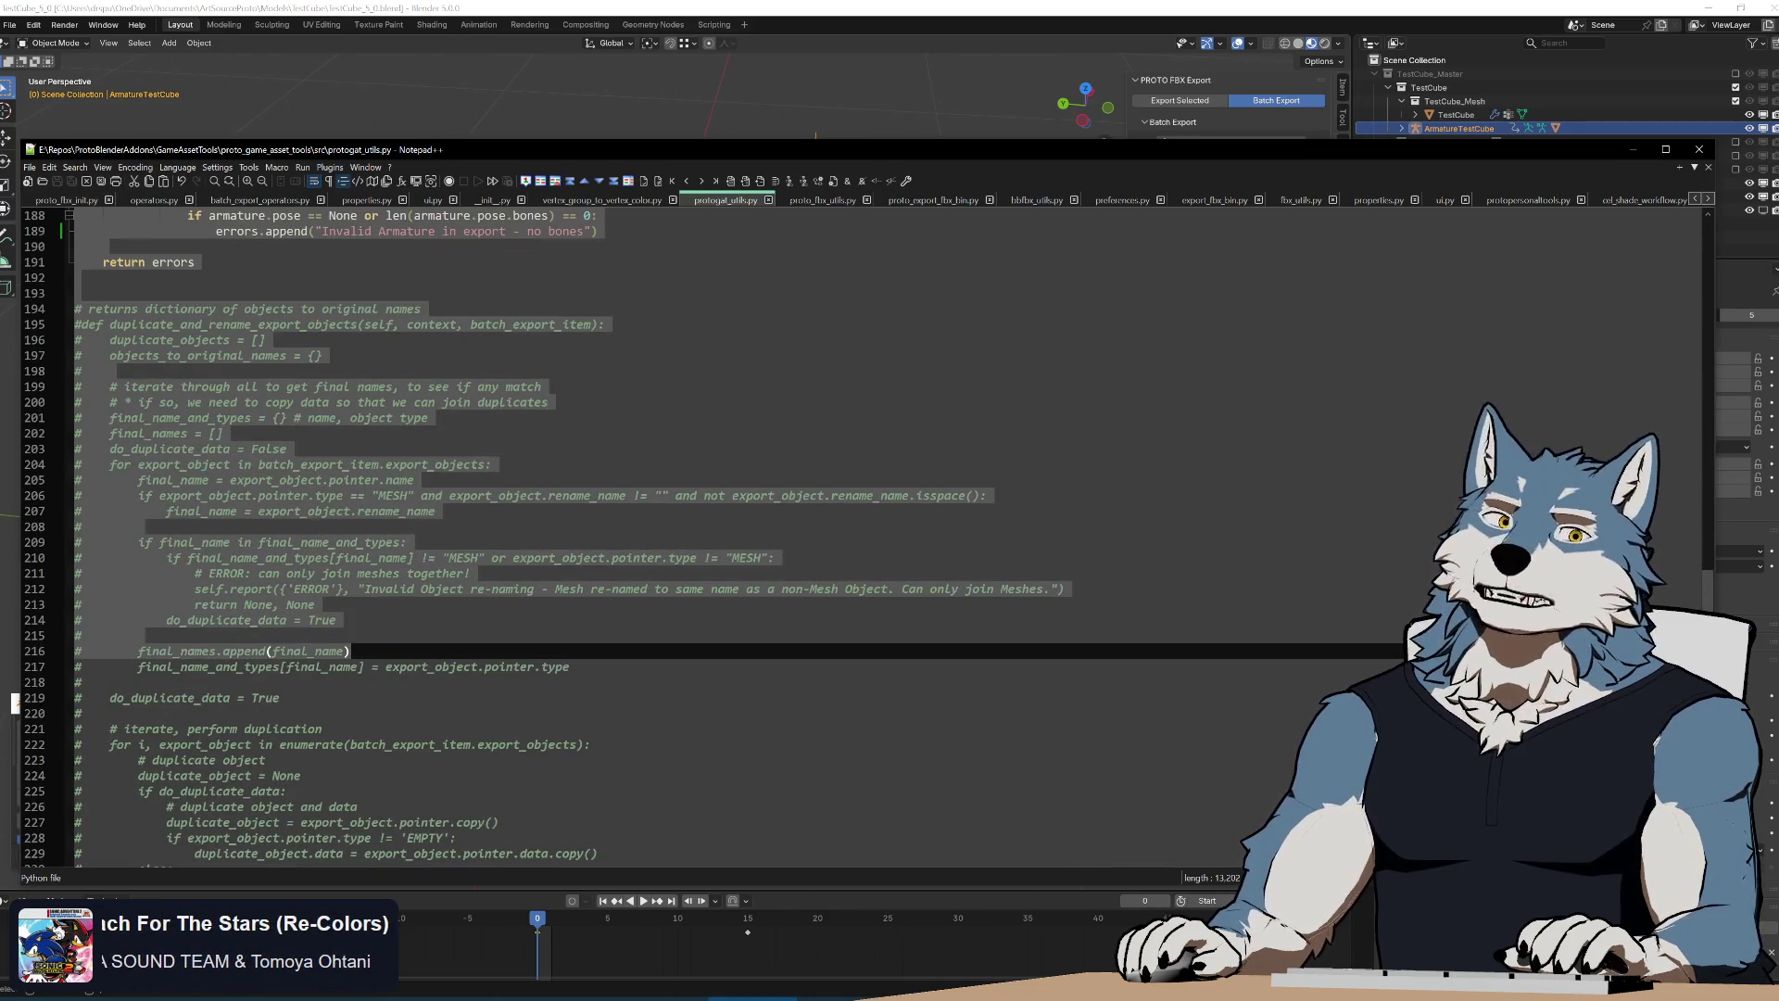
scroll(695, 529, "down", 3)
scroll(695, 529, "up", 5)
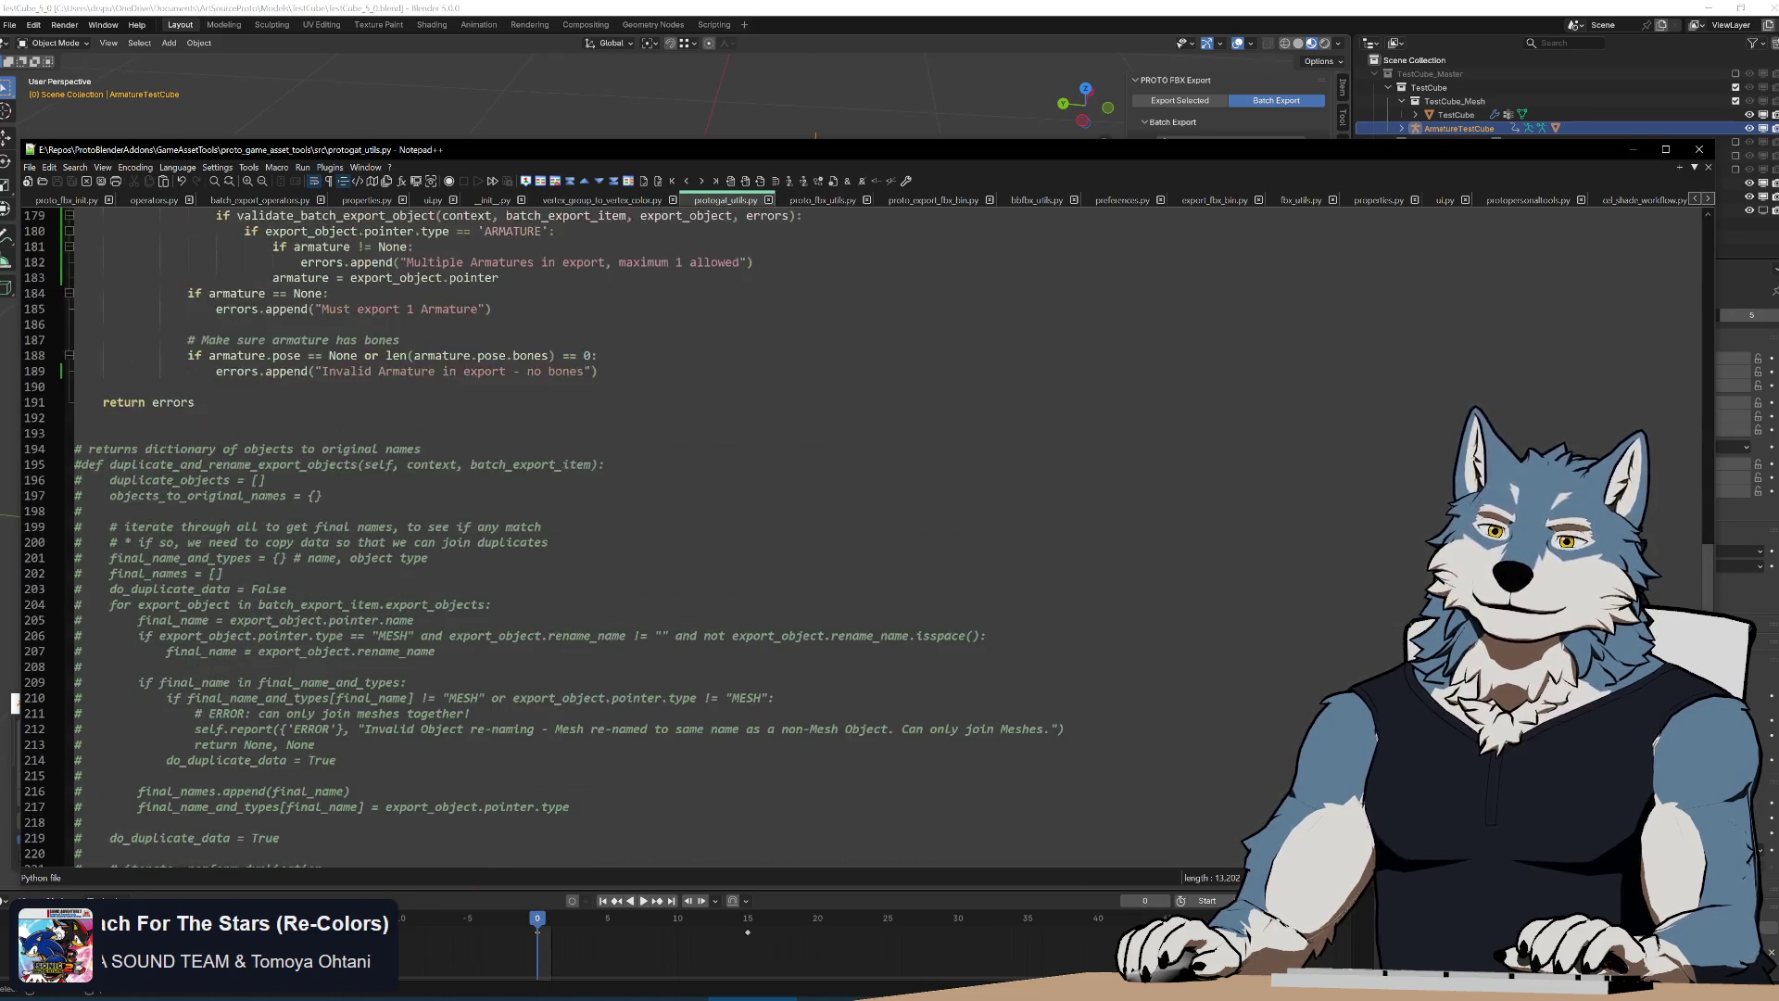
scroll(695, 528, "up", 5)
scroll(694, 528, "up", 5)
scroll(695, 529, "up", 5)
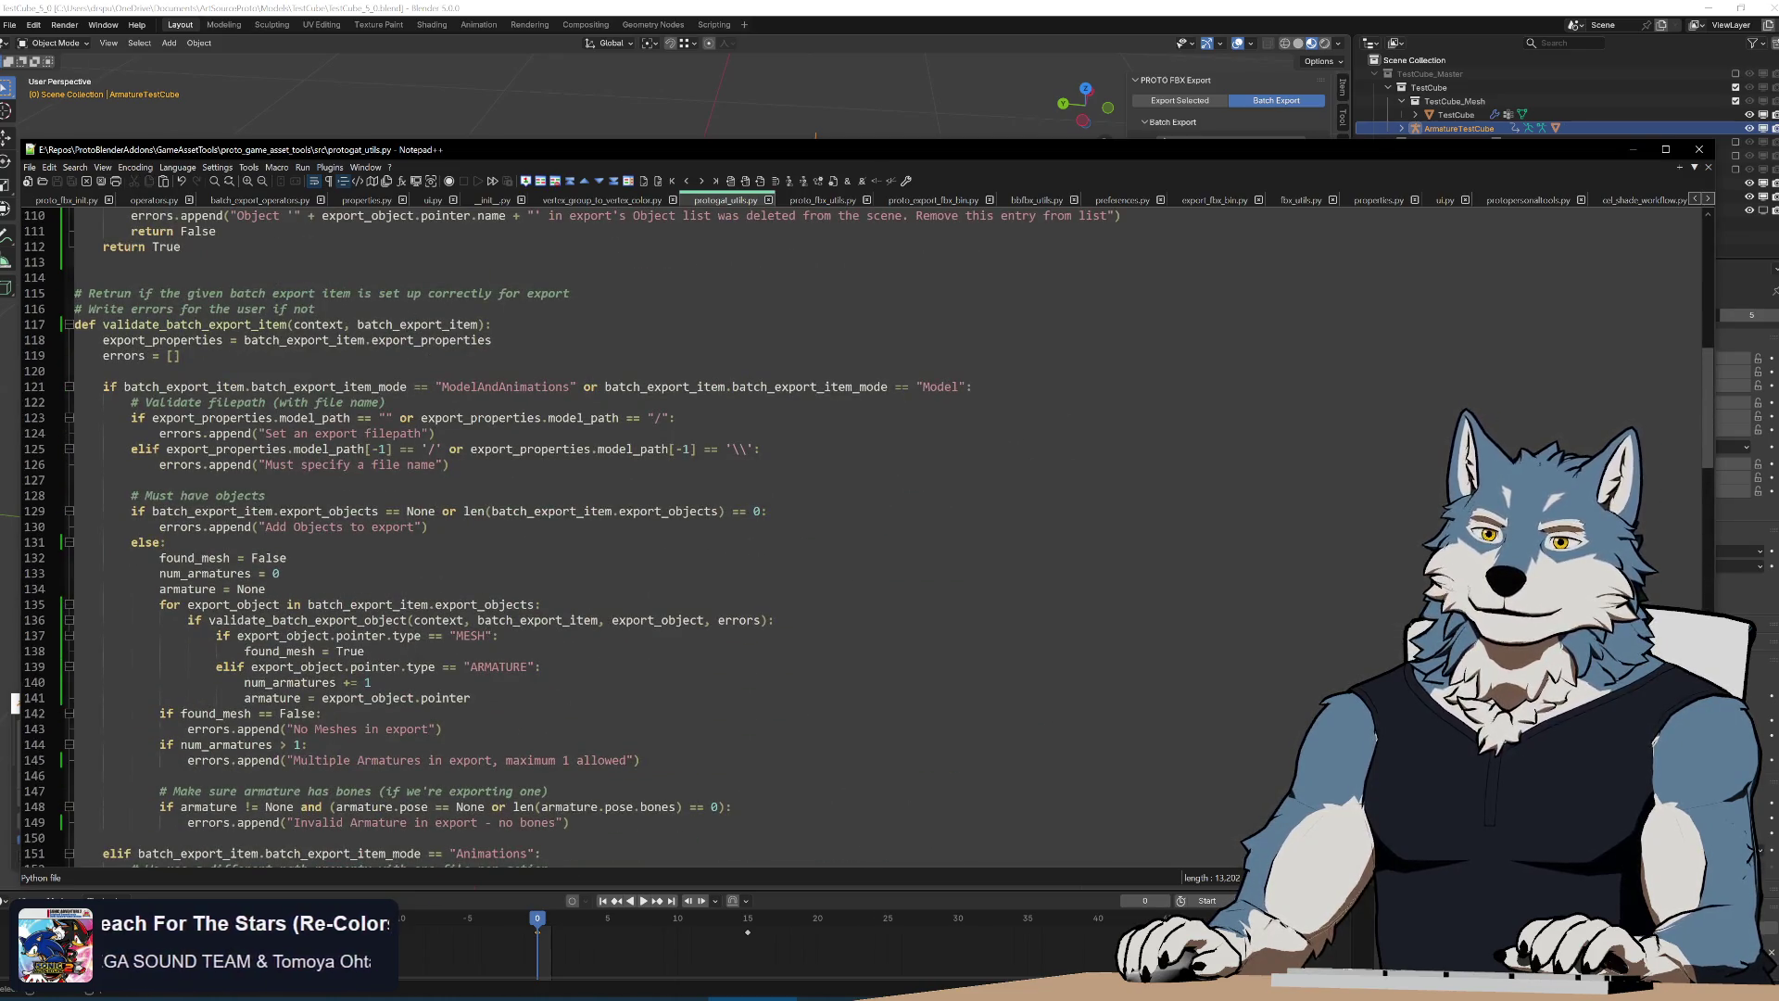
left_click(417, 370)
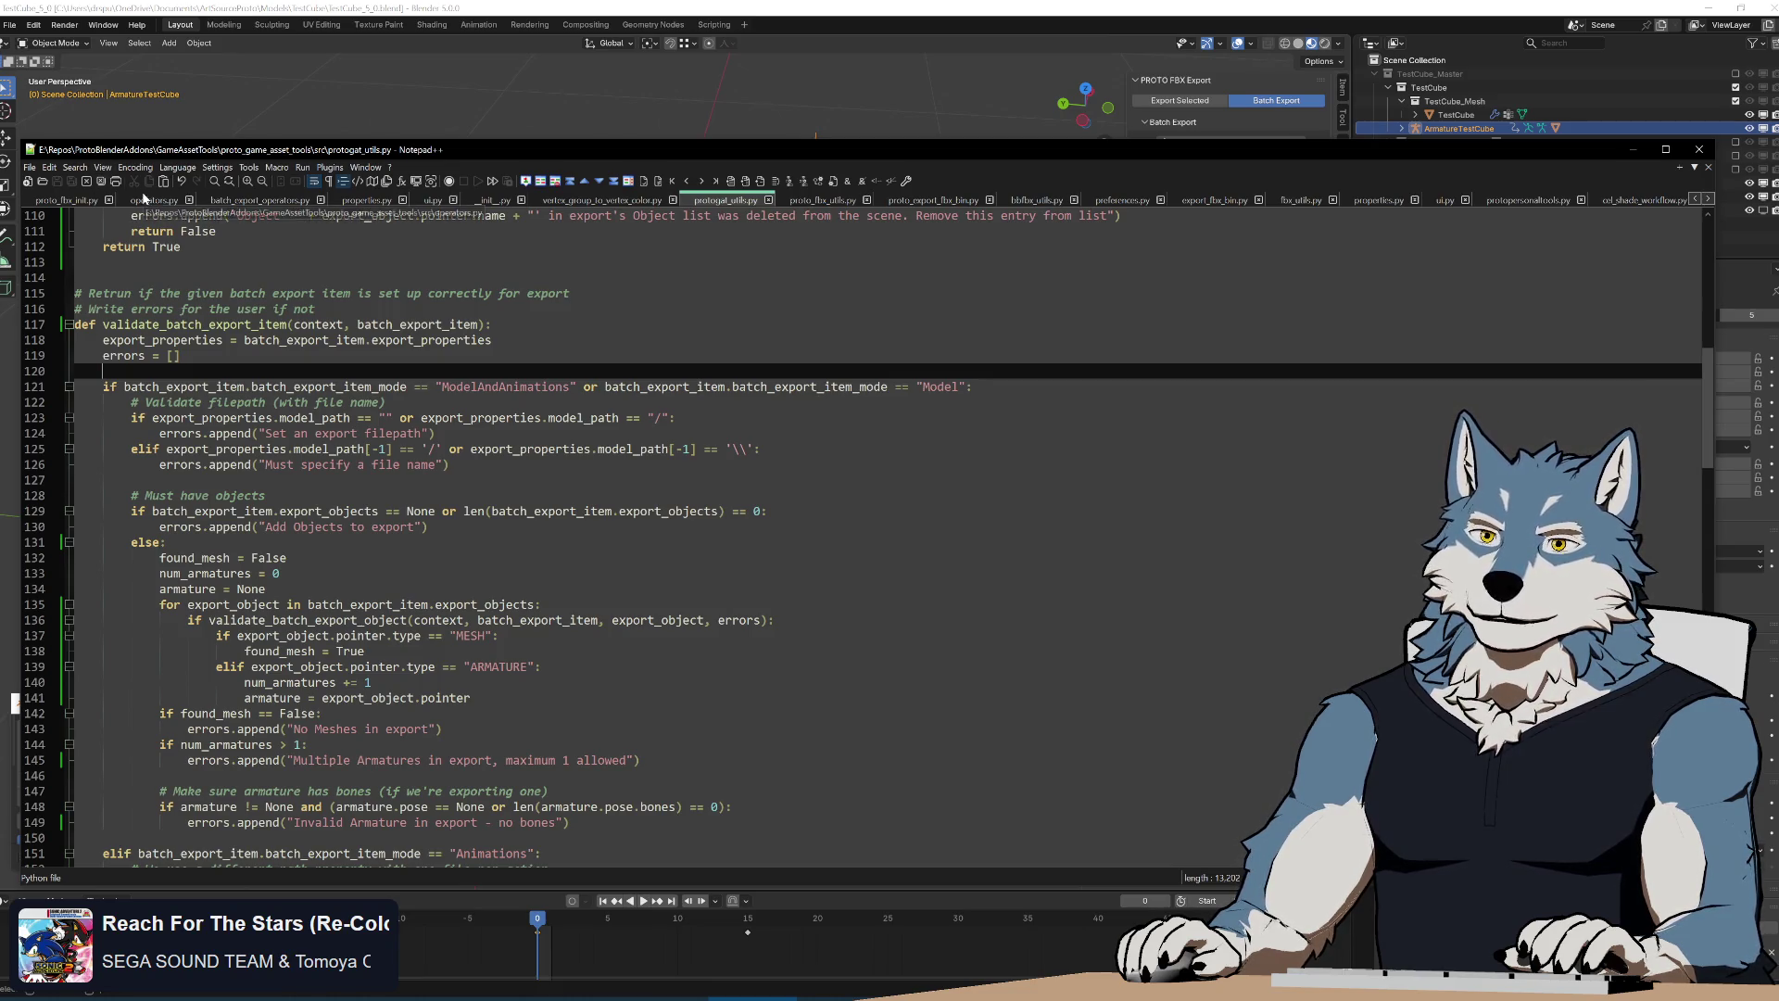
Review the duplicate-object renaming code in proto_fbx_utils.py, then return to Blender
left_click(834, 202)
scroll(834, 418, "up", 10)
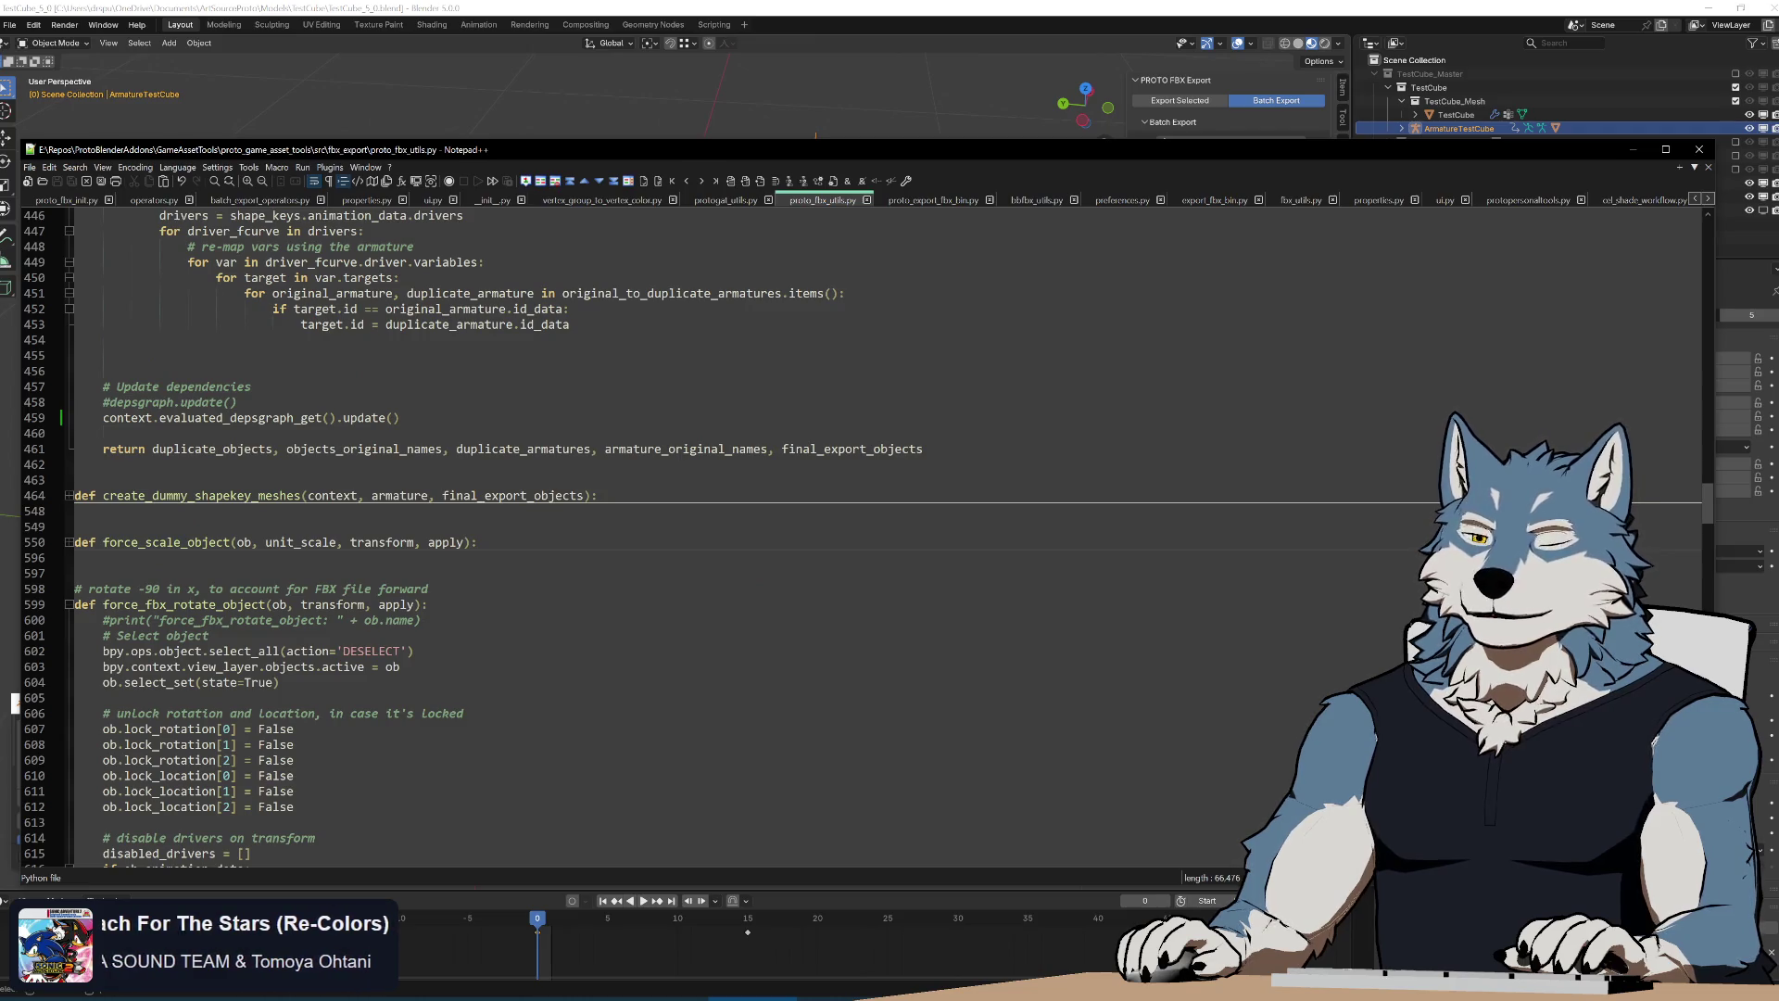
scroll(695, 557, "up", 8)
scroll(695, 557, "up", 5)
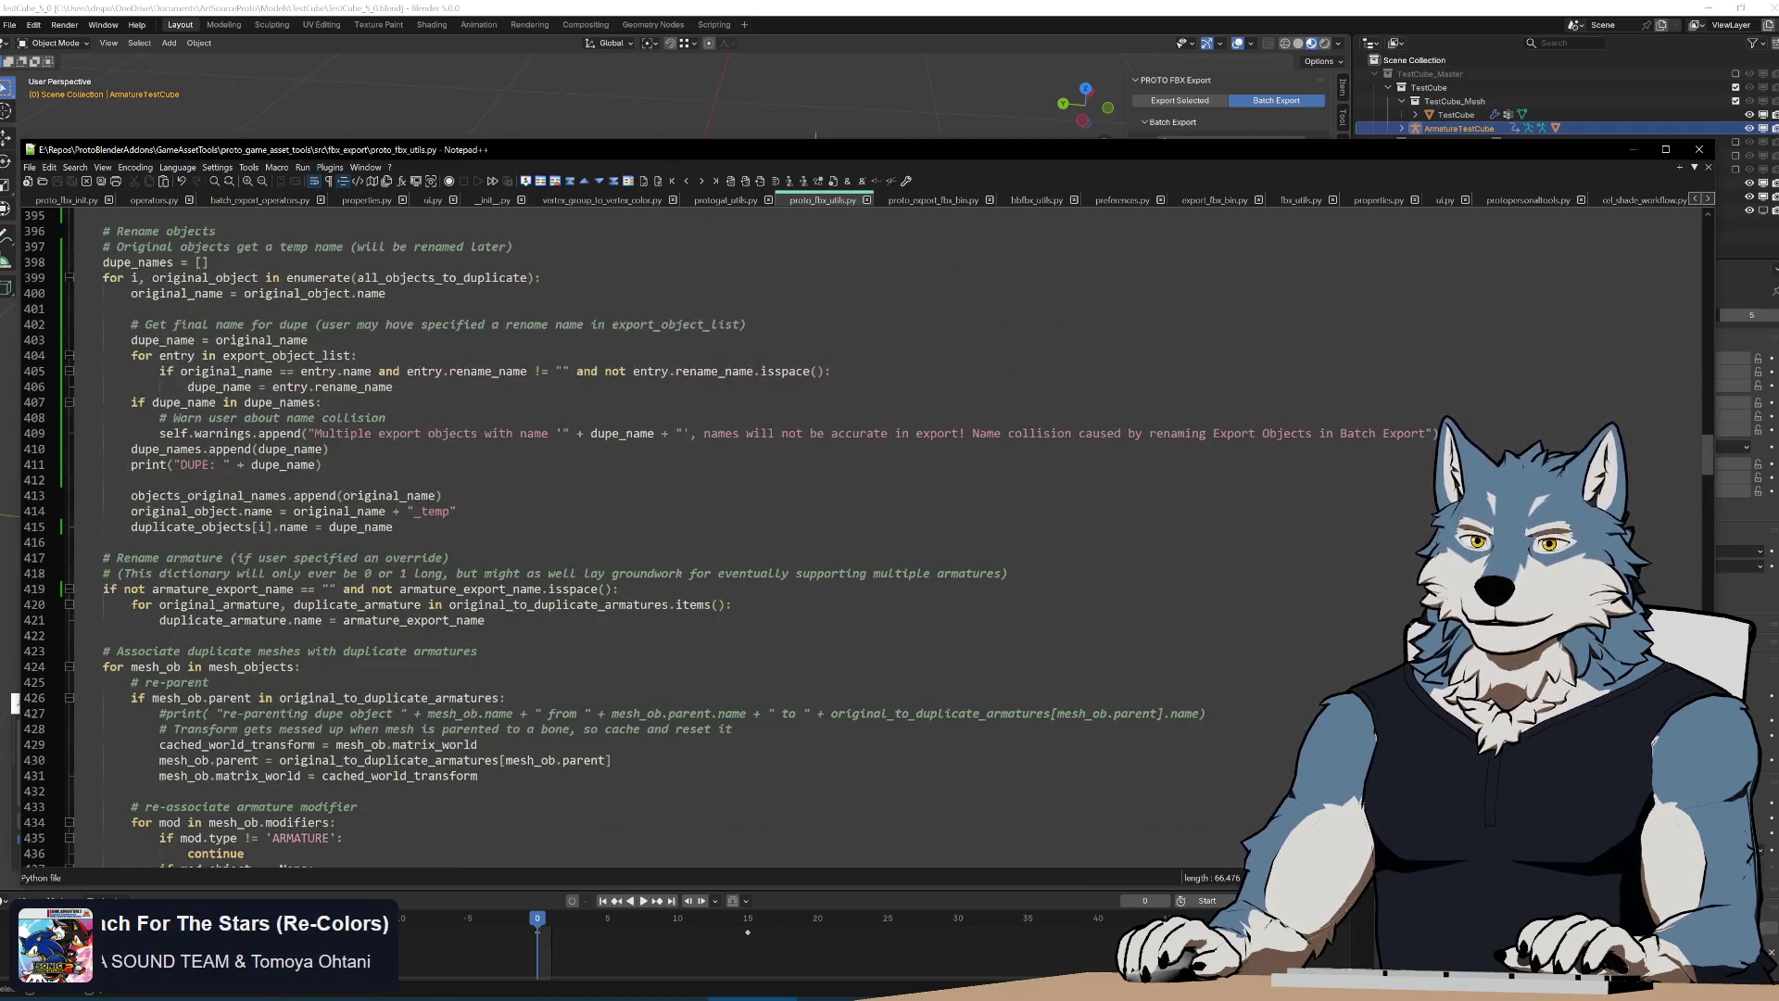
scroll(695, 556, "up", 3)
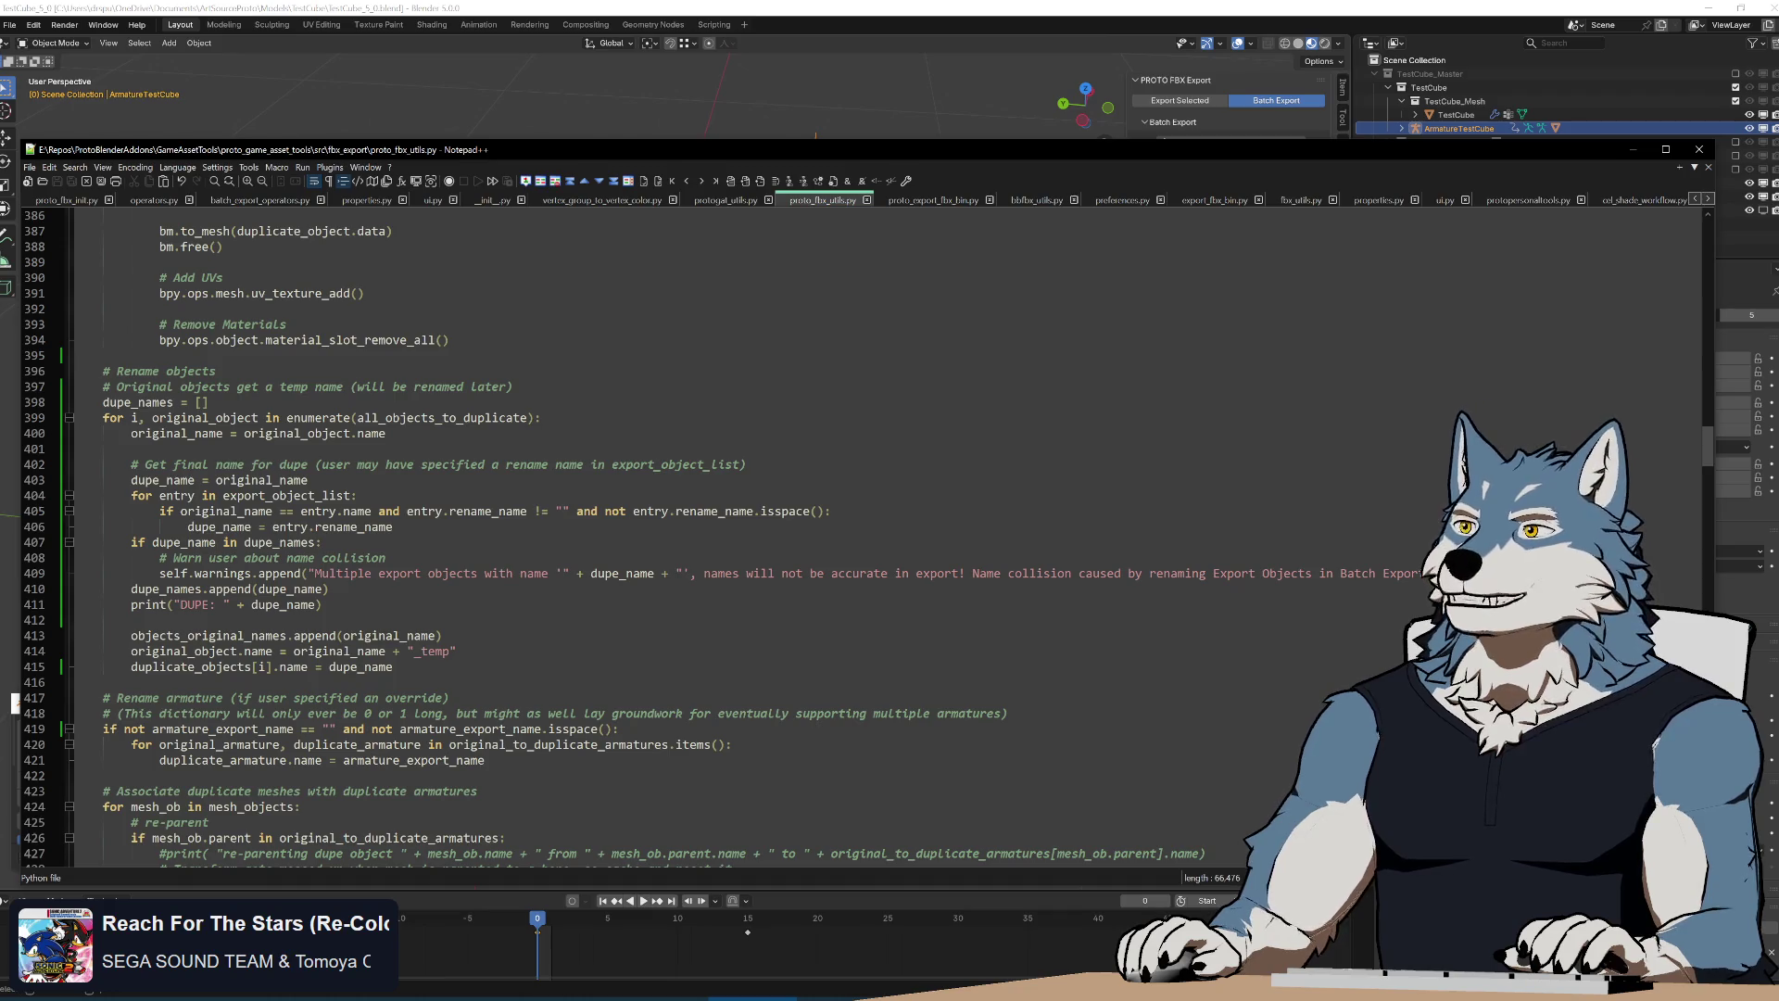
key("alt+Tab")
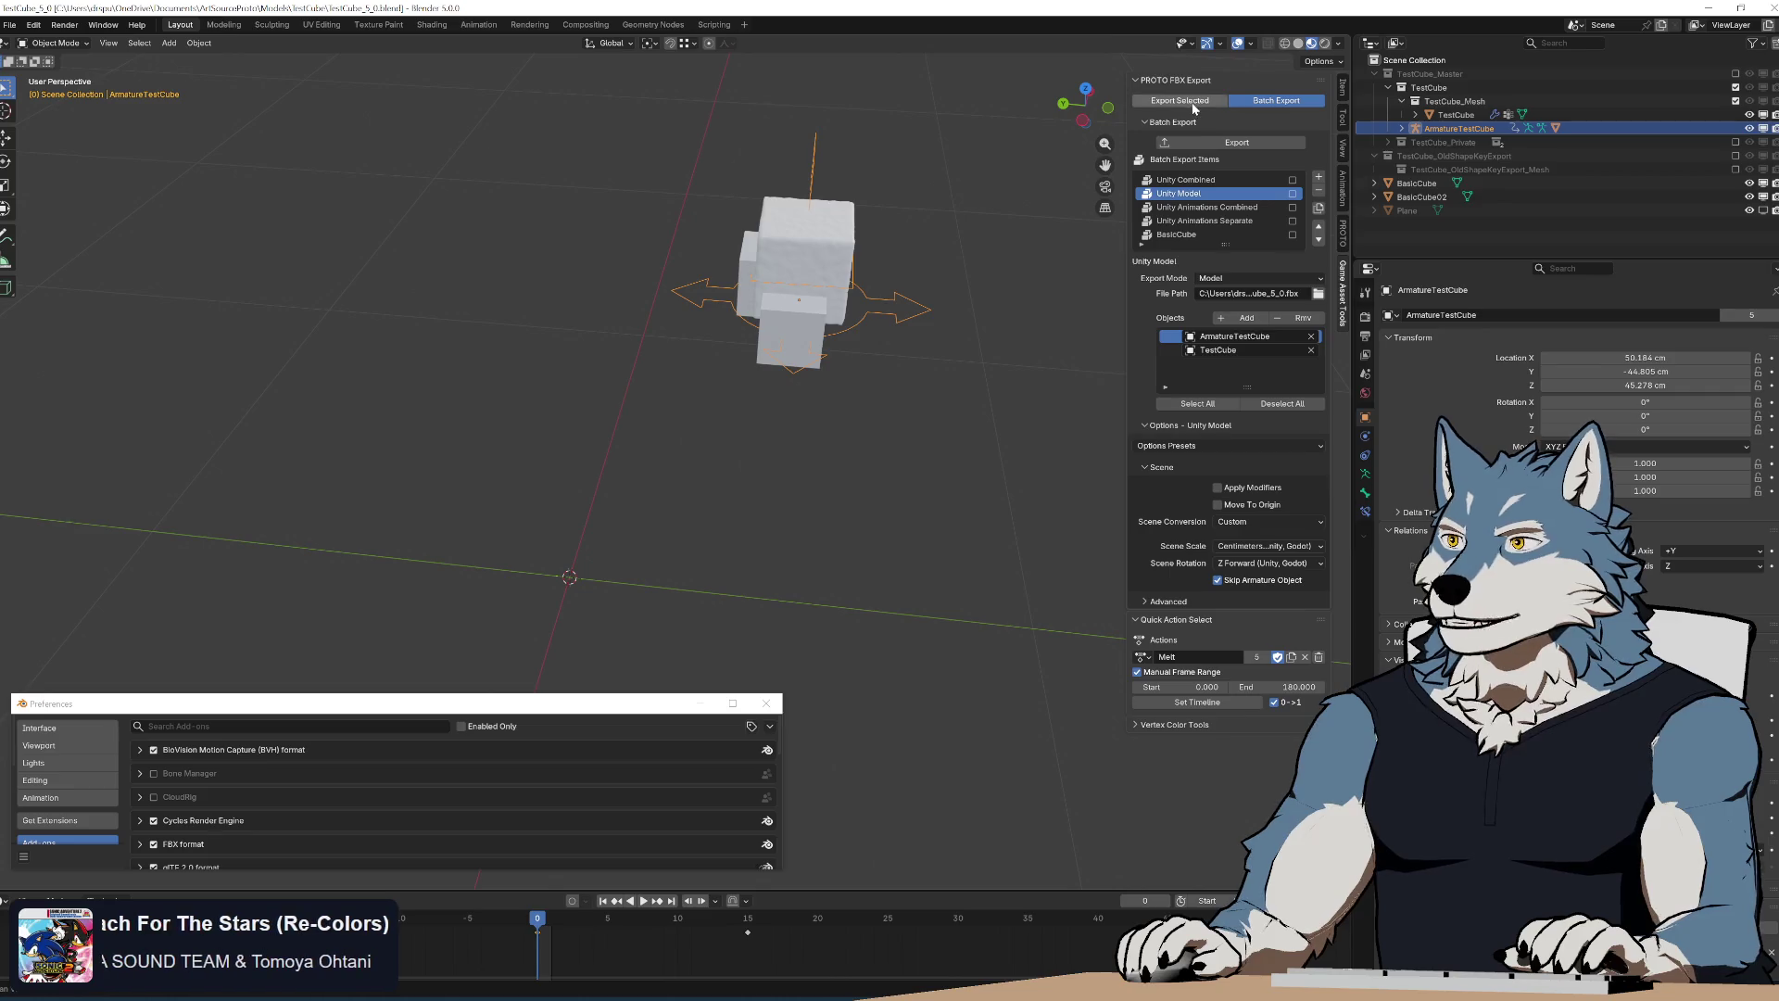
left_click(1255, 523)
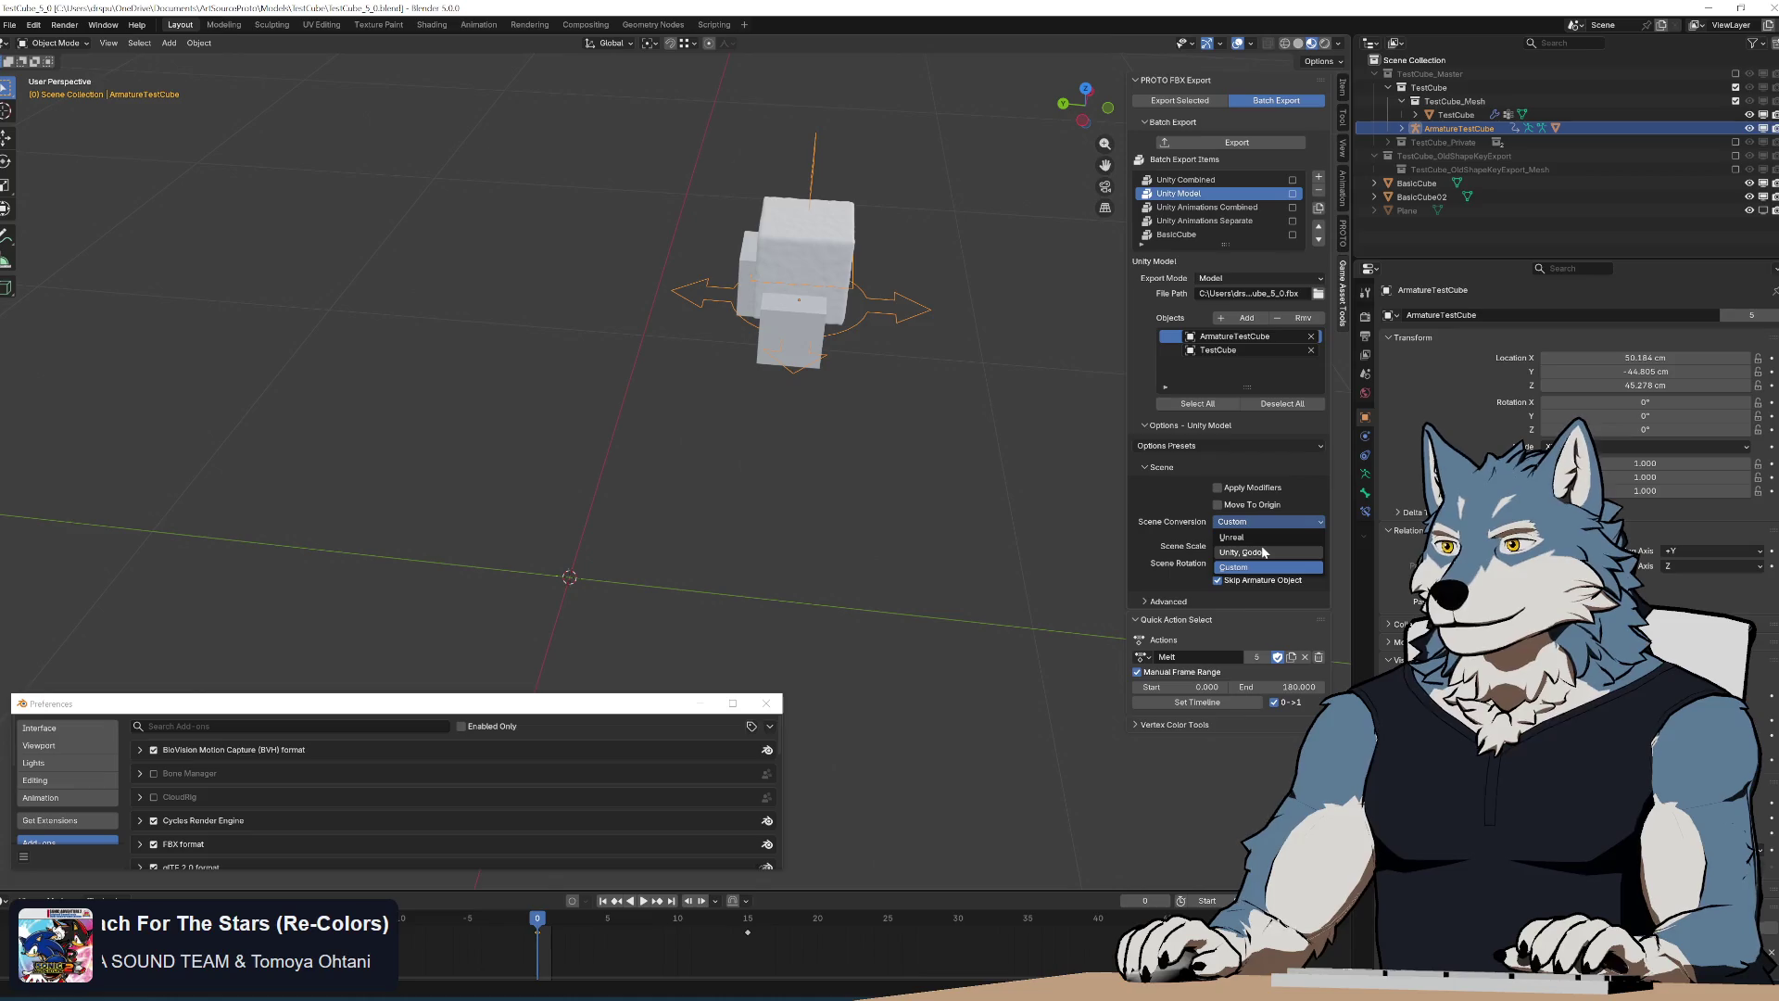
left_click(1262, 552)
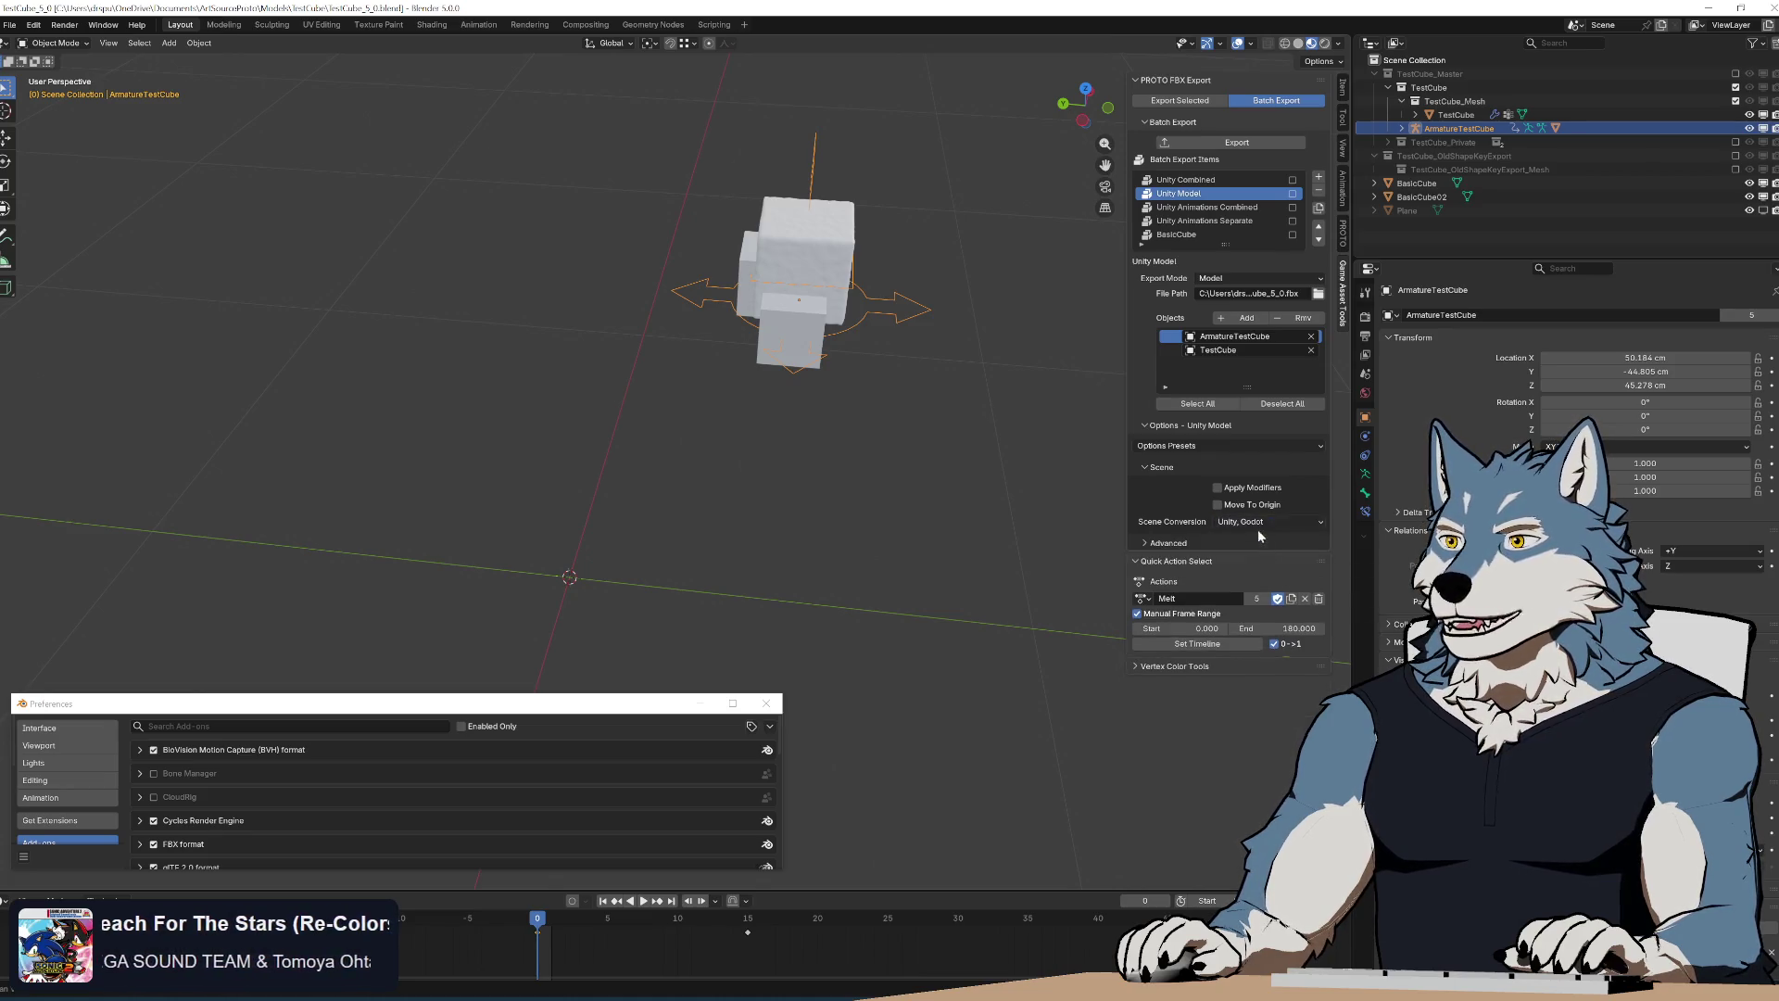
left_click(1279, 523)
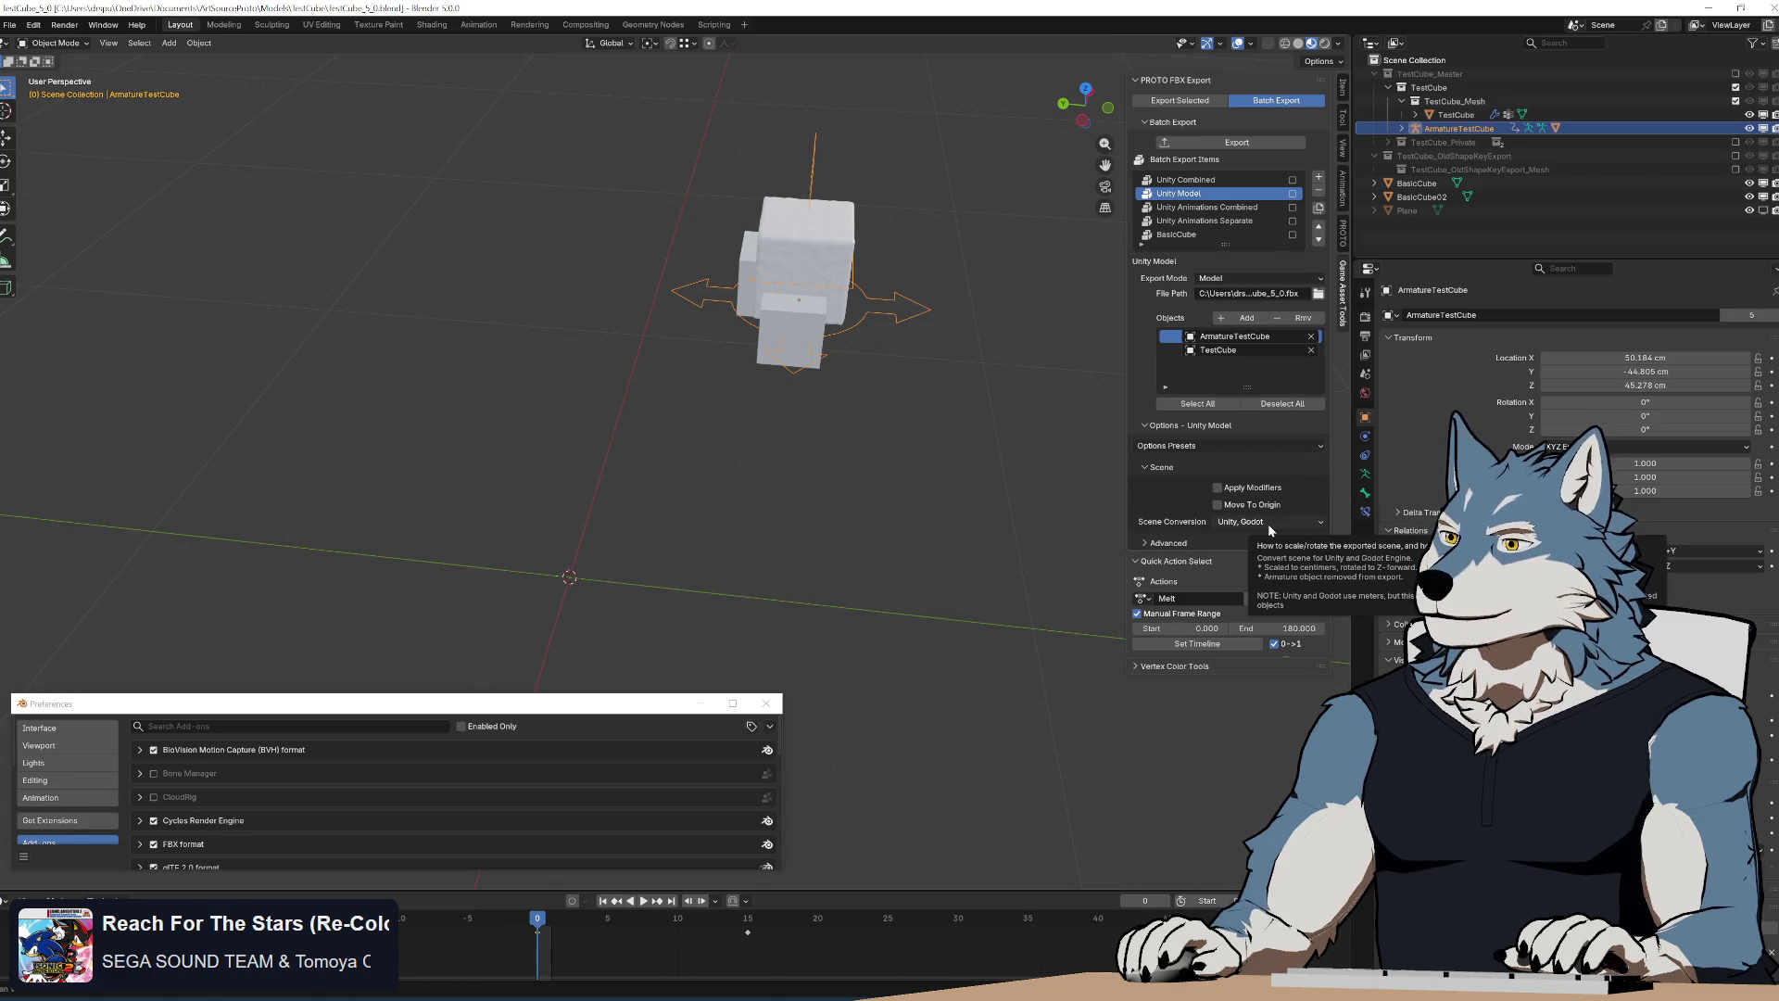
left_click(1269, 525)
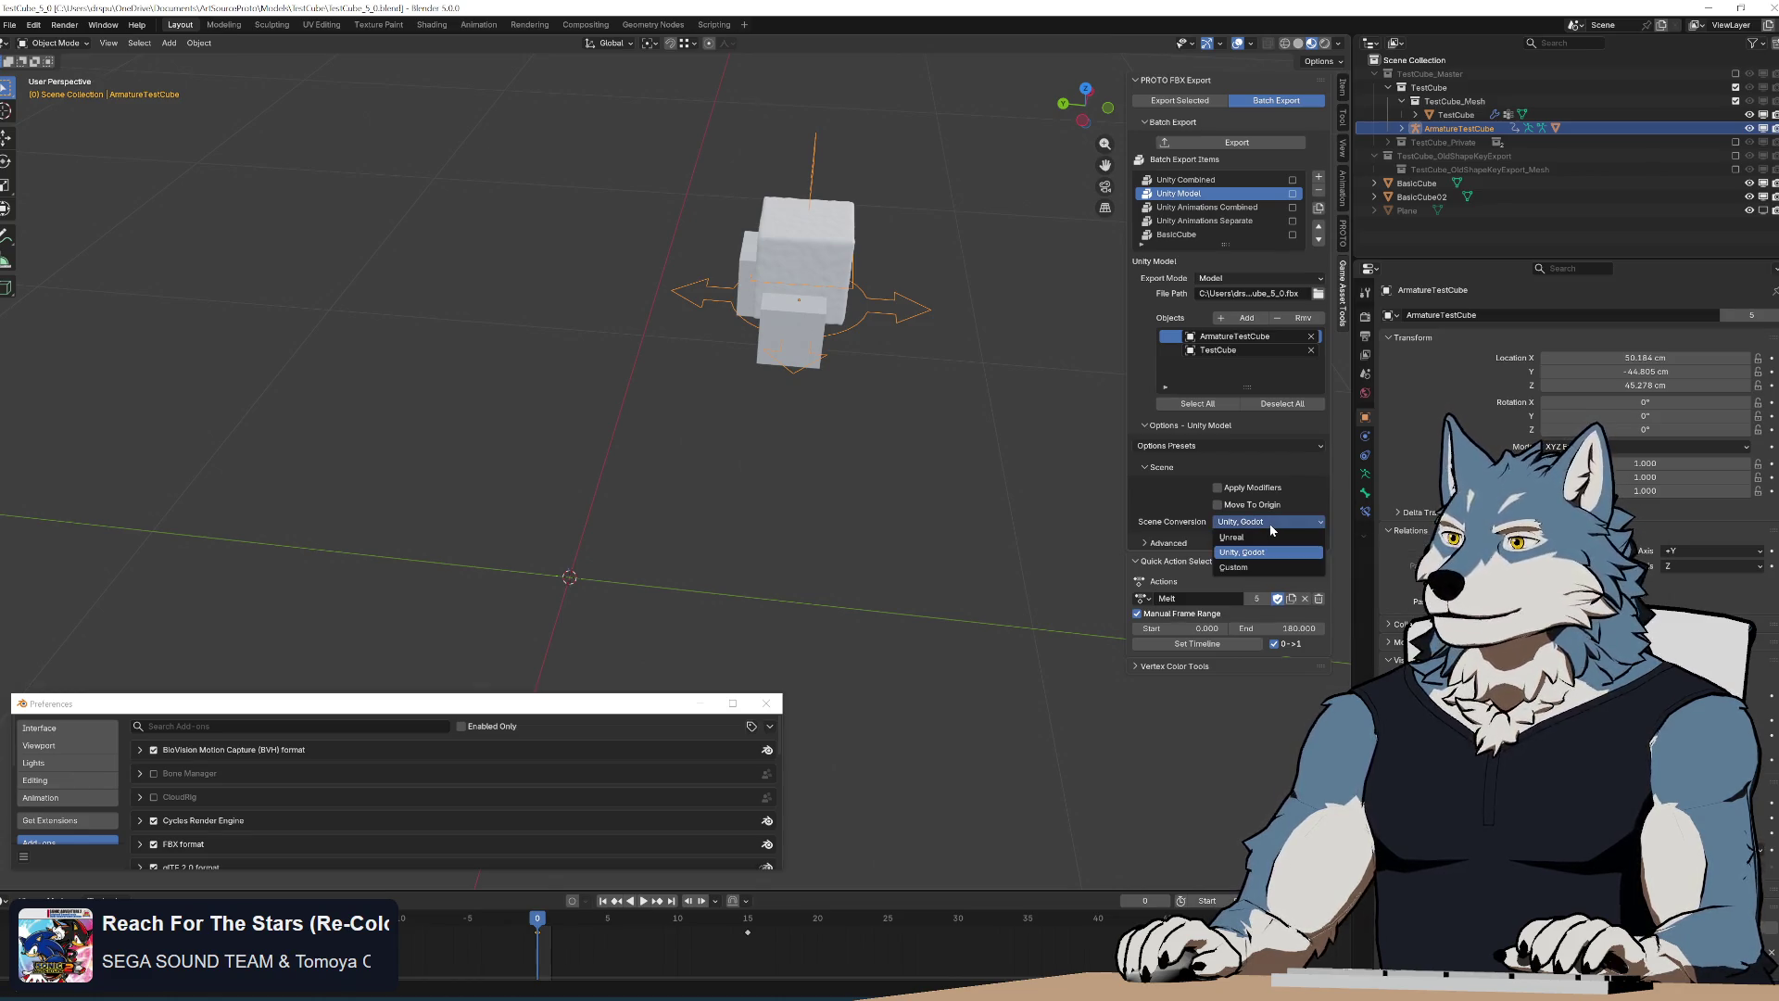
left_click(1237, 567)
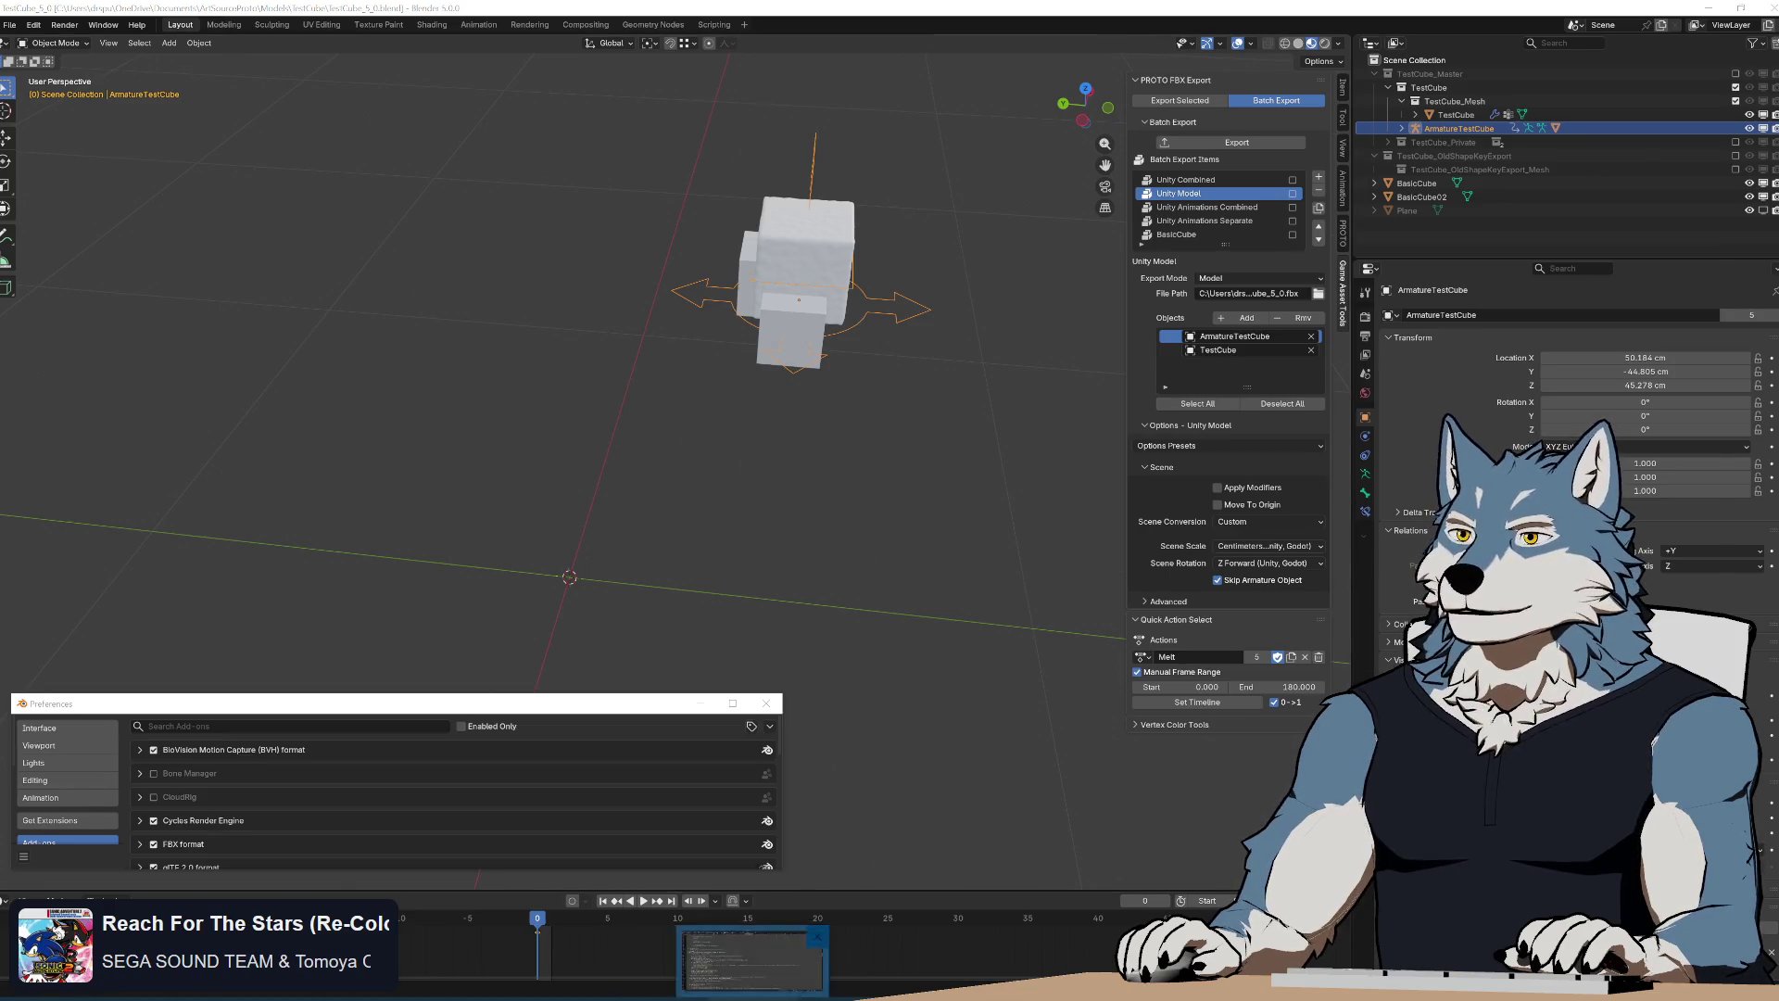
Inspect duplicate_export_objects, highlighting export_object_list and export_objects_to_duplicate uses
key("alt+Tab")
scroll(625, 556, "up", 5)
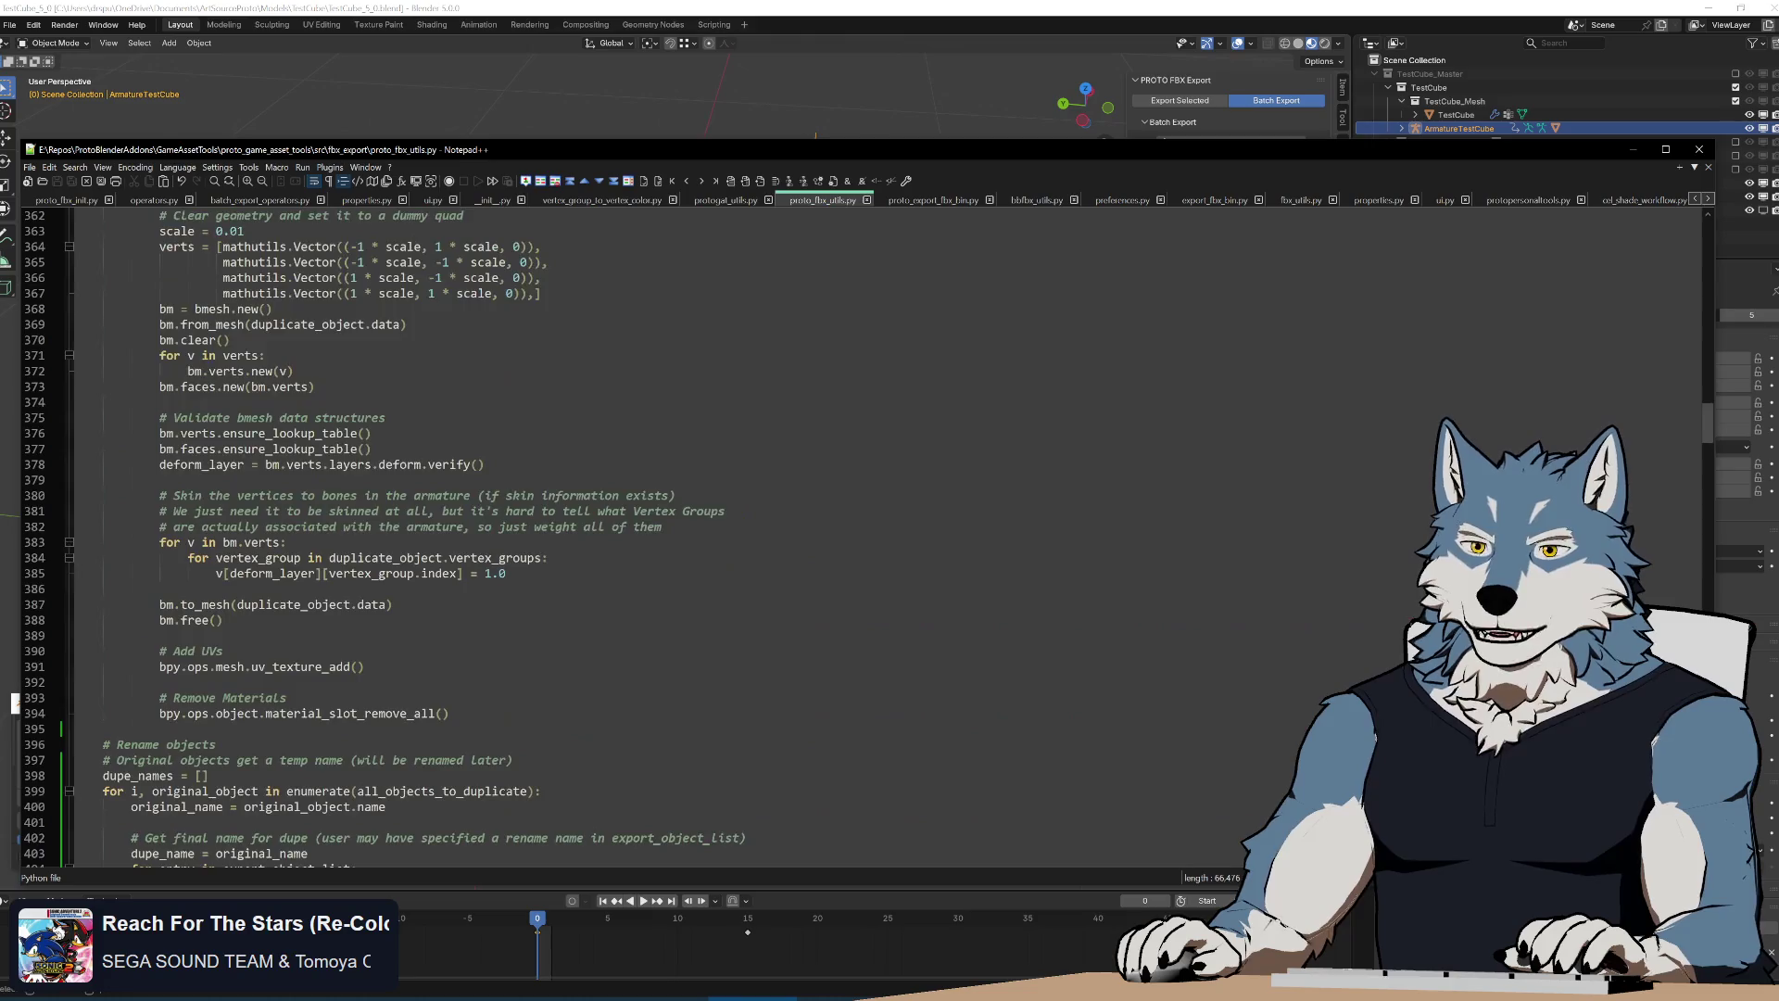
scroll(625, 556, "up", 5)
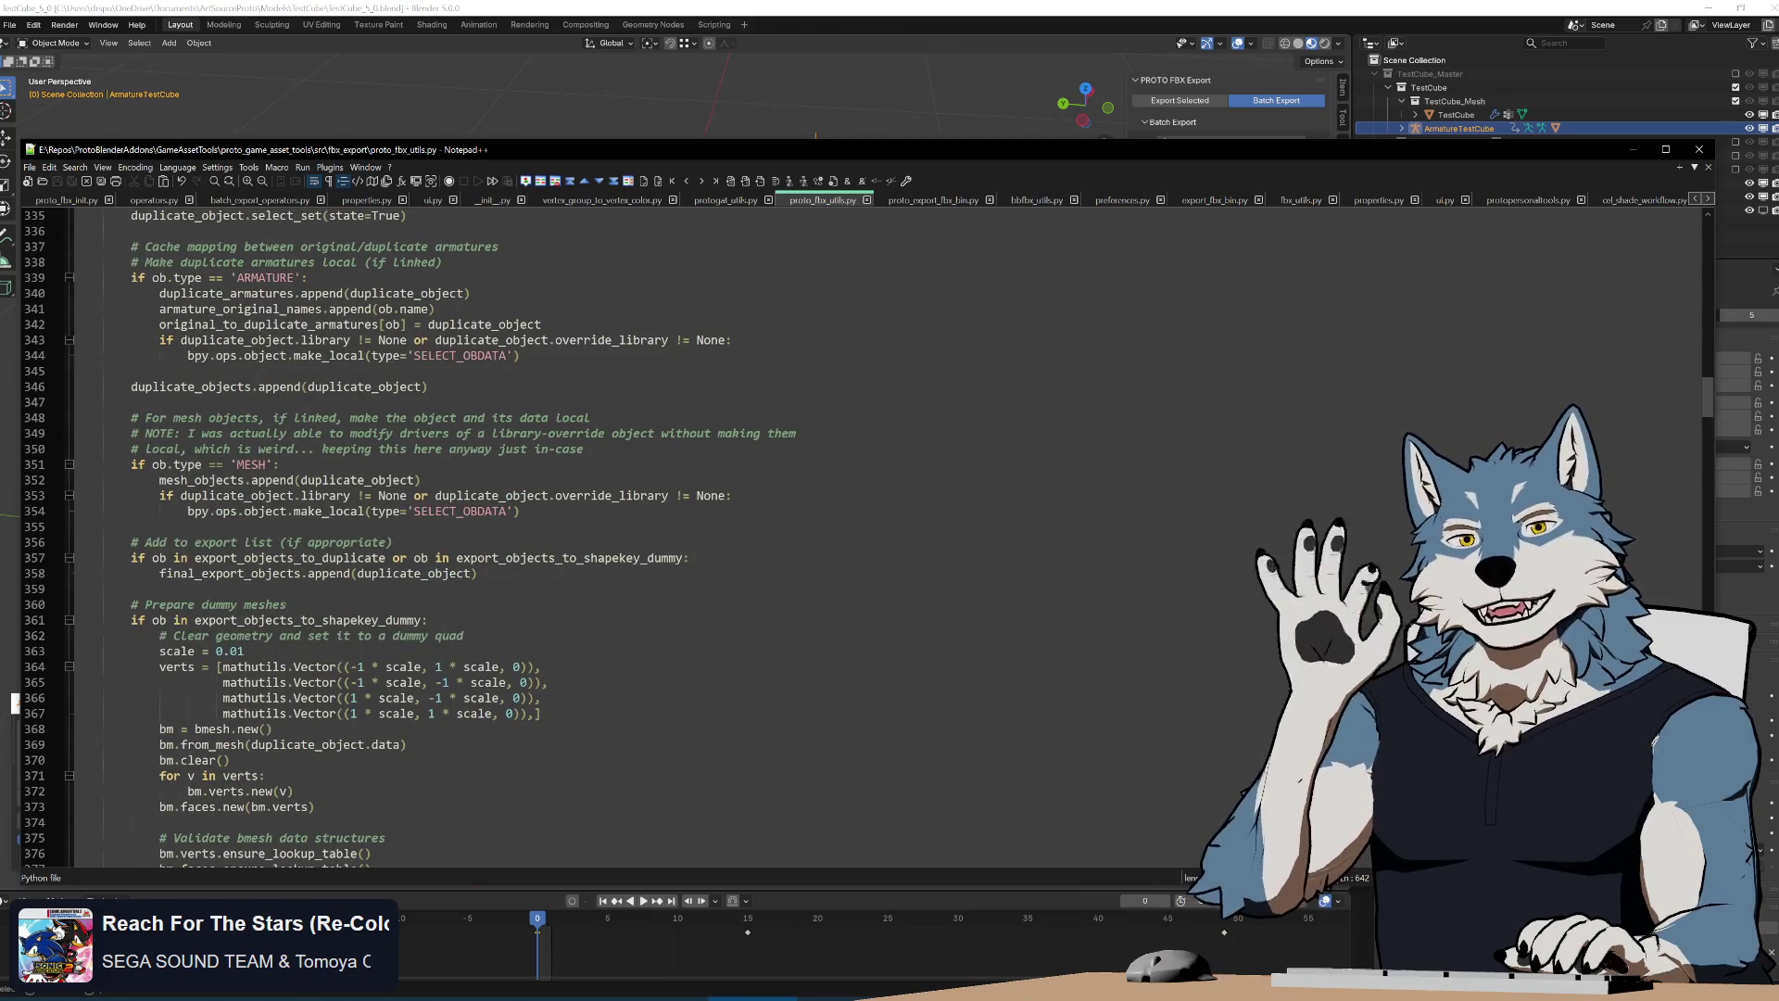
scroll(627, 557, "up", 6)
scroll(626, 556, "up", 6)
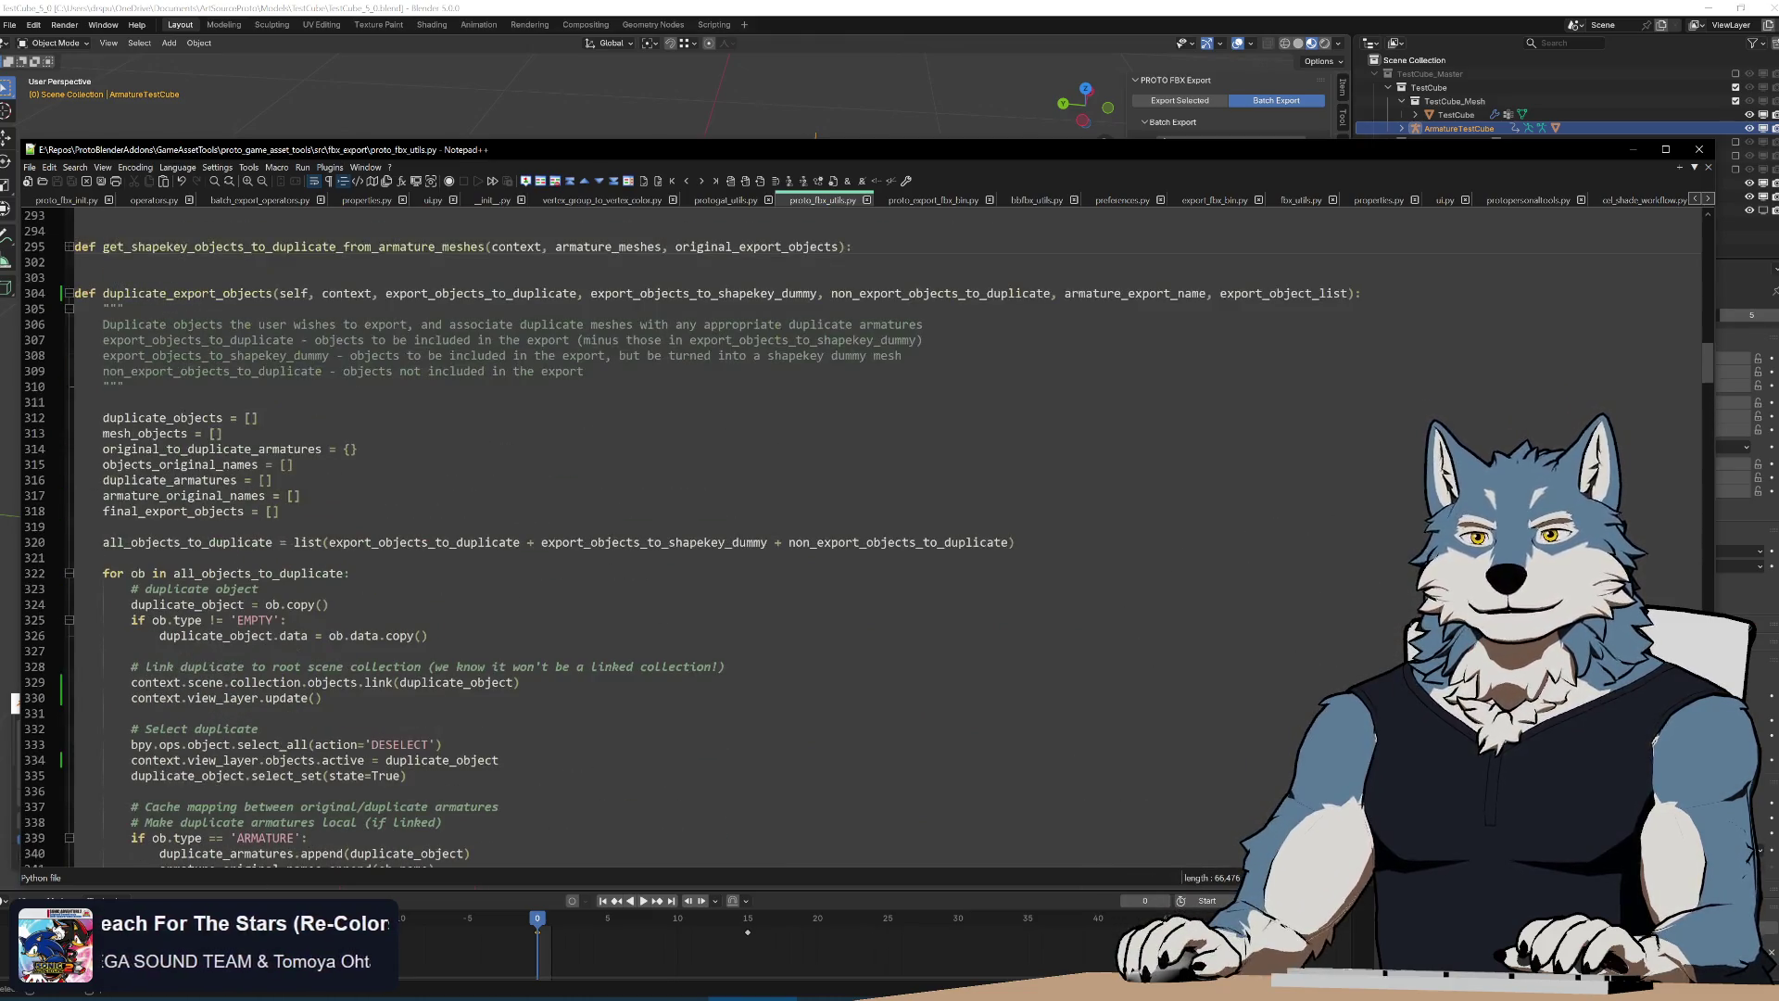
left_click(278, 292)
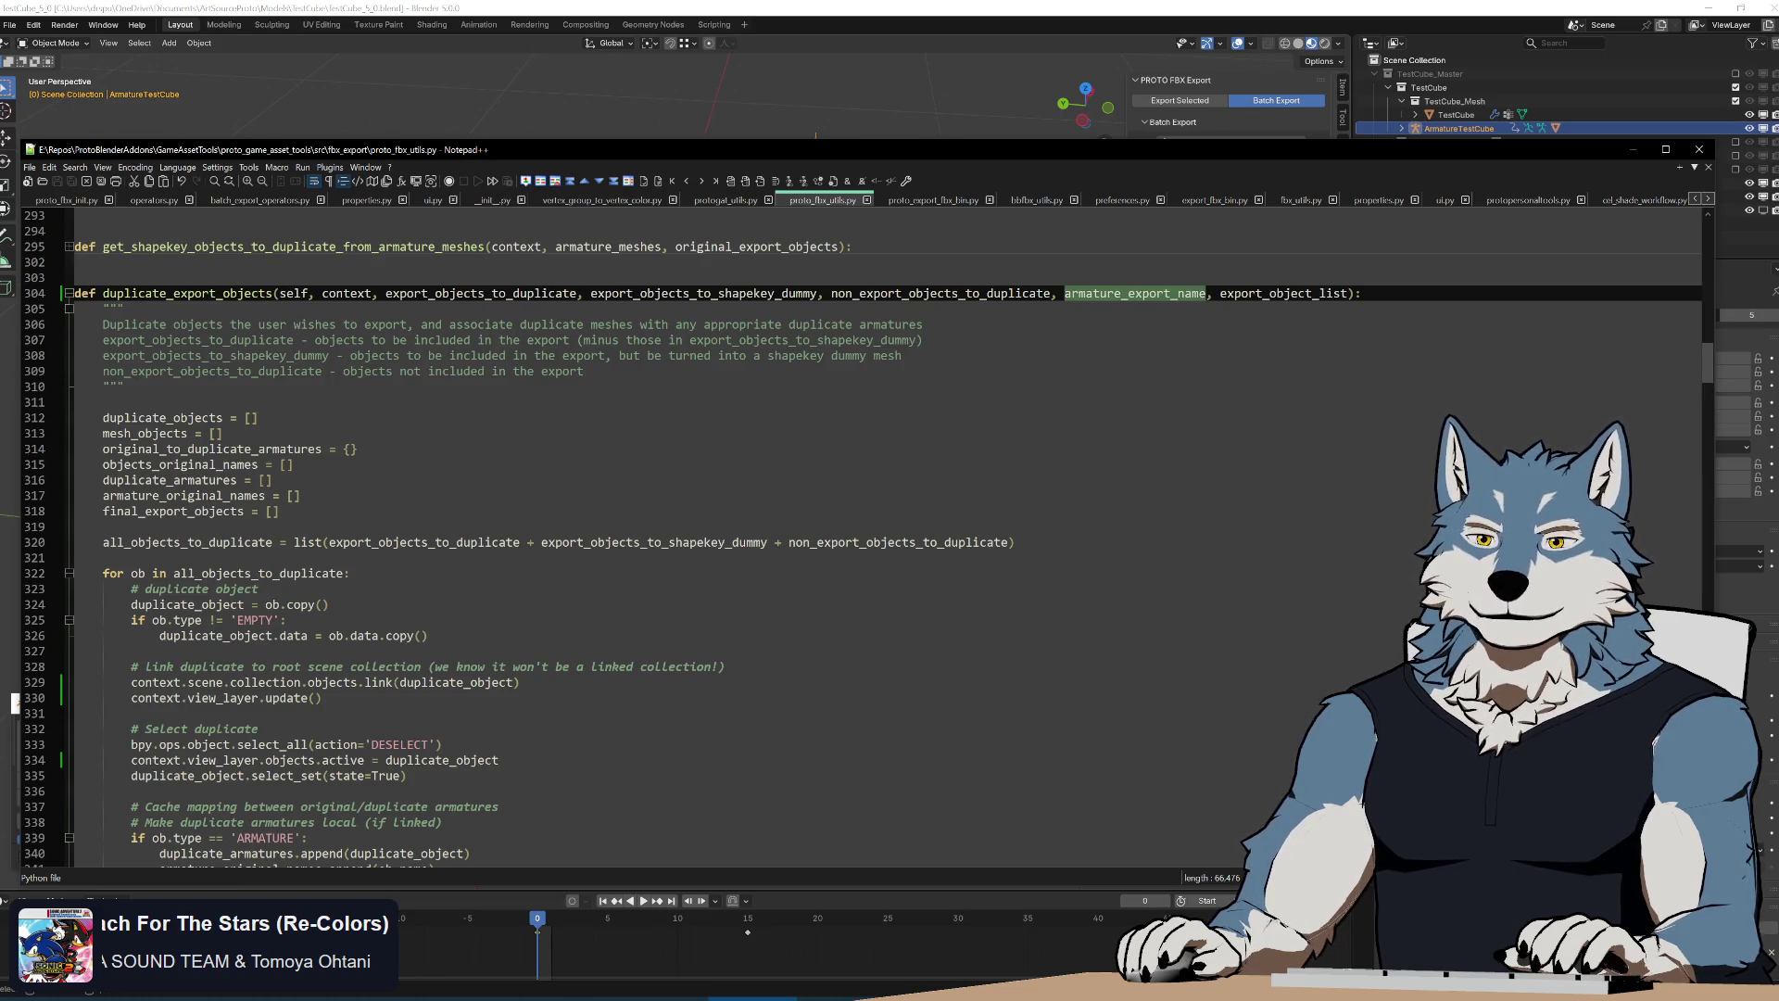
left_click(1307, 292)
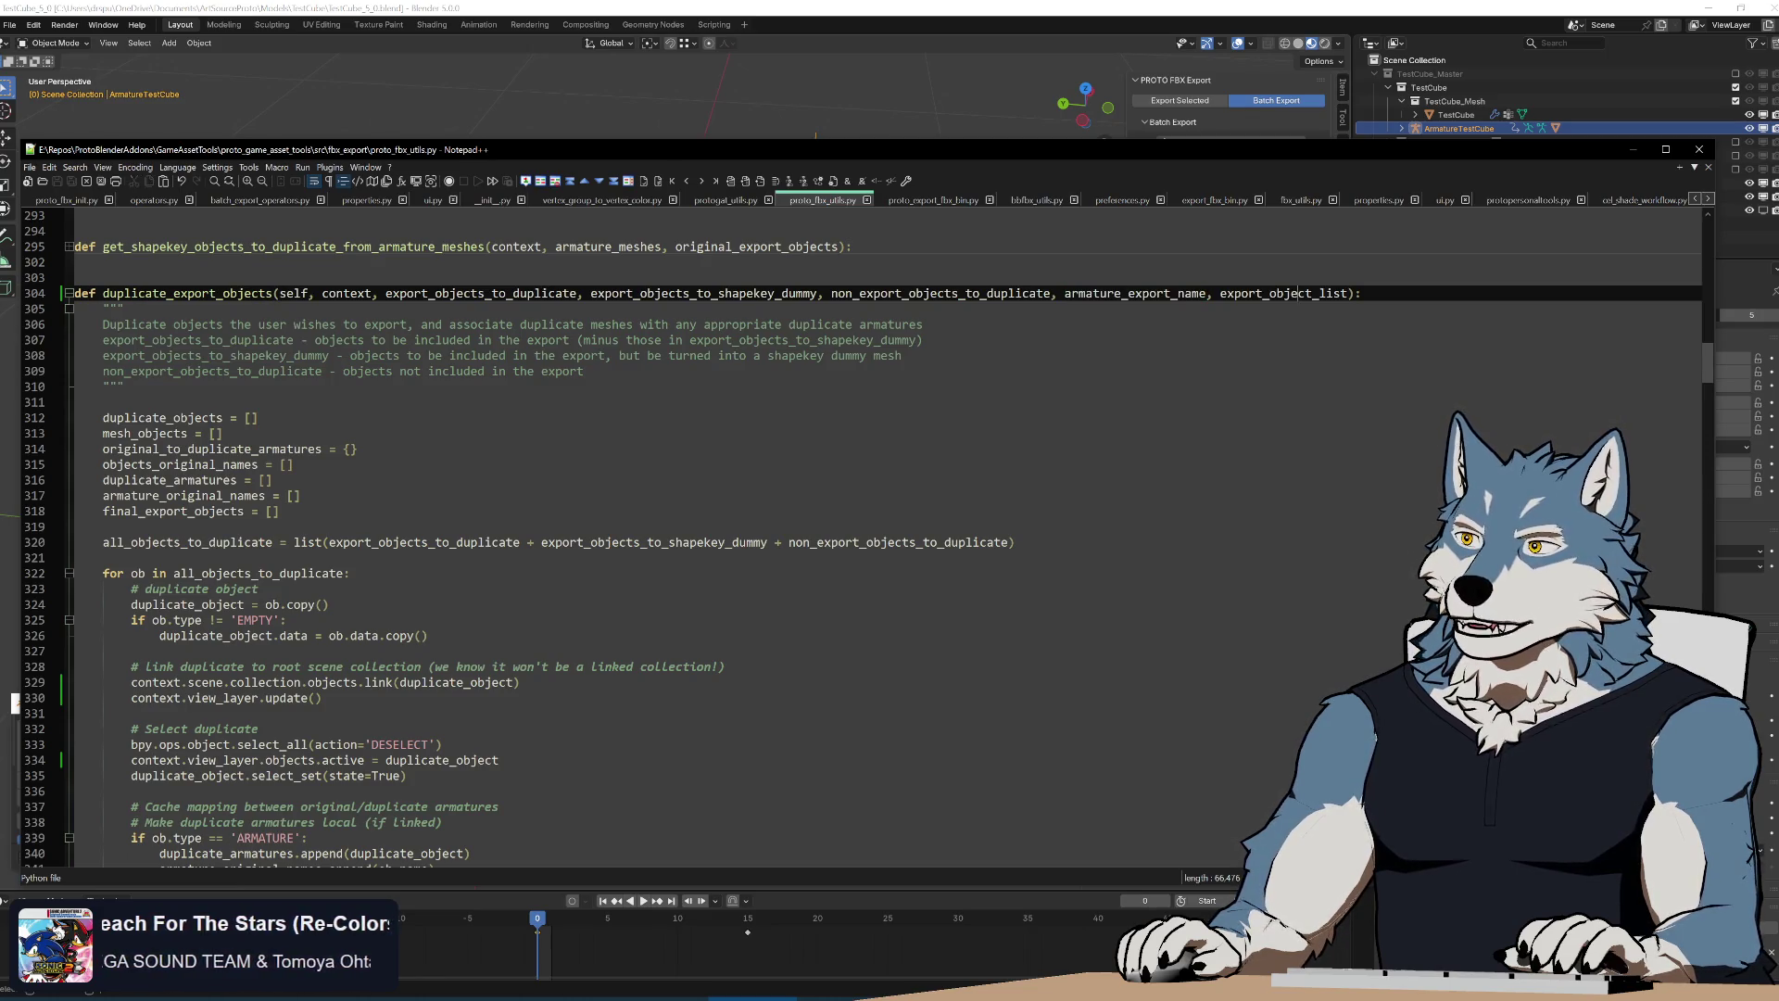
scroll(626, 557, "down", 10)
scroll(625, 556, "down", 10)
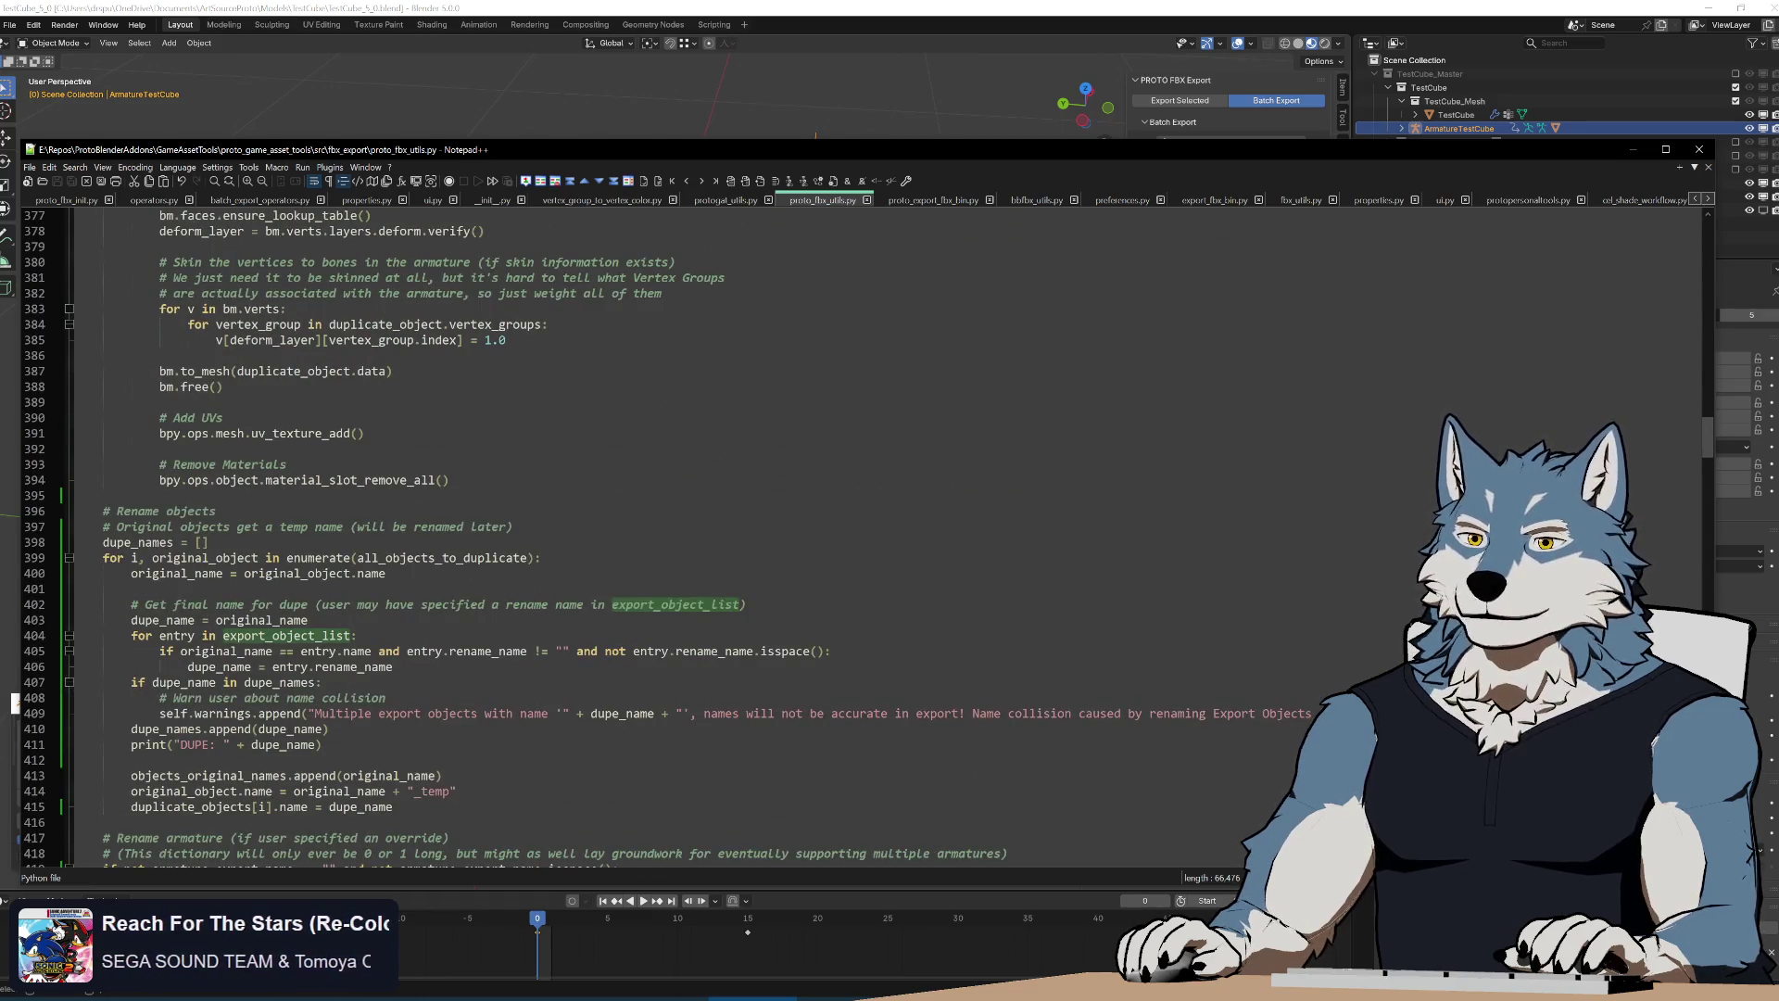
scroll(625, 555, "up", 8)
scroll(626, 556, "up", 8)
scroll(625, 556, "up", 6)
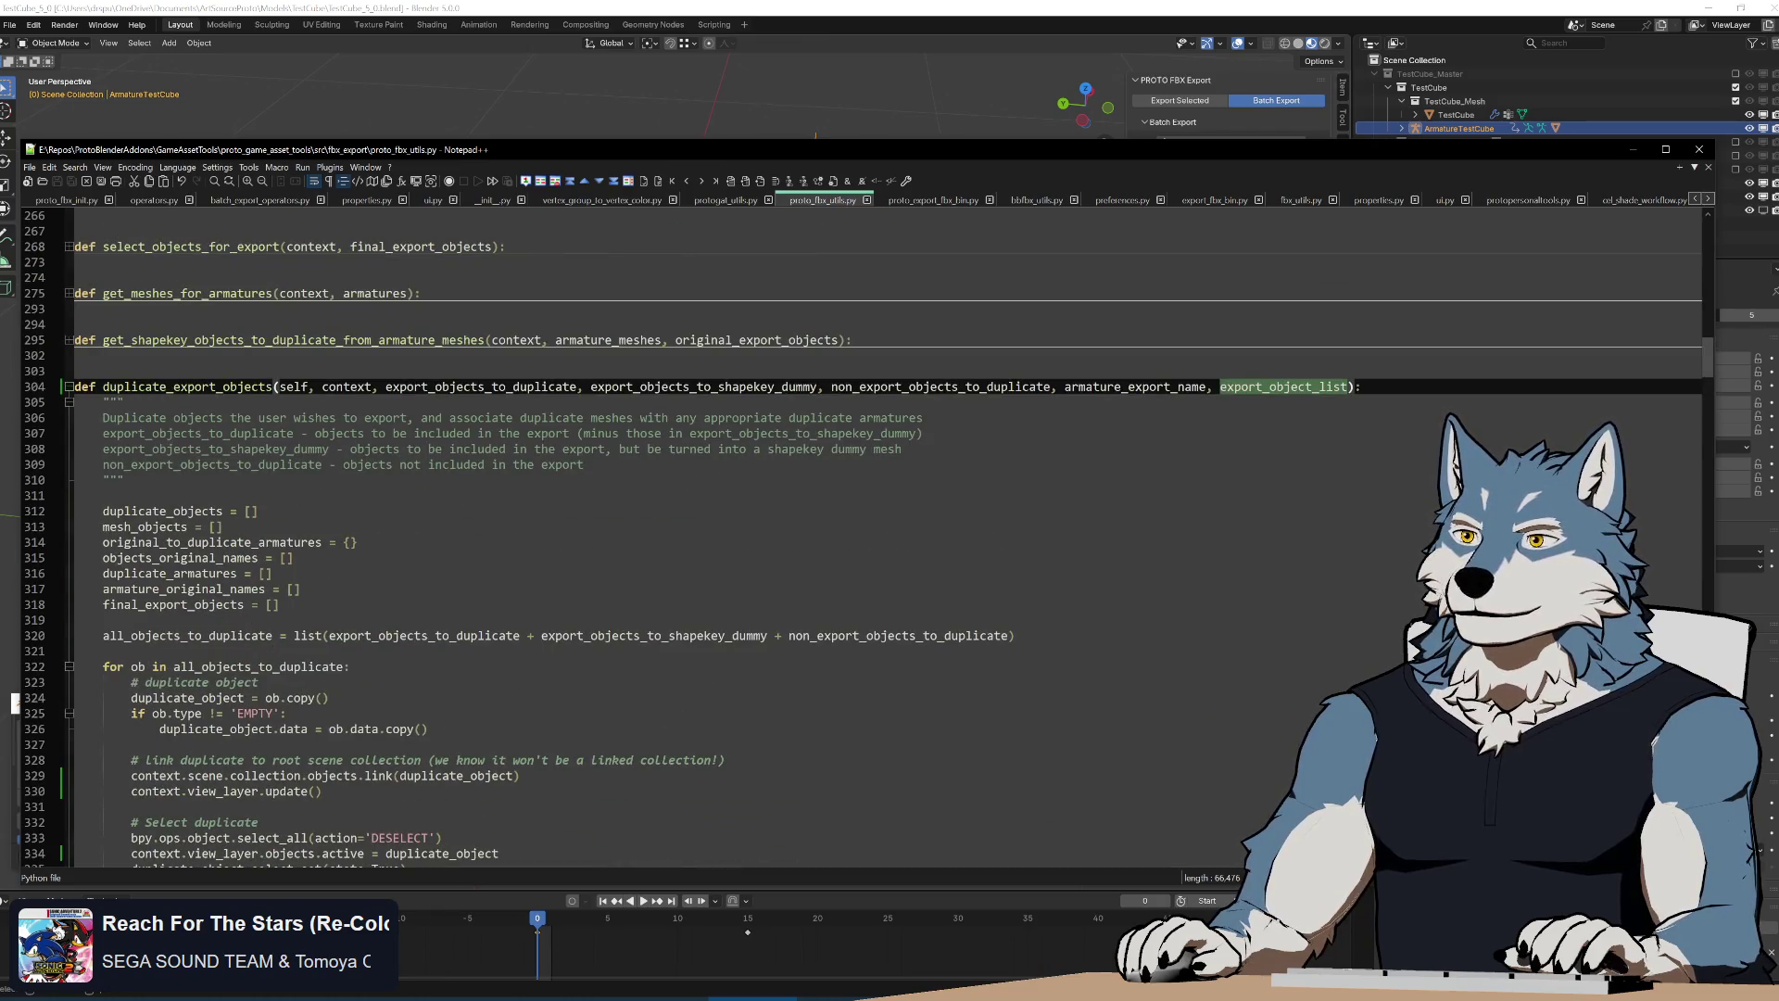
double_click(942, 386)
double_click(704, 386)
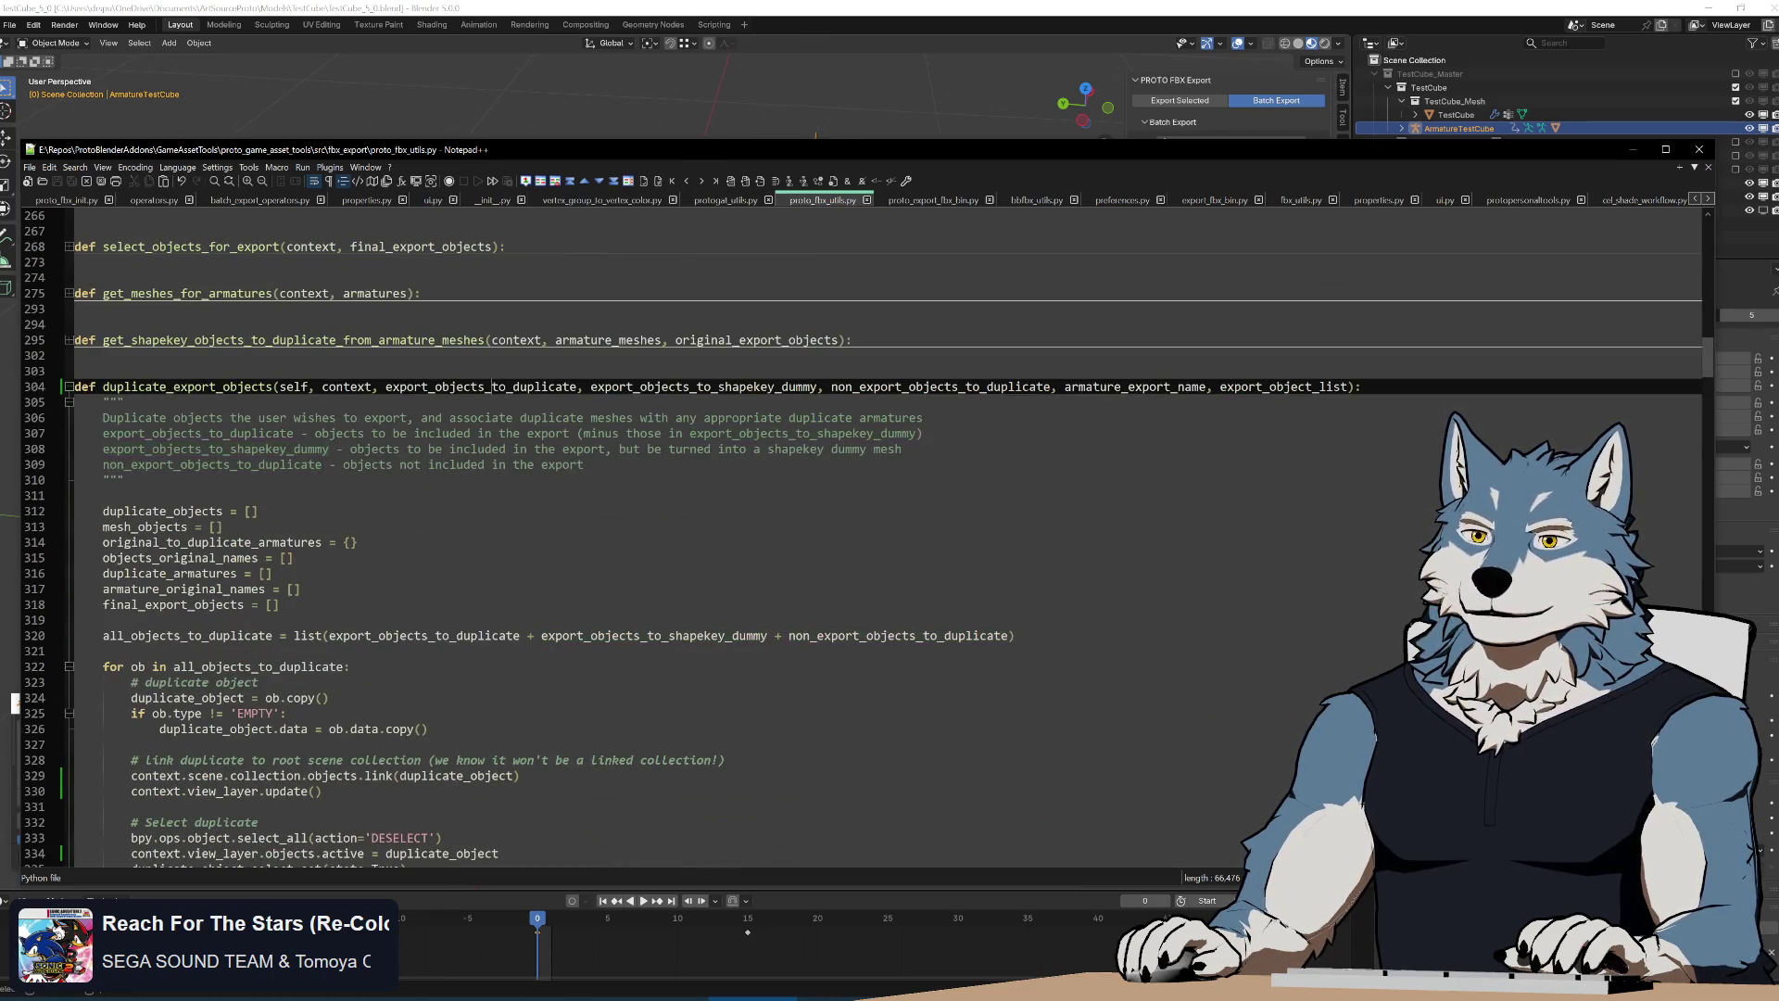
double_click(481, 386)
left_click(278, 387)
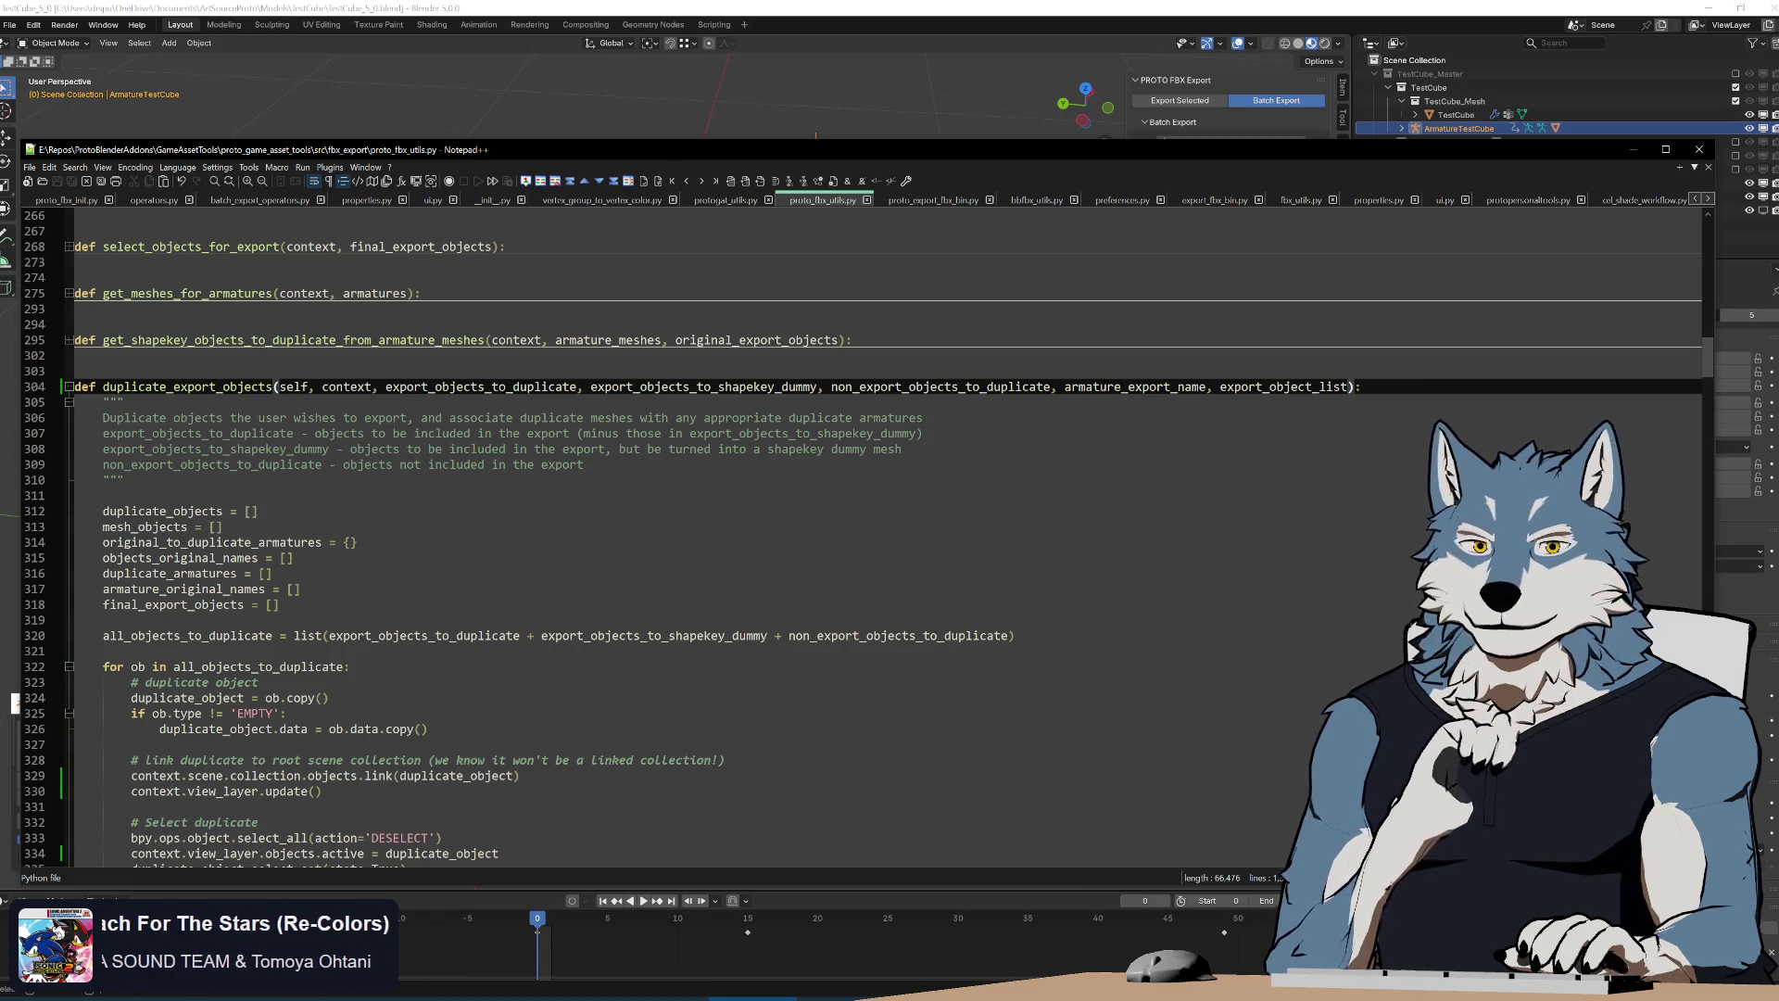
Fold duplicate_export_objects and force_fbx_rotate_object, then check bake_z_forward and move_to_origin in transform_export_objects
left_click(66, 387)
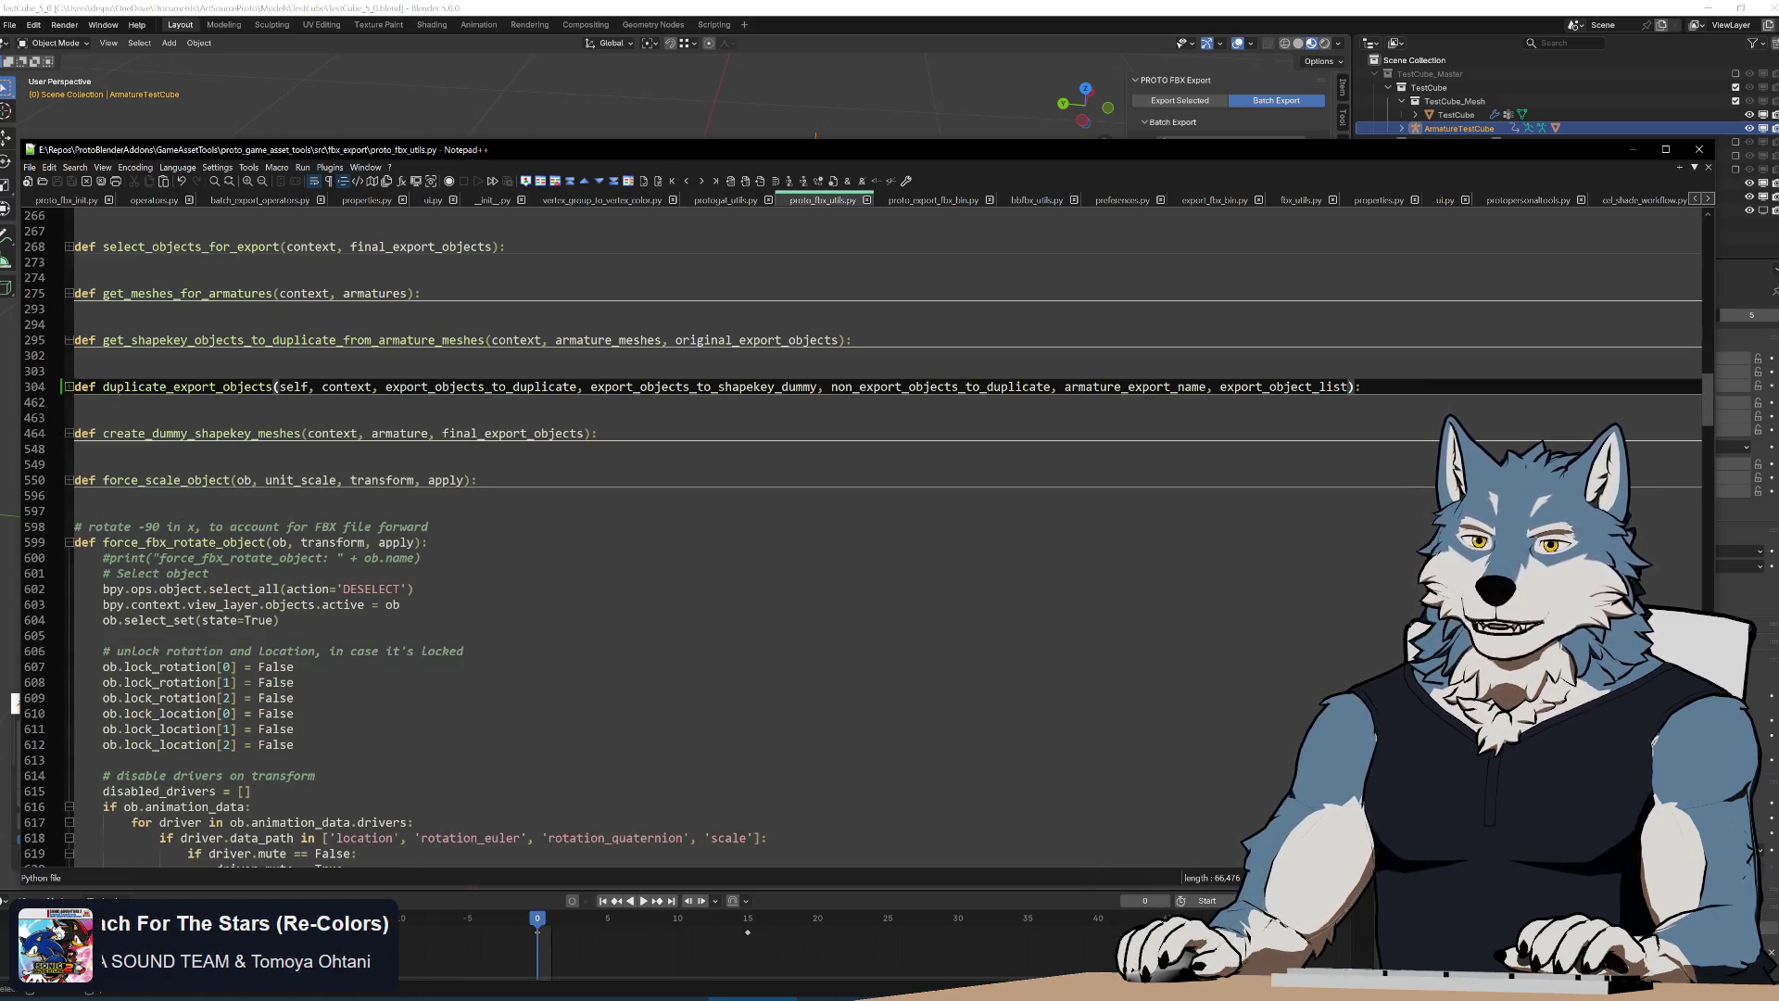
left_click(66, 542)
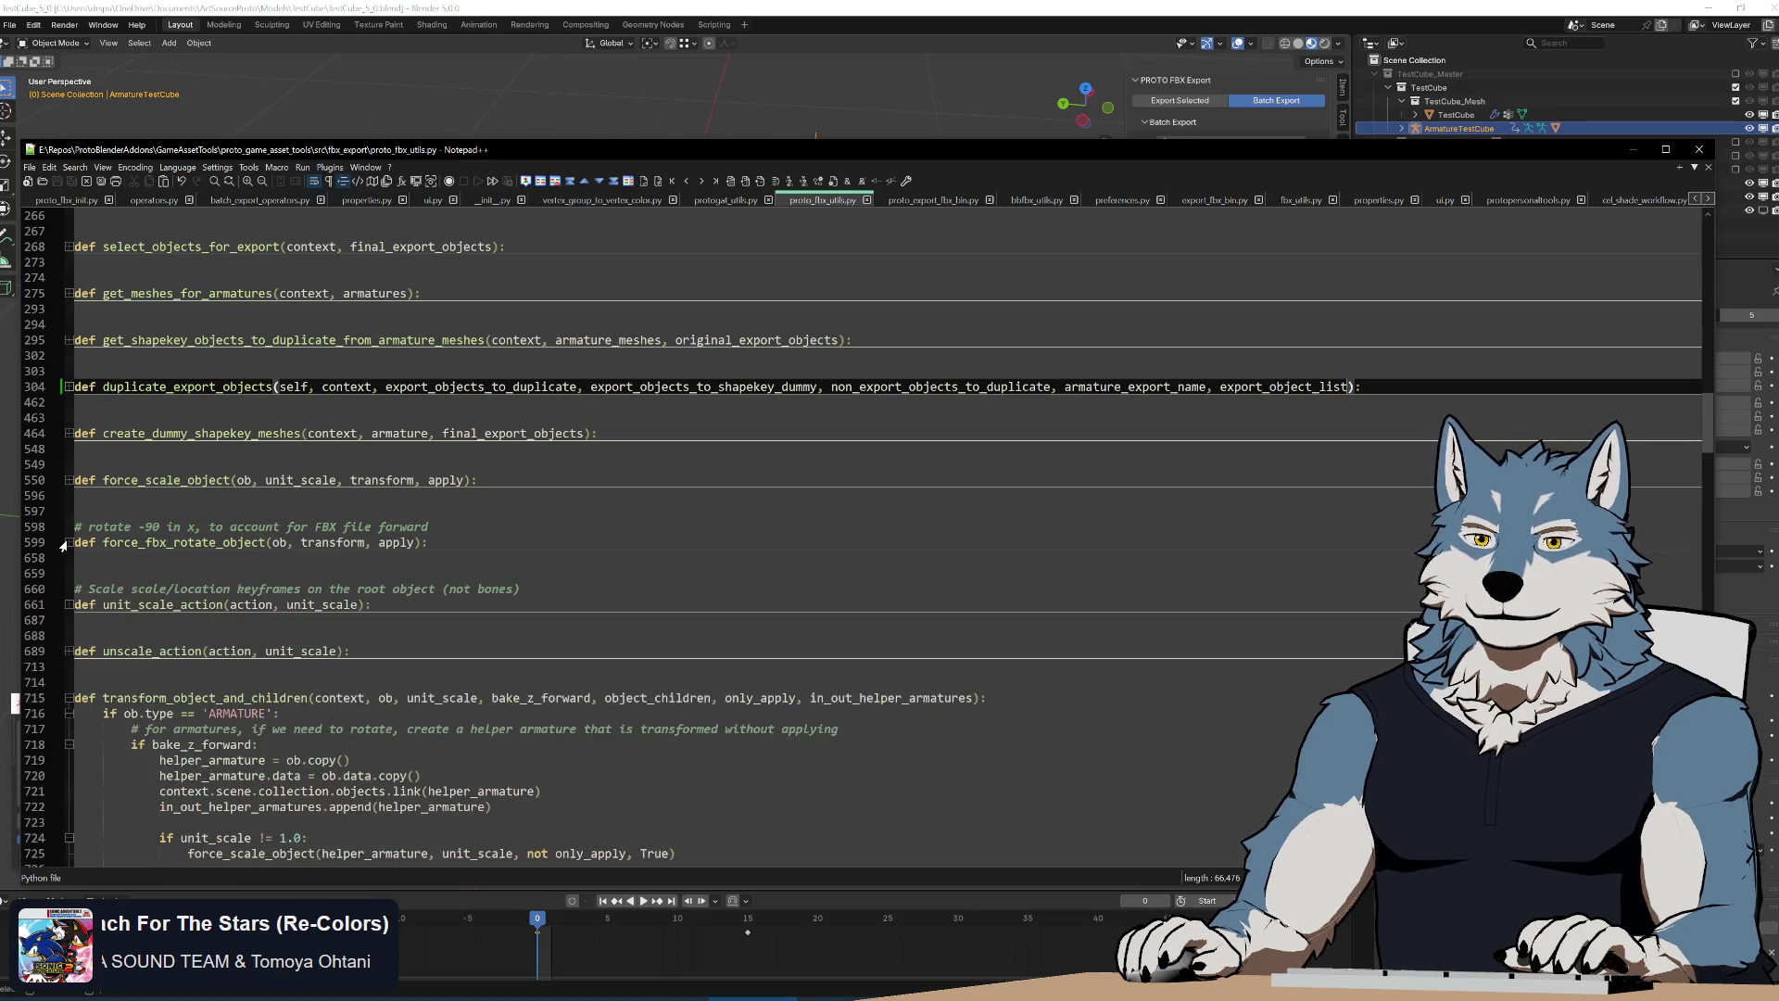
scroll(557, 557, "down", 10)
scroll(557, 557, "down", 6)
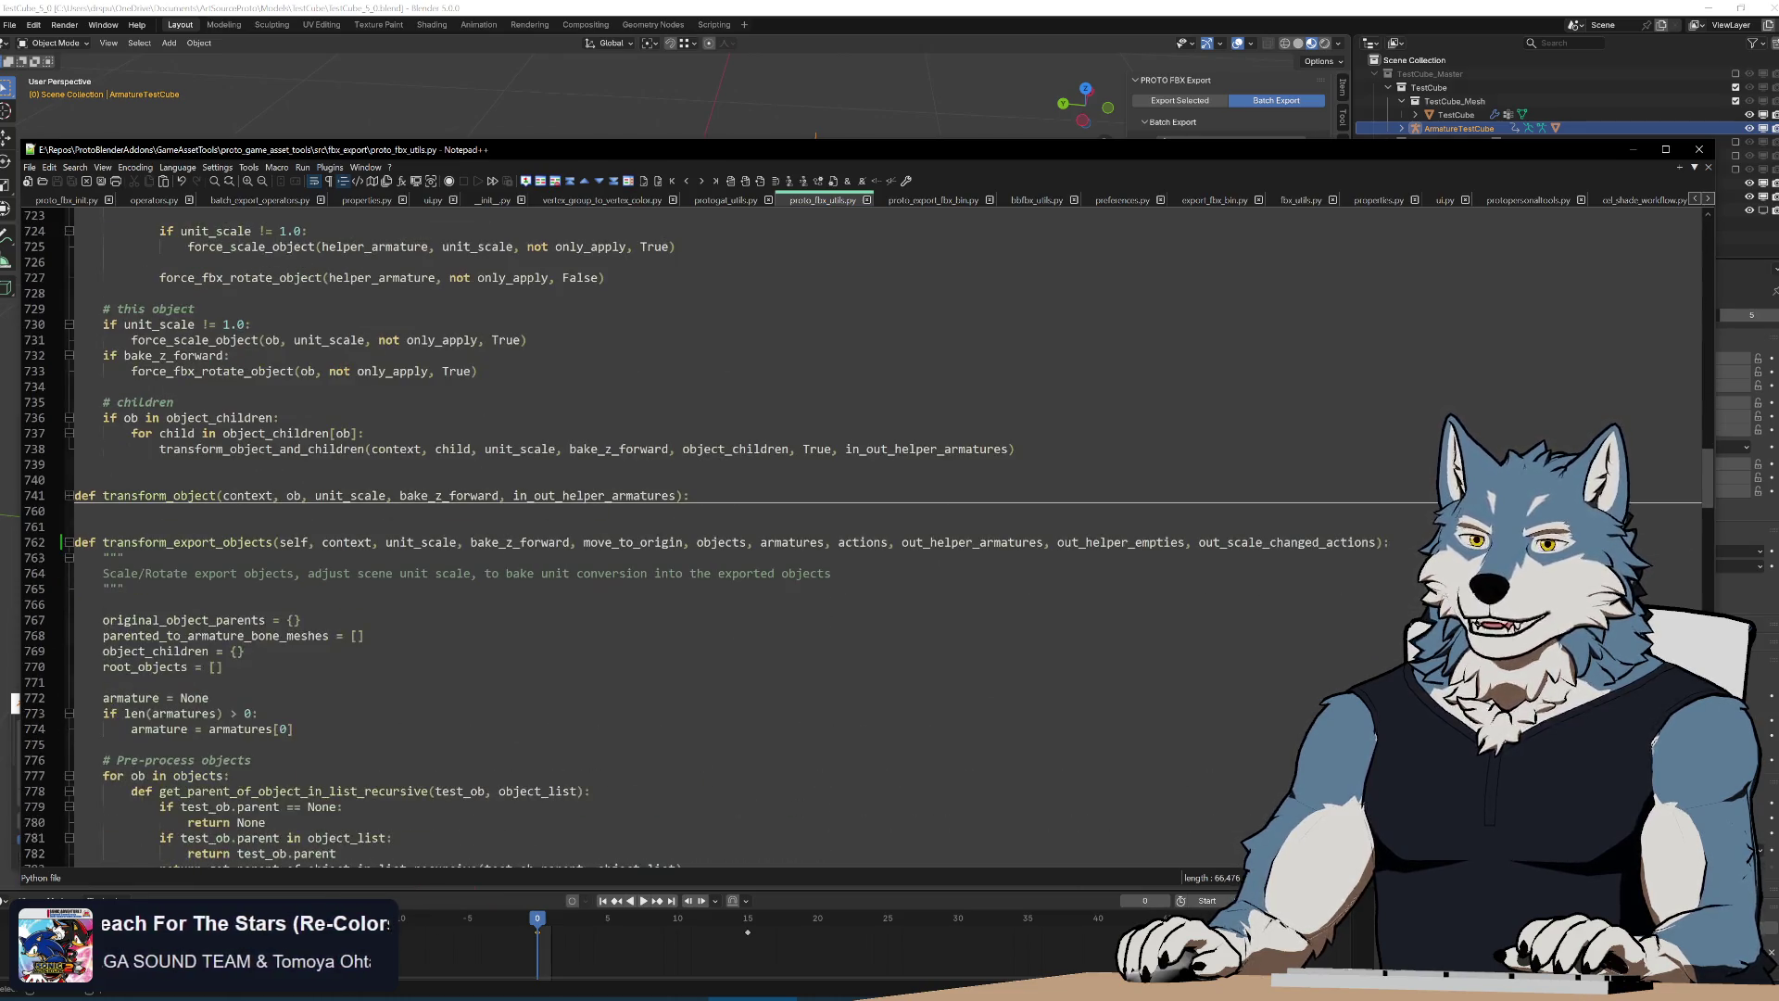
left_click(279, 542)
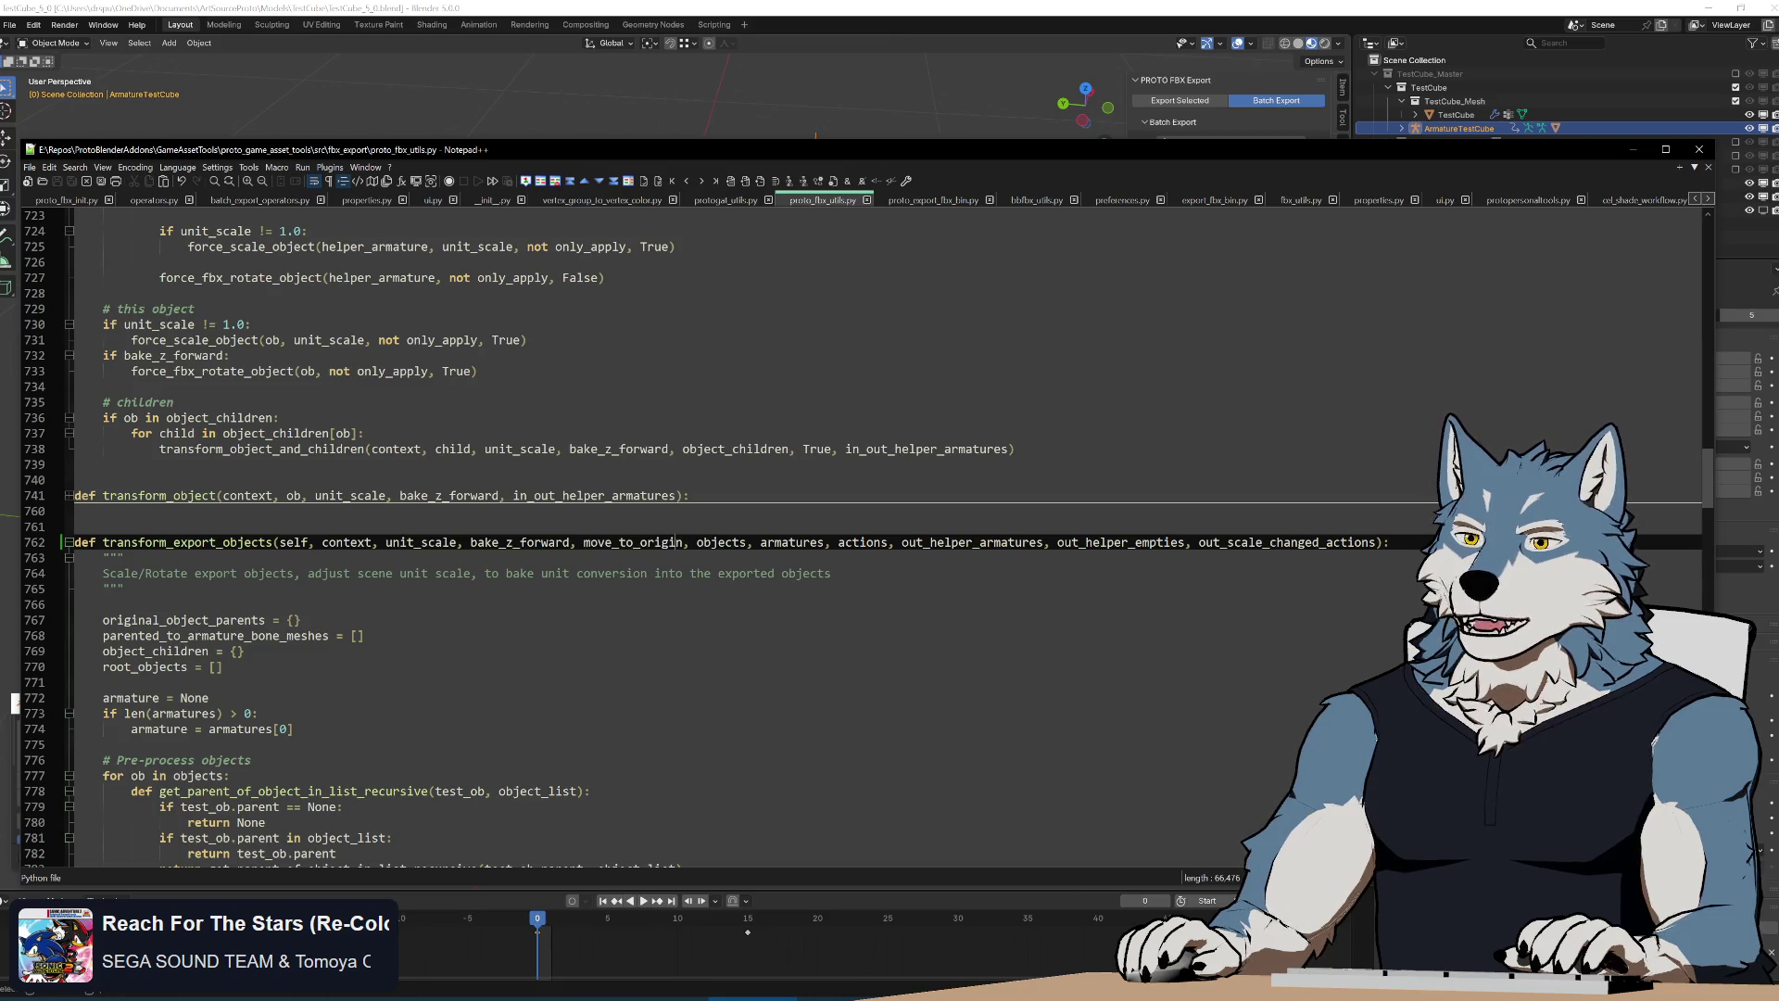
double_click(519, 542)
double_click(632, 542)
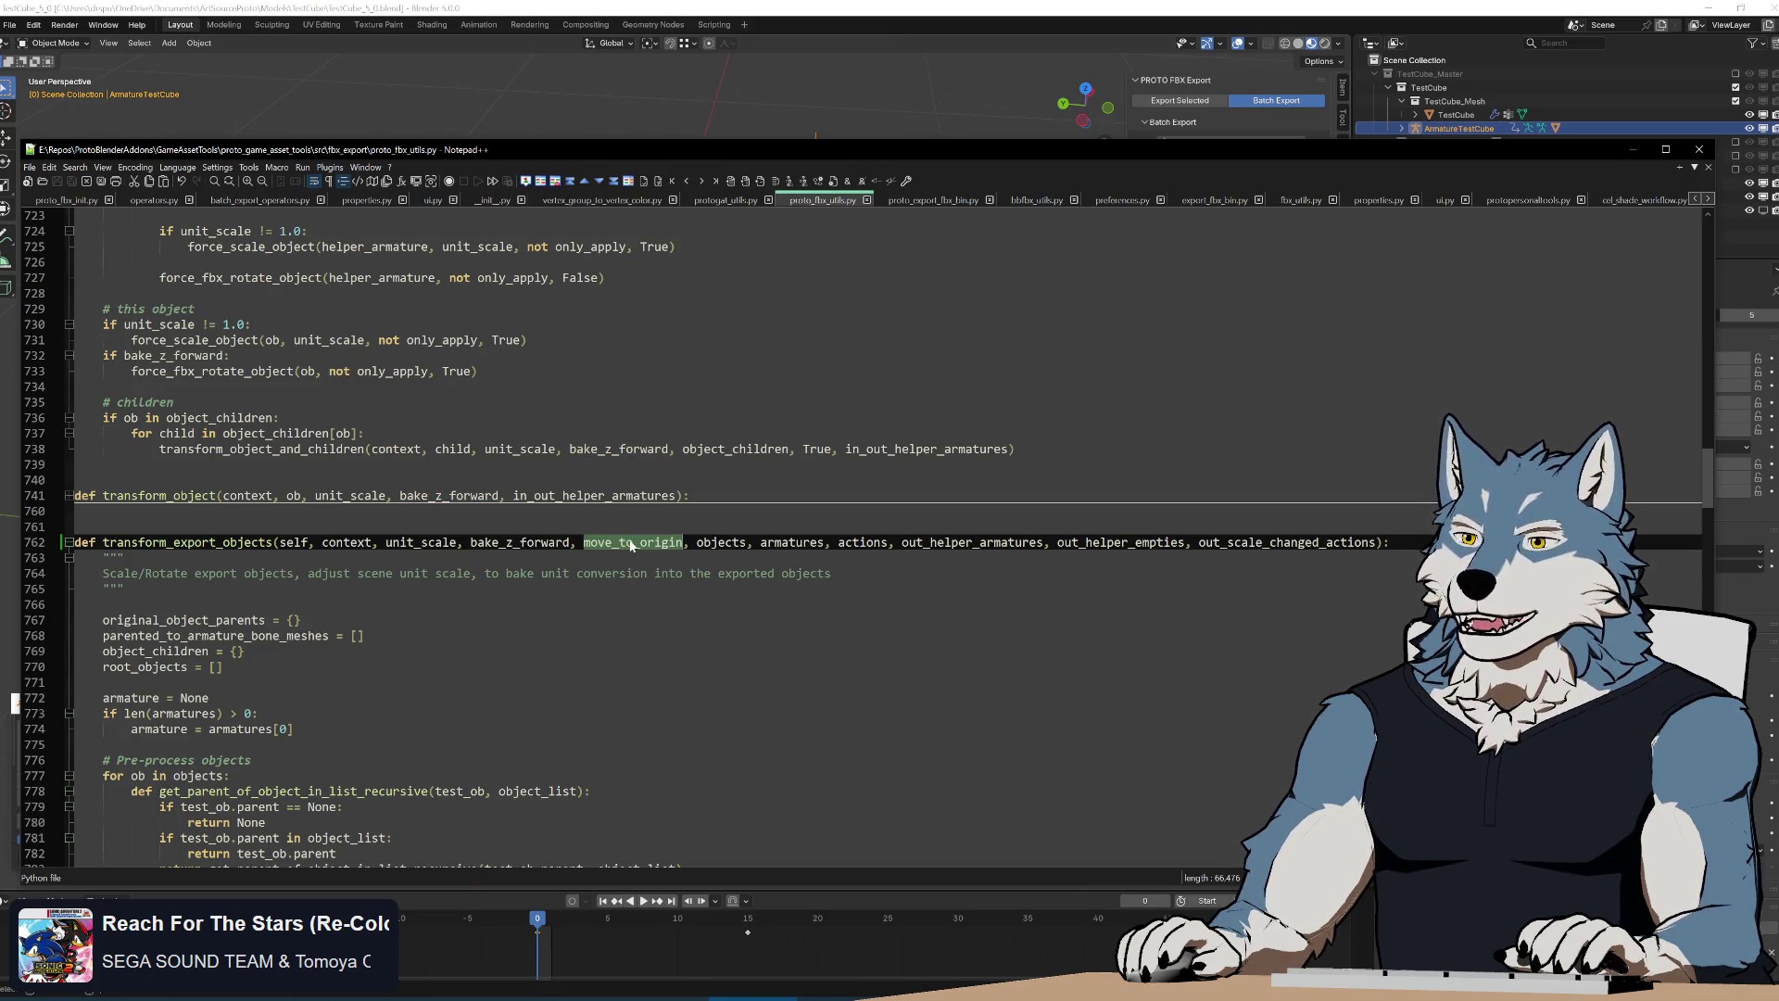
left_click(683, 542)
Switch to proto_fbx_init.py at the use_selection export property definition
left_click(62, 200)
scroll(695, 555, "up", 10)
scroll(695, 556, "up", 10)
scroll(695, 556, "up", 10)
scroll(696, 556, "up", 10)
left_click(222, 465)
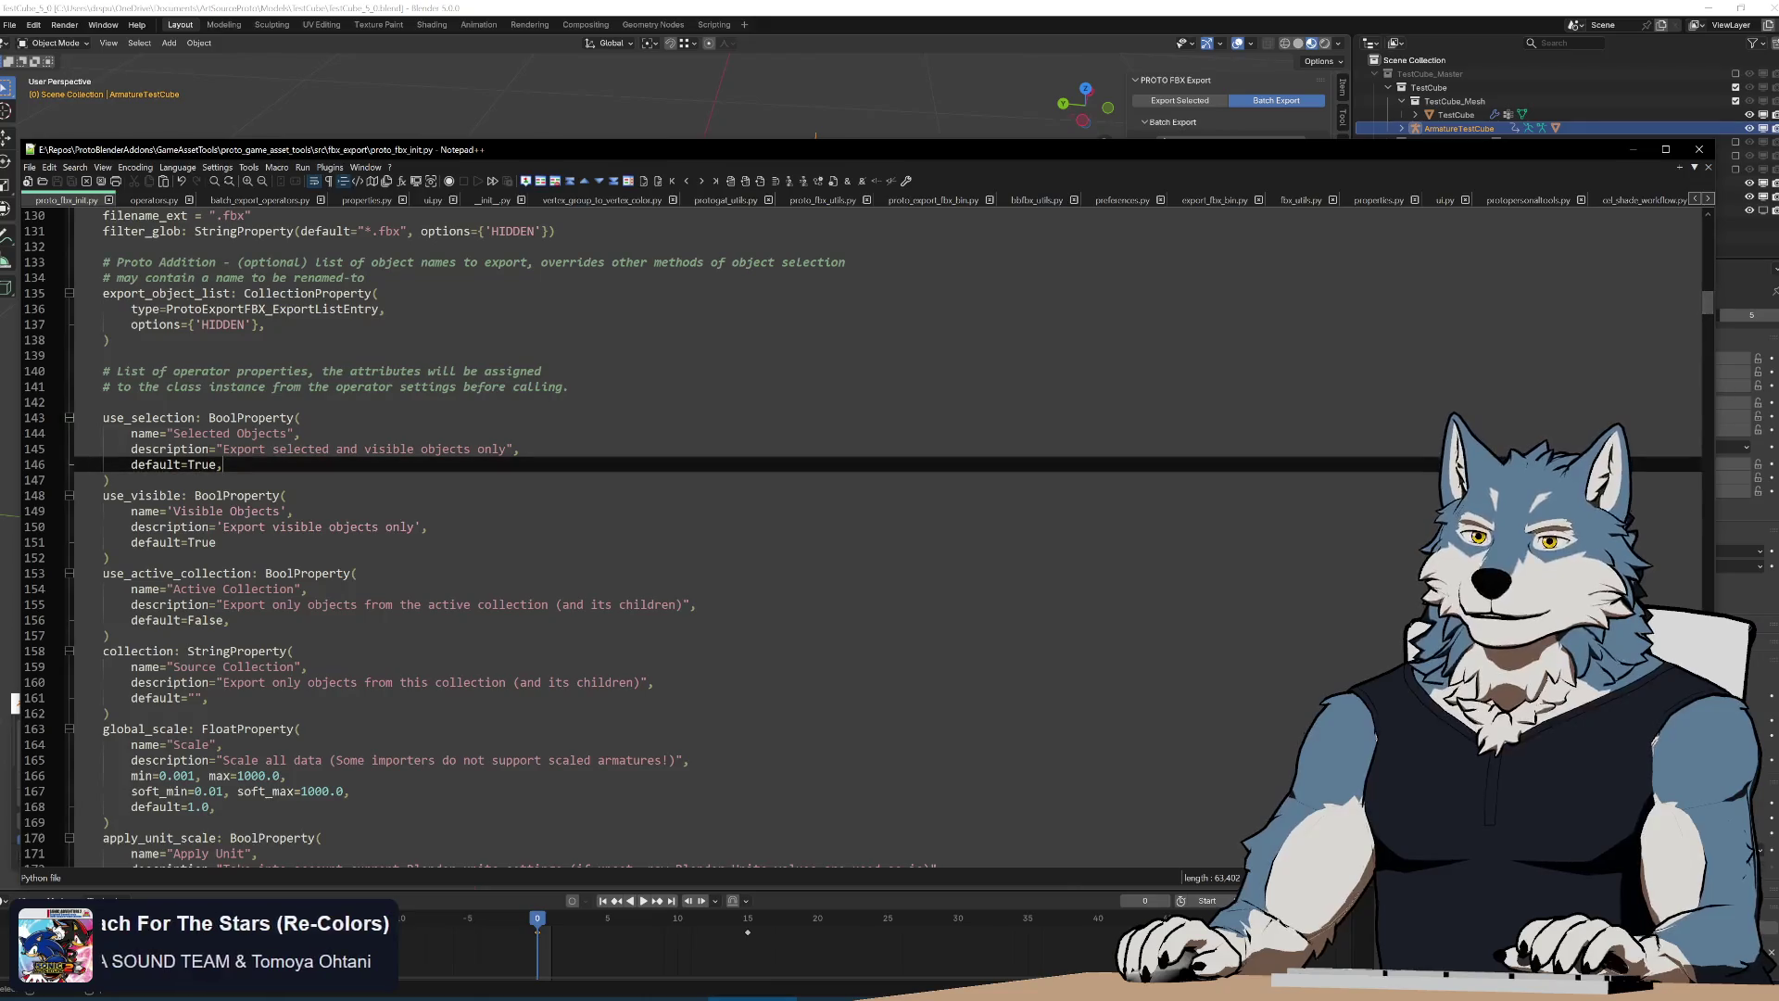
Search proto_fbx_init.py for skip_armature_object and step through its occurrences
key("ctrl+f")
type("skip")
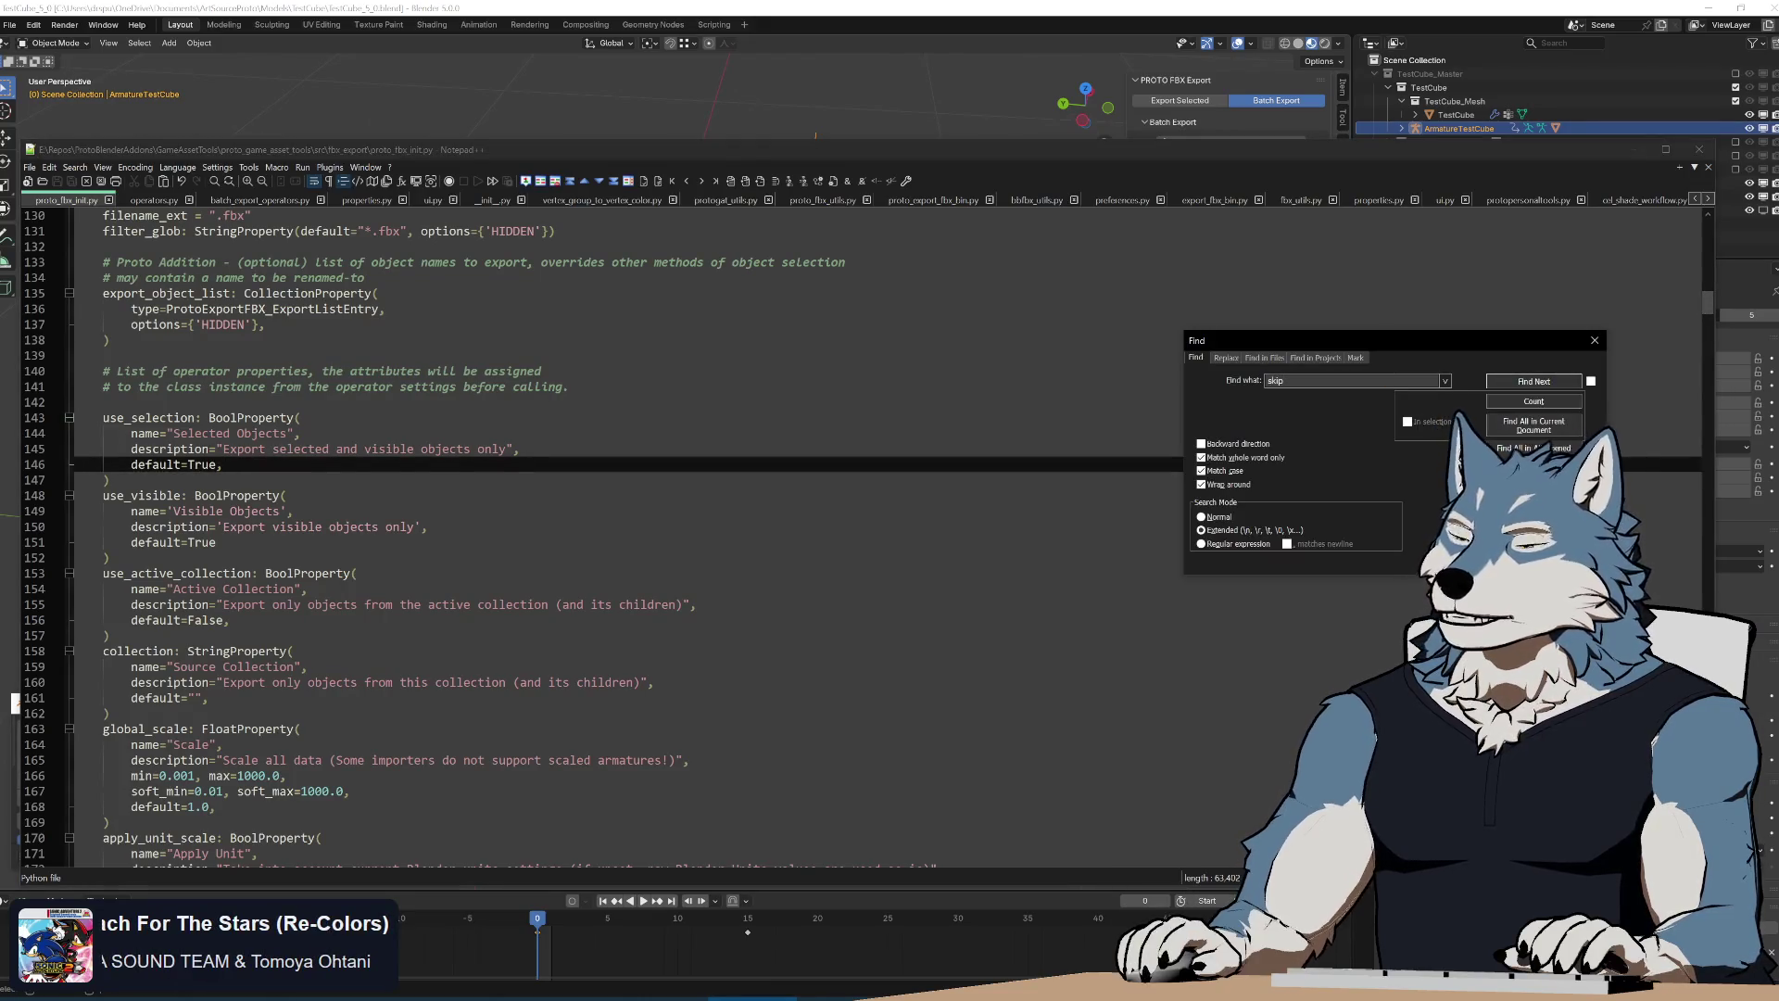
key("Return")
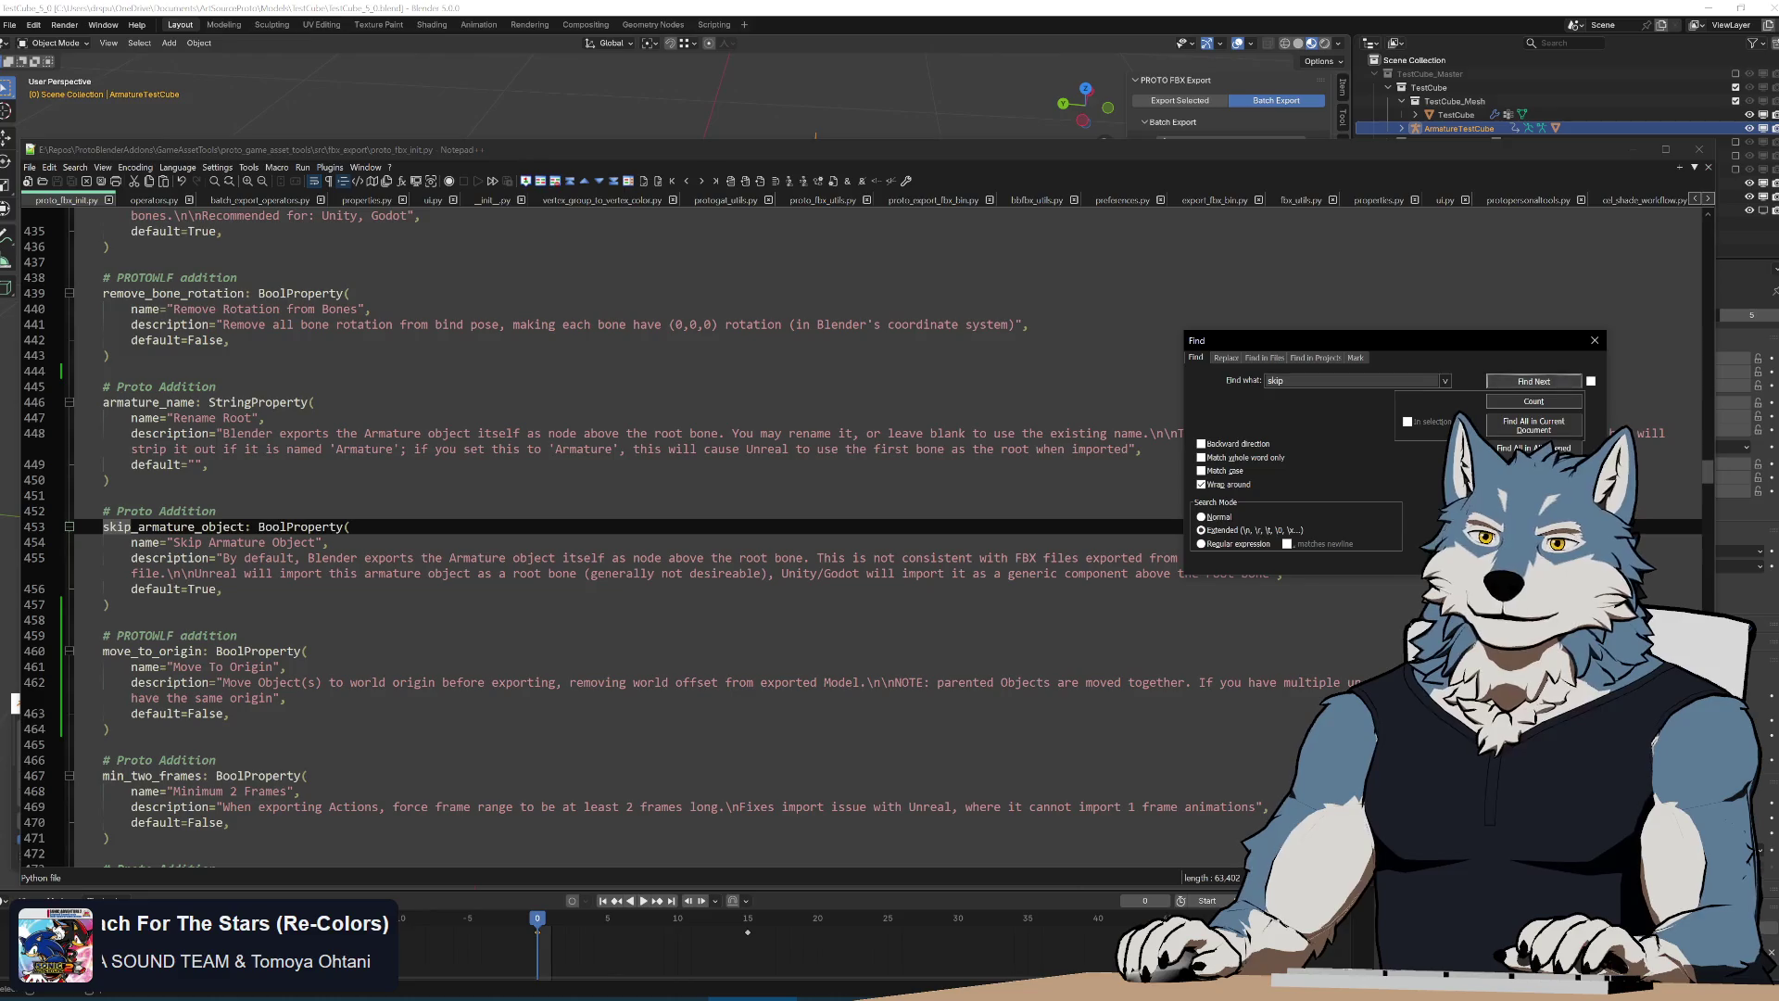
double_click(174, 528)
key("ctrl+f")
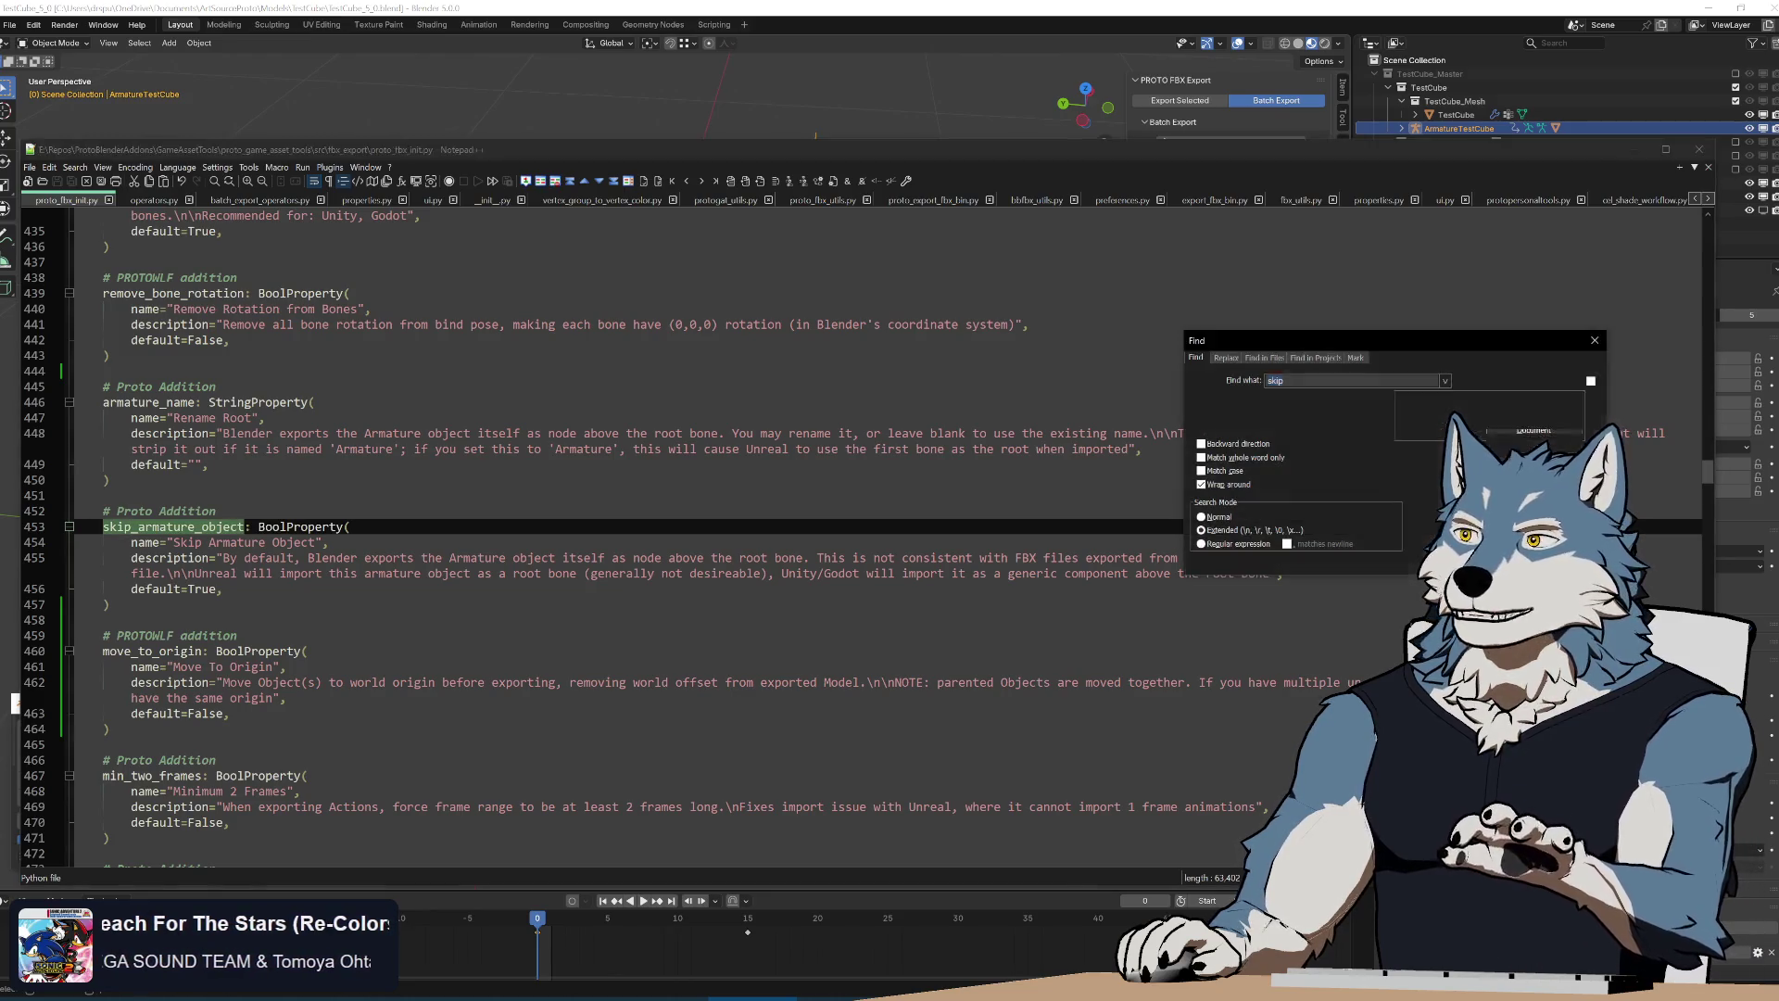
key("Return")
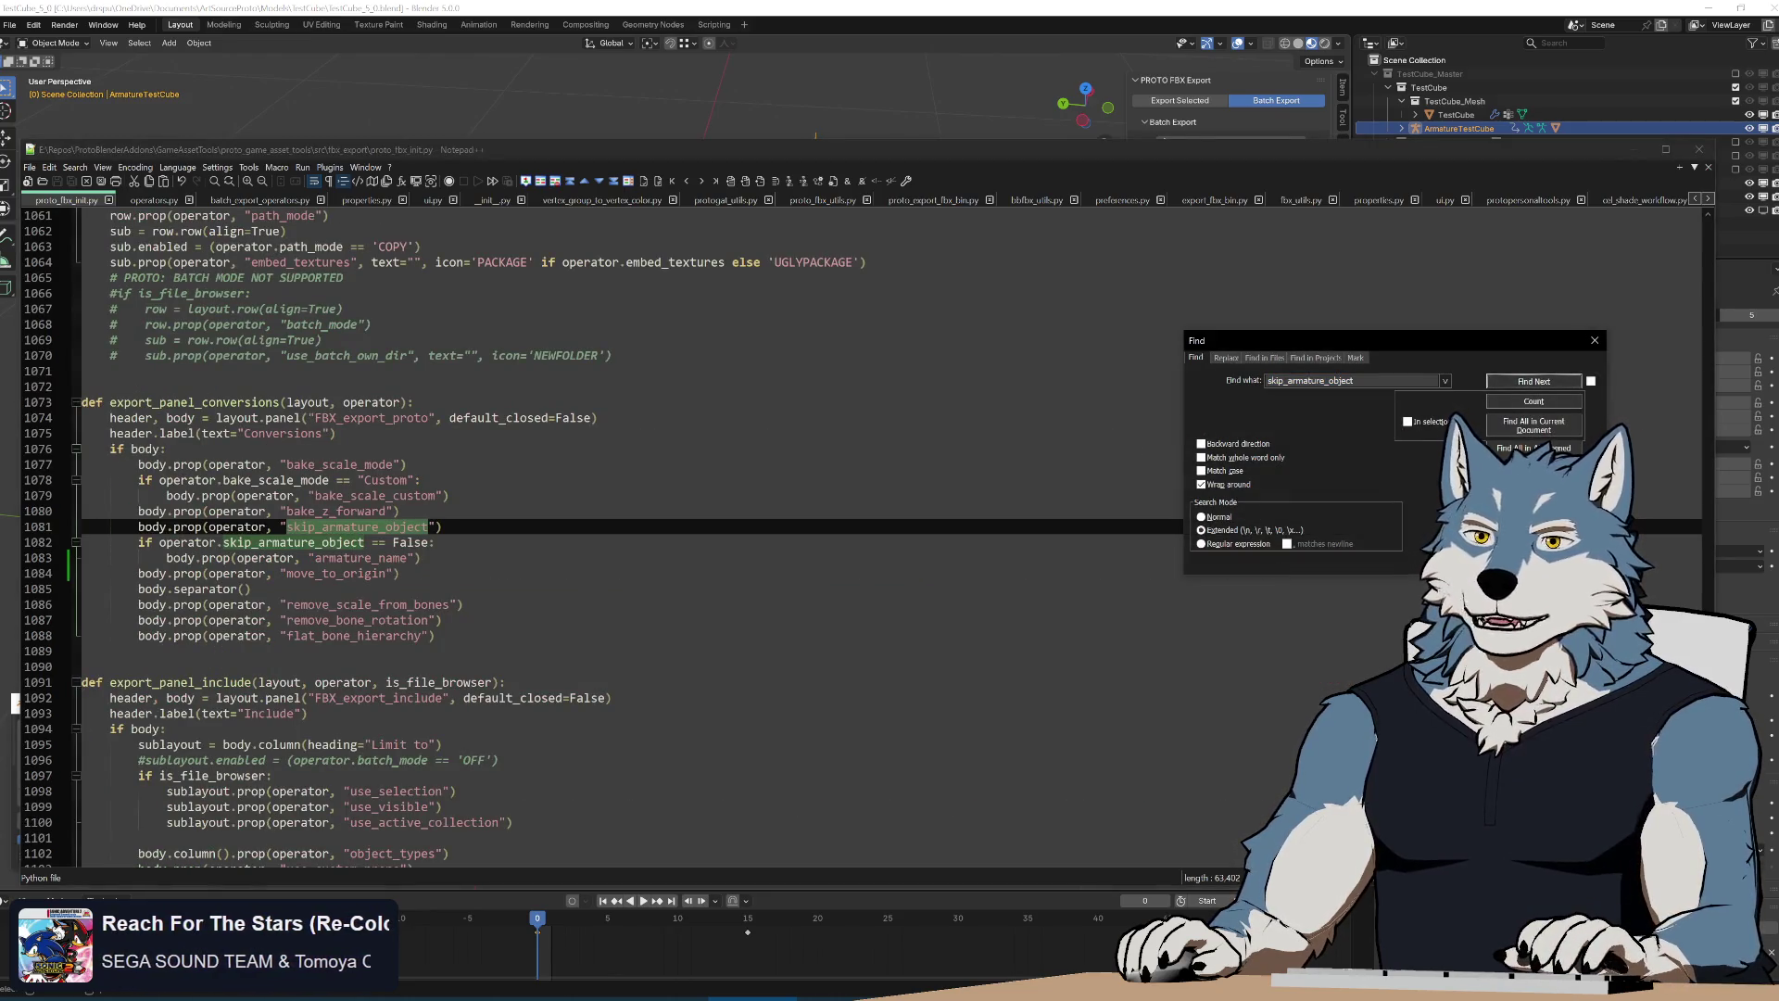
key("Return")
scroll(626, 556, "up", 15)
scroll(625, 556, "up", 15)
scroll(626, 557, "up", 15)
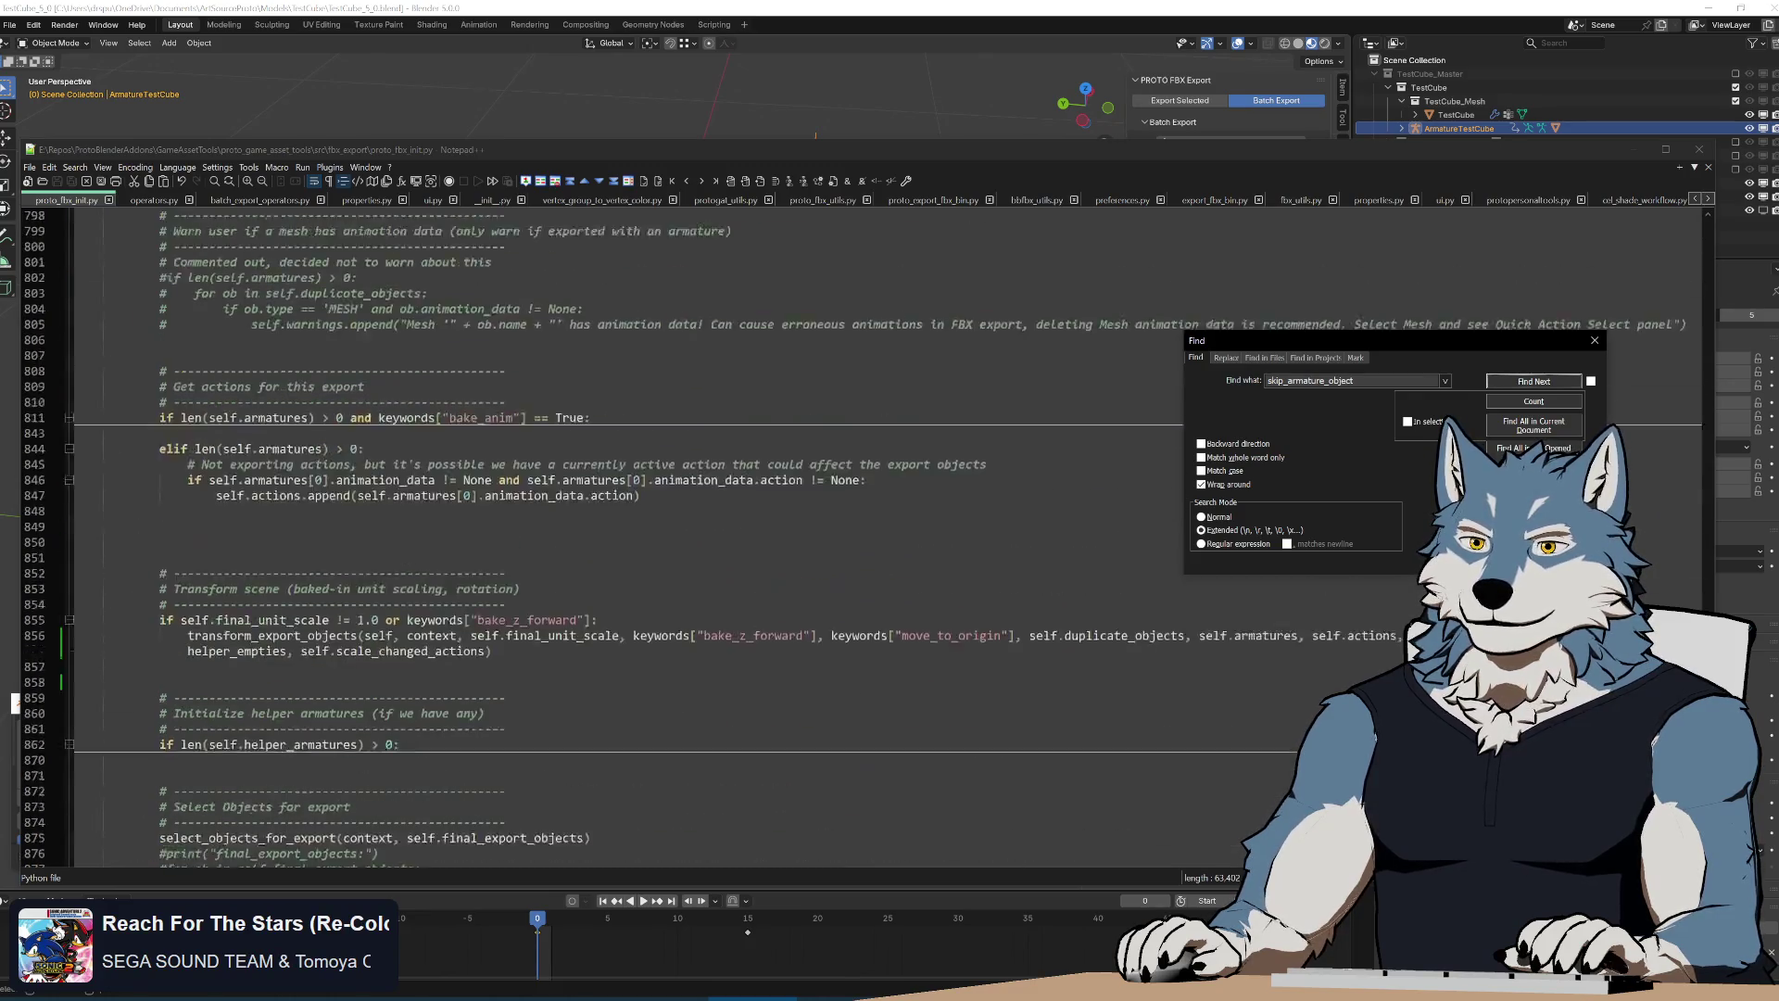
scroll(626, 555, "up", 10)
scroll(626, 557, "up", 10)
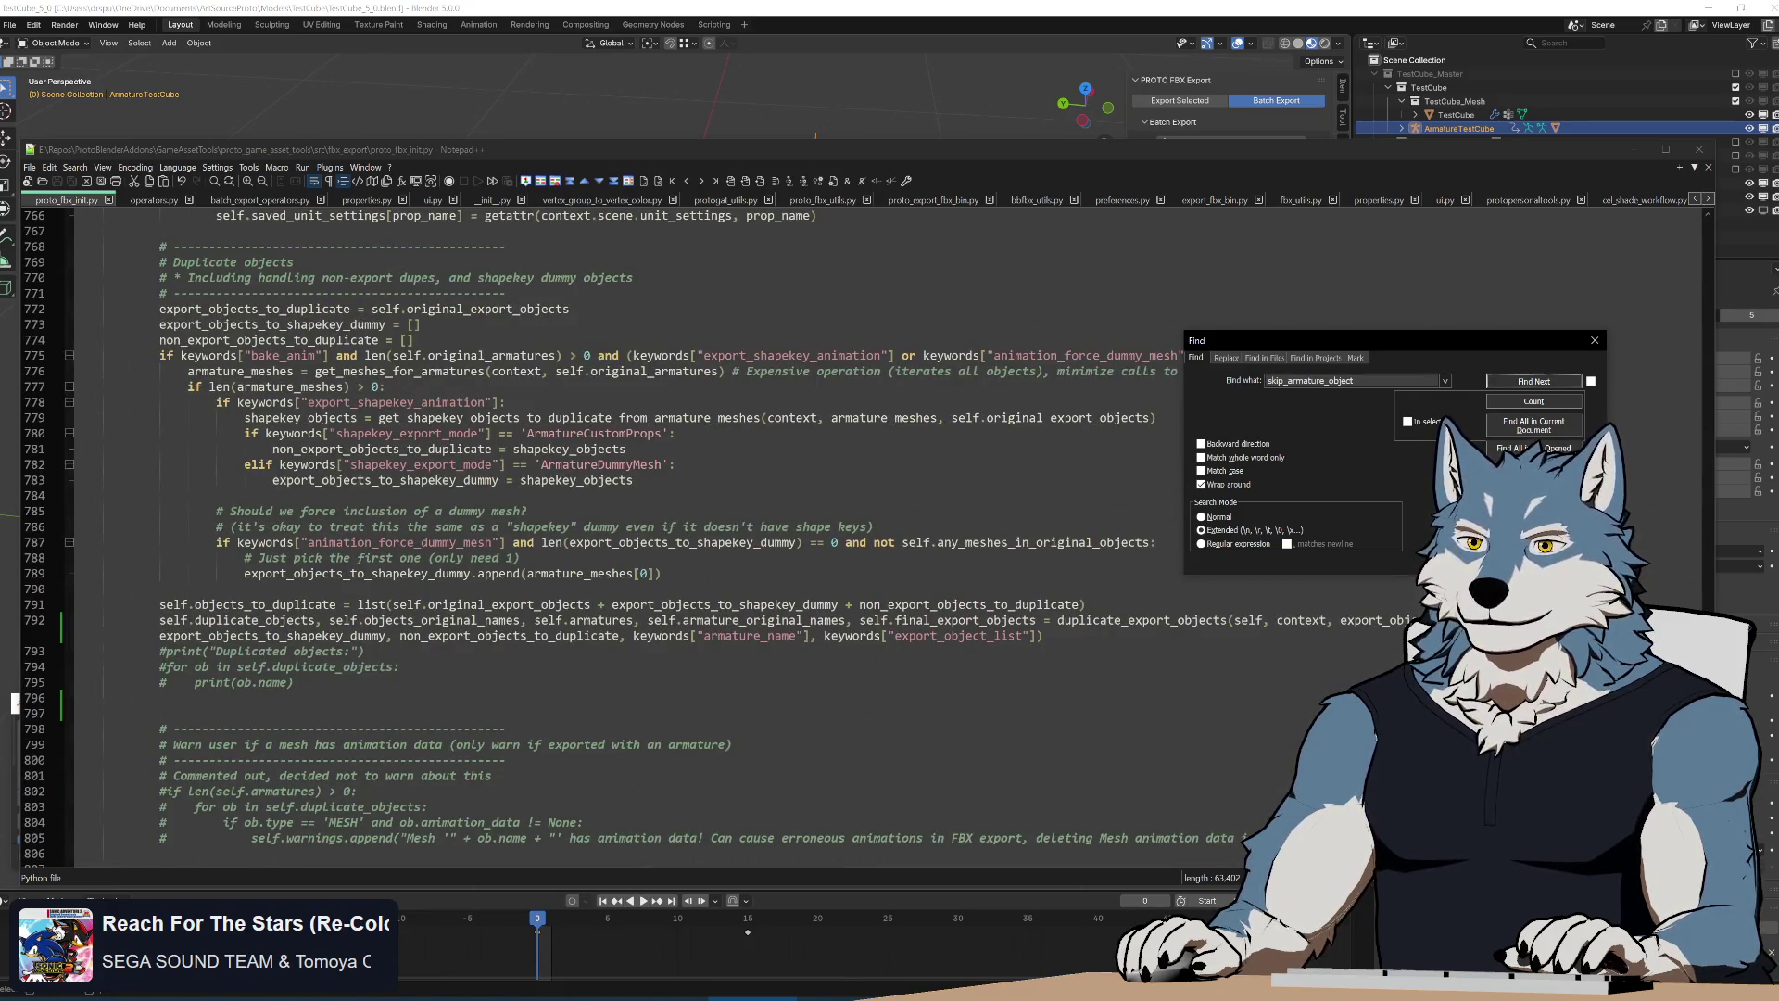
Locate the transform_export_objects call near export_objects_to_shapekey_dummy and start editing its arguments
left_click(364, 651)
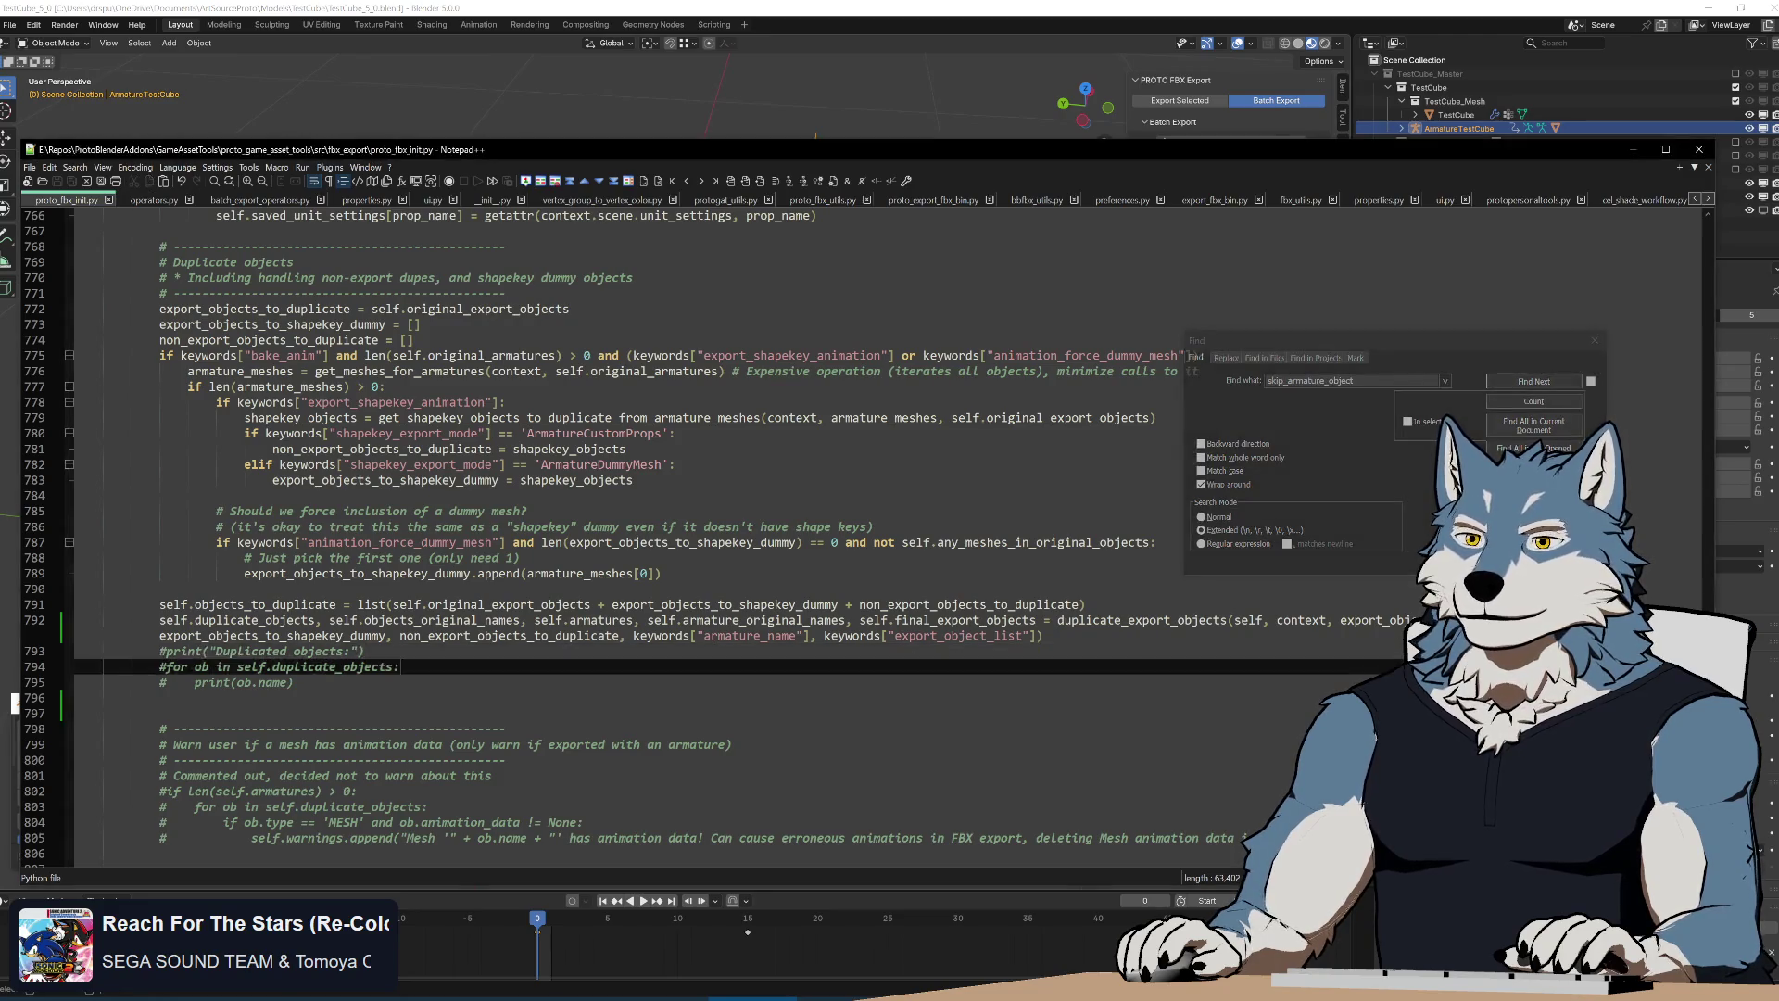
double_click(271, 636)
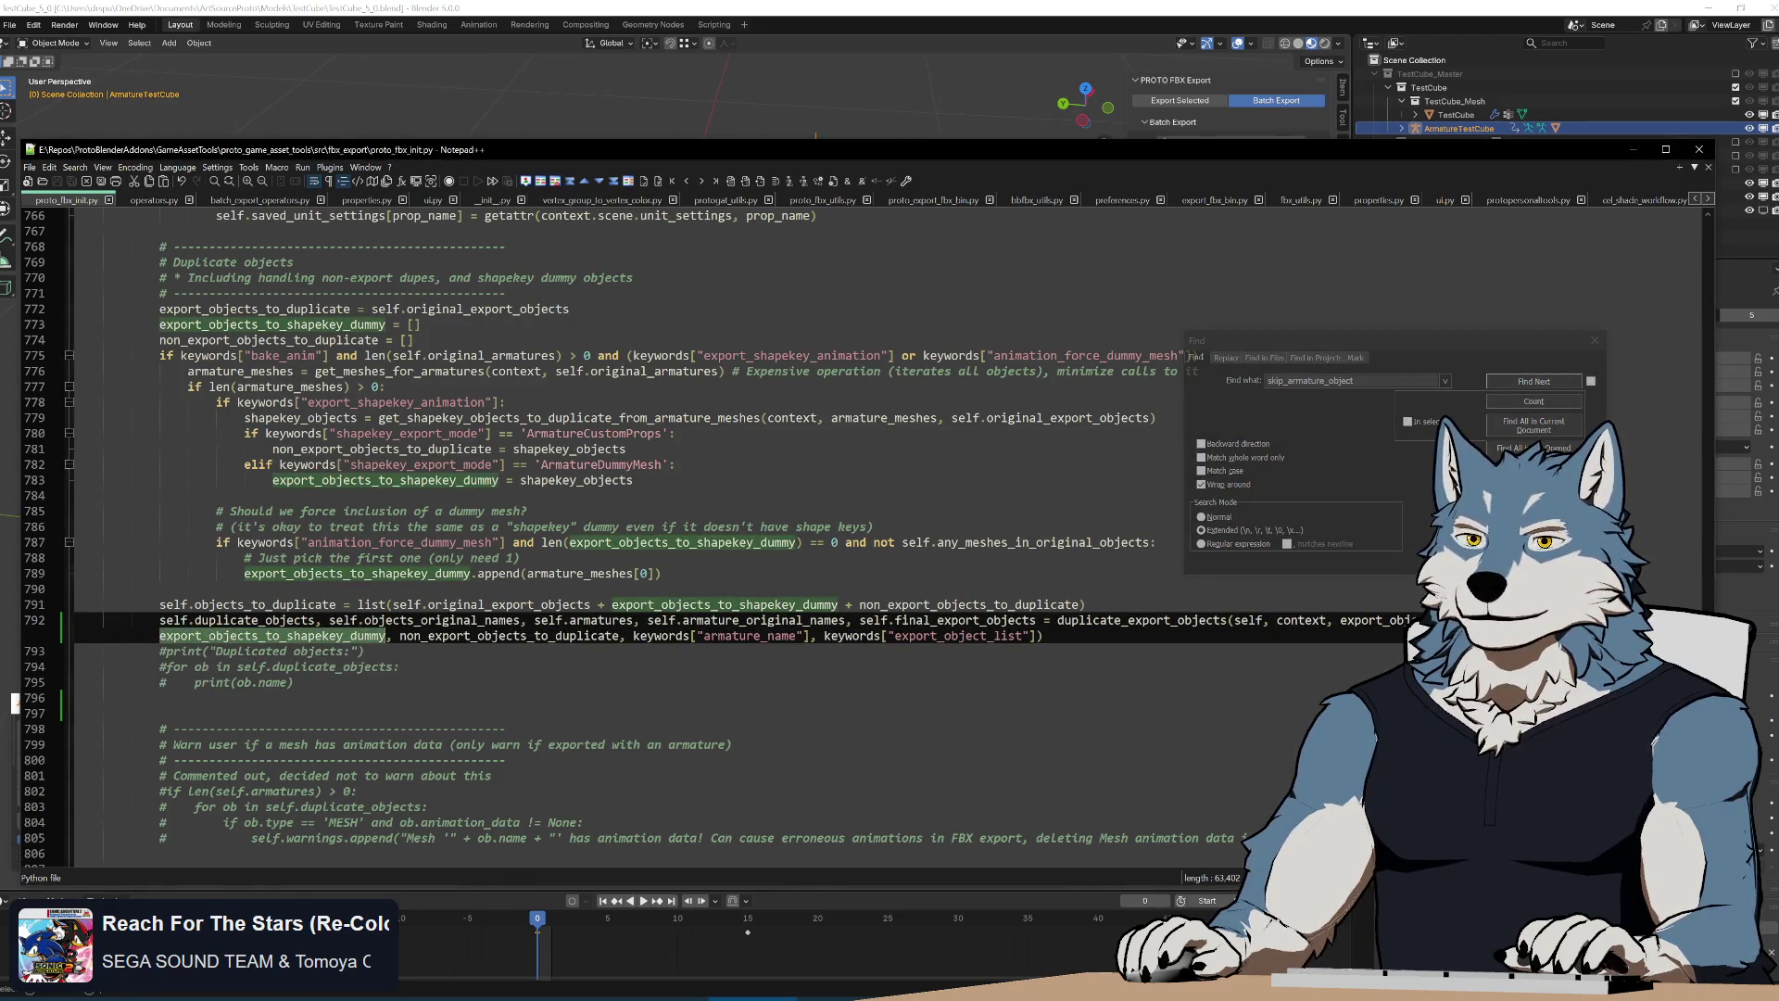
scroll(626, 557, "down", 7)
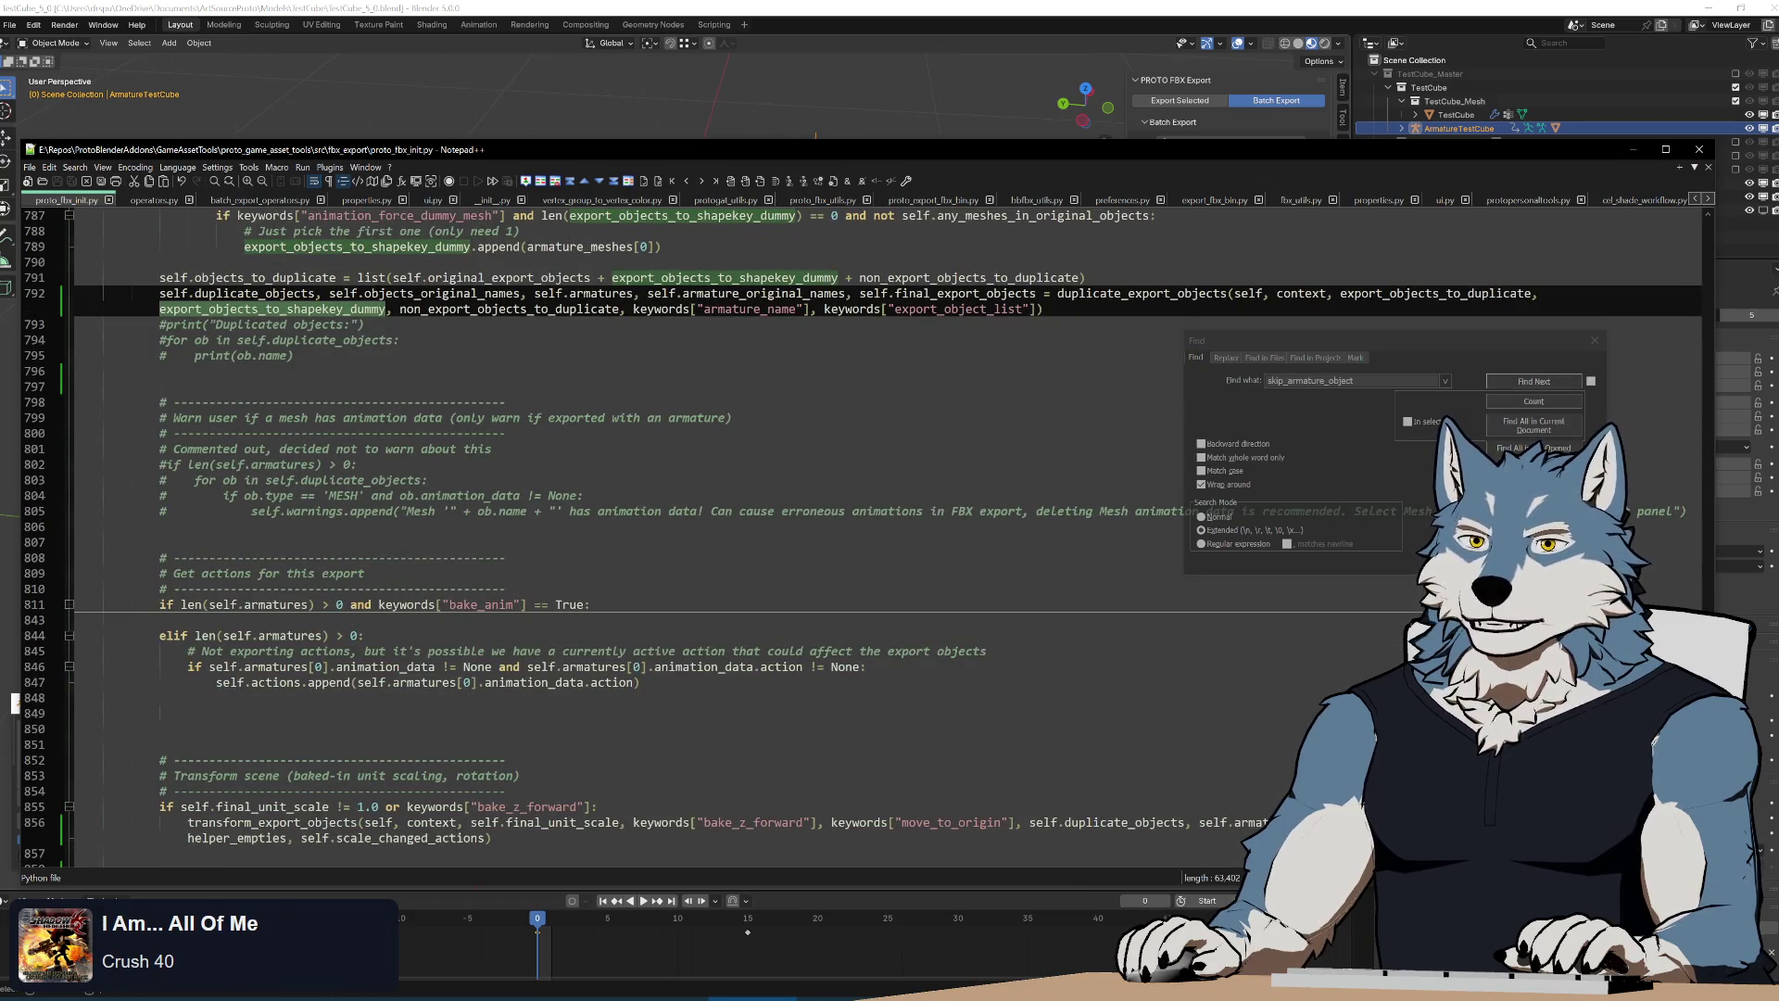
scroll(625, 557, "down", 6)
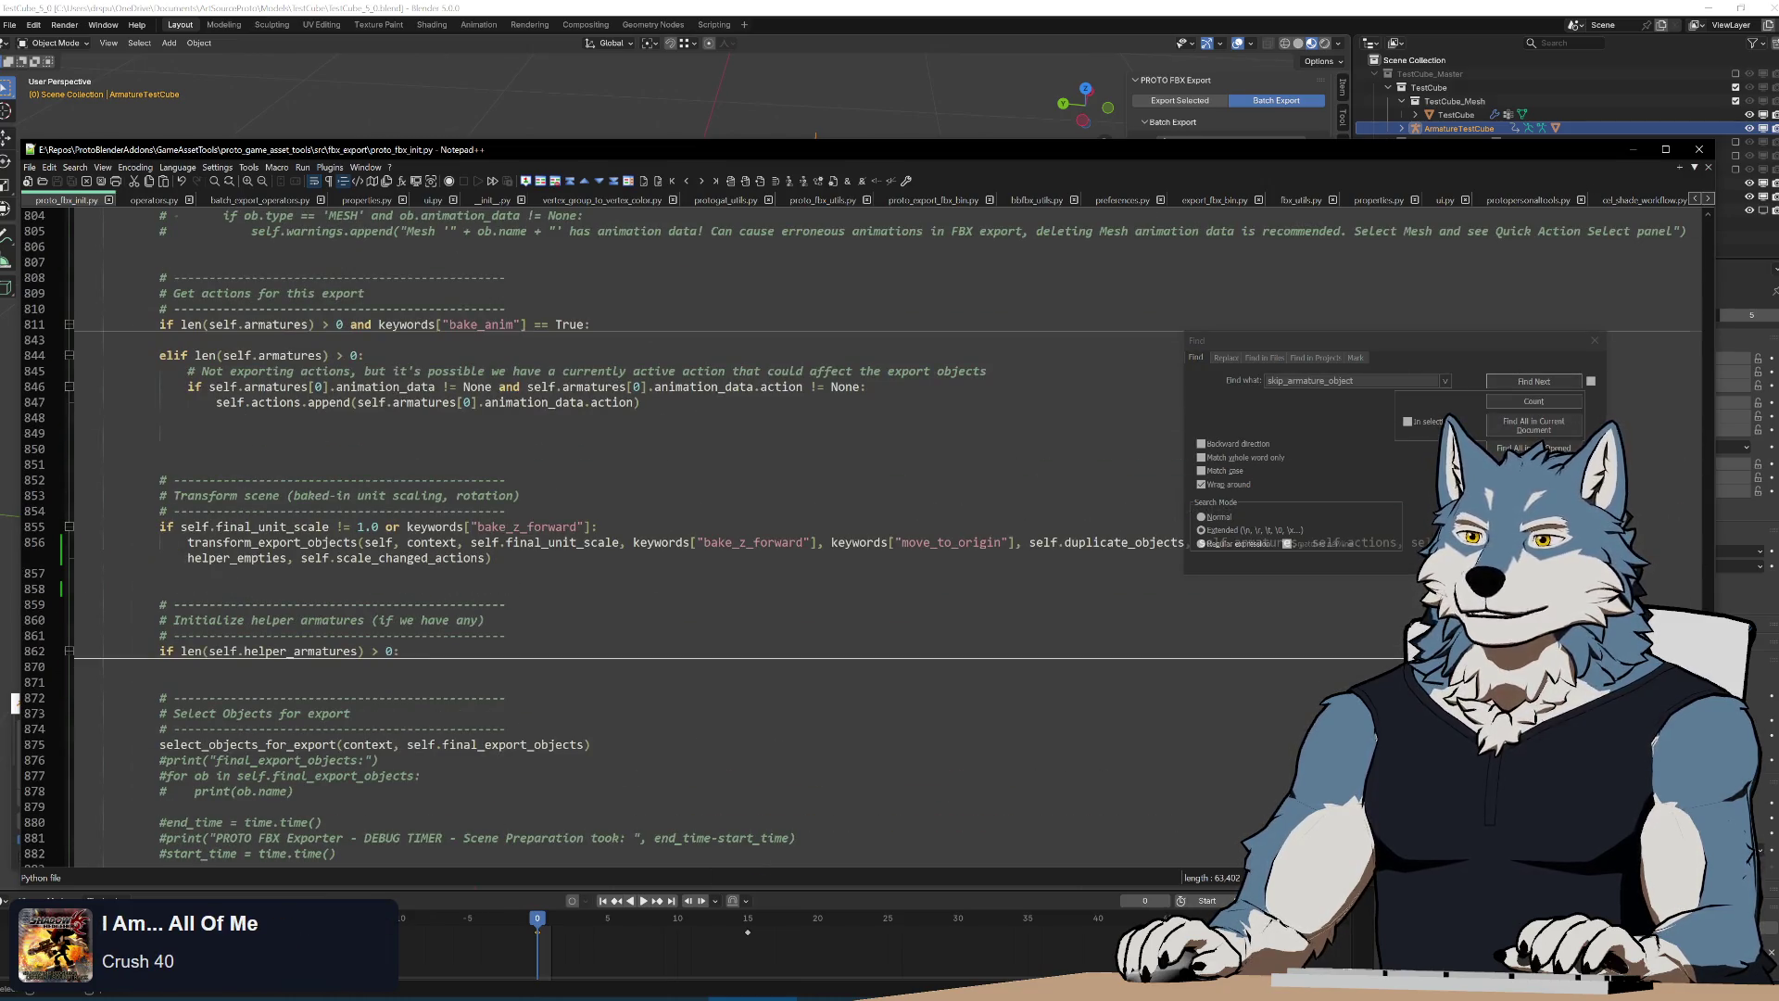
scroll(625, 556, "up", 4)
left_click(1028, 730)
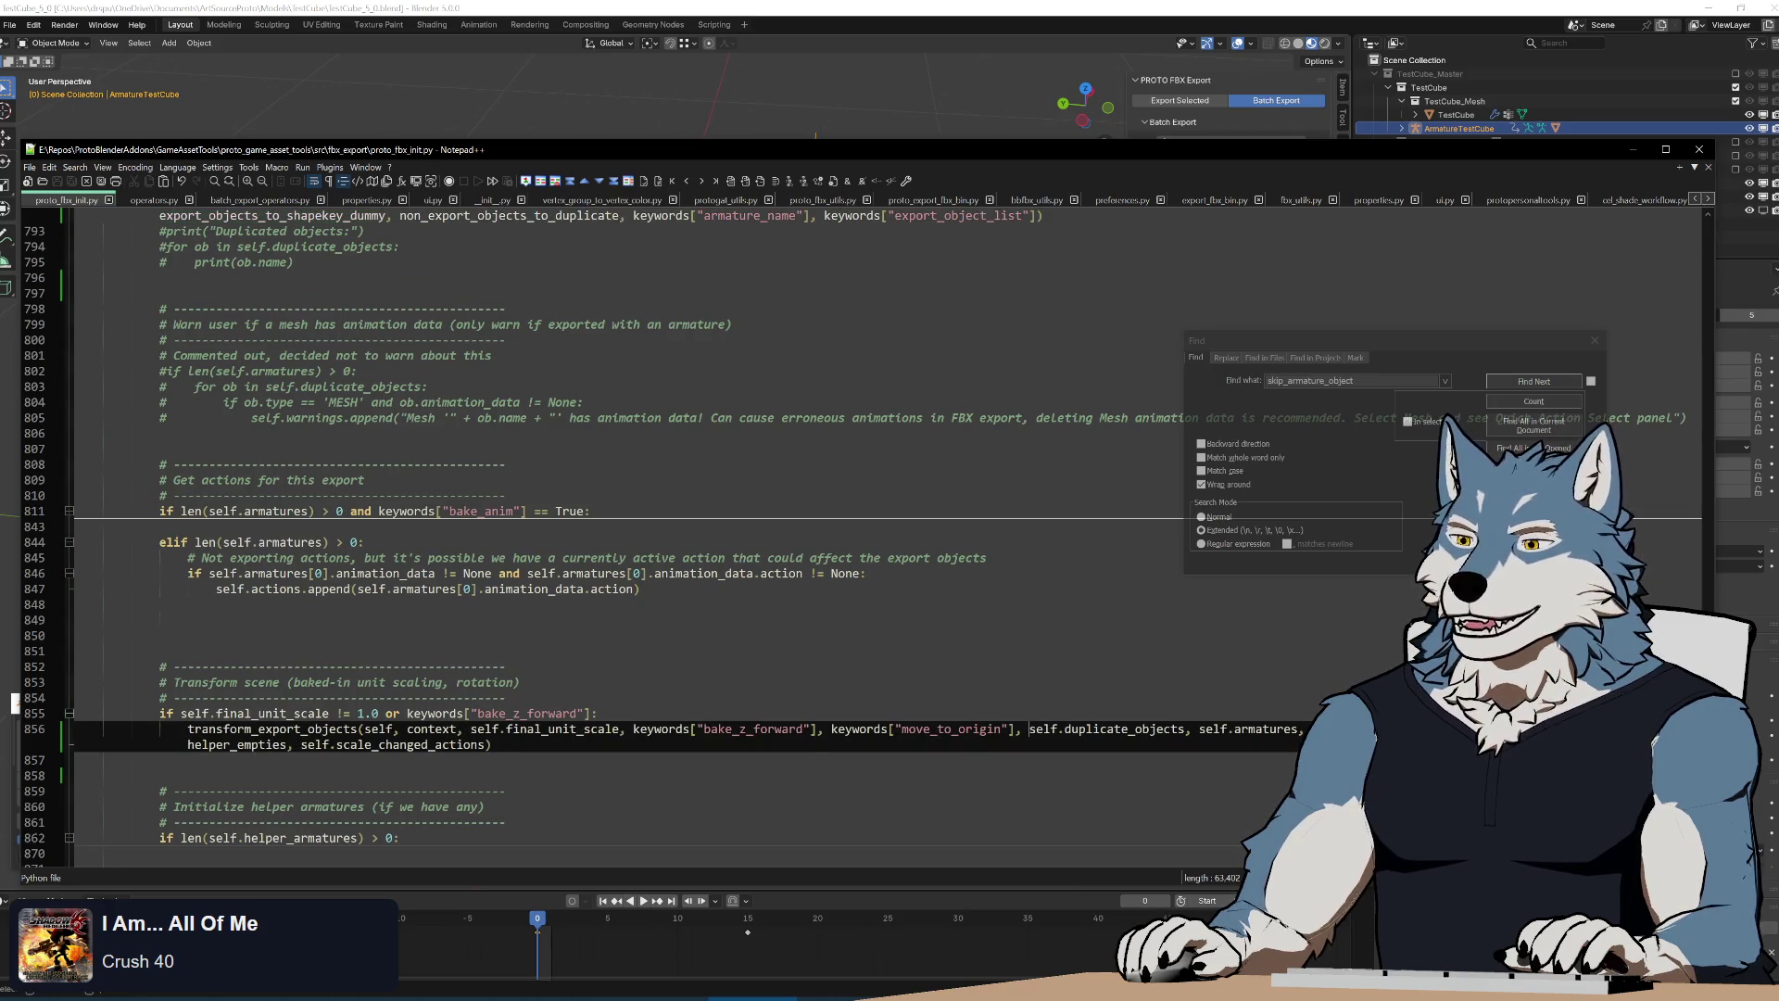
type("ke")
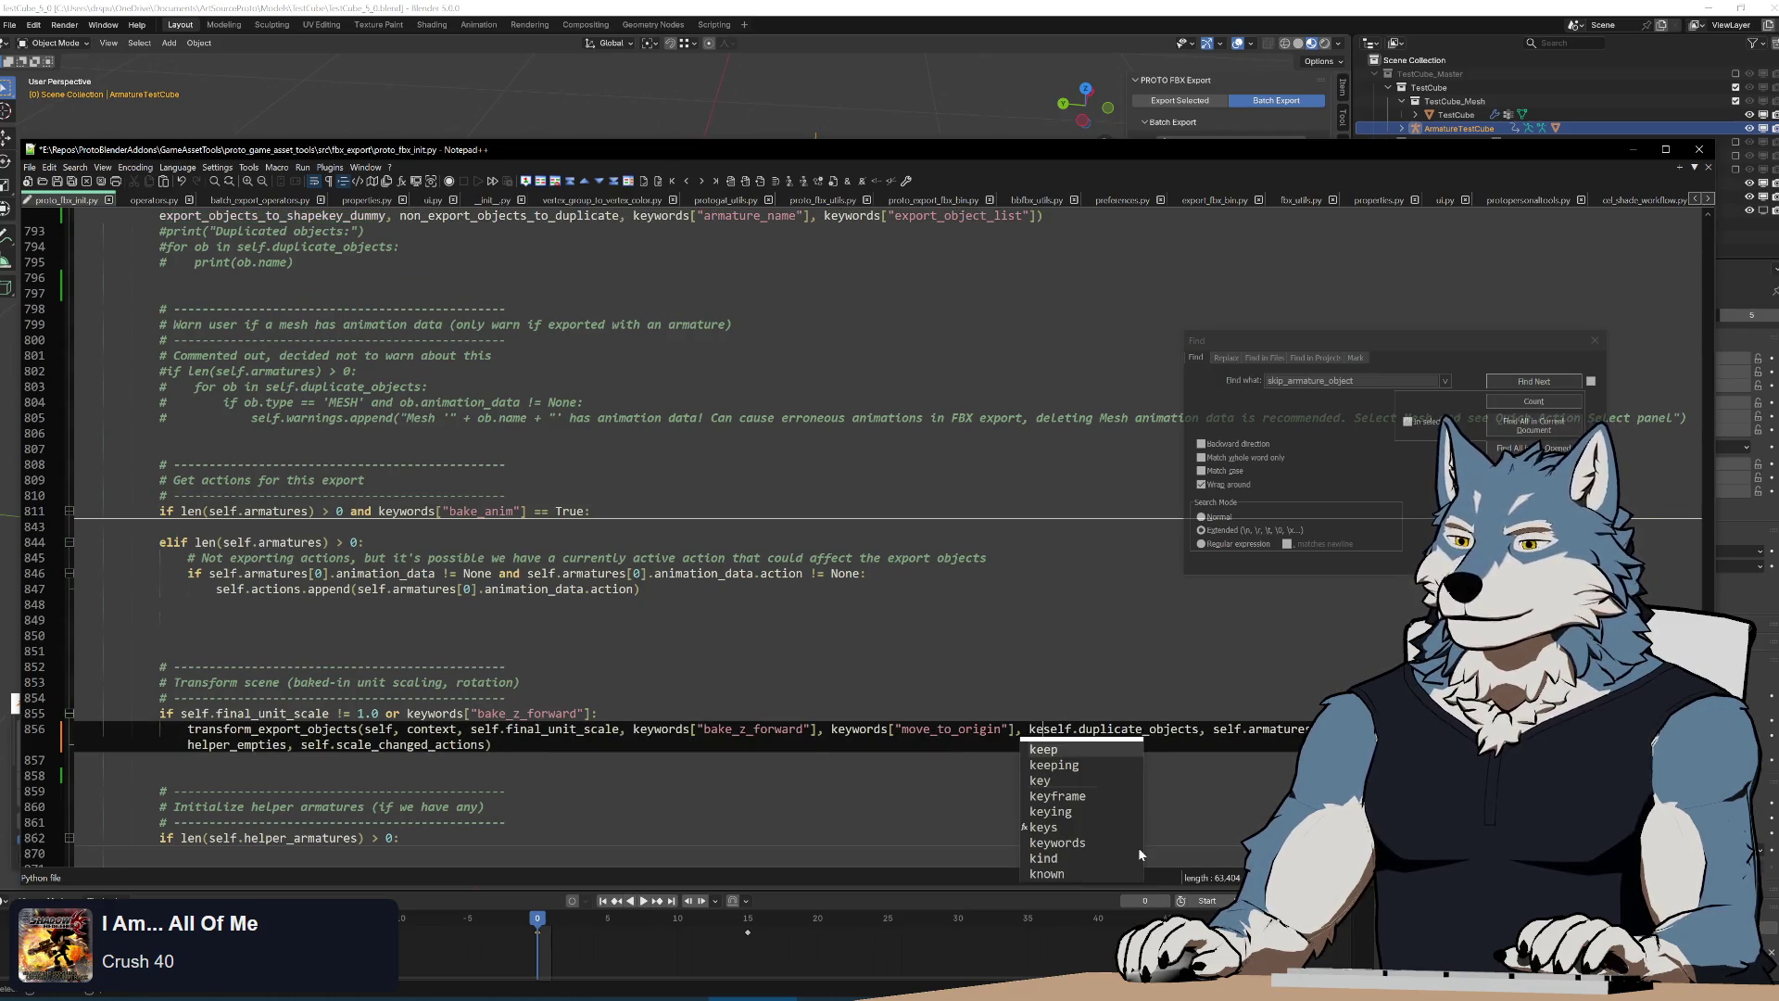
type("ywords[\"skip_armature_object\"],")
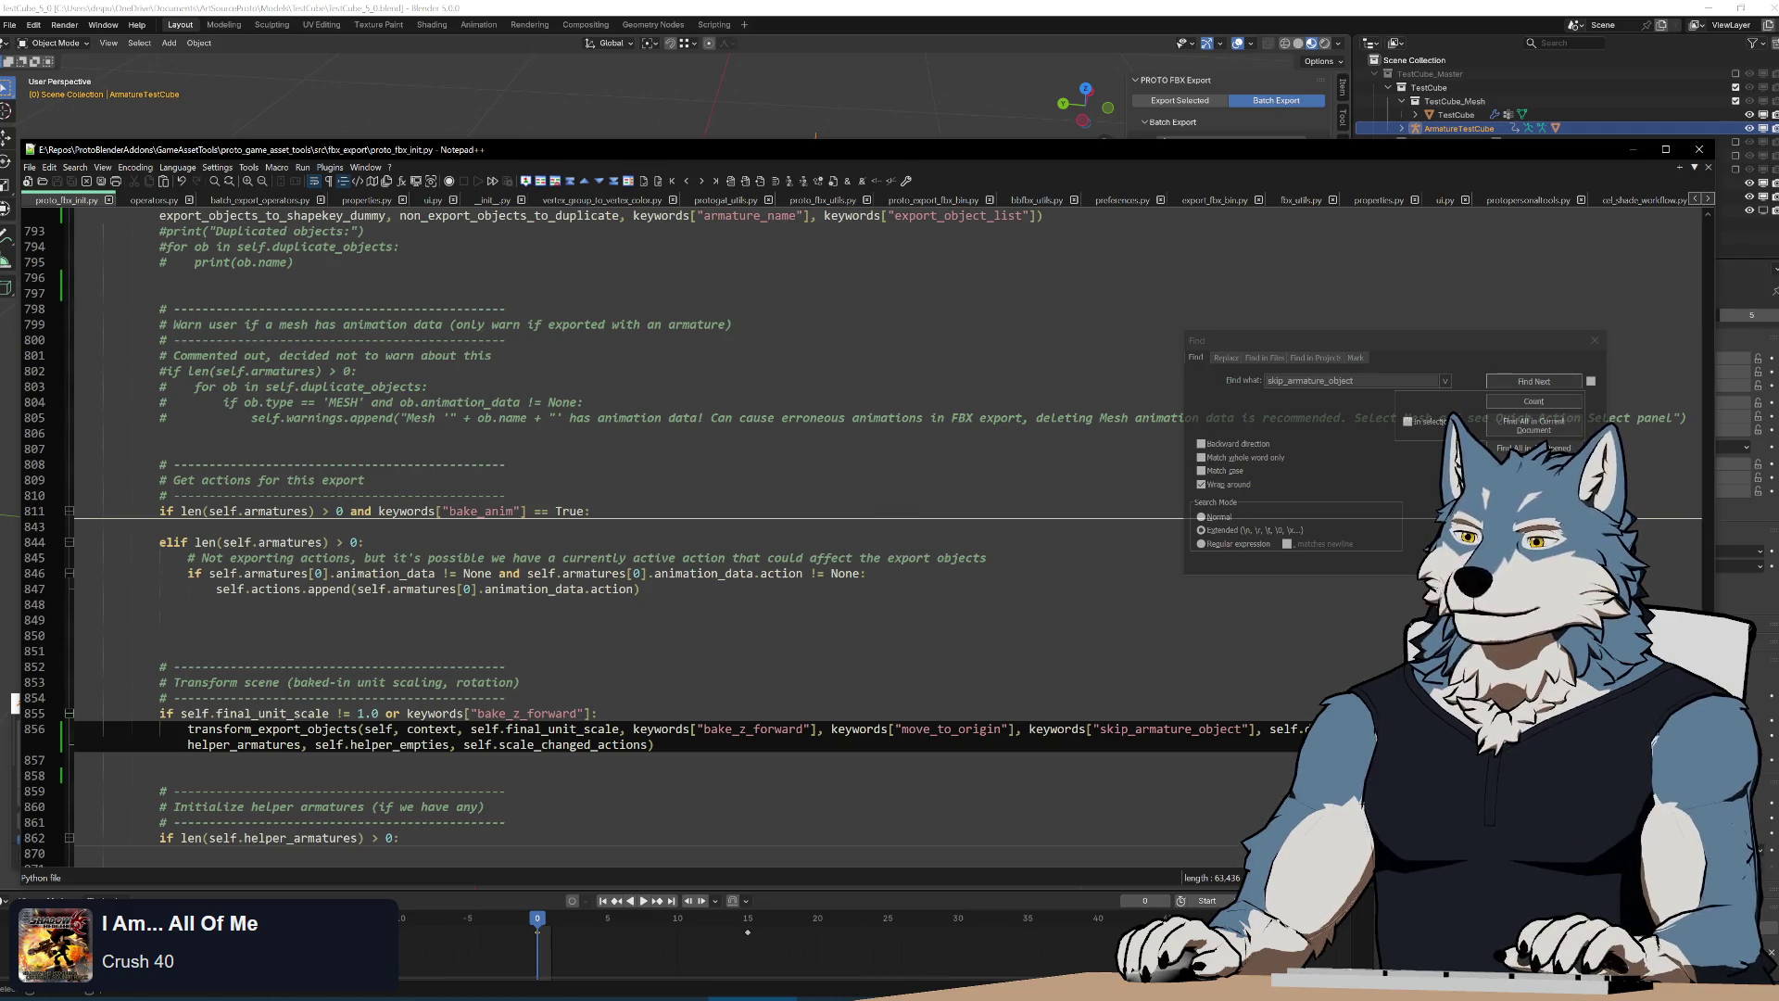
Check the new keywords["skip_armature_object"] argument and jump to the transform_export_objects definition
double_click(1170, 728)
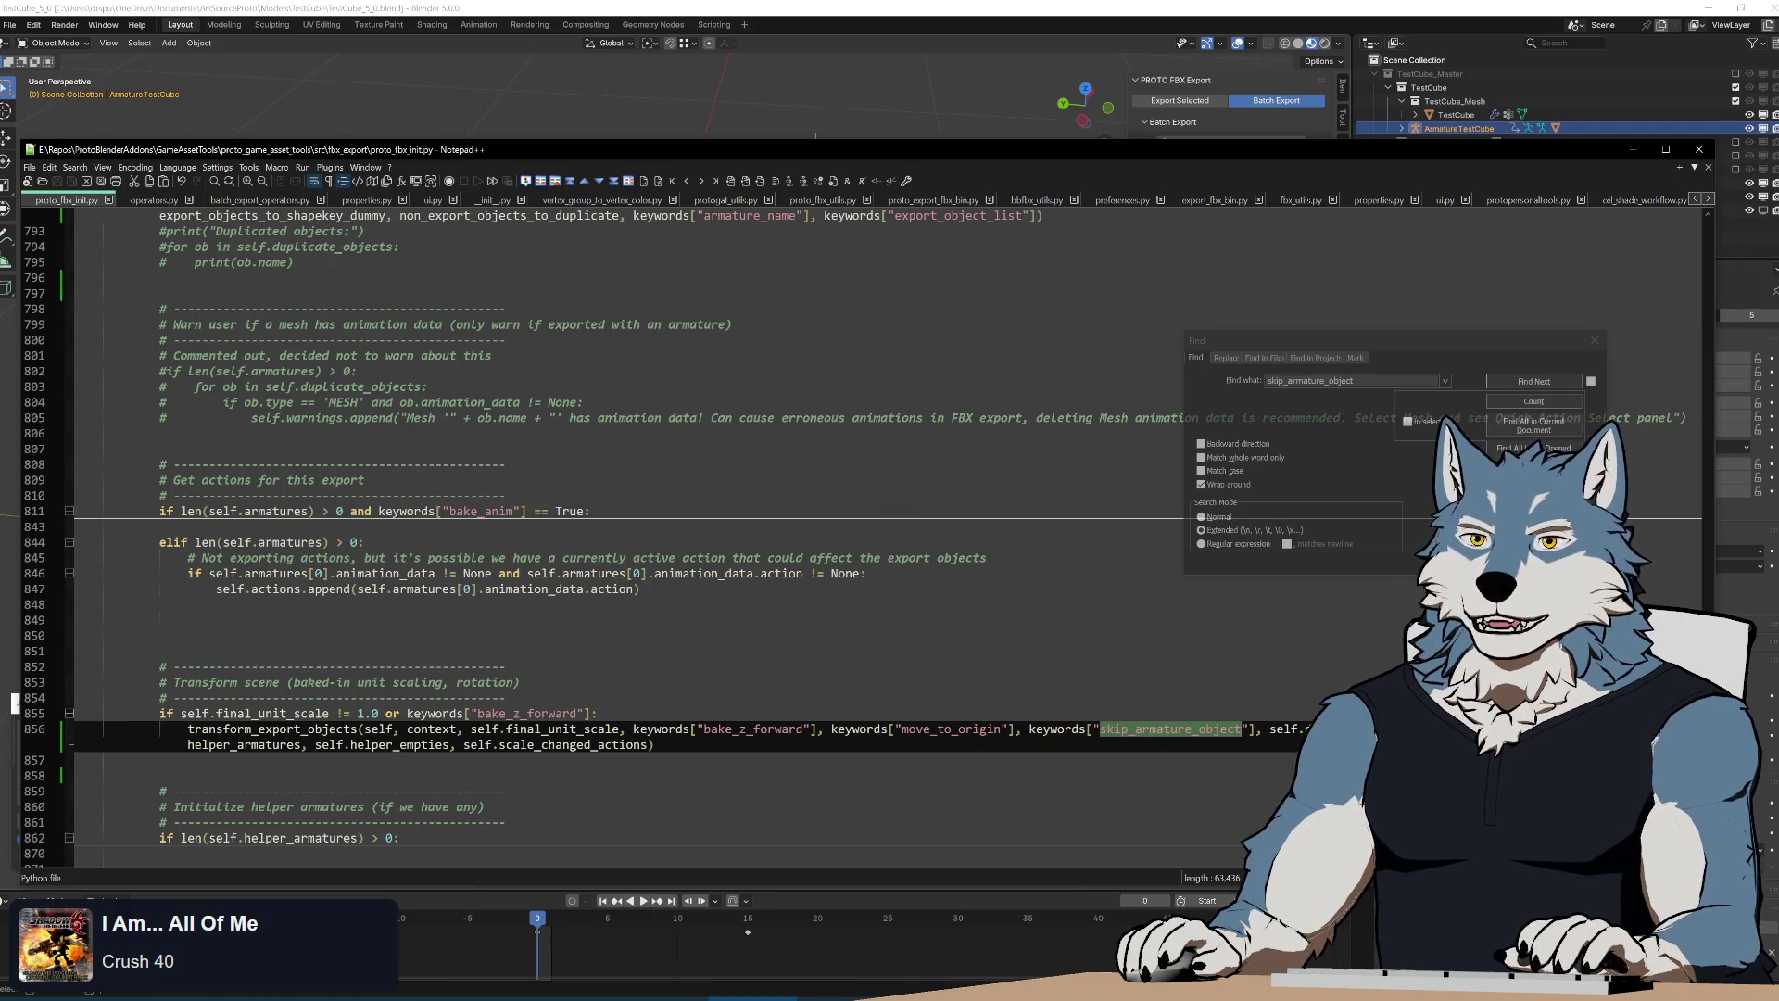
double_click(273, 728)
key("ctrl+f")
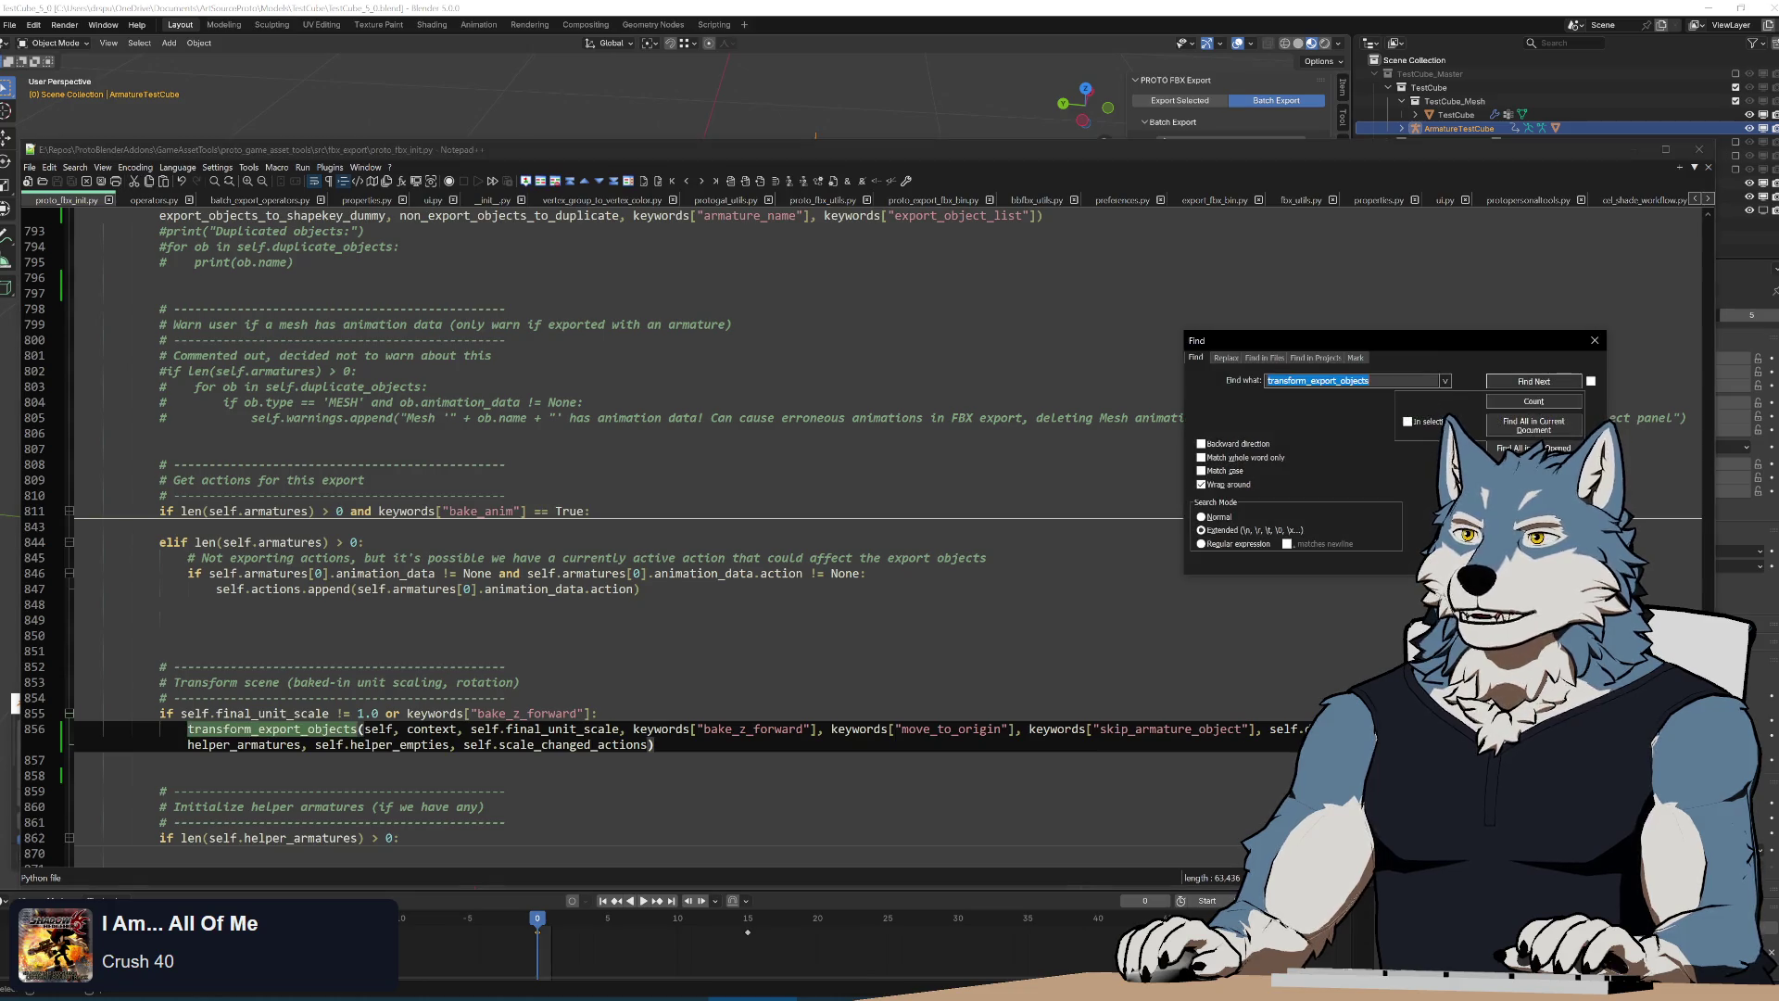
left_click(1534, 381)
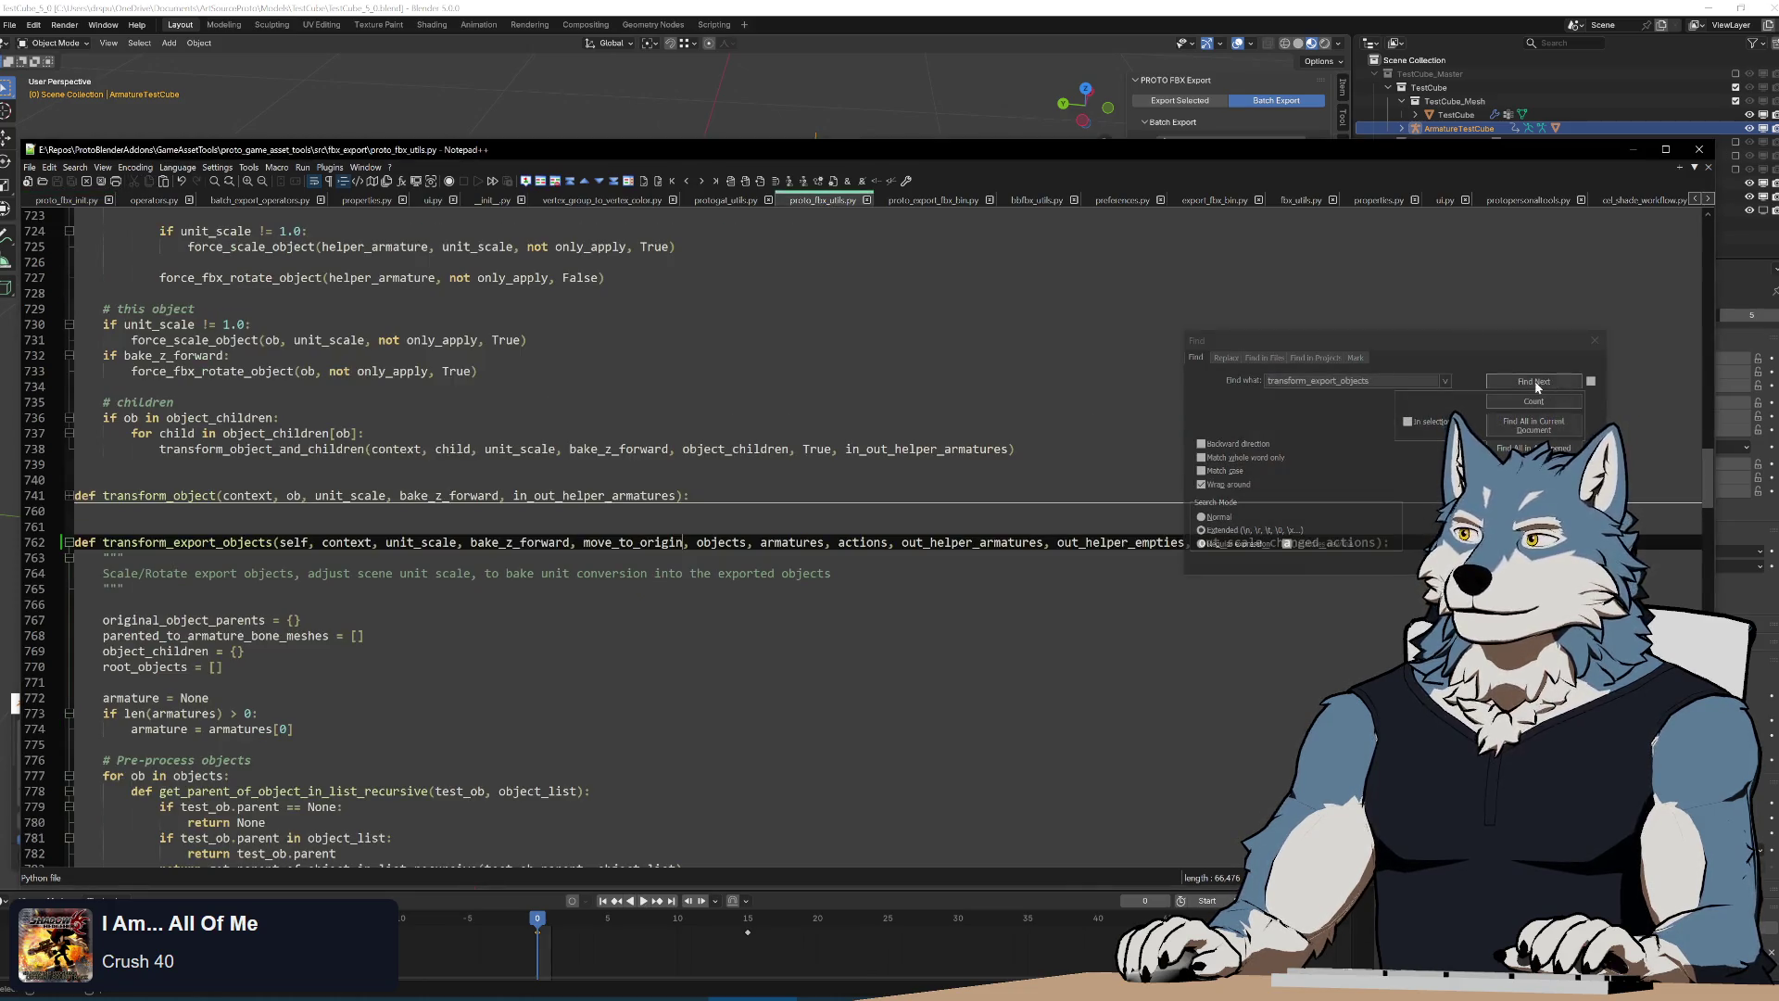
Add skip_armature_object after move_to_origin in the def line and start an else: branch after the move_to_origin block
left_click(1539, 386)
type("skip_armature_object,")
double_click(766, 540)
scroll(695, 556, "down", 10)
scroll(695, 556, "down", 10)
scroll(695, 557, "down", 5)
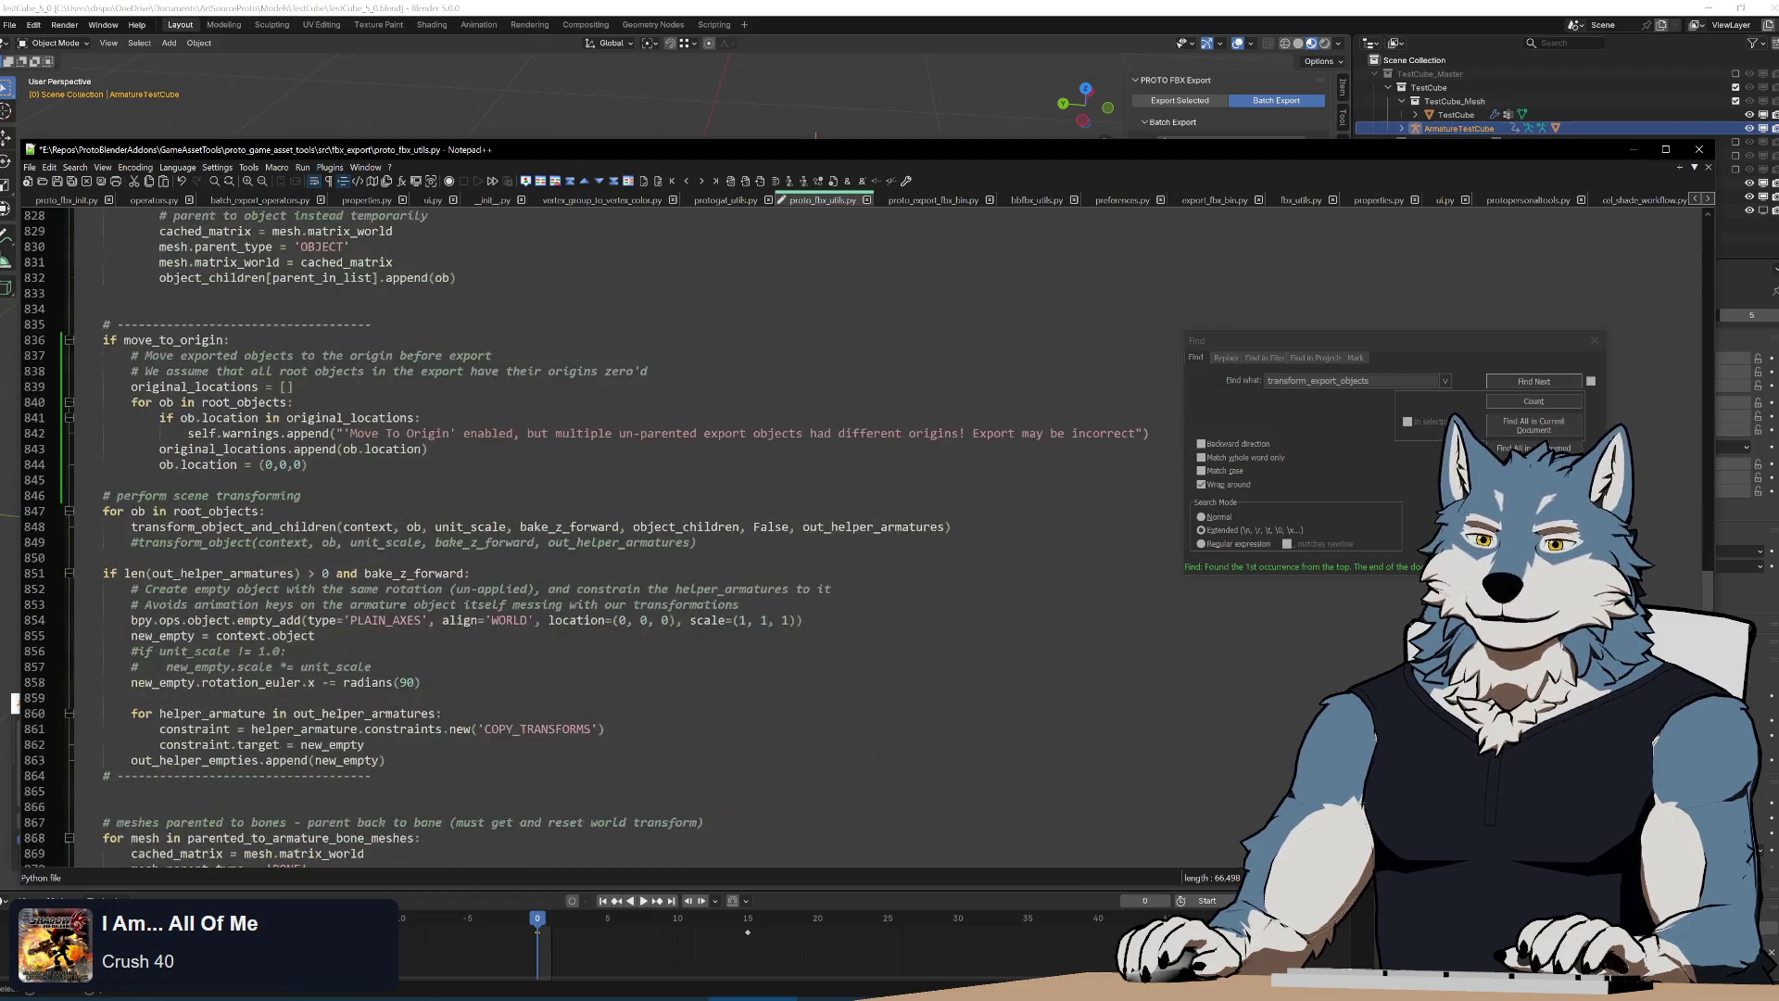
double_click(173, 339)
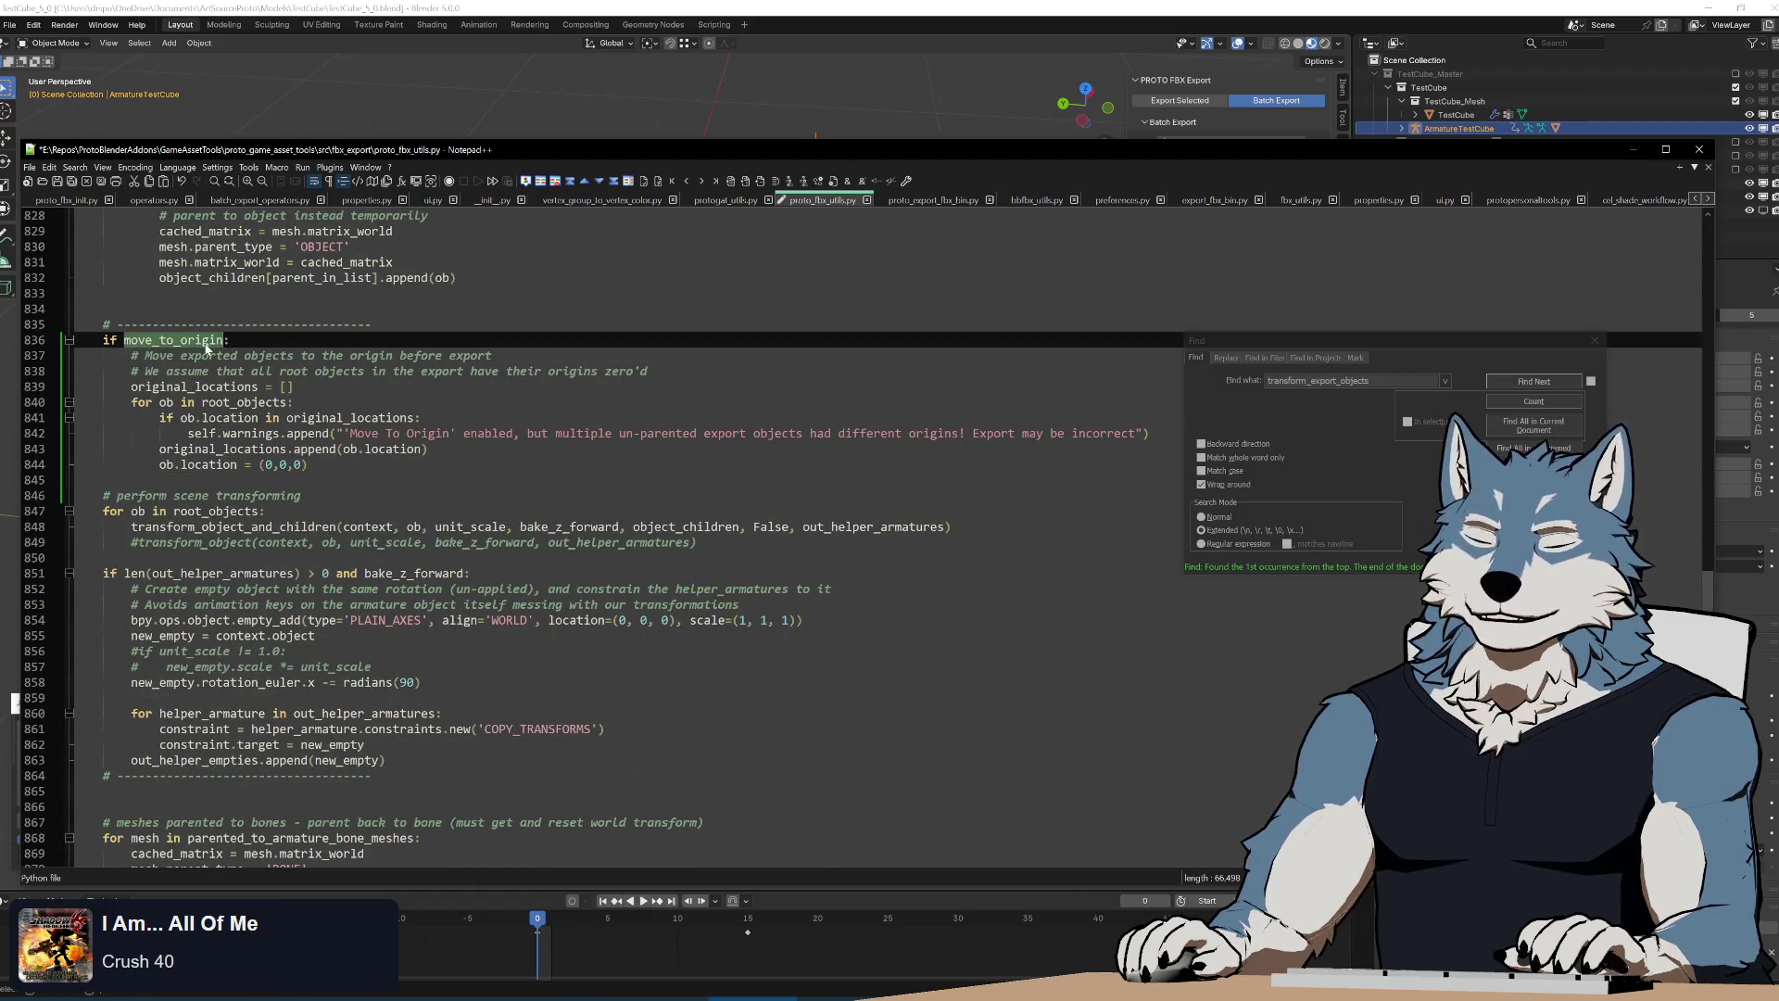
left_click(166, 480)
type("el")
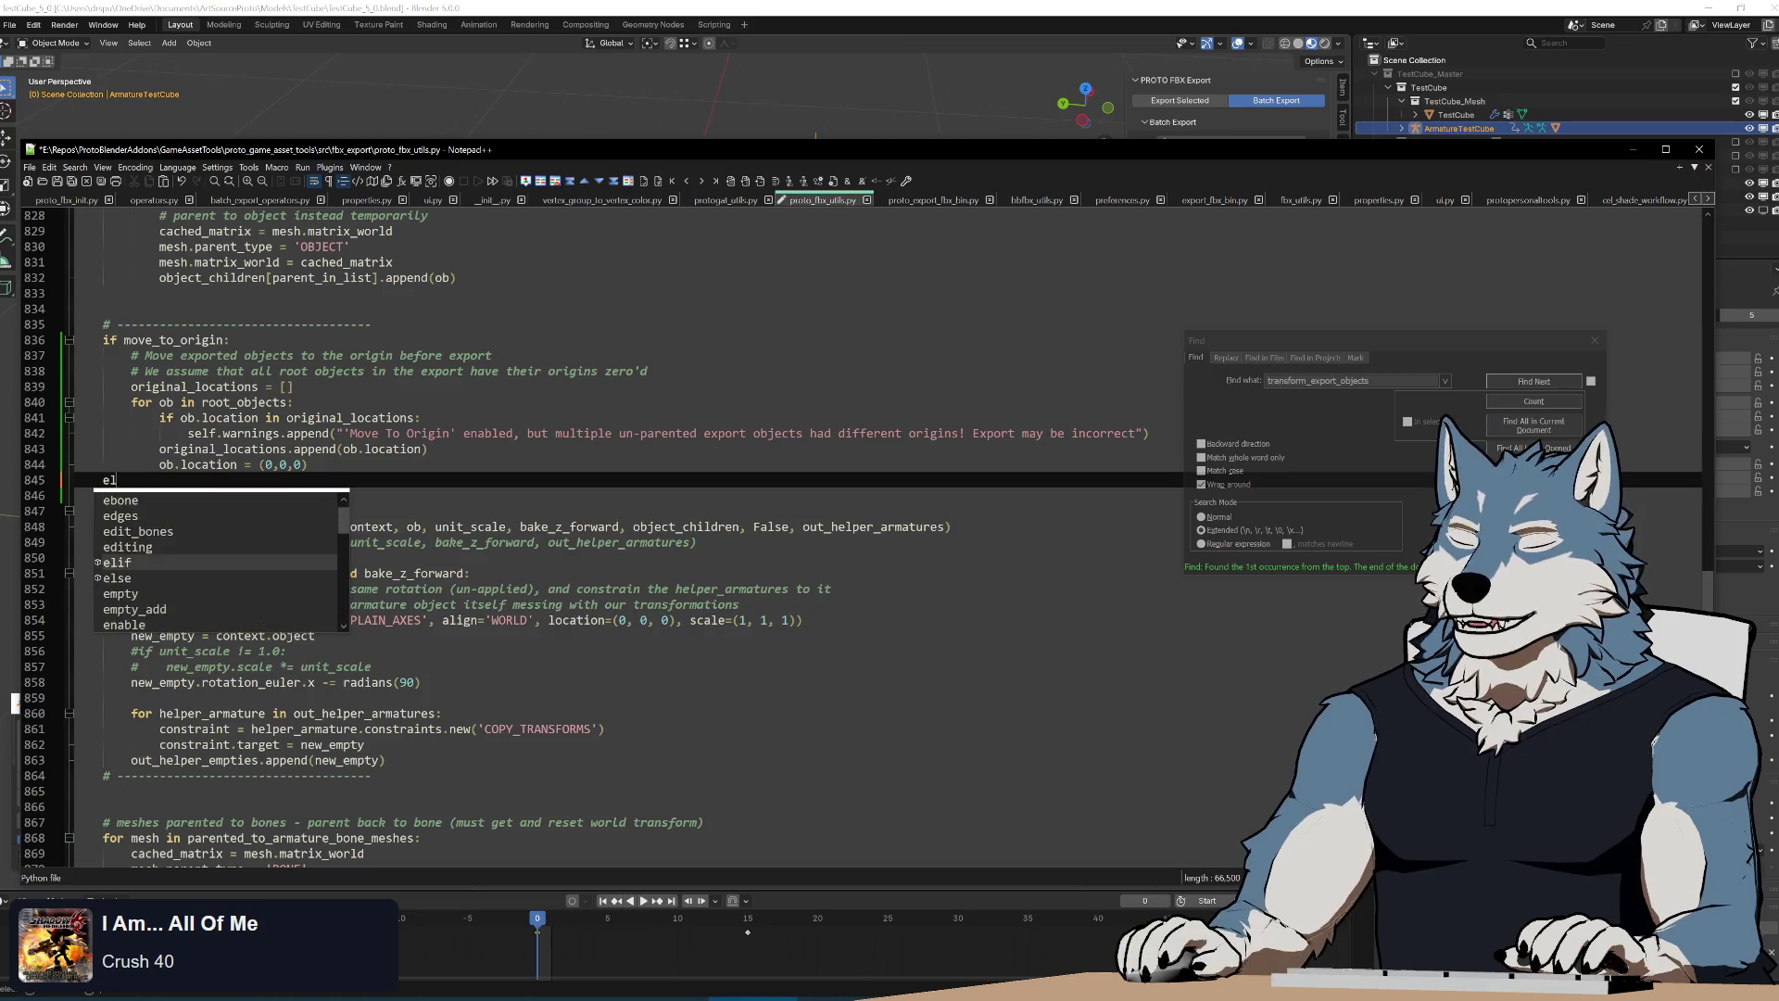
type("se:")
key("Return")
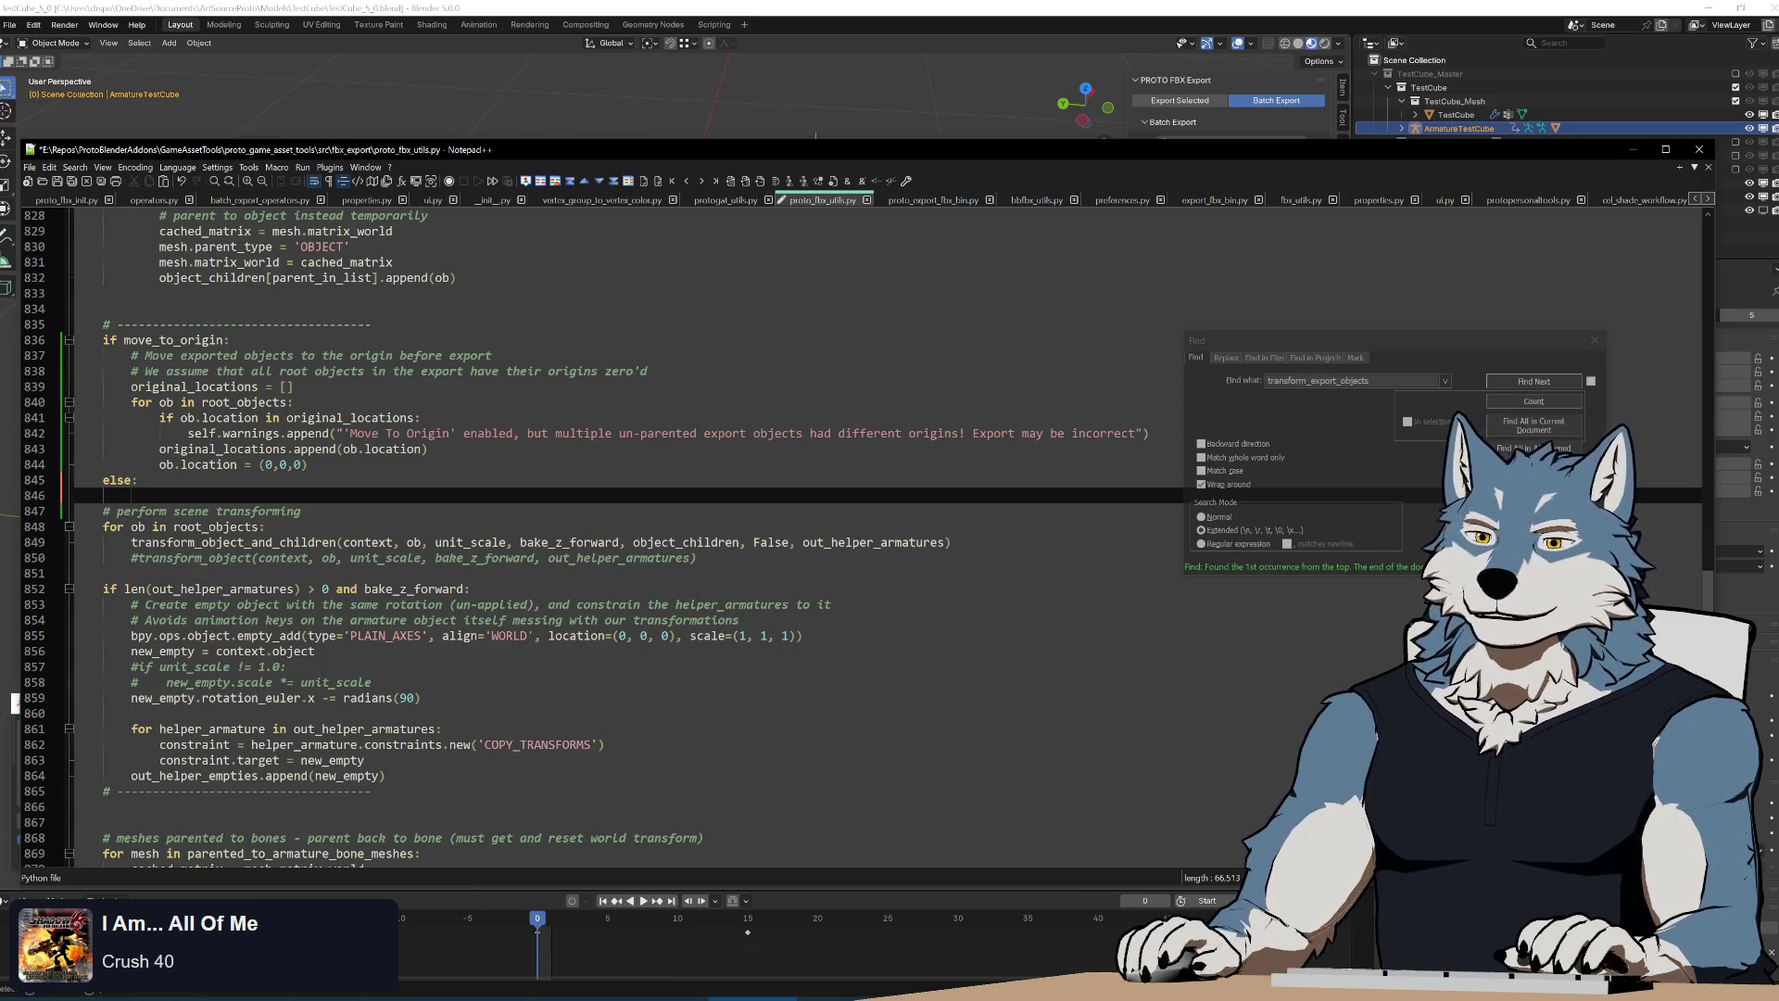
Under else:, write if skip_armature_object: and reuse the for ob in root_objects: loop line inside it
key("BackSpace")
key("BackSpace")
type("e:")
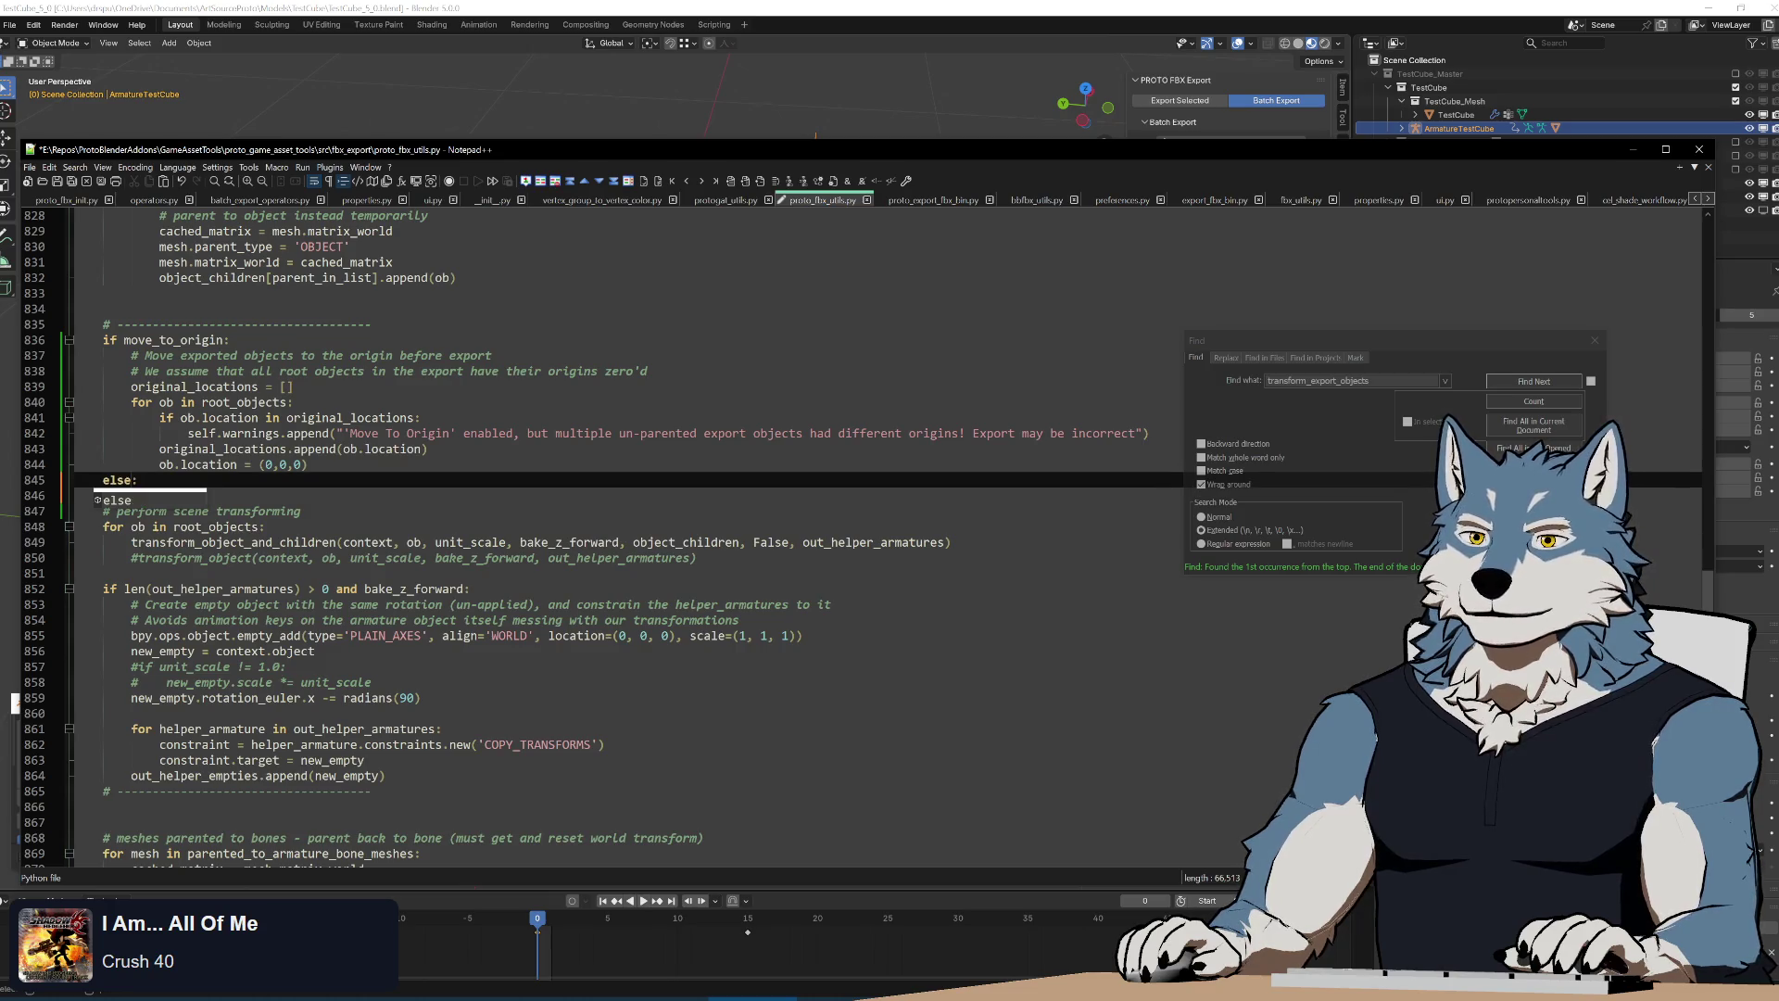
key("Return")
type("if skip_armature_object == T")
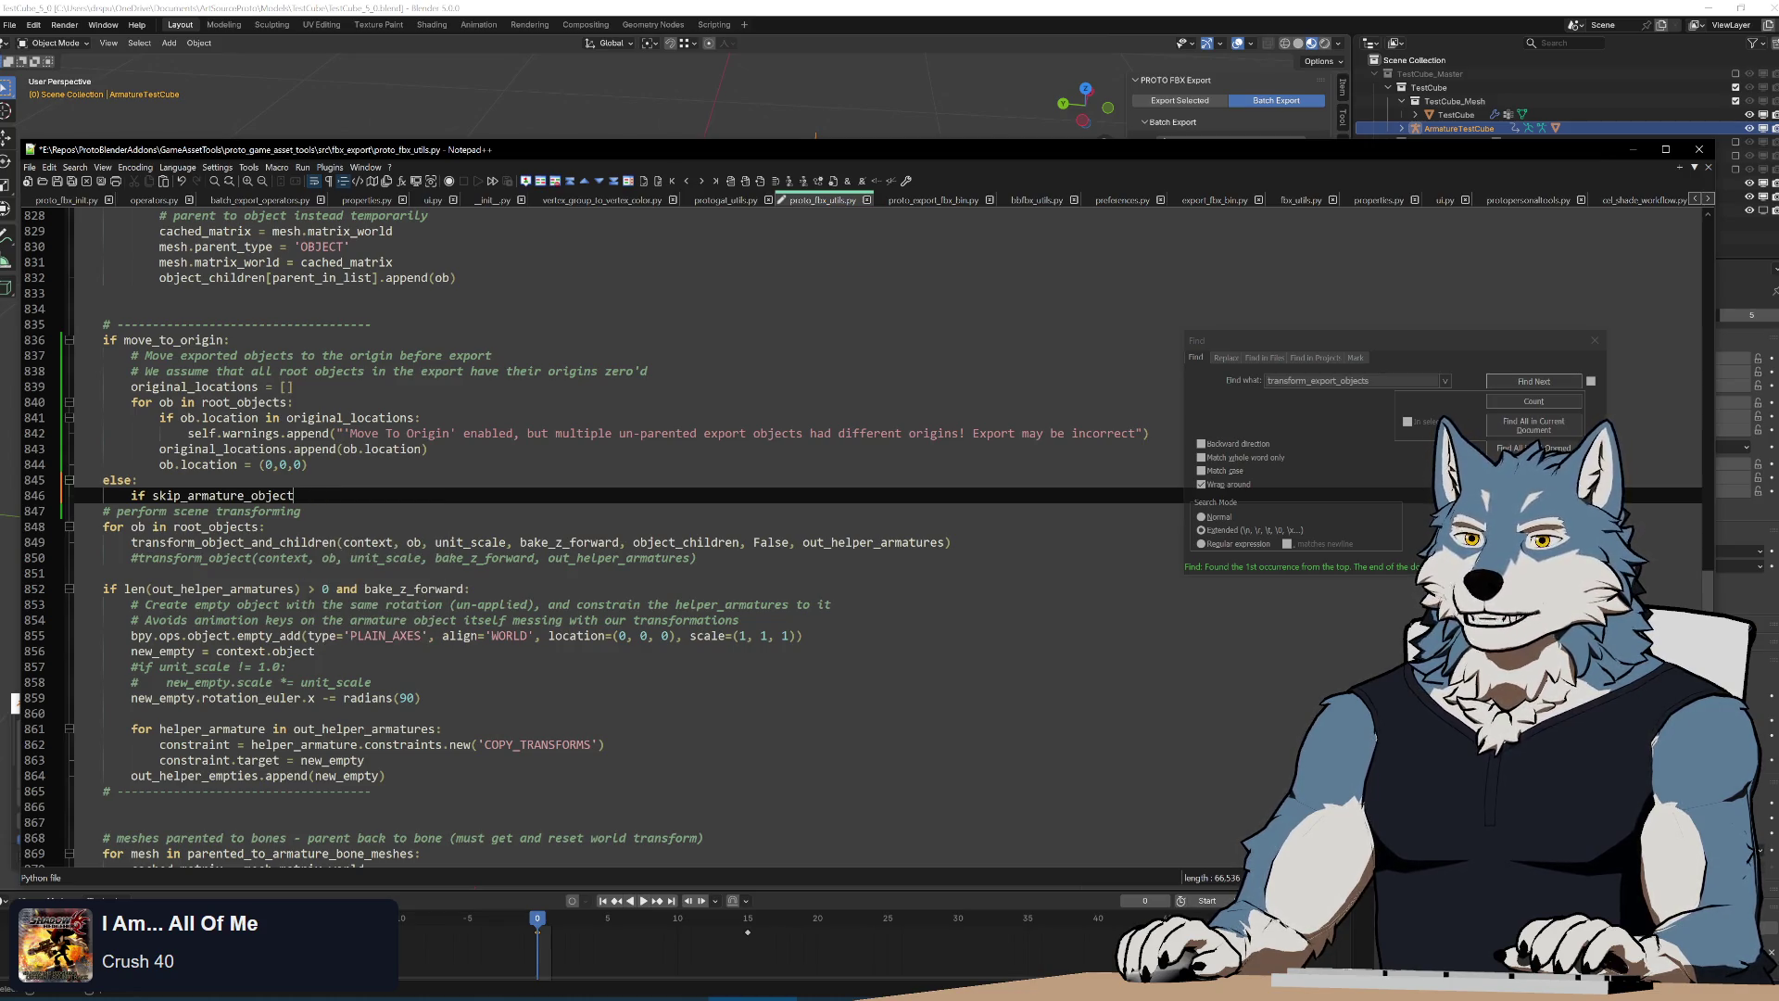
key("BackSpace")
type("and")
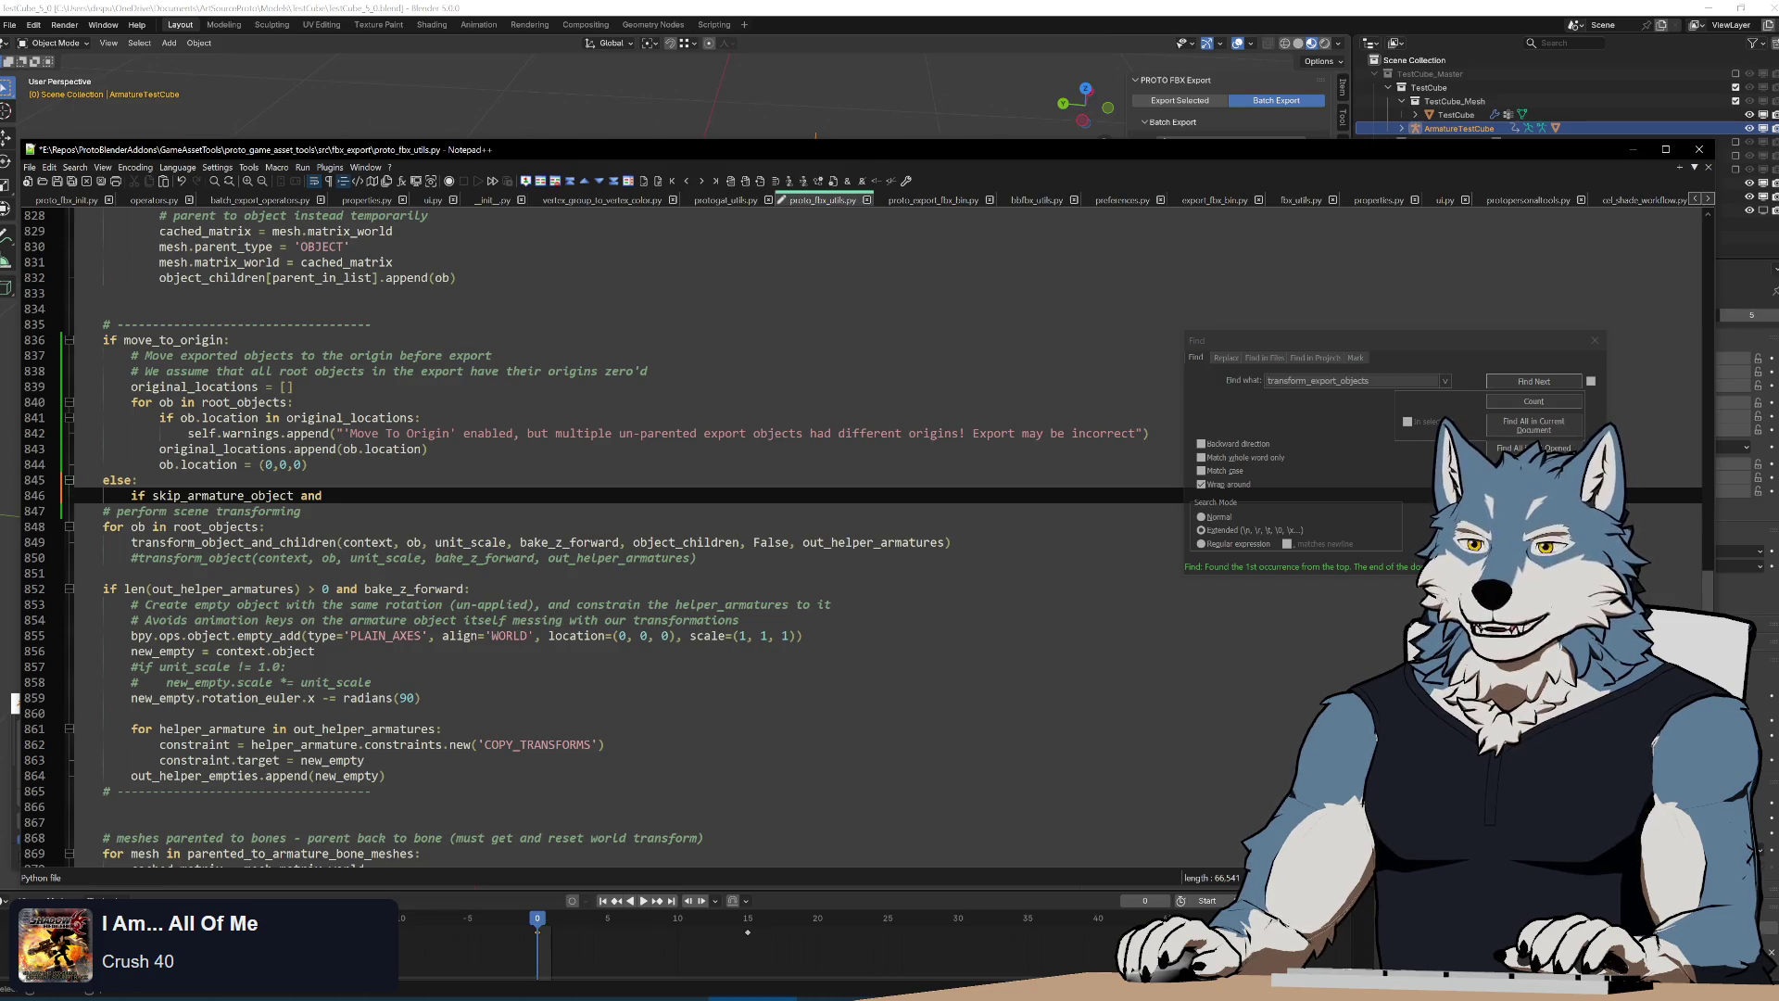
scroll(627, 556, "down", 4)
scroll(625, 556, "down", 1)
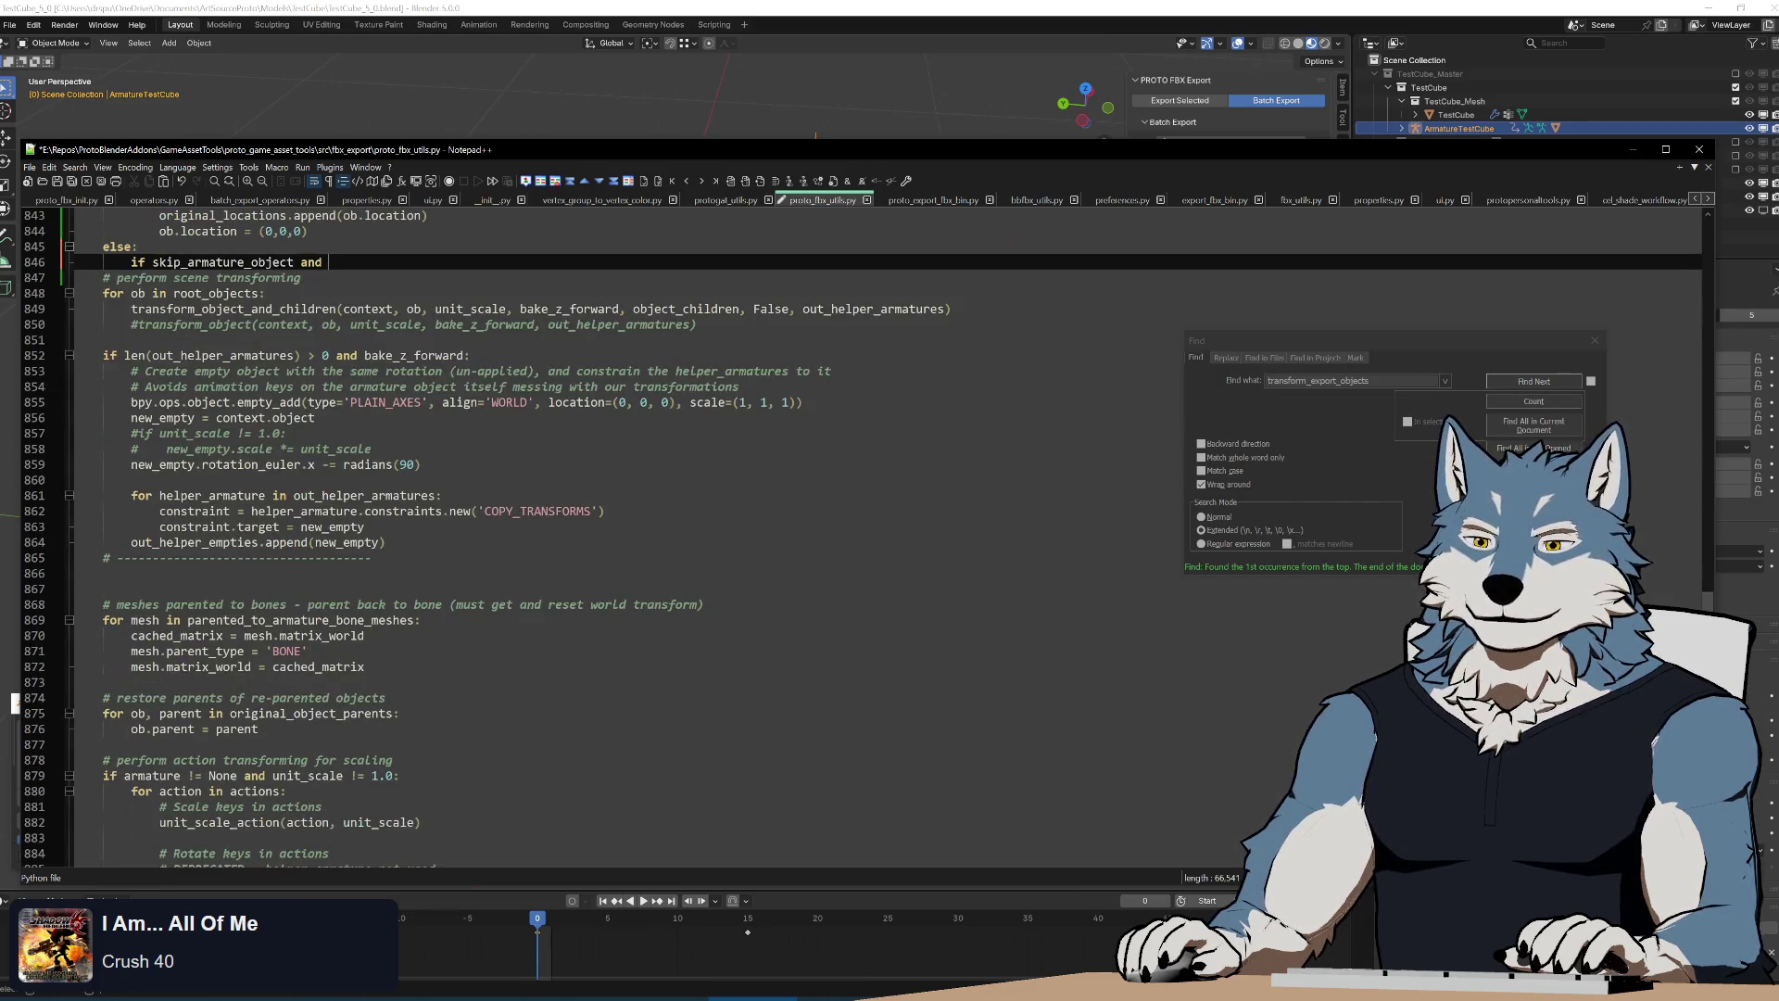
scroll(625, 557, "up", 6)
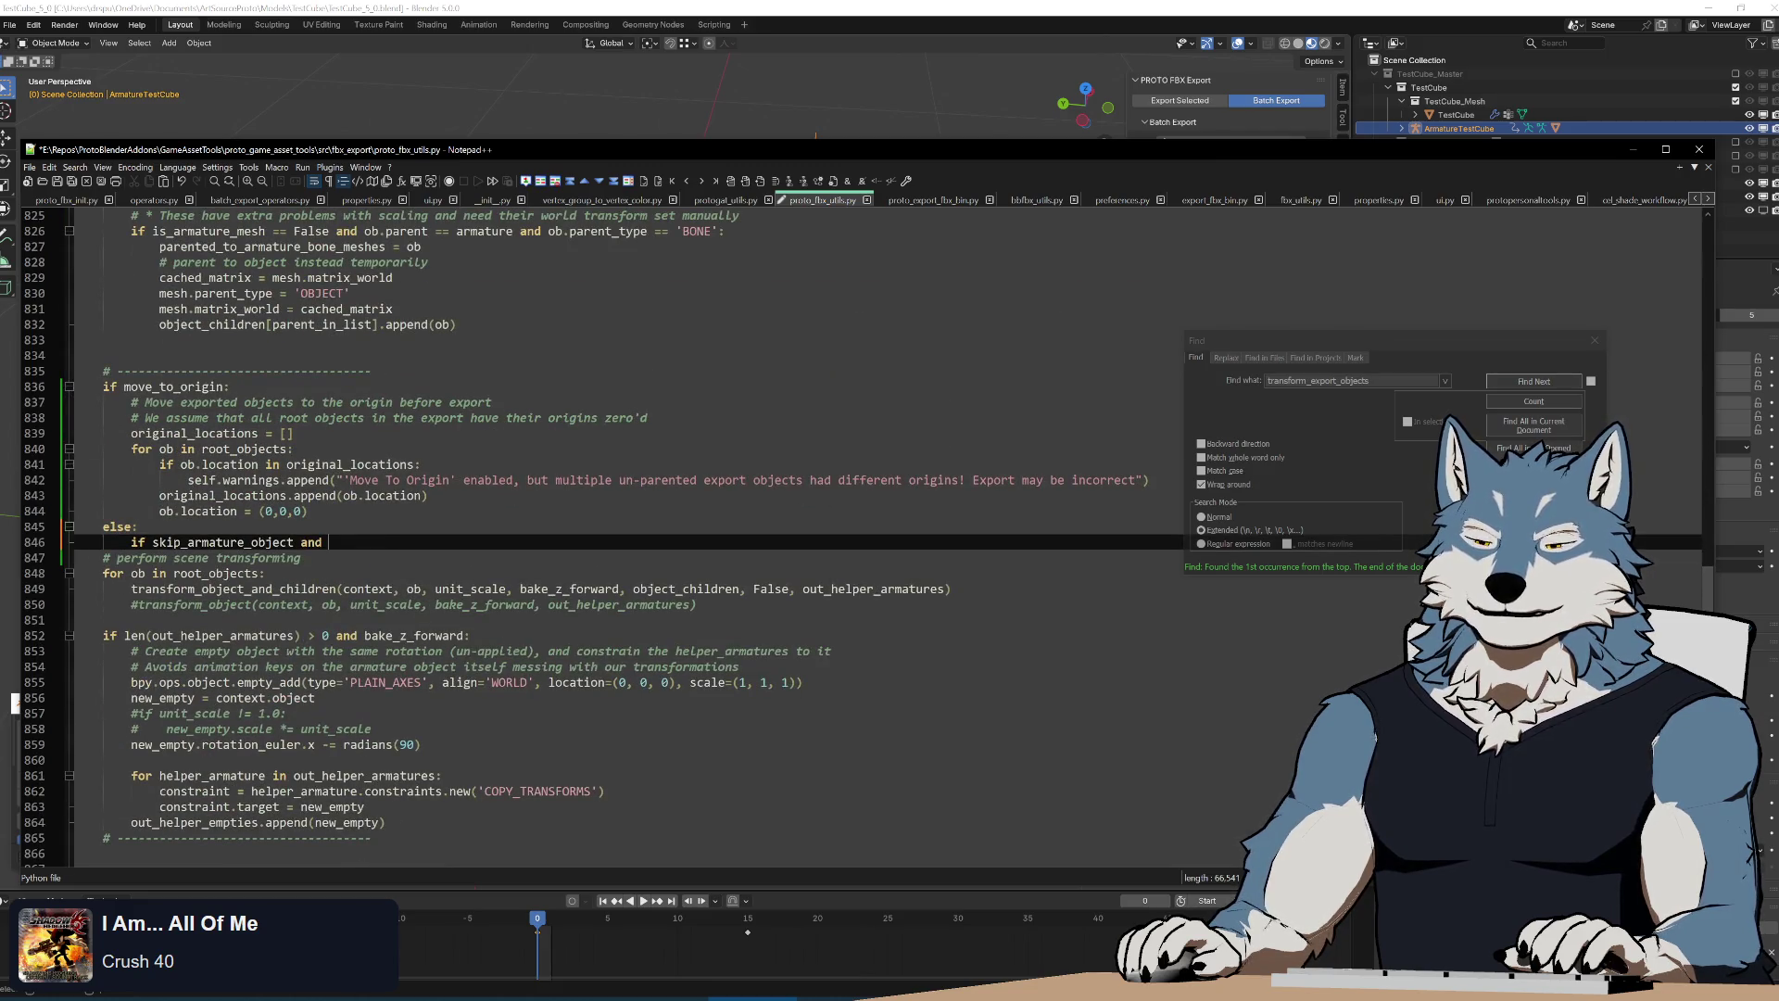
double_click(244, 449)
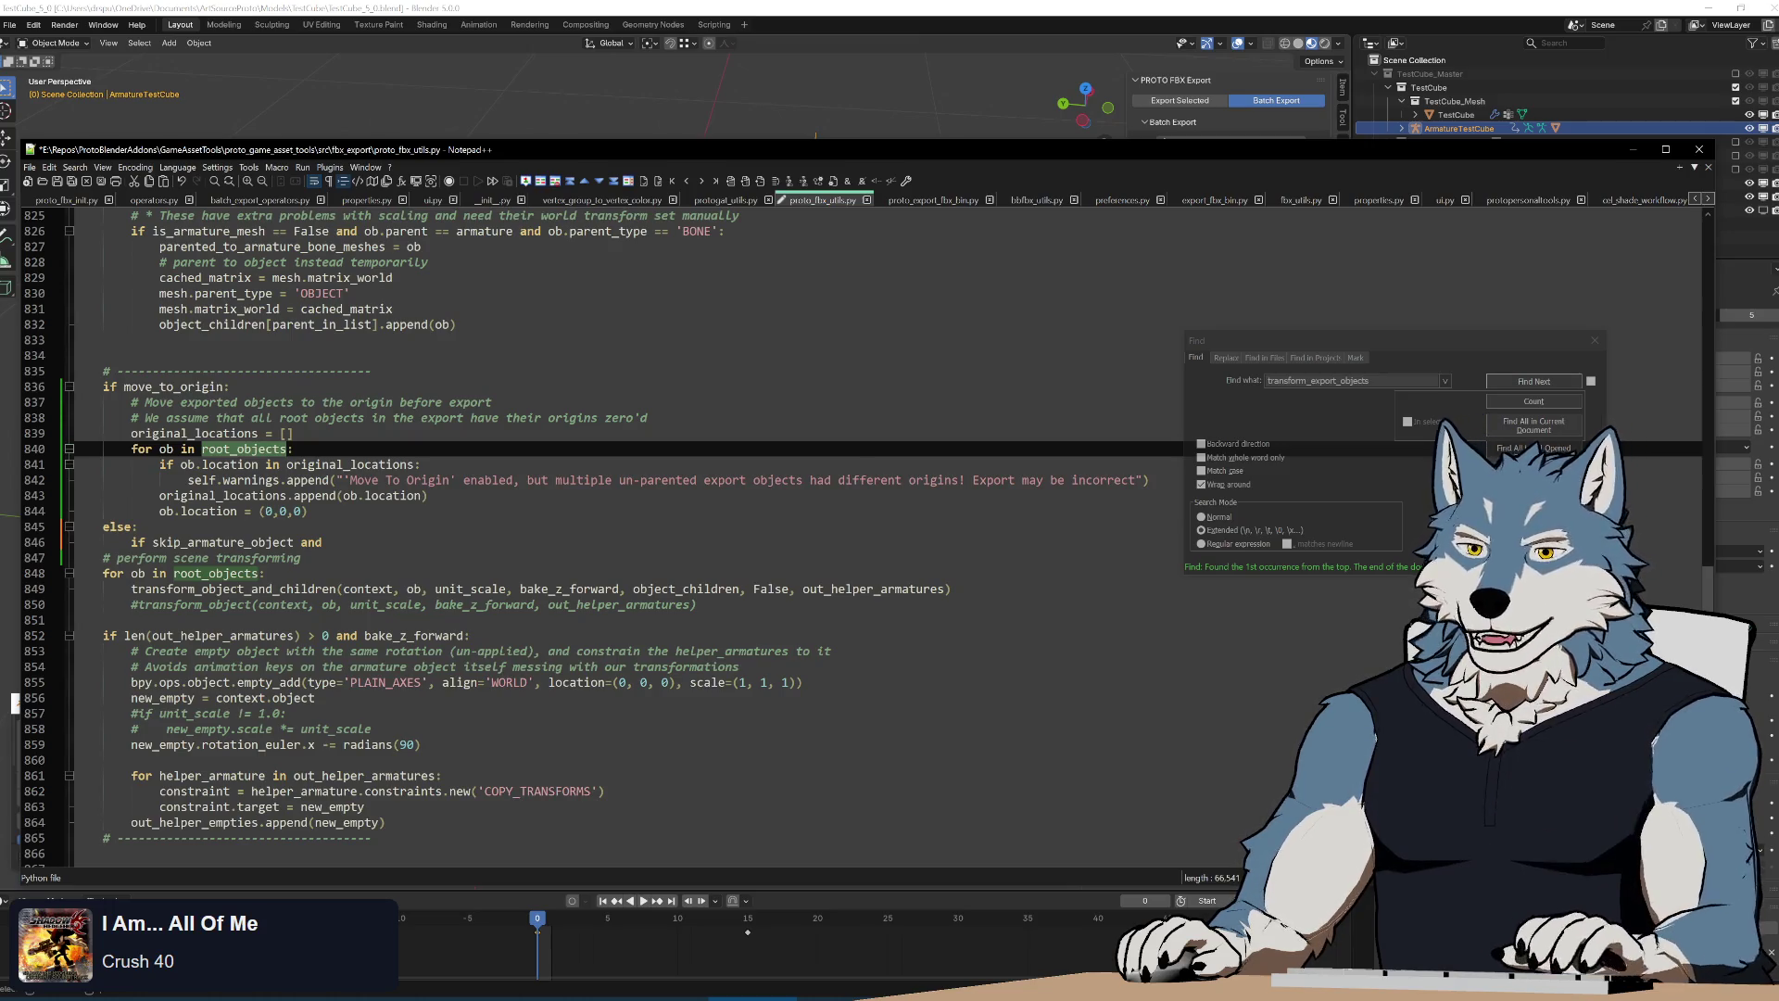
left_click(334, 542)
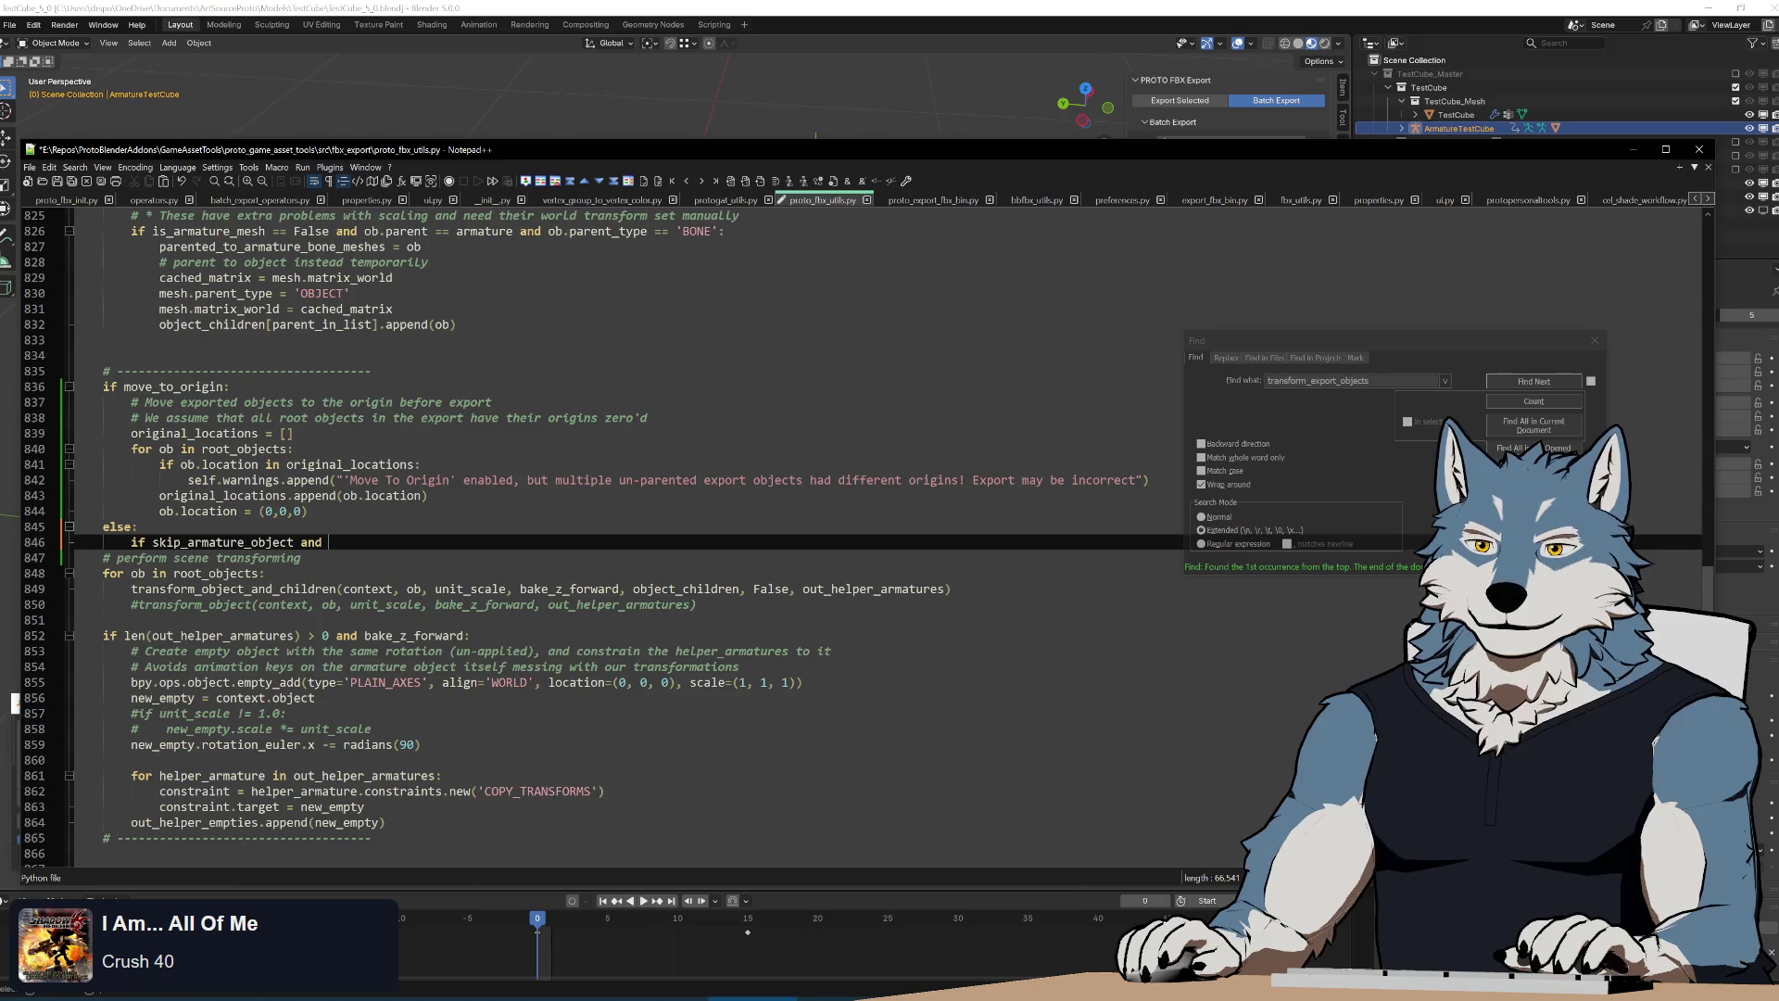
triple_click(209, 449)
key("ctrl+c")
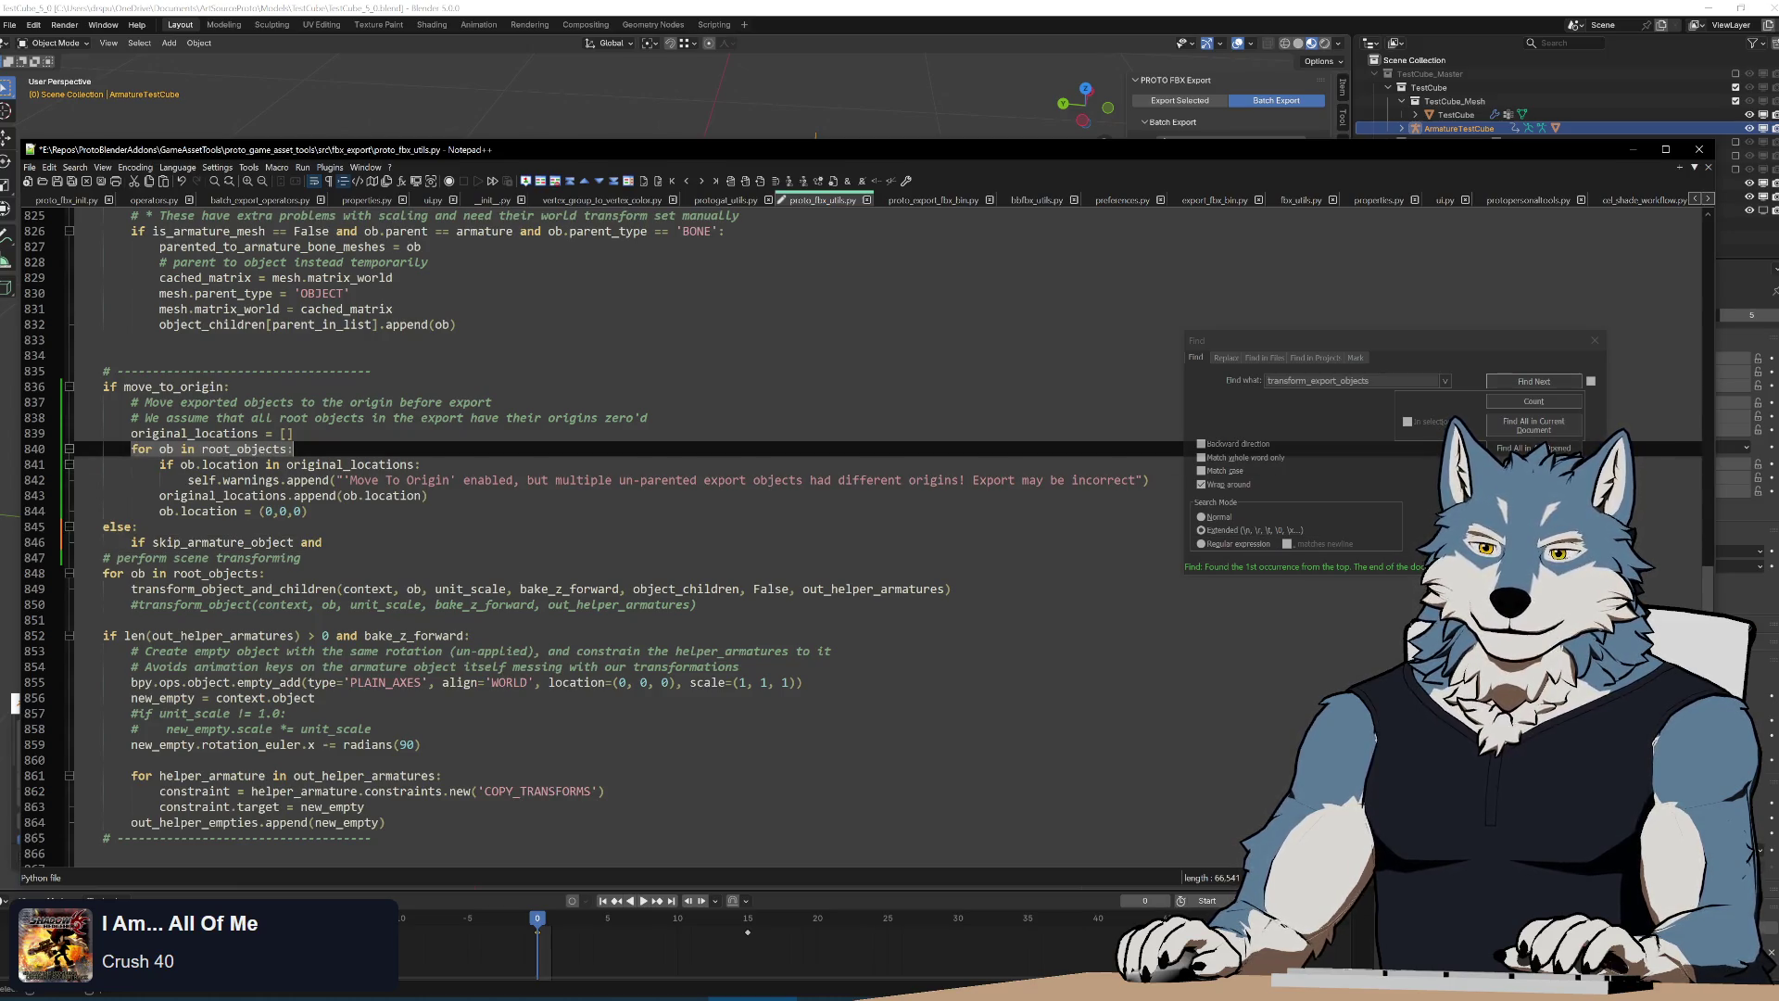
double_click(313, 542)
type("::")
key("Return")
key("ctrl+v")
key("Return")
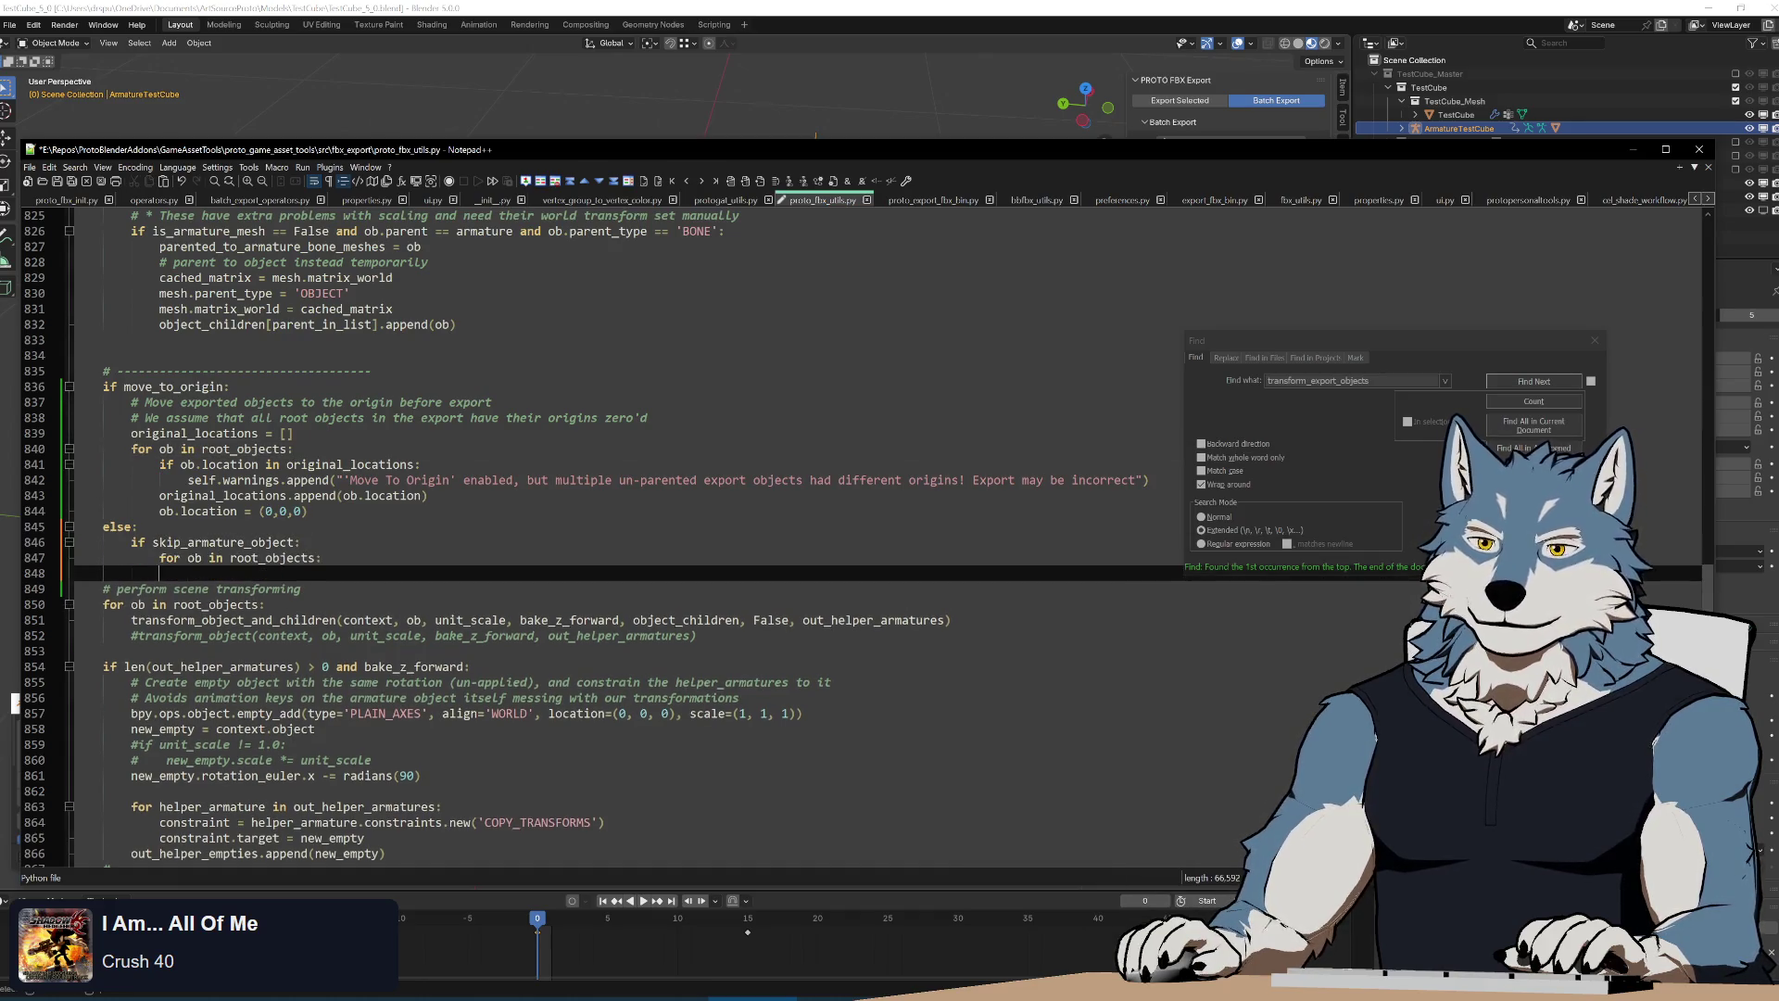
type("if ob.type == ")
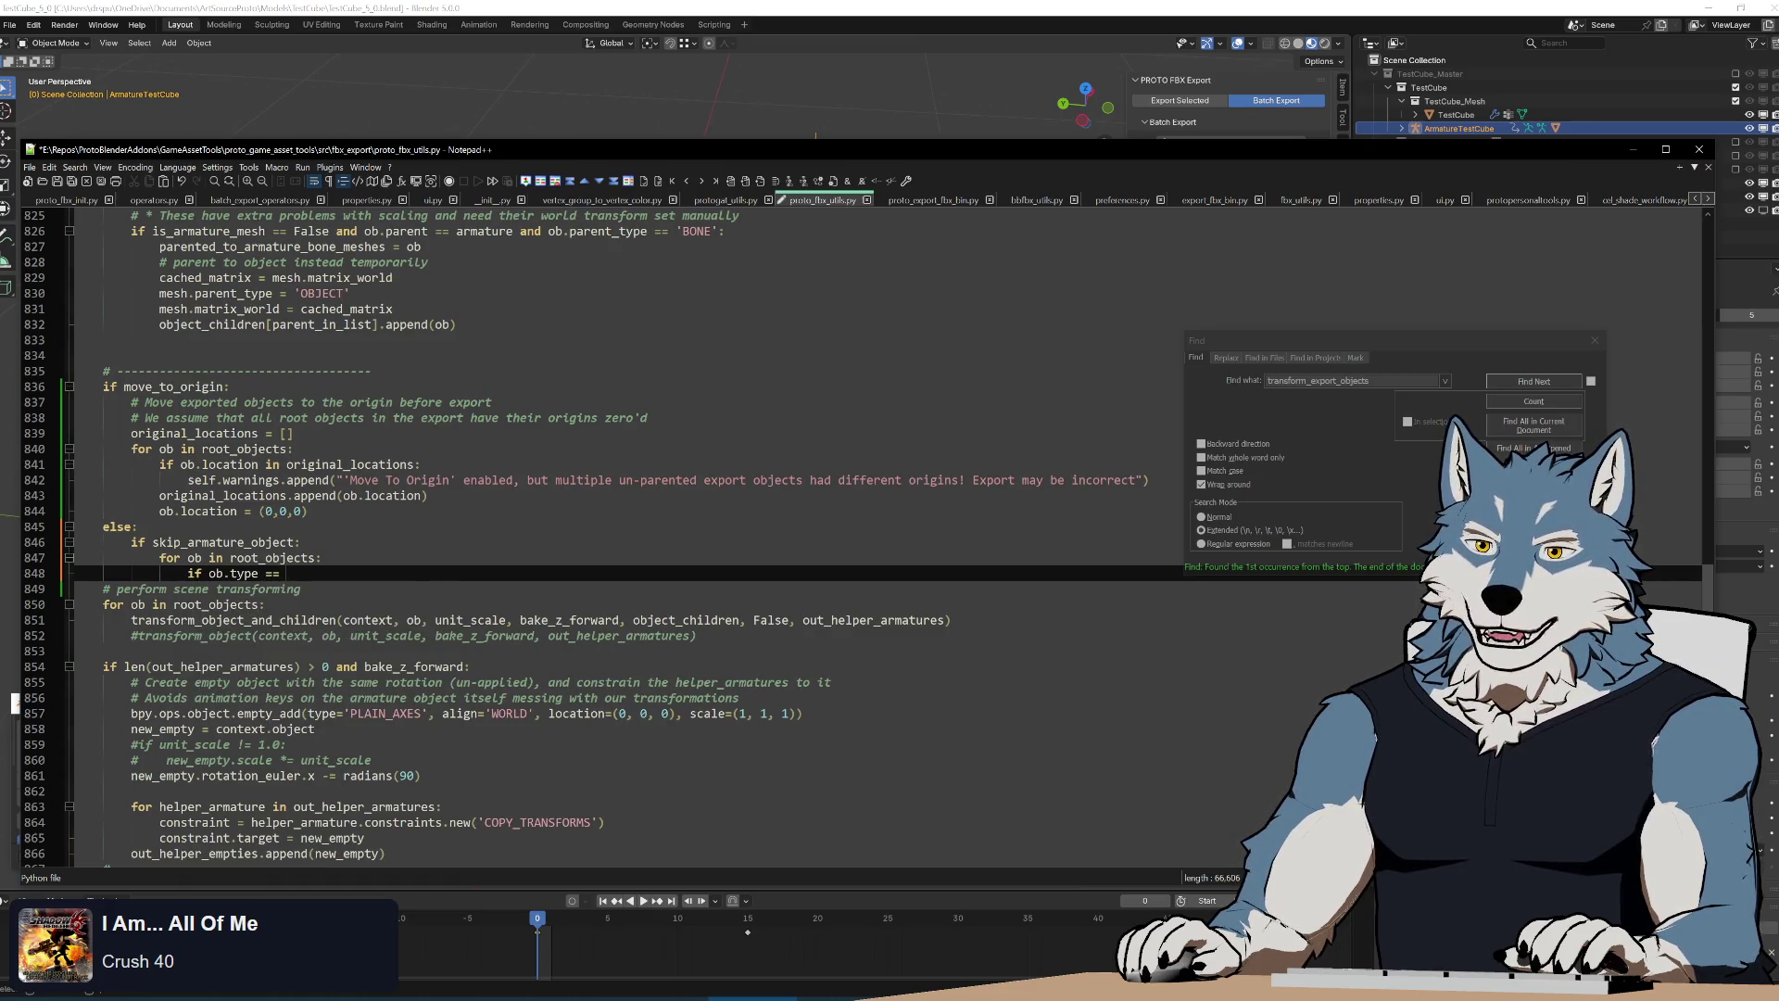
type("\"ARMATURE\"")
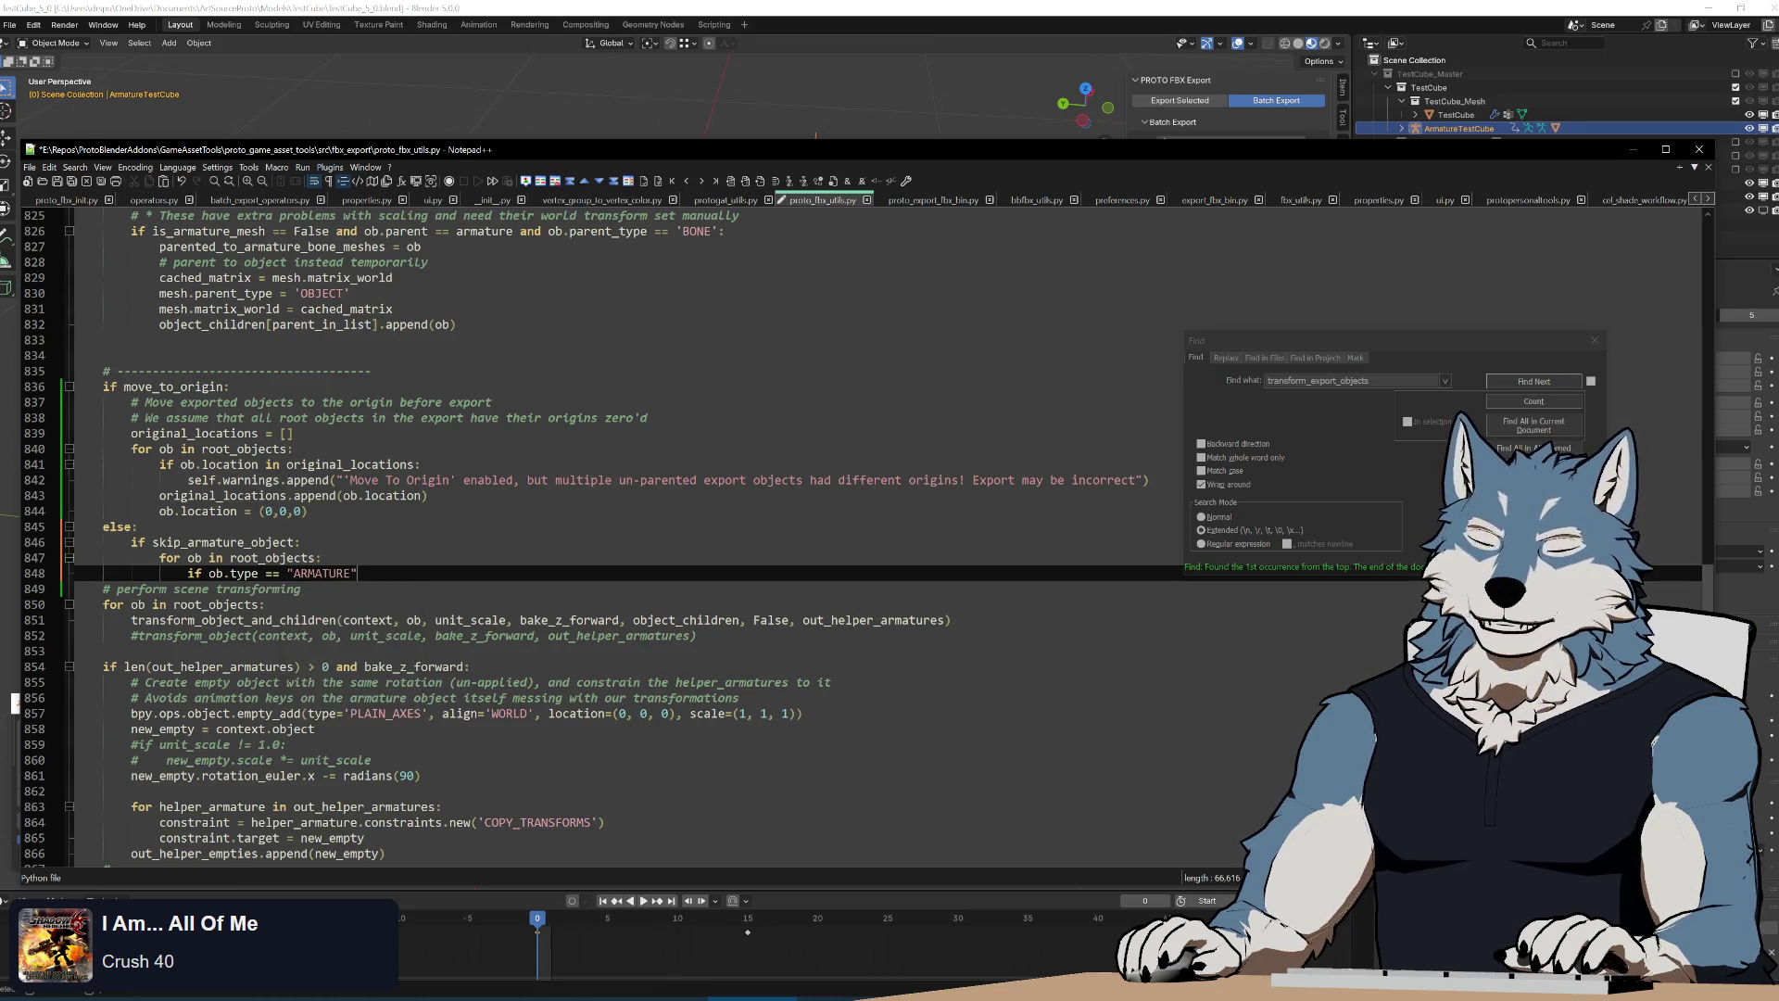
type(" and ob.loca")
Add the ob.type == "ARMATURE" and ob.location != (0.0,0.0,0.0) check and copy the Move To Origin warning under it
key("Down")
key("Return")
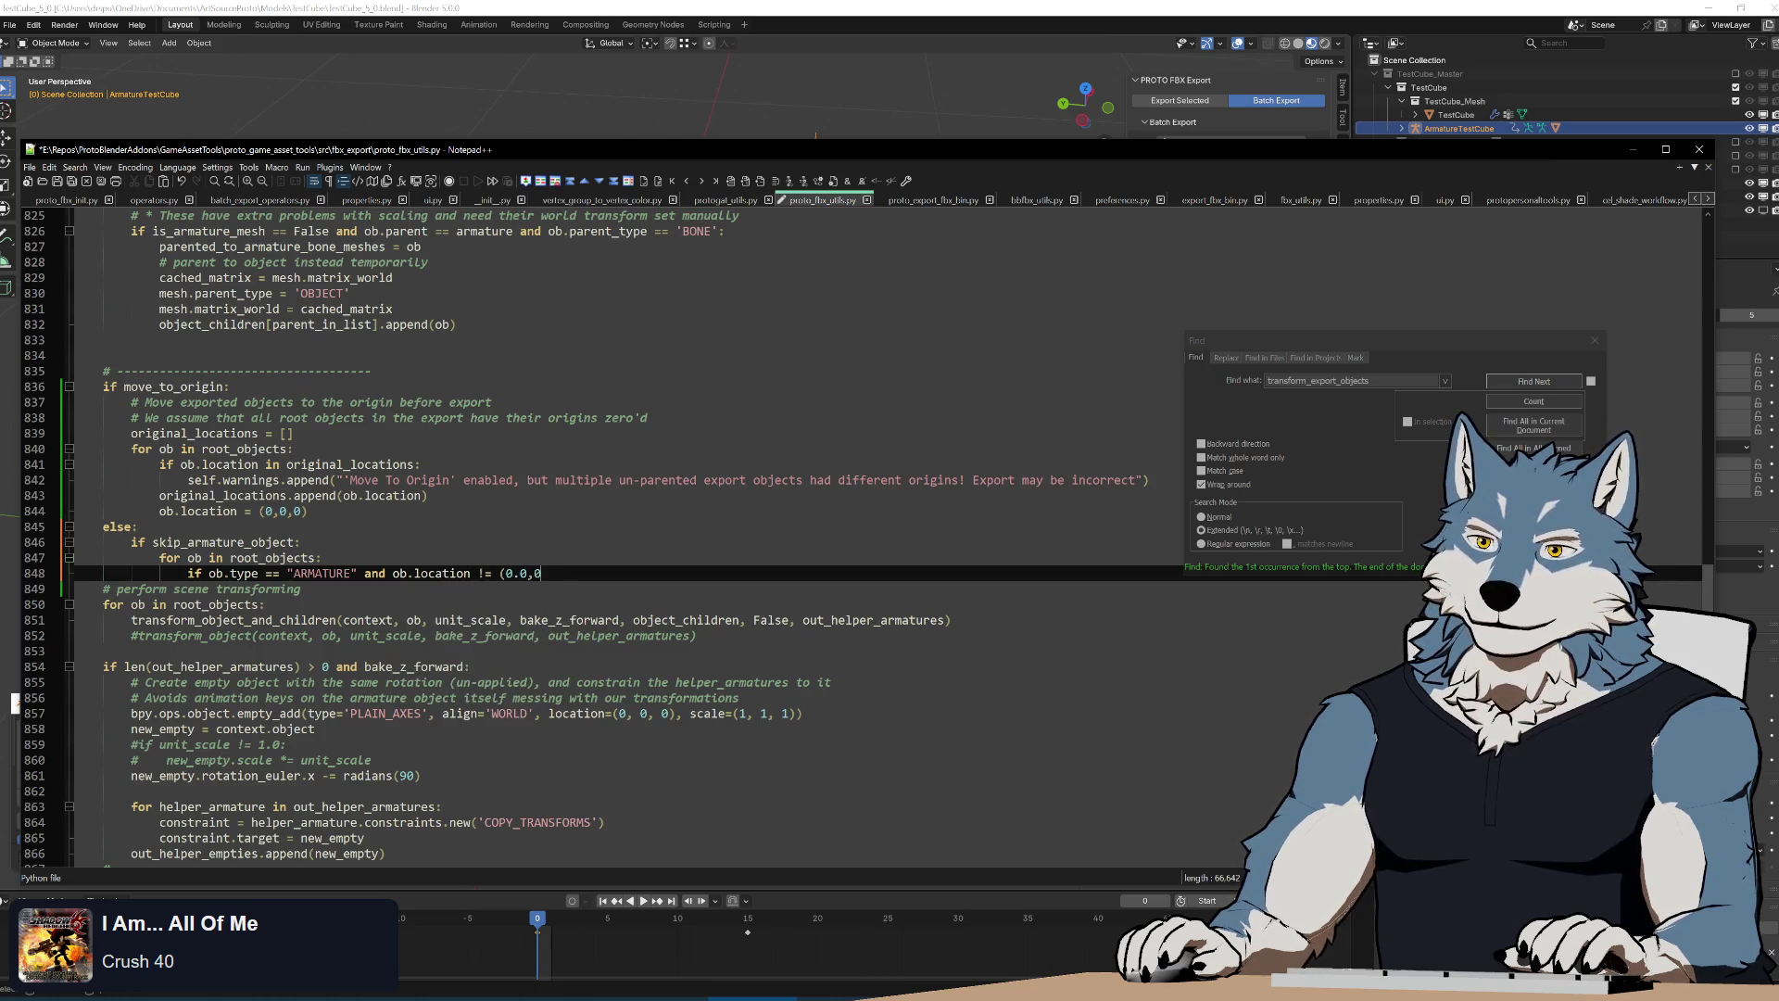
type(")")
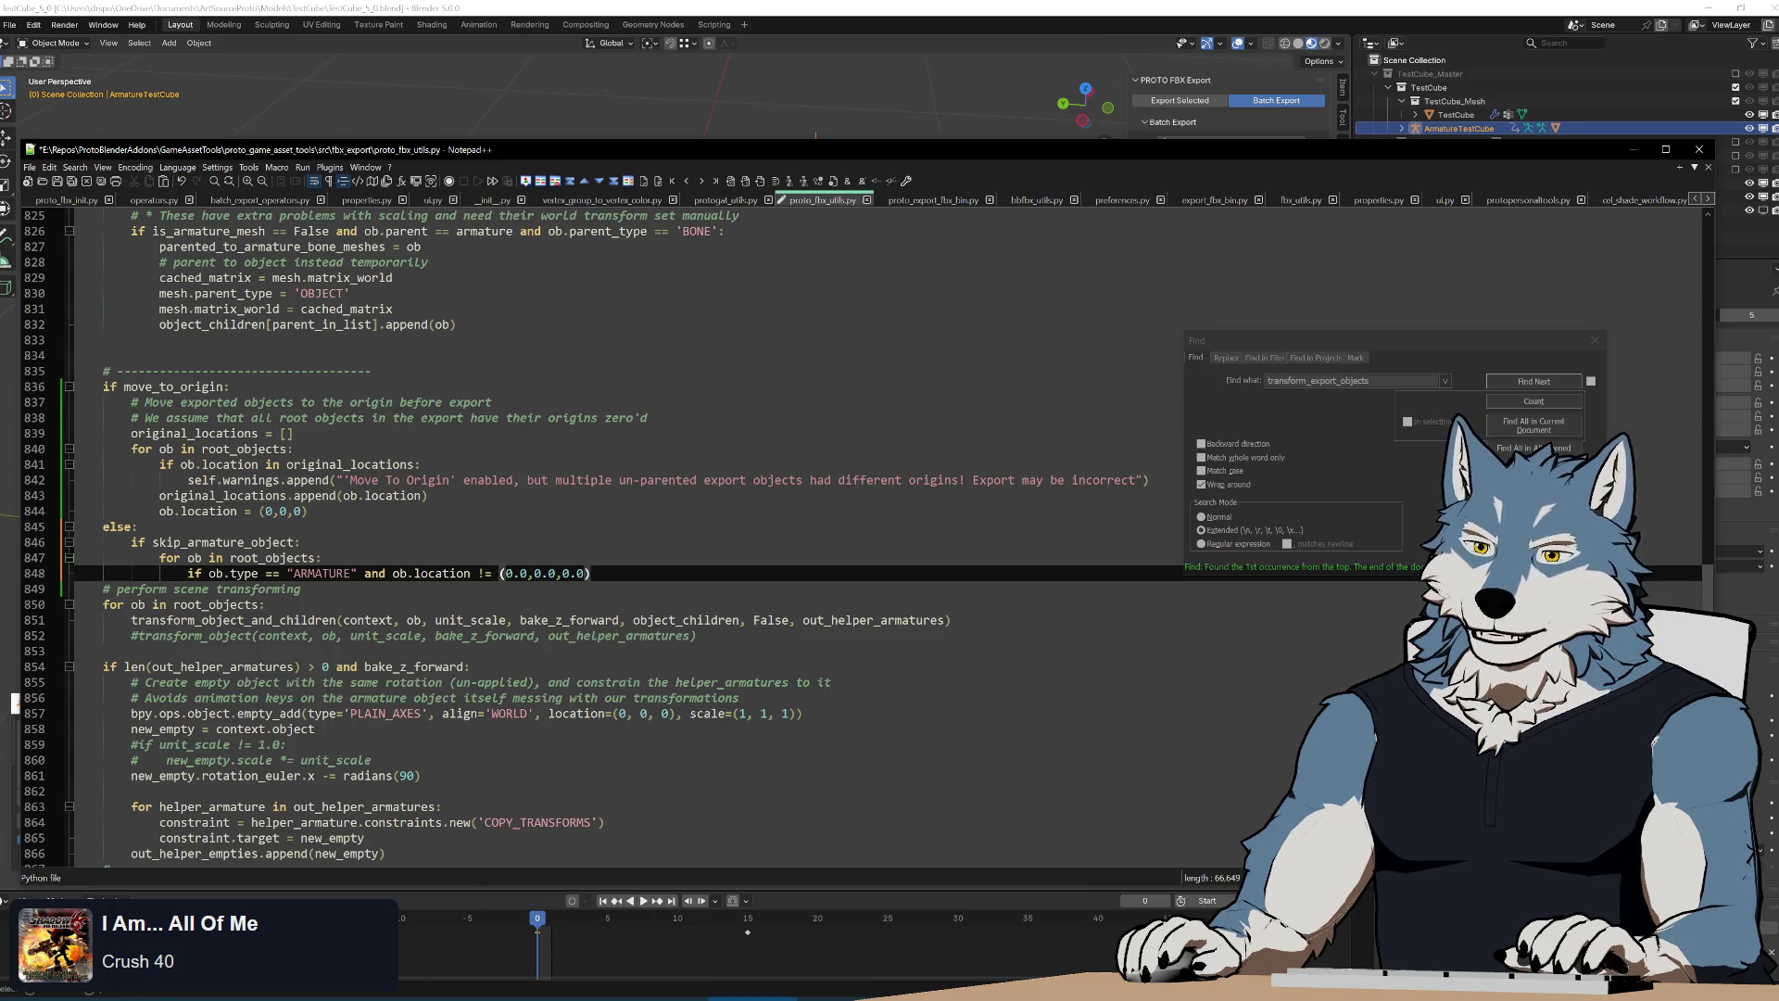
type(":")
key("Return")
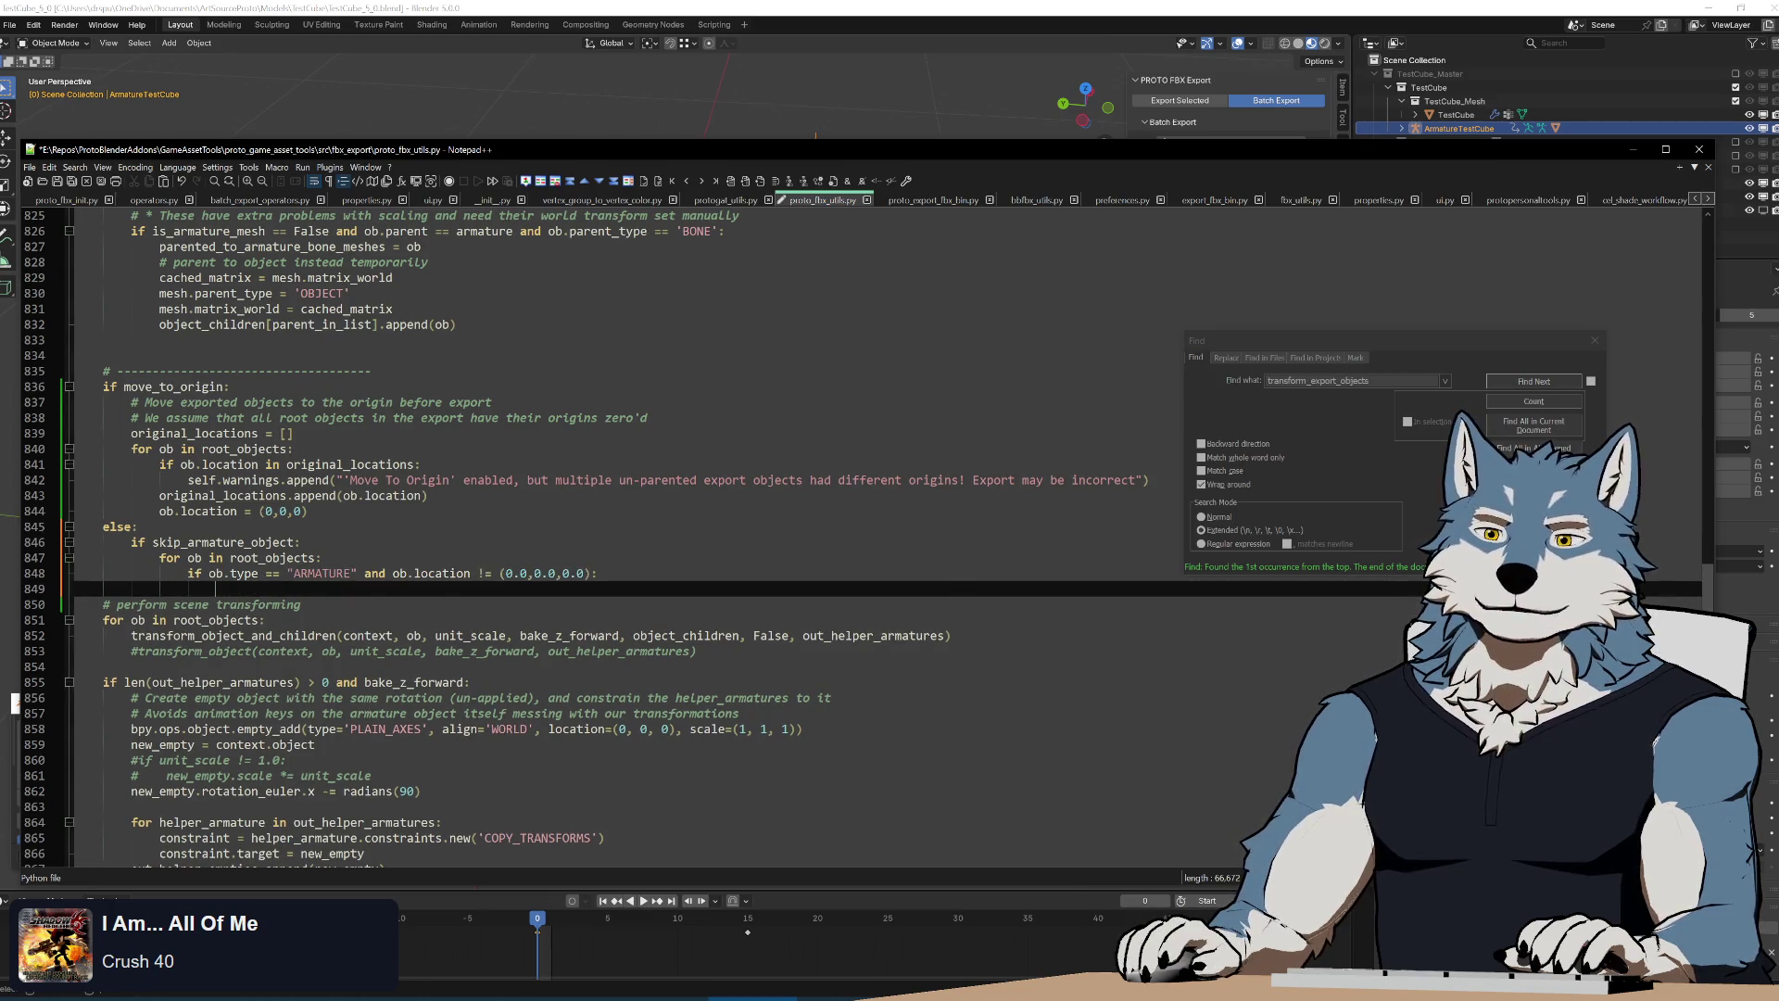
key("Up")
key("Up")
key("Up")
key("Home")
key("shift+End")
key("ctrl+c")
key("Down")
key("Down")
key("Down")
key("ctrl+v")
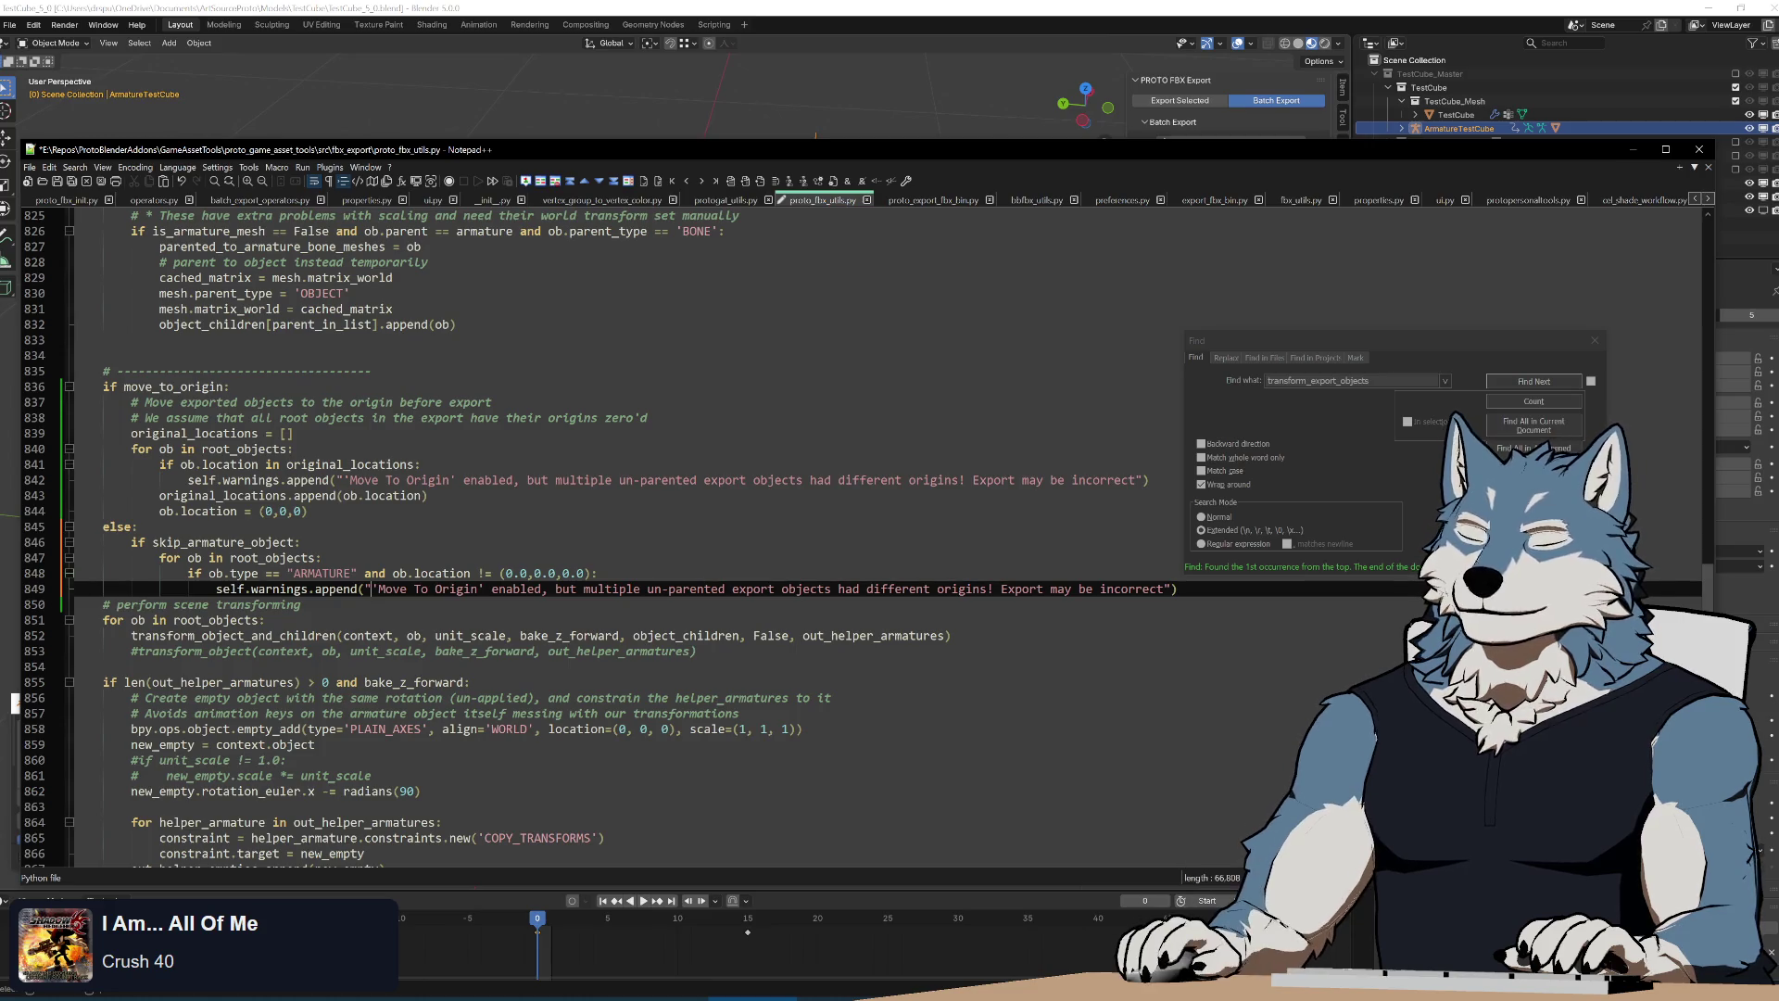
type("Armature in ")
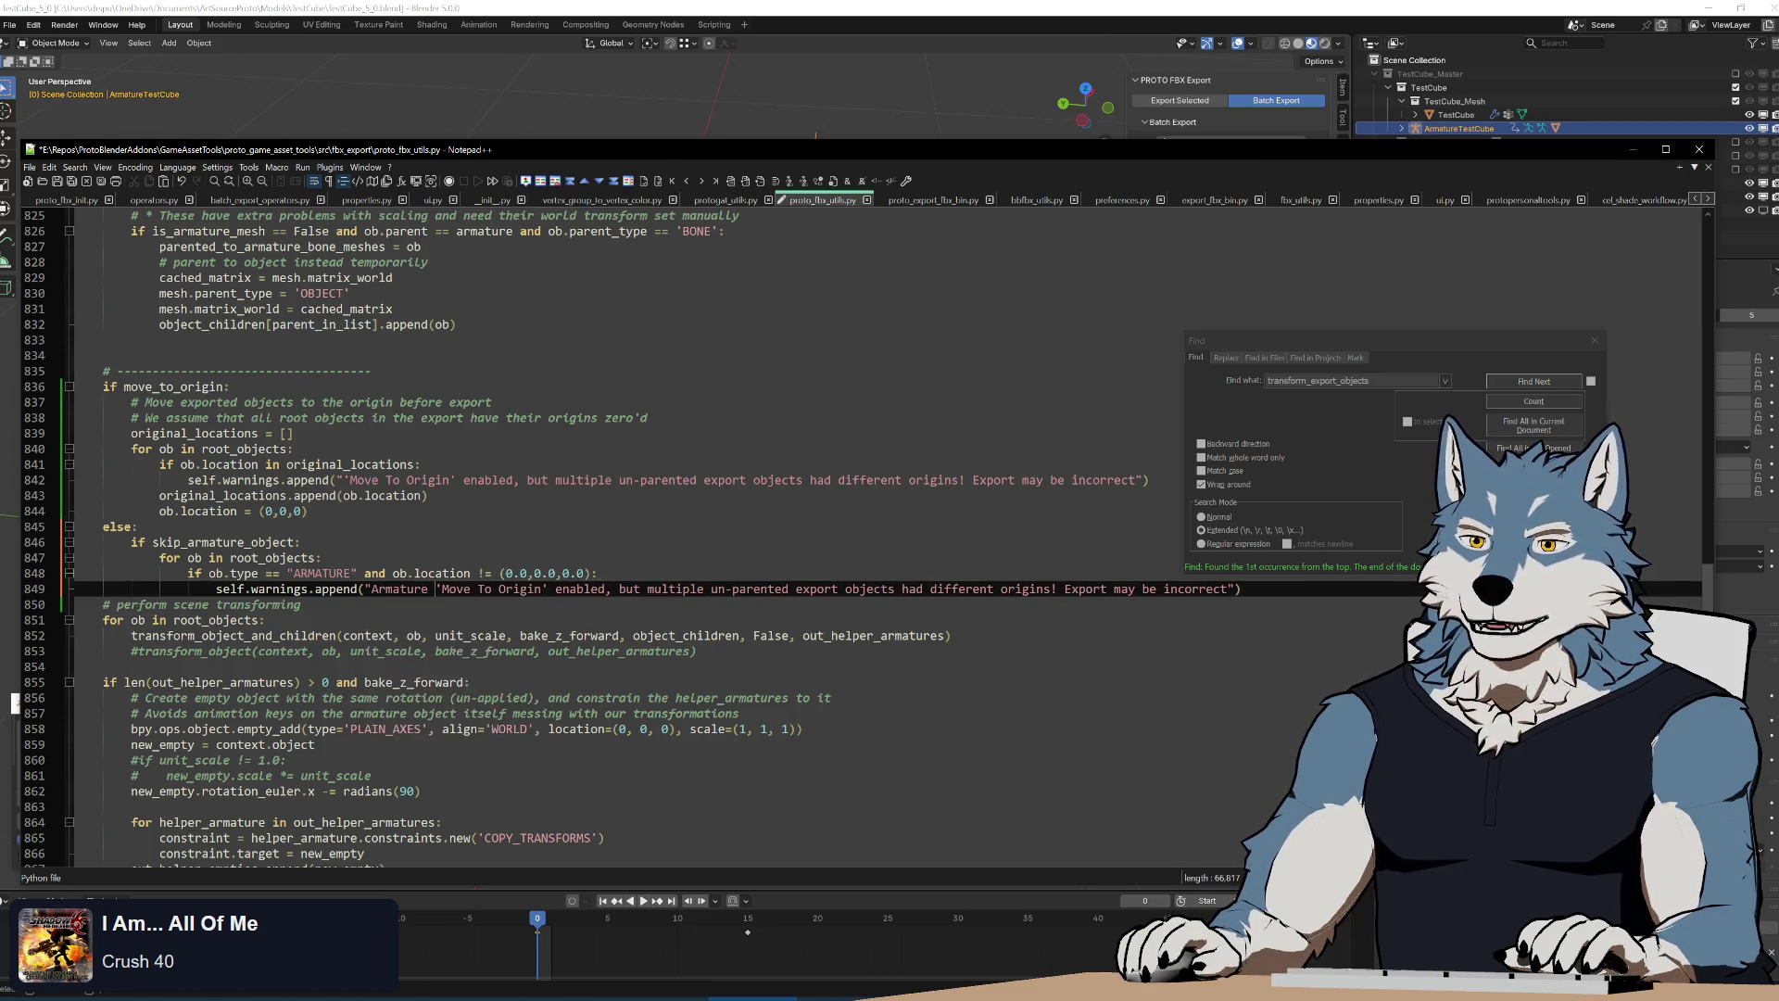
type("export ")
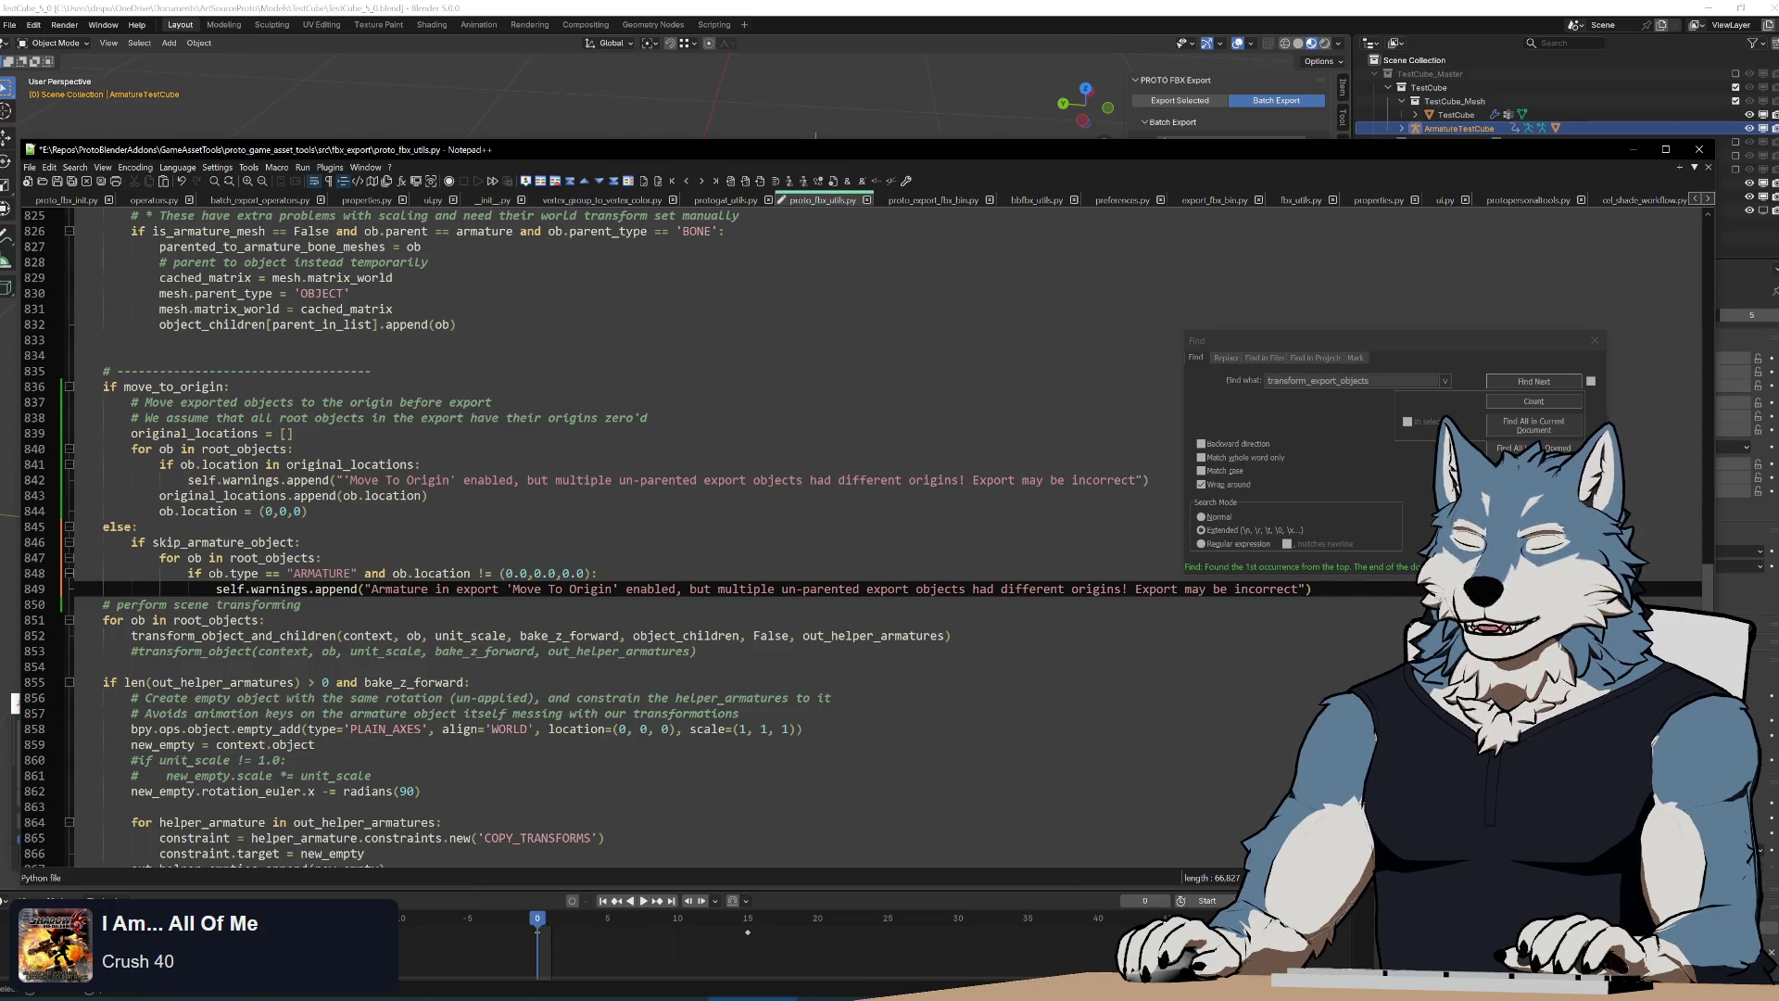
type("not ")
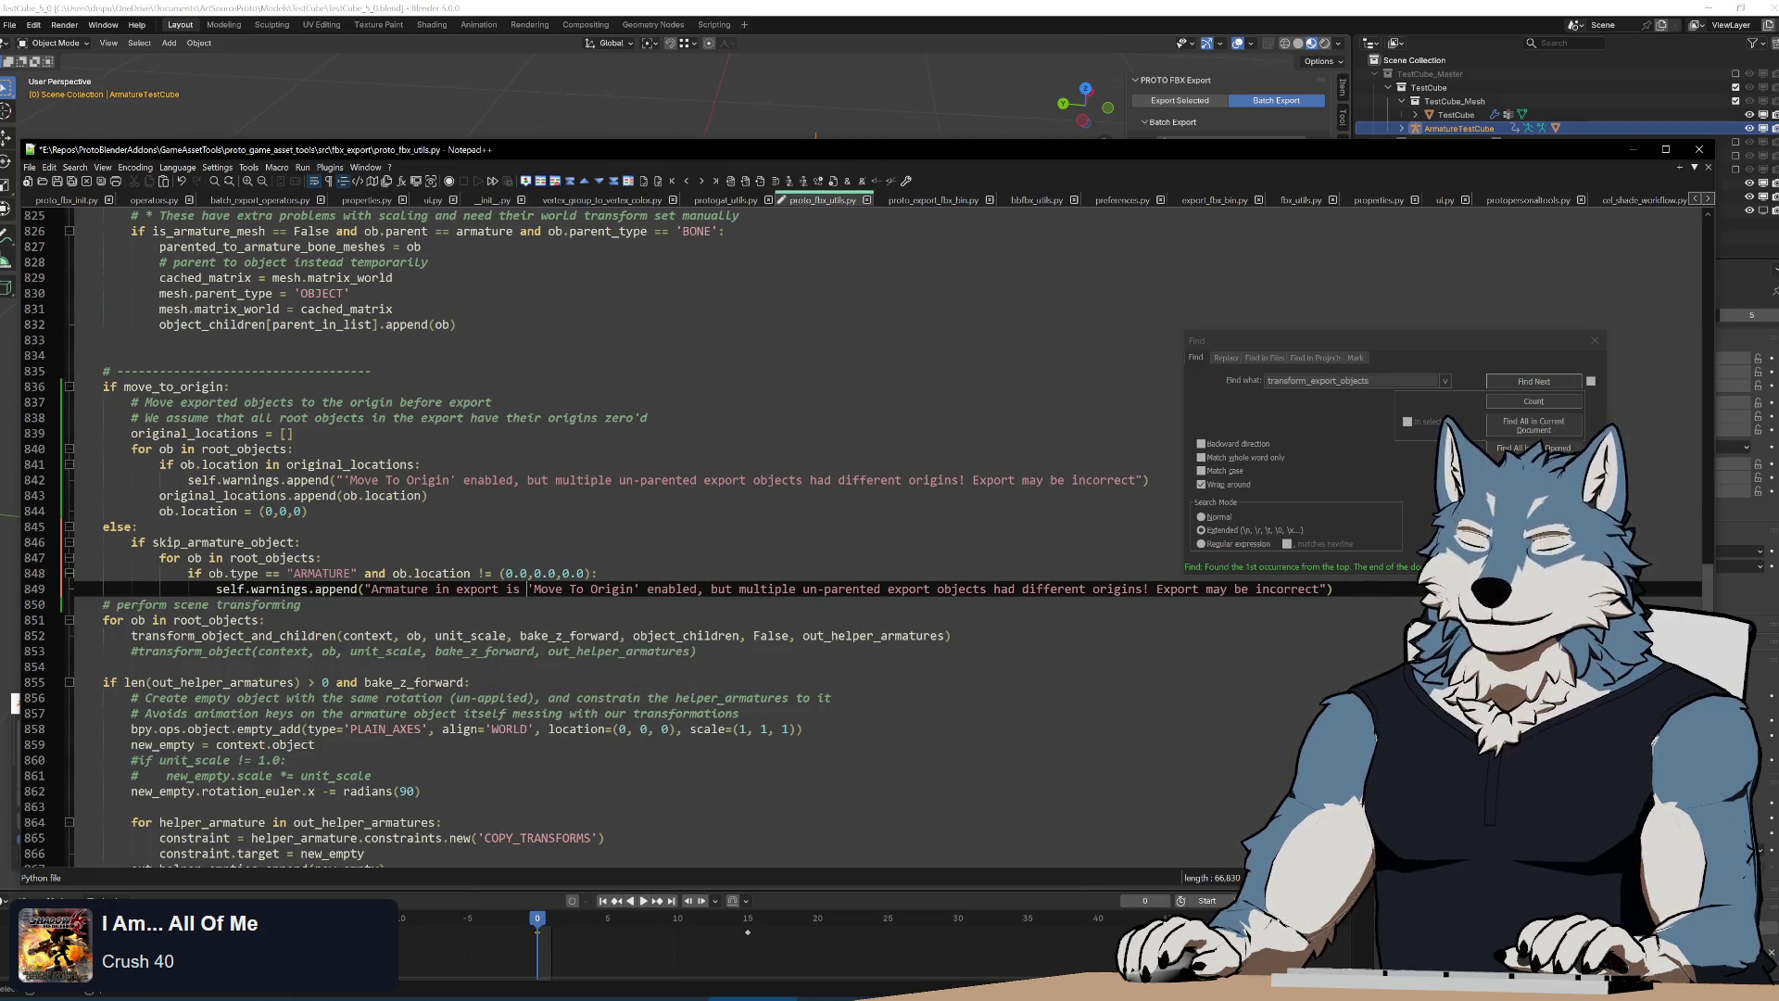
type("at (")
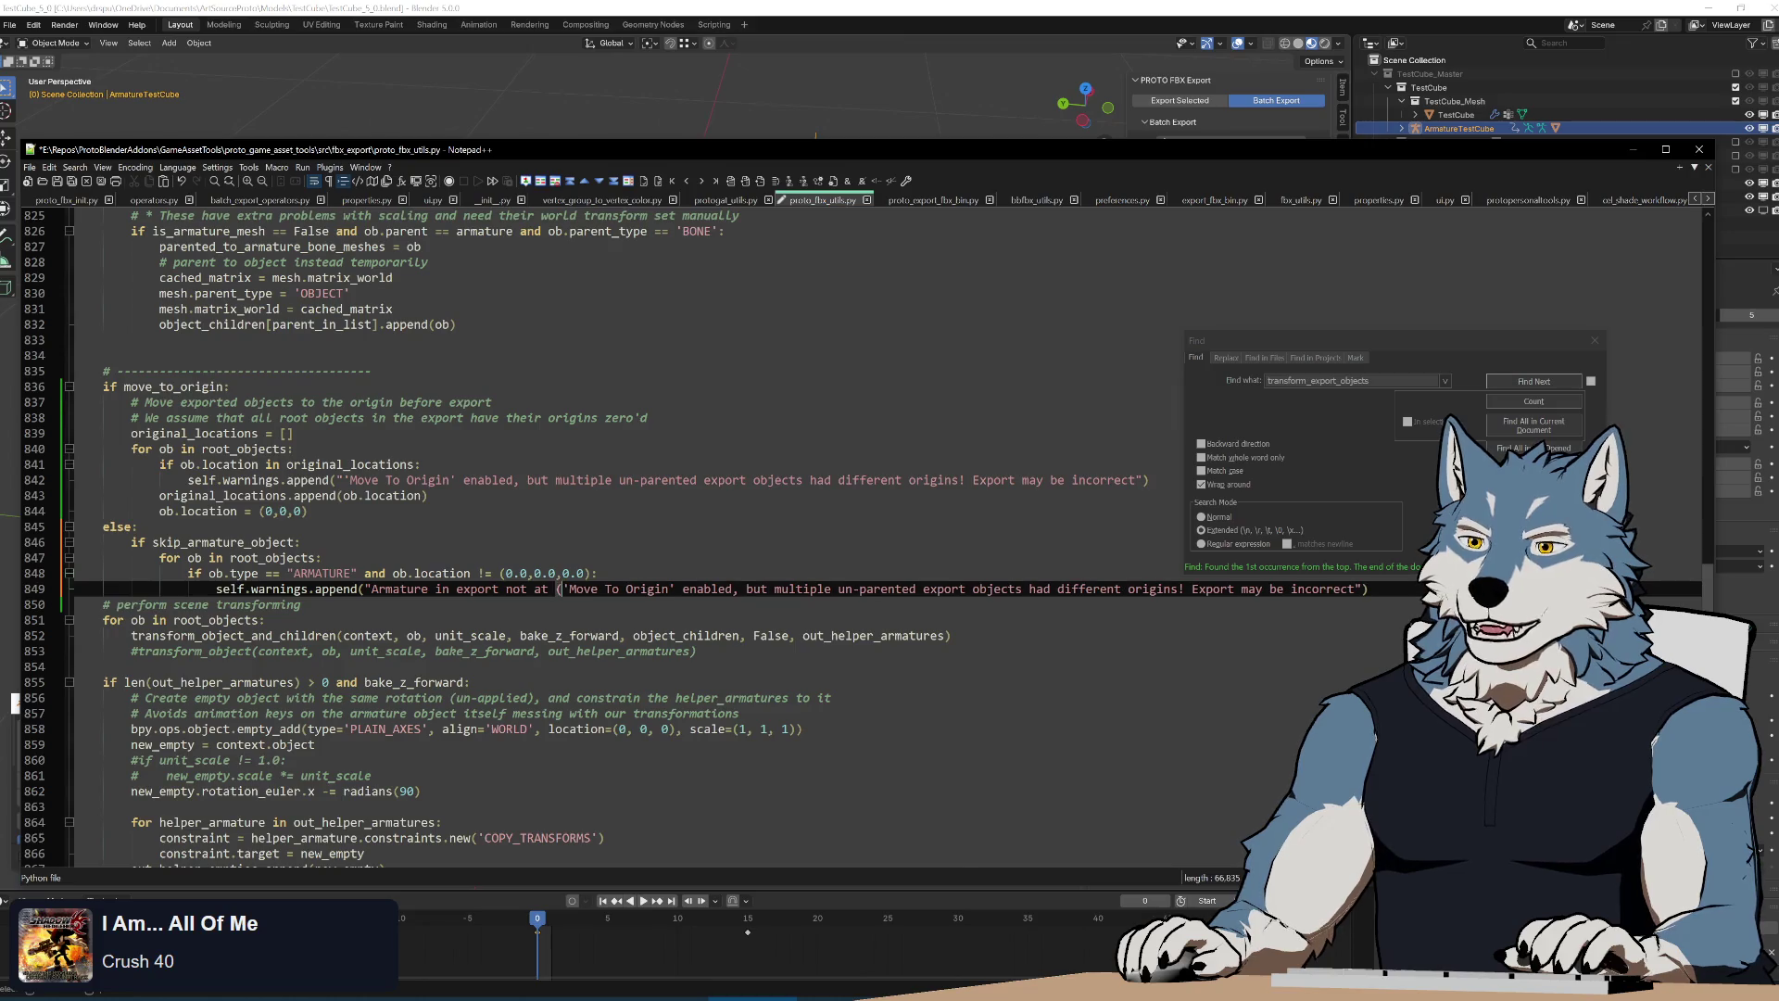
type("0,0,0), ")
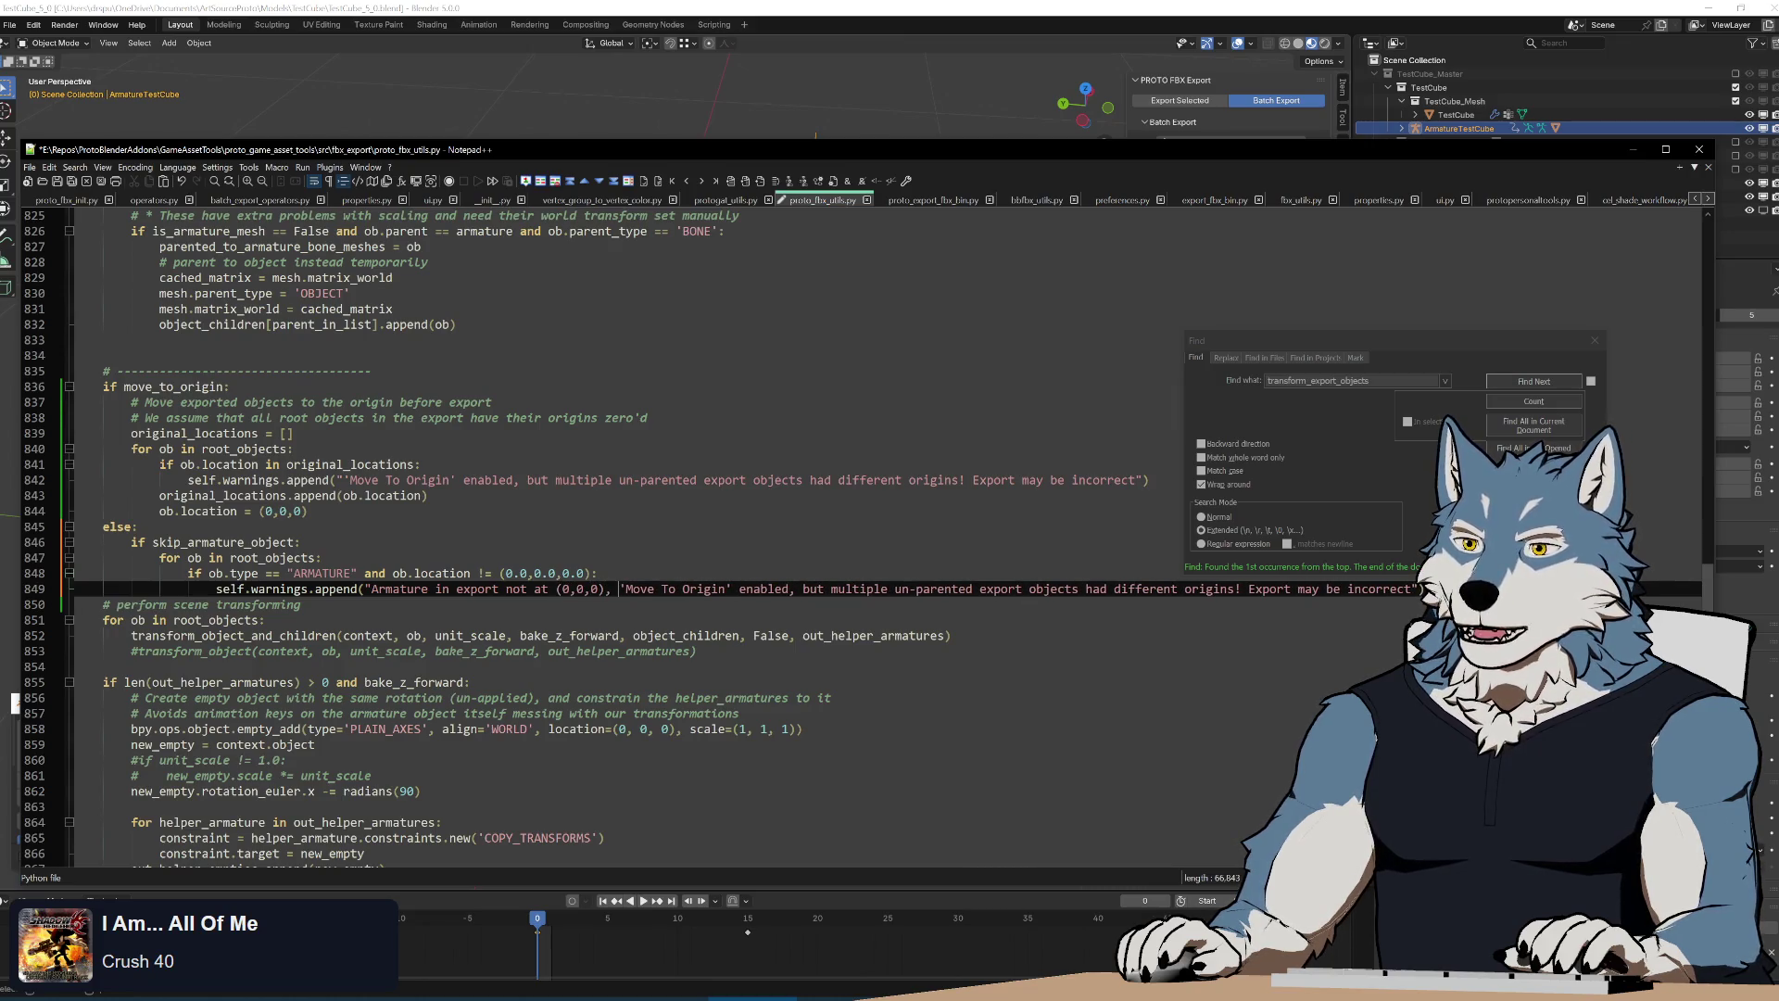
type("and 'Move To Or")
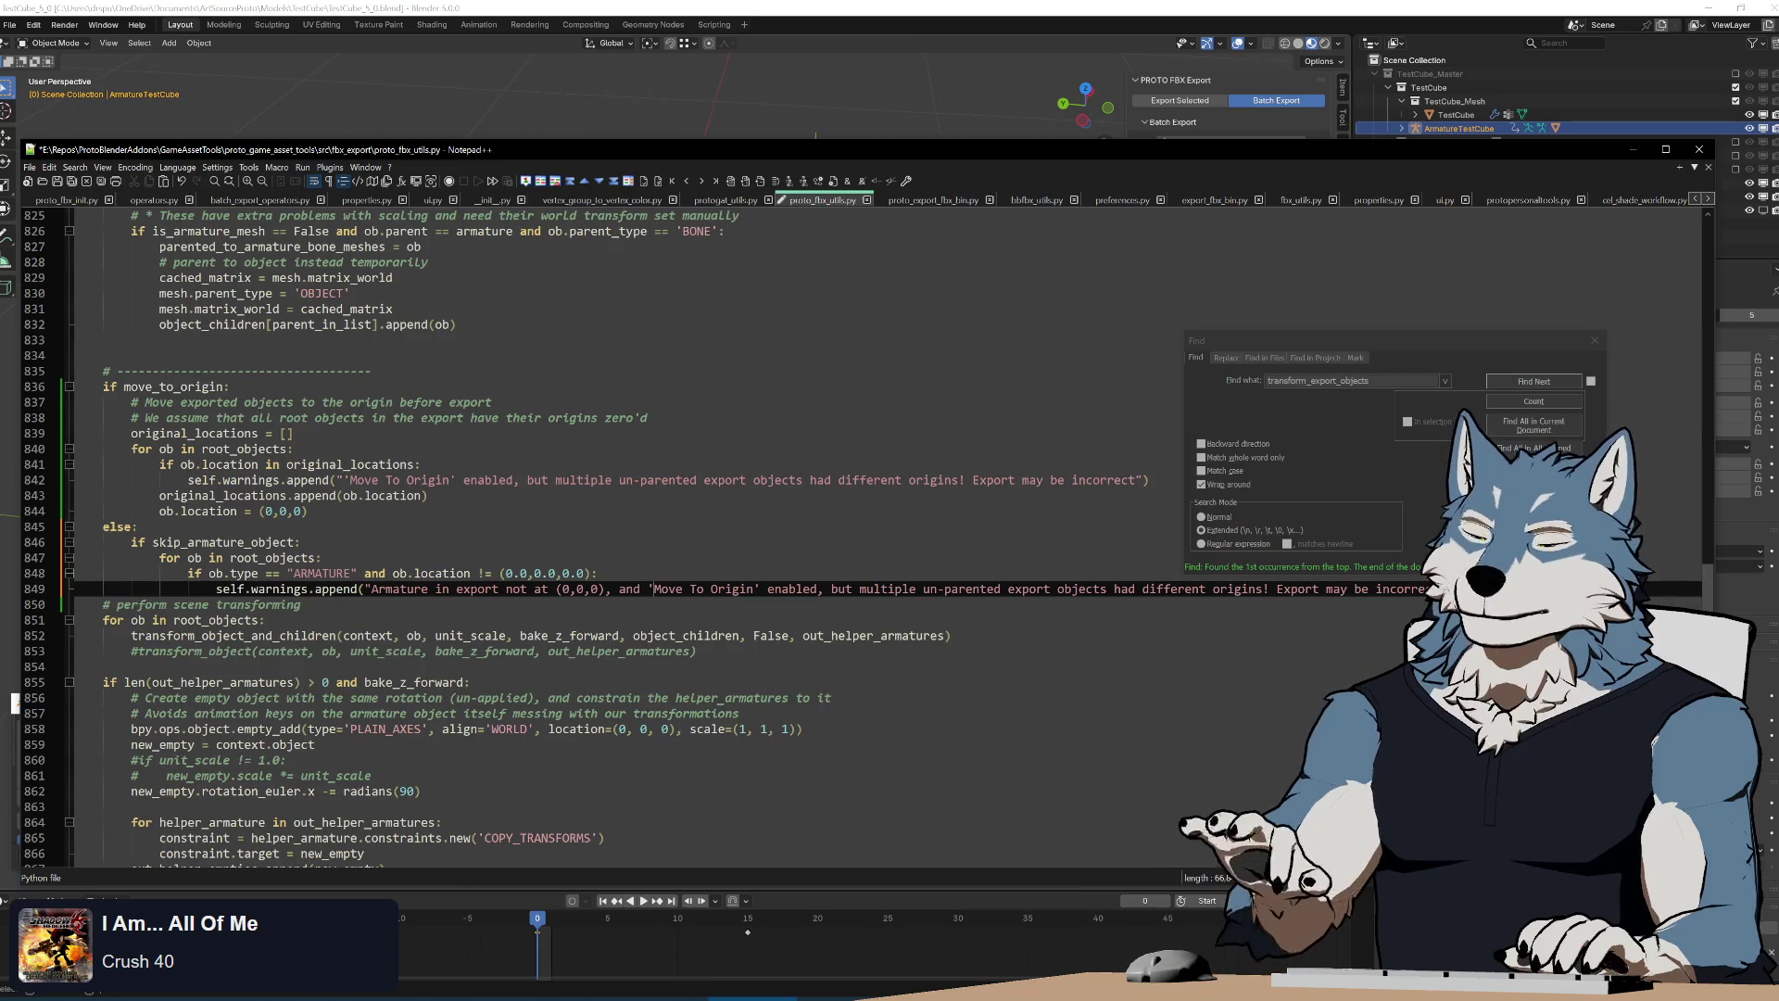
type("igin' is not enab")
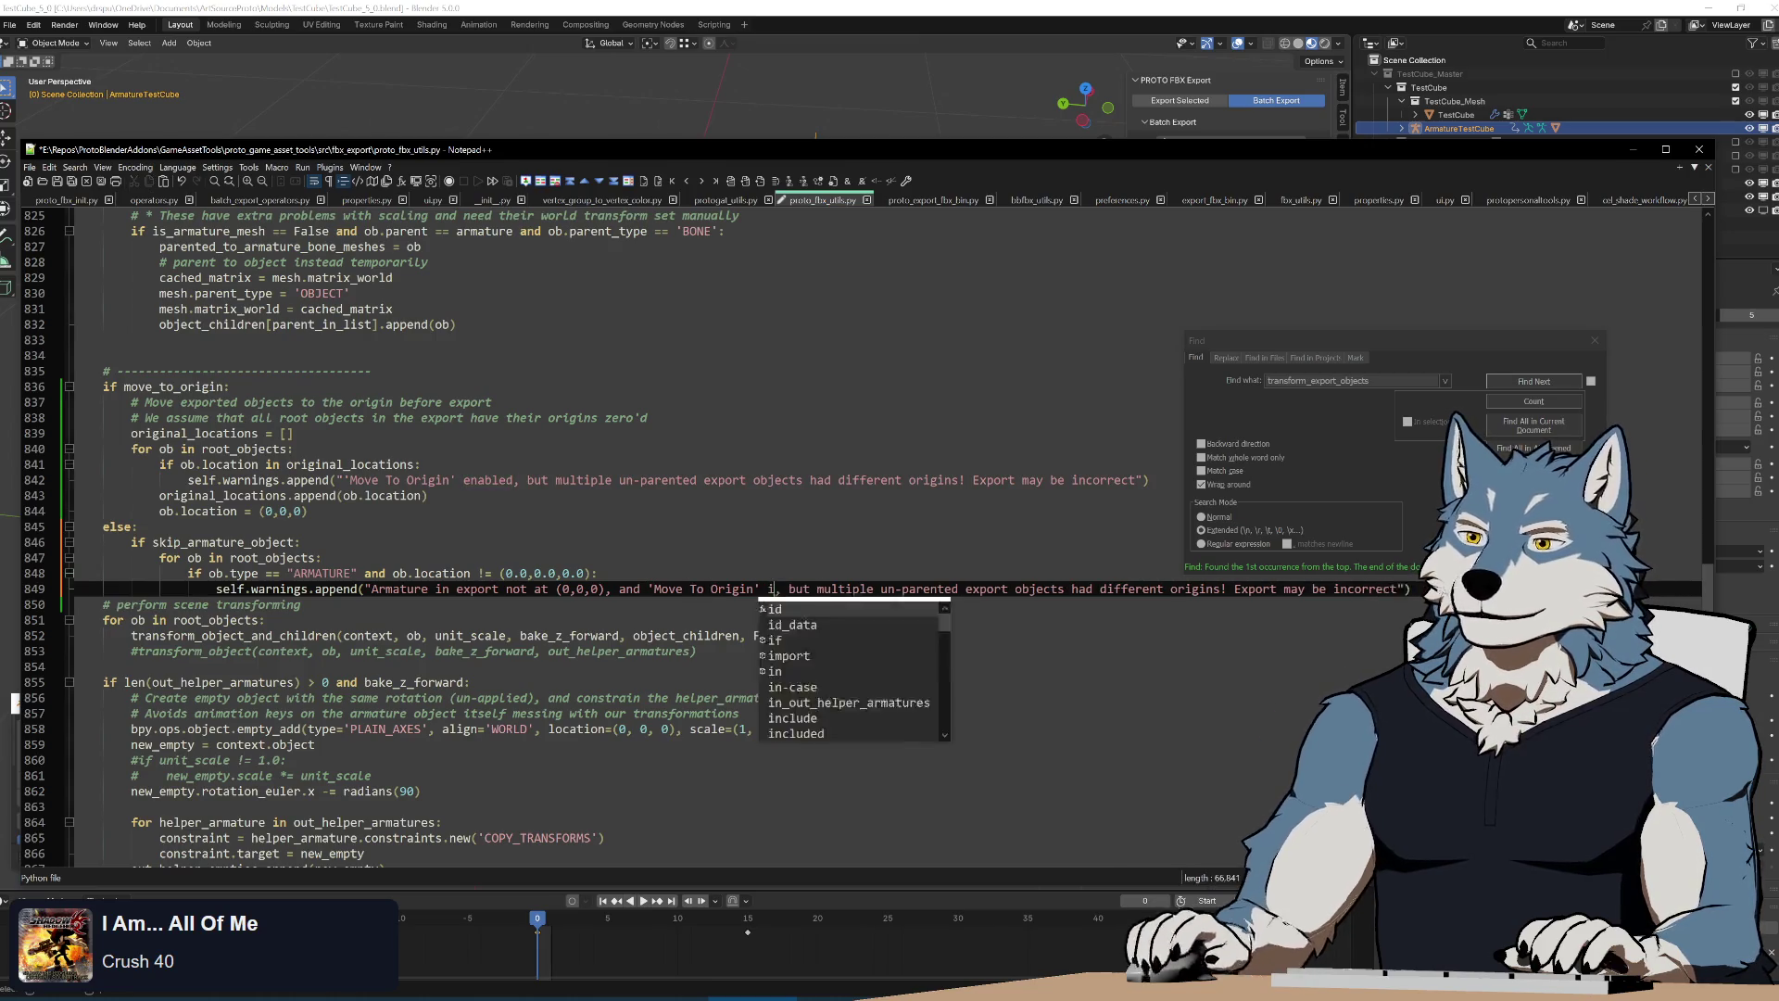
type("led")
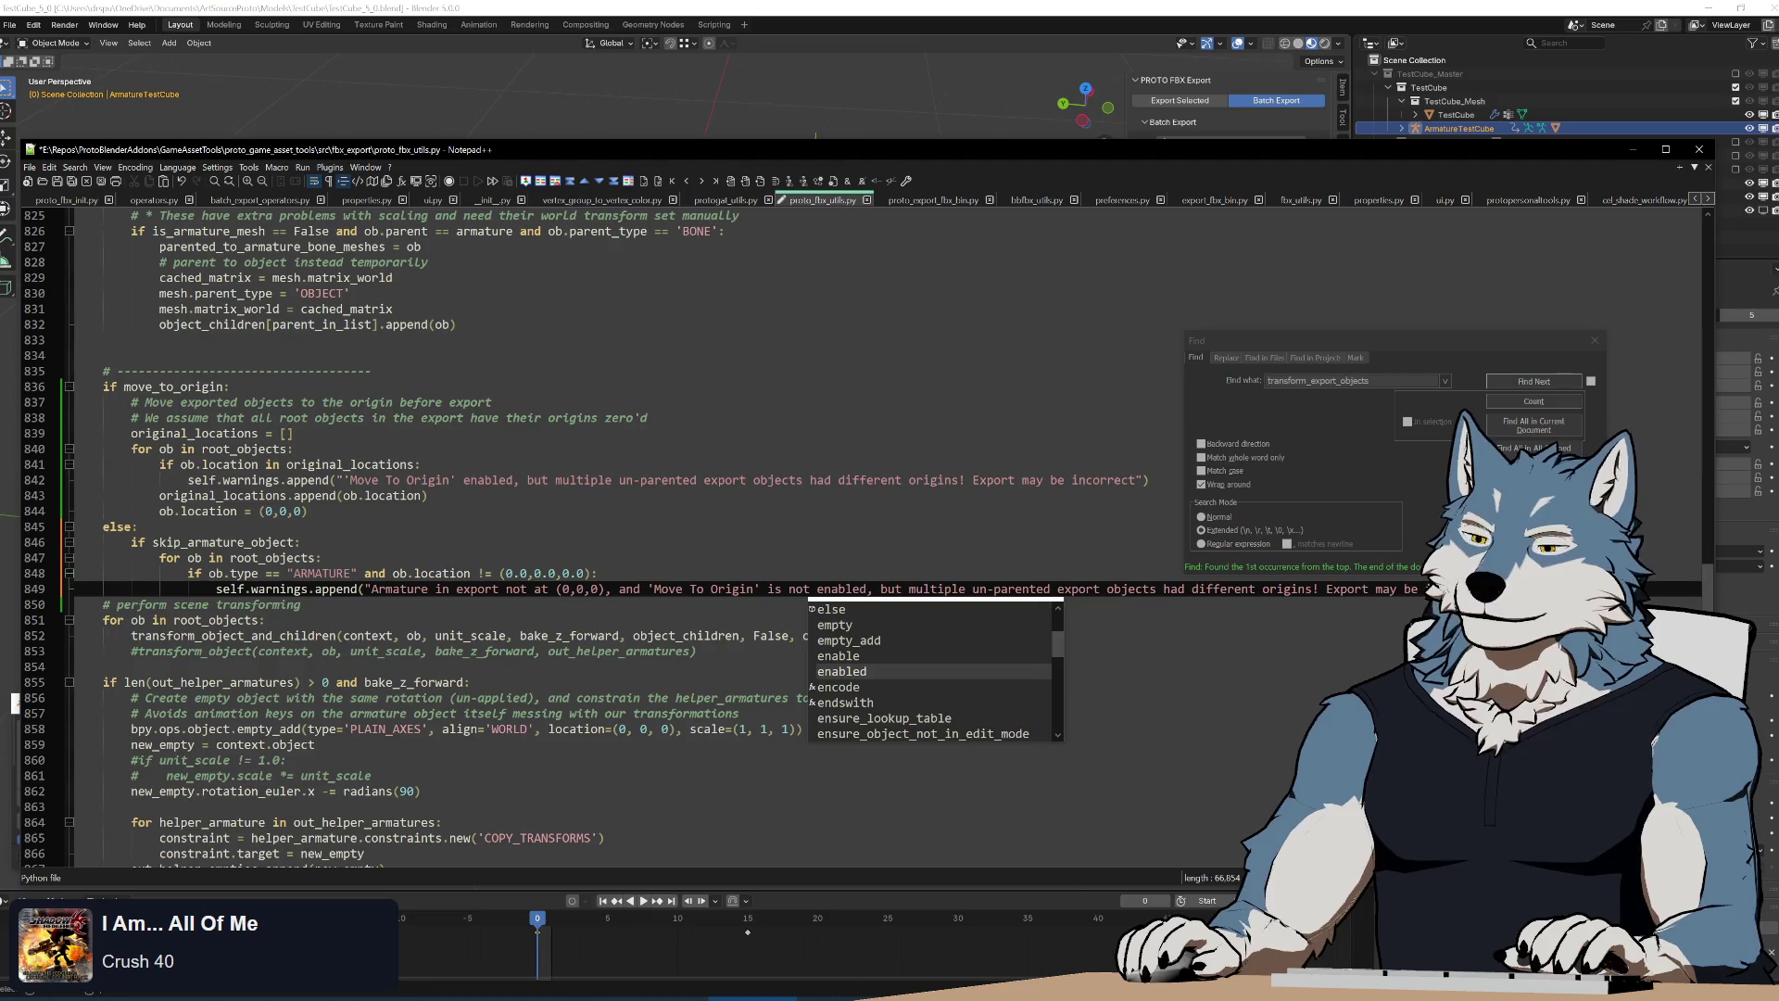
Delete the leftover old message text after the new 'Move To Origin' is not enabled wording
key("Escape")
key("shift+End")
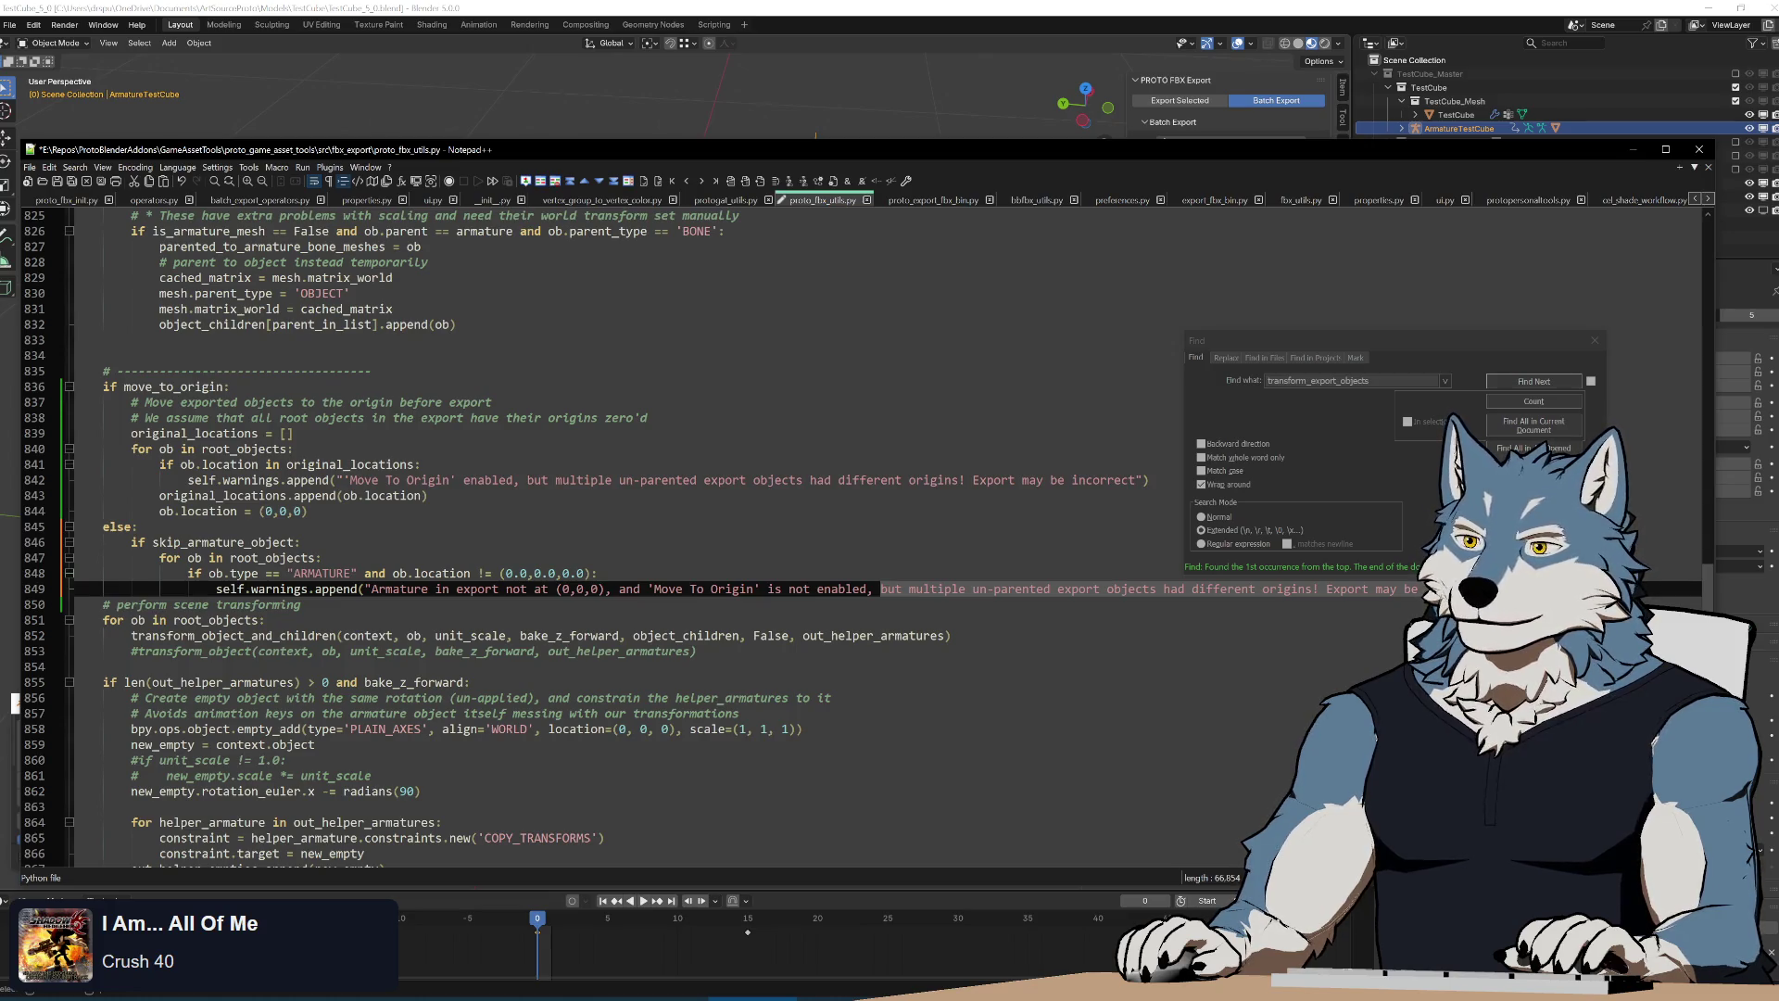
key("Delete")
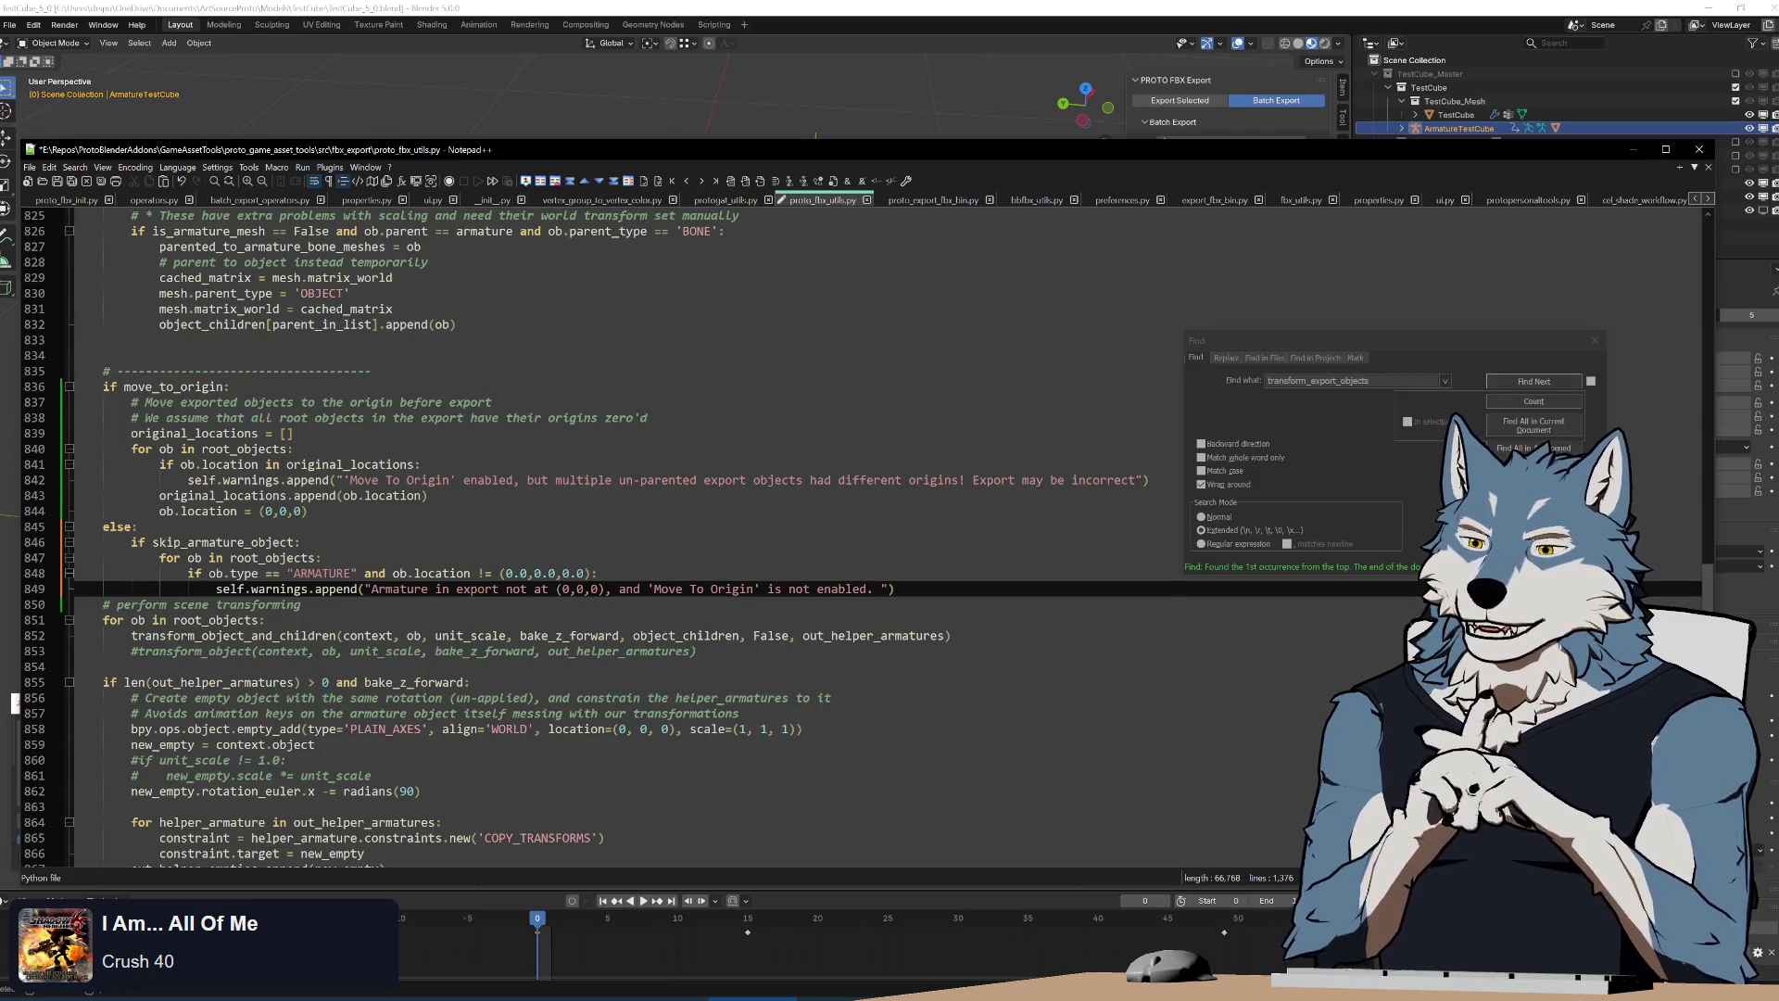
Reword line 849 to 'Armature not at location (0,0,0)', dropping 'in export' and the misplaced phrase
key("BackSpace")
key("BackSpace")
type("and 'Skip Armature Object")
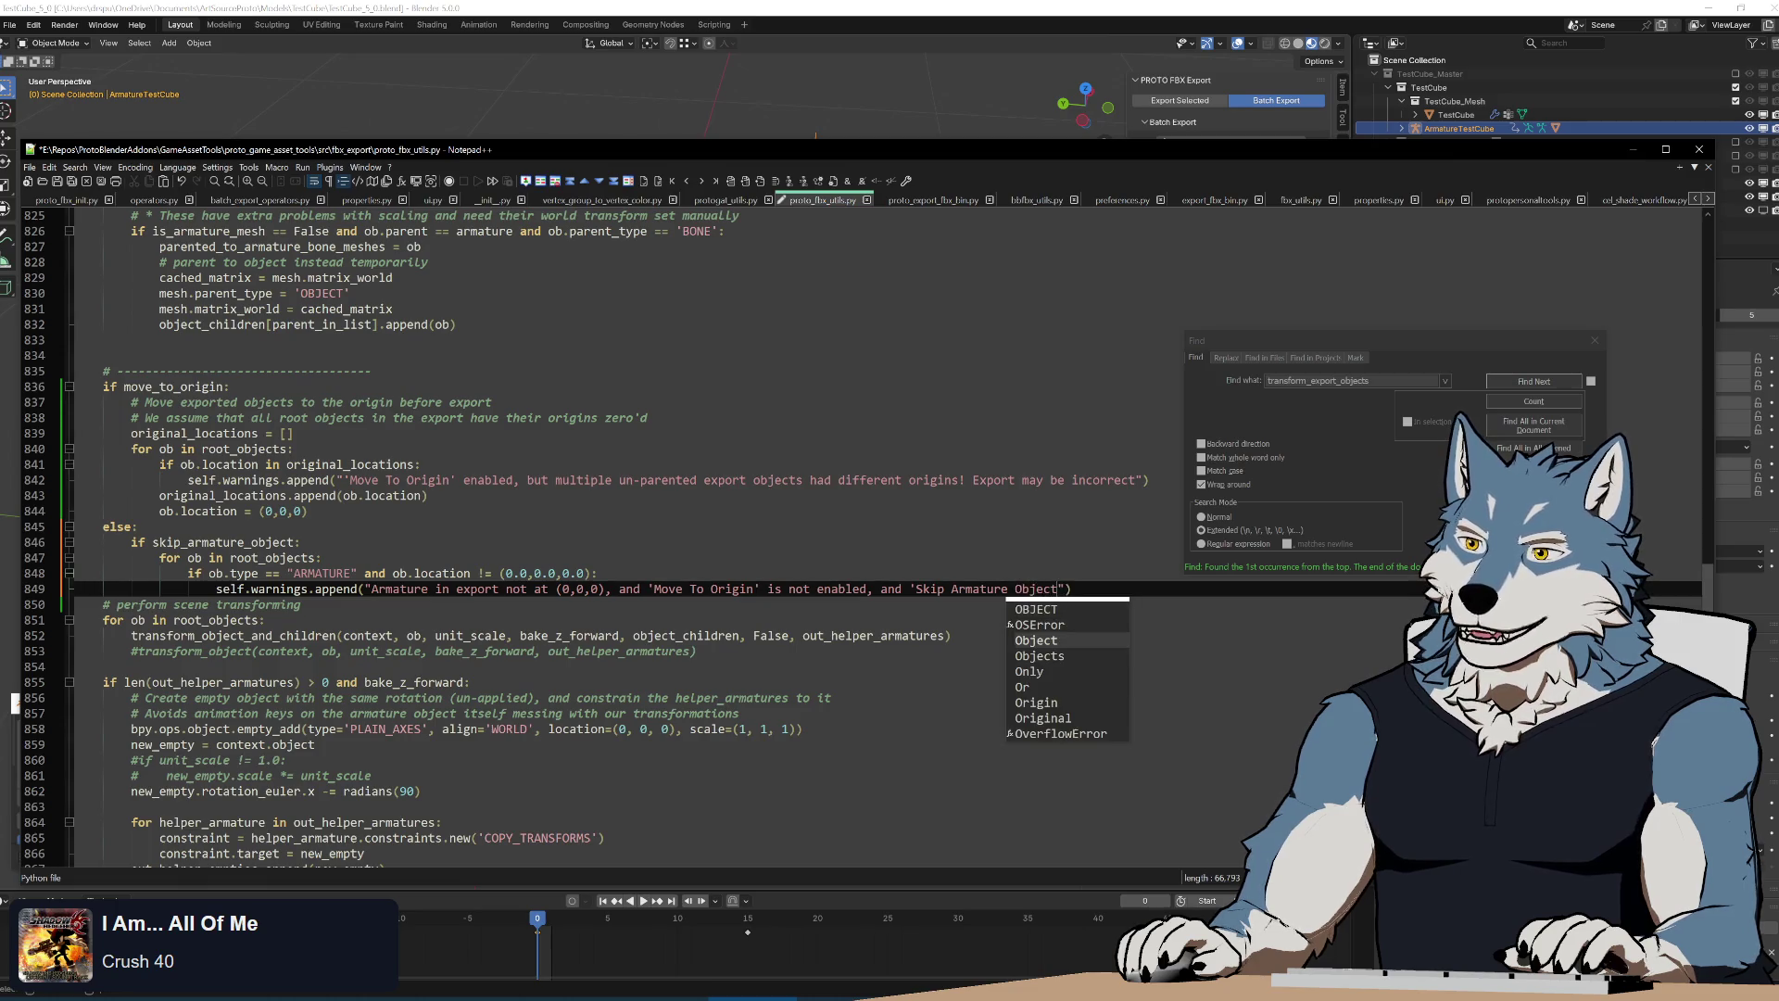
type("' is en")
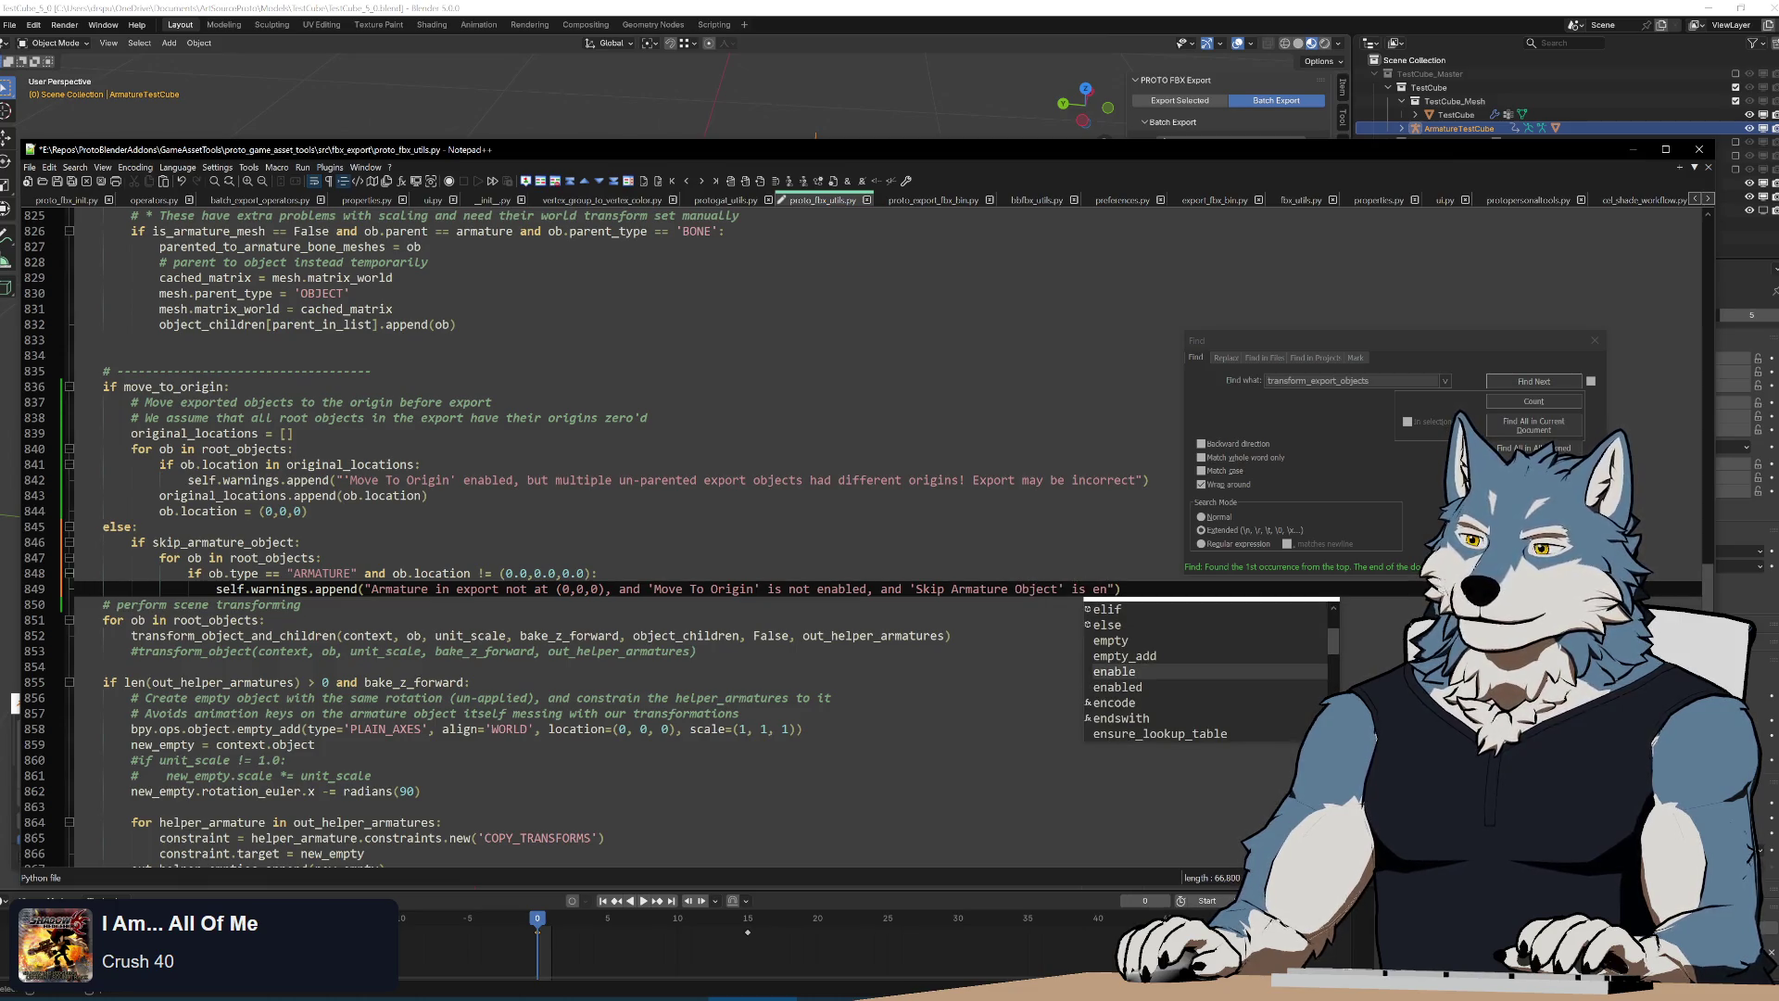
key("BackSpace")
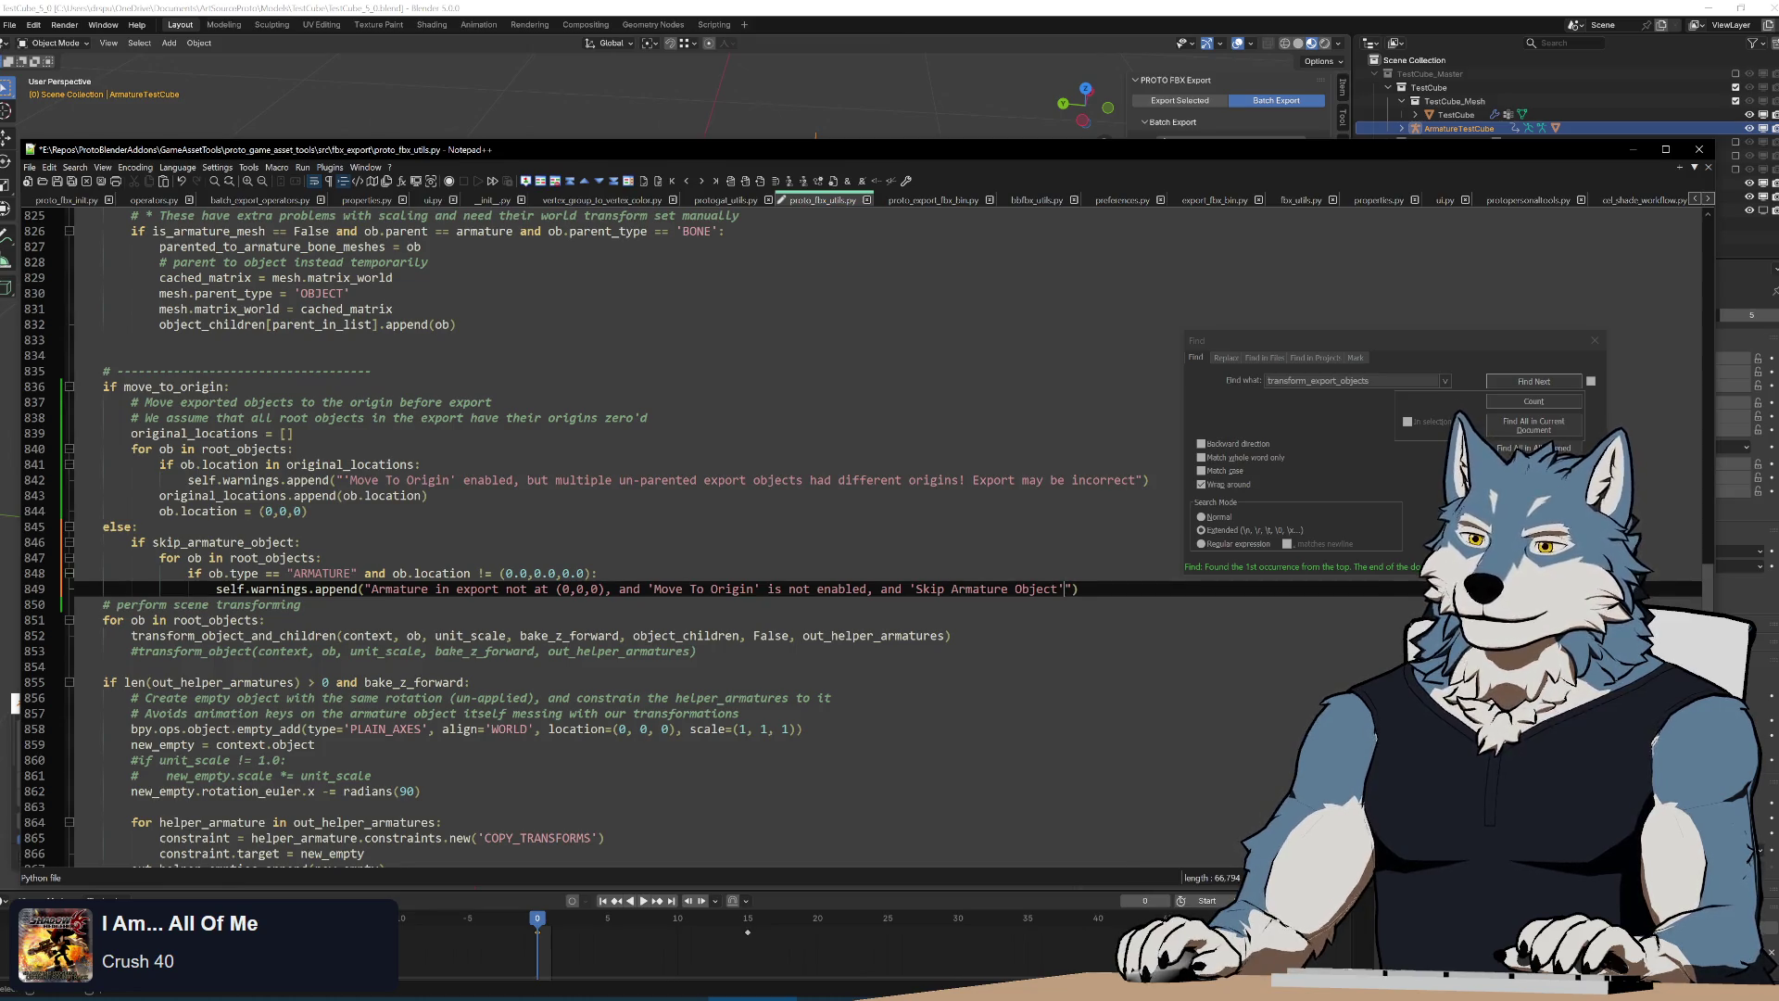
key("ctrl+shift+Right")
key("ctrl+shift+Right")
key("ctrl+shift+Right")
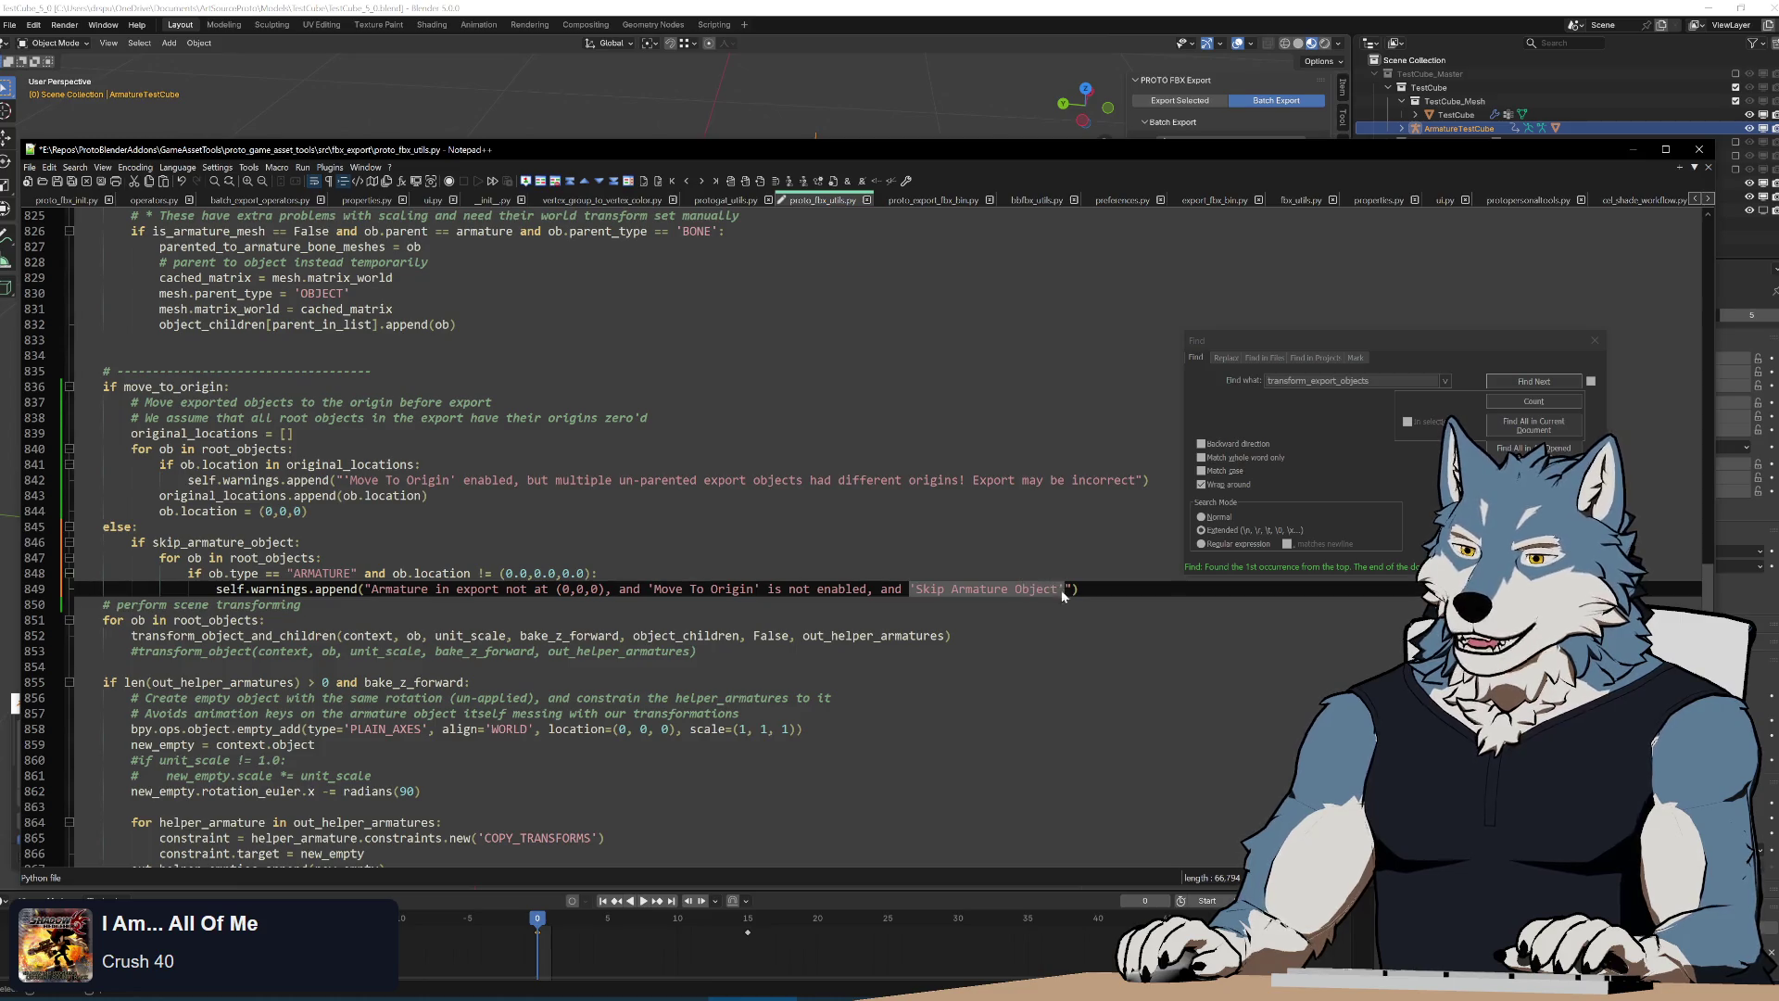
key("BackSpace")
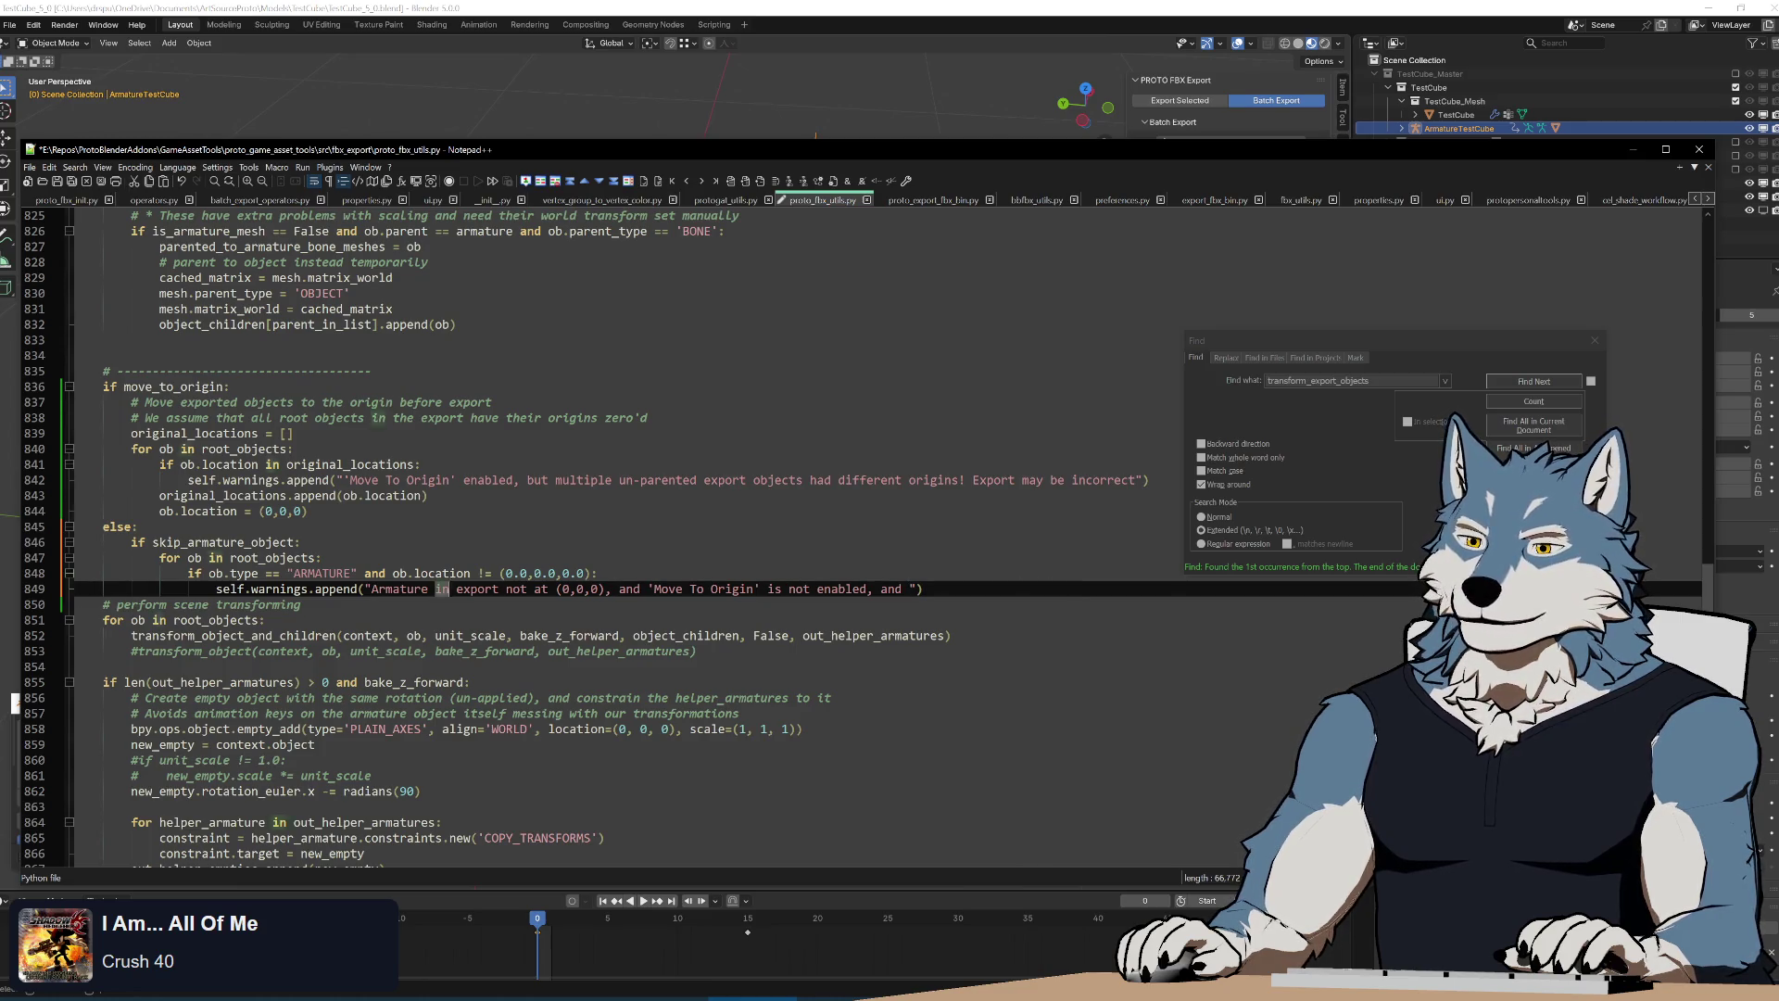
key("BackSpace")
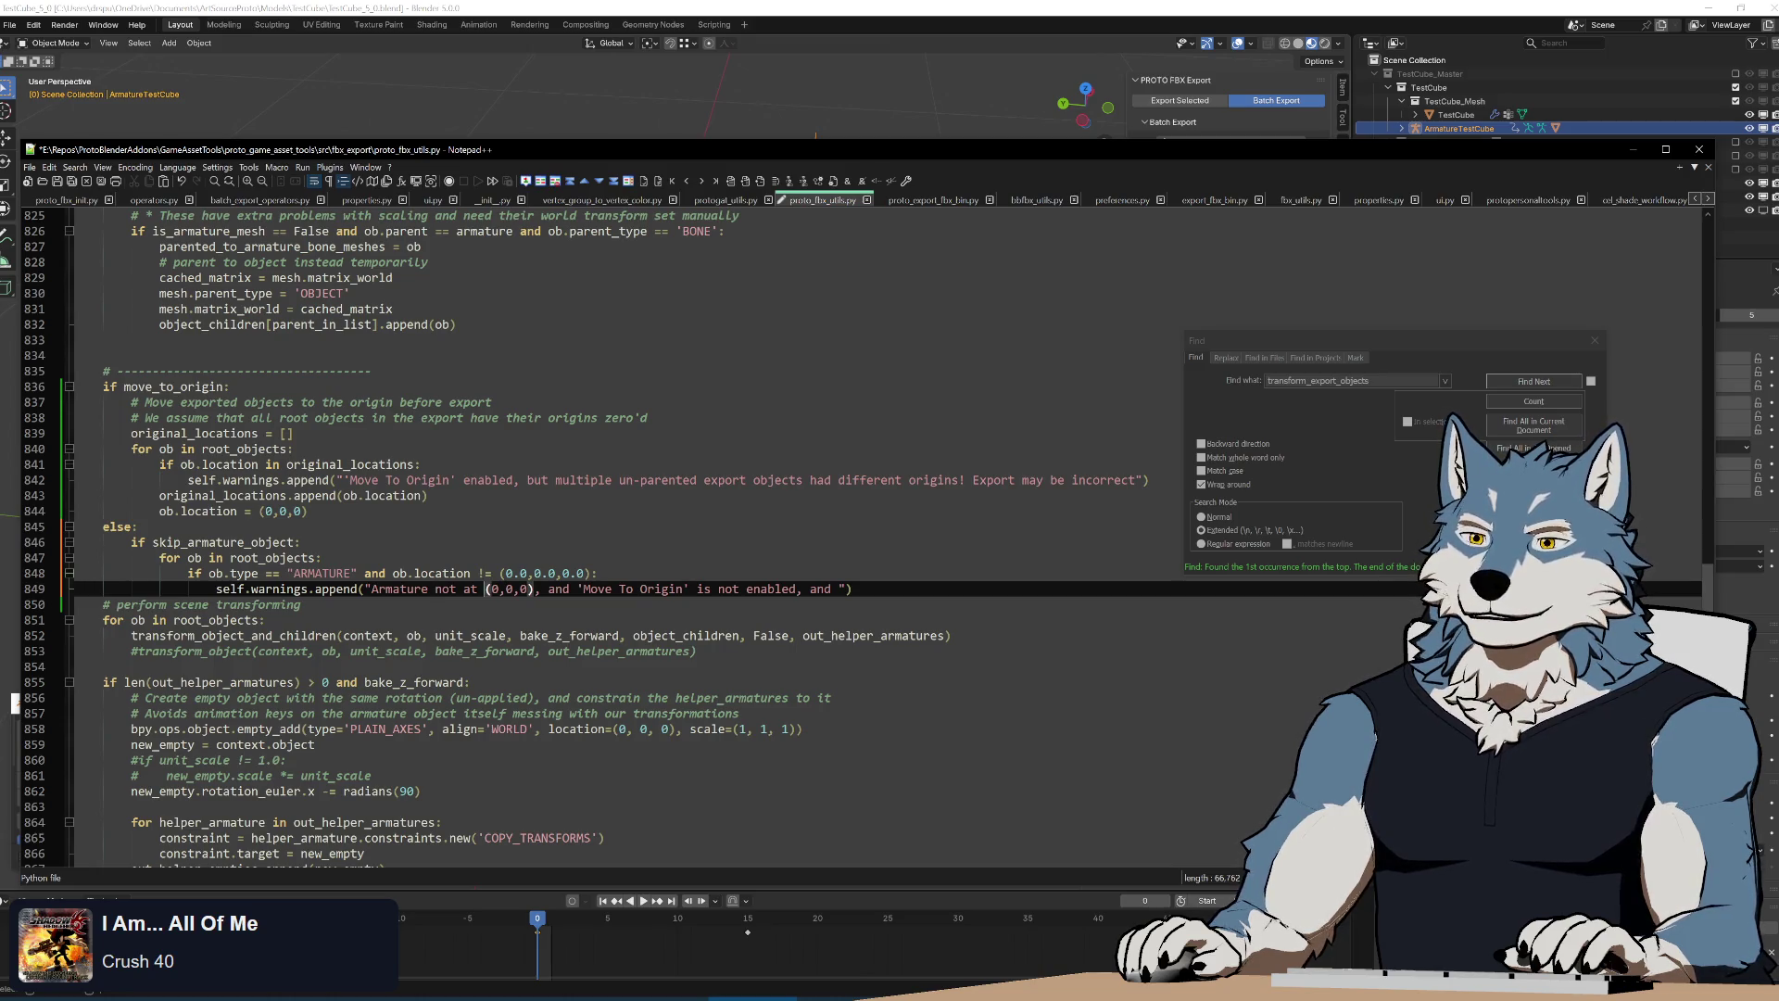
type("location (0,0,0), ")
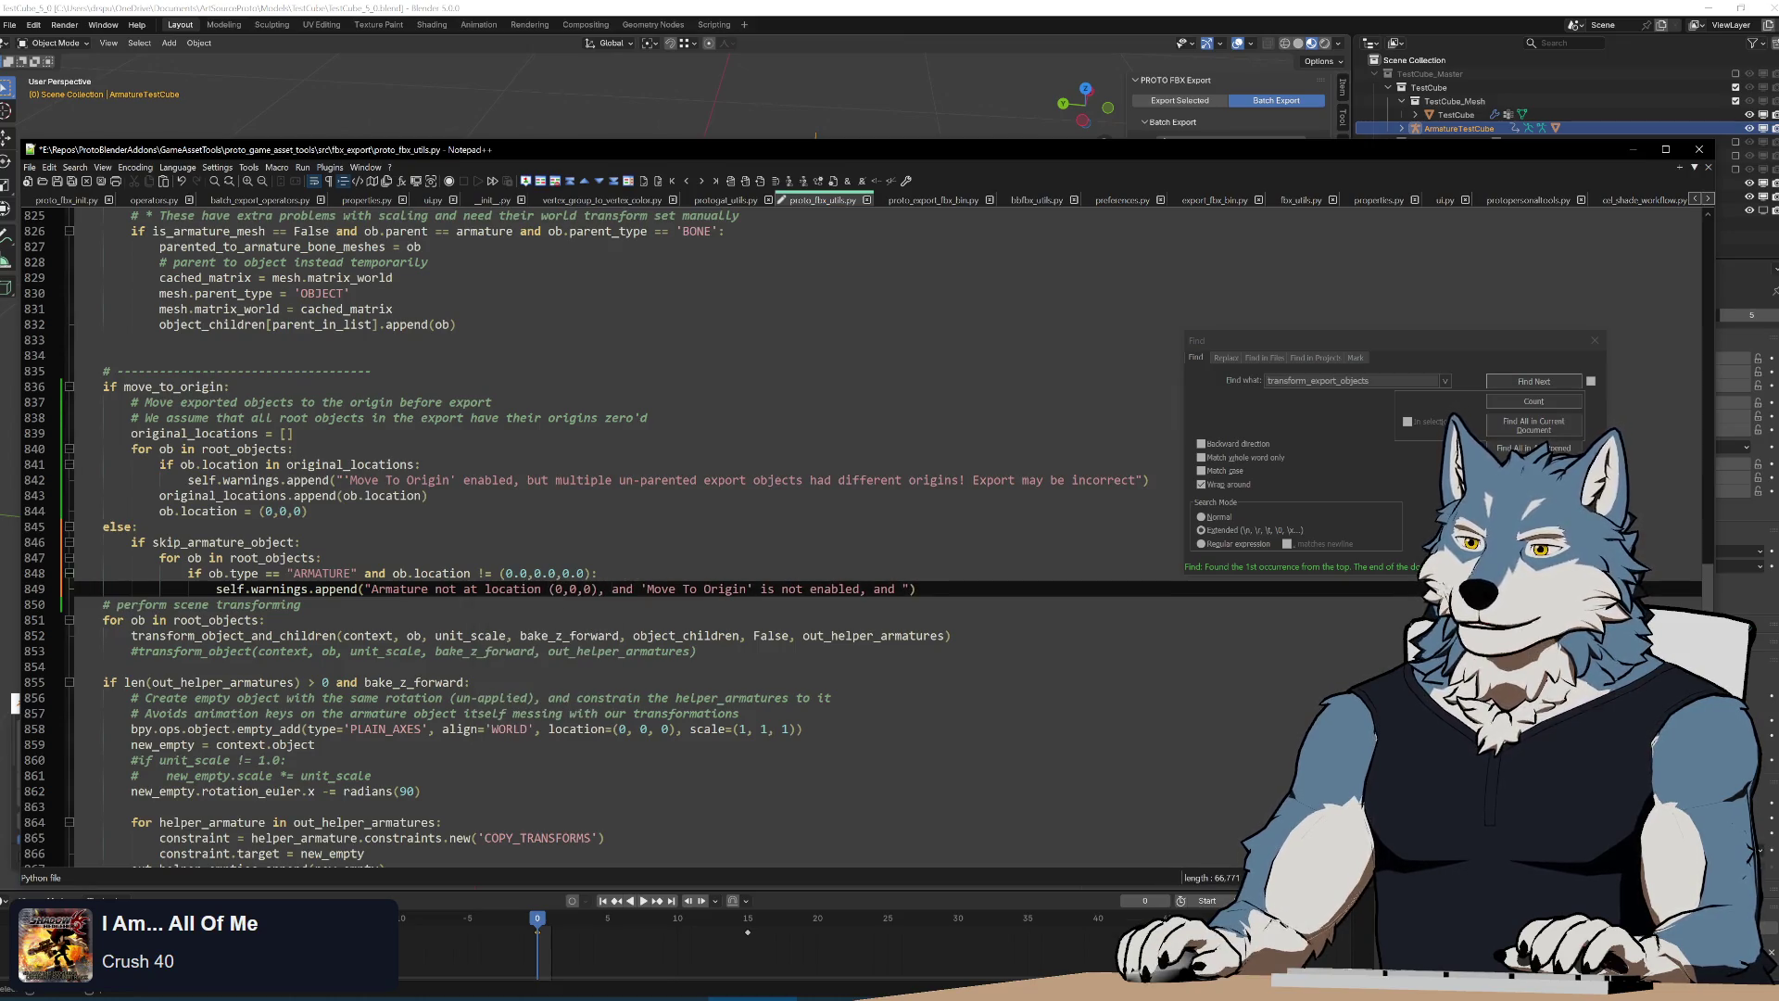
type("'Skip Armature Object' is enableand 'Move")
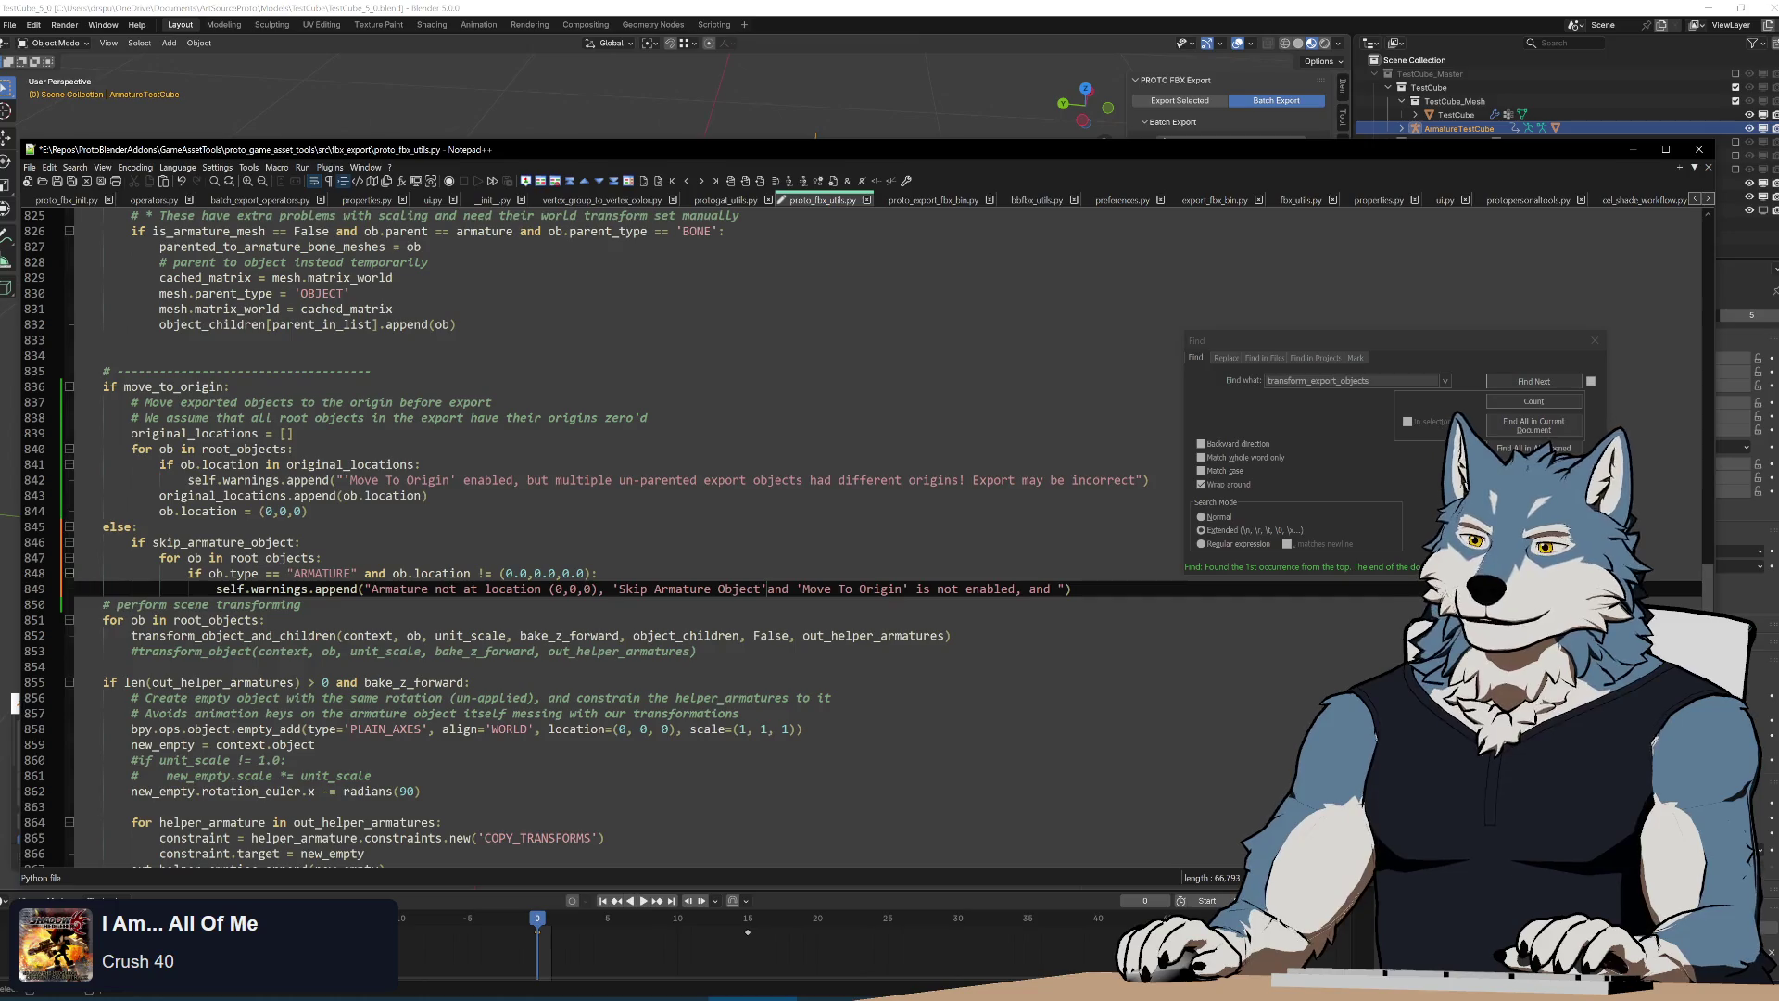
type(" To Origin' is not en")
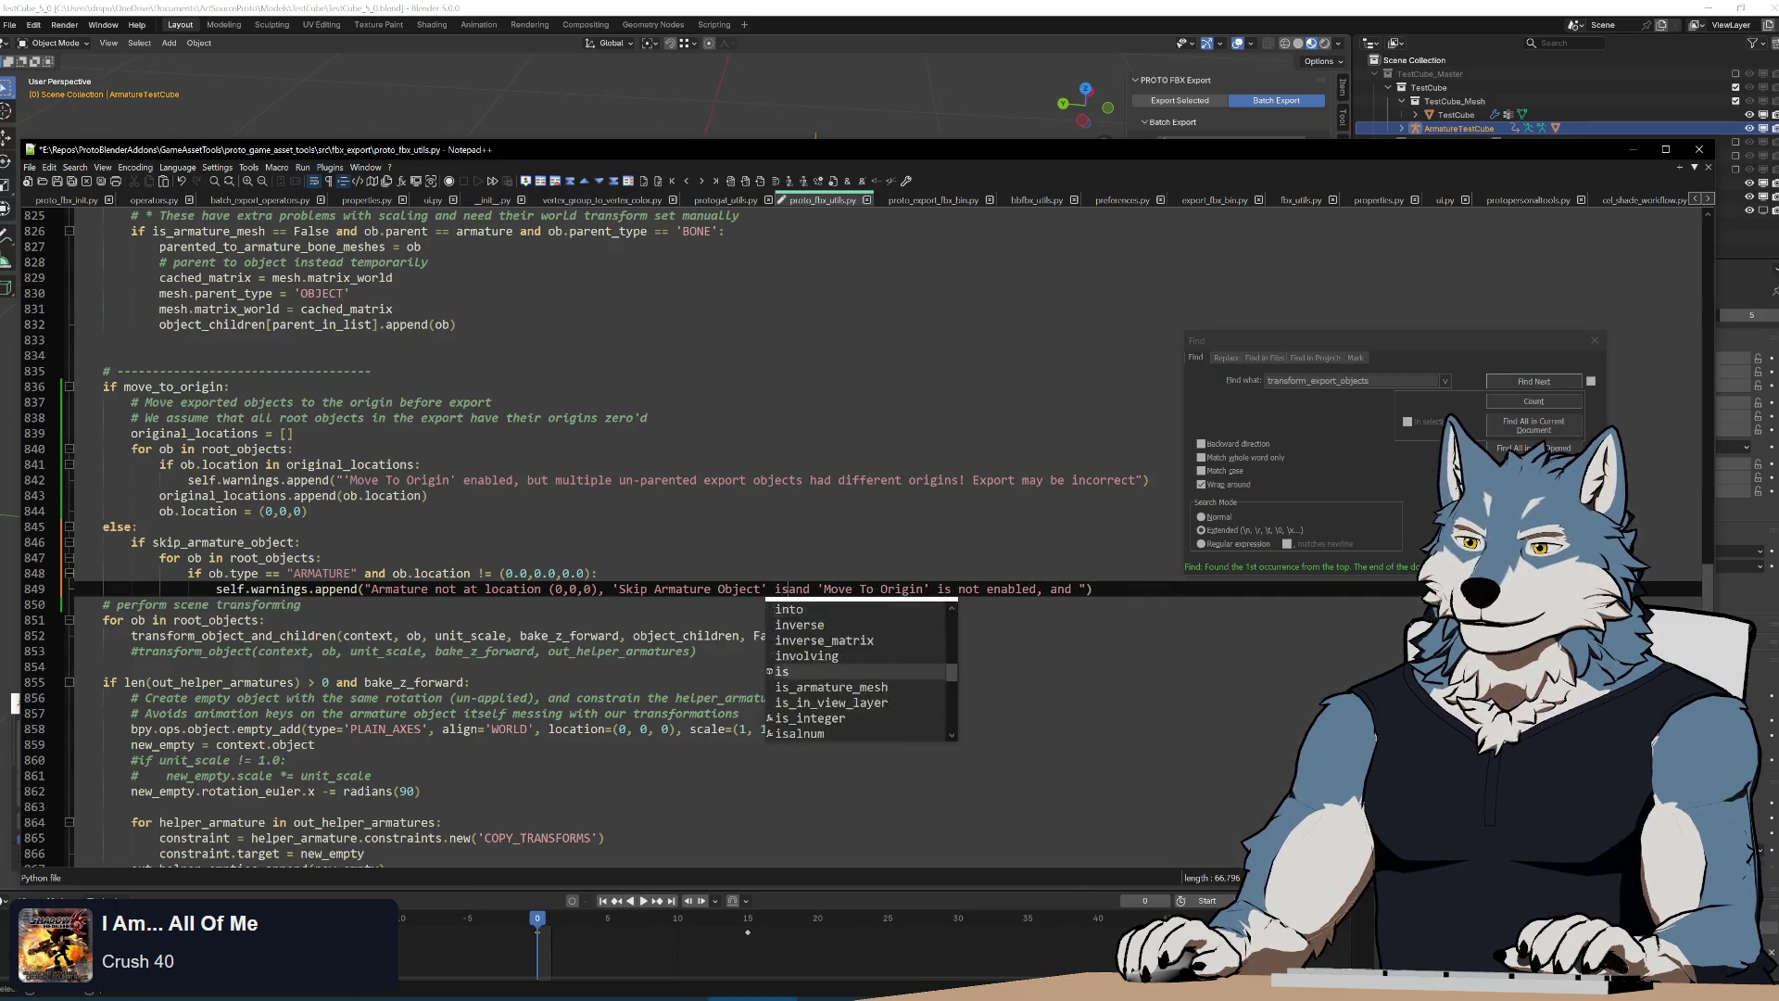
type("abled,")
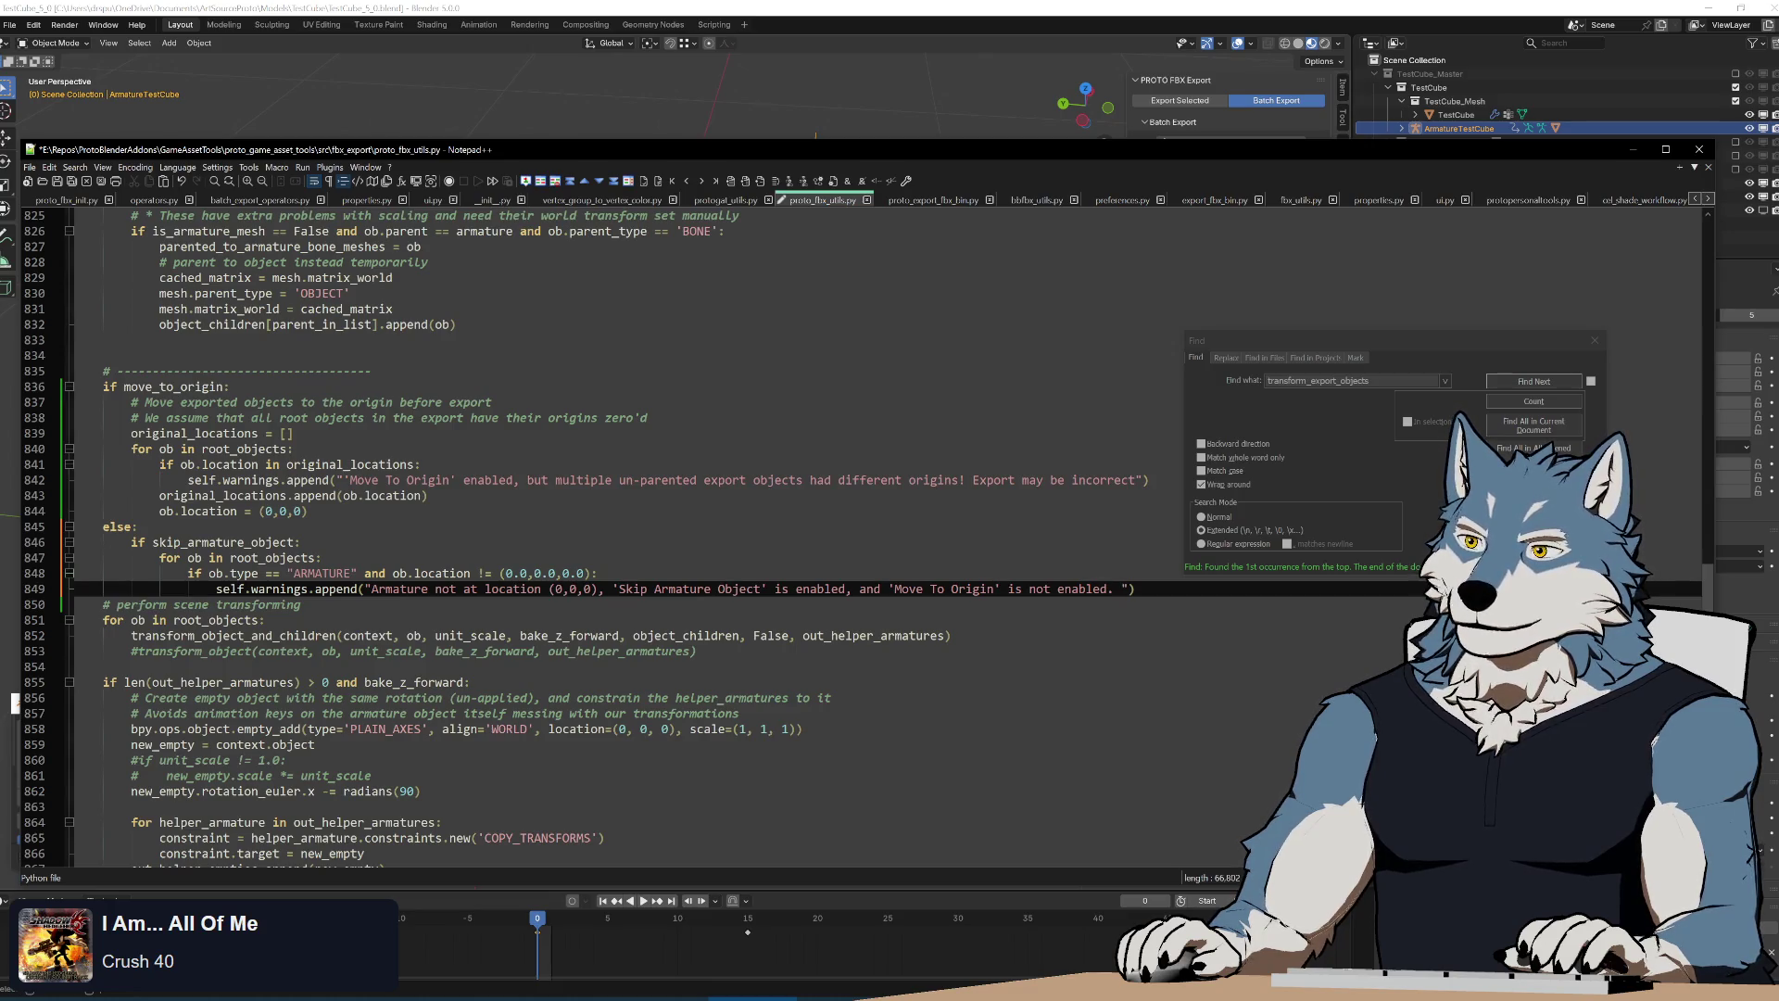
type("This may cause ")
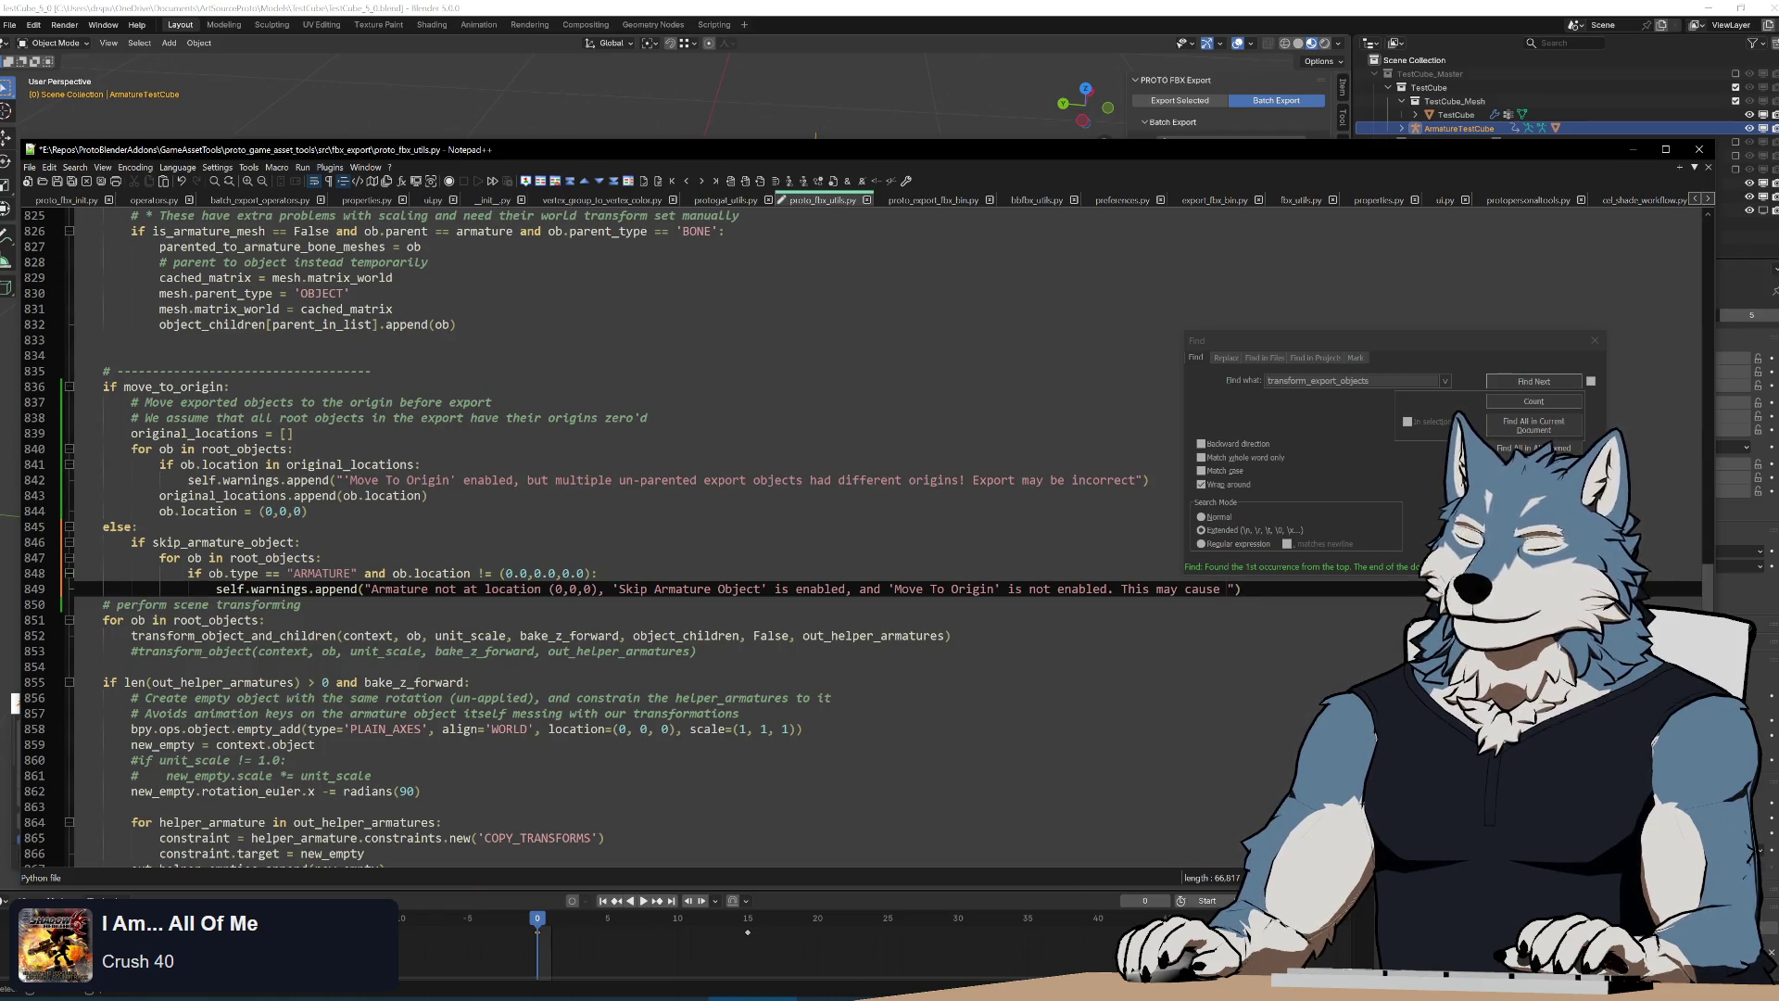
type("unexpecte")
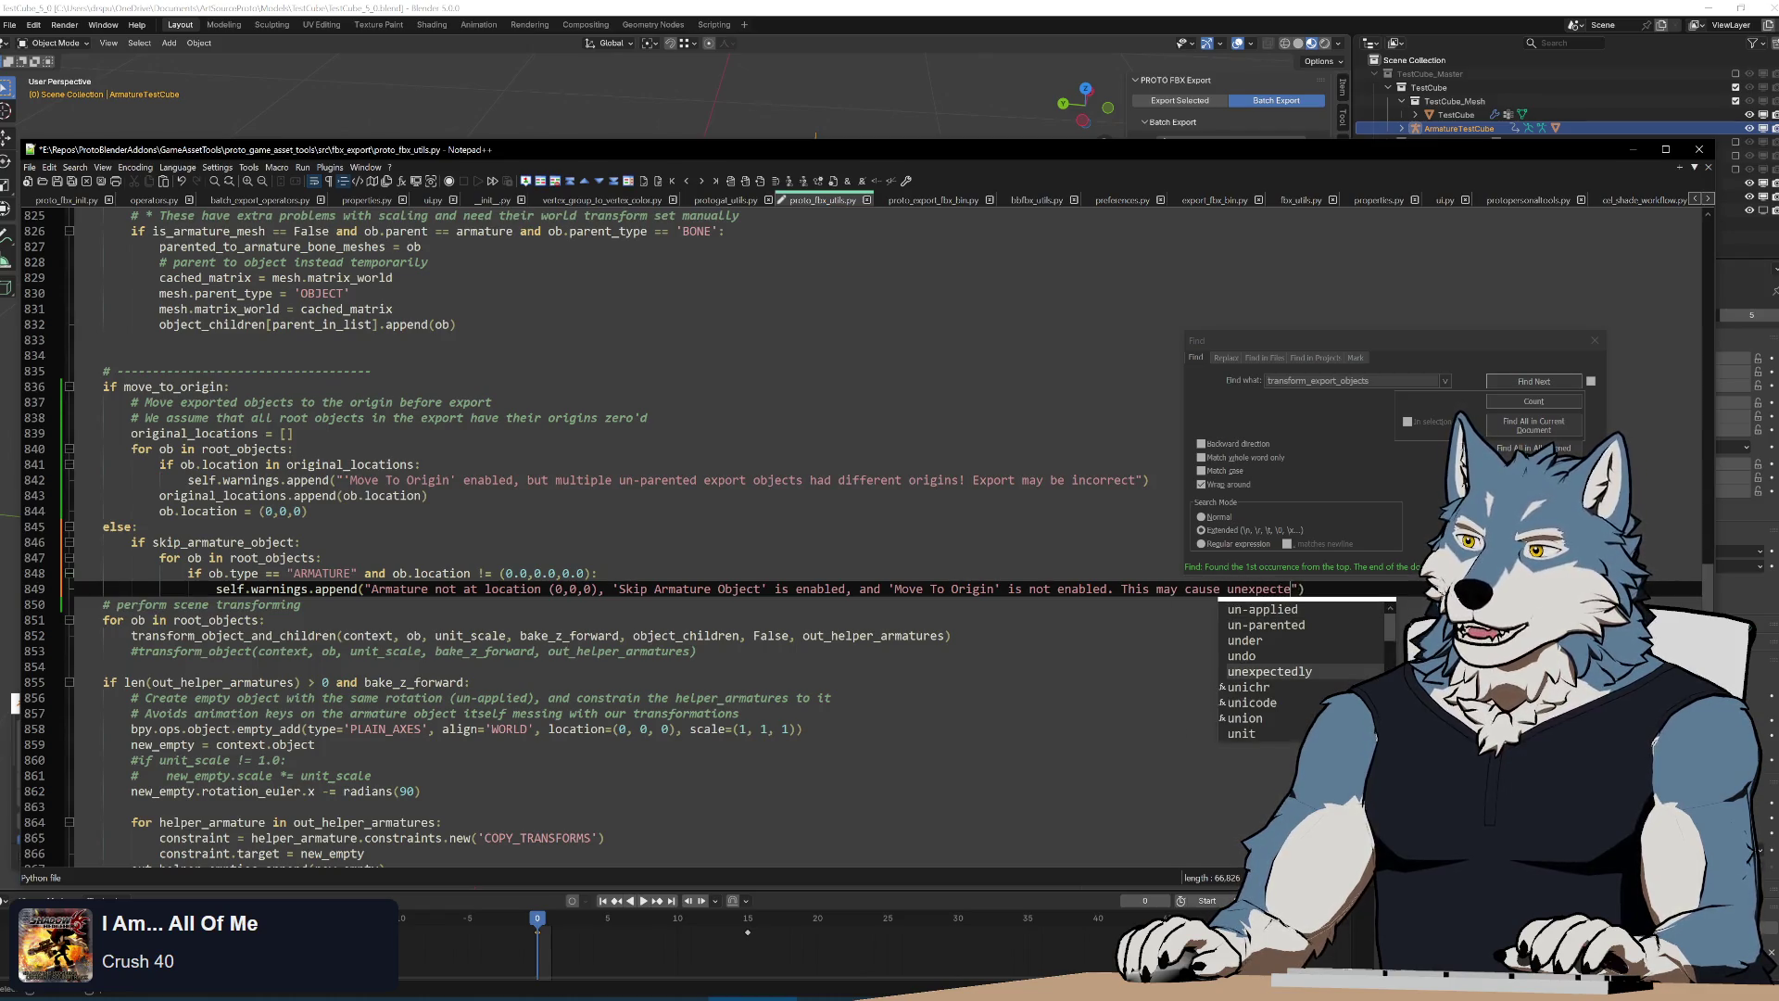
type("d trans")
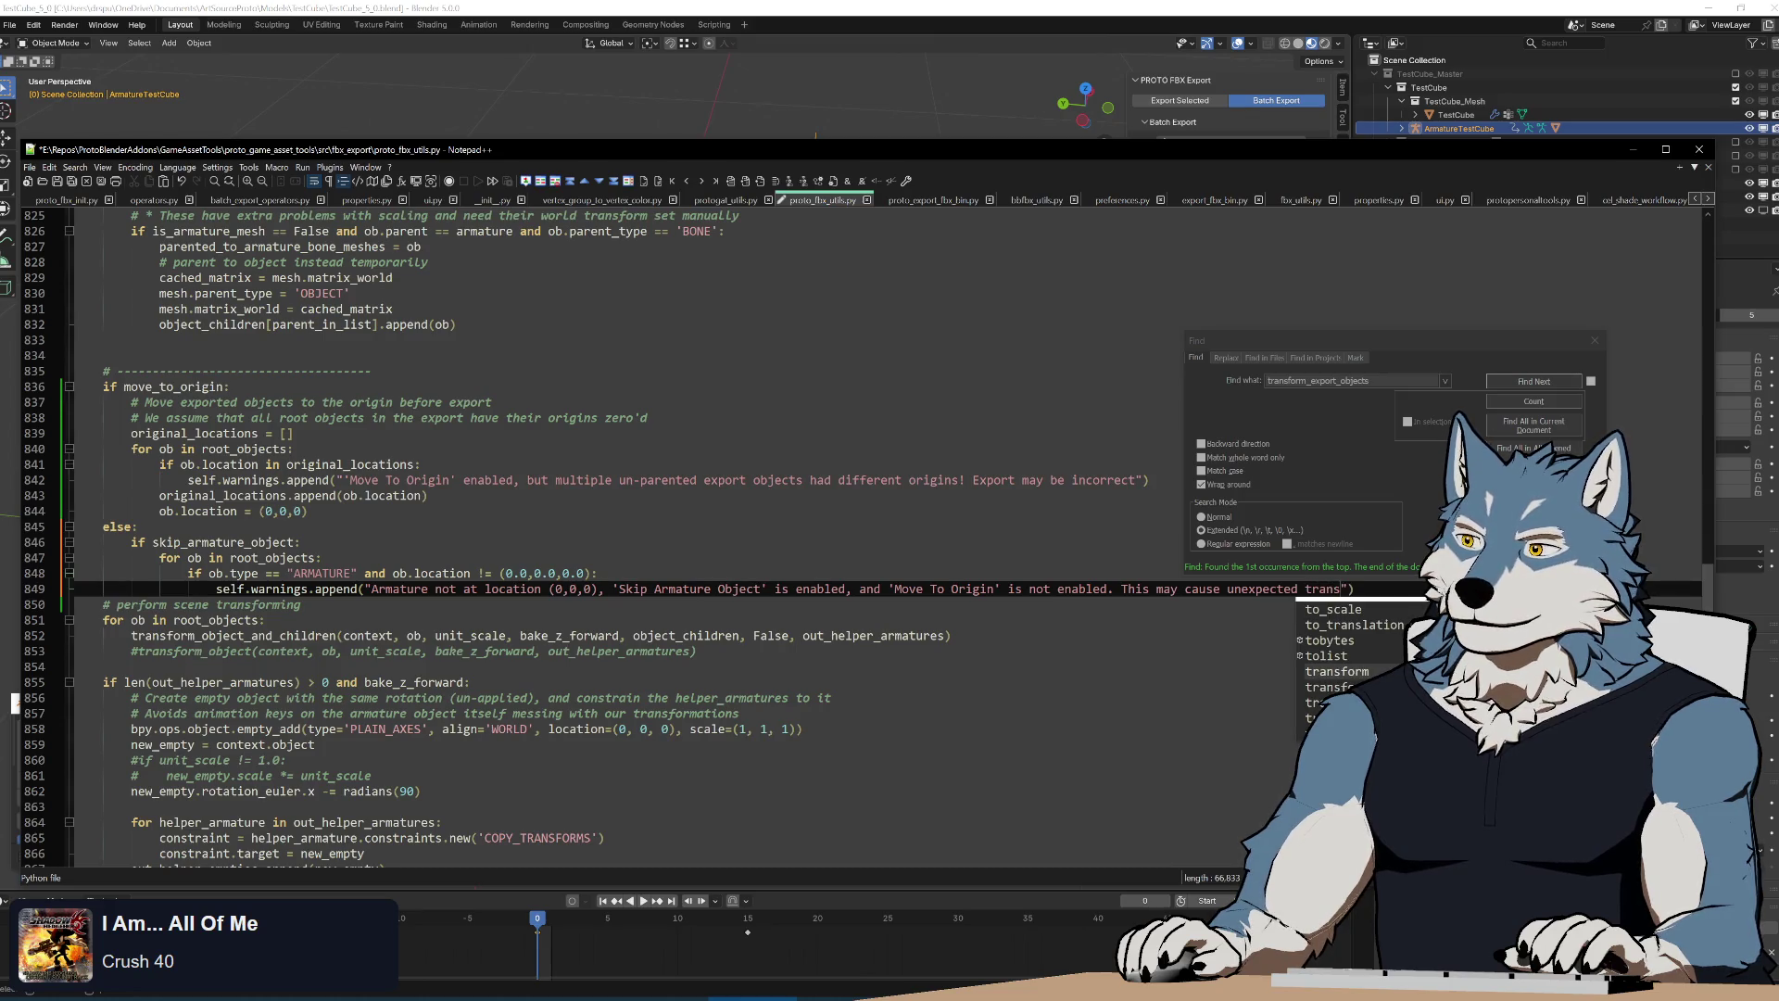
type(" on exp")
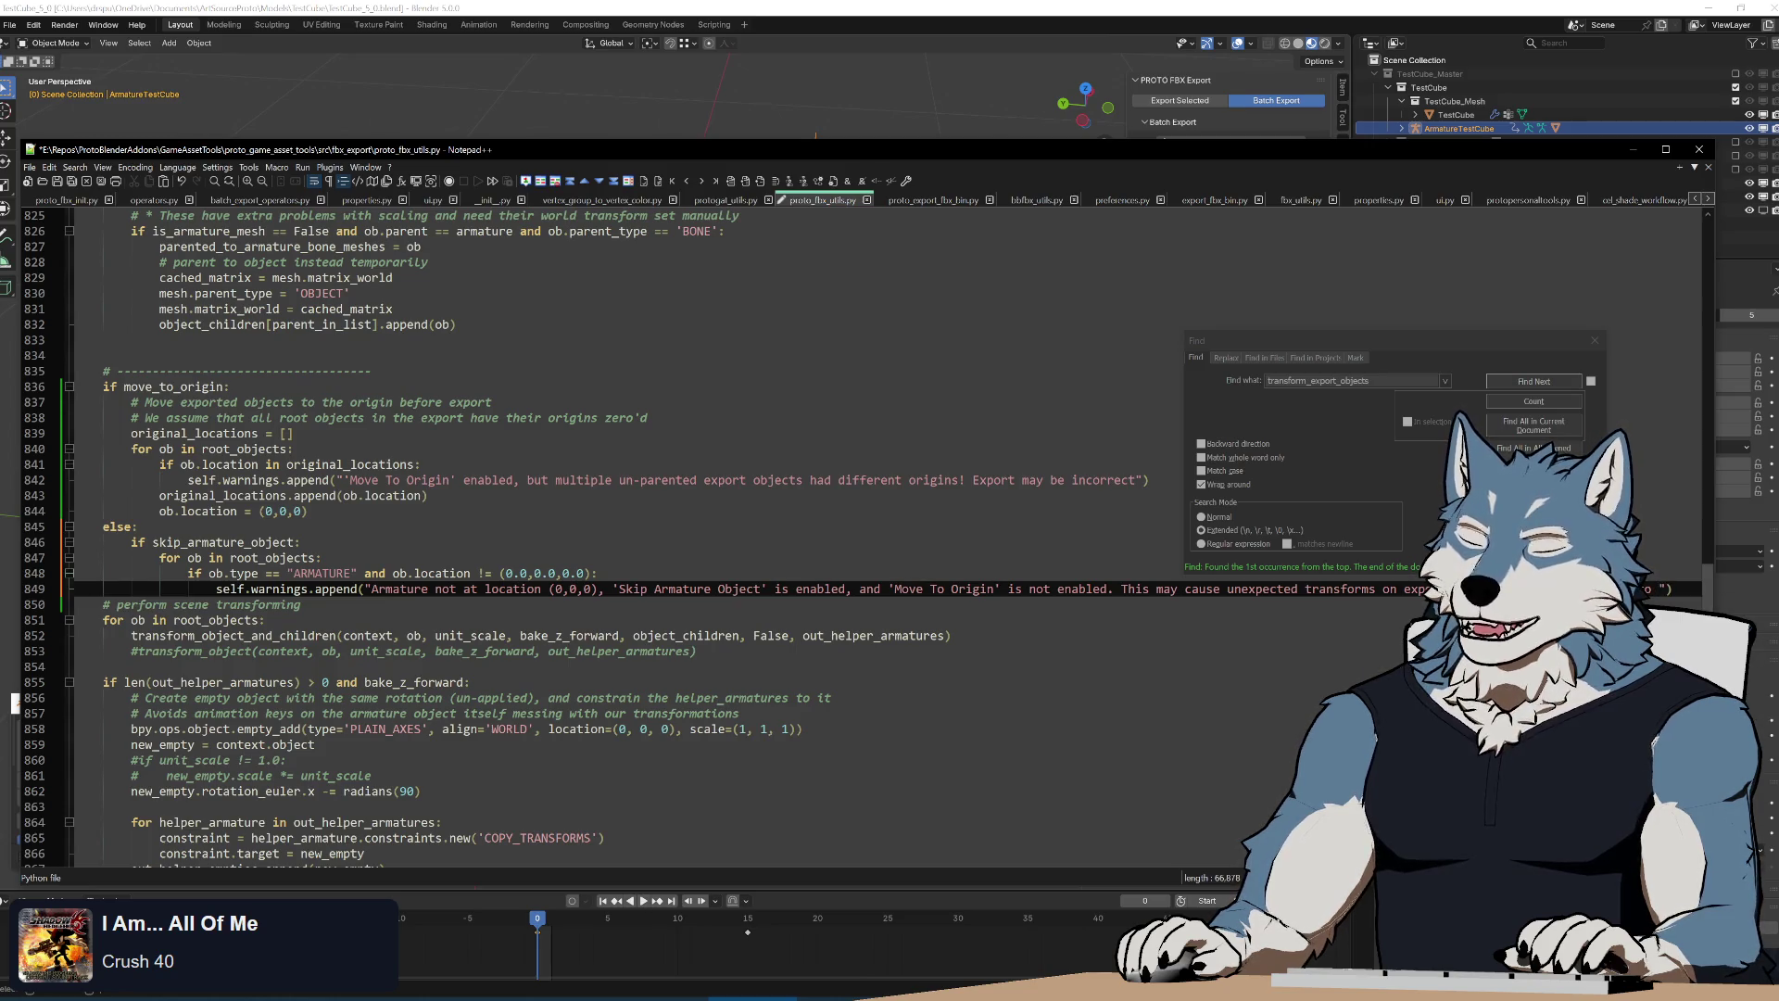
type("transforms on exp o move Armature ")
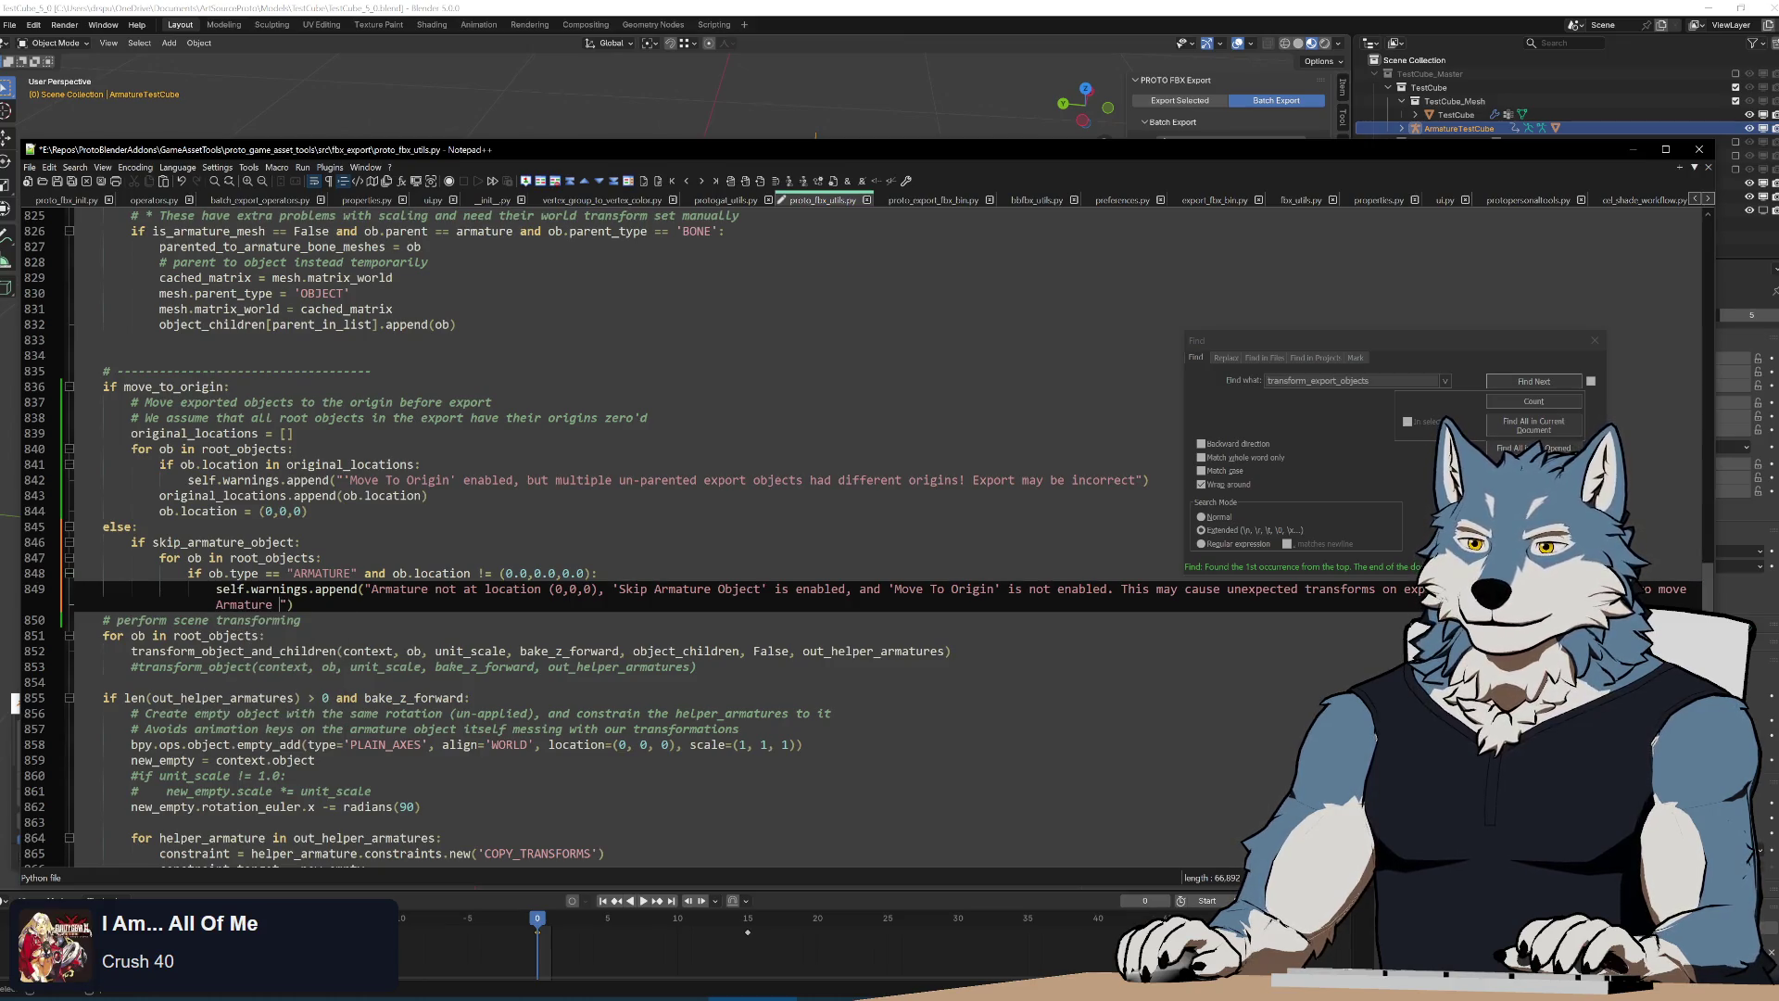
type("to (0,0,0) or")
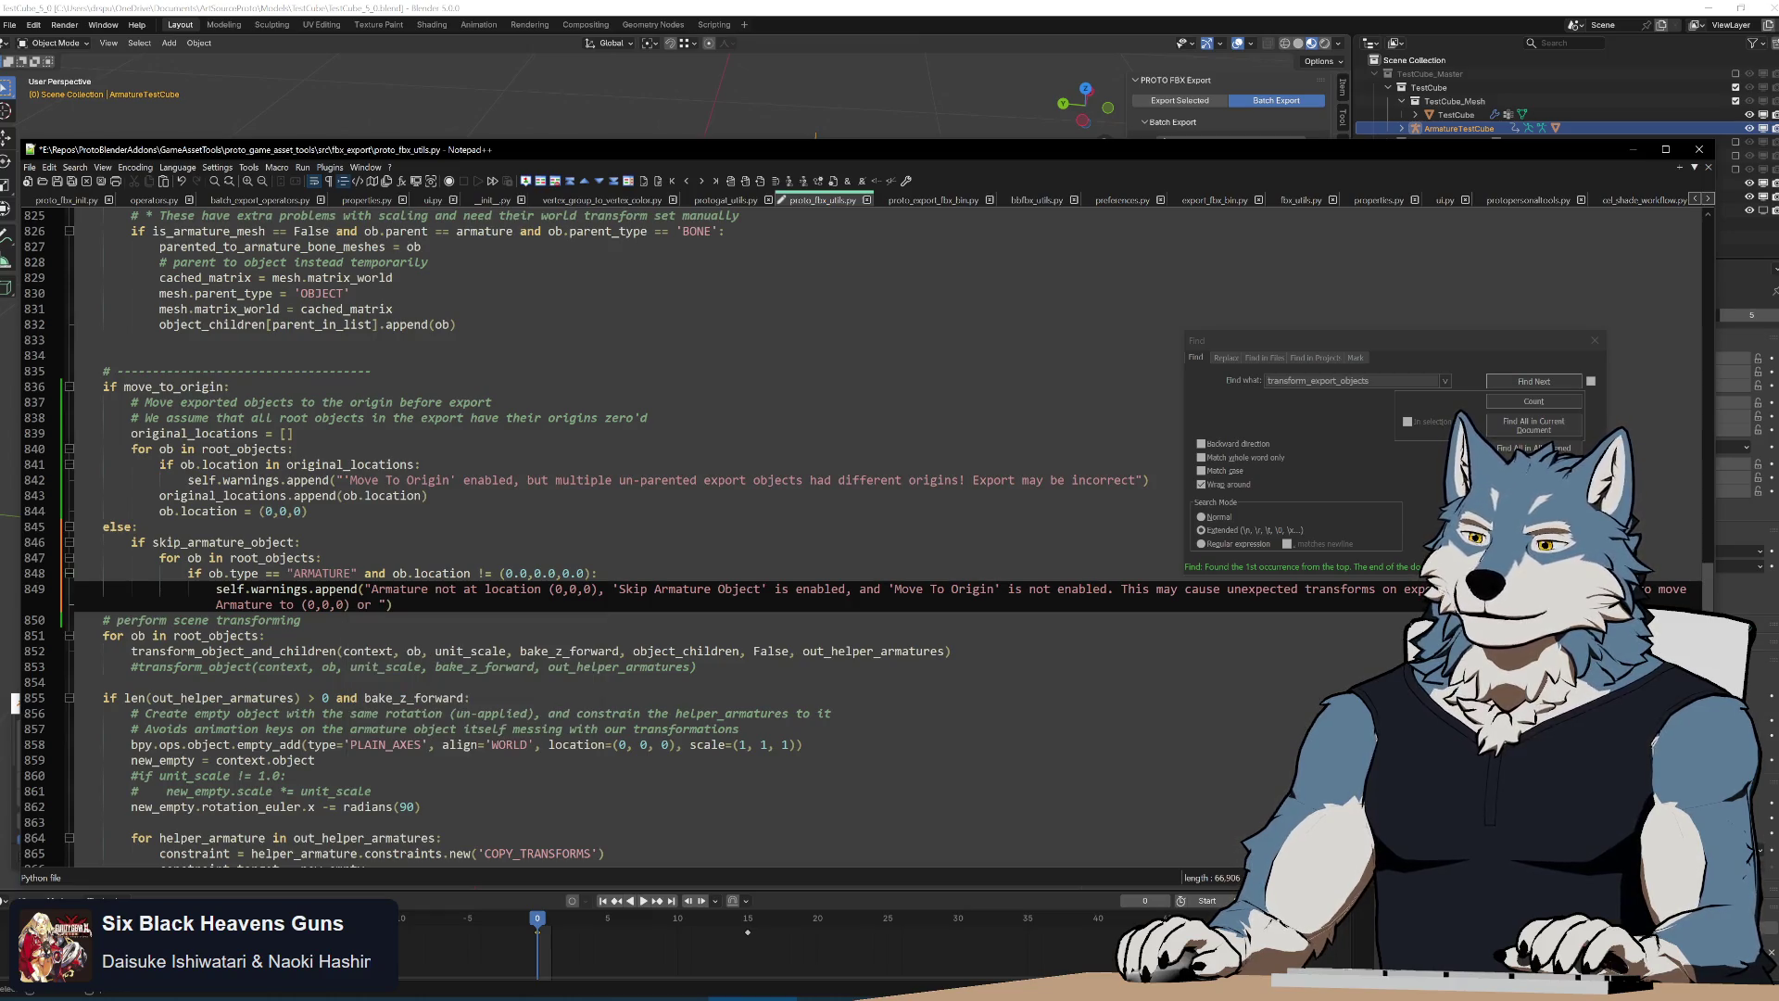
type("enable ")
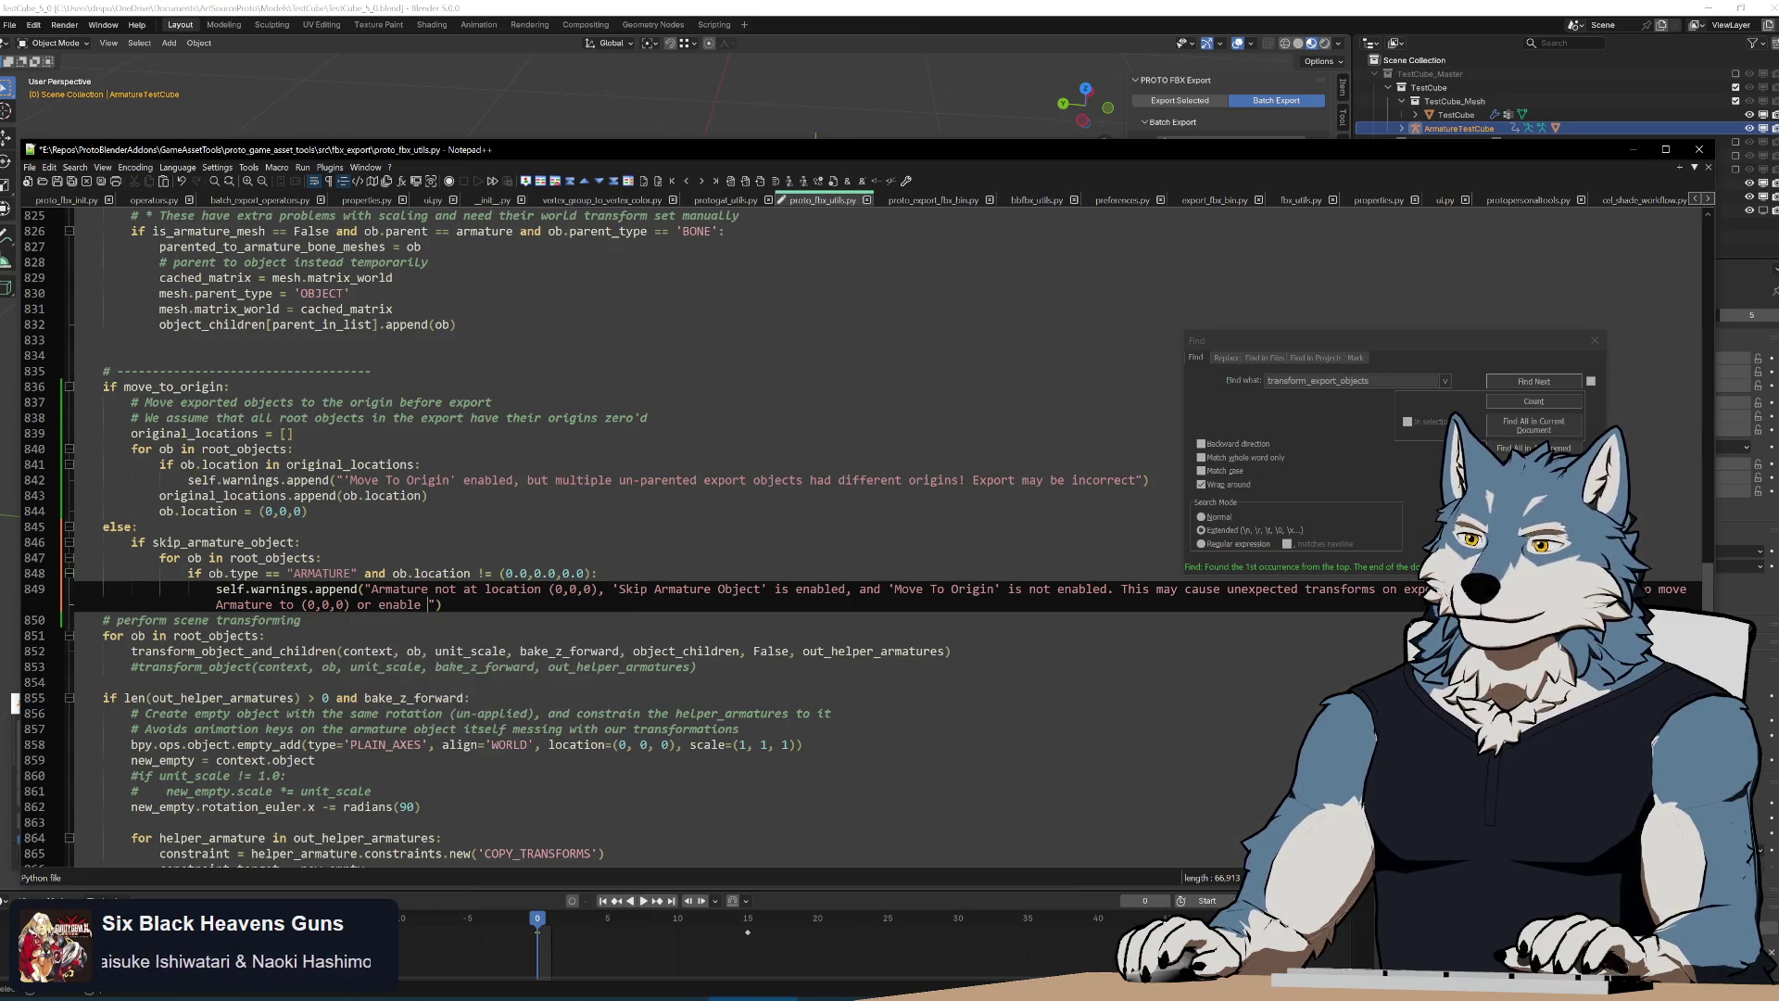
type("'Move t")
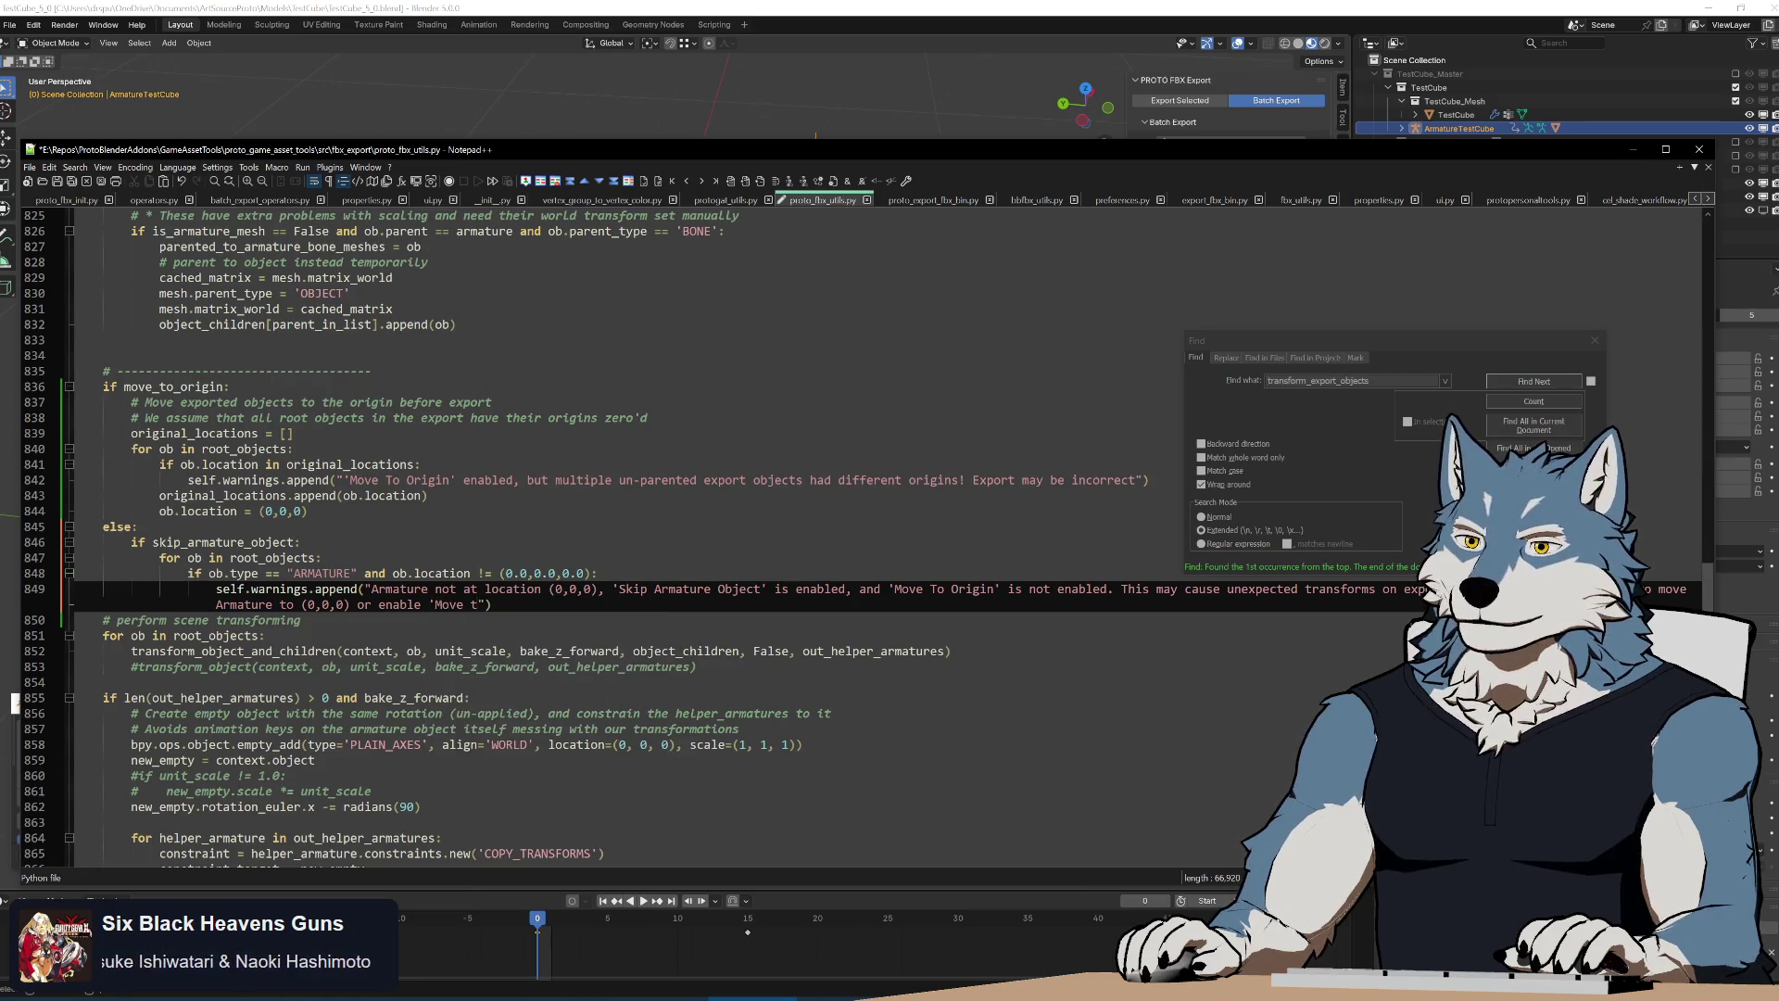
type("o Origin'")
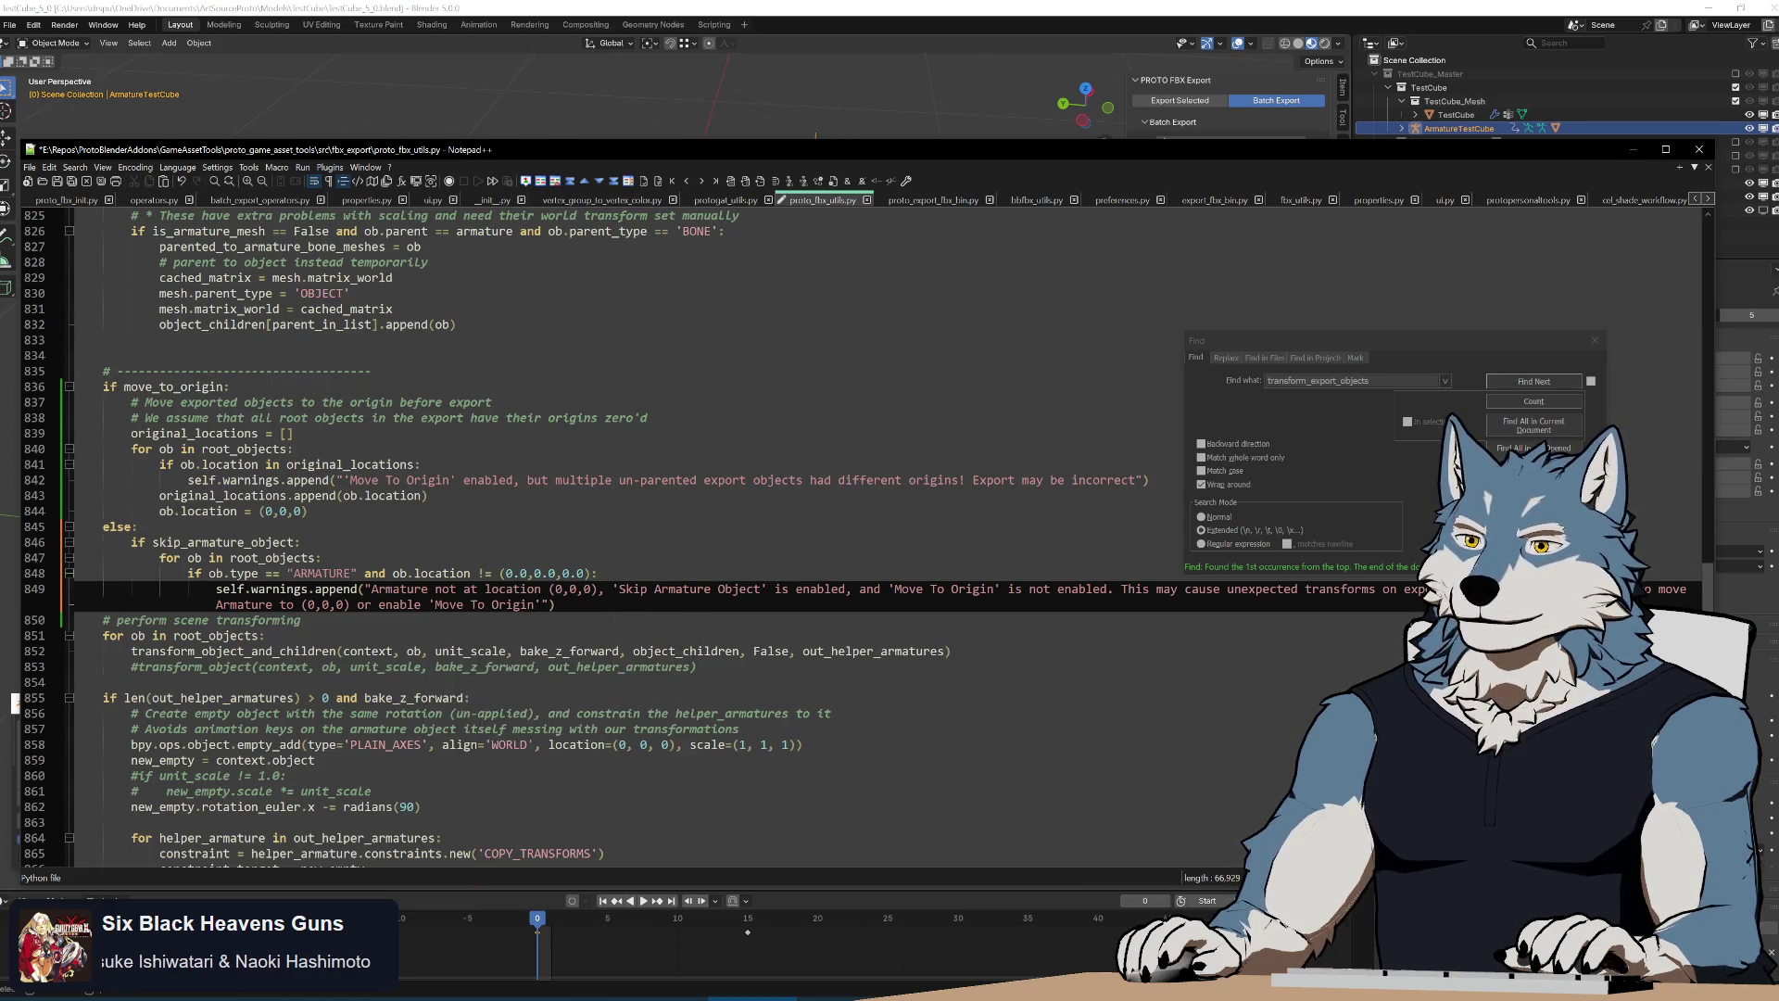
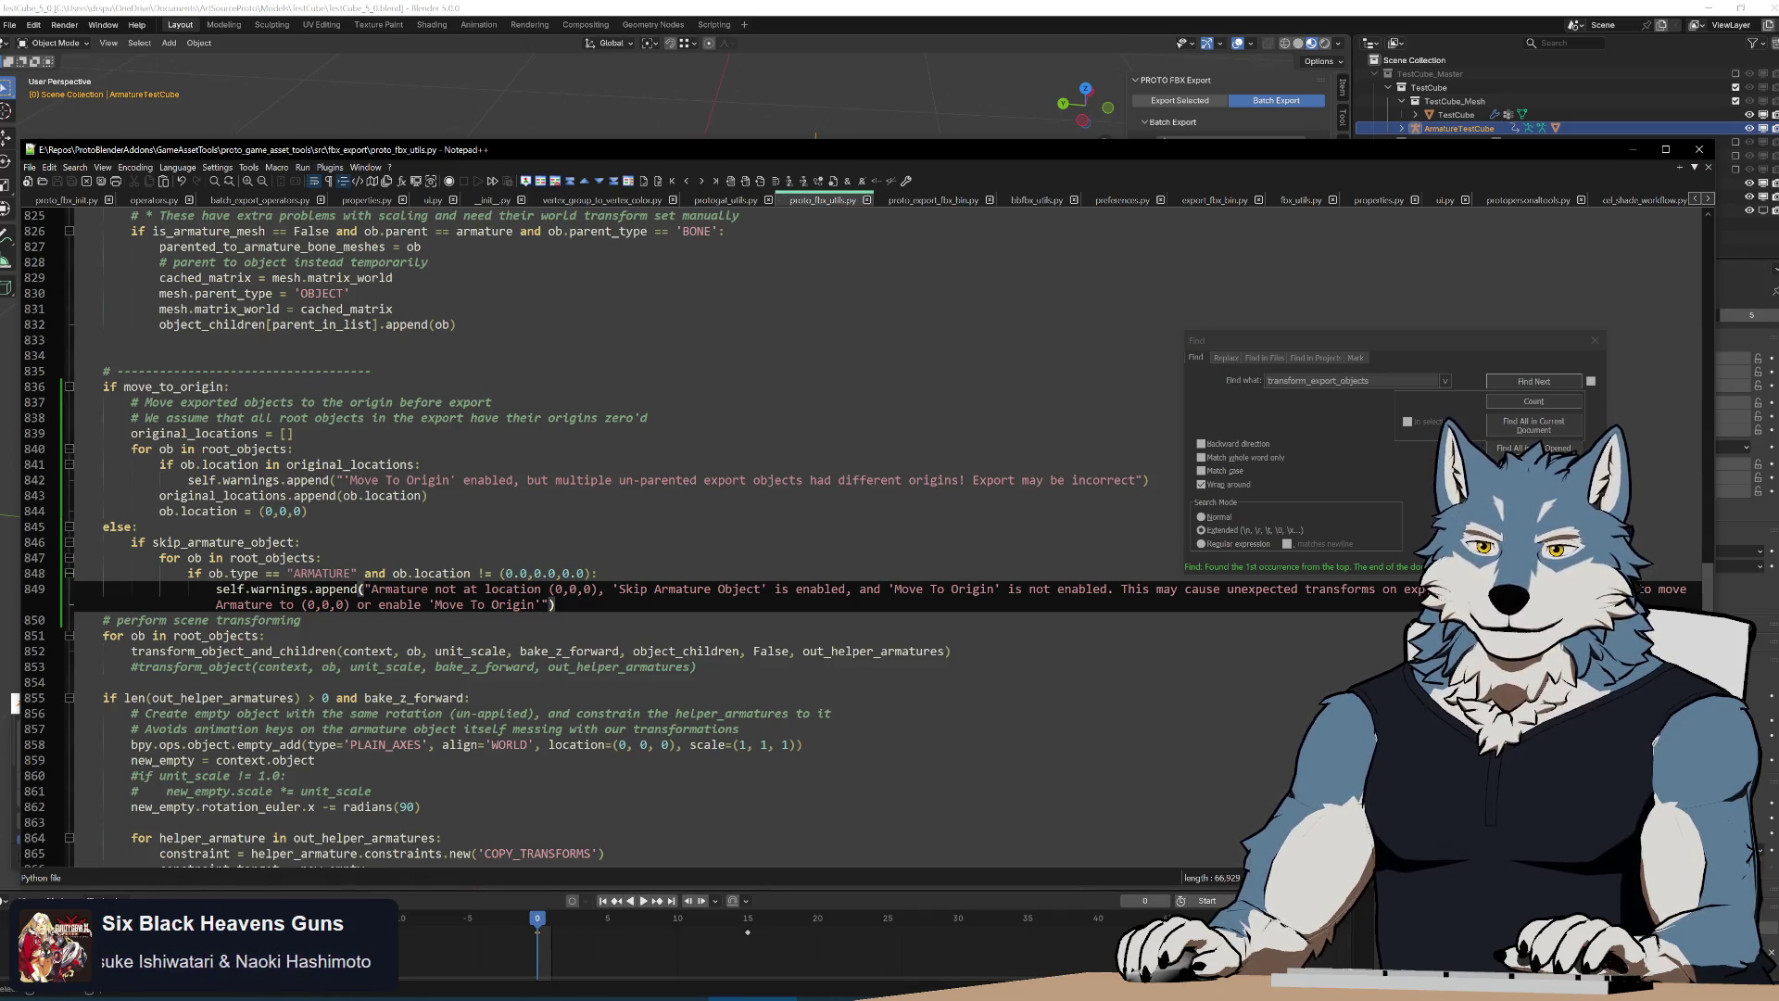
Insert an empty line below the armature warning on line 849 and bring up the GameAssetTools folder
left_click(1592, 342)
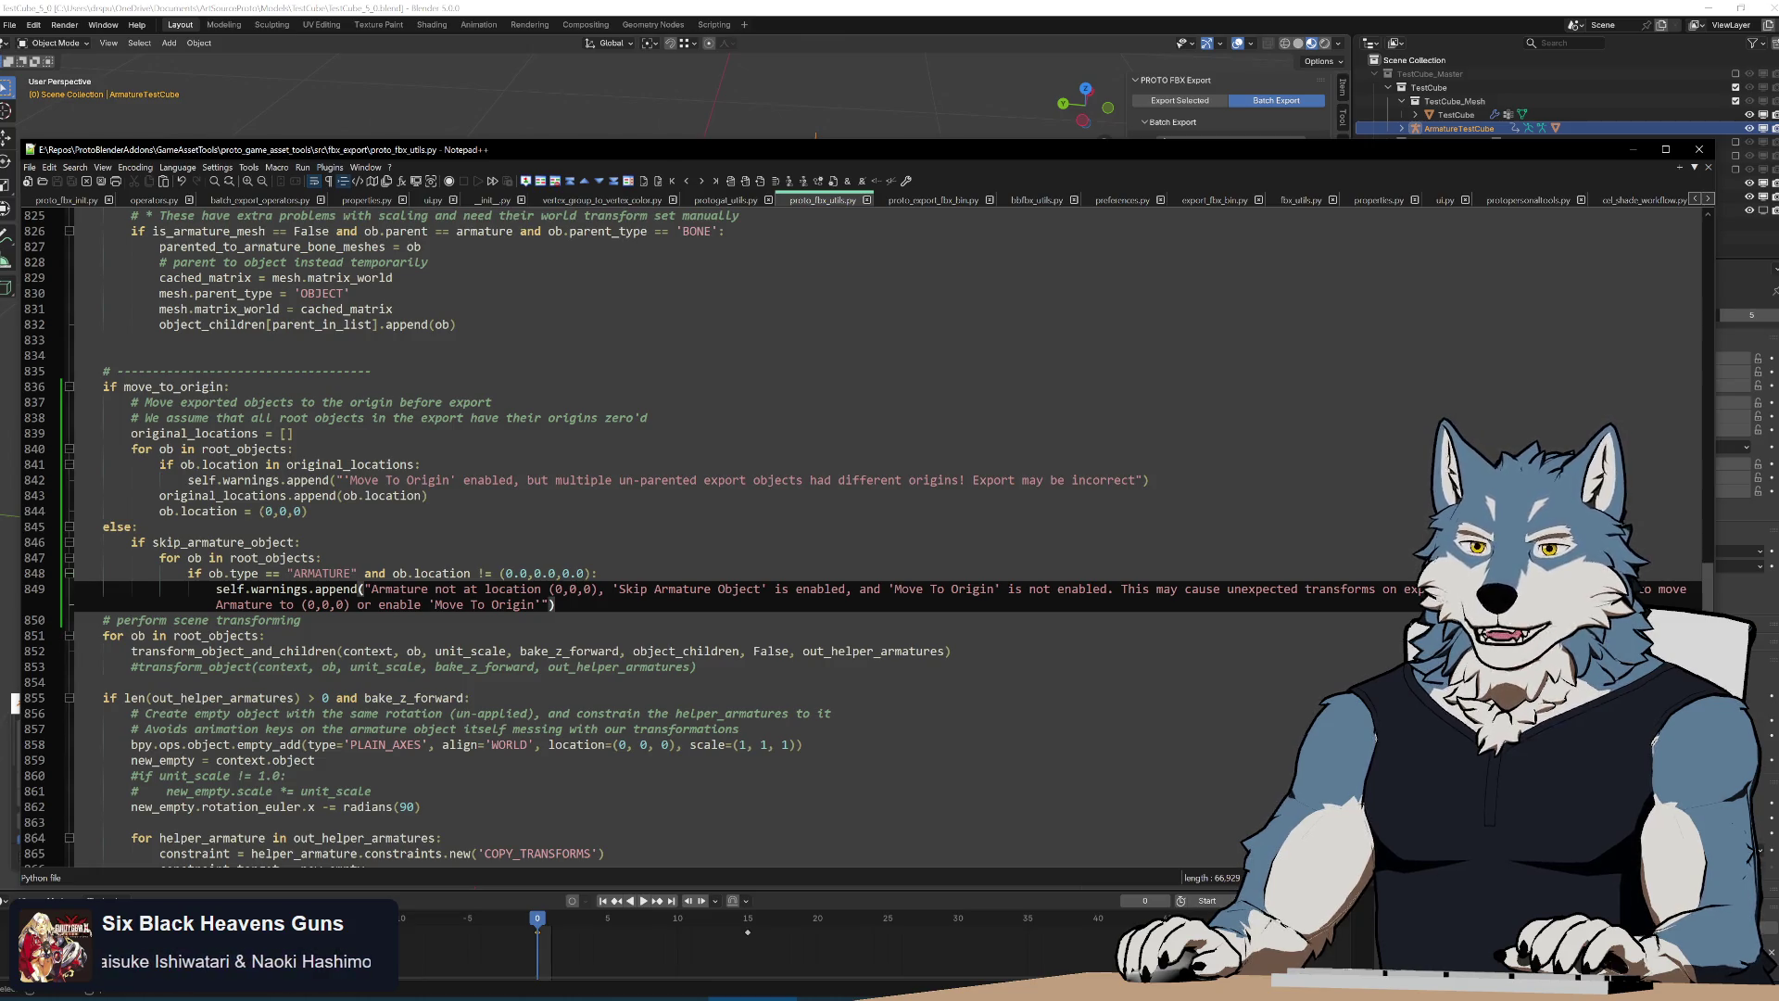
key("End")
key("Return")
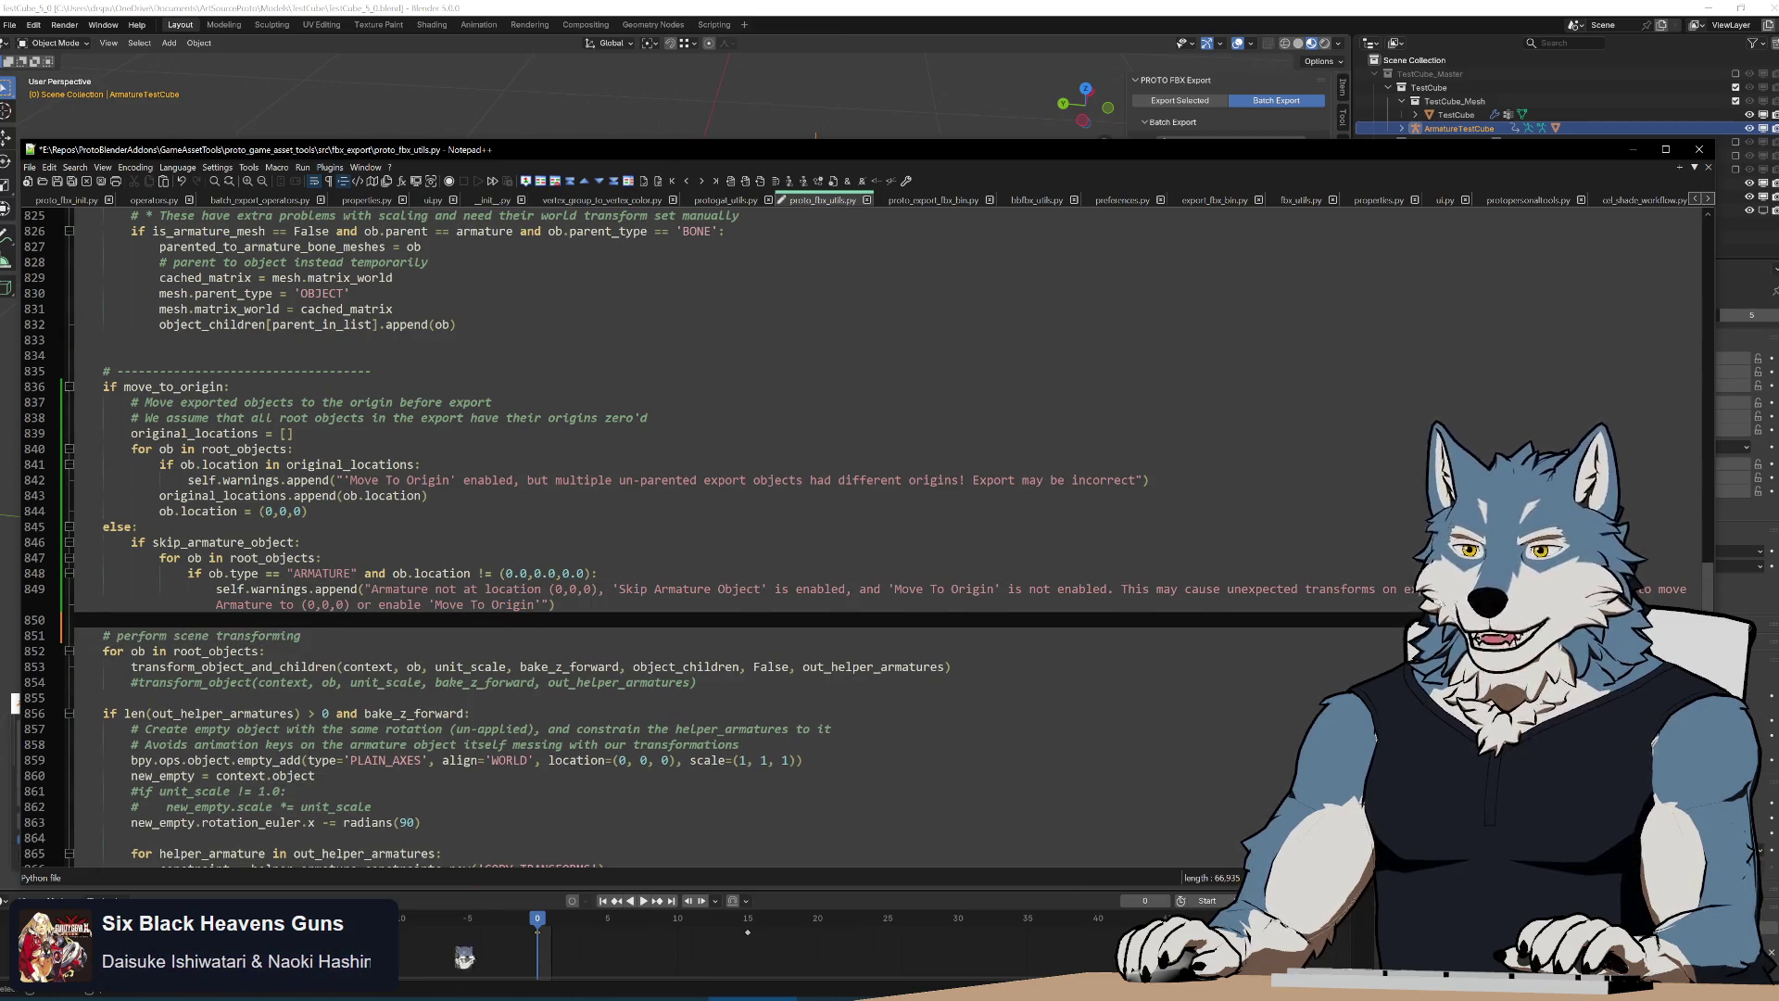
left_click(464, 962)
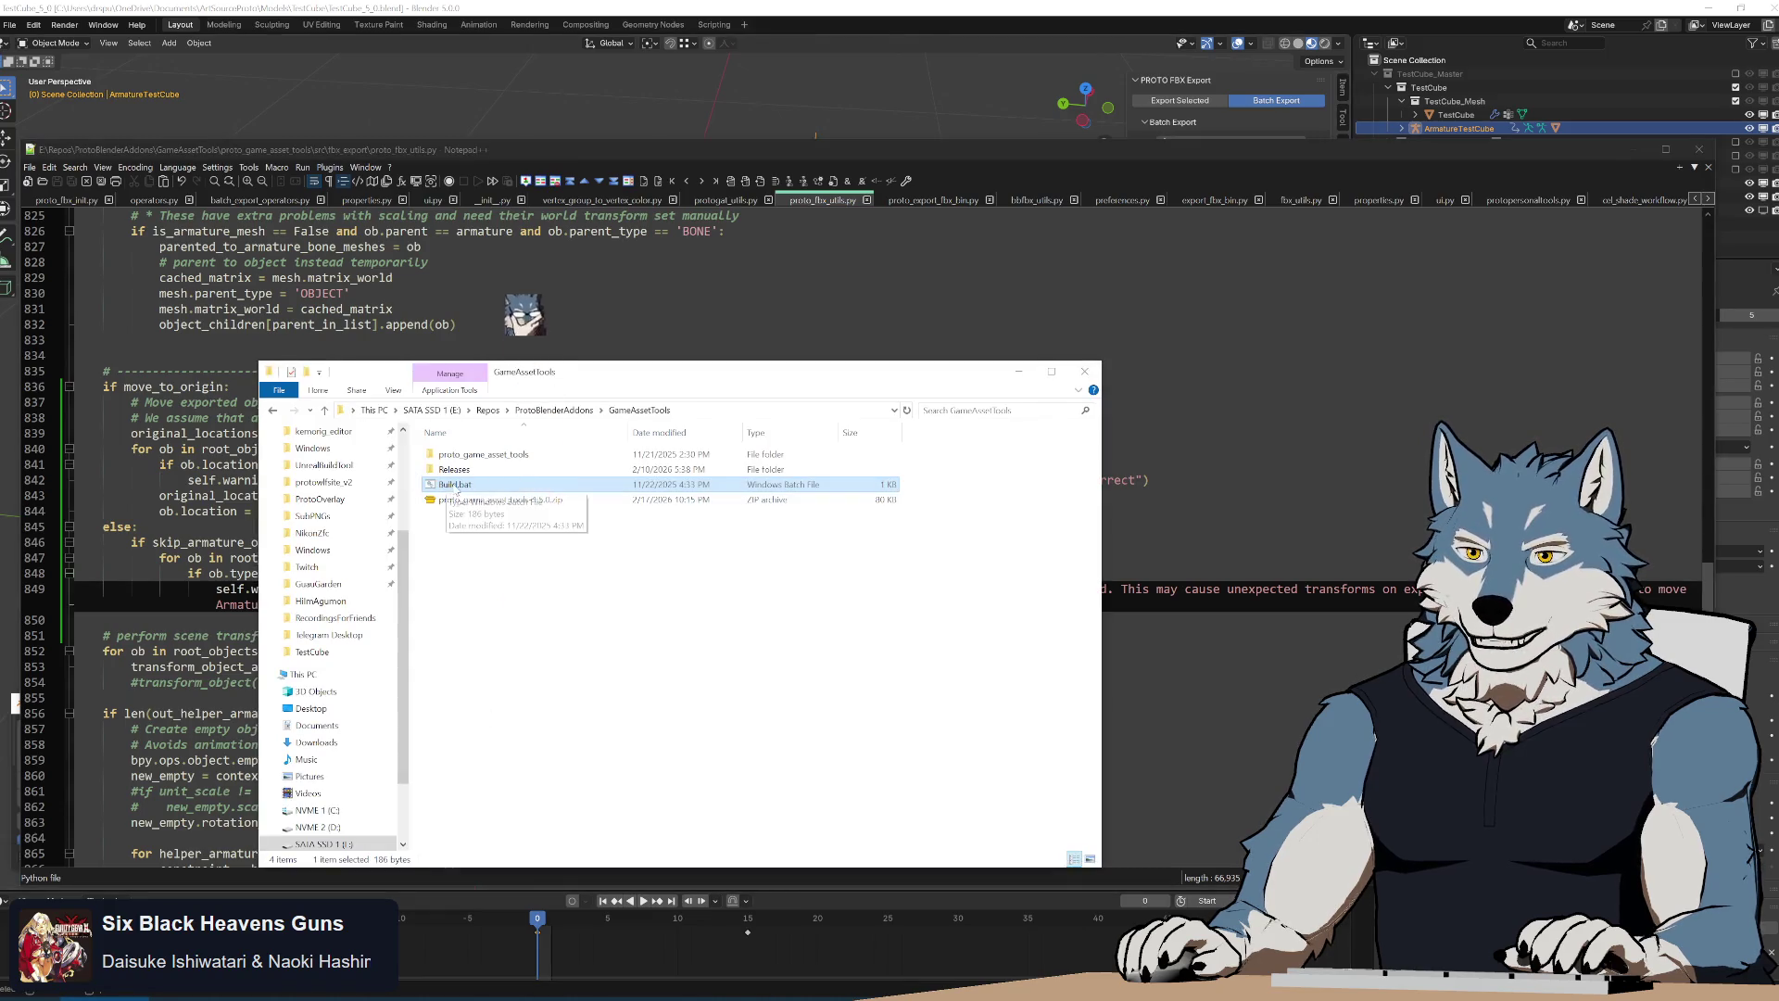
Run Build.bat to rebuild the add-on zip, close its console and bring Blender forward
double_click(453, 486)
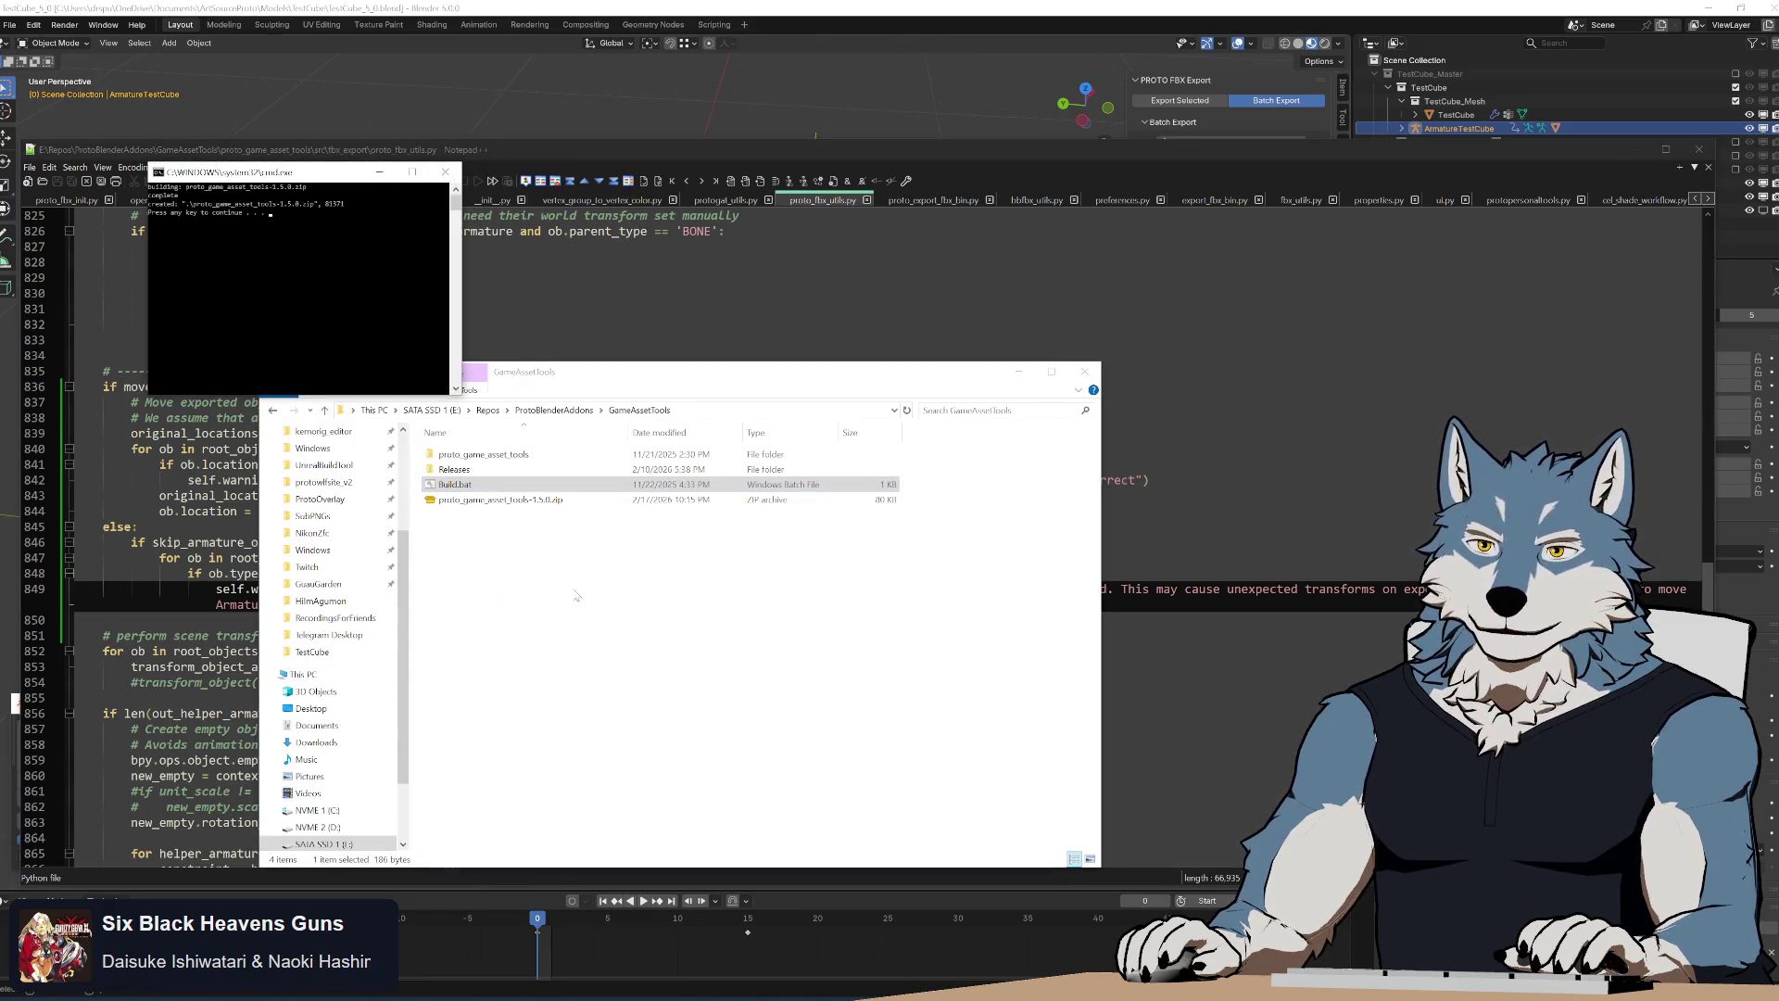
key("Return")
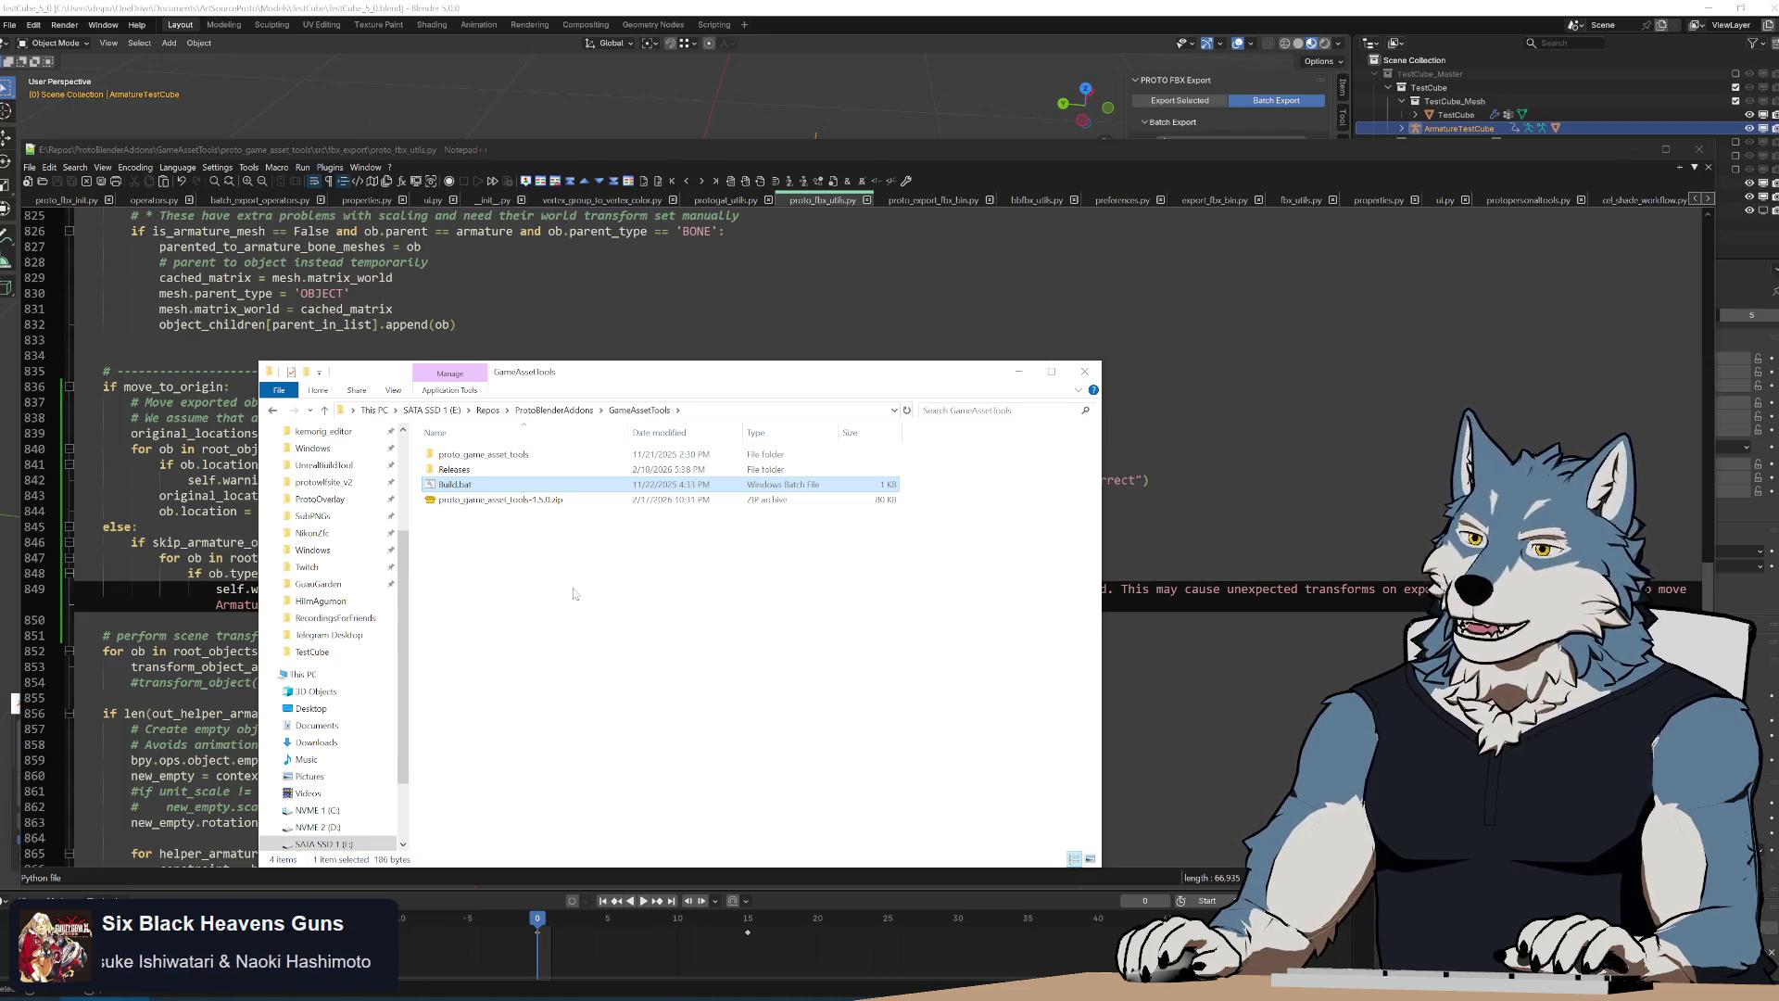
left_click(548, 127)
Reinstall Proto Game Asset Tools from the rebuilt zip via Install from Disk
left_click(771, 728)
left_click(761, 759)
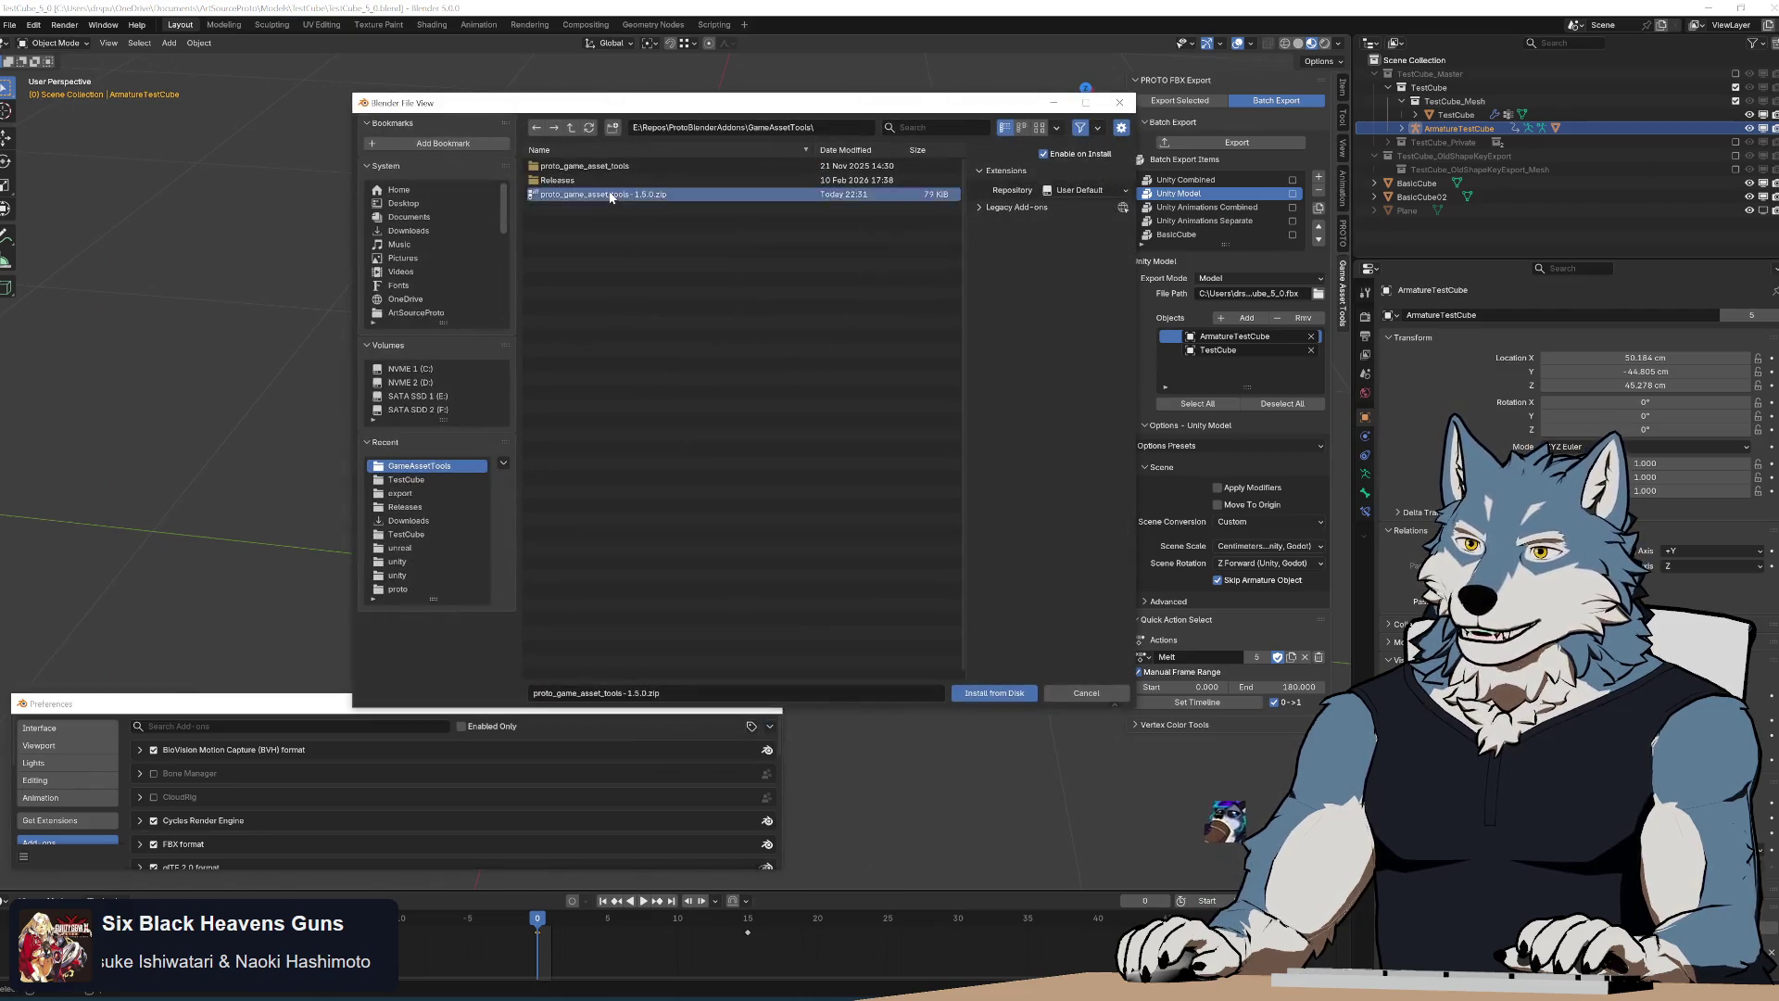
double_click(667, 197)
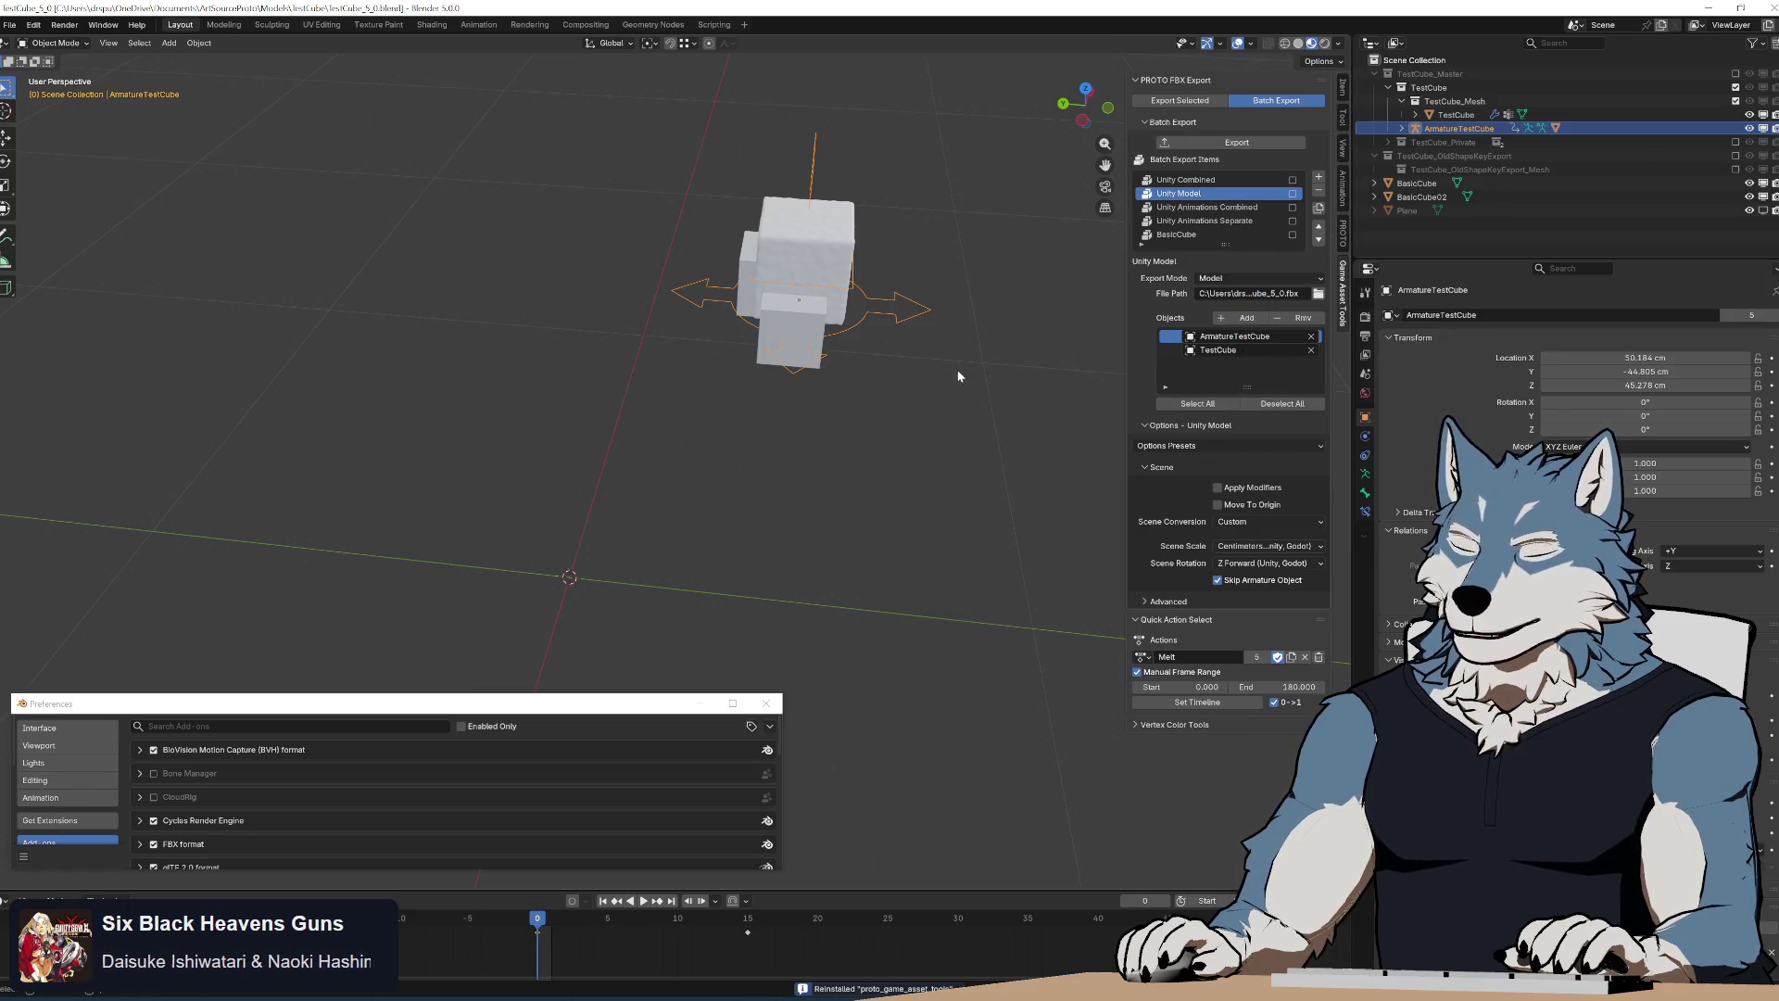
Batch export the Unity Model item, dismiss the armature warning and return to the source code
mouse_move(932, 439)
middle_mouse_down()
mouse_move(931, 408)
mouse_move(911, 414)
middle_mouse_up()
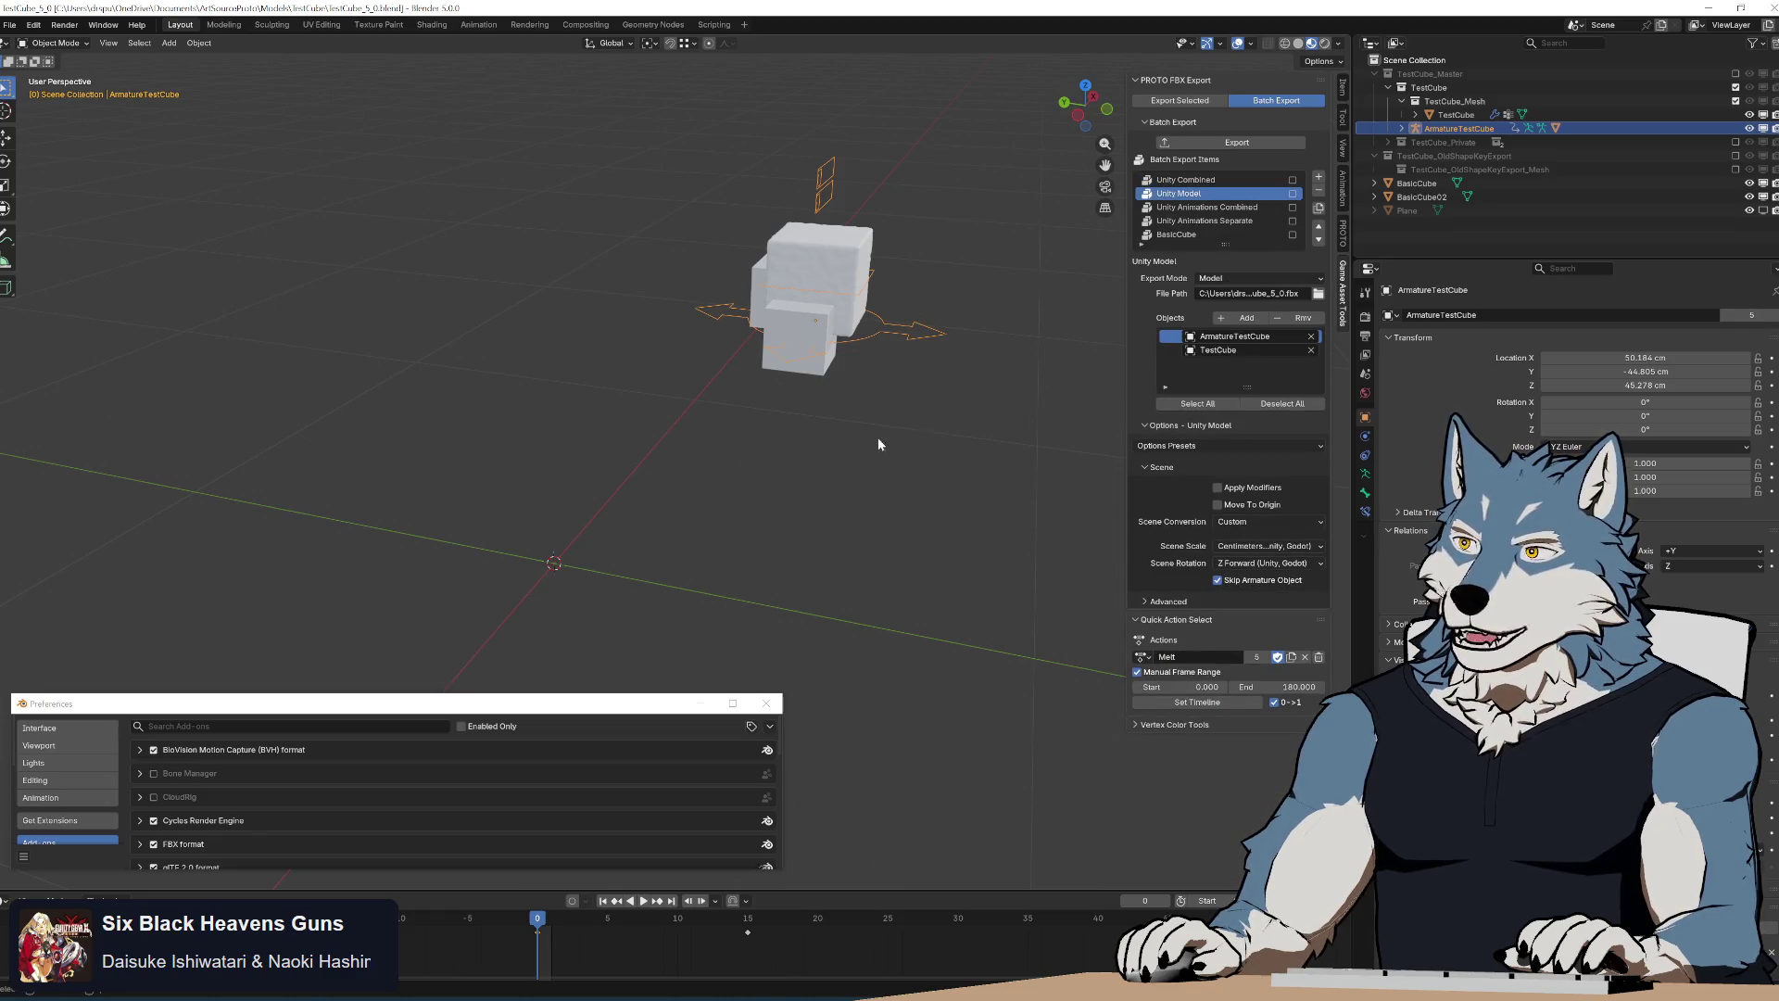
left_click(1256, 145)
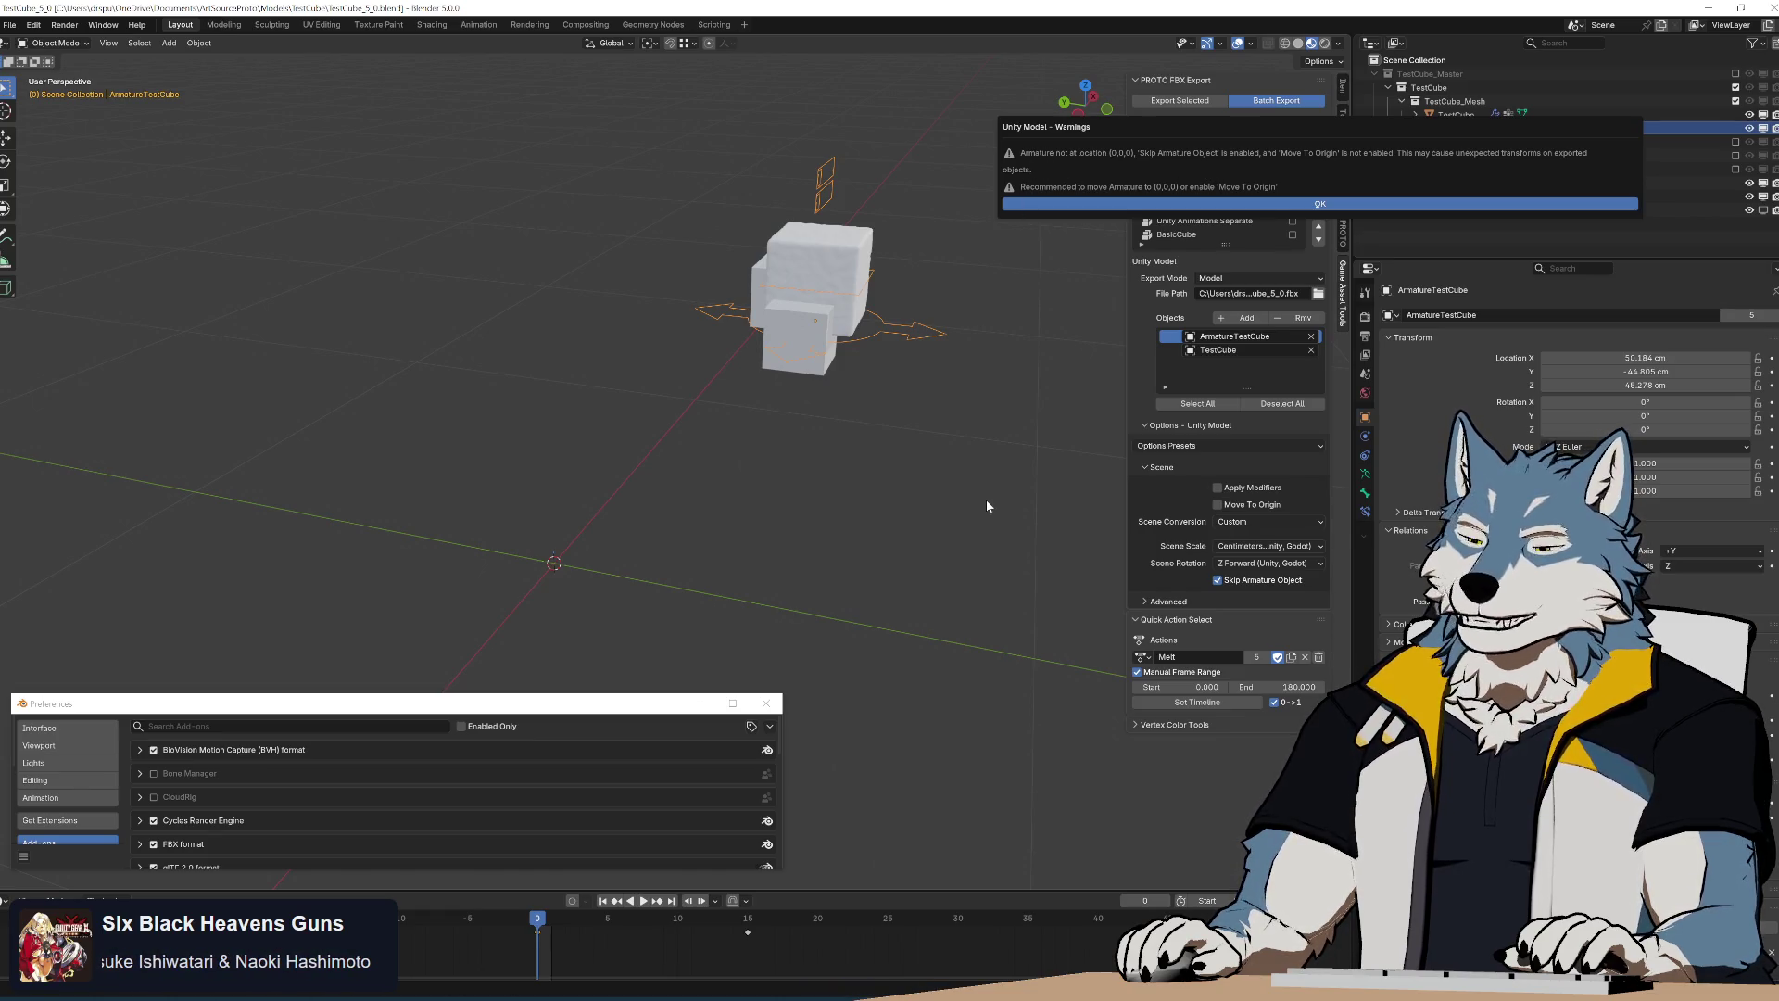
left_click(1321, 203)
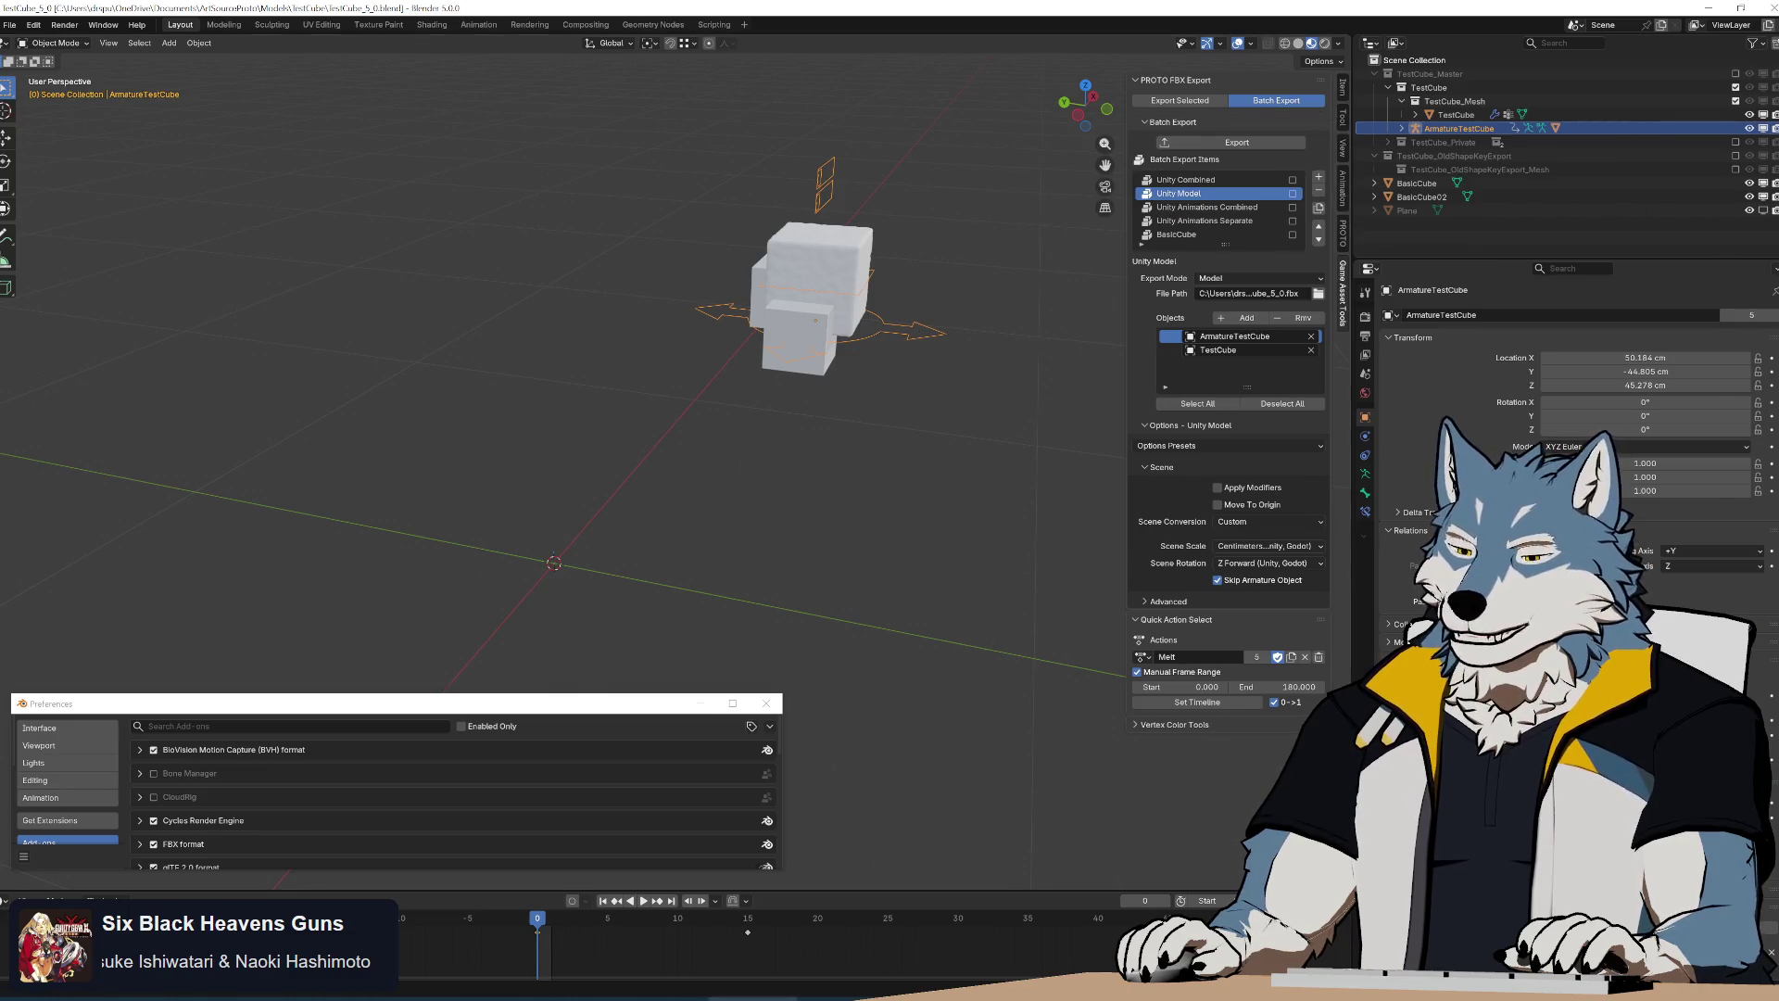
key("alt+Tab")
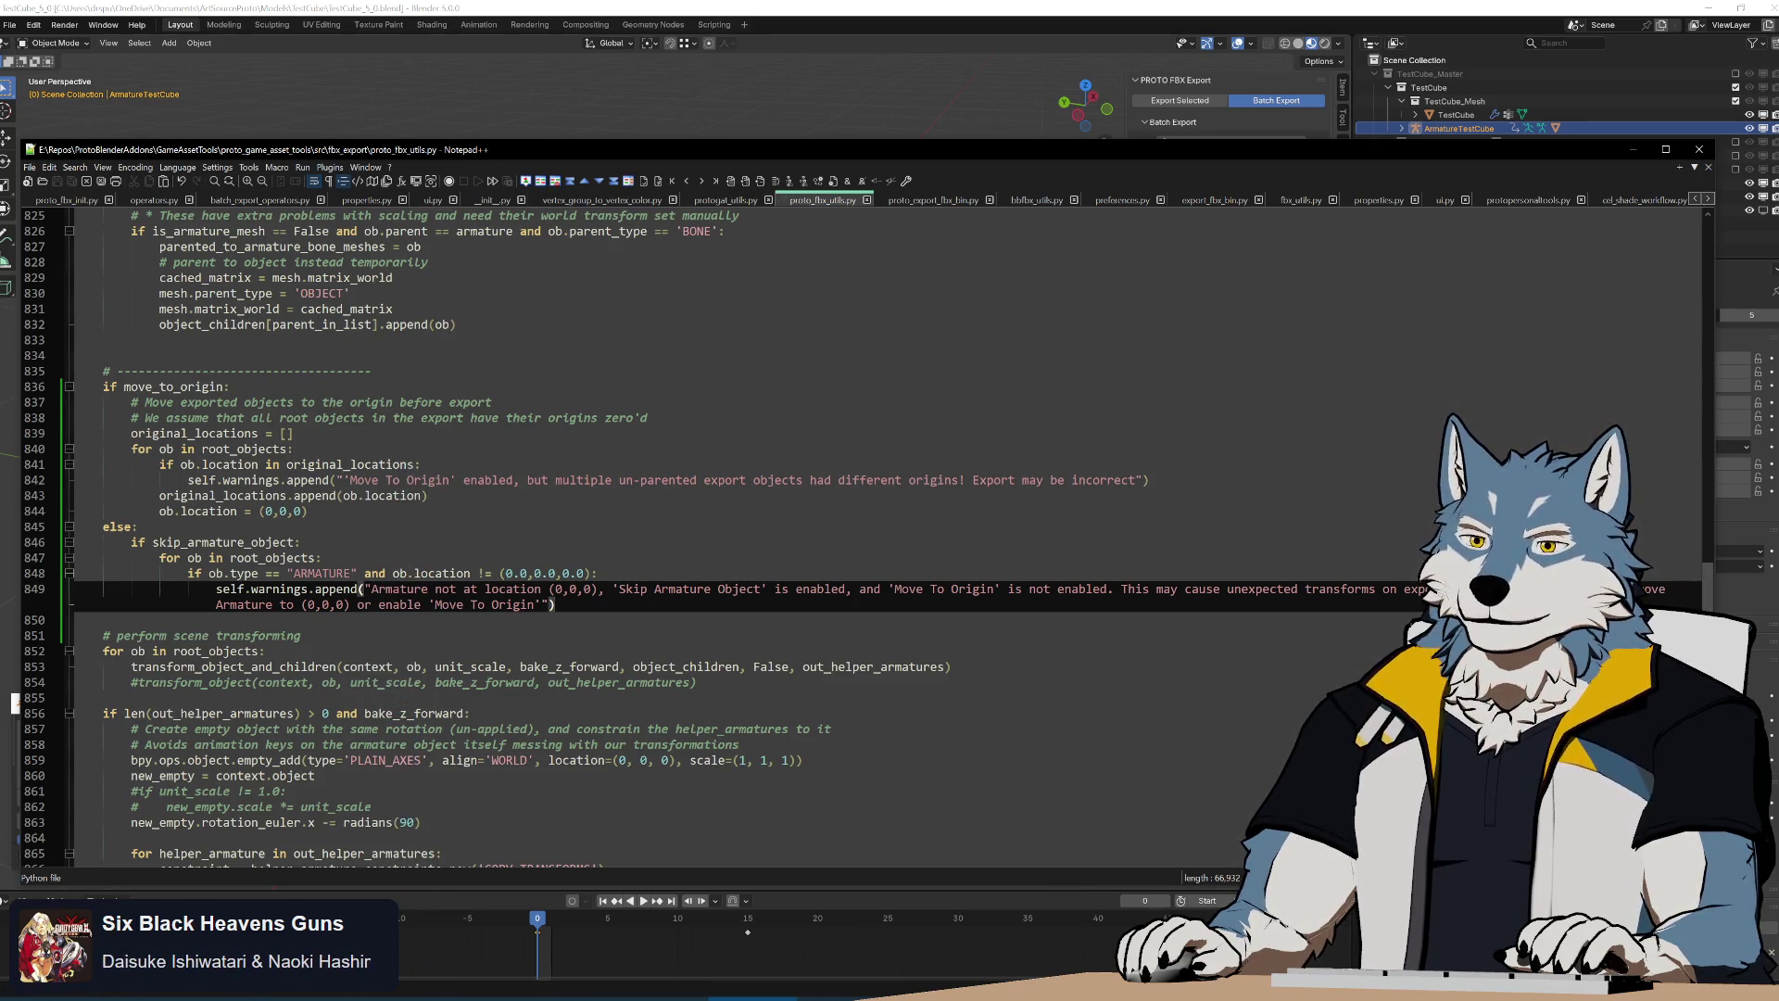
Run Build.bat again in the GameAssetTools folder and switch back to Blender
key("alt+Tab")
double_click(530, 485)
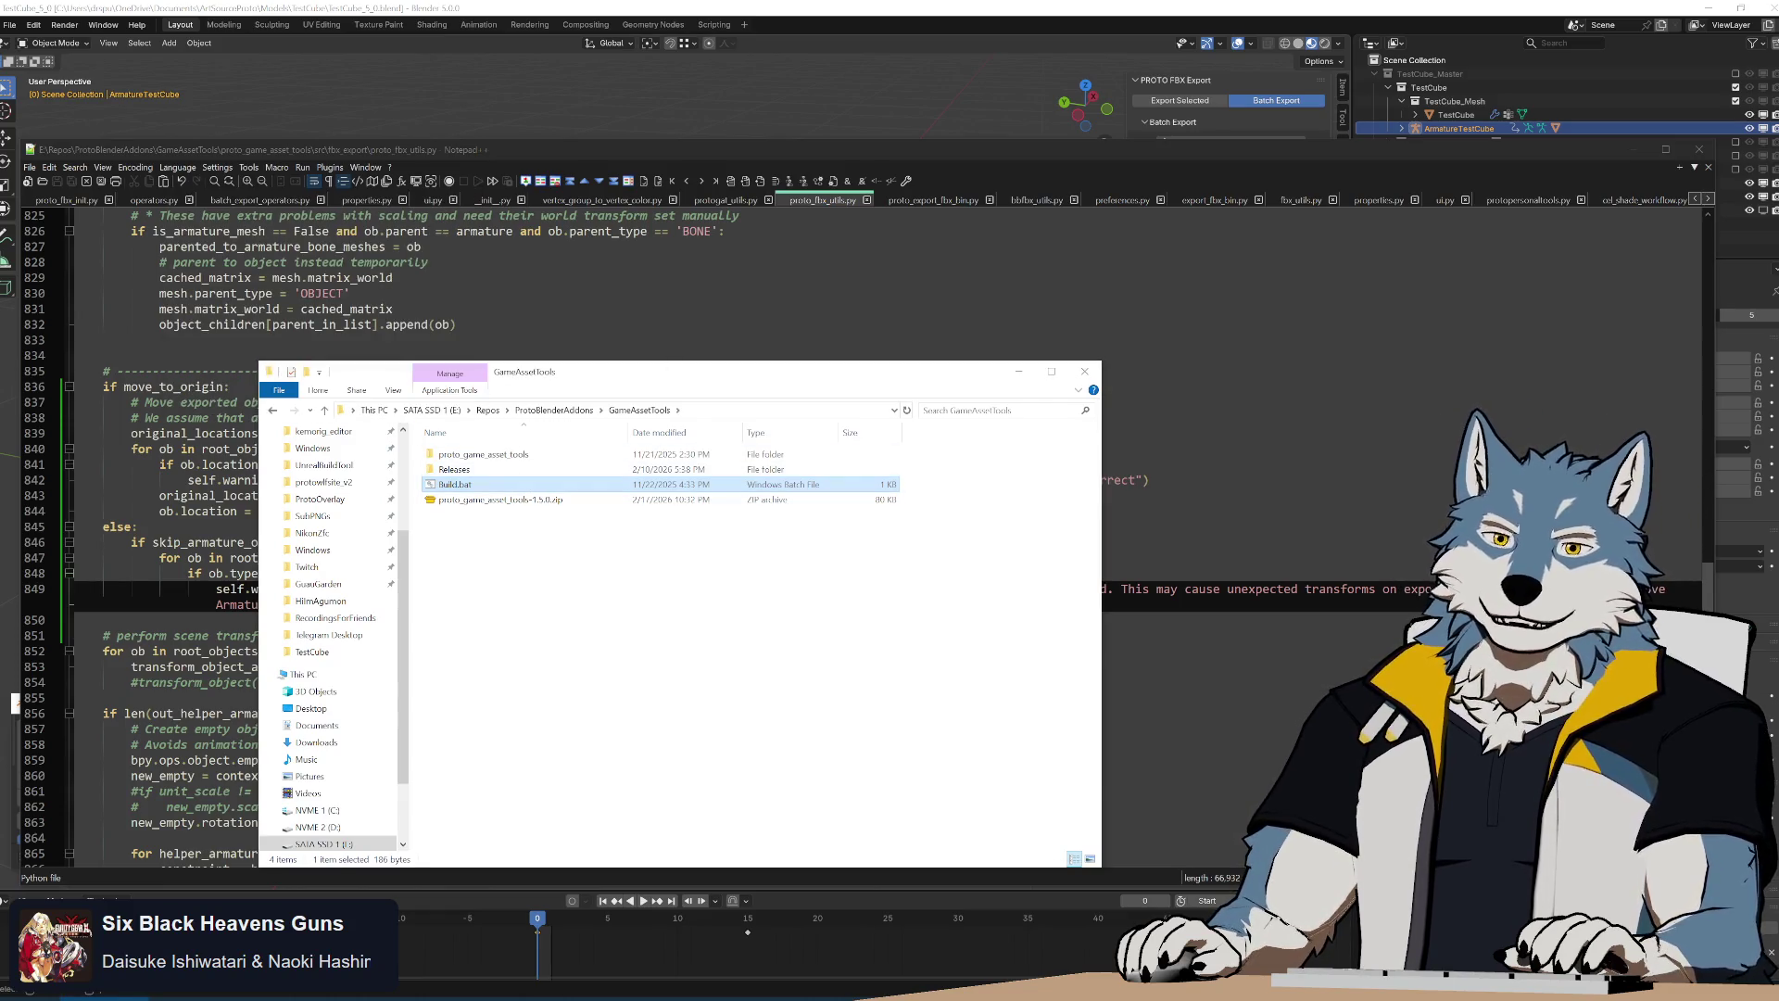
key("alt+Tab")
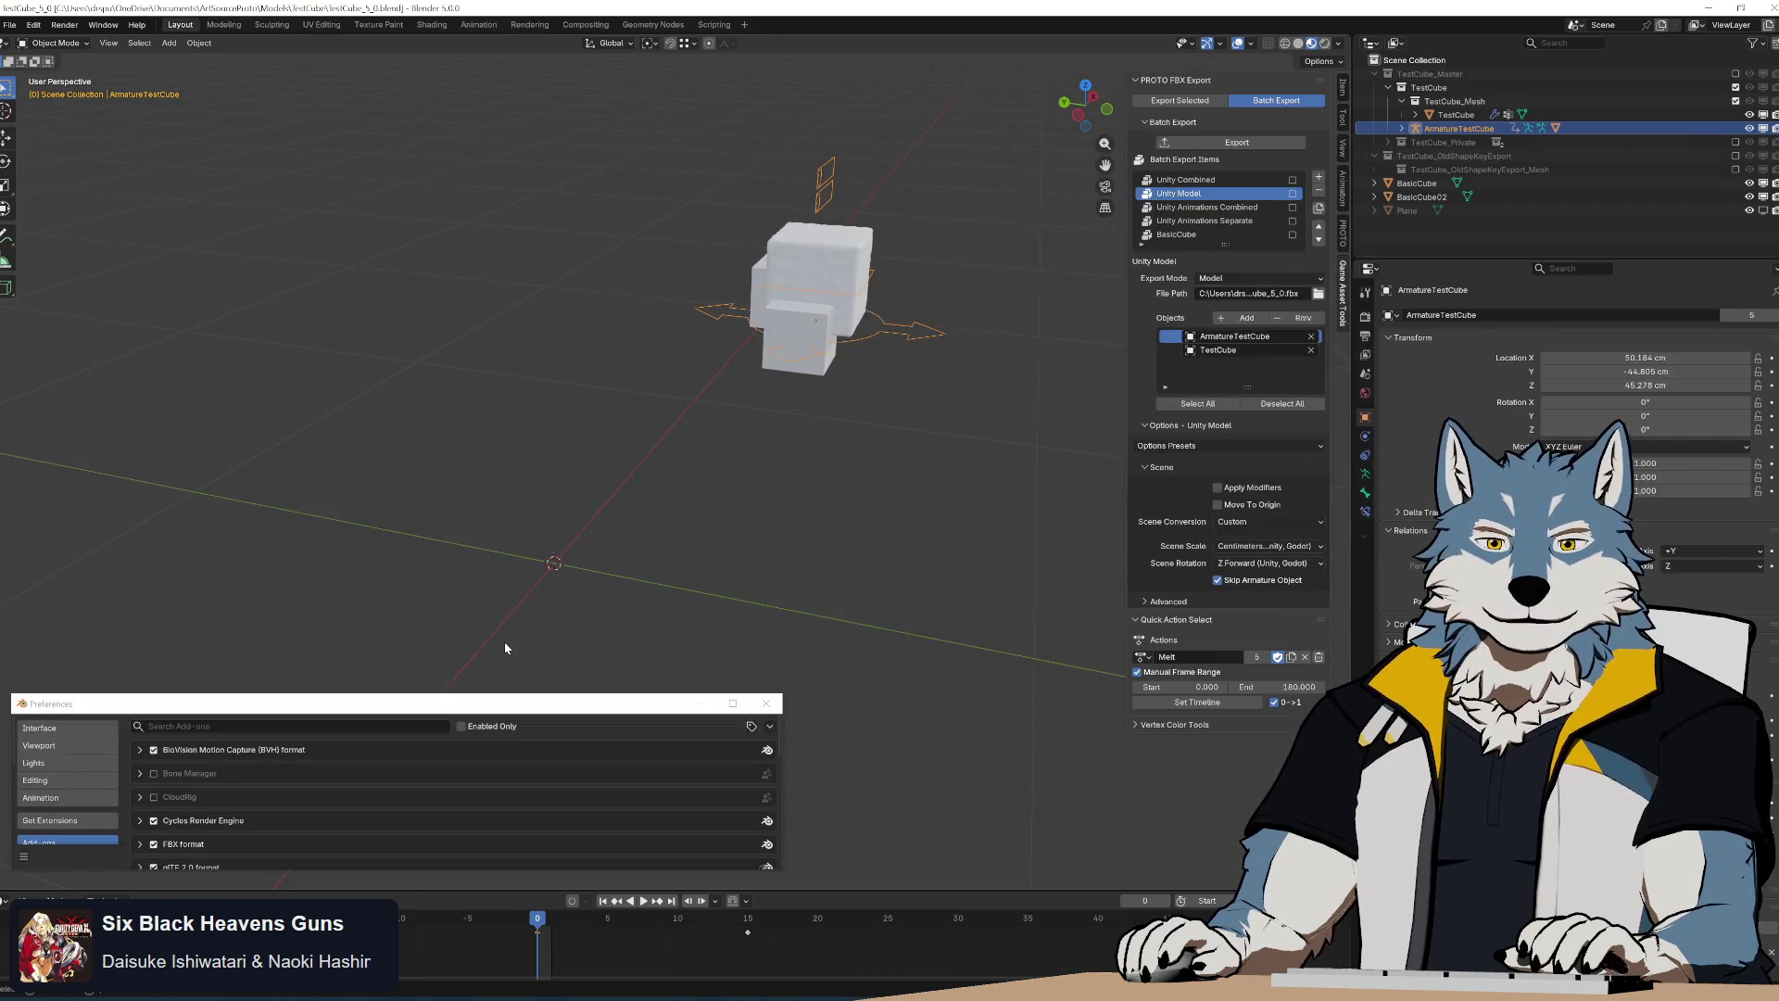
Reinstall proto_game_asset_tools-1.5.0.zip, rerun the Unity Model batch export and acknowledge the armature warning
left_click(772, 727)
left_click(737, 761)
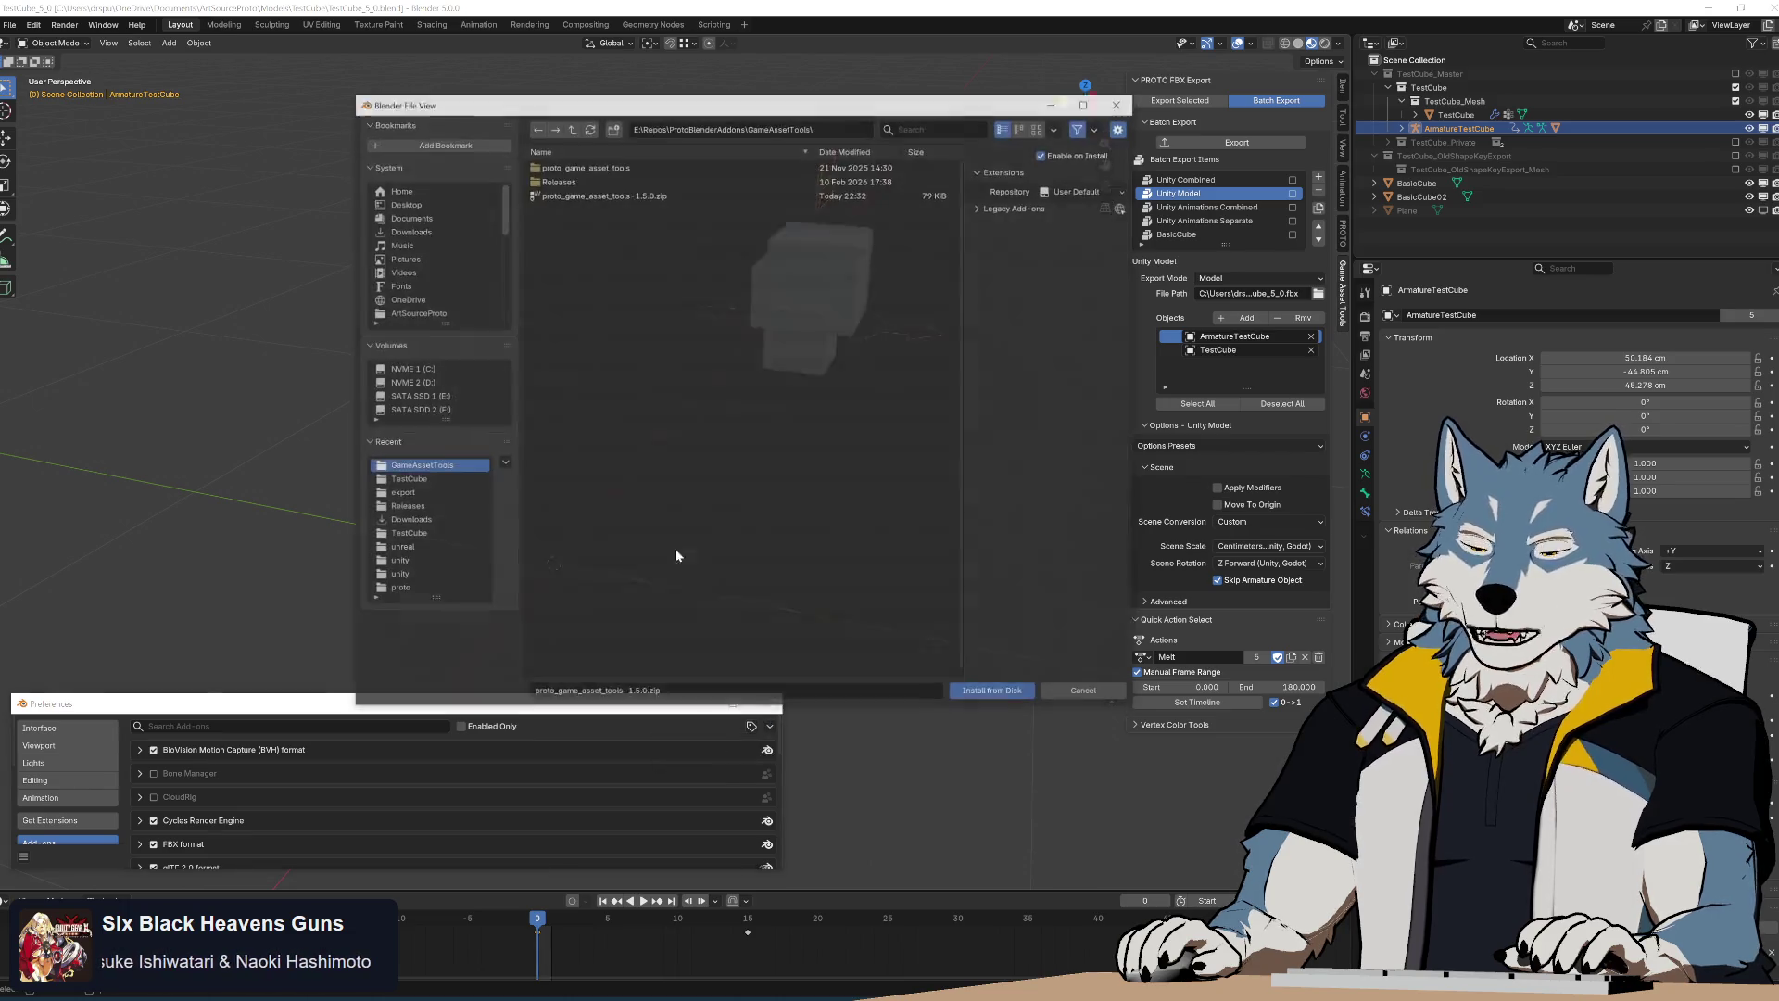
double_click(459, 191)
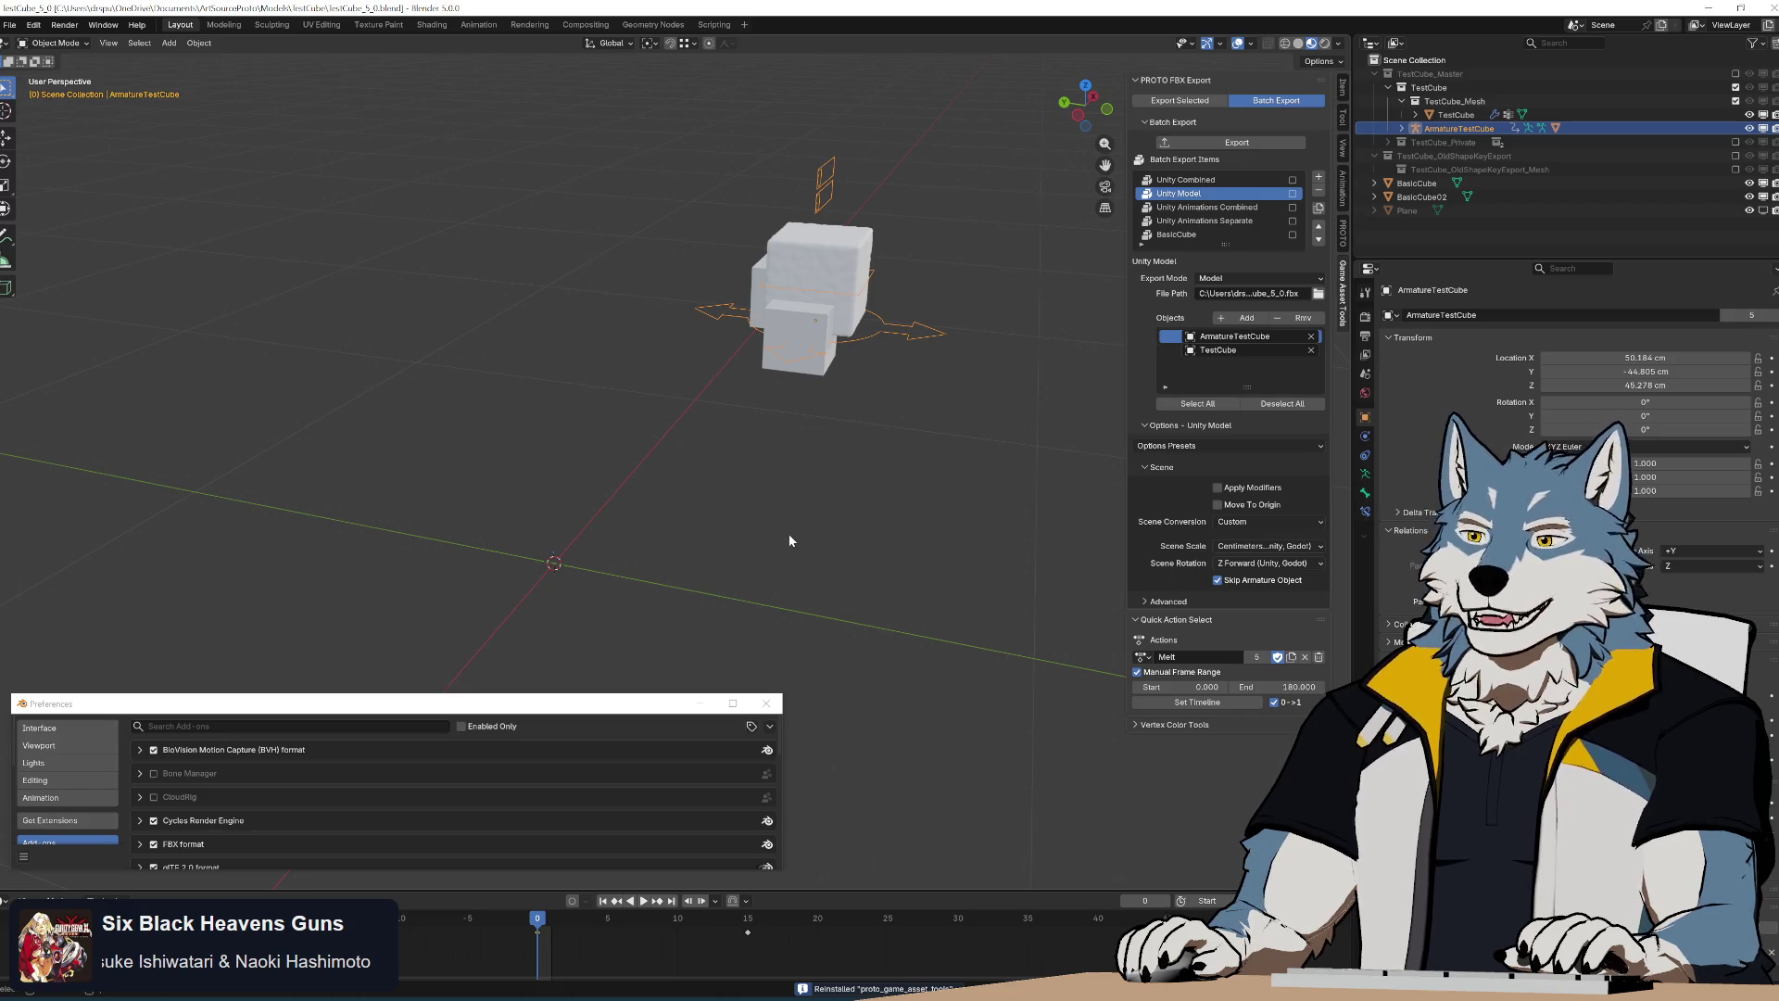
left_click(1236, 143)
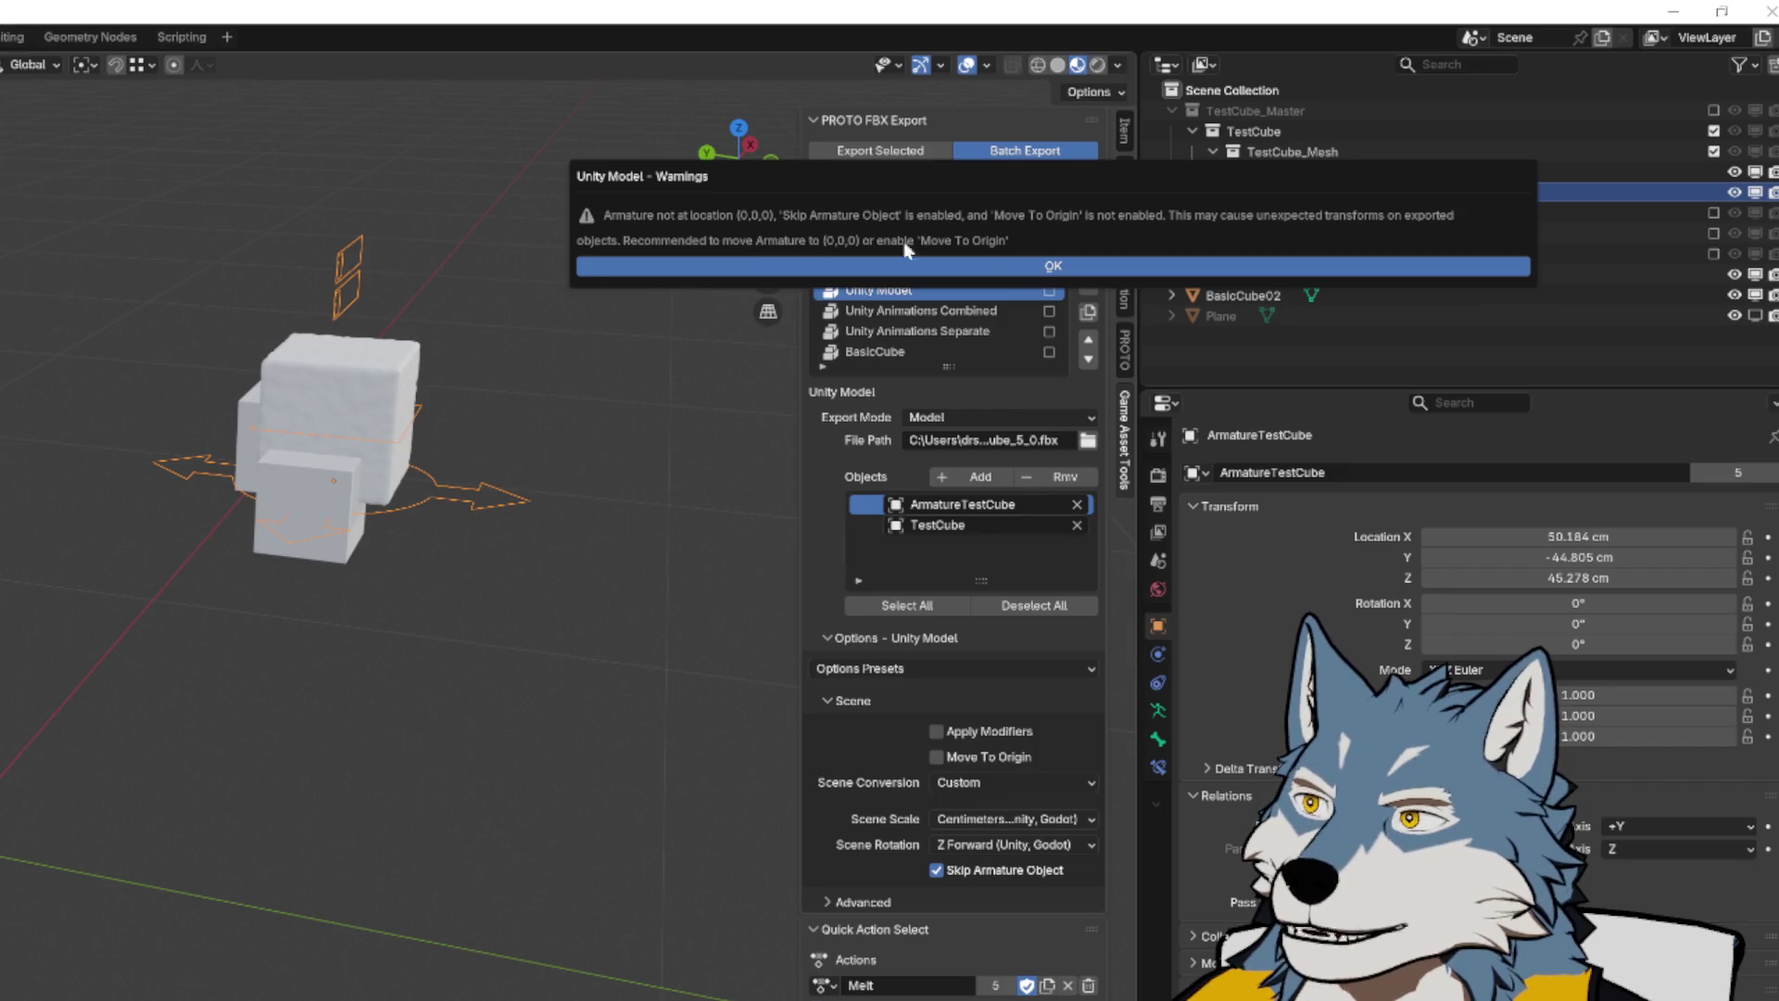
left_click(1078, 264)
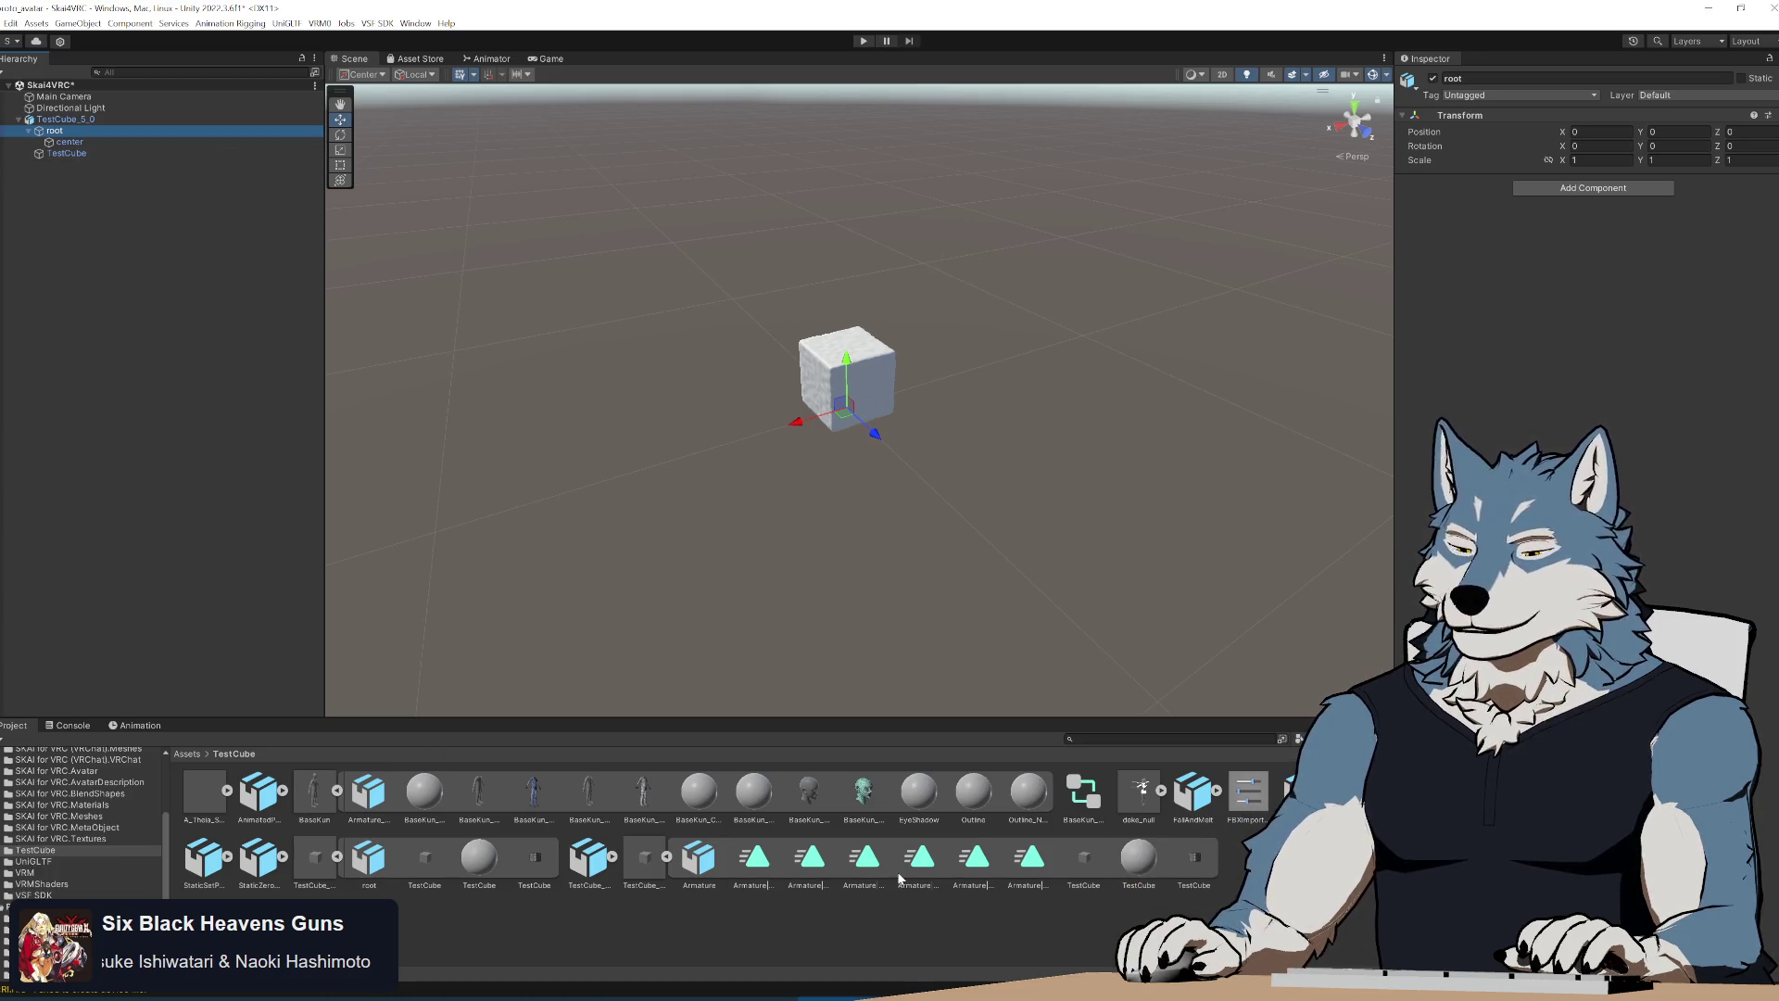
Glance at the Discord chat and return to the Unity scene with the imported TestCube
key("alt+Tab")
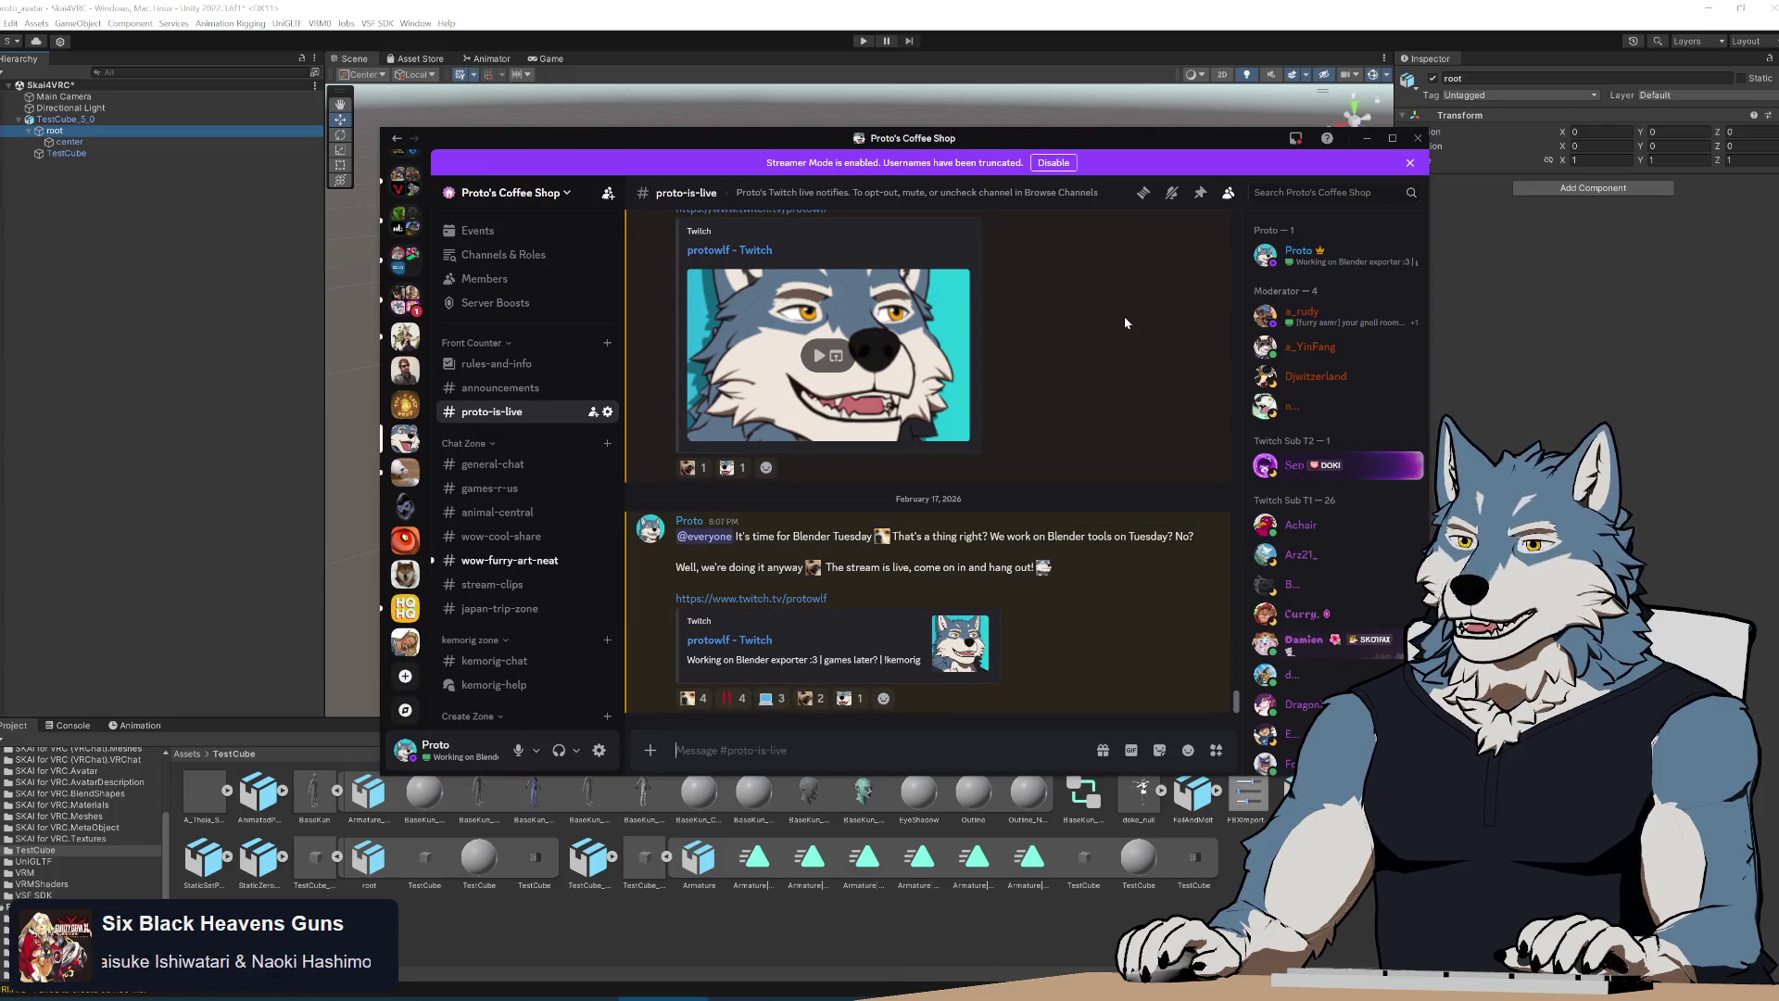
key("alt+Tab")
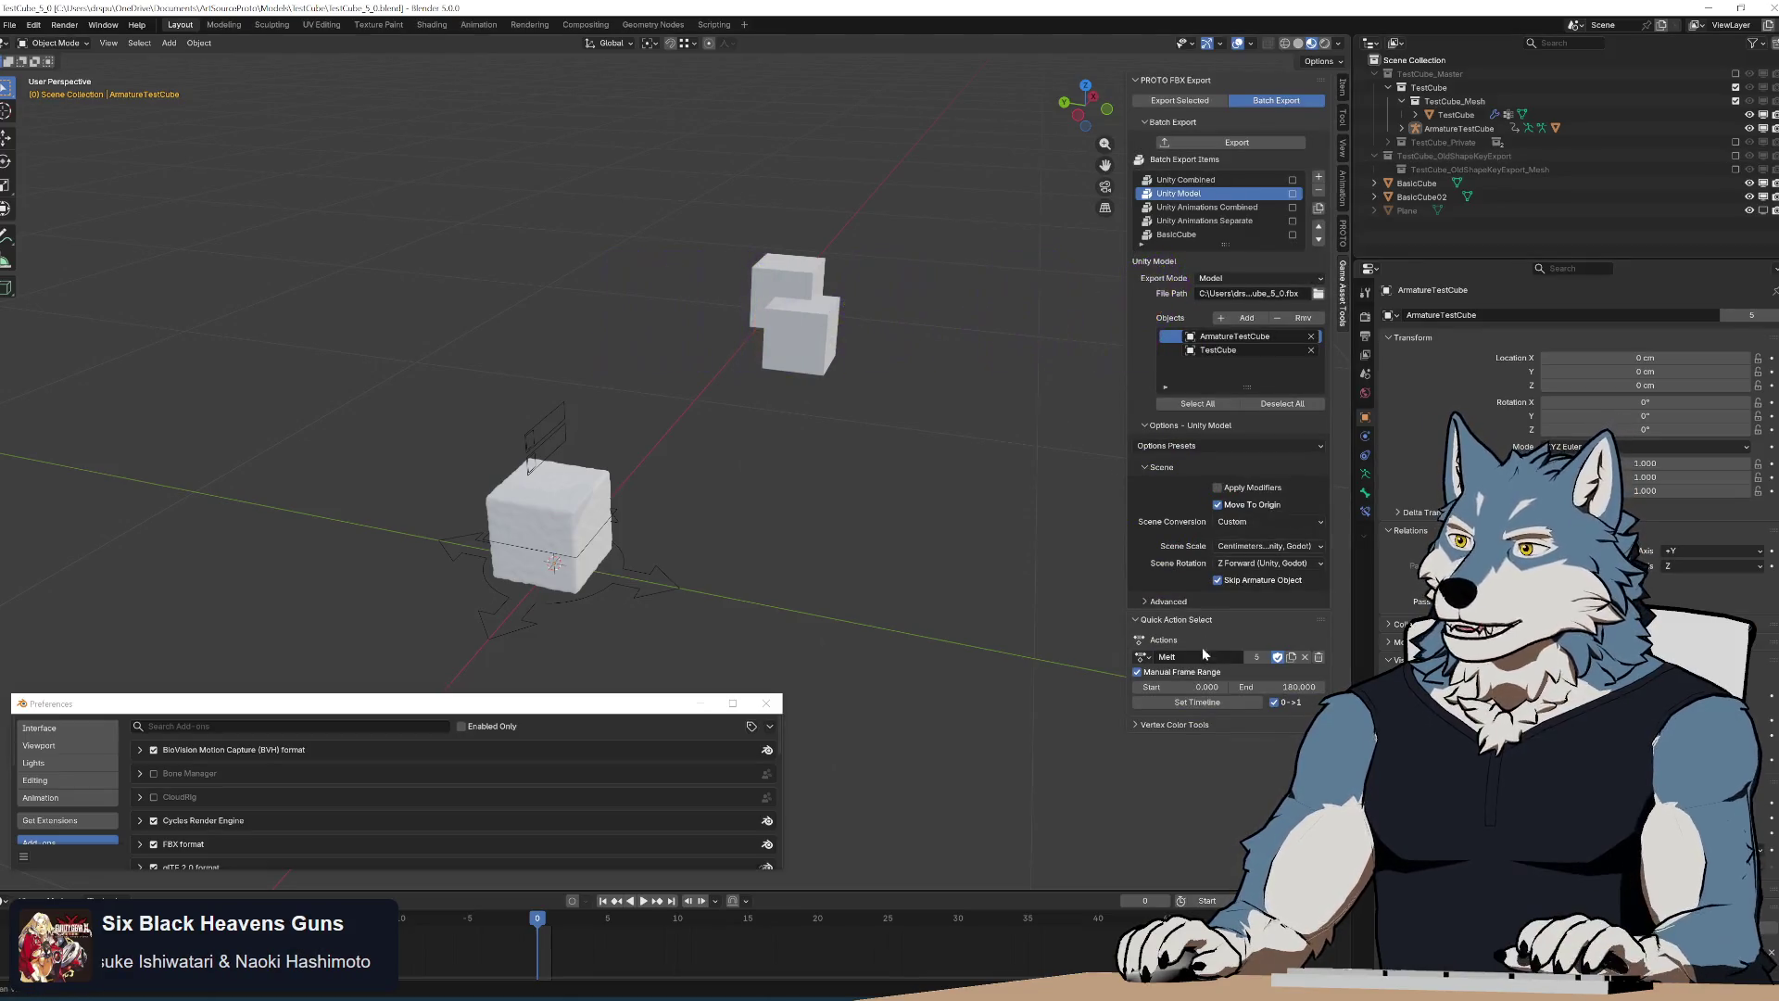
Re-export Unity Model, dismiss the warning, check the armature's Location in the Item tab reads zero, then go to the code
left_click(1236, 143)
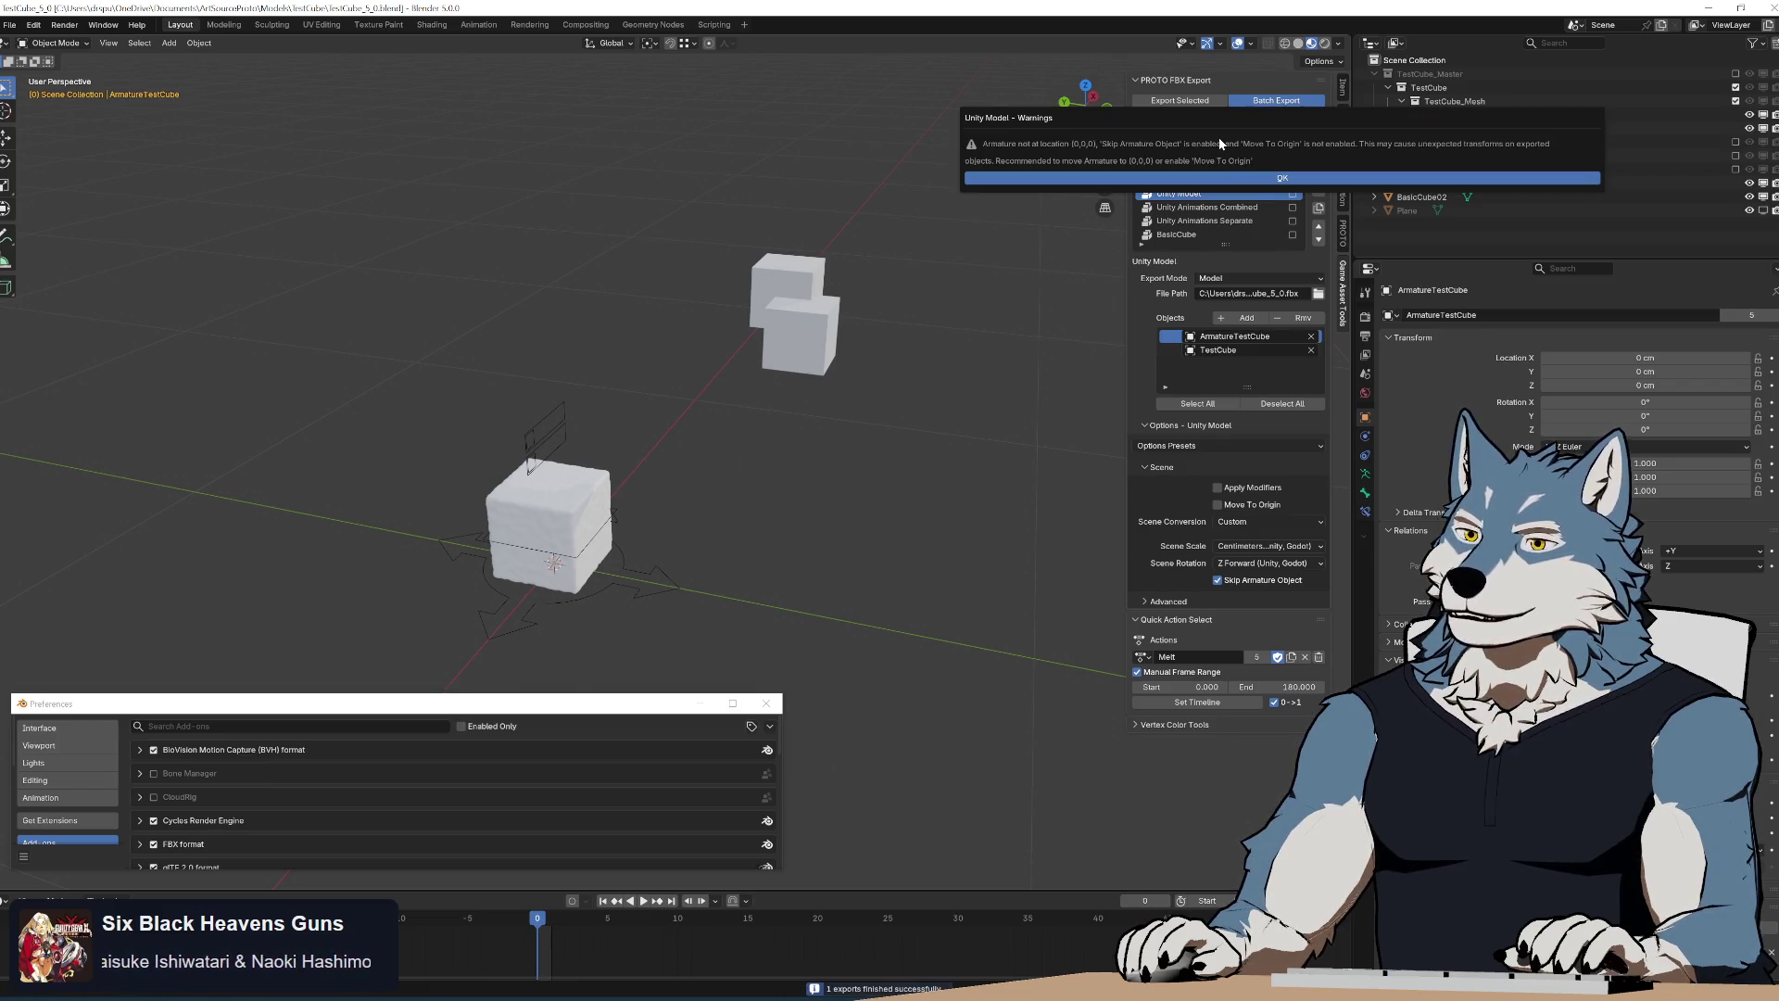
left_click(1206, 178)
left_click(1346, 85)
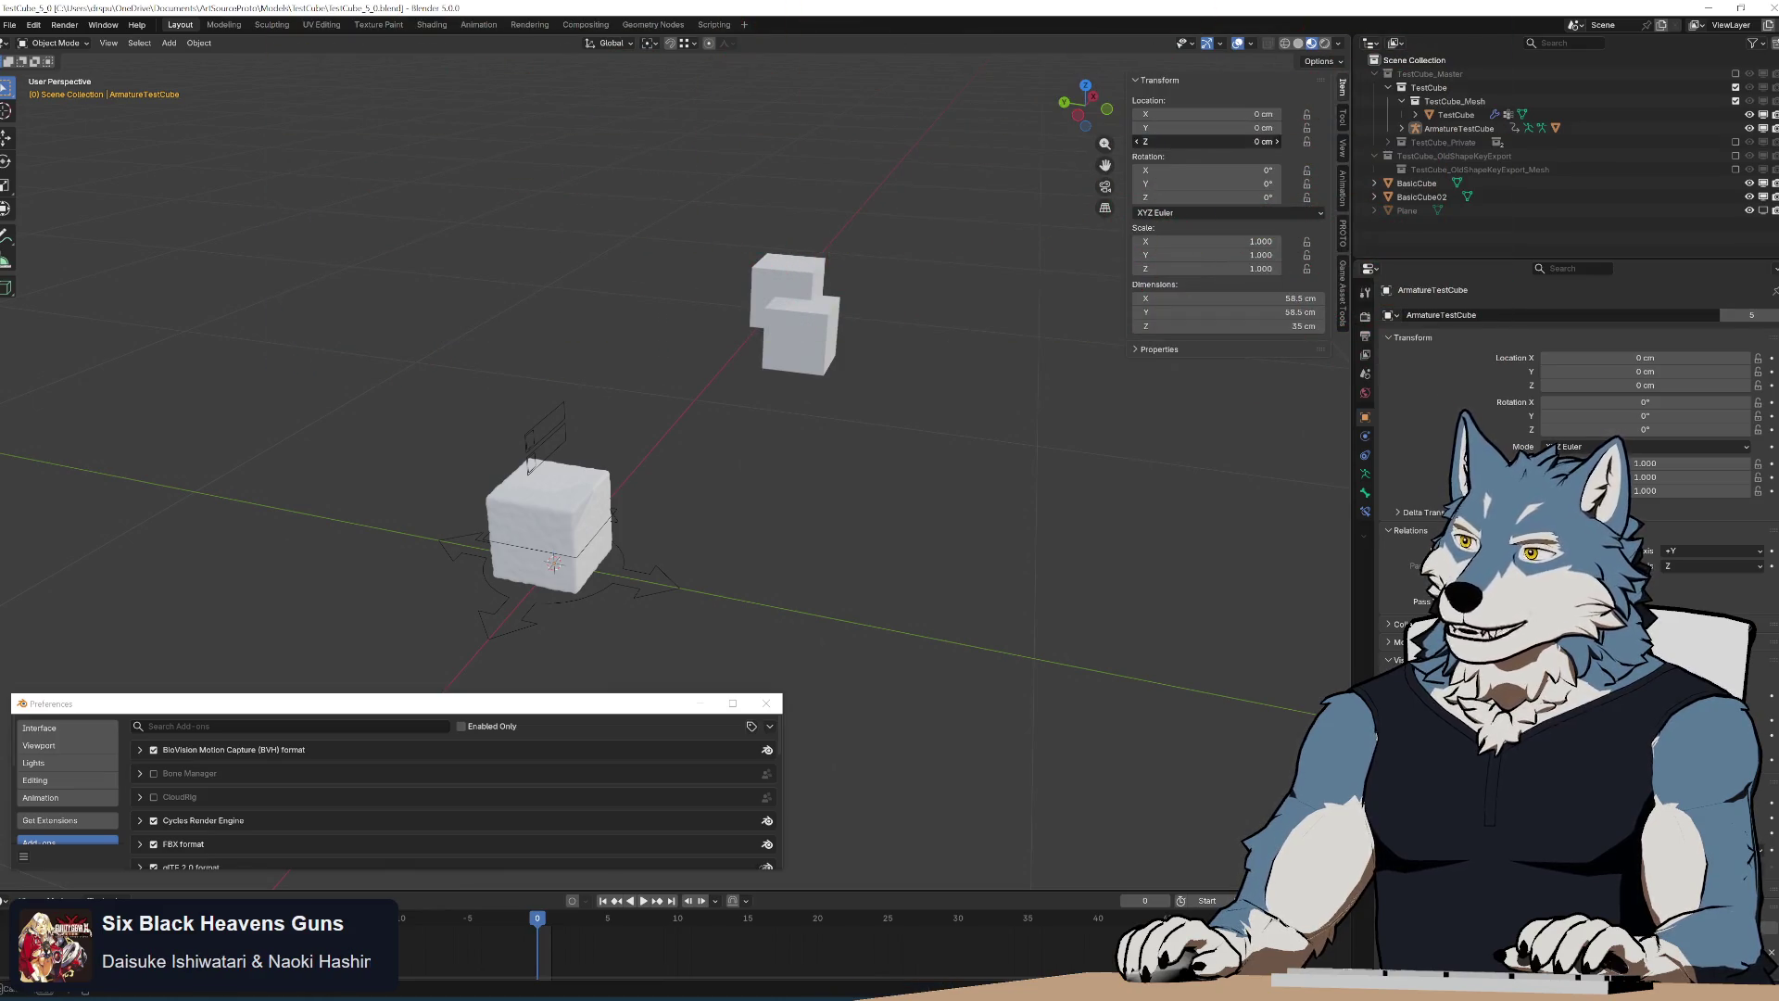
left_click(1343, 293)
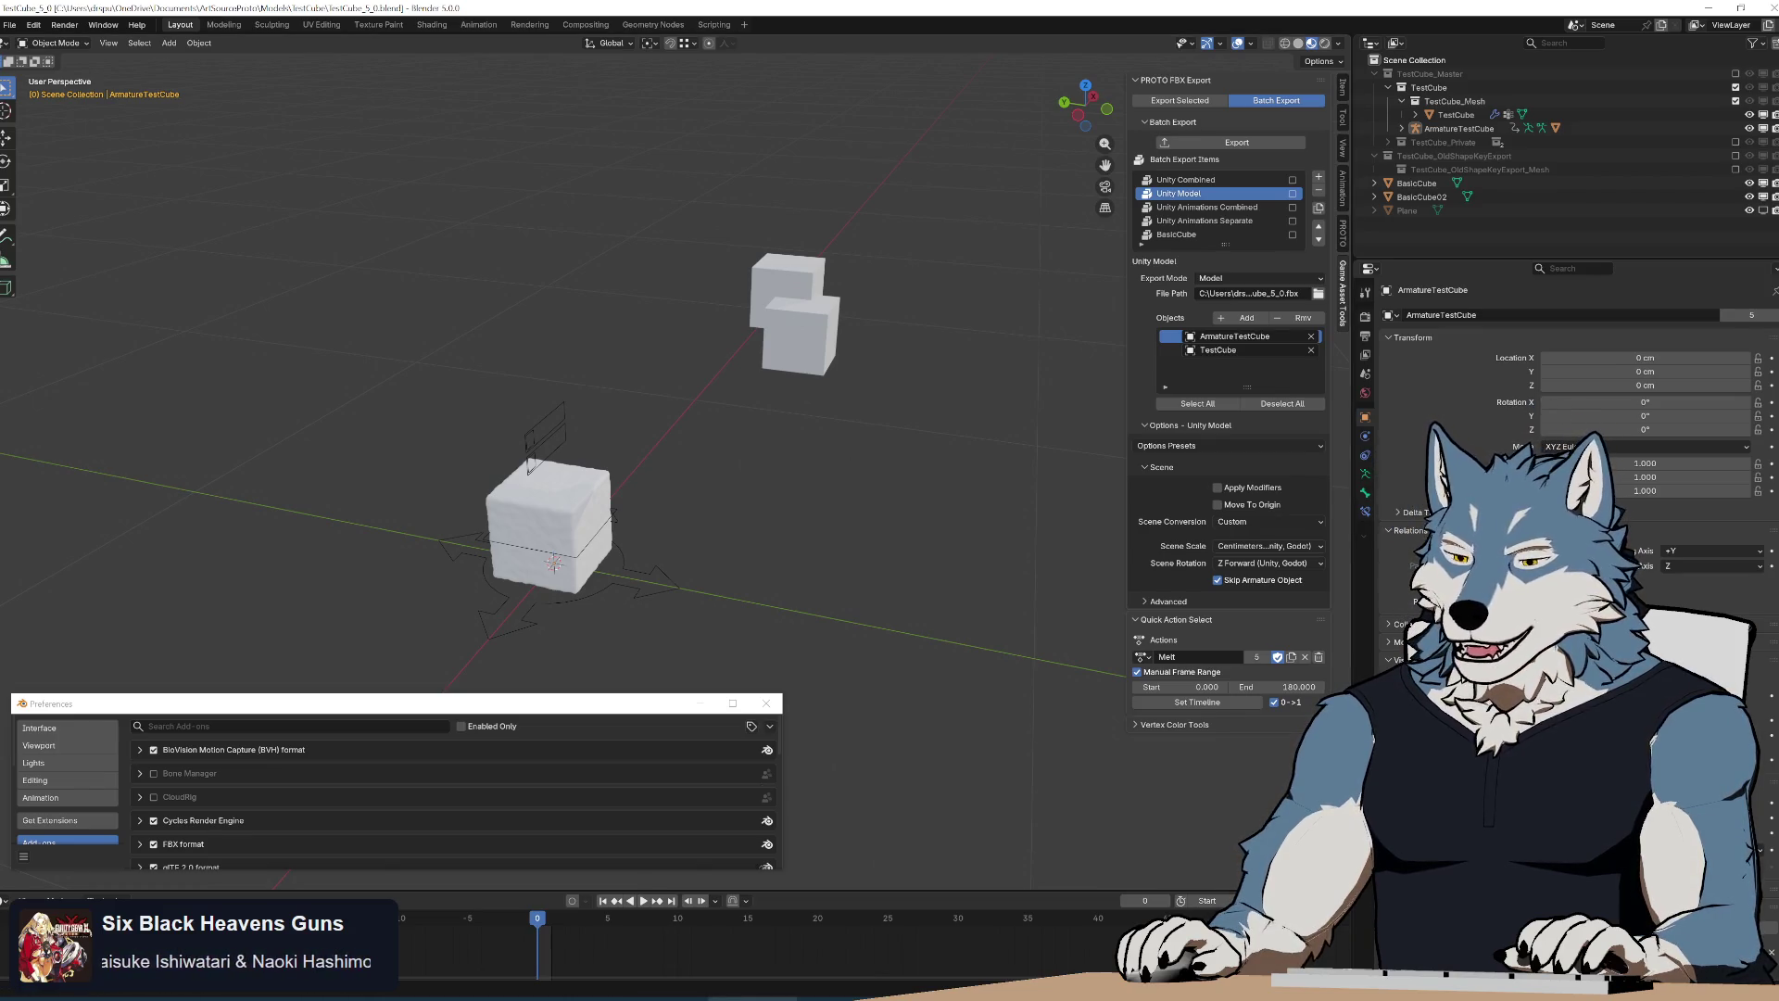
key("alt+Tab")
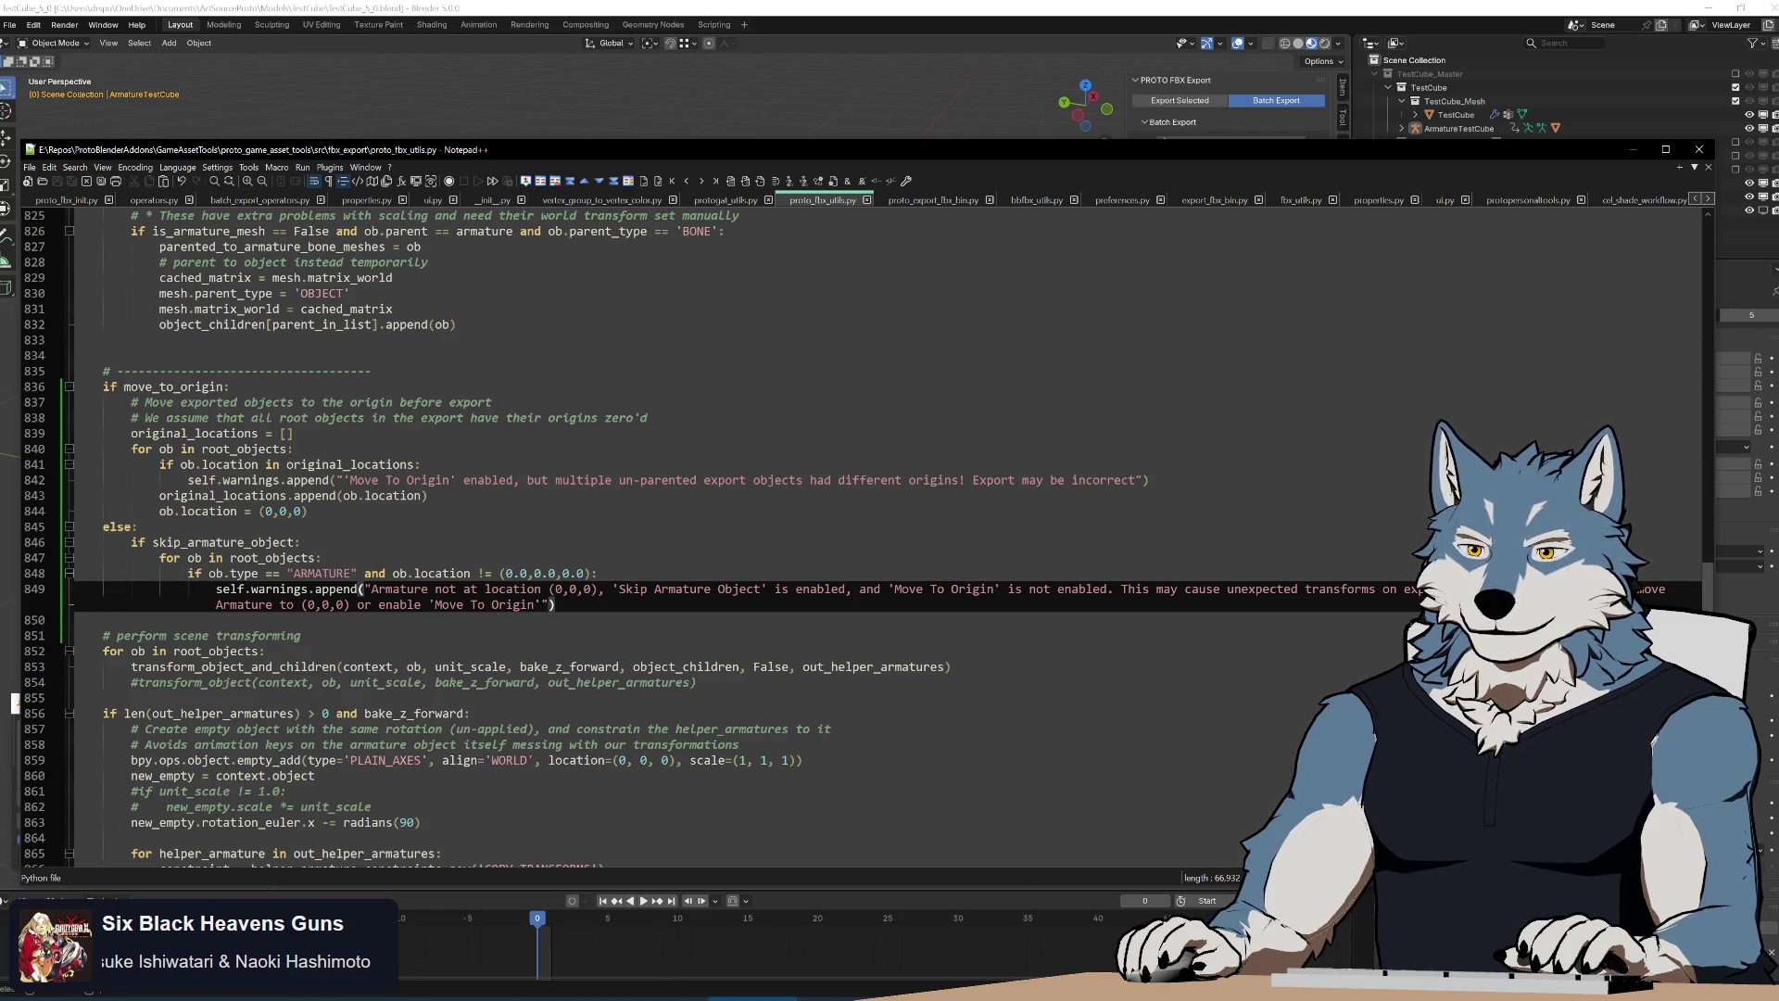
Look at the != location comparison on line 848, then switch to the Startpage results tab in the browser
left_click(484, 572)
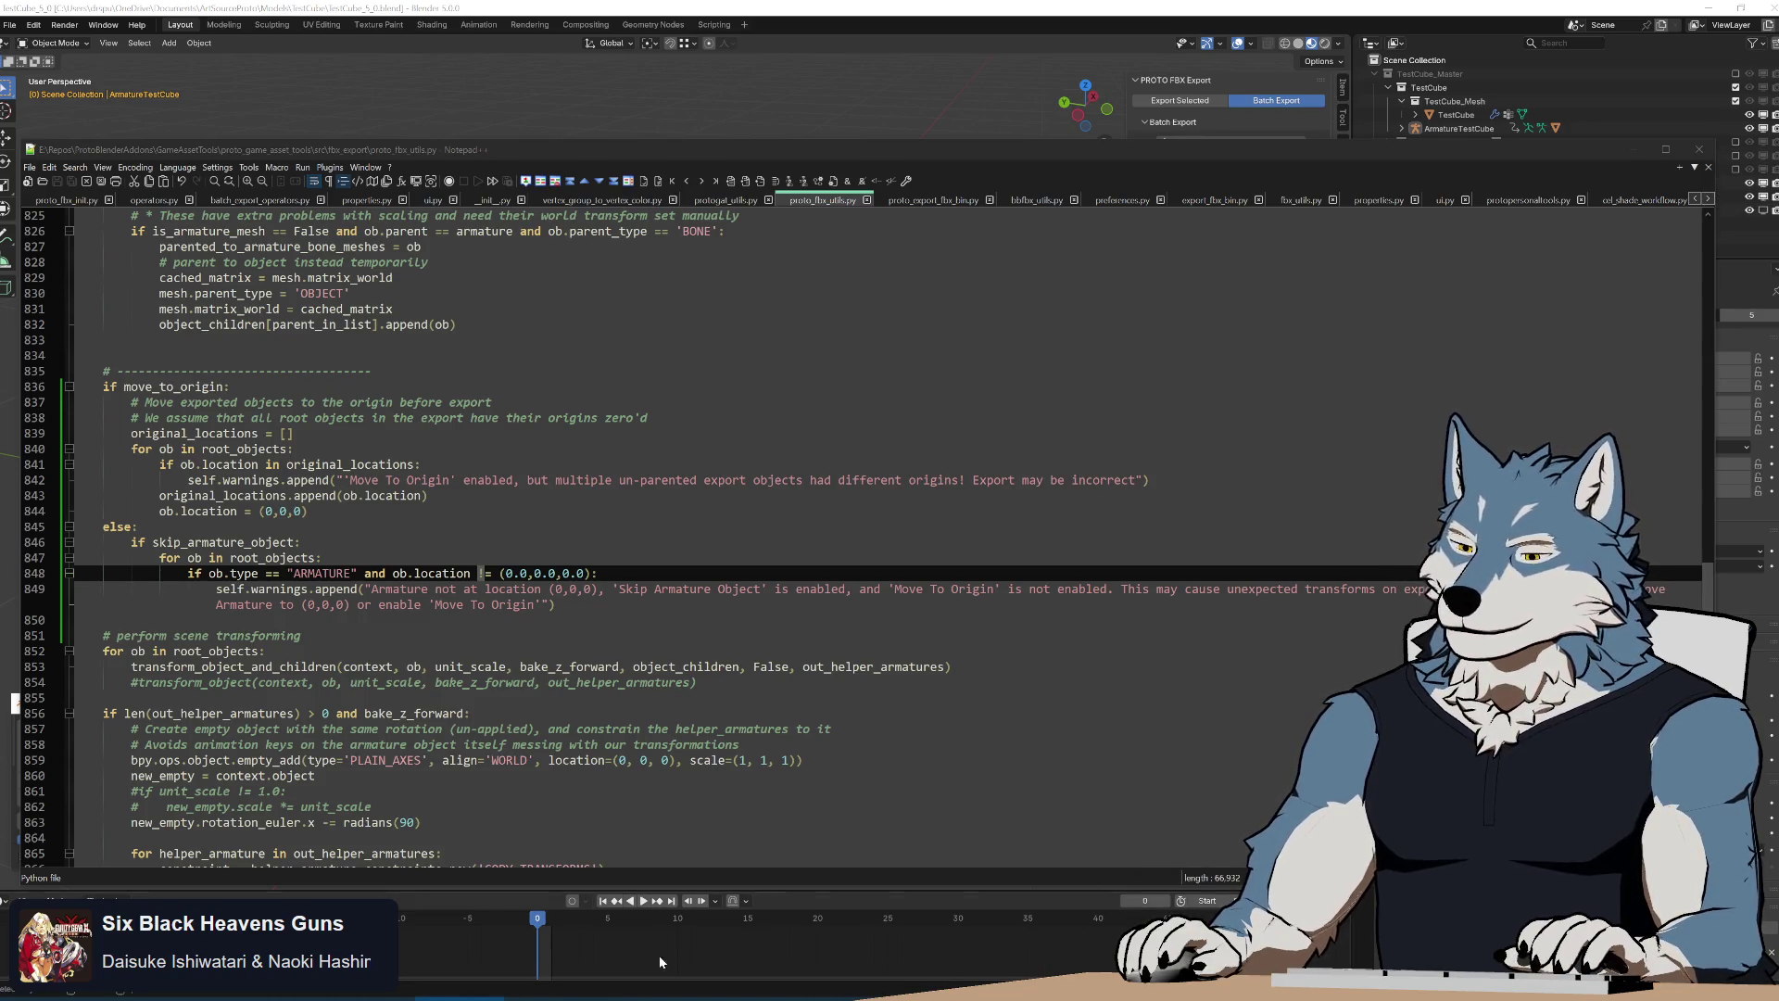
key("alt+Tab")
left_click(252, 204)
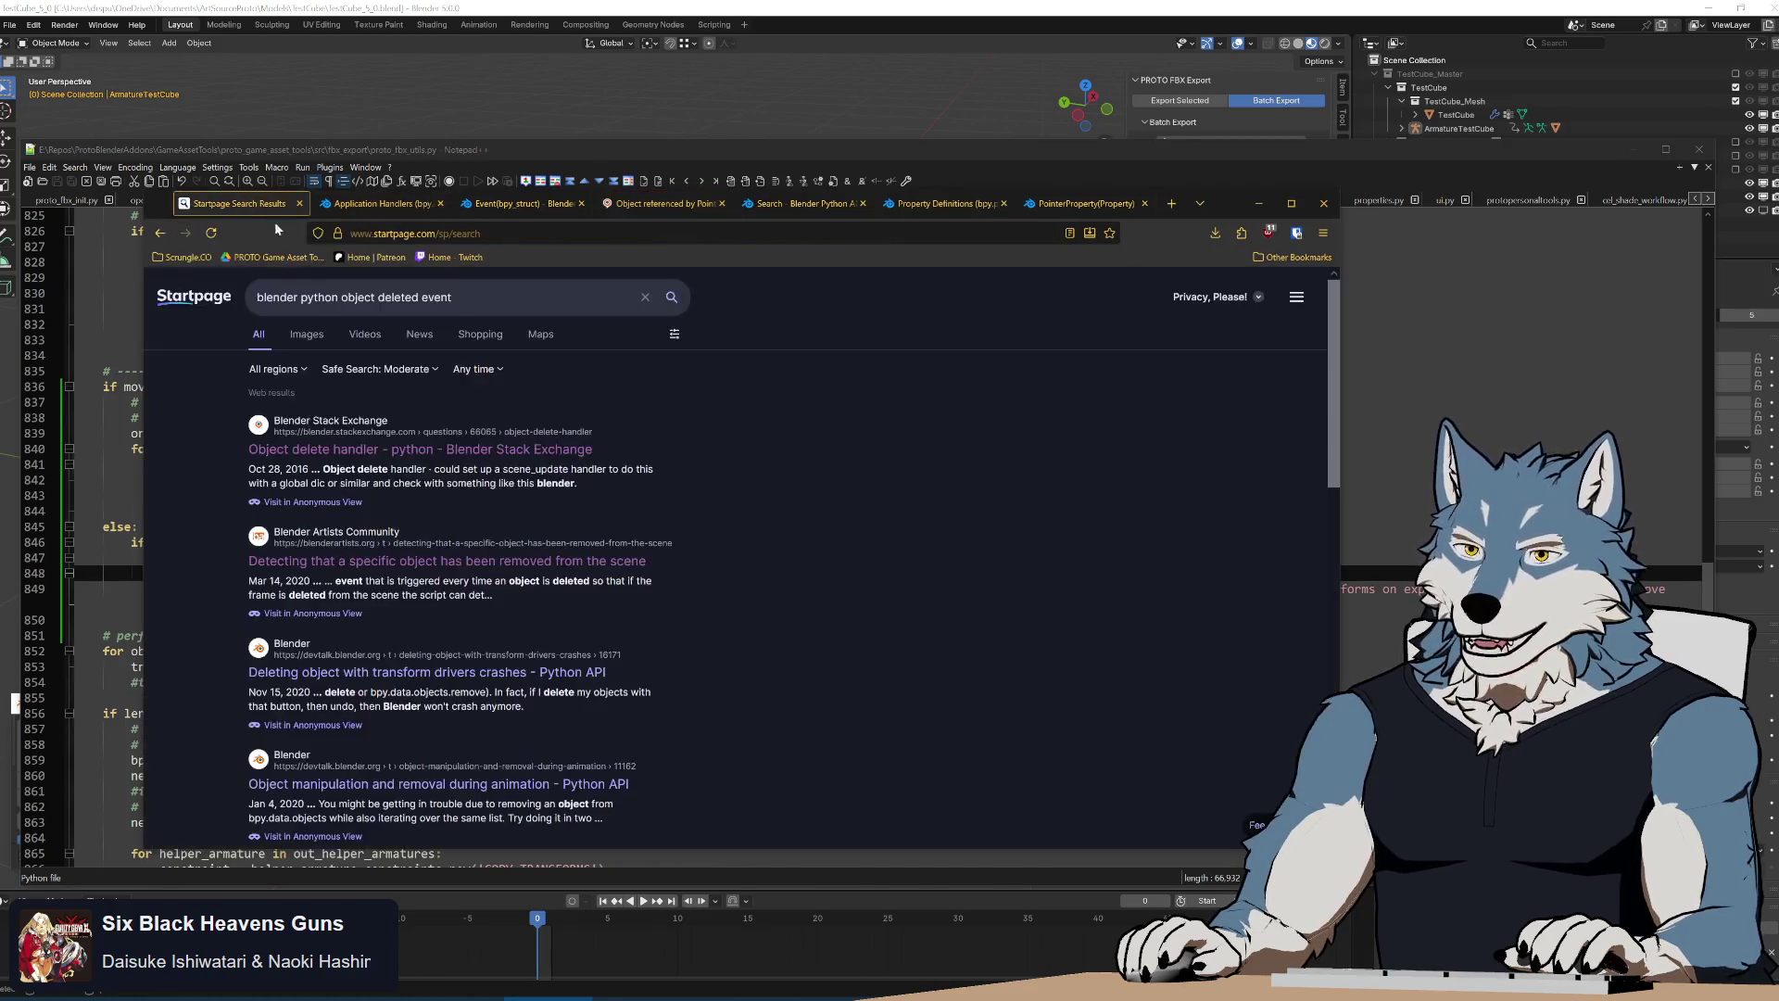
Search Startpage for 'python compare vectors' and read the Stack Overflow Comparing two vectors question
key("ctrl+a")
type("python v")
key("BackSpace")
type("compare vec")
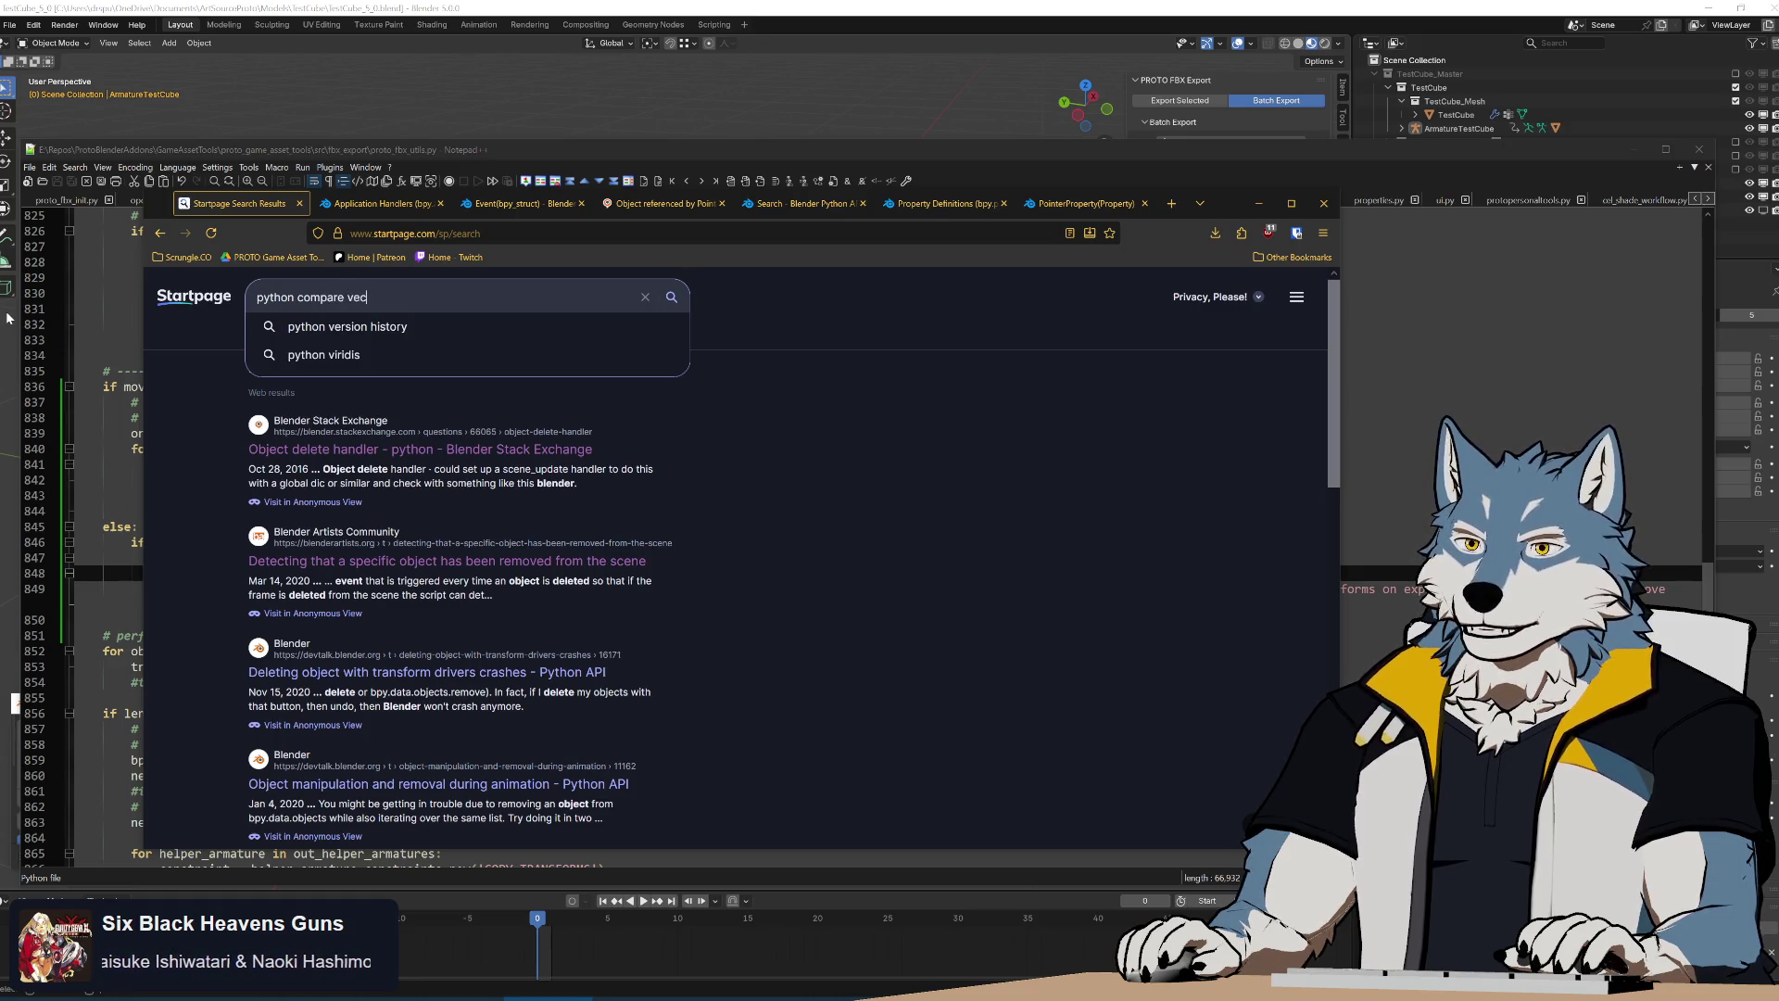
type("tors")
key("Return")
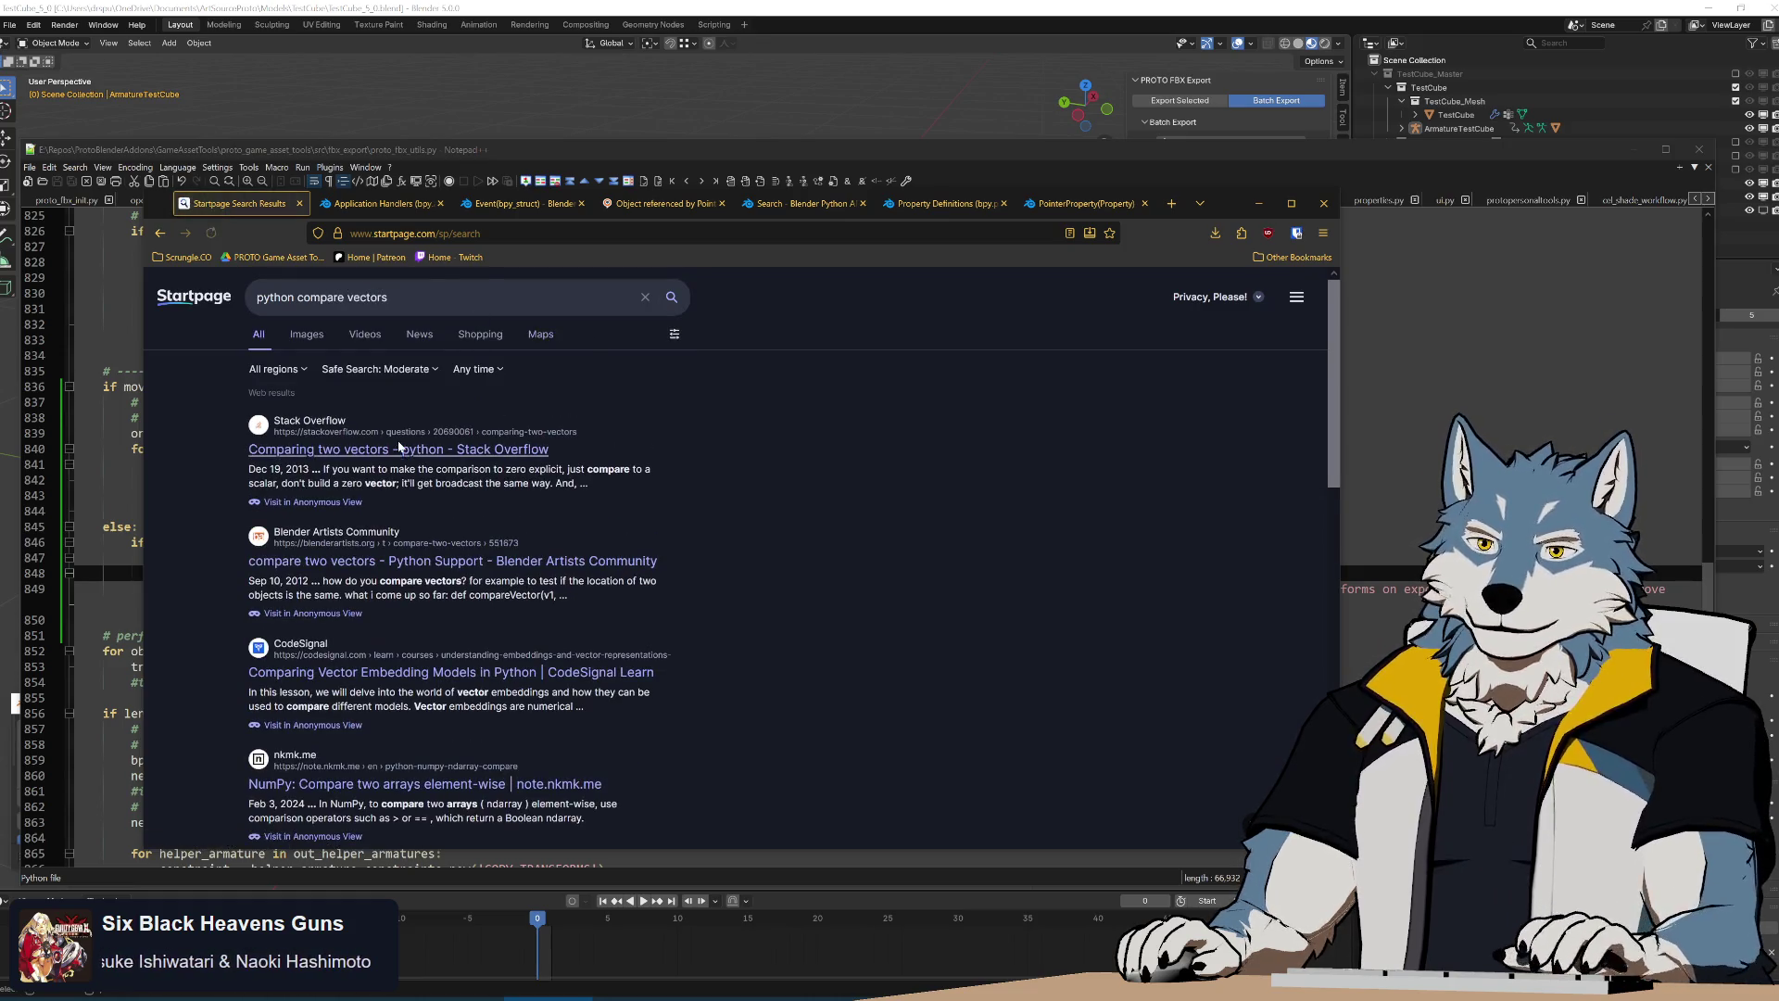
left_click(410, 447)
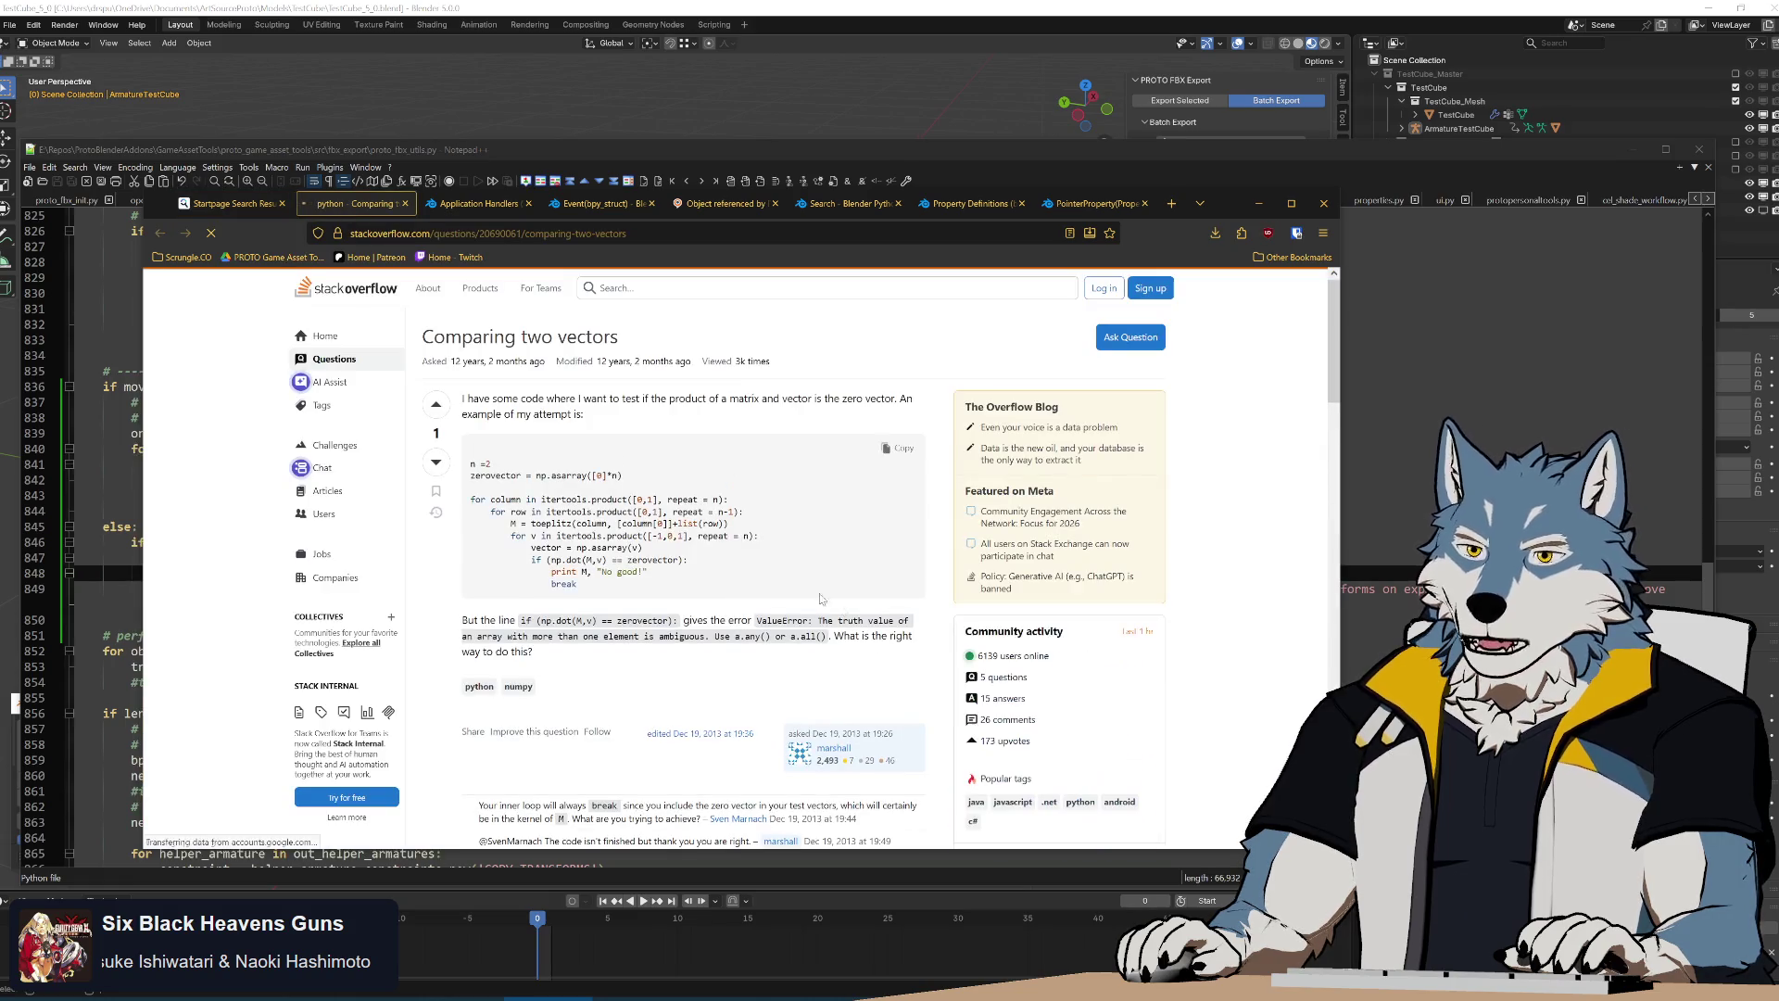
scroll(820, 592, "down", 2)
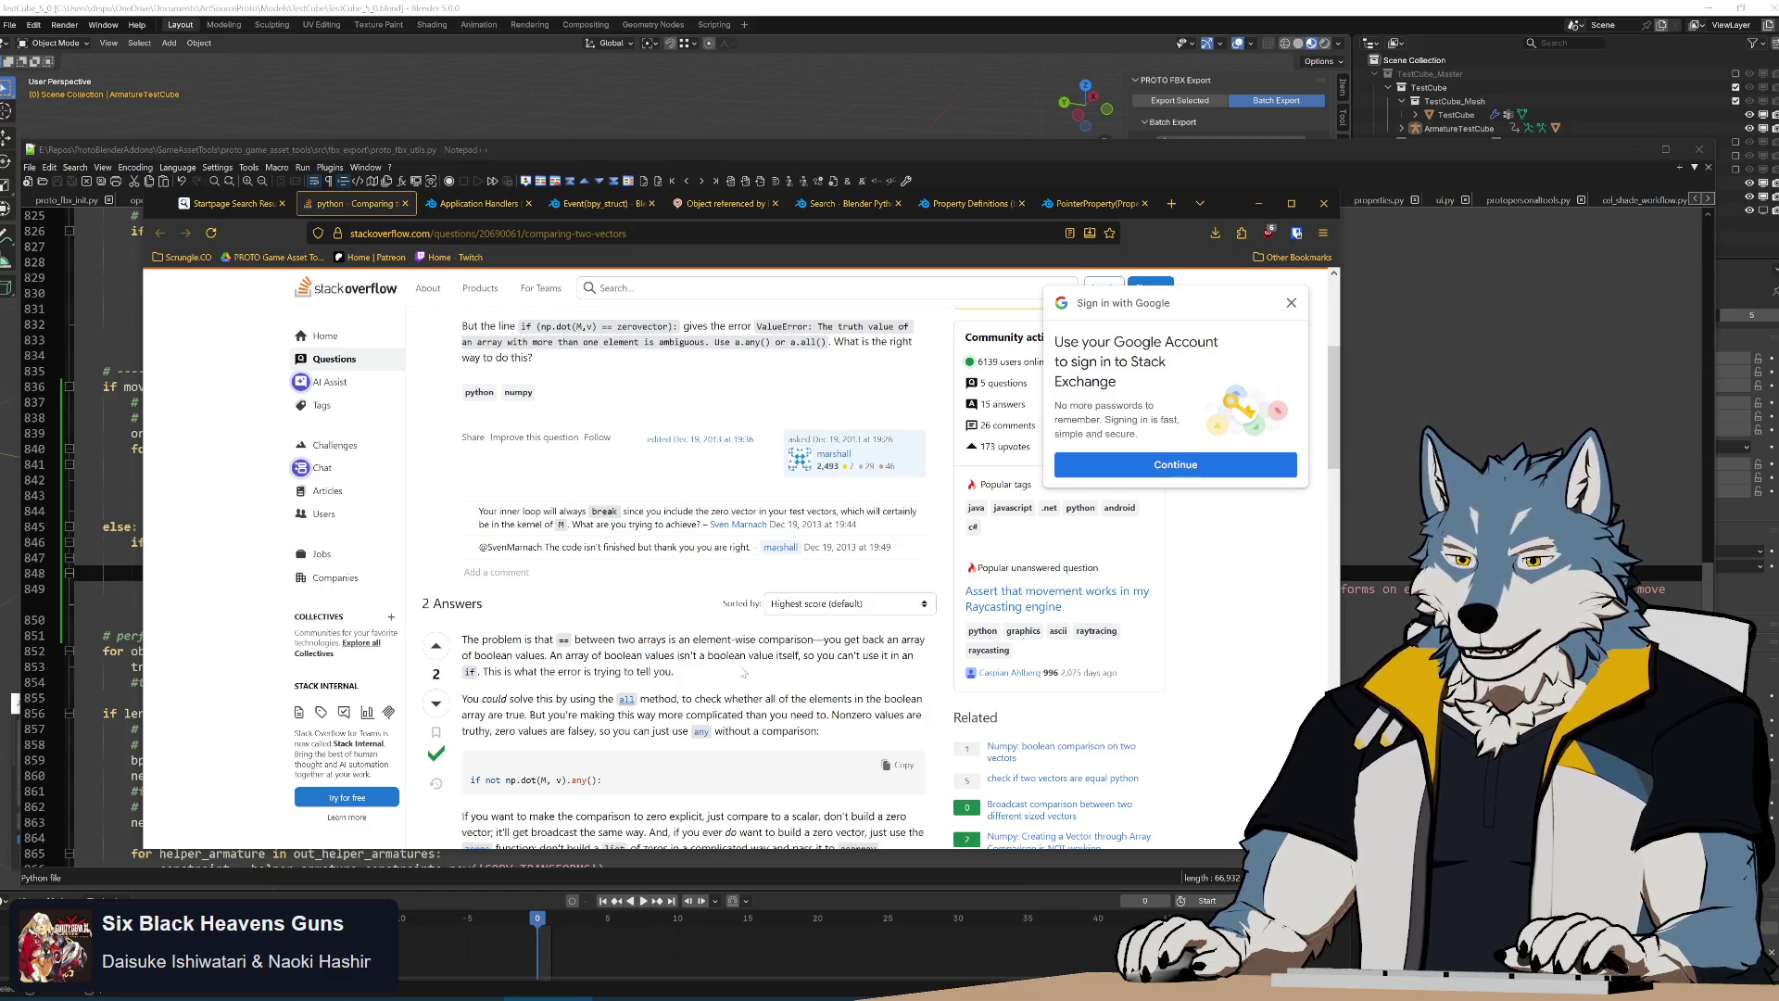
scroll(744, 674, "down", 1)
scroll(729, 702, "down", 3)
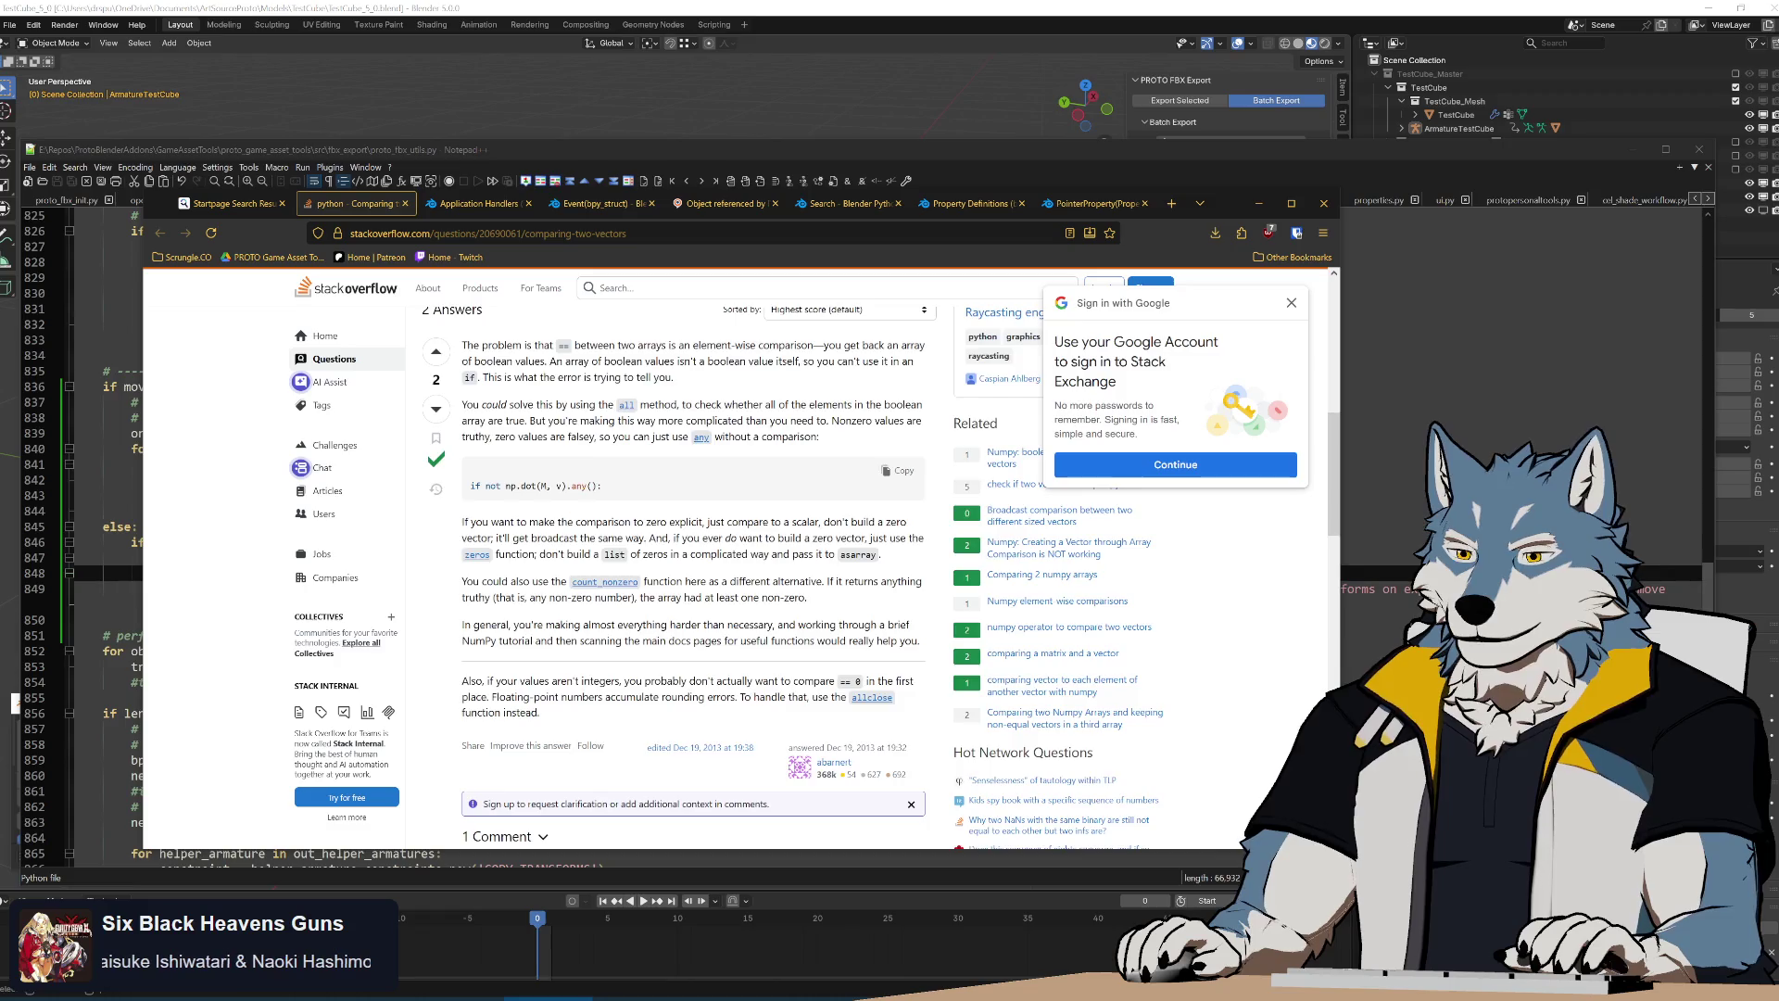
scroll(721, 699, "down", 4)
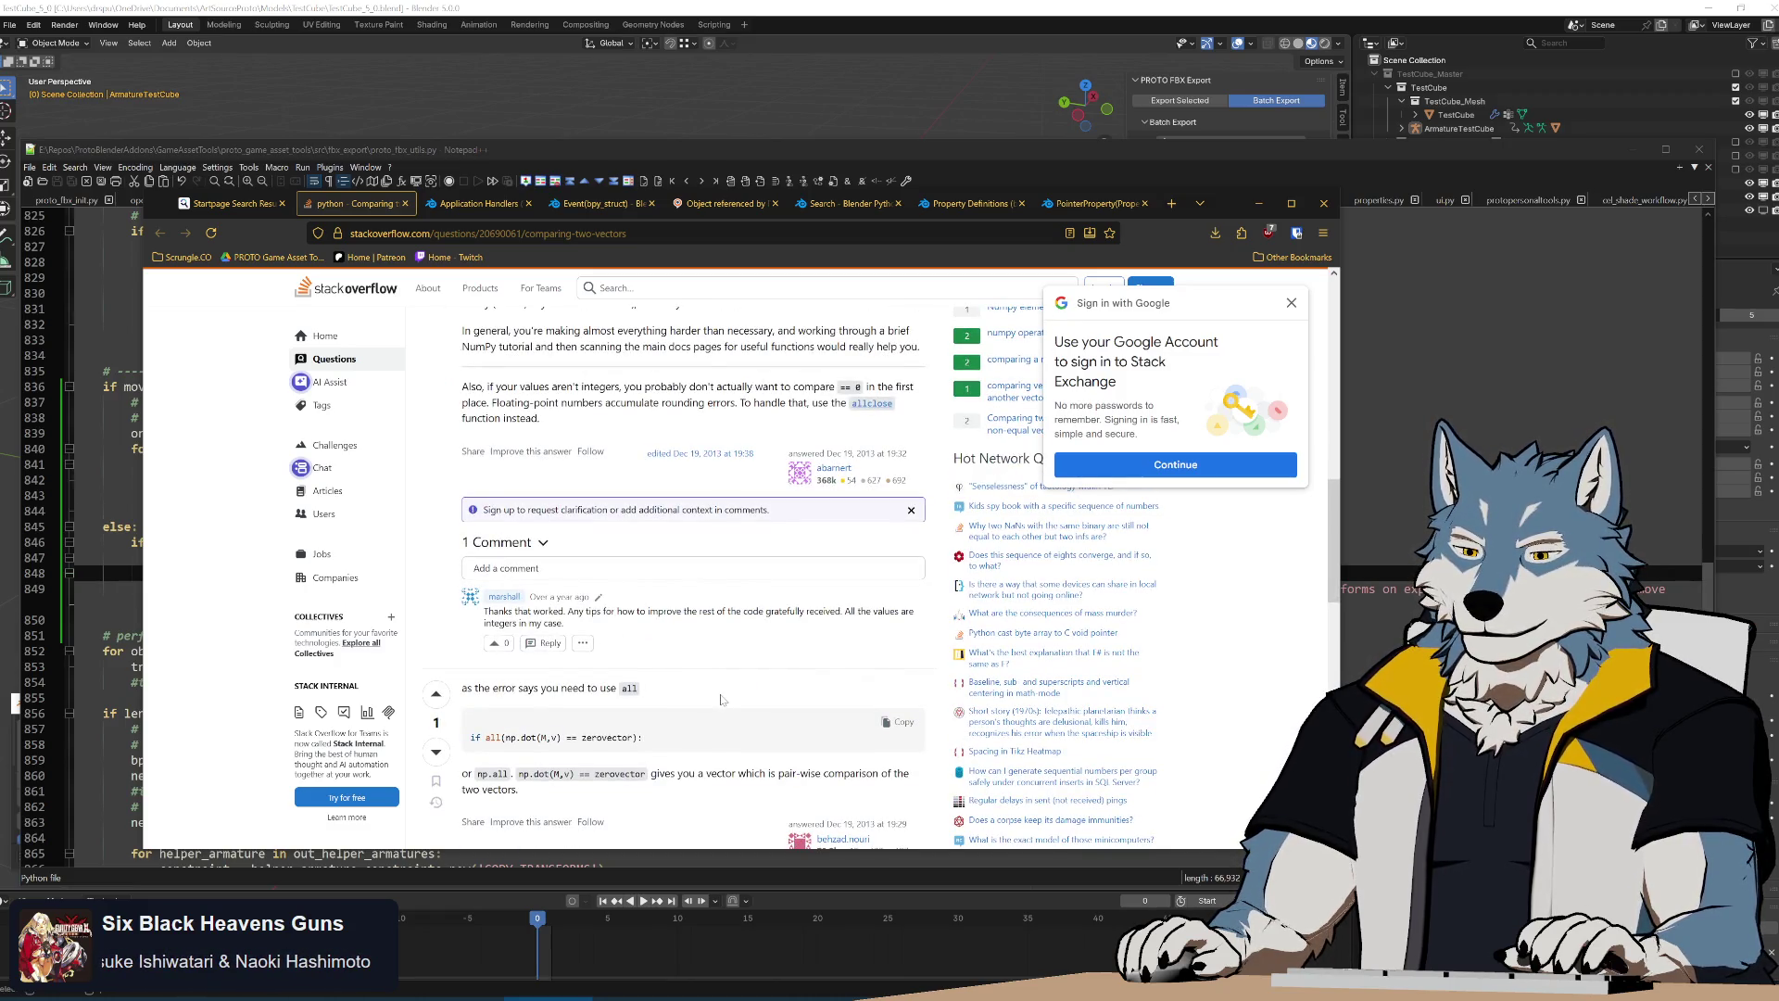
scroll(722, 700, "down", 2)
From the results, open the Blender Artists compare two vectors thread
key("ctrl+shift+Tab")
left_click(376, 562)
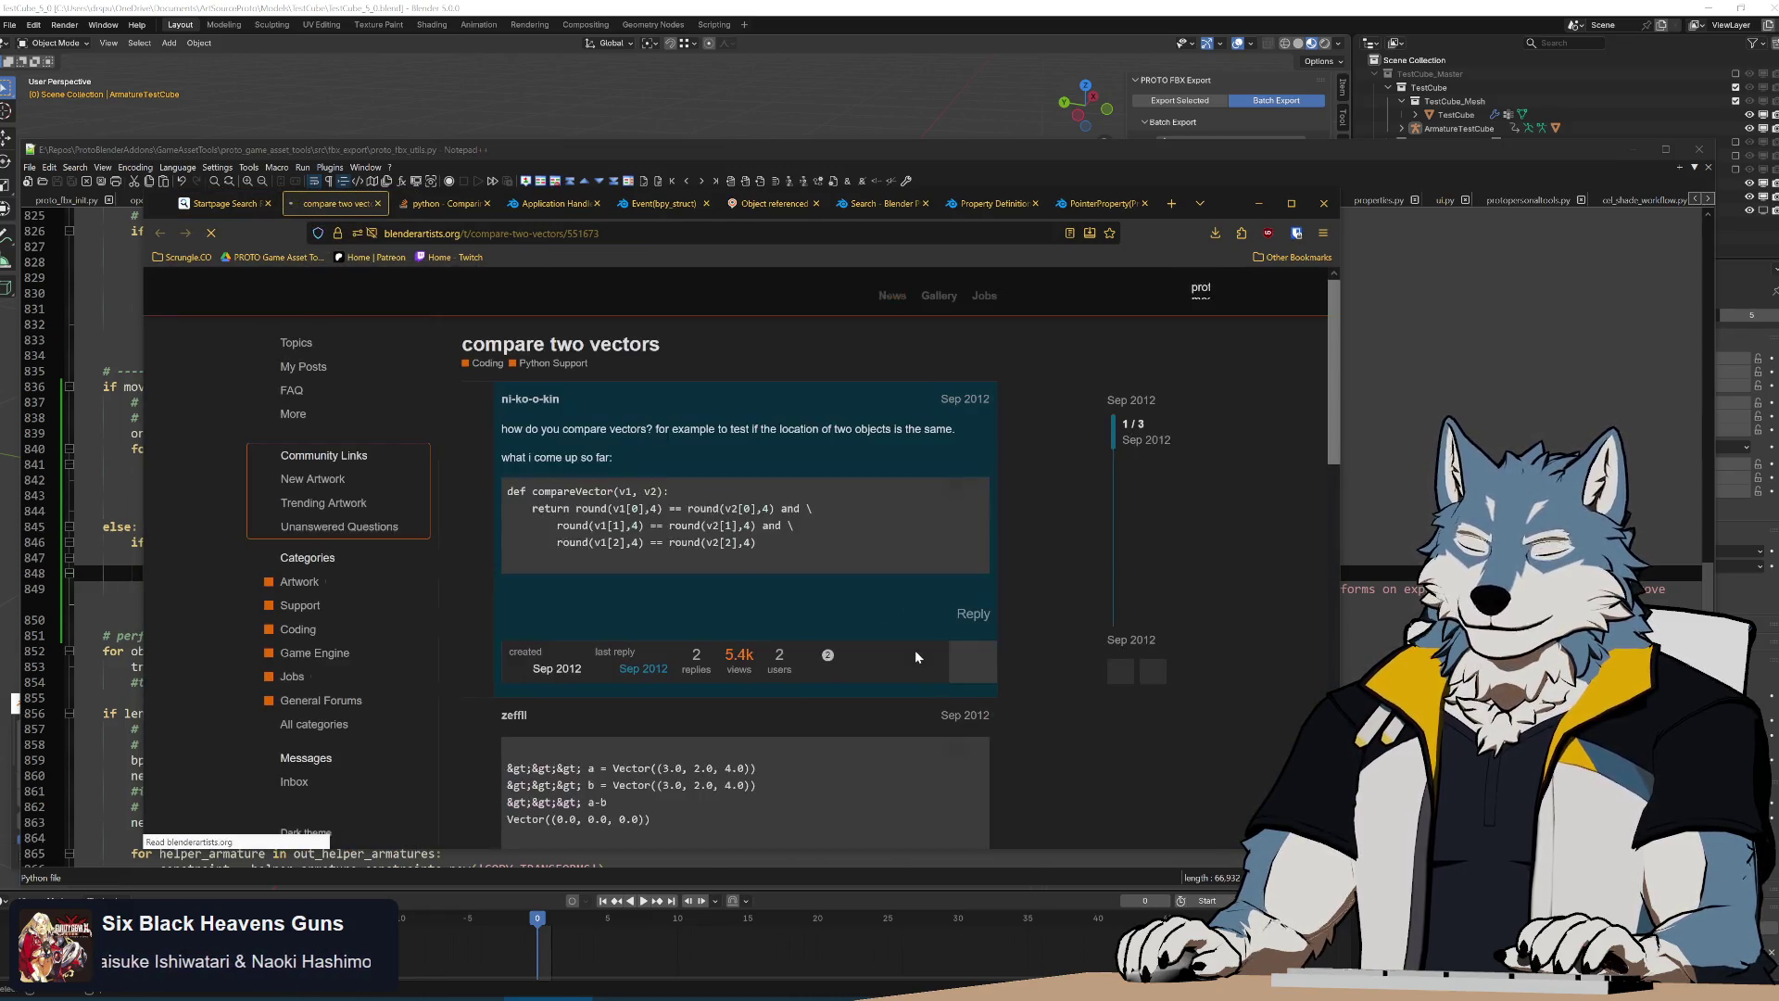
scroll(780, 605, "down", 3)
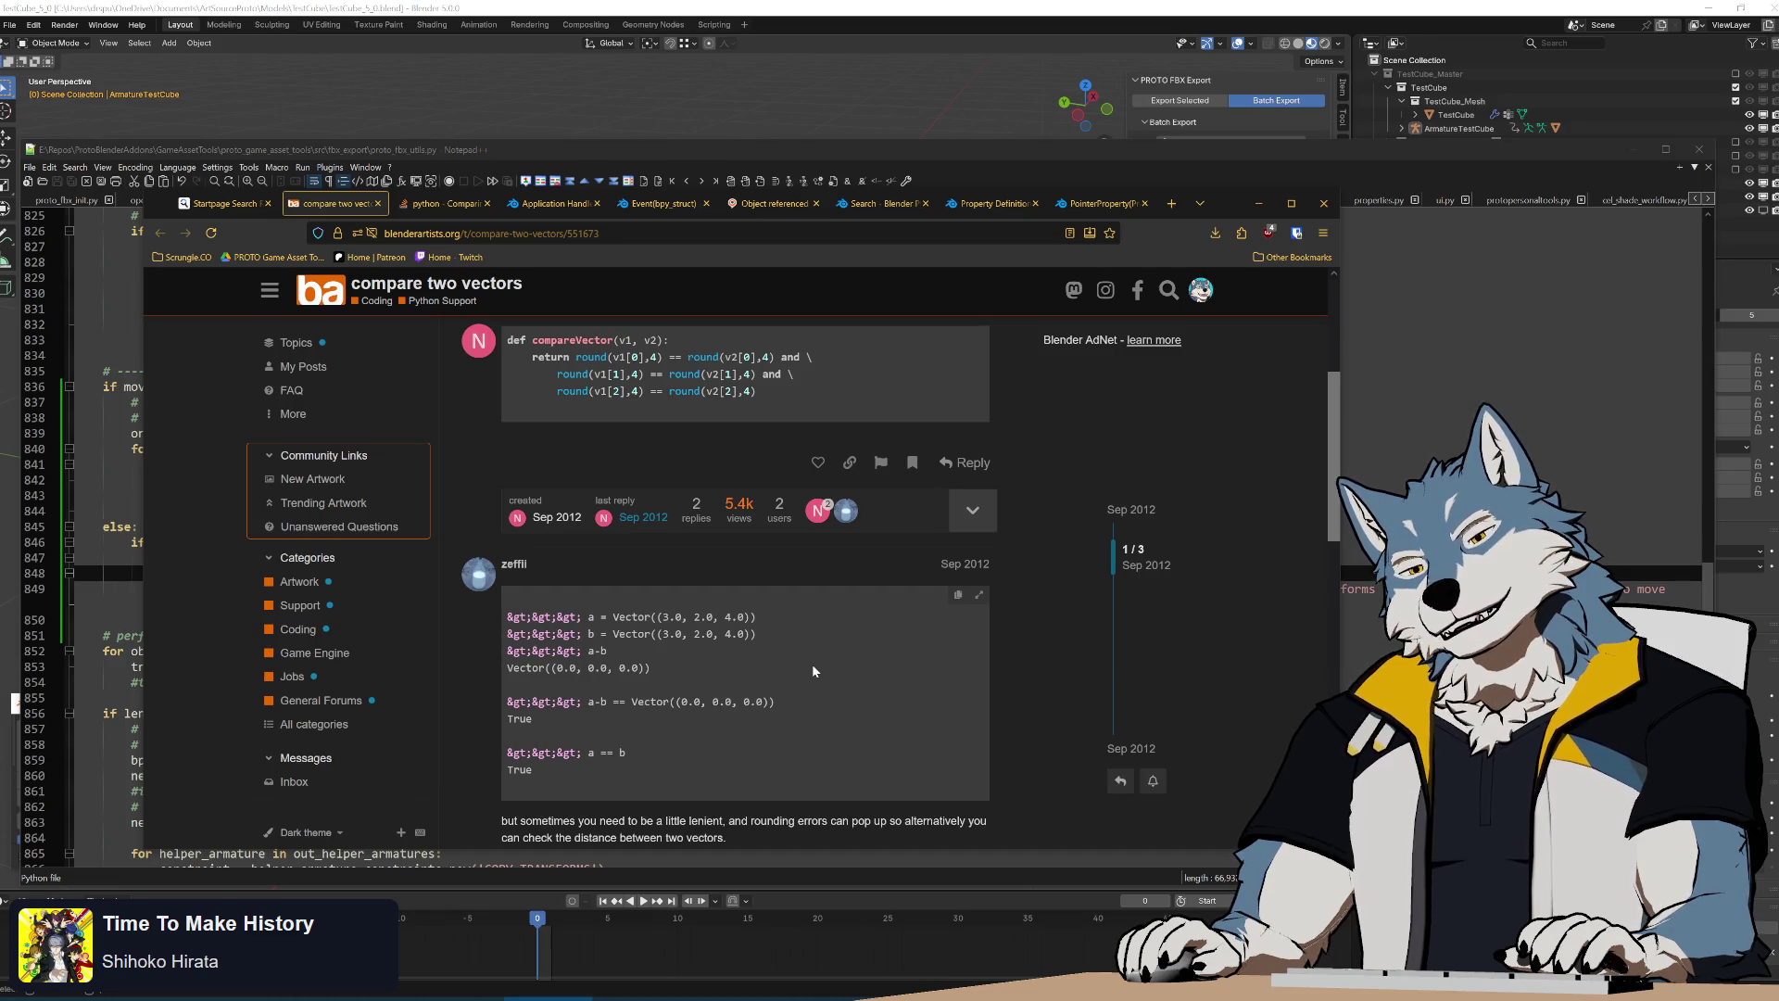
scroll(820, 664, "down", 1)
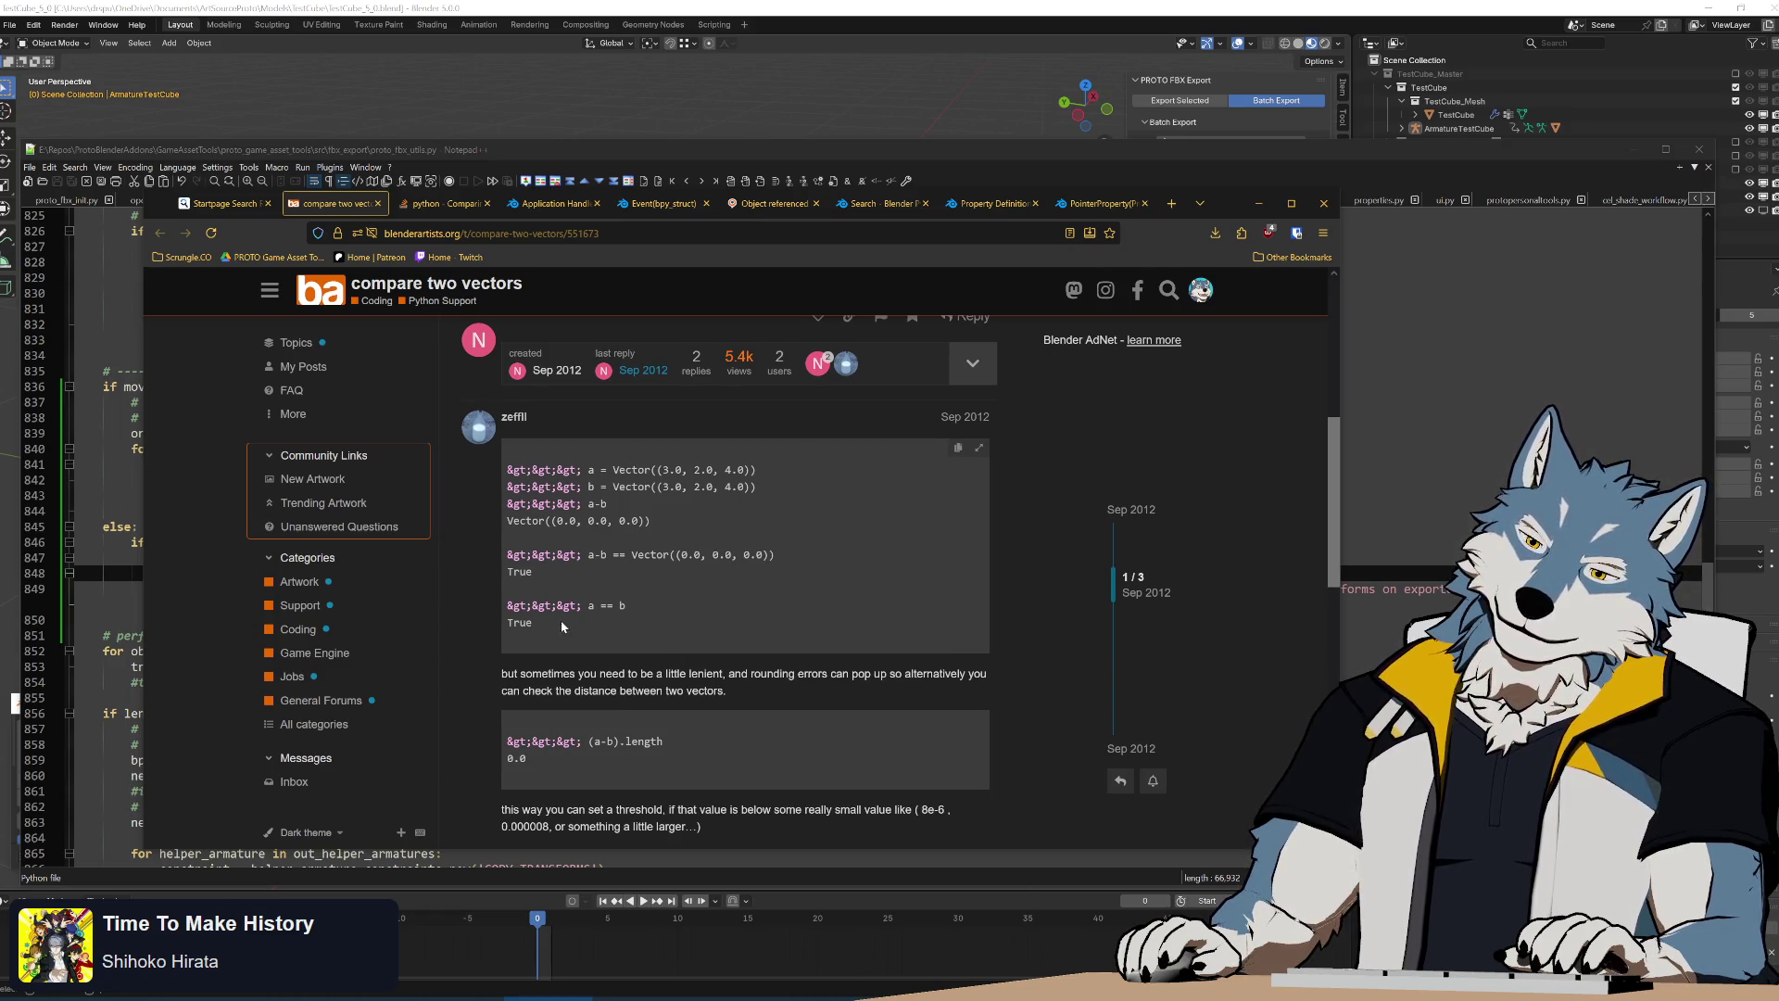
scroll(936, 553, "down", 2)
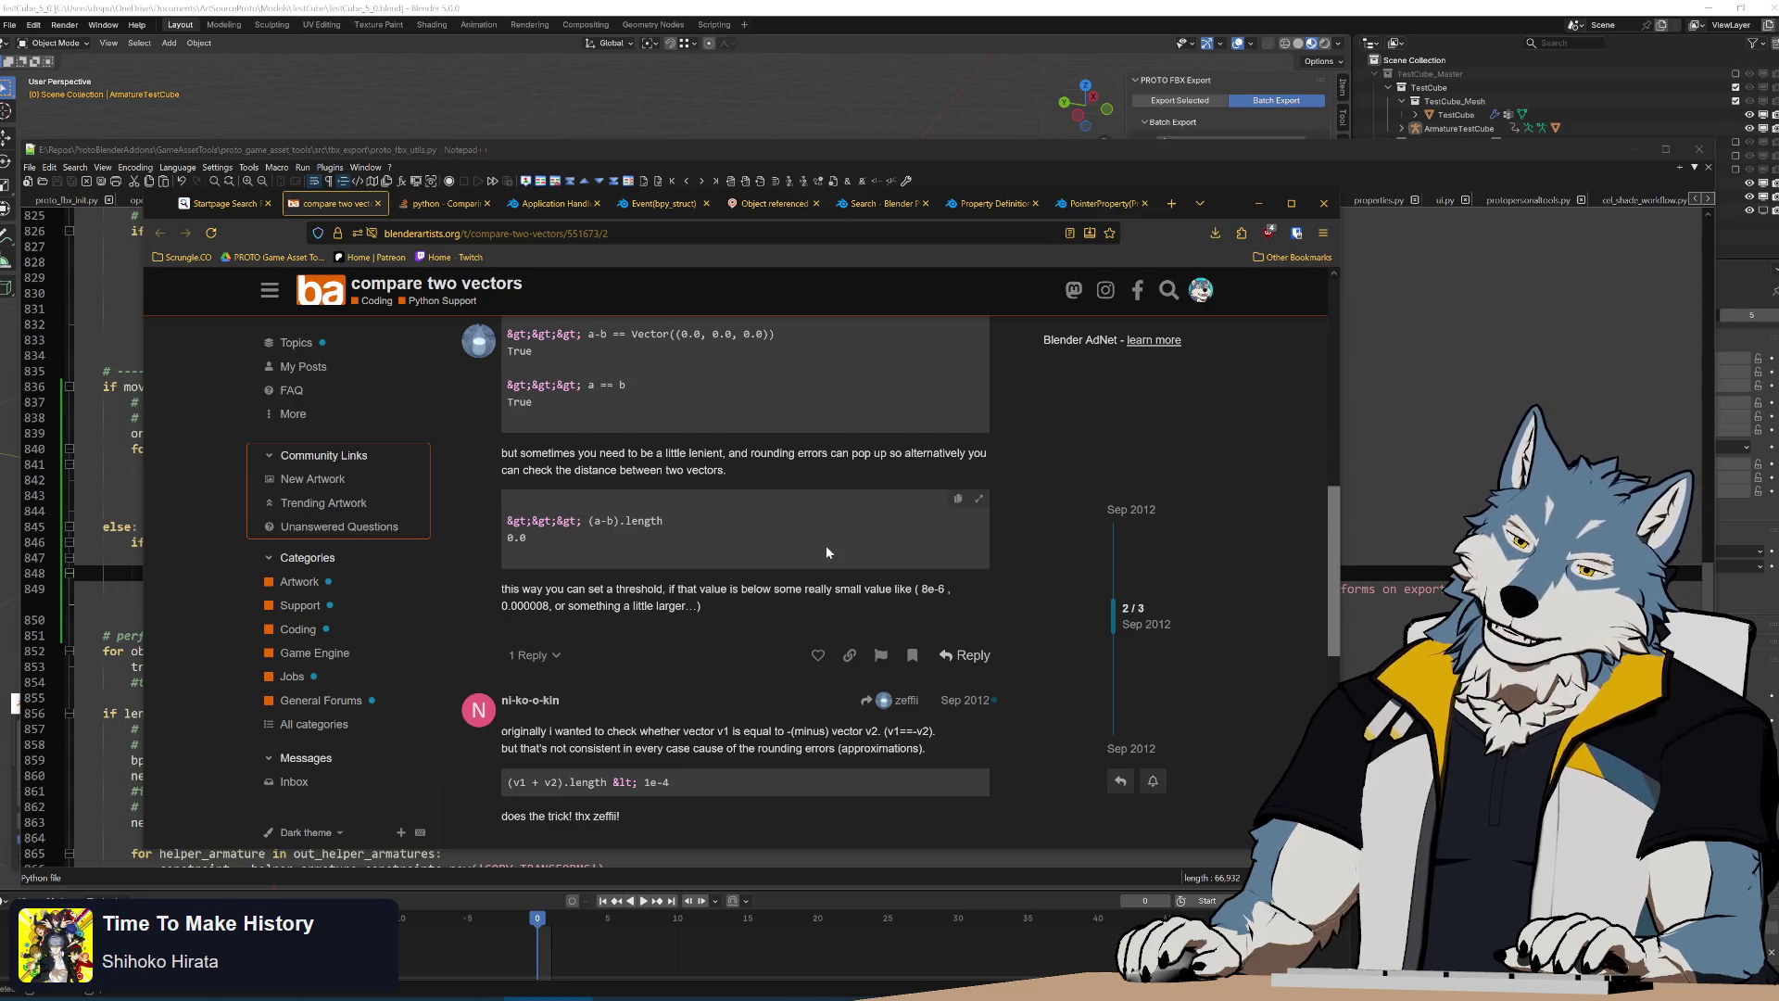
scroll(826, 545, "up", 2)
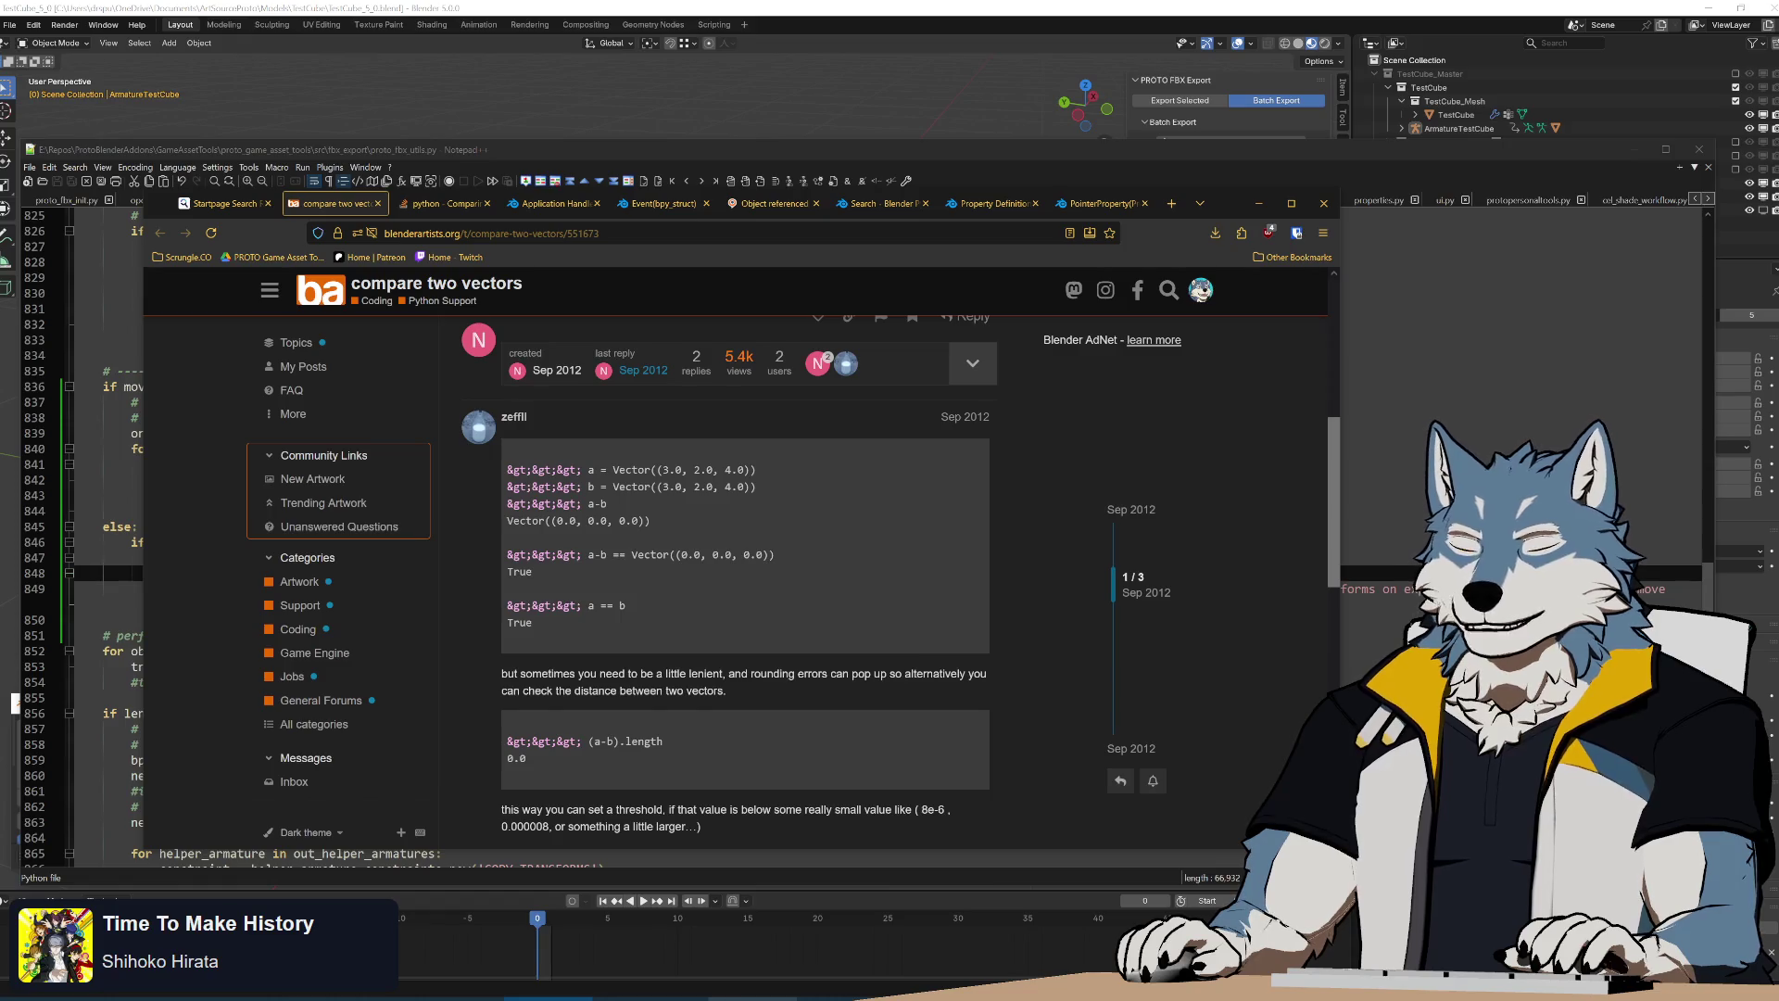
Read the thread's vector-comparison replies and return to the Notepad++ editor
key("alt+Tab")
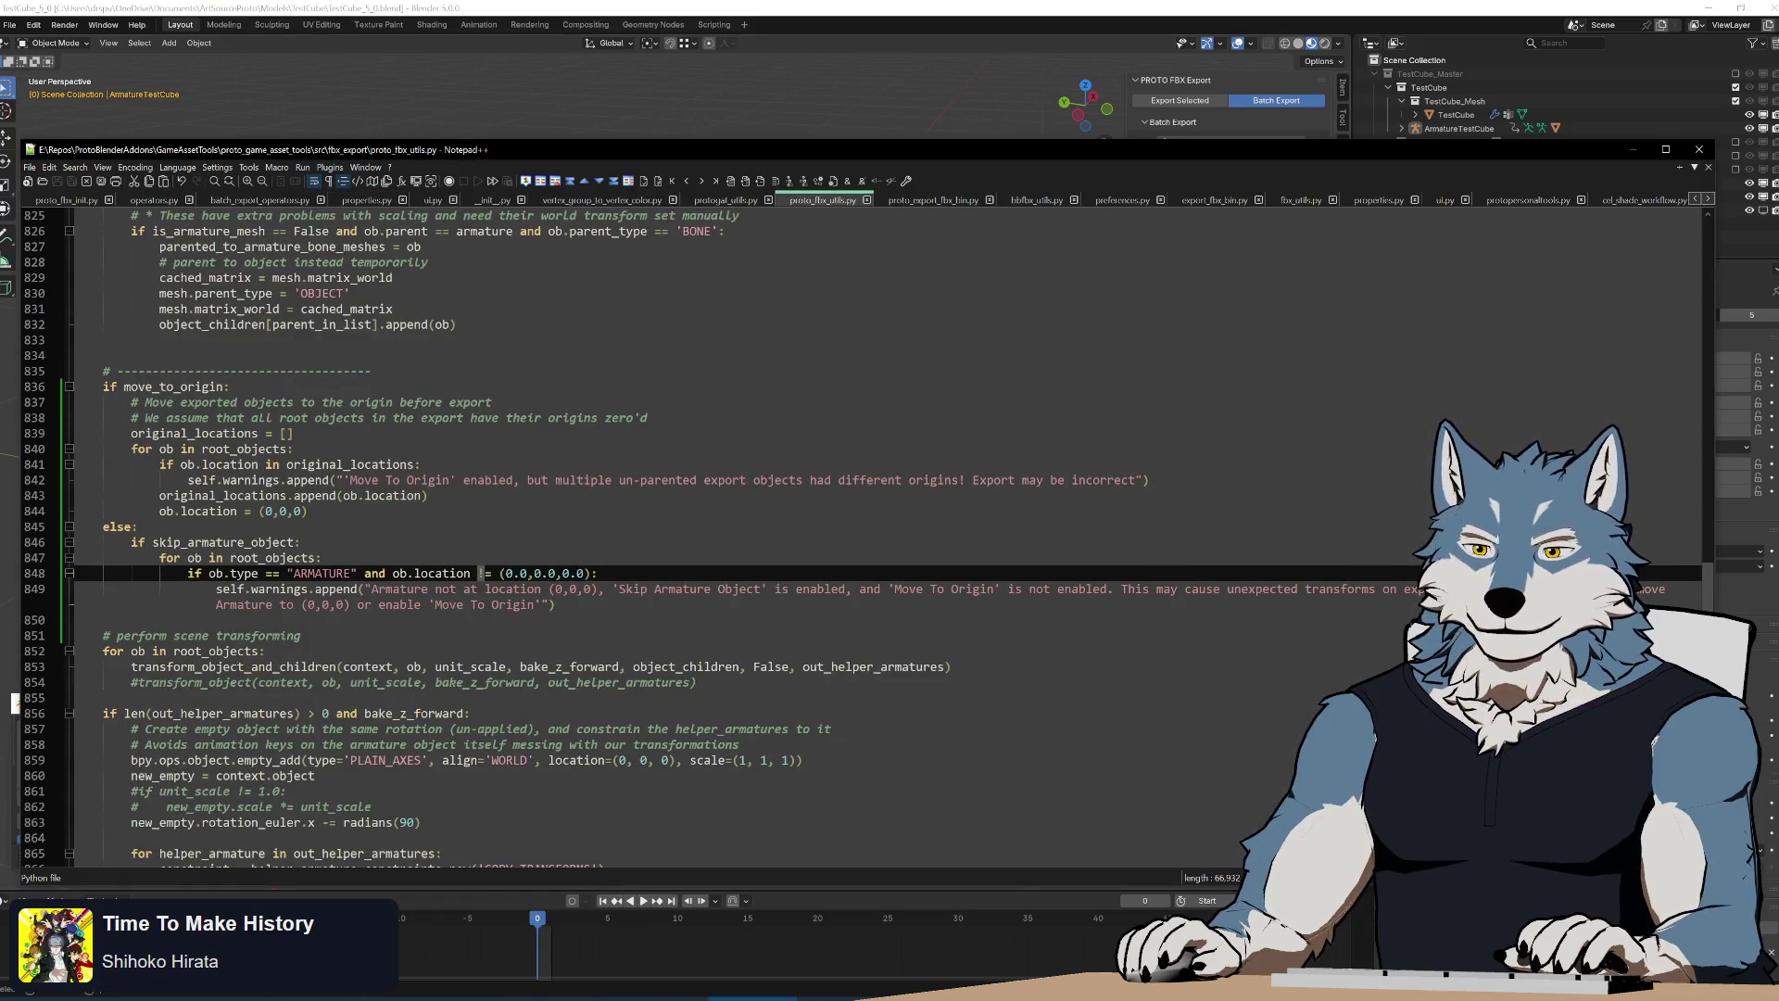
type("Vector(")
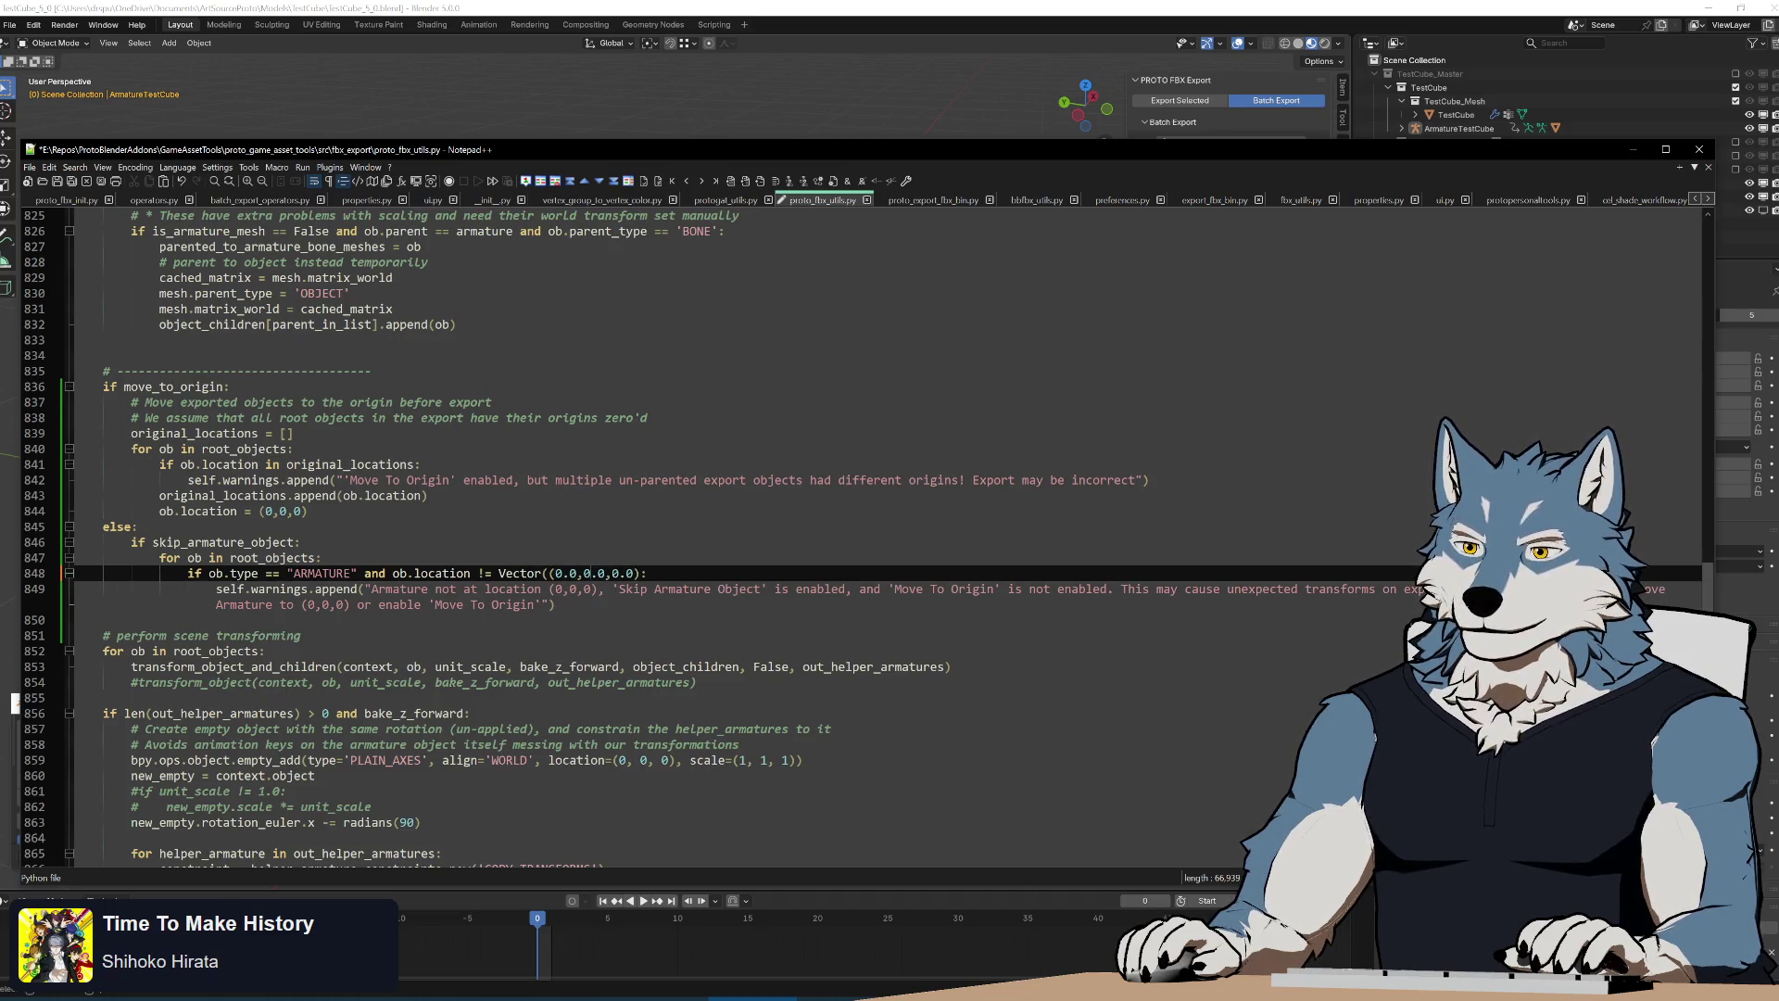
type(")")
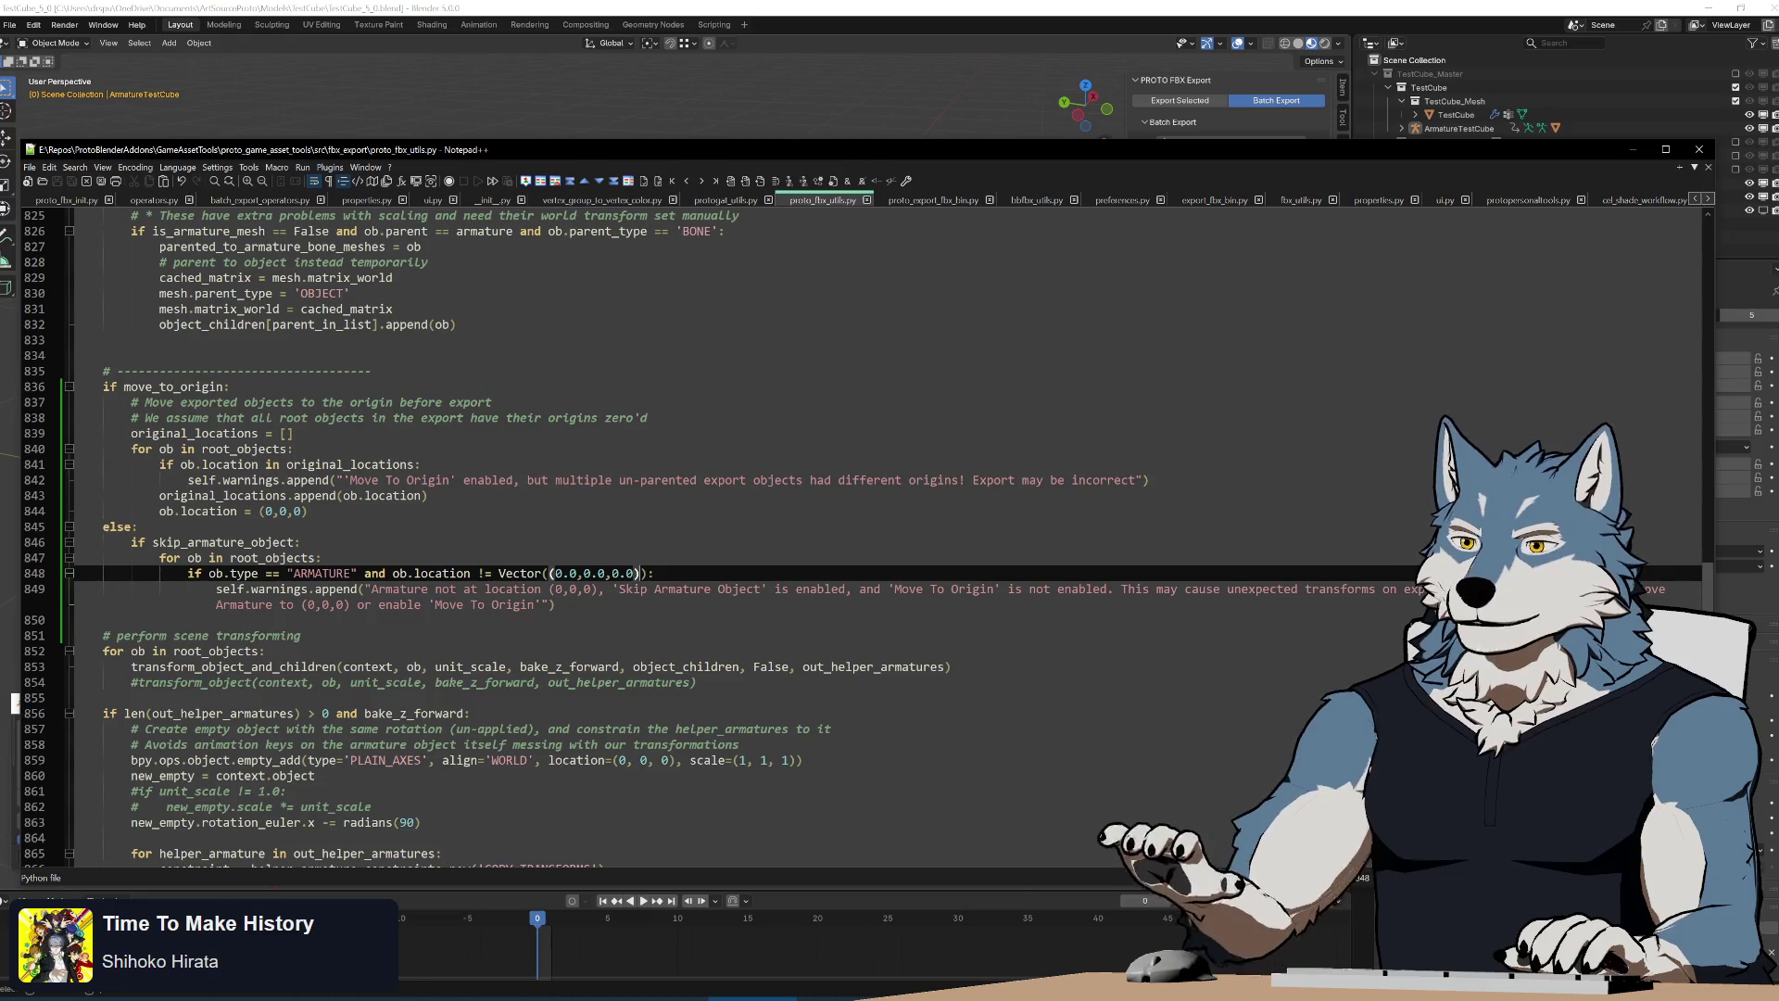
Run build.bat in the project folder to repackage the add-on zip
key("alt+Tab")
double_click(455, 484)
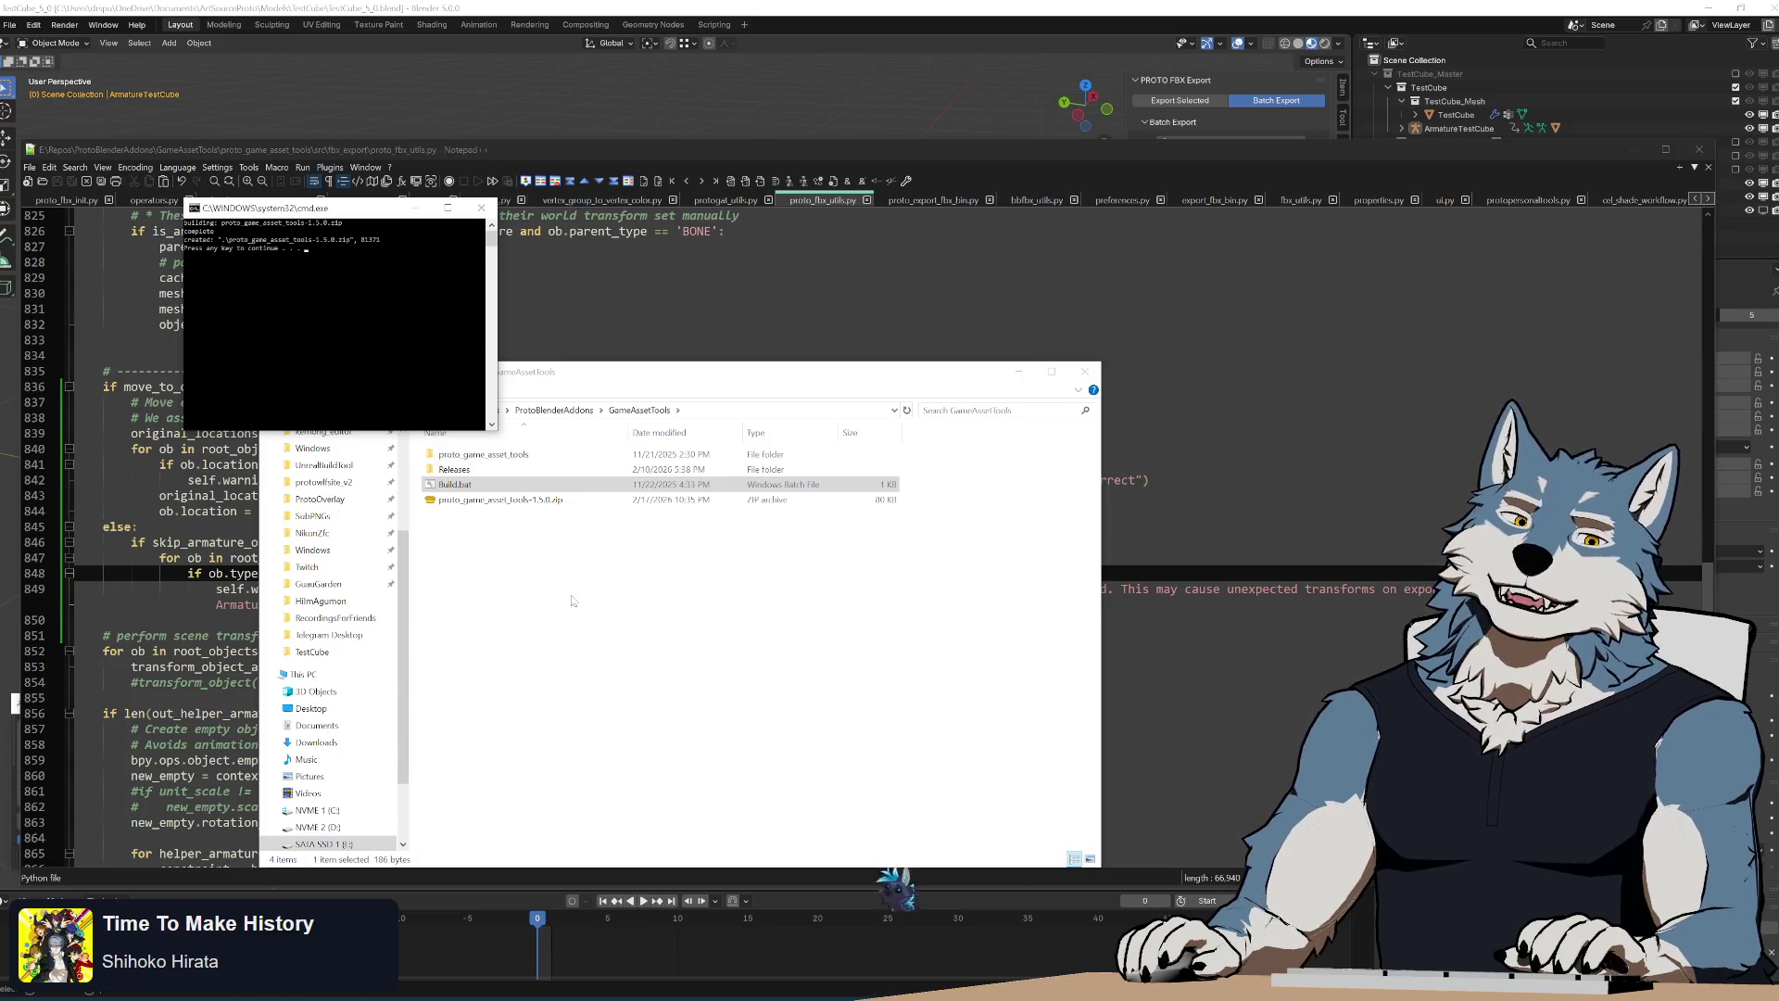
Install the rebuilt zip from disk, run Batch Export, and bring up the console traceback after Unity Model fails
key("alt+Tab")
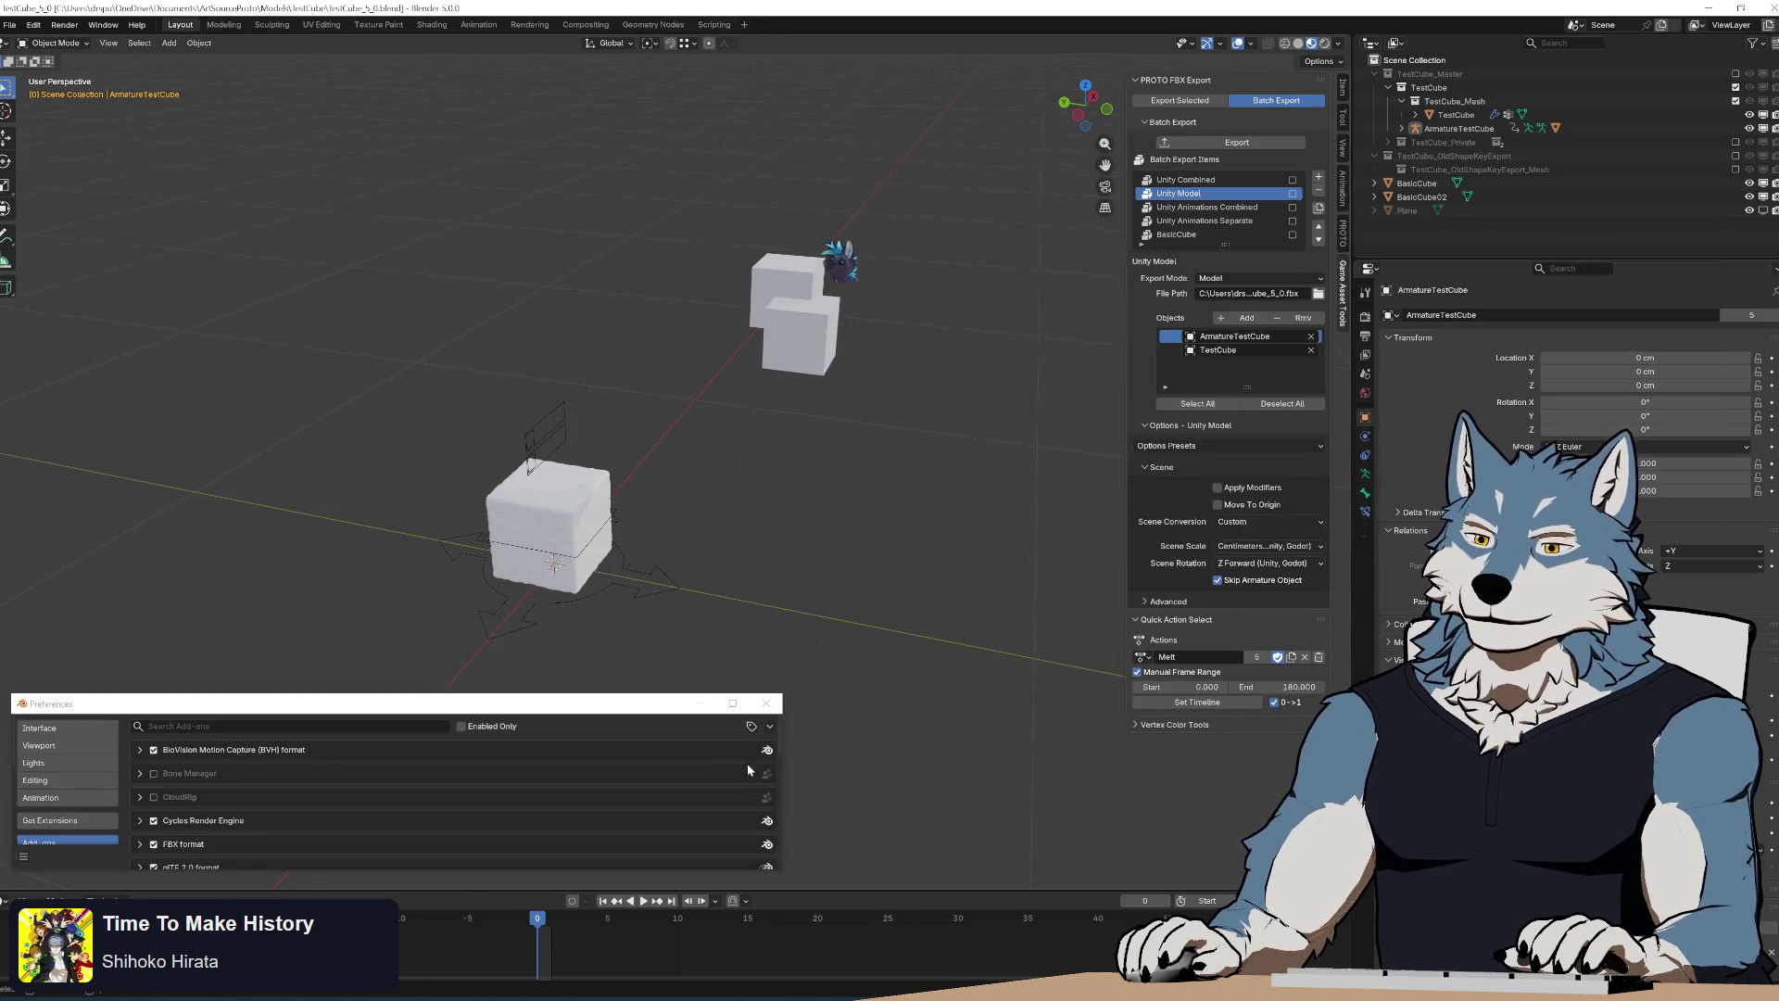
left_click(743, 763)
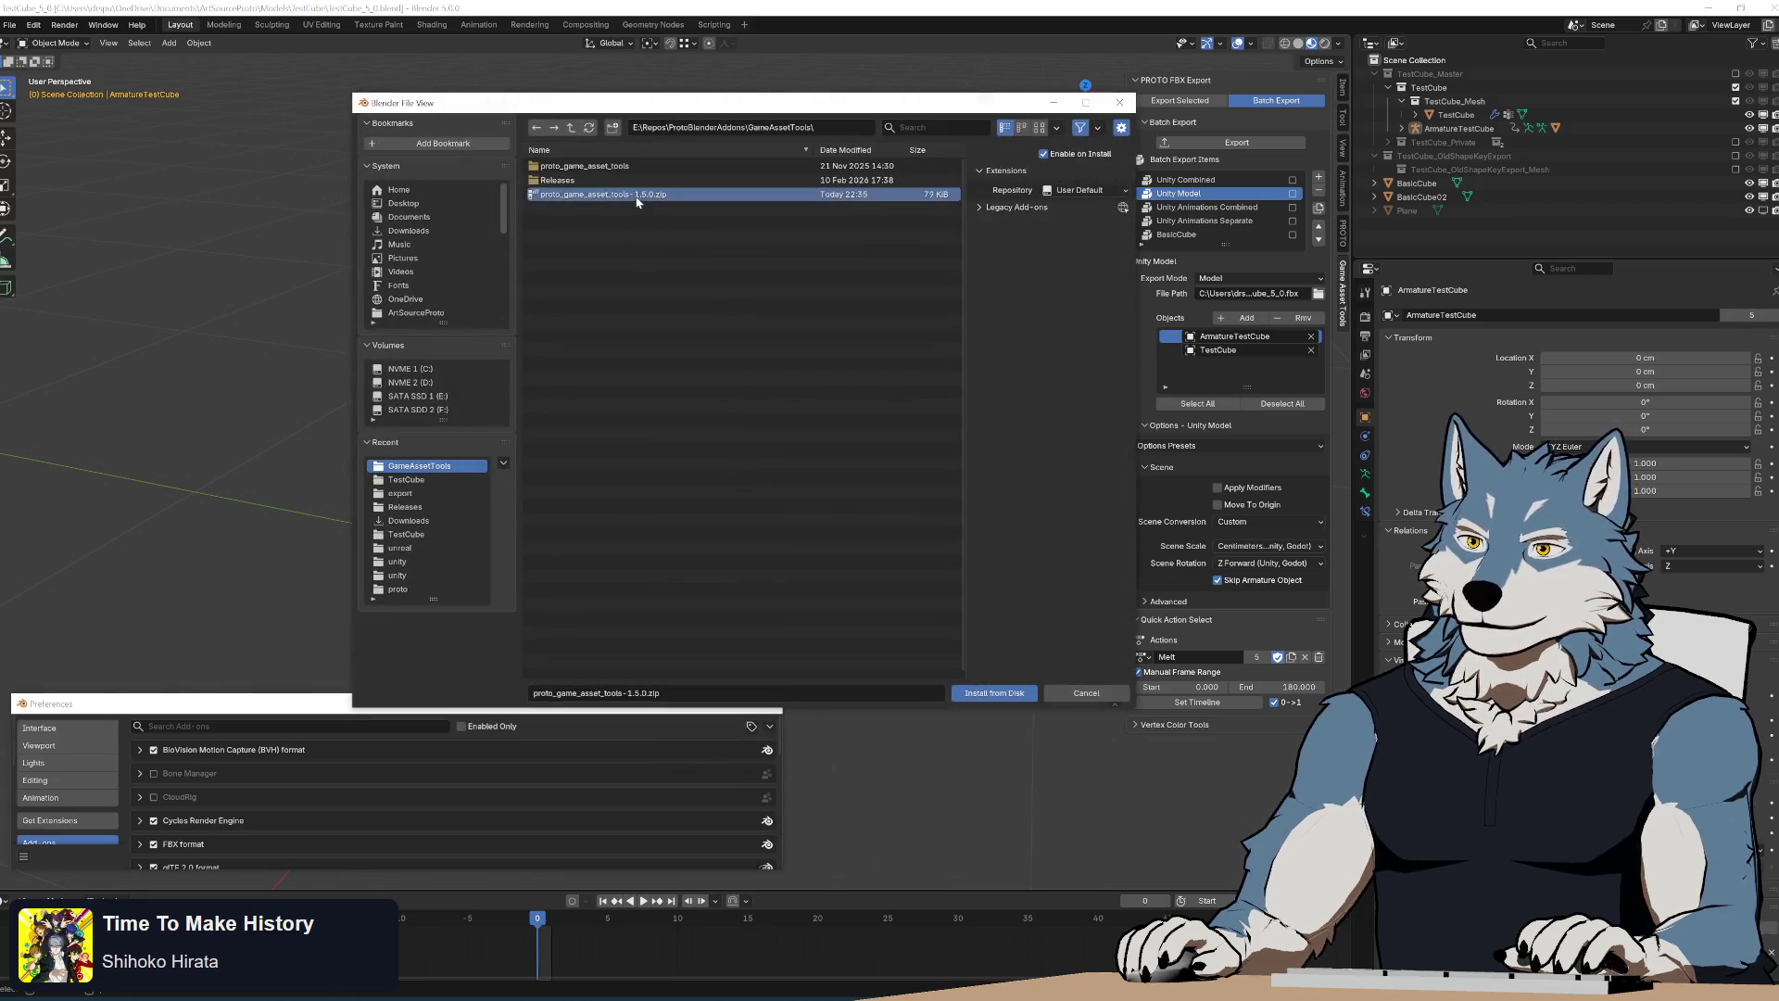
double_click(633, 197)
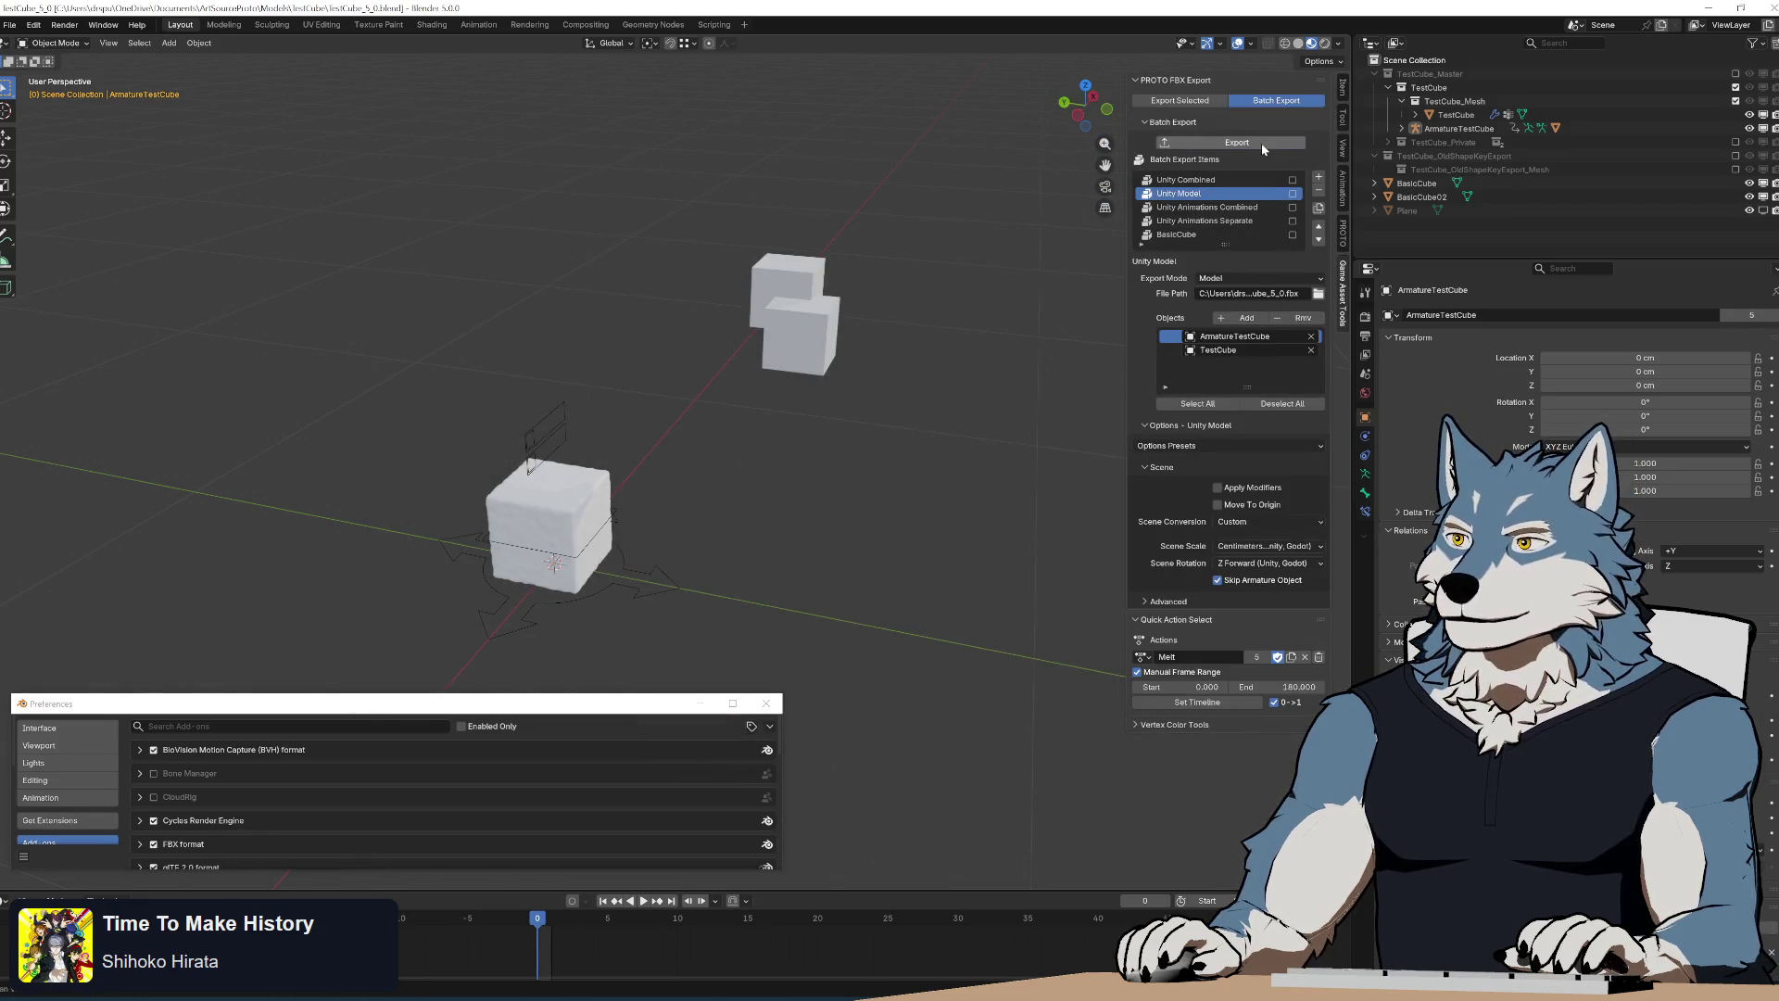
left_click(1261, 144)
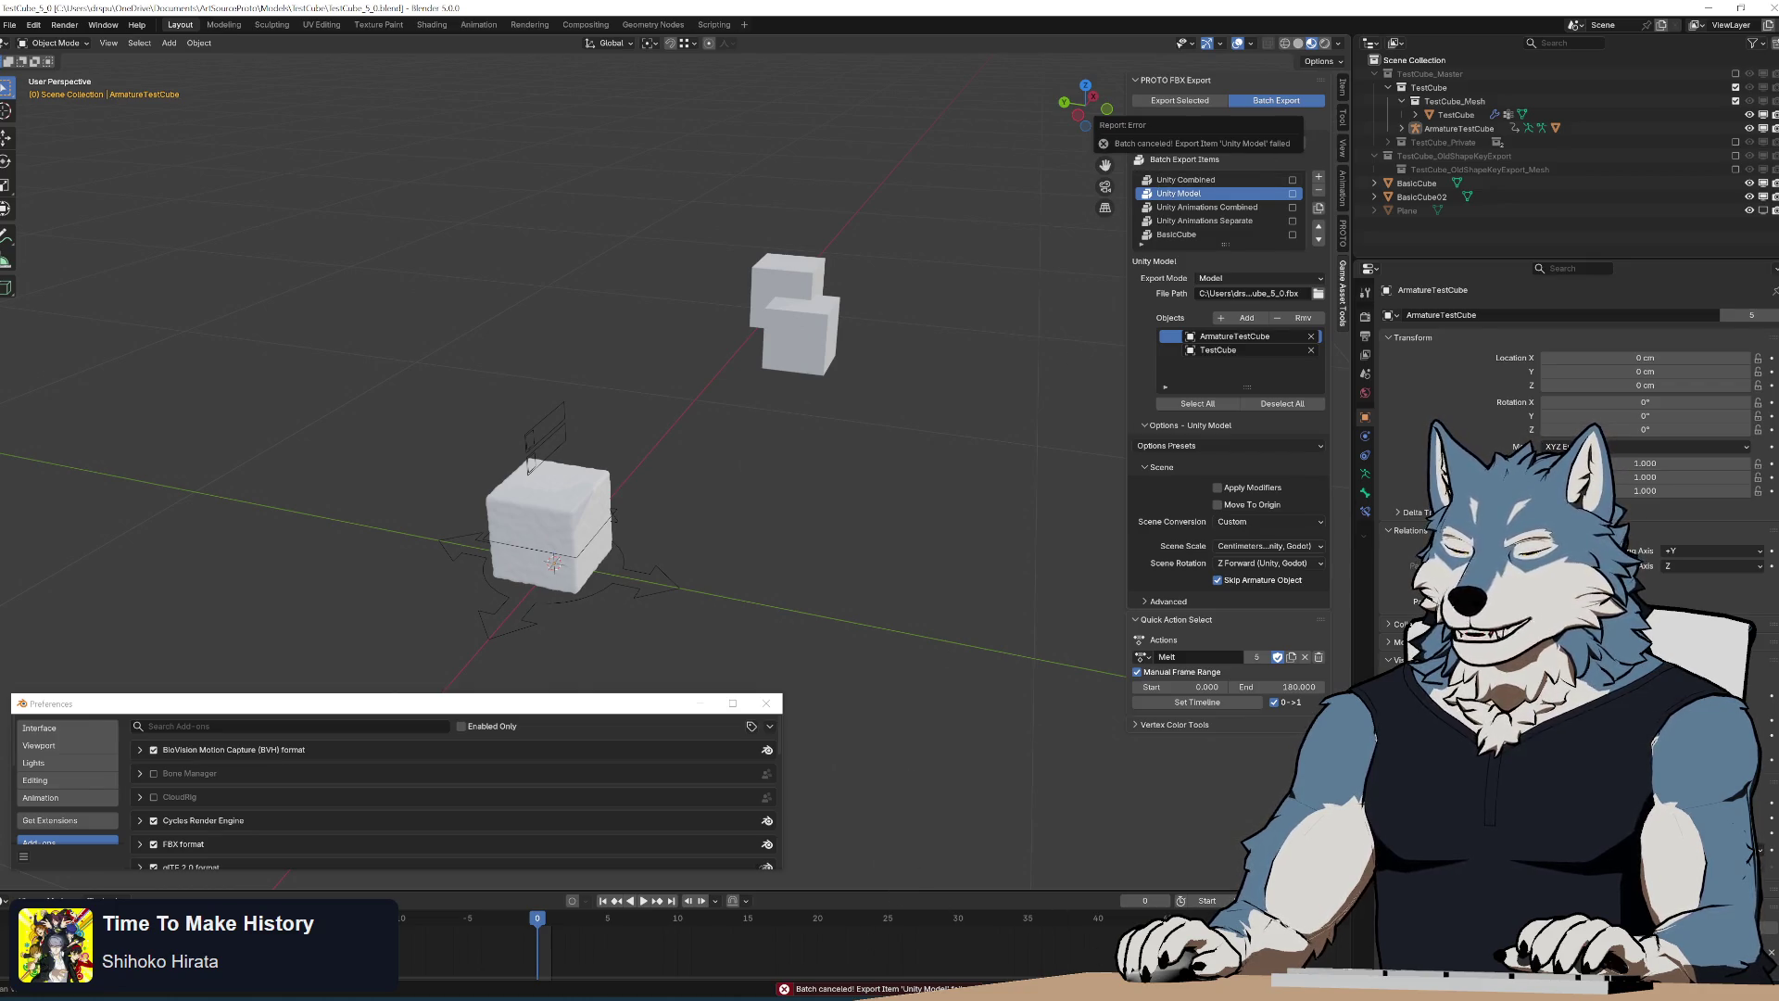
key("alt+Tab")
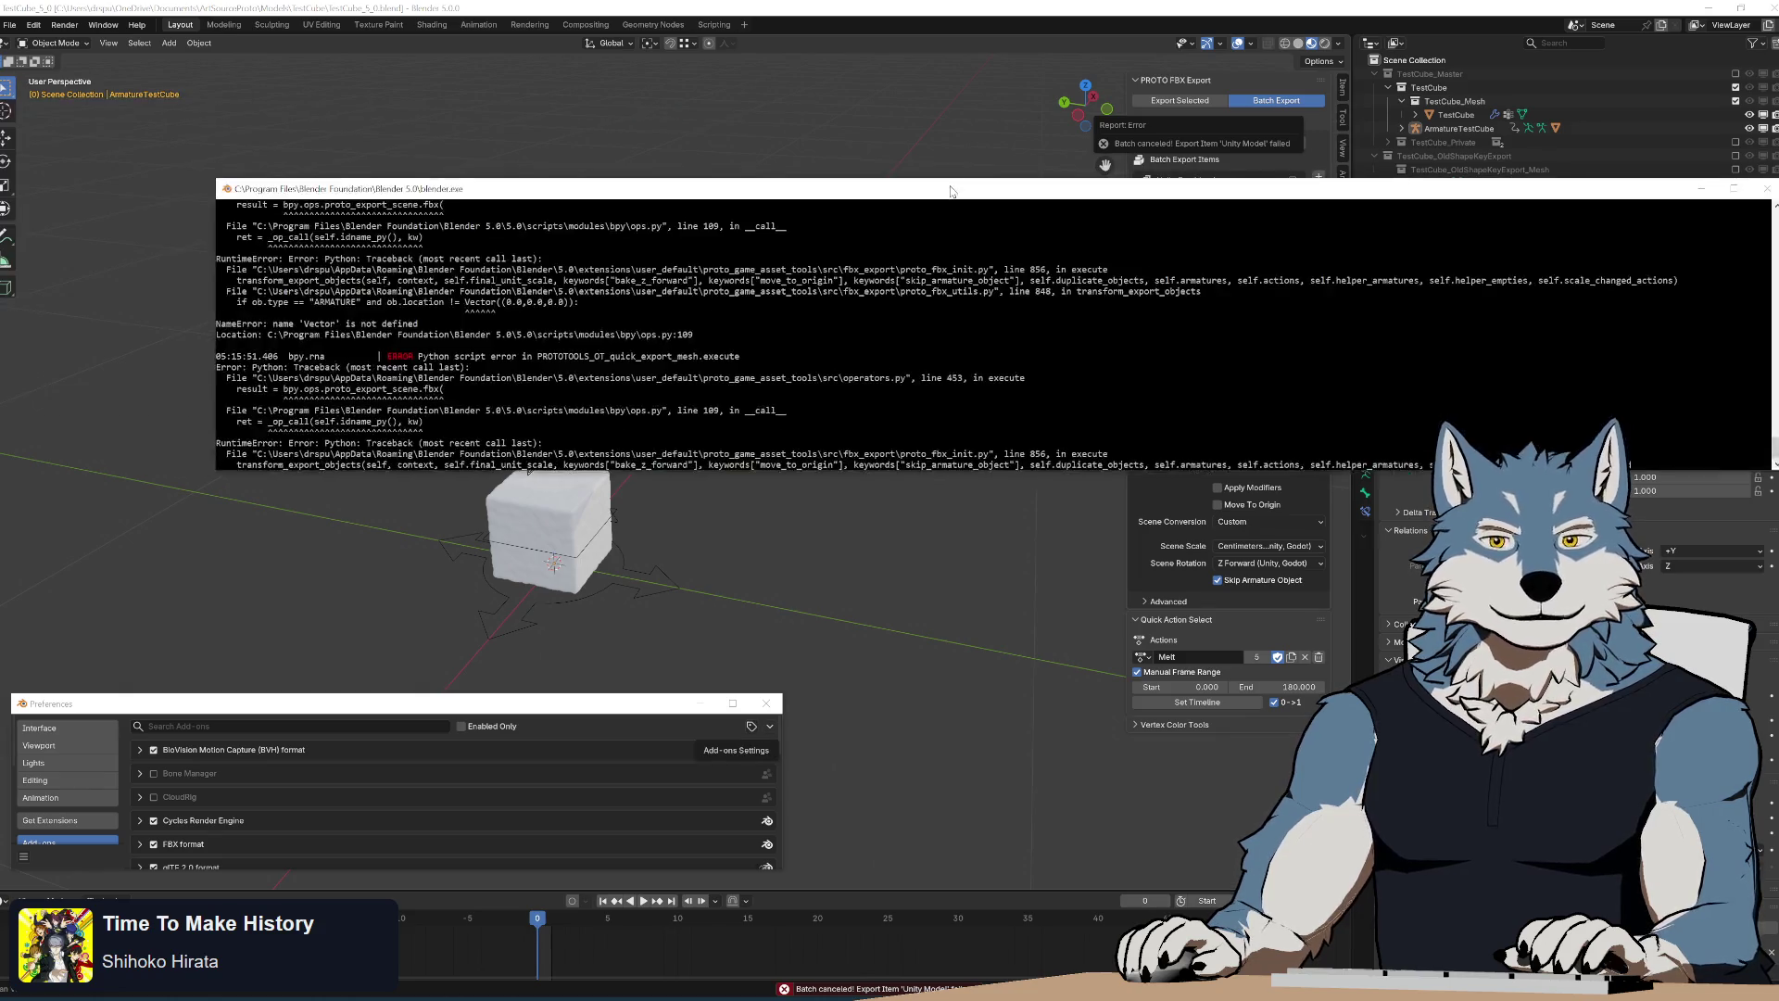
Read the 'Vector is not defined' NameError, then jump to the imports at the top of proto_fbx_utils.py
left_click_drag(952, 182, 797, 182)
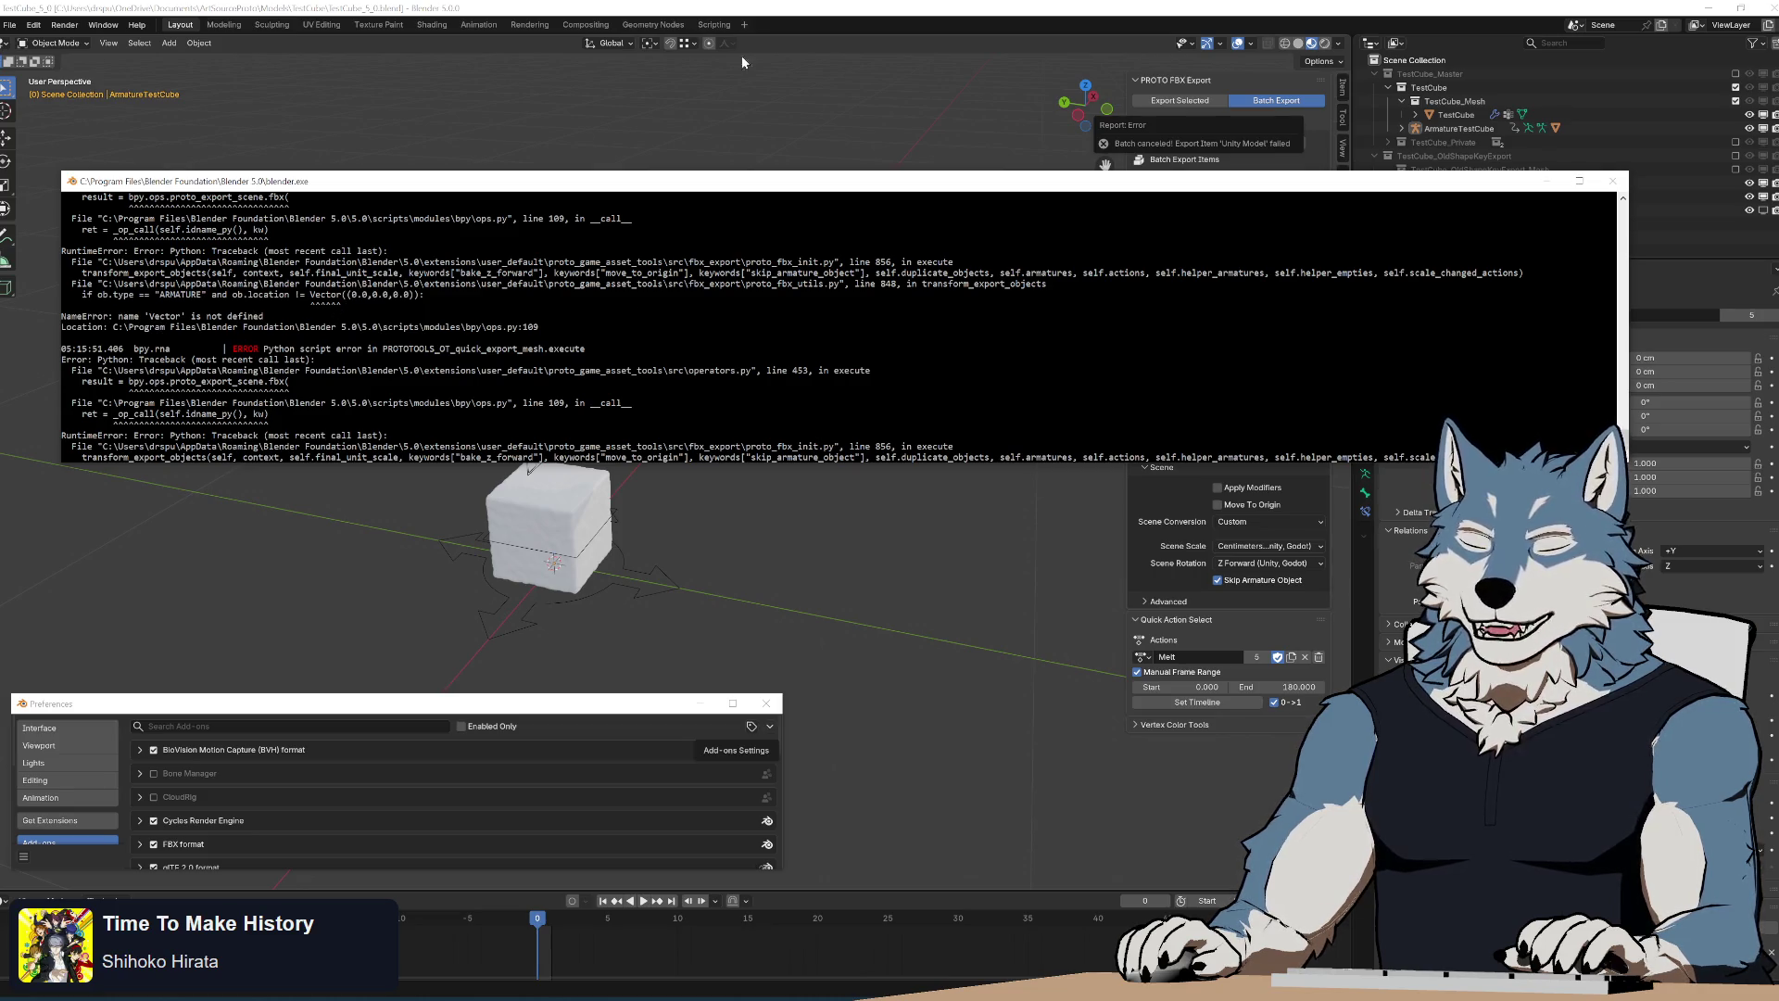
key("alt+Tab")
key("alt+Tab")
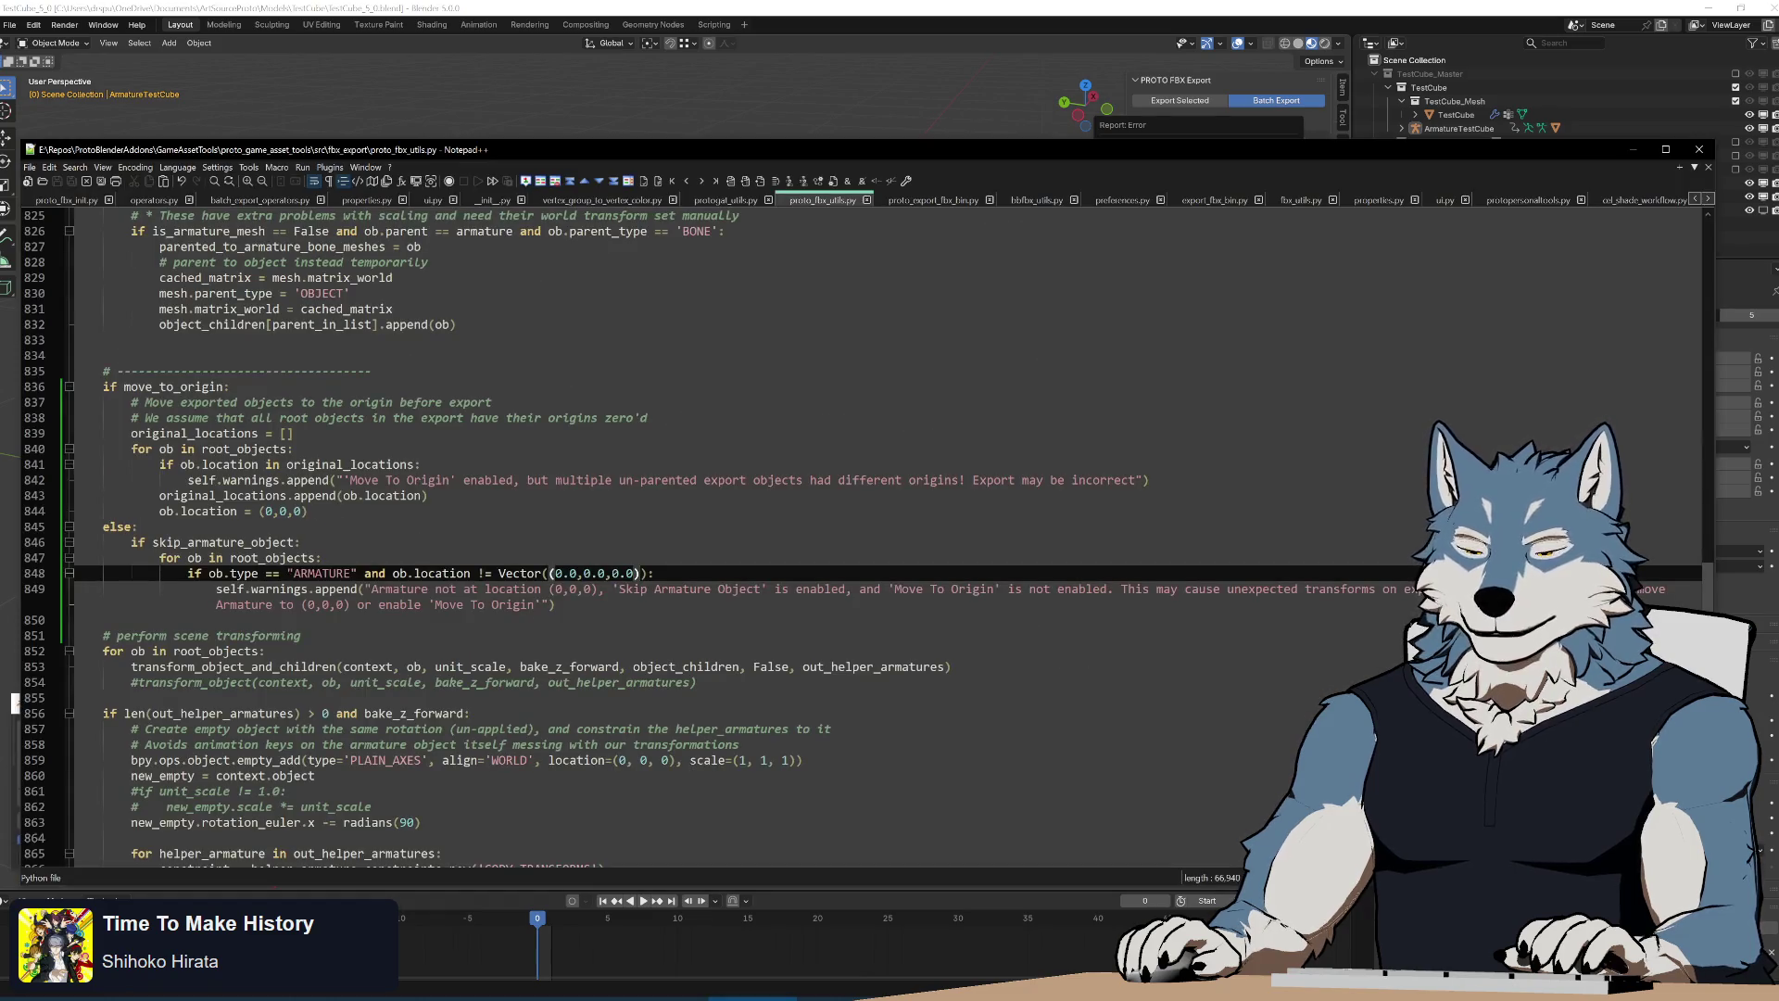
key("ctrl+Home")
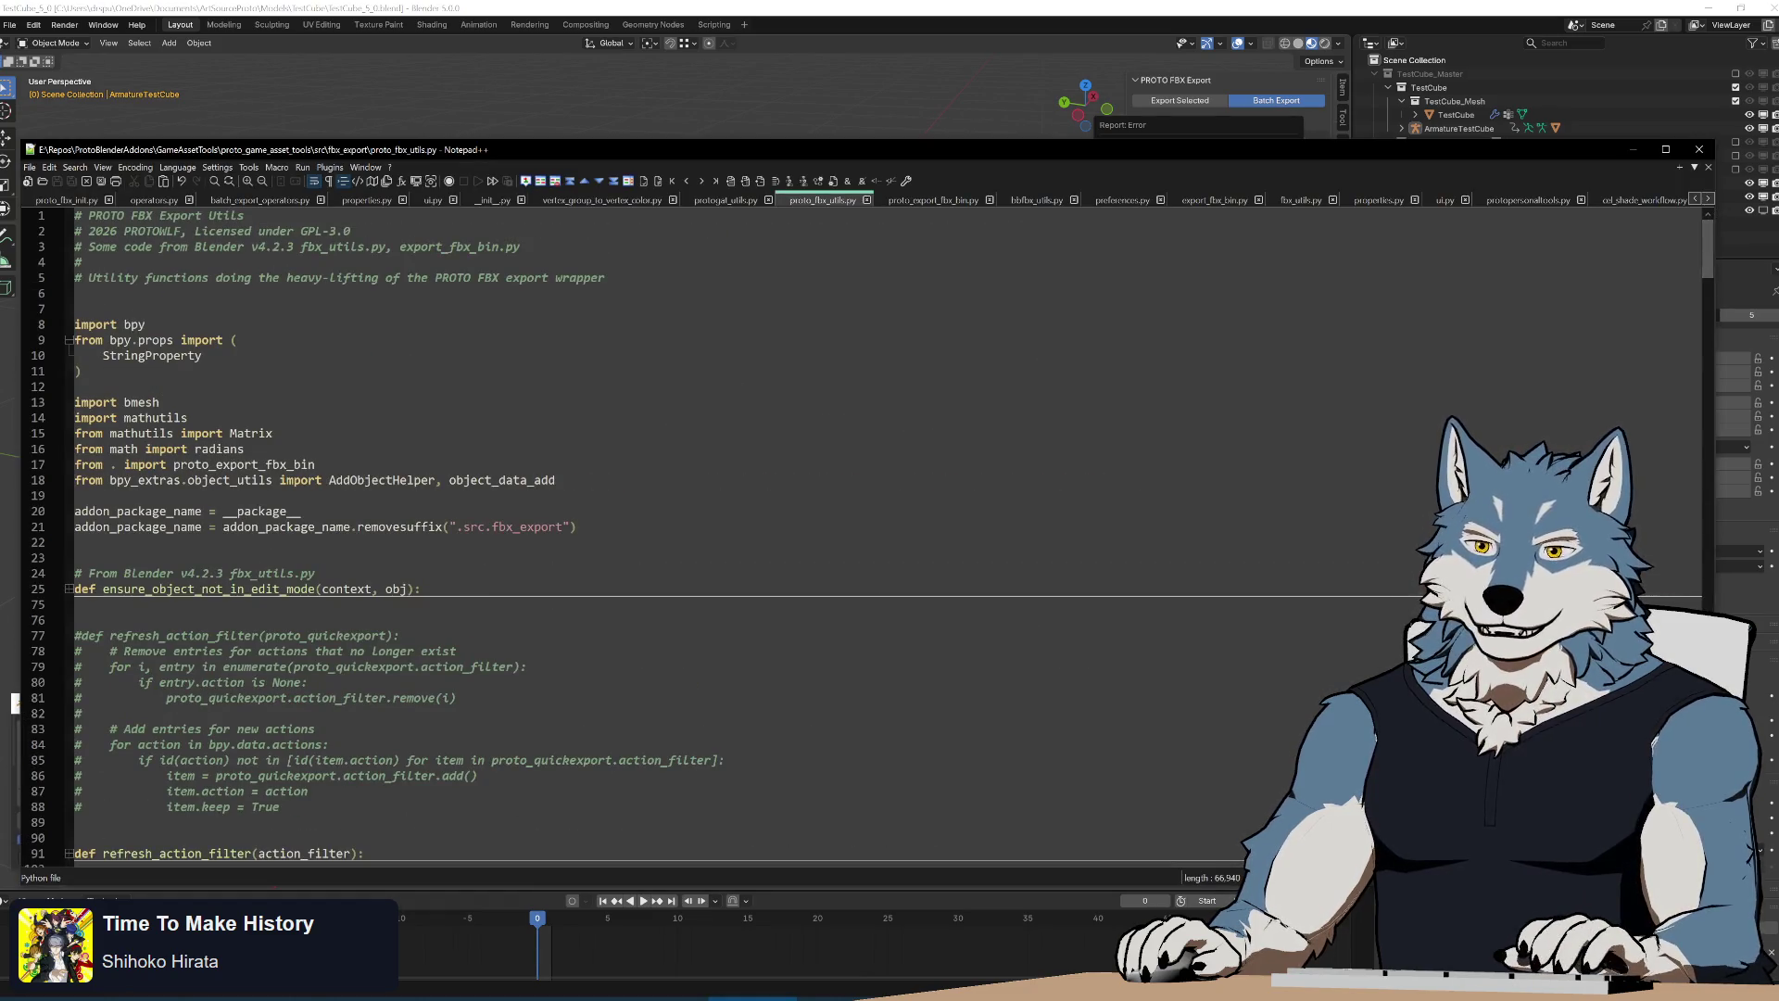
Extend line 15's mathutils import to 'Matrix, Vector'
key("Down")
key("Down")
key("Down")
key("Down")
key("Down")
key("Down")
key("Up")
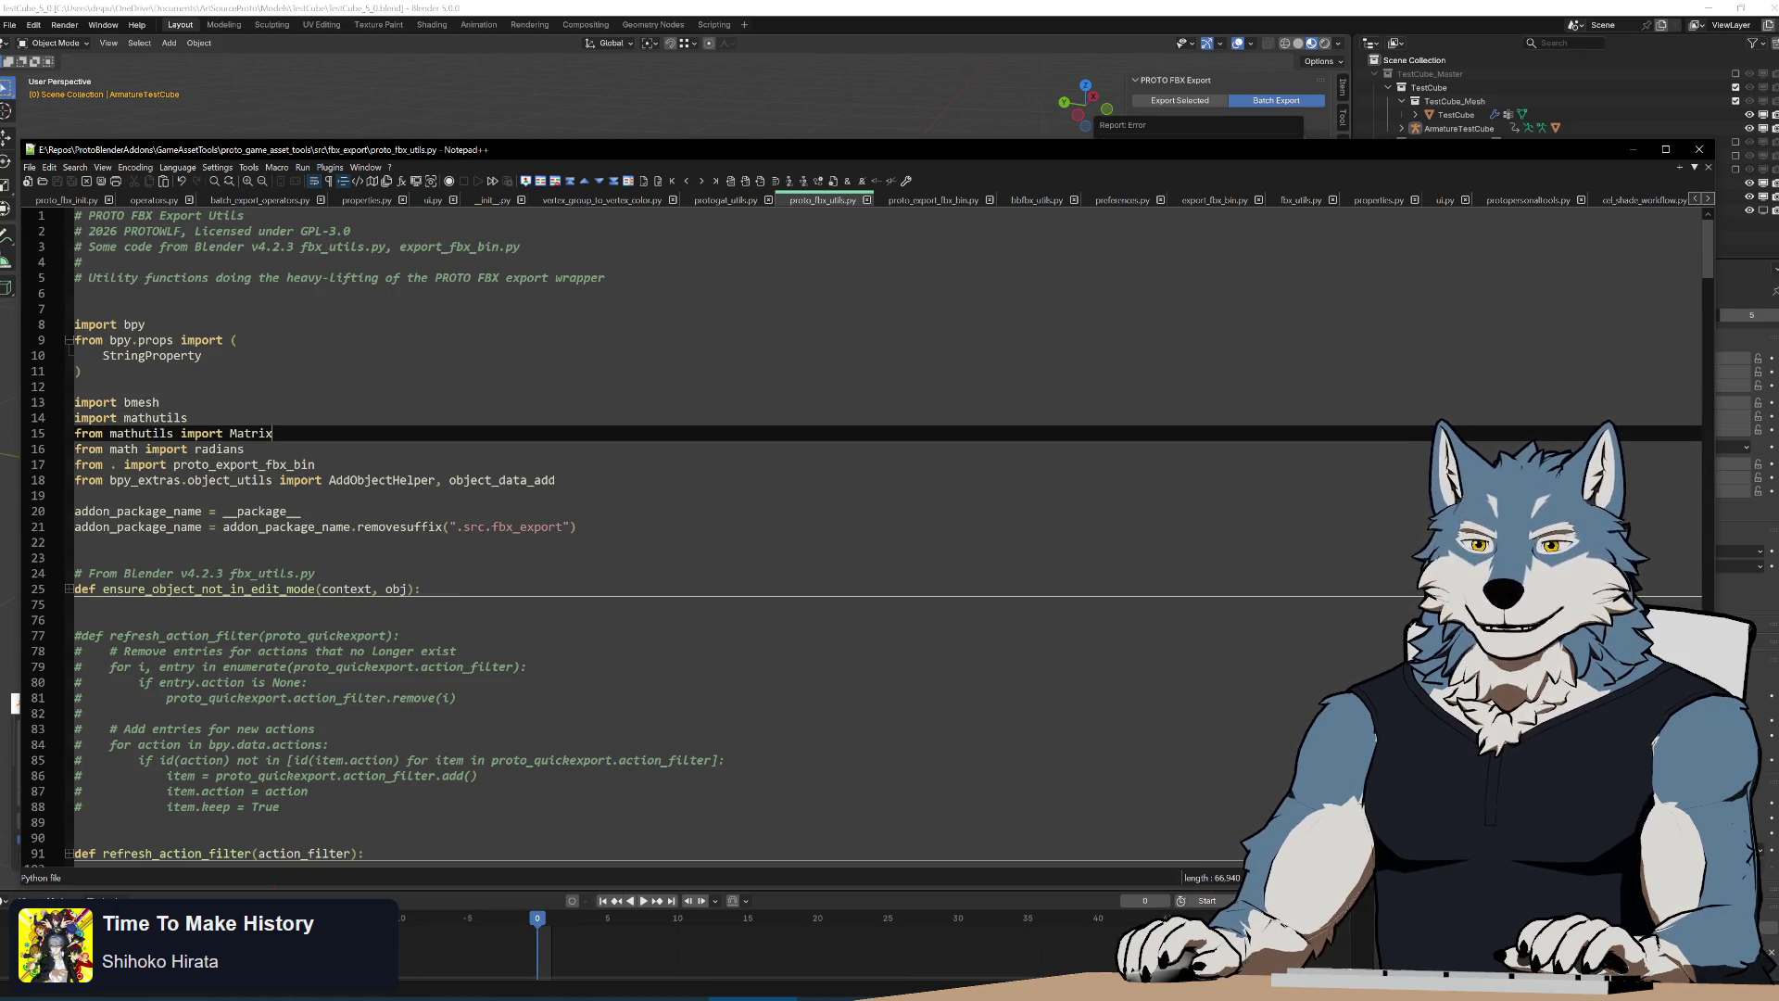
type(", Vector")
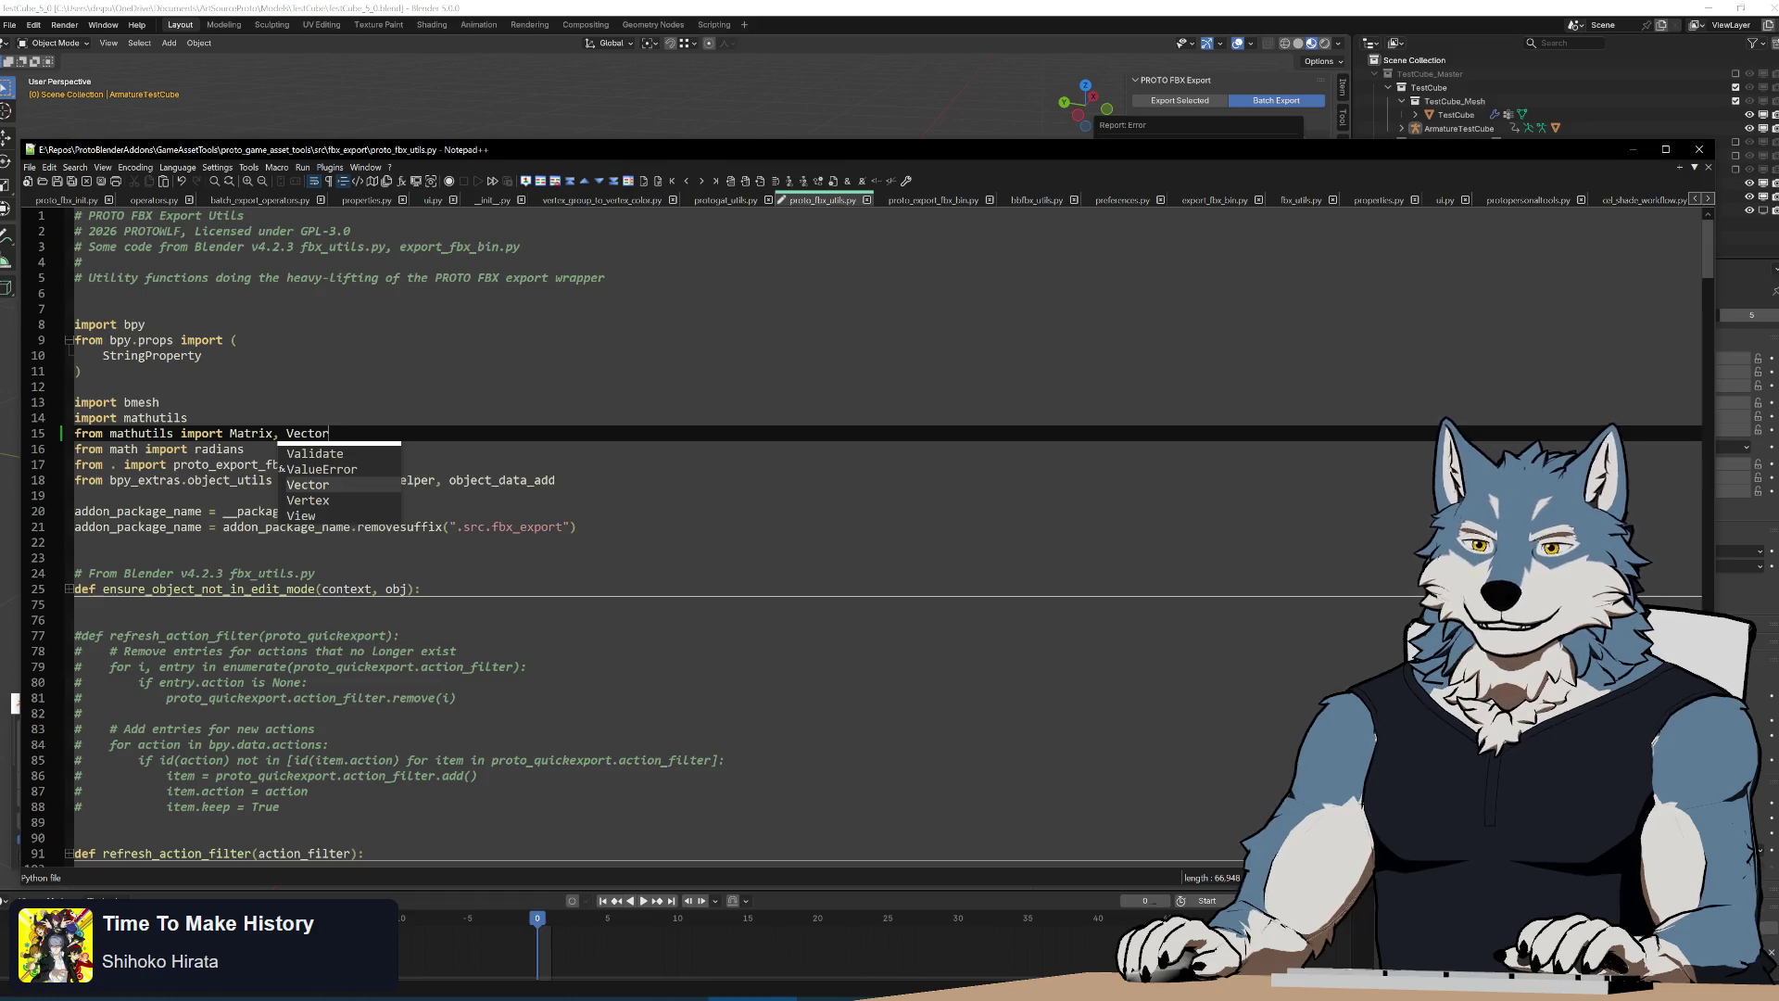
key("Return")
key("Down")
Rebuild the add-on zip with build.bat and return to Blender's add-on install options
key("alt+Tab")
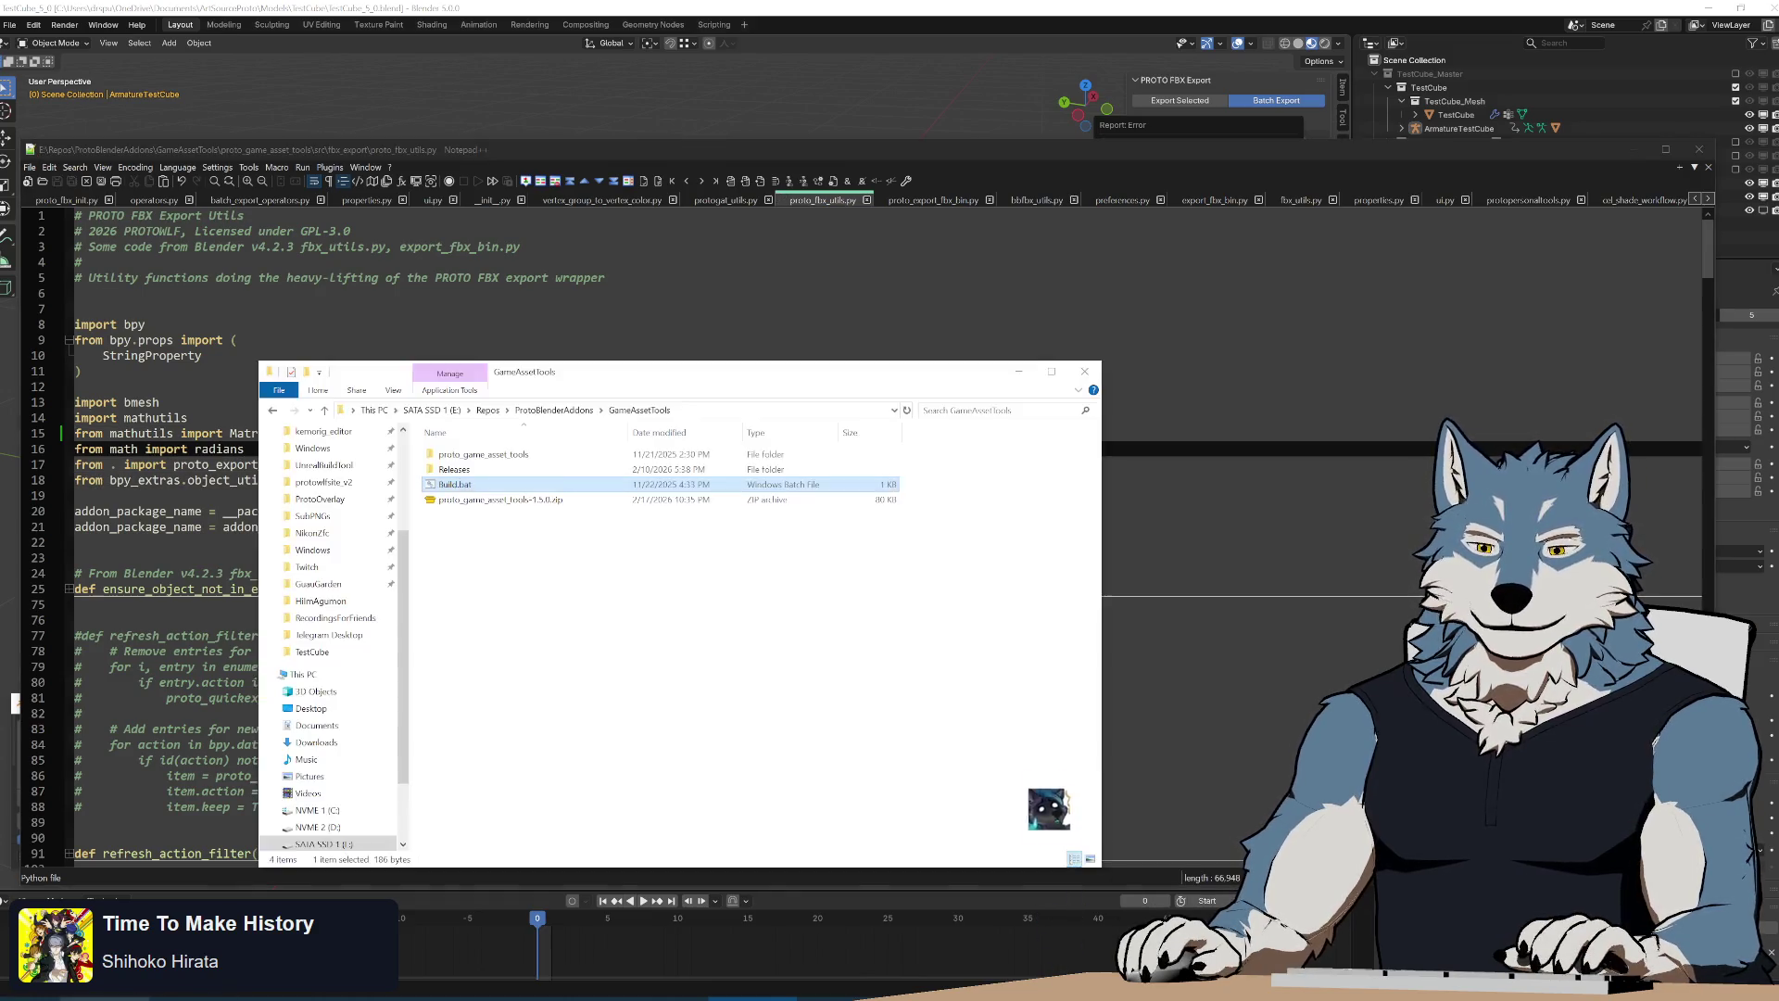
double_click(455, 484)
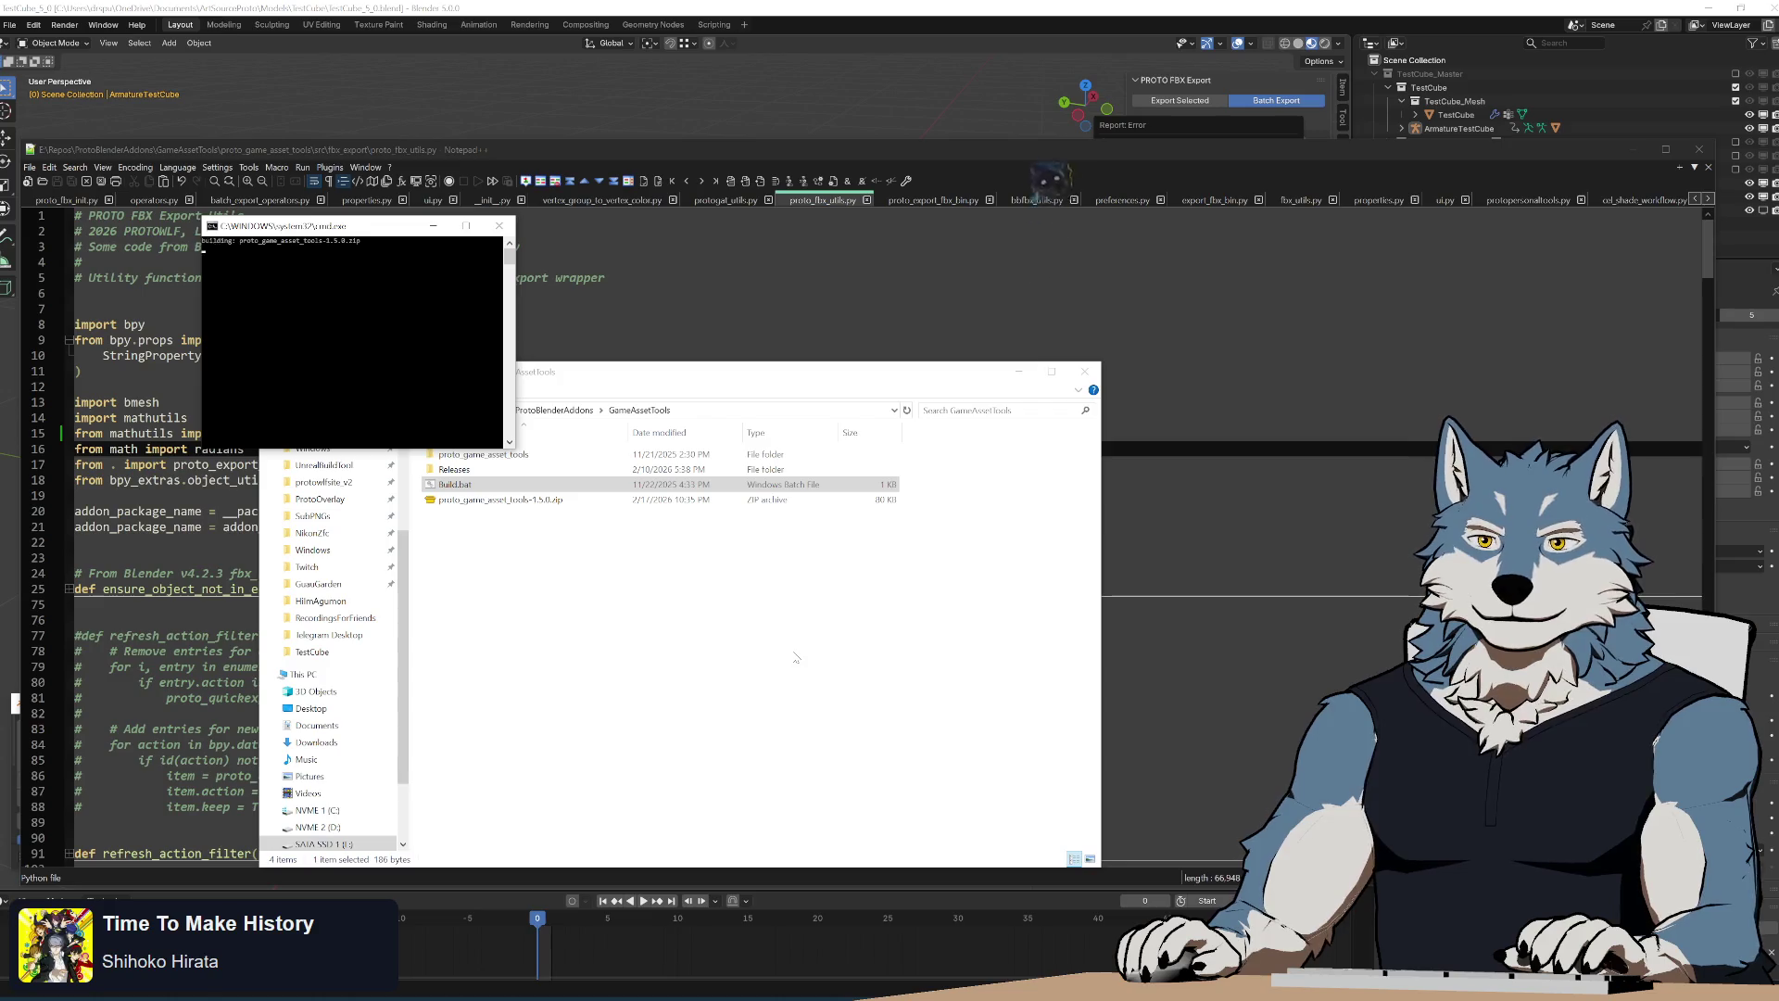
key("alt+Tab")
left_click(769, 725)
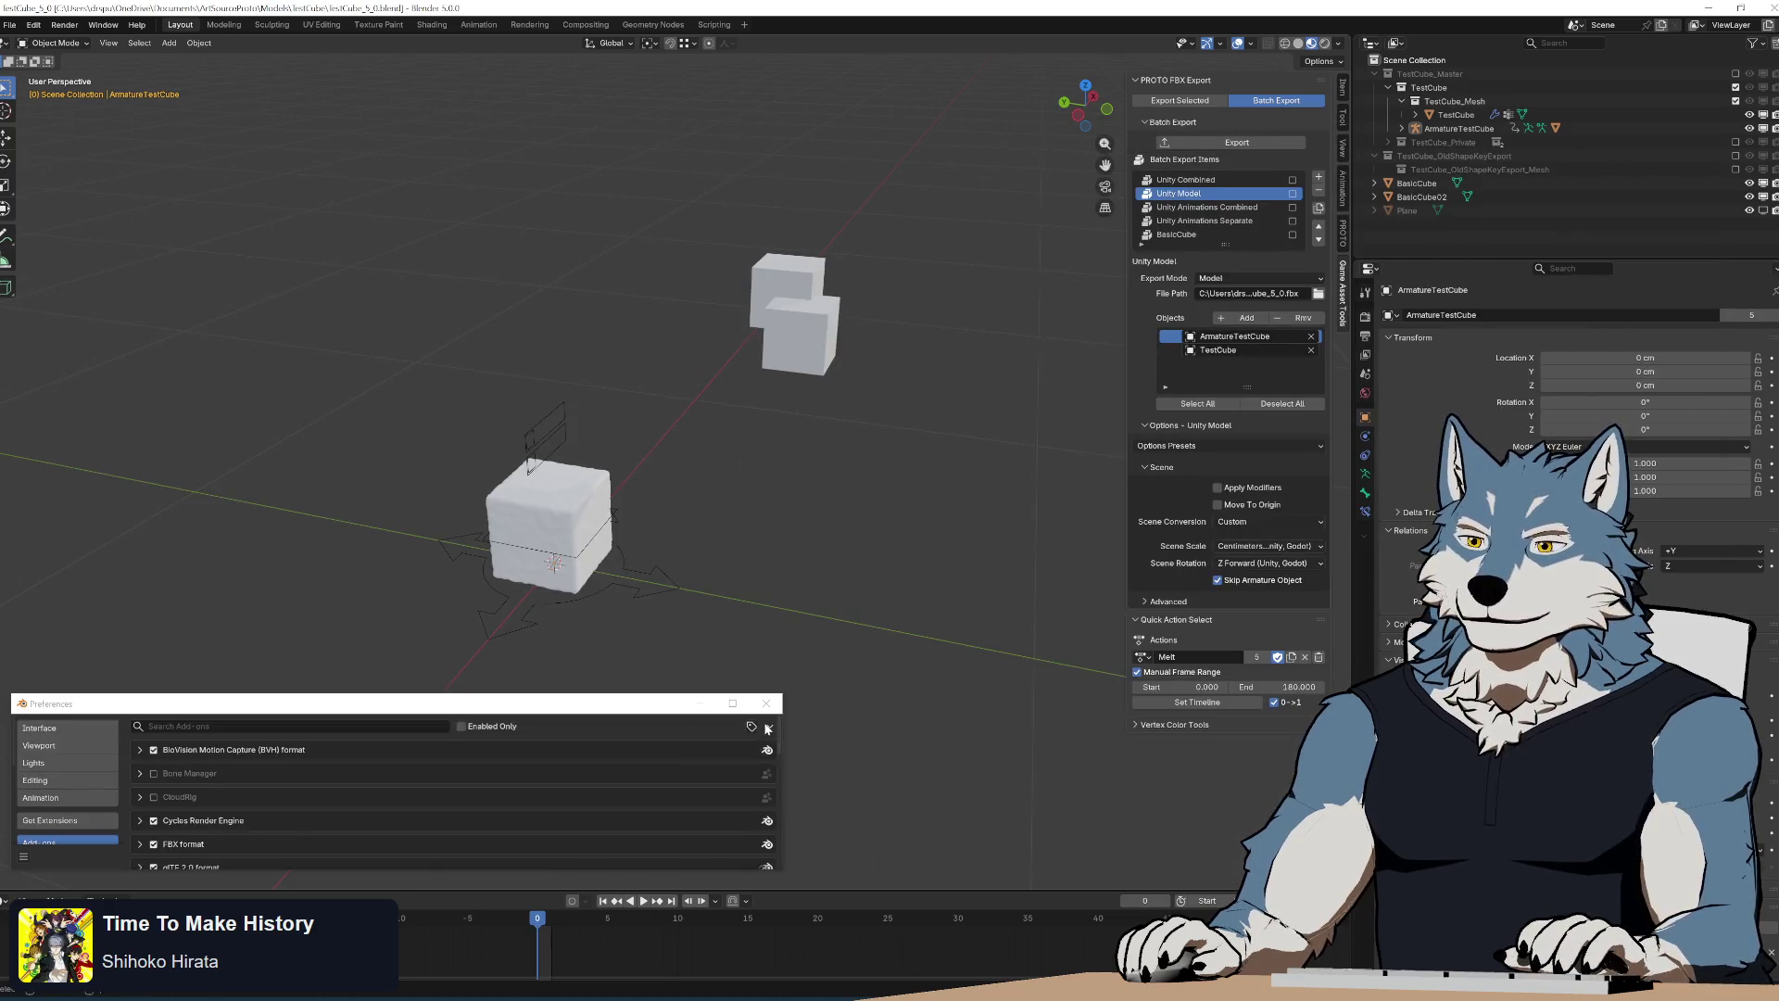
Install the rebuilt zip, select the armature slightly off origin and run the batch export, dismissing its warnings
left_click(716, 766)
double_click(622, 197)
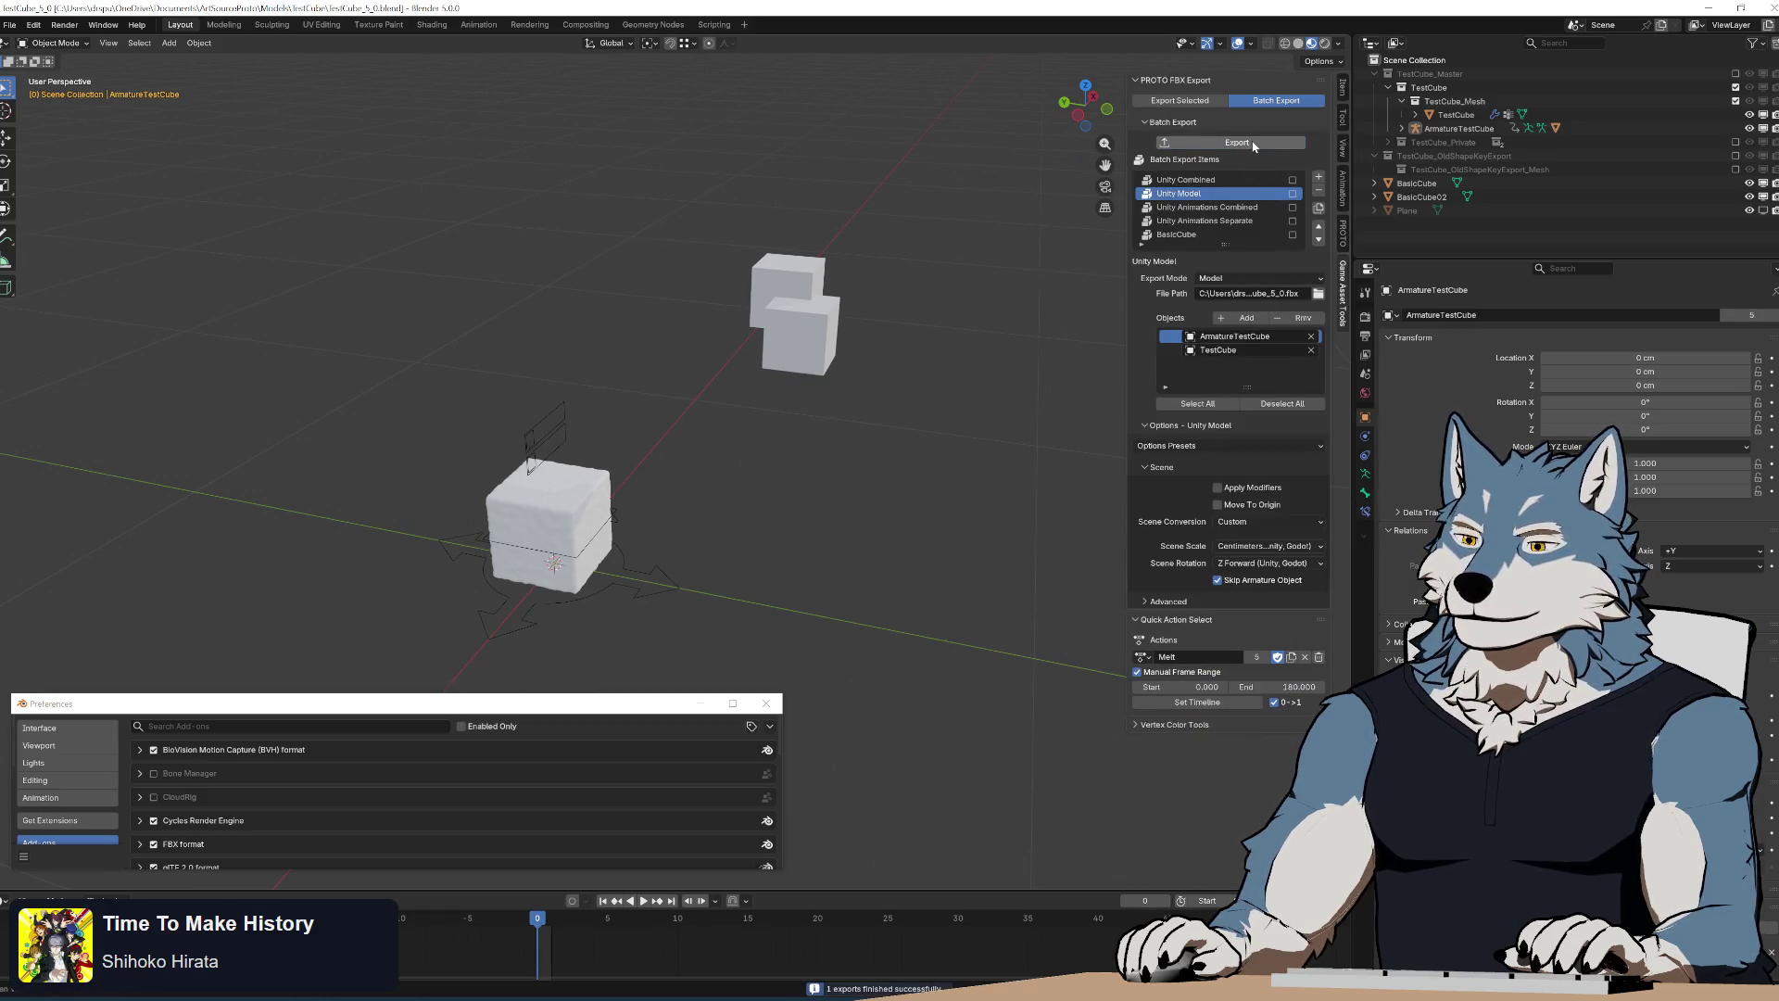
left_click_drag(641, 577, 644, 573)
left_click(1248, 142)
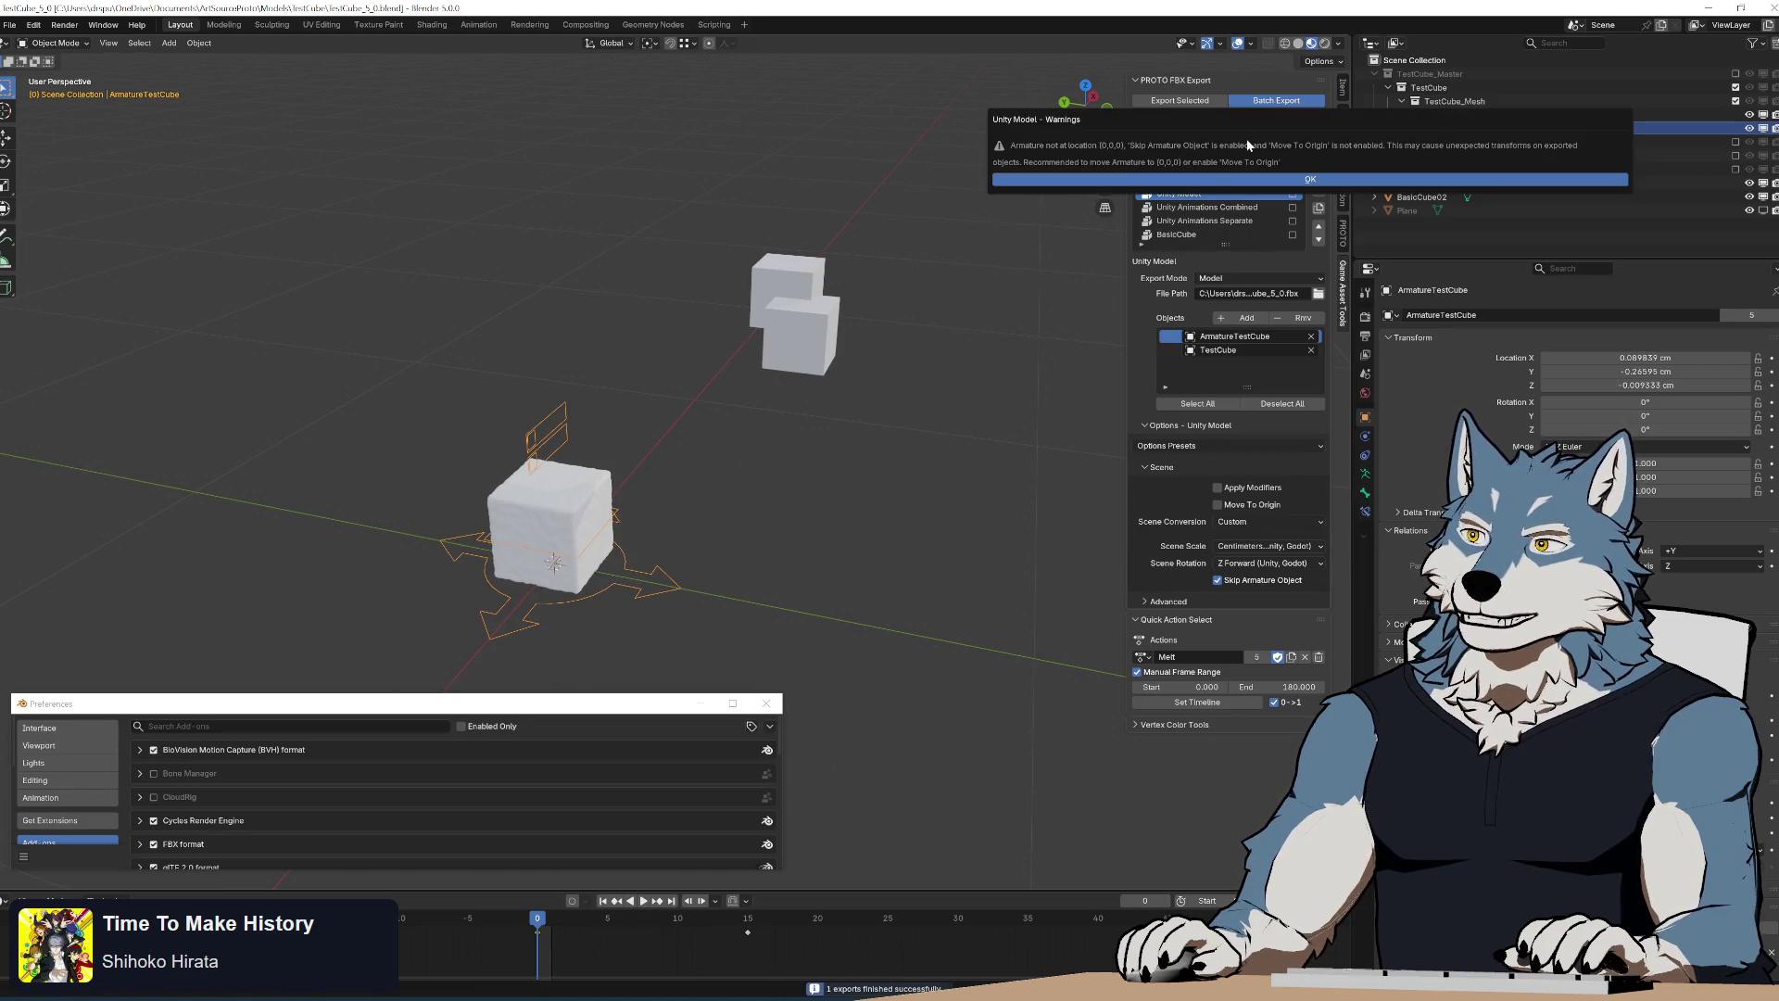
left_click(1196, 180)
Zero the armature's location X and rerun the batch export cleanly
left_click(1343, 87)
left_click(1207, 114)
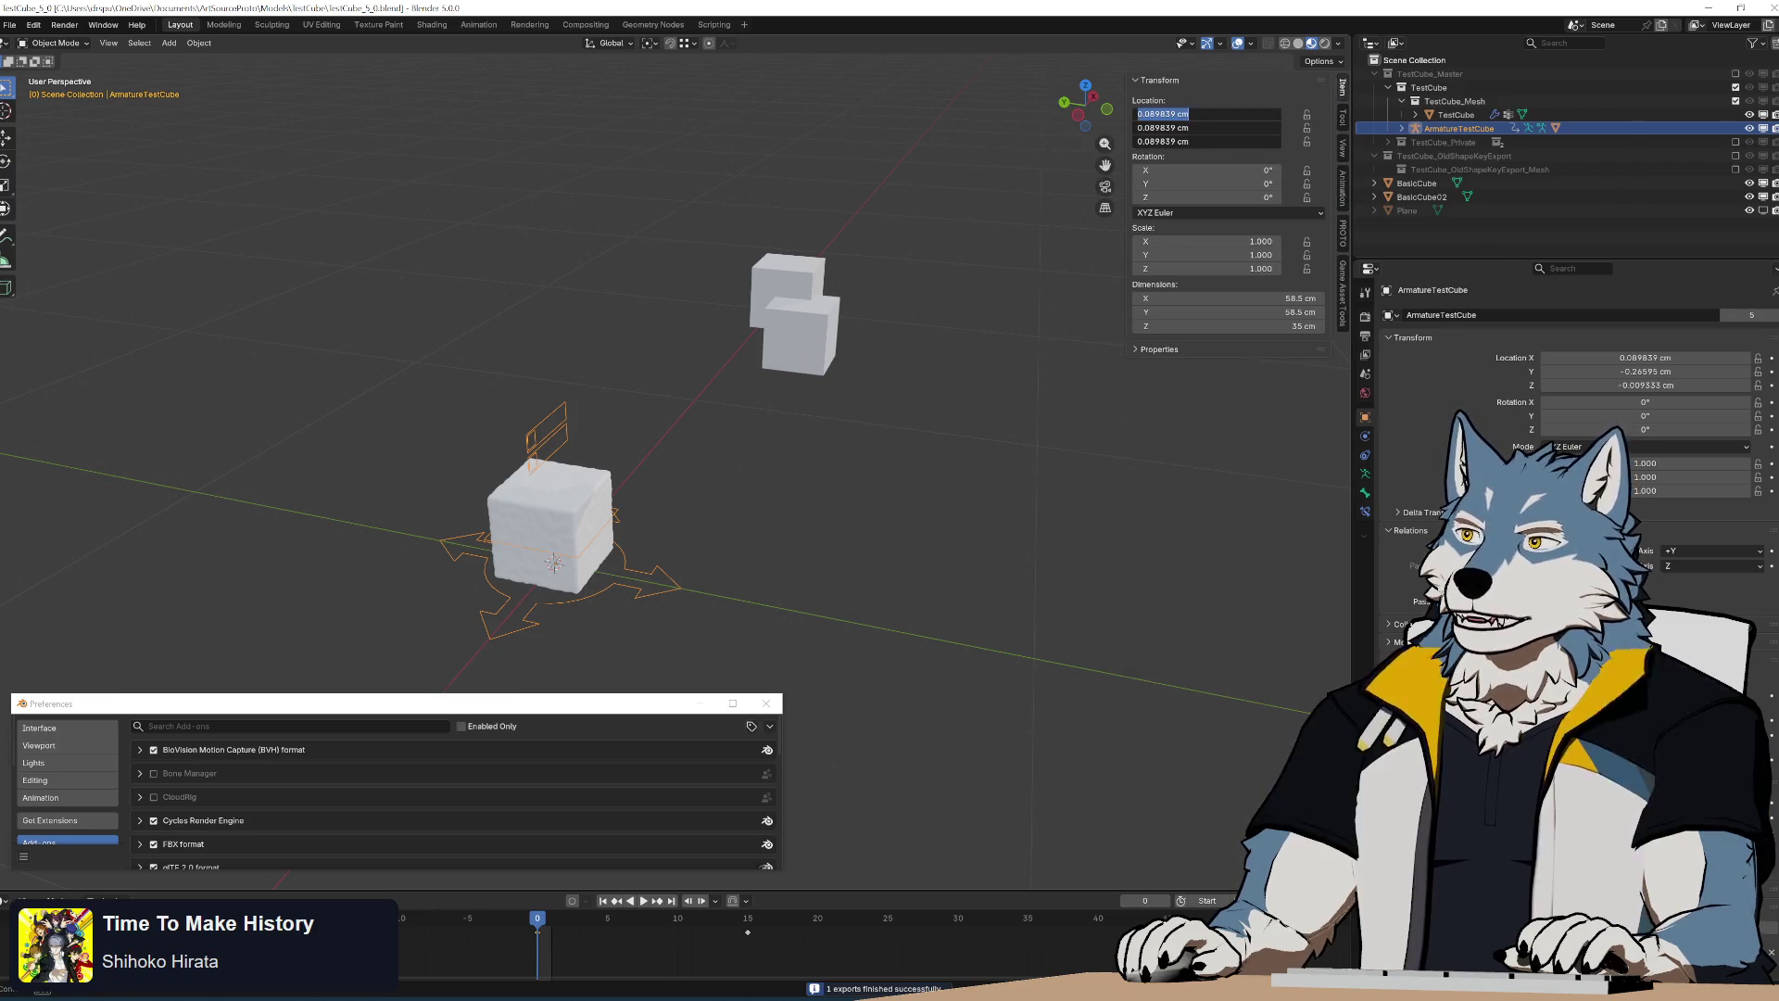
type("0")
key("Return")
left_click(1342, 178)
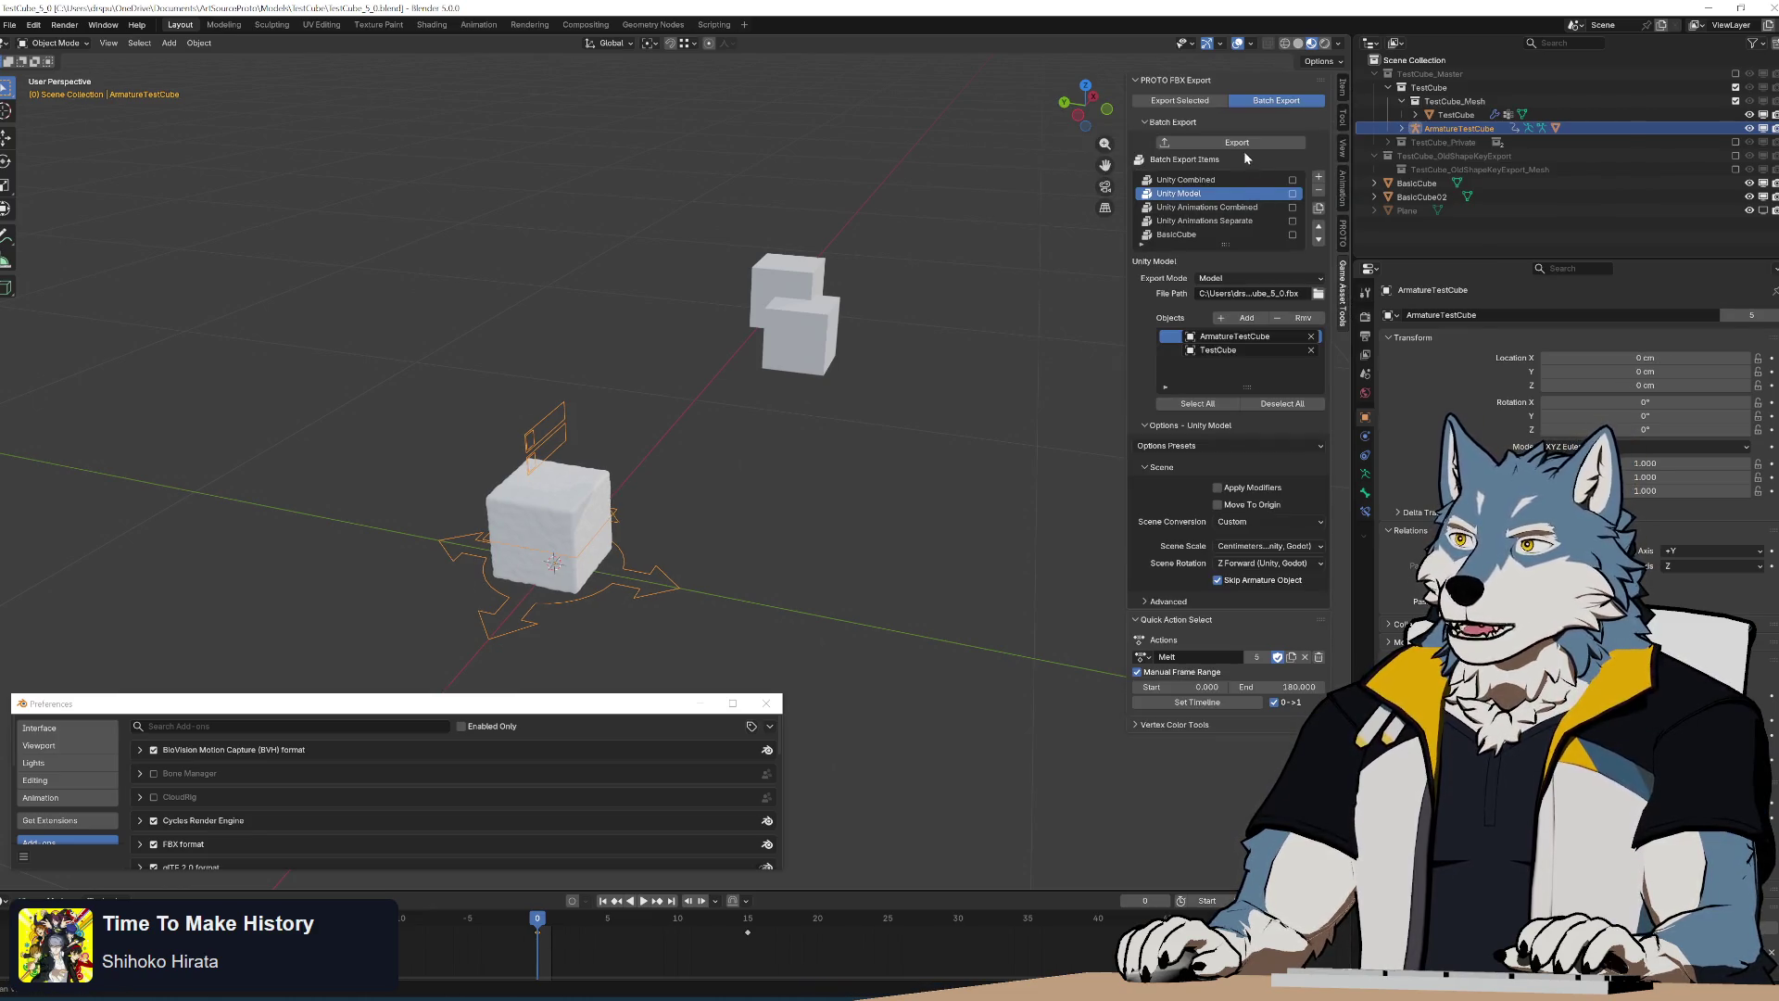
left_click(1236, 144)
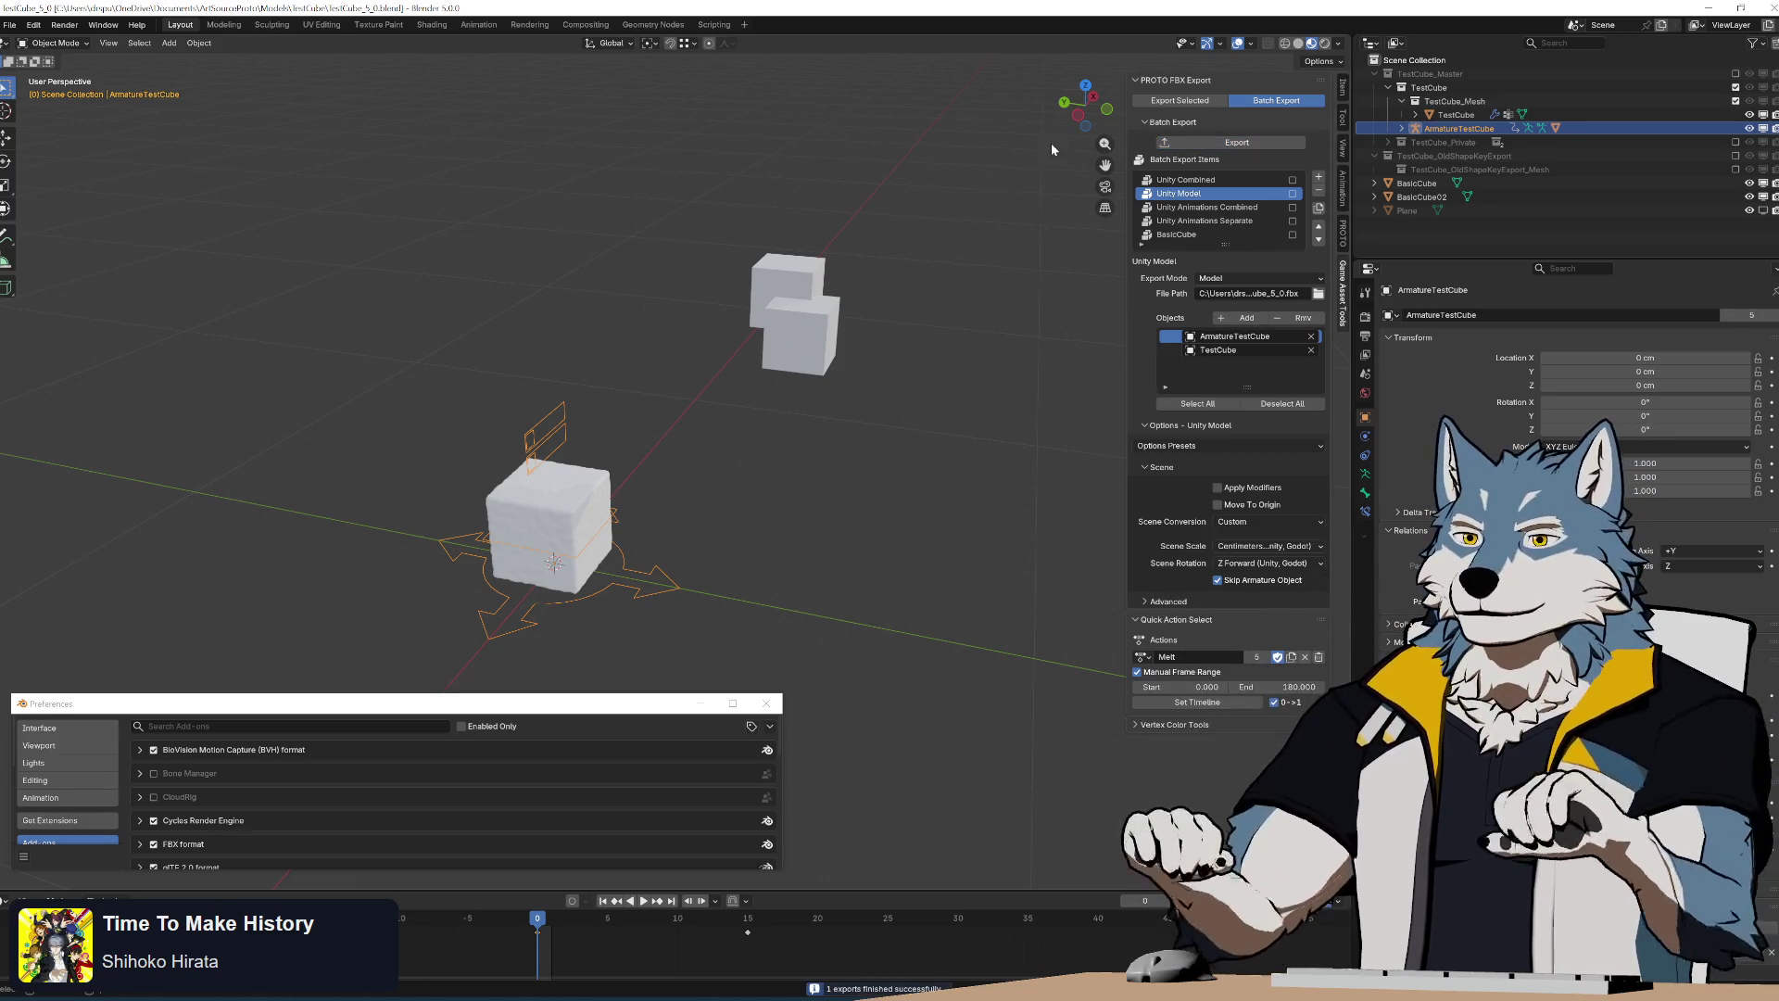
Move the armature off the origin with G and rerun the export to confirm the warning appears
key("g")
left_click(778, 535)
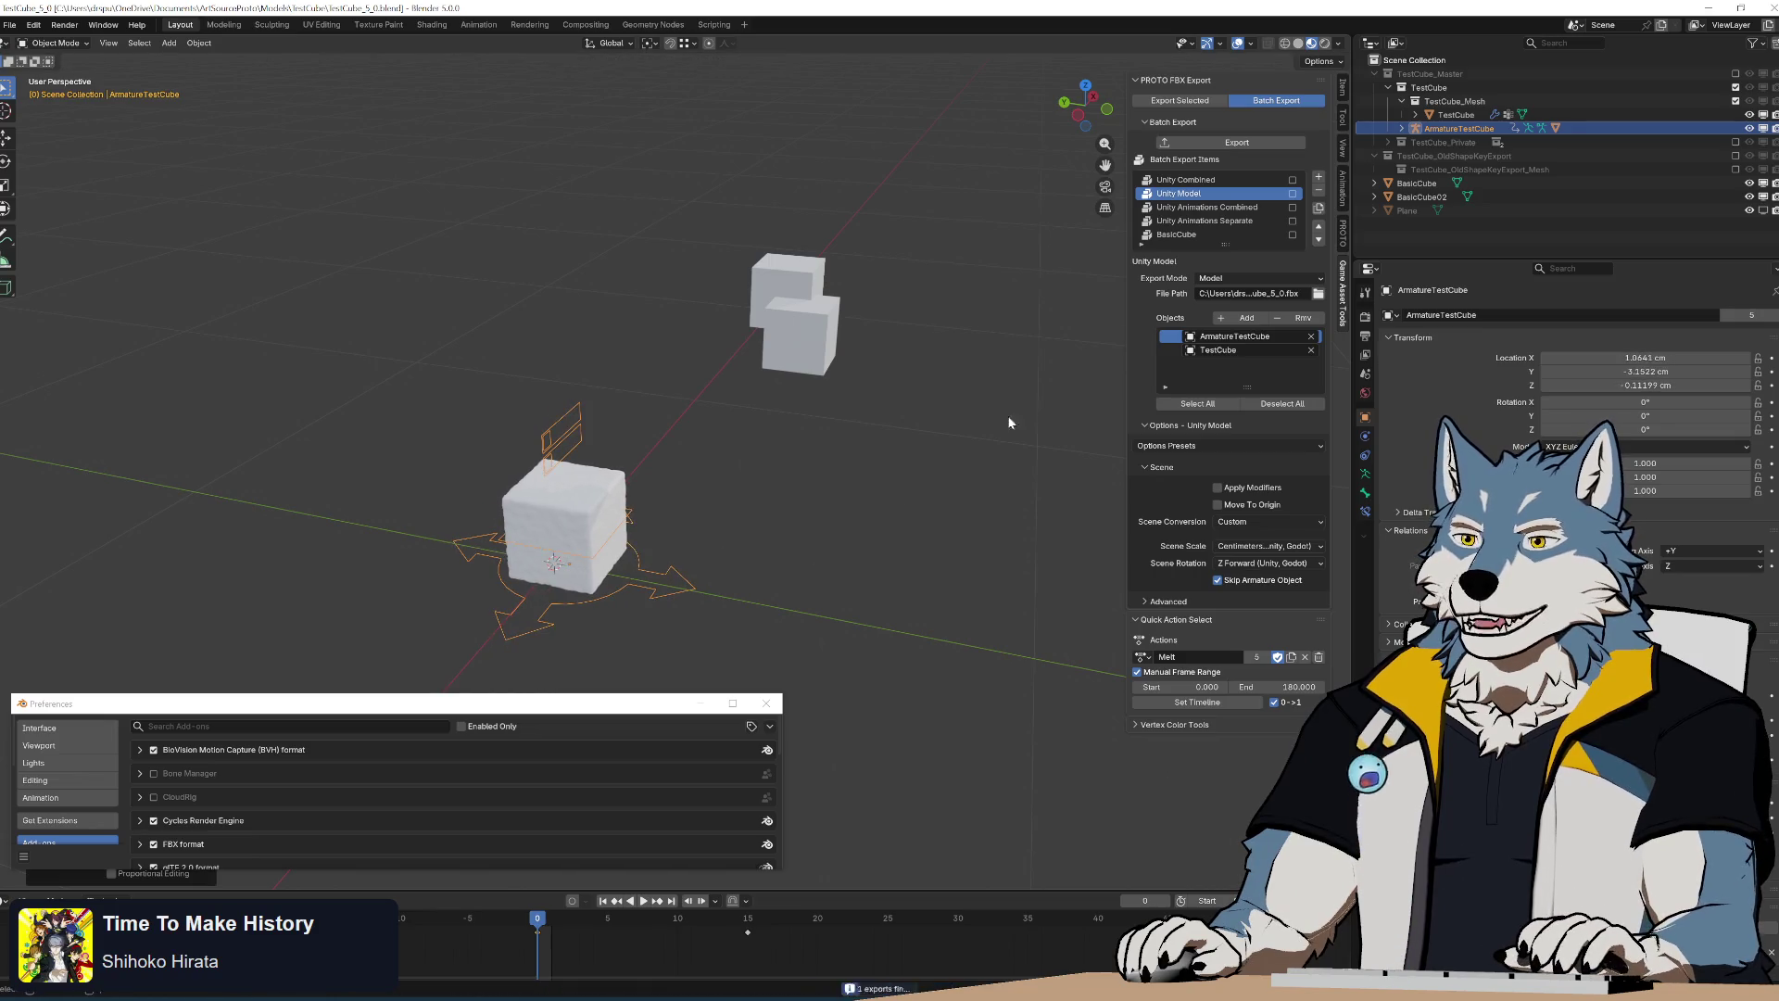
left_click(1229, 141)
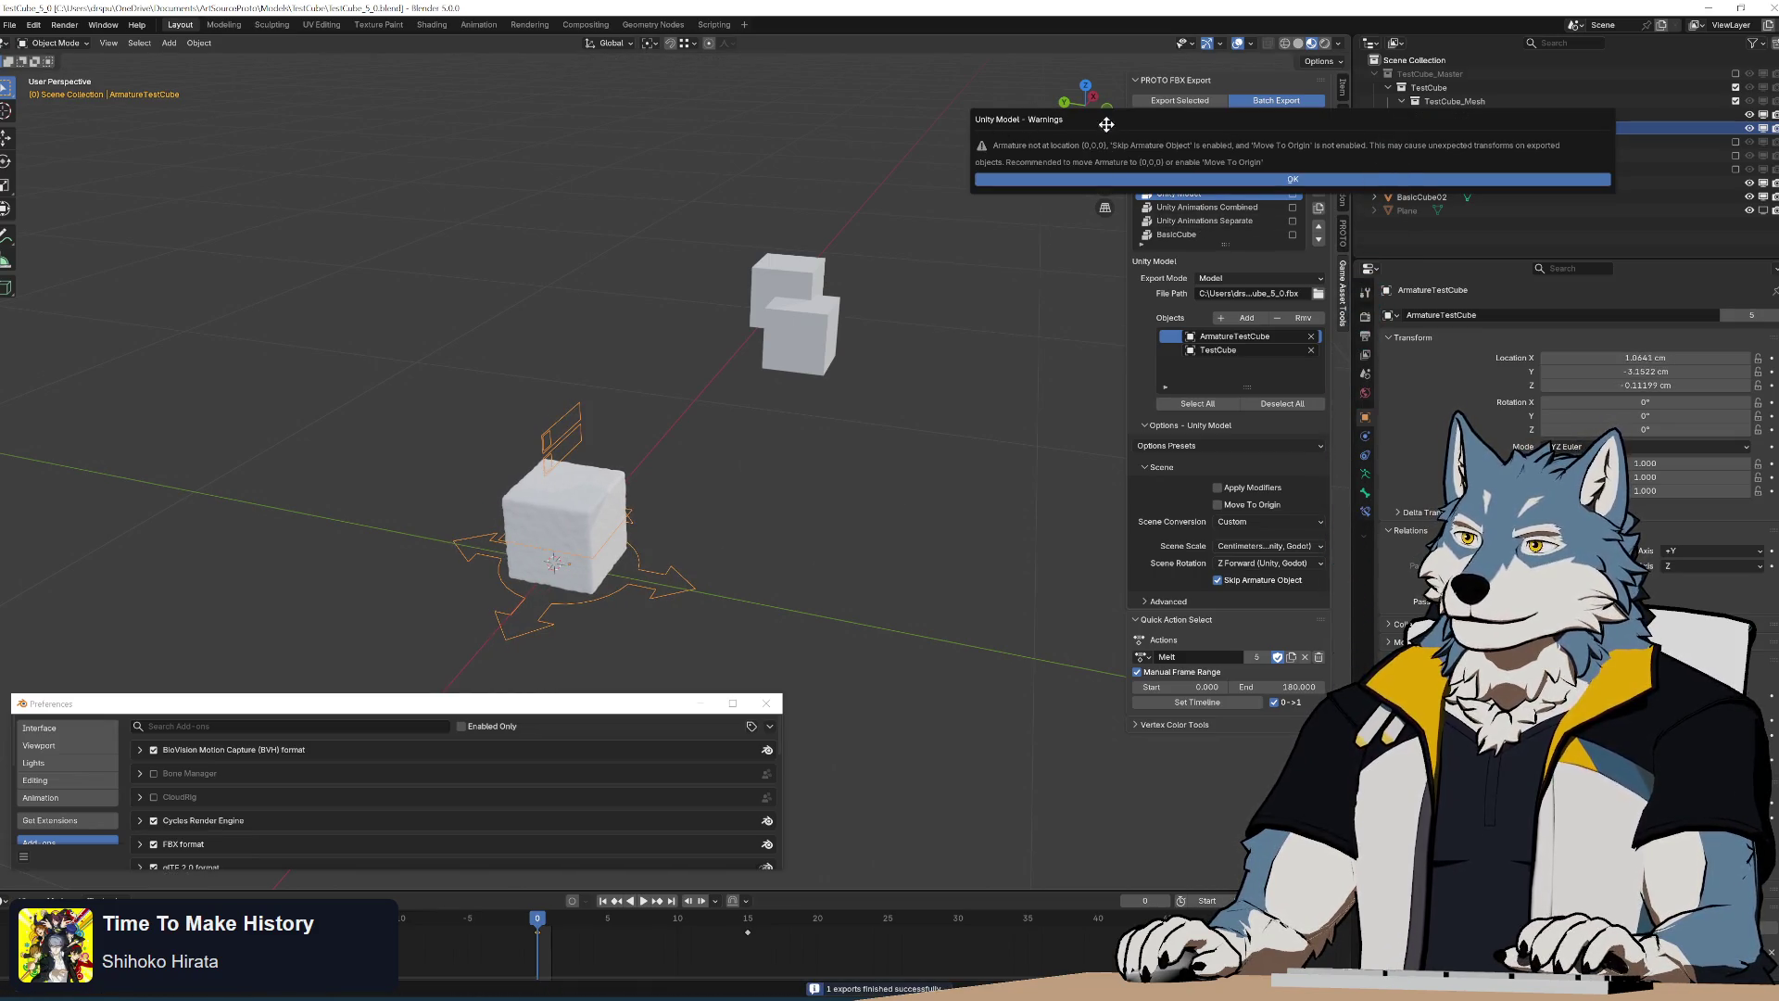
left_click(1103, 177)
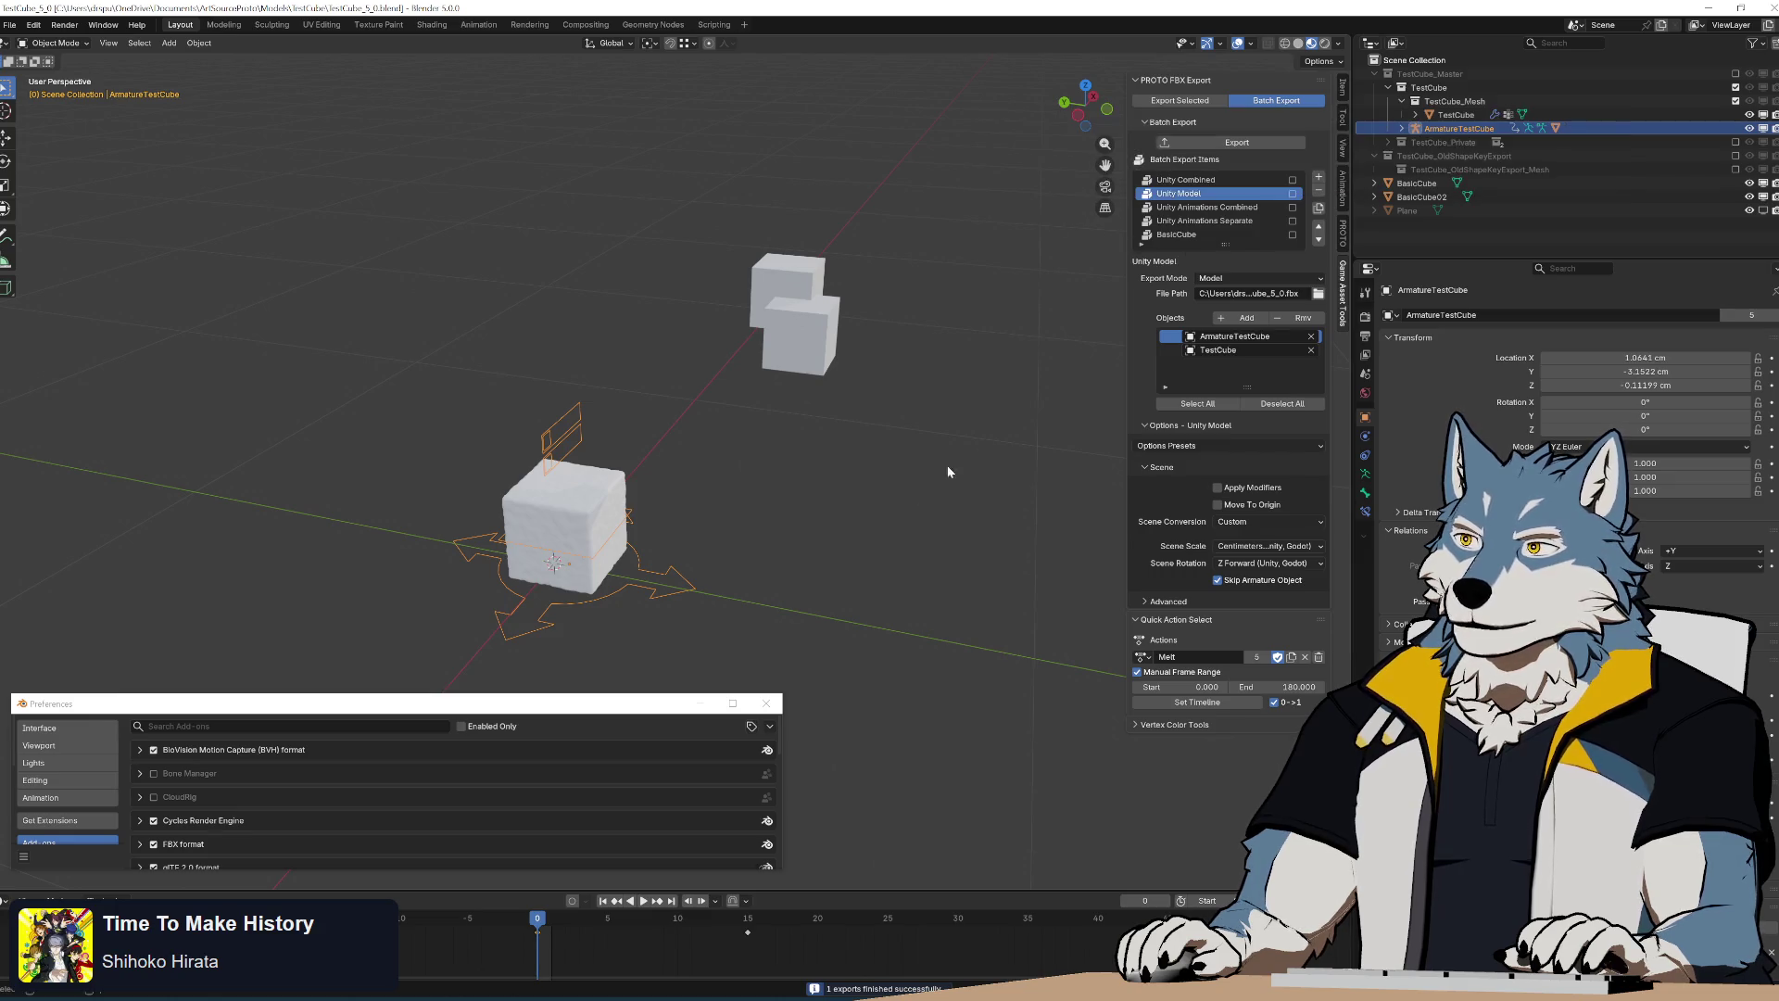
Reset the armature's location X to 0, deselect it and settle the view on the scene
left_click(1342, 92)
left_click(1181, 113)
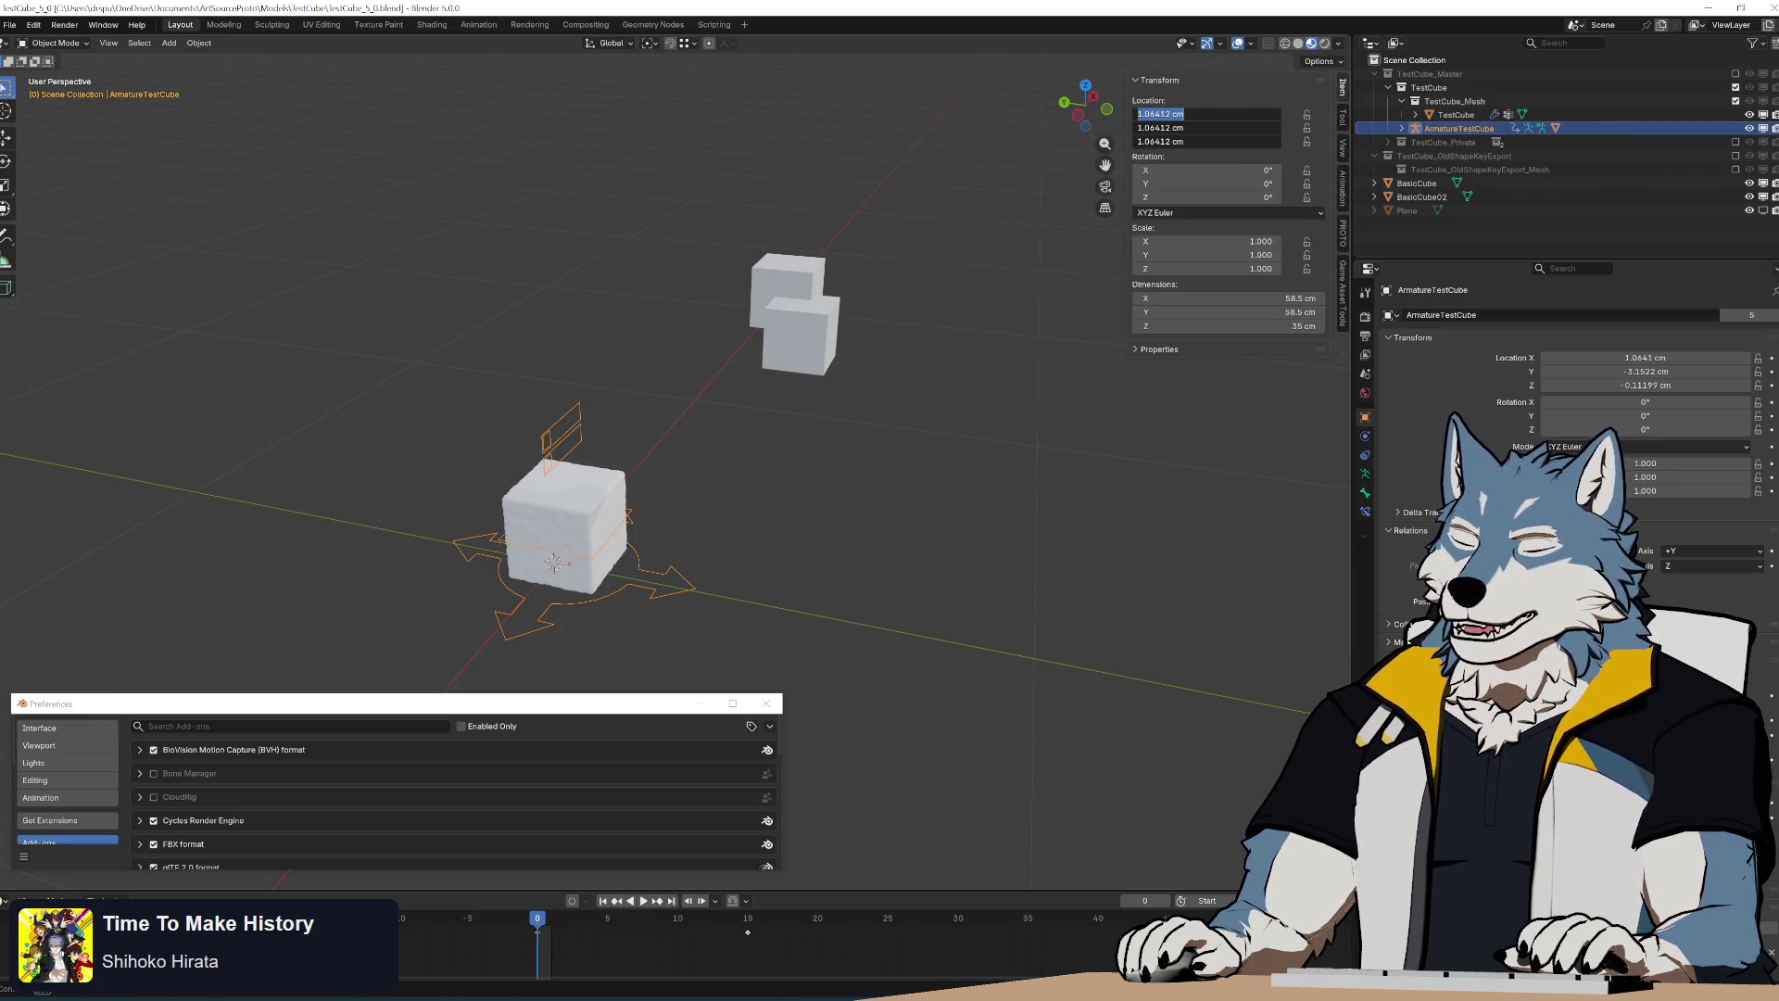
type("0")
key("Return")
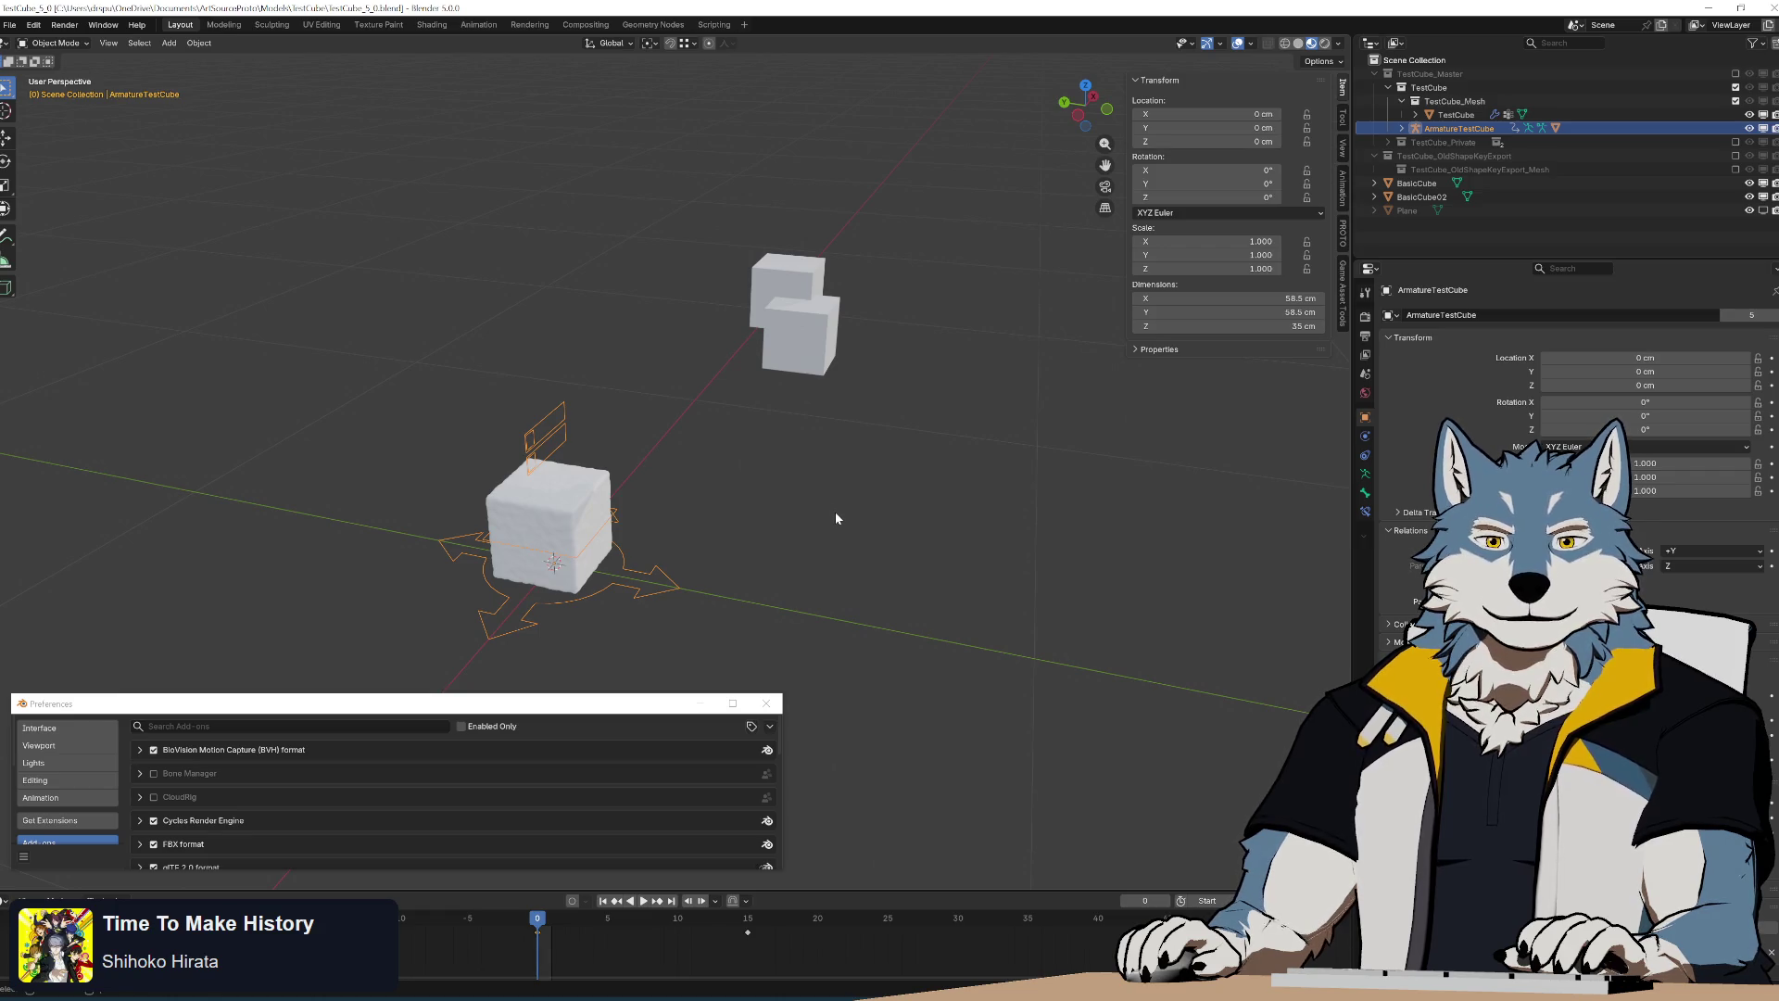
left_click(860, 539)
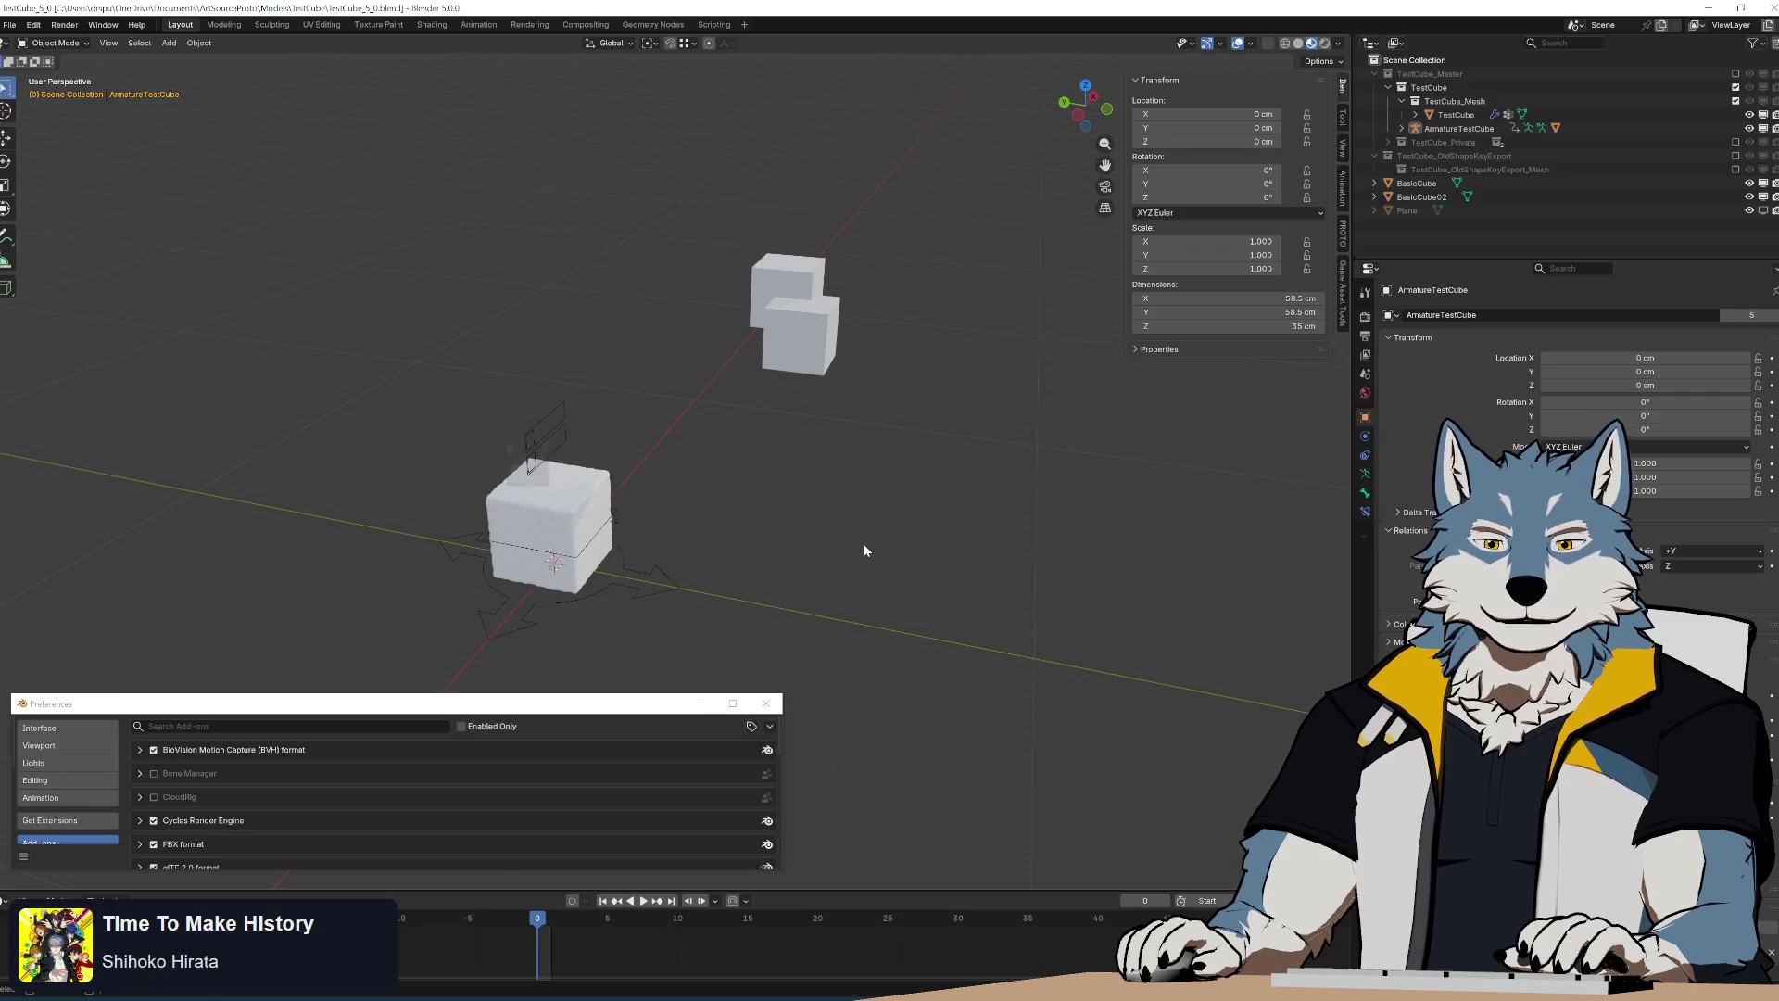
mouse_move(791, 507)
middle_mouse_down()
mouse_move(779, 487)
mouse_move(802, 575)
mouse_move(782, 425)
mouse_move(835, 543)
mouse_move(1056, 376)
mouse_move(1053, 570)
mouse_move(664, 564)
mouse_move(580, 474)
mouse_move(1007, 444)
mouse_move(938, 474)
middle_mouse_up()
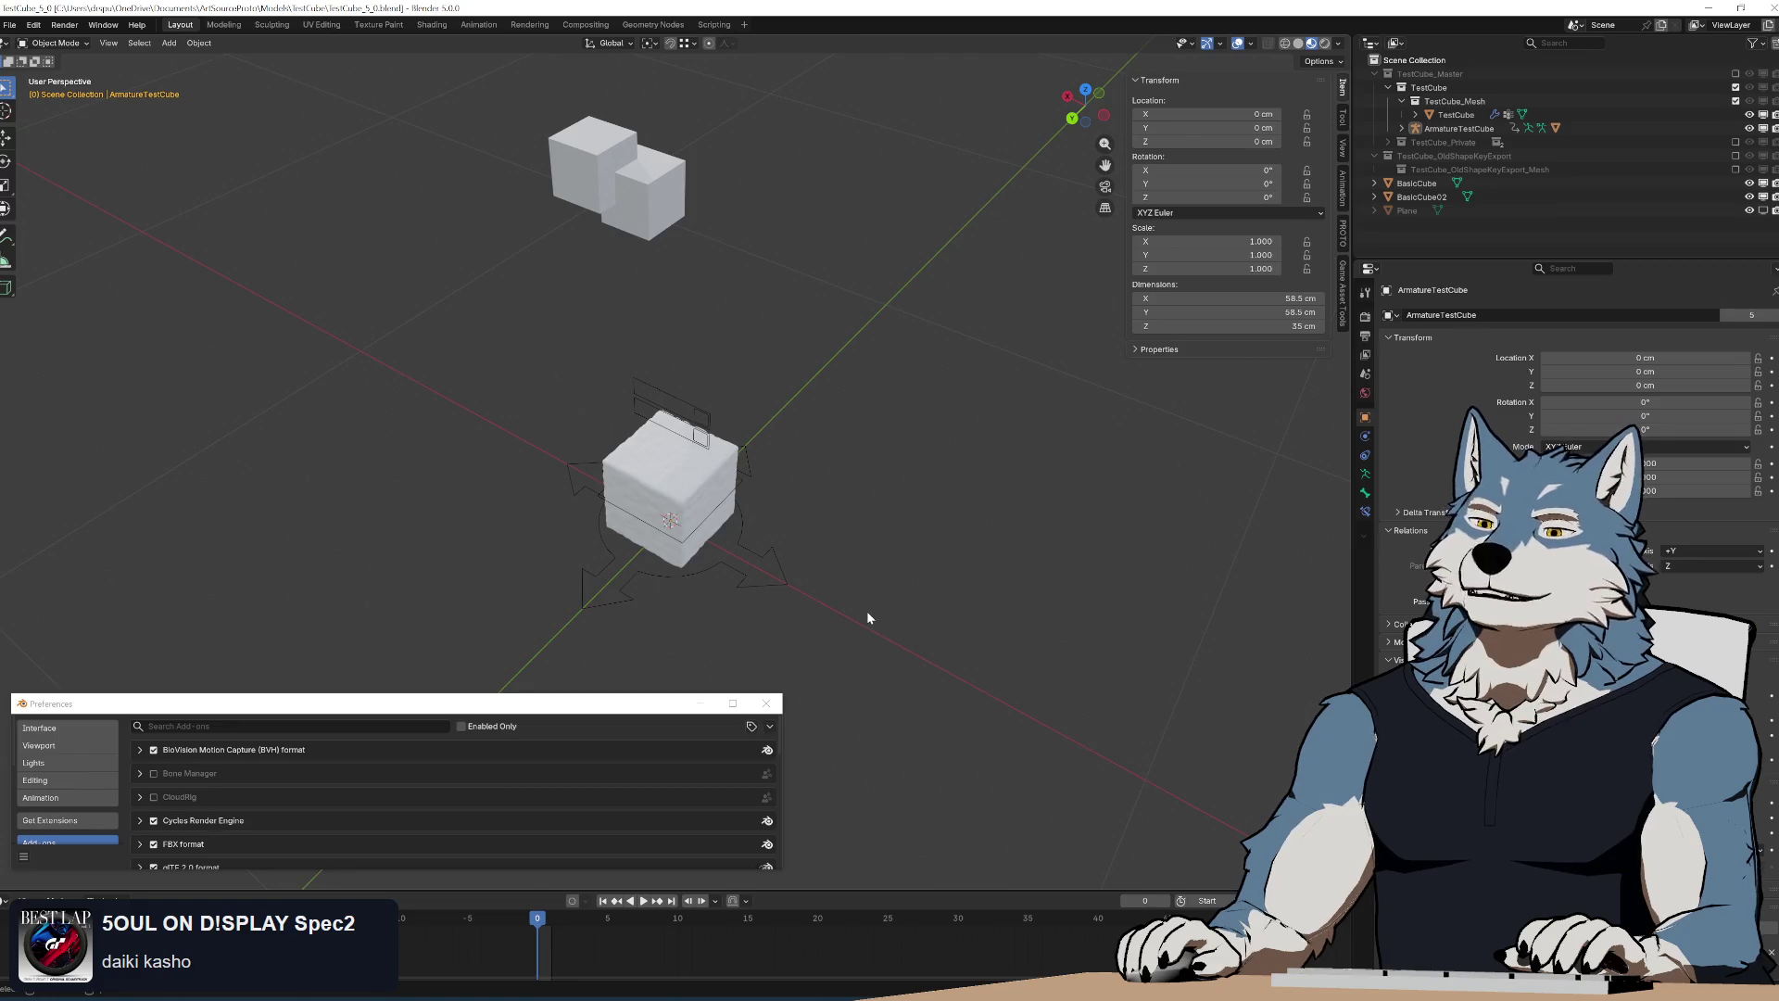
Show the Game Asset Tools sidebar tab with the Unity Model batch export item
left_click(1341, 291)
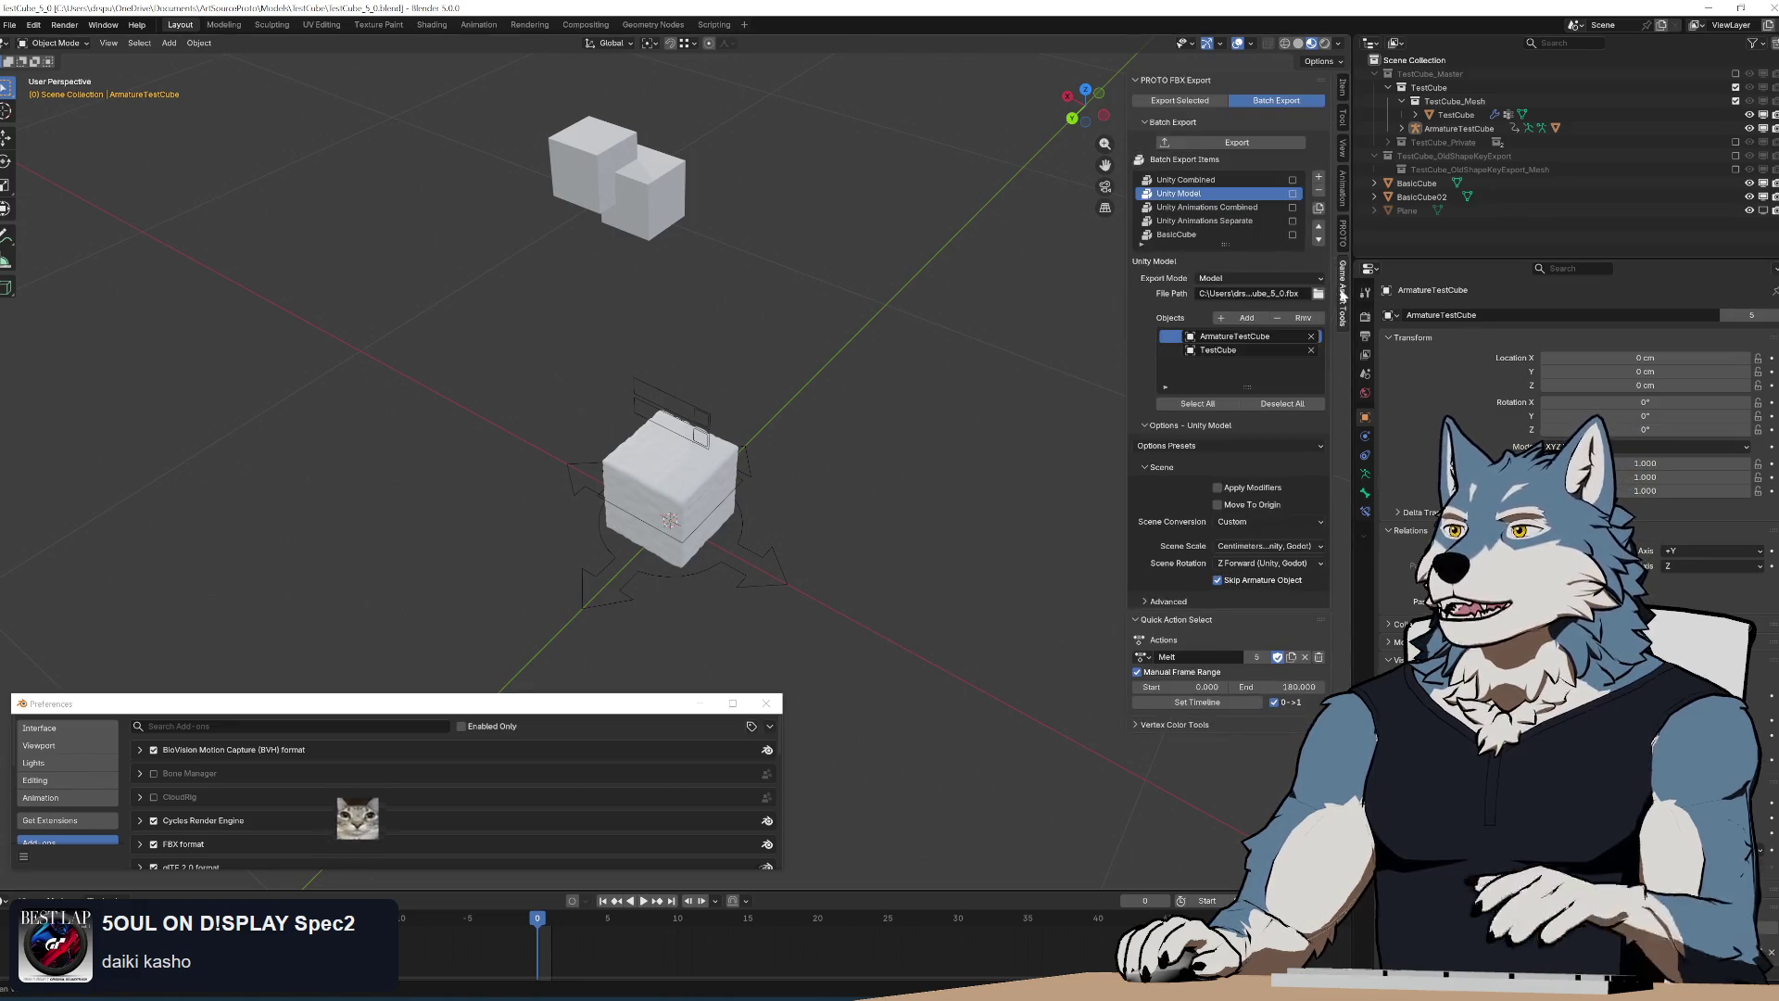
Remove the '* Investigate Y offset weirdness' line from the changelog, then select the test cube's armature in Blender
key("alt+Tab")
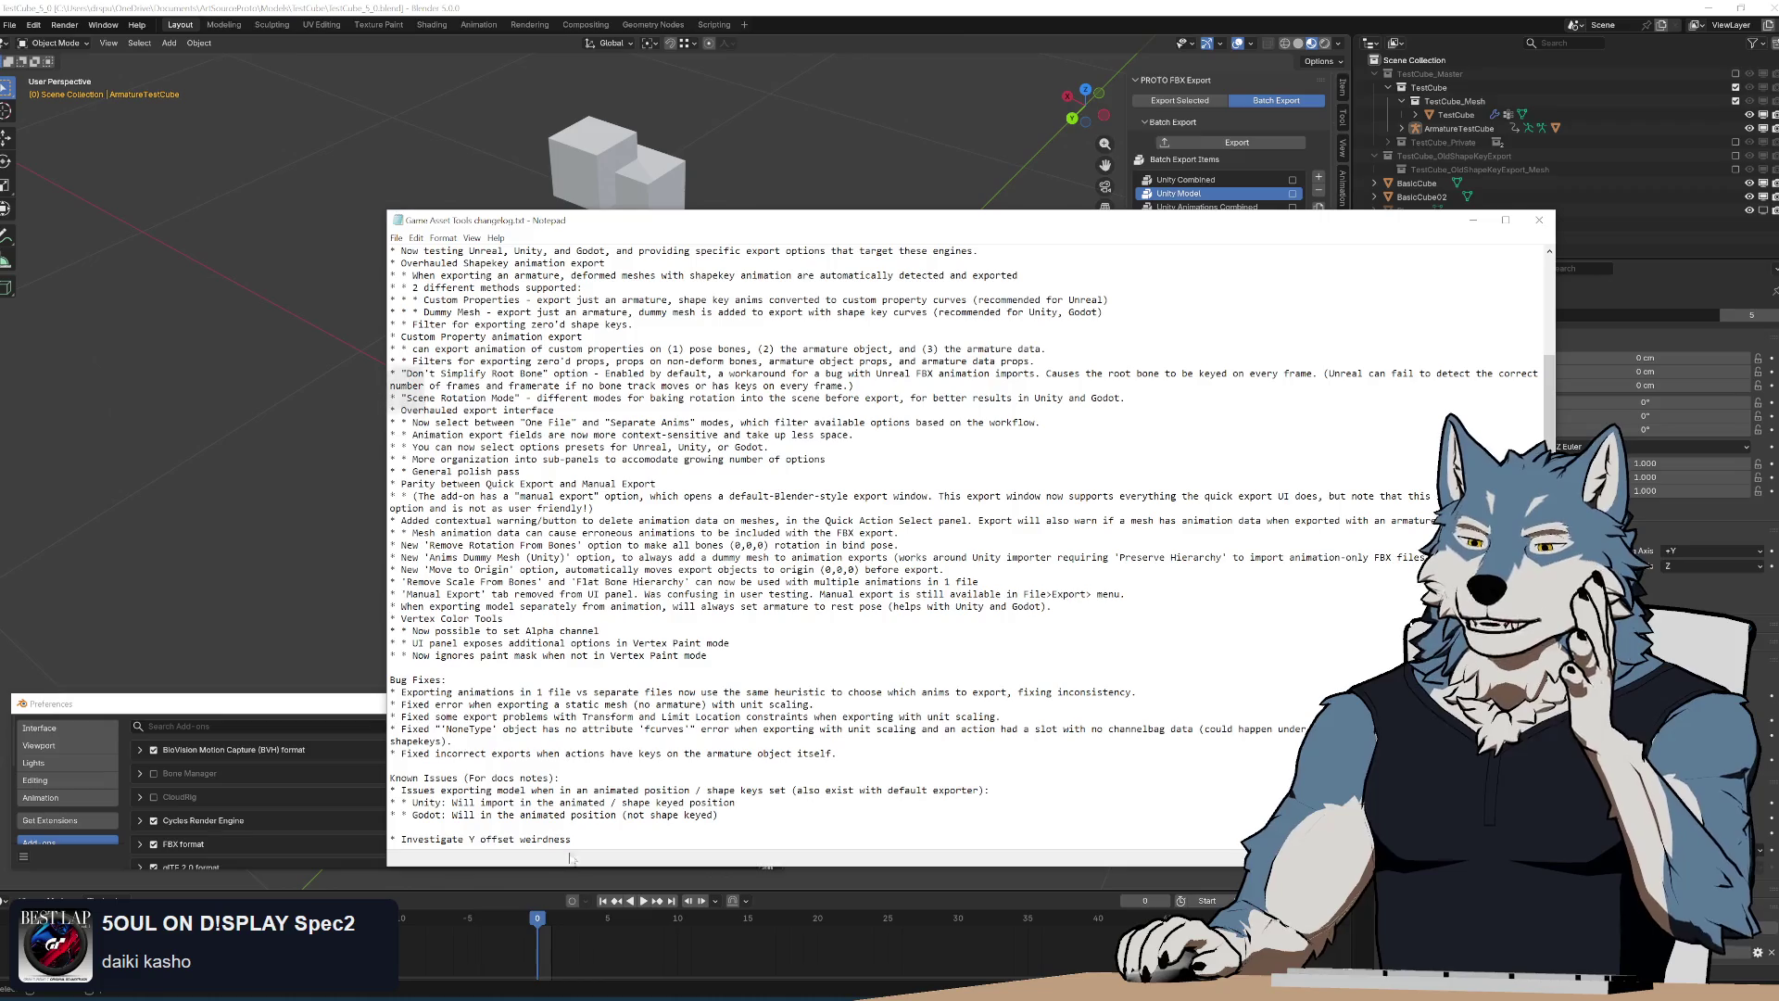
left_click_drag(572, 839, 391, 838)
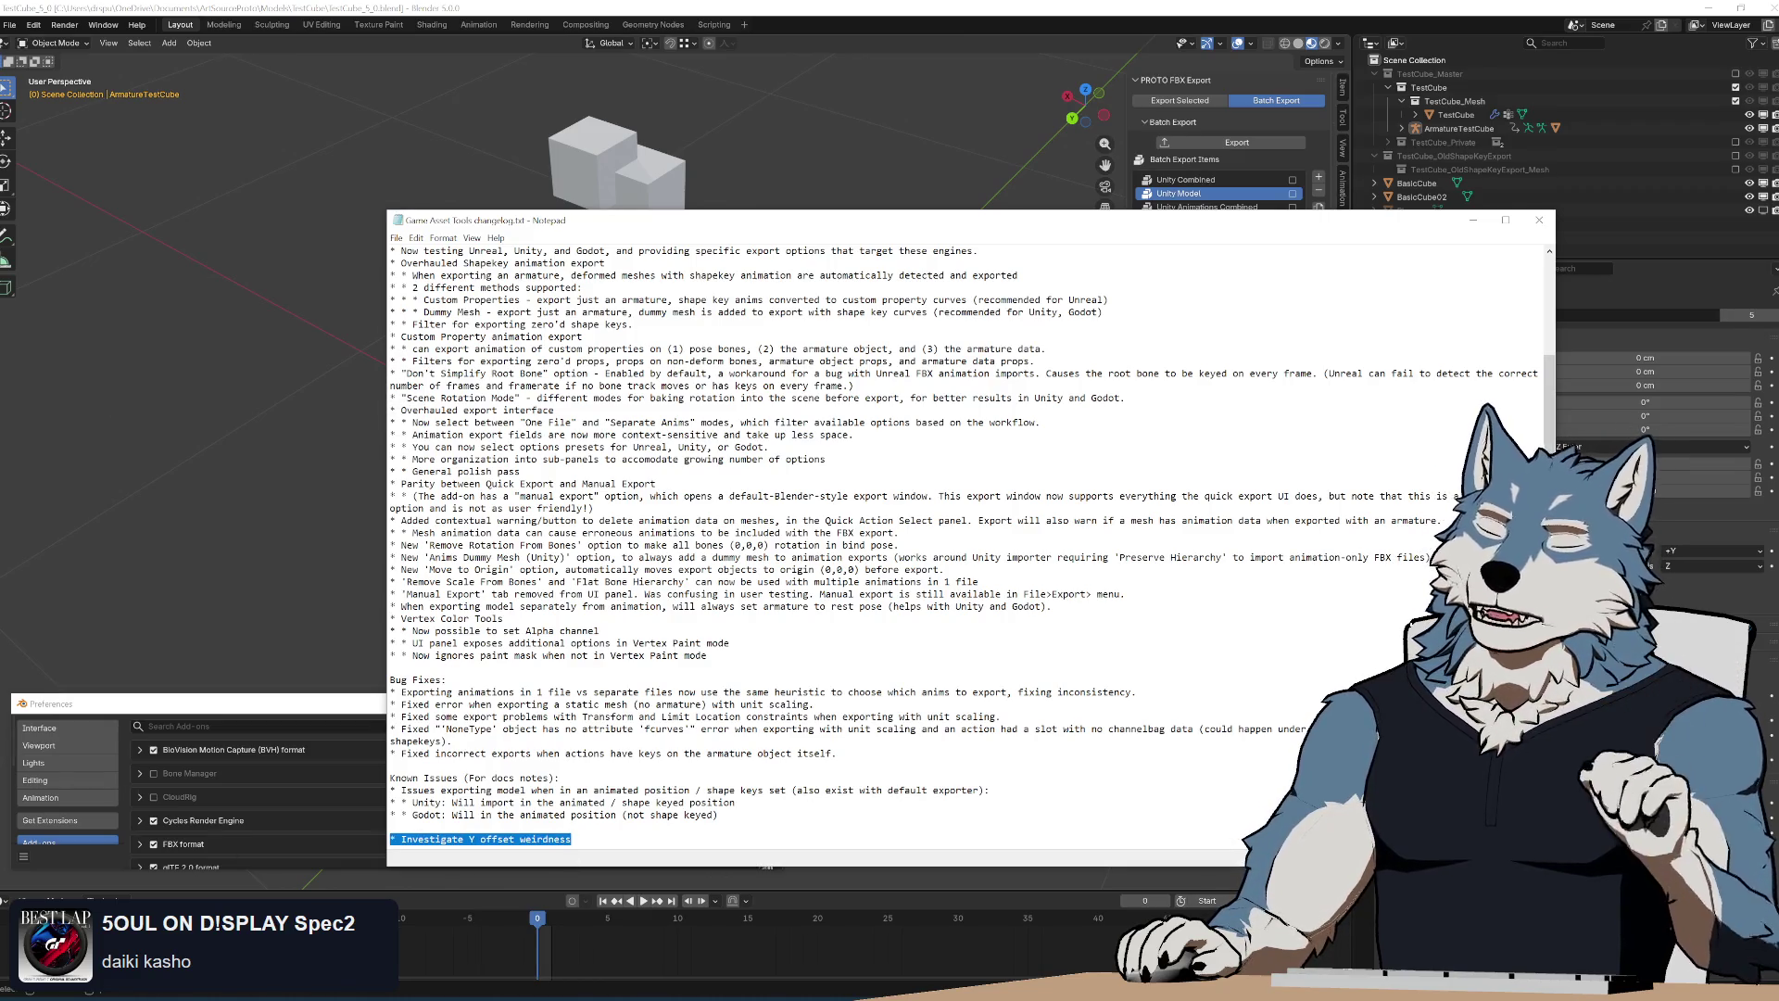
key("Delete")
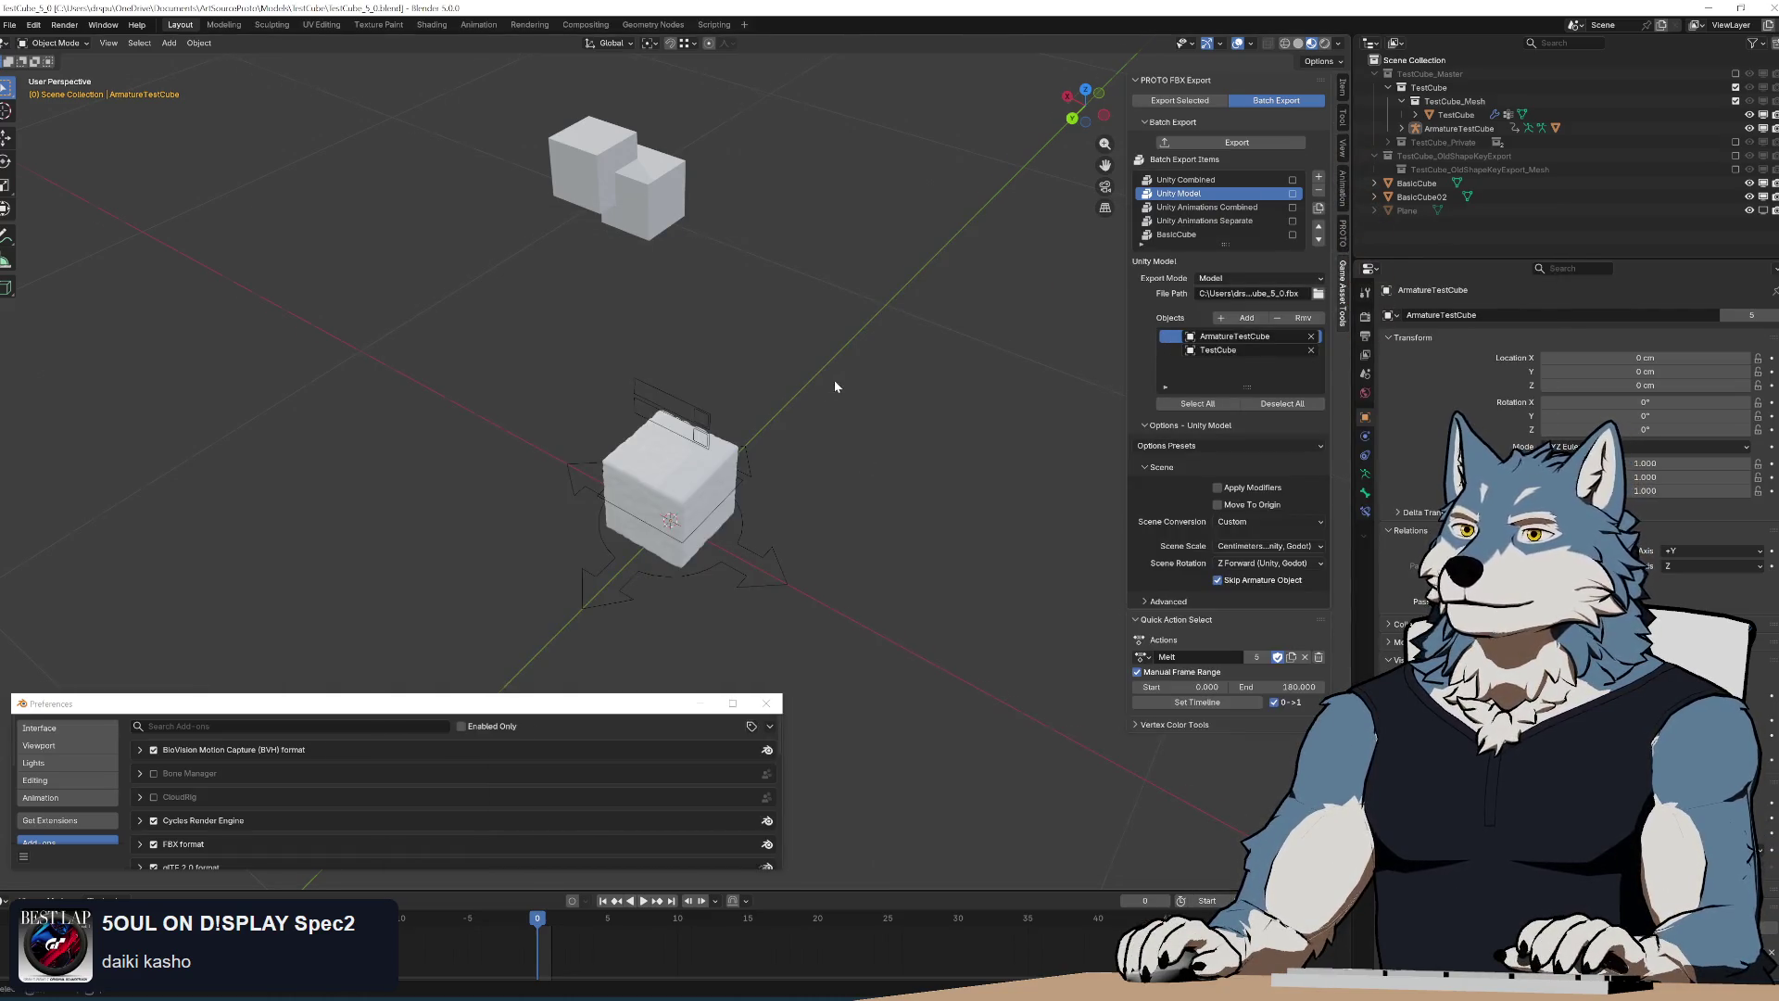
middle_click_drag(799, 365, 820, 374)
left_click(702, 396)
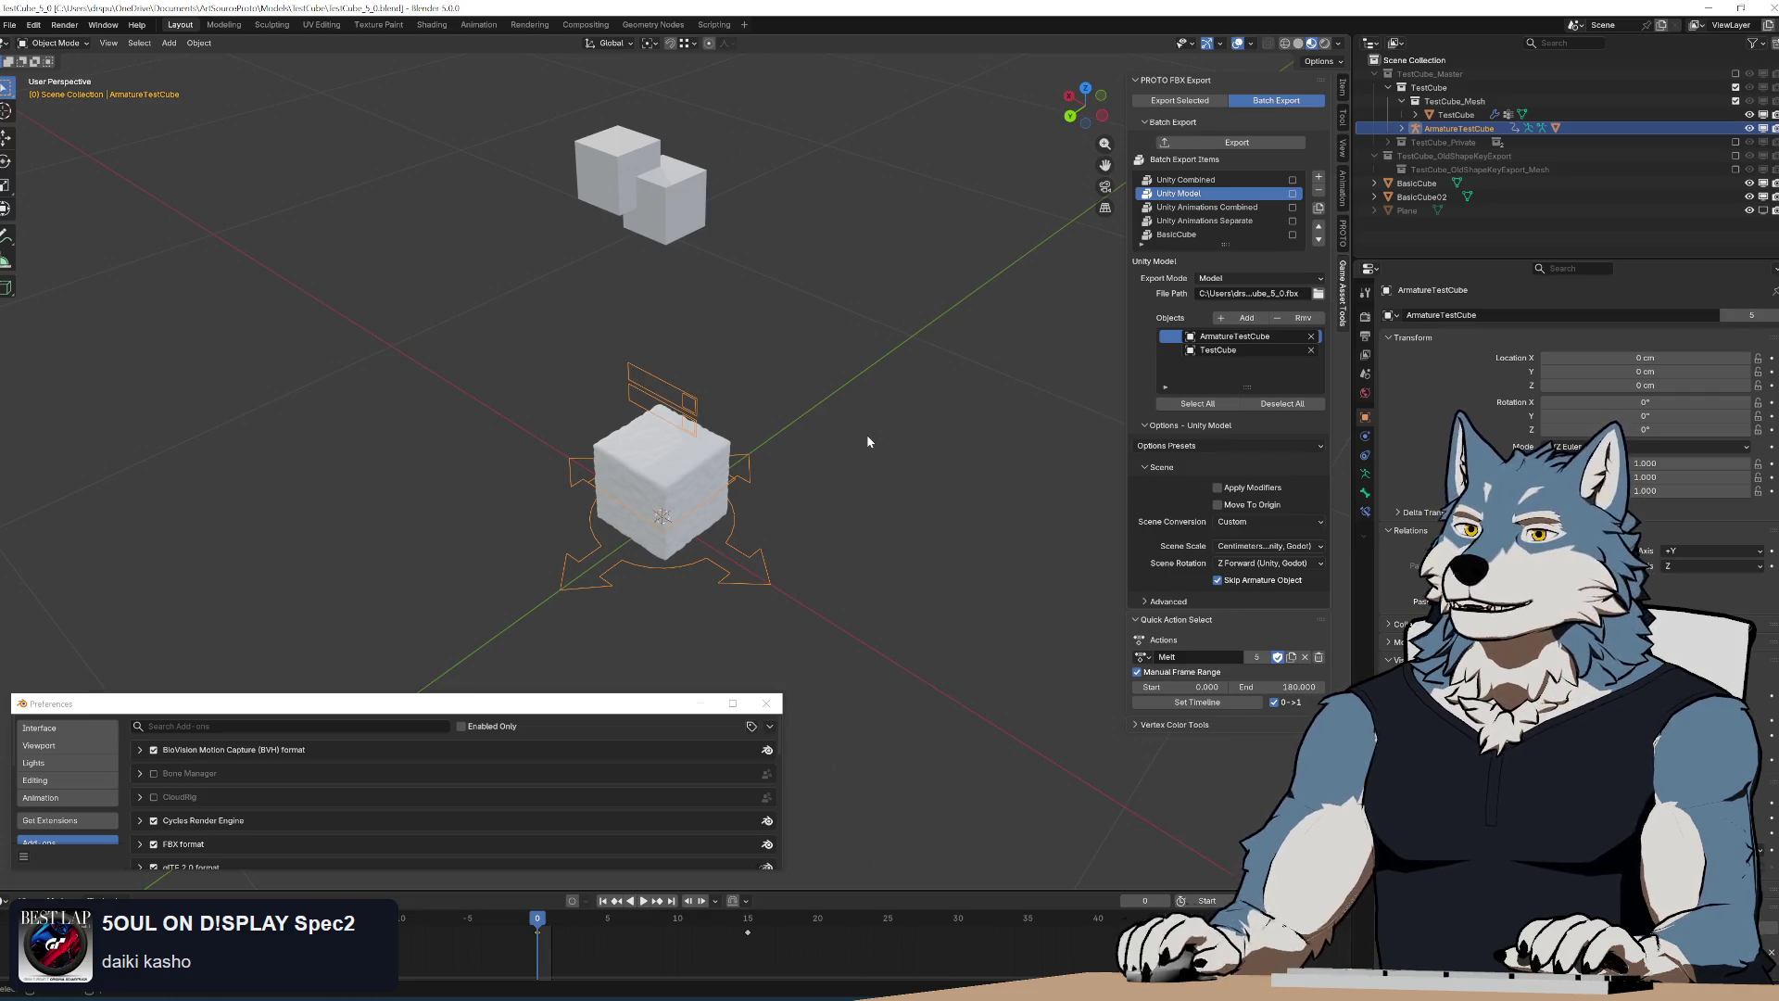
Delete the two upper cubes, remove the BasicCube export item and duplicate Unity Model as Unity Model.001
left_click_drag(528, 98, 700, 259)
key("Delete")
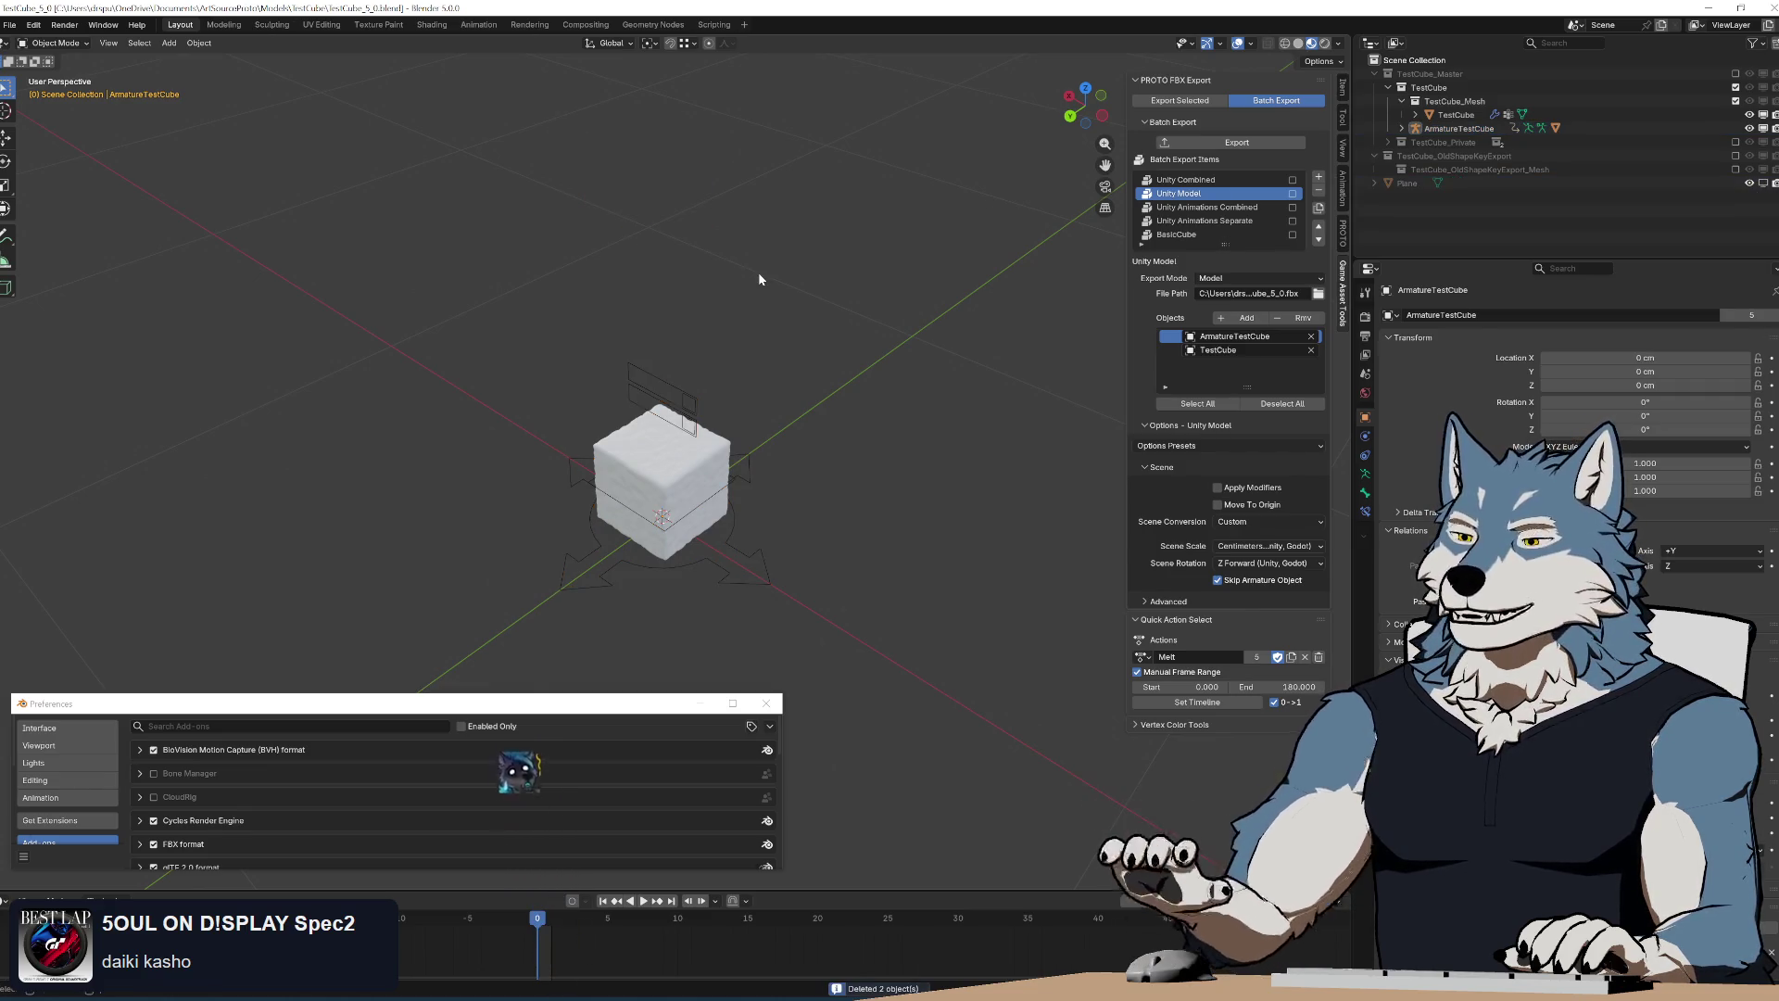
left_click(1213, 236)
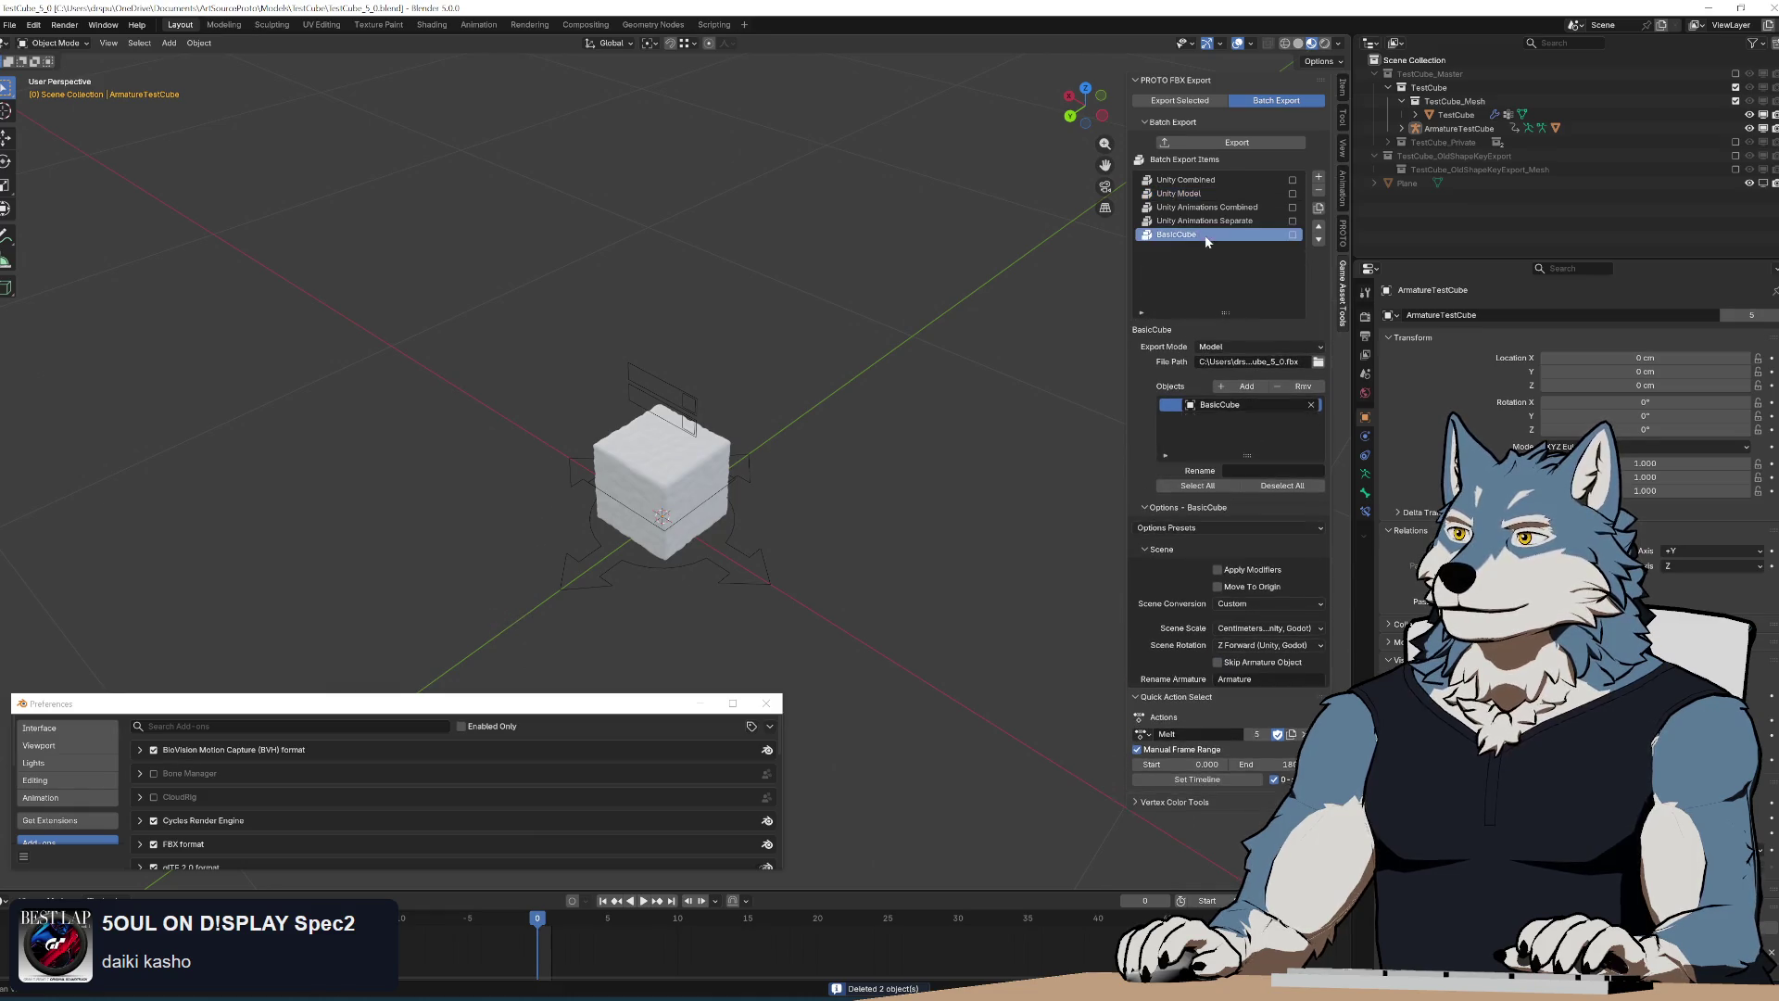
left_click(1320, 194)
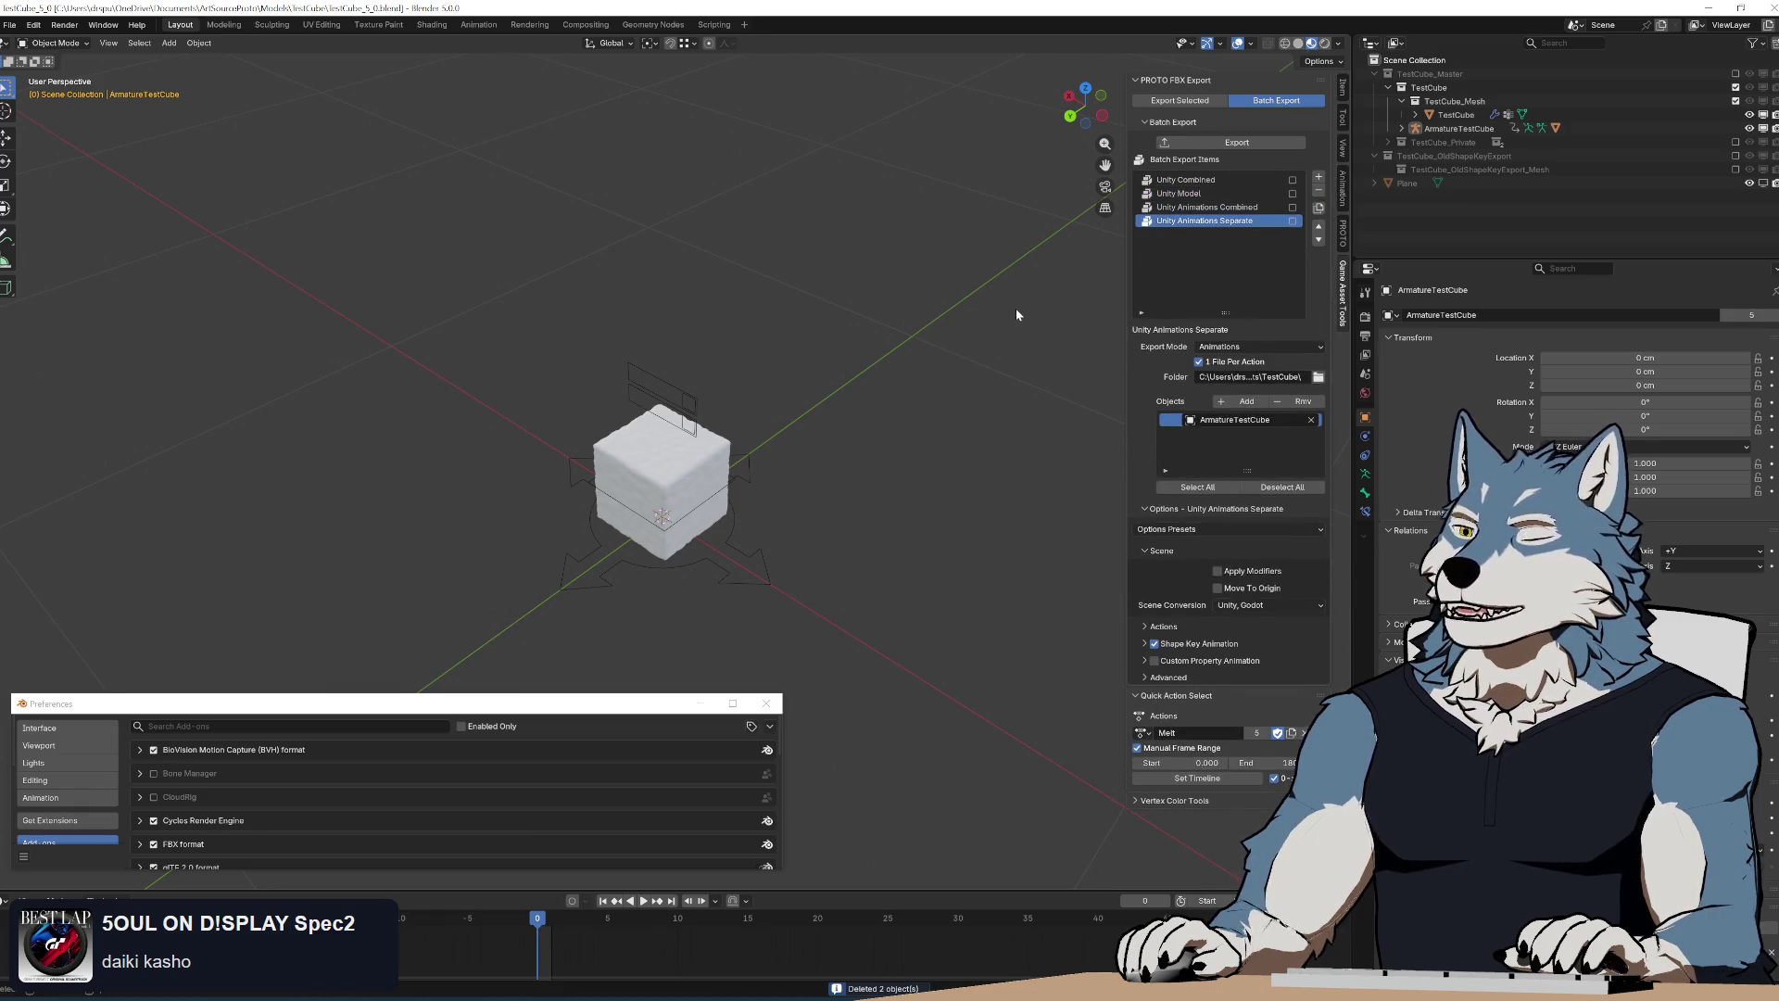
left_click(1320, 179)
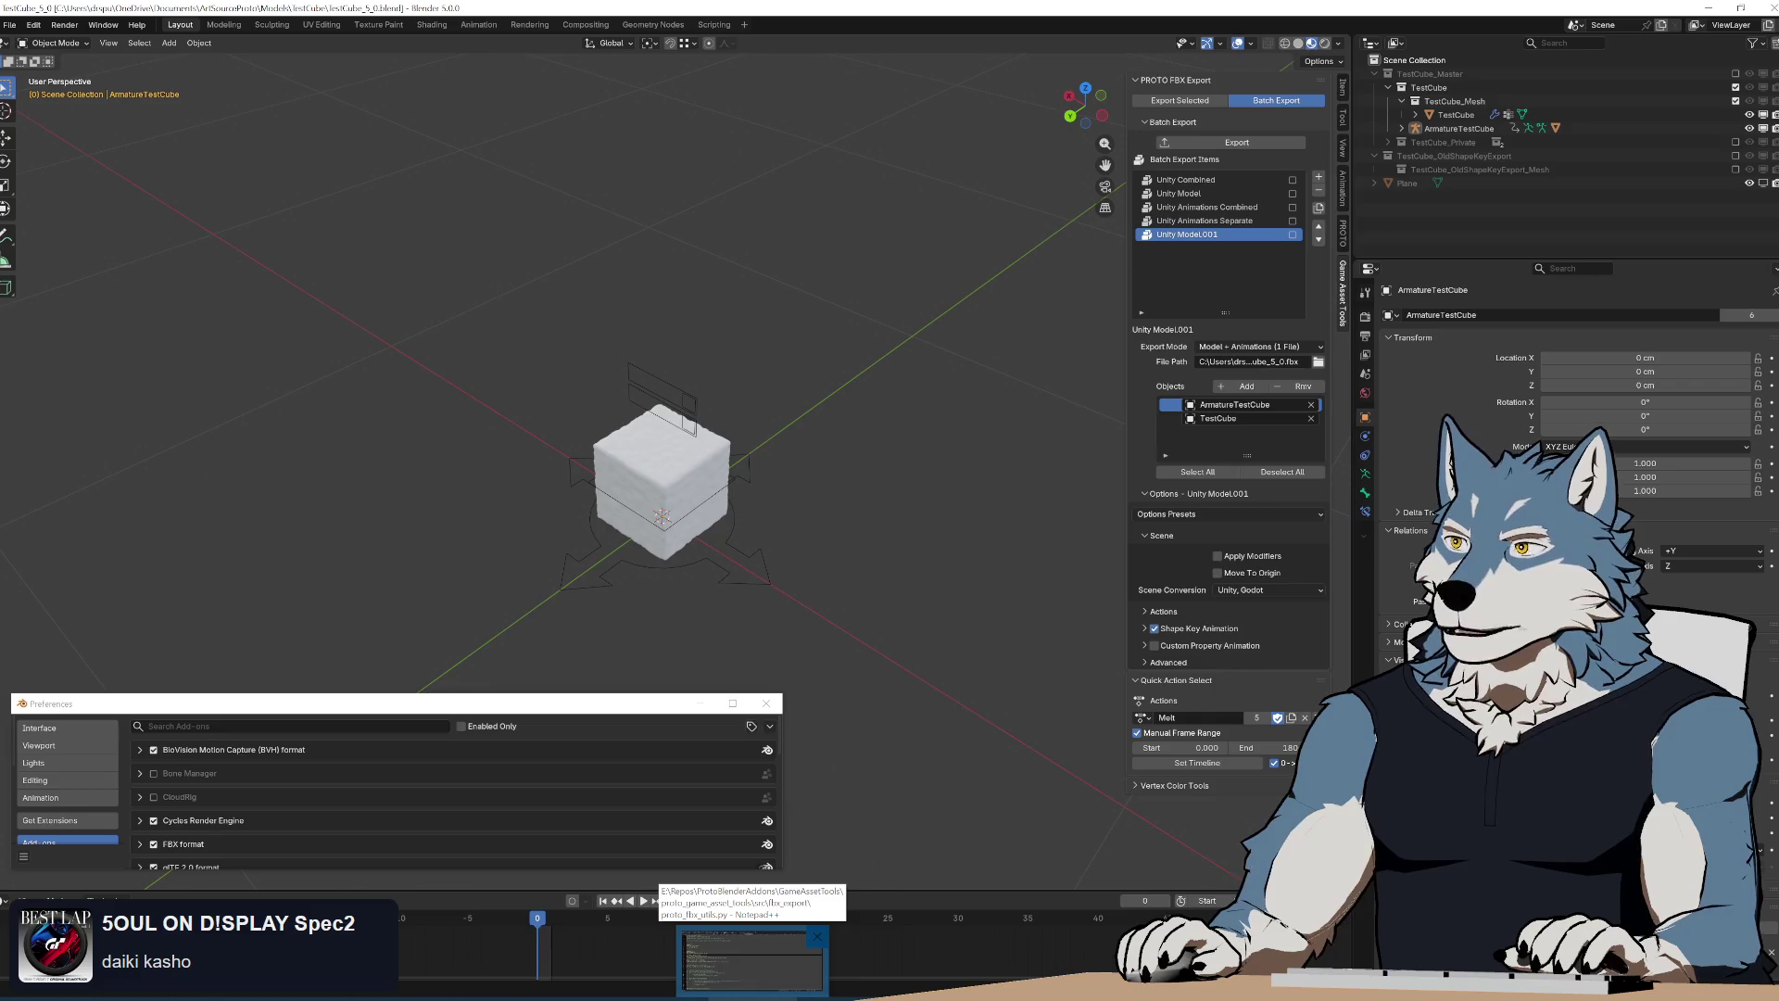
Bring up batch_export_operators.py in Notepad++
left_click(752, 959)
left_click(260, 202)
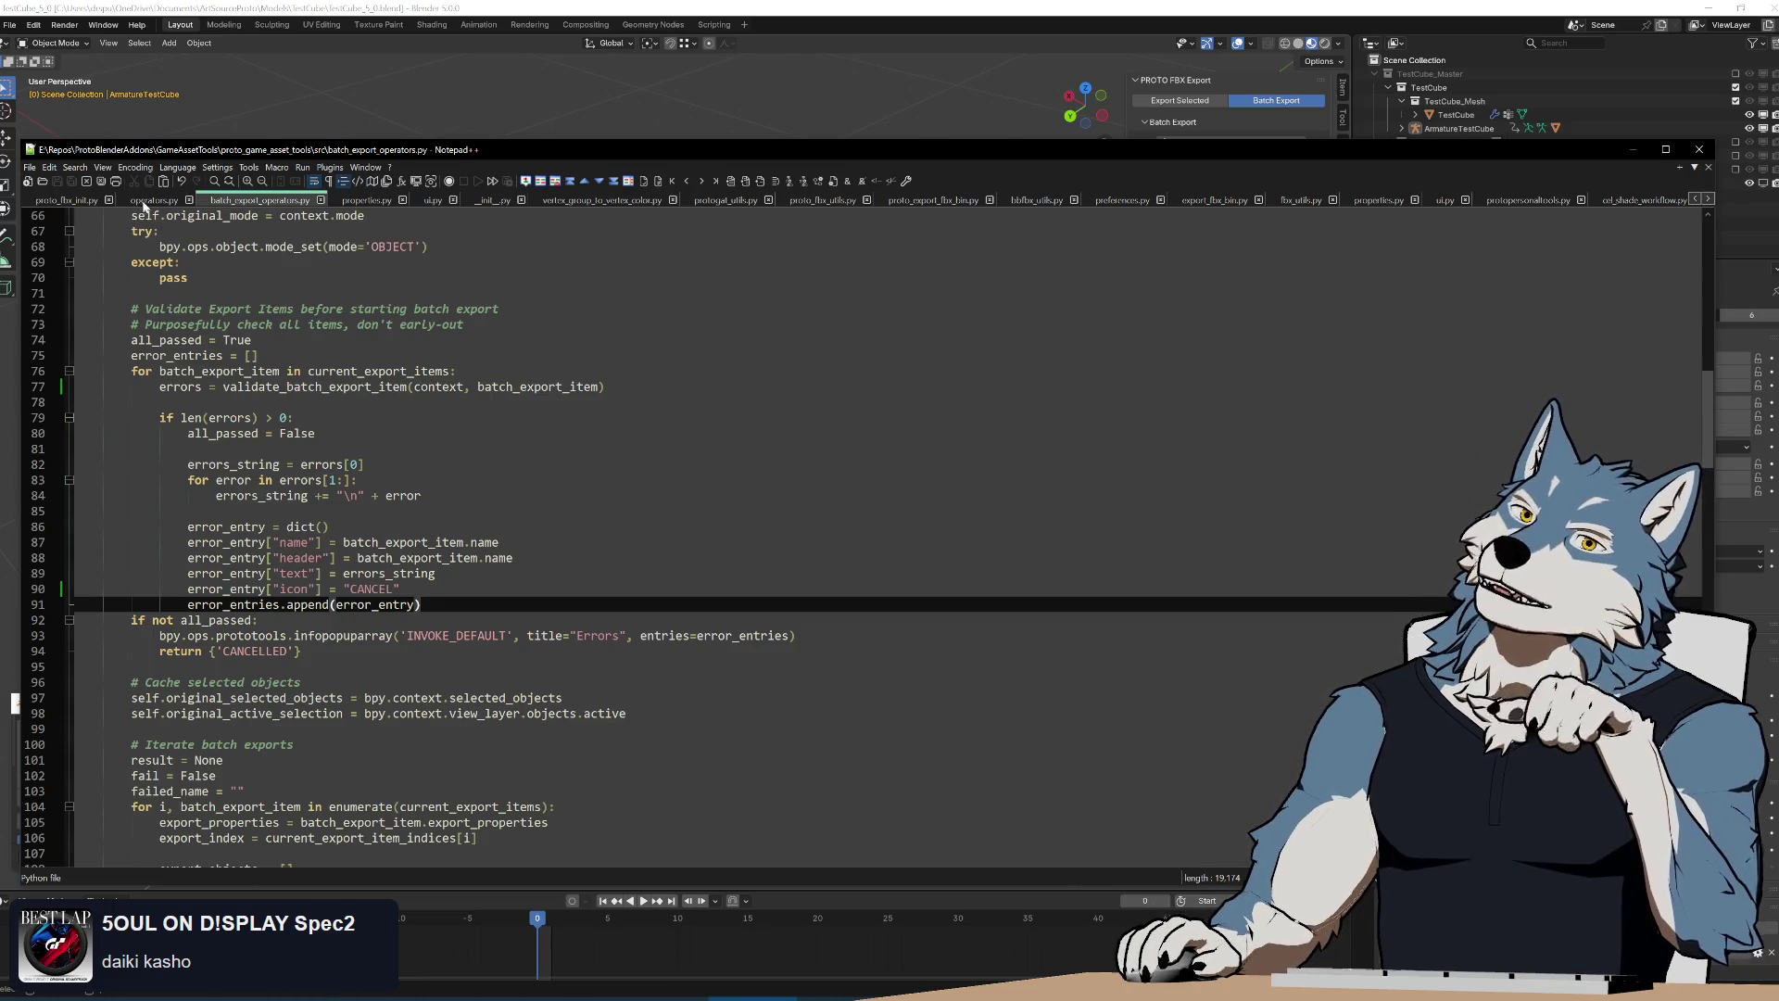
scroll(695, 556, "down", 3)
scroll(695, 556, "up", 15)
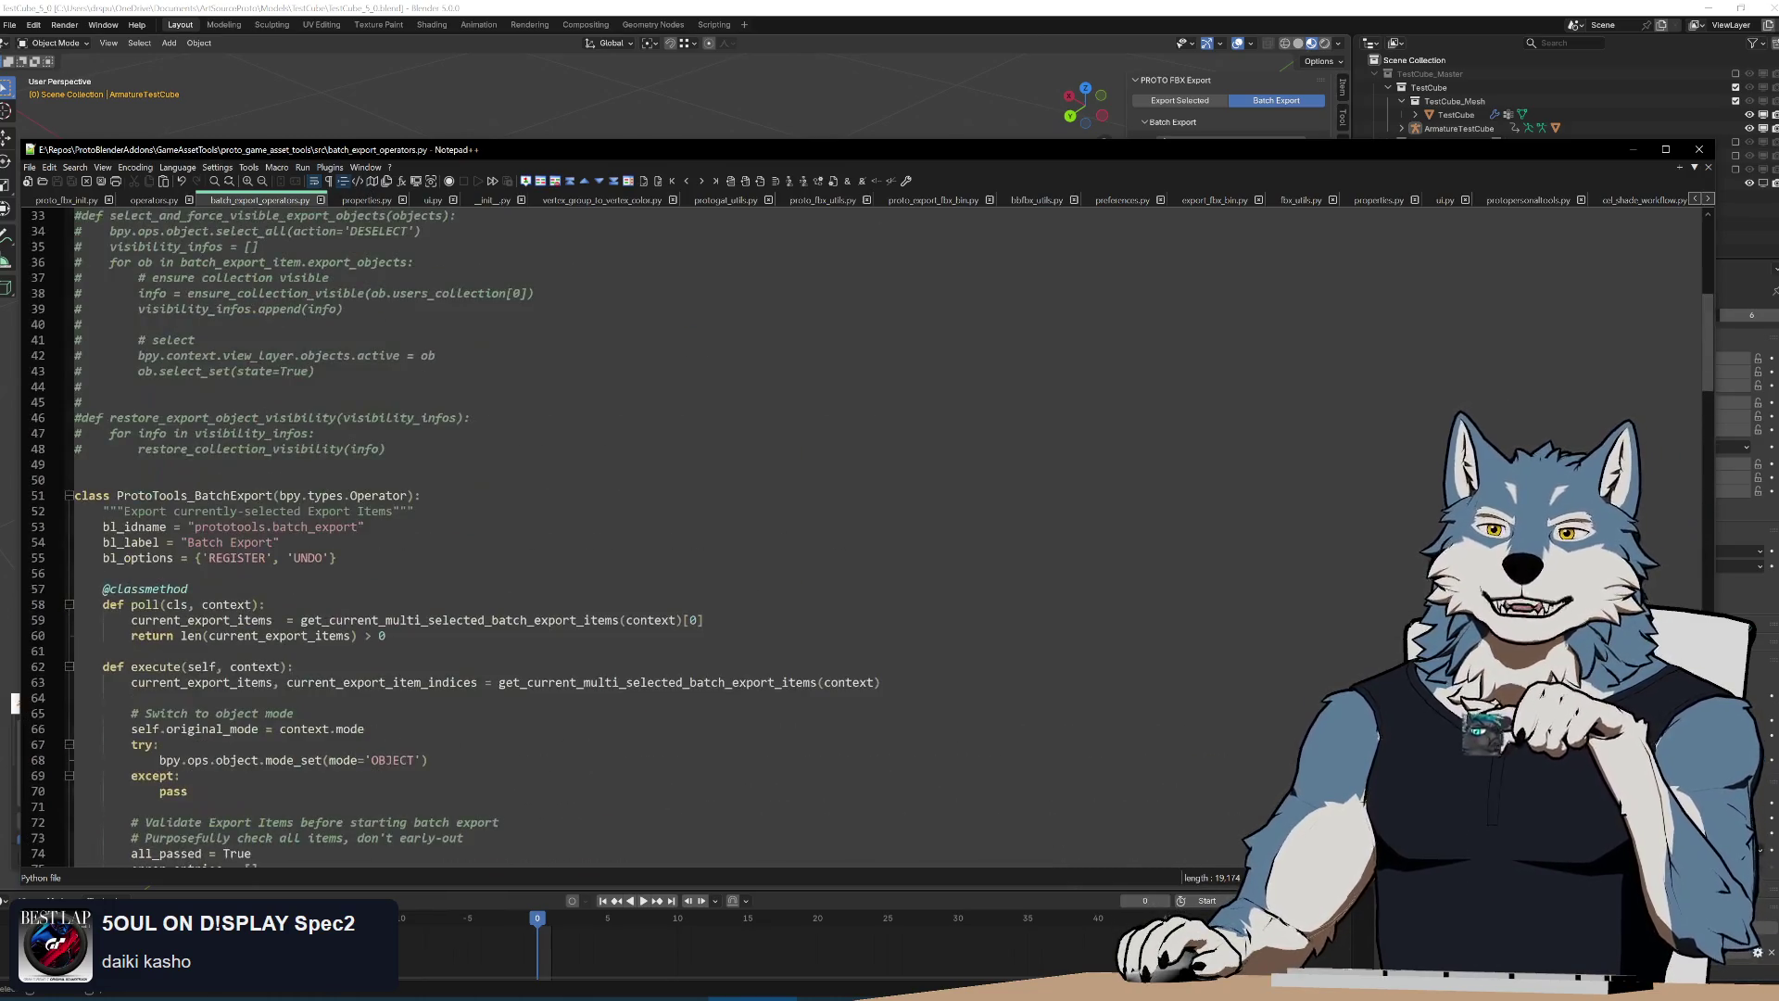
Fold all classes and expand only ProtoTools_DuplicateBatchExportItem, landing on its items add() line
key("alt+0")
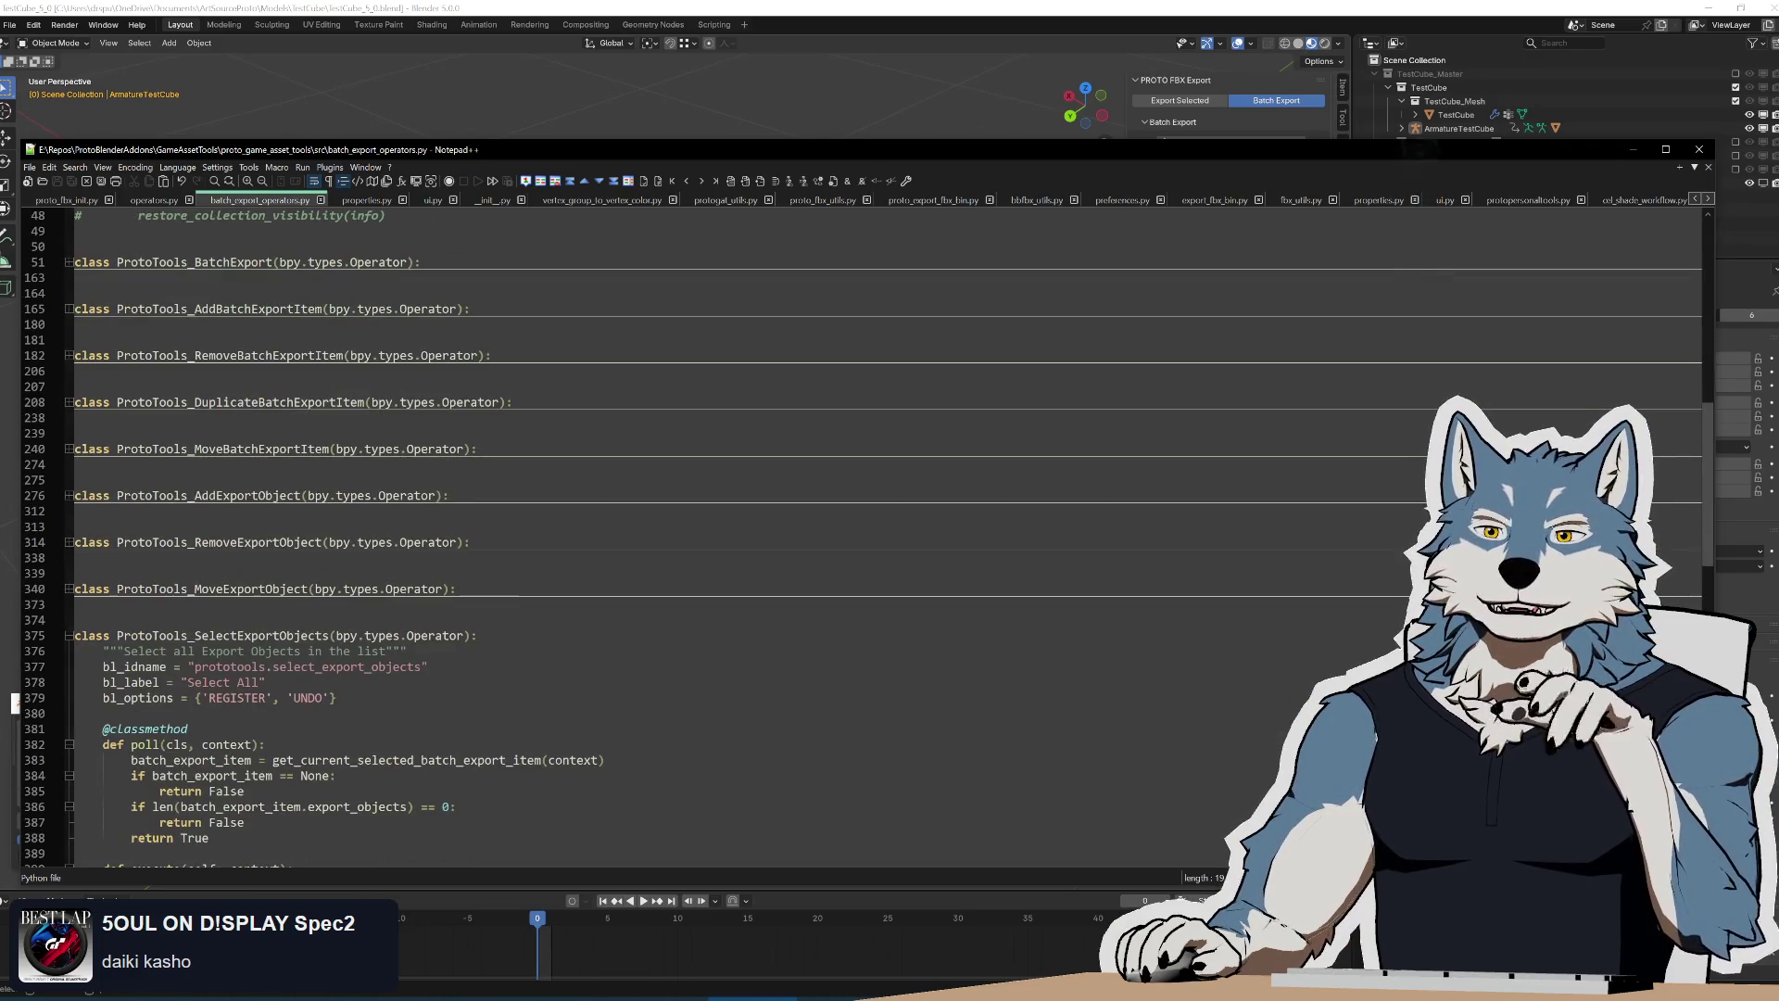
left_click(66, 403)
scroll(696, 557, "down", 3)
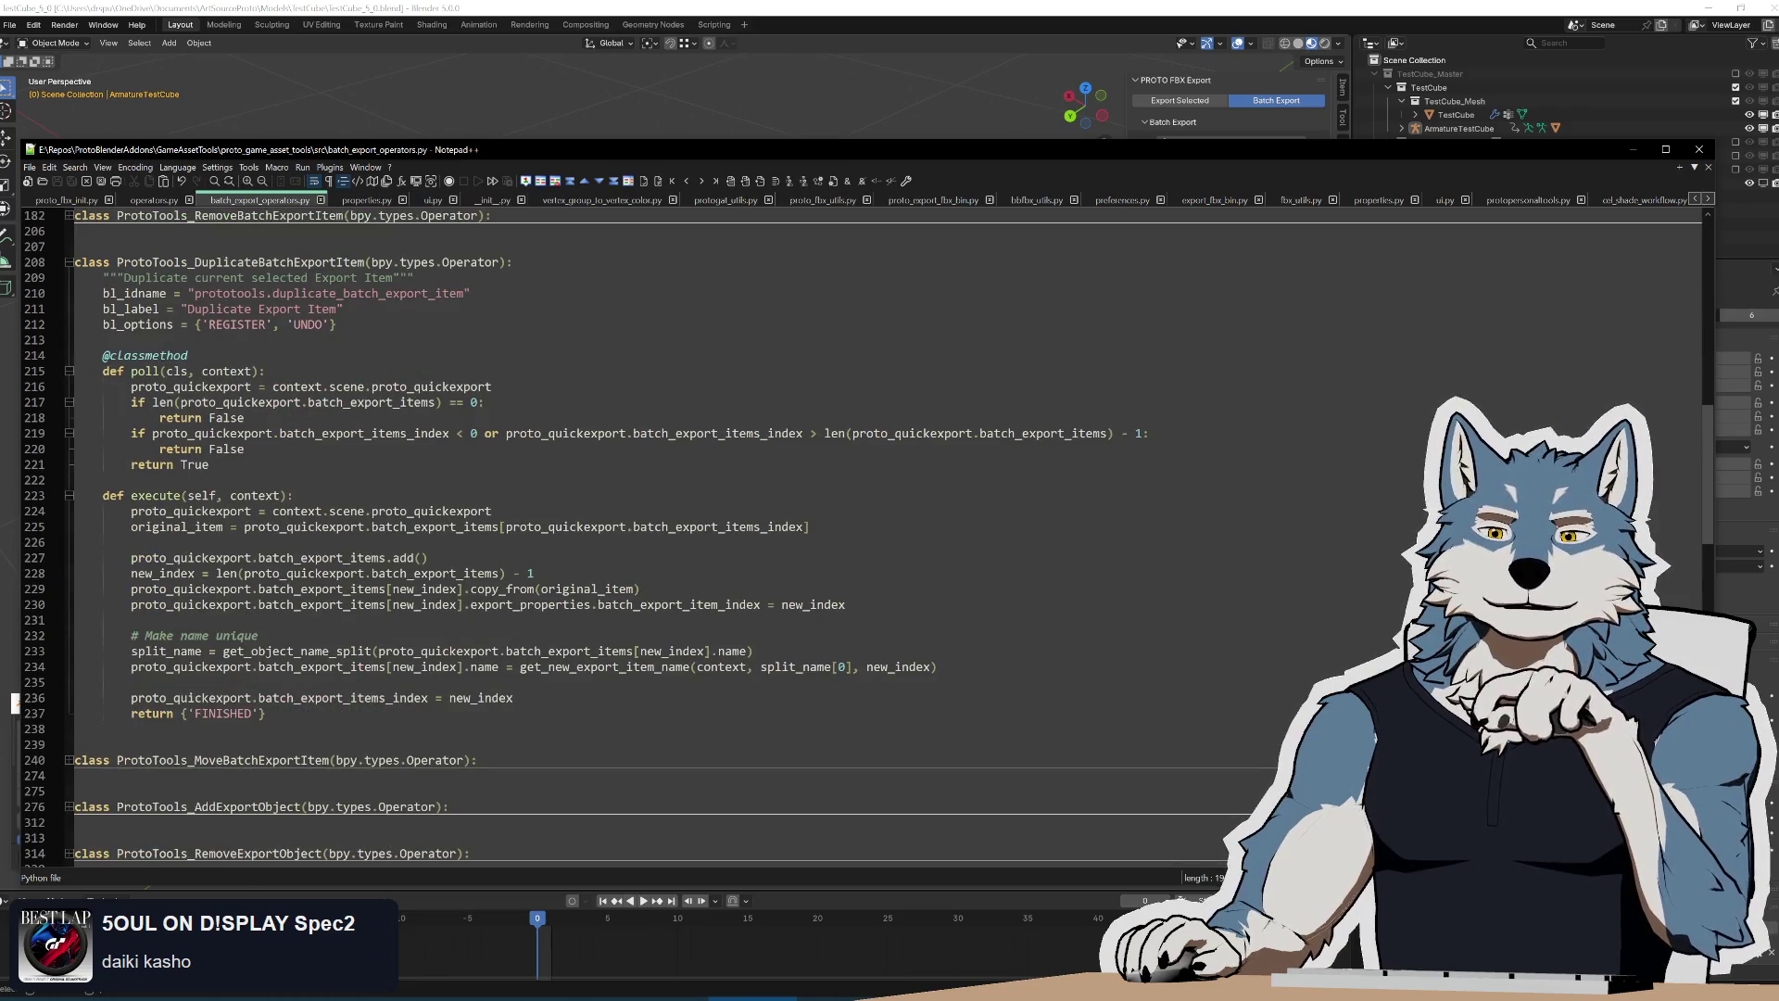
scroll(696, 557, "down", 1)
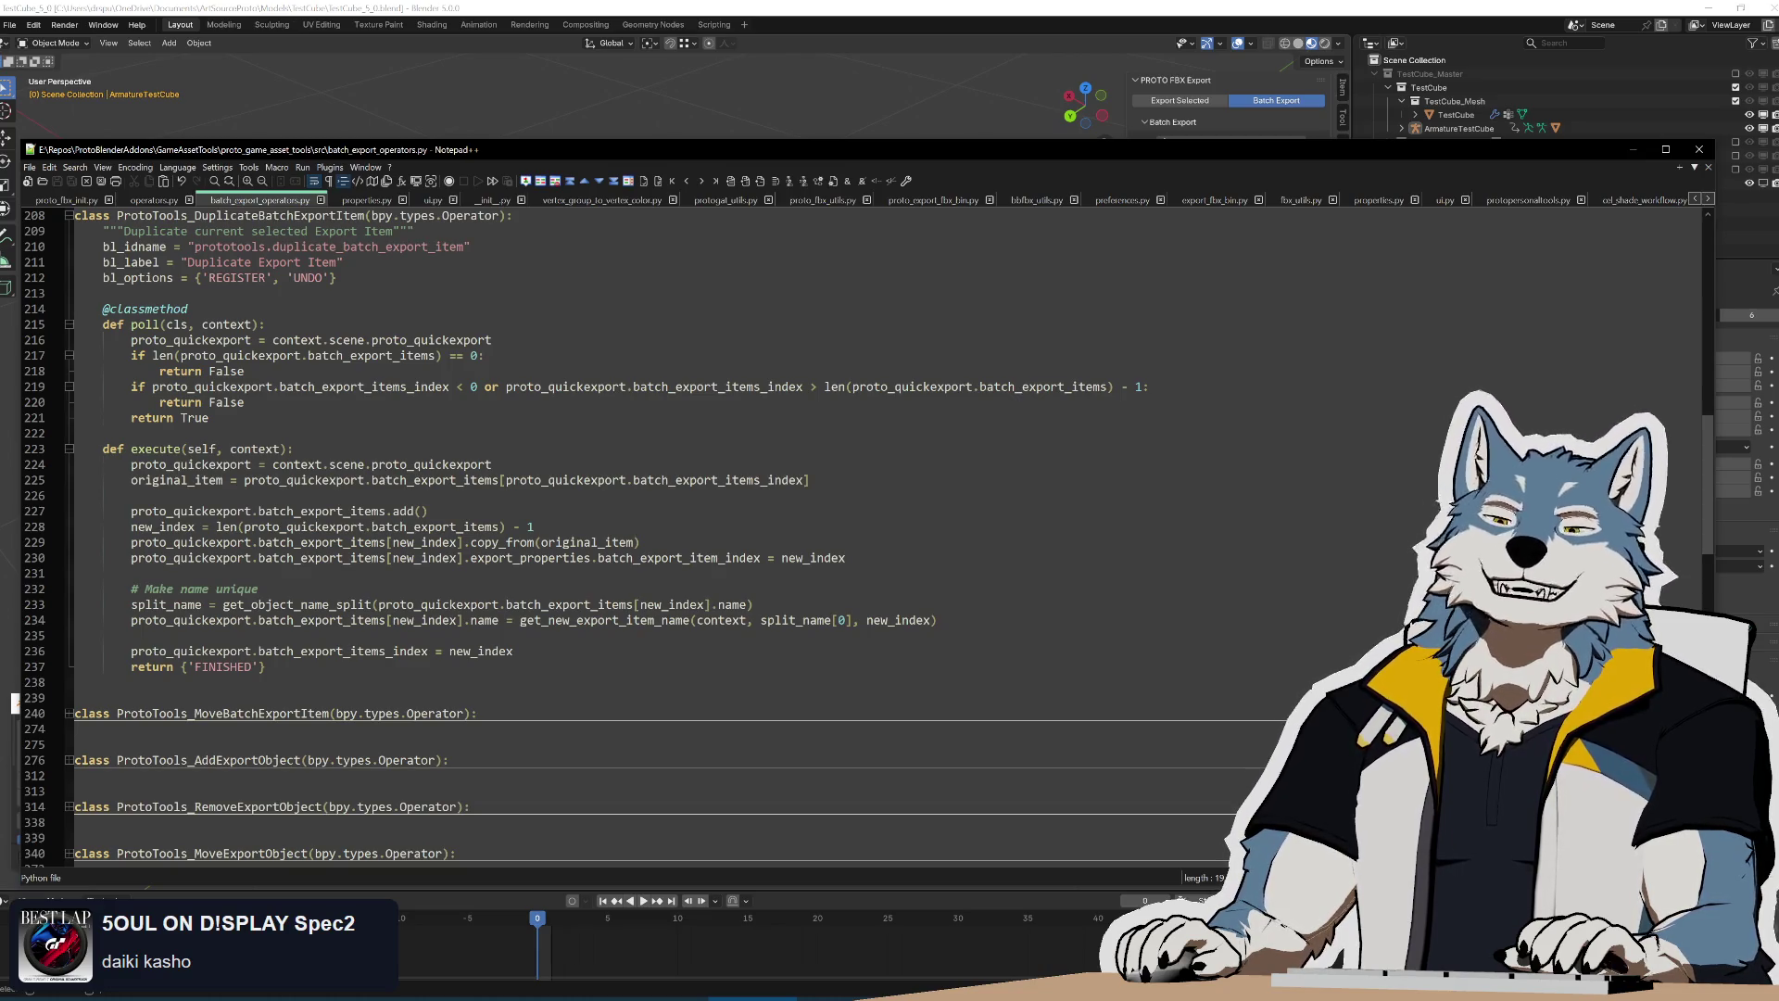
left_click(387, 512)
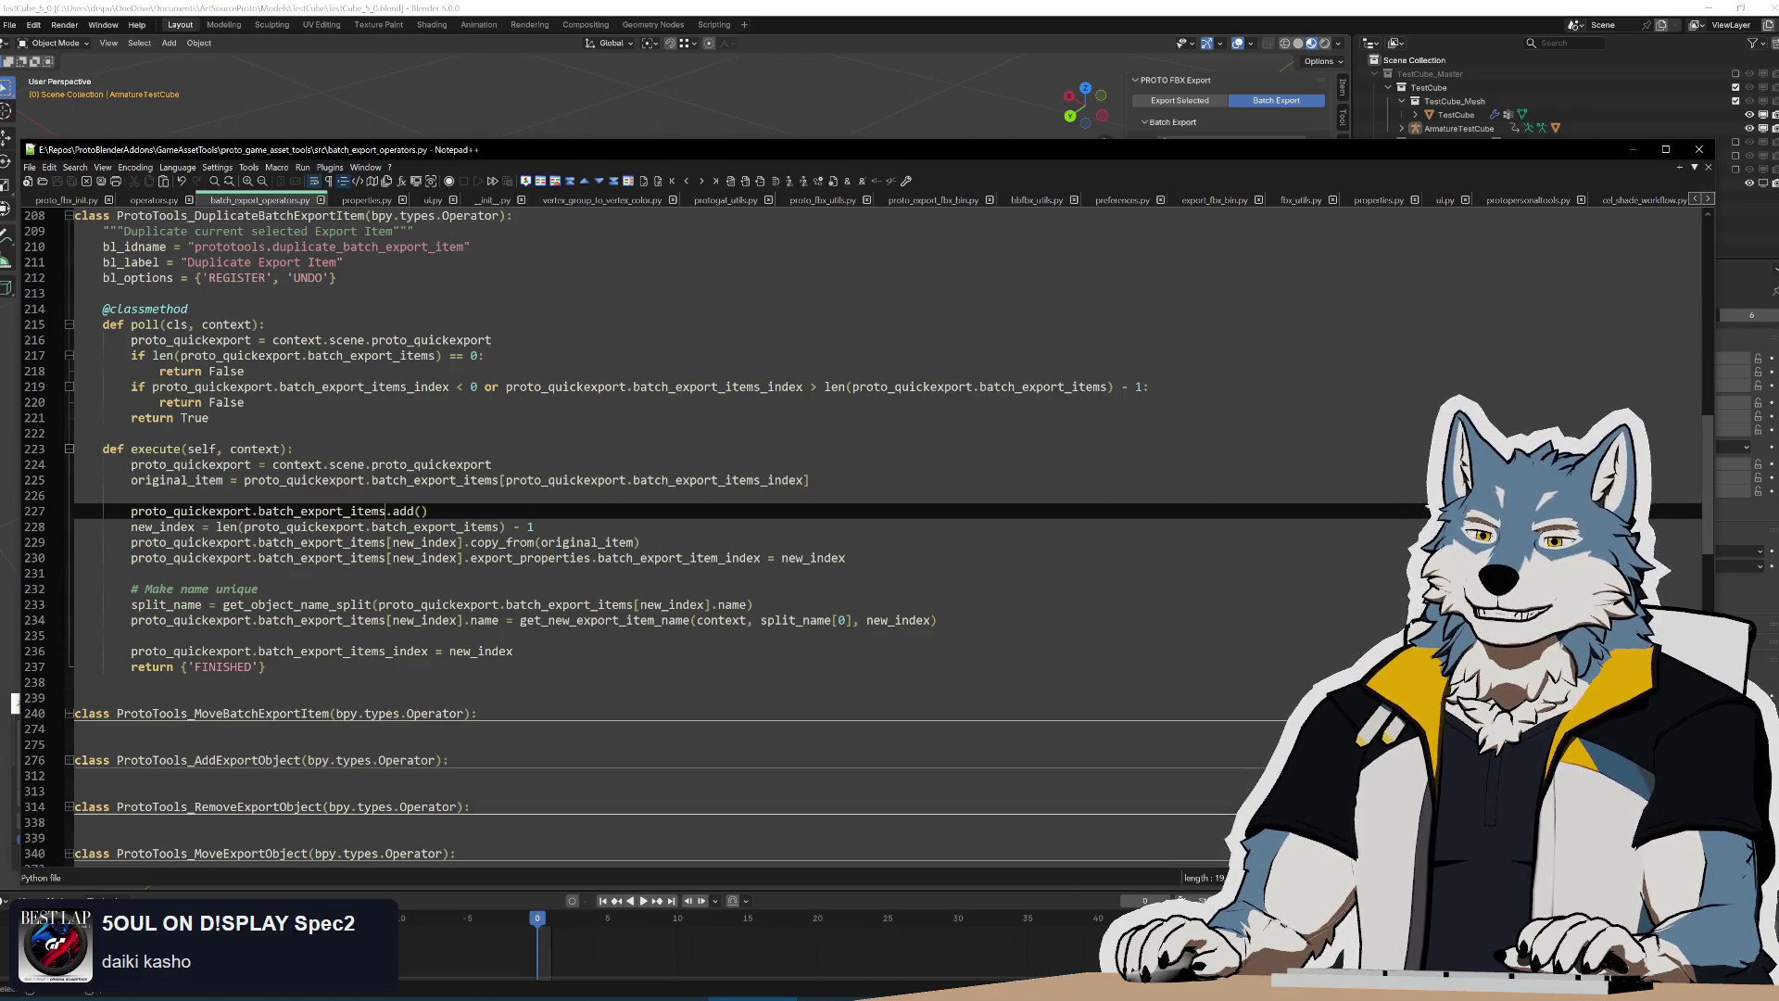
Study lines 220-238 of the duplicate operator around the copy_from call and the Make name unique comment
left_click(262, 588)
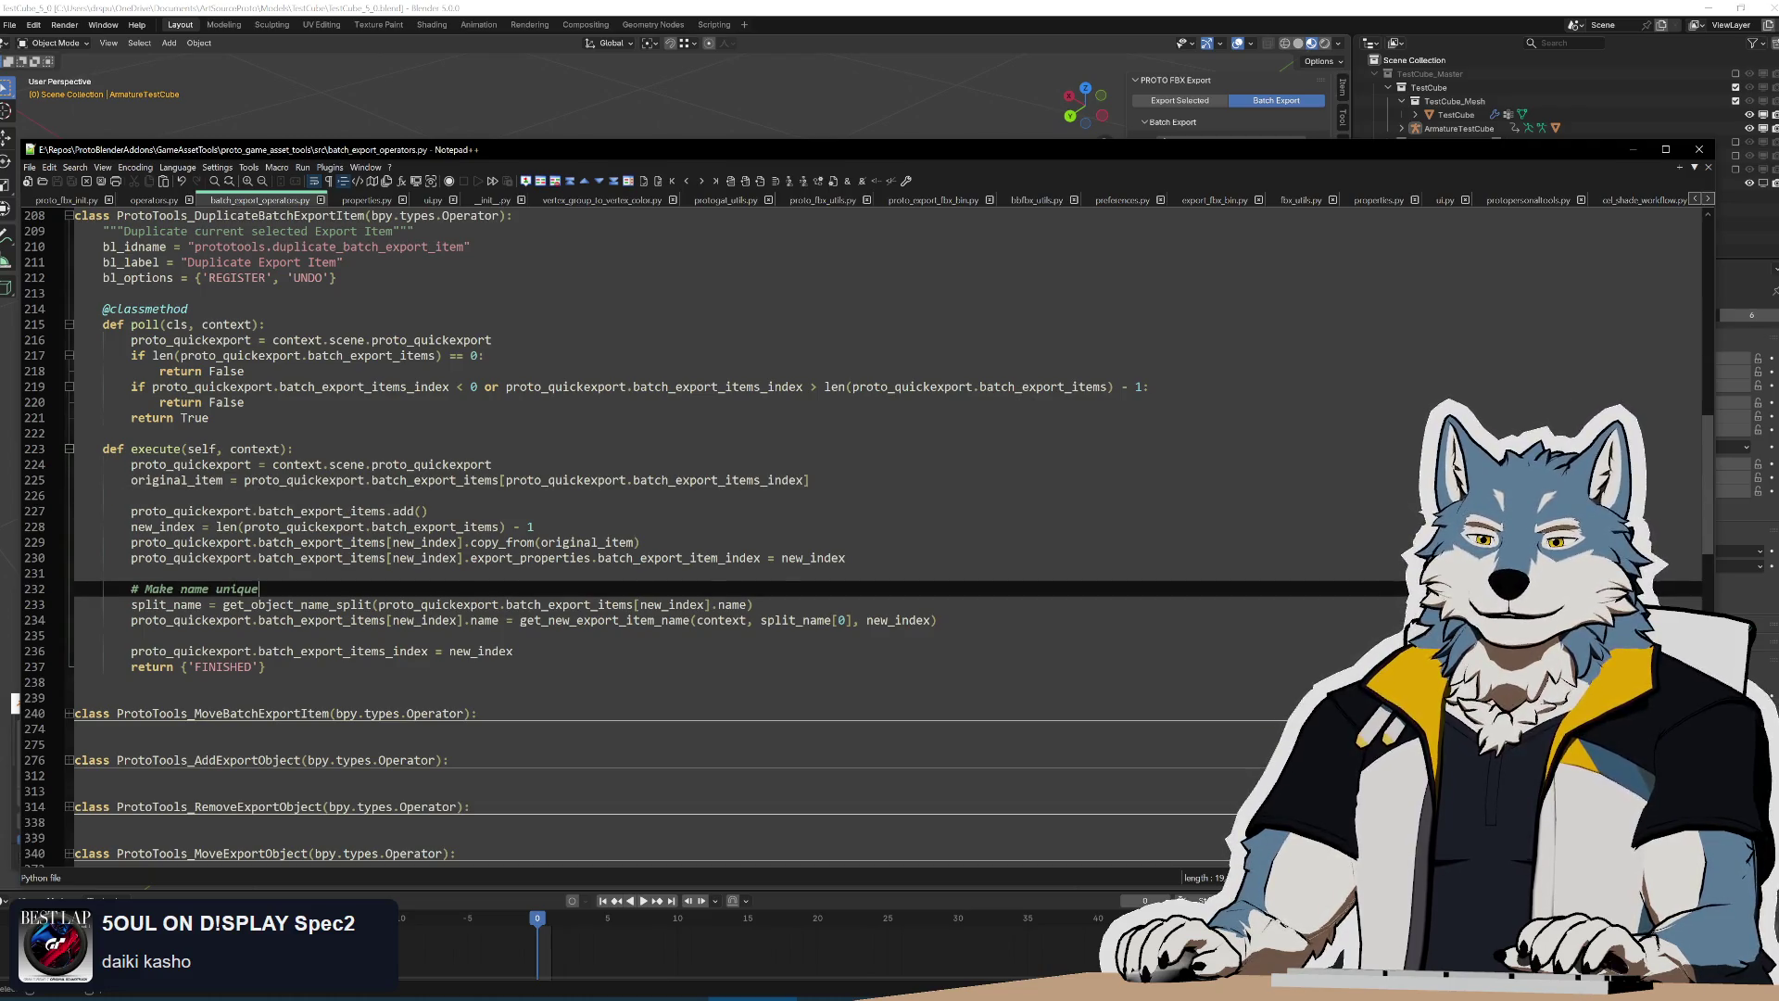
key("Up")
key("Down")
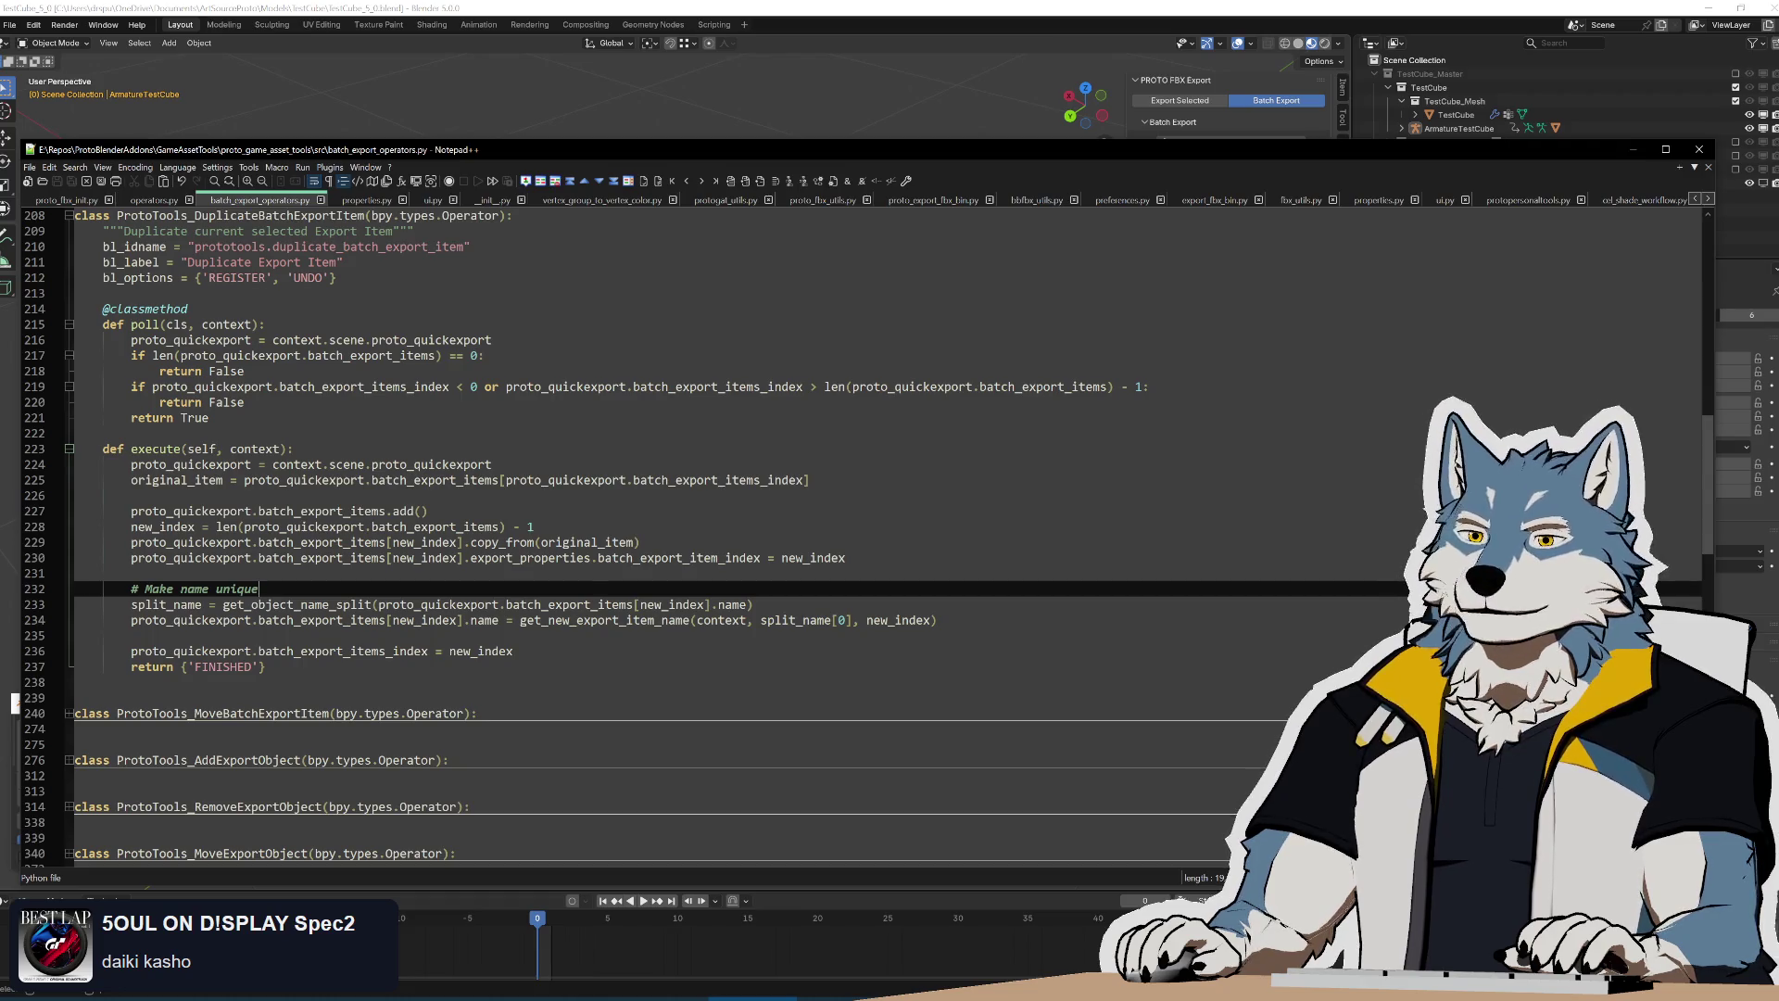
left_click_drag(278, 669, 250, 401)
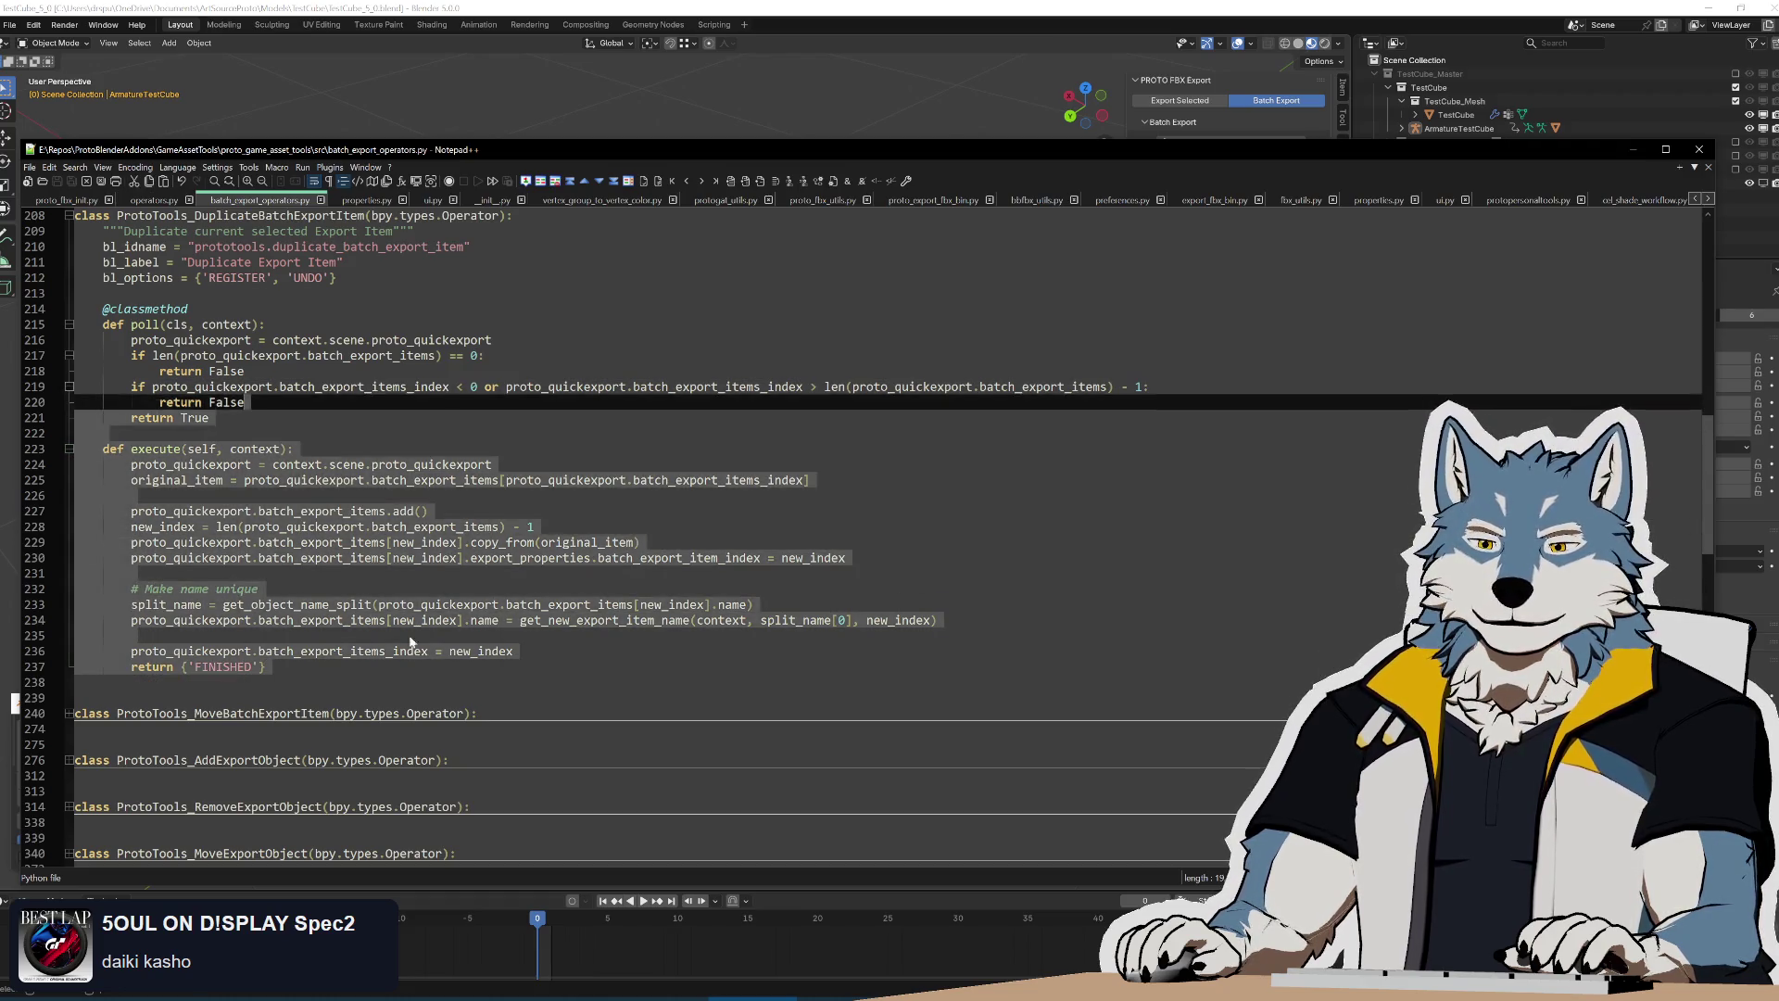
key("Down")
left_click(694, 573)
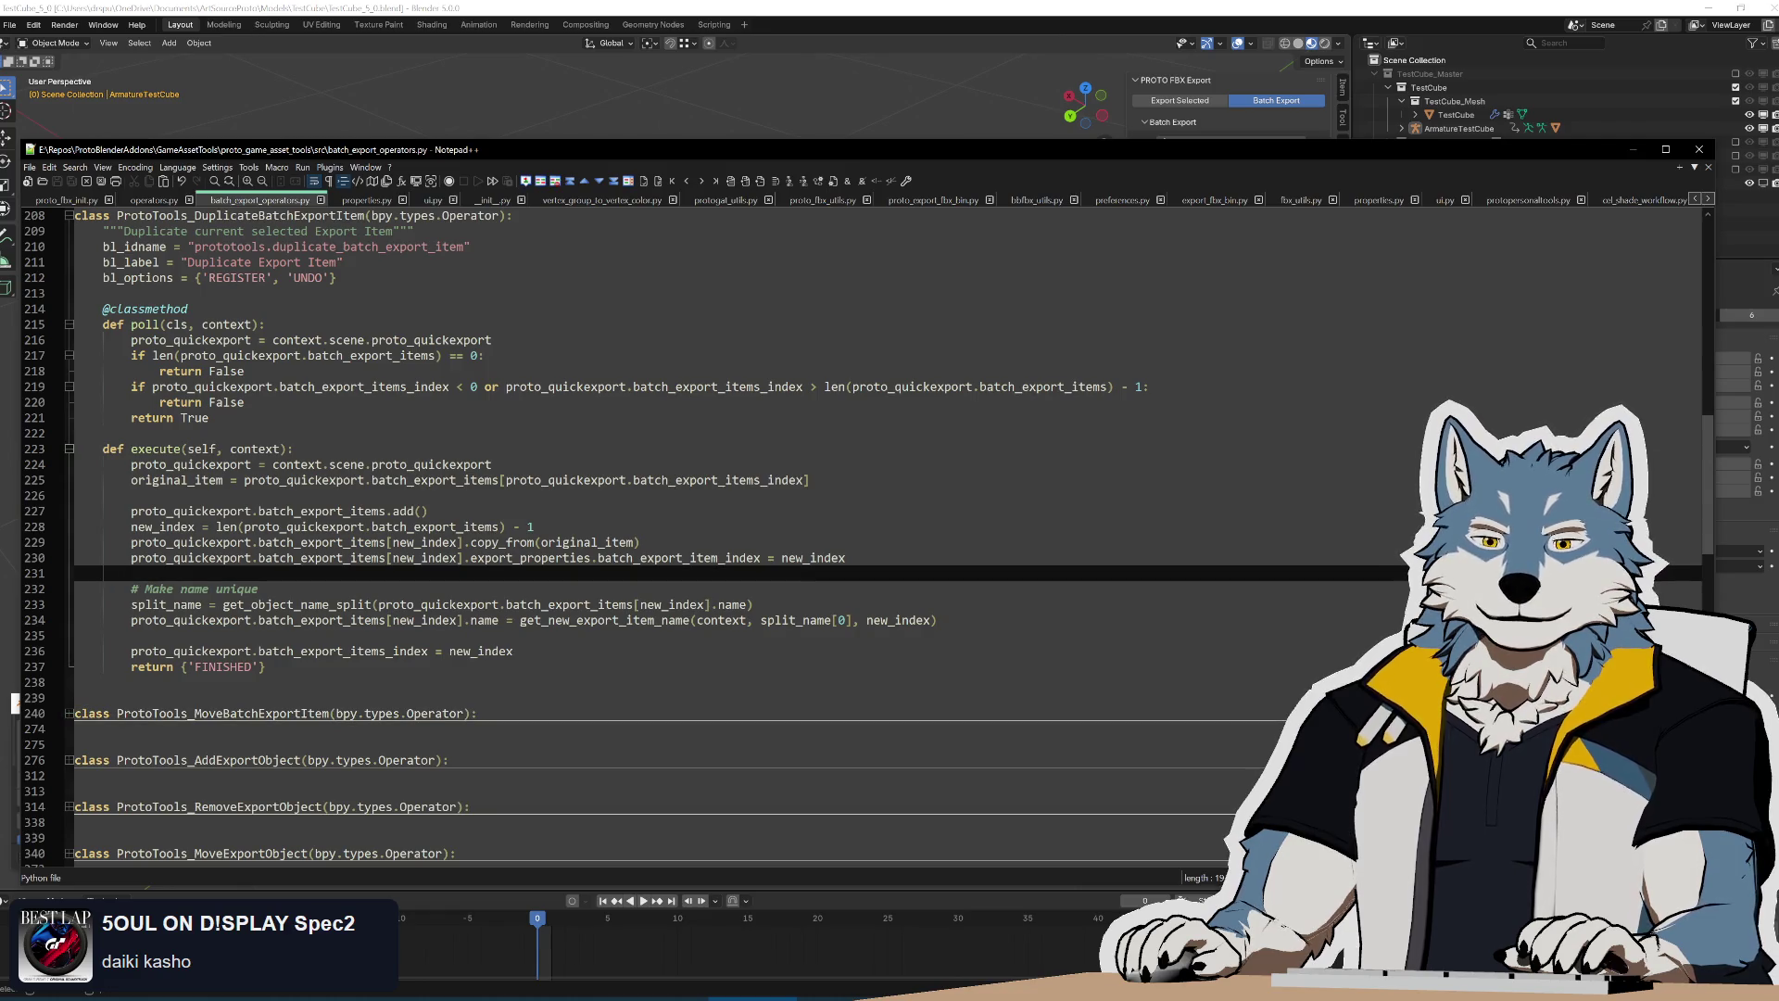
key("Up")
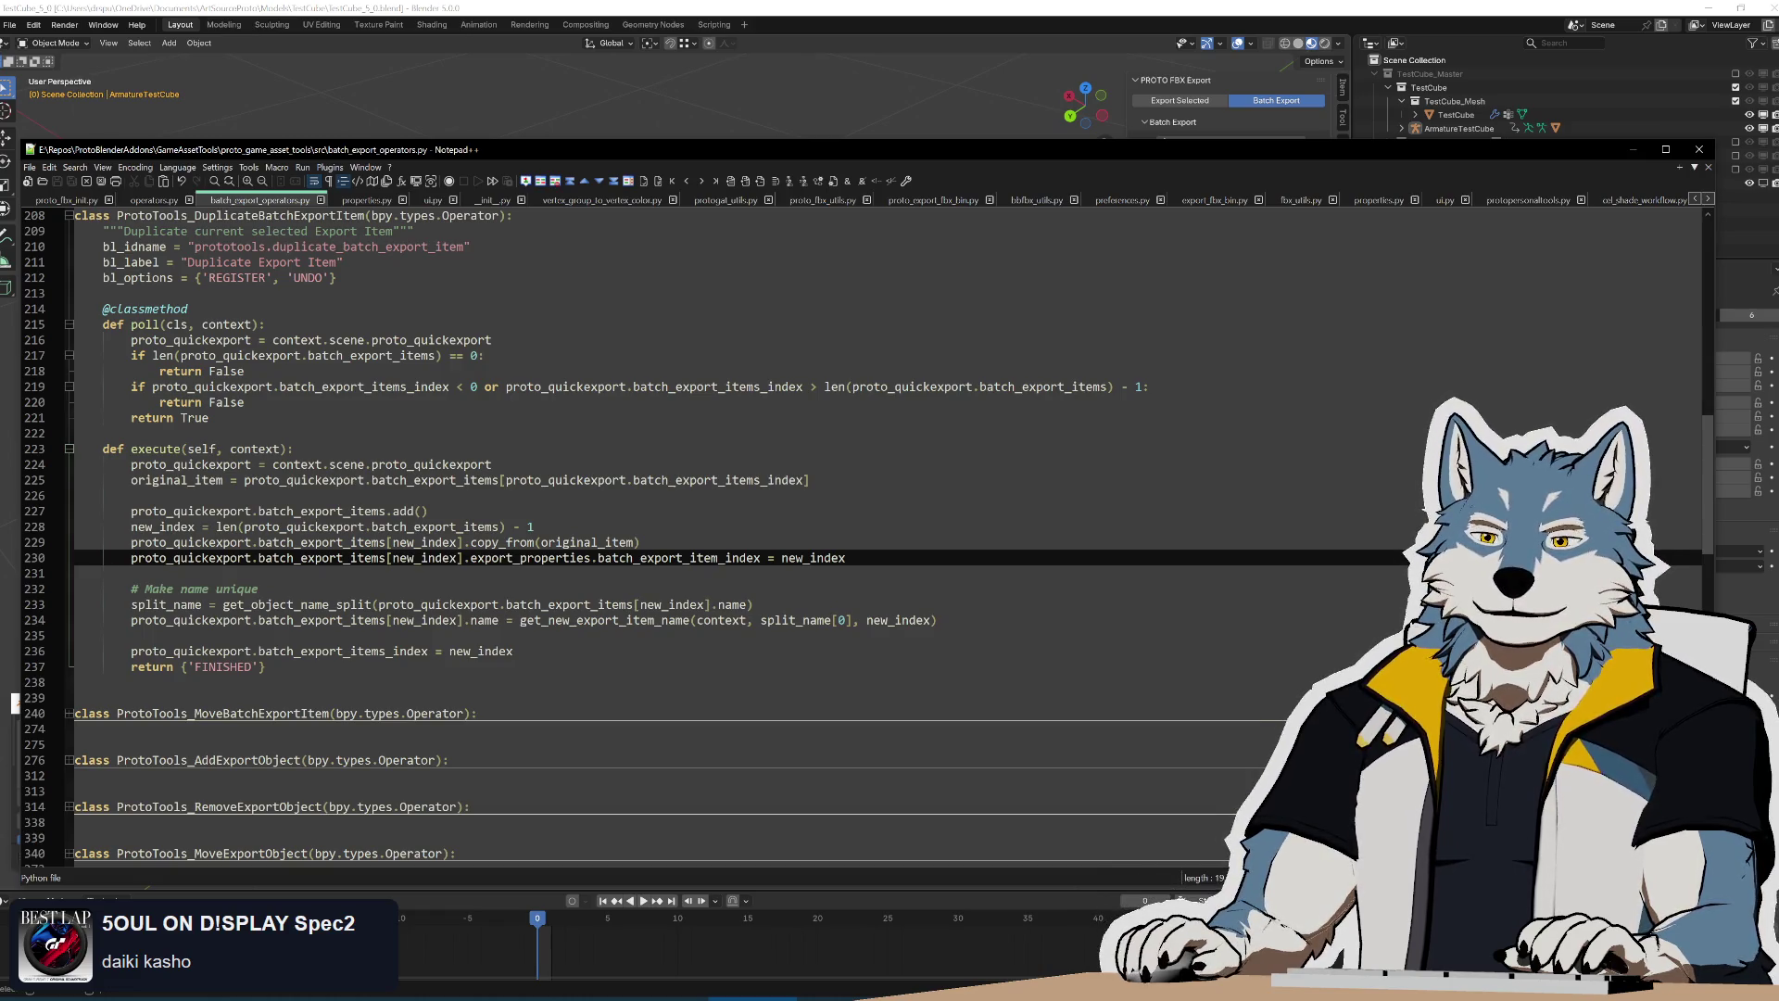
key("shift+Up")
key("shift+Up")
key("shift+Up")
key("End")
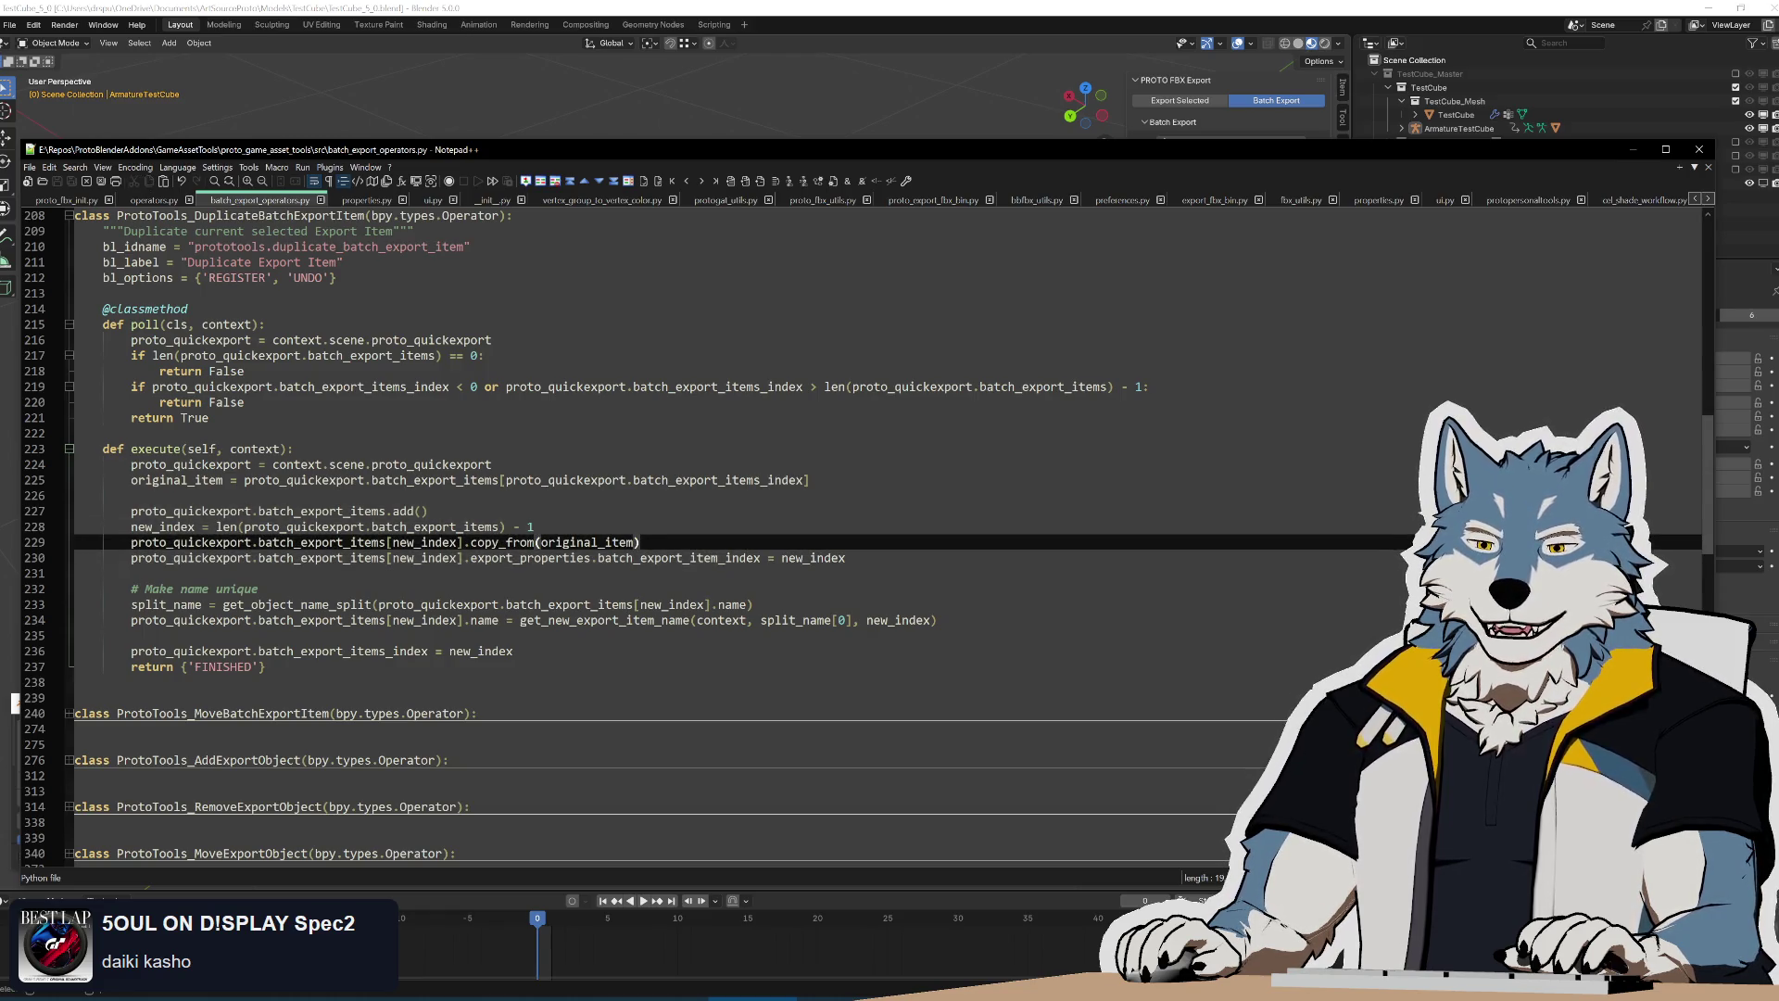
Highlight proto_quickexport, batch_export_items, batch_export_item_index and original_item usages, then go to copy_from in properties.py
double_click(190, 512)
double_click(321, 512)
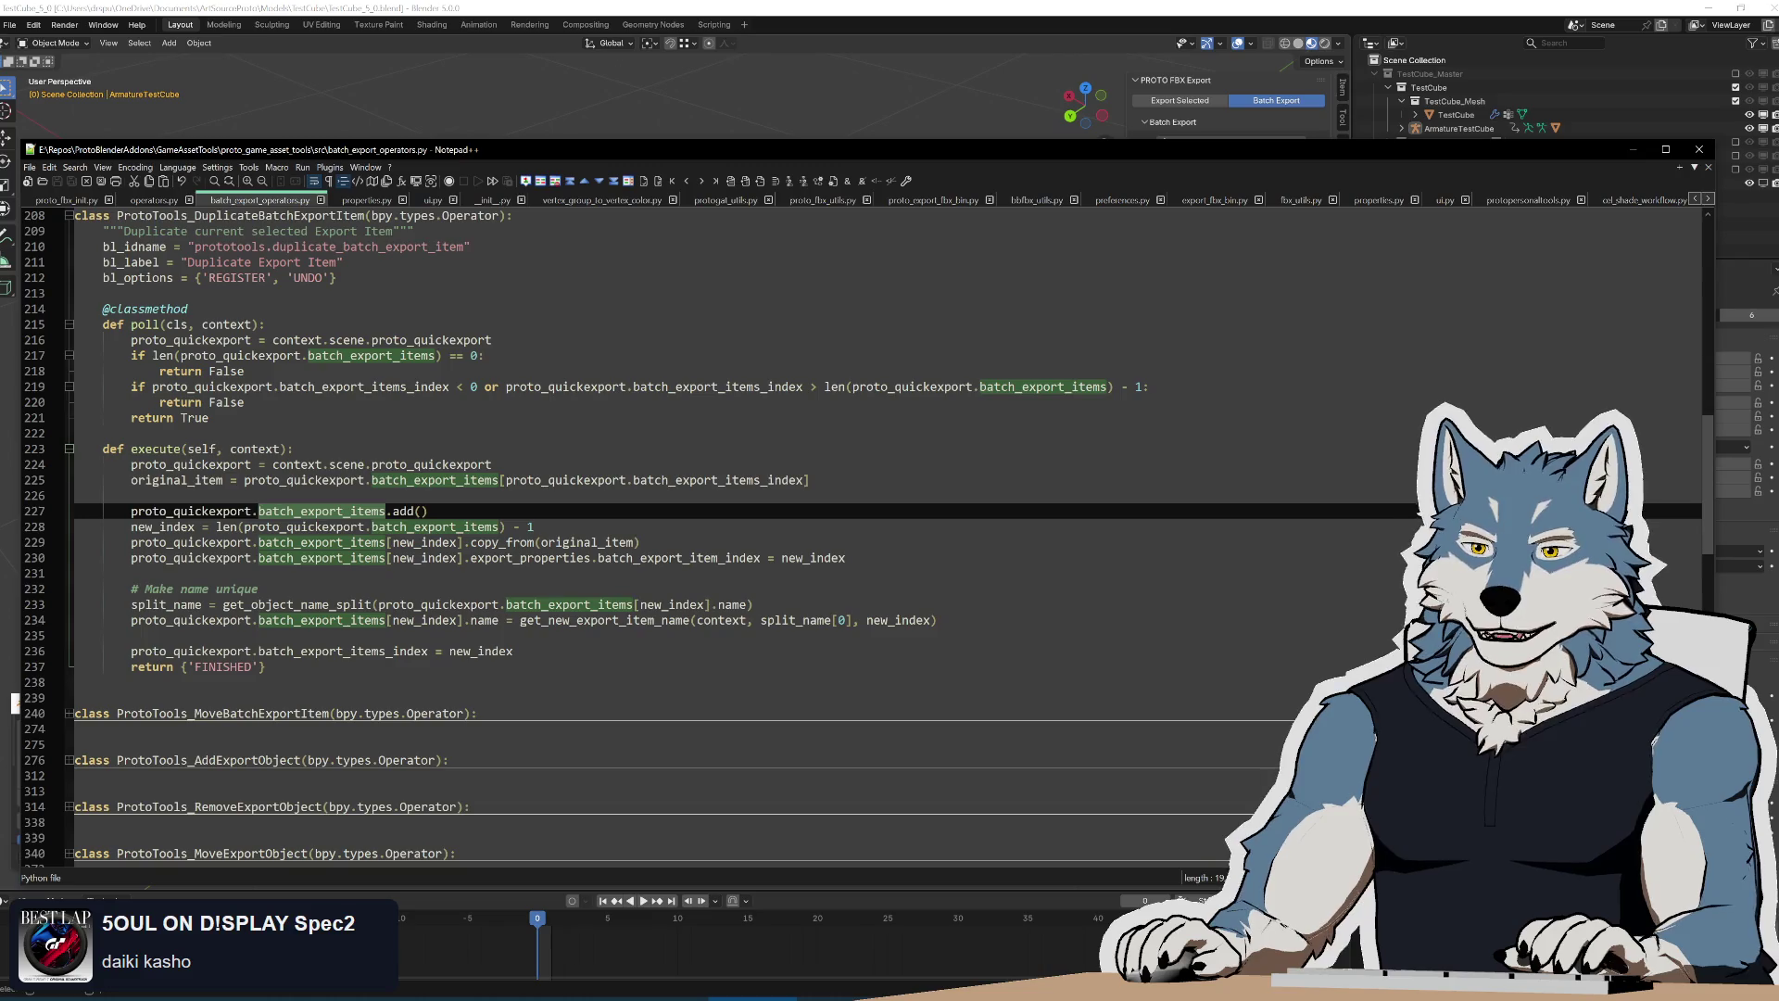
double_click(679, 558)
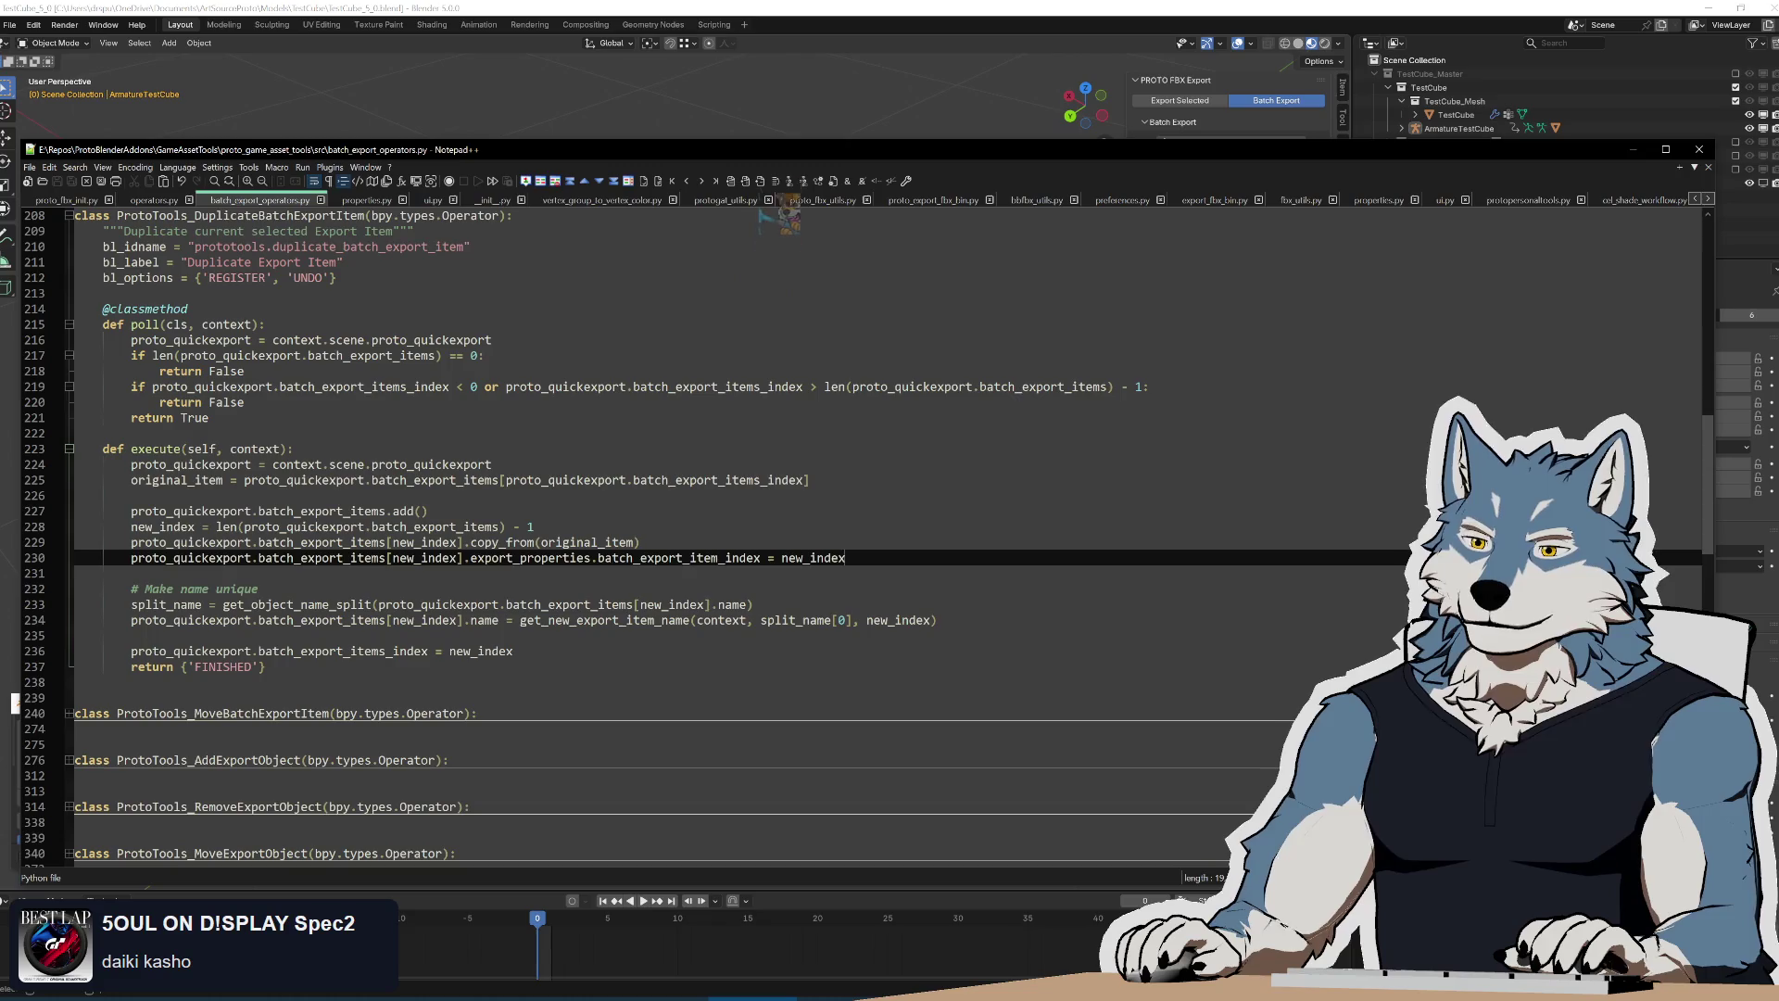
key("Up")
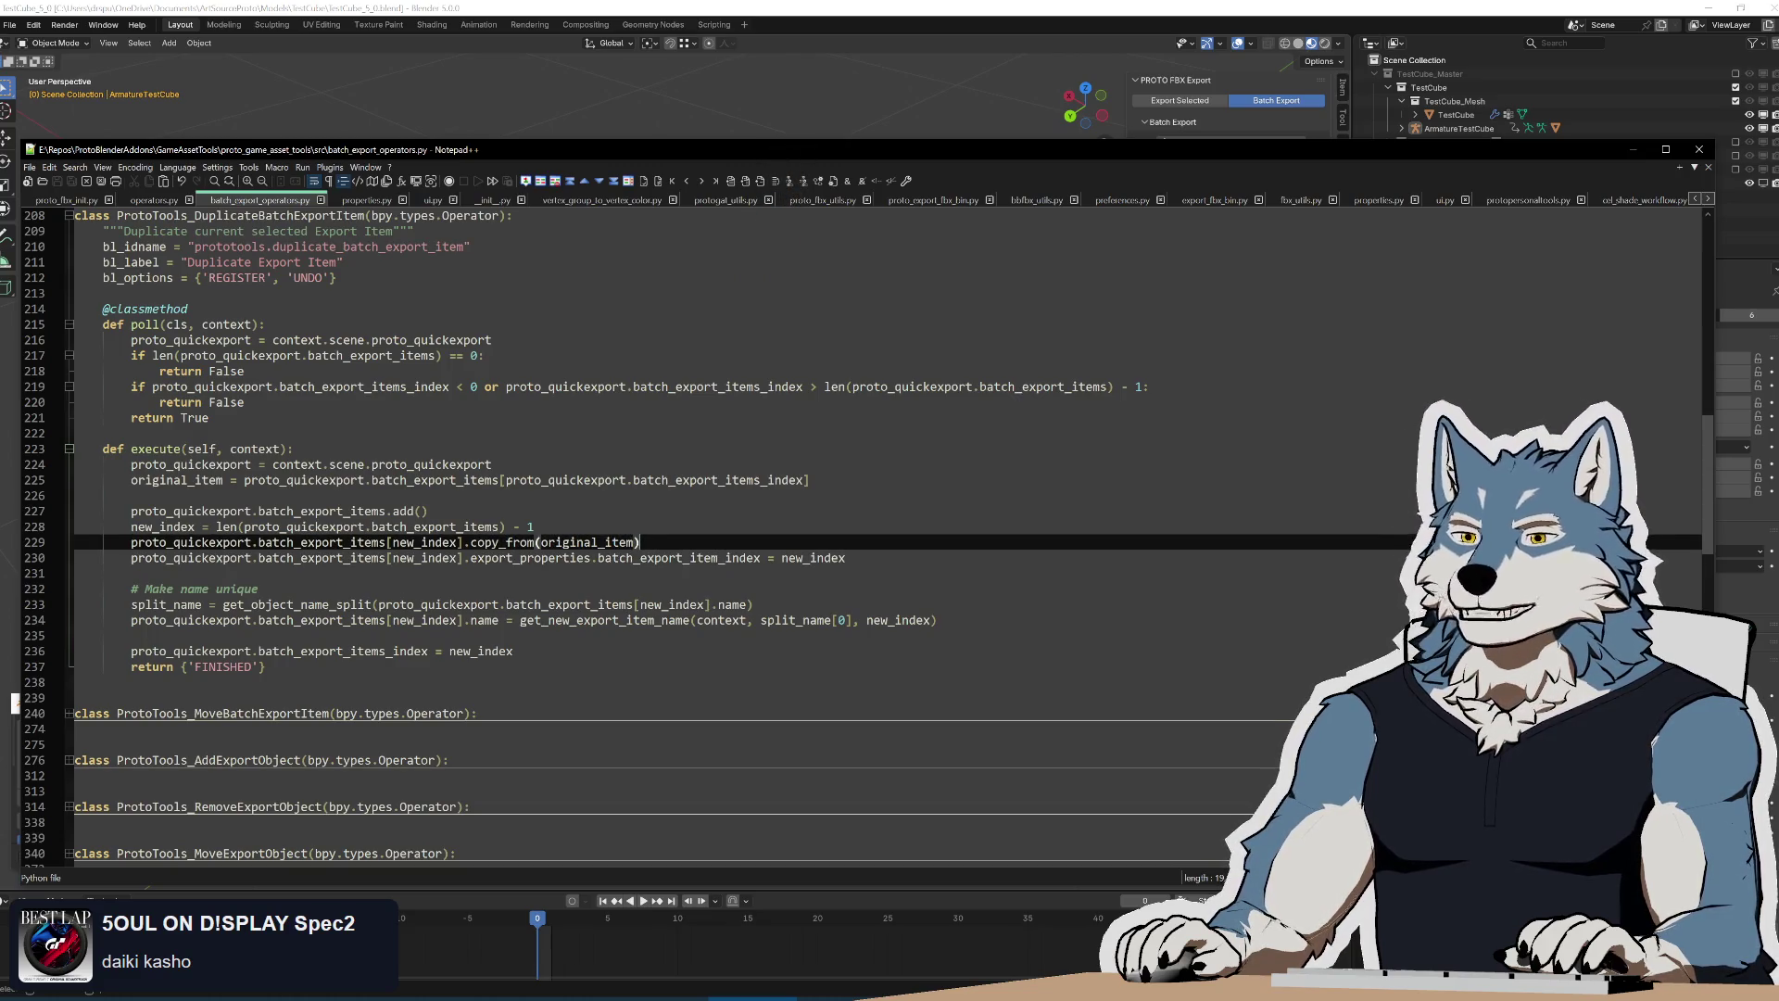
key("ctrl+shift+Right")
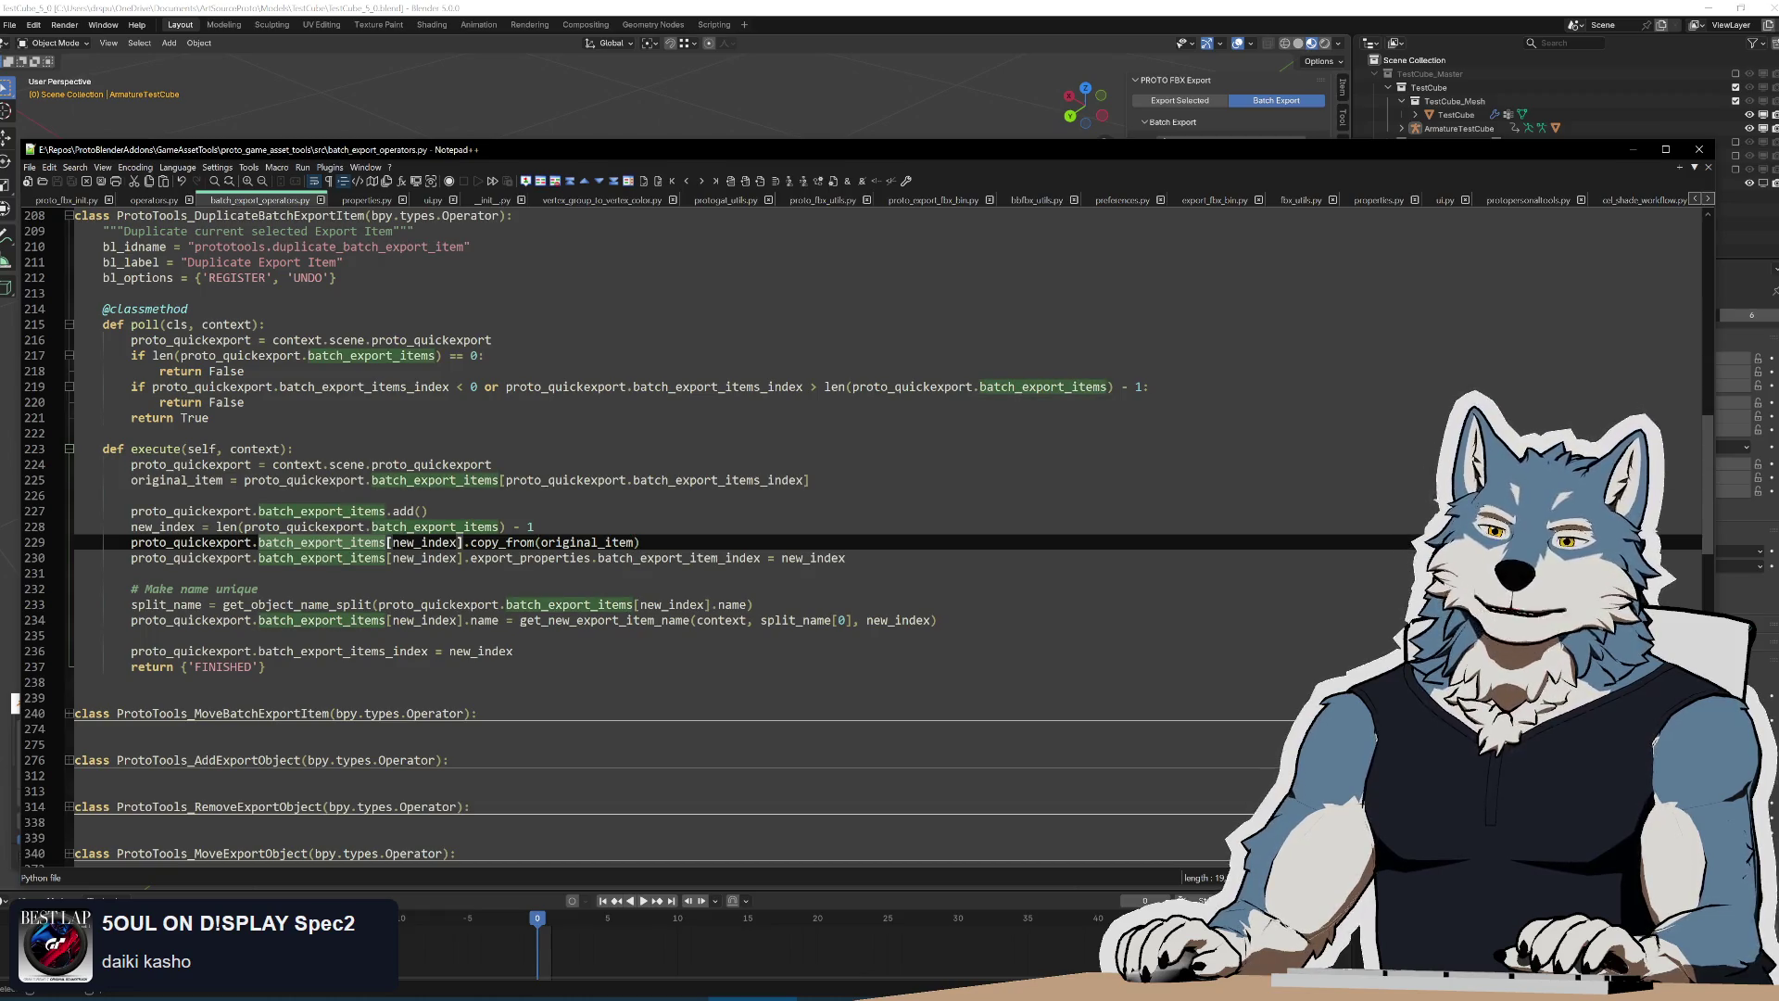
key("Right")
key("Left")
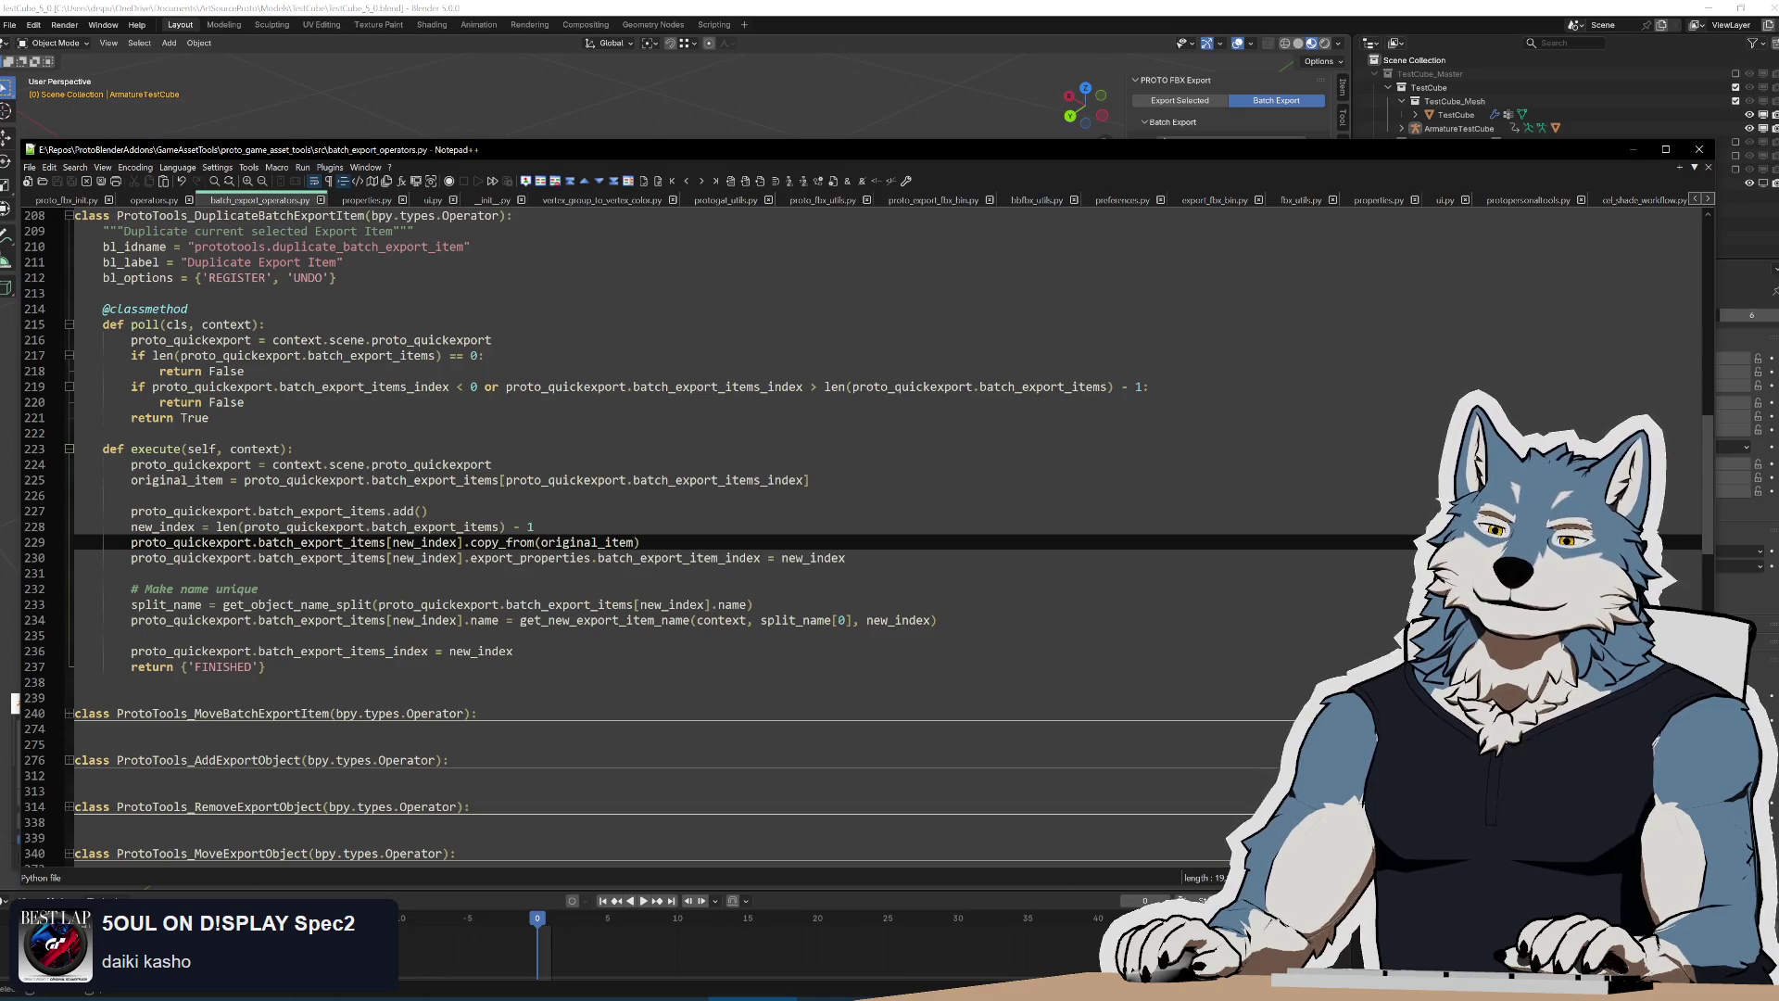
key("ctrl+shift+Right")
key("ctrl+shift+Right")
double_click(585, 542)
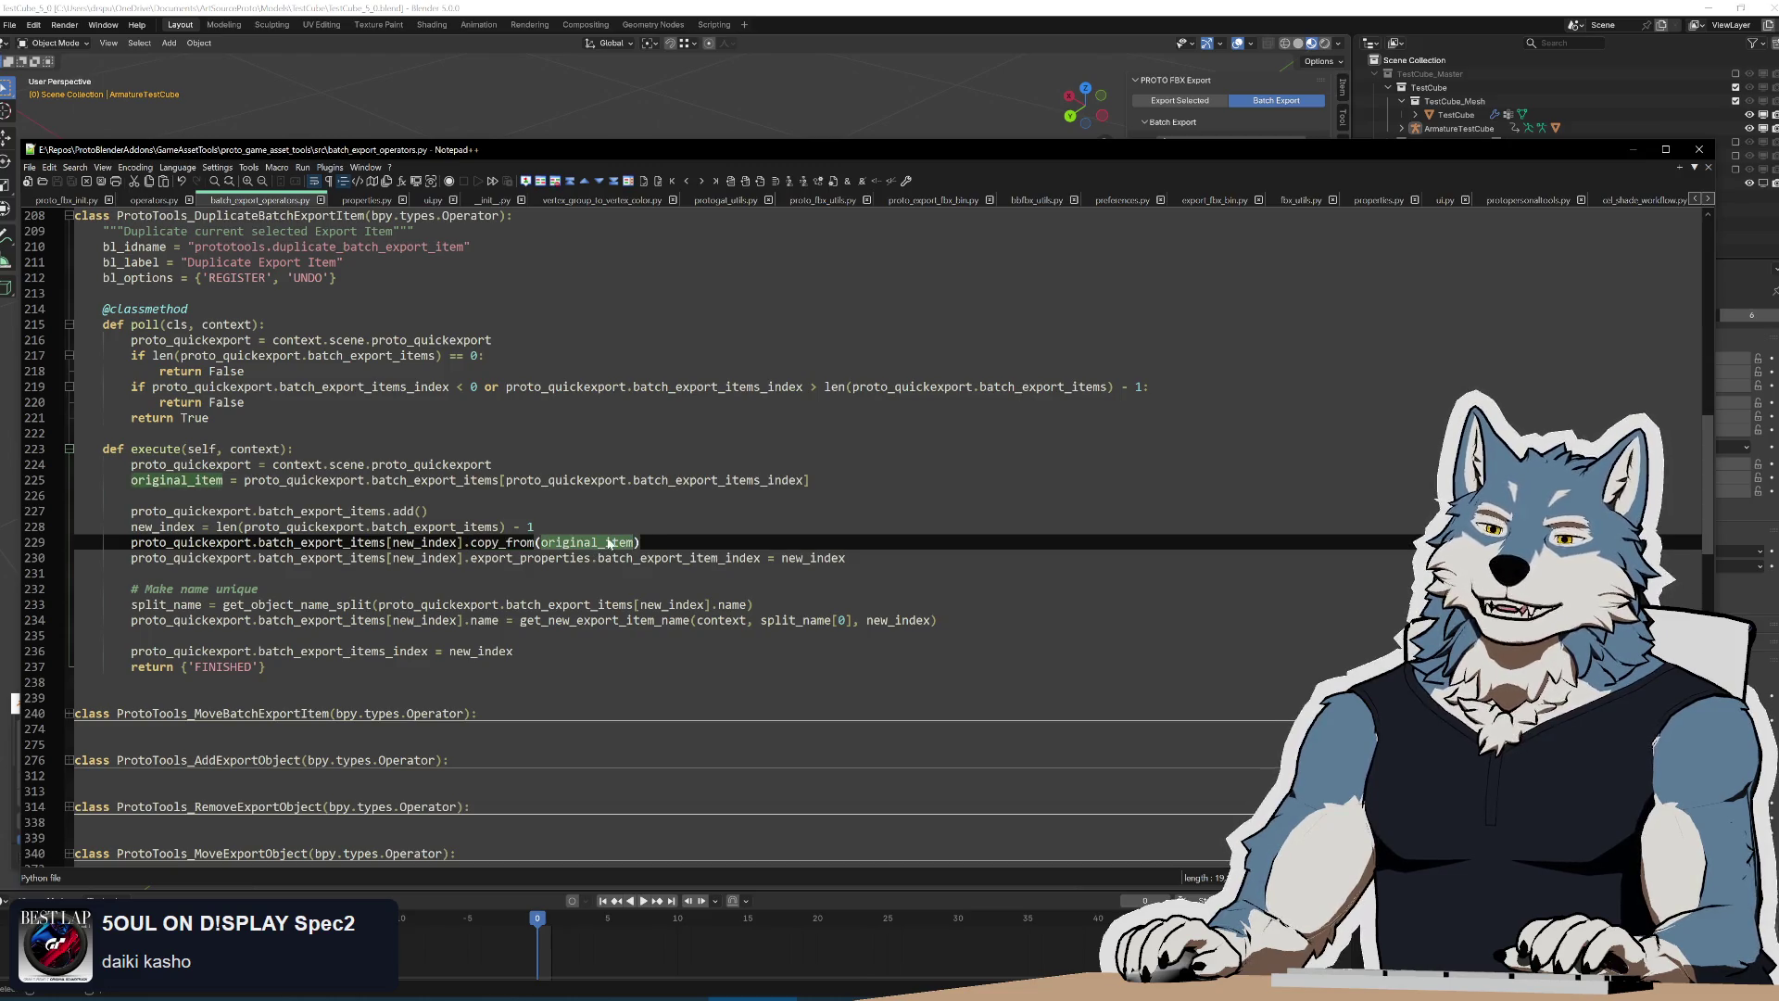
left_click(364, 200)
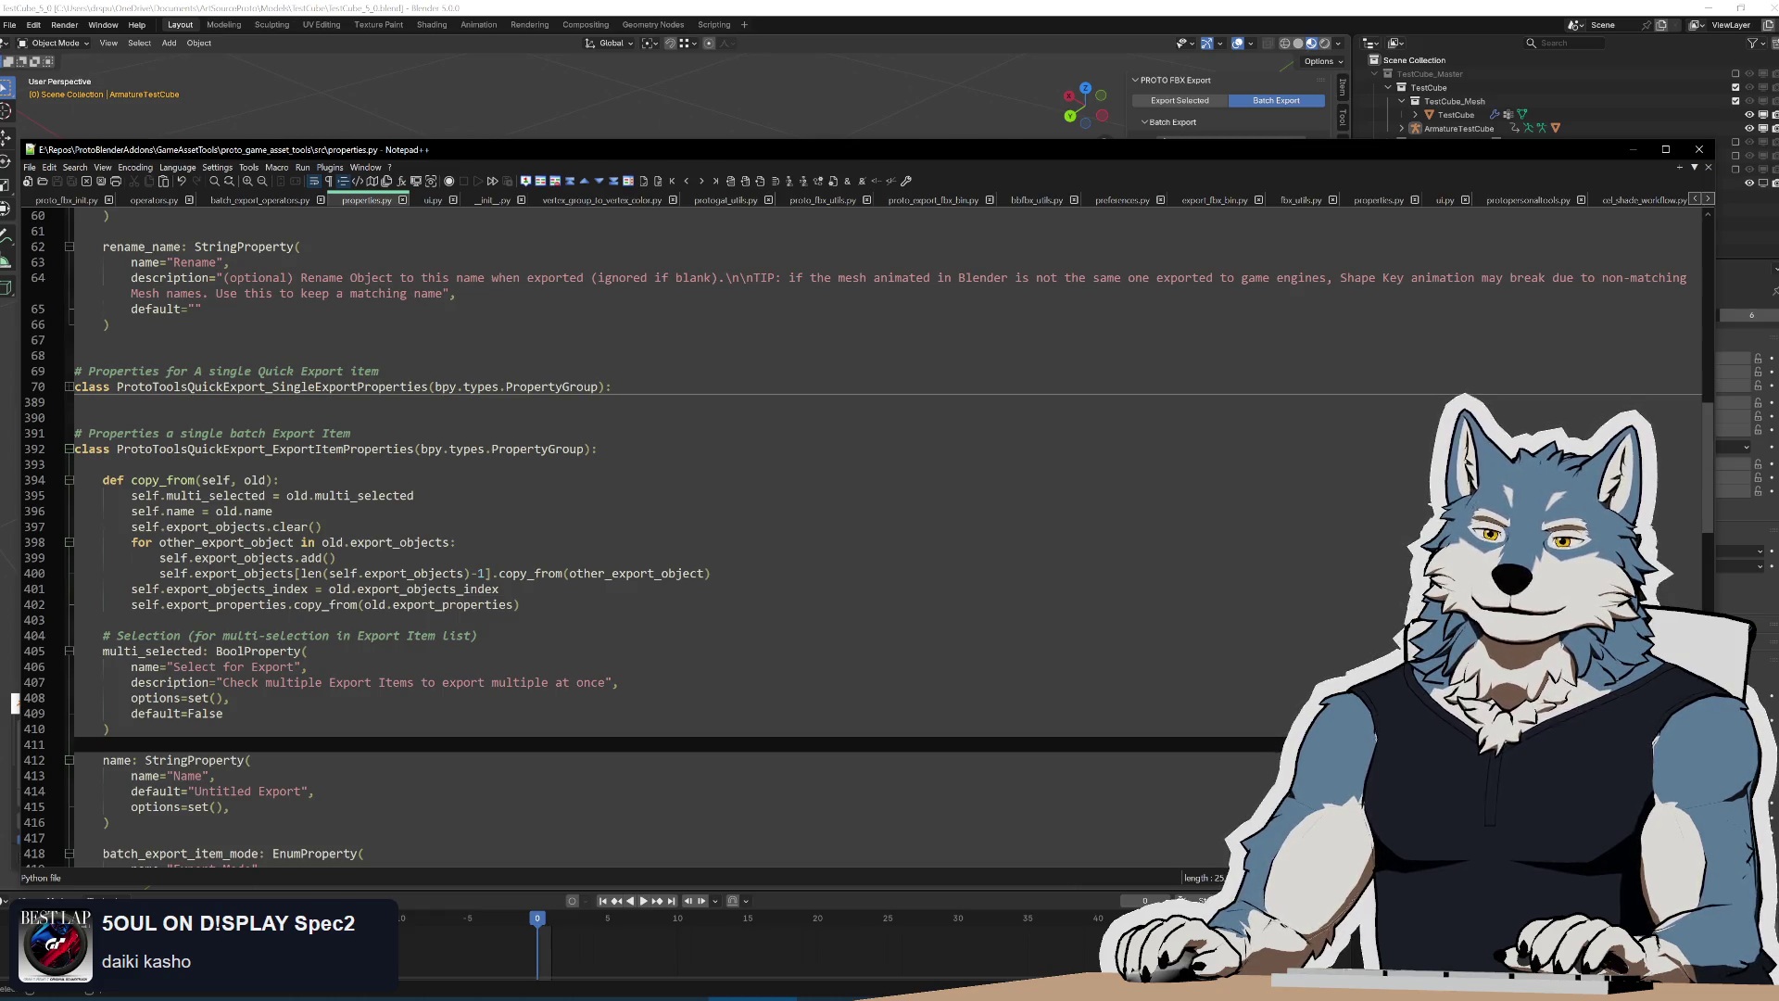
scroll(695, 556, "down", 4)
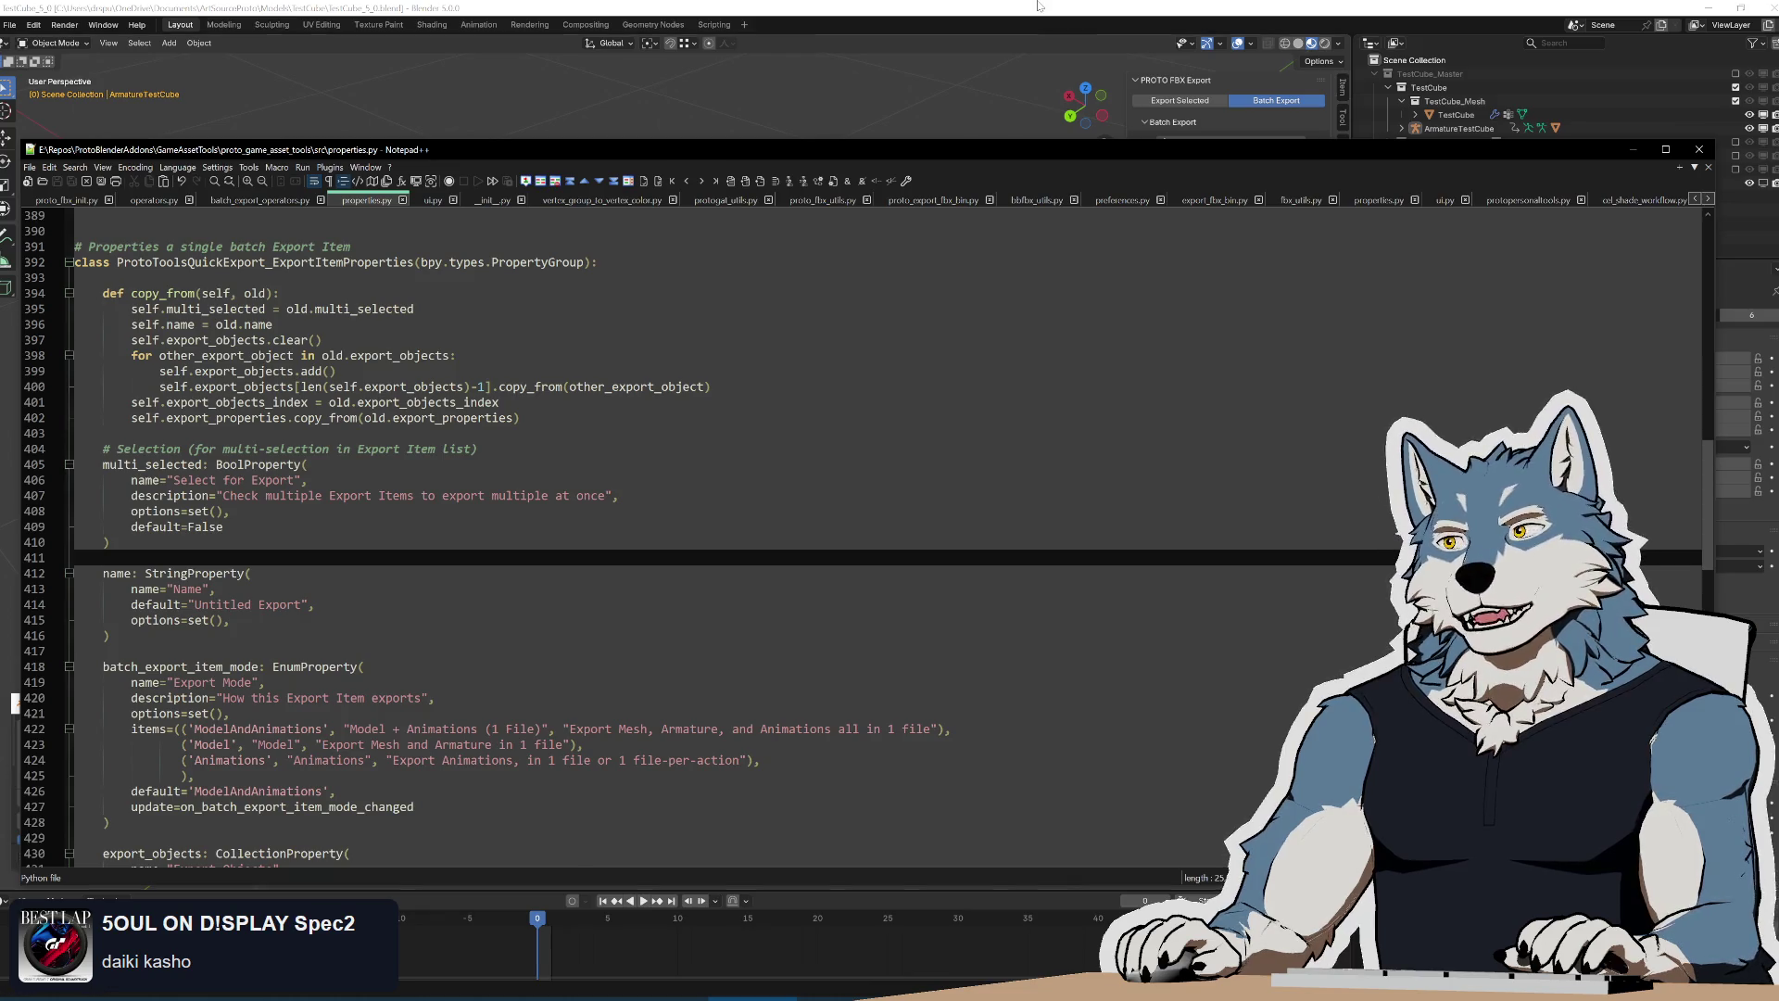
In Blender, remove Unity Model.001 and duplicate Unity Model again
key("alt+Tab")
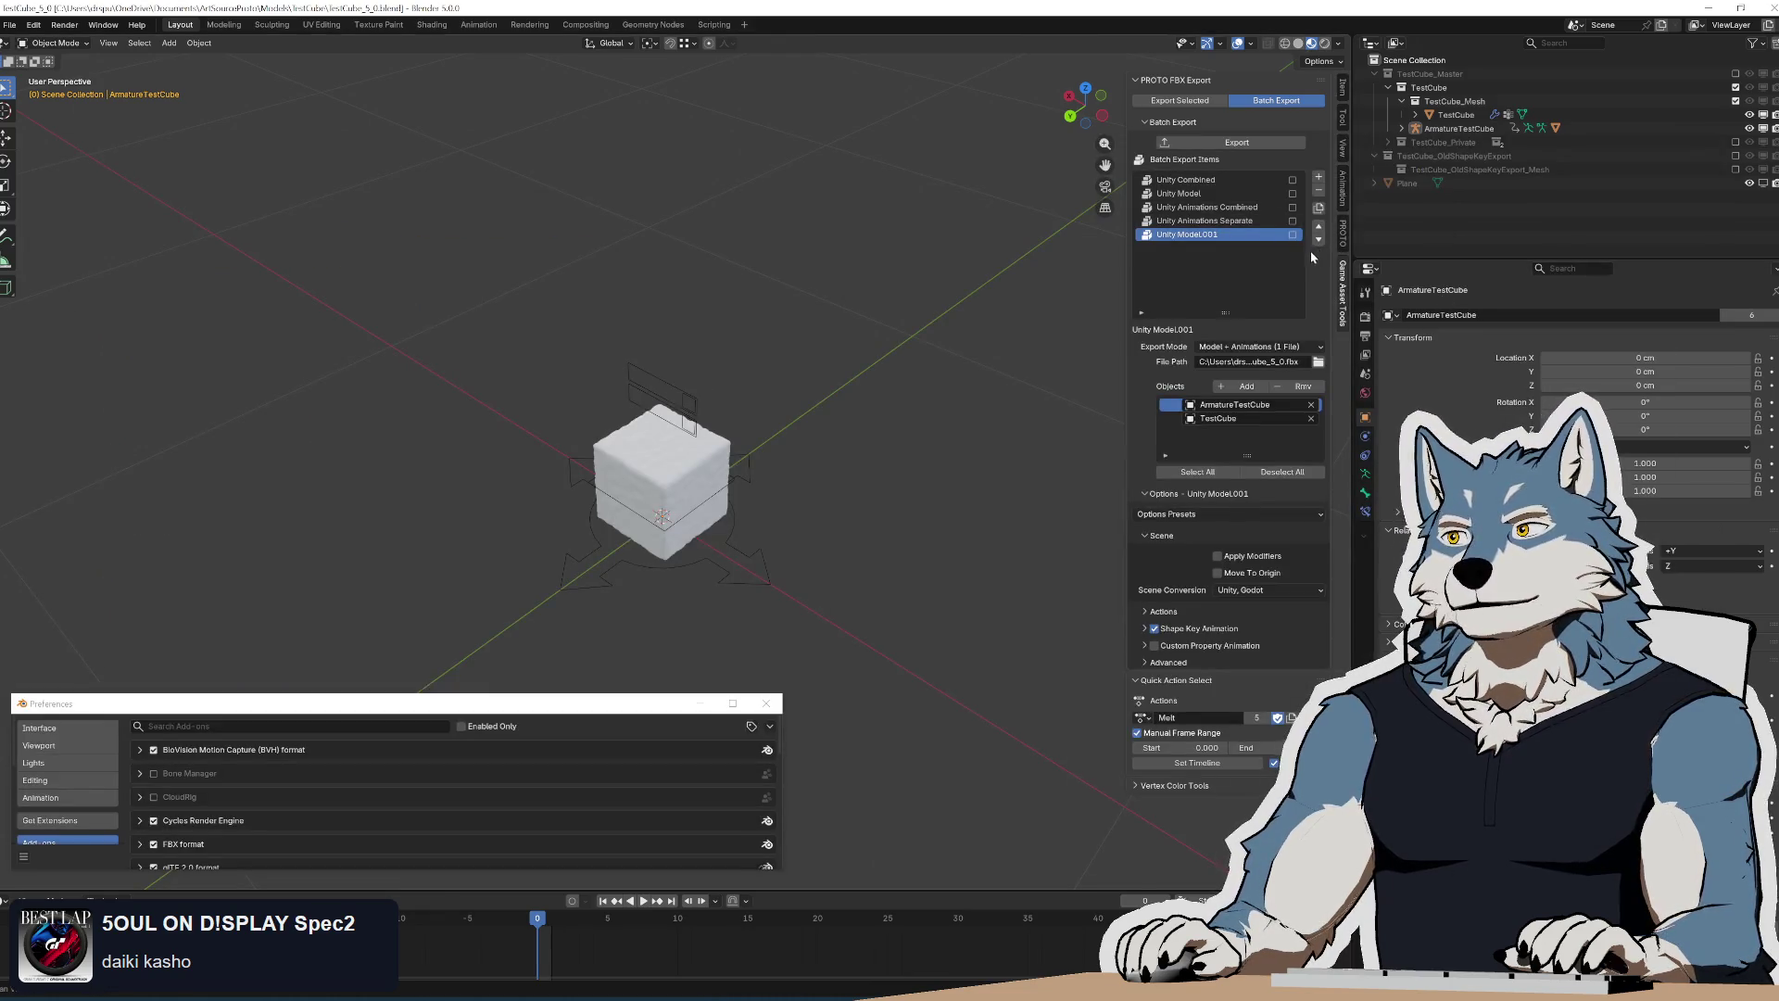
left_click(1319, 192)
left_click(1223, 194)
left_click(1320, 207)
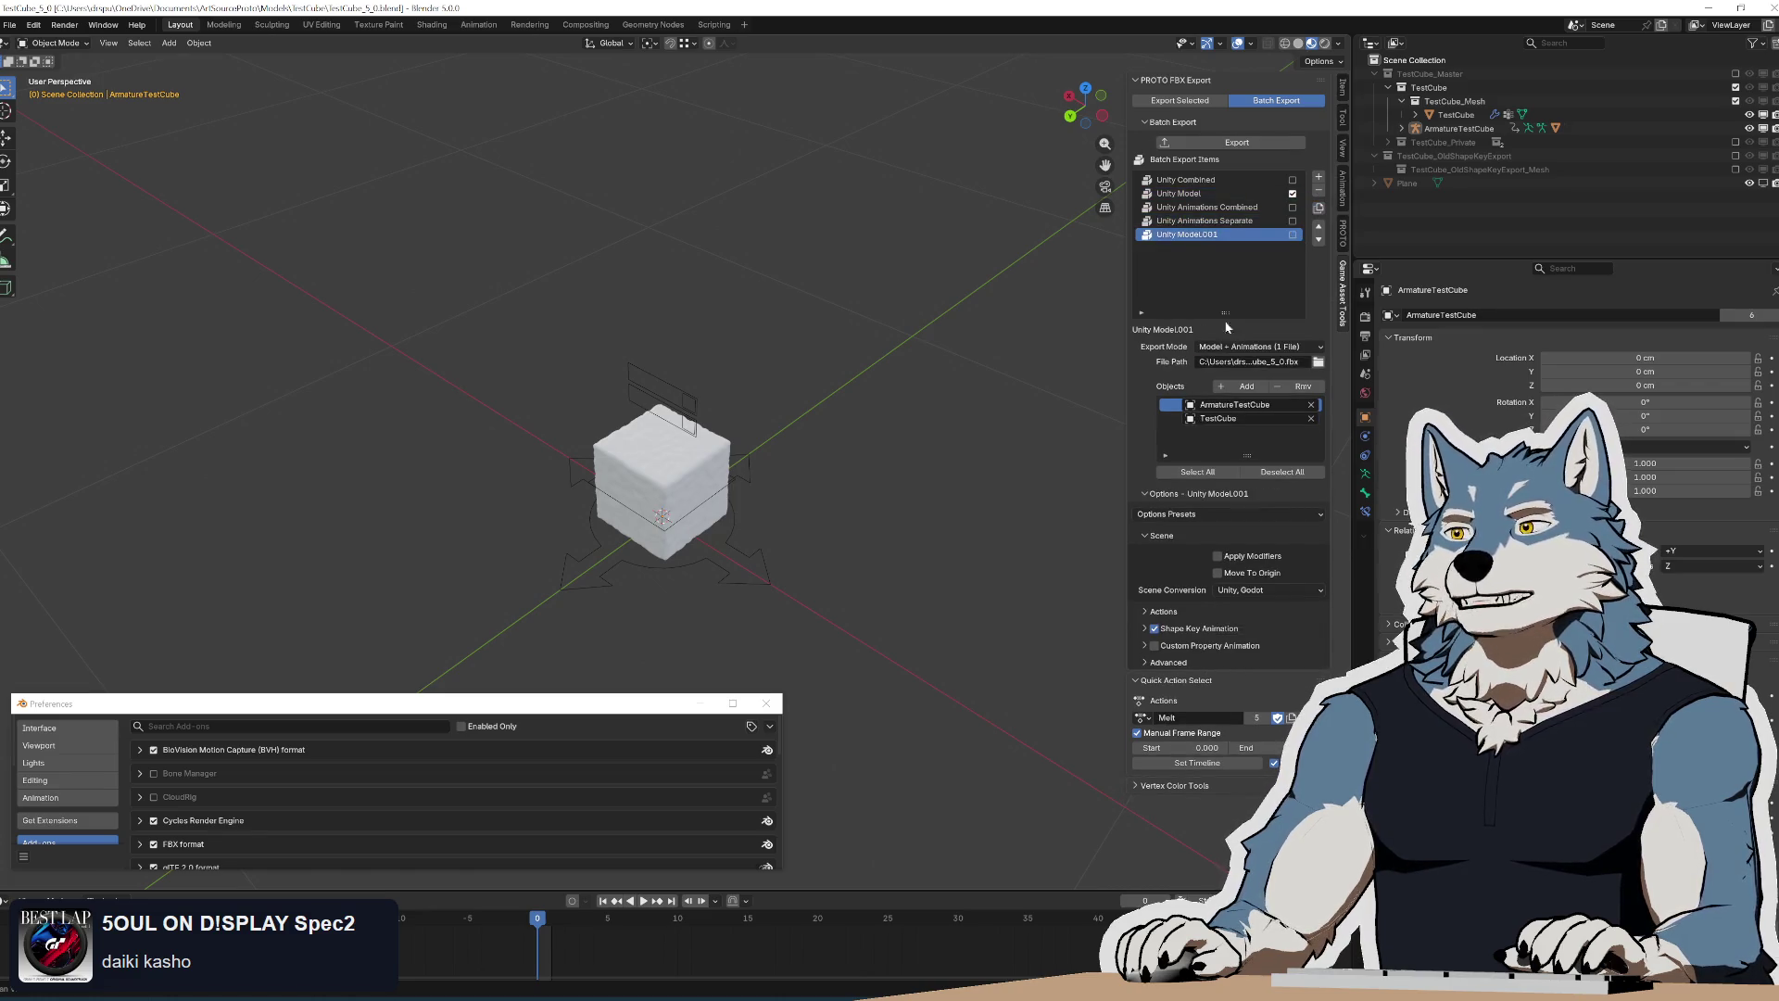
Review copy_from's multi_selected, name and export_objects lines, then return to Blender
key("alt+Tab")
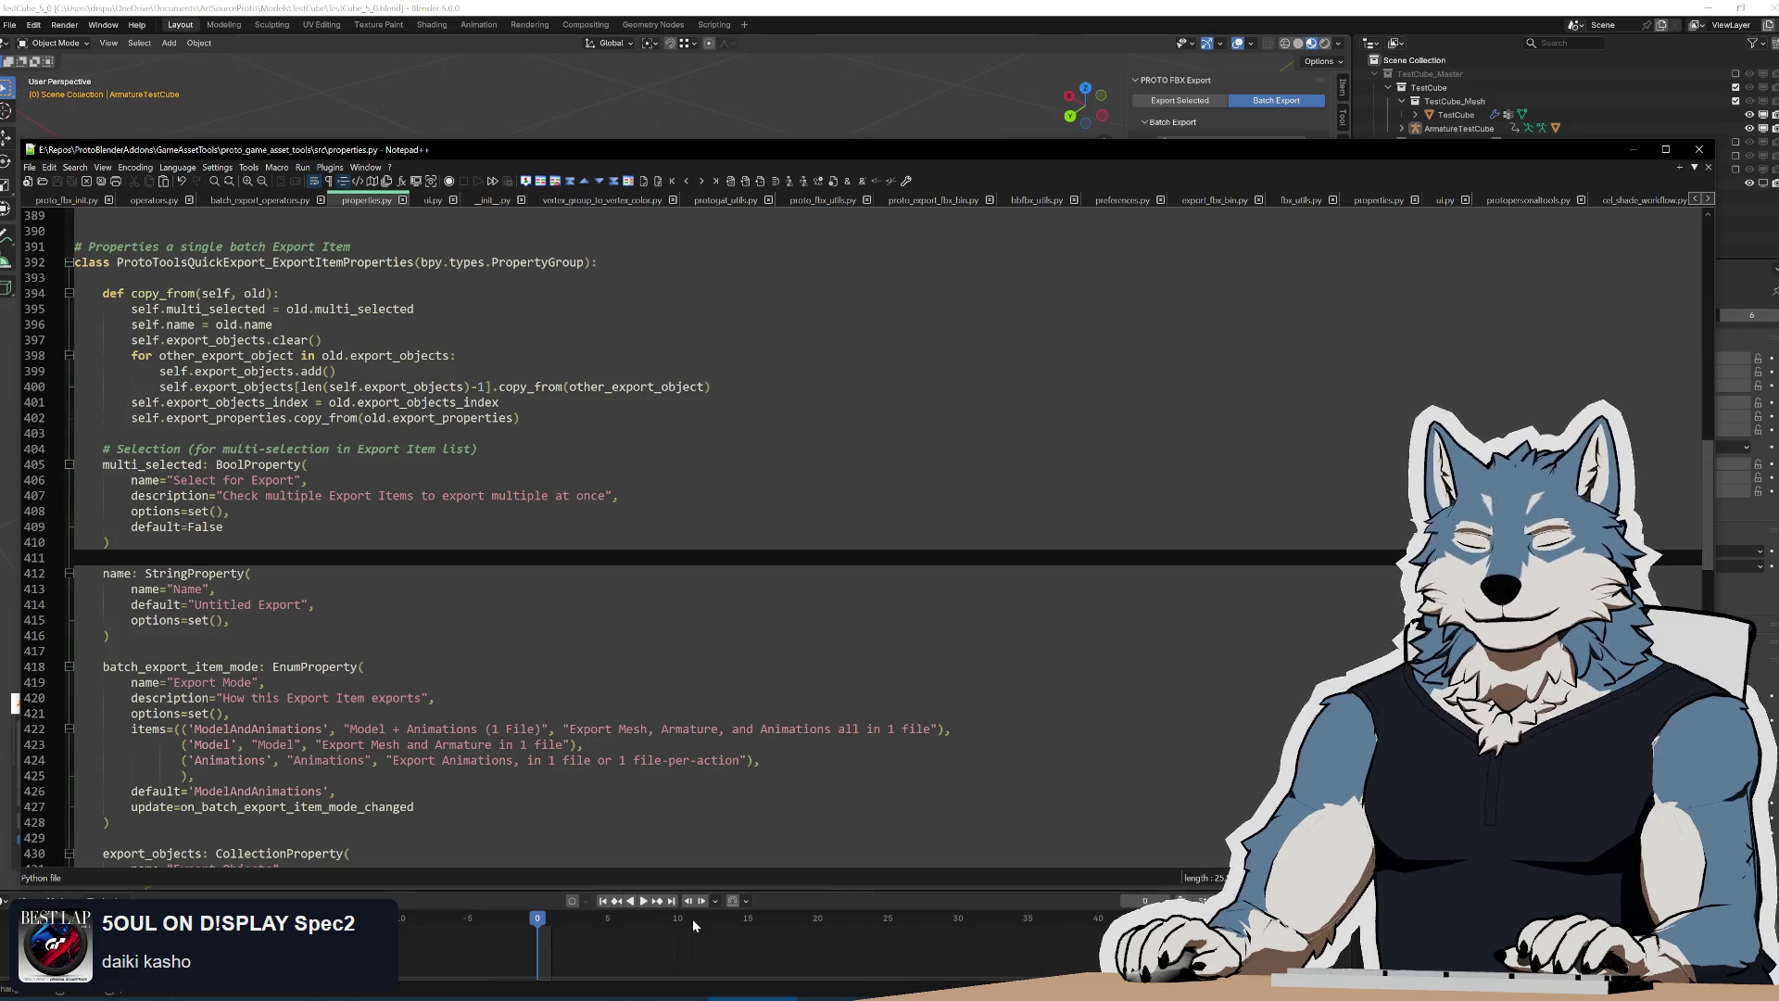
left_click_drag(158, 308, 414, 310)
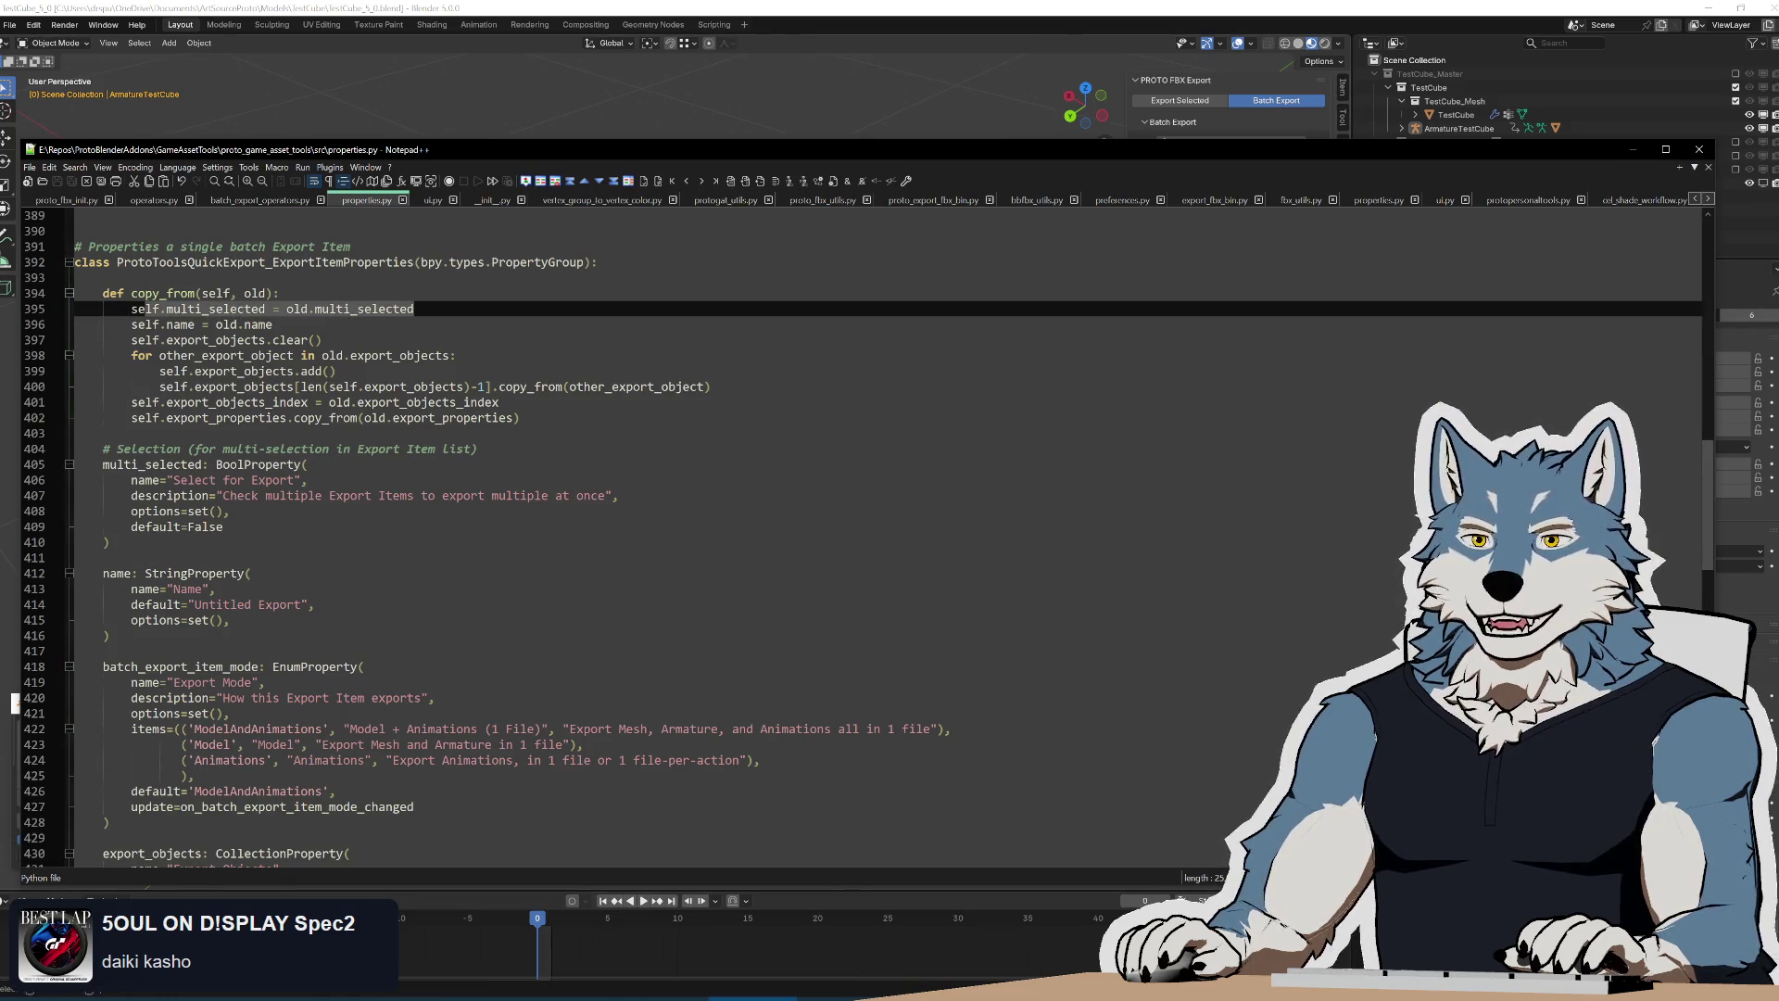
left_click_drag(130, 324, 274, 325)
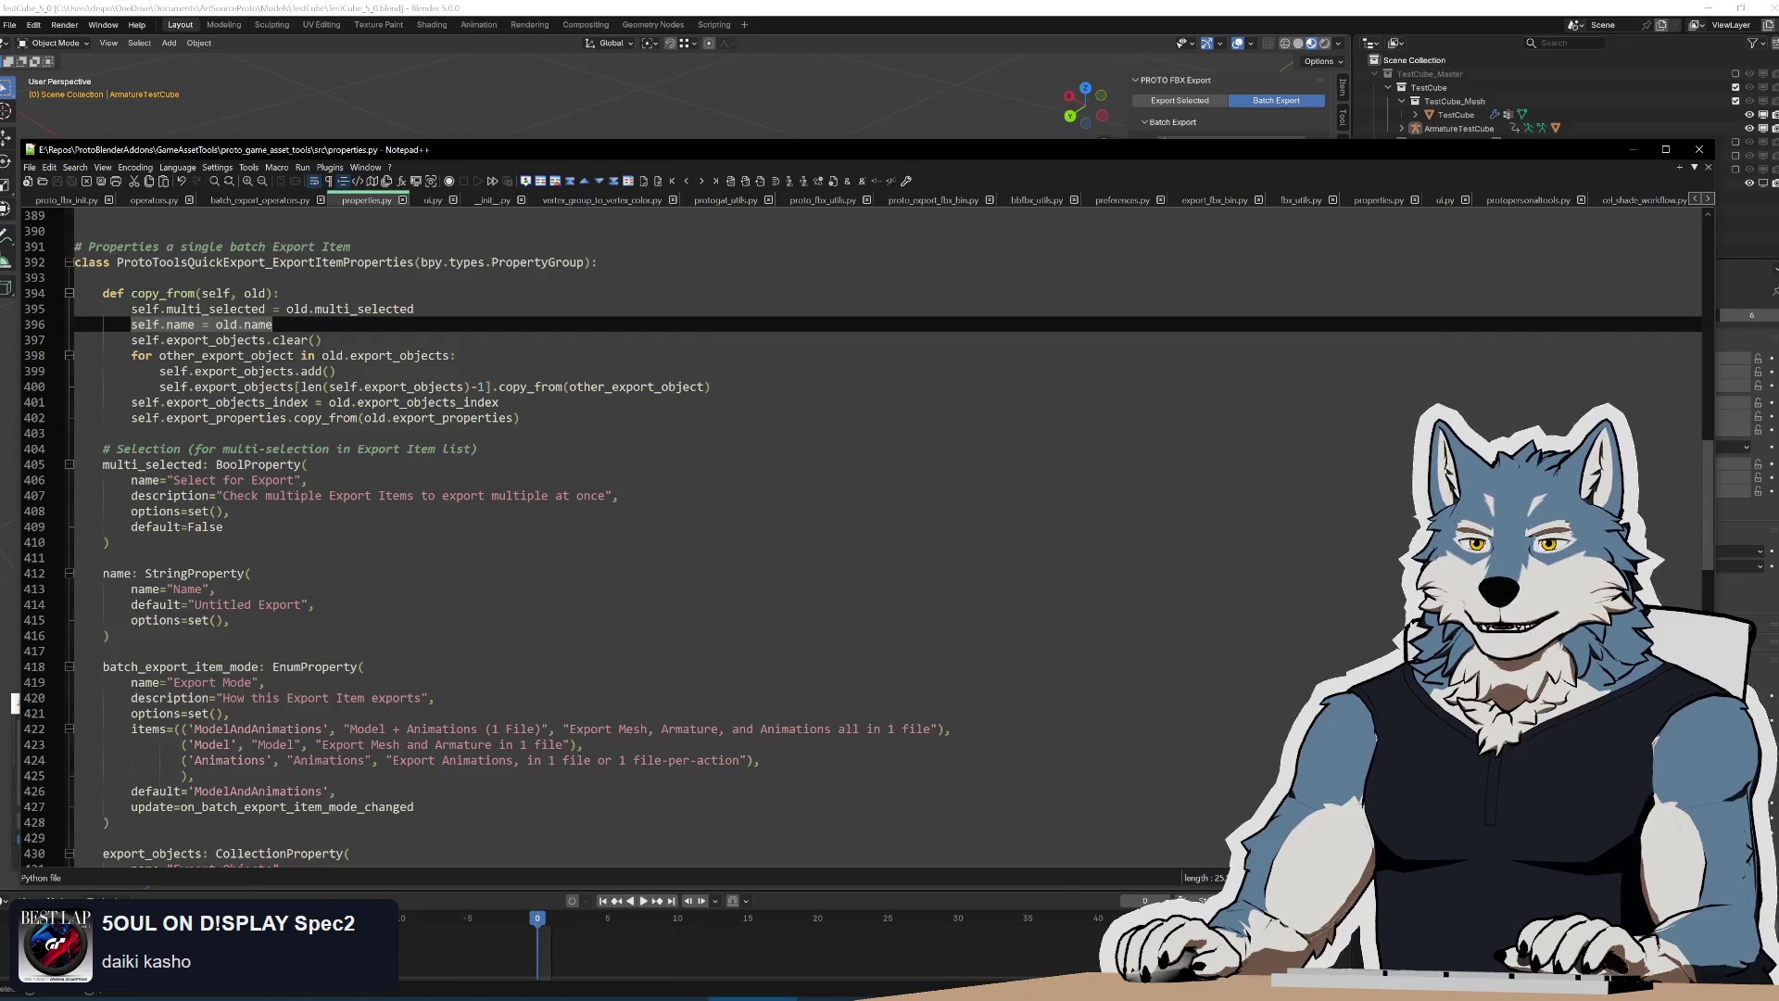
left_click_drag(130, 339, 321, 340)
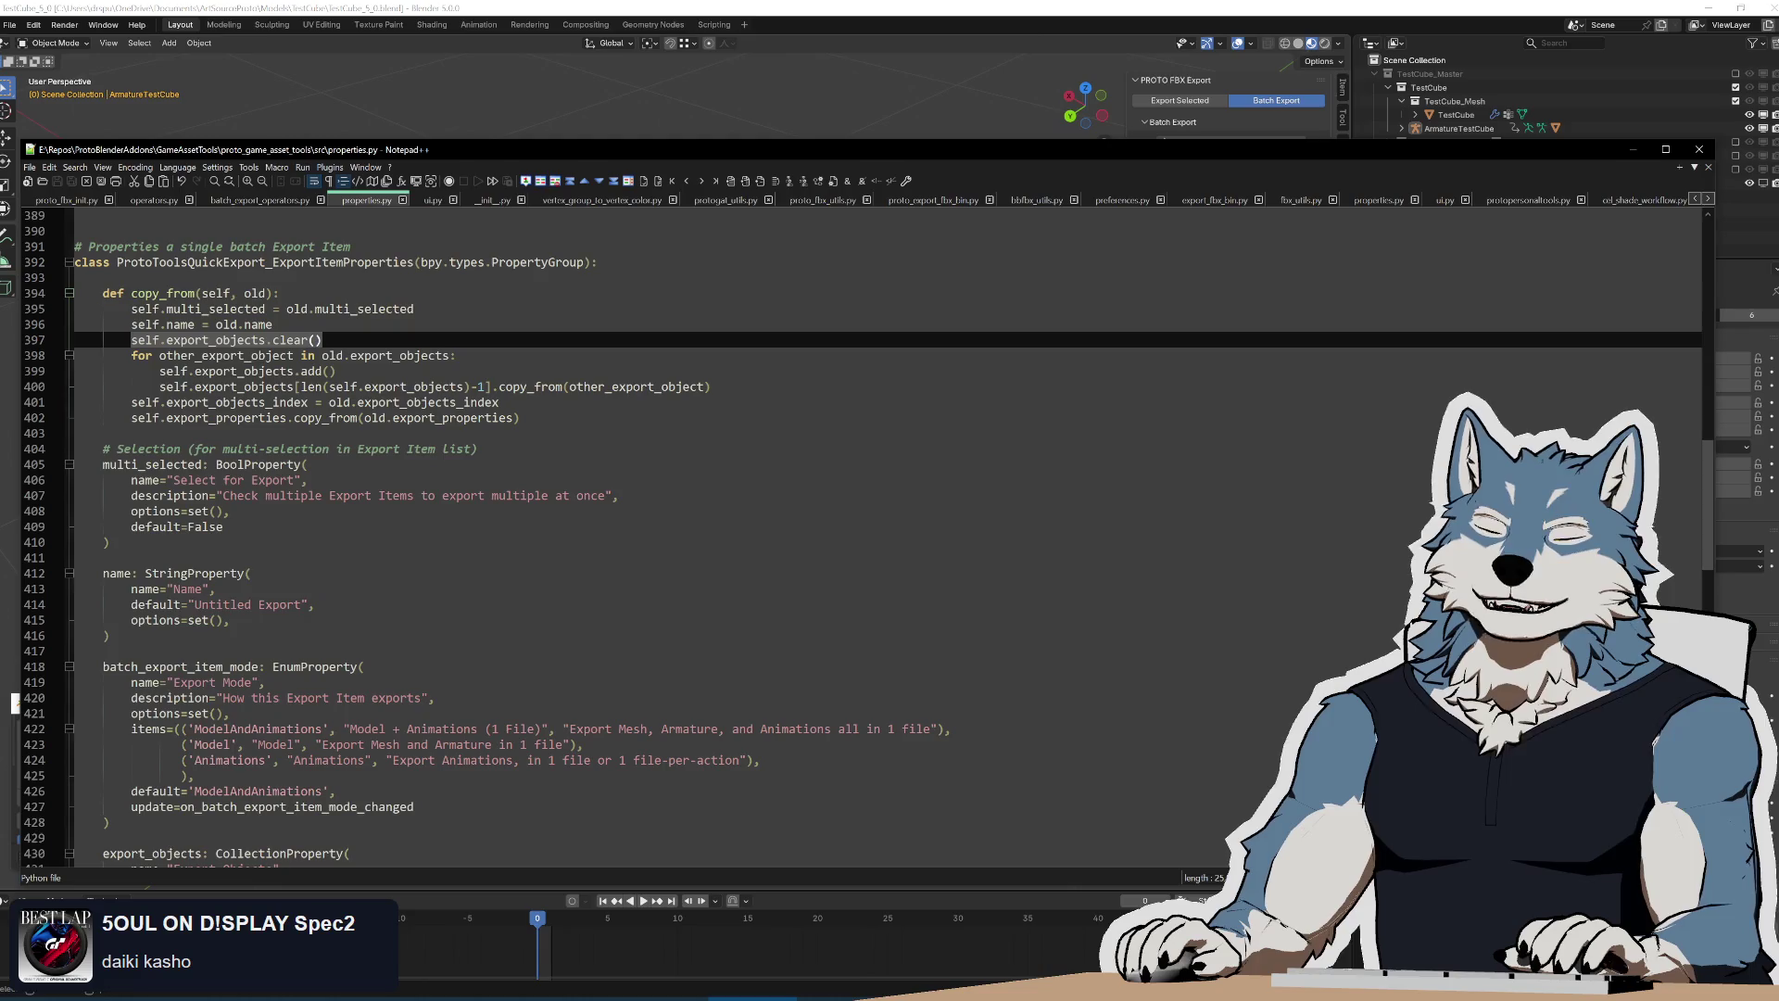
key("alt+Tab")
left_click(1318, 208)
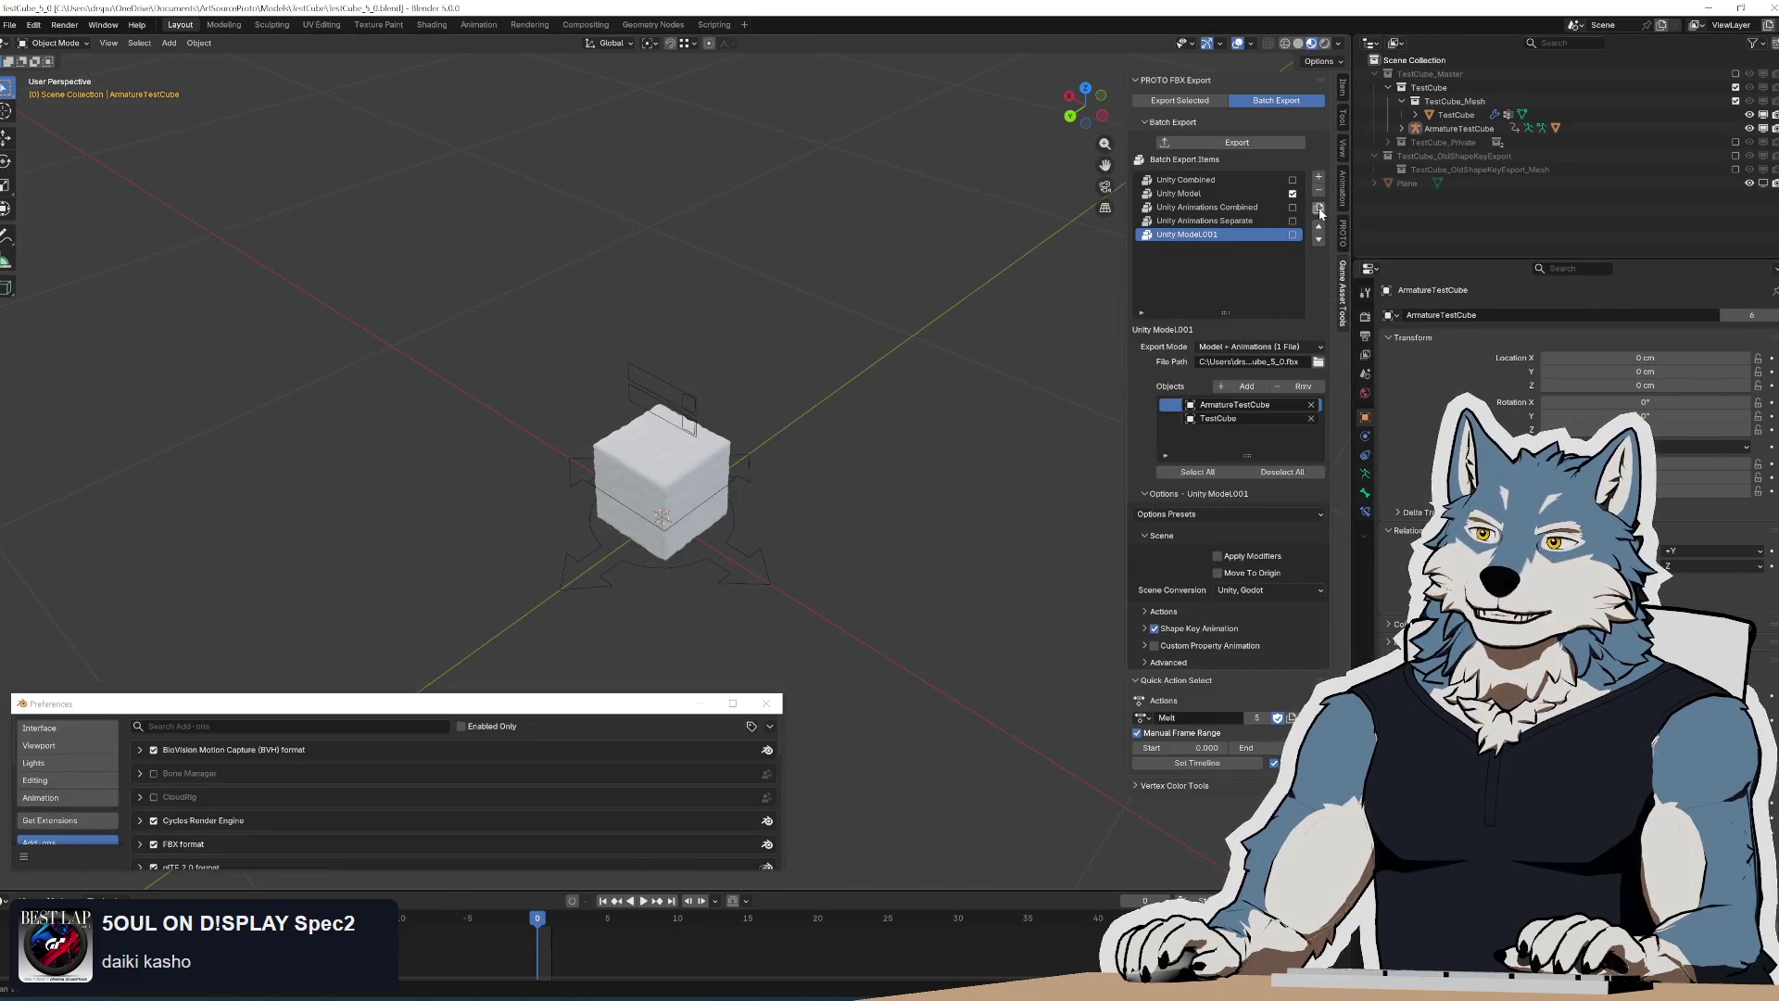
Remove Unity Model.001, re-duplicate Unity Model and compare settings, then switch to Notepad++
left_click(1317, 194)
left_click(1195, 193)
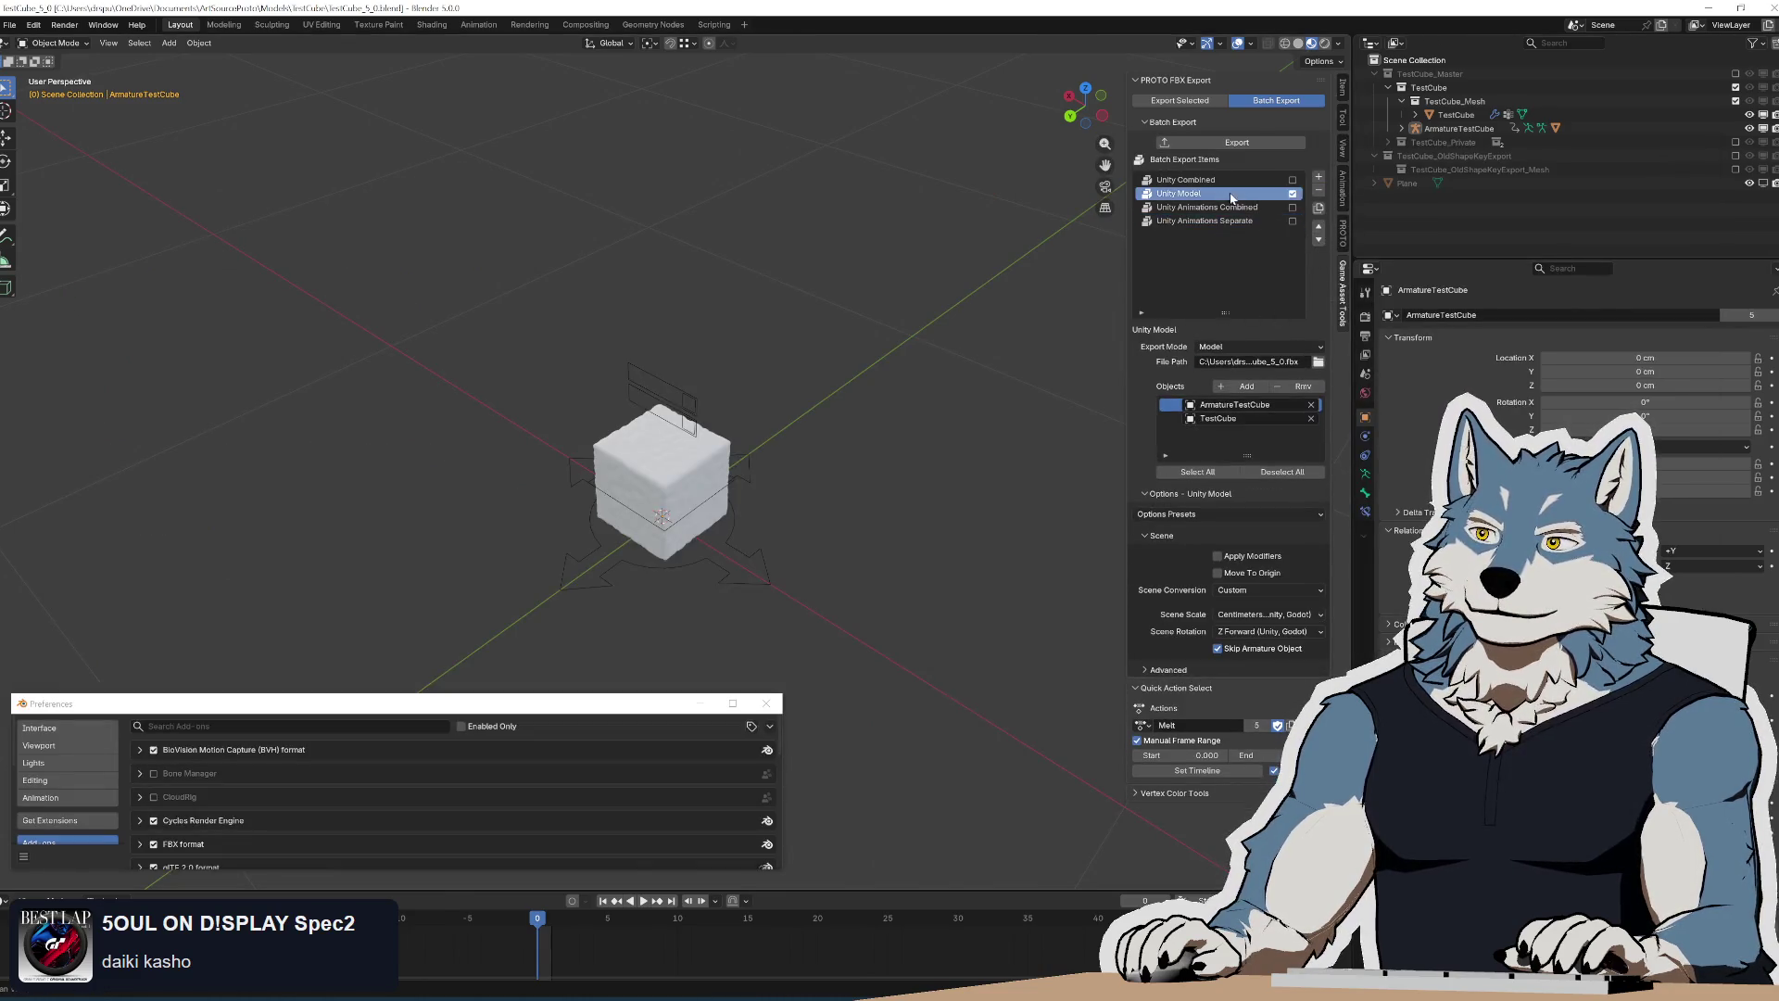
left_click(1318, 209)
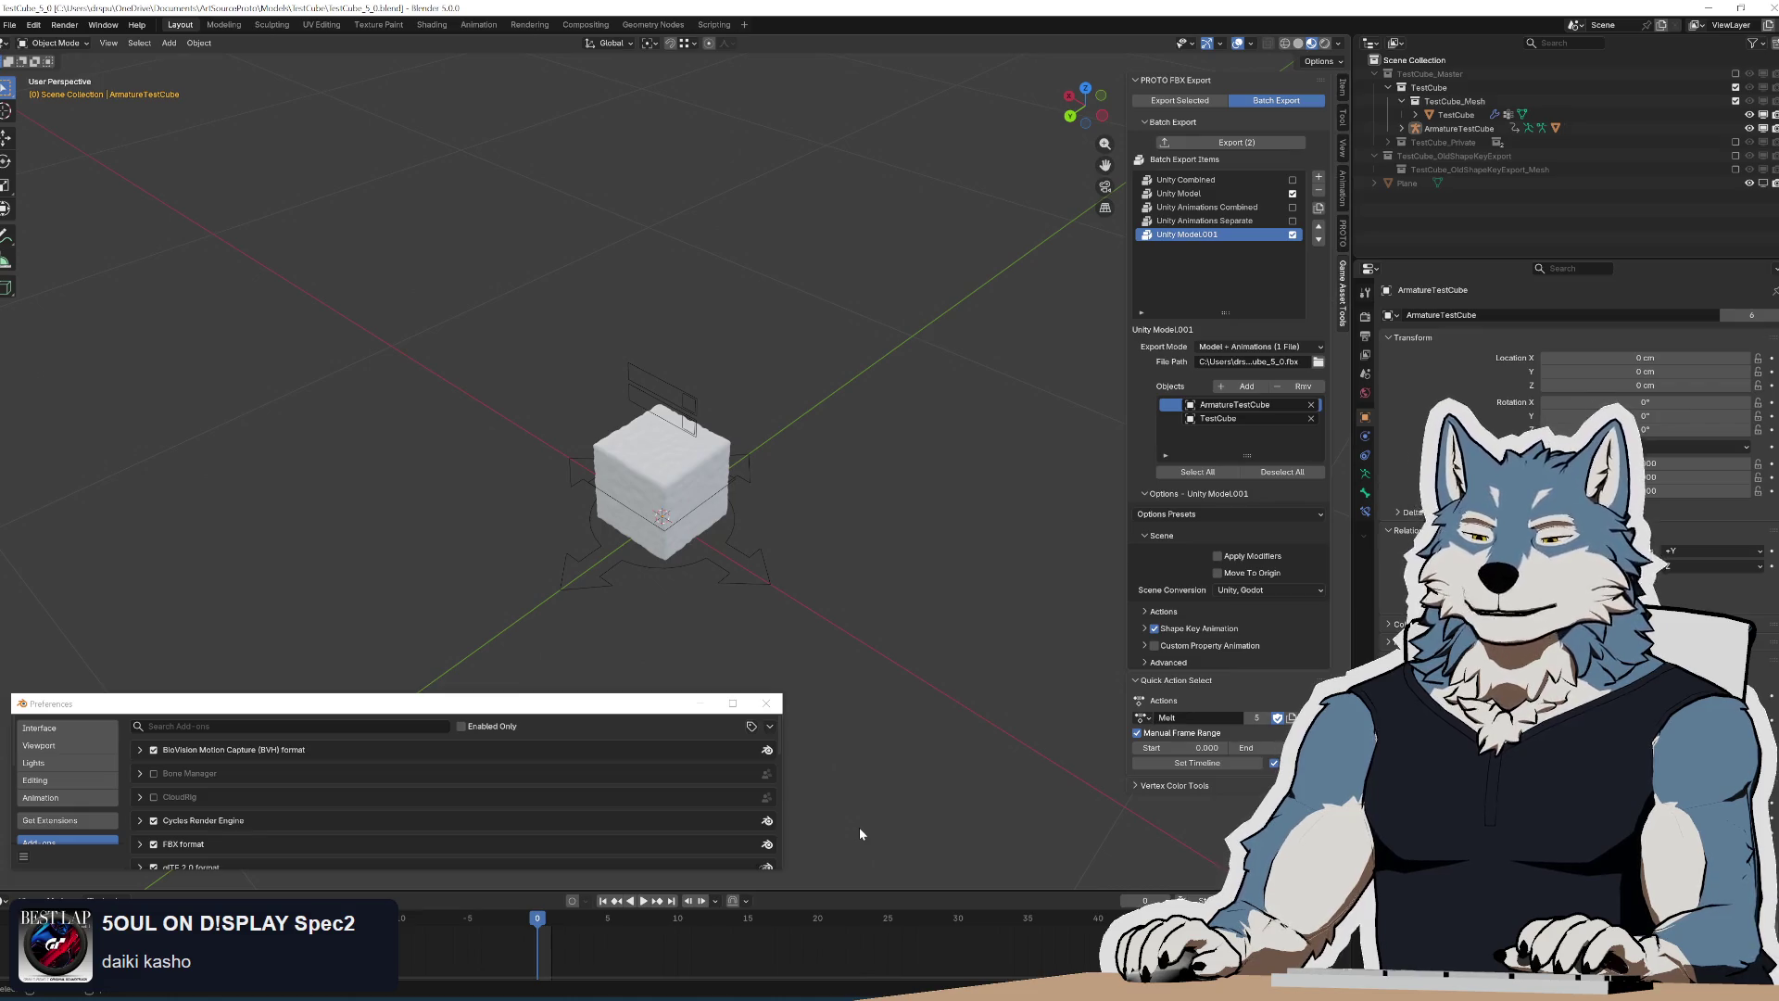
key("alt+Tab")
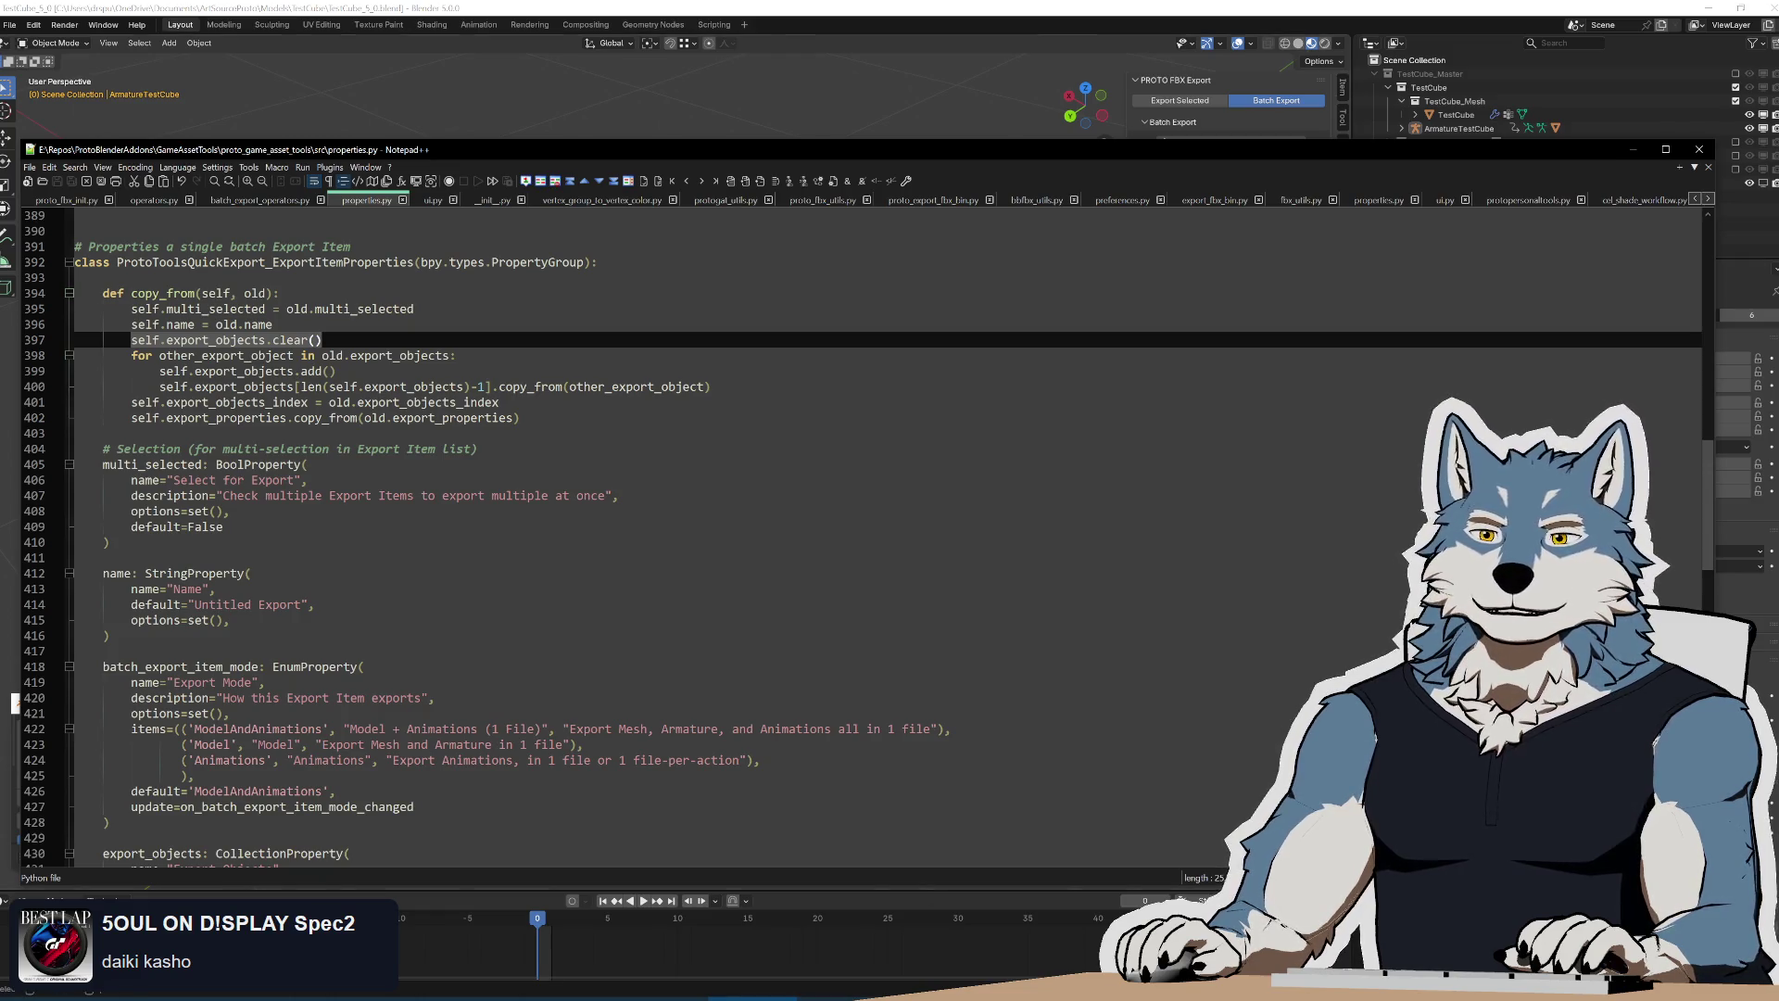
Look over the name property at line 416, then switch back to Blender
left_click(107, 636)
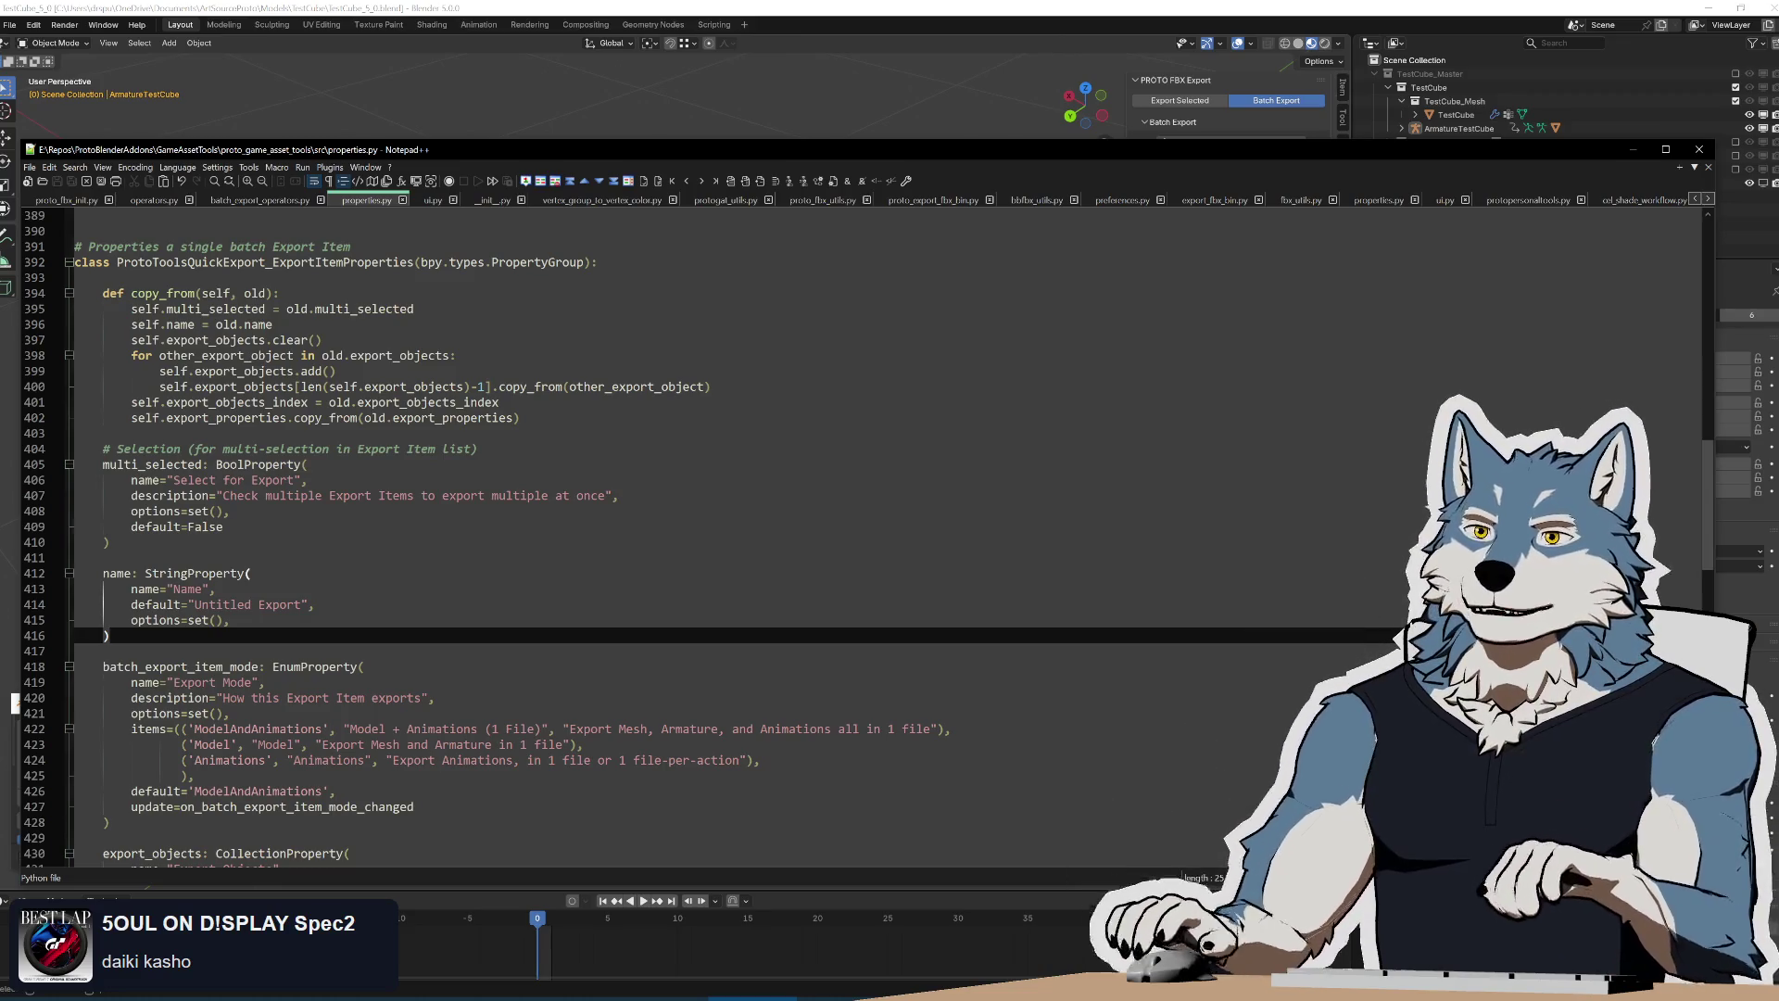
key("alt+Tab")
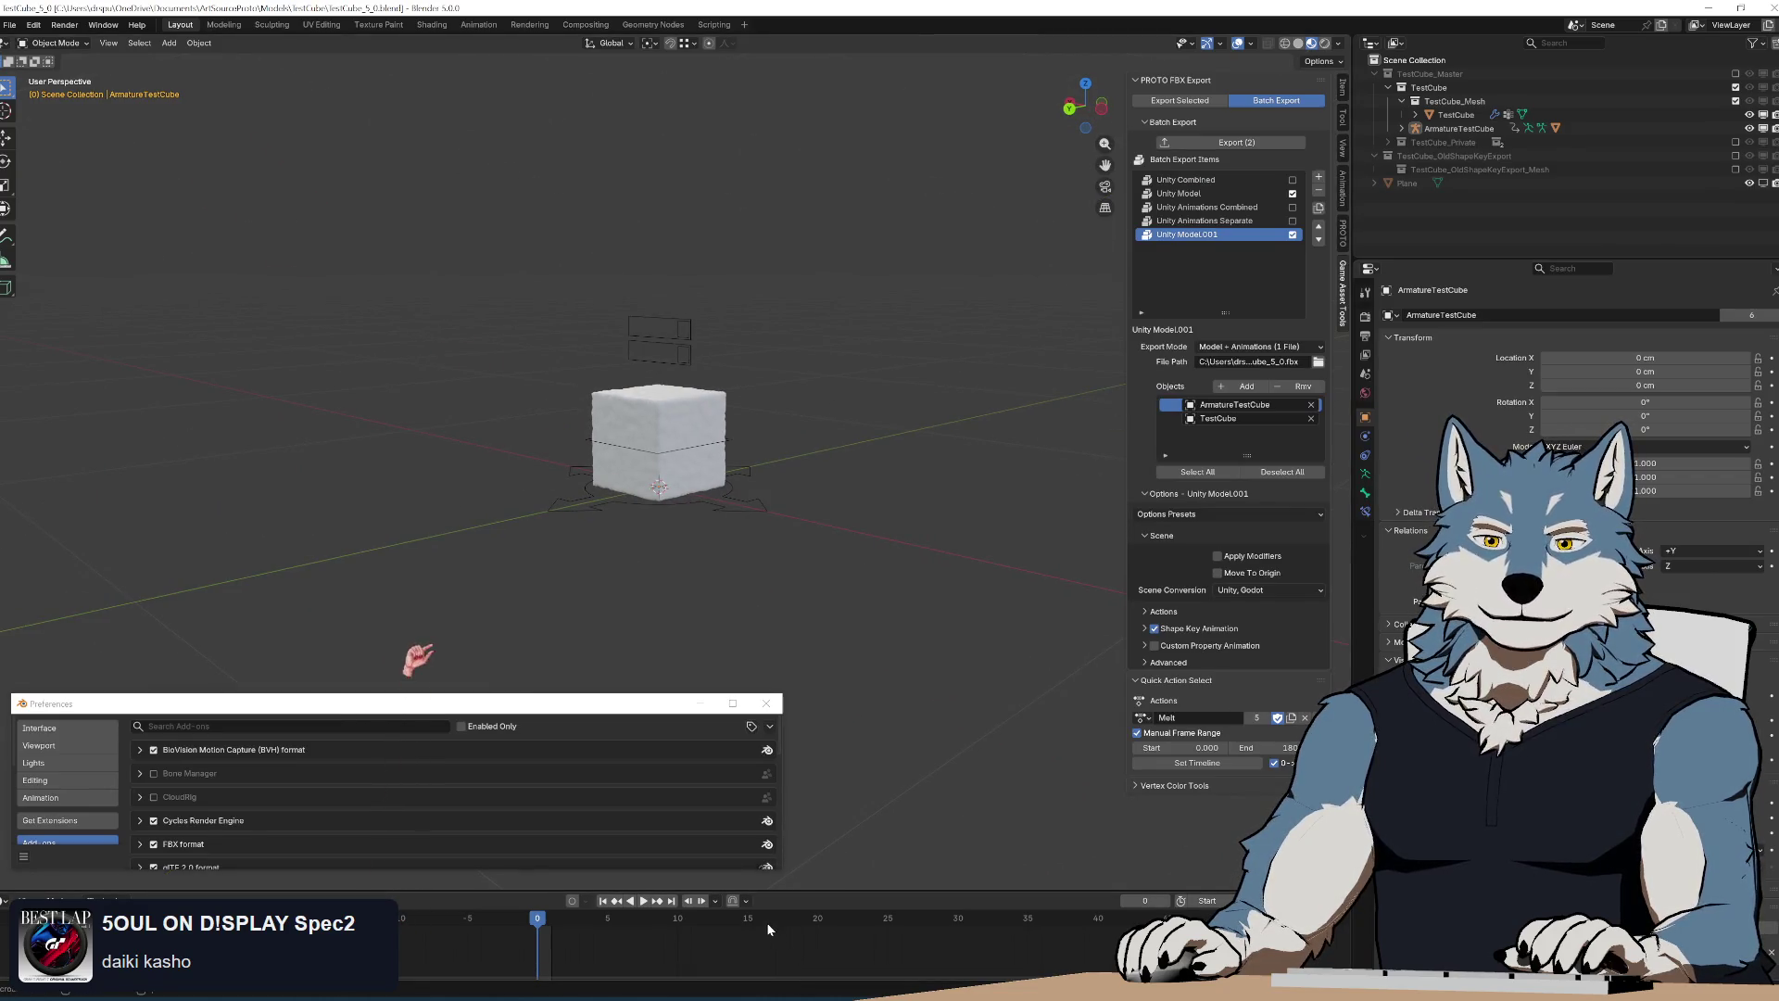
Bring the Notepad++ window with properties.py back in front
key("alt+Tab")
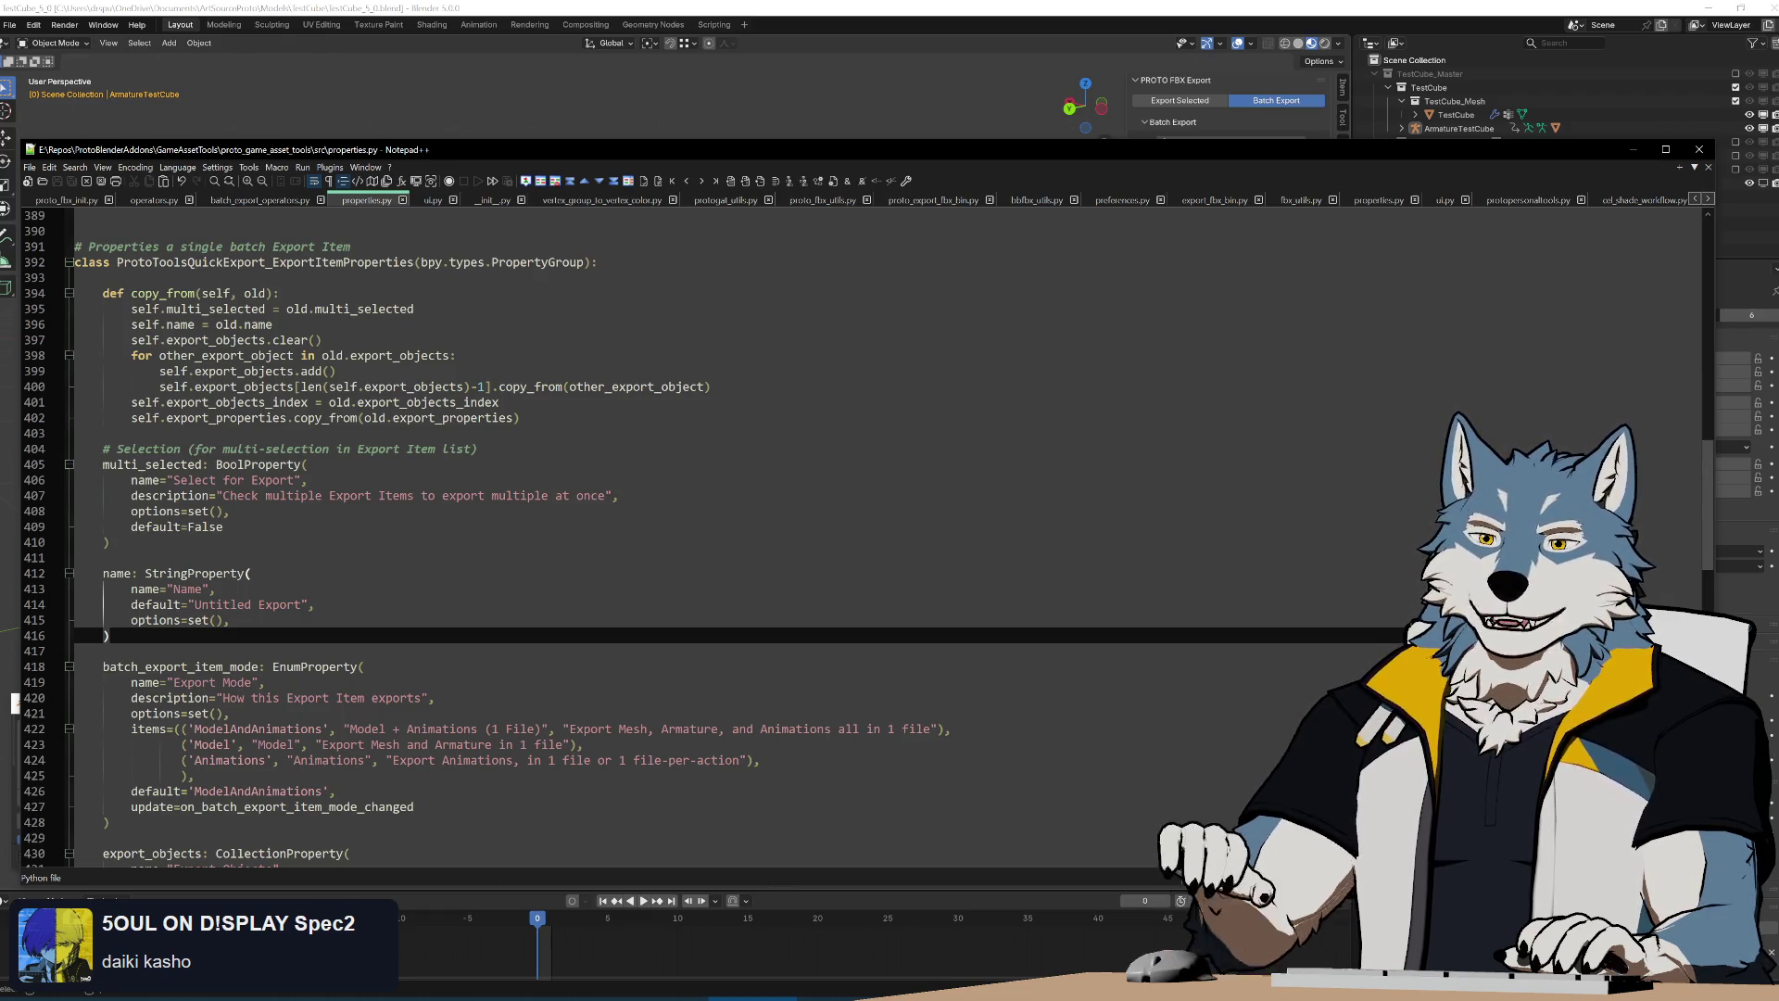
key("Down")
key("Down")
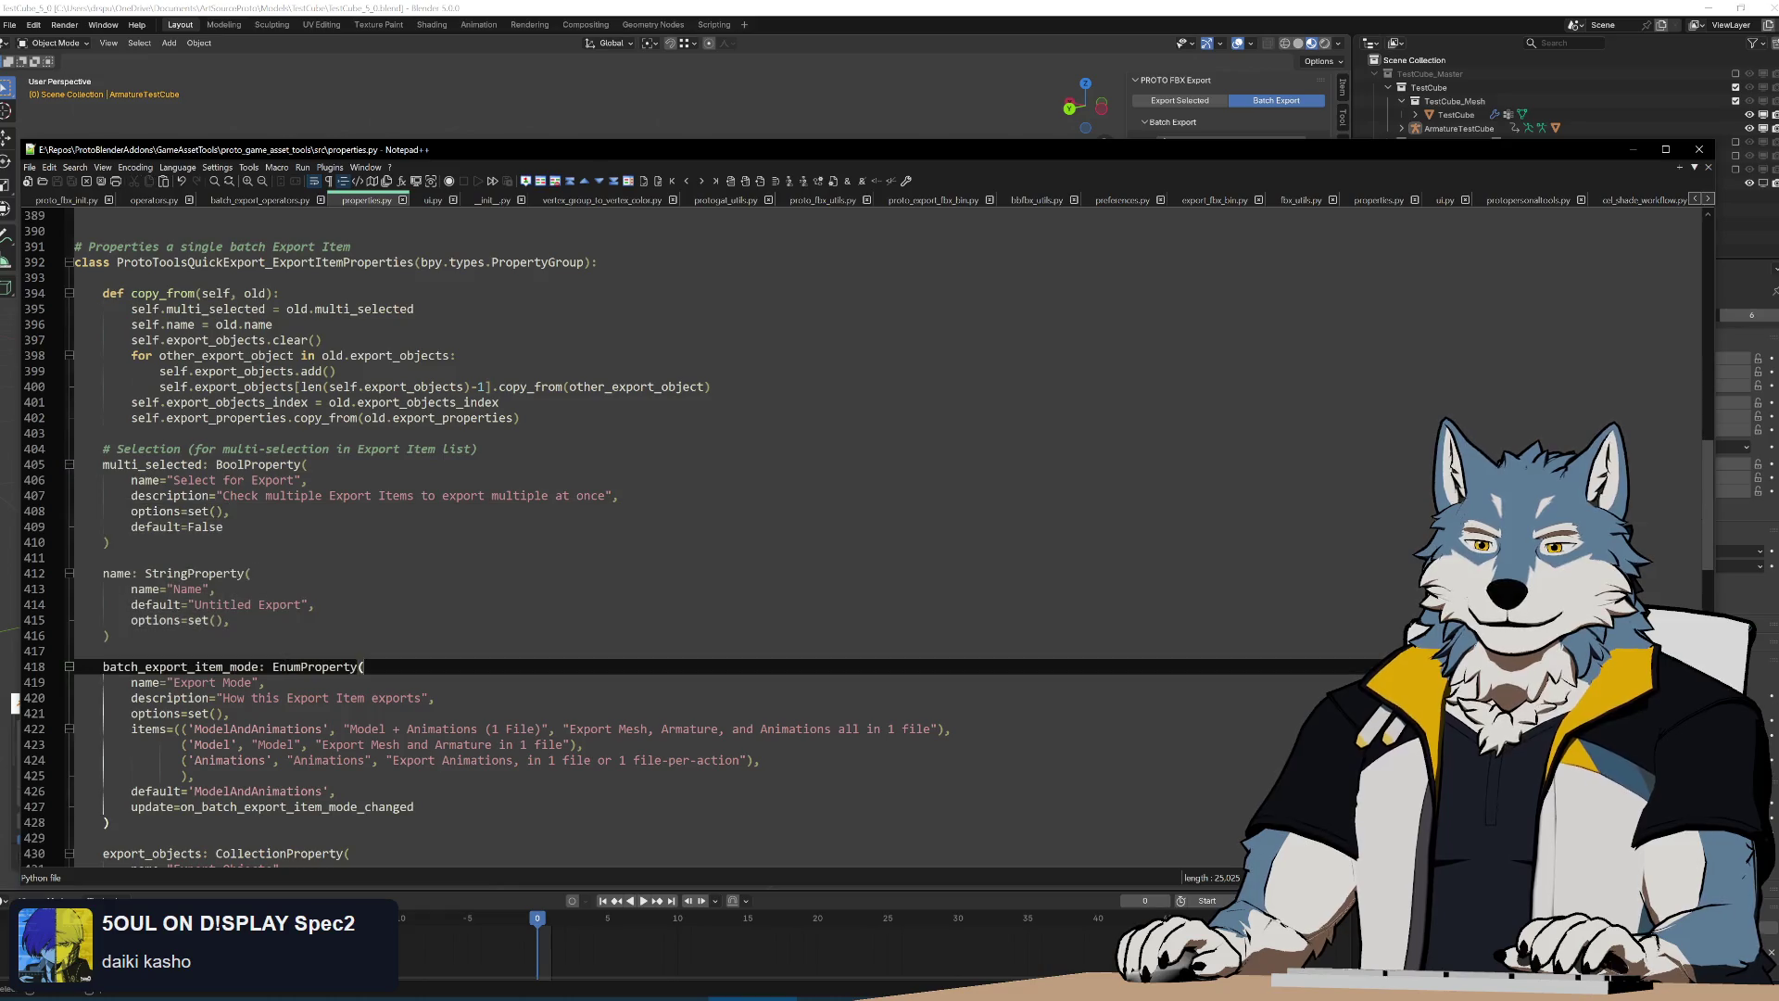
key("Up")
key("Up")
key("Up")
key("Down")
key("Down")
key("Down")
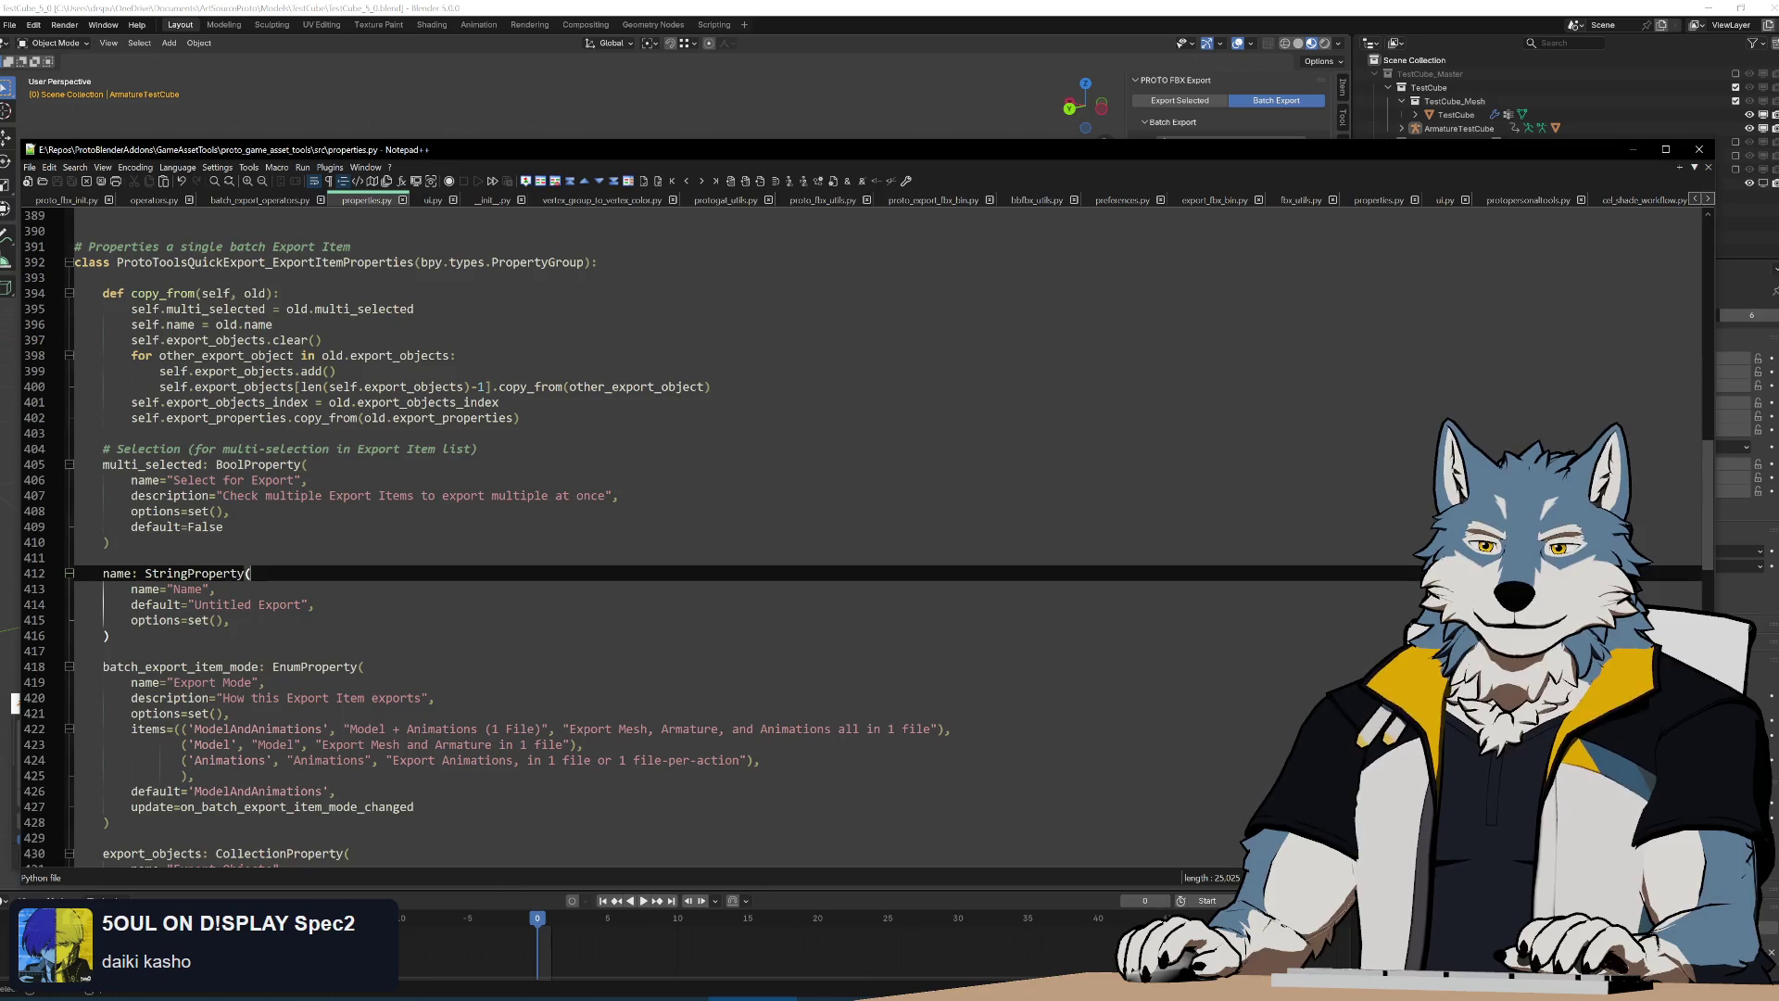
triple_click(222, 340)
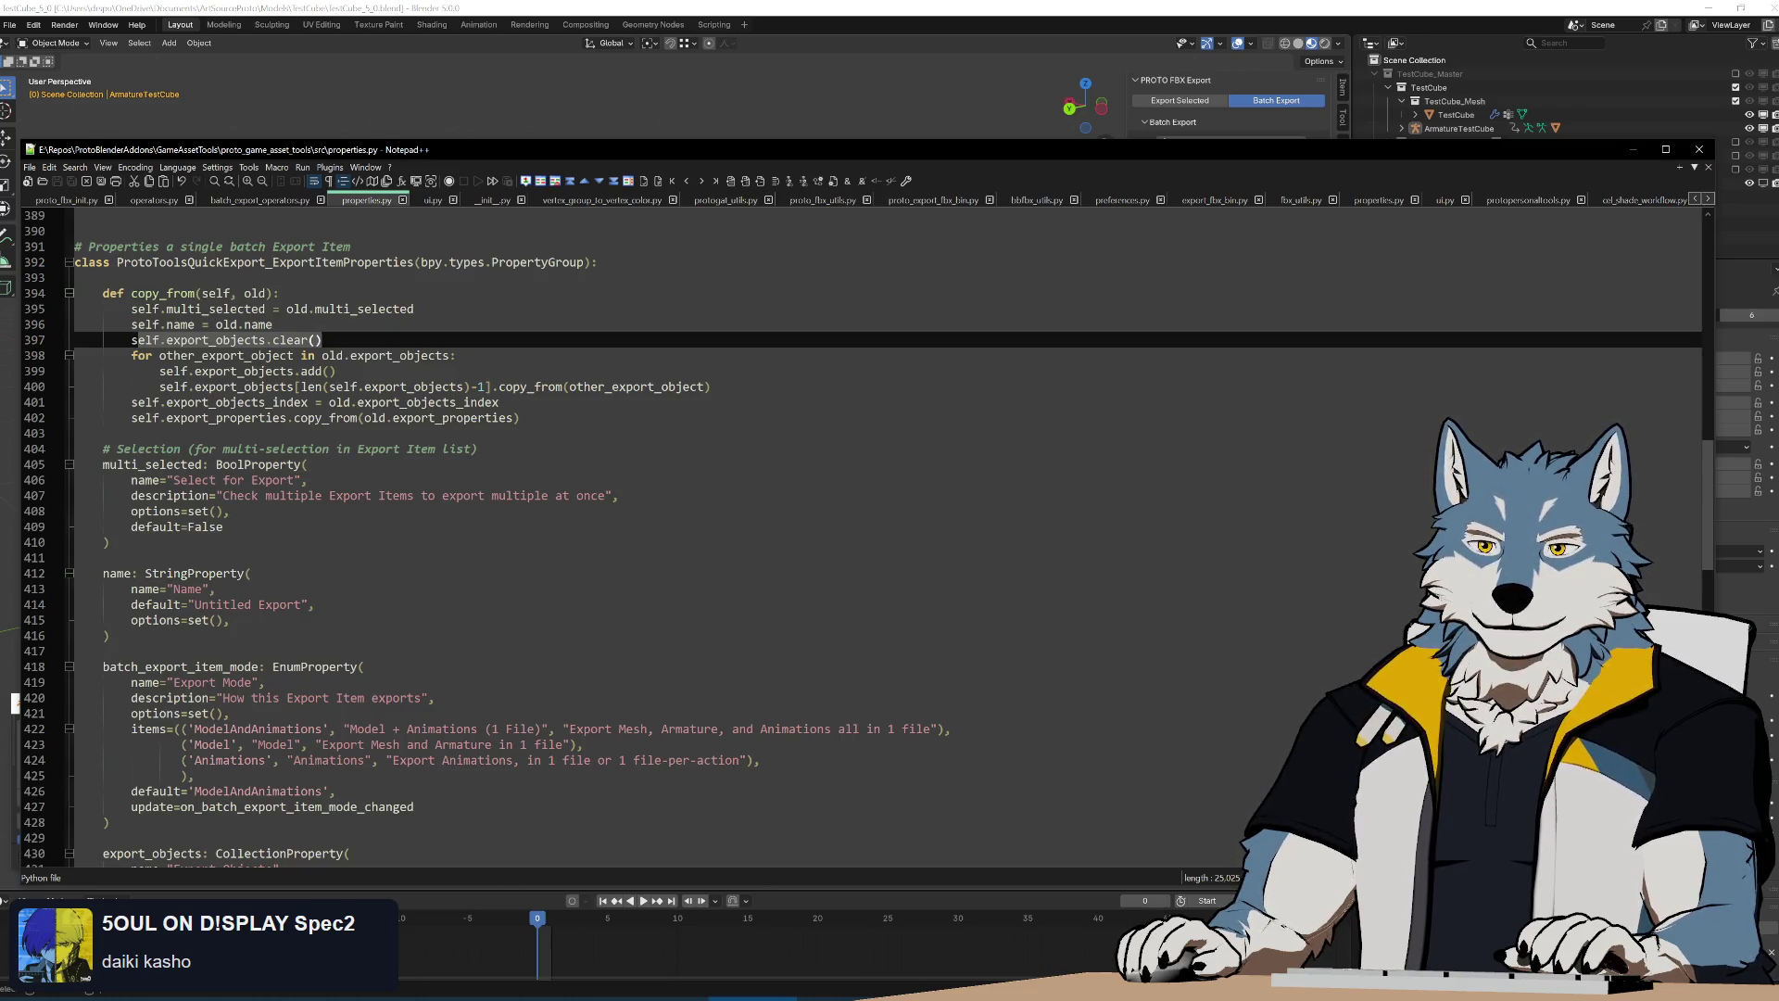
key("Down")
key("Down")
key("Down")
key("Down")
key("Down")
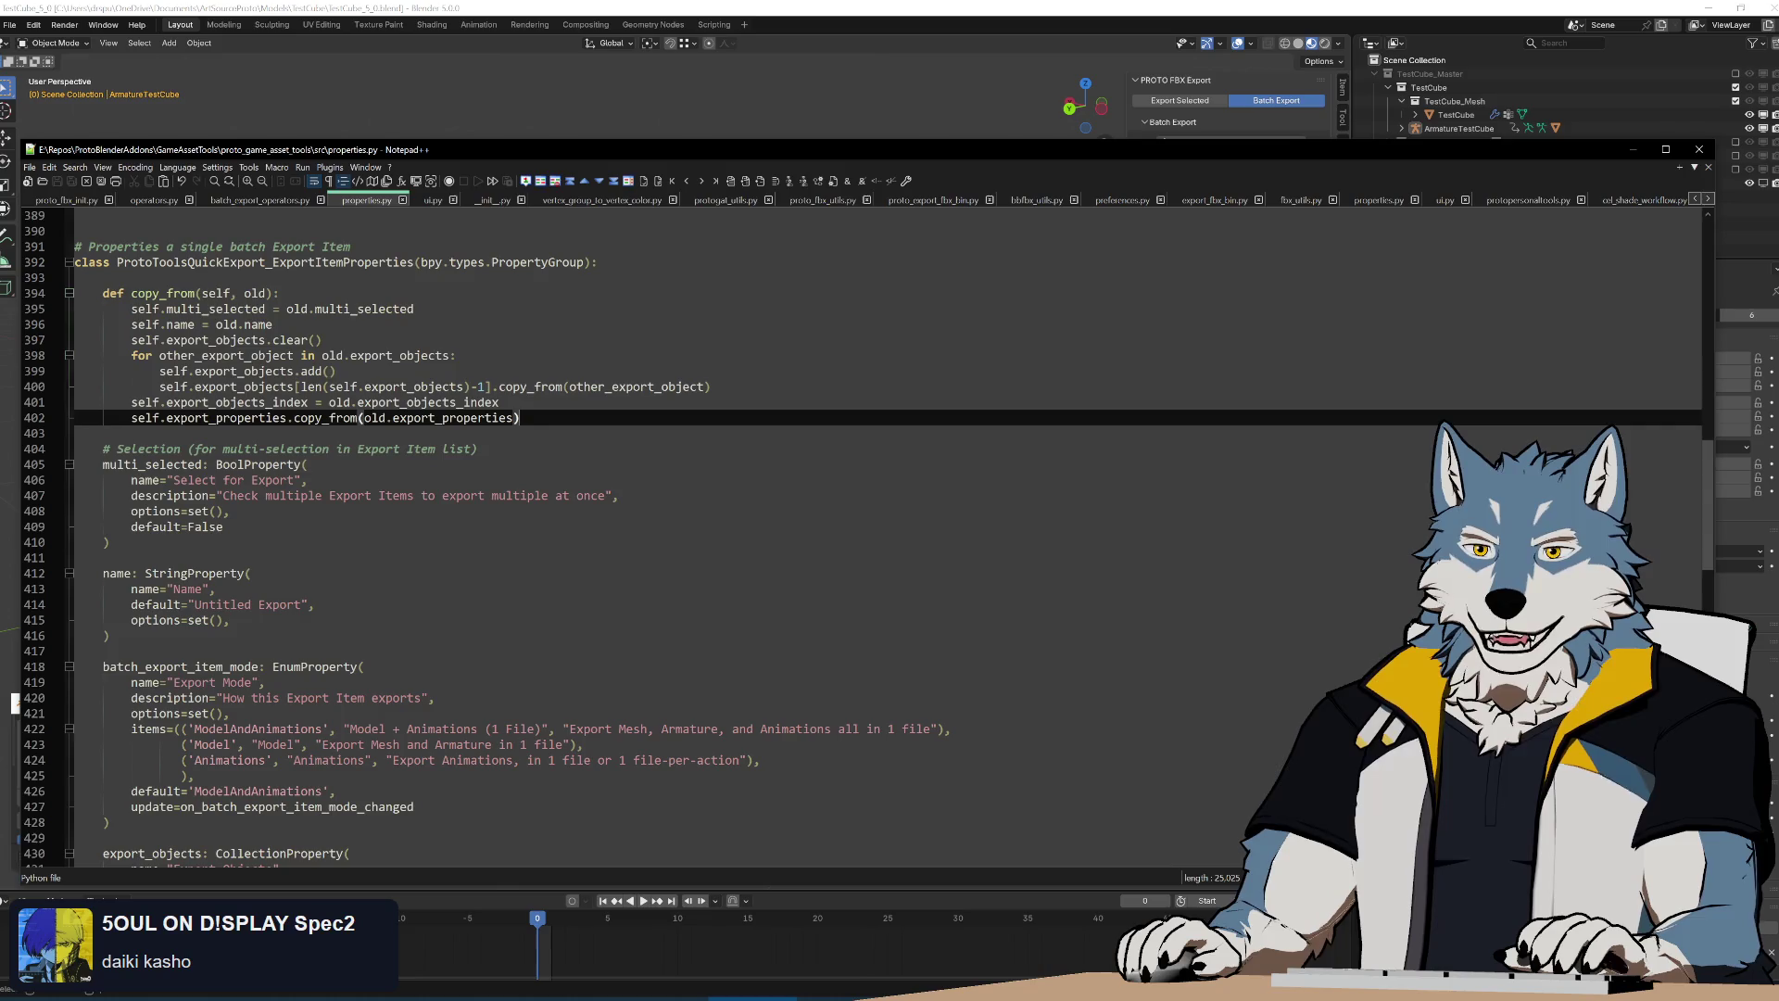
key("Up")
double_click(238, 402)
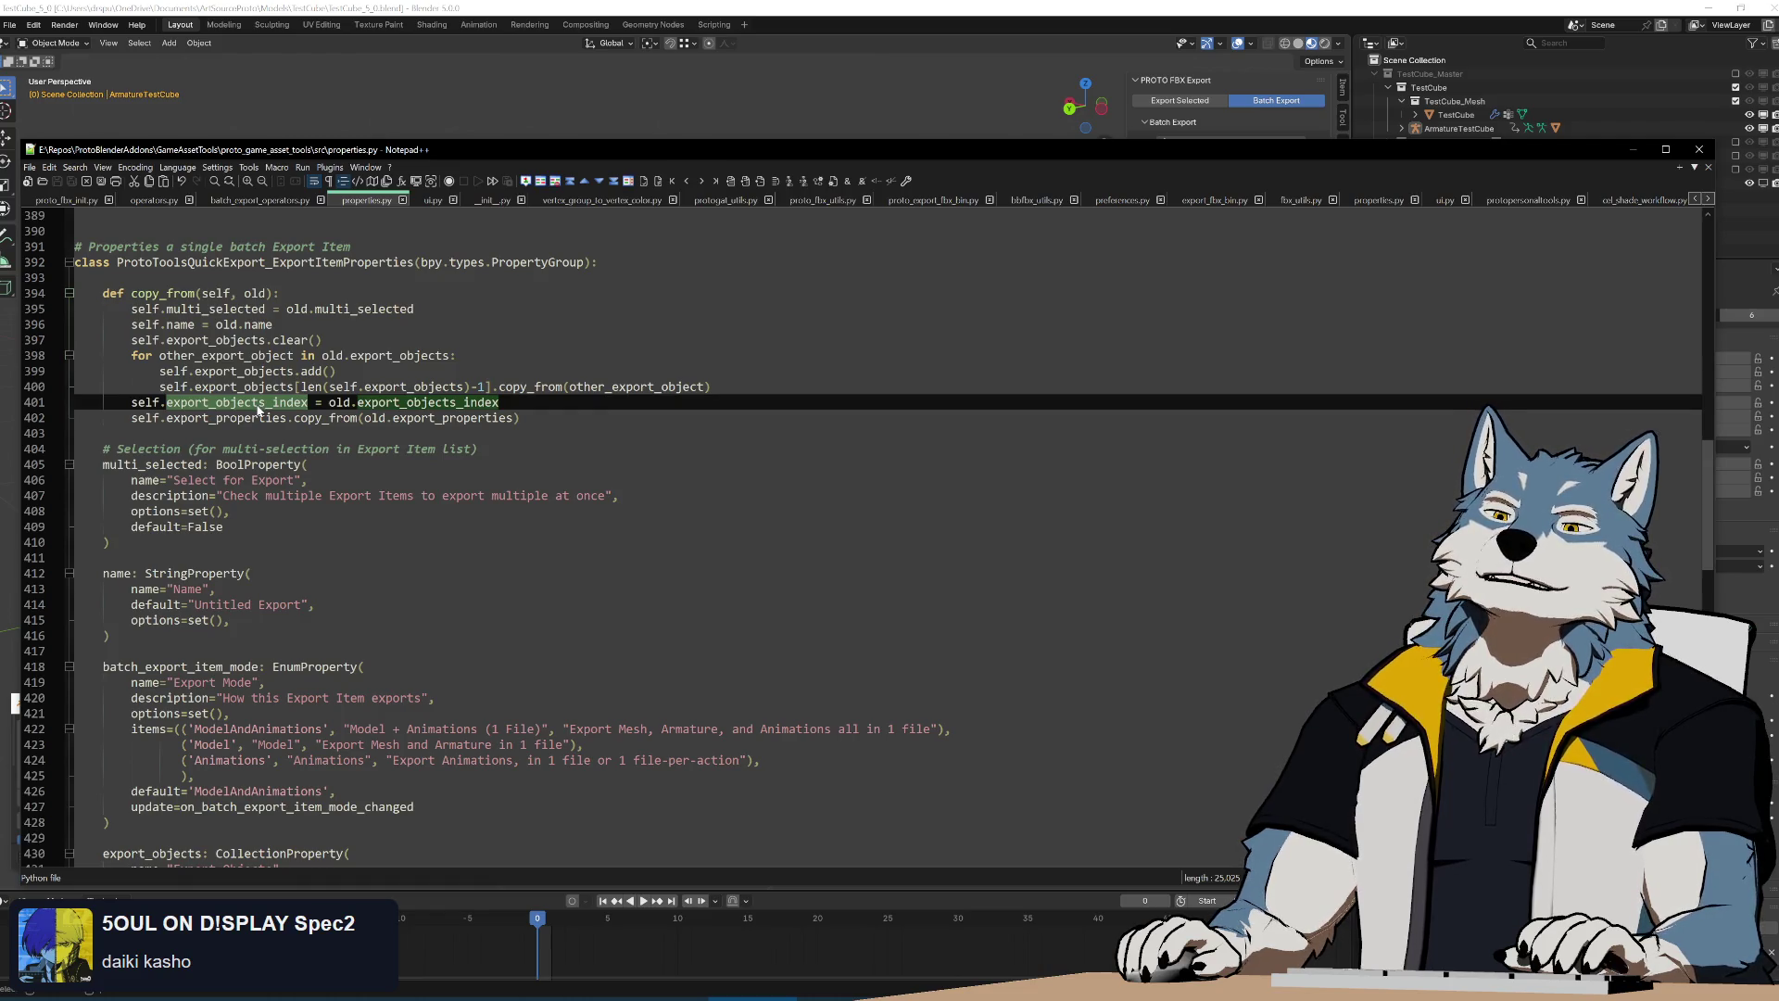
key("ctrl+F3")
key("ctrl+shift+F3")
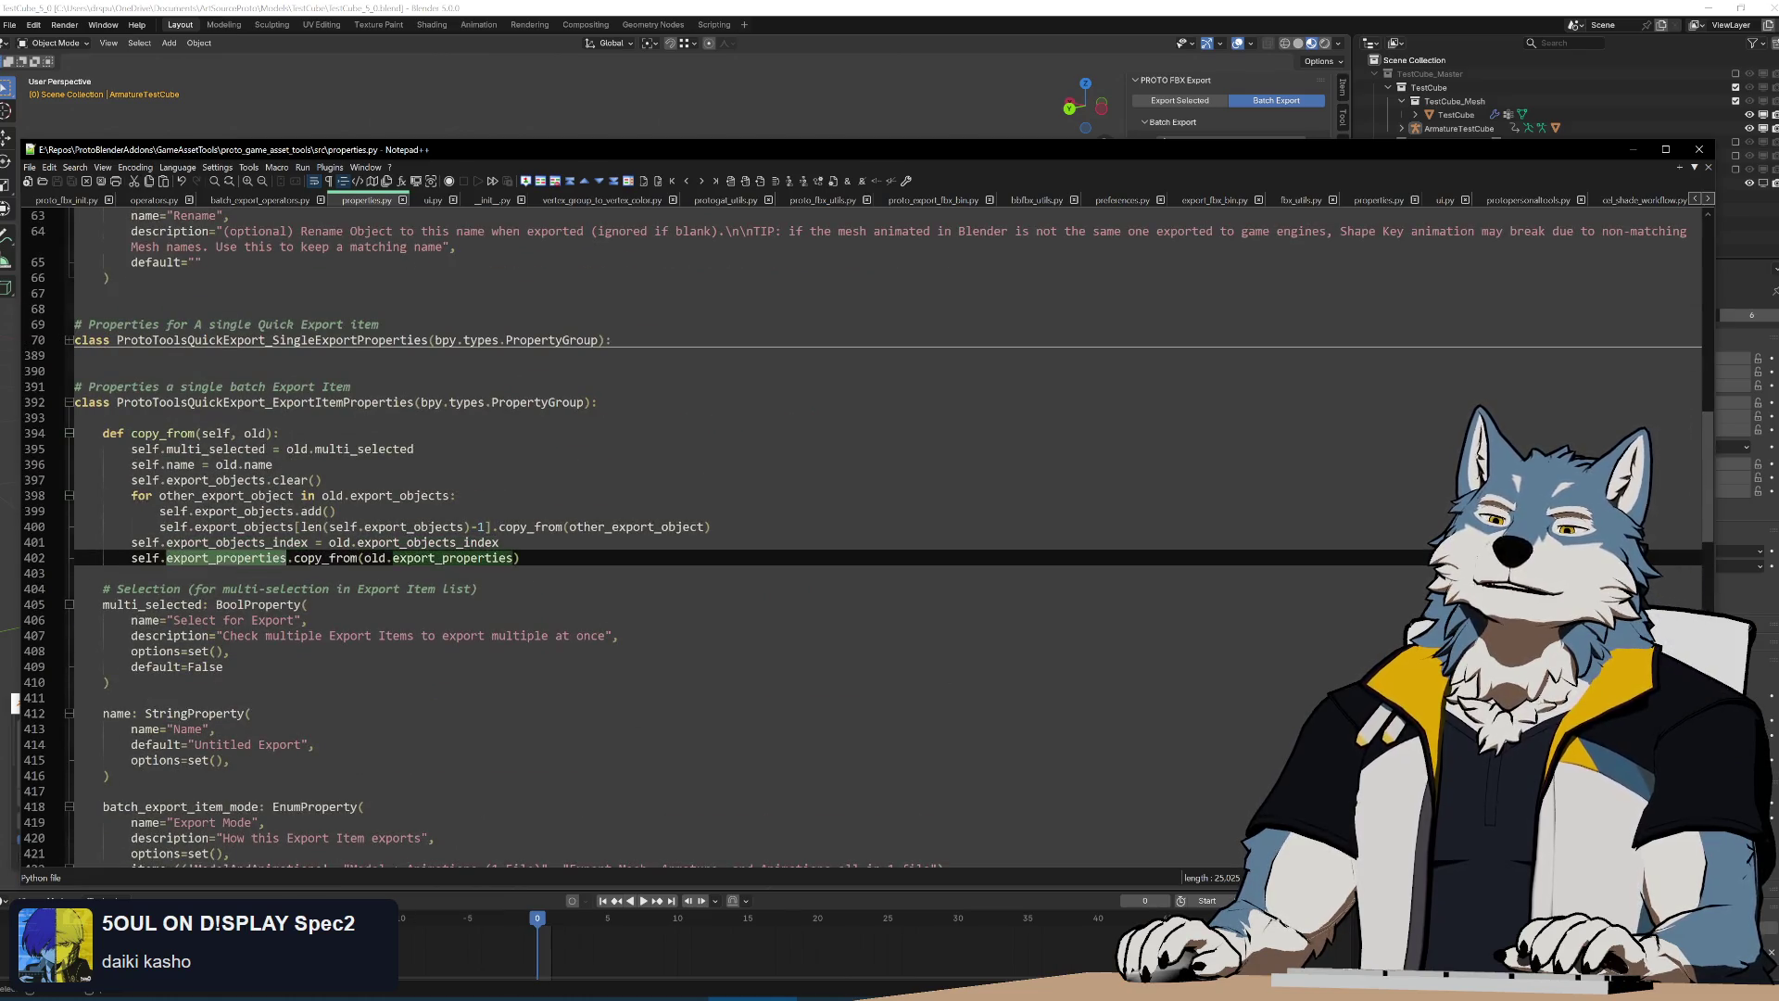
key("ctrl+F3")
key("ctrl+shift+F3")
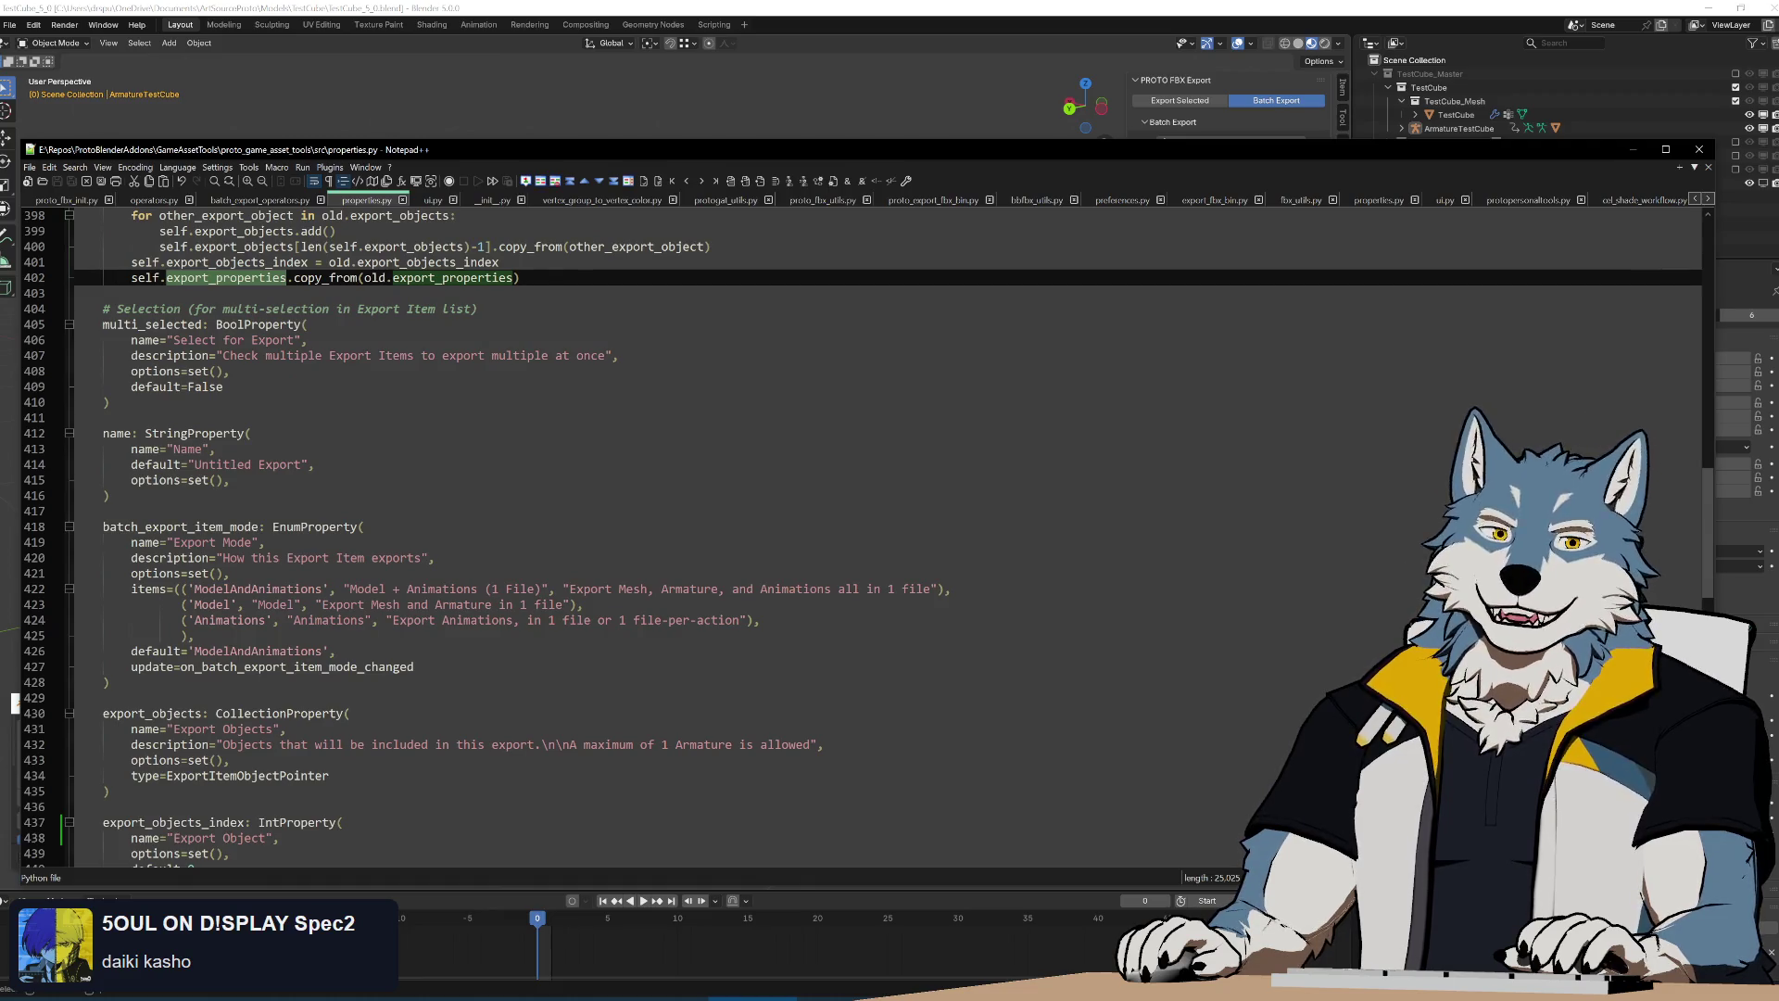
scroll(695, 555, "up", 4)
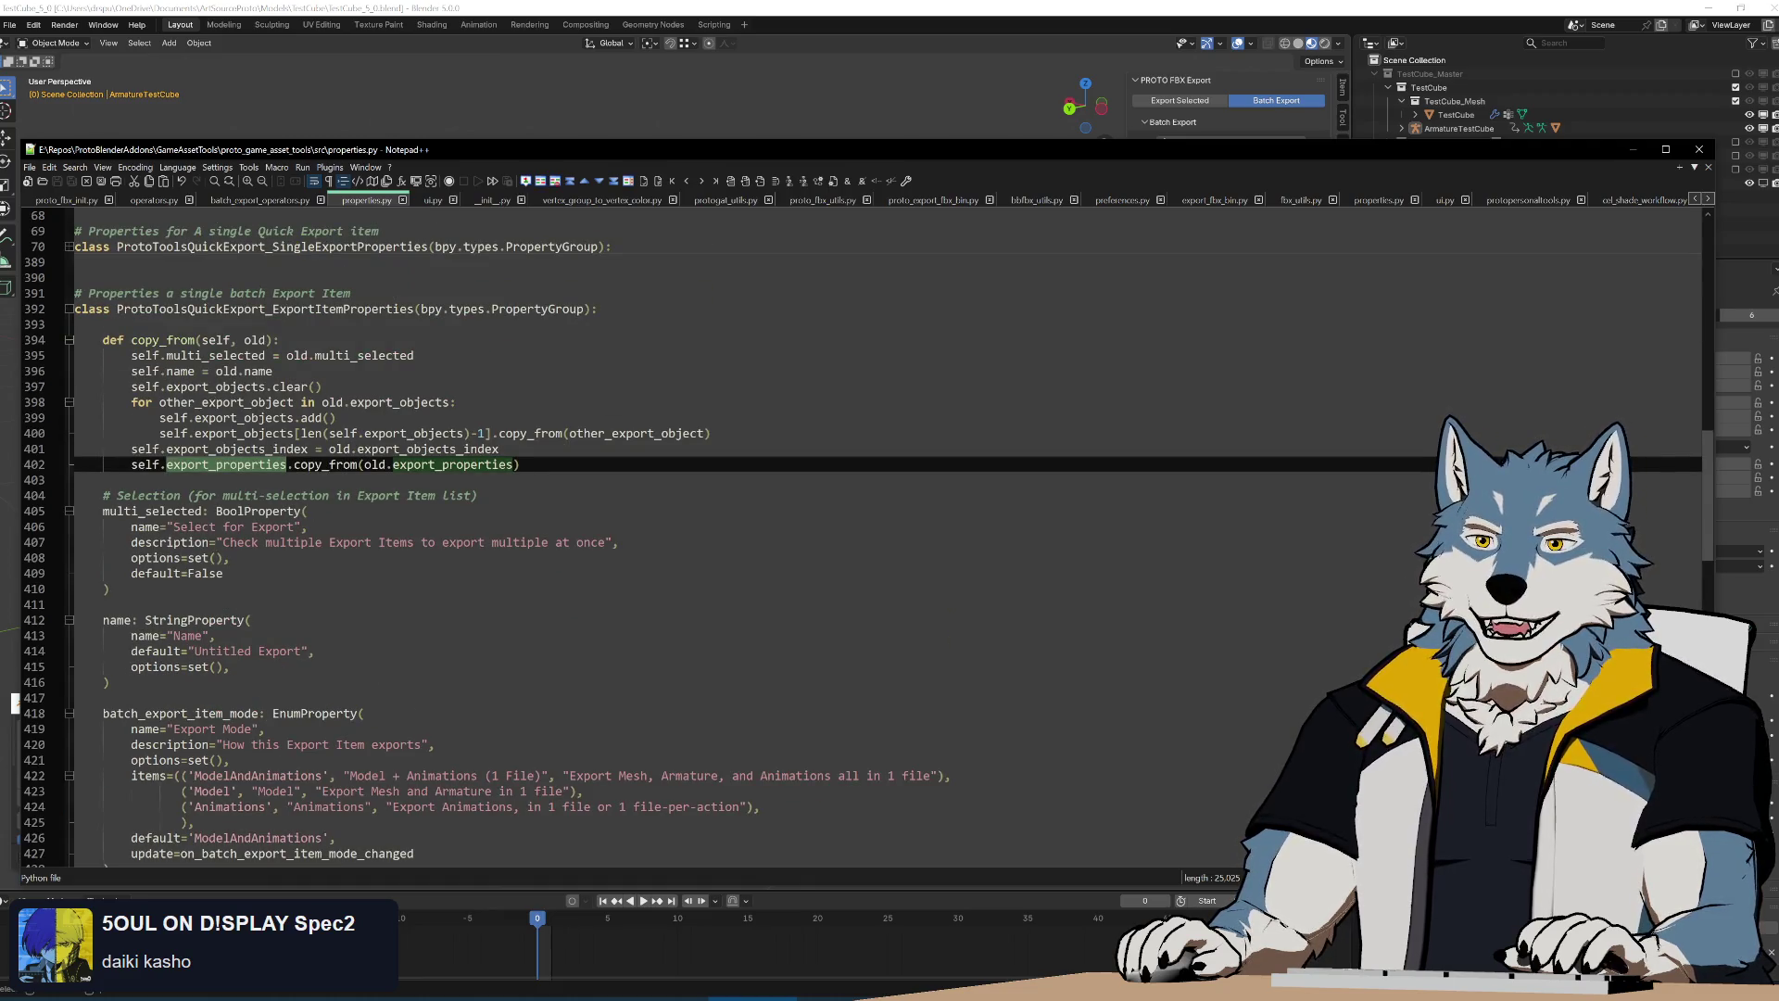
left_click(162, 527)
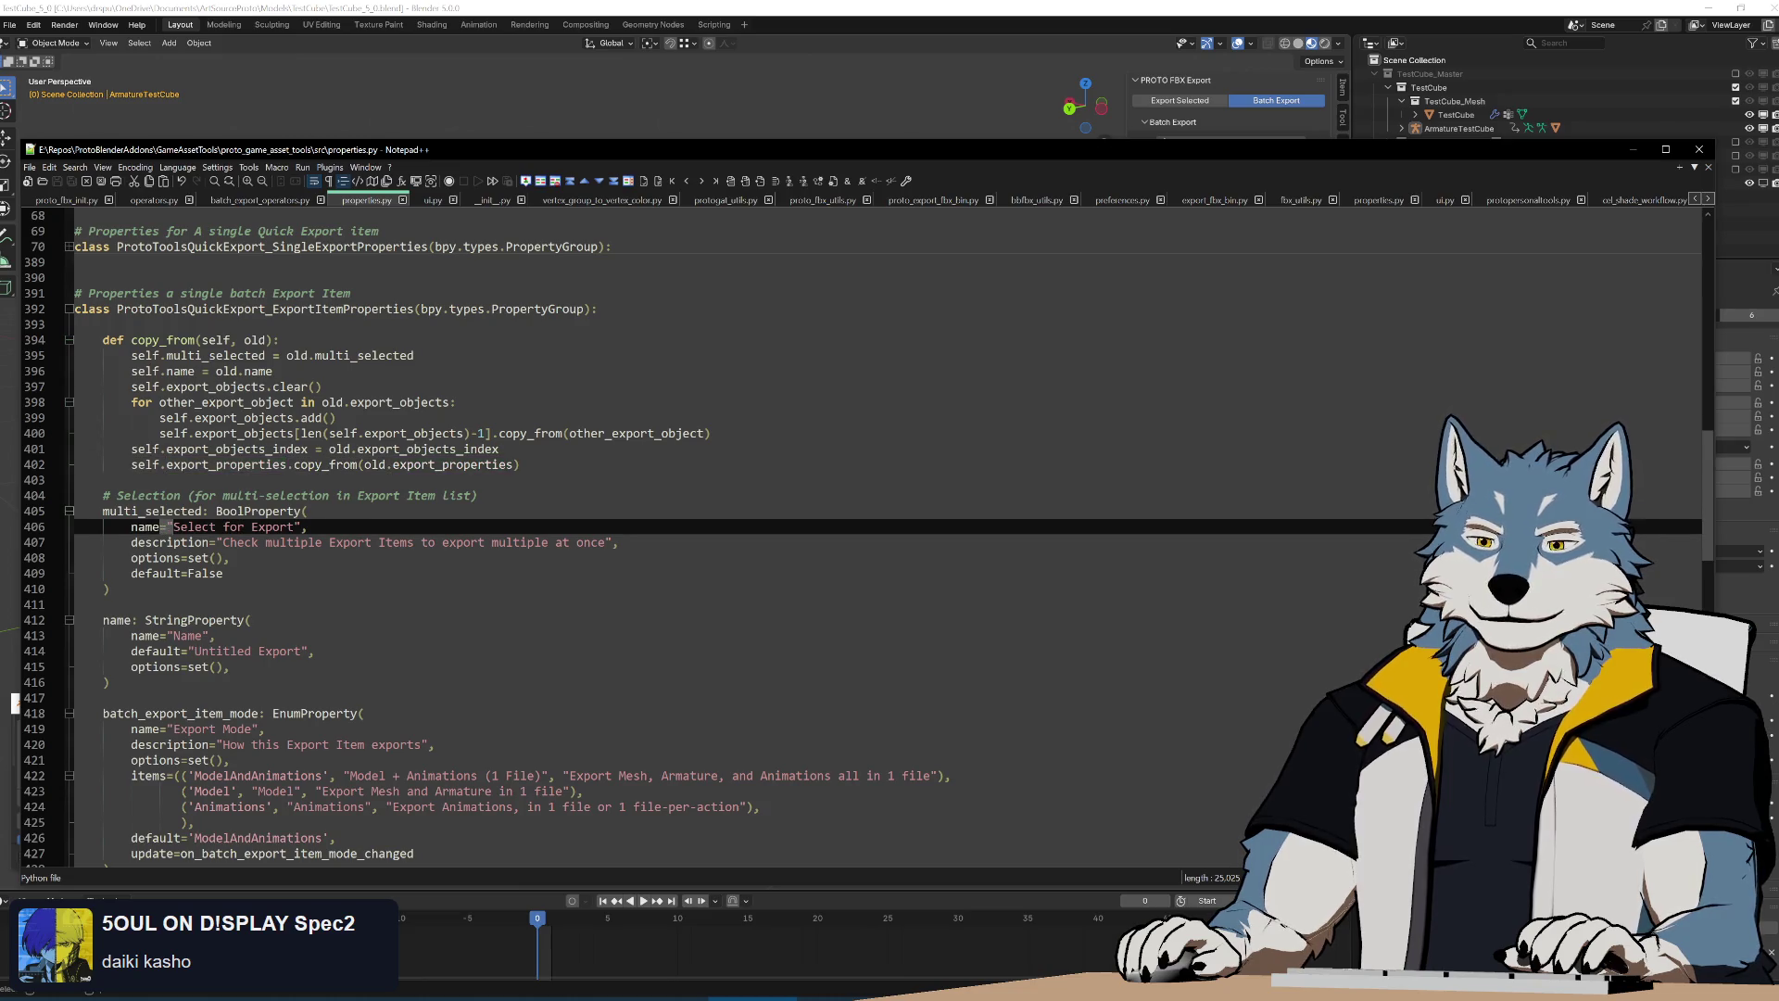
double_click(112, 621)
double_click(181, 713)
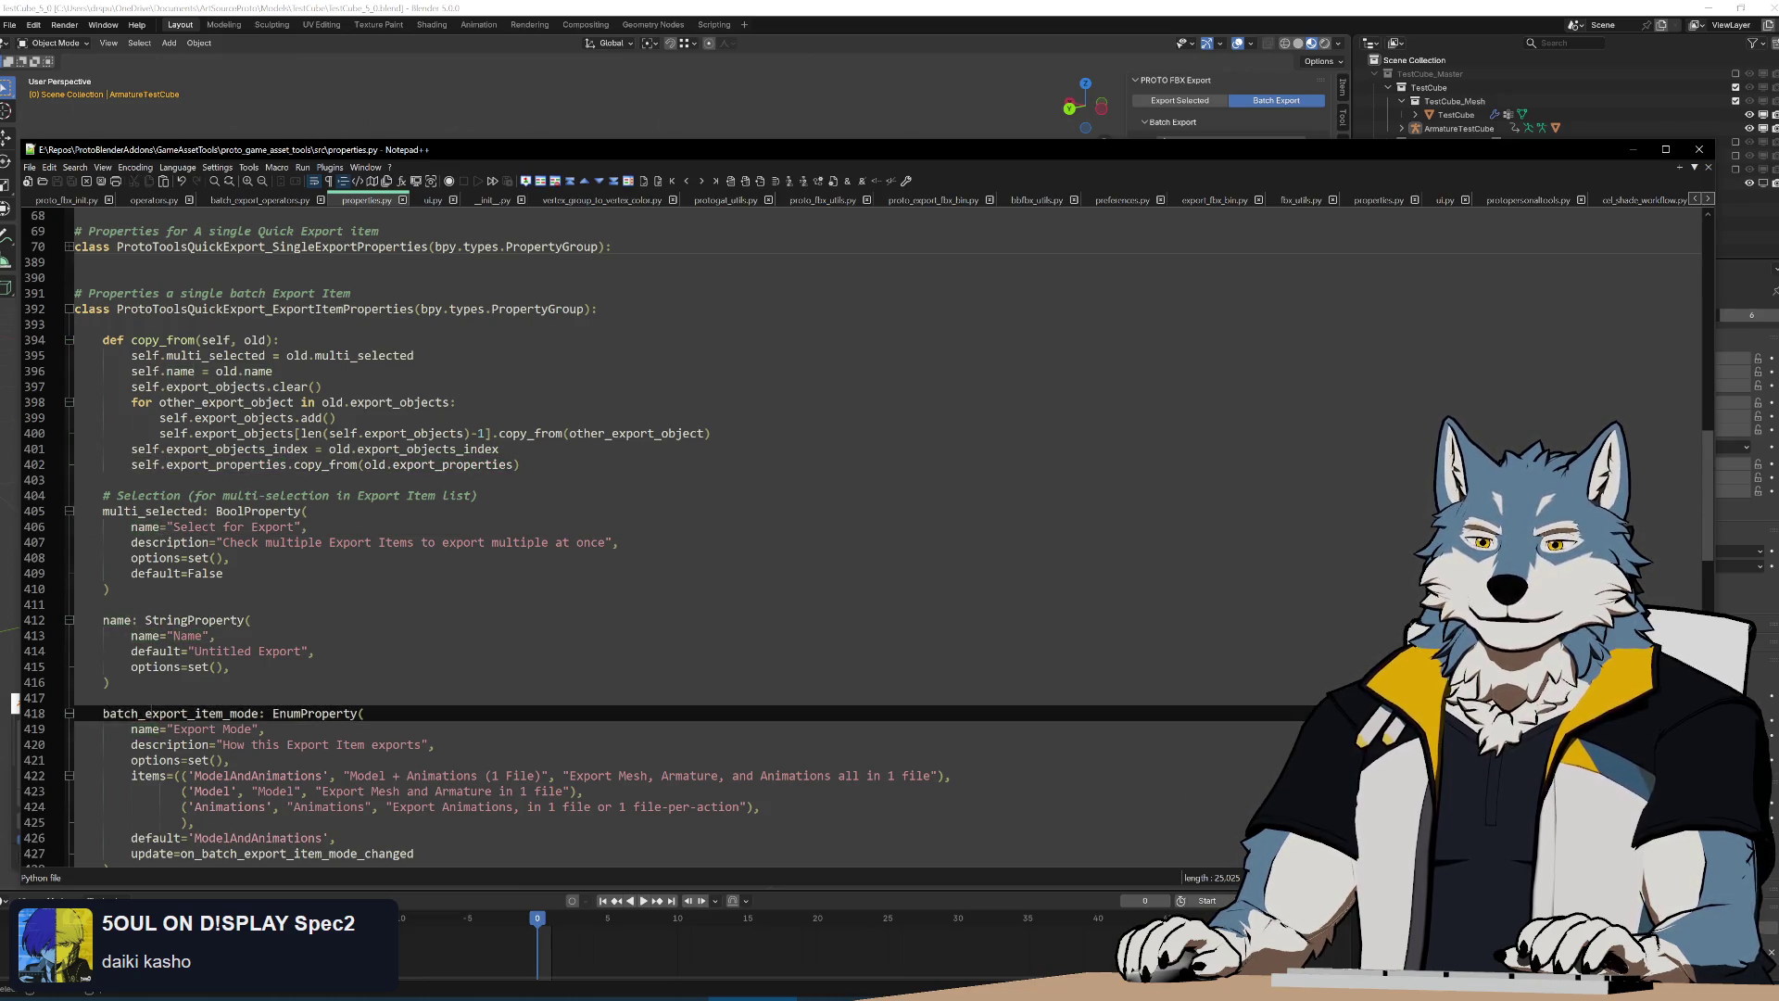
scroll(556, 625, "down", 3)
scroll(556, 626, "up", 3)
scroll(556, 556, "down", 3)
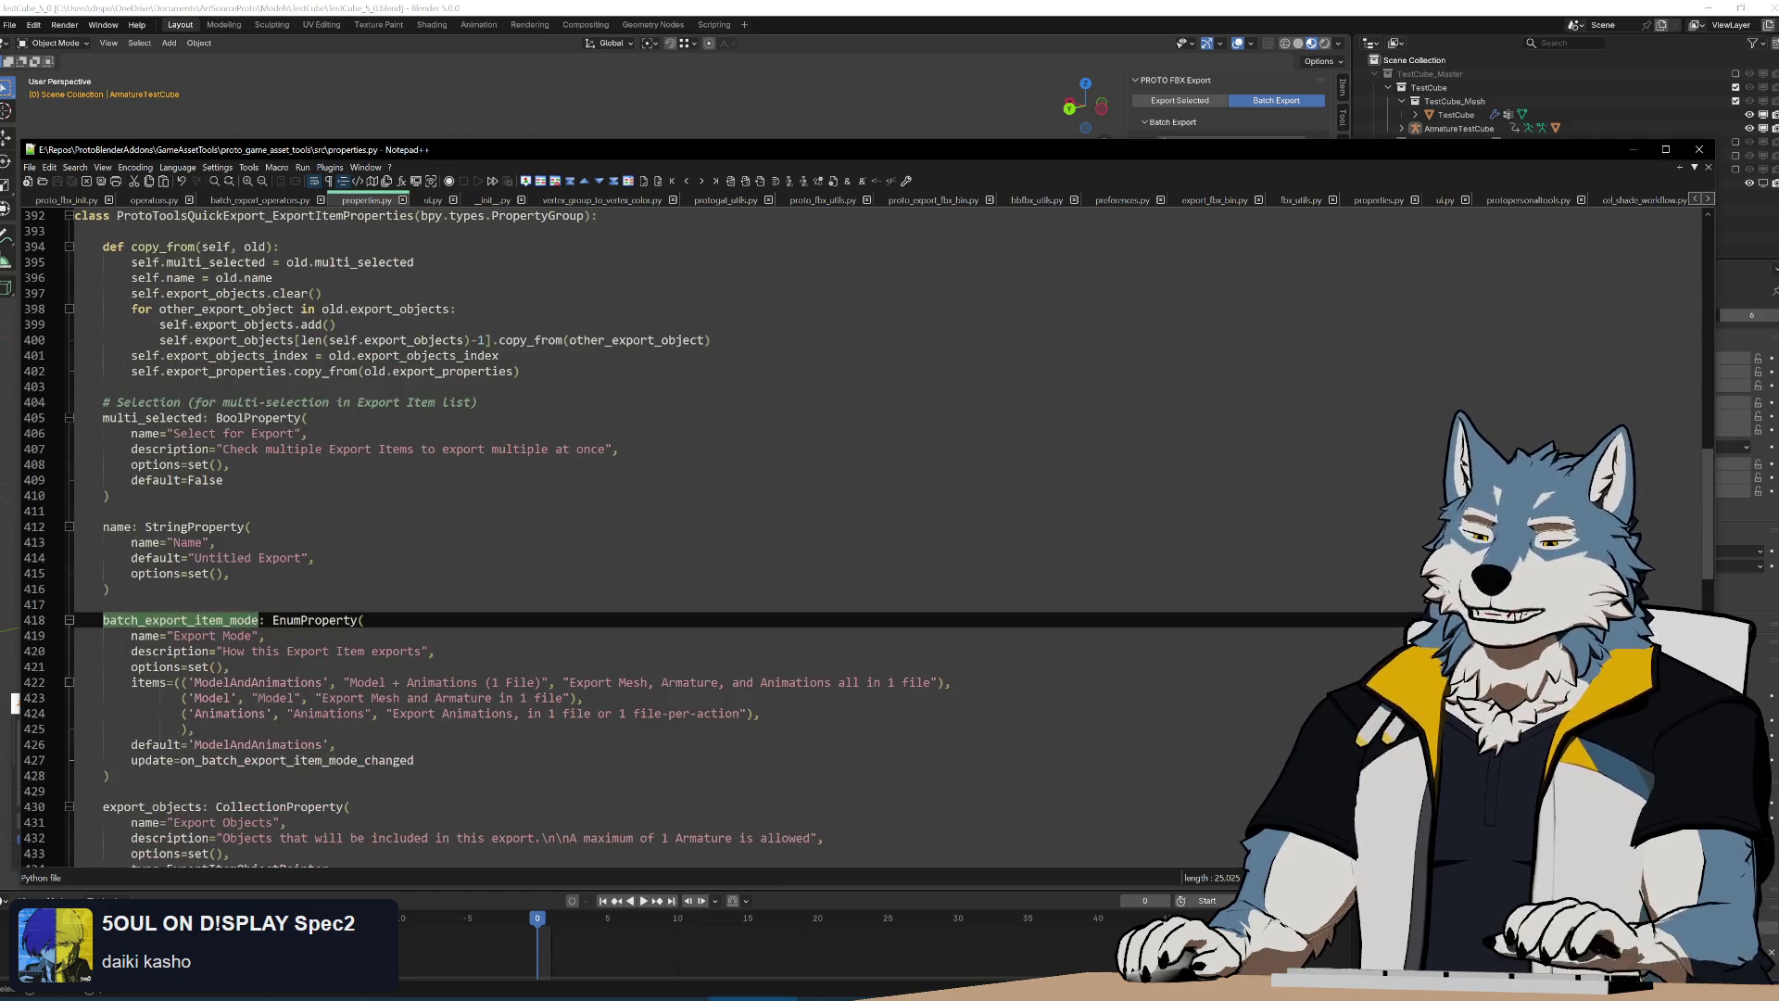
left_click(273, 277)
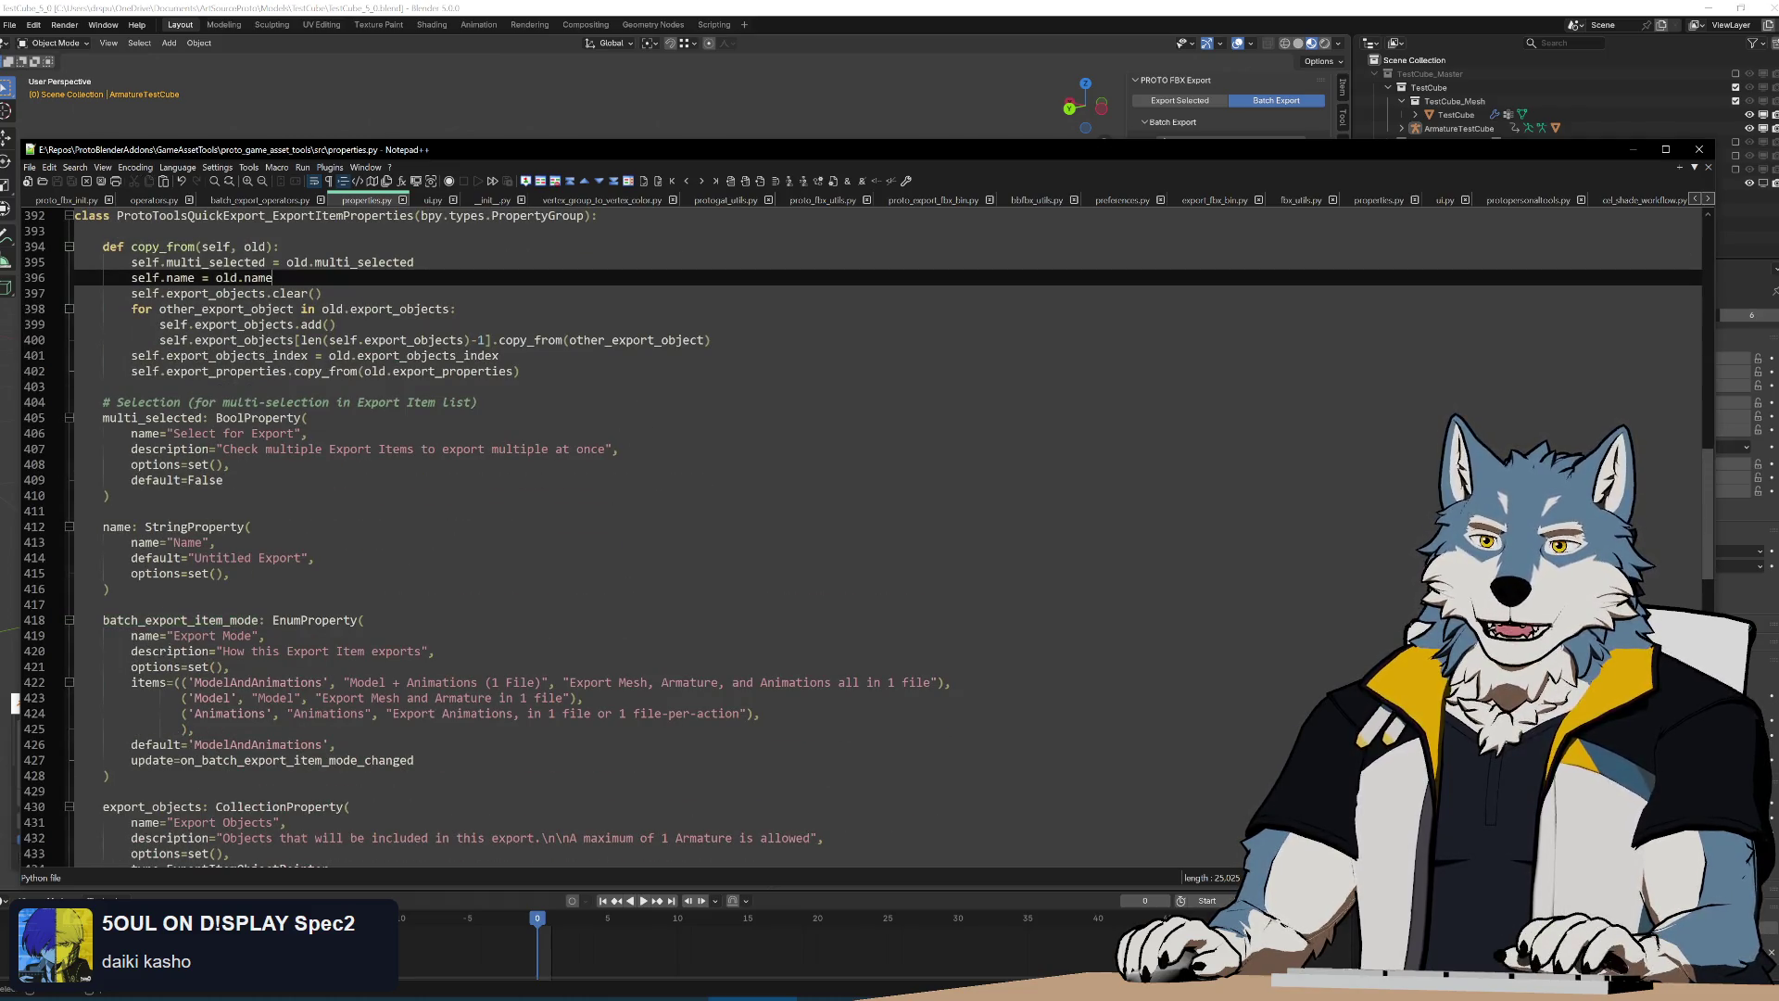
Add self.batch_export_item_mode = old.batch_export_item_mode to copy_from and check related property references
key("Return")
type("self.batch_export_item_mode =")
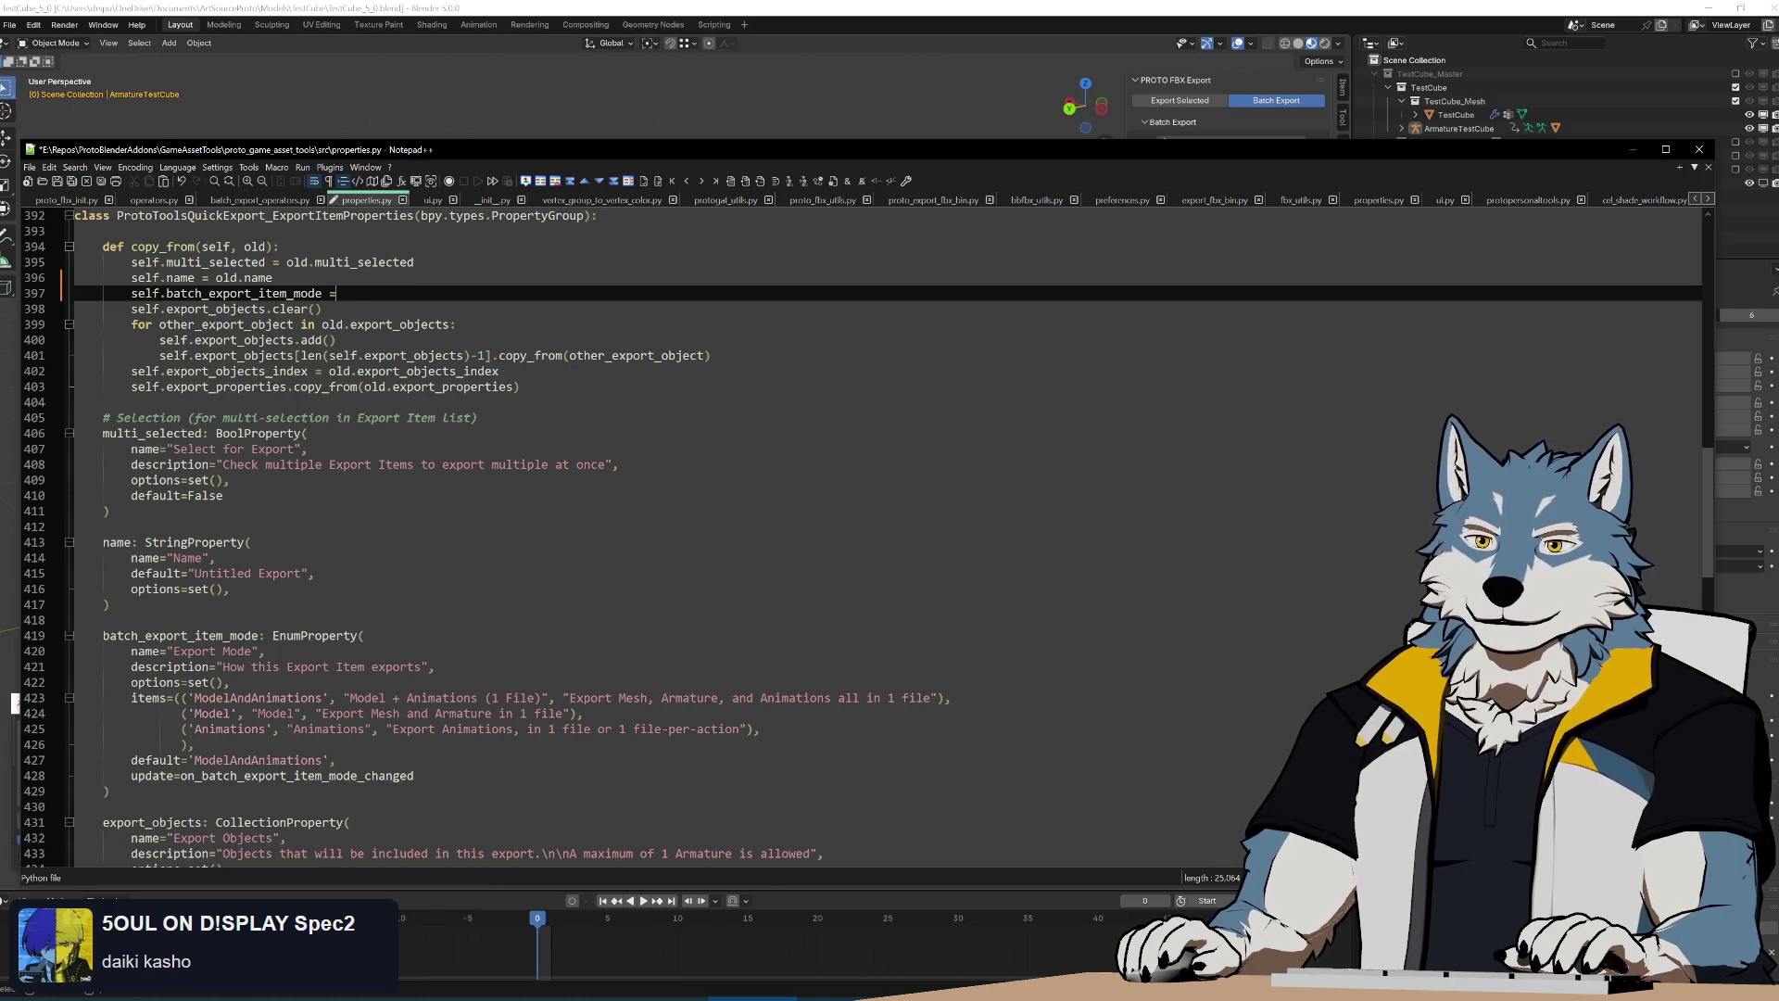
type("old.batch")
key("Return")
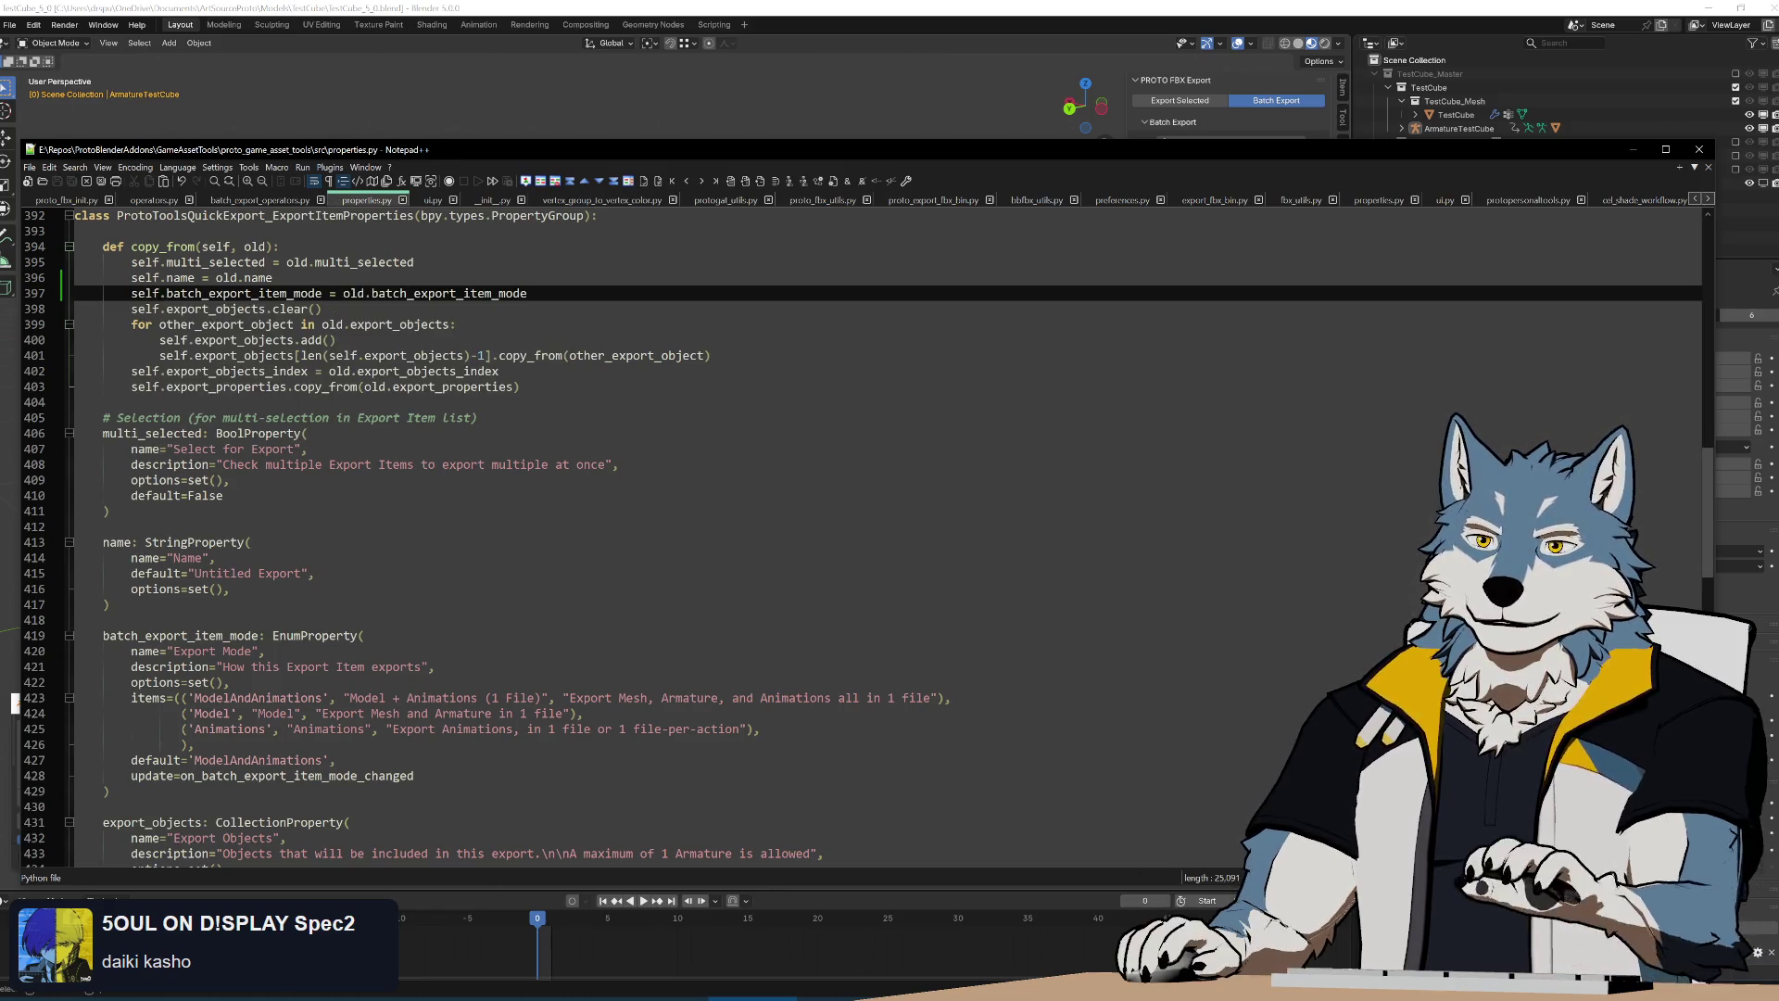
double_click(216, 310)
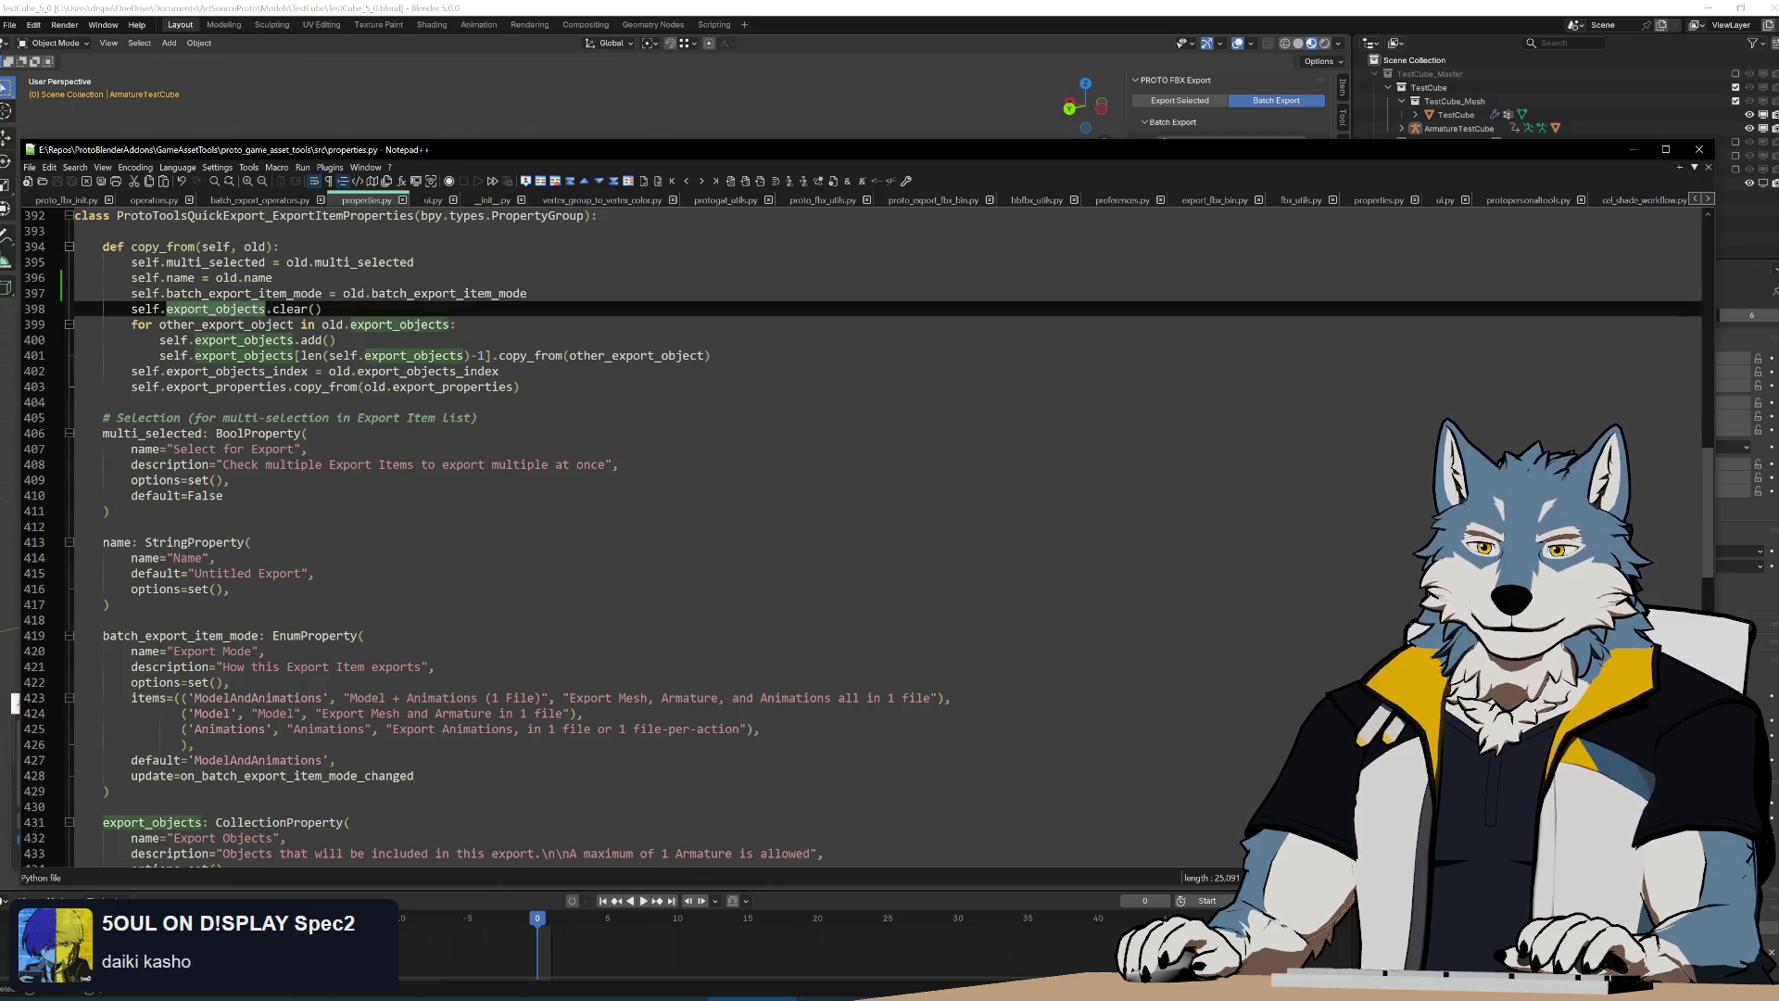
scroll(557, 555, "down", 3)
scroll(556, 556, "up", 2)
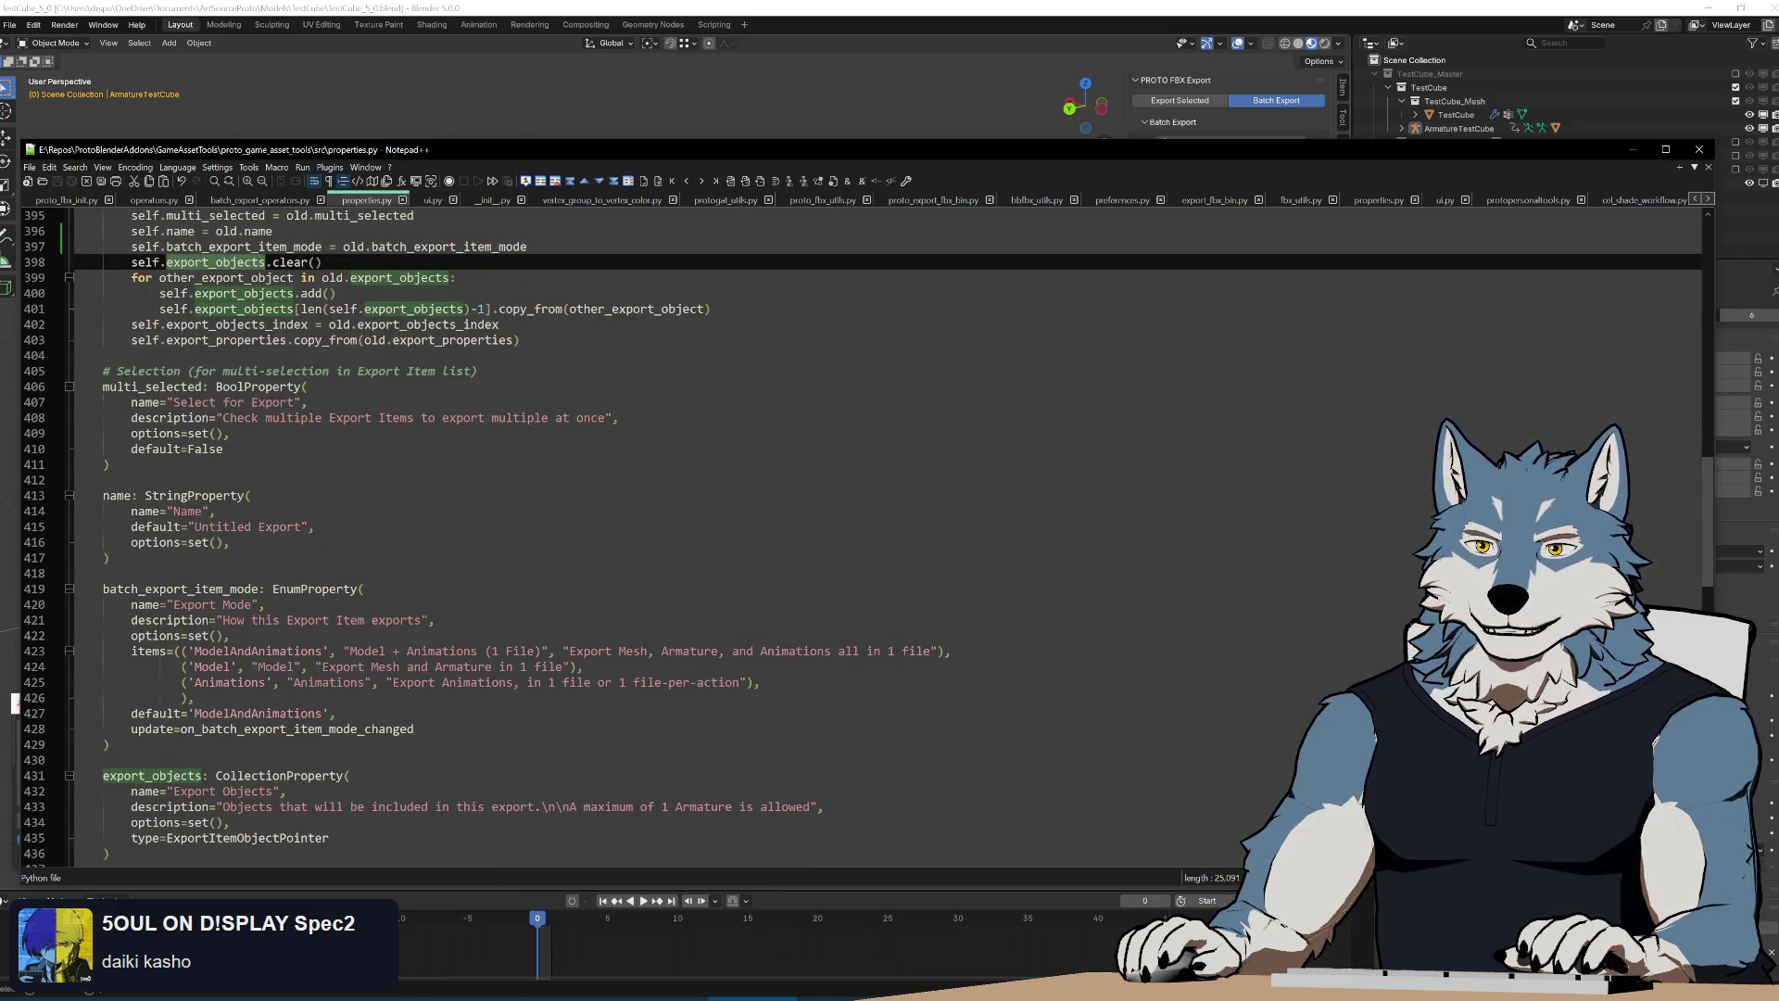
scroll(556, 557, "down", 3)
scroll(556, 556, "down", 3)
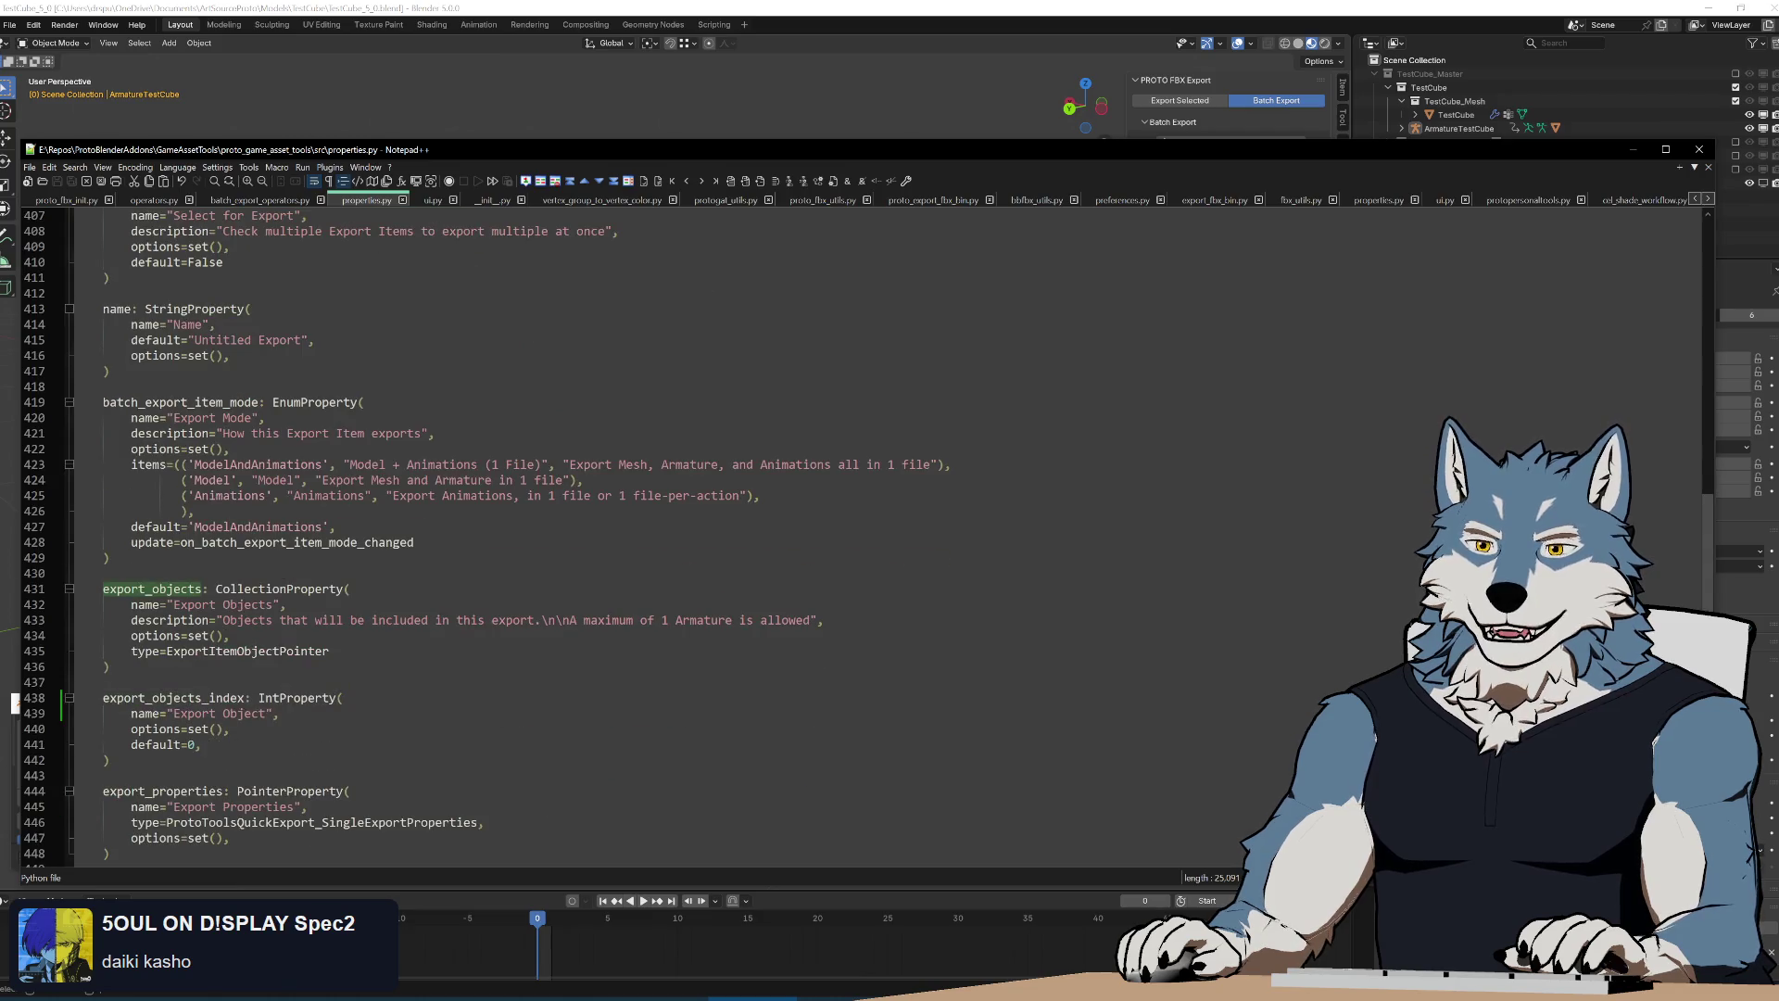
scroll(555, 555, "down", 3)
double_click(174, 603)
scroll(557, 556, "up", 6)
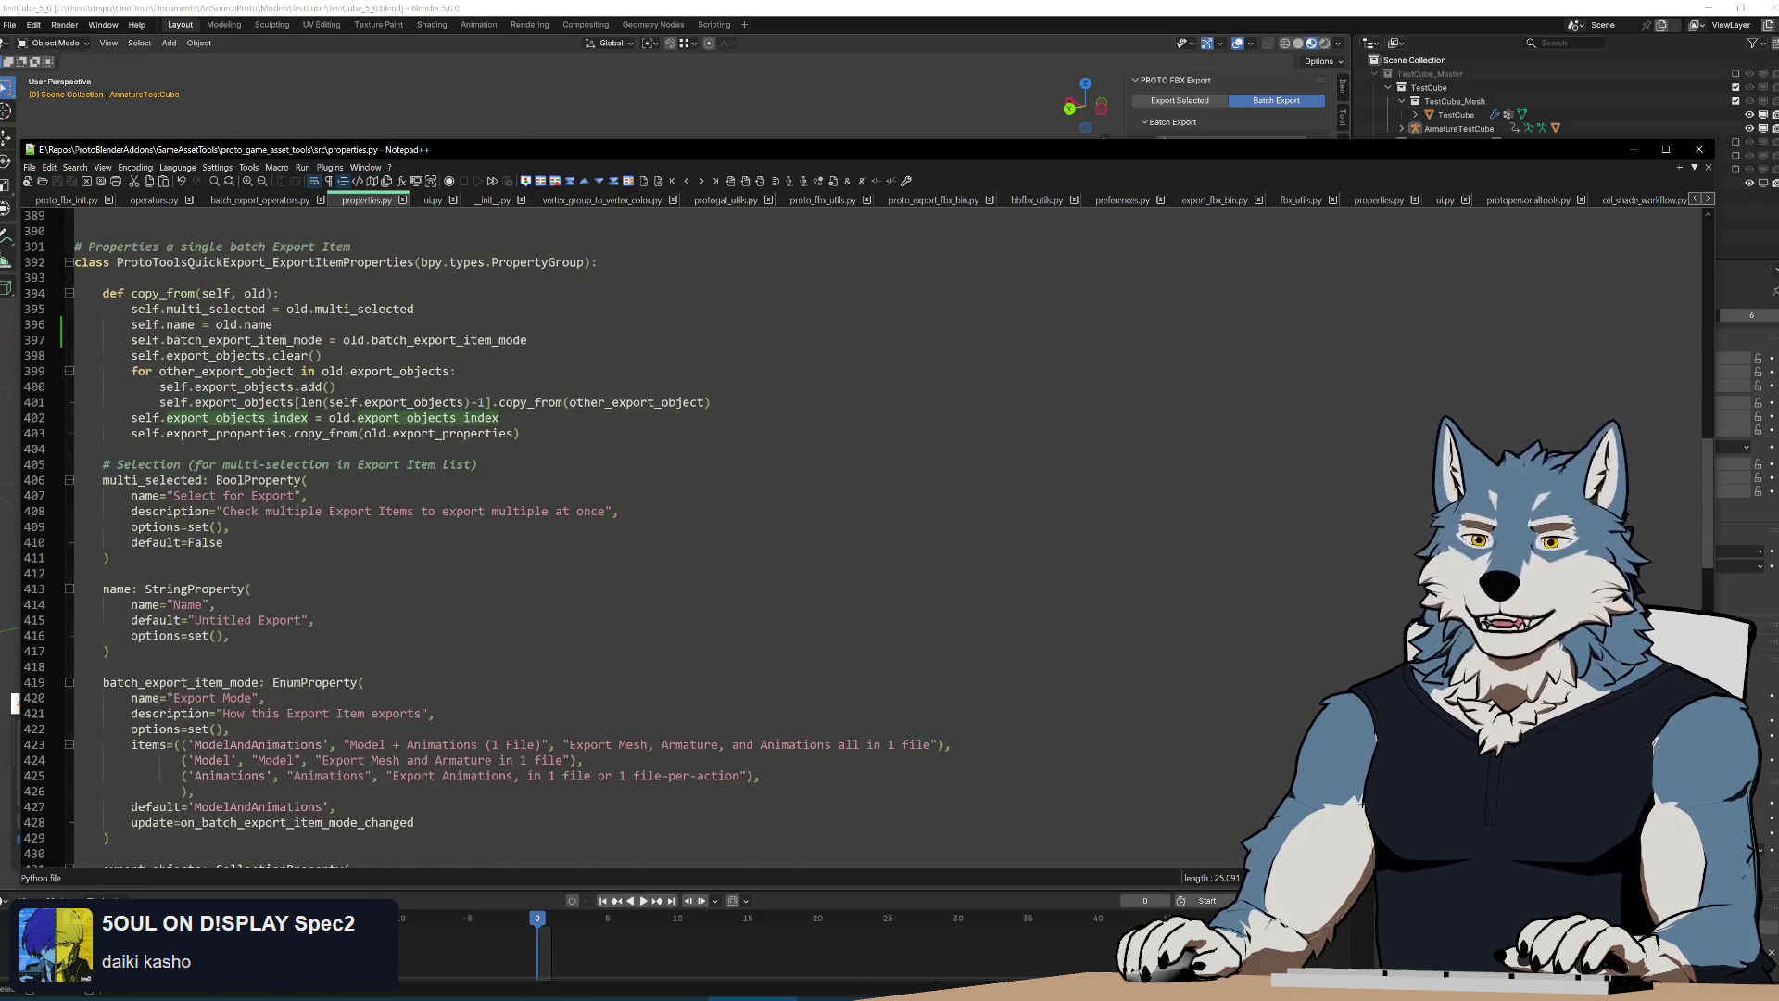
scroll(557, 556, "down", 8)
double_click(161, 699)
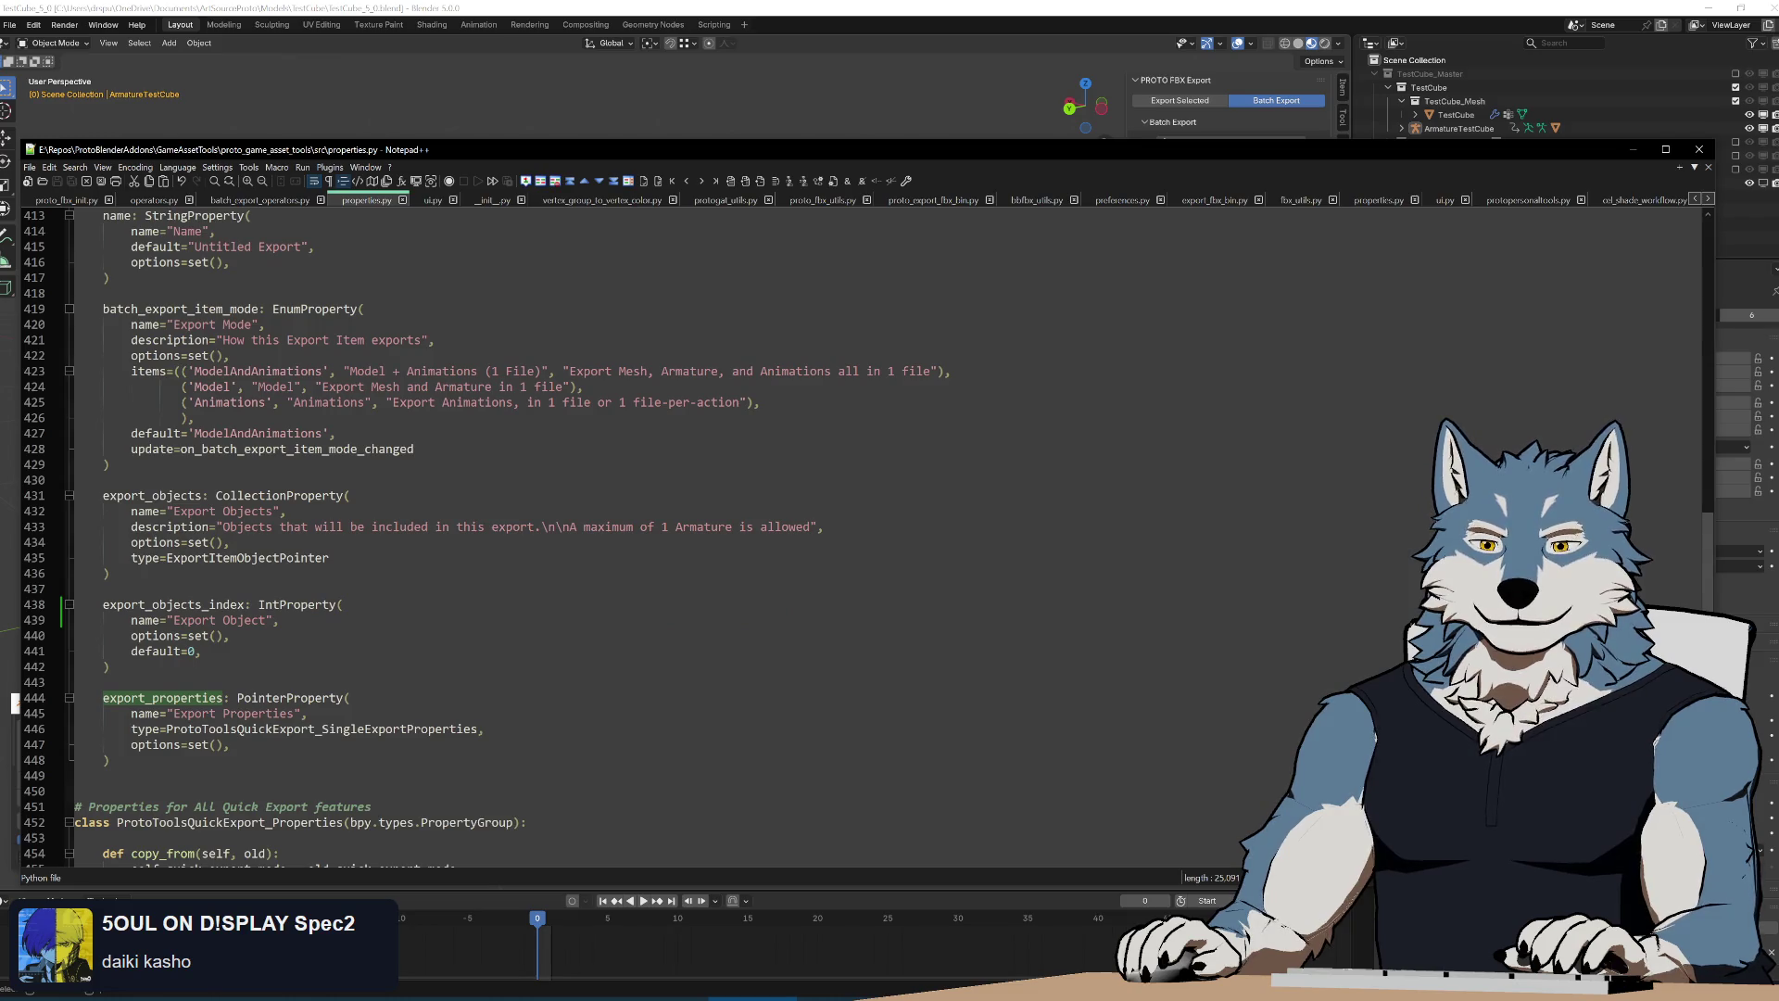
scroll(557, 556, "down", 3)
scroll(556, 556, "down", 3)
key("shift+F3")
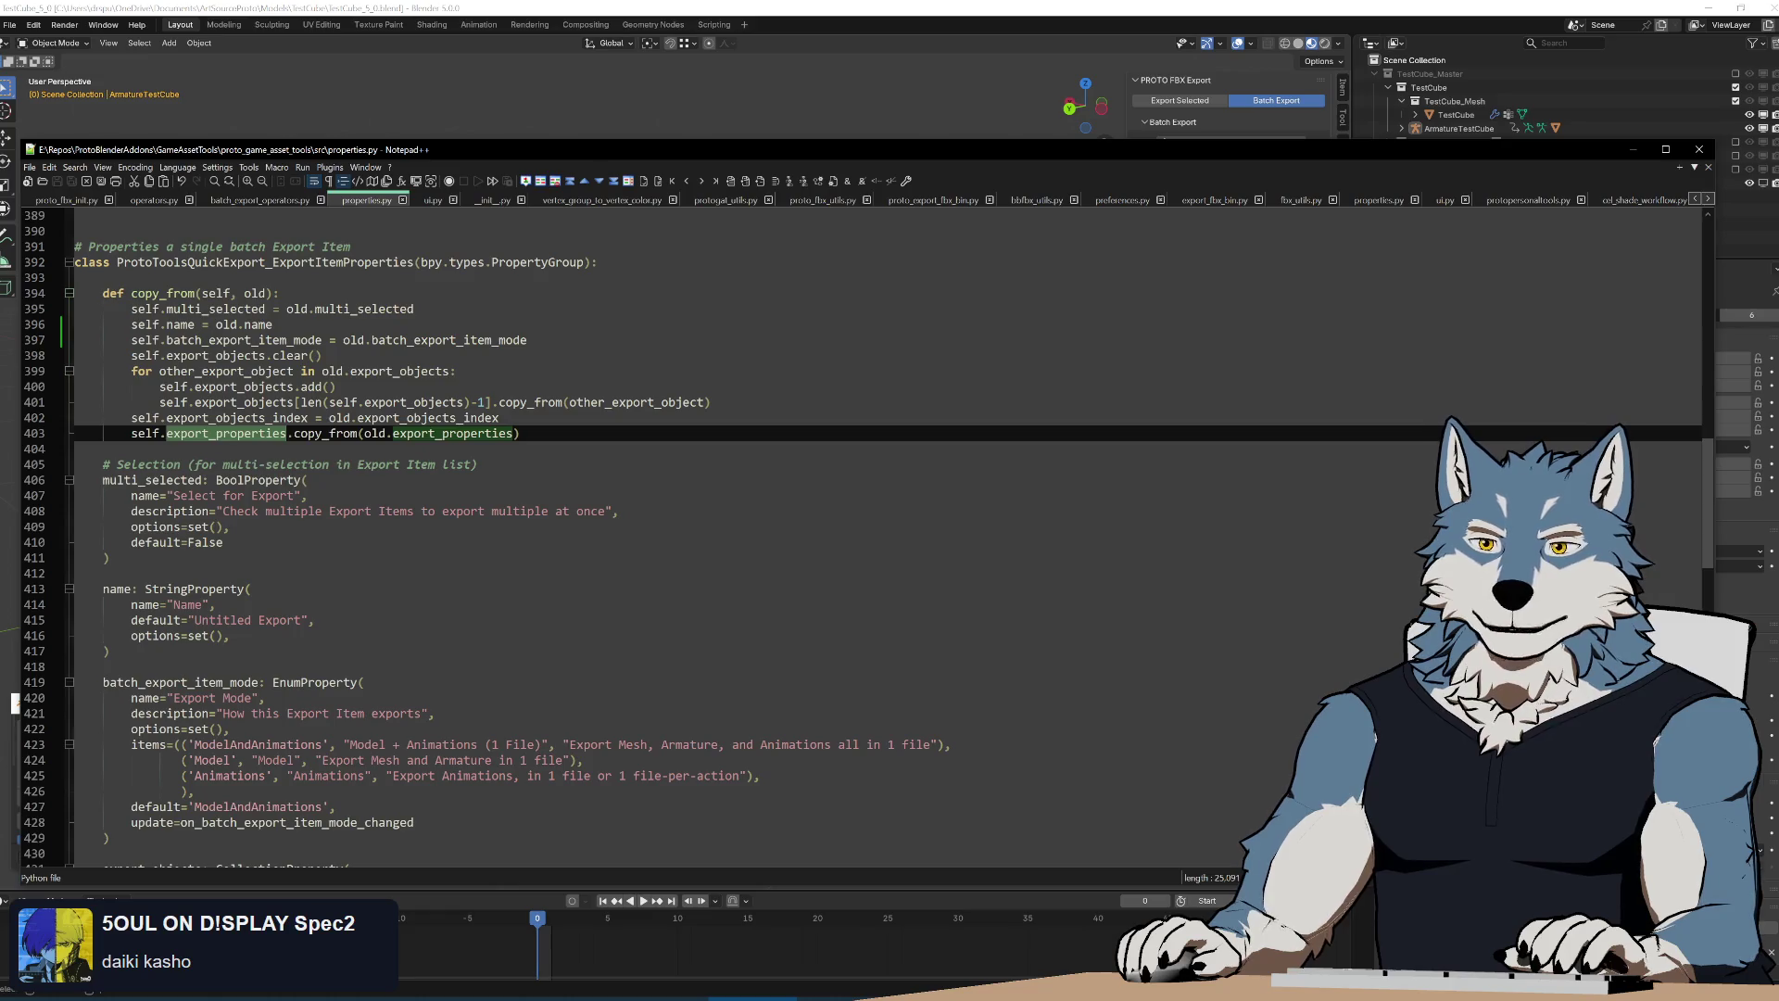
Review how export_properties and the single export class copy their settings in copy_from
key("alt+Tab")
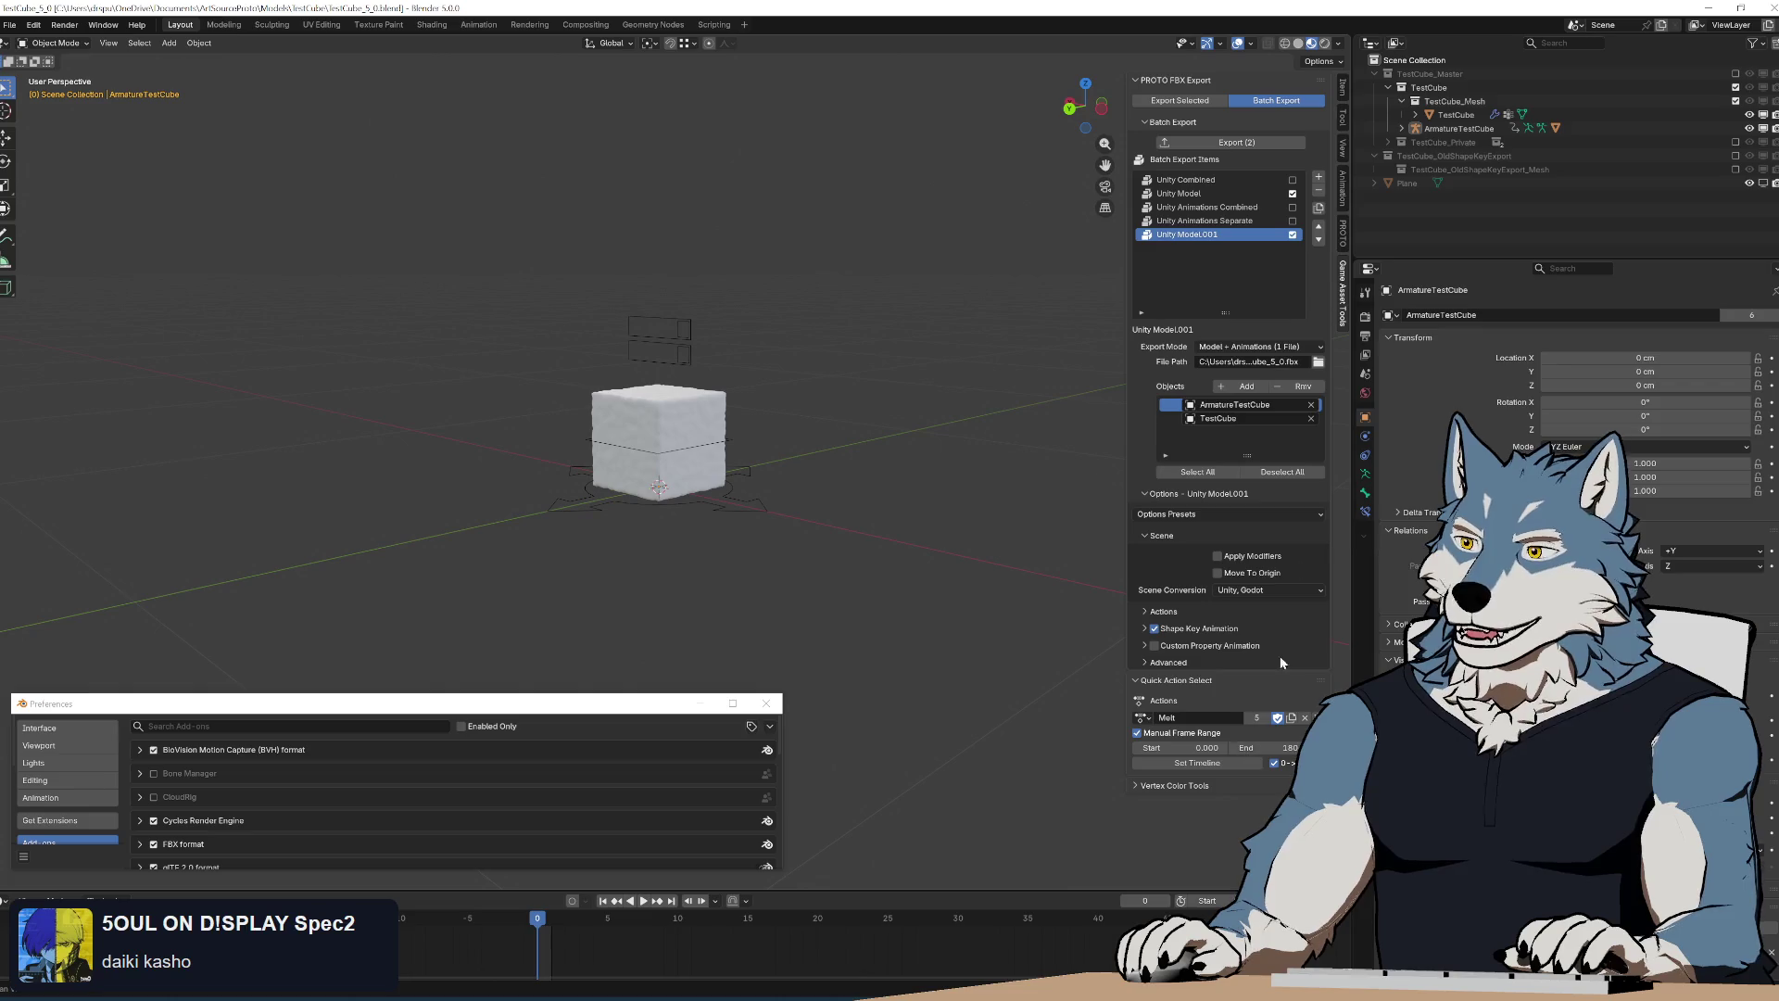
key("alt+Tab")
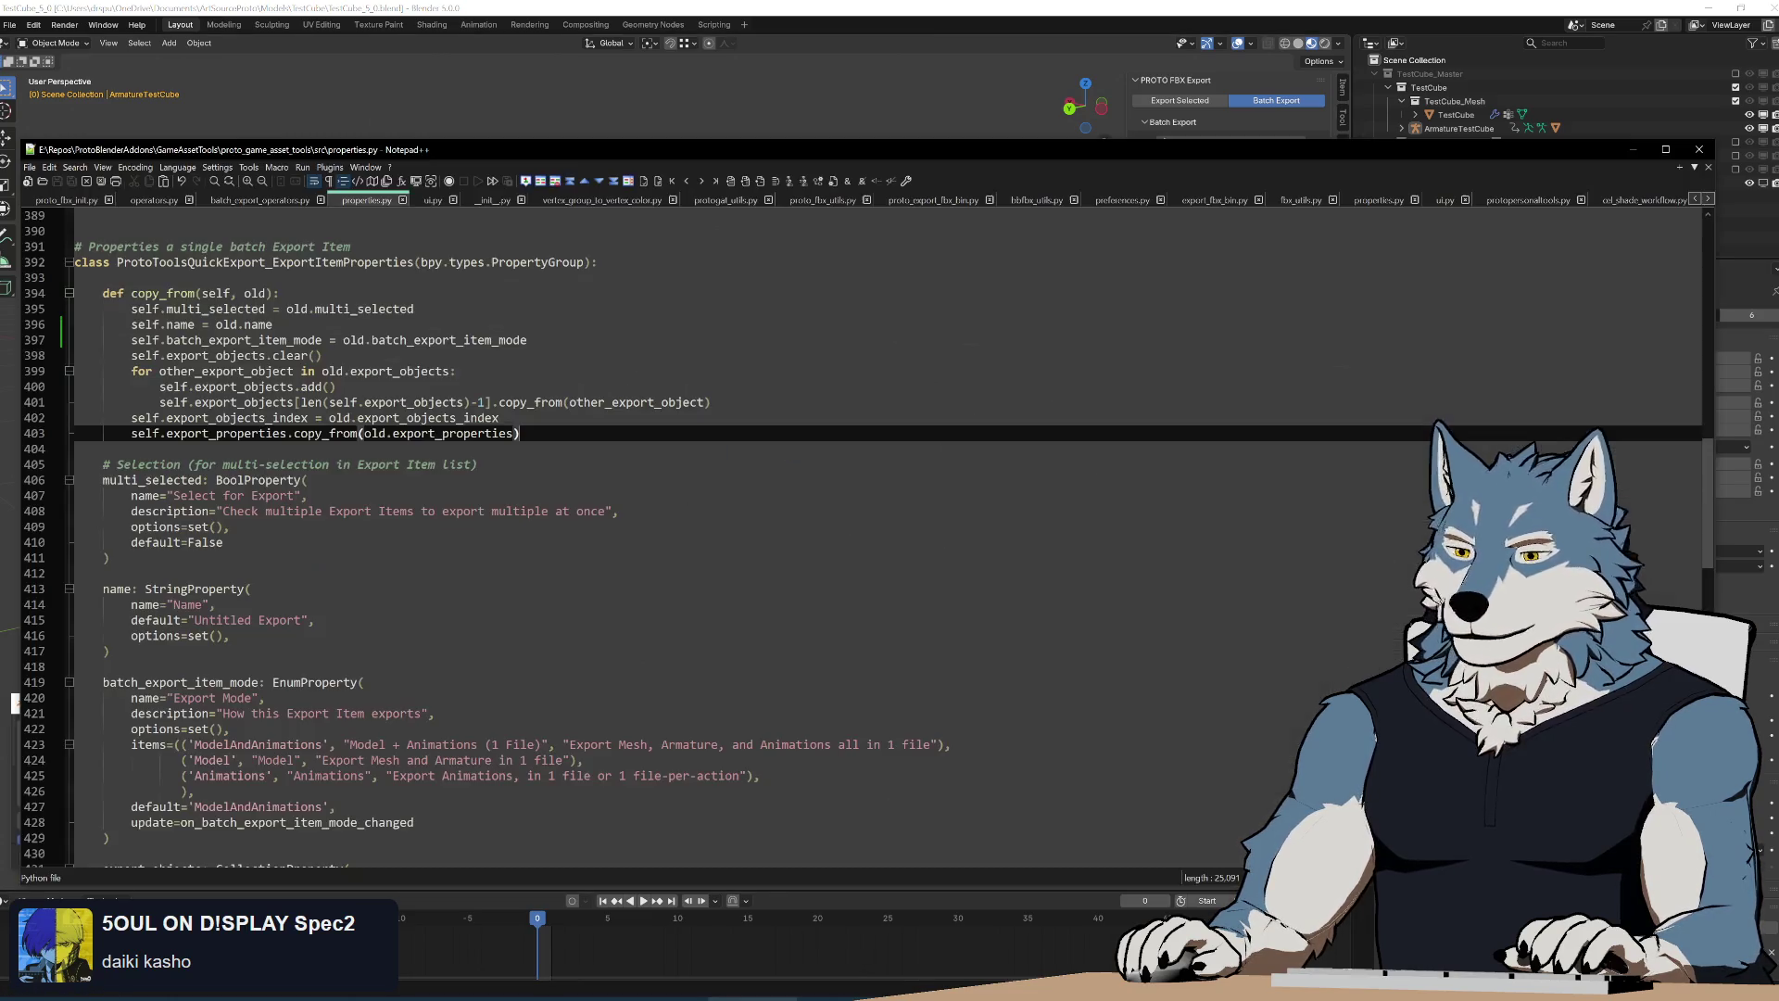
double_click(451, 433)
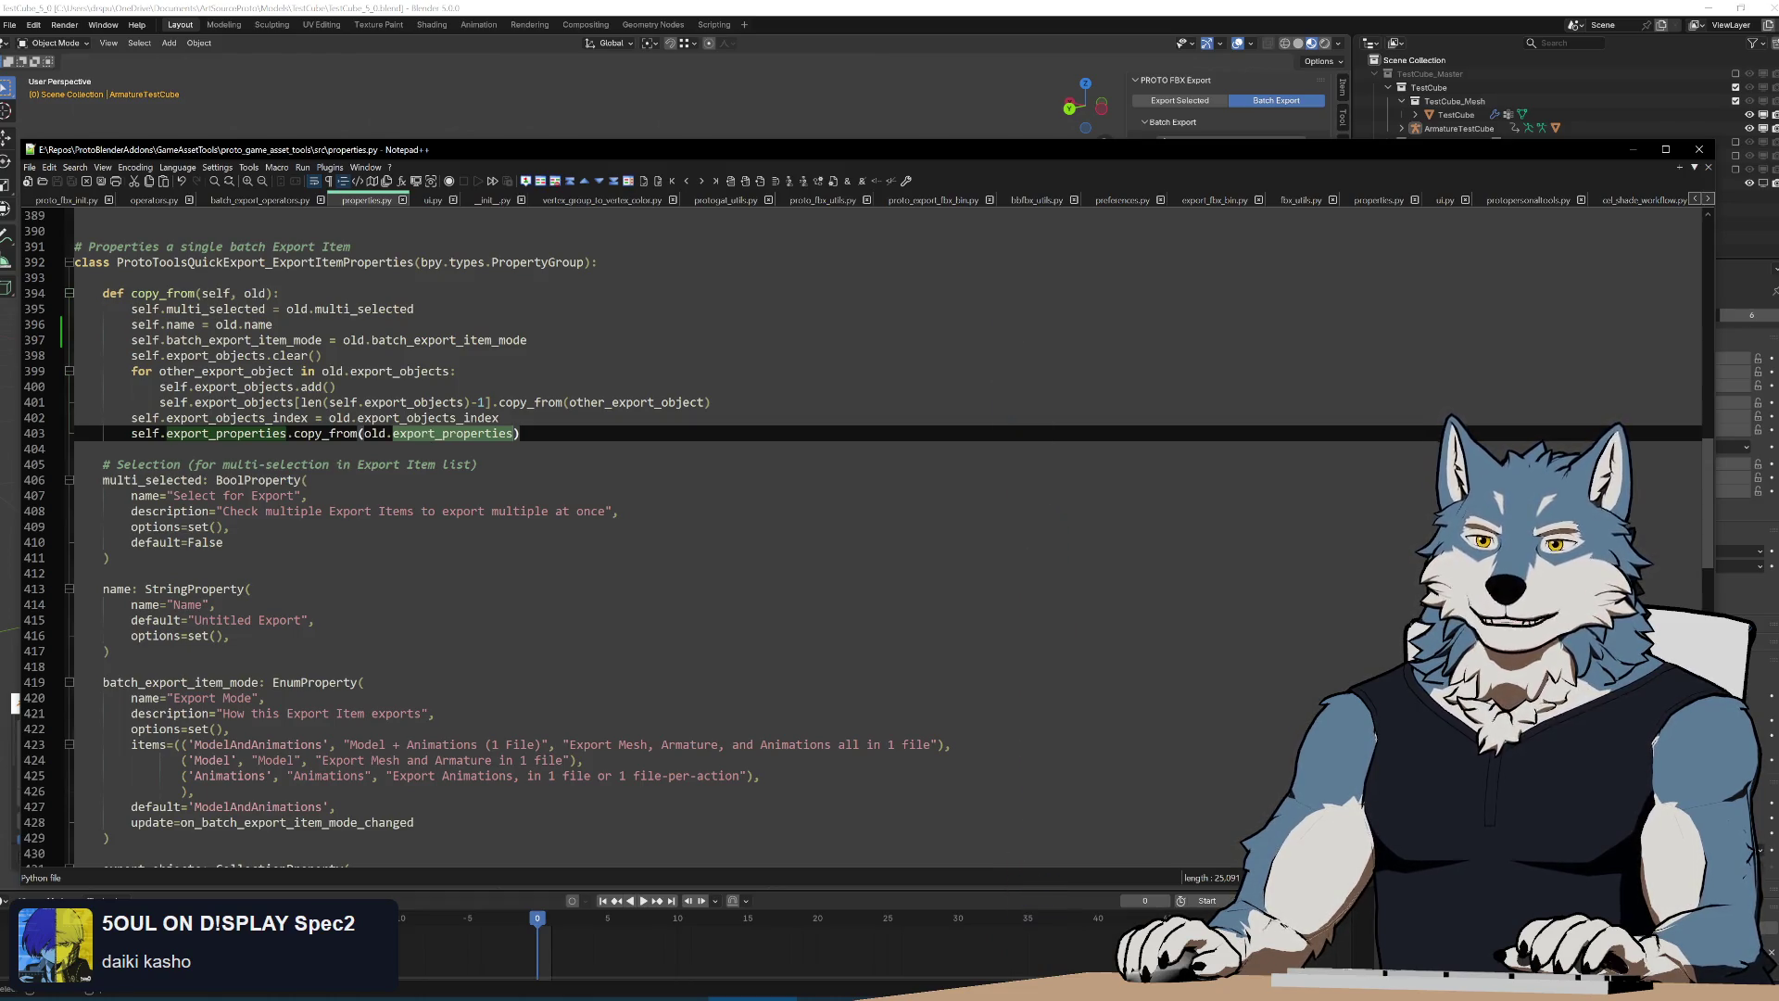
double_click(225, 433)
scroll(556, 556, "up", 4)
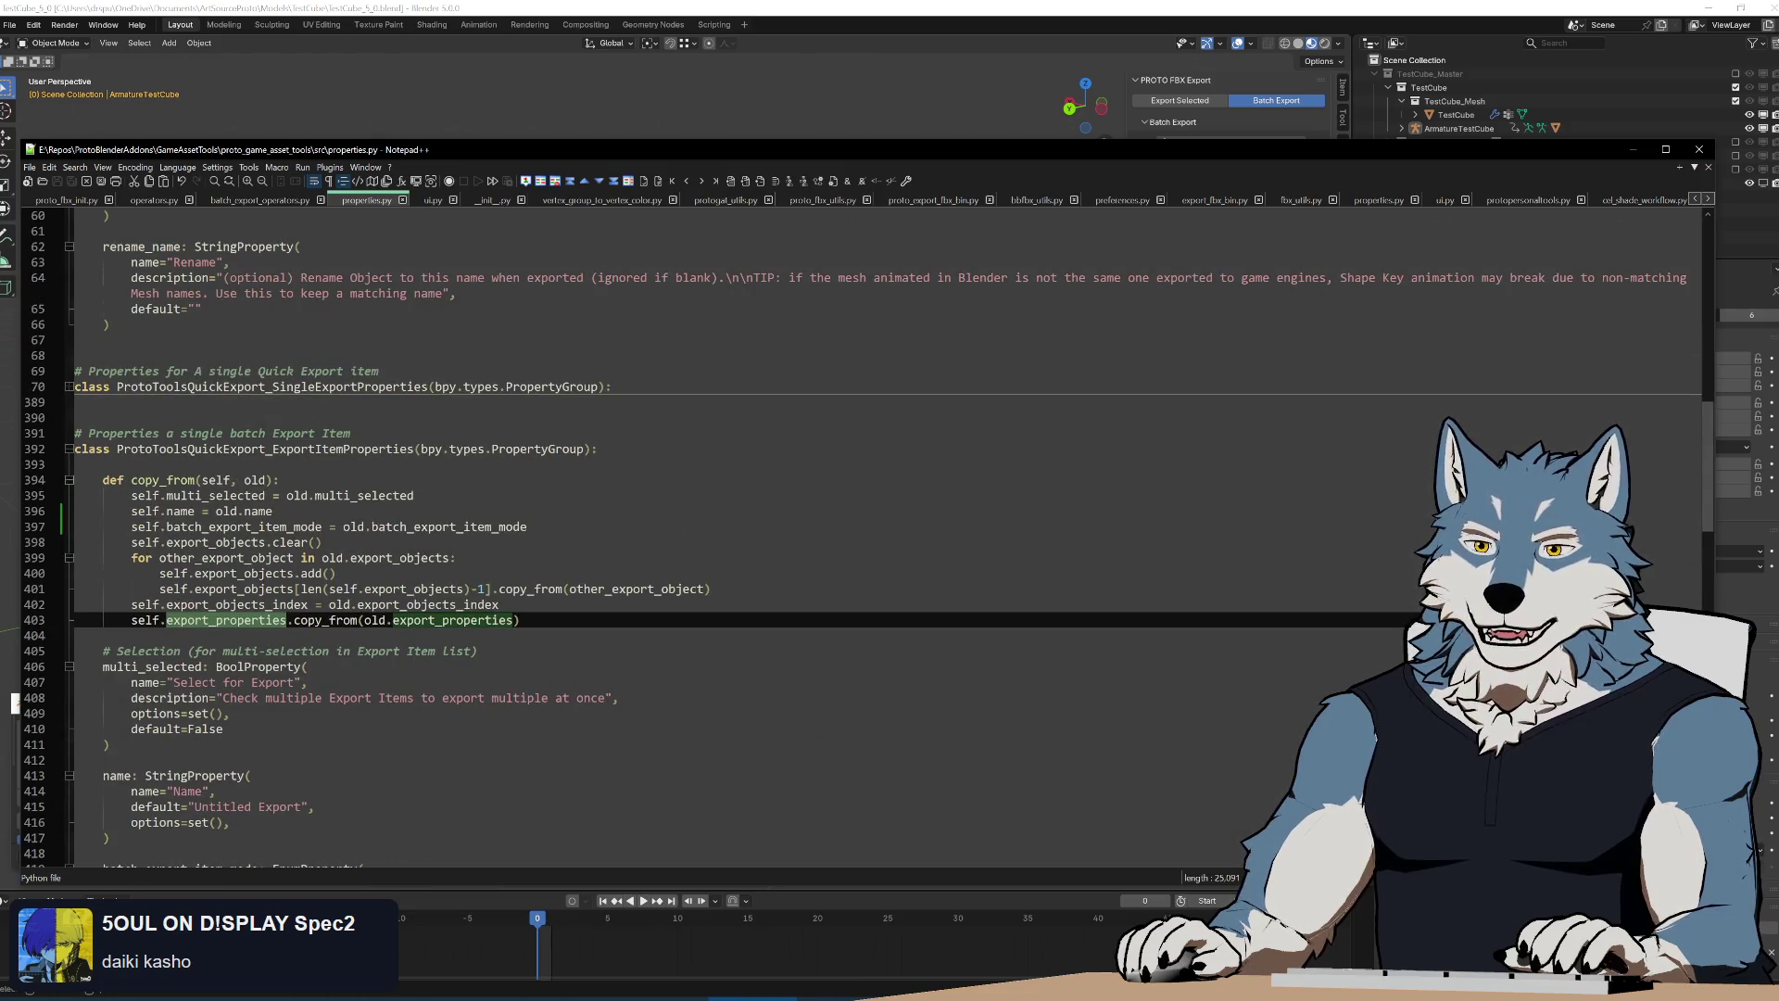
left_click(67, 386)
key("Down")
key("Down")
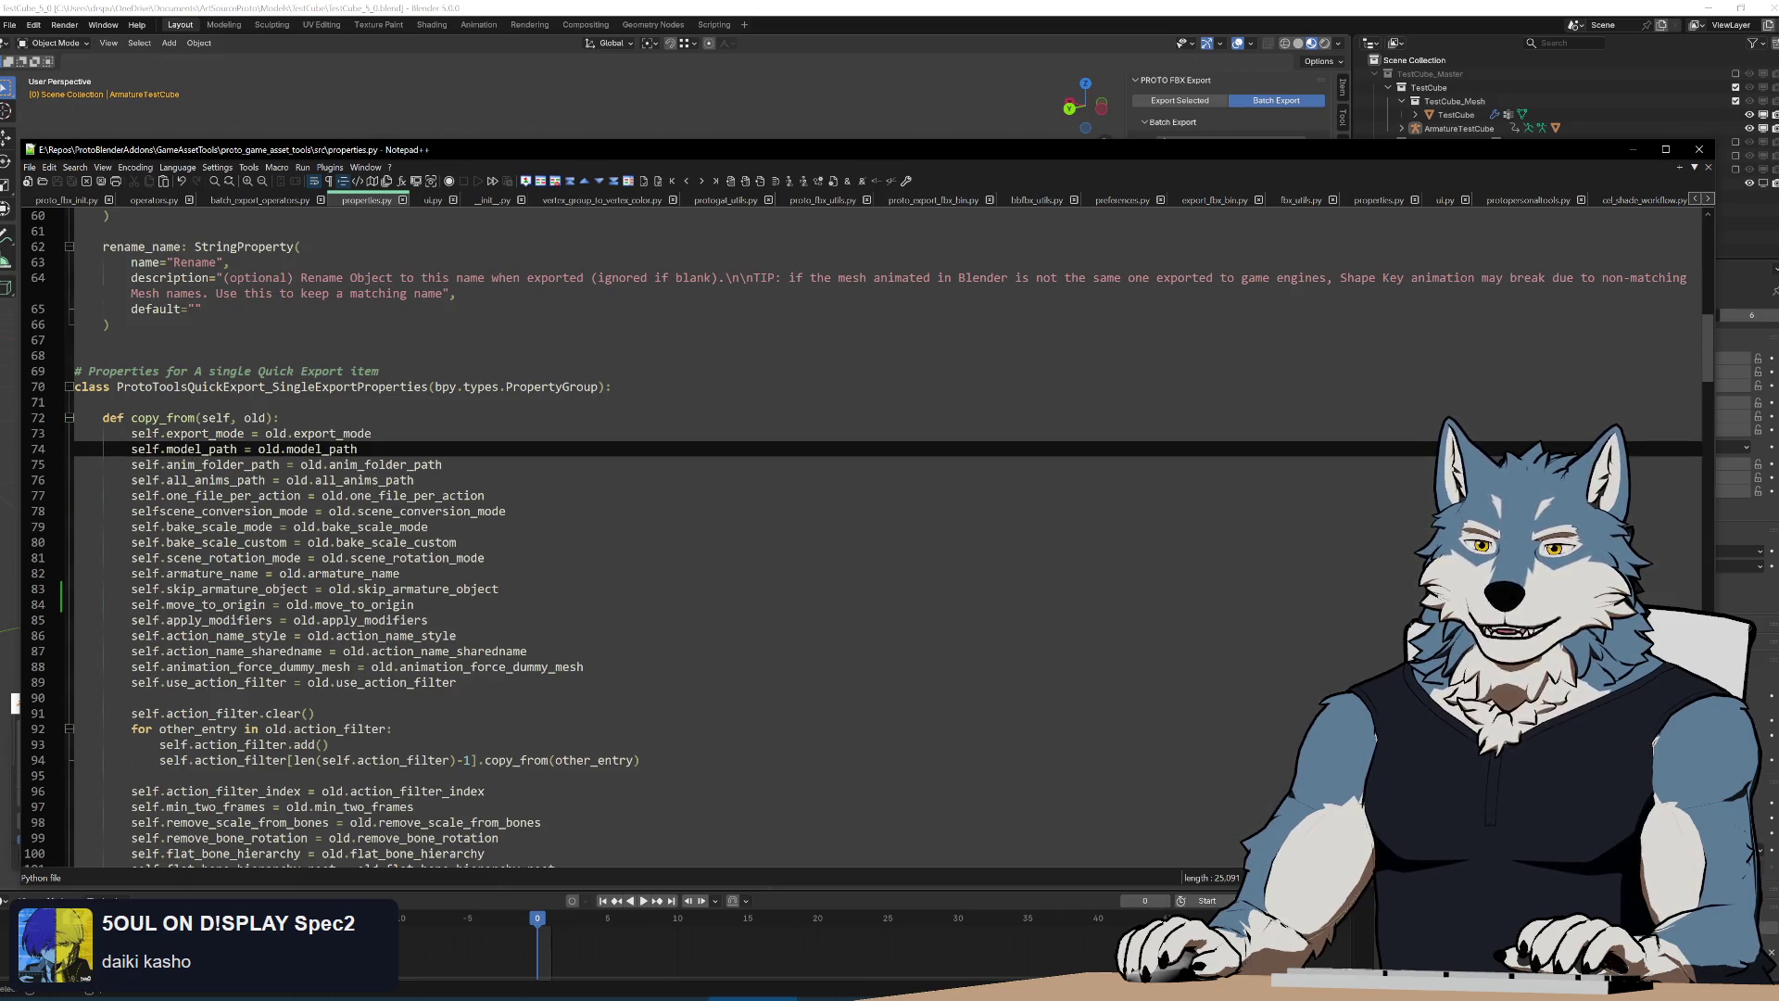
key("Down")
key("Down")
key("Down")
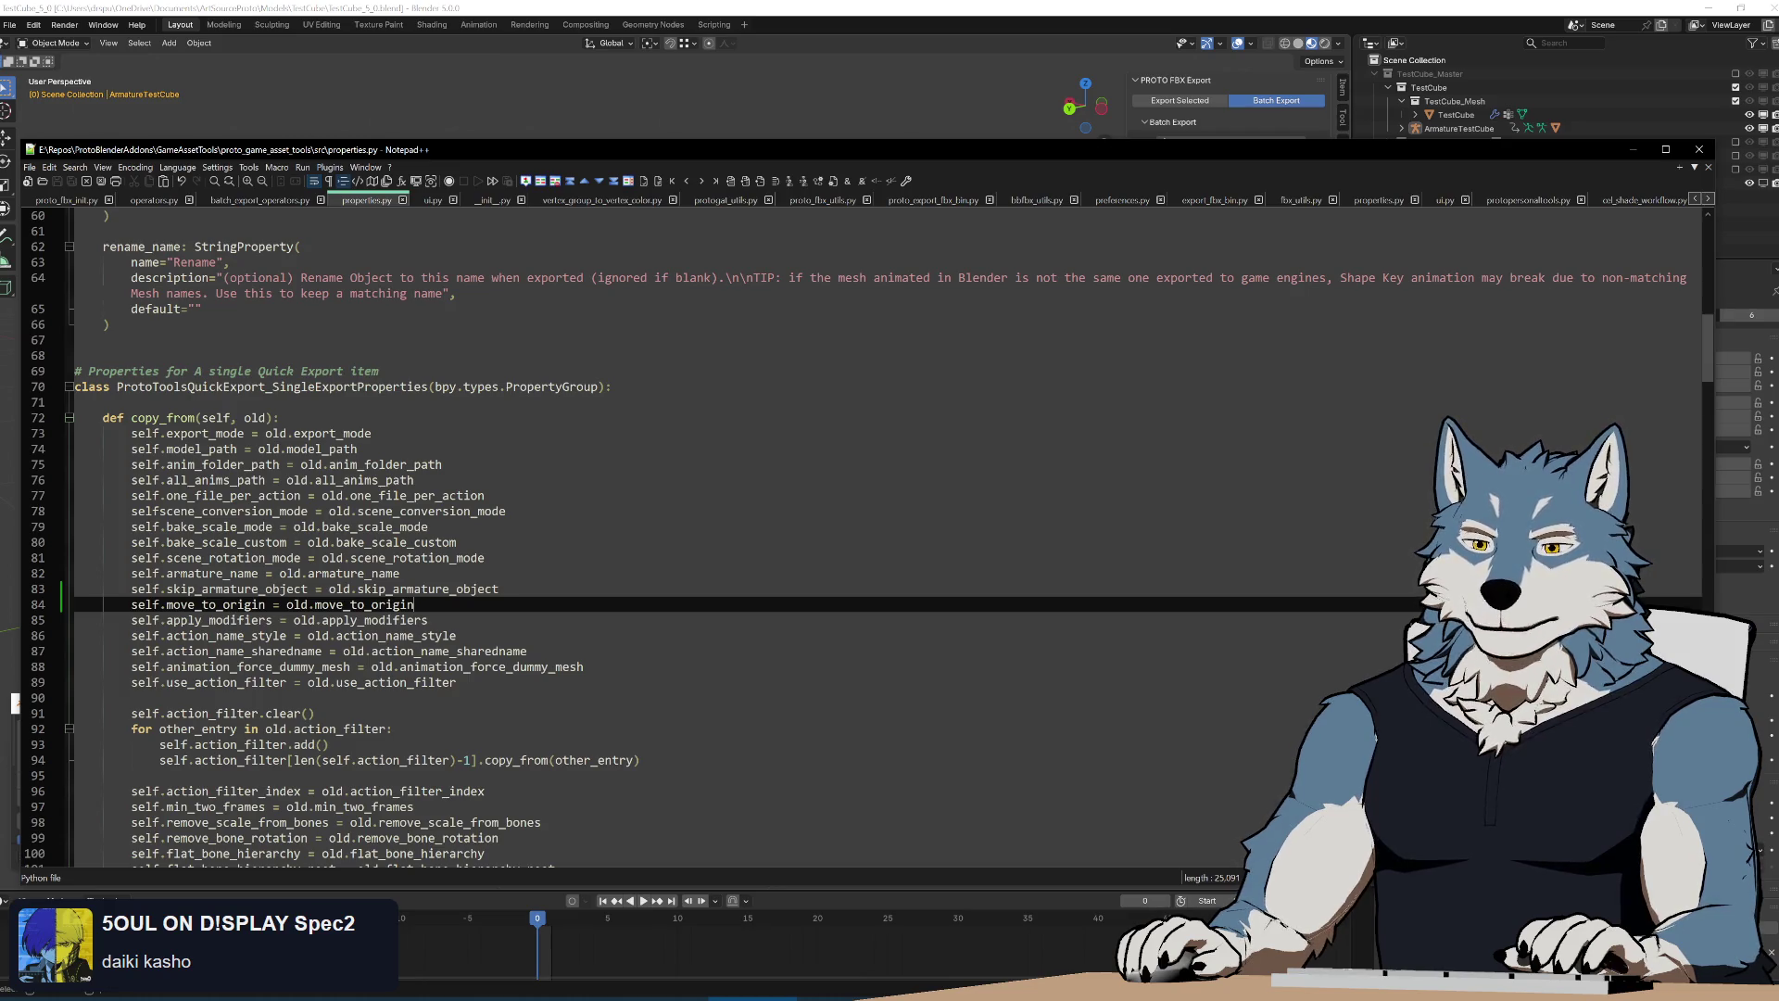
key("Up")
key("Up")
key("Up")
Run build.bat to repackage the add-on, then start Install from Disk in Blender Preferences
key("alt+Tab")
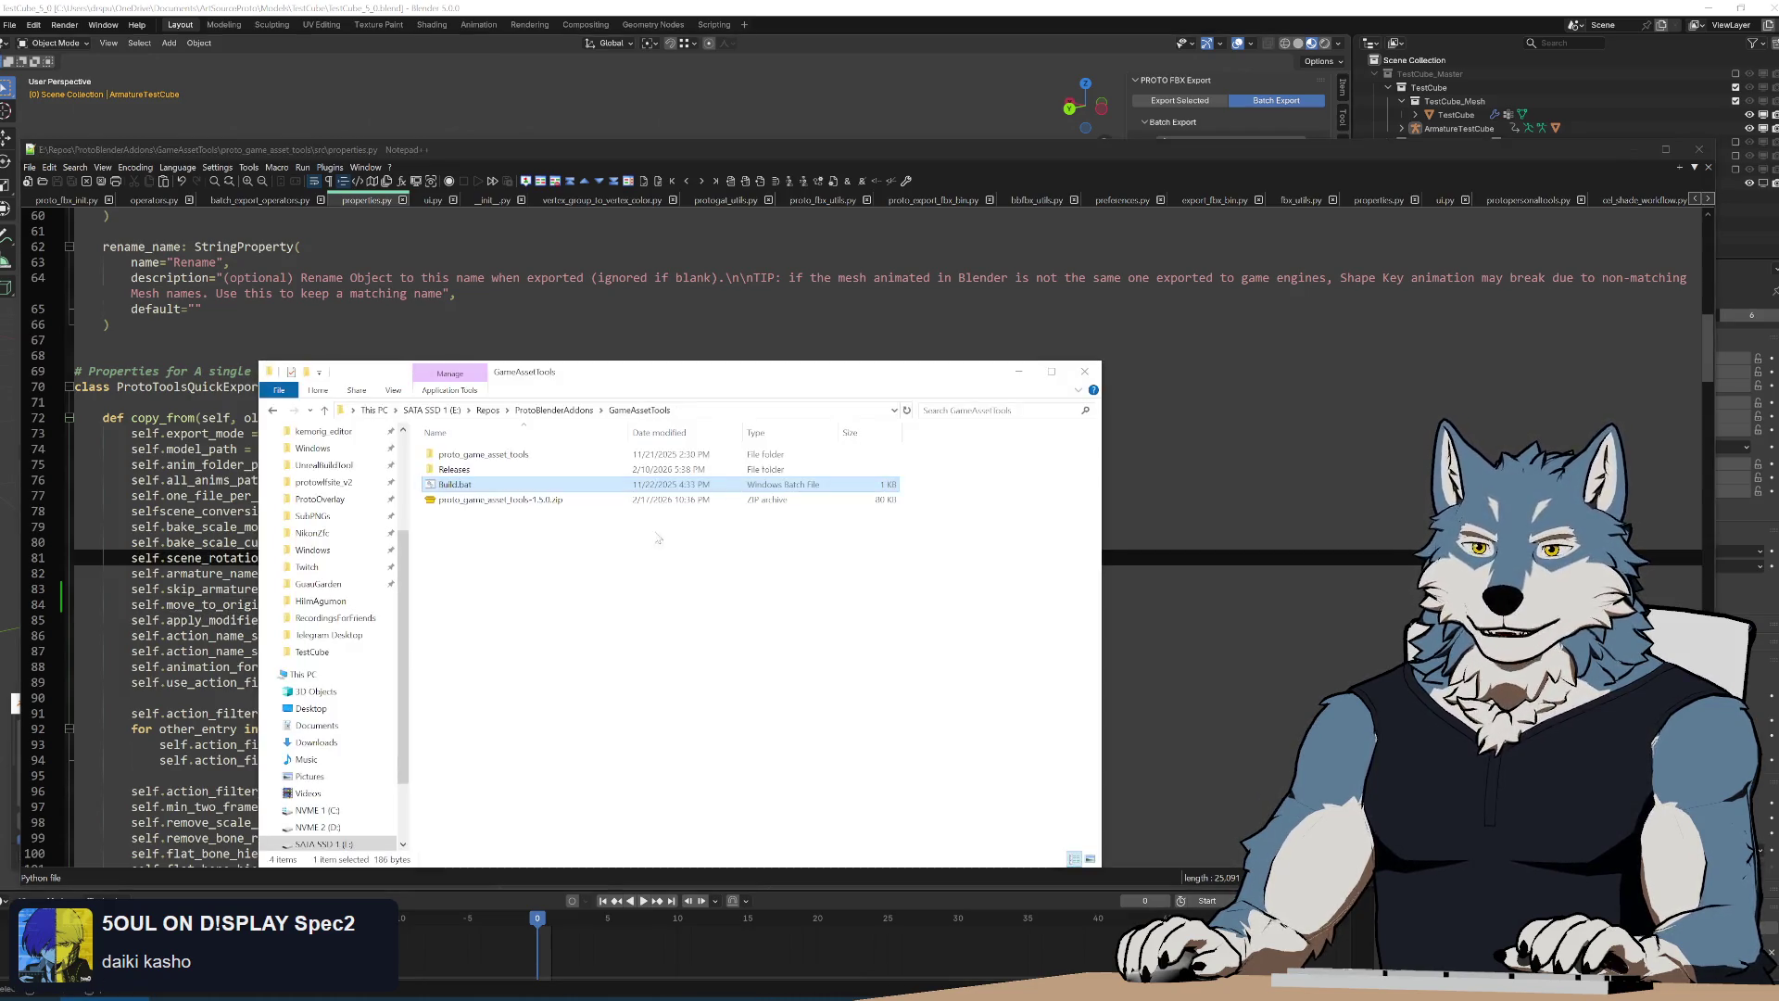
double_click(455, 484)
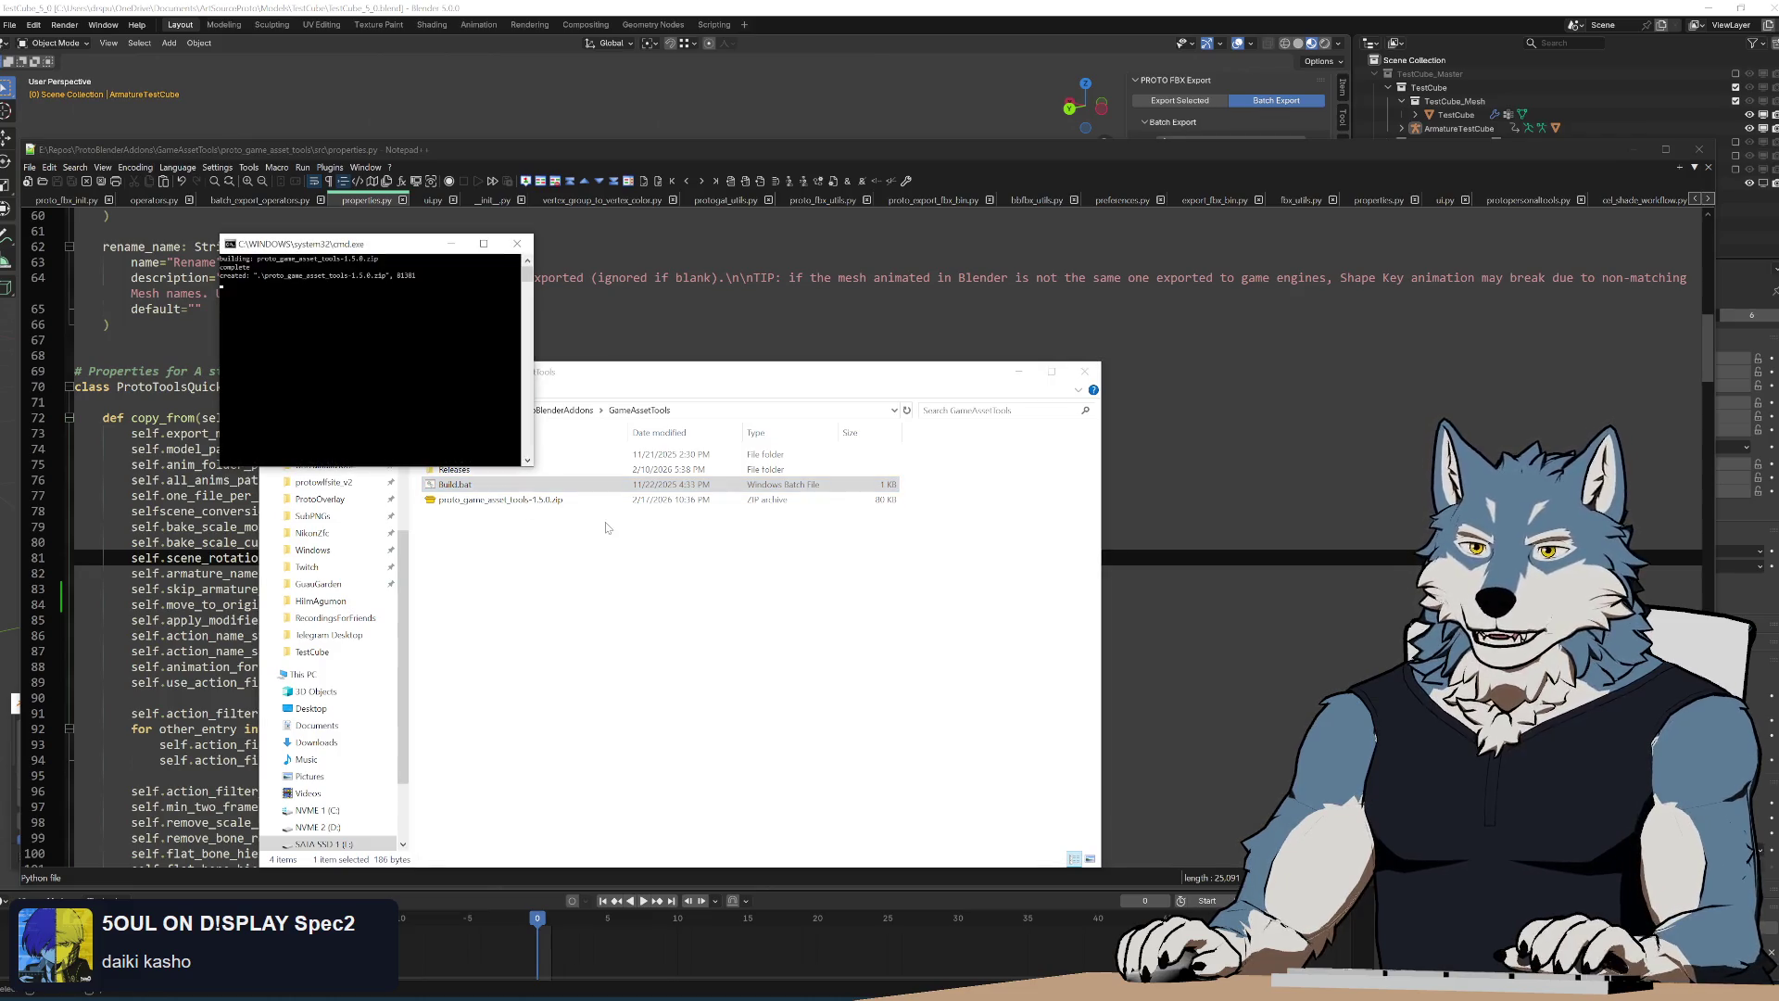
key("alt+Tab")
left_click(769, 725)
left_click(722, 761)
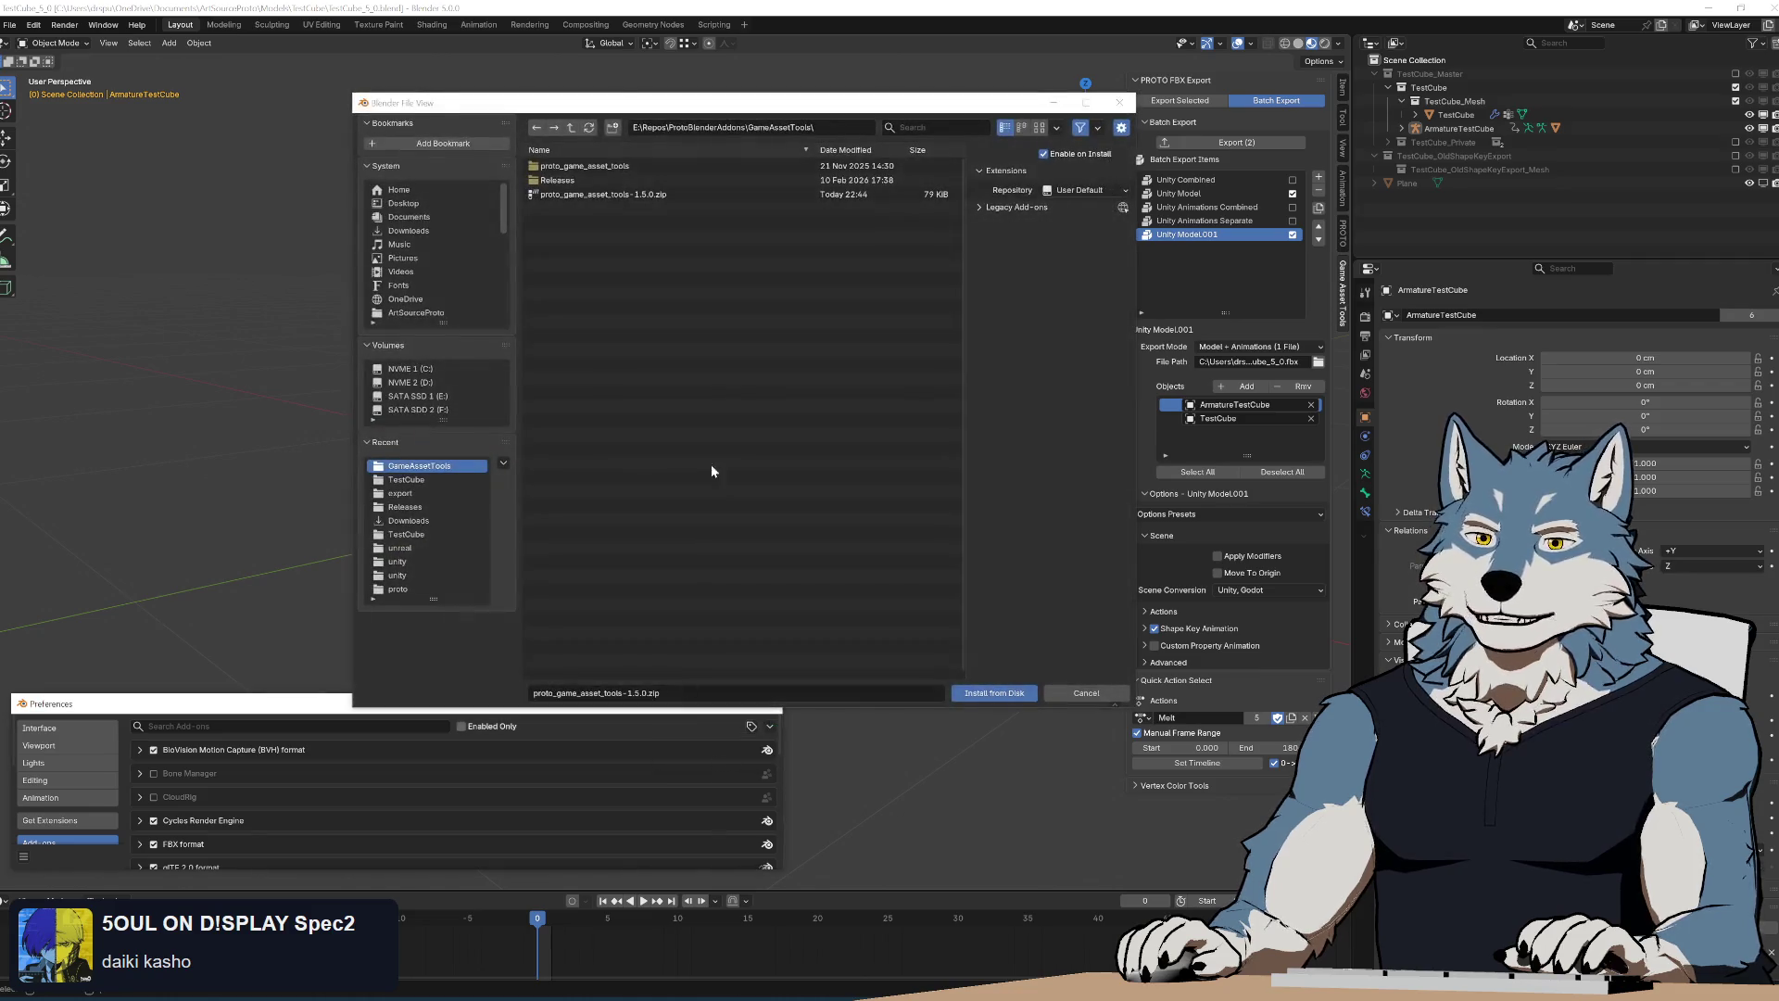
Install the rebuilt add-on zip and repeatedly duplicate and remove Unity Model to test settings carry-over
left_click(628, 194)
left_click(993, 693)
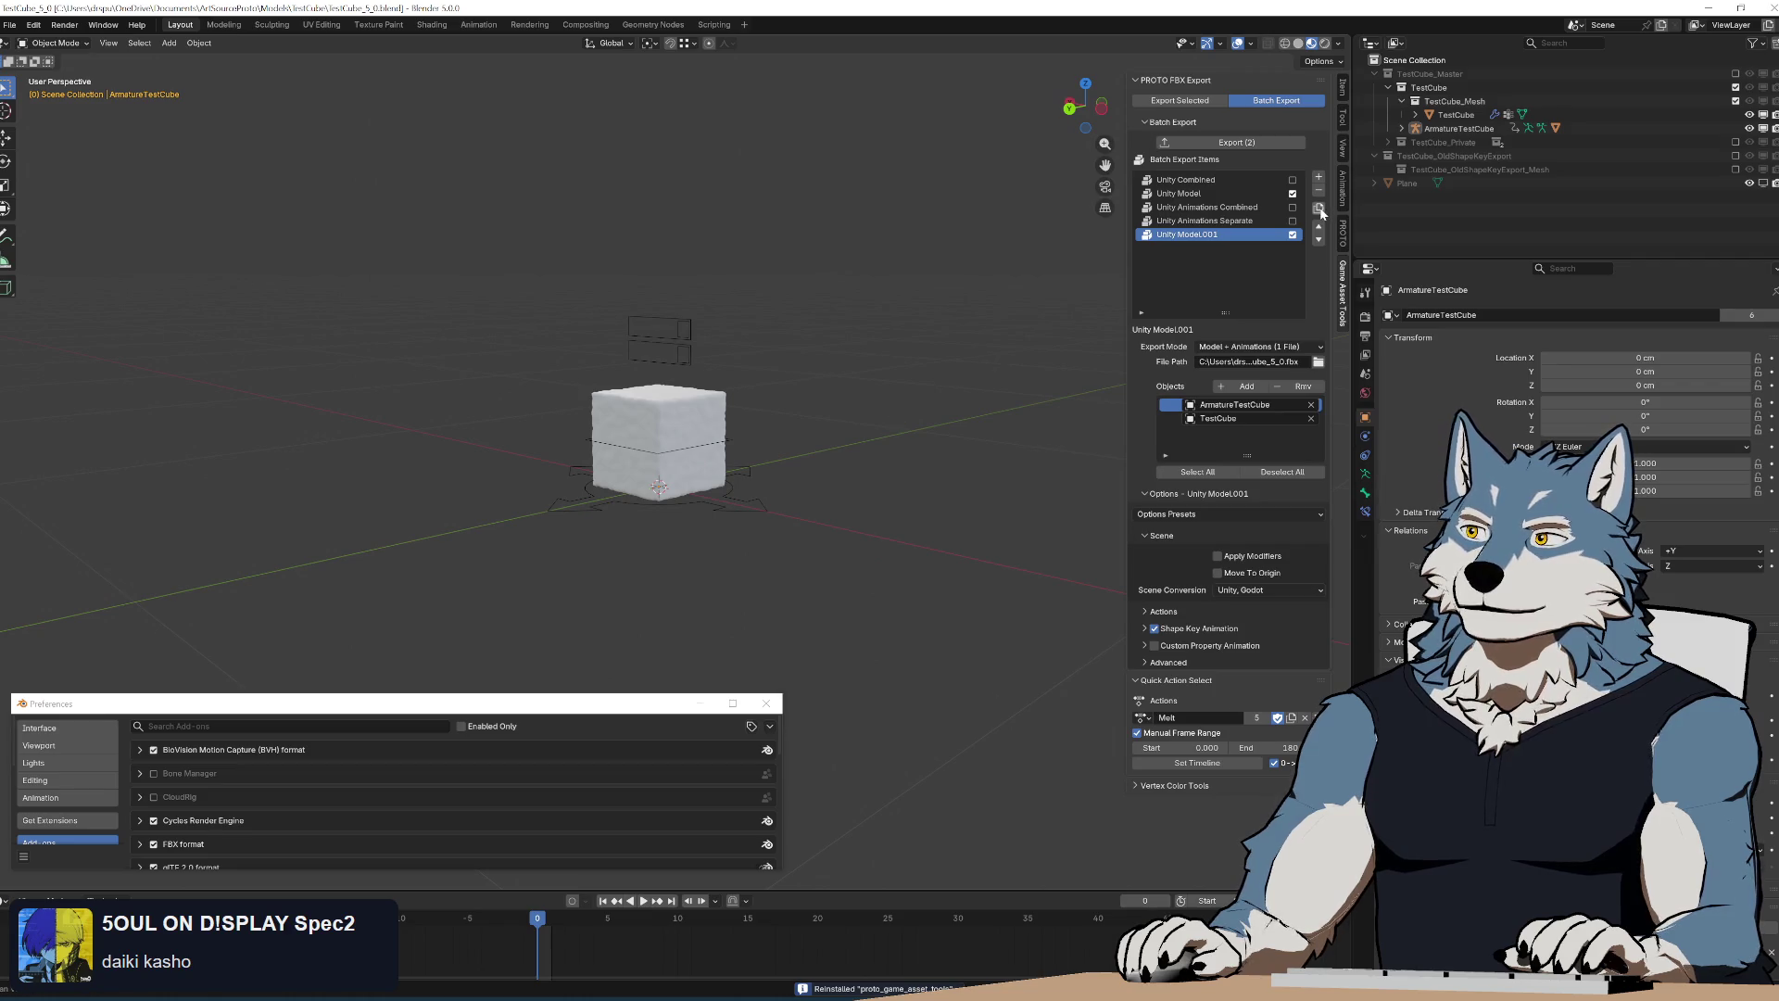
left_click(1320, 209)
left_click(1319, 194)
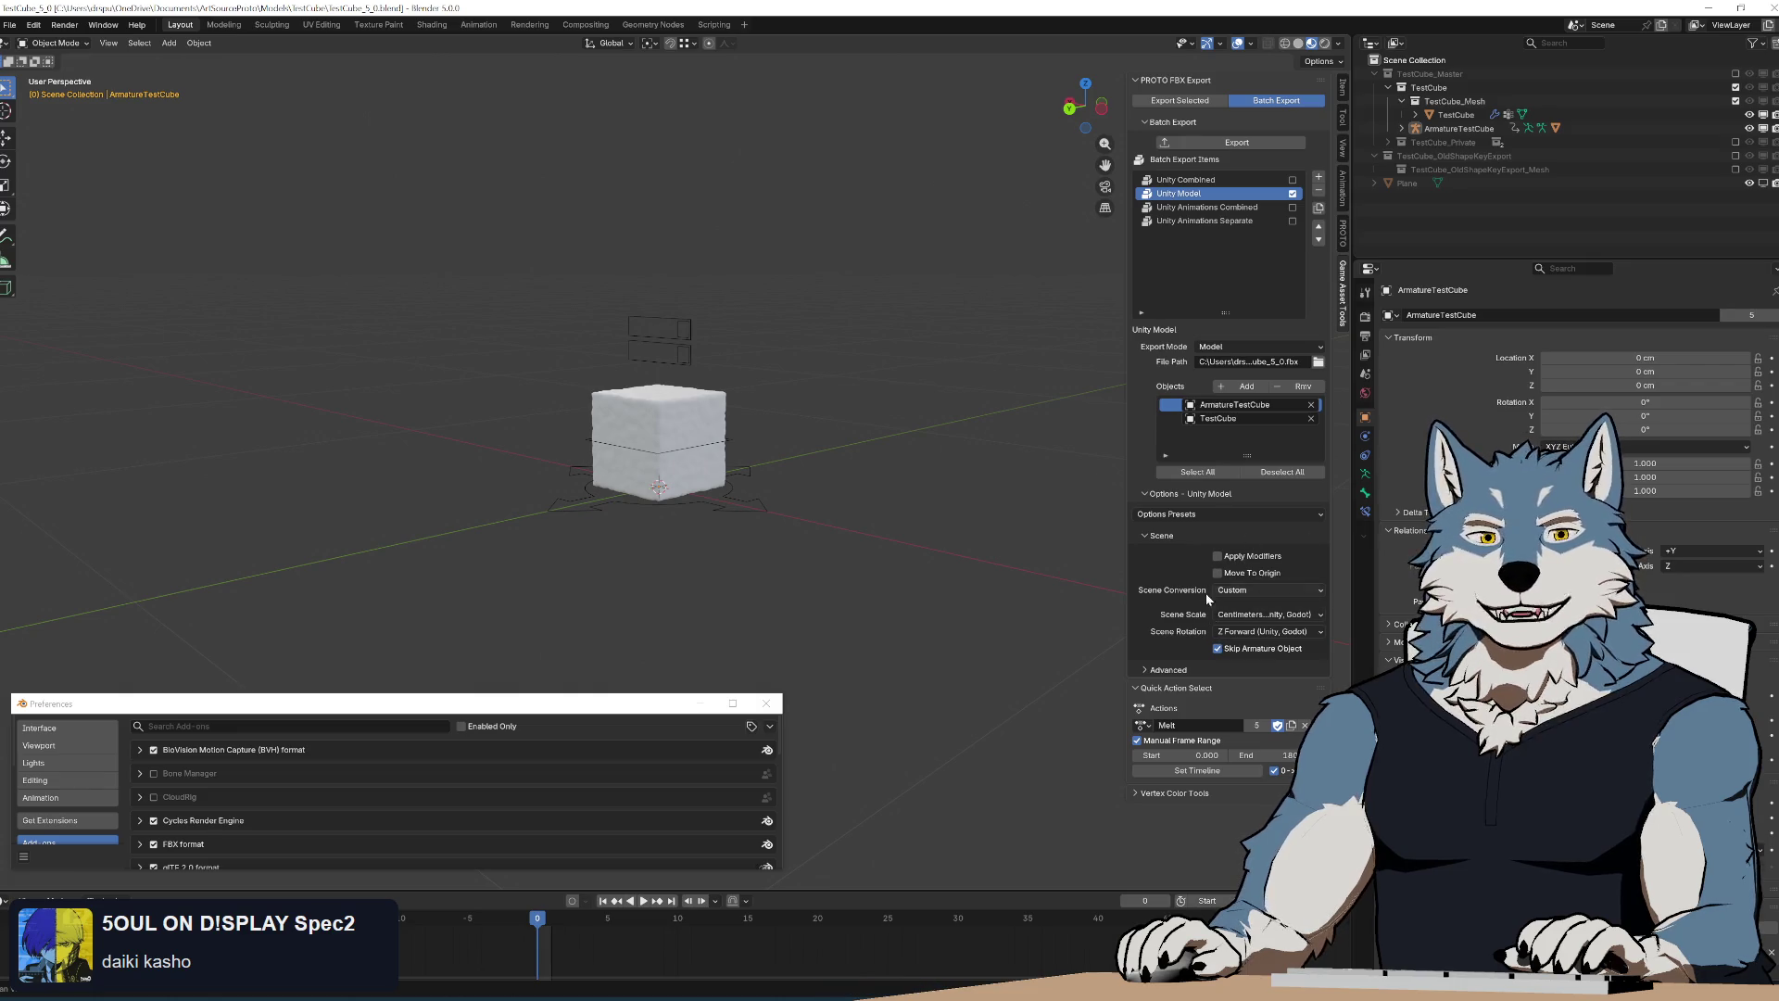
left_click(1321, 209)
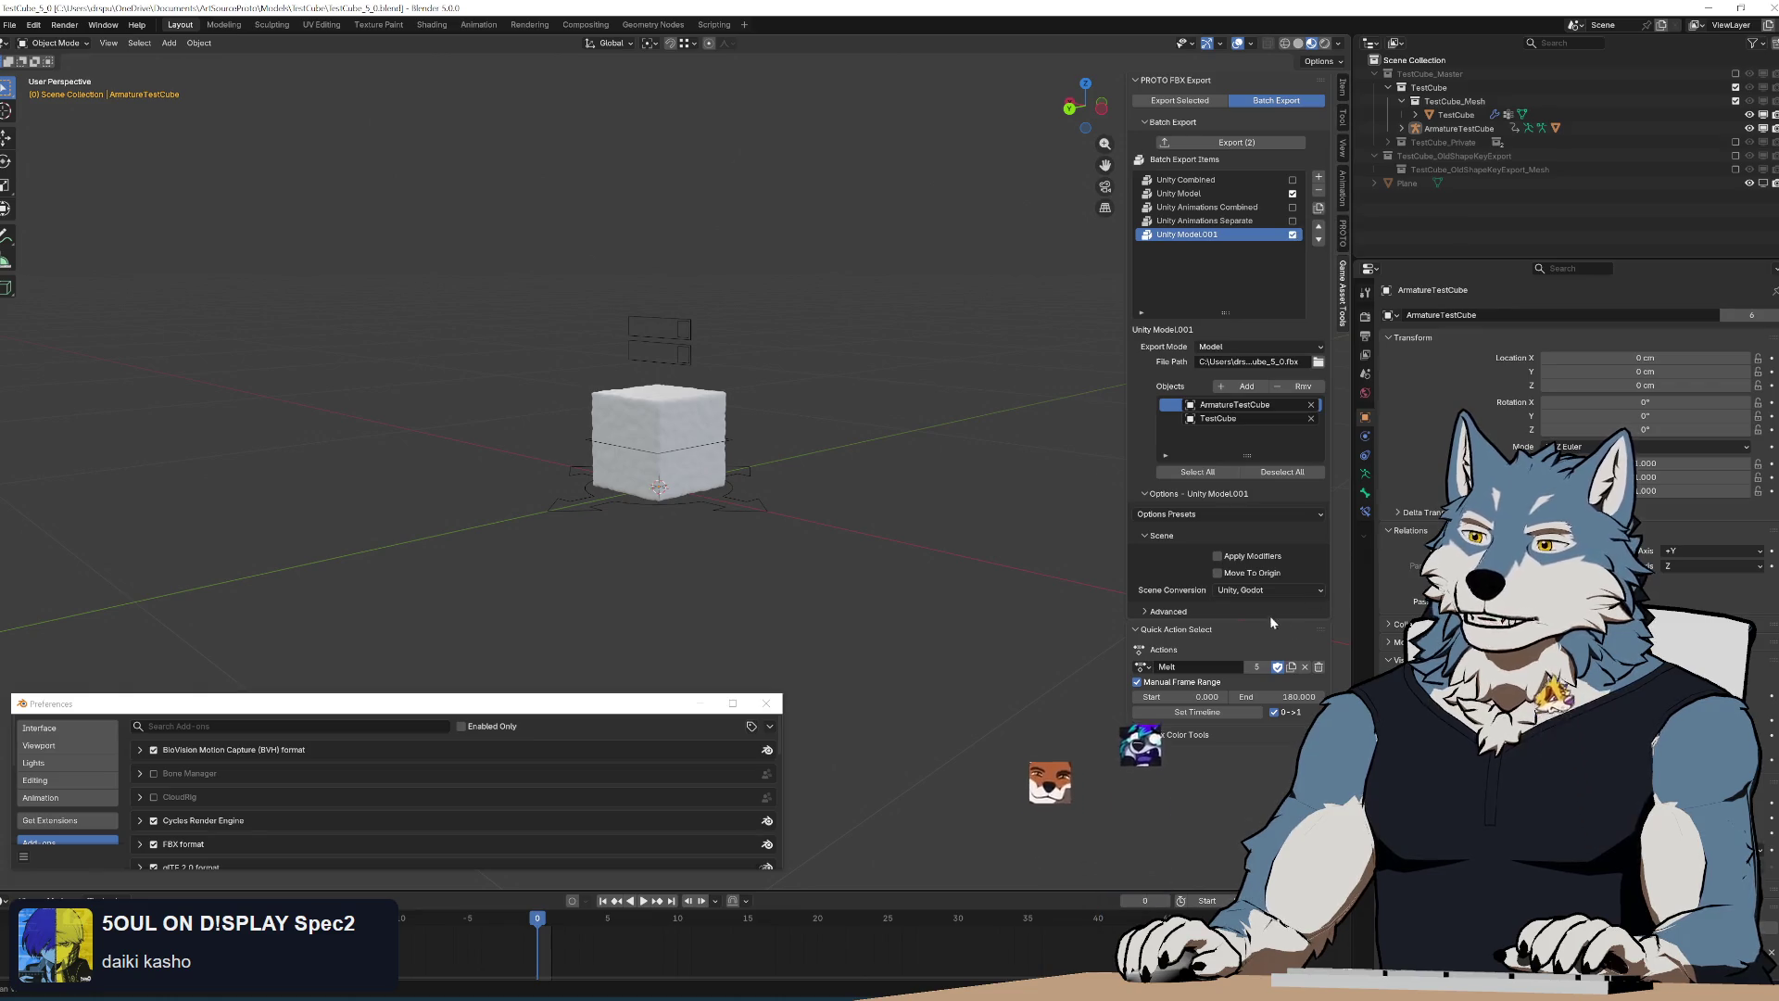
left_click(1321, 199)
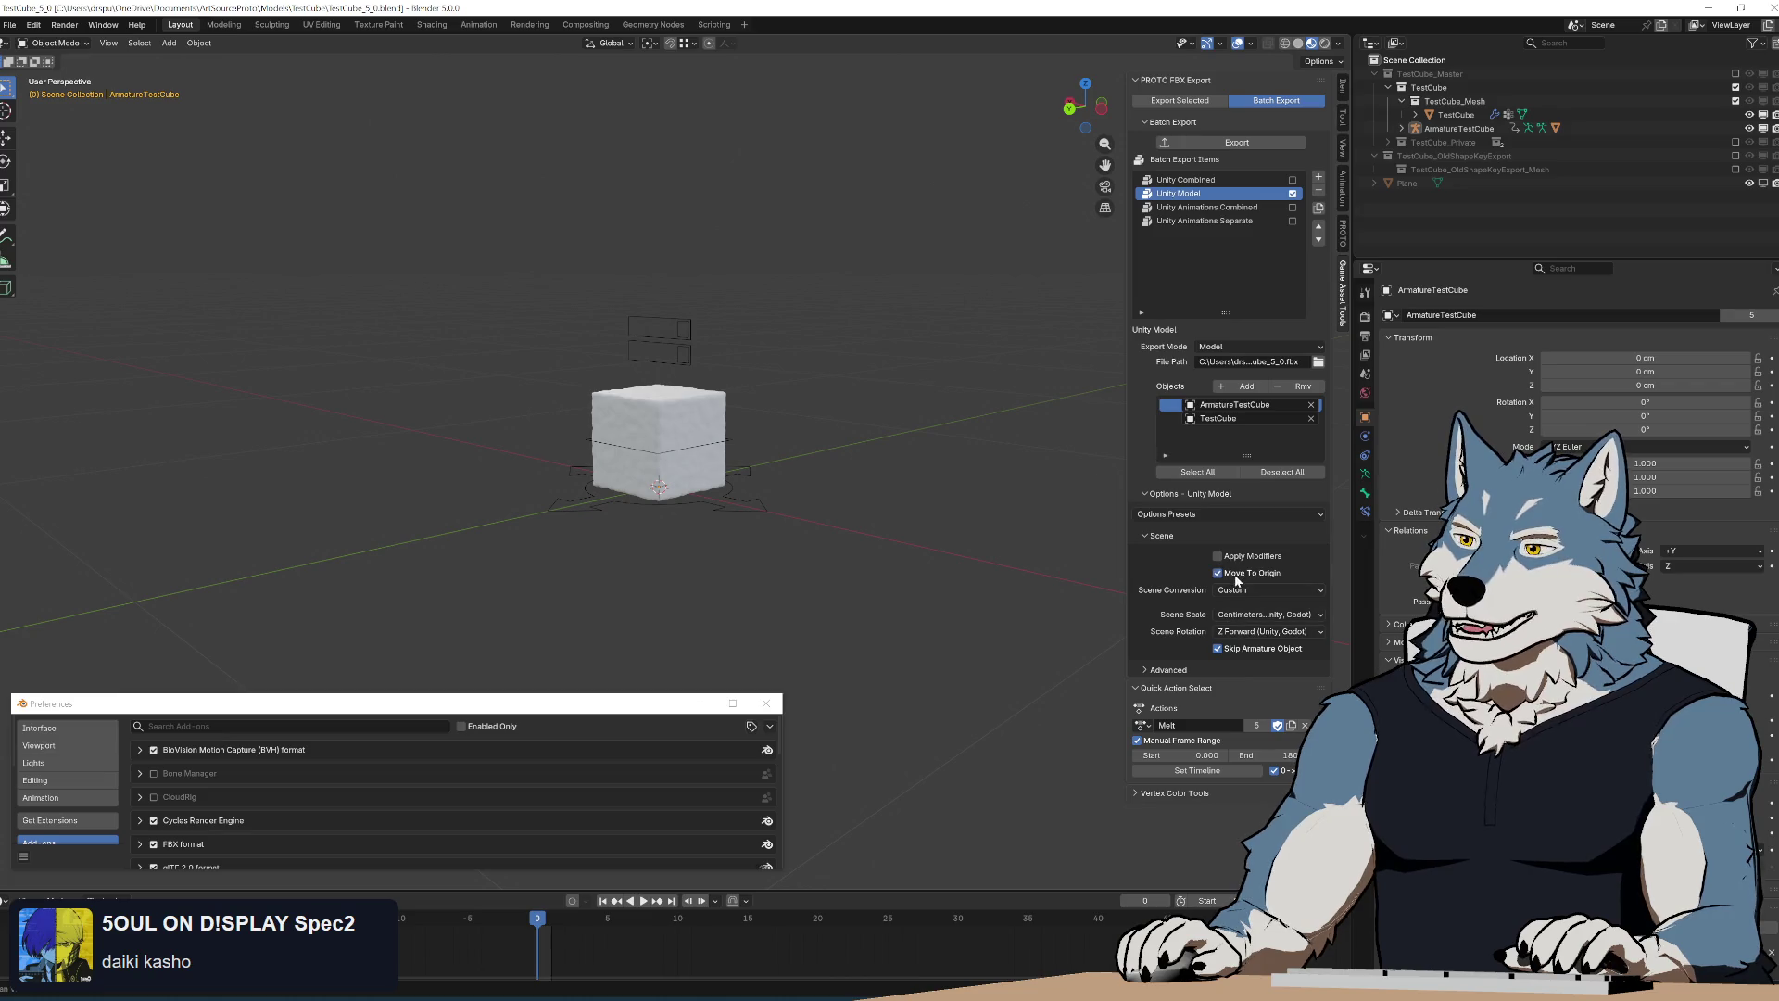
left_click(1318, 206)
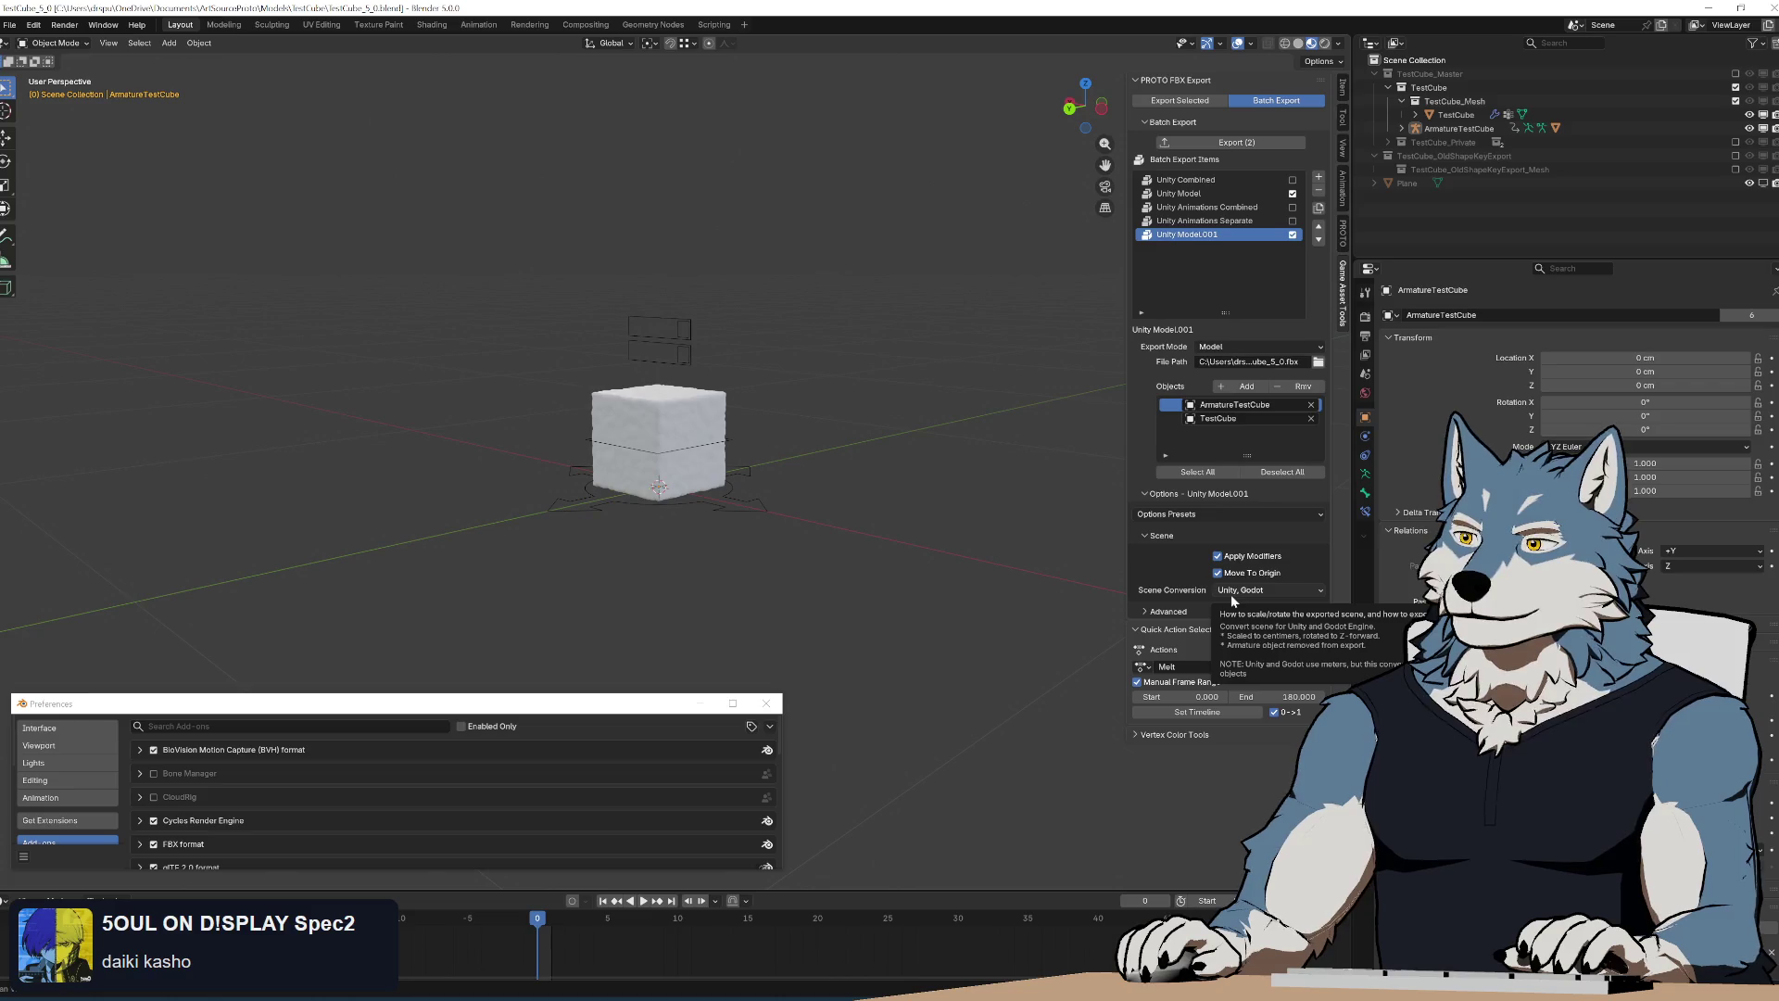
Apply the Unreal options preset to Unity Model and duplicate it to check the copy
left_click(1206, 515)
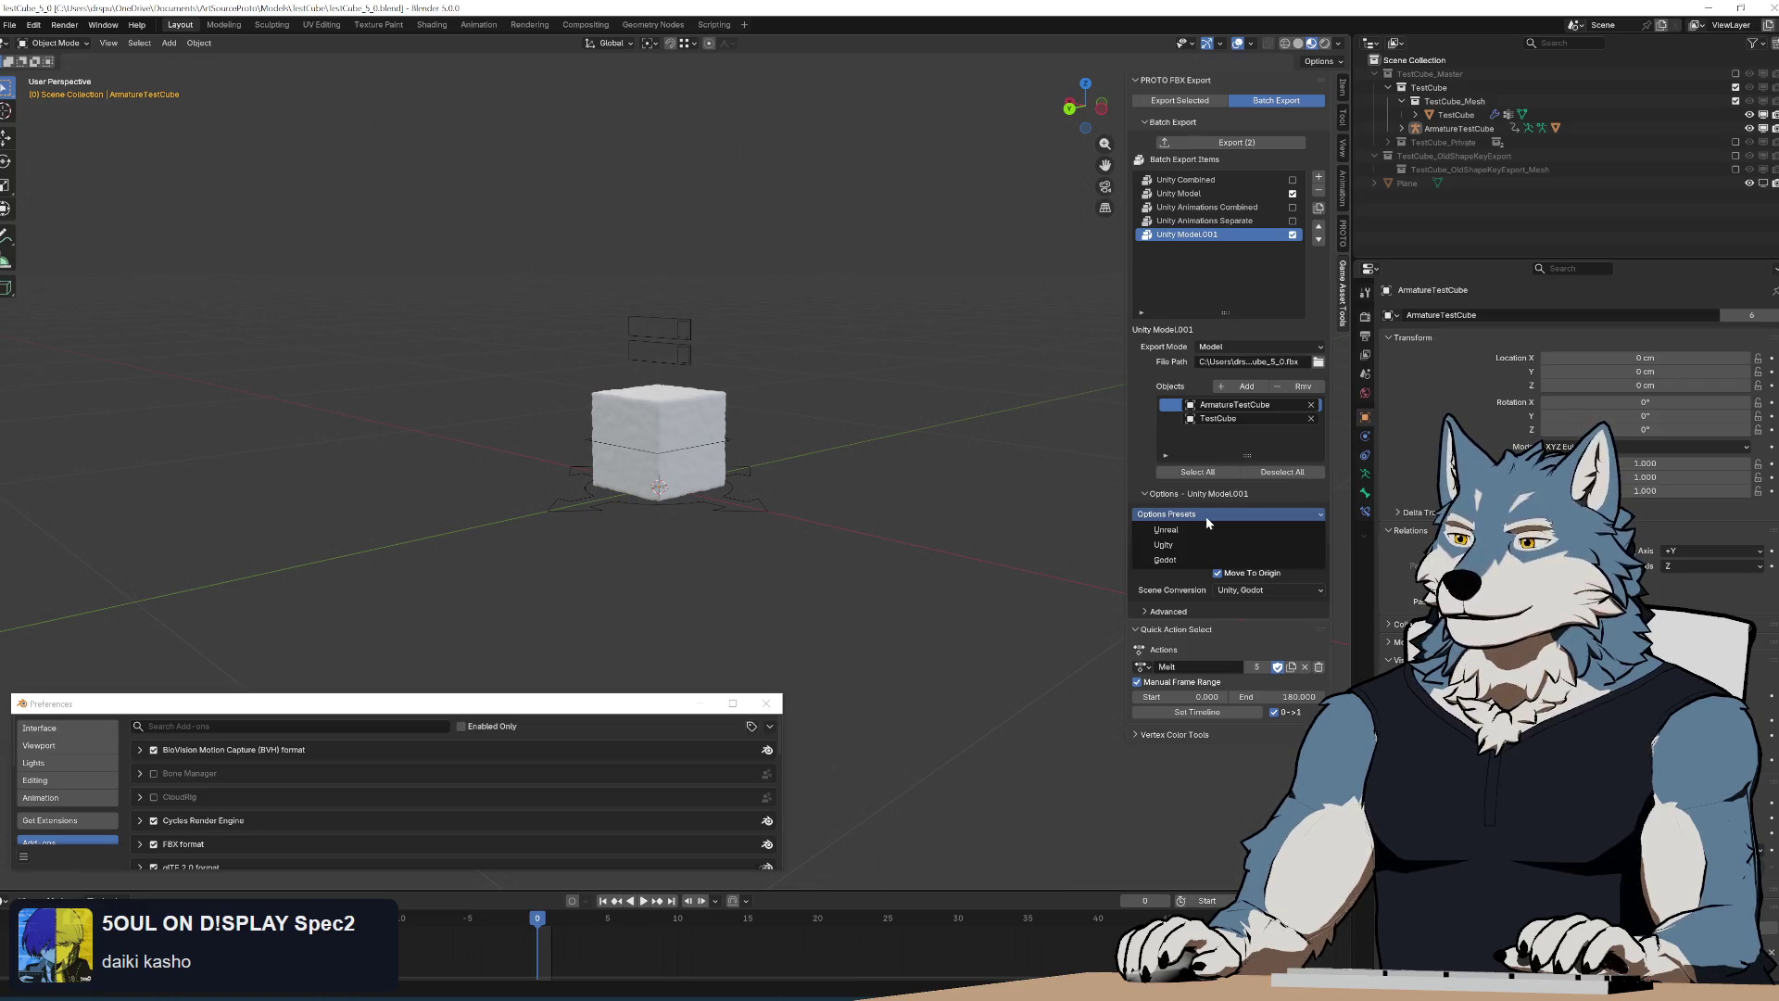
left_click(1205, 516)
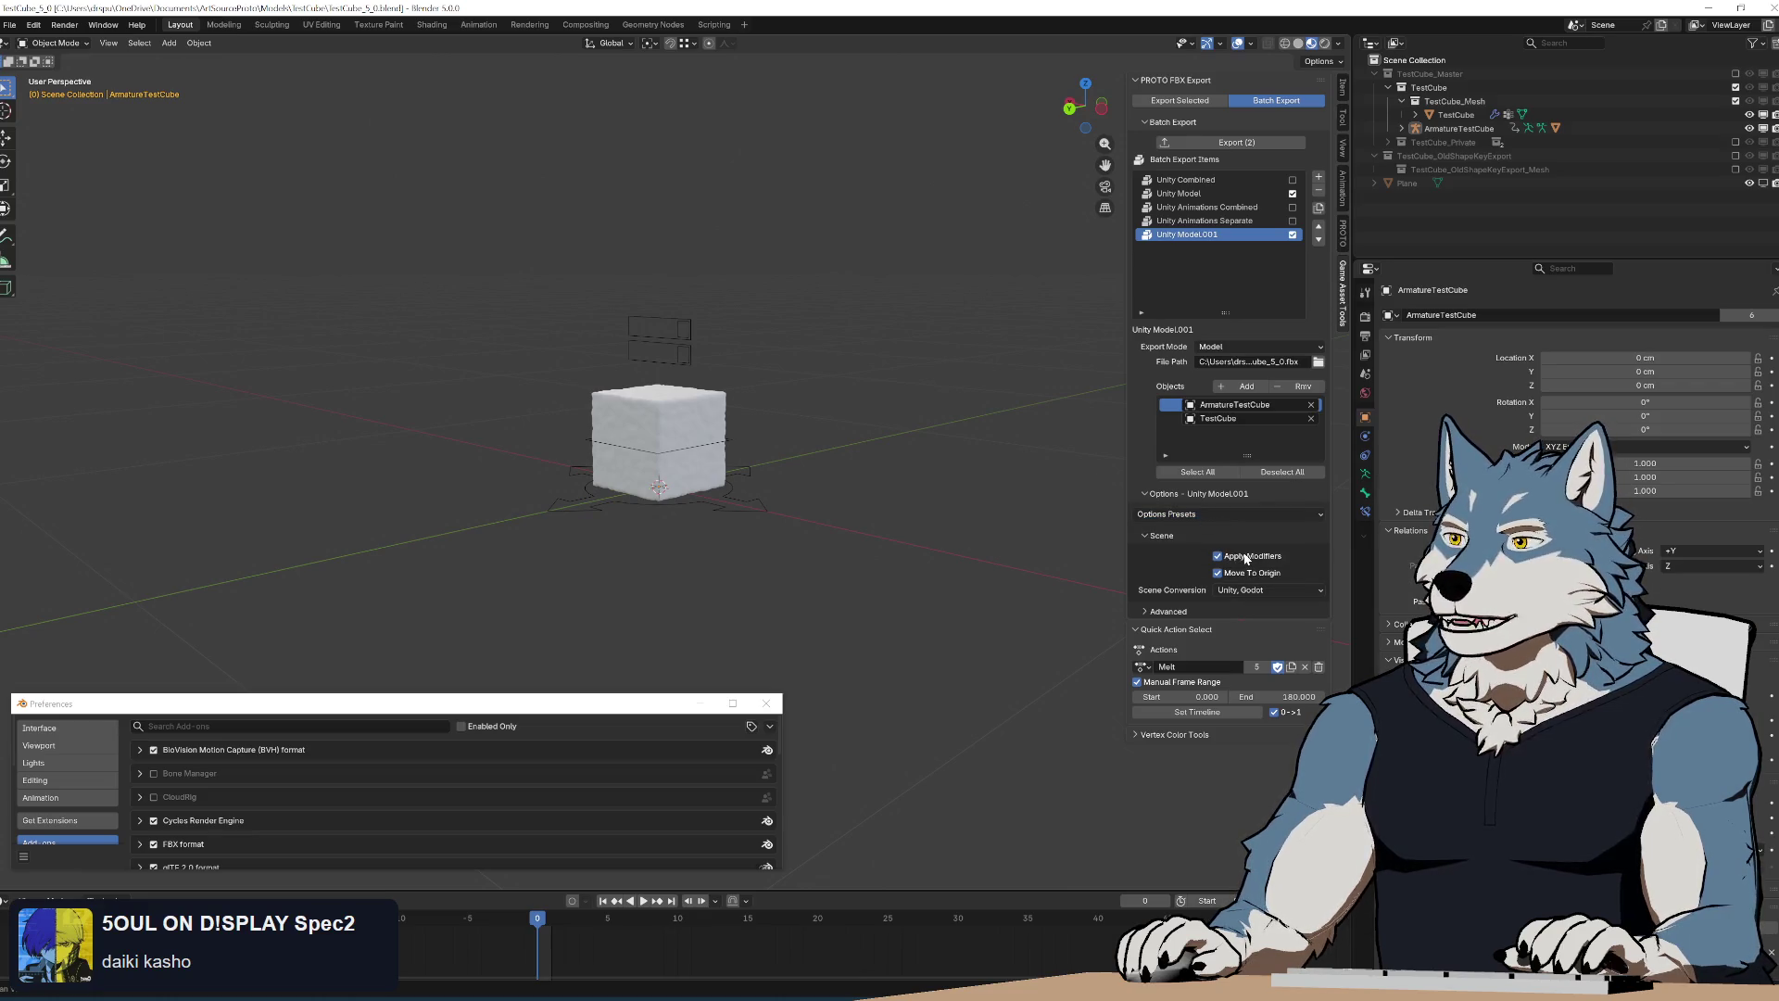
left_click(1319, 193)
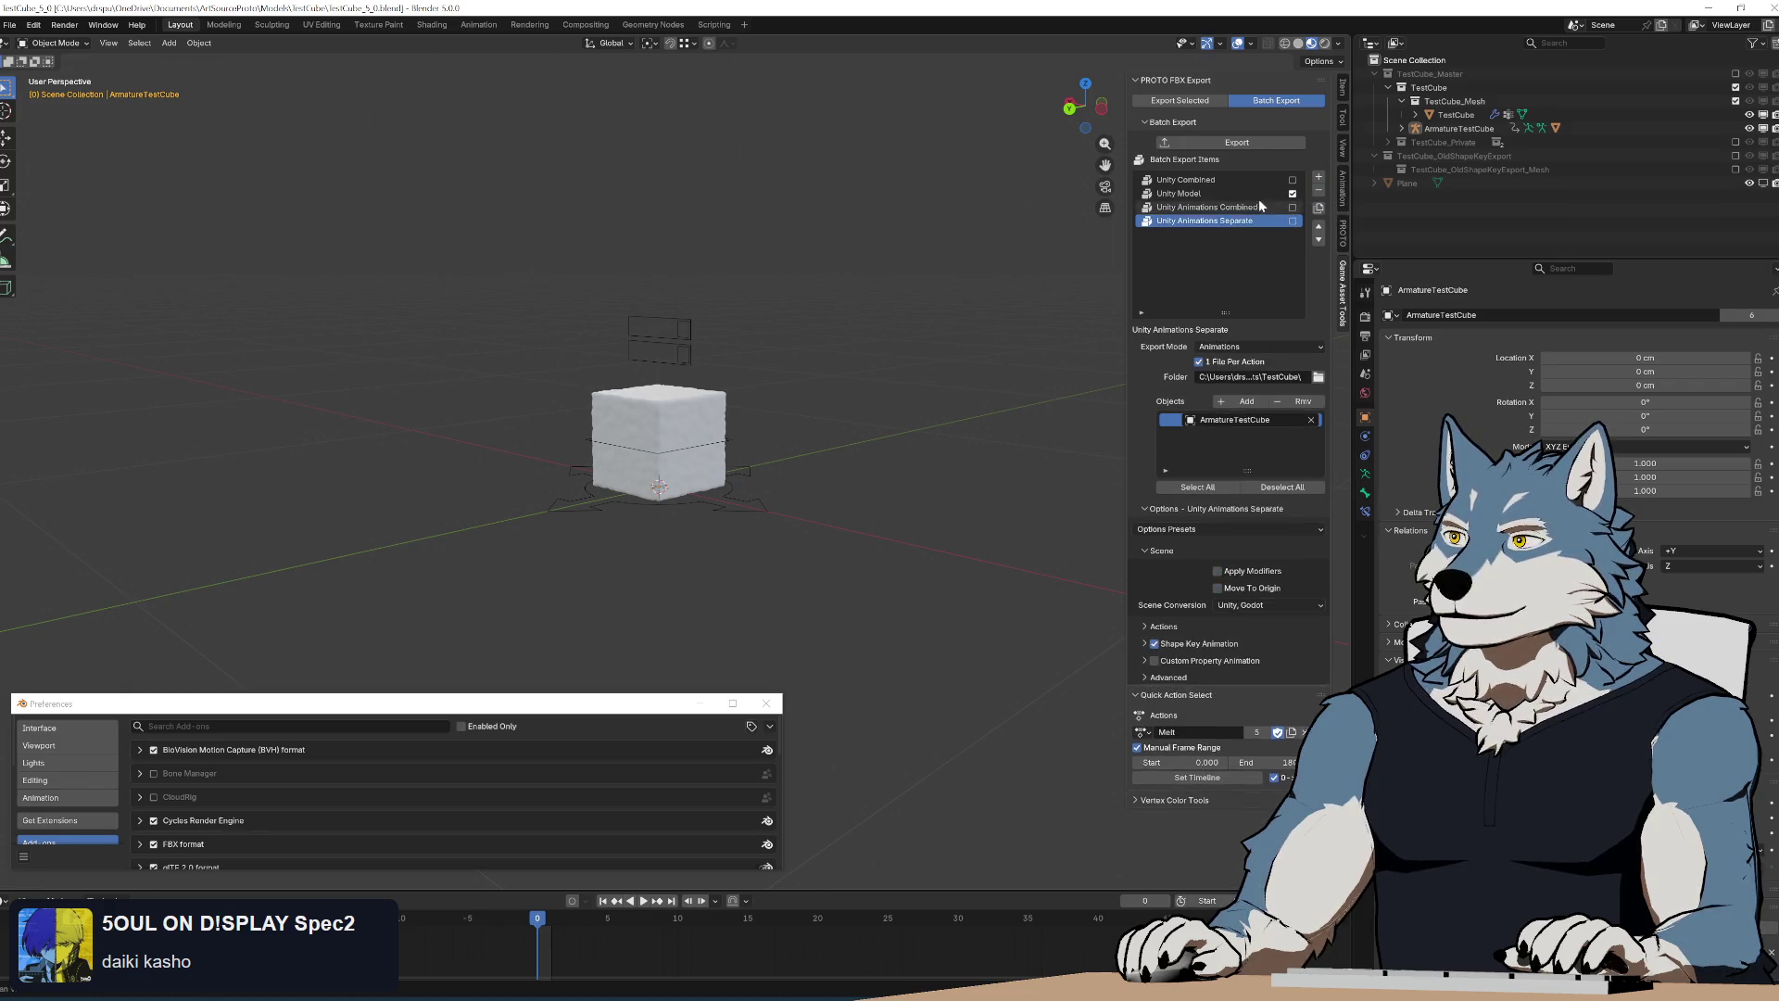
left_click(1231, 513)
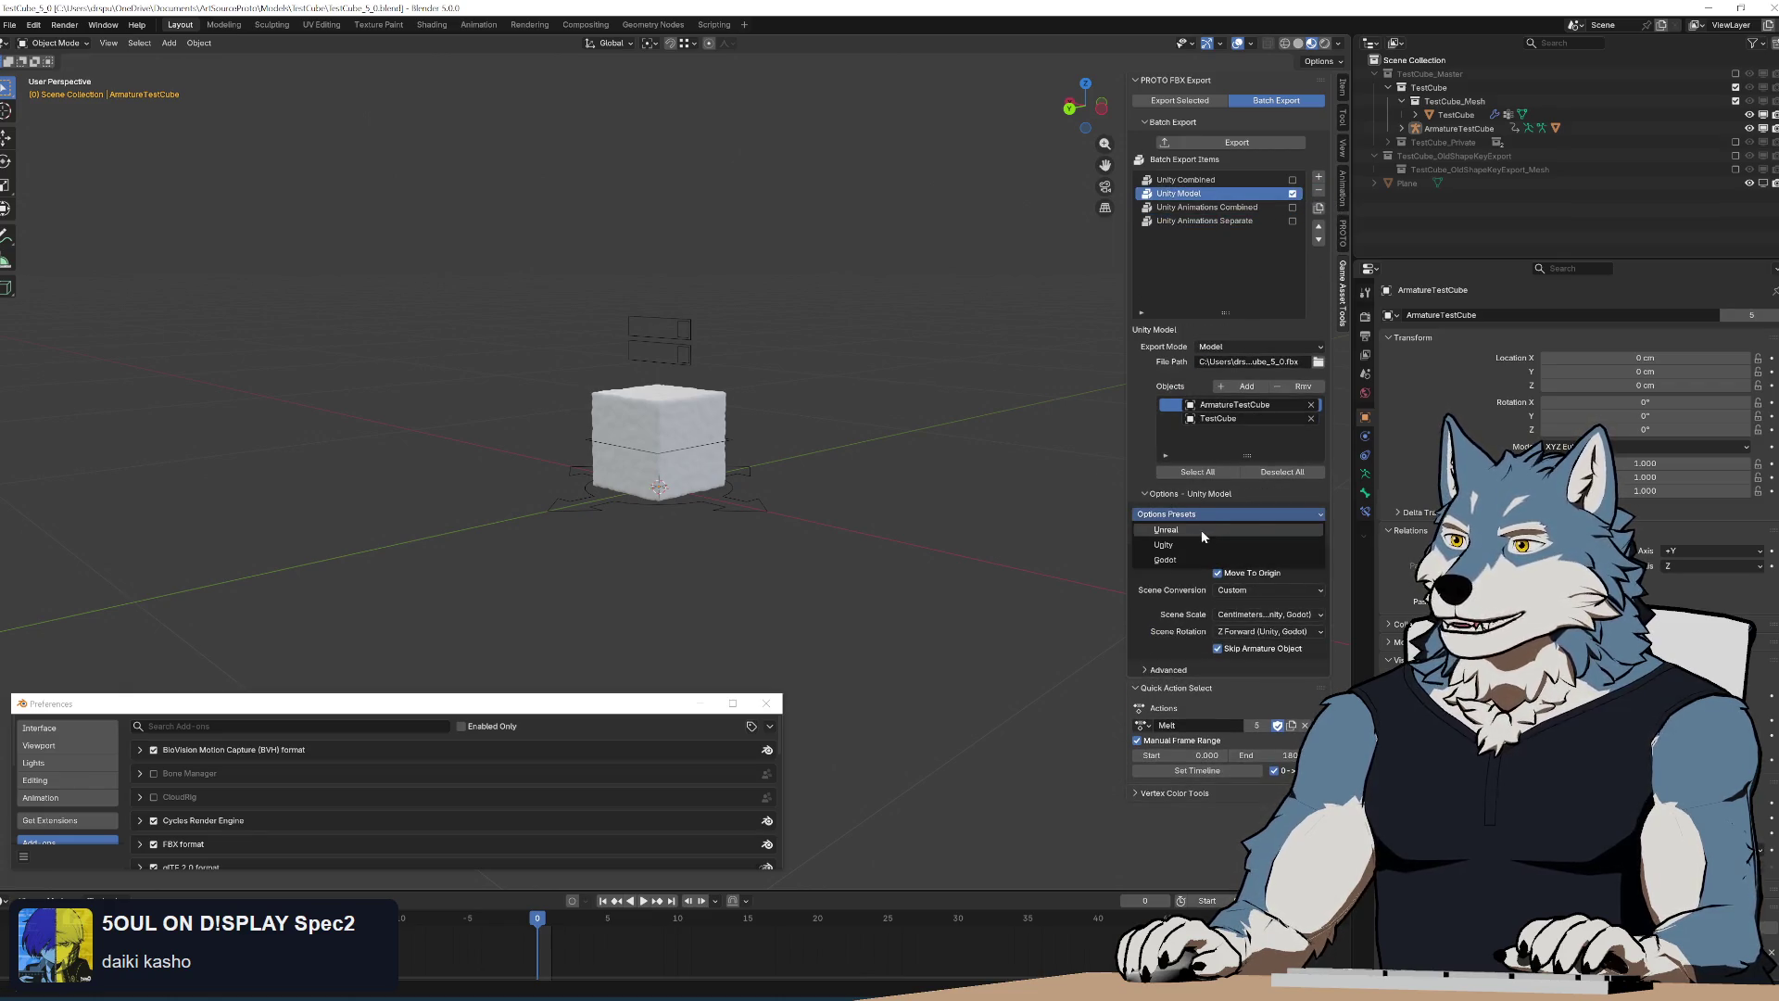
left_click(1203, 529)
left_click(1202, 532)
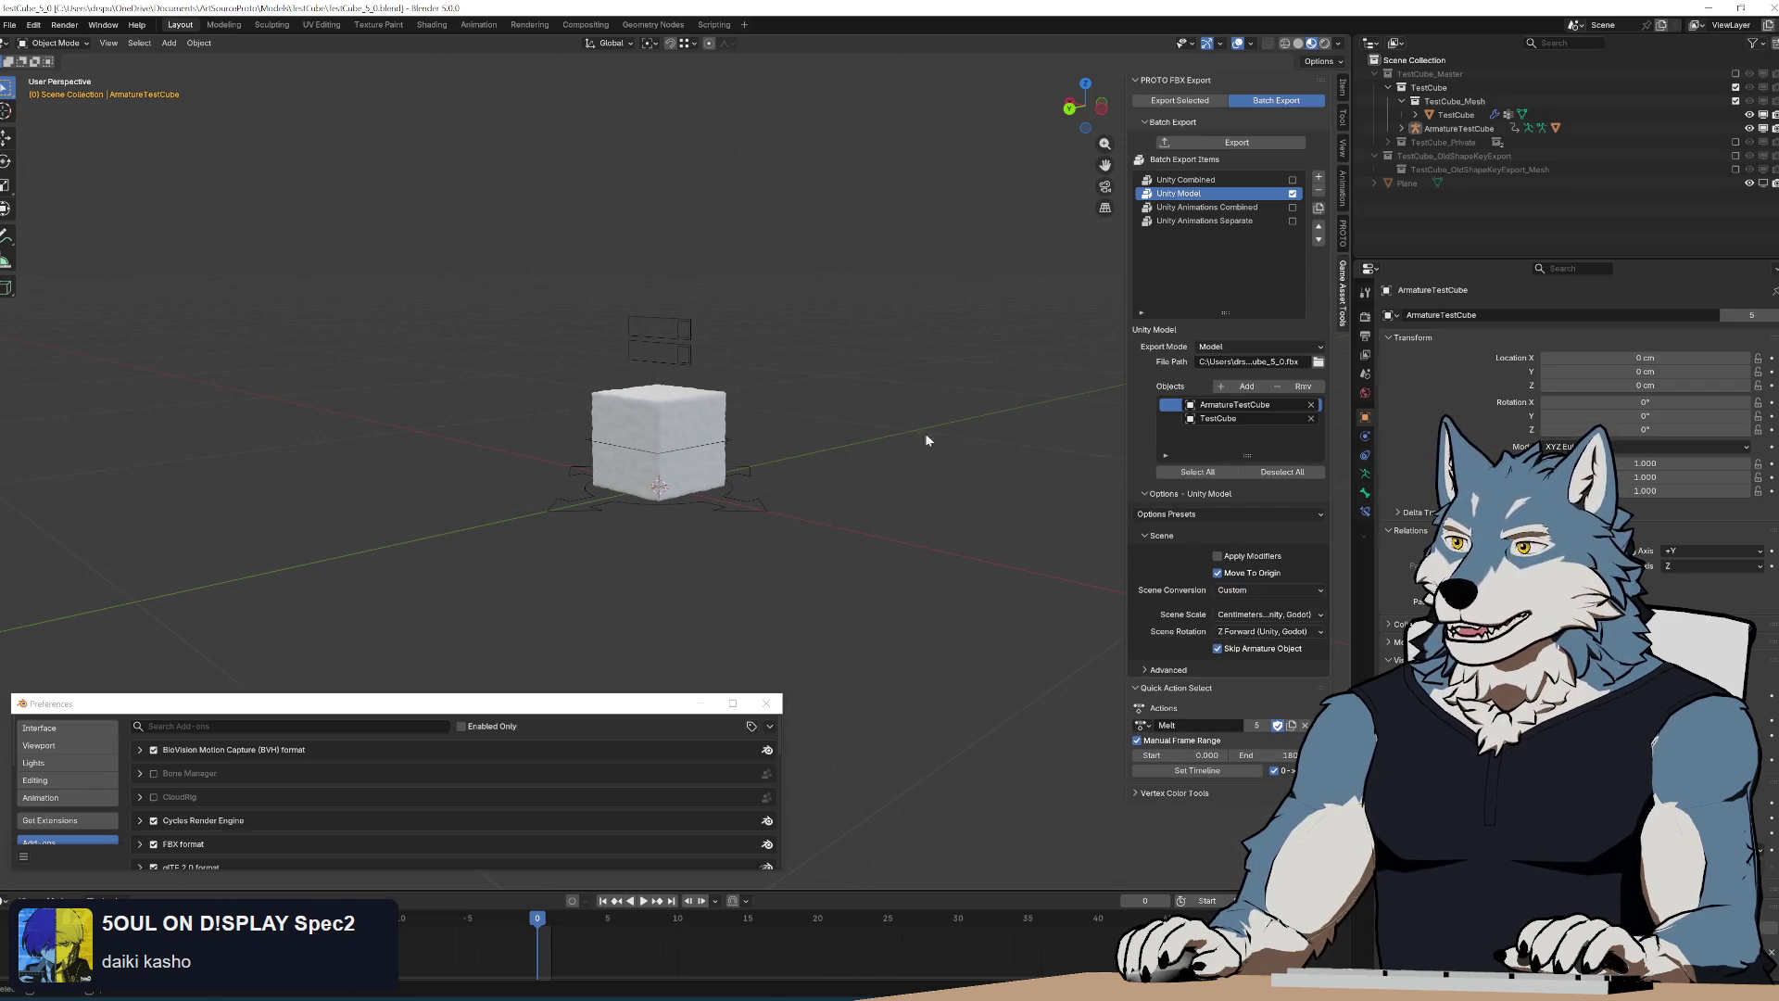
left_click(1318, 209)
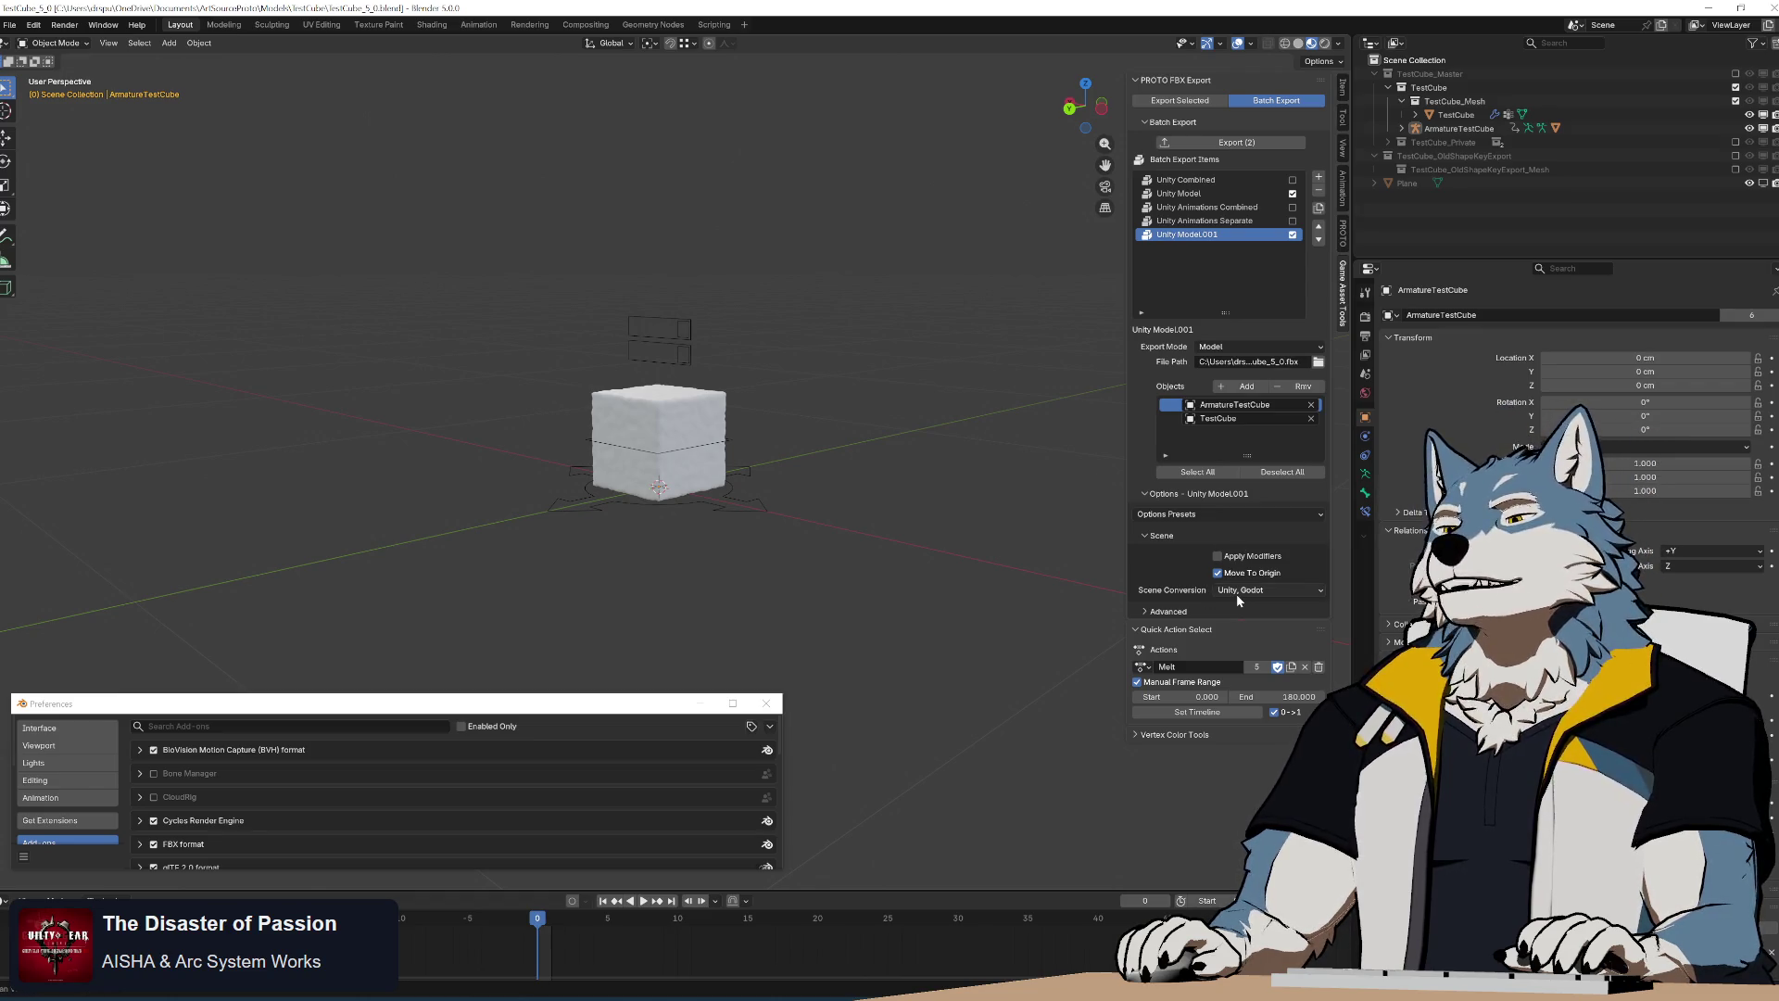
Fold property blocks, fix the self.scene_conversion_mode typo on line 78 and save properties.py
key("alt+Tab")
scroll(695, 556, "up", 5)
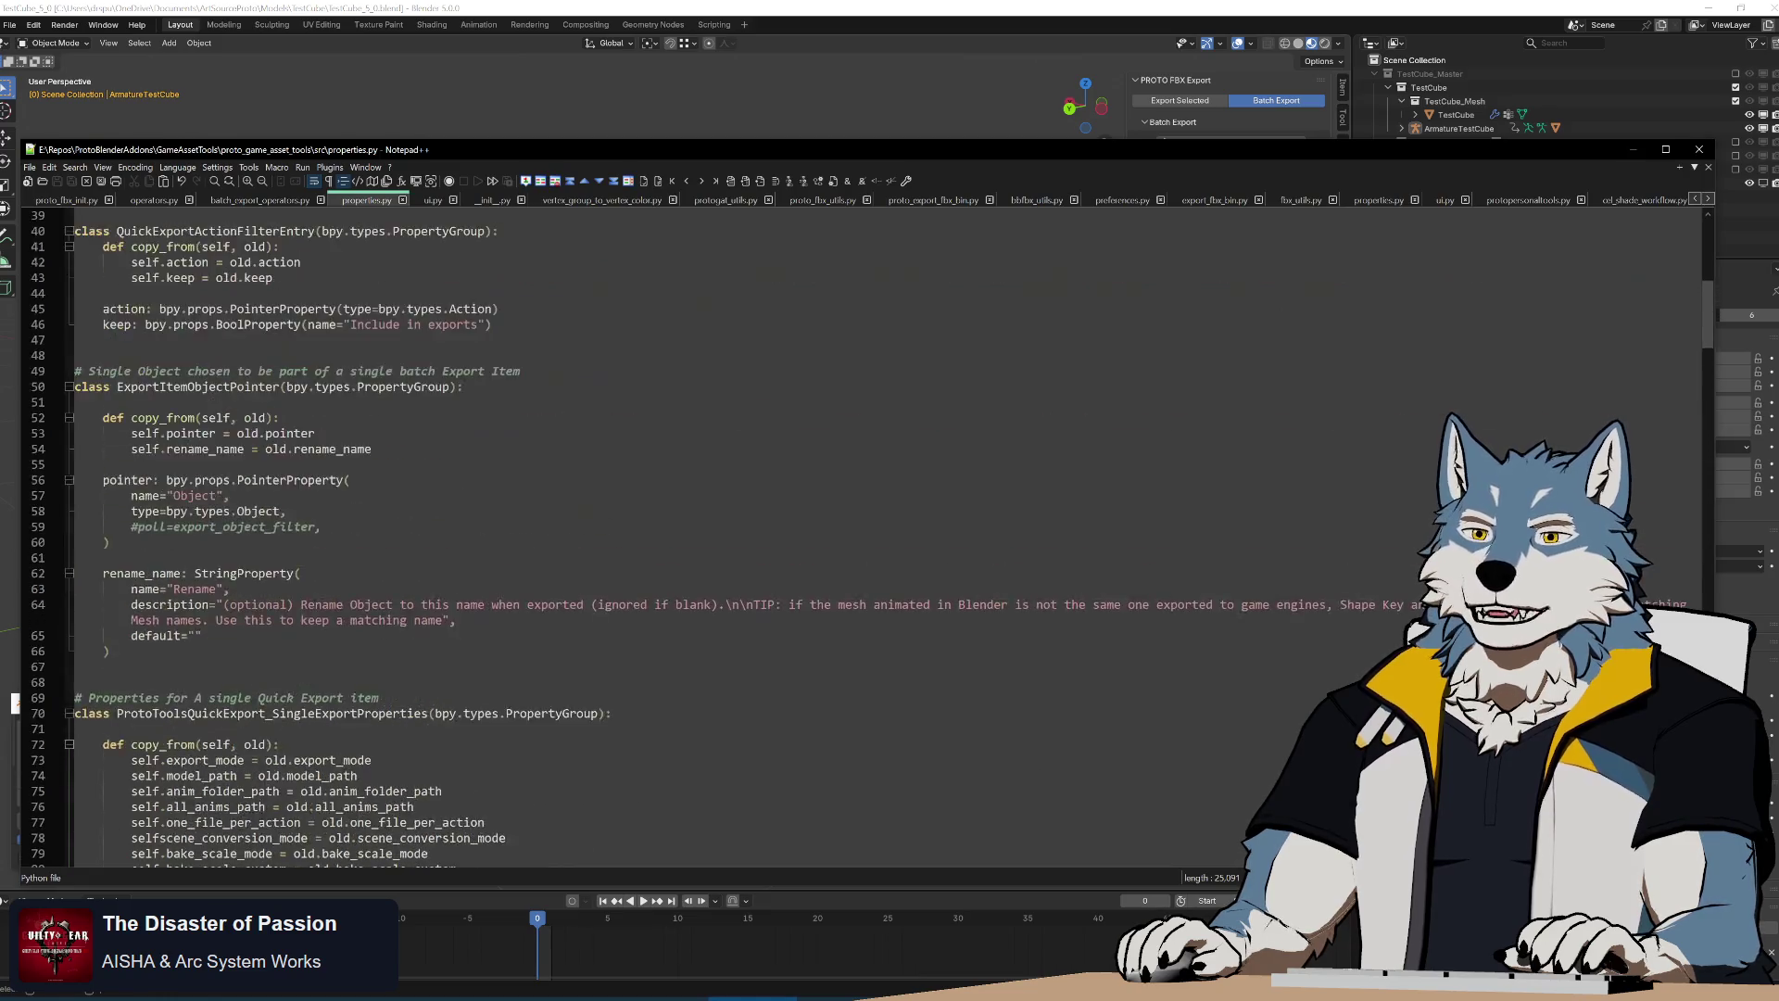
scroll(695, 556, "up", 3)
scroll(695, 557, "up", 5)
scroll(695, 556, "down", 8)
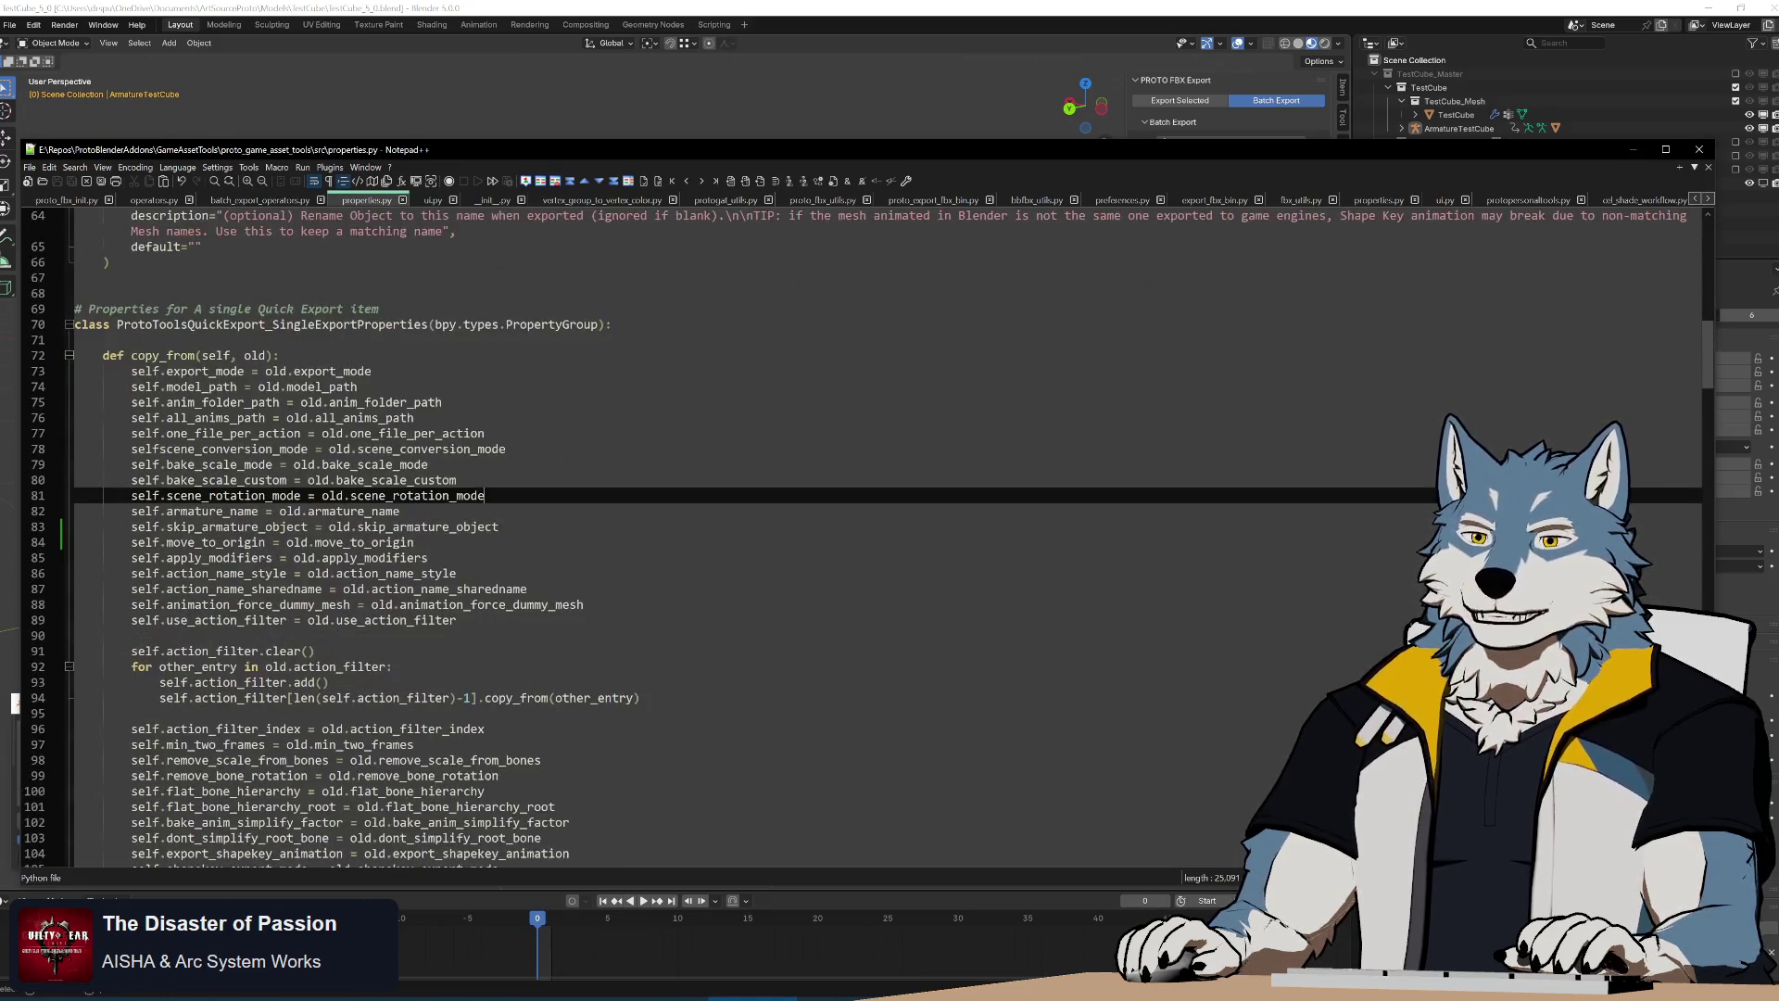
scroll(695, 556, "down", 8)
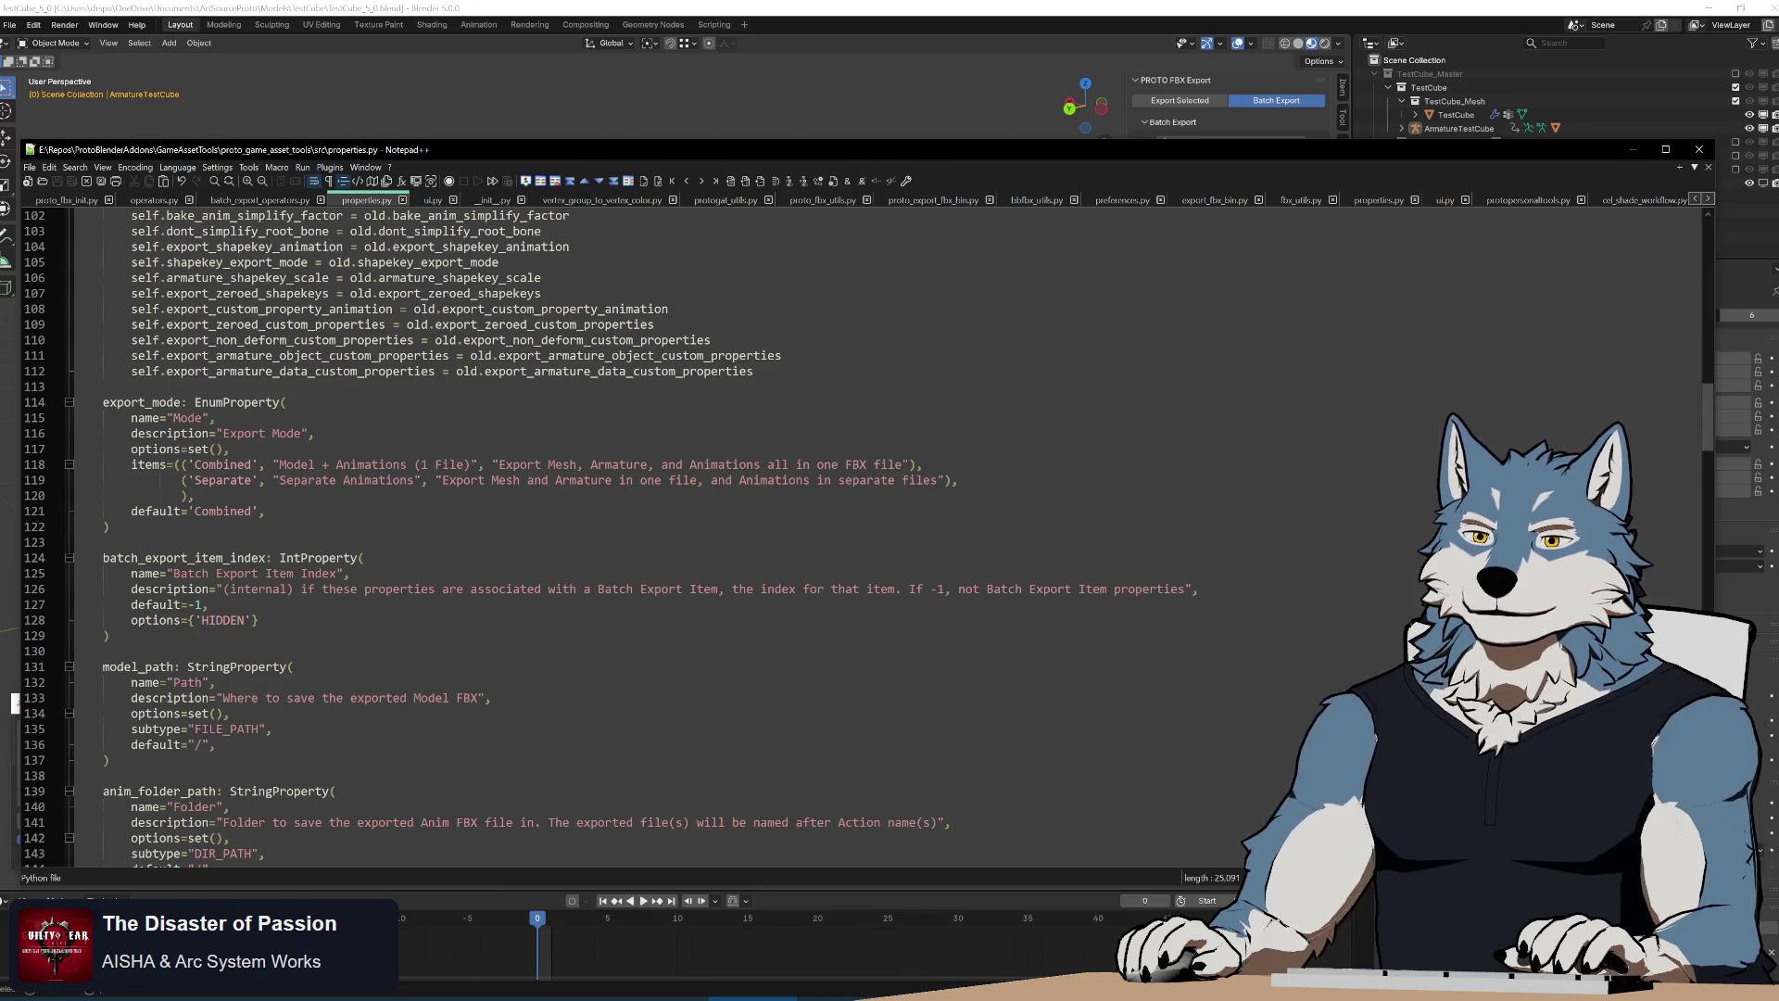
scroll(696, 555, "down", 3)
scroll(695, 557, "up", 3)
scroll(695, 556, "up", 3)
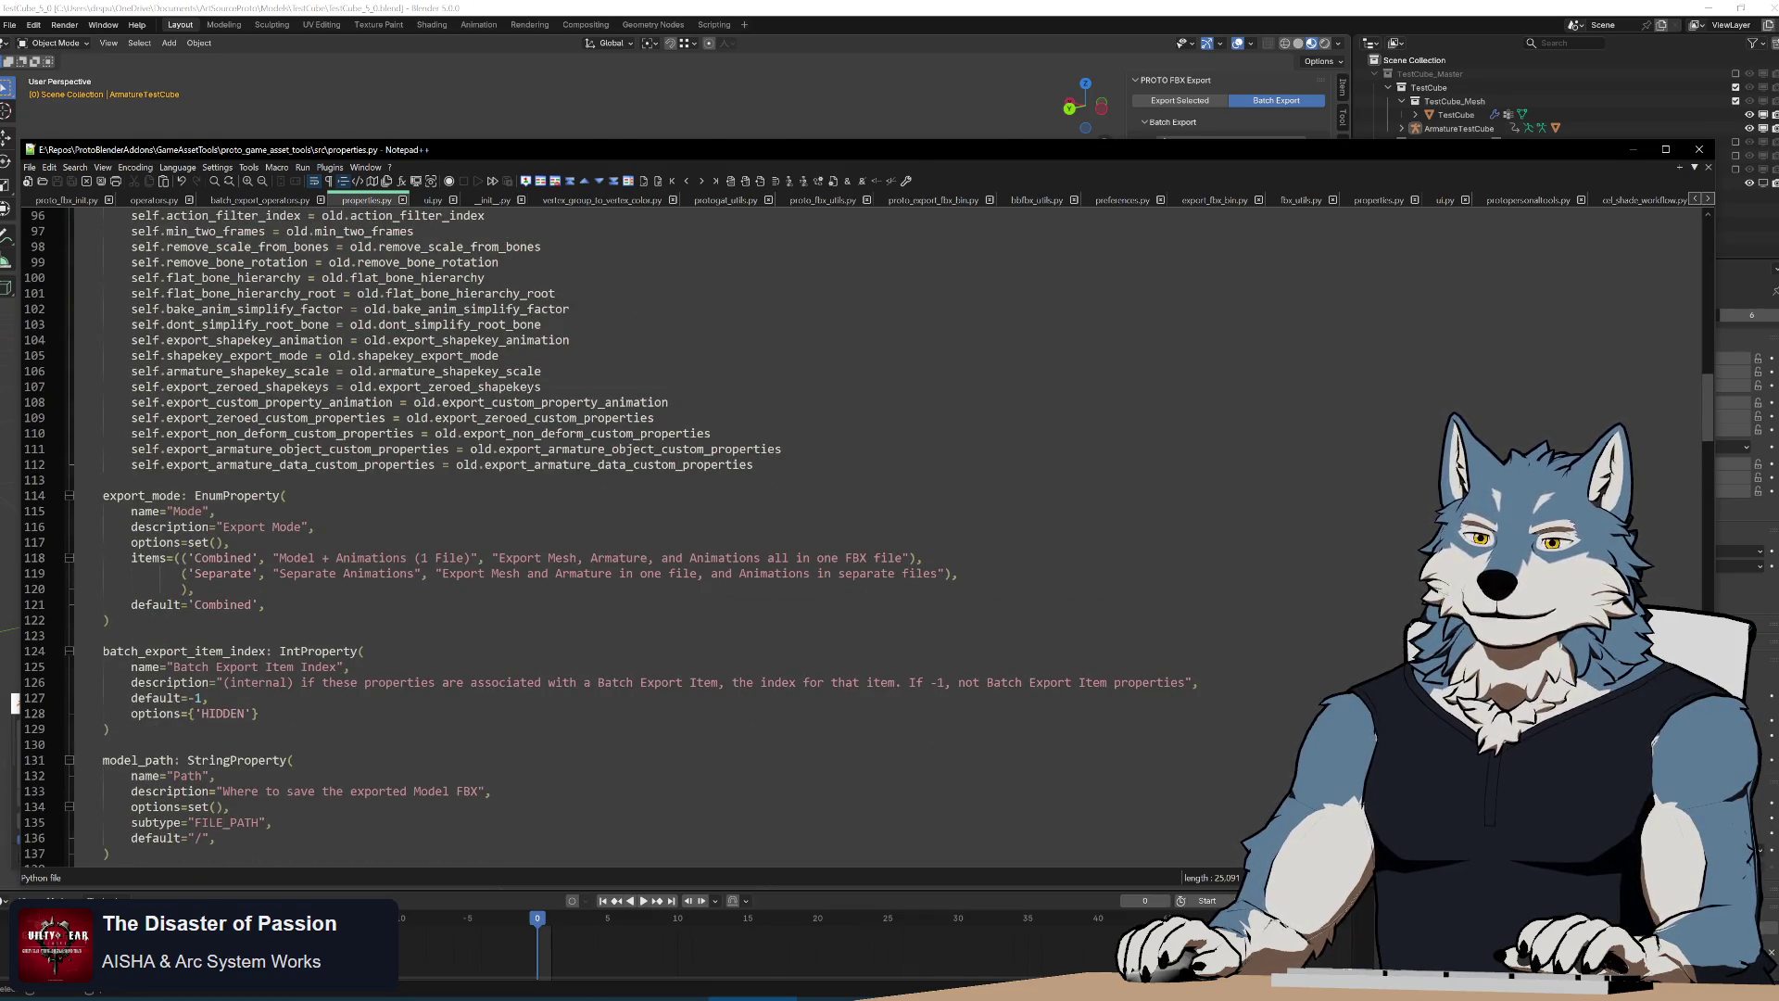
left_click(67, 496)
left_click(67, 543)
left_click(68, 590)
left_click(67, 620)
left_click(67, 653)
left_click(67, 683)
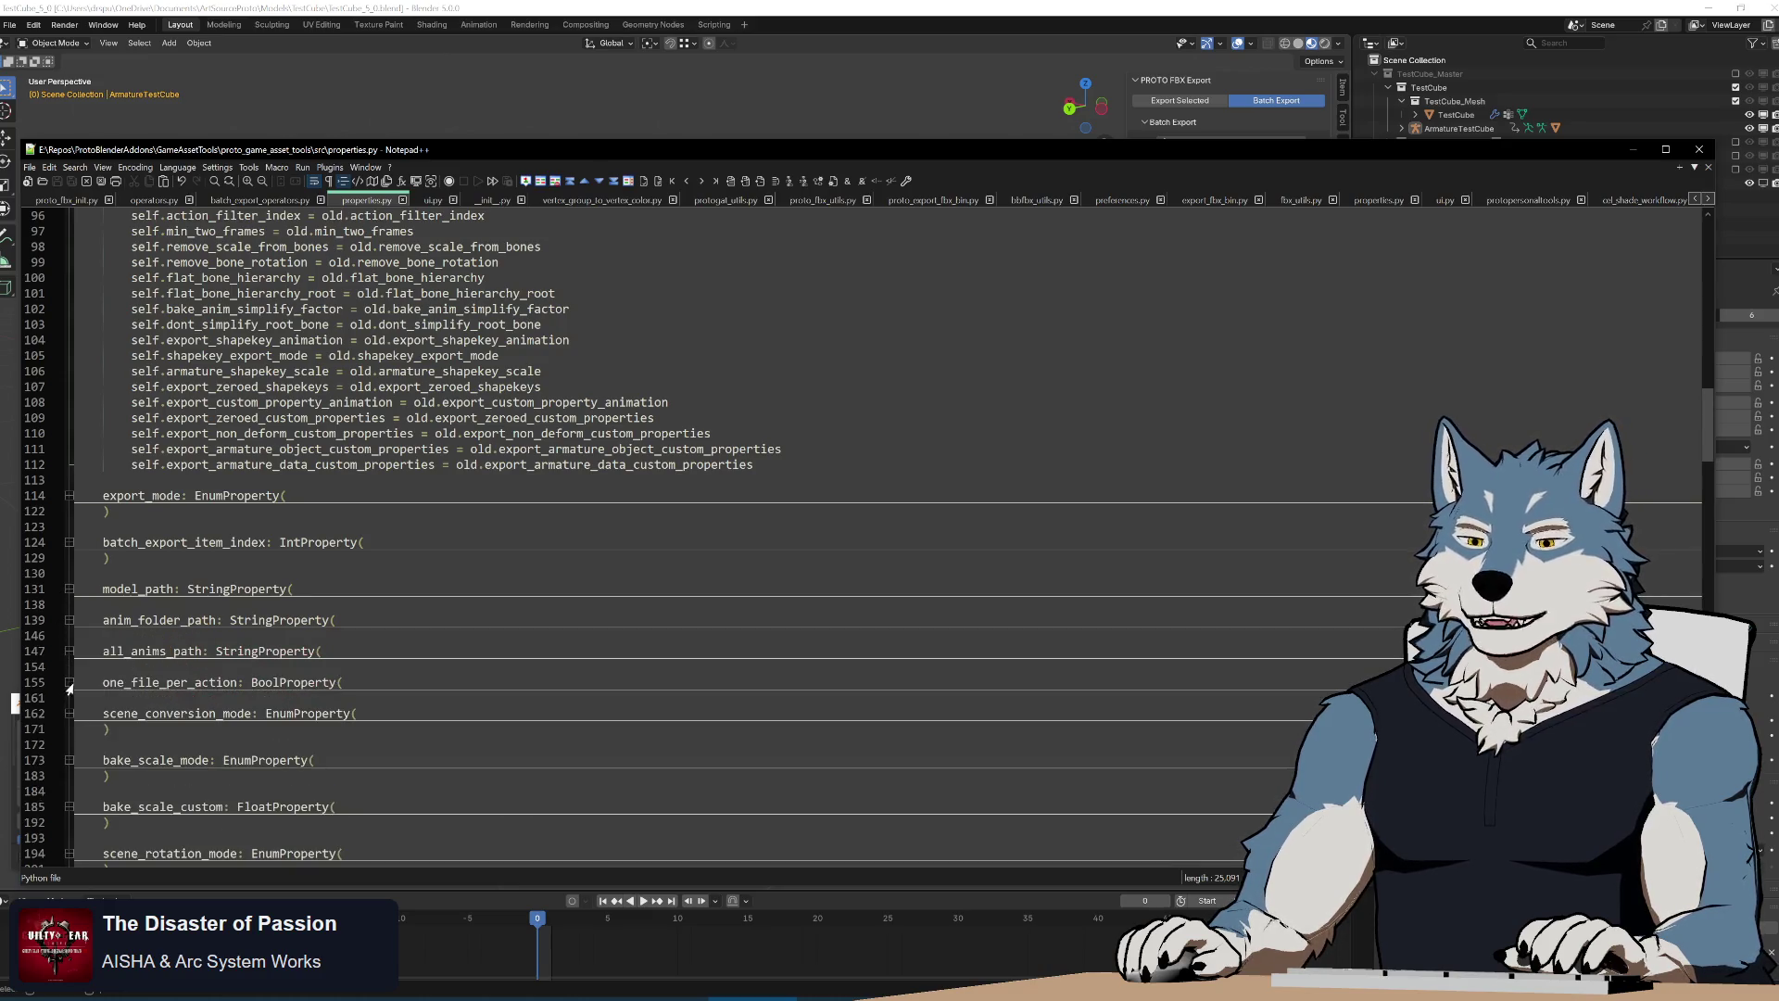
double_click(179, 714)
scroll(556, 556, "up", 10)
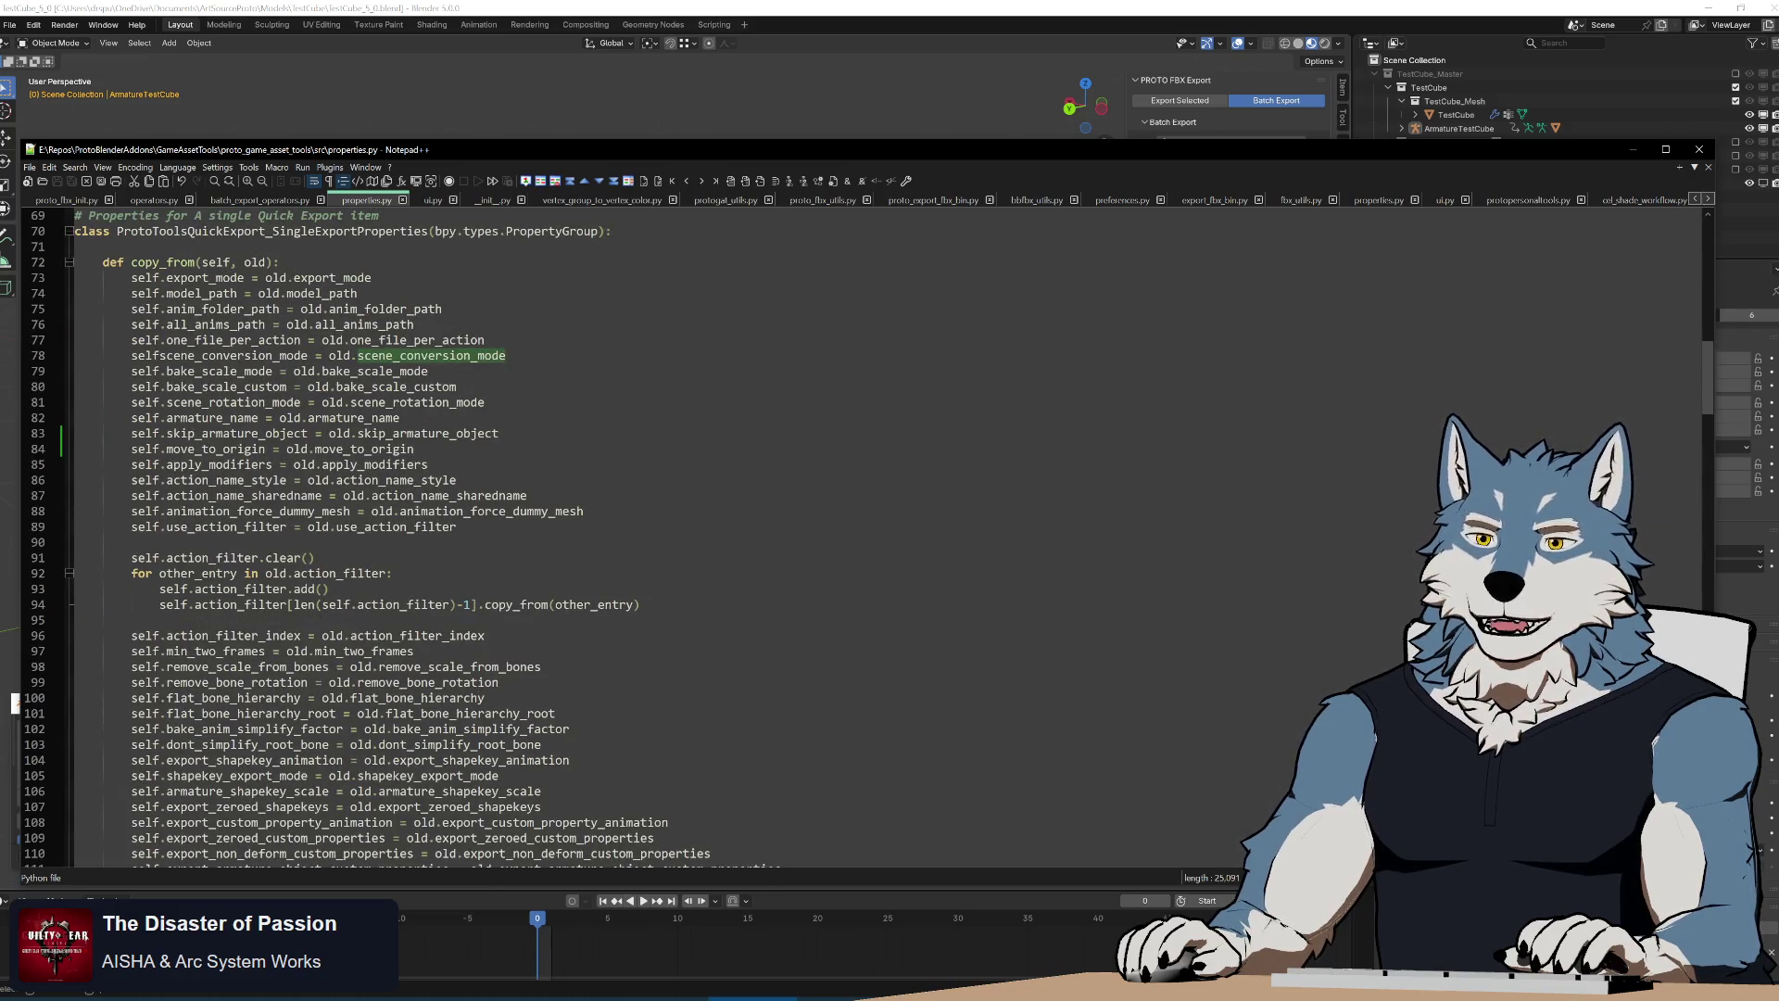
double_click(219, 356)
left_click(160, 358)
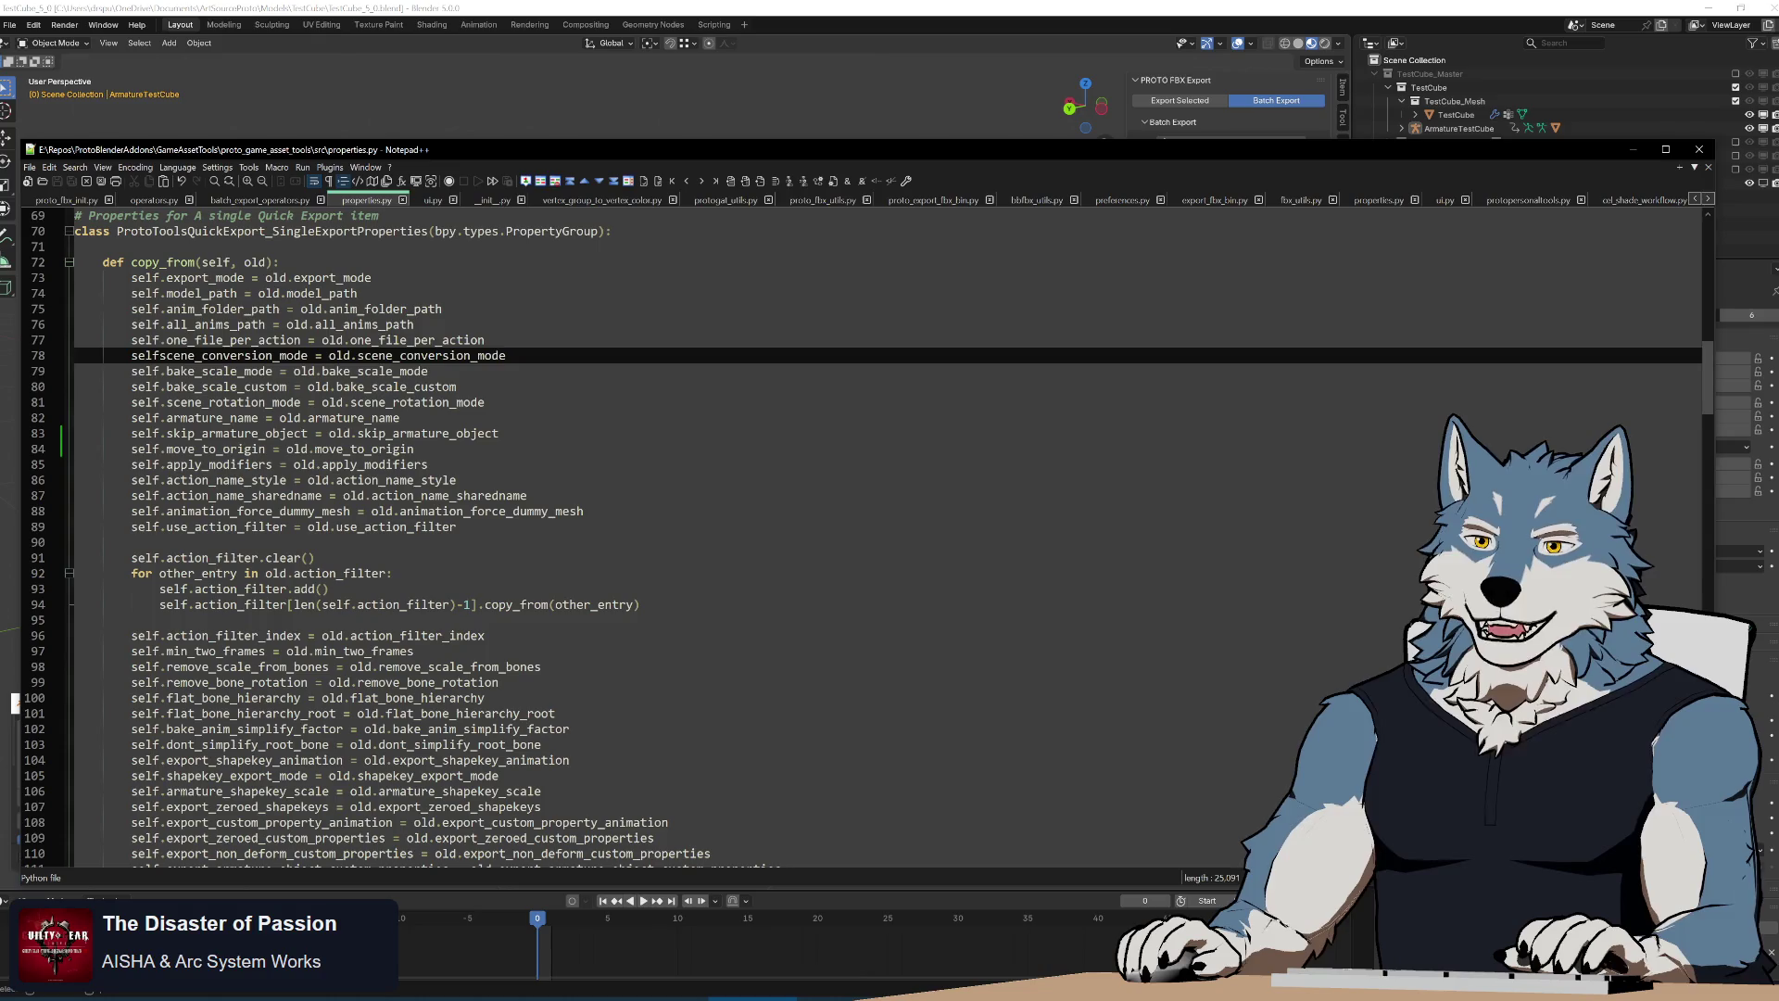
type(".")
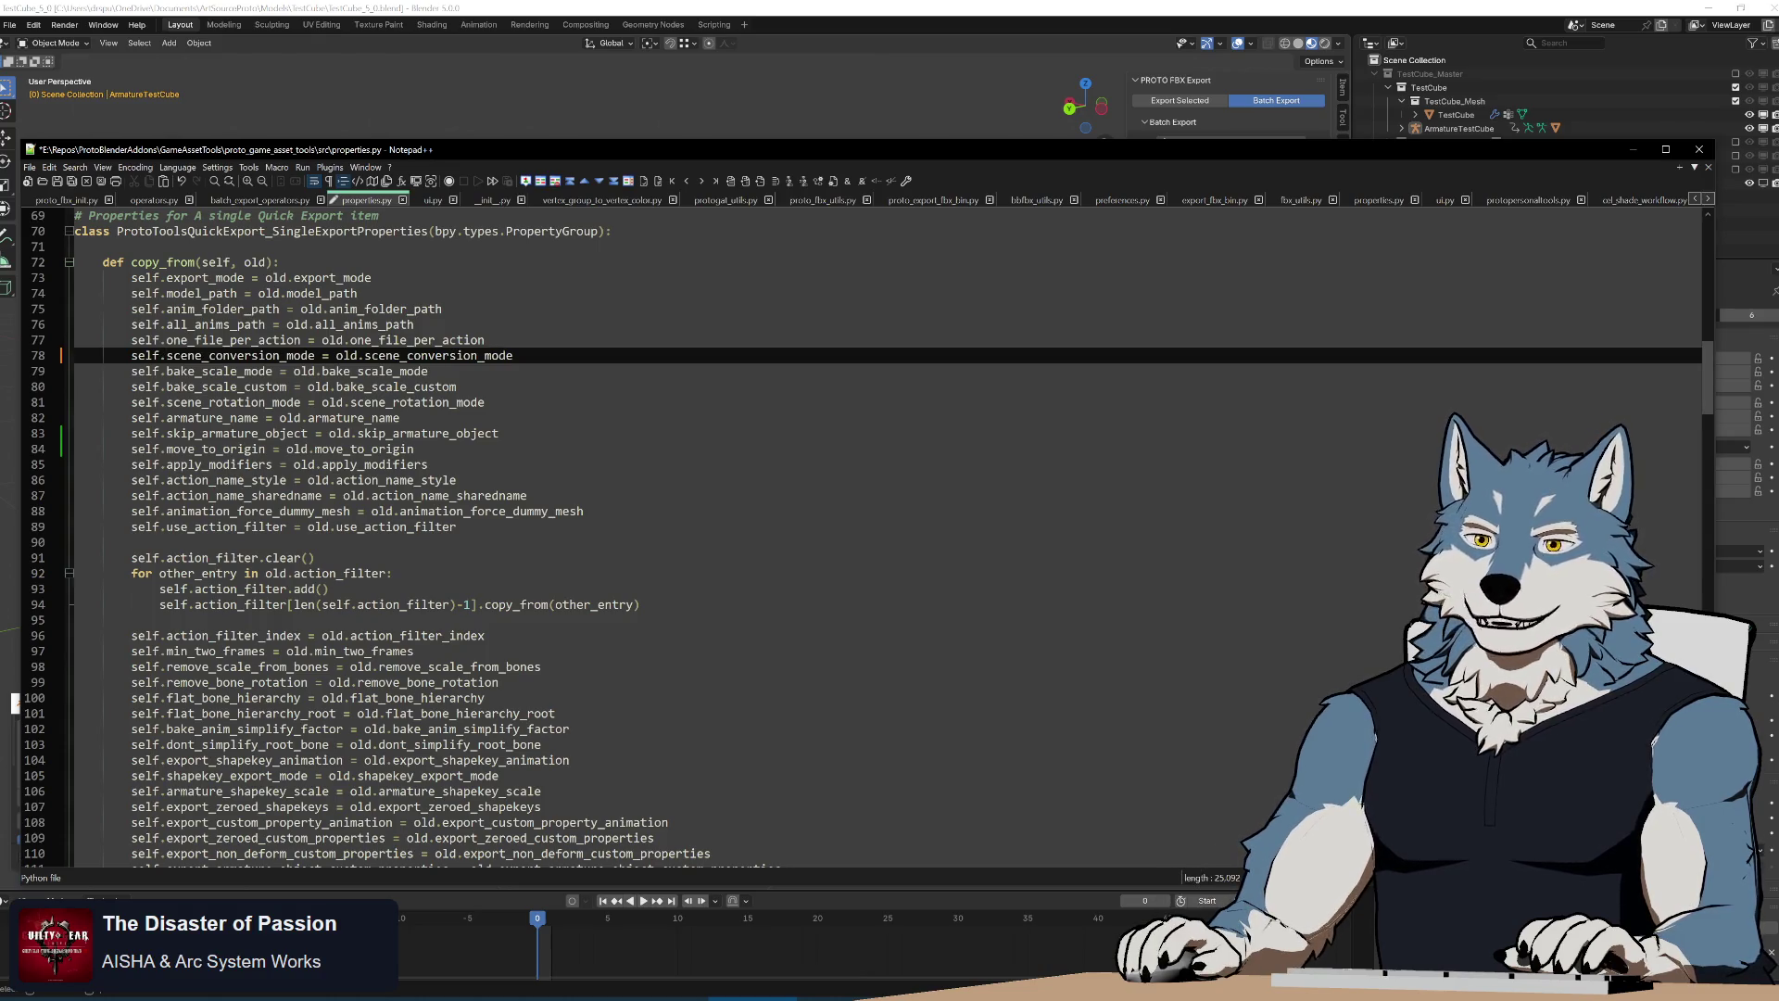
key("ctrl+s")
Run build.bat to repackage the add-on and return to Blender's add-on install options
key("alt+Tab")
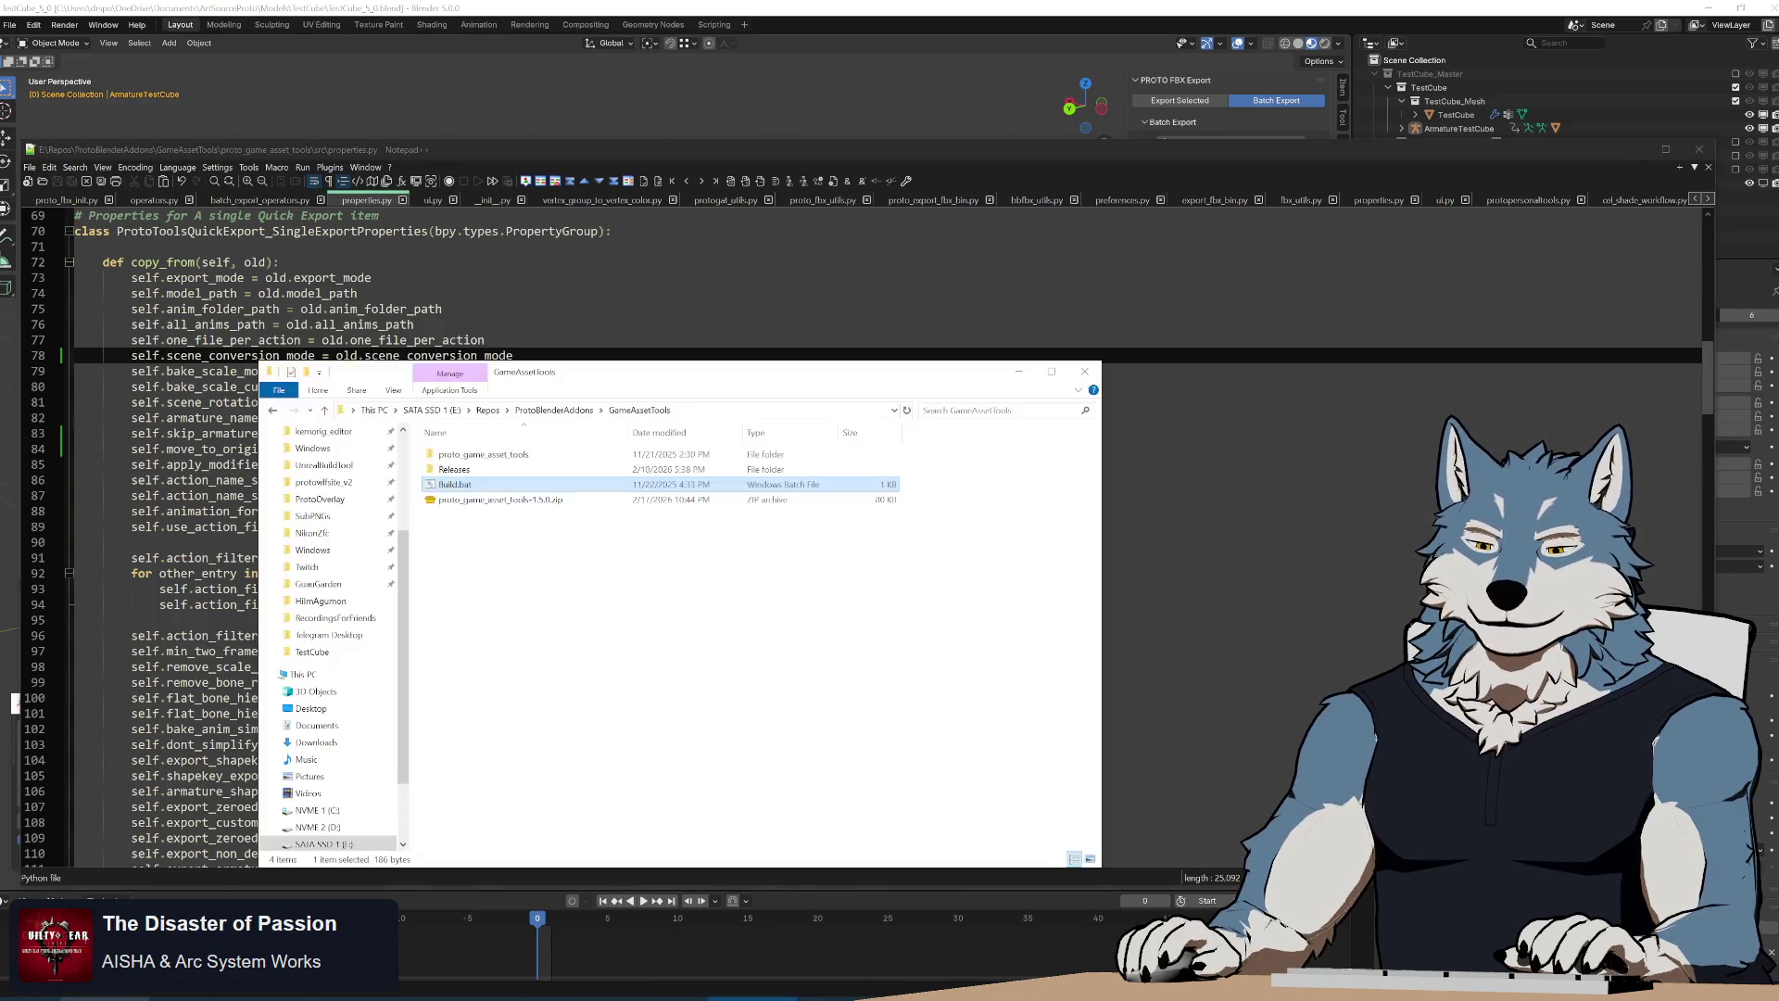
double_click(543, 483)
key("BackSpace")
double_click(459, 485)
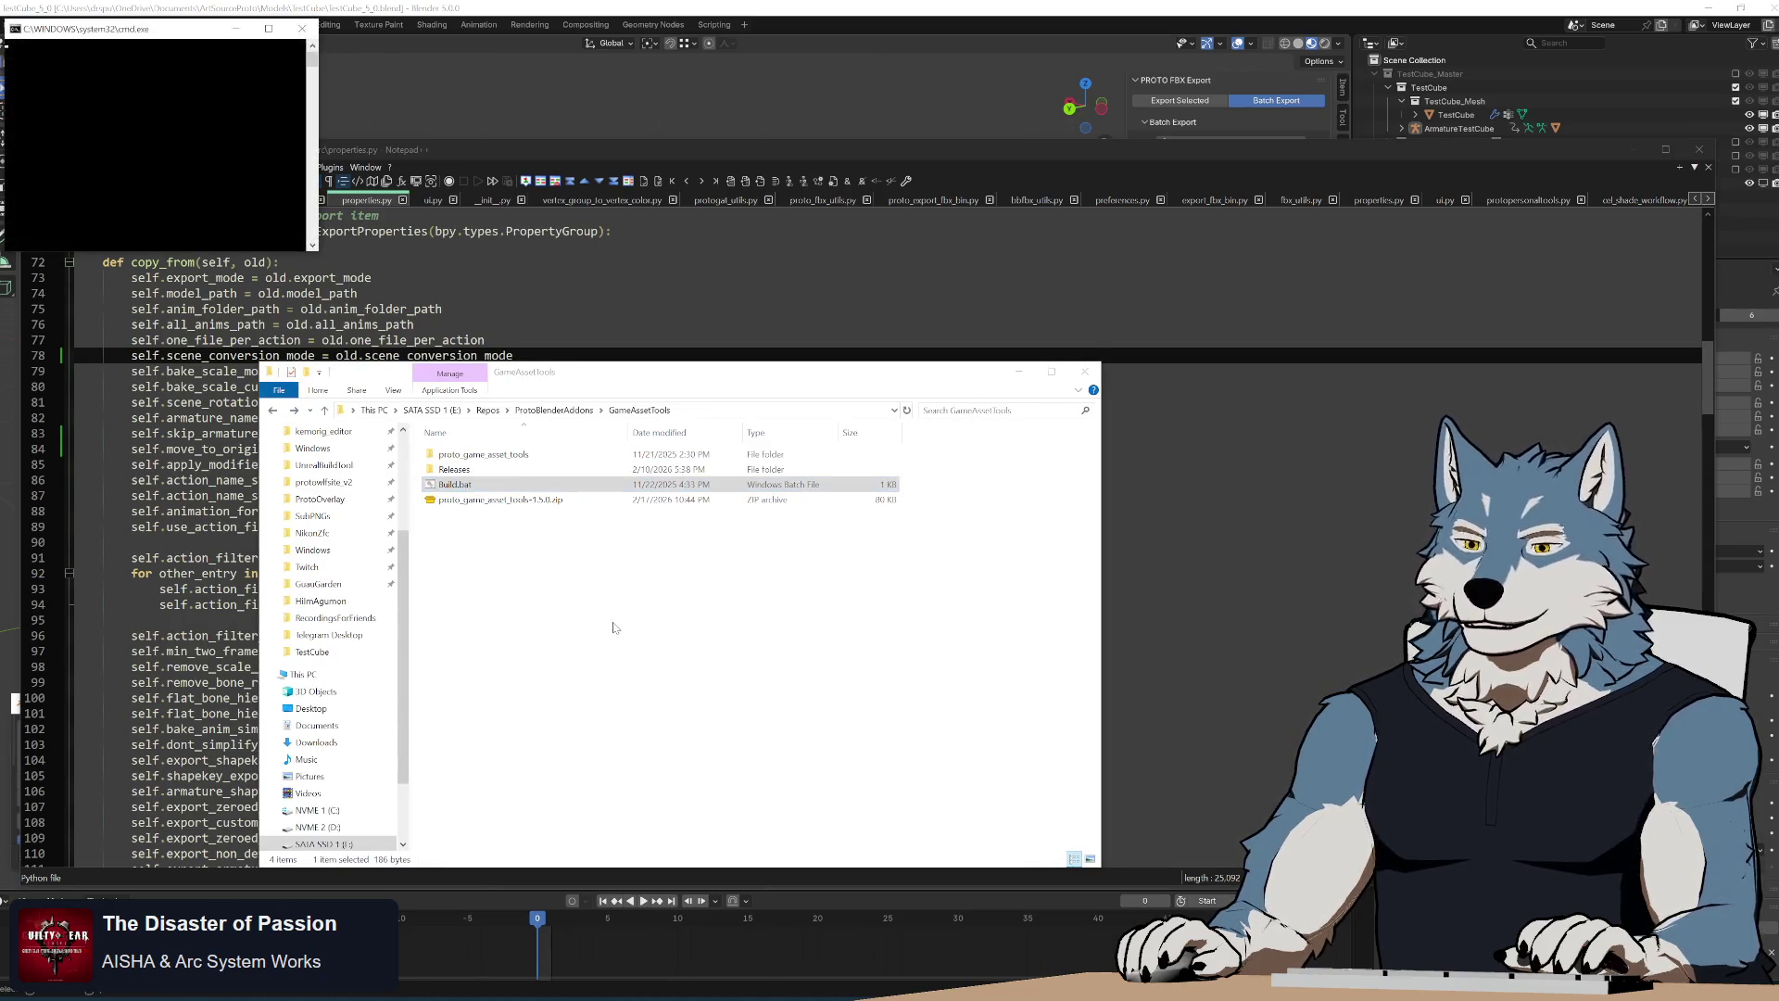
key("alt+Tab")
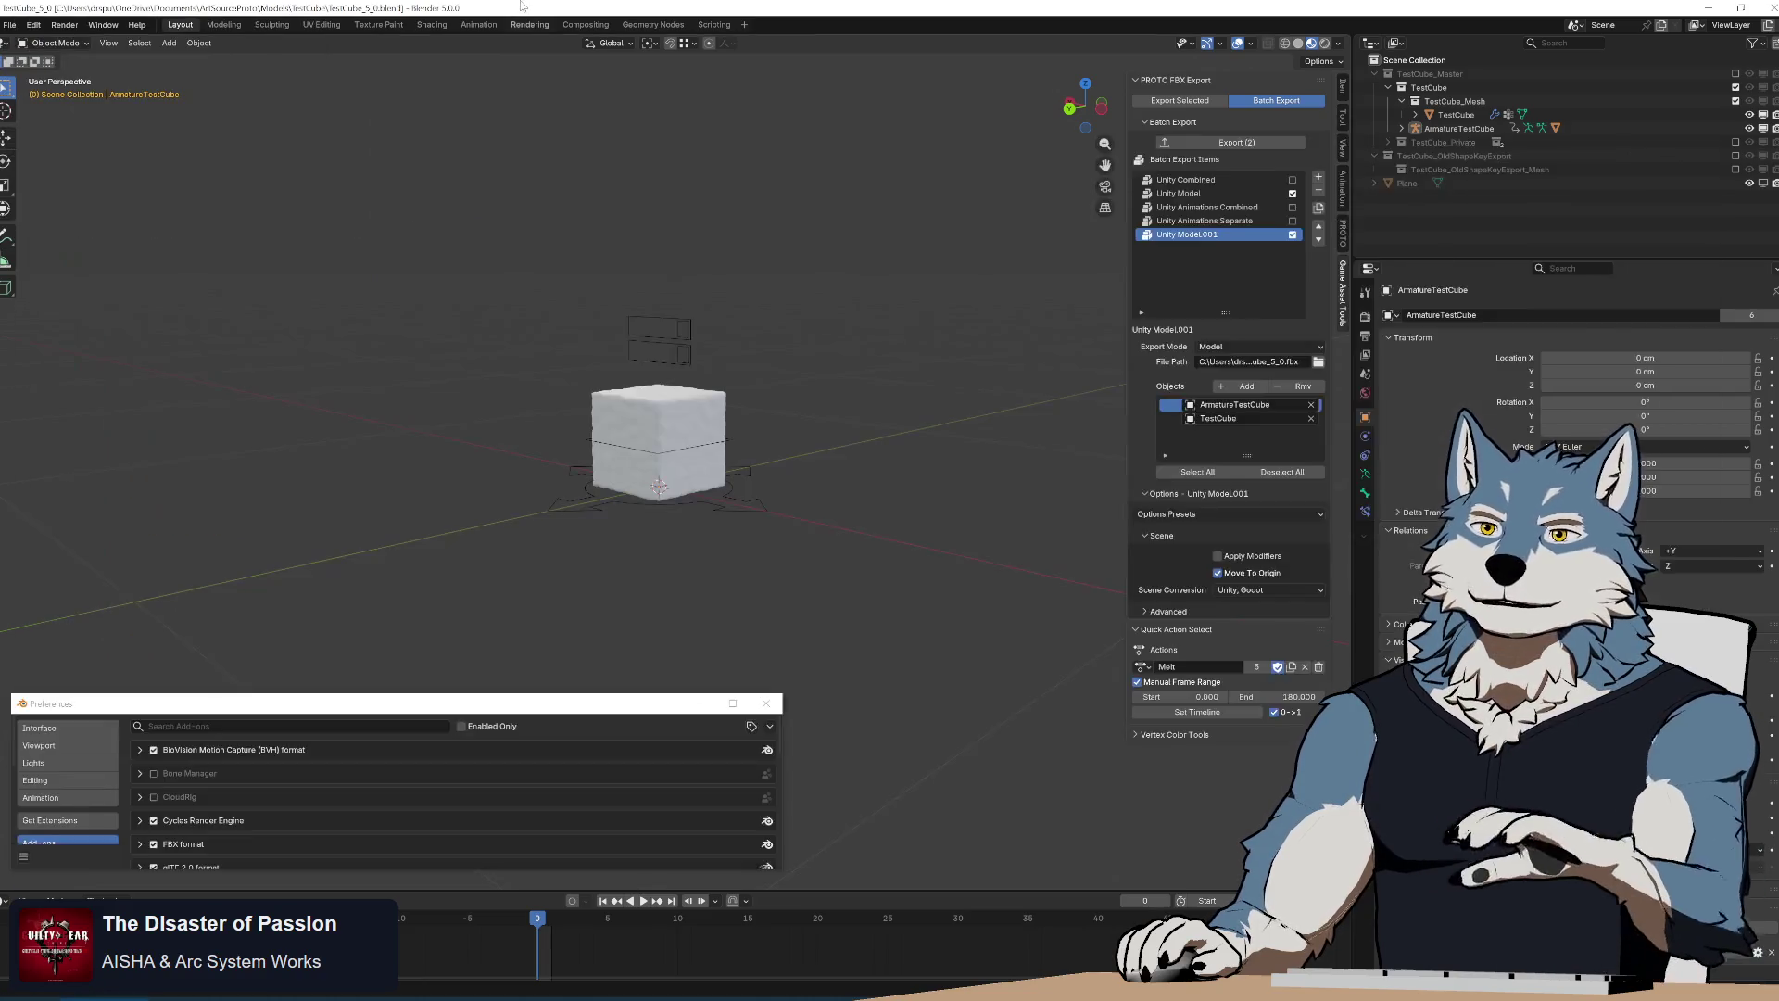
left_click(752, 727)
Install the rebuilt zip, duplicate Unity Model, inspect its Advanced settings, then undo the copy
left_click(716, 761)
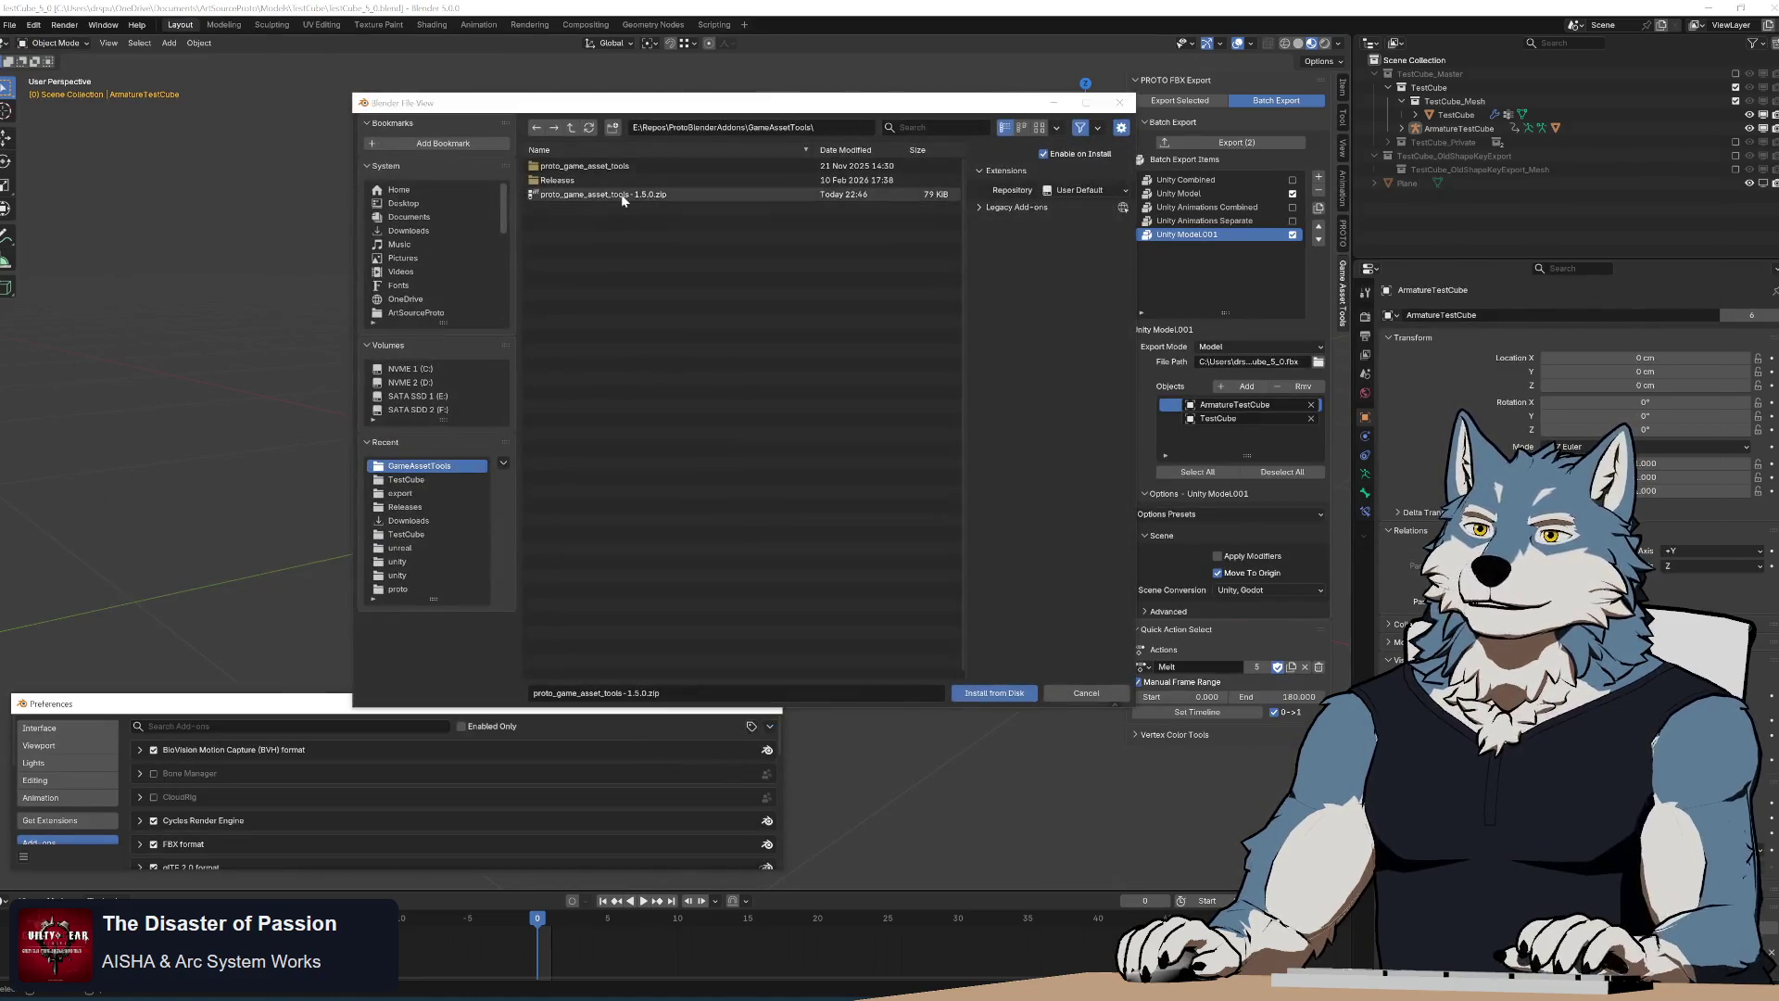
double_click(622, 195)
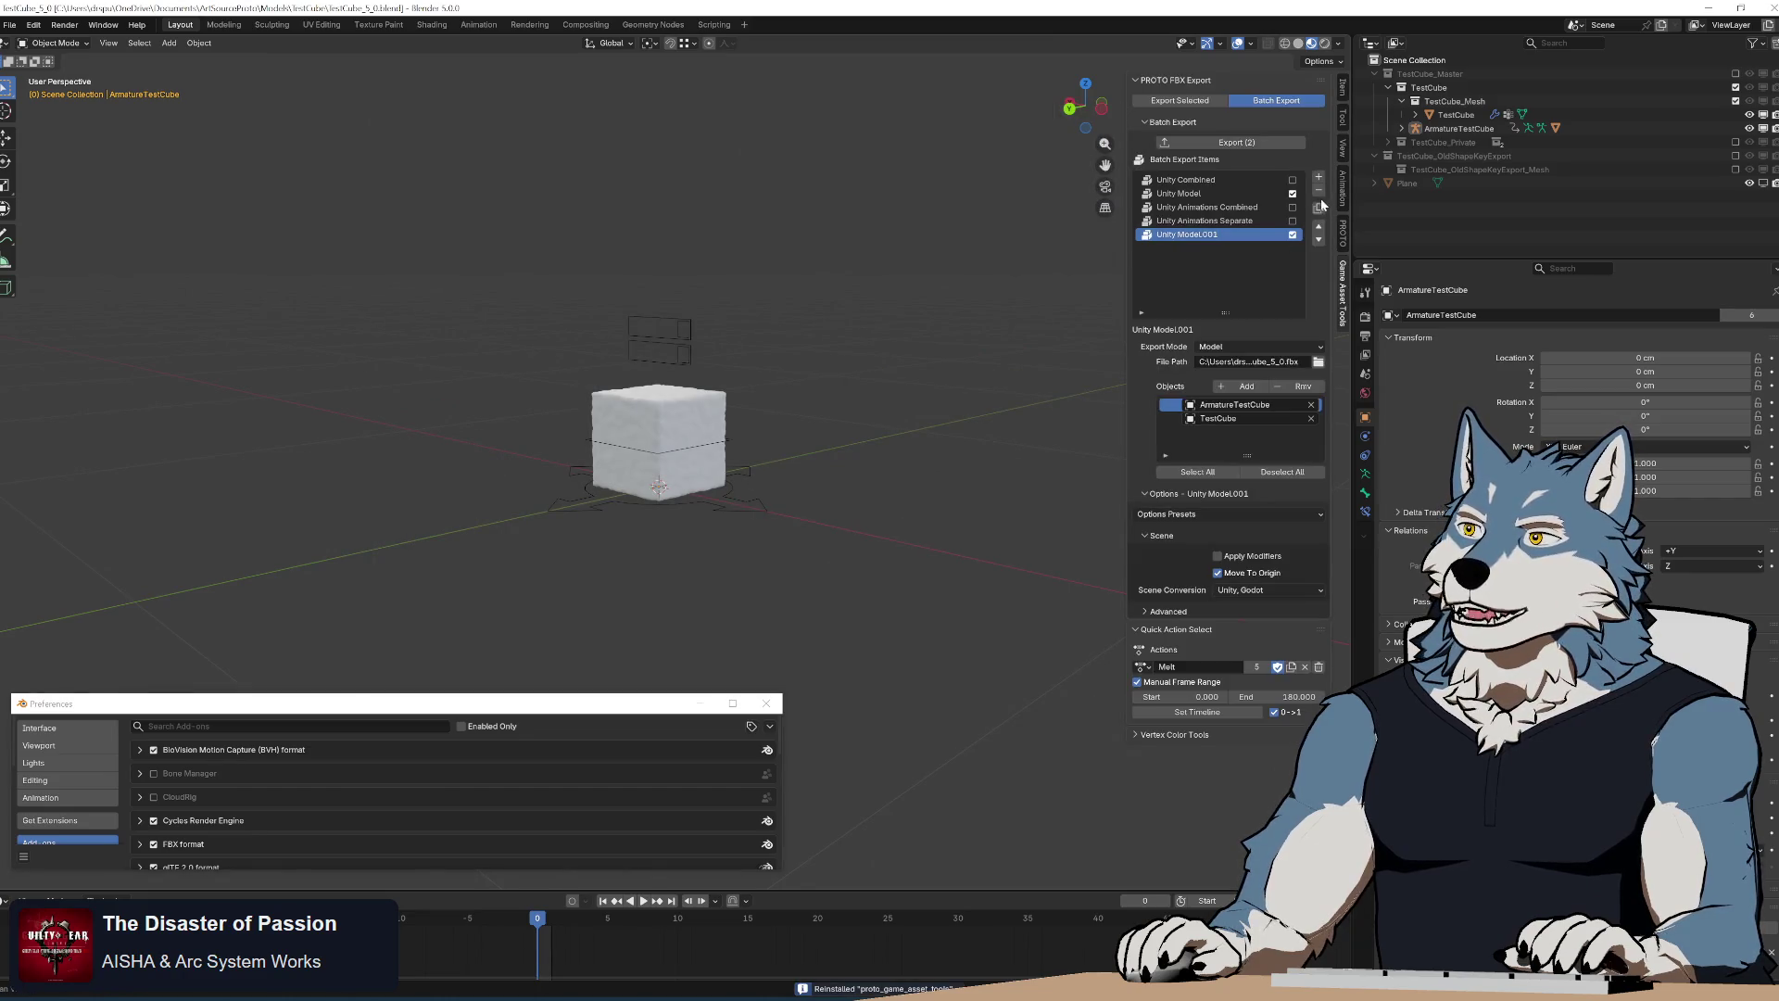
left_click(1320, 192)
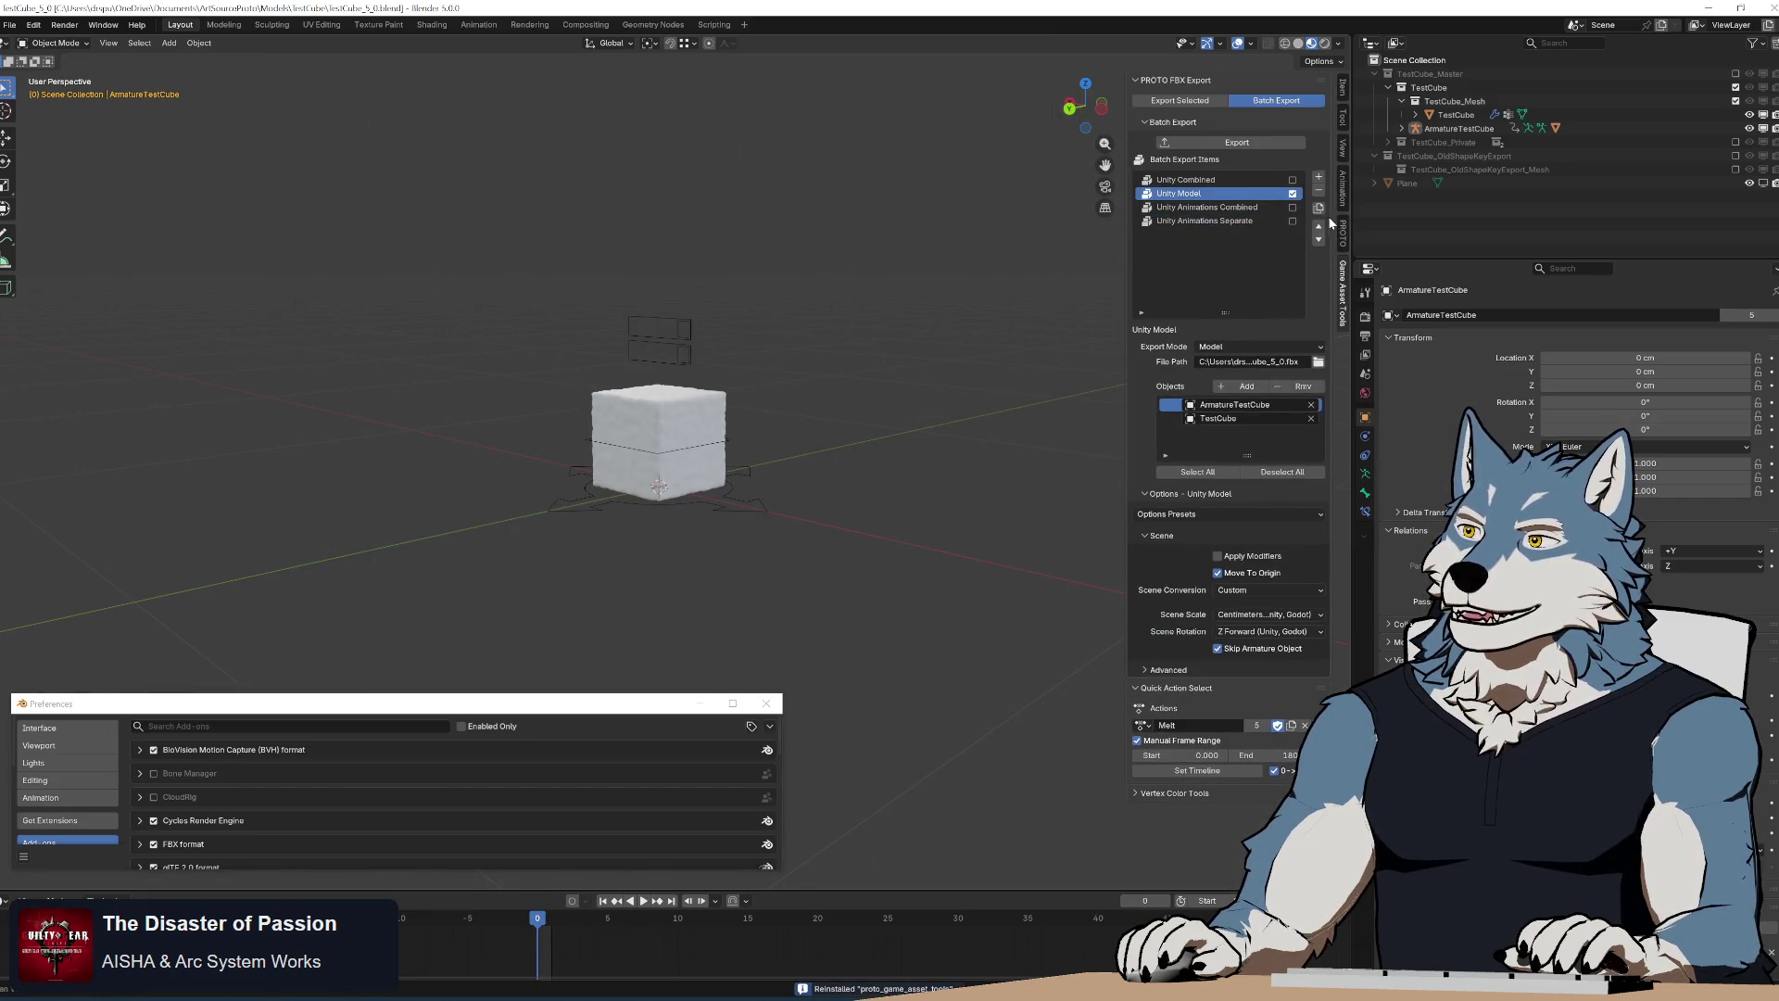
left_click(1321, 209)
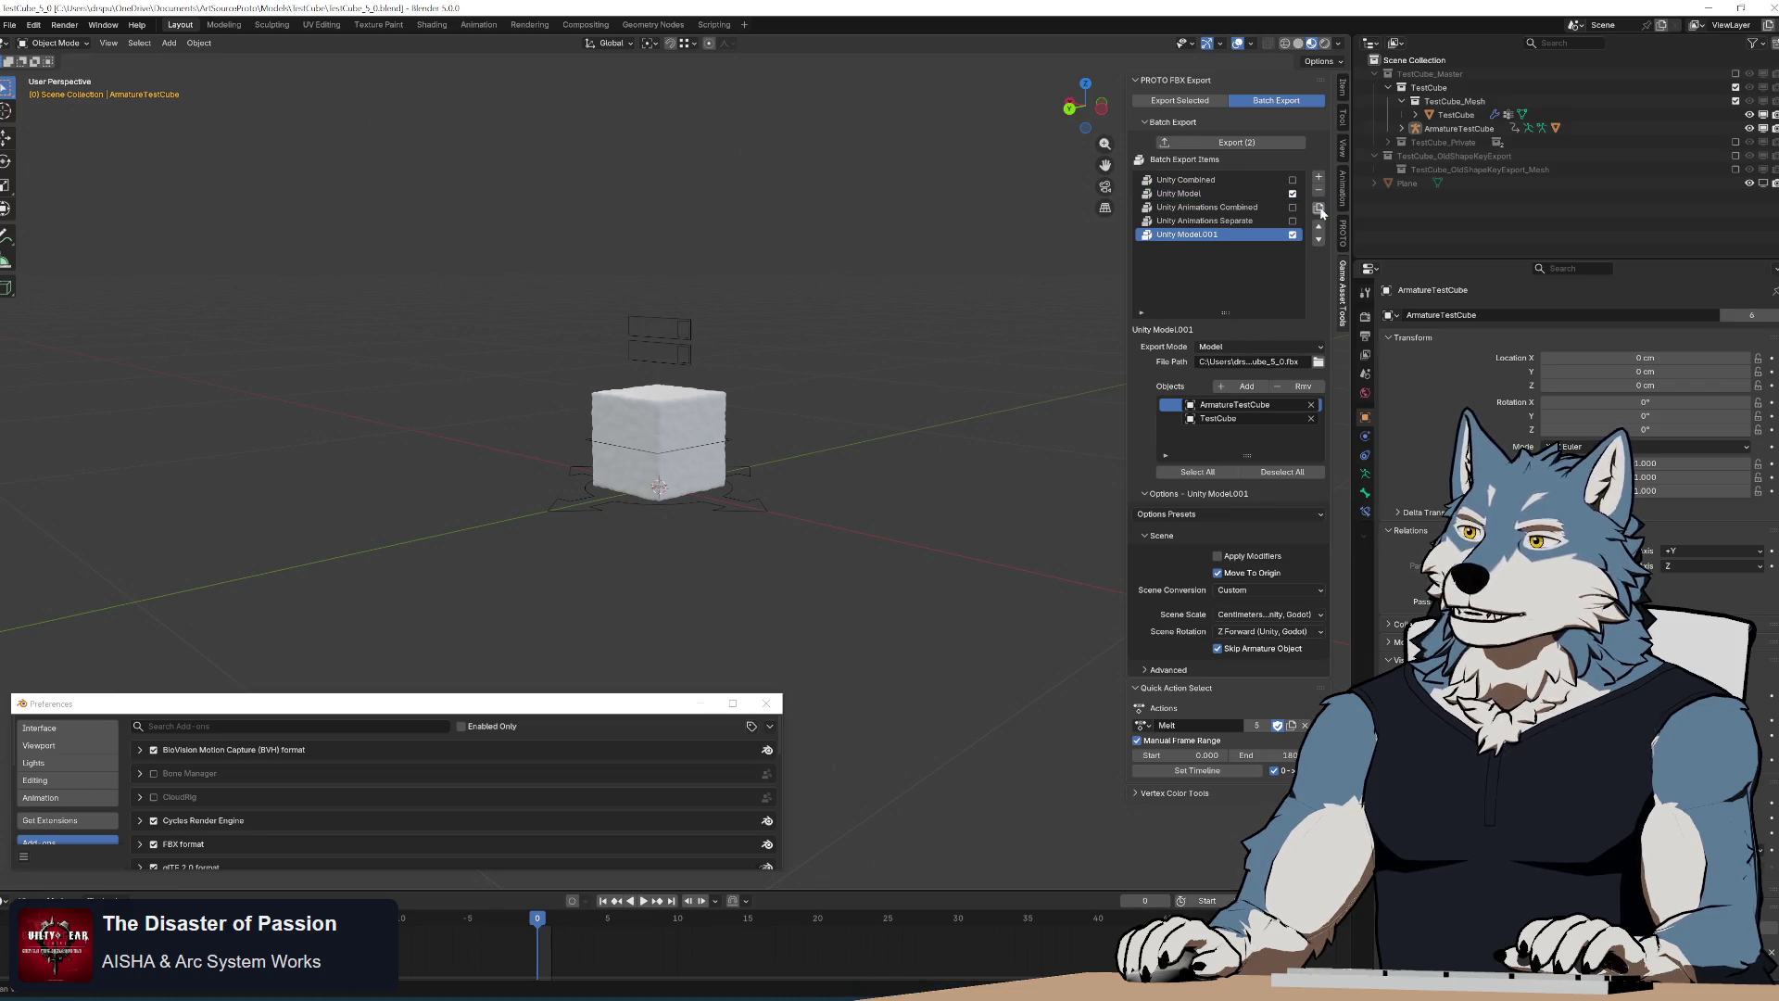
left_click(1179, 671)
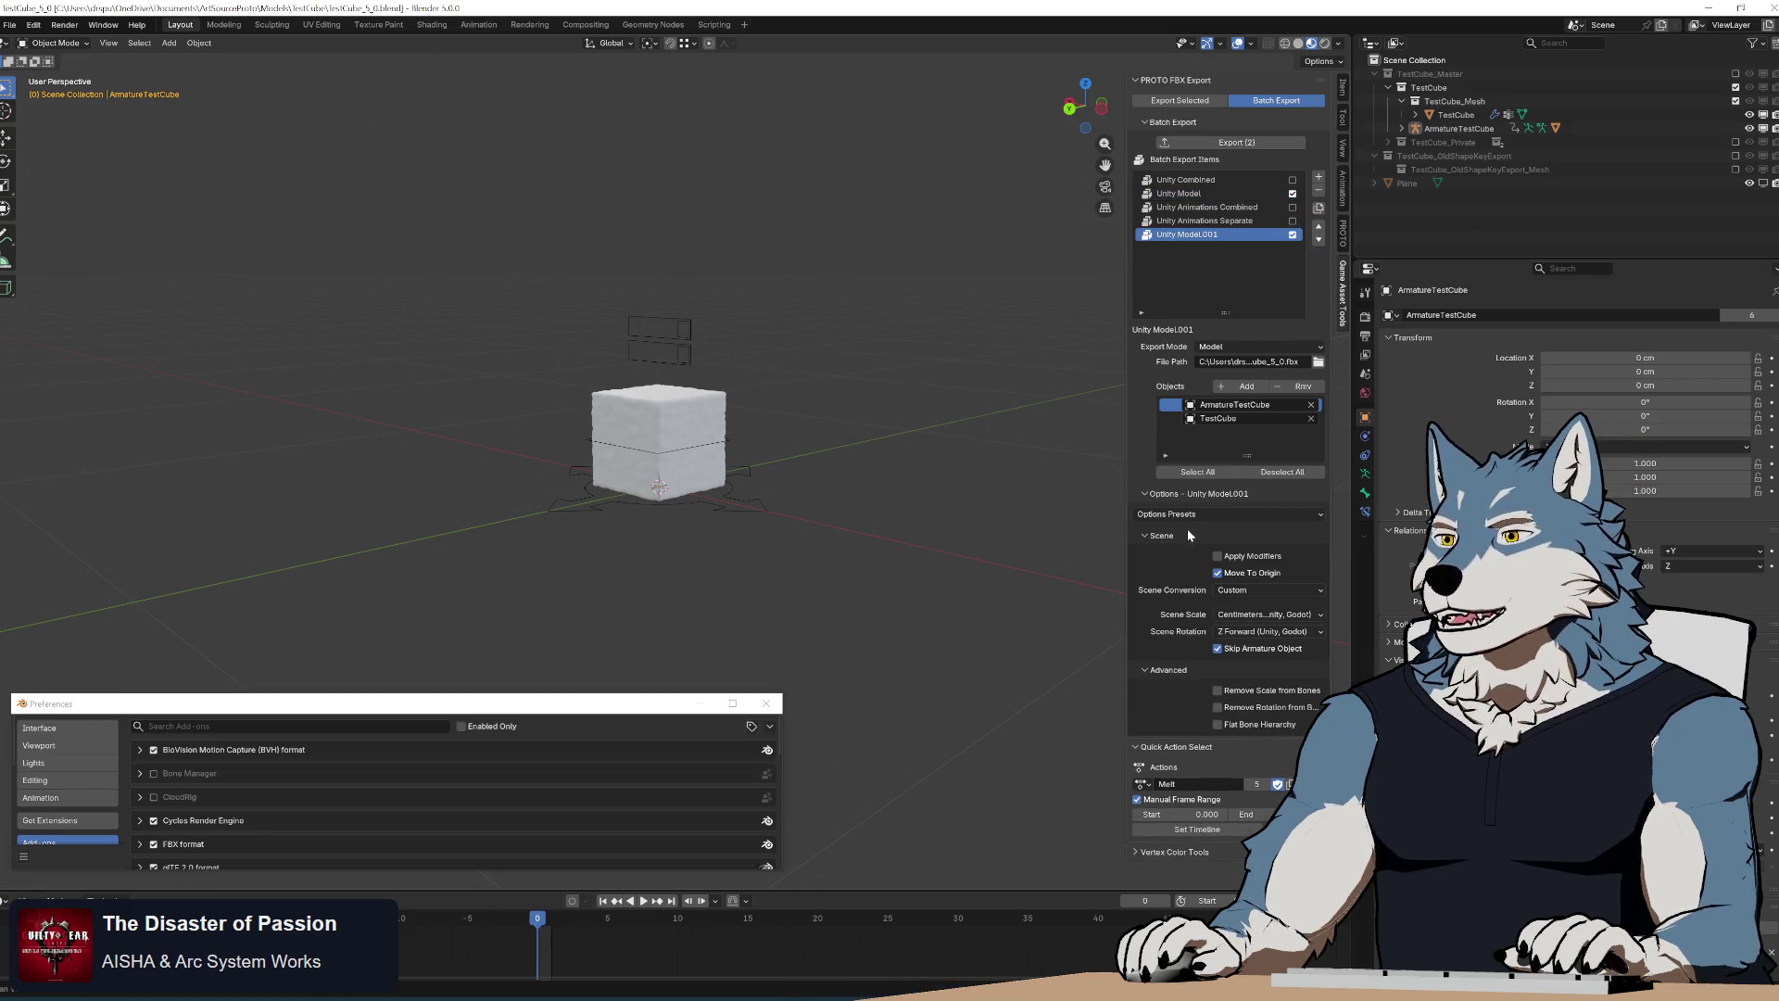
key("ctrl+z")
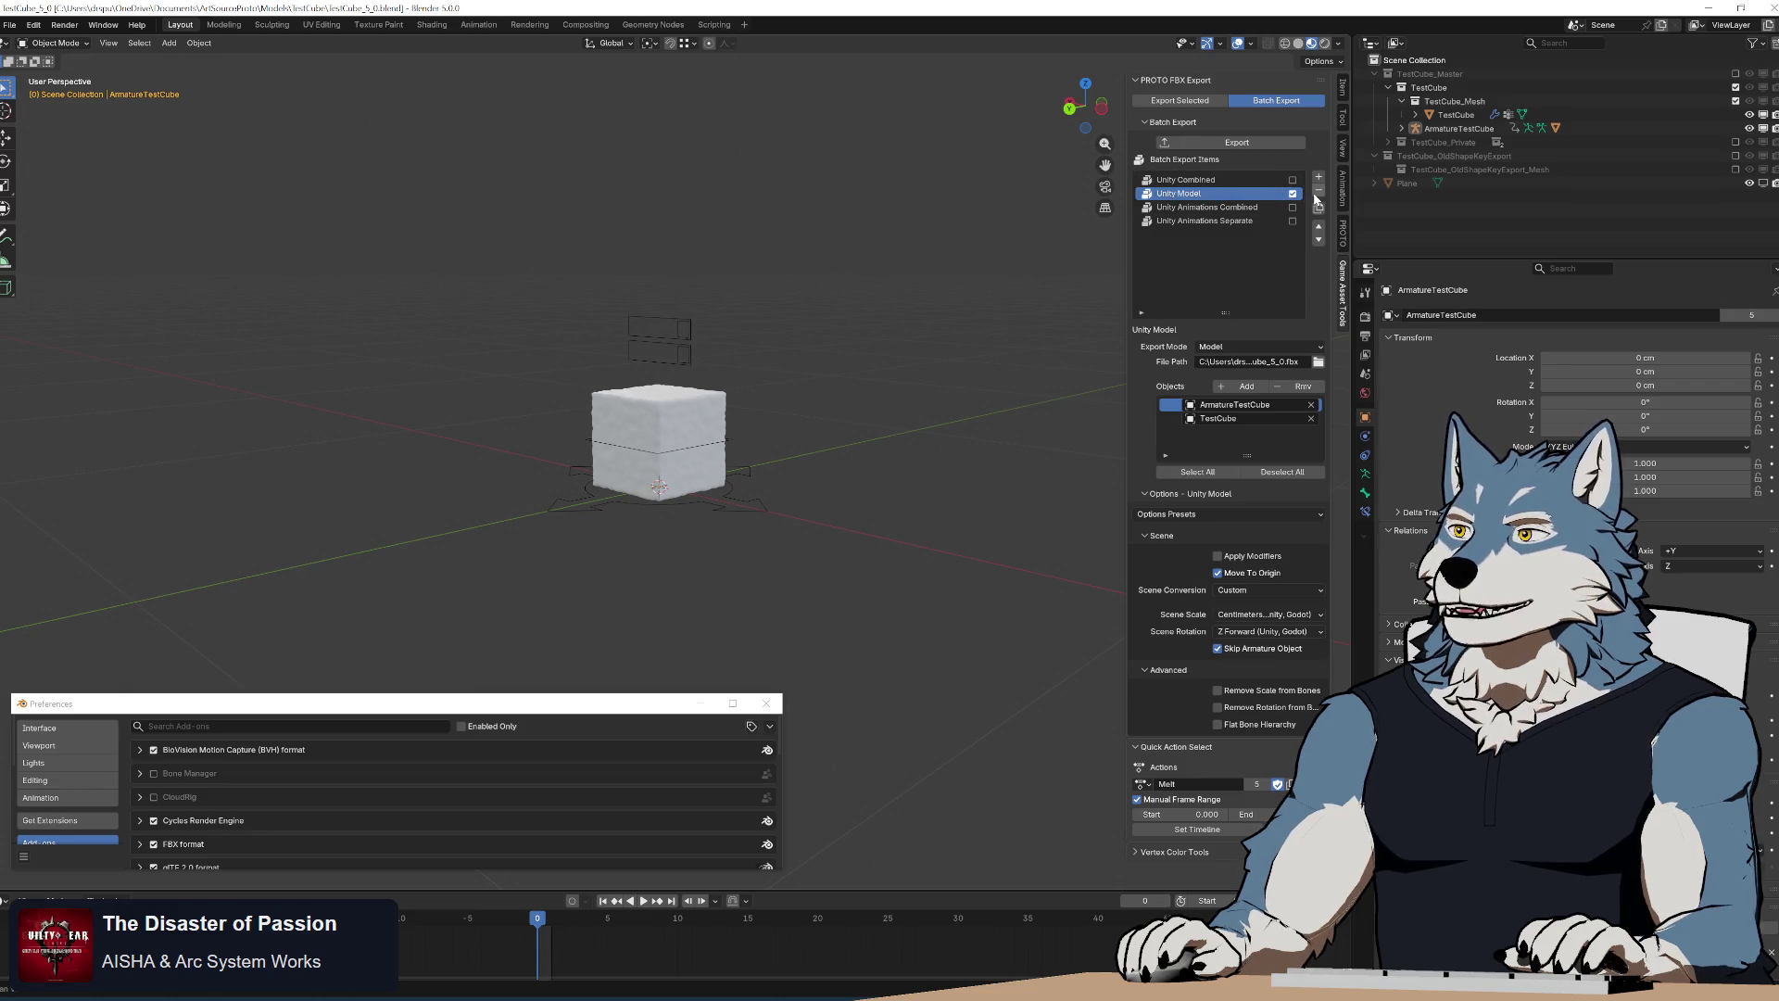
Enable the action filter on Unity Combined and exclude one action
left_click(1189, 180)
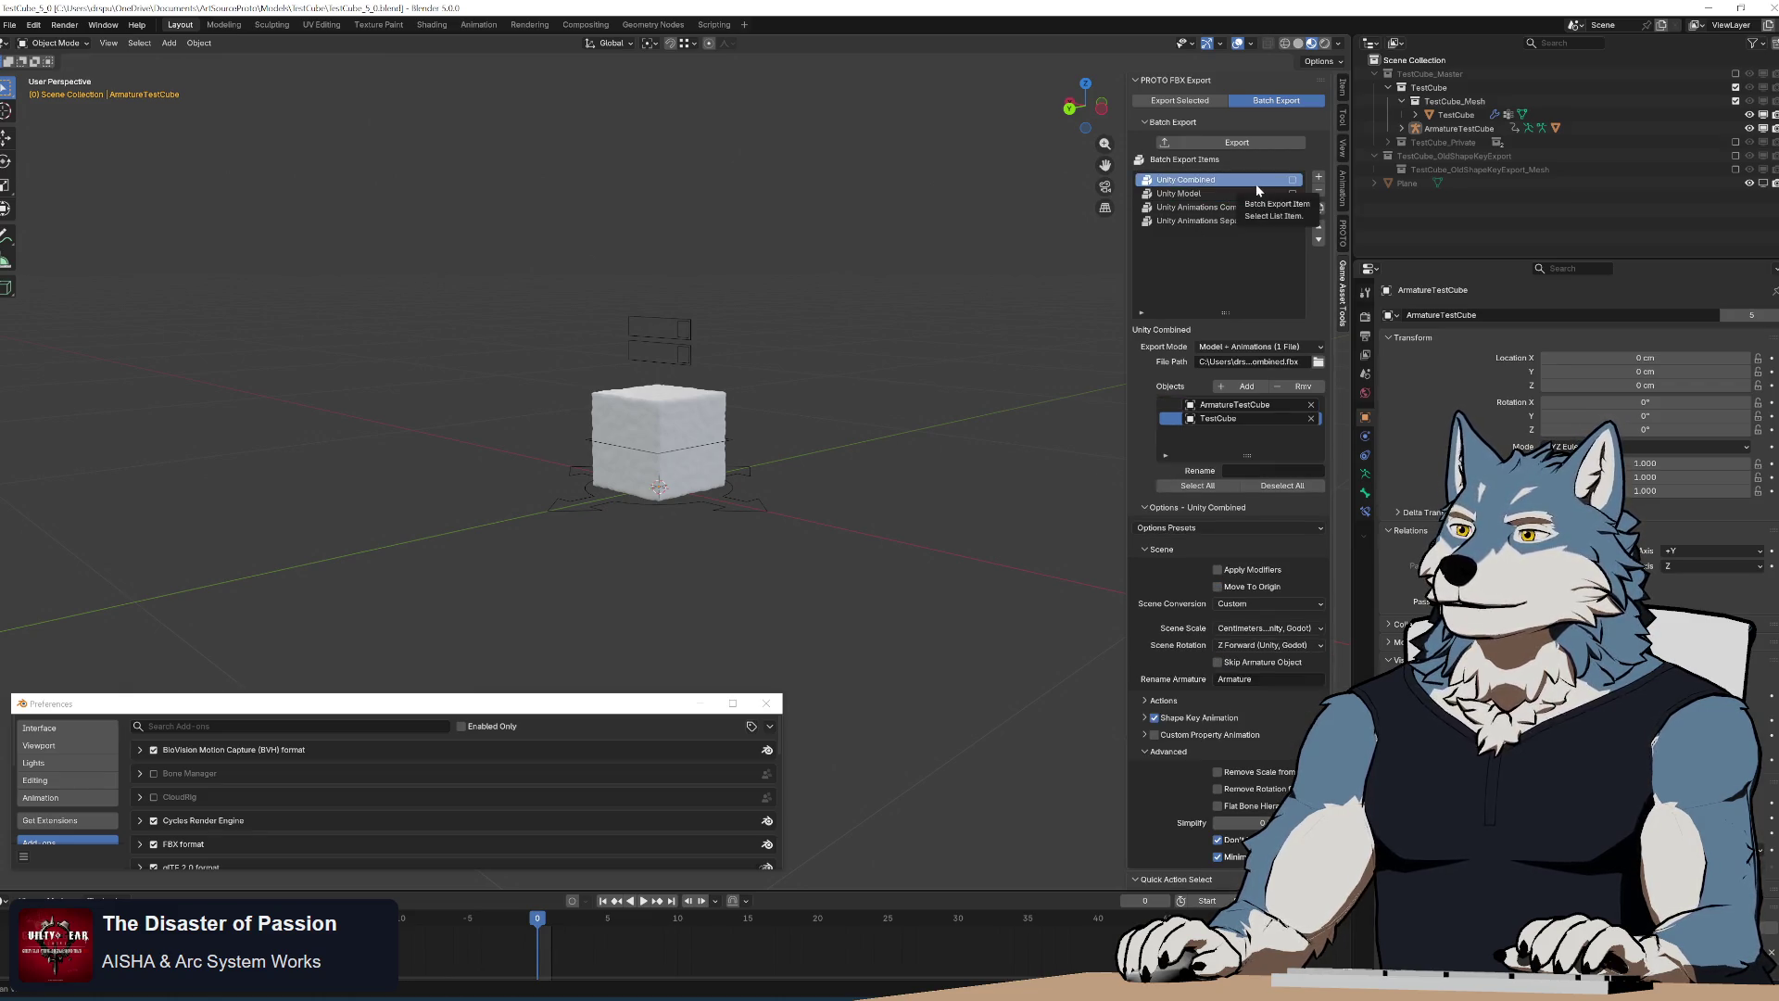
left_click_drag(1194, 734, 1193, 699)
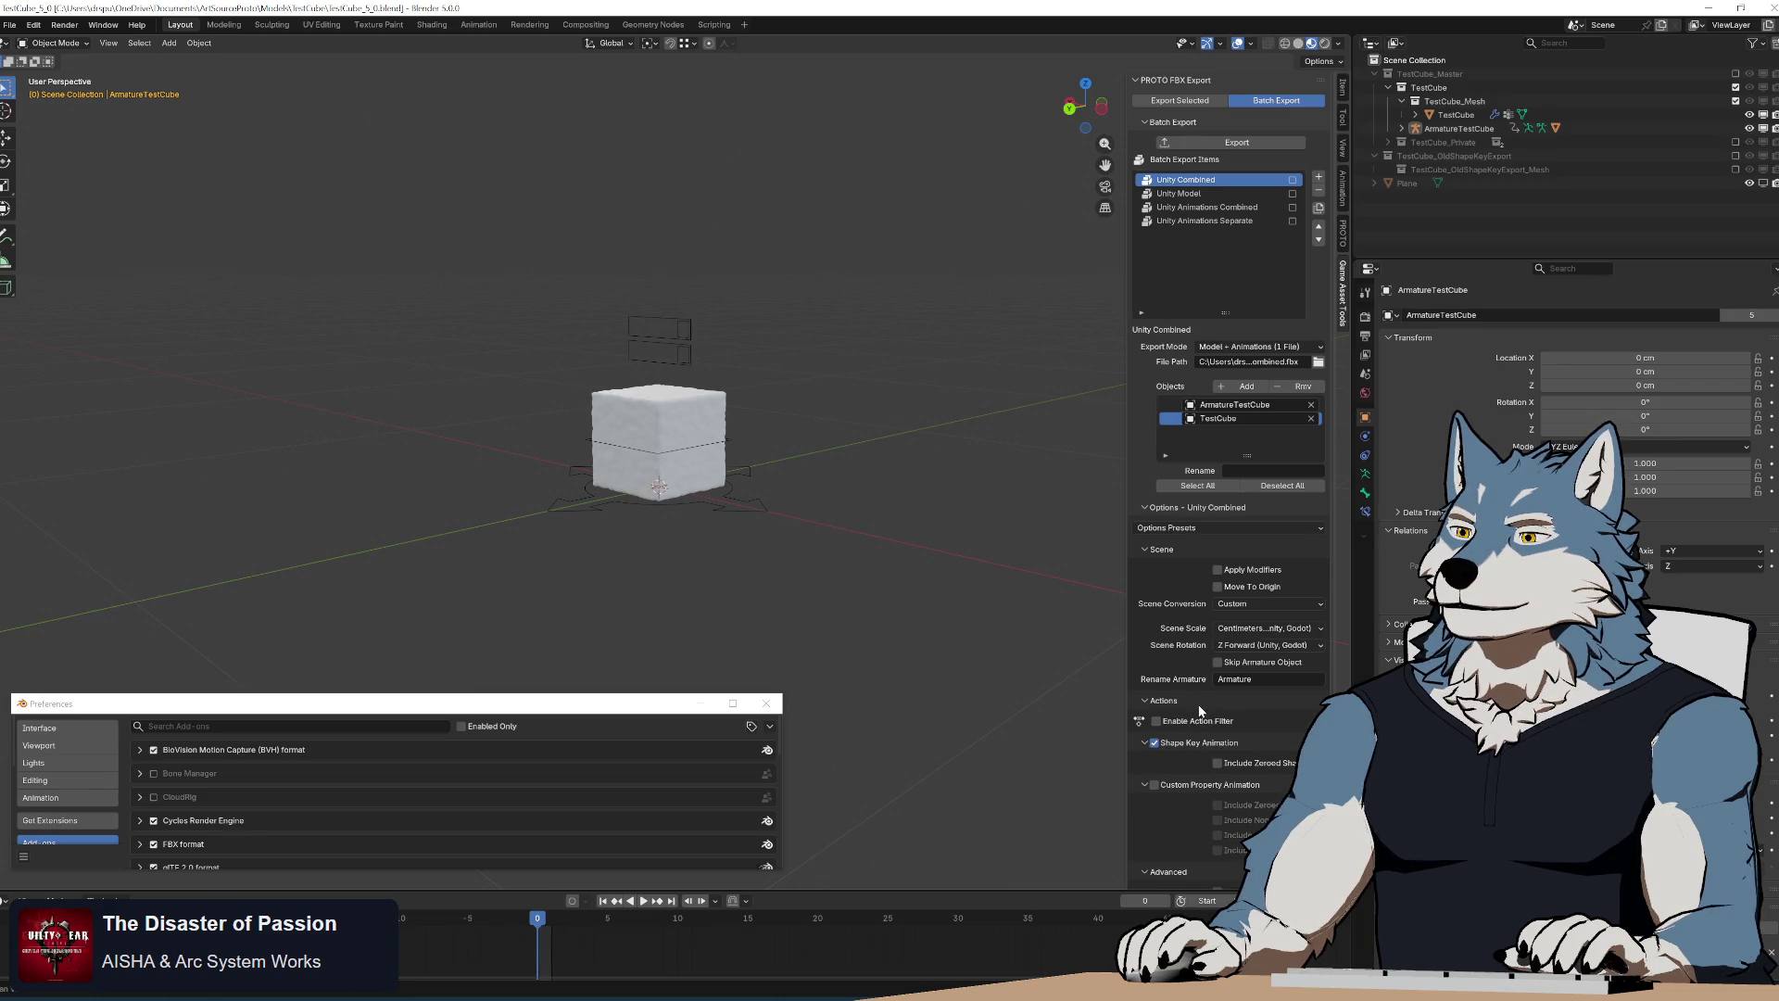
left_click(1157, 720)
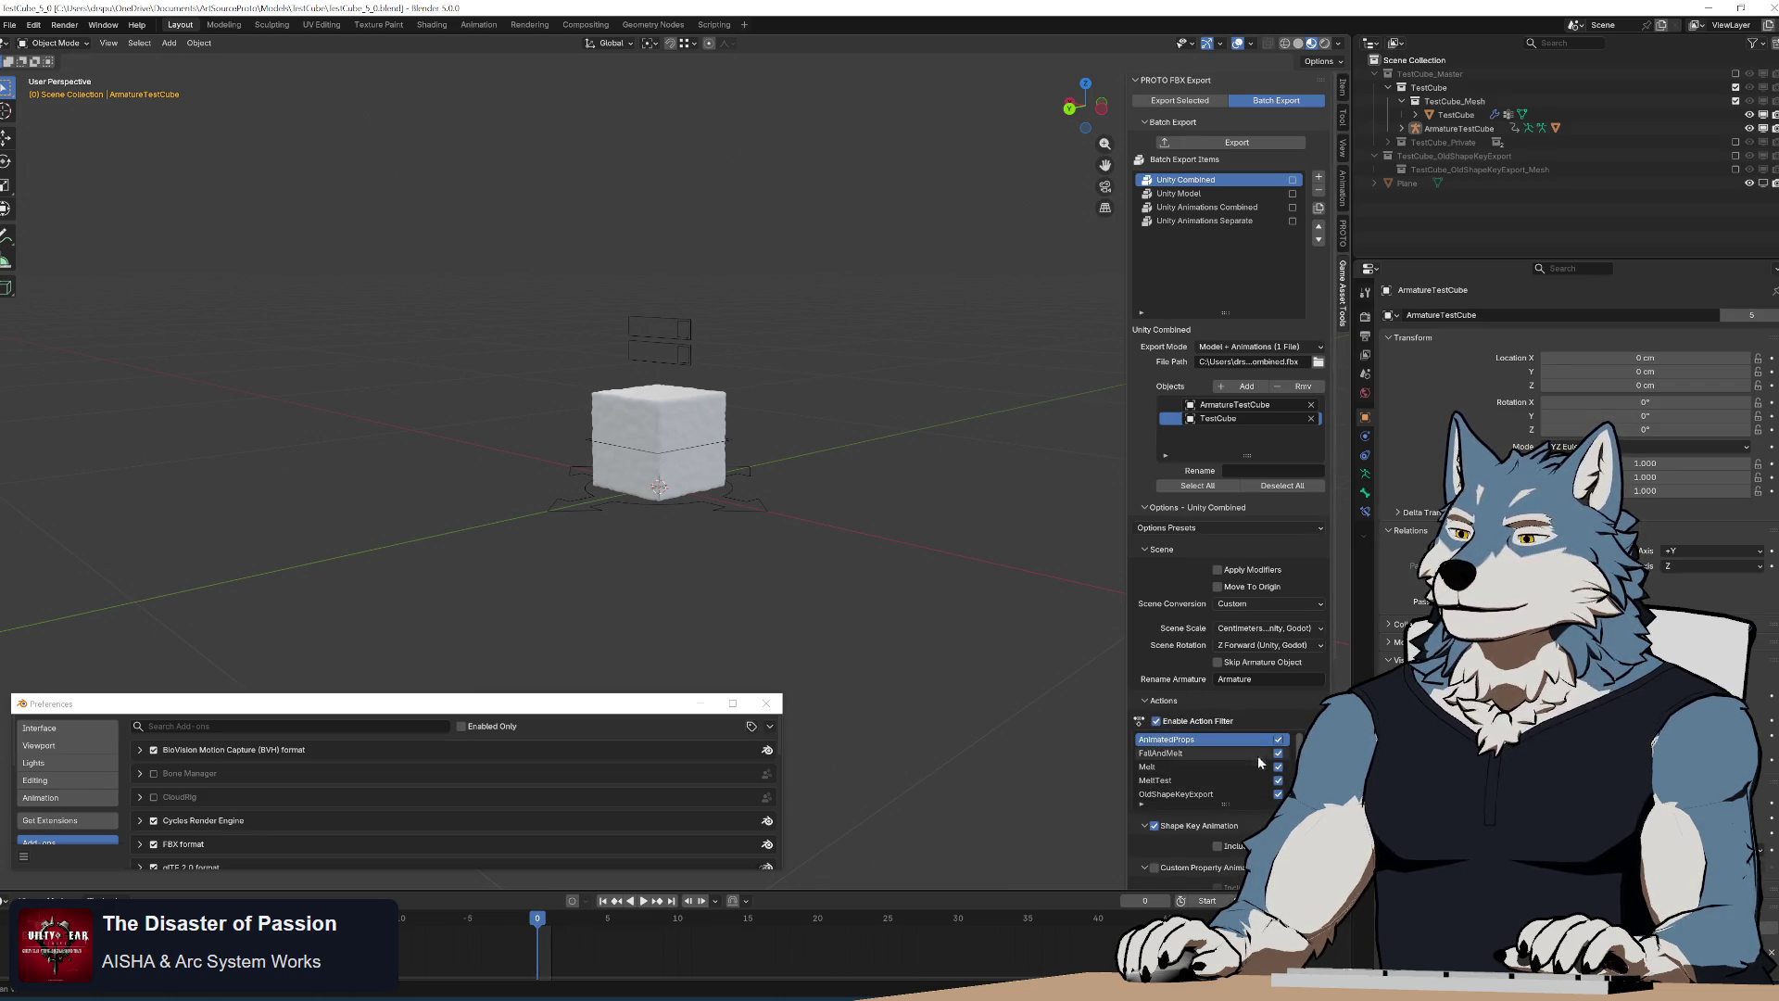
left_click(1278, 778)
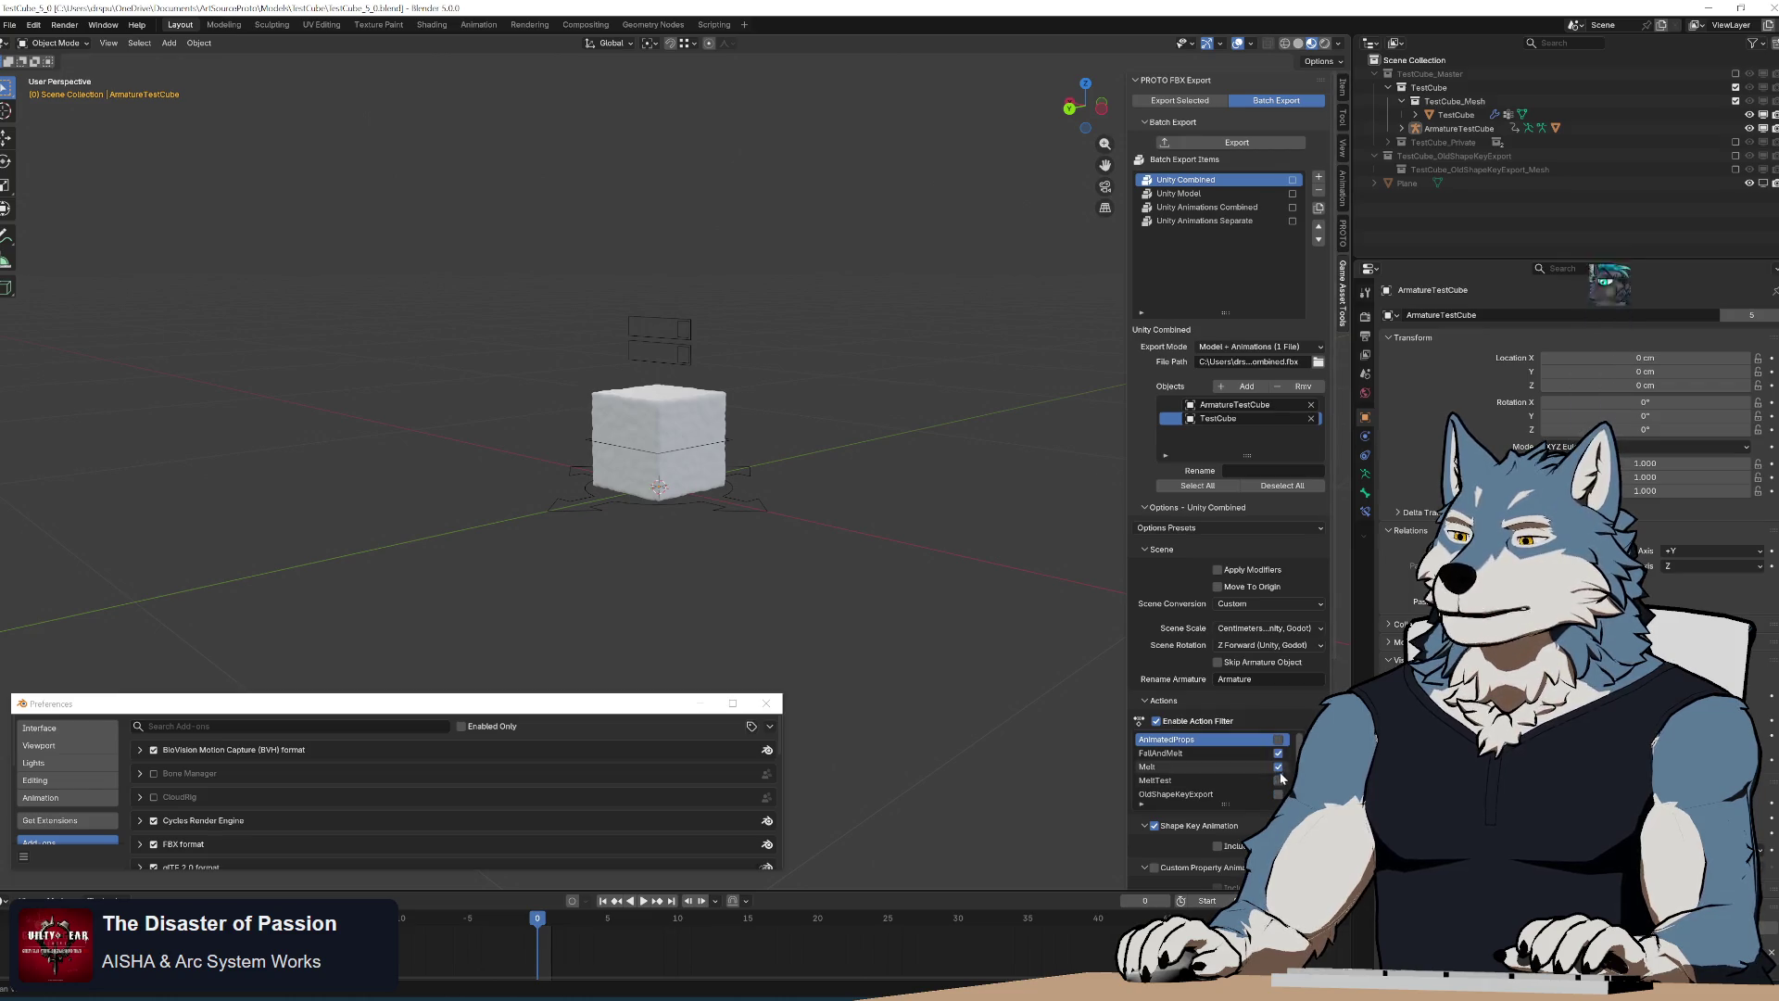
Duplicate Unity Combined, check its inherited filter list, then delete Unity Combined.001
left_click(1319, 178)
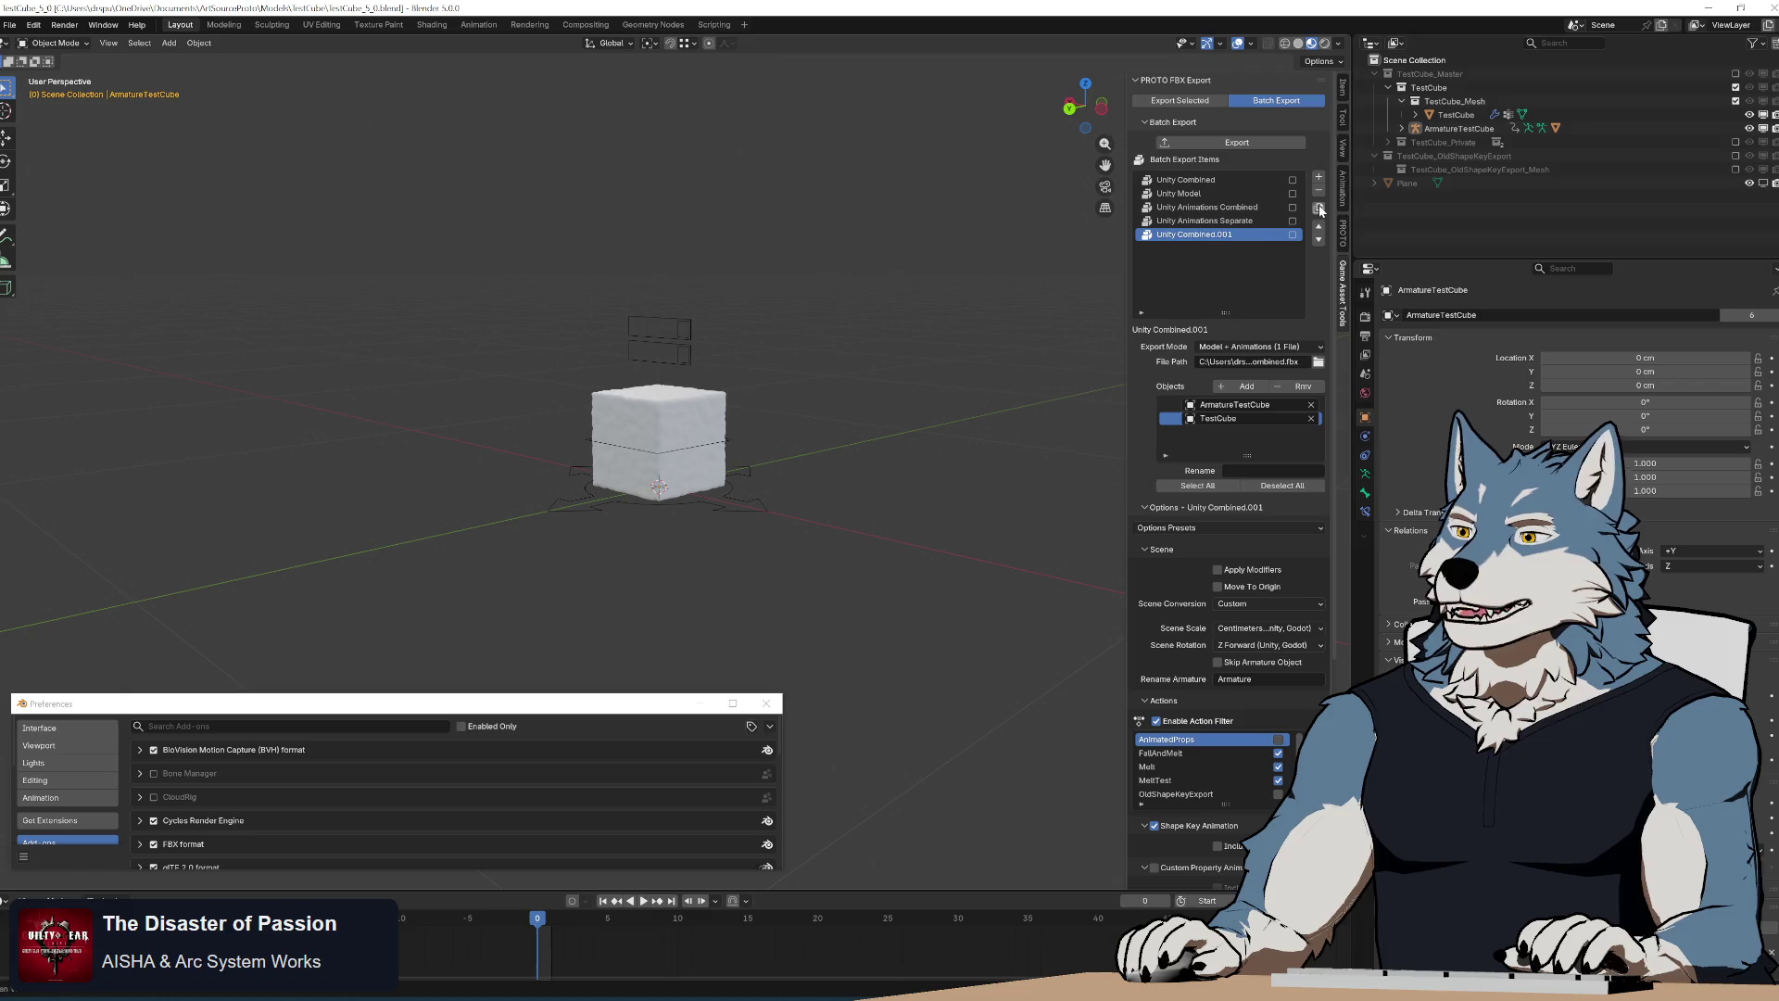
scroll(1224, 417, "down", 4)
left_click(1277, 584)
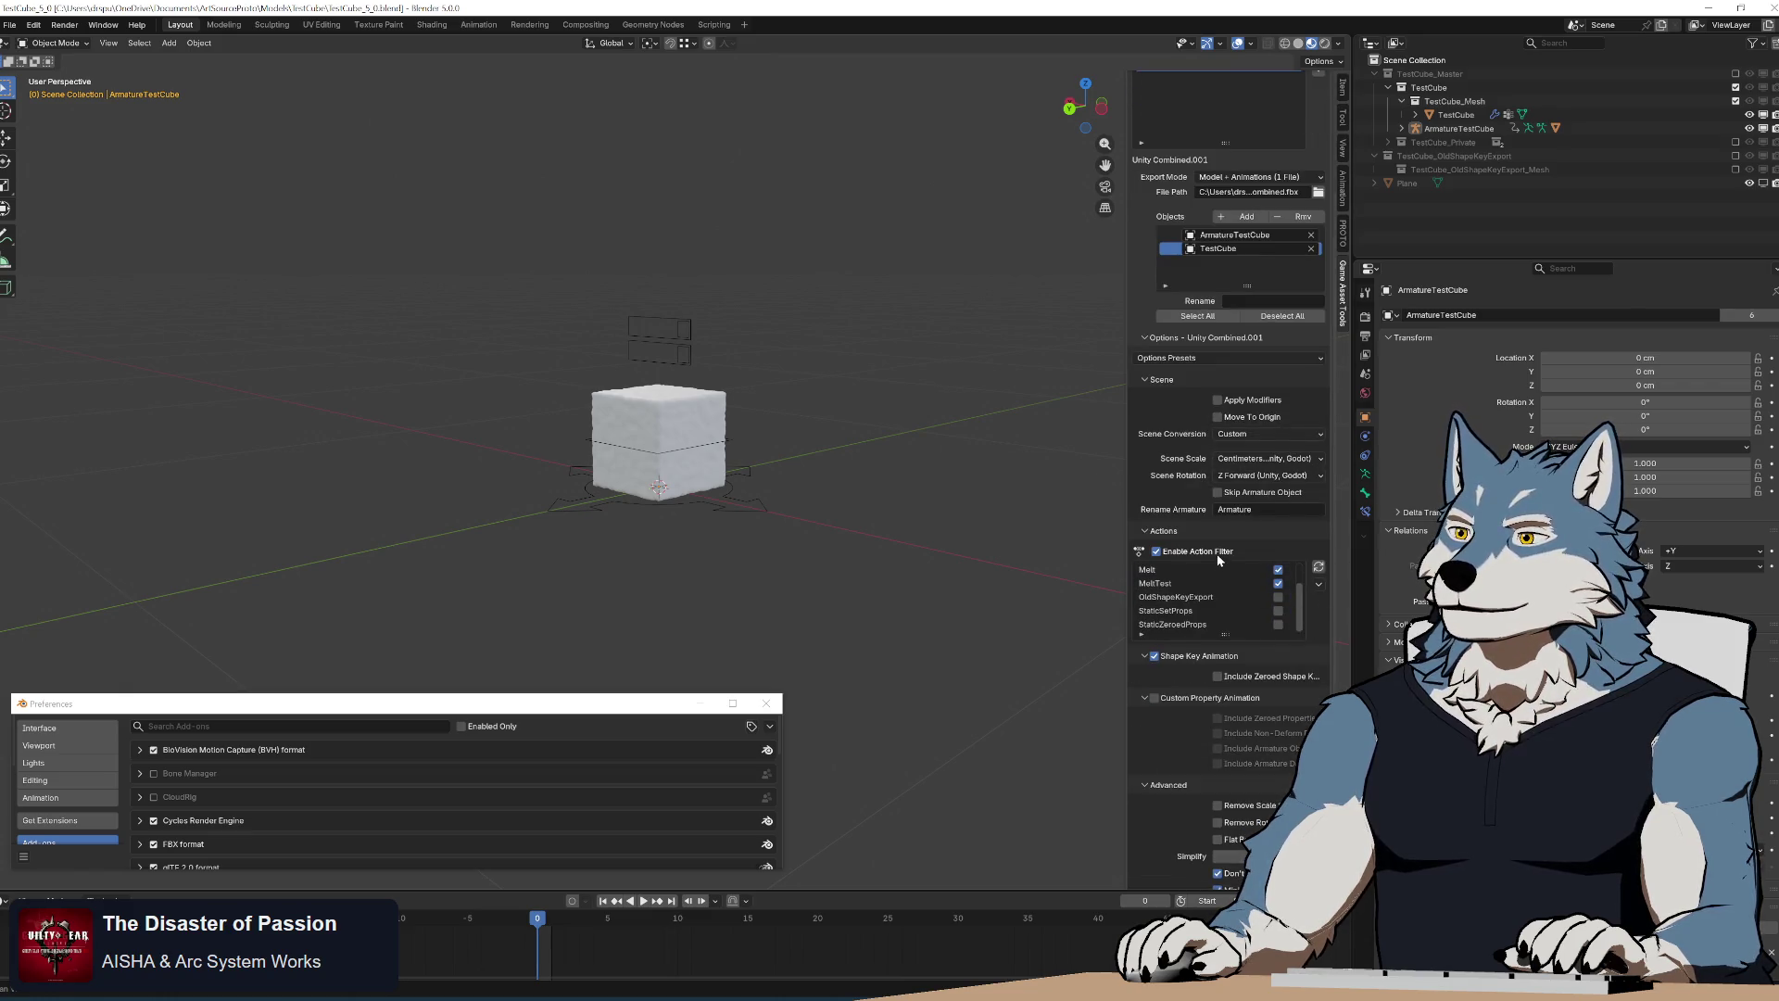
left_click(1228, 531)
scroll(1260, 441, "up", 3)
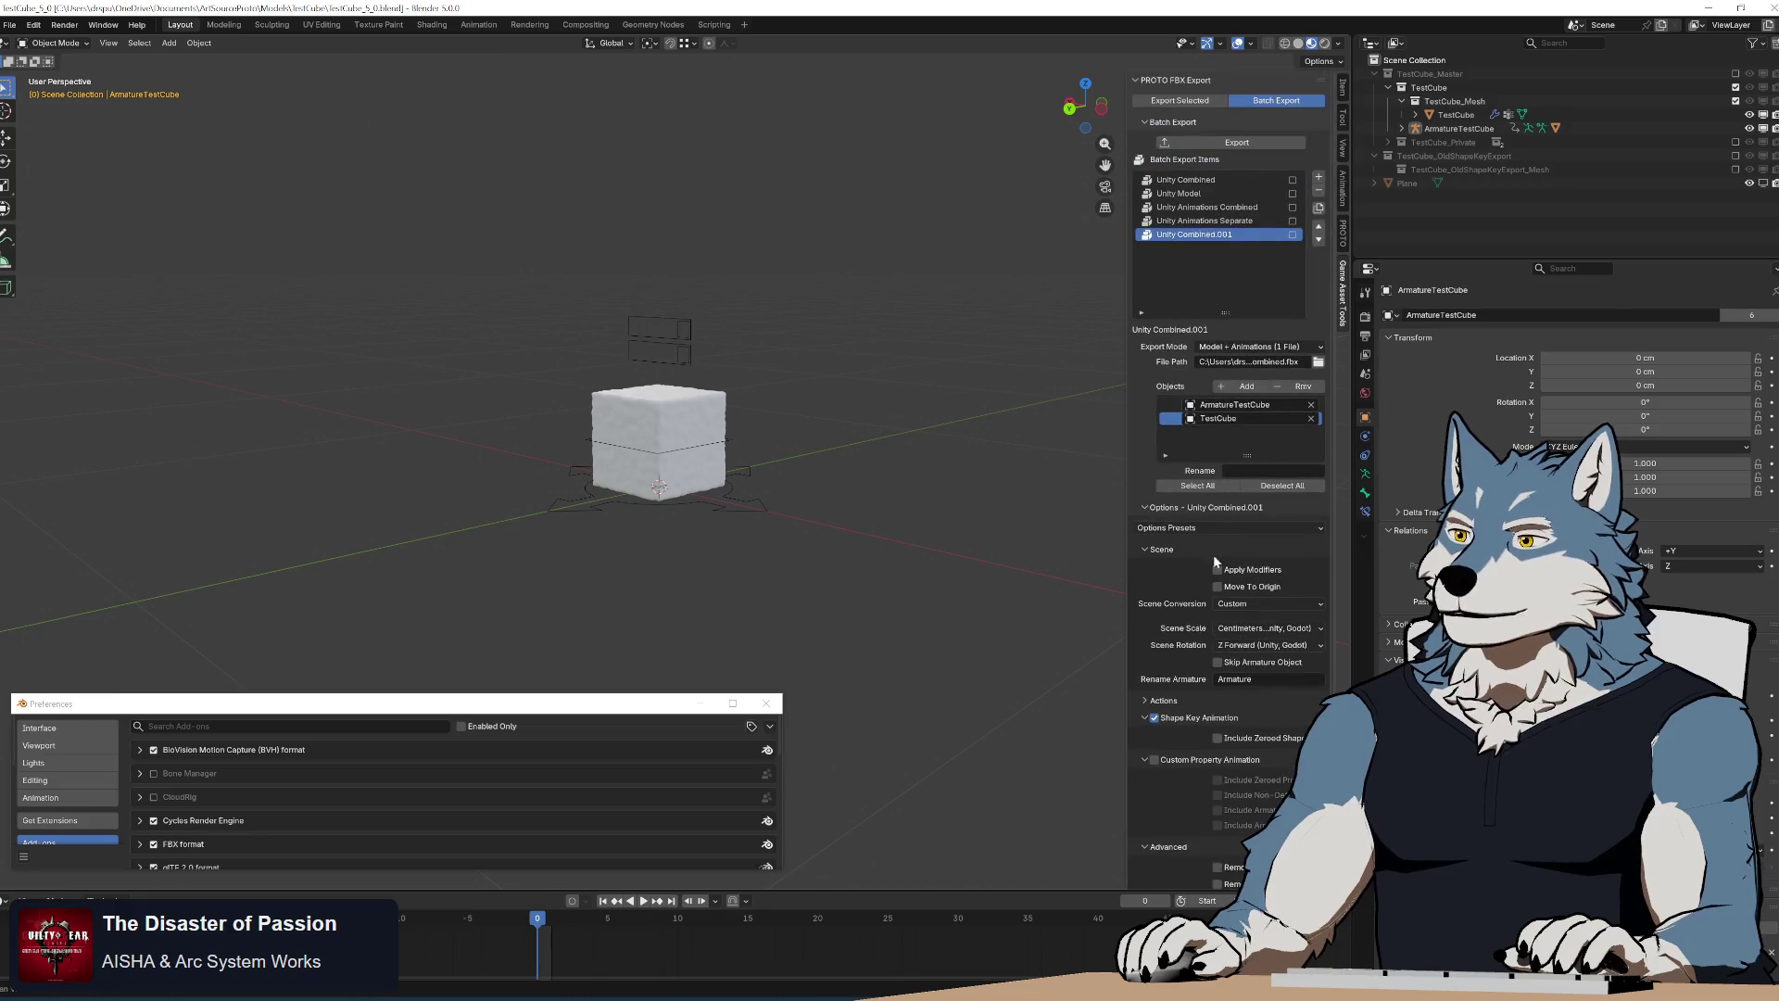
left_click(1201, 546)
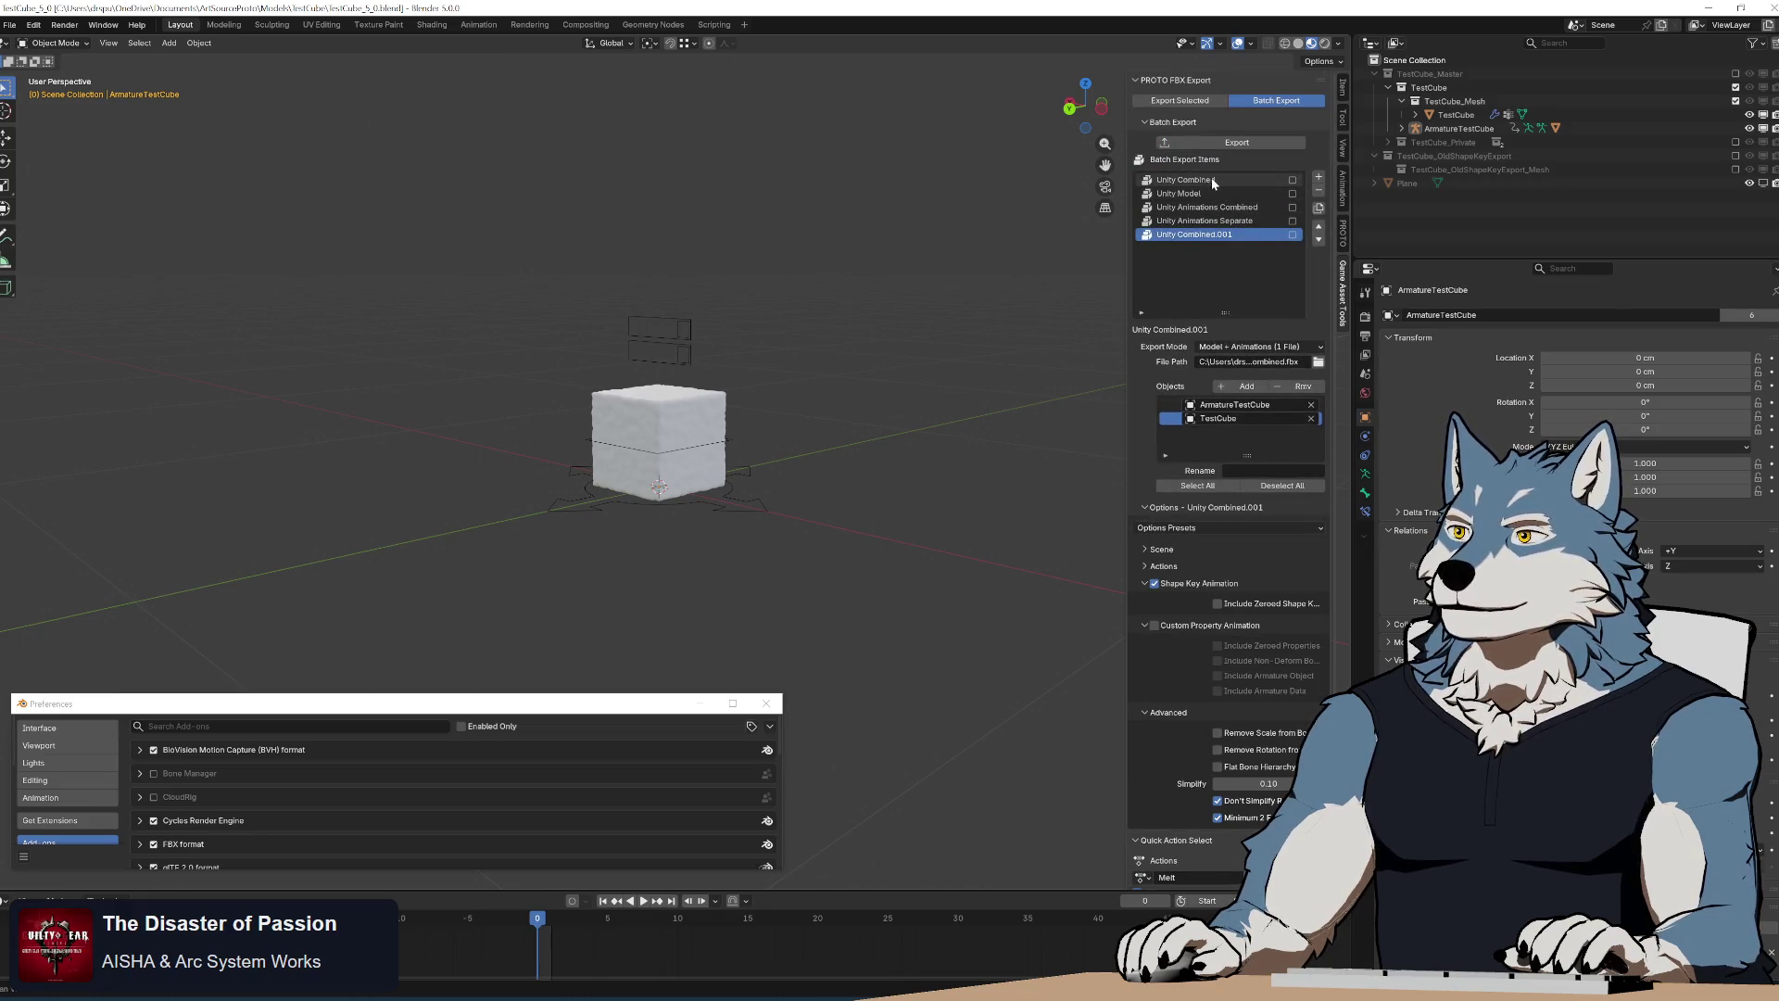
left_click(1320, 192)
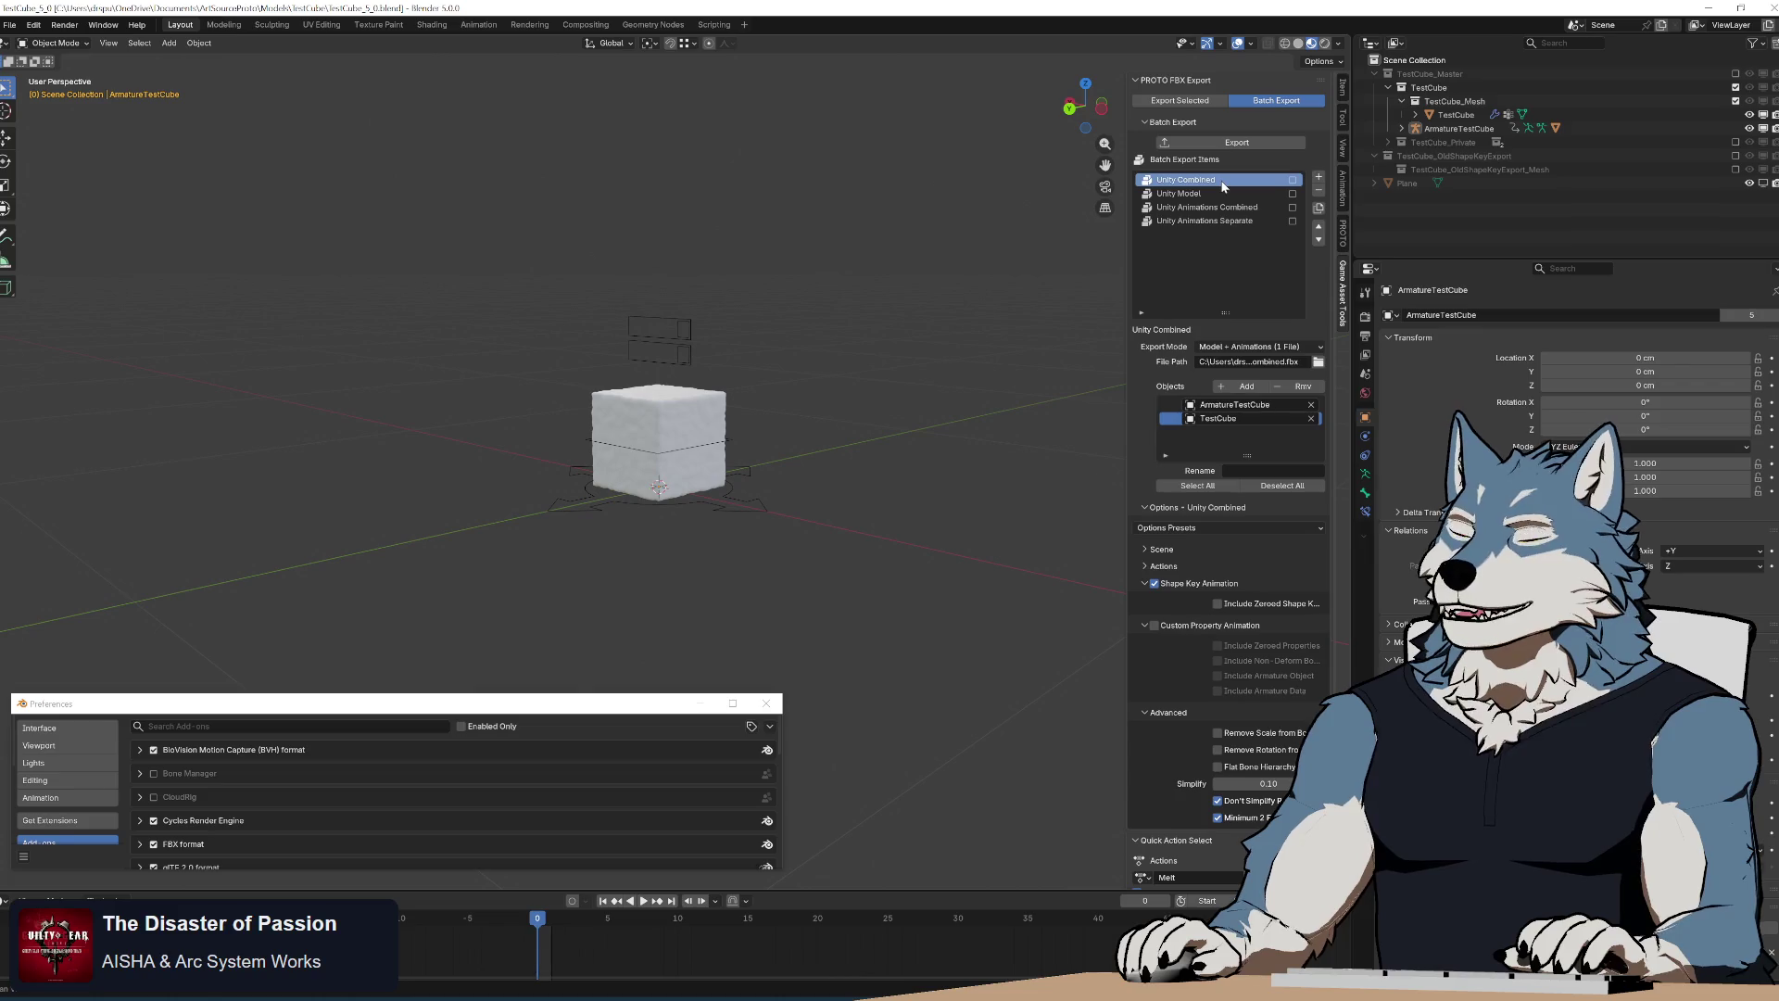
left_click(1202, 549)
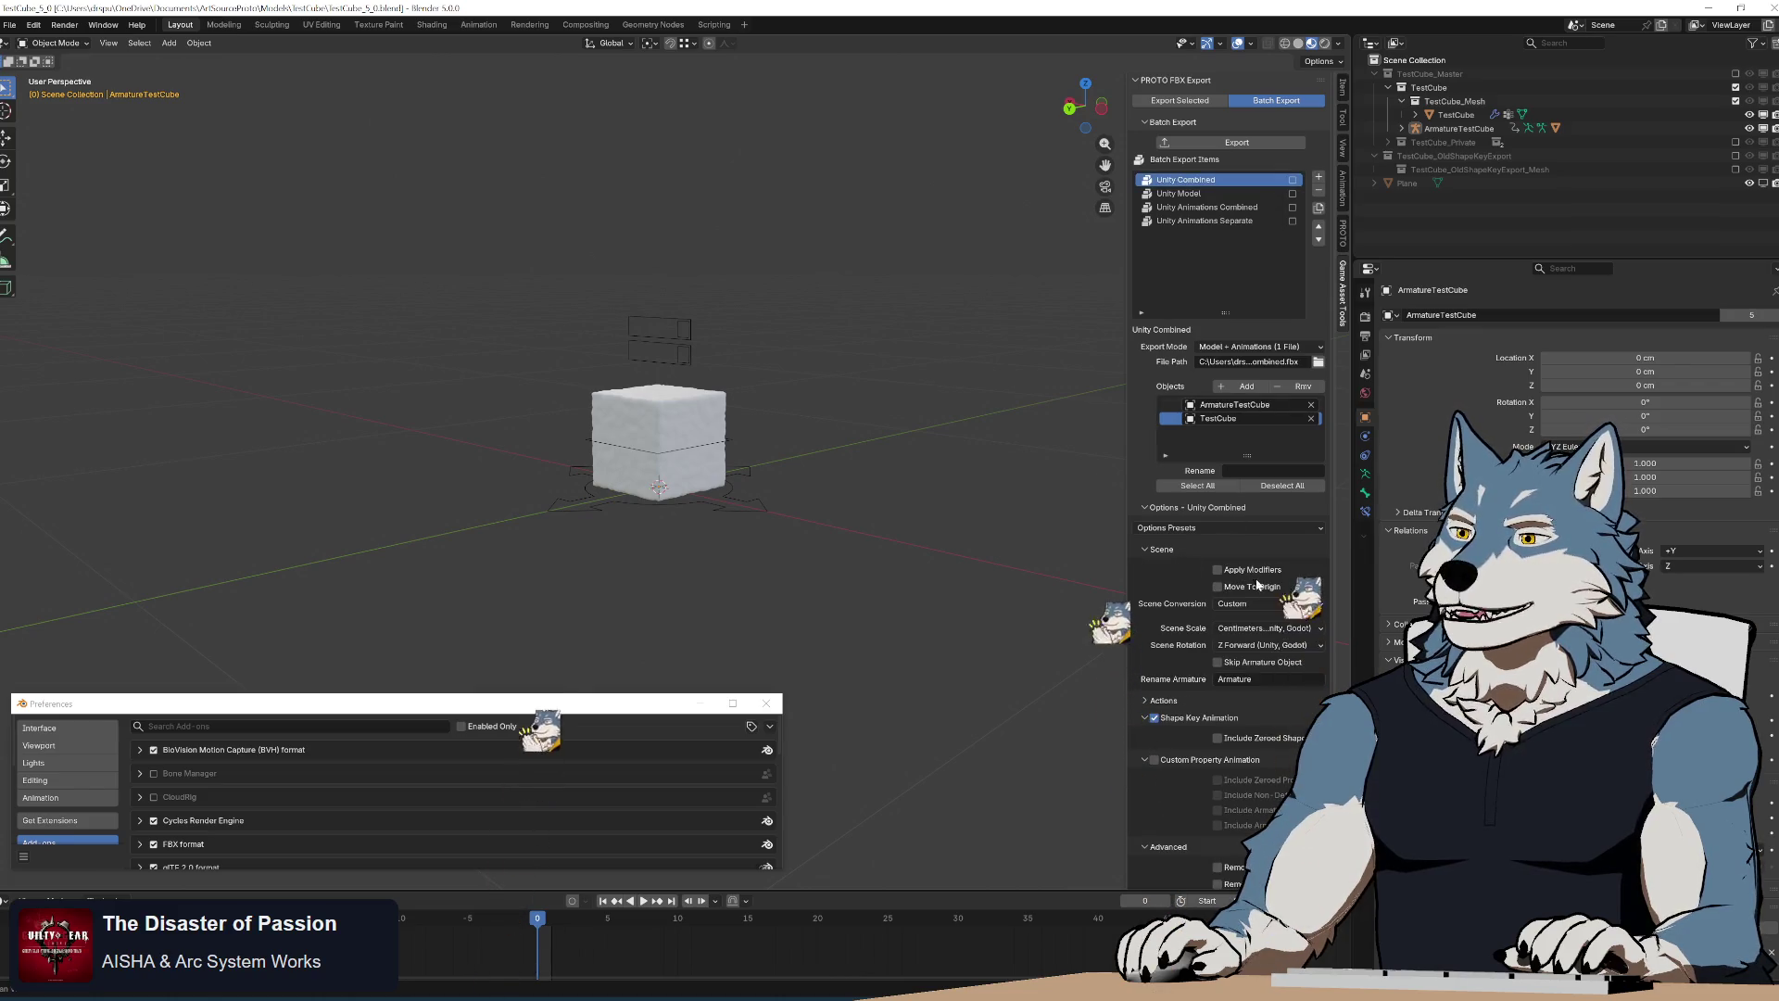
Enable Skip Armature Object on Unity Combined and duplicate it with that setting
left_click(1219, 661)
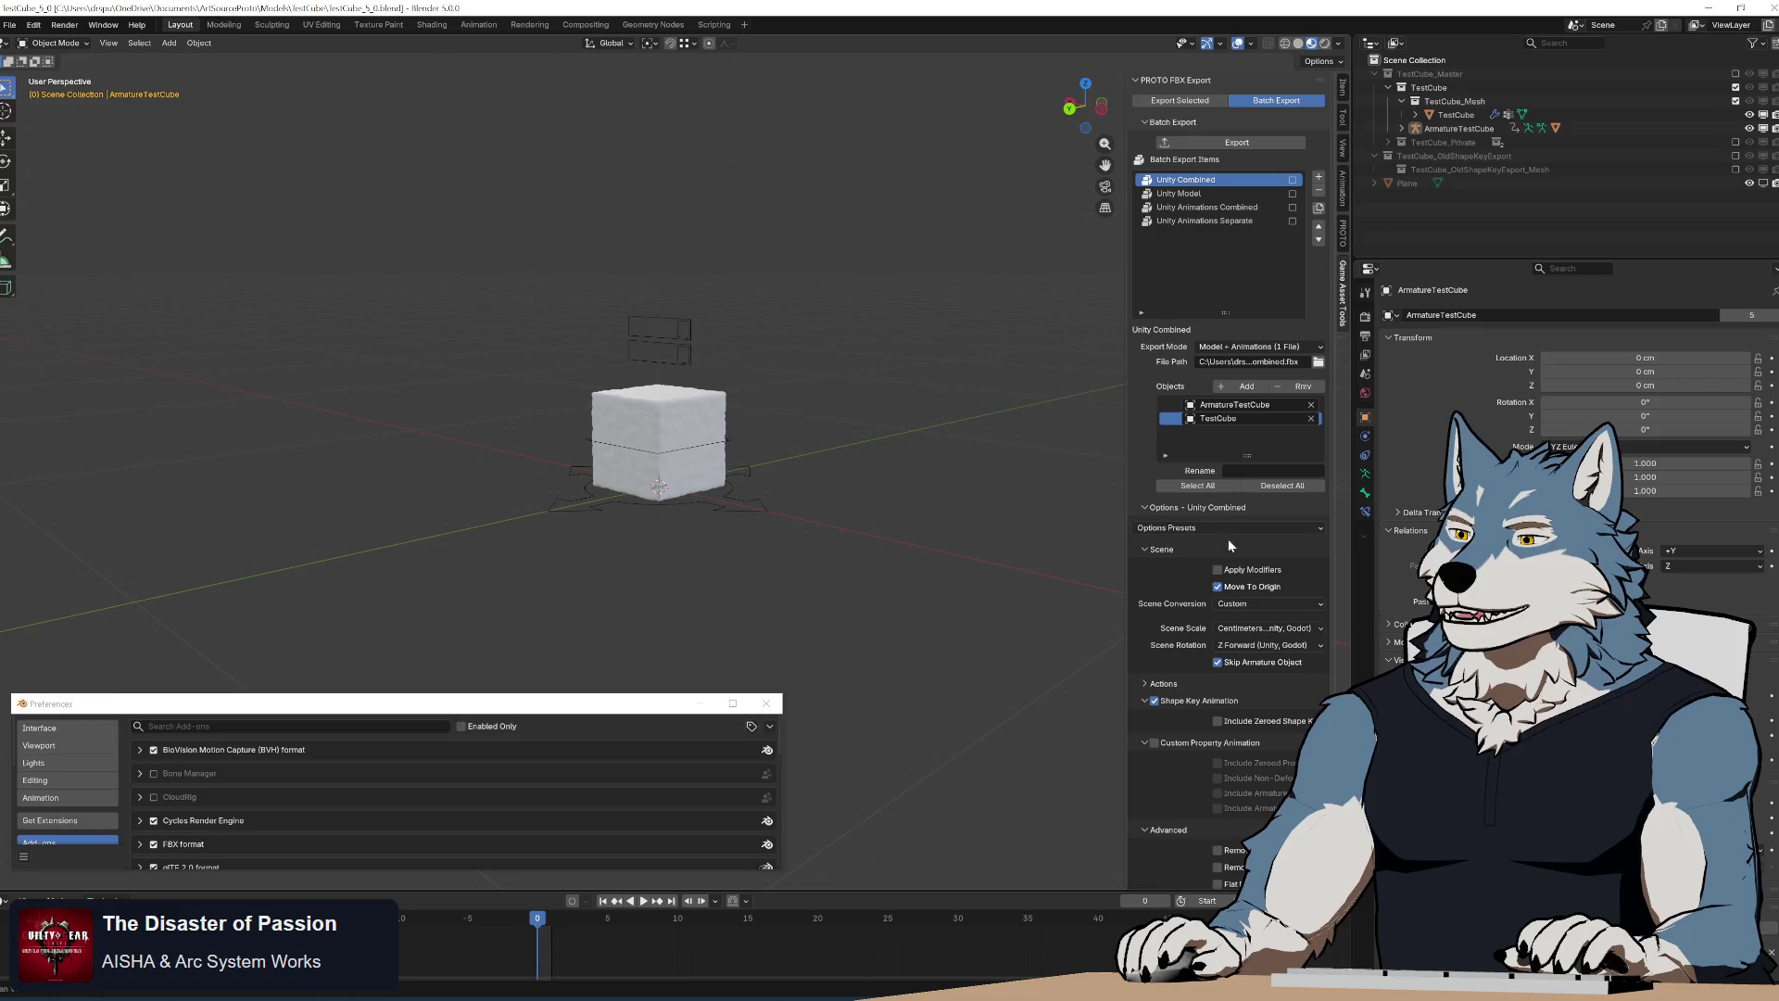
left_click(1319, 178)
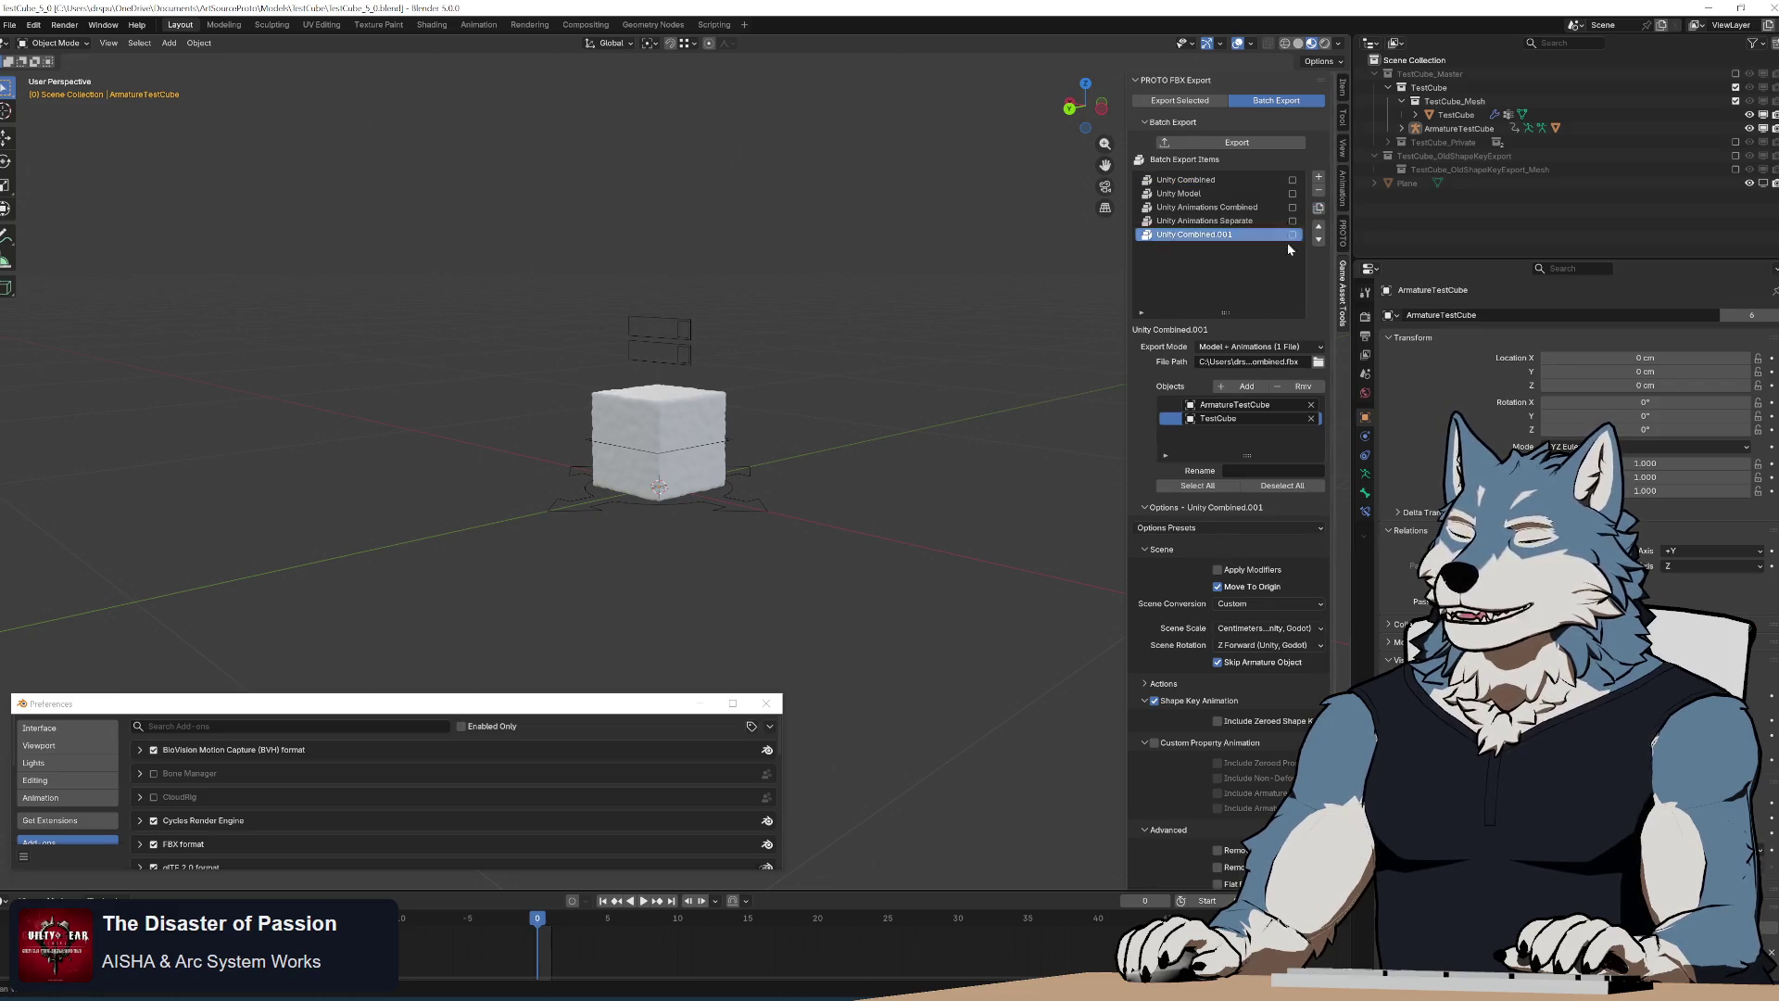
scroll(1246, 306, "down", 5)
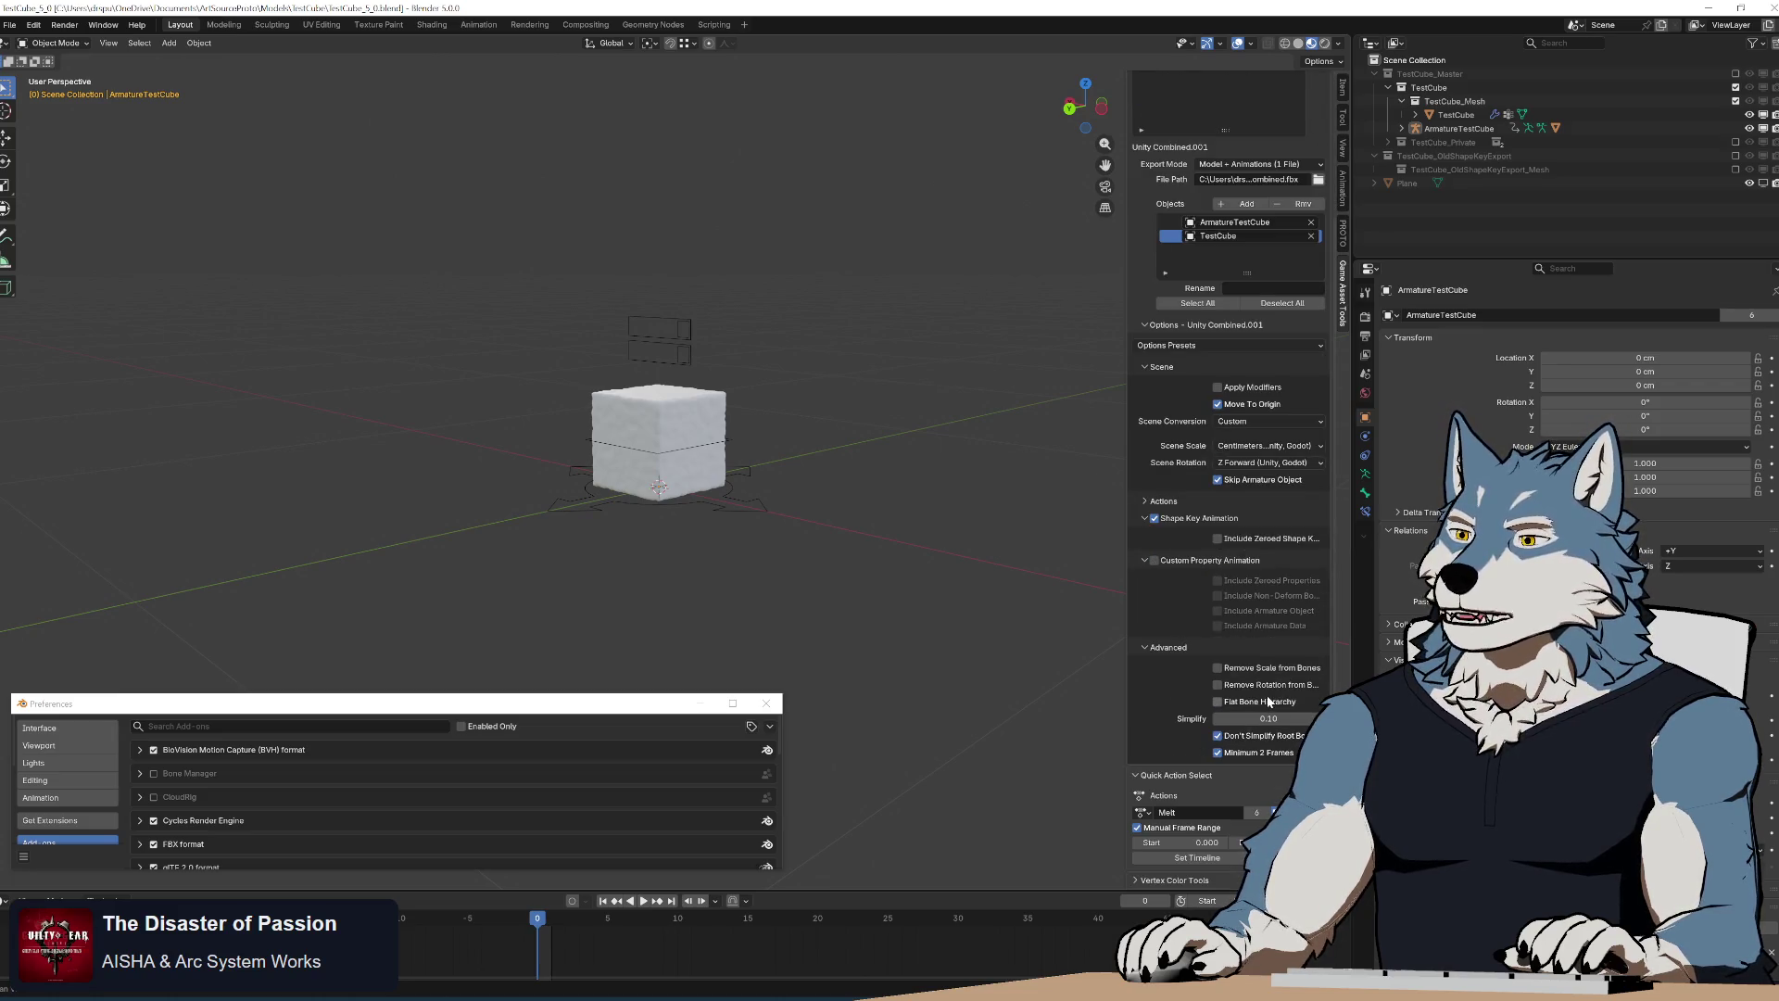
scroll(1209, 418, "up", 5)
left_click(1165, 550)
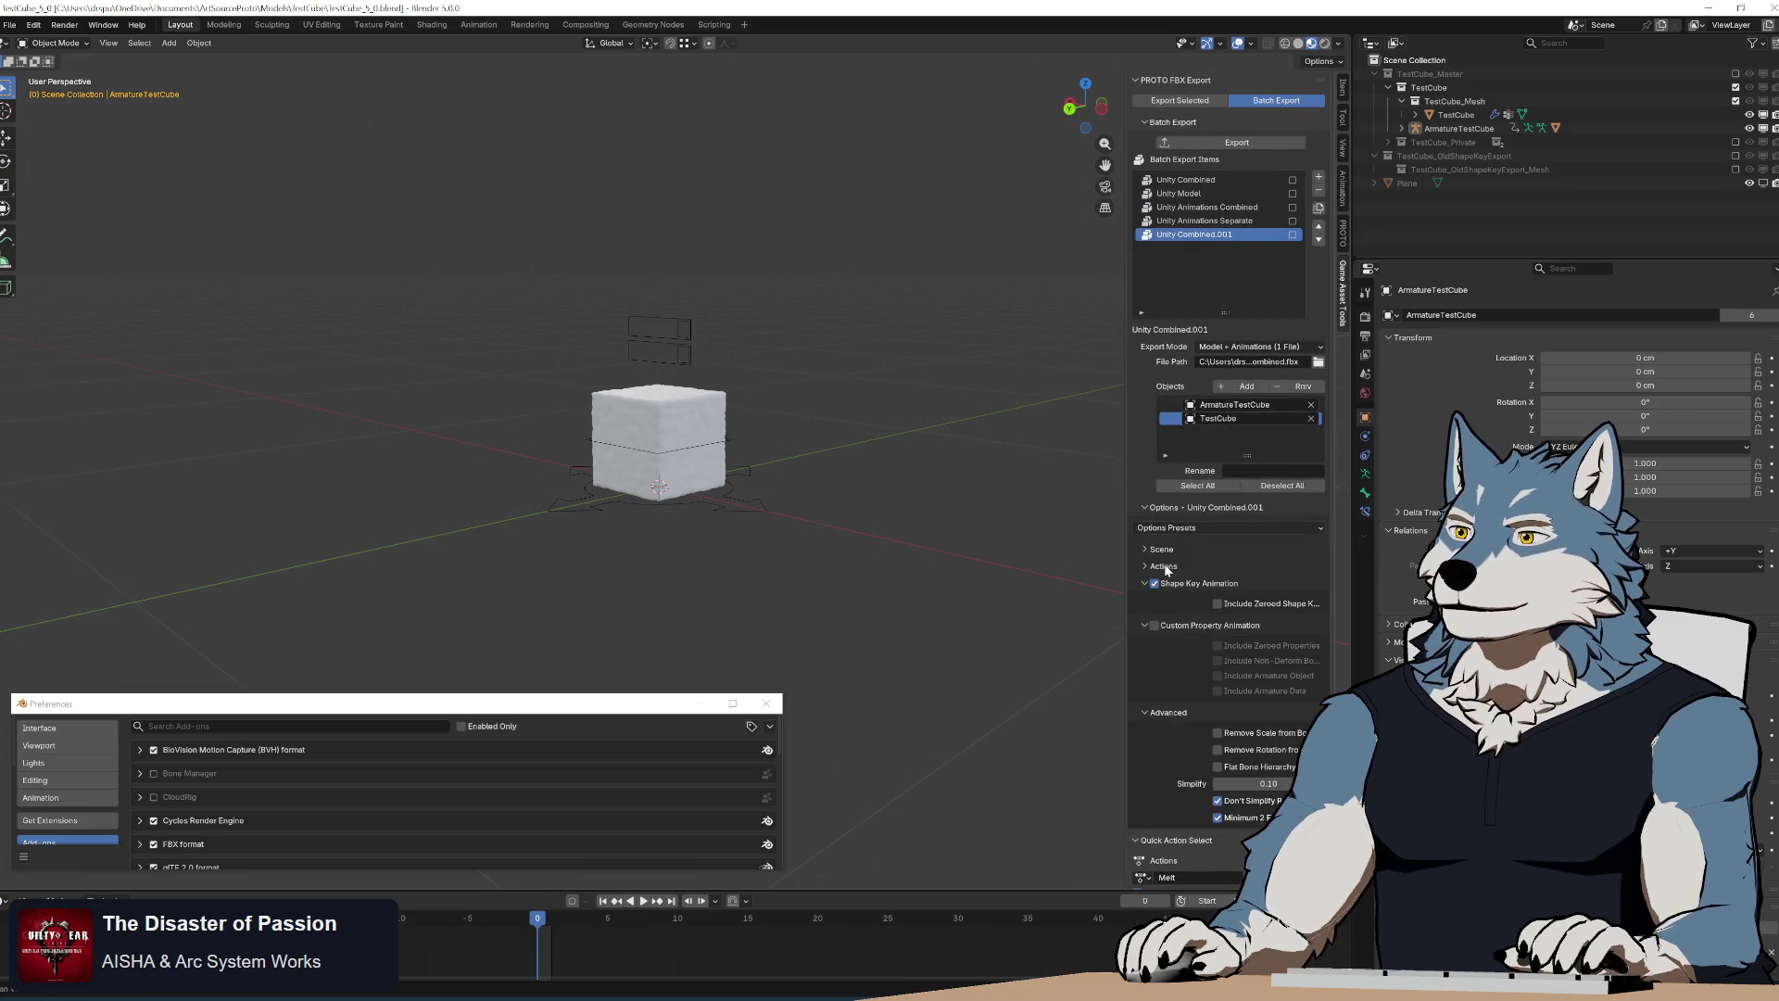
left_click(1175, 600)
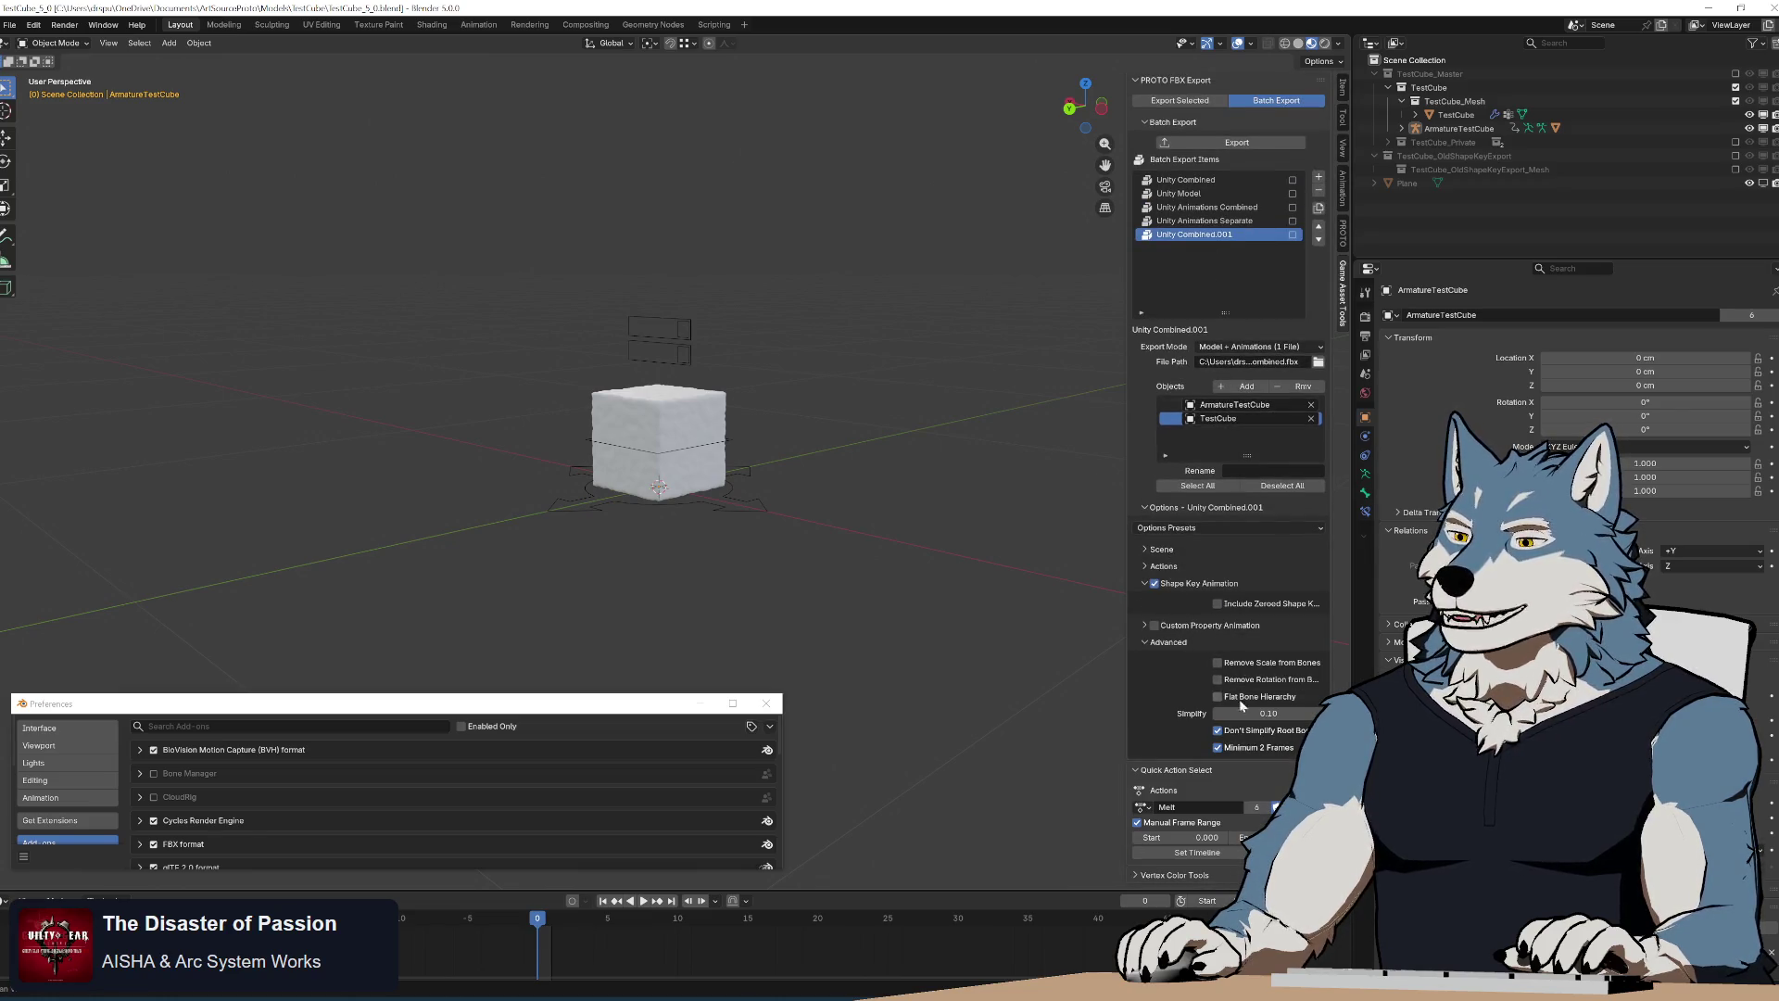
Enable Flat Bone Hierarchy with a root bone name on Unity Combined and duplicate it again
left_click(1209, 178)
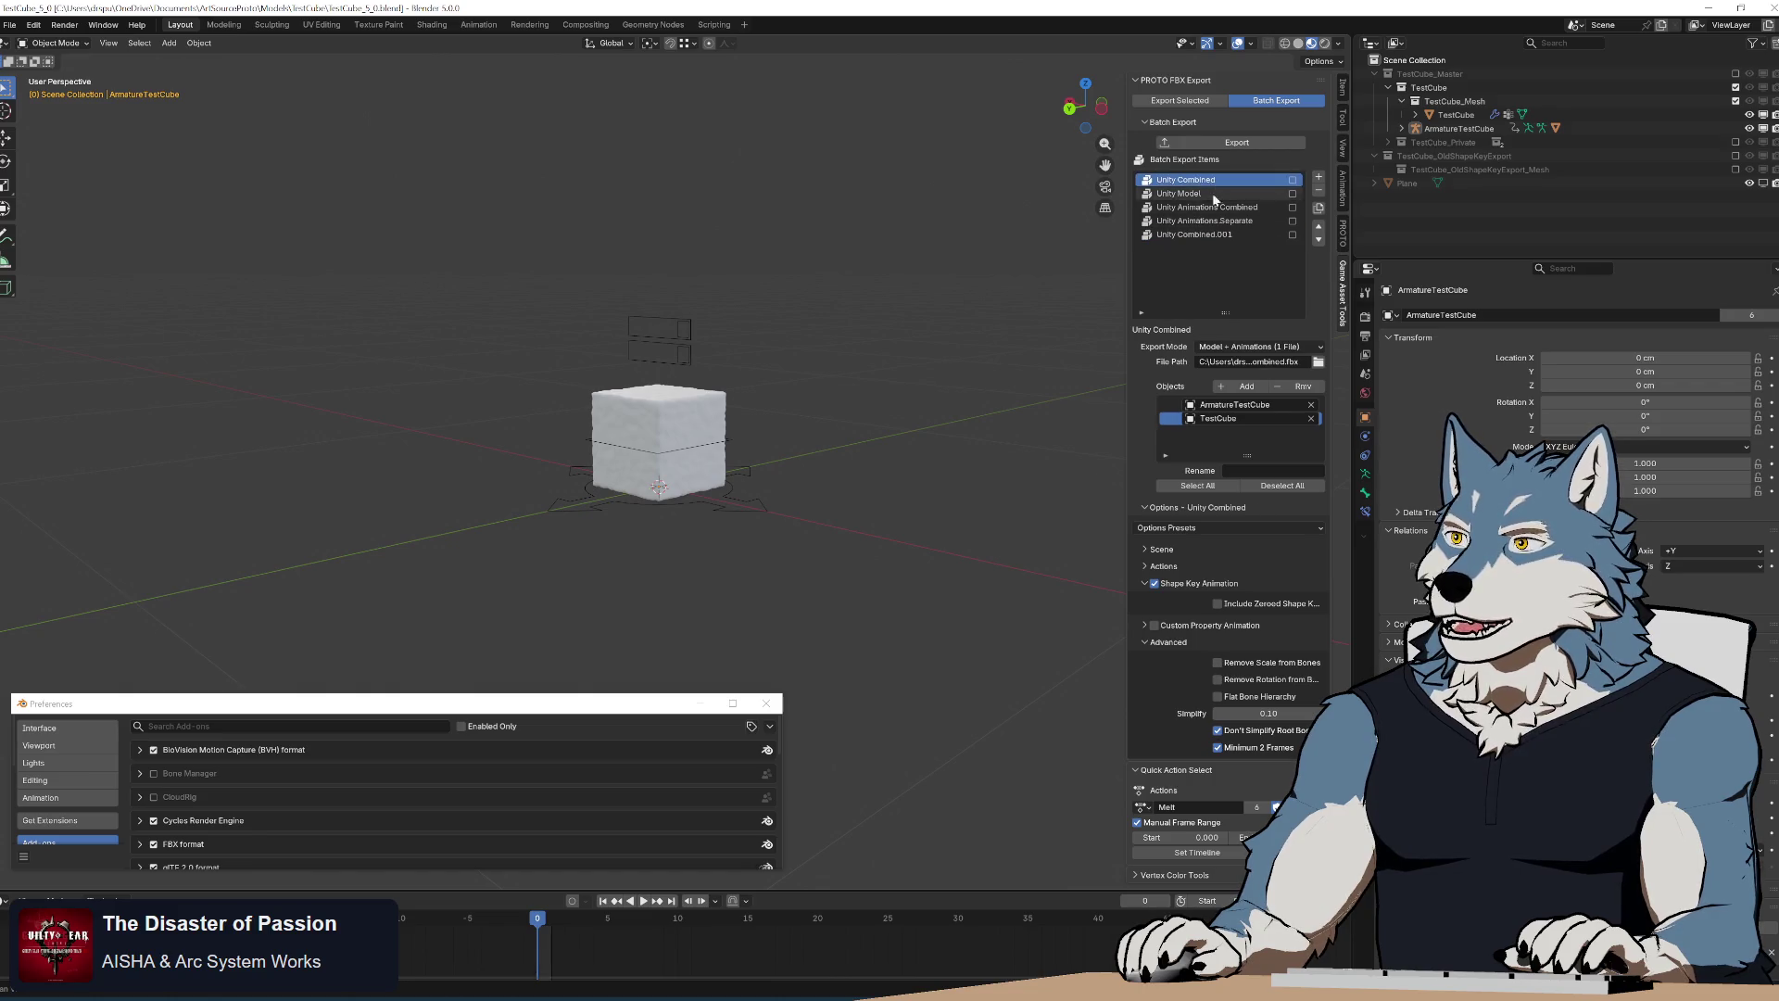
left_click(1219, 694)
type("aszdf")
left_click(1318, 207)
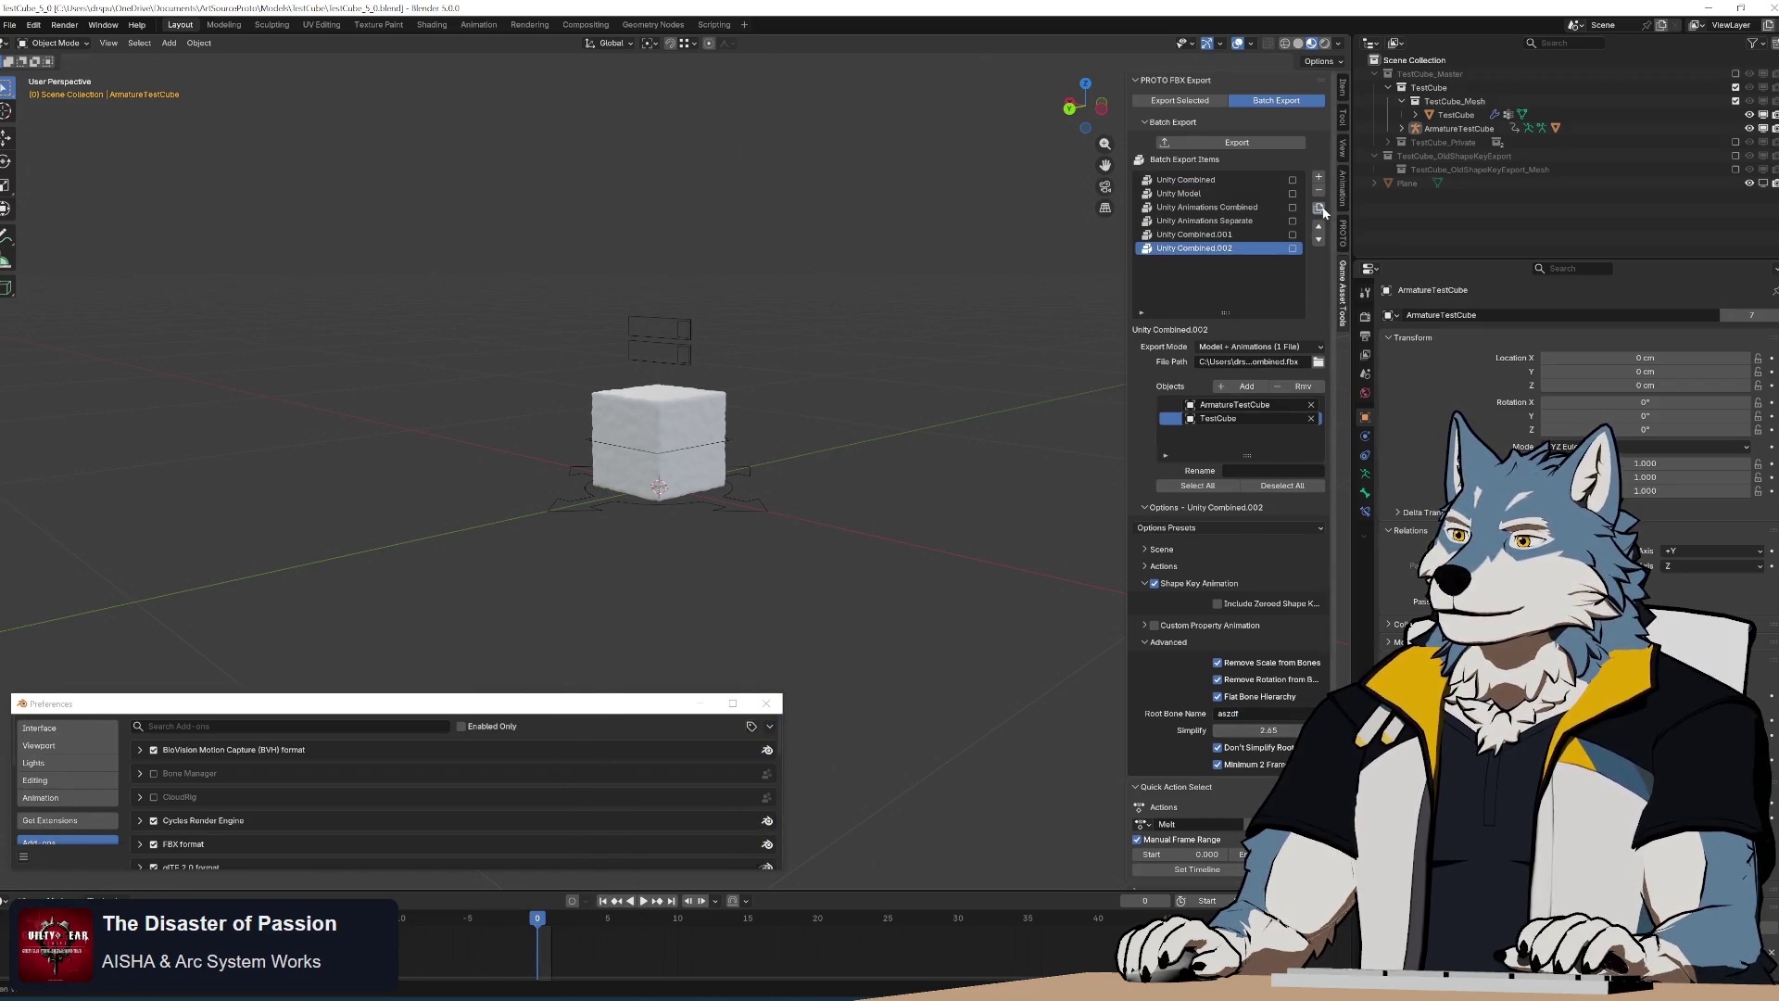
left_click(13, 25)
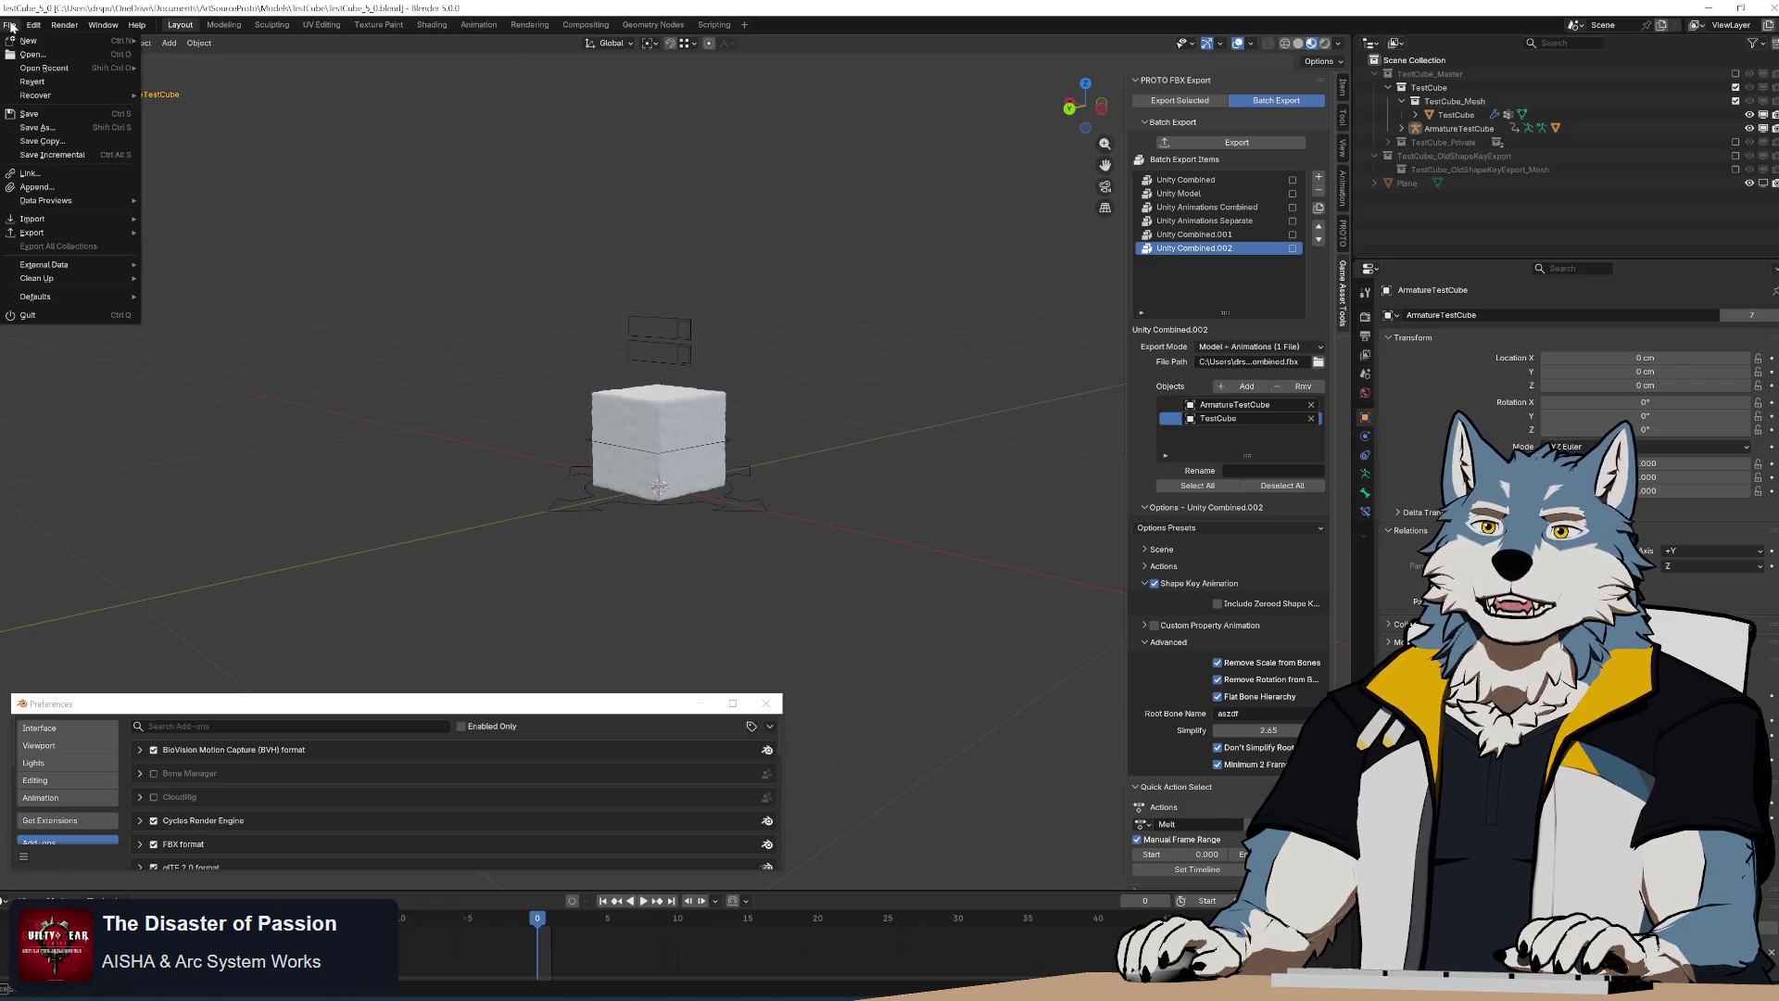
Revert the Blender file to its last saved version
left_click(42, 80)
left_click(866, 524)
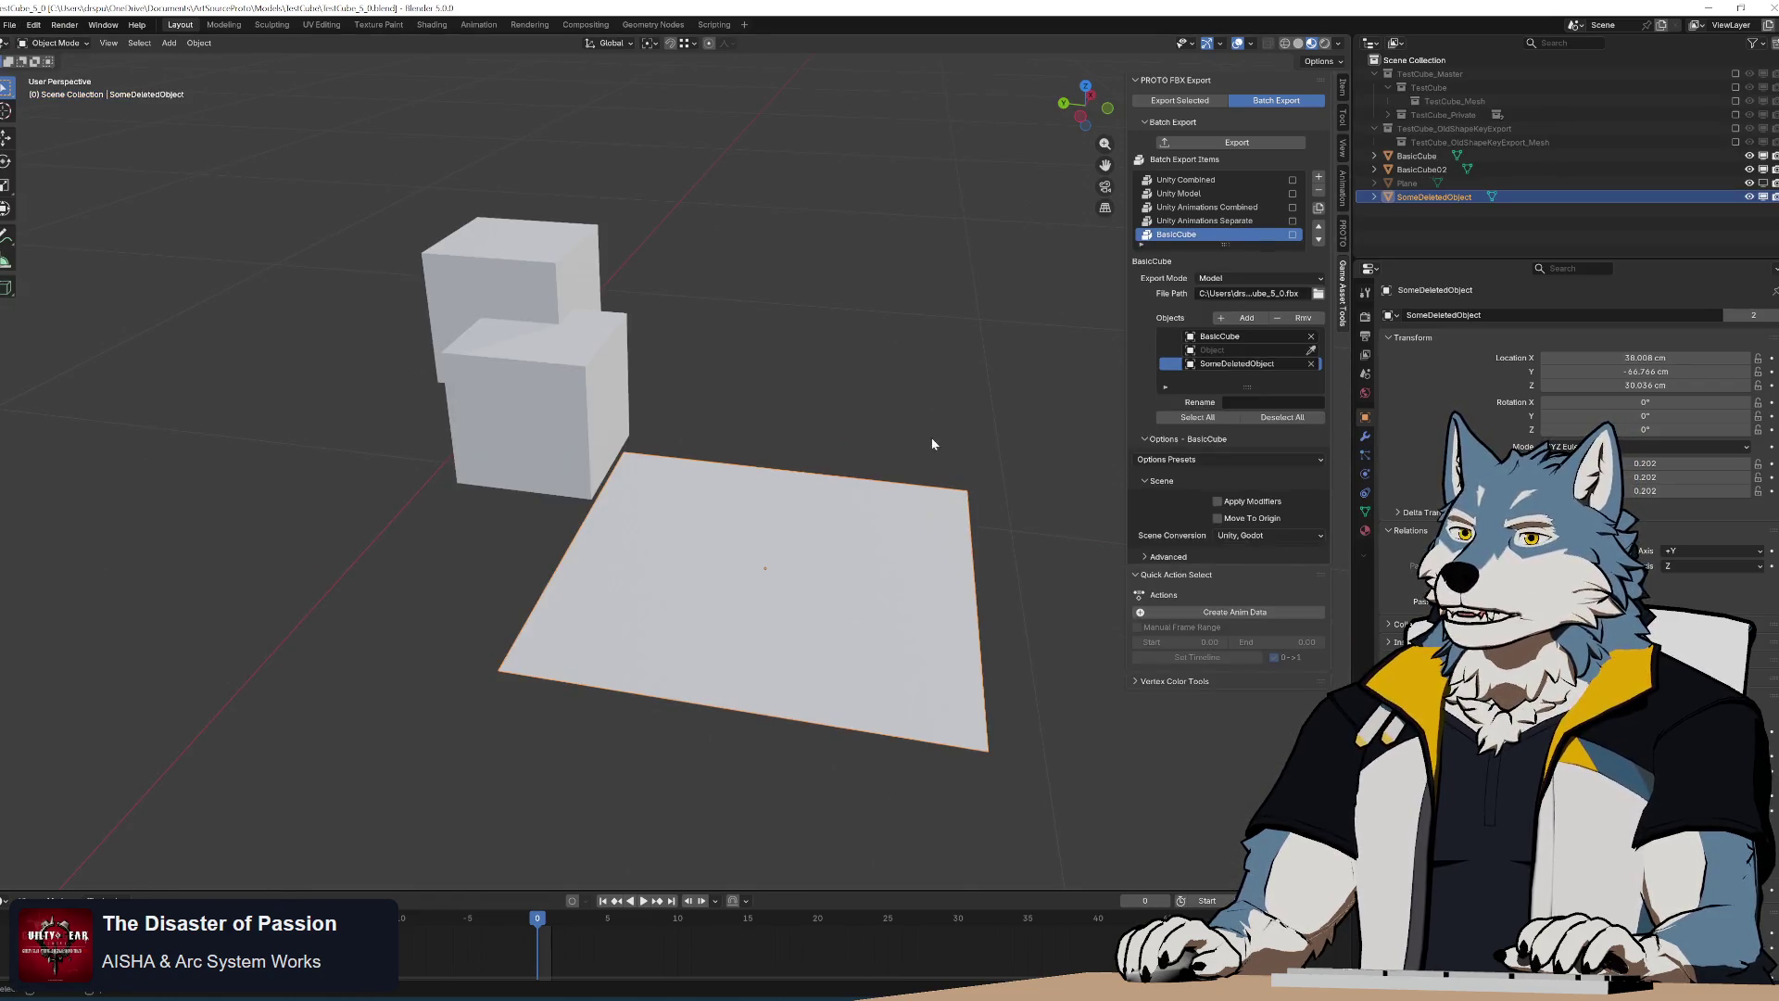
scroll(932, 459, "down", 3)
middle_click_drag(919, 435, 855, 435)
Delete the plane and both basic cubes, undoing once to keep the armature test cube
left_click(579, 528)
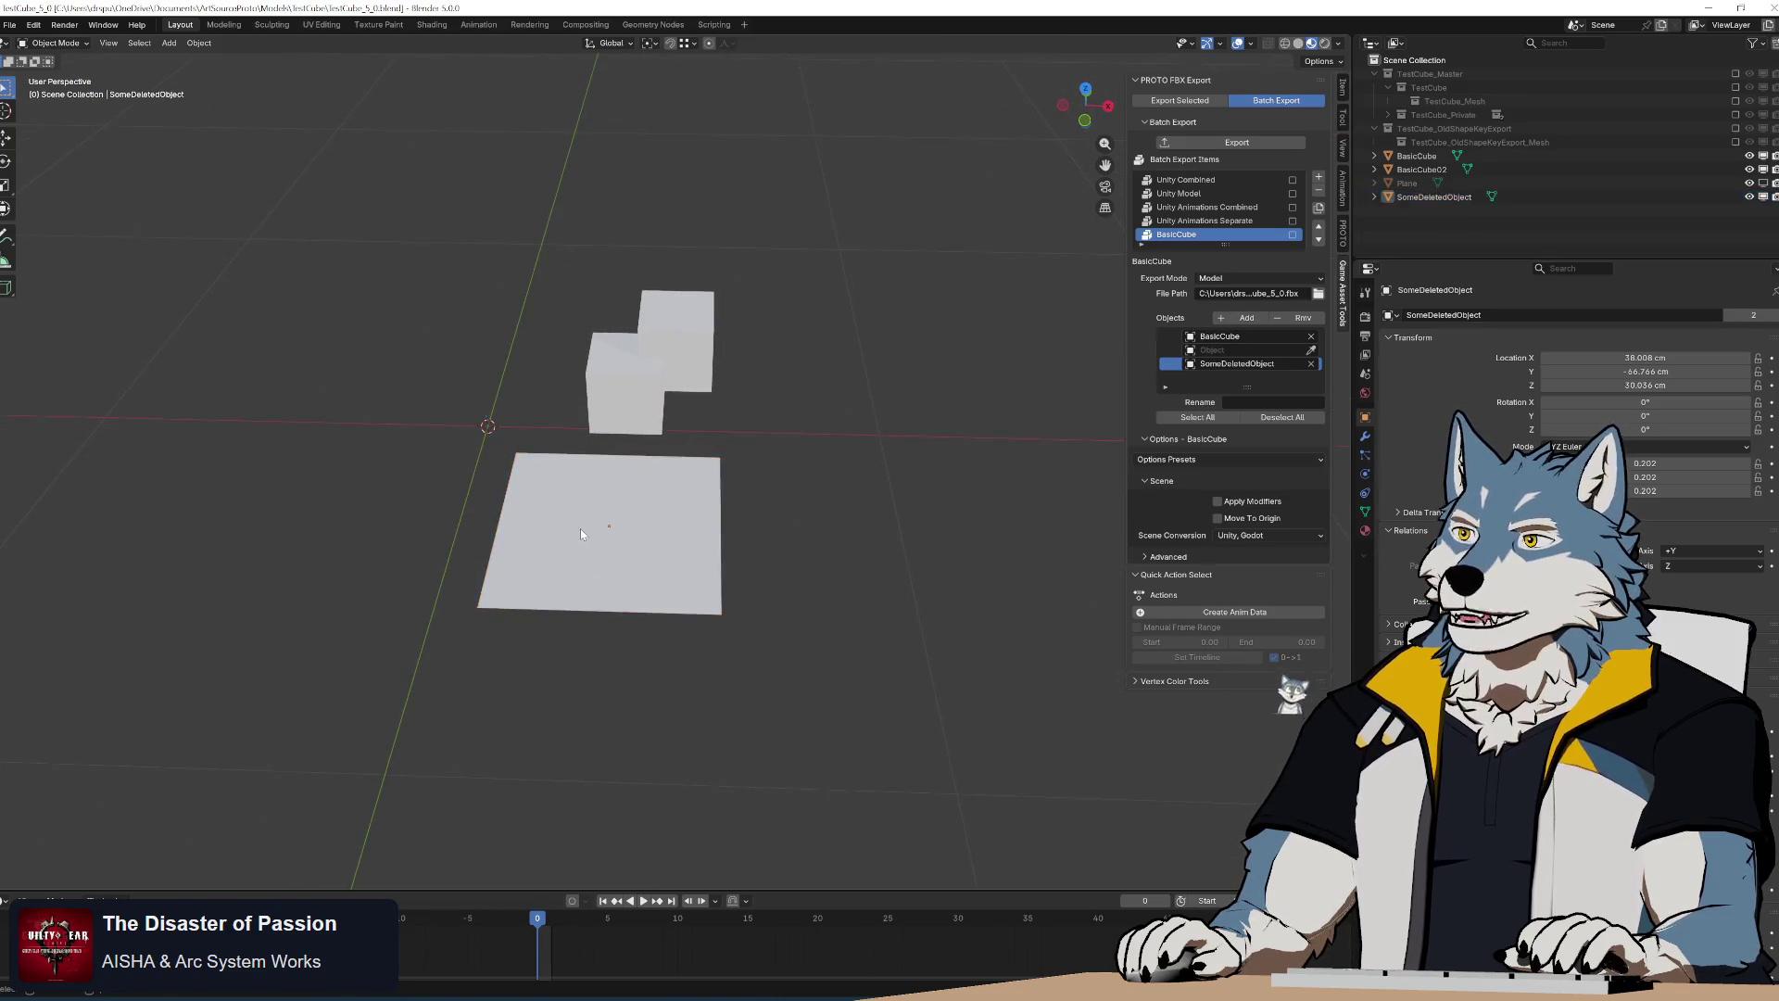
key("Delete")
left_click_drag(536, 237, 881, 567)
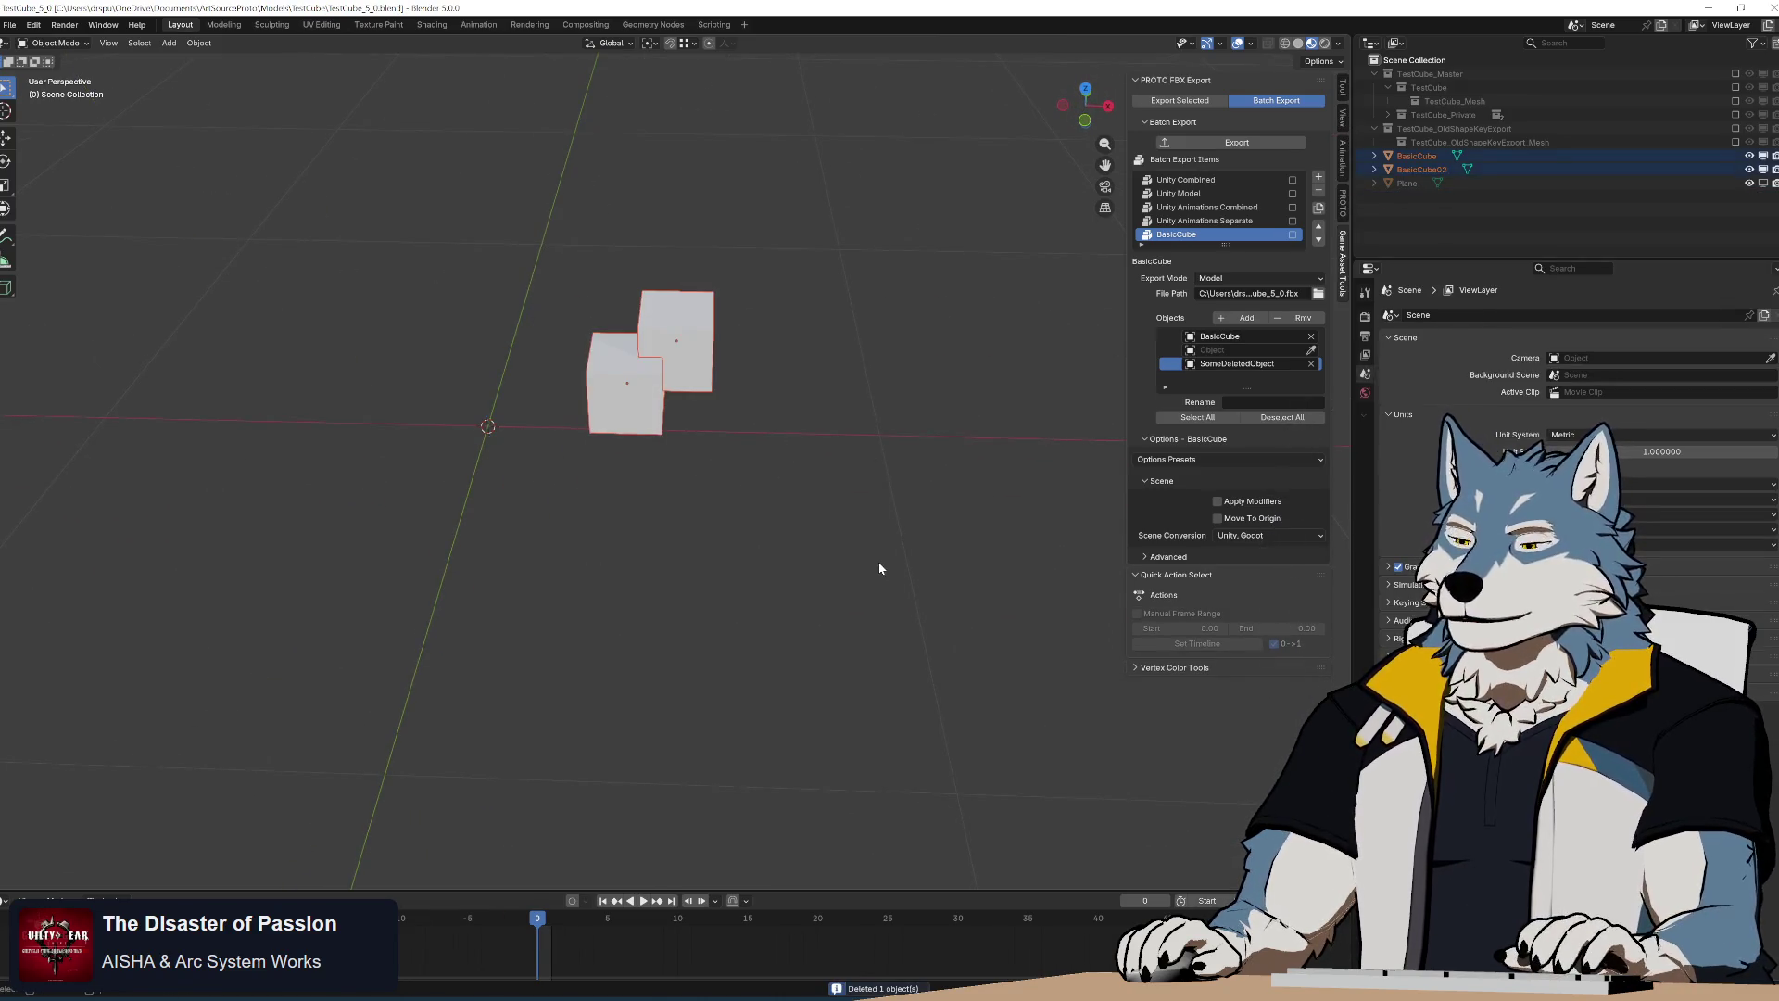
key("Delete")
middle_click_drag(751, 417, 711, 454)
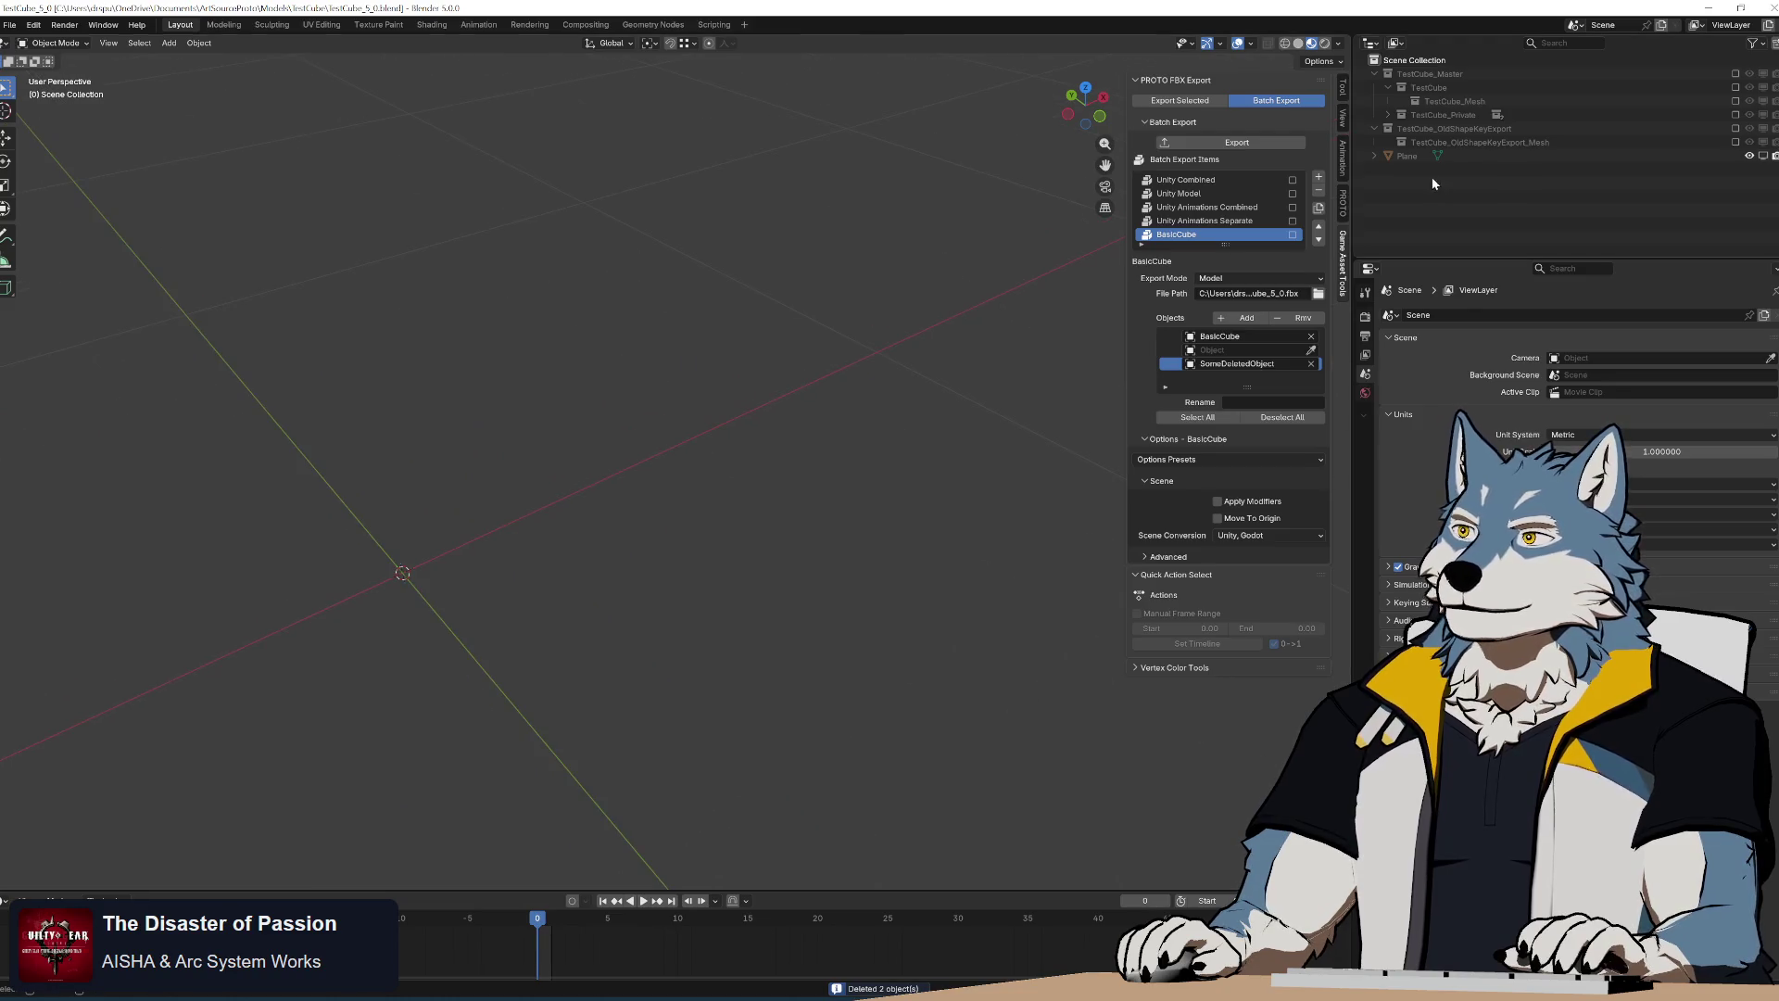
key("ctrl+z")
key("ctrl+z")
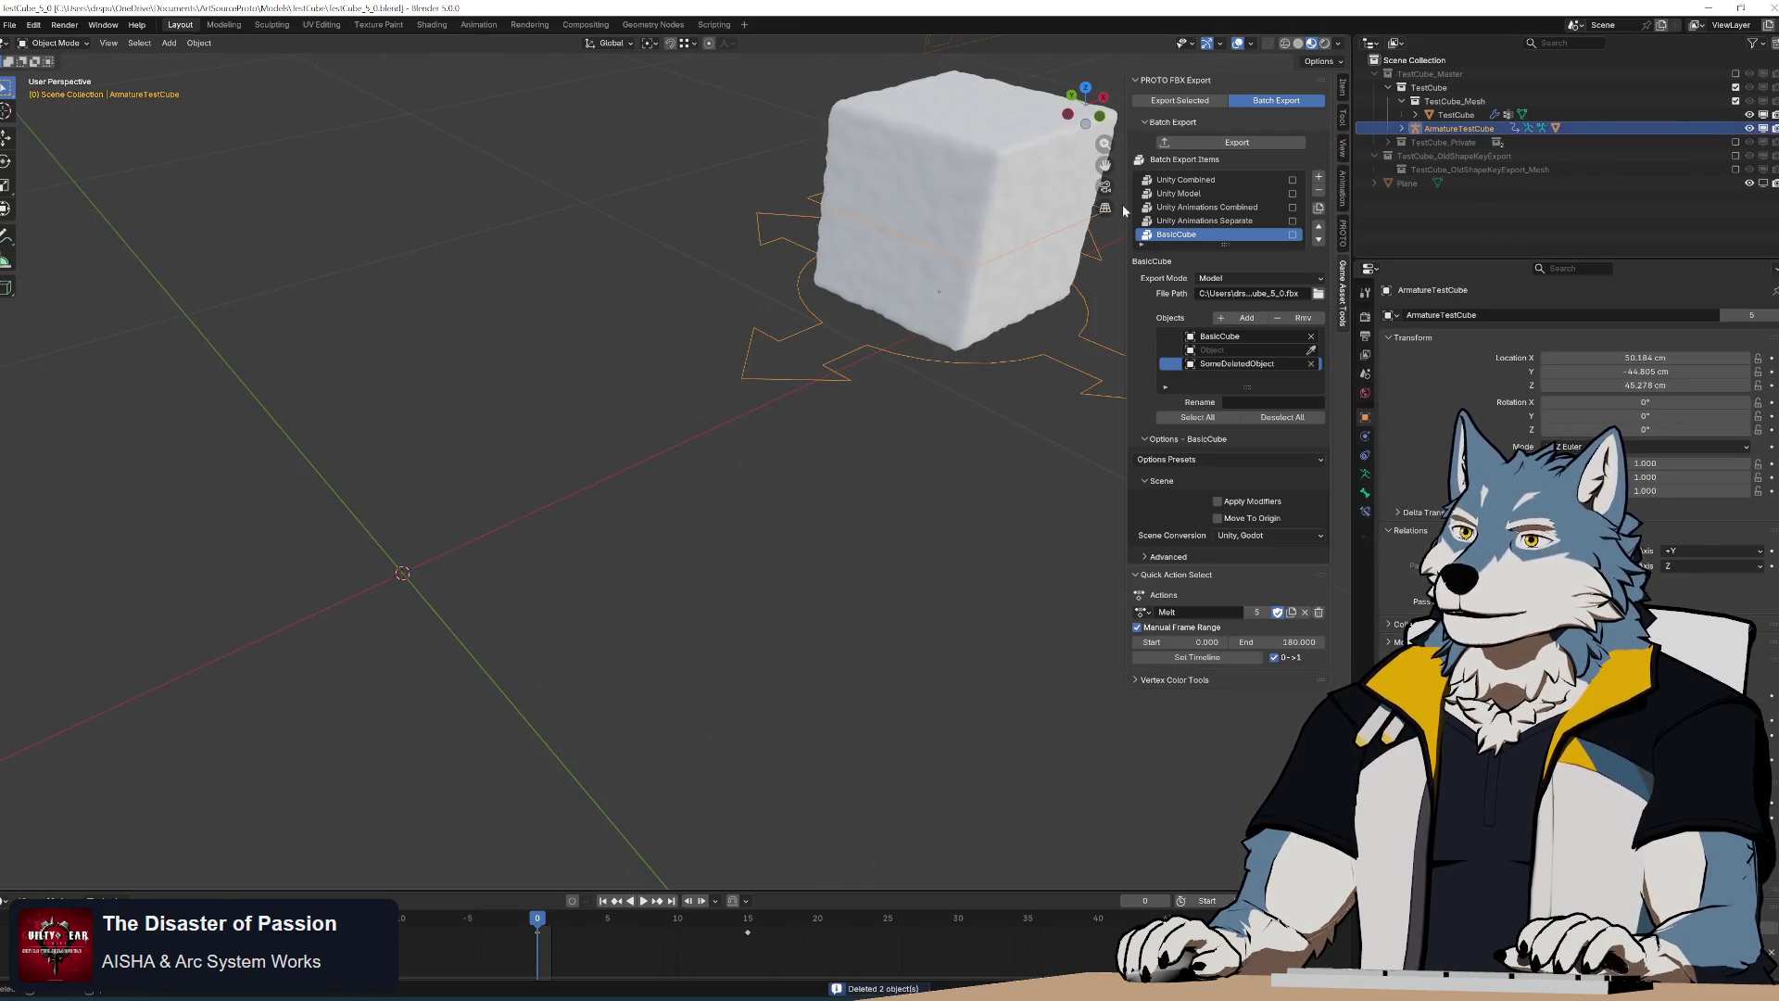
Show the test cube's transform in the Item panel and start editing its X location
left_click(1344, 88)
double_click(1207, 113)
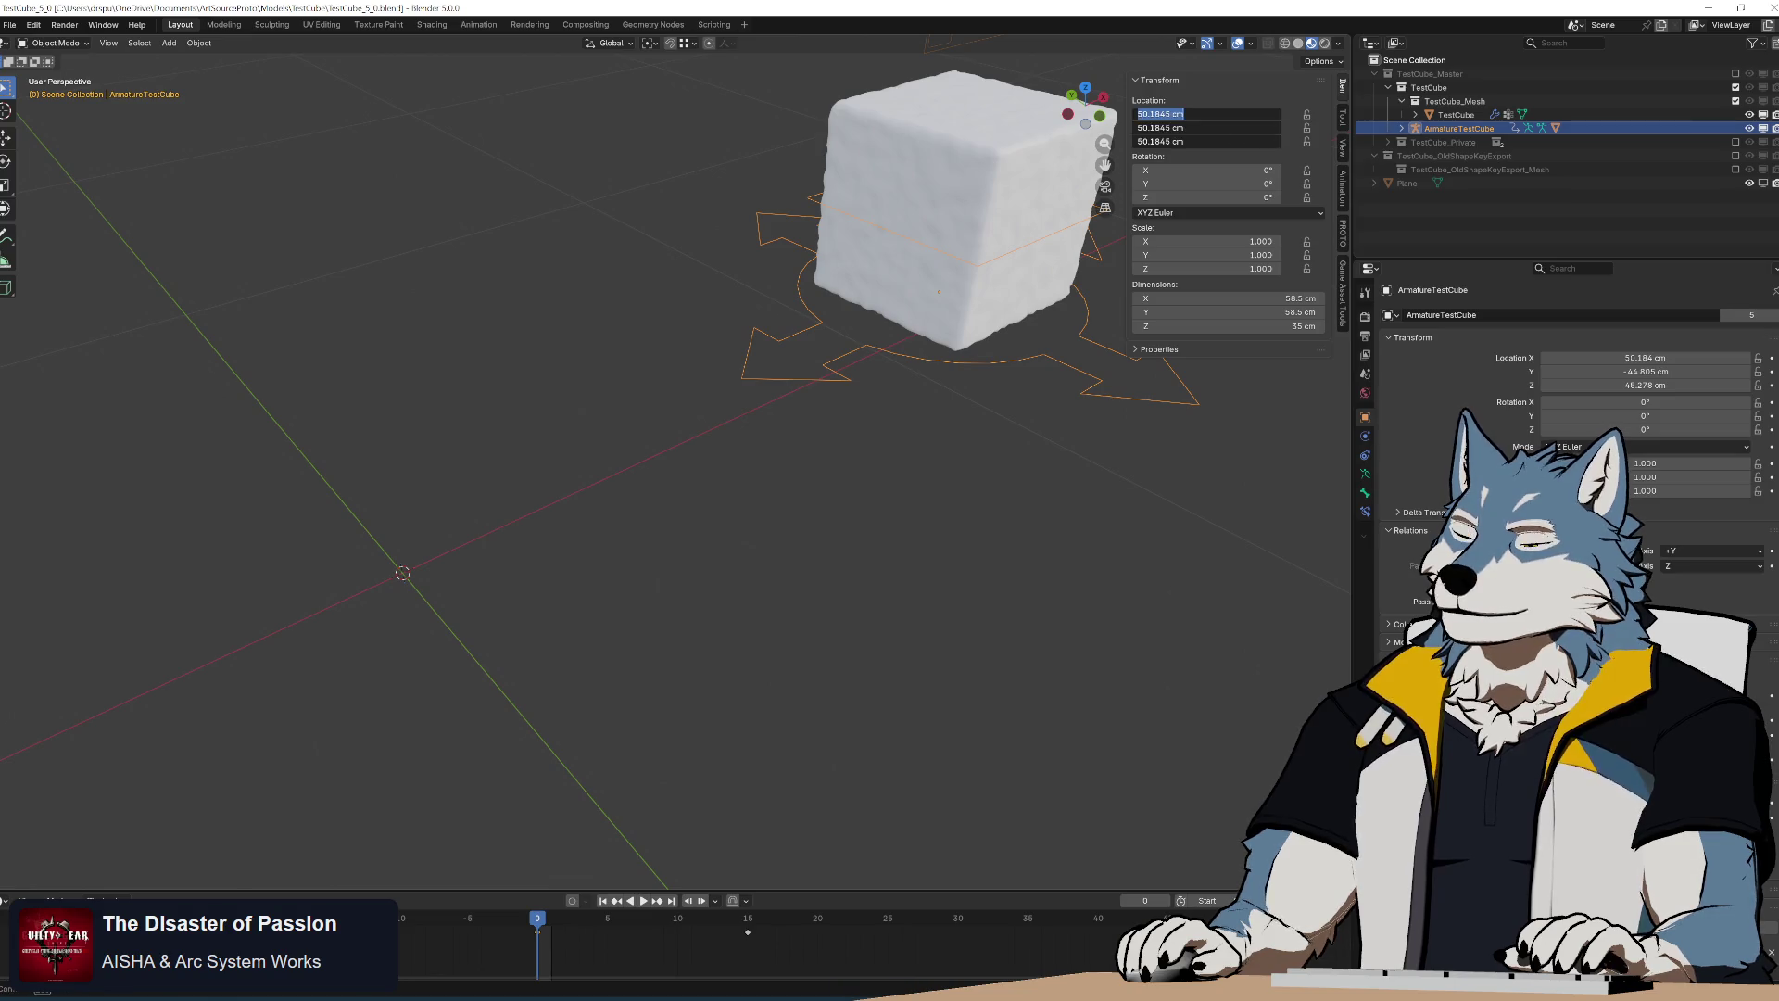